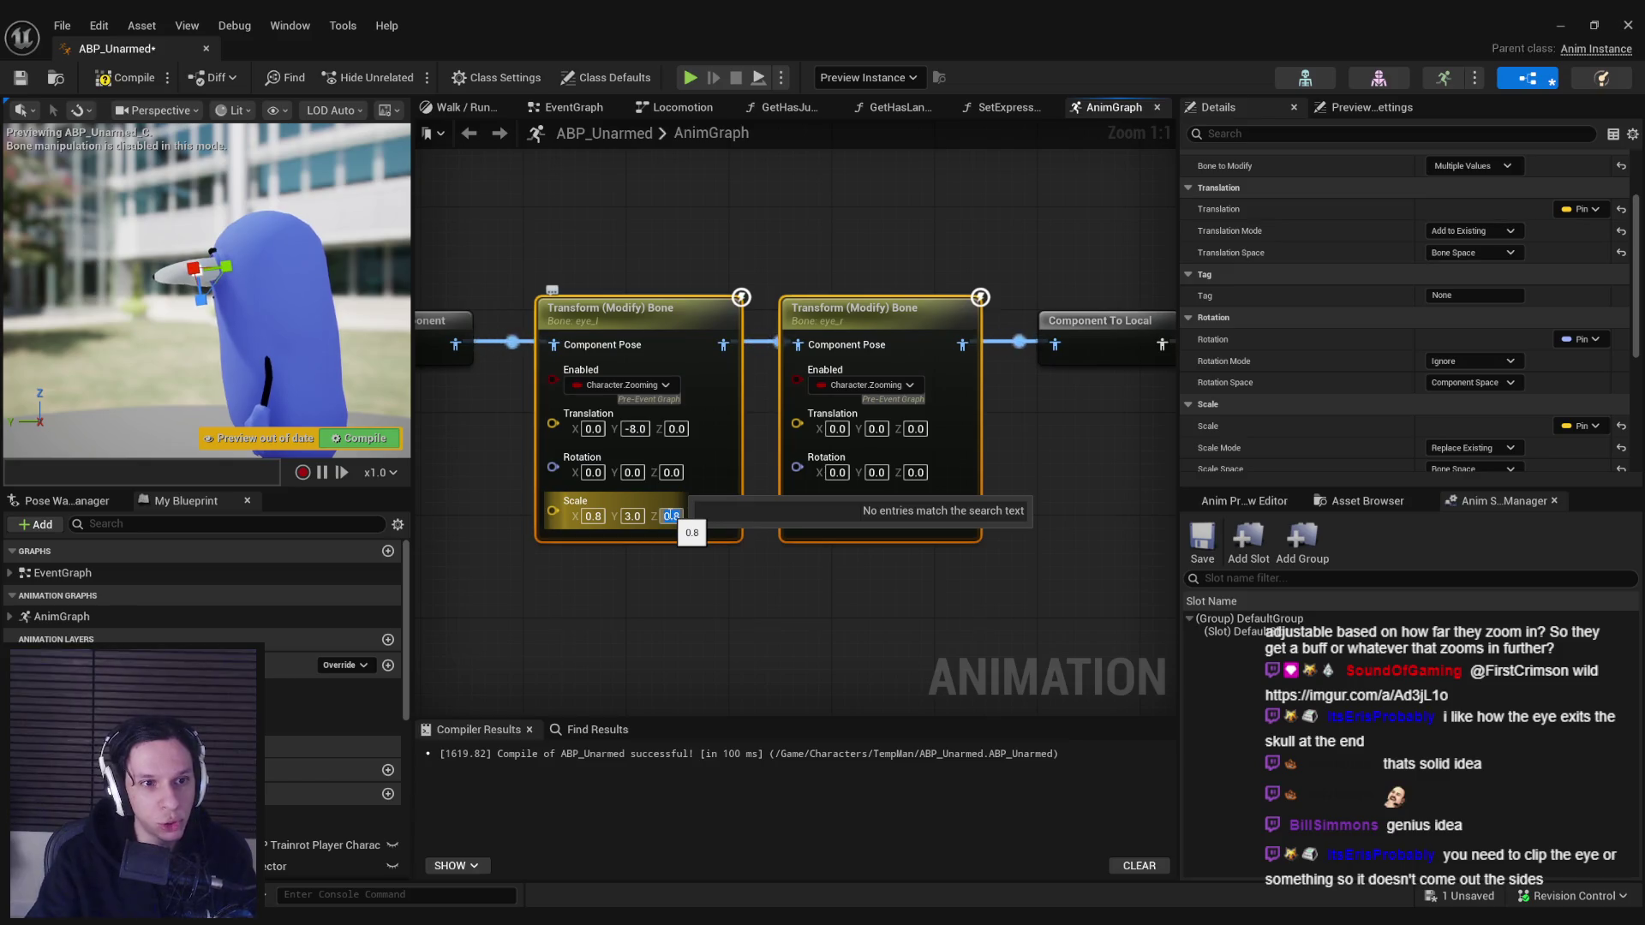
- Set both eye bone nodes' Scale to 0.9, 3.0, 0.9 and Translation Y to -8.0
text(0.9)
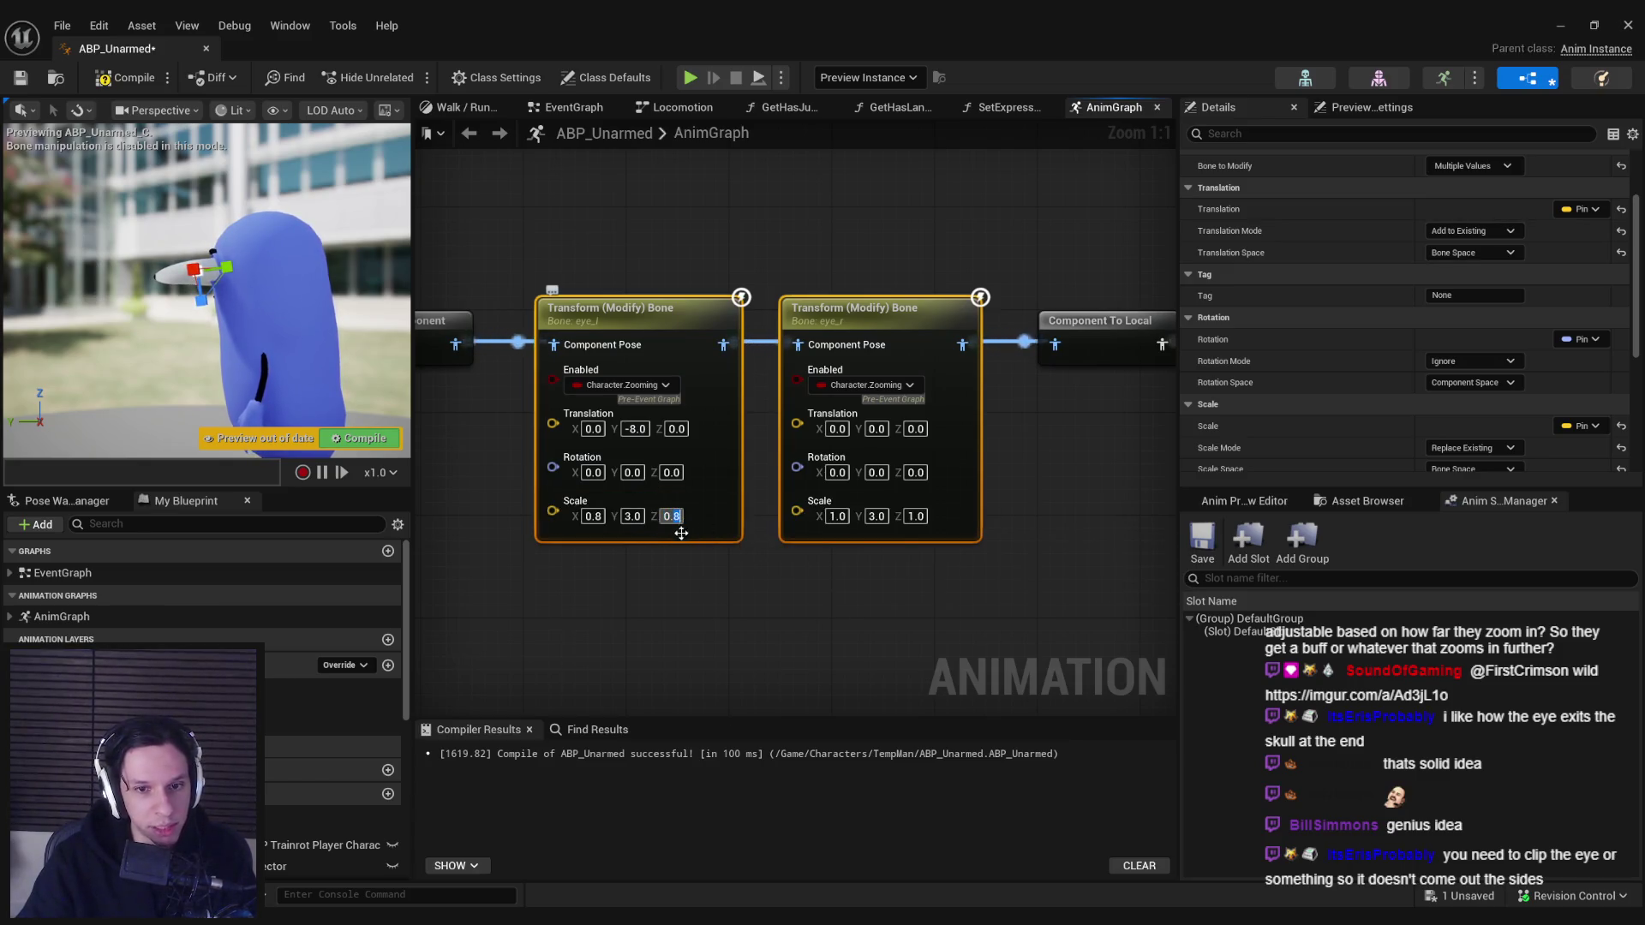
text(0.9)
key(Return)
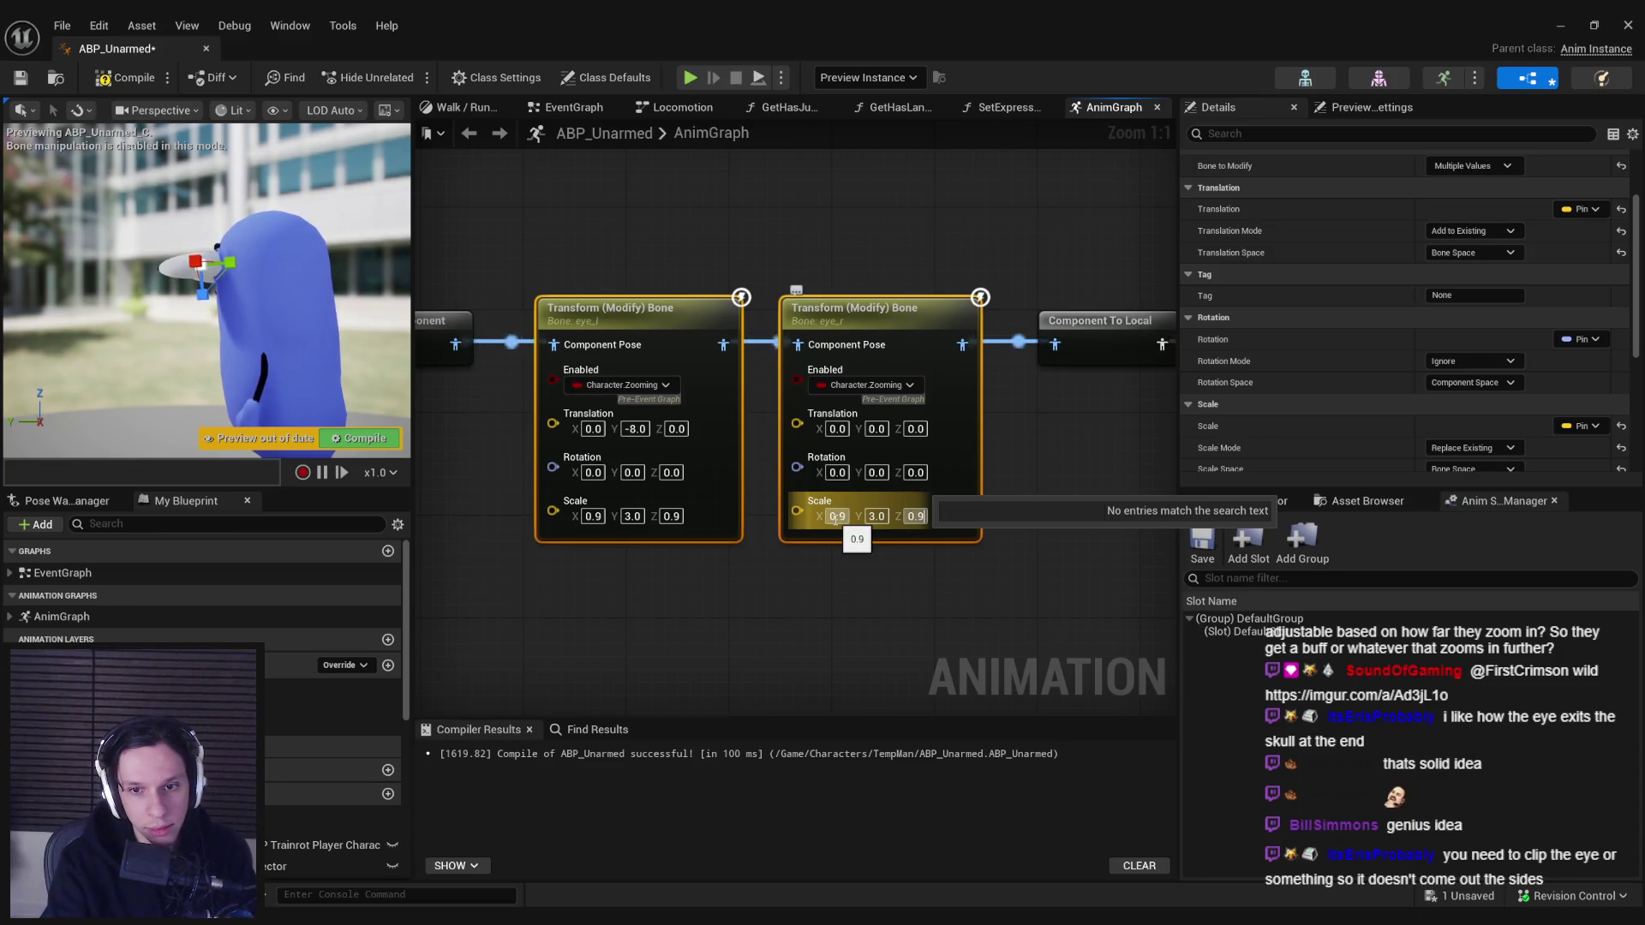
key(Return)
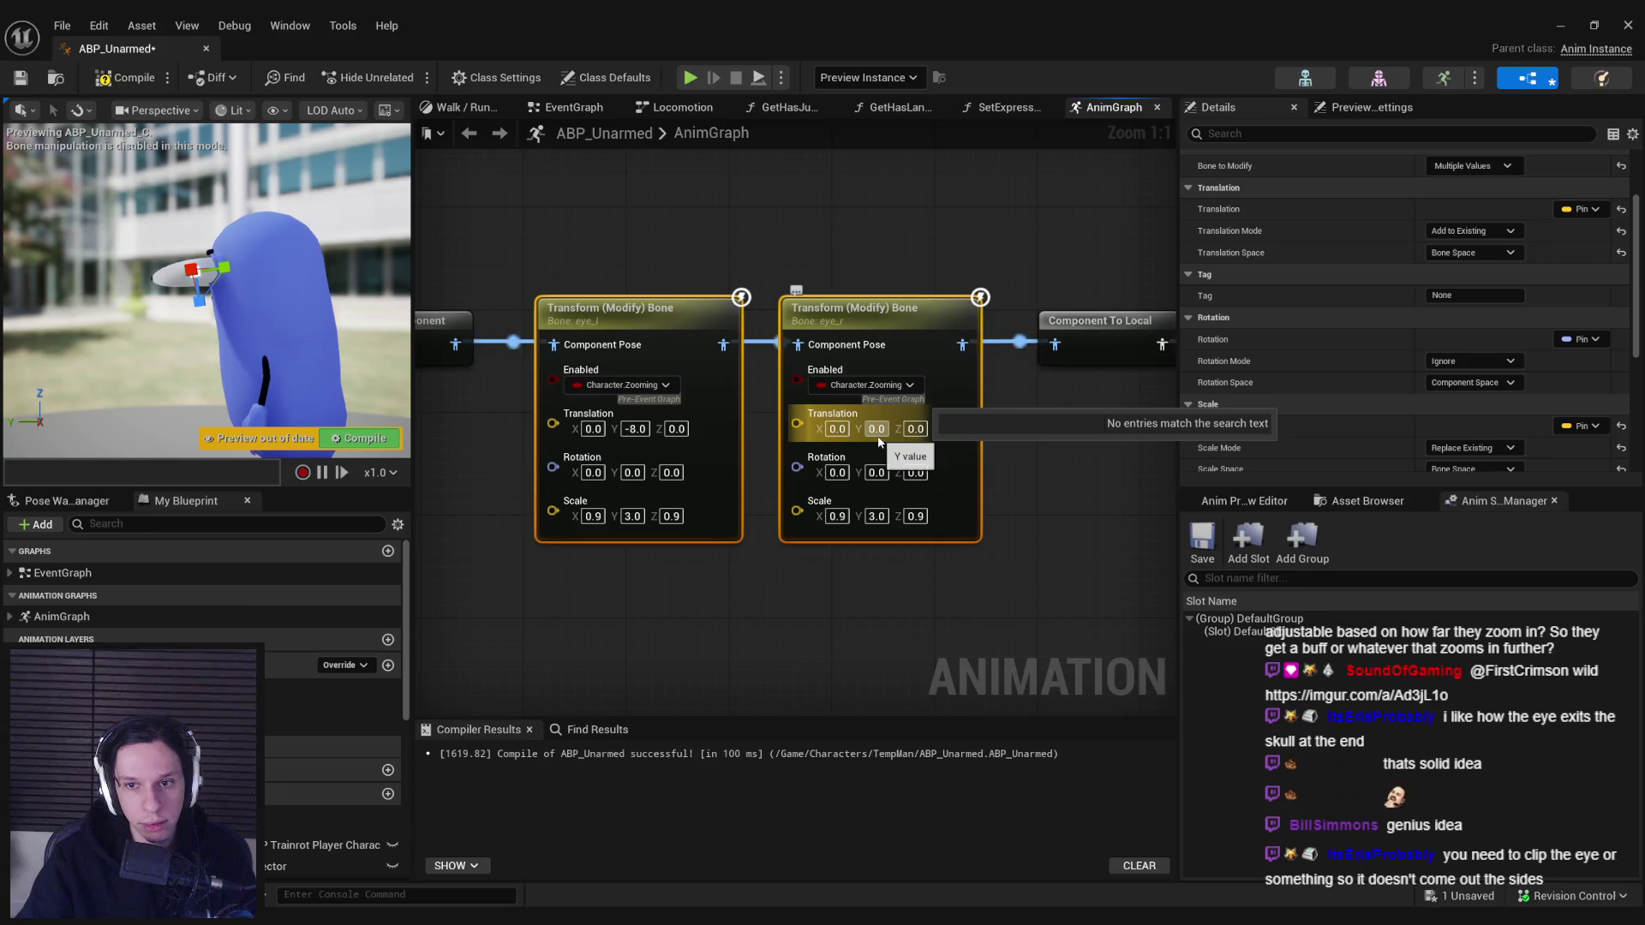
text(-8)
key(Return)
- Compile the animation blueprint and view the stretched eyes from the front in the preview
drag(291, 304, 228, 326)
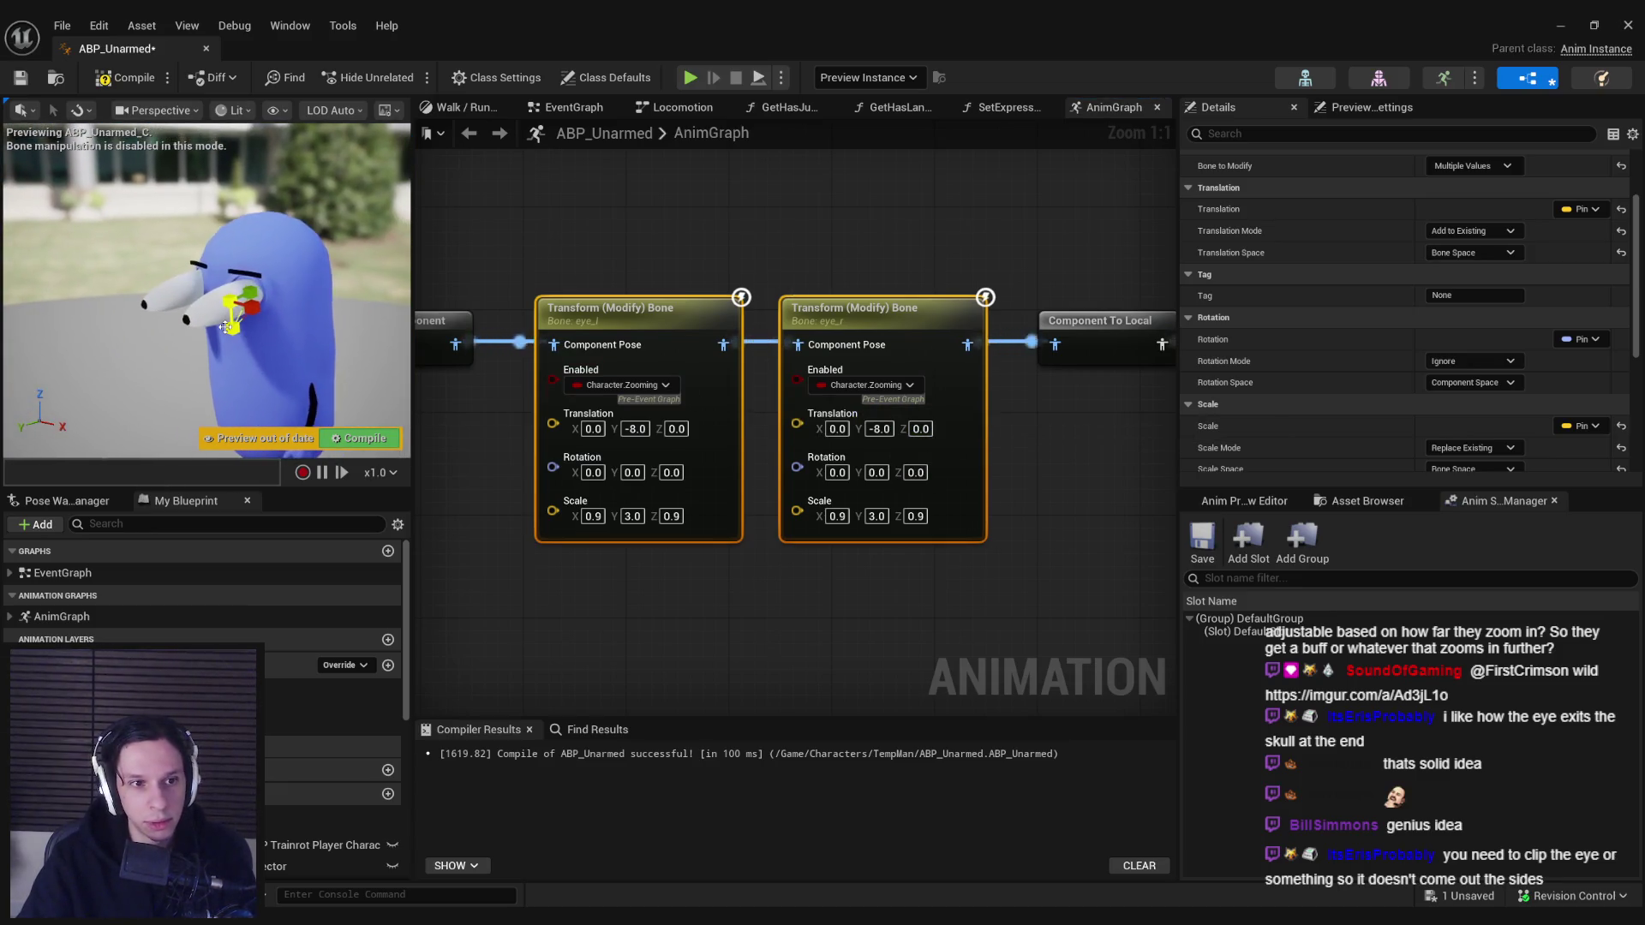
click(109, 78)
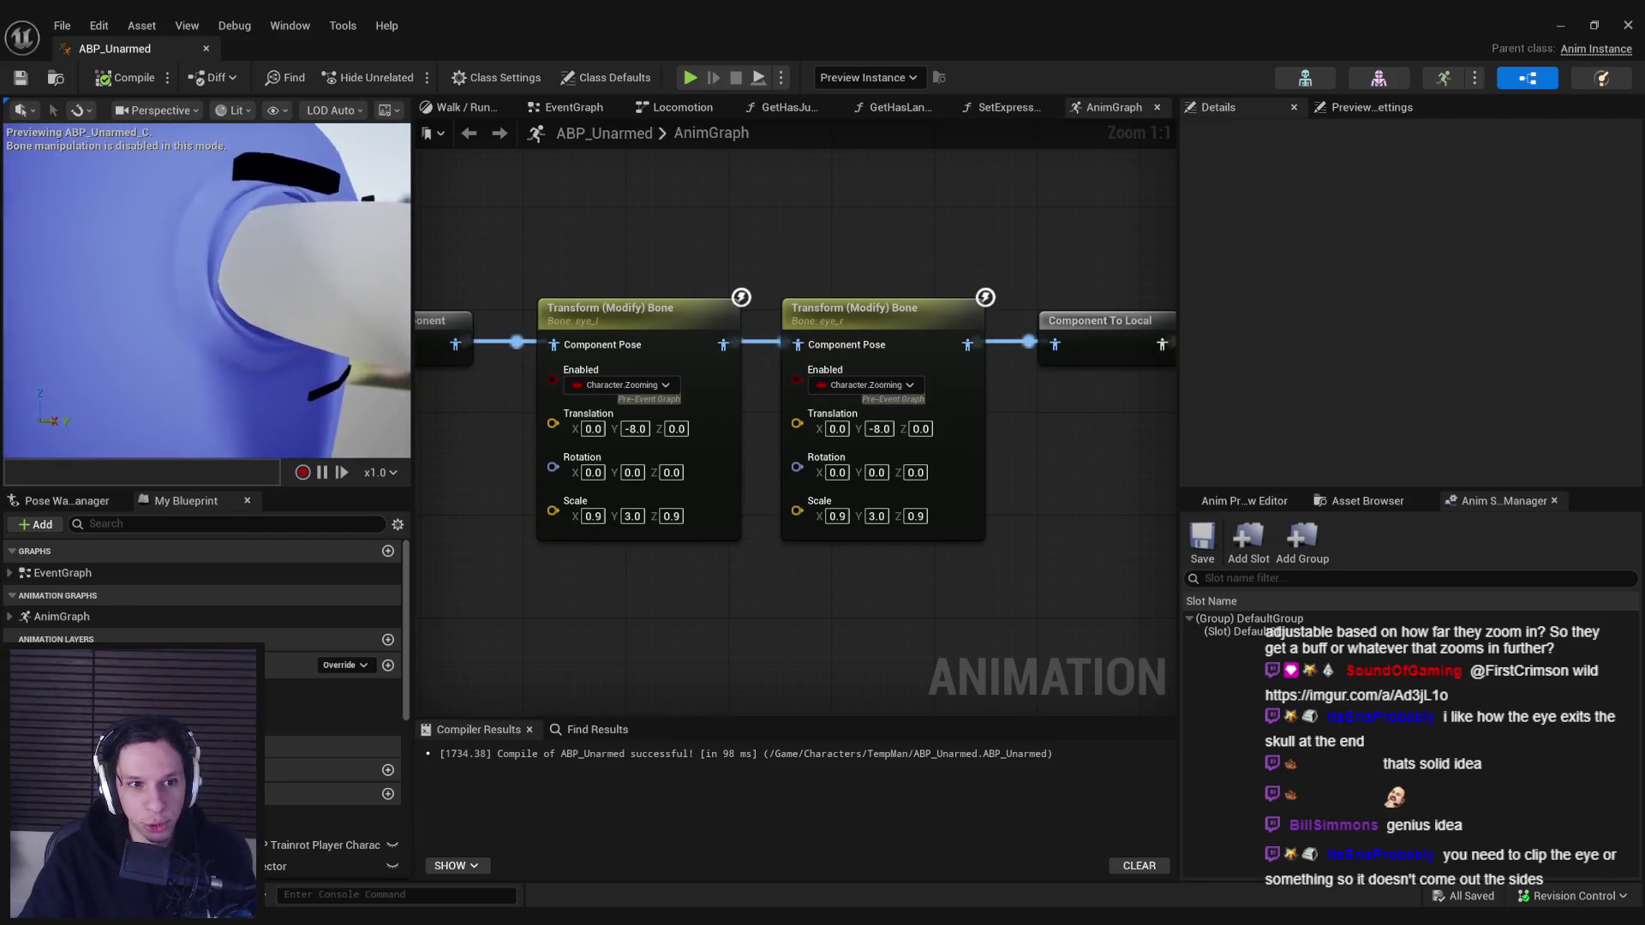
scroll(394, 298, up, 3)
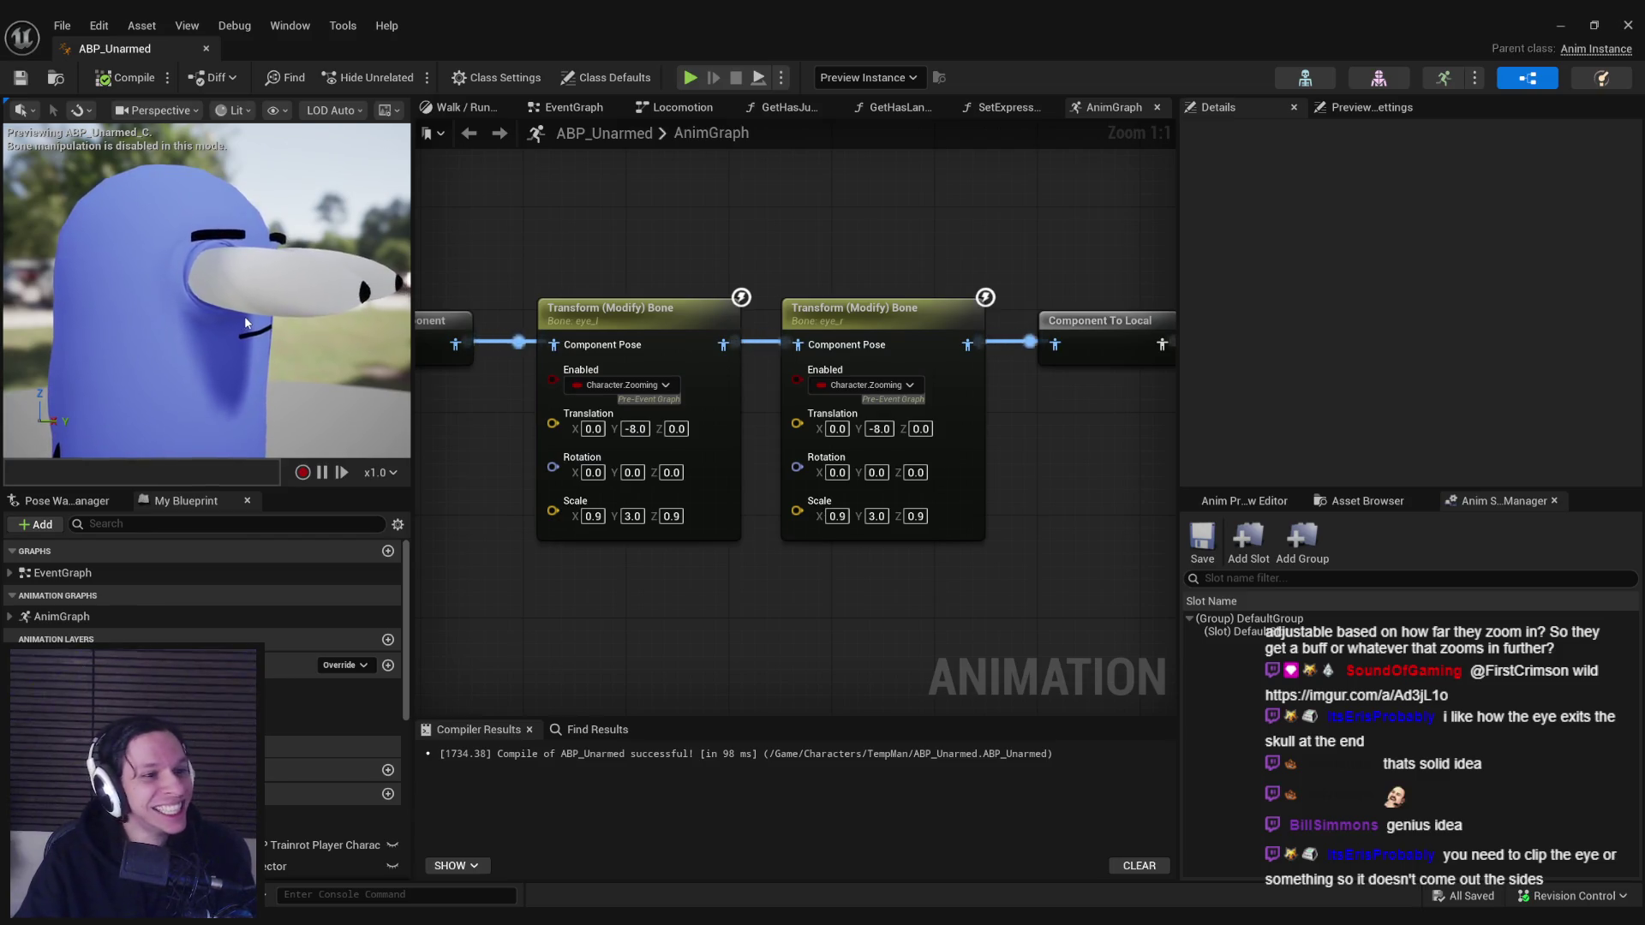
drag(231, 315, 325, 319)
- Play the level, inspect the character's stretched eyes through the debug camera, then open the Play options
click(1564, 29)
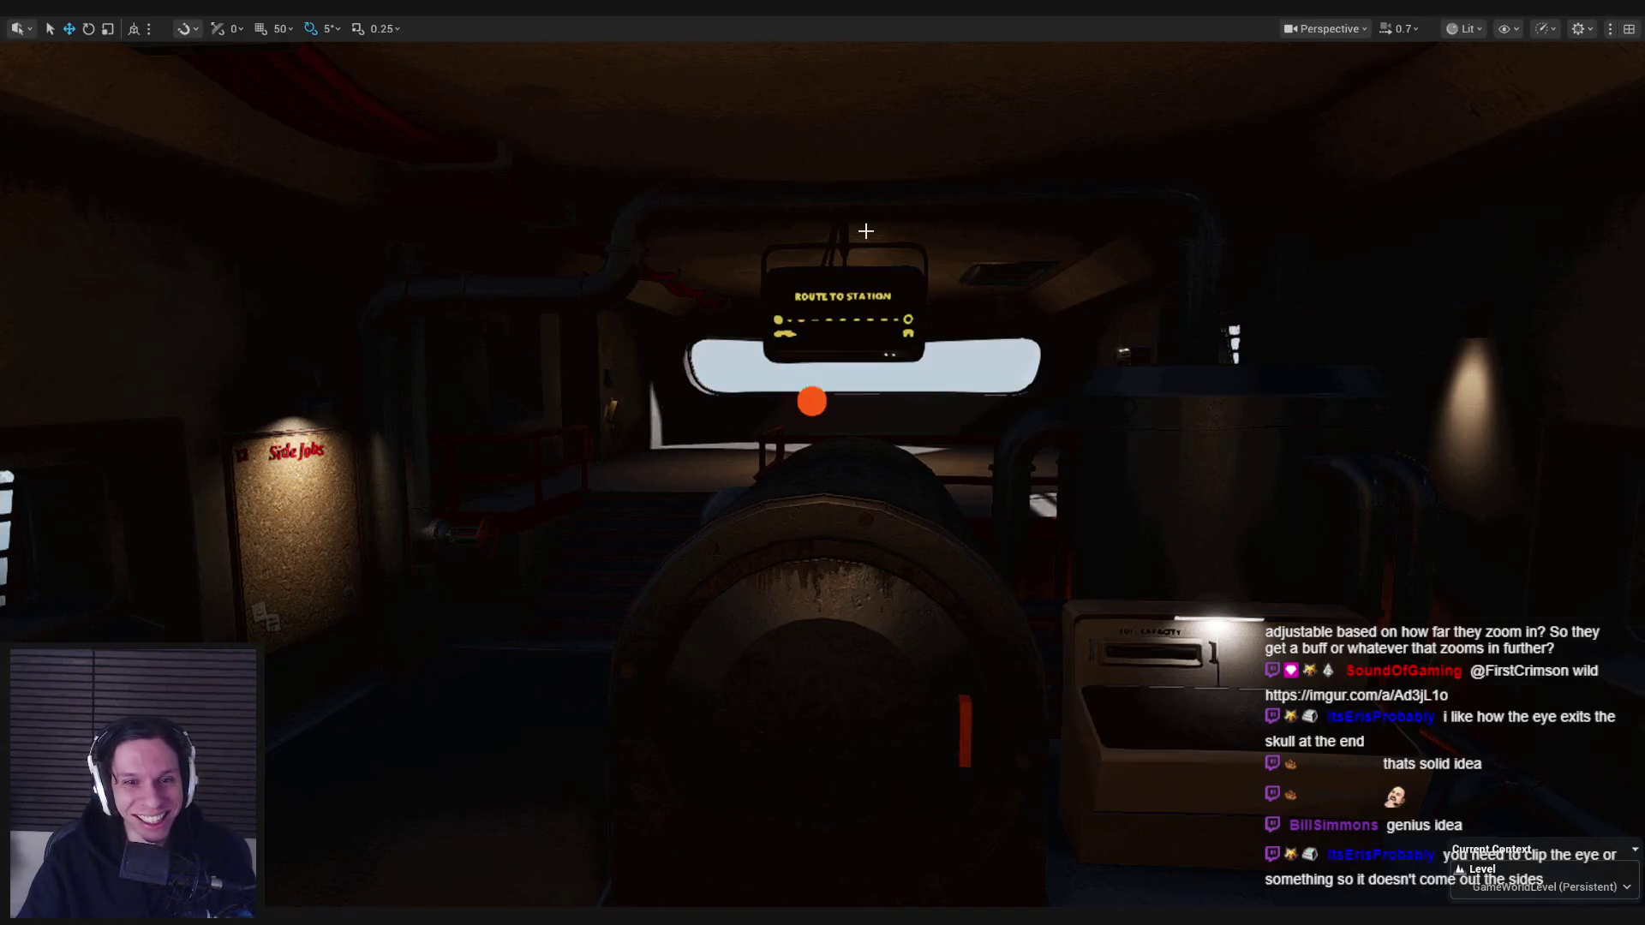
key(alt+p)
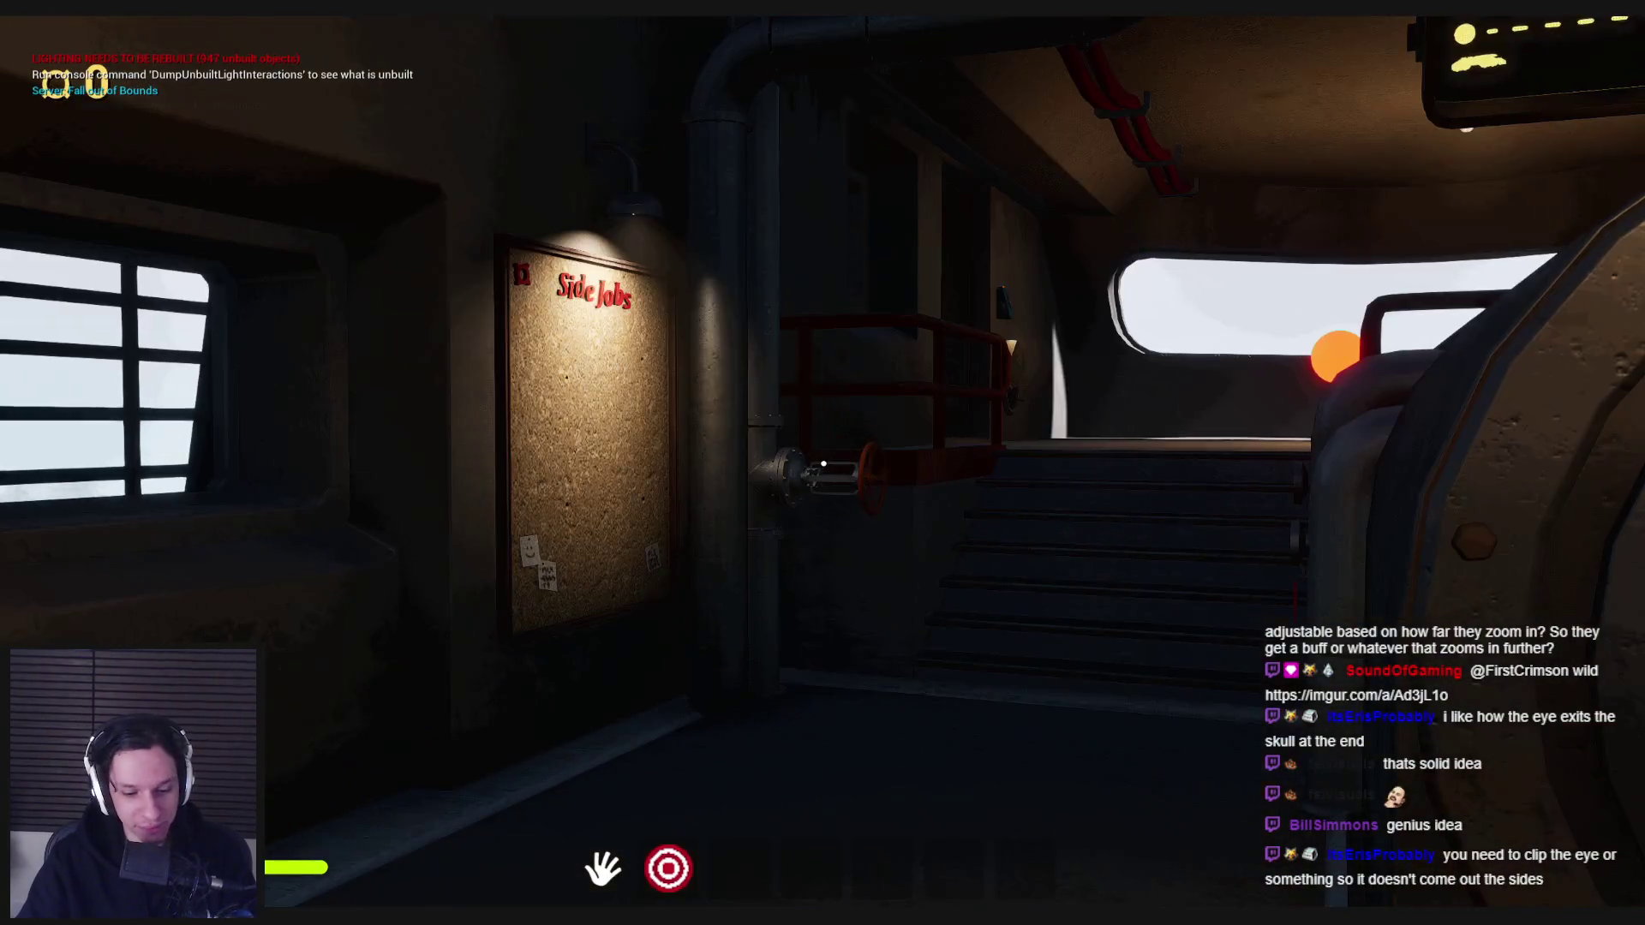
key(semicolon)
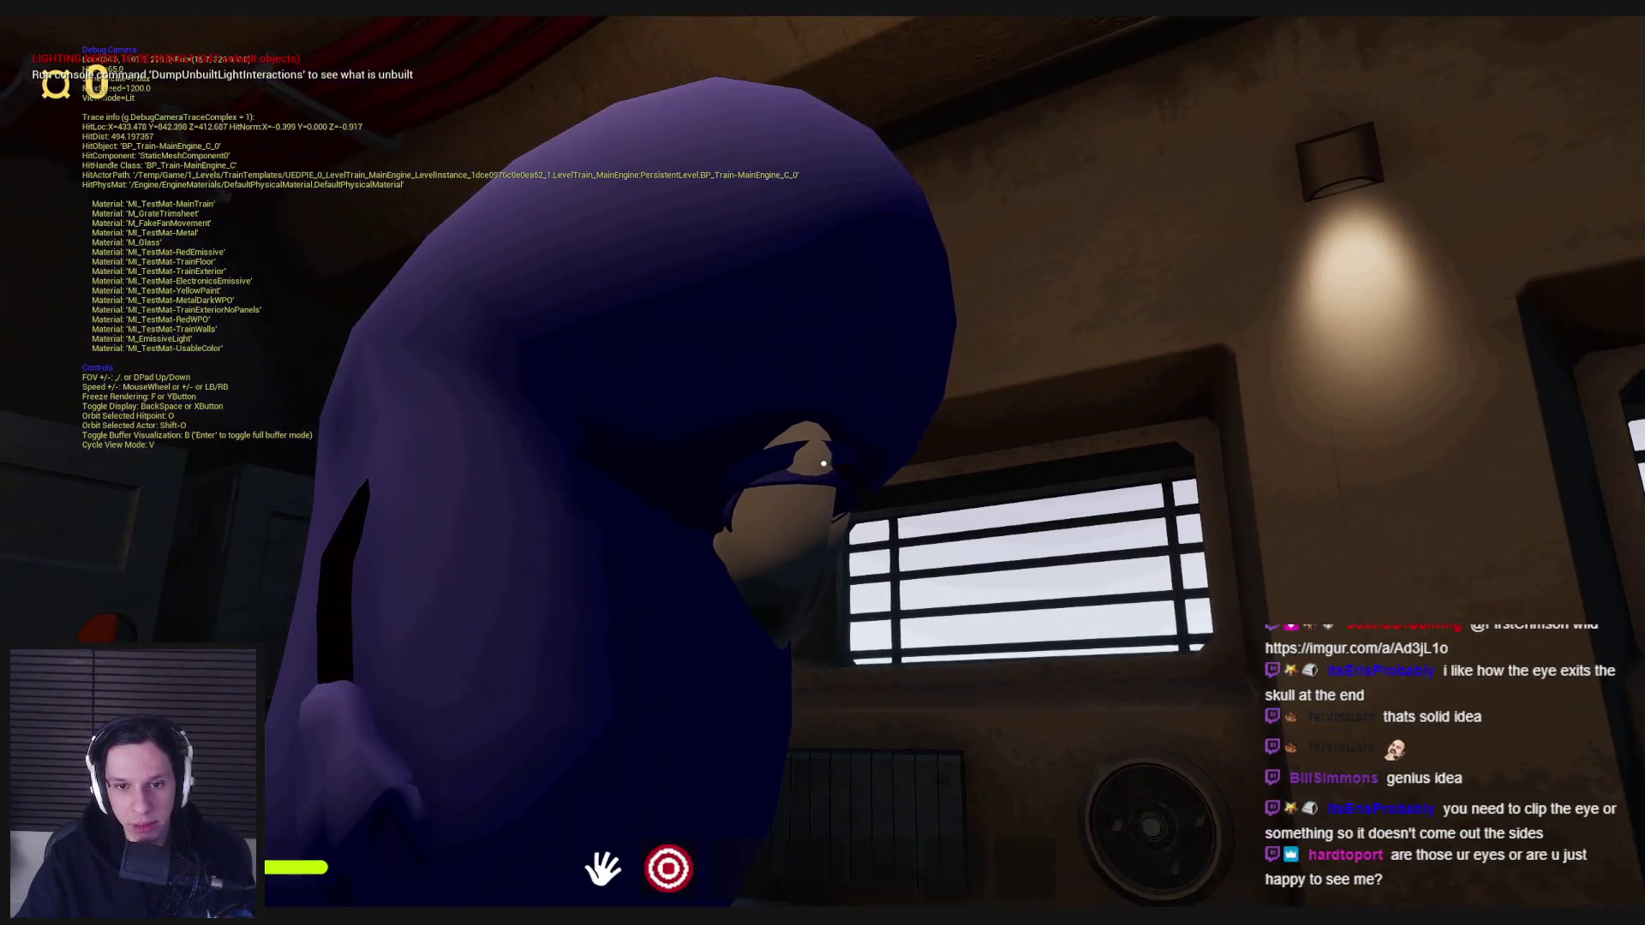
key(semicolon)
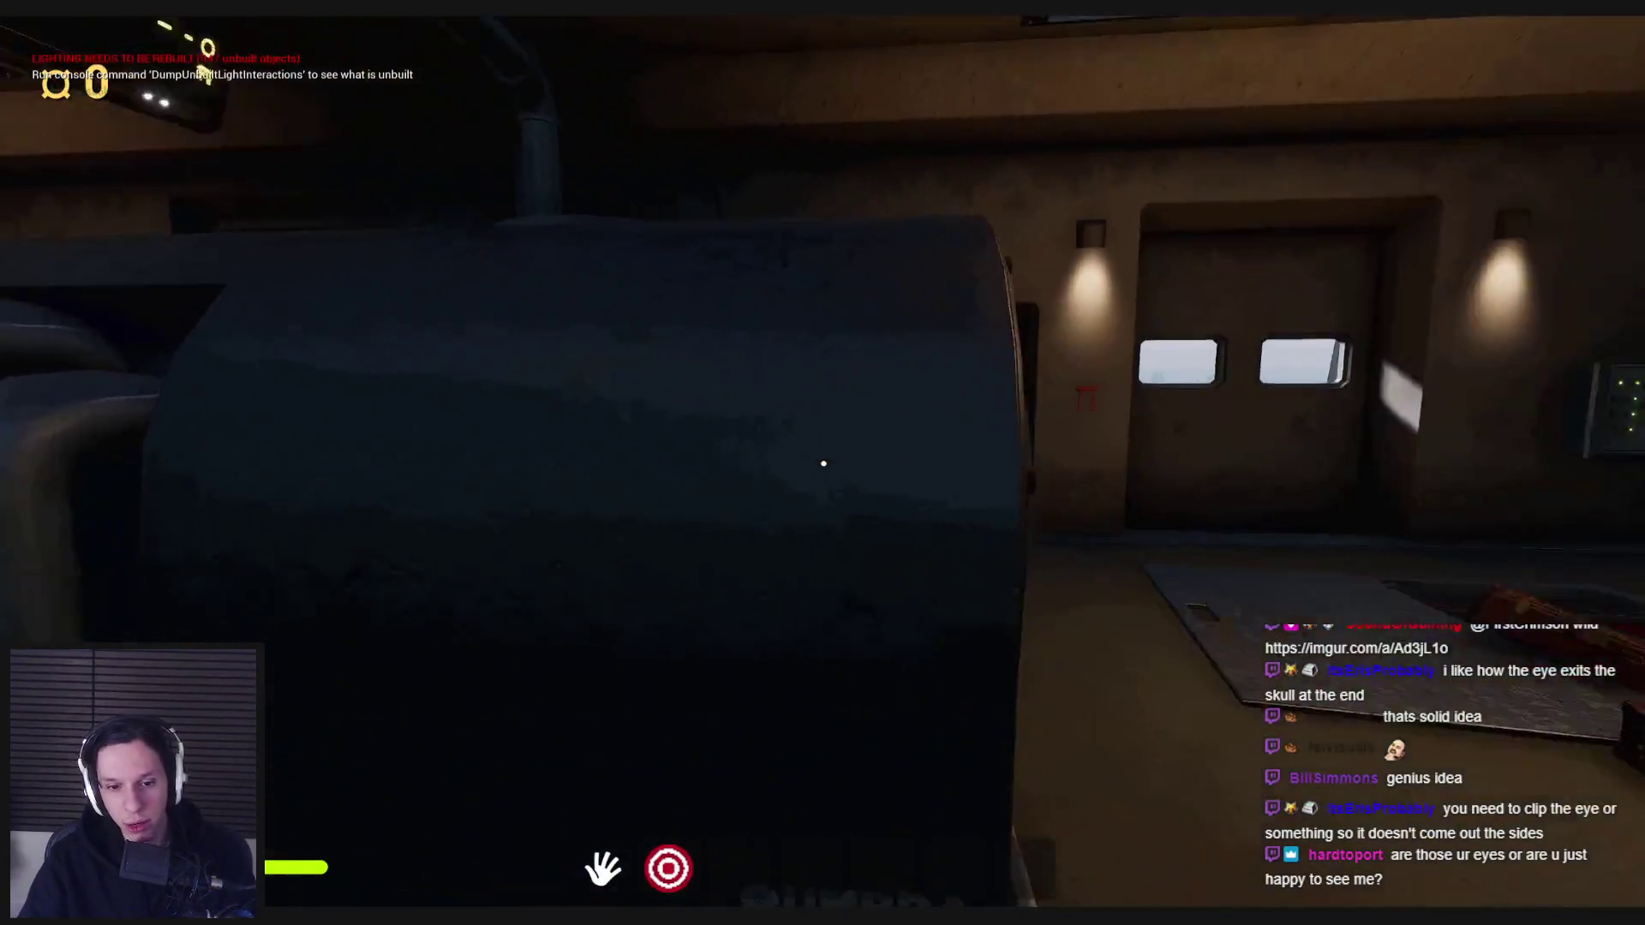
key(Escape)
click(495, 77)
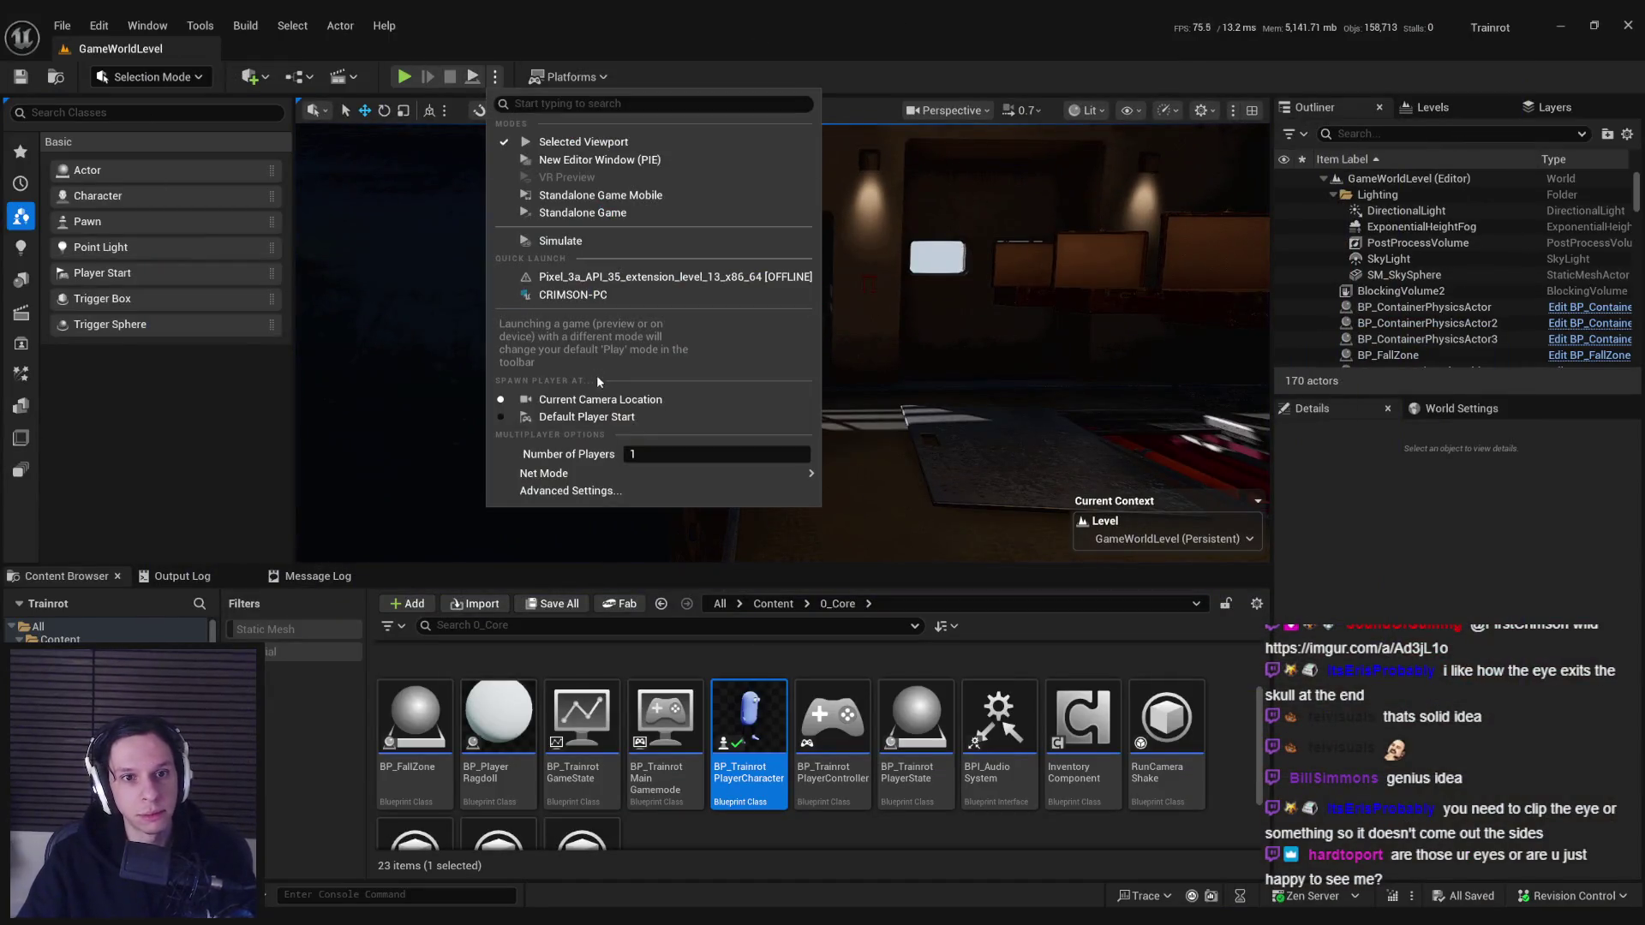
- Launch a New Editor Window (PIE) server-and-client session and enlarge the Client 1 window
click(592, 161)
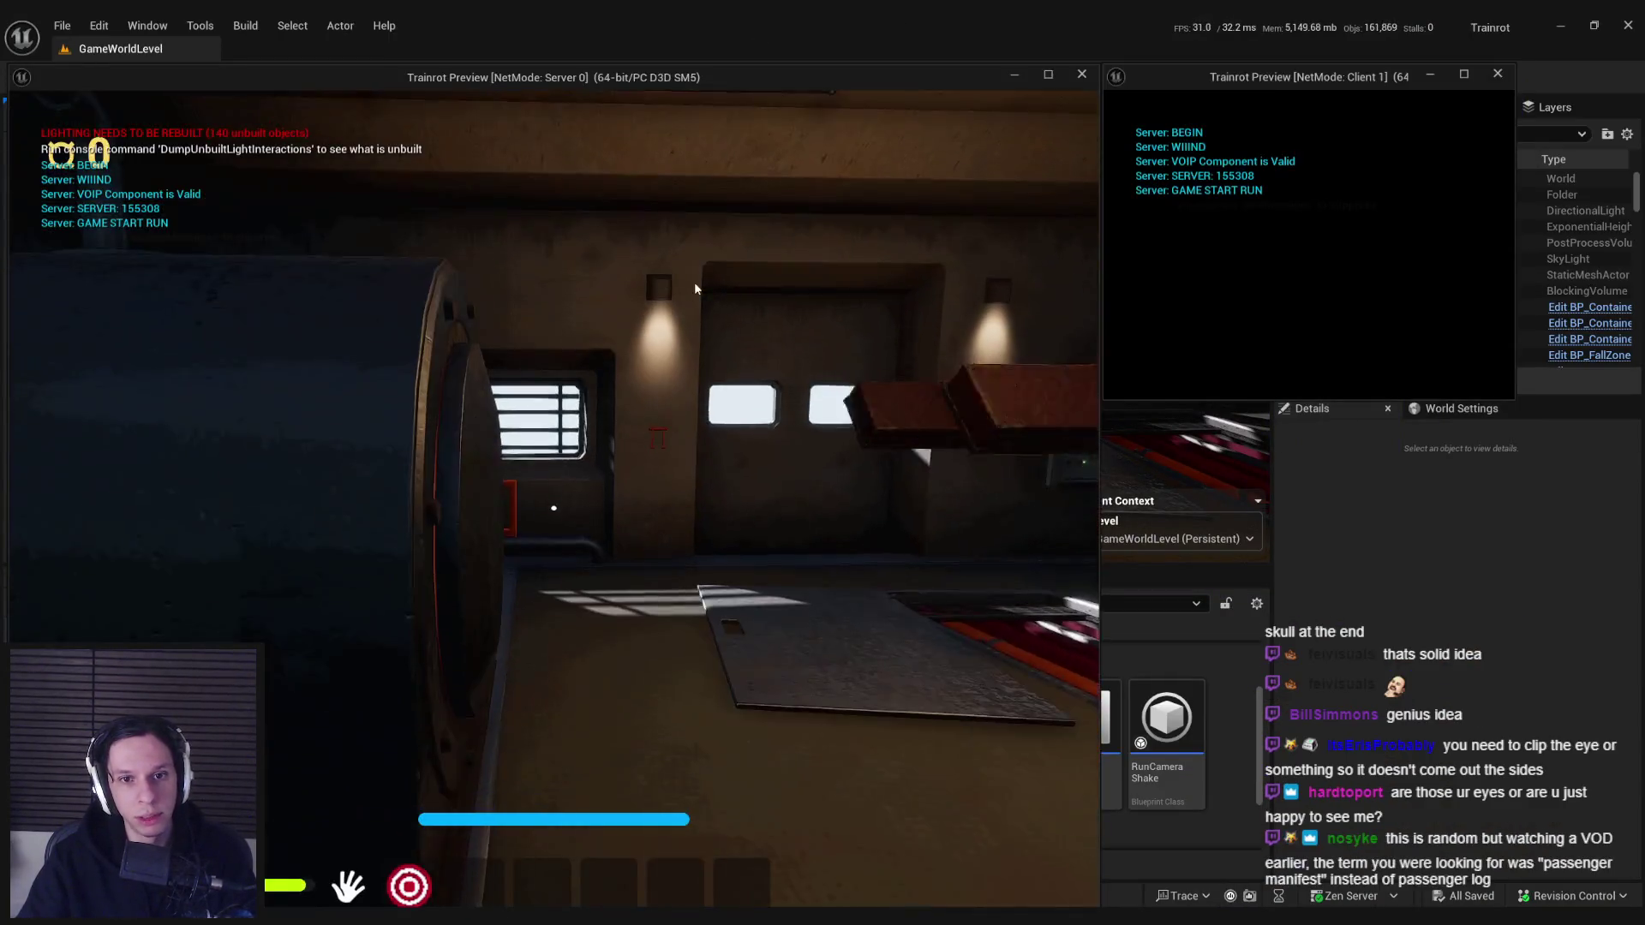
drag(1515, 398, 1592, 471)
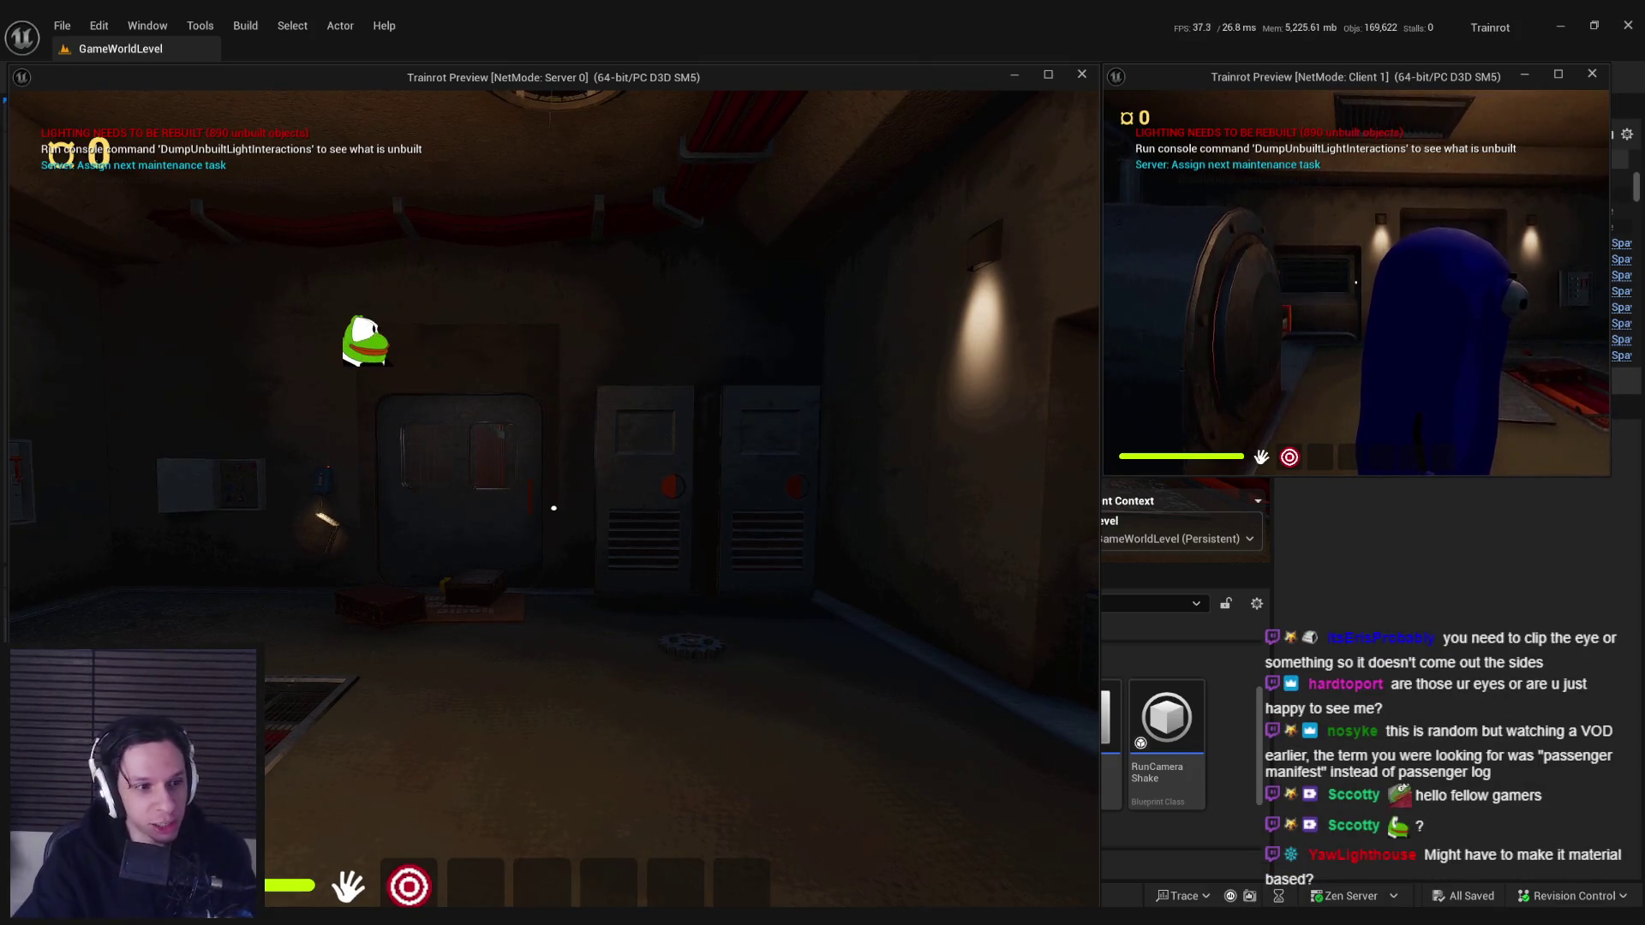
- Walk the server and client players up to each other to compare the enlarged eyes, then end the session
key(w)
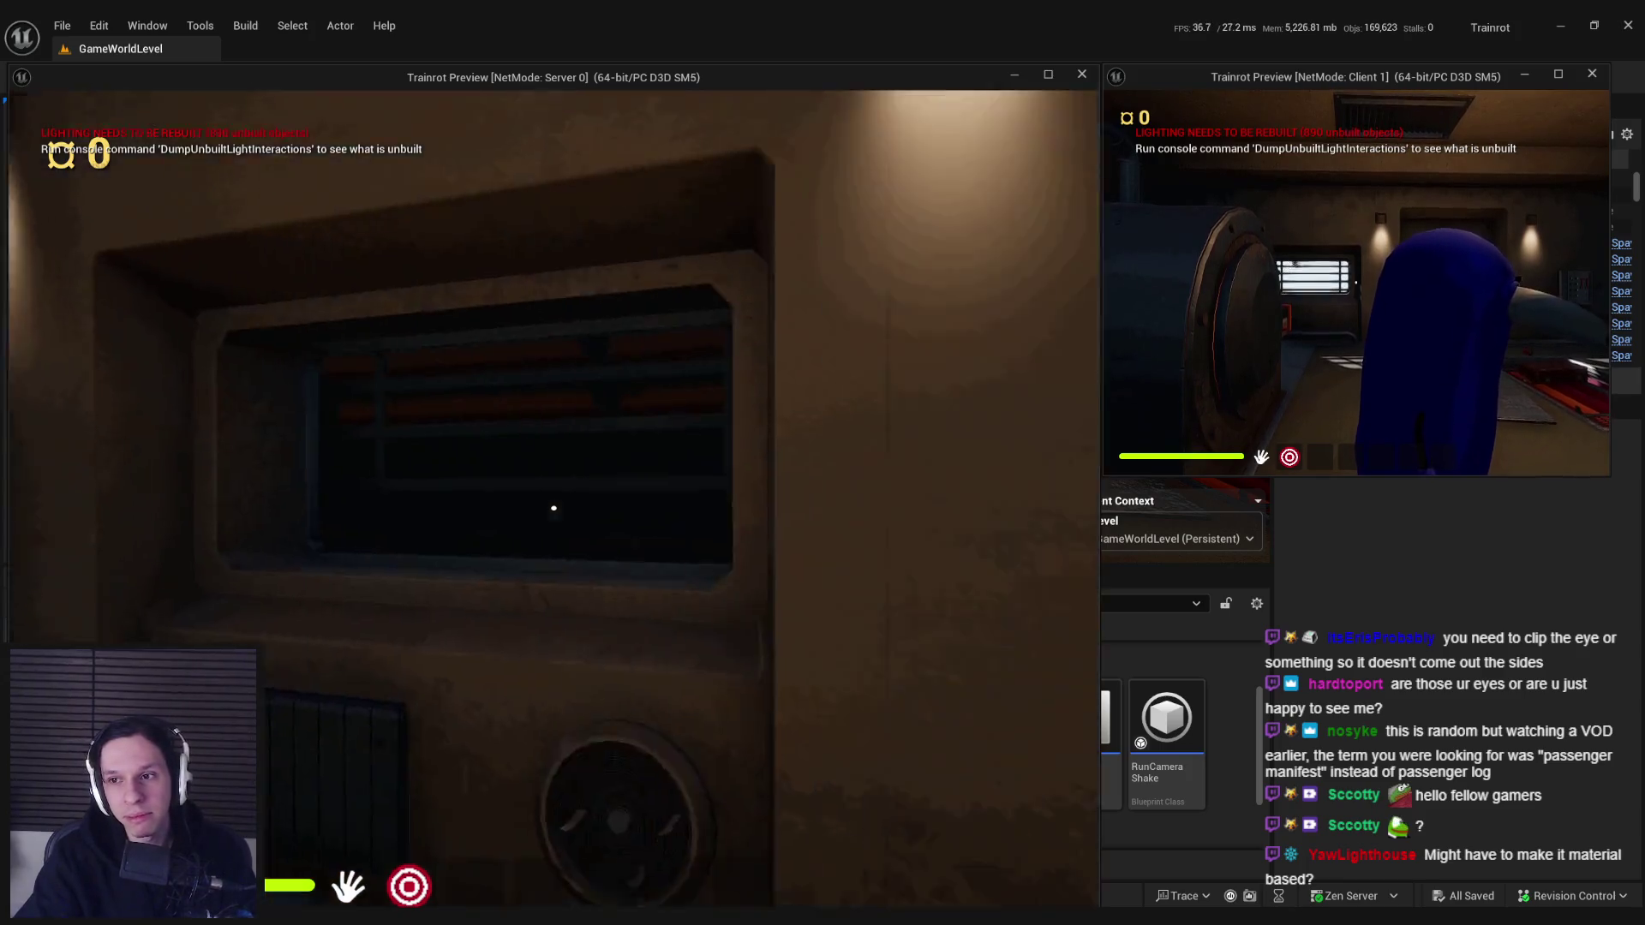
key(s)
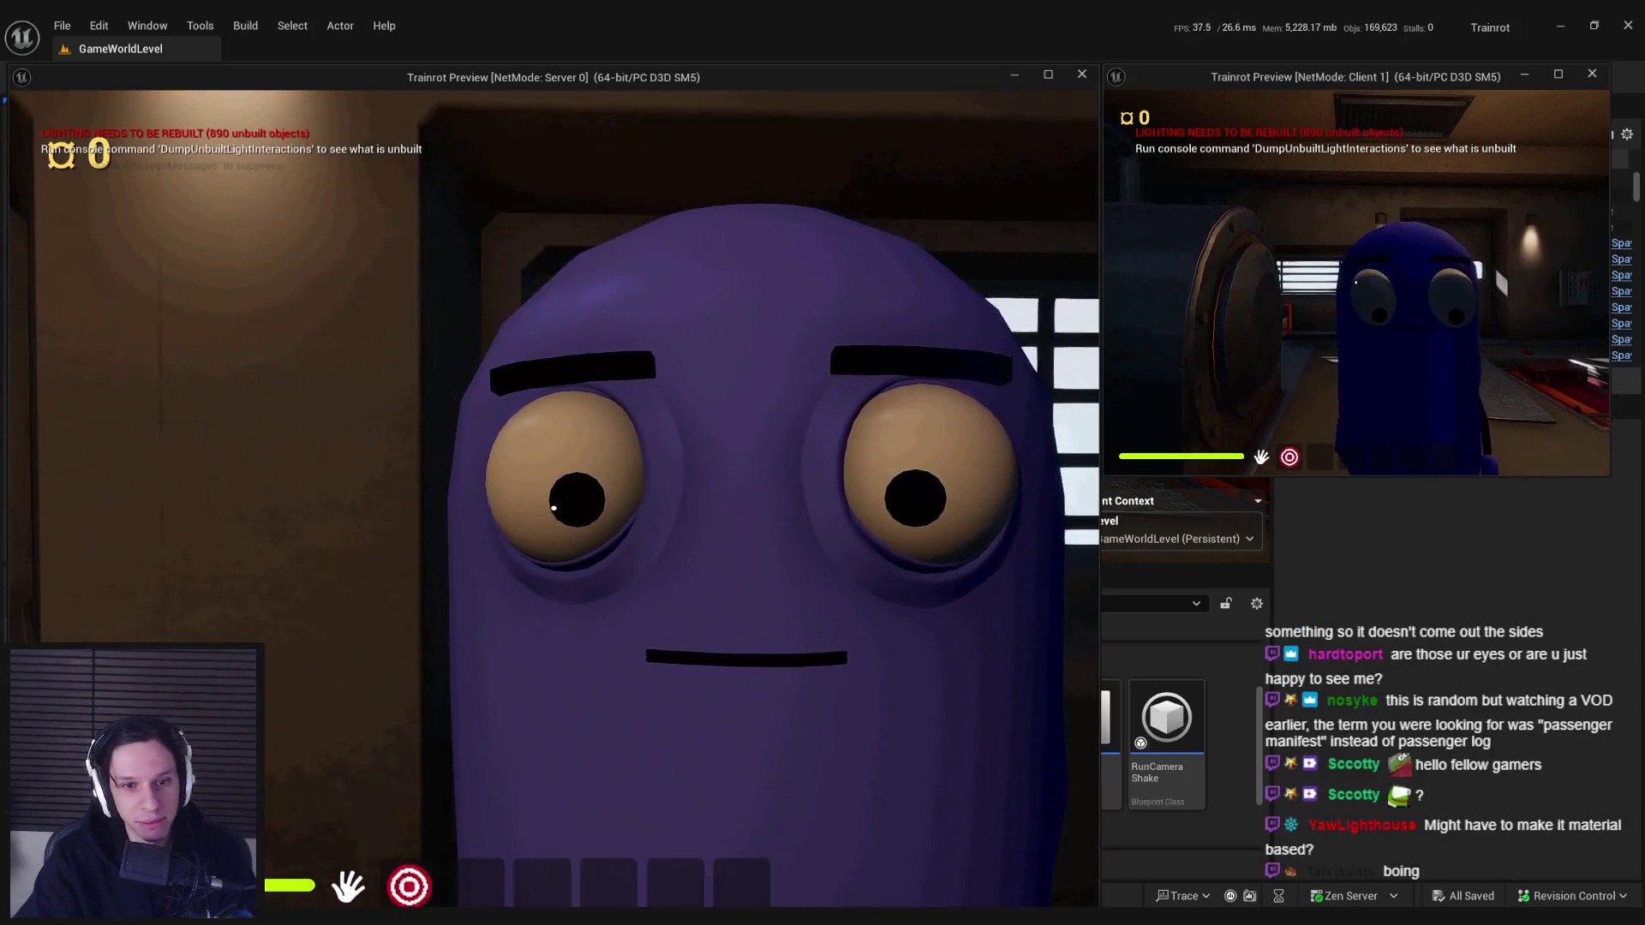
key(w)
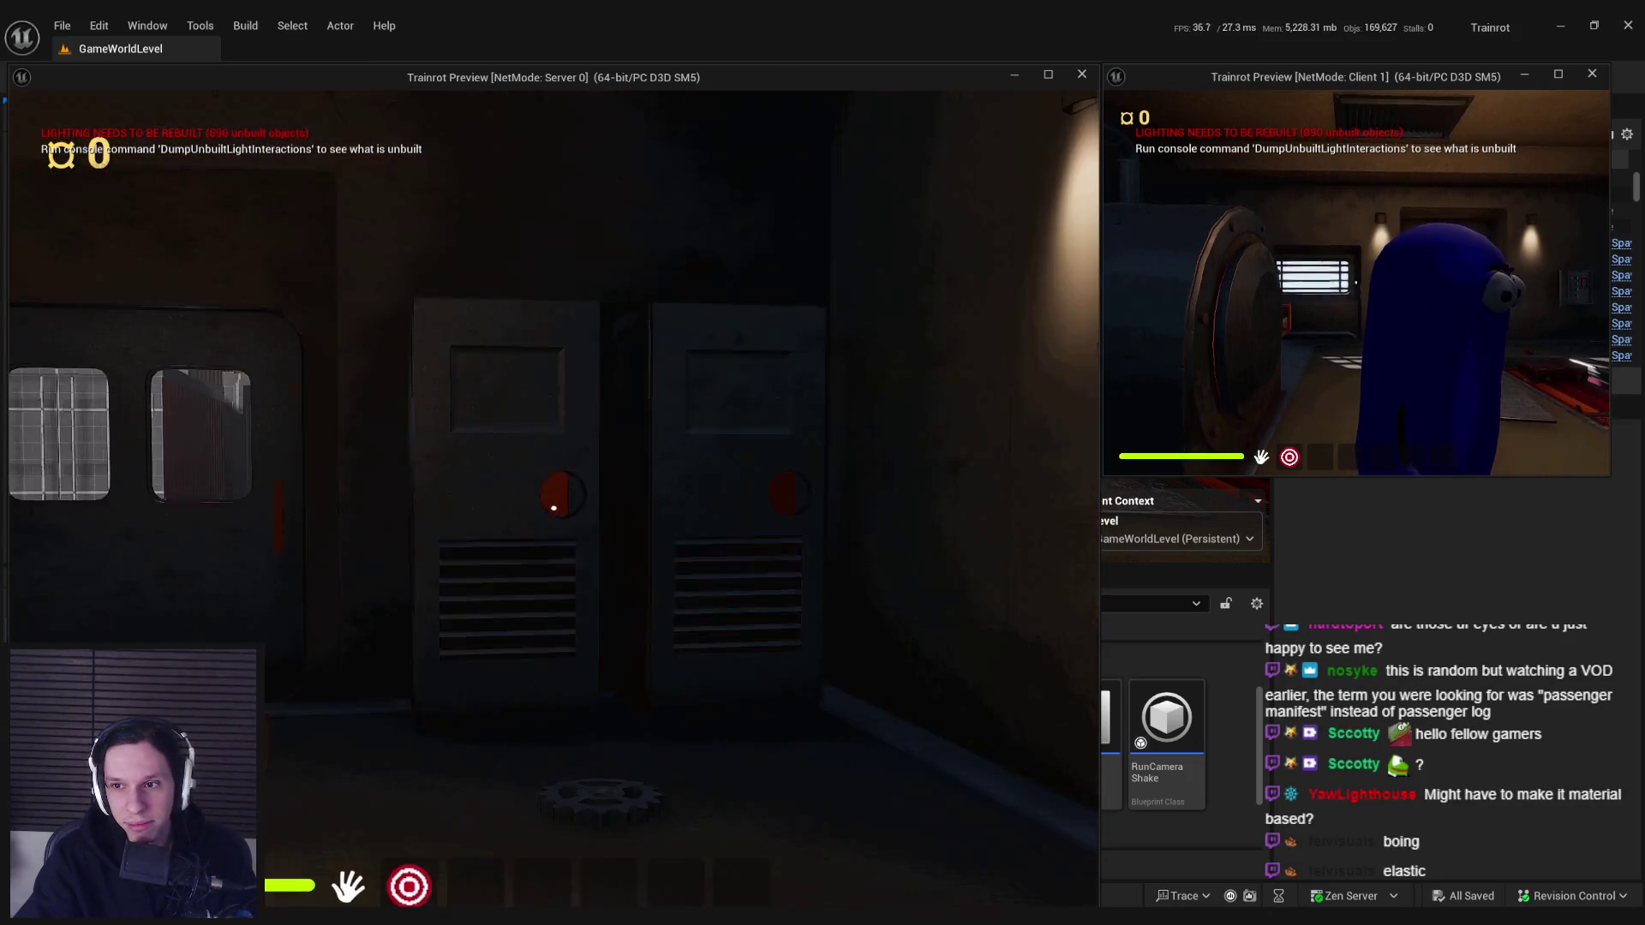
key(super)
key(super)
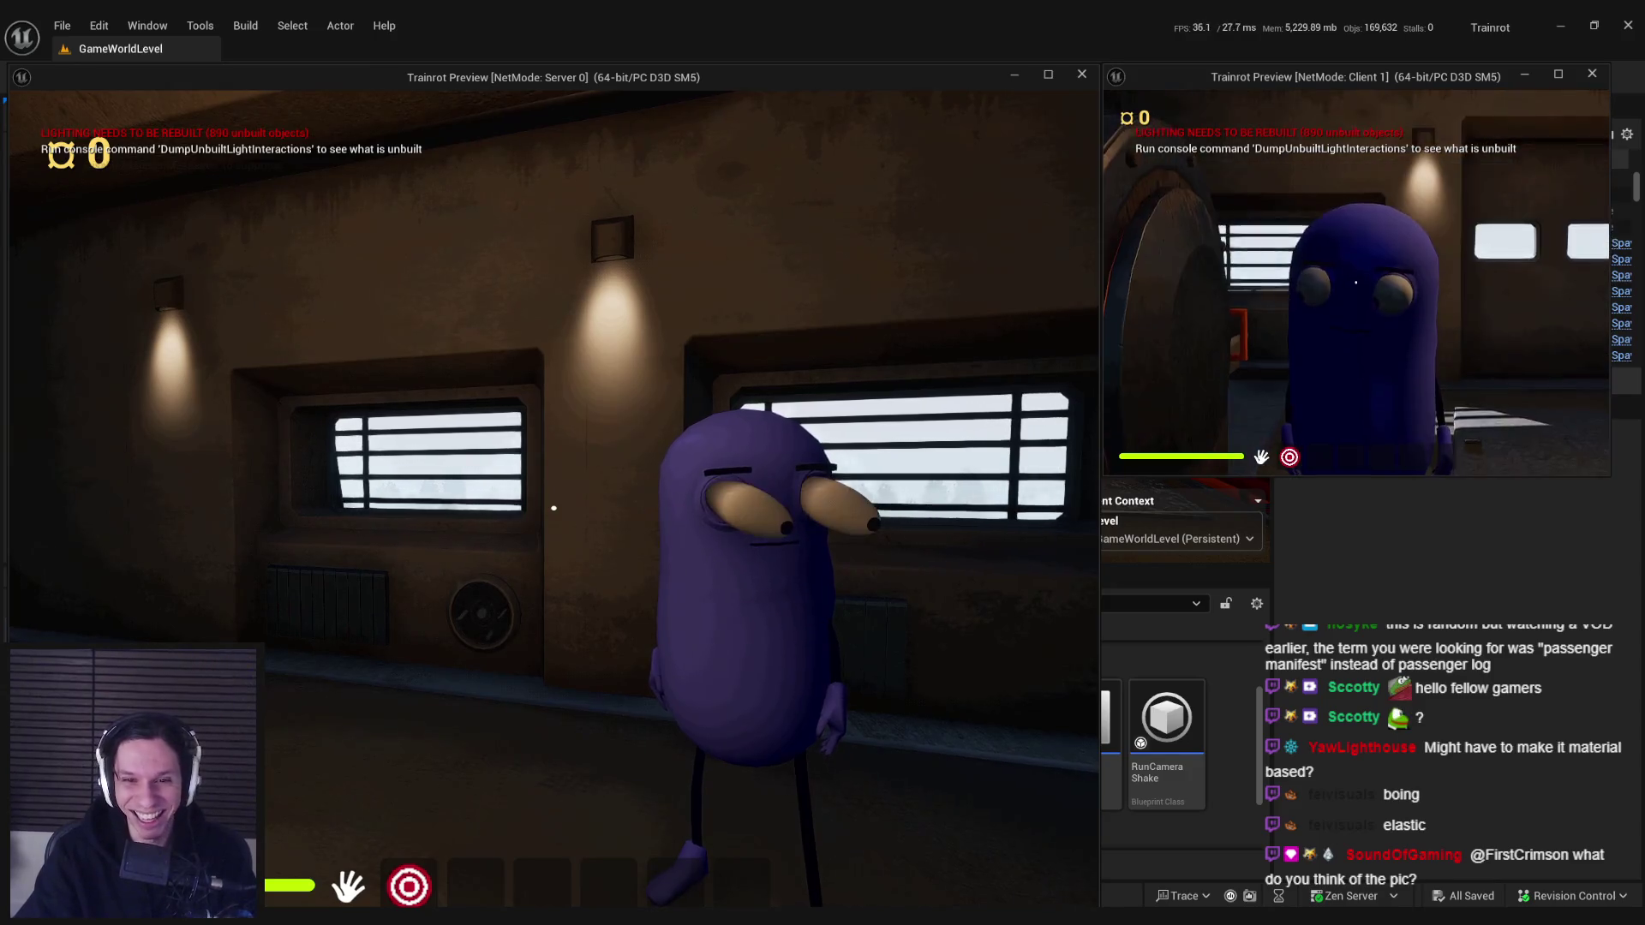
key(w)
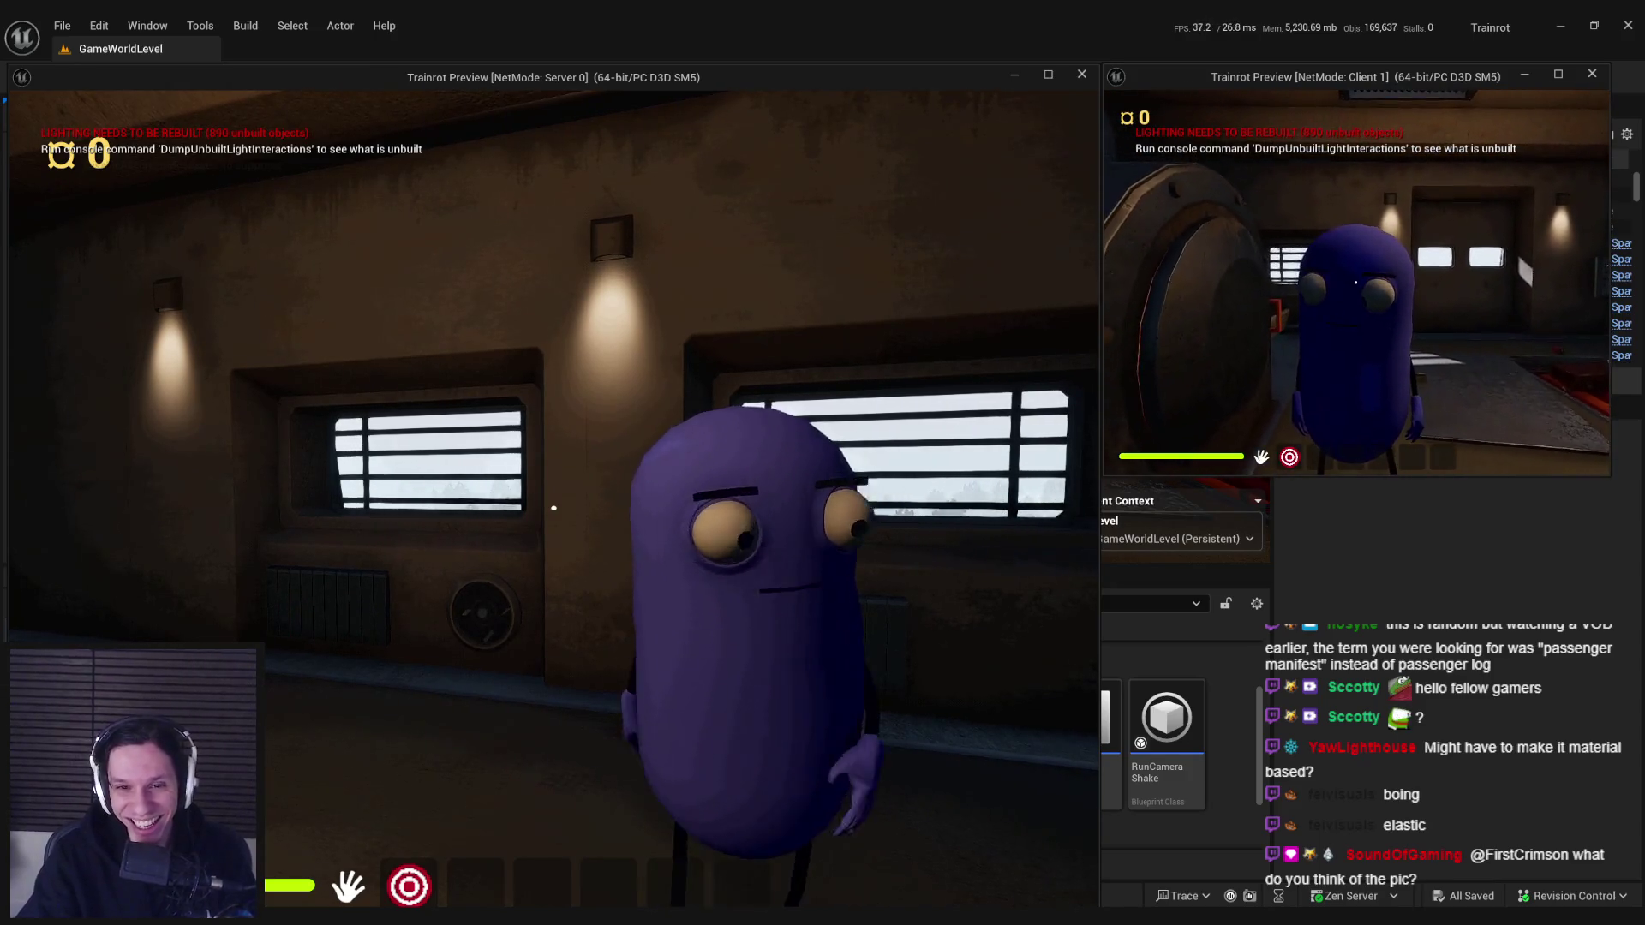
key(w)
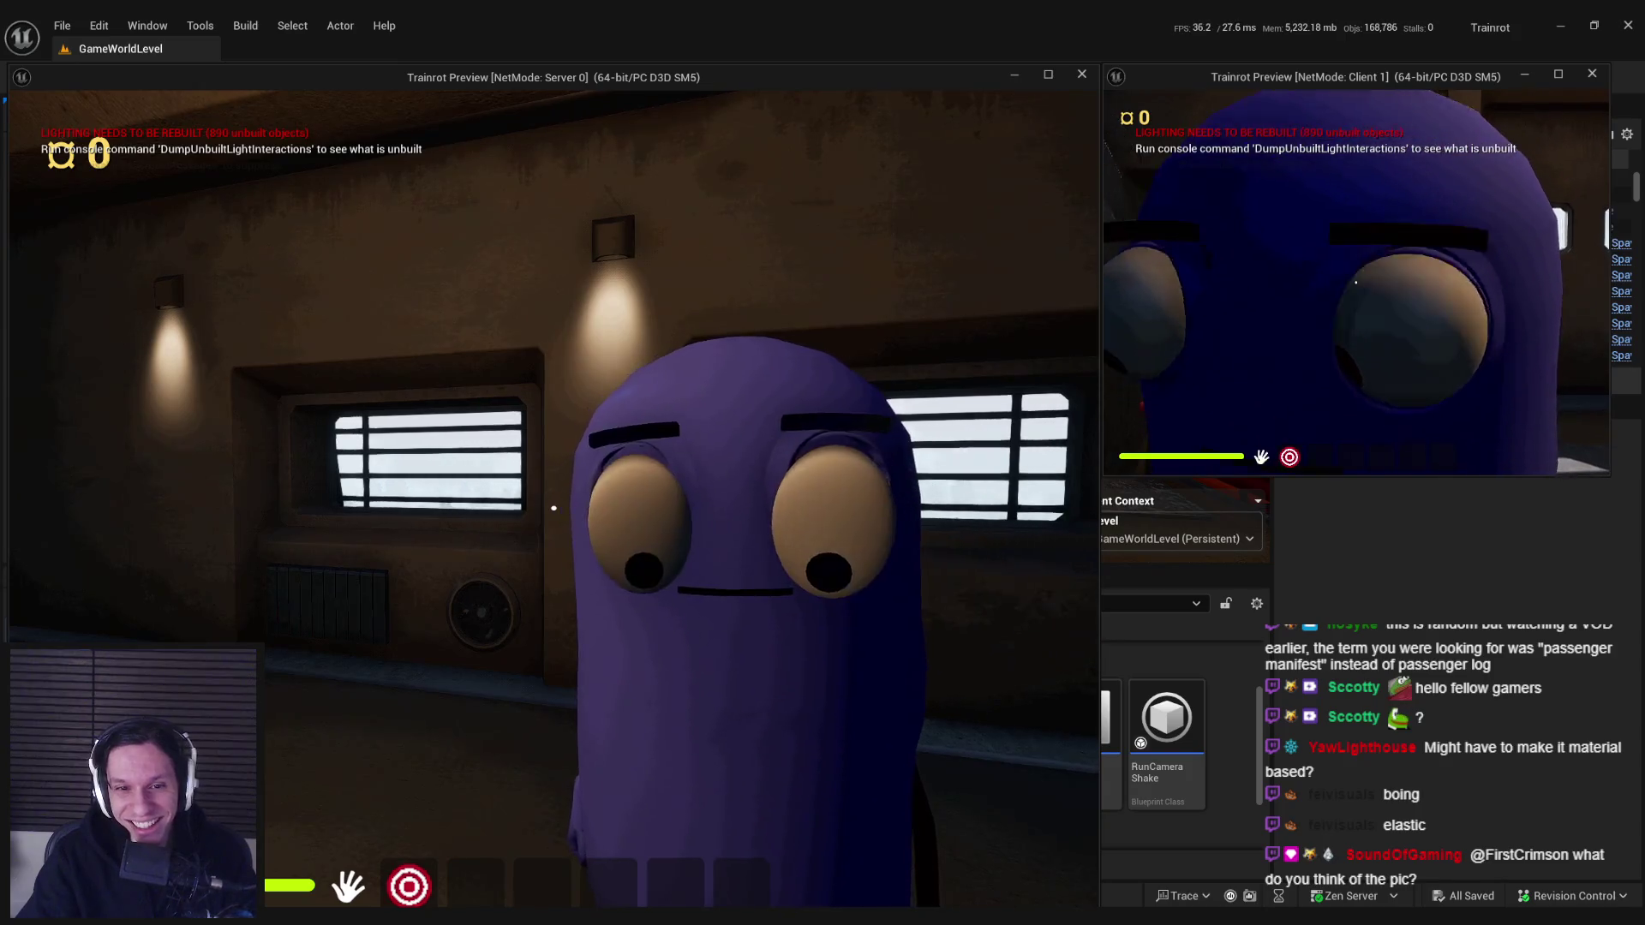
key(w)
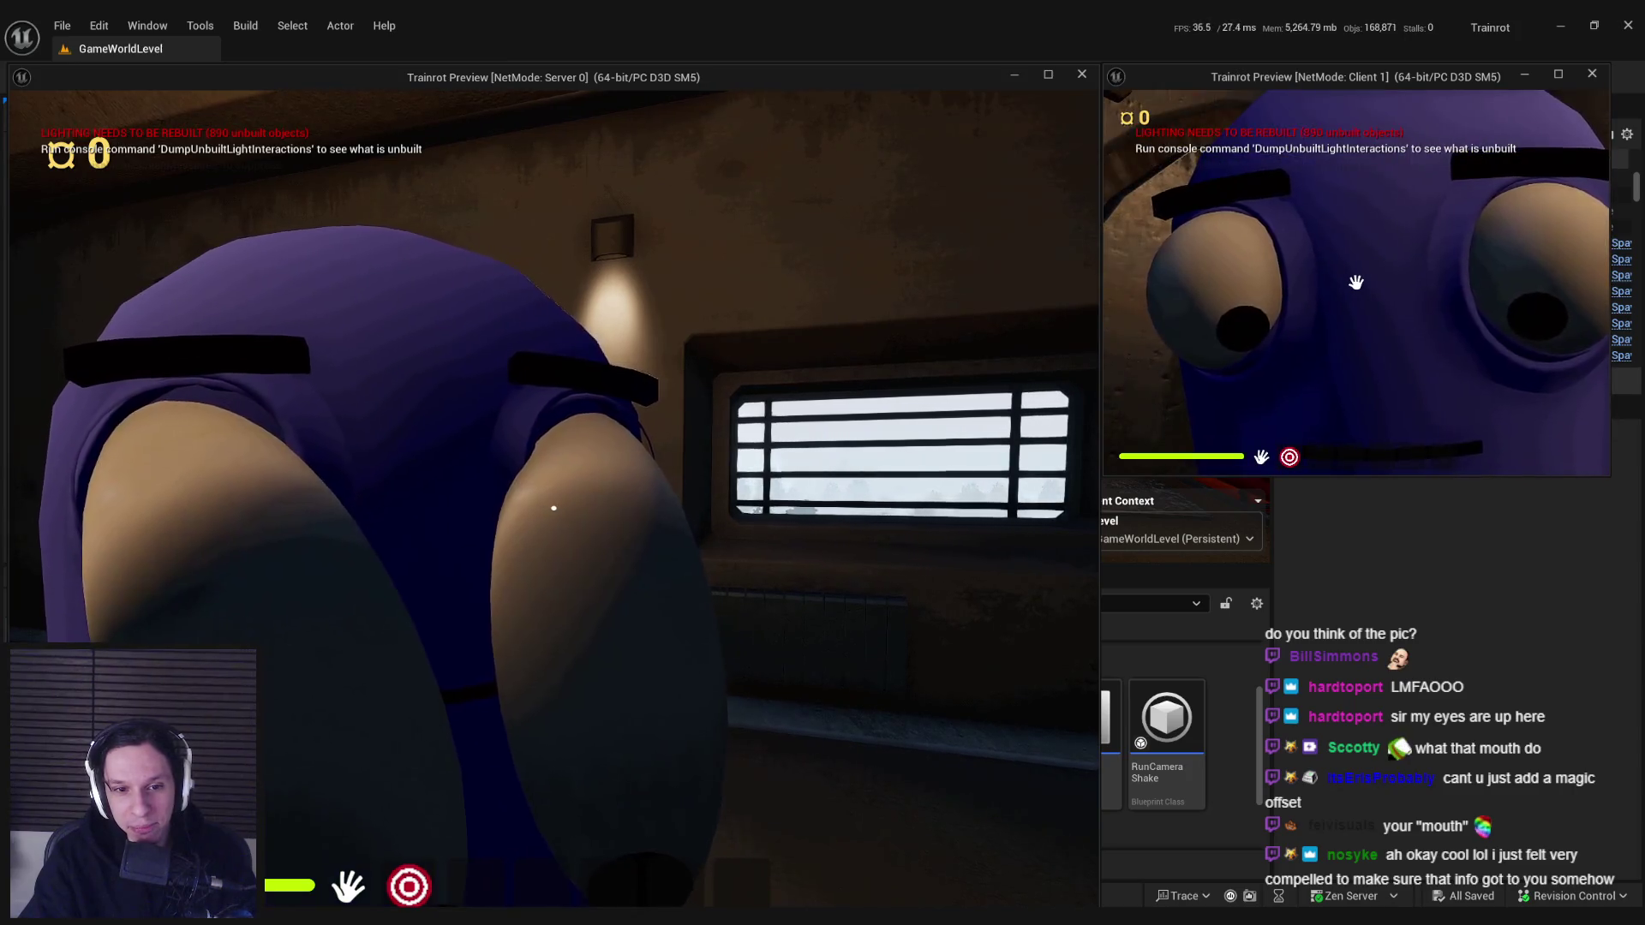
key(Escape)
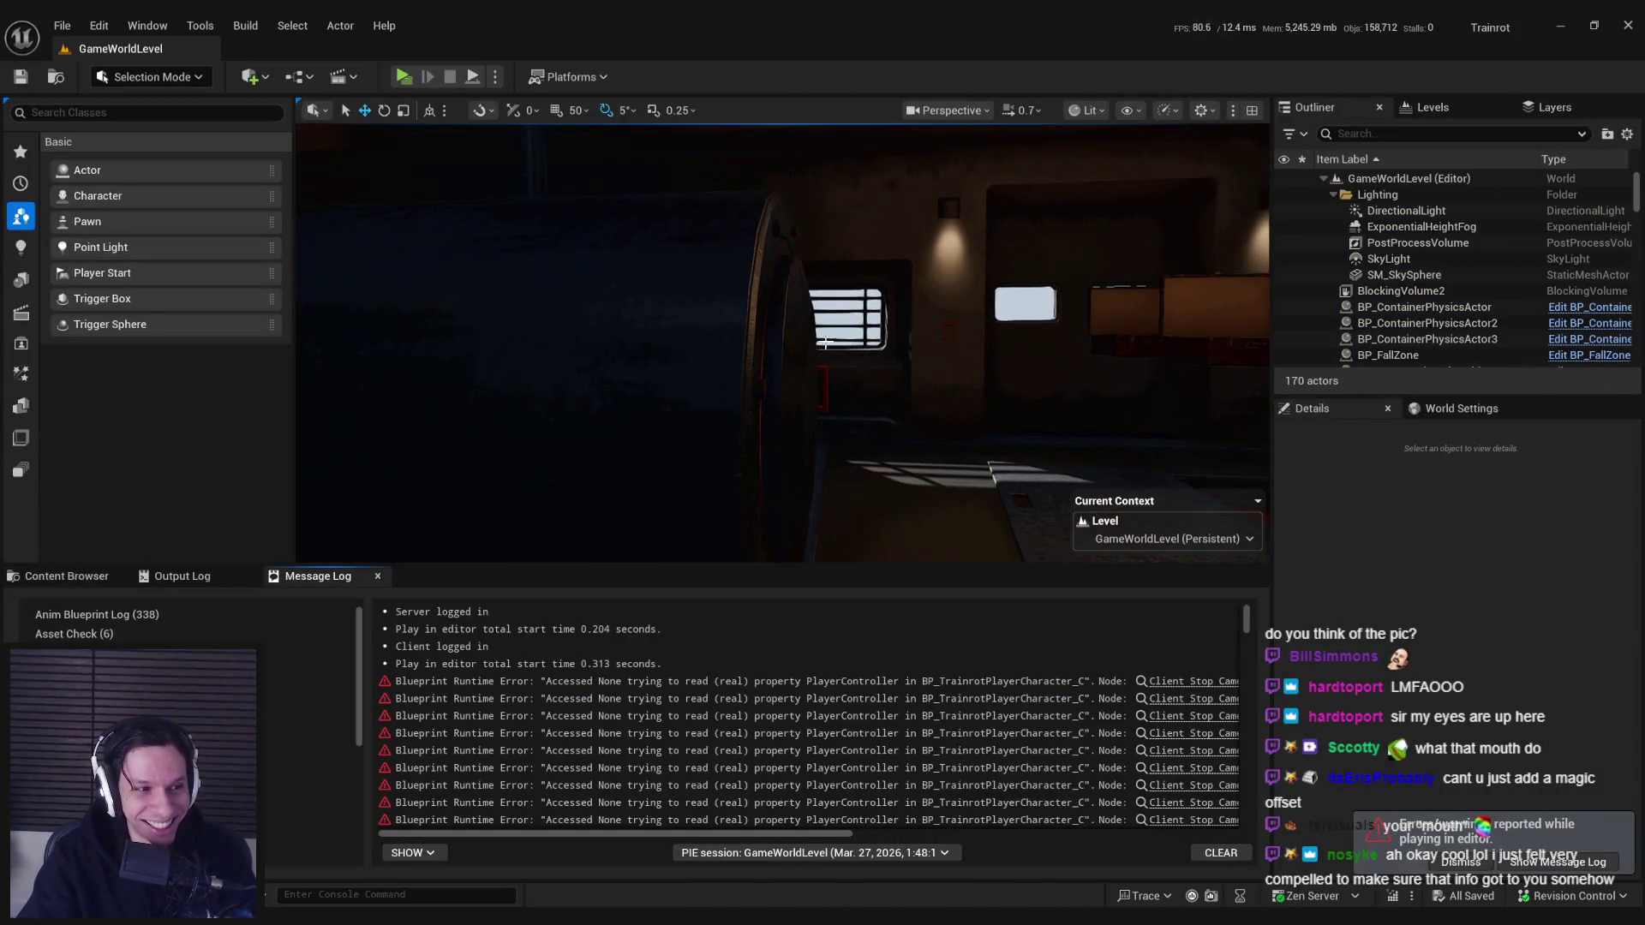
- Show the Content Browser, dismiss the PIE error notification, and switch back to ABP_Unarmed
click(79, 579)
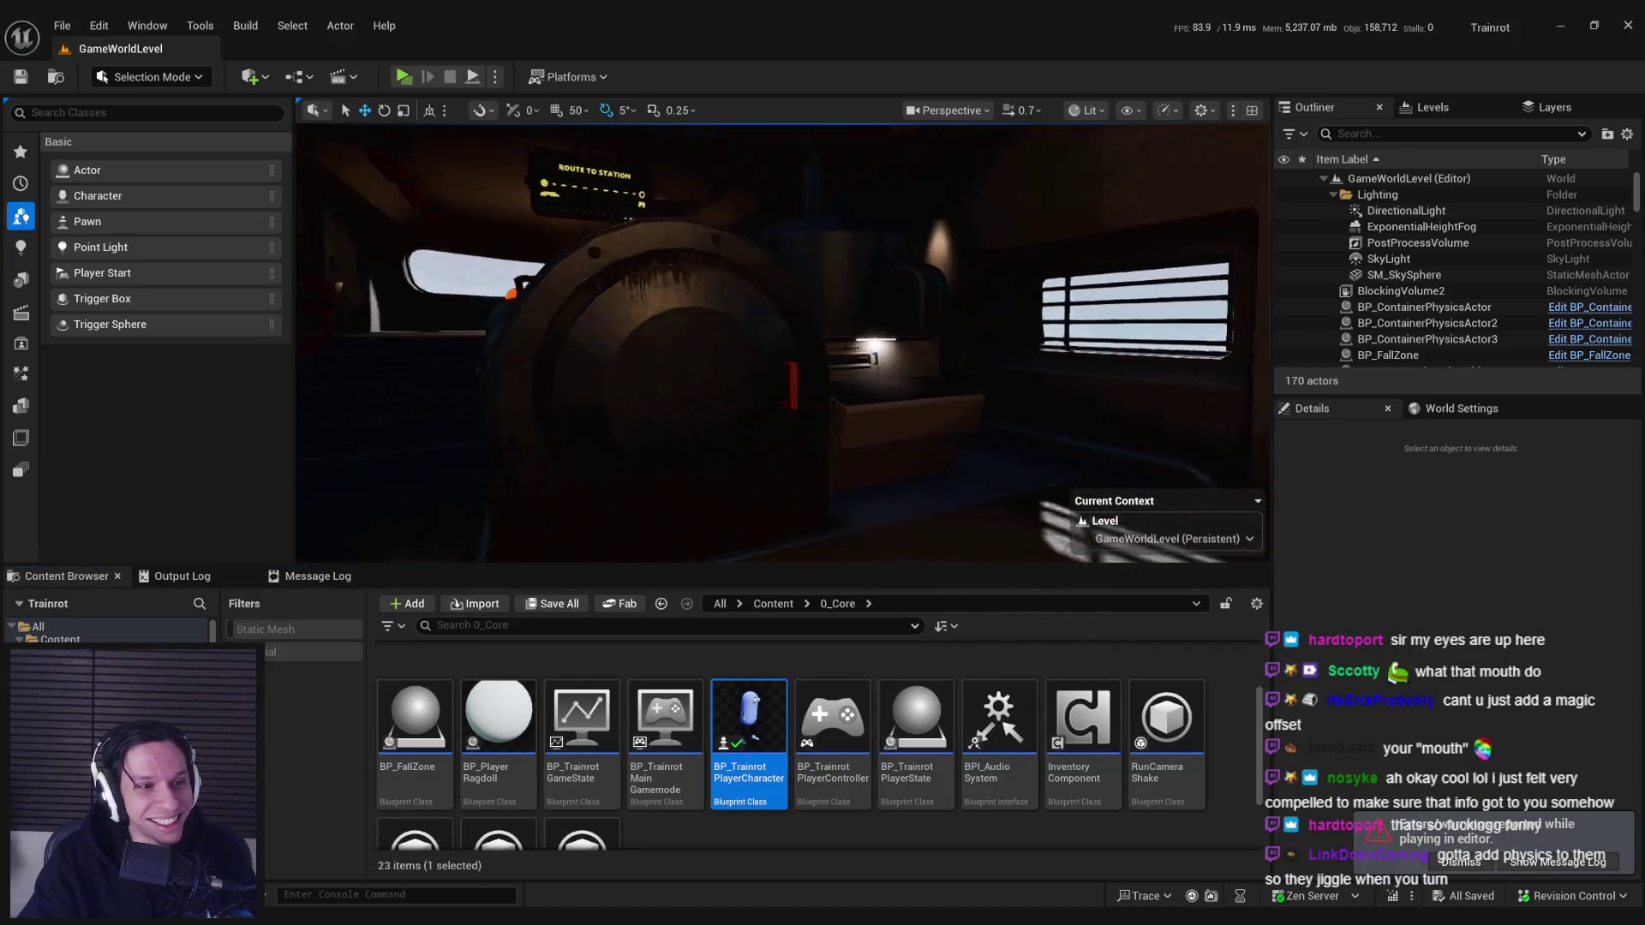
click(1470, 864)
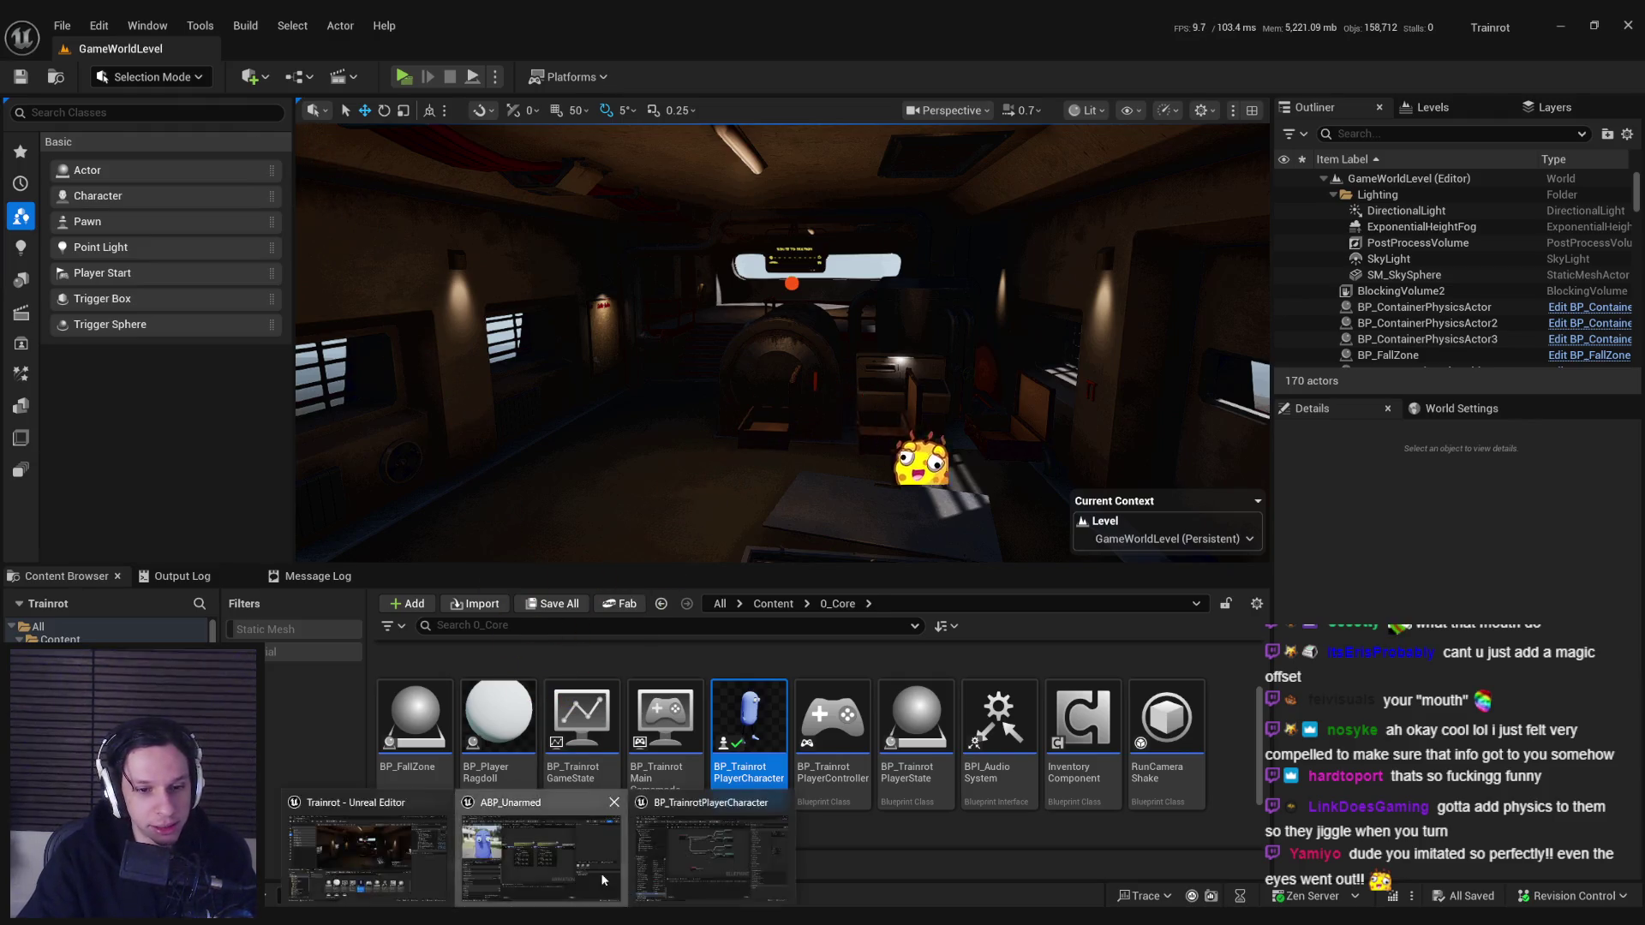
key(alt+Tab)
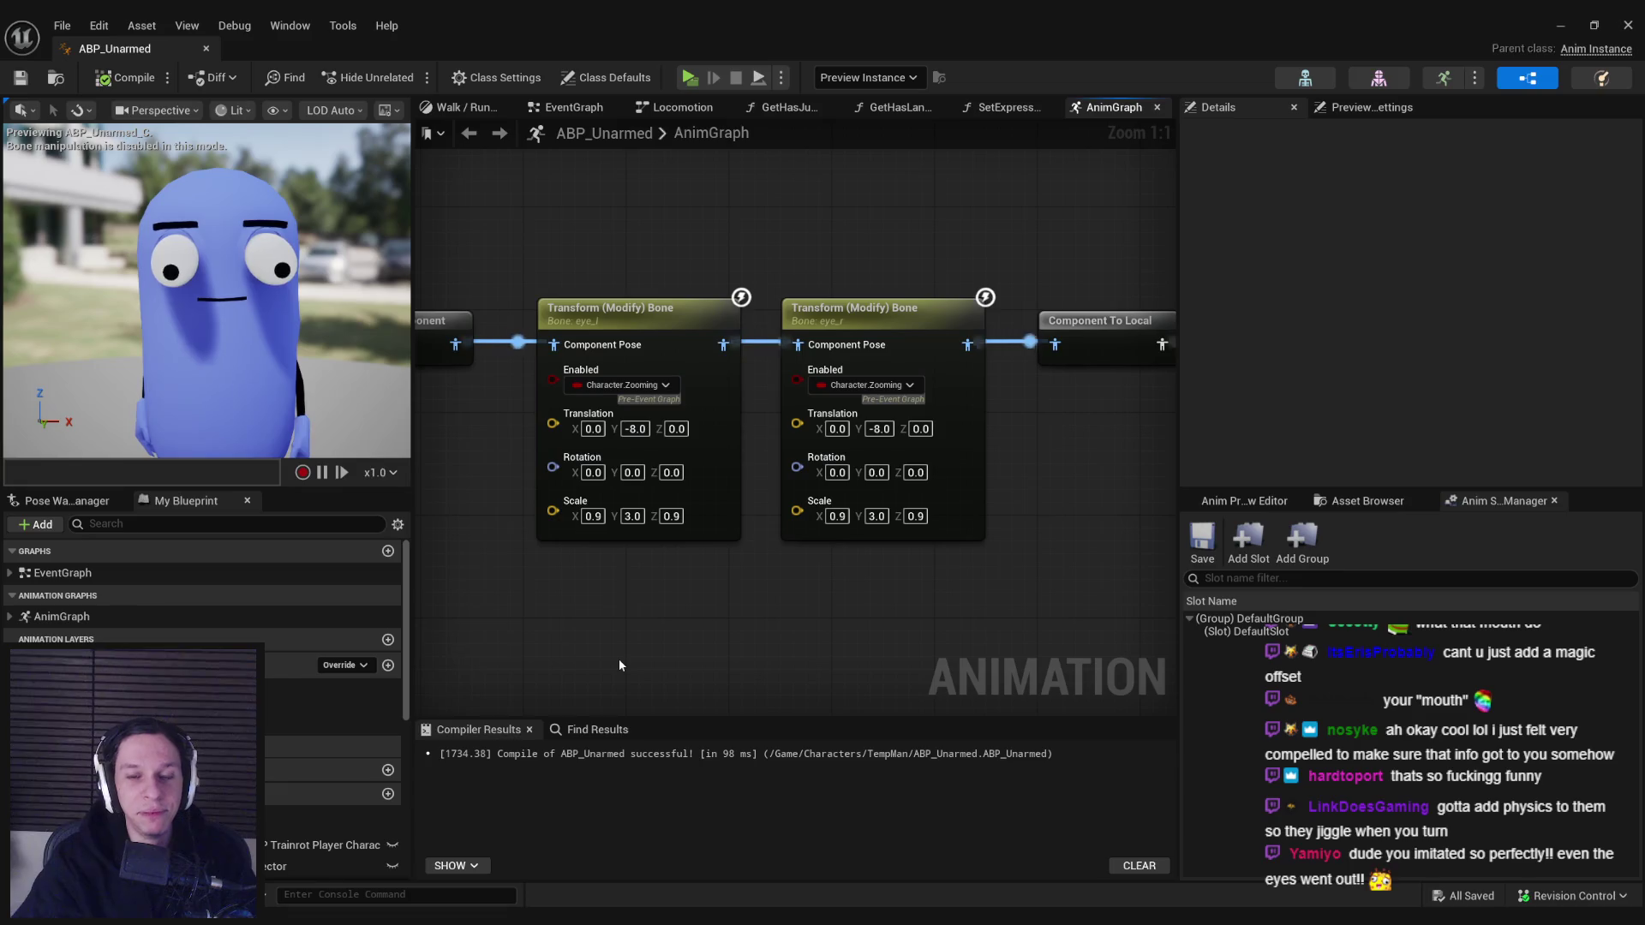
- Select the first eye Transform (Modify) Bone node and set its Blend Option to Custom
click(674, 311)
scroll(1318, 393, down, 4)
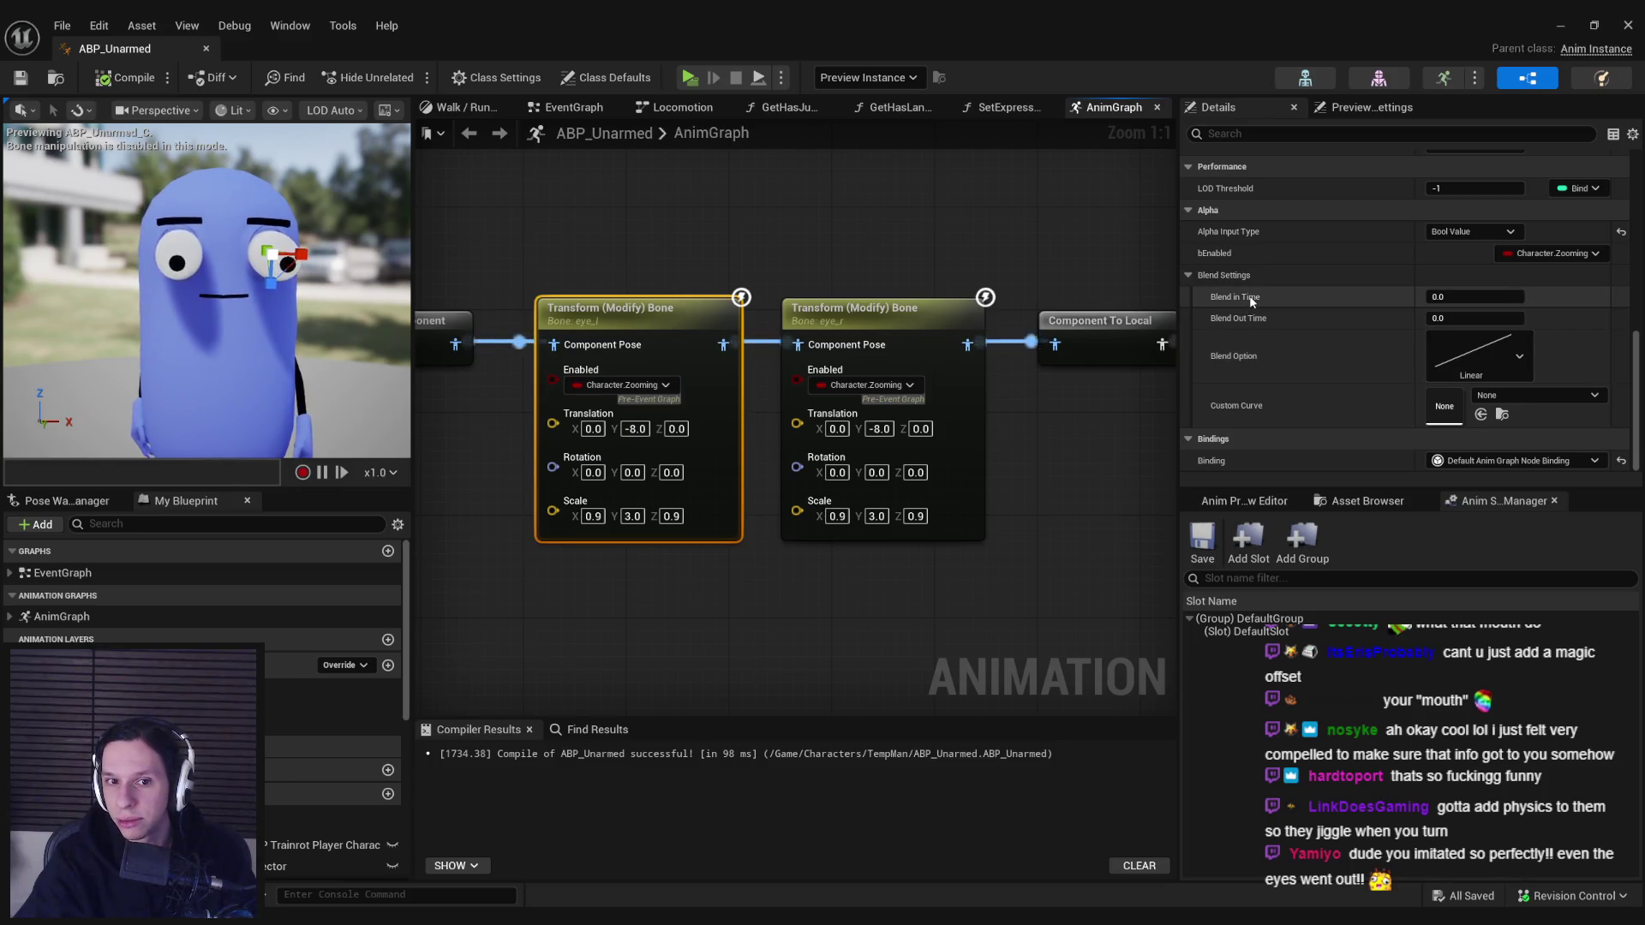
click(1519, 357)
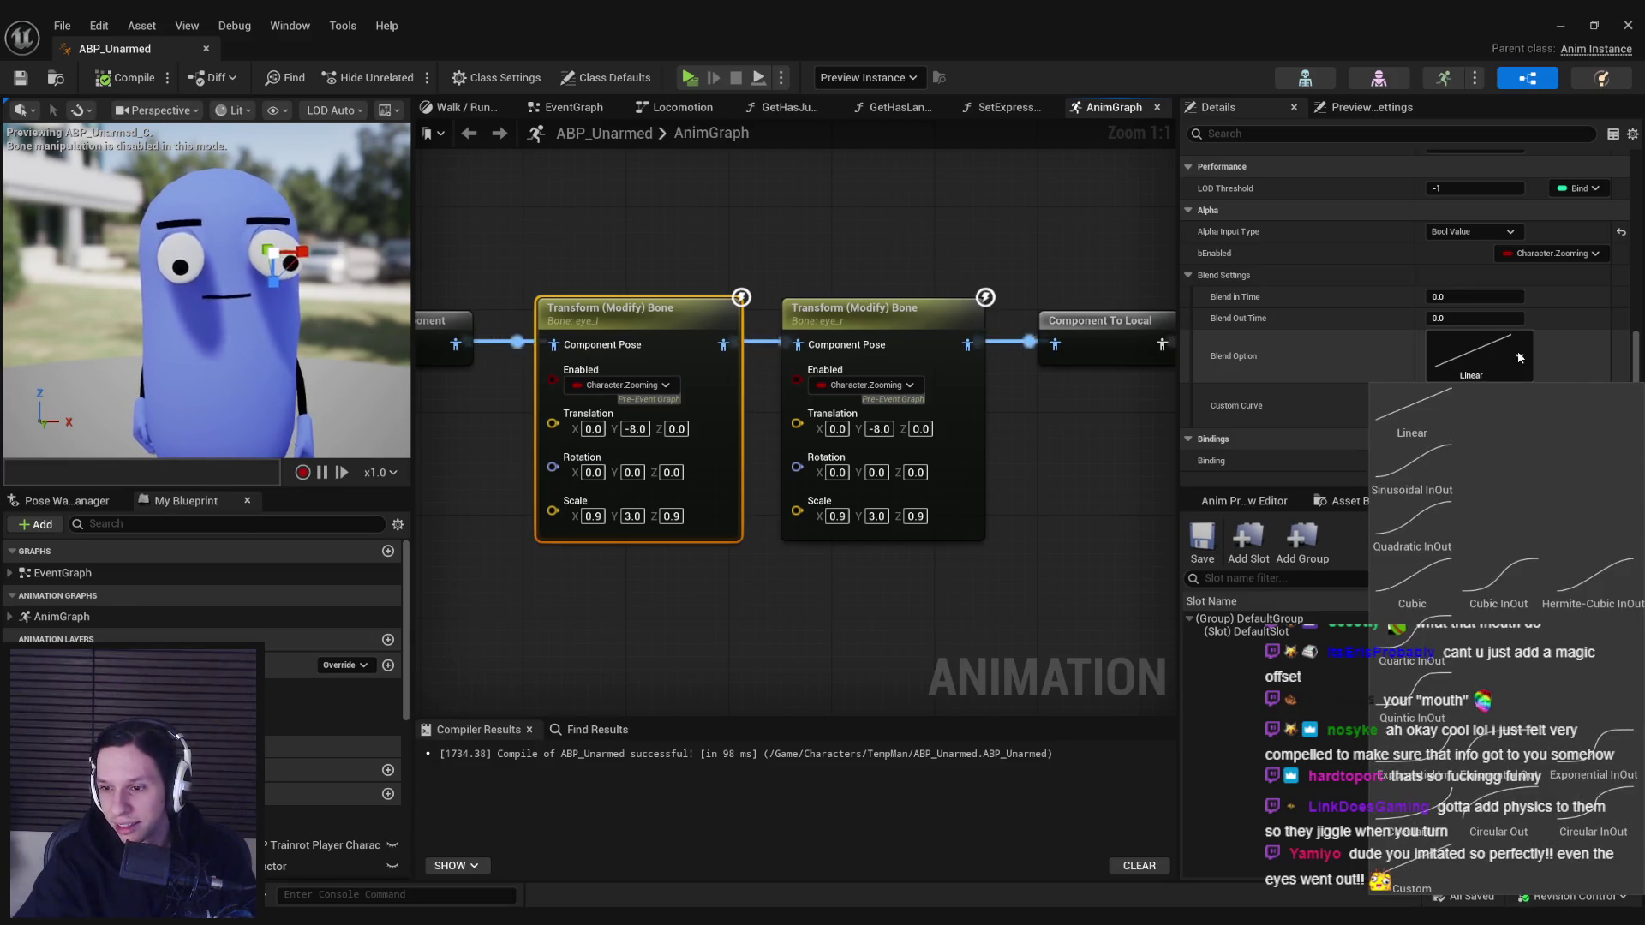
click(1519, 356)
click(1485, 354)
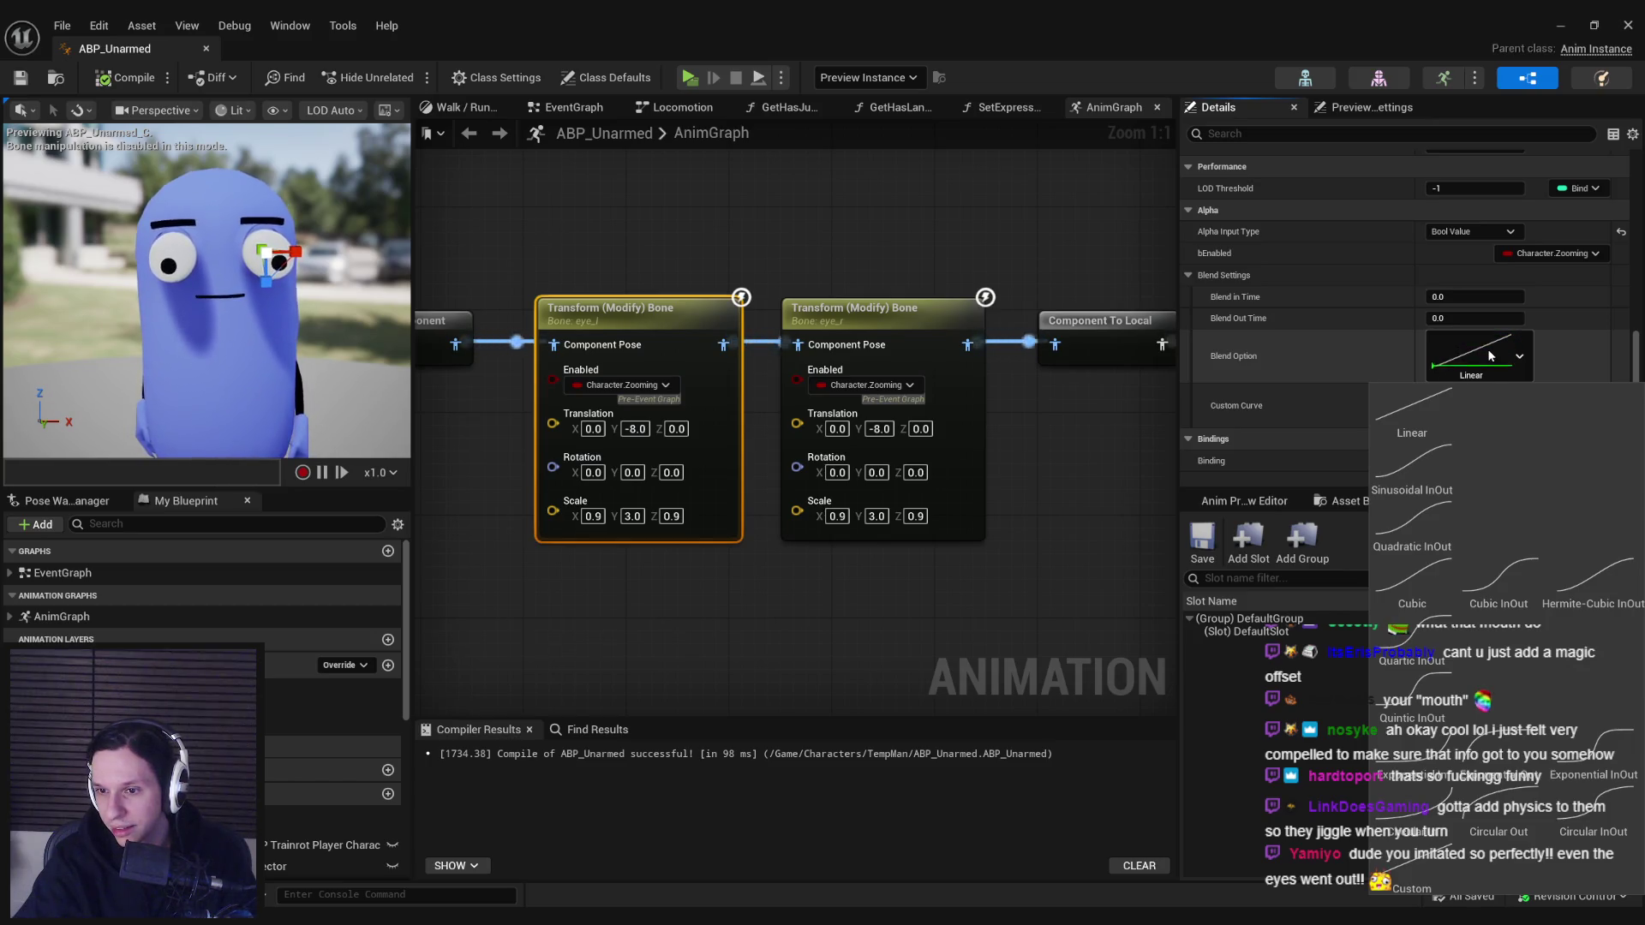
click(1256, 359)
click(1510, 395)
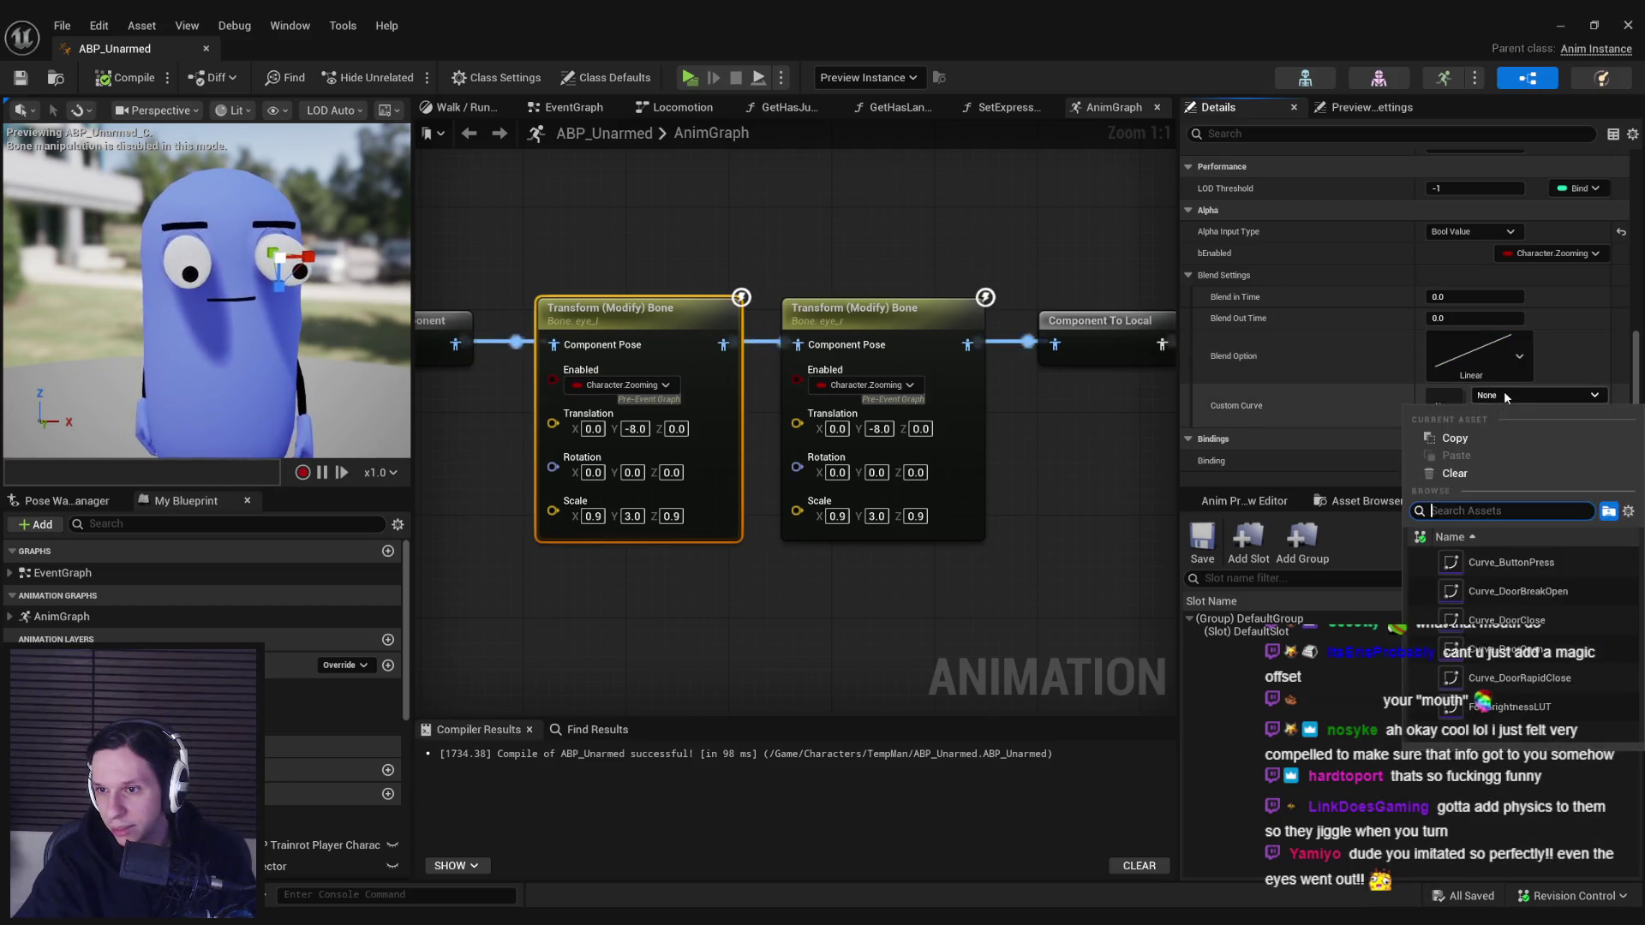
click(1509, 392)
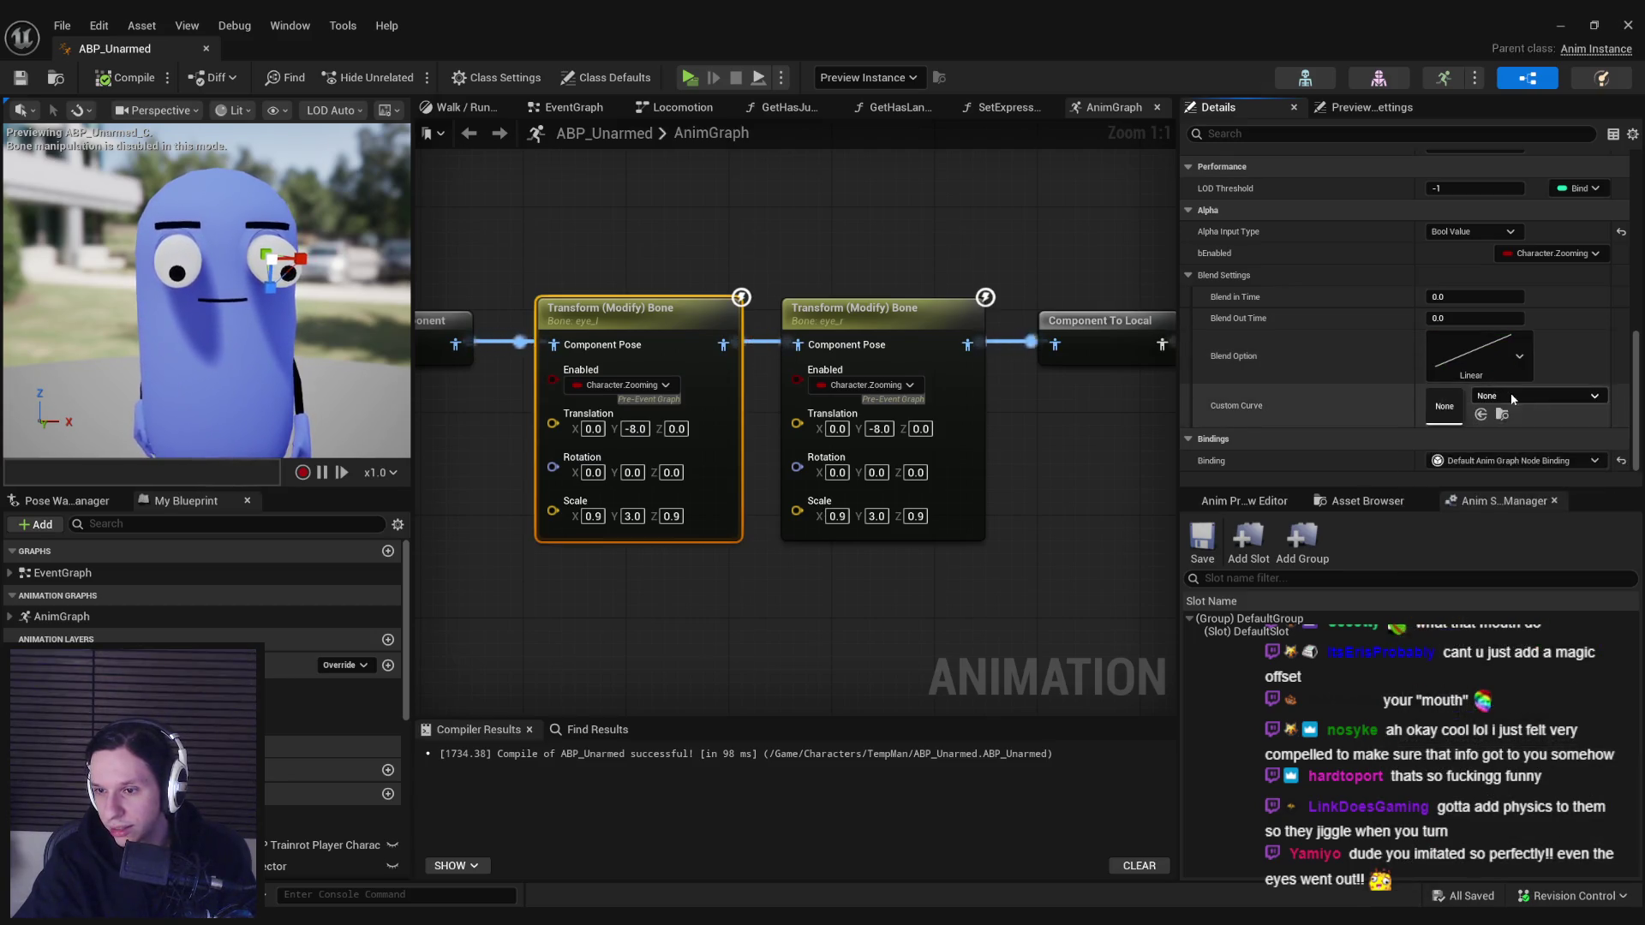
click(1520, 349)
- Look through the Custom Curve asset list and close it without choosing a curve
click(1406, 348)
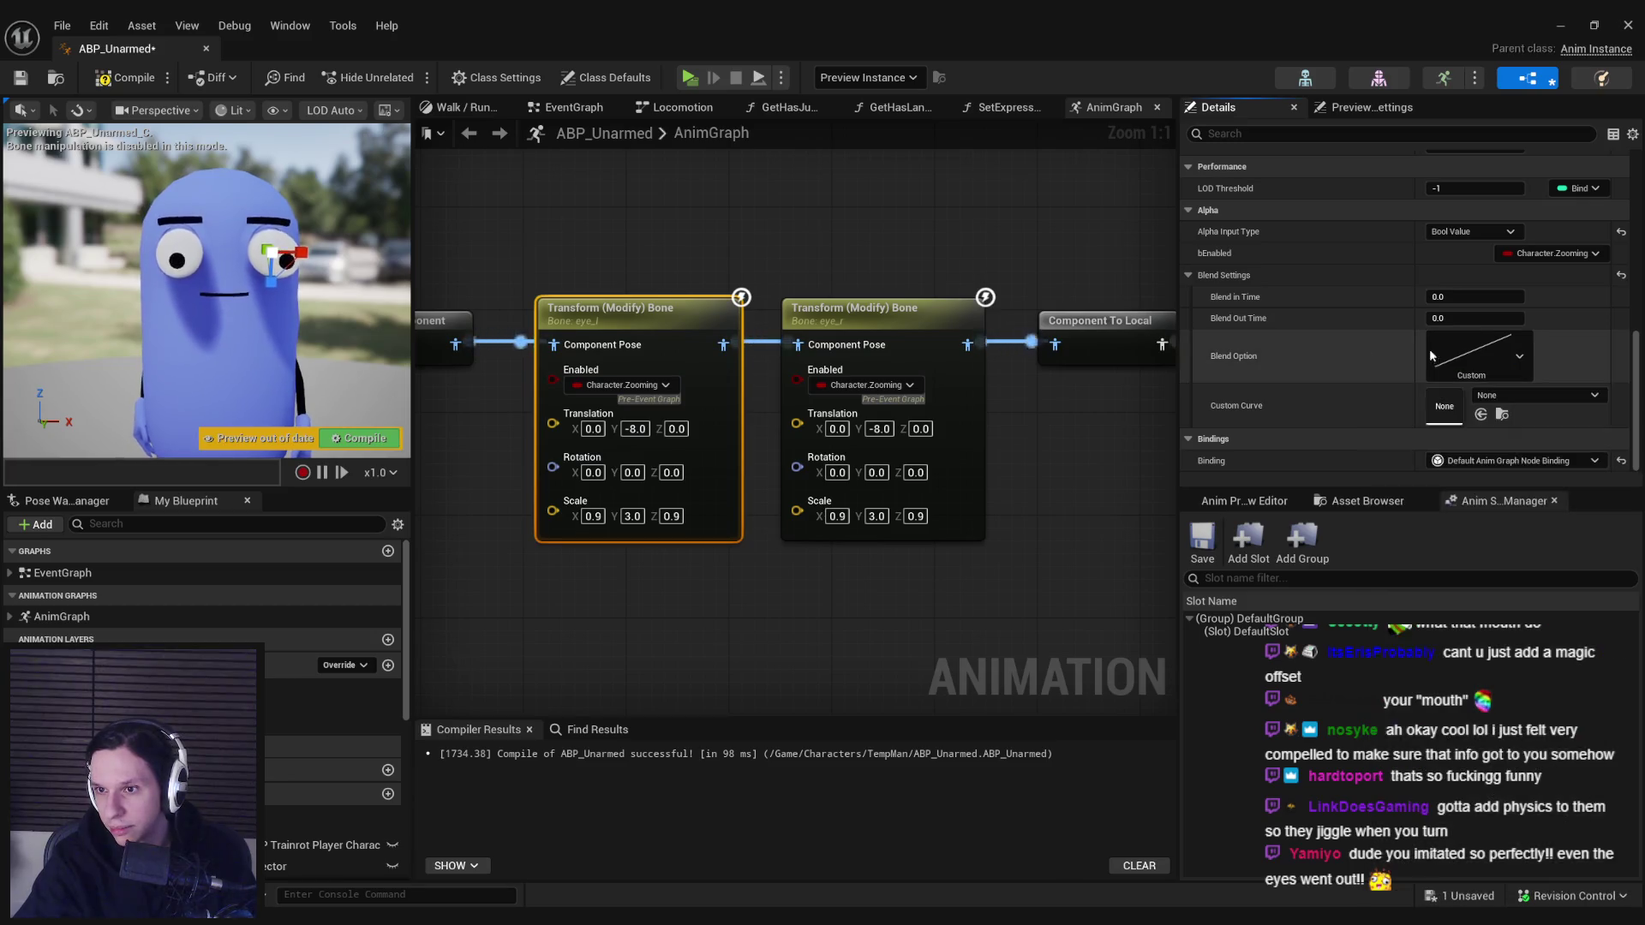
click(1480, 348)
click(1480, 348)
click(1510, 375)
click(1510, 375)
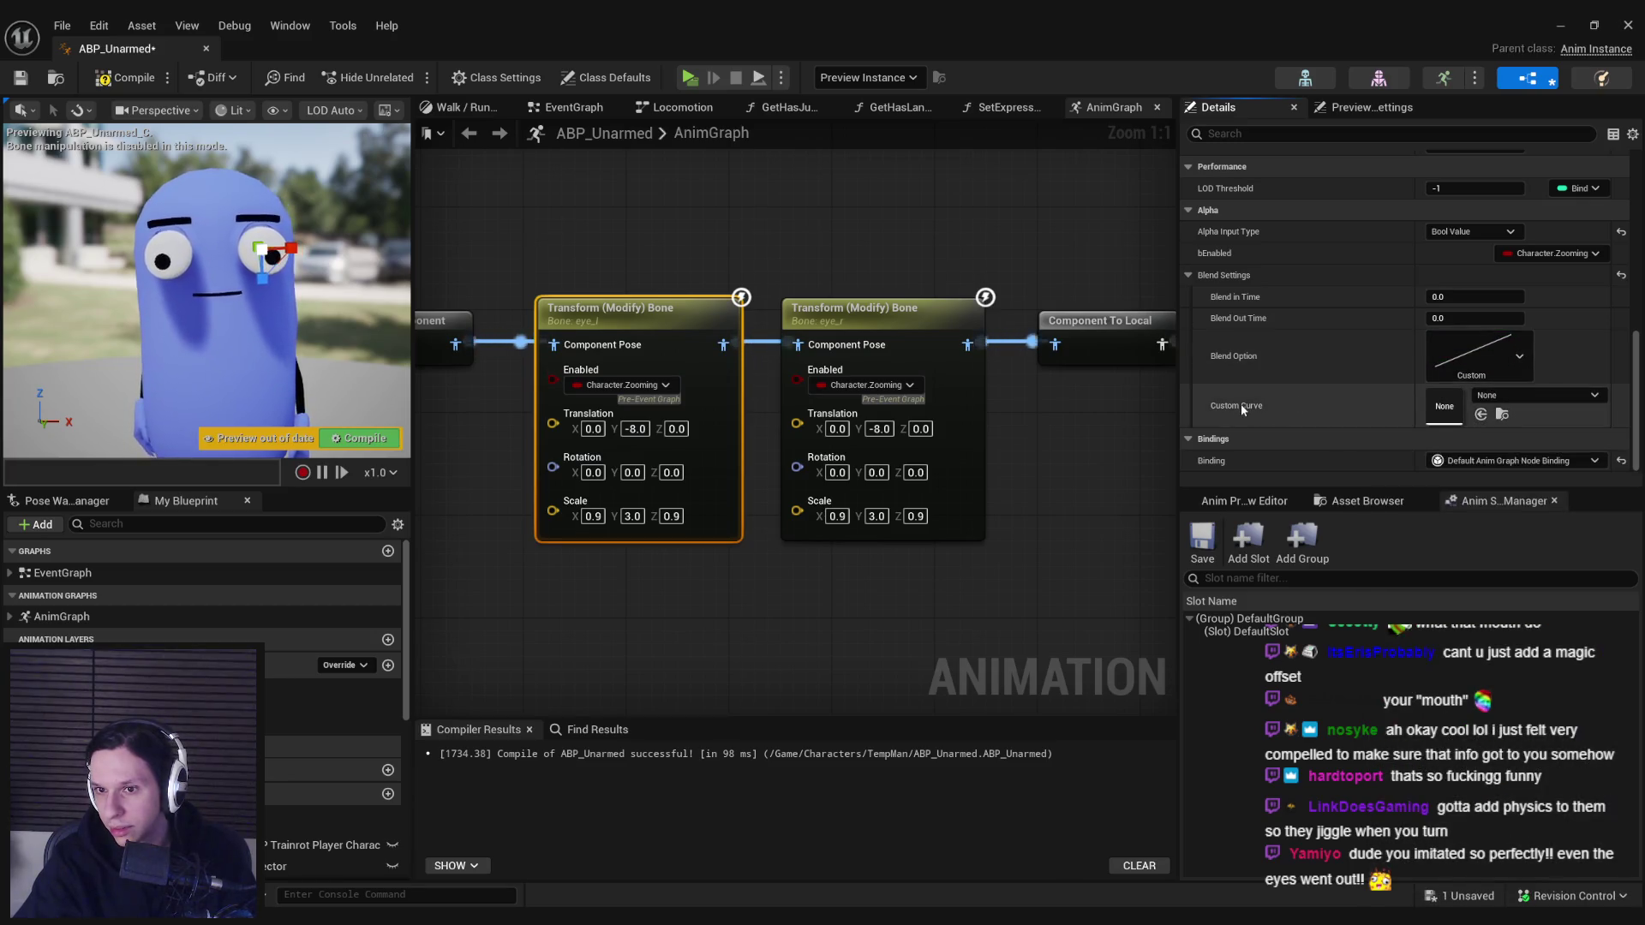
click(1523, 397)
click(1525, 396)
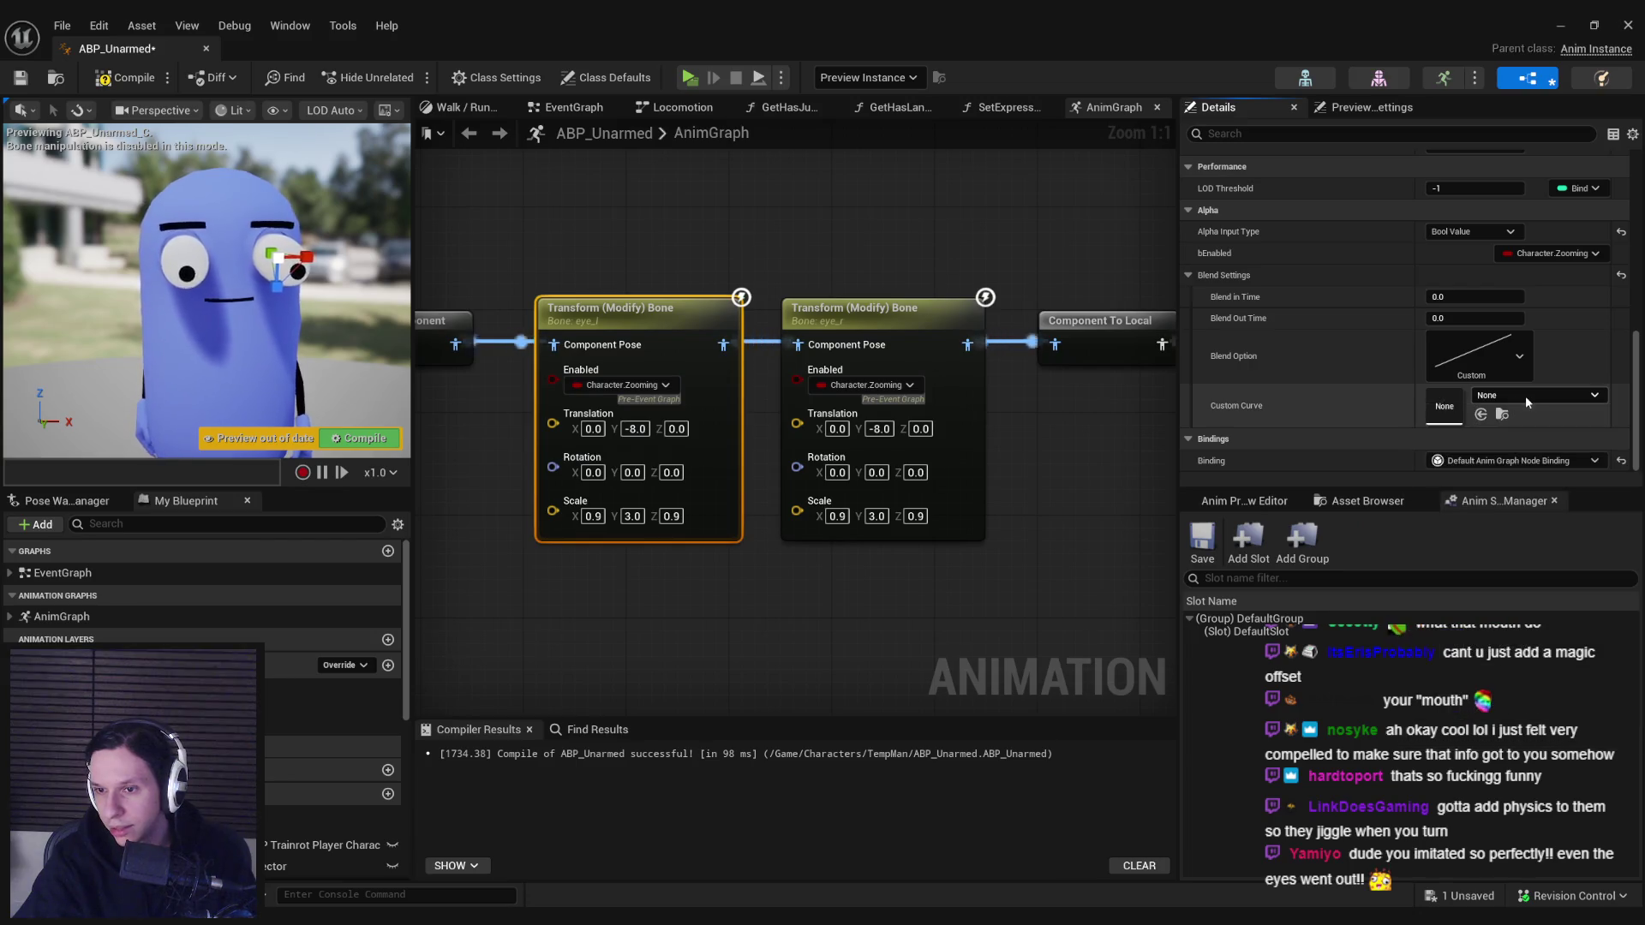
- Set Blend in Time to 0.15 and Blend Out Time to 0.05, then compile and save
click(1474, 298)
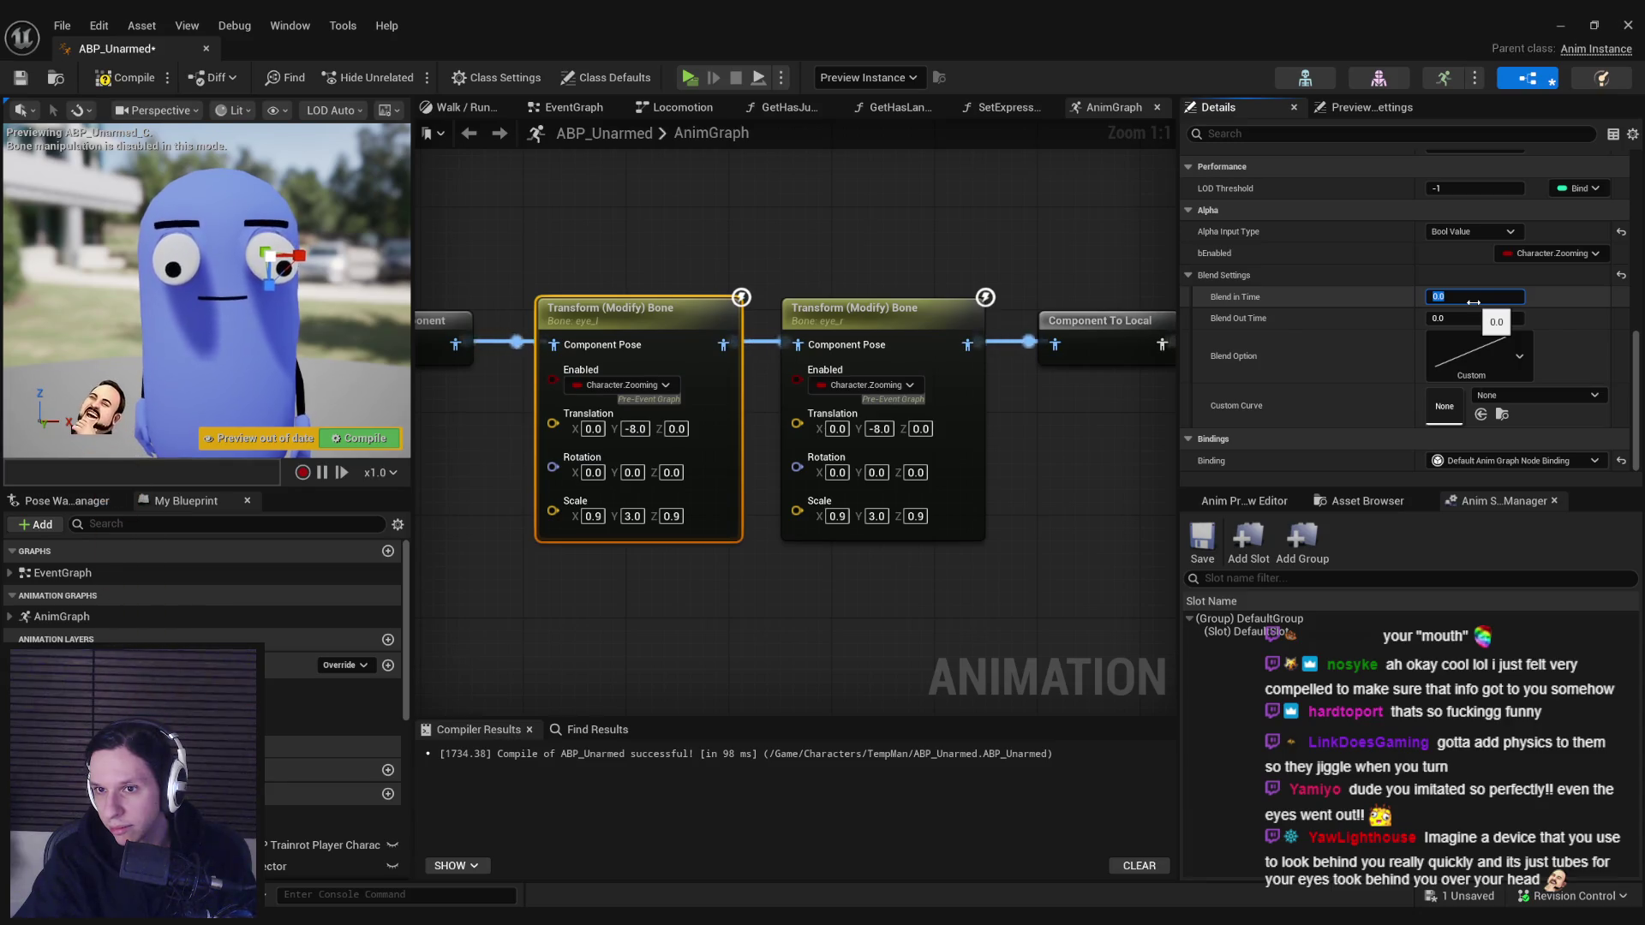
click(1242, 356)
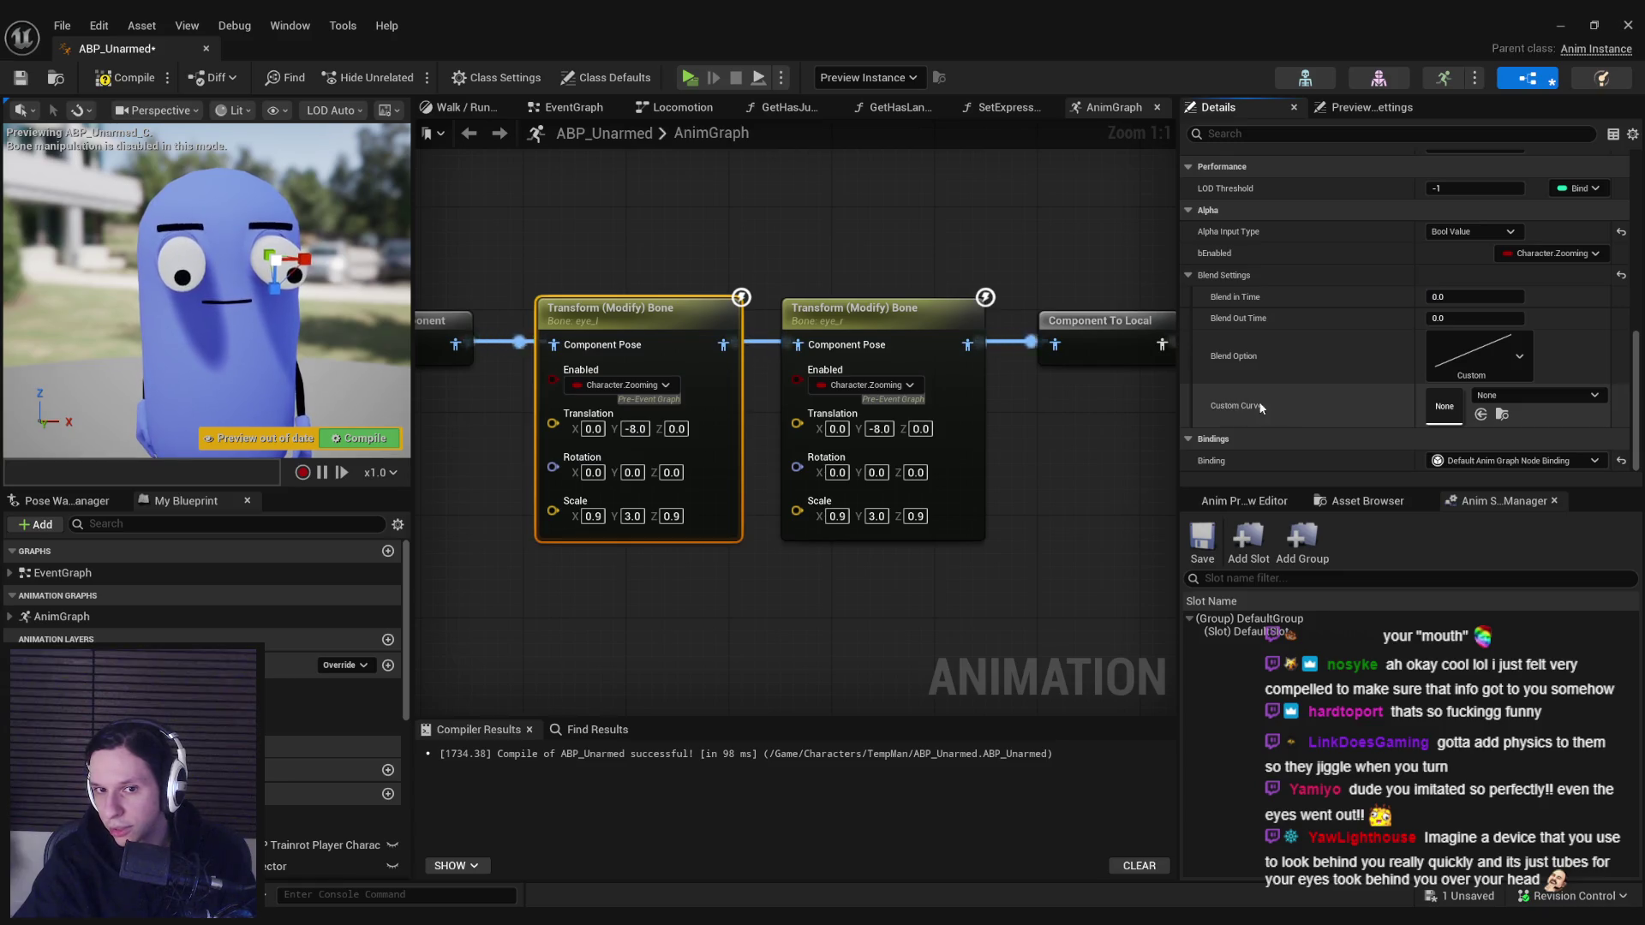
click(1475, 296)
text(0.)
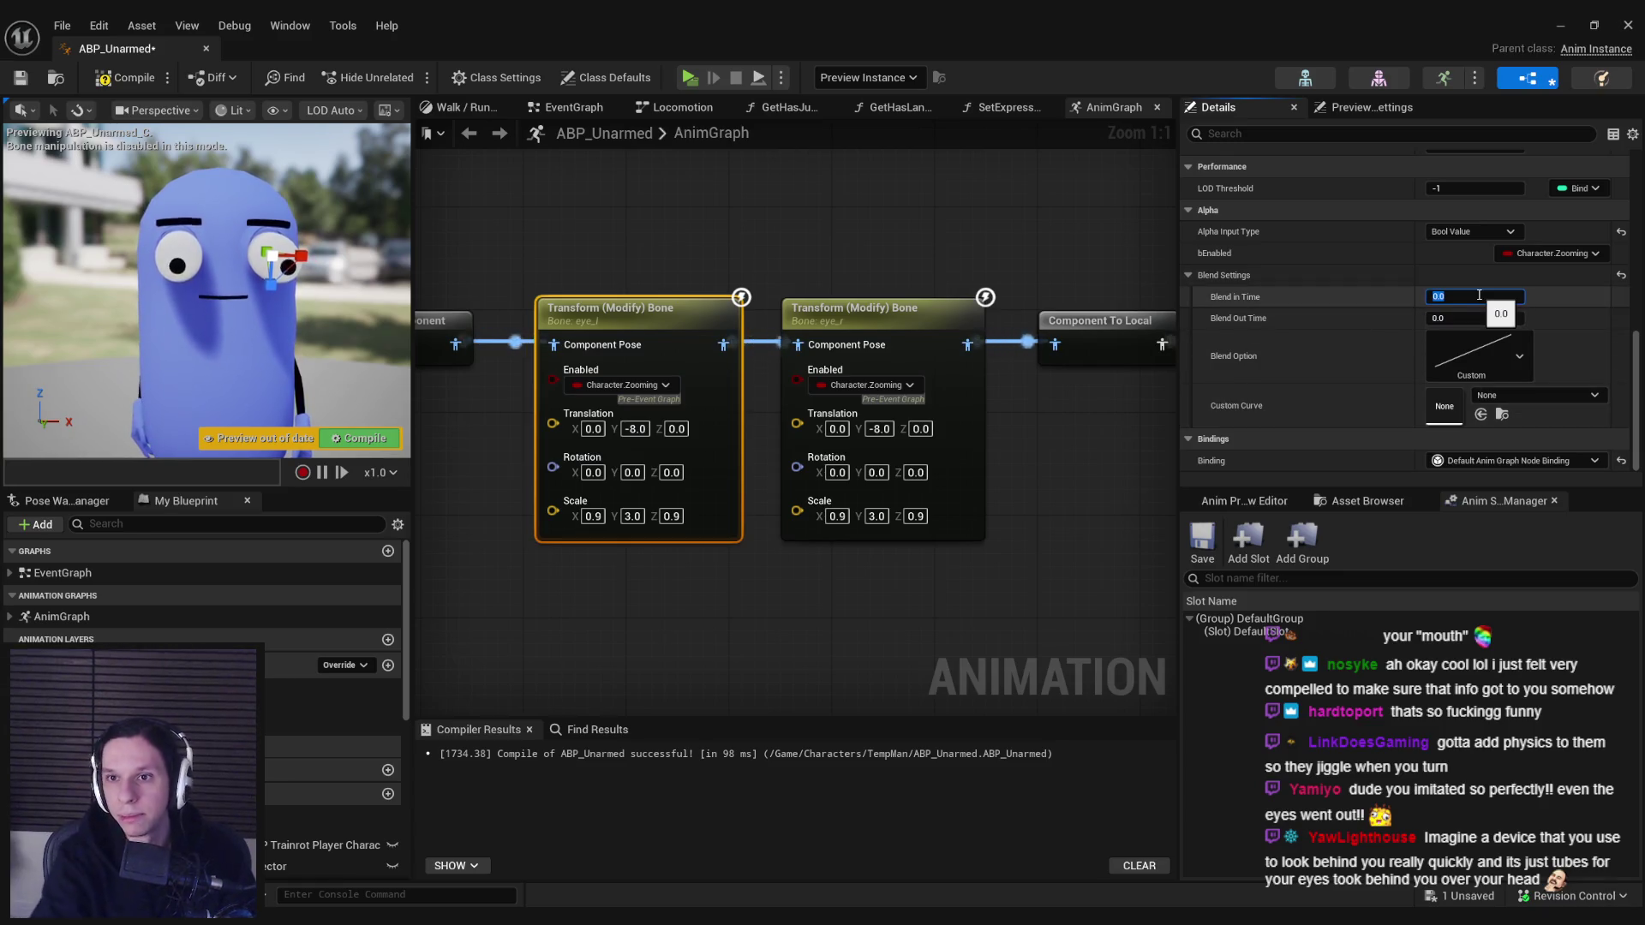
key(Tab)
text(0)
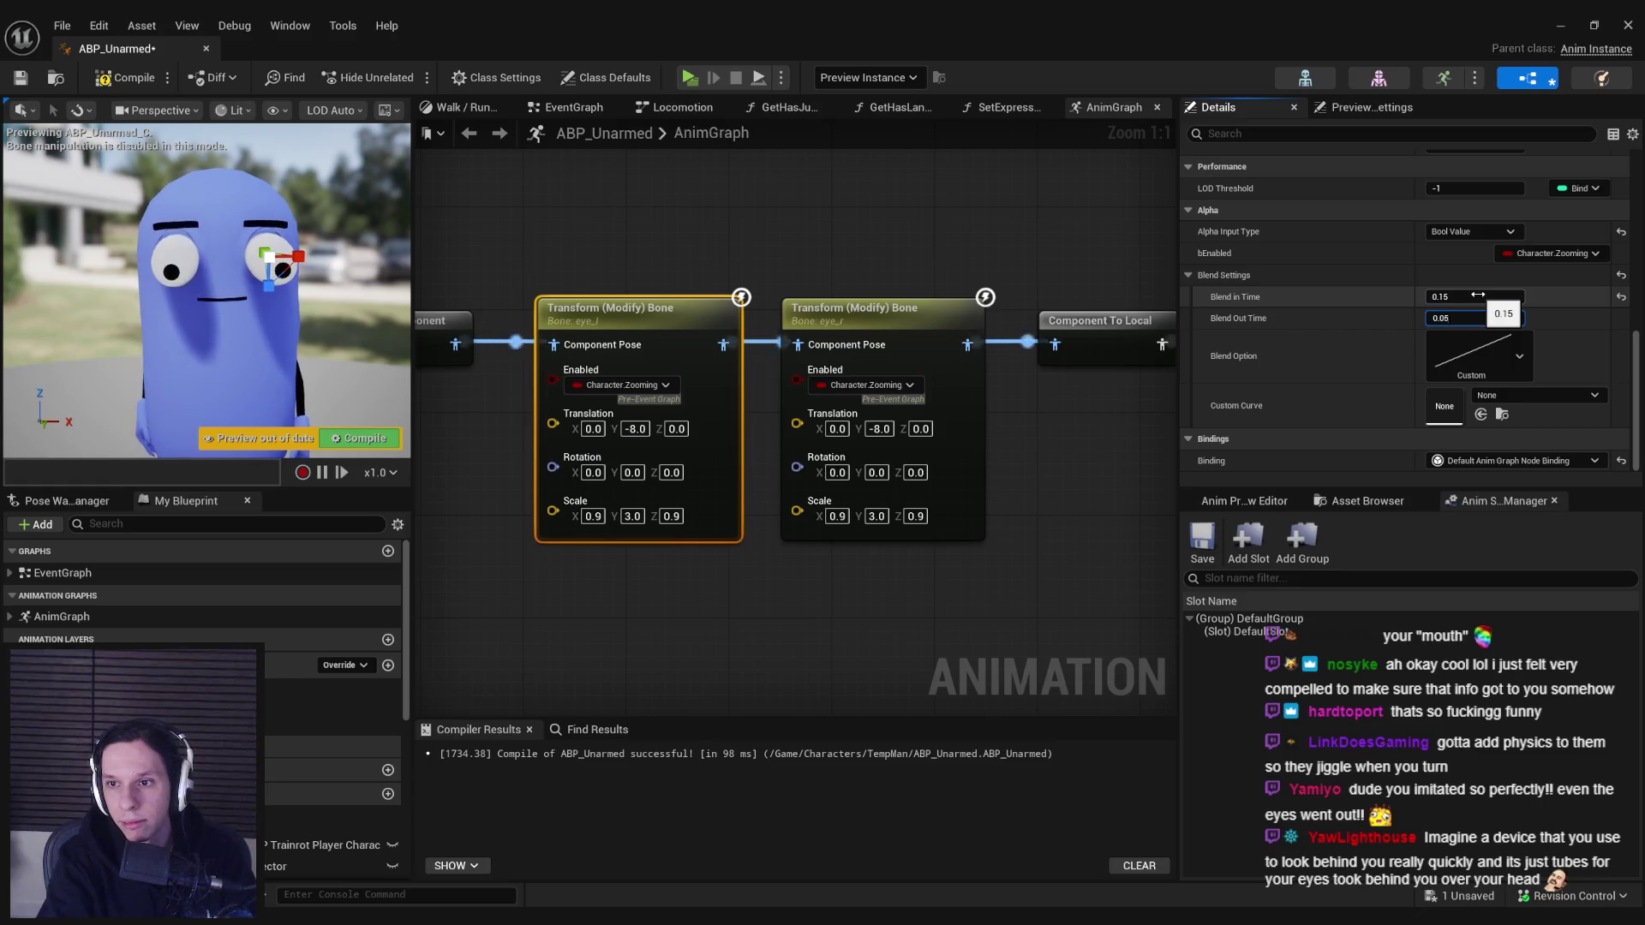
key(Return)
key(ctrl+s)
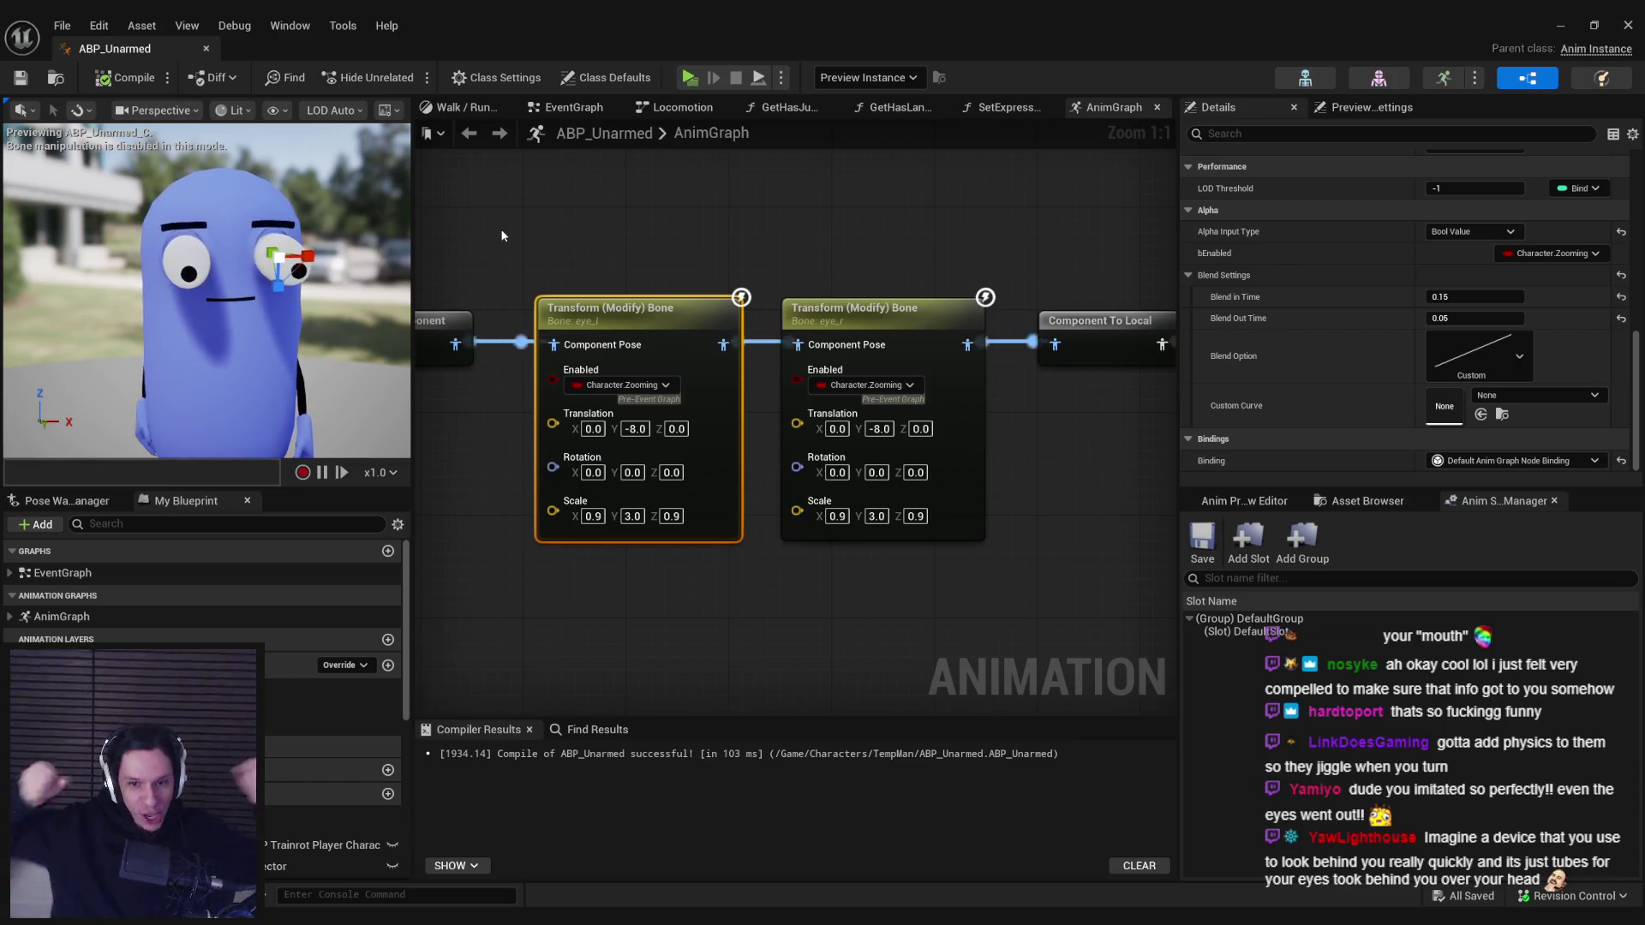
- Check the second eye node's blend settings, nudge the first eye node slightly left, and save
click(612, 250)
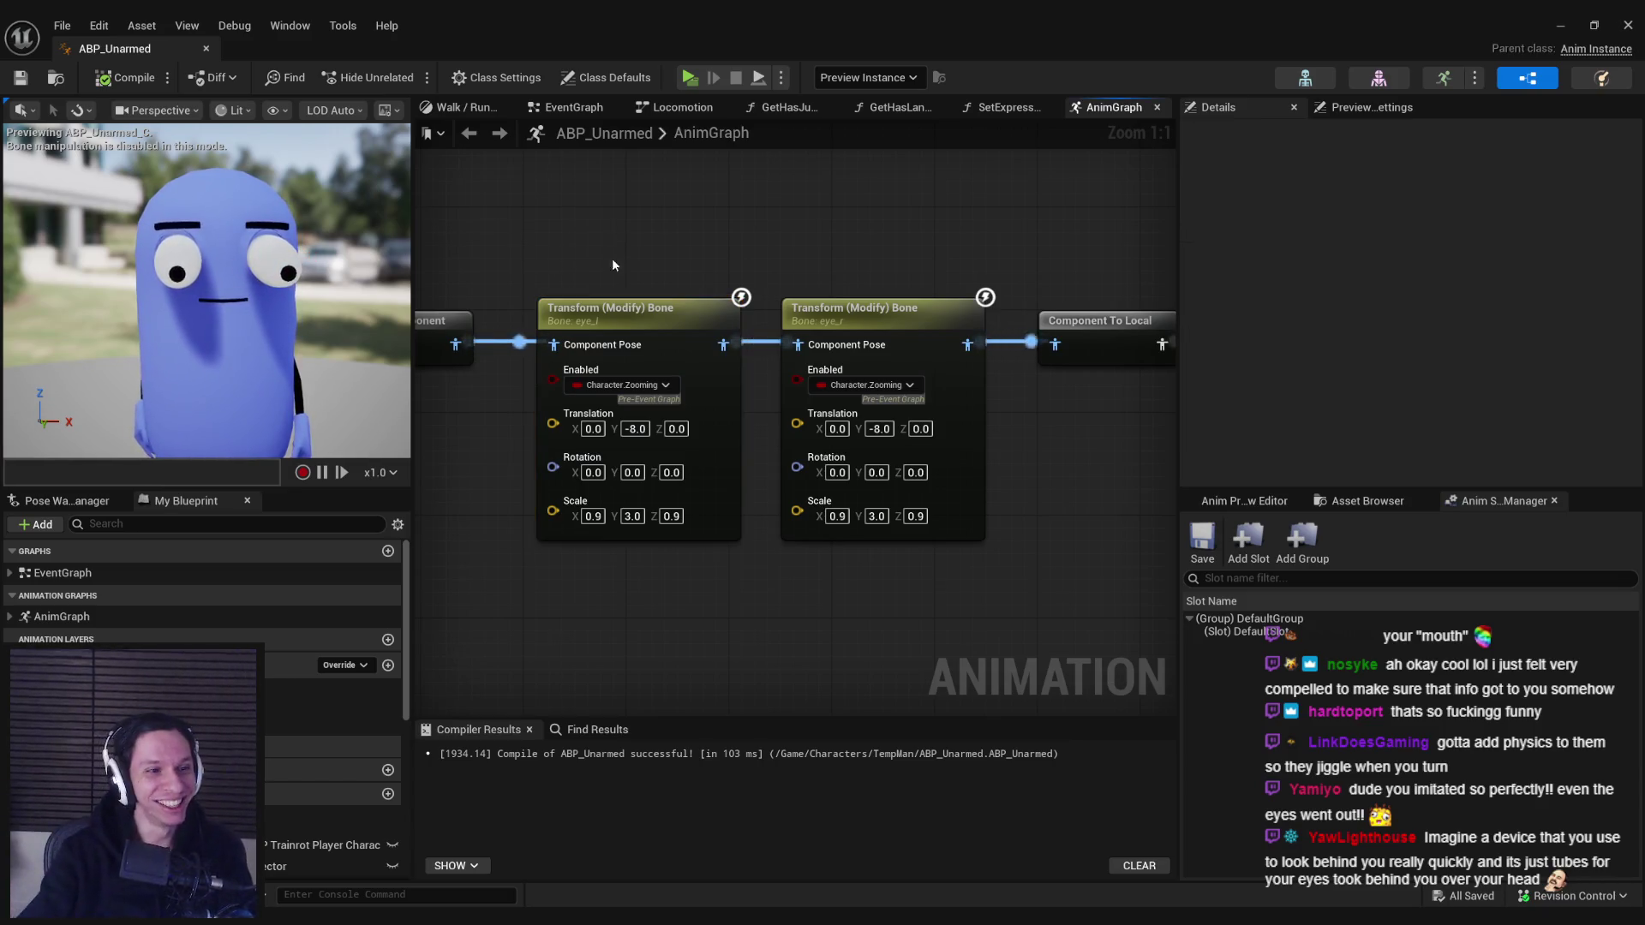
click(818, 324)
click(648, 250)
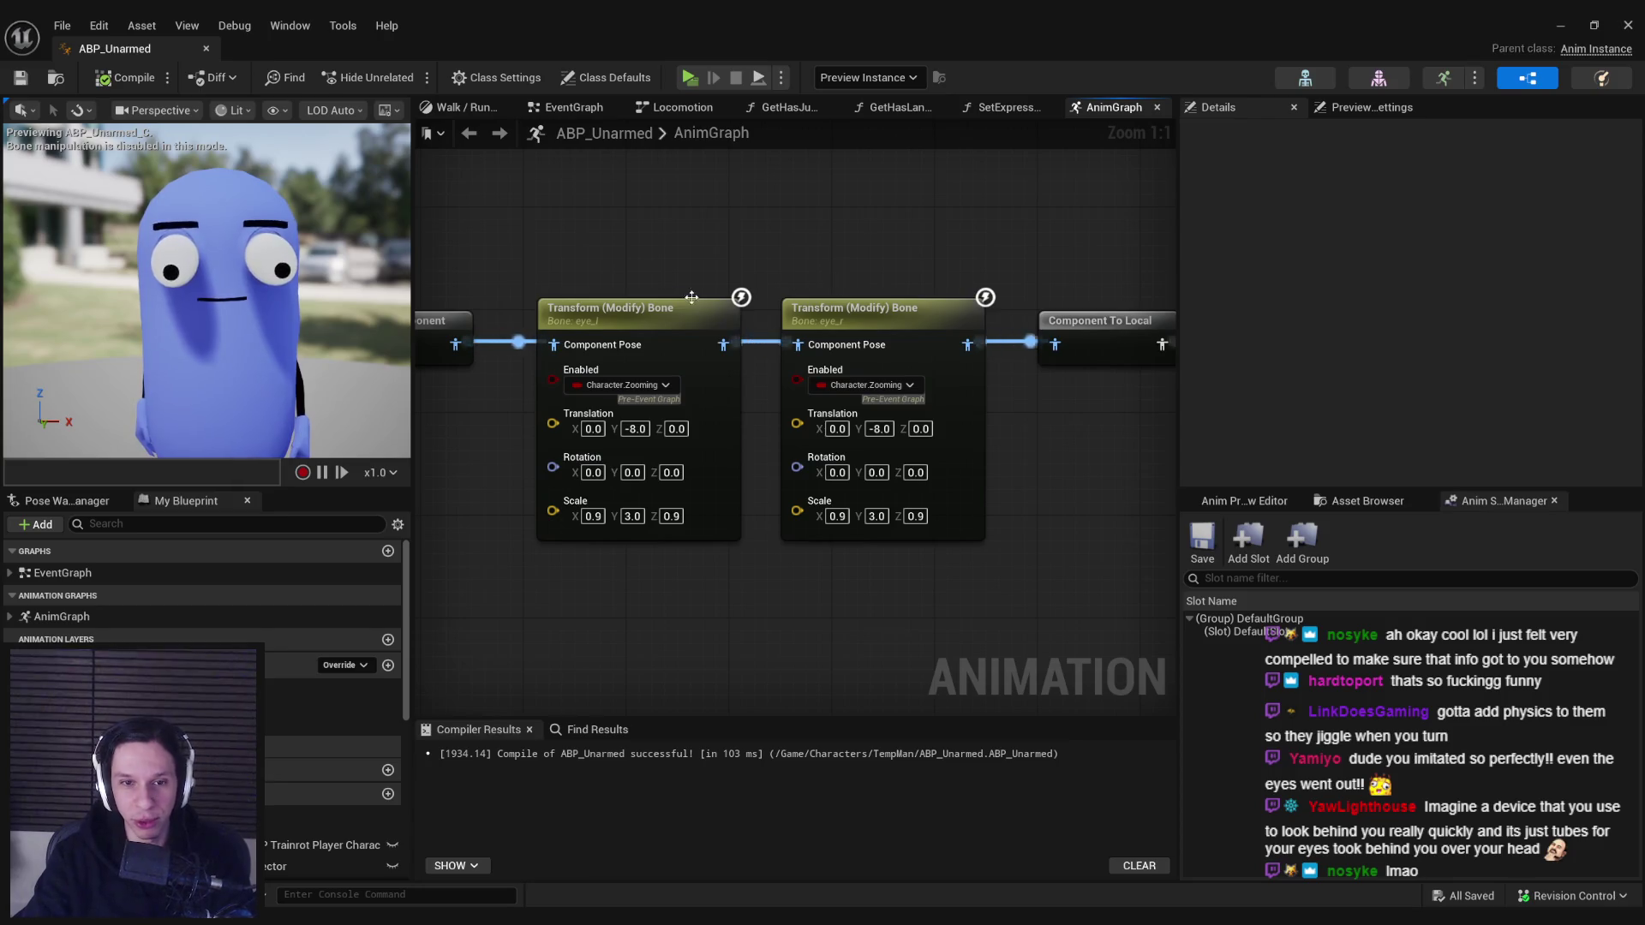
drag(696, 310, 683, 310)
click(681, 248)
key(ctrl+s)
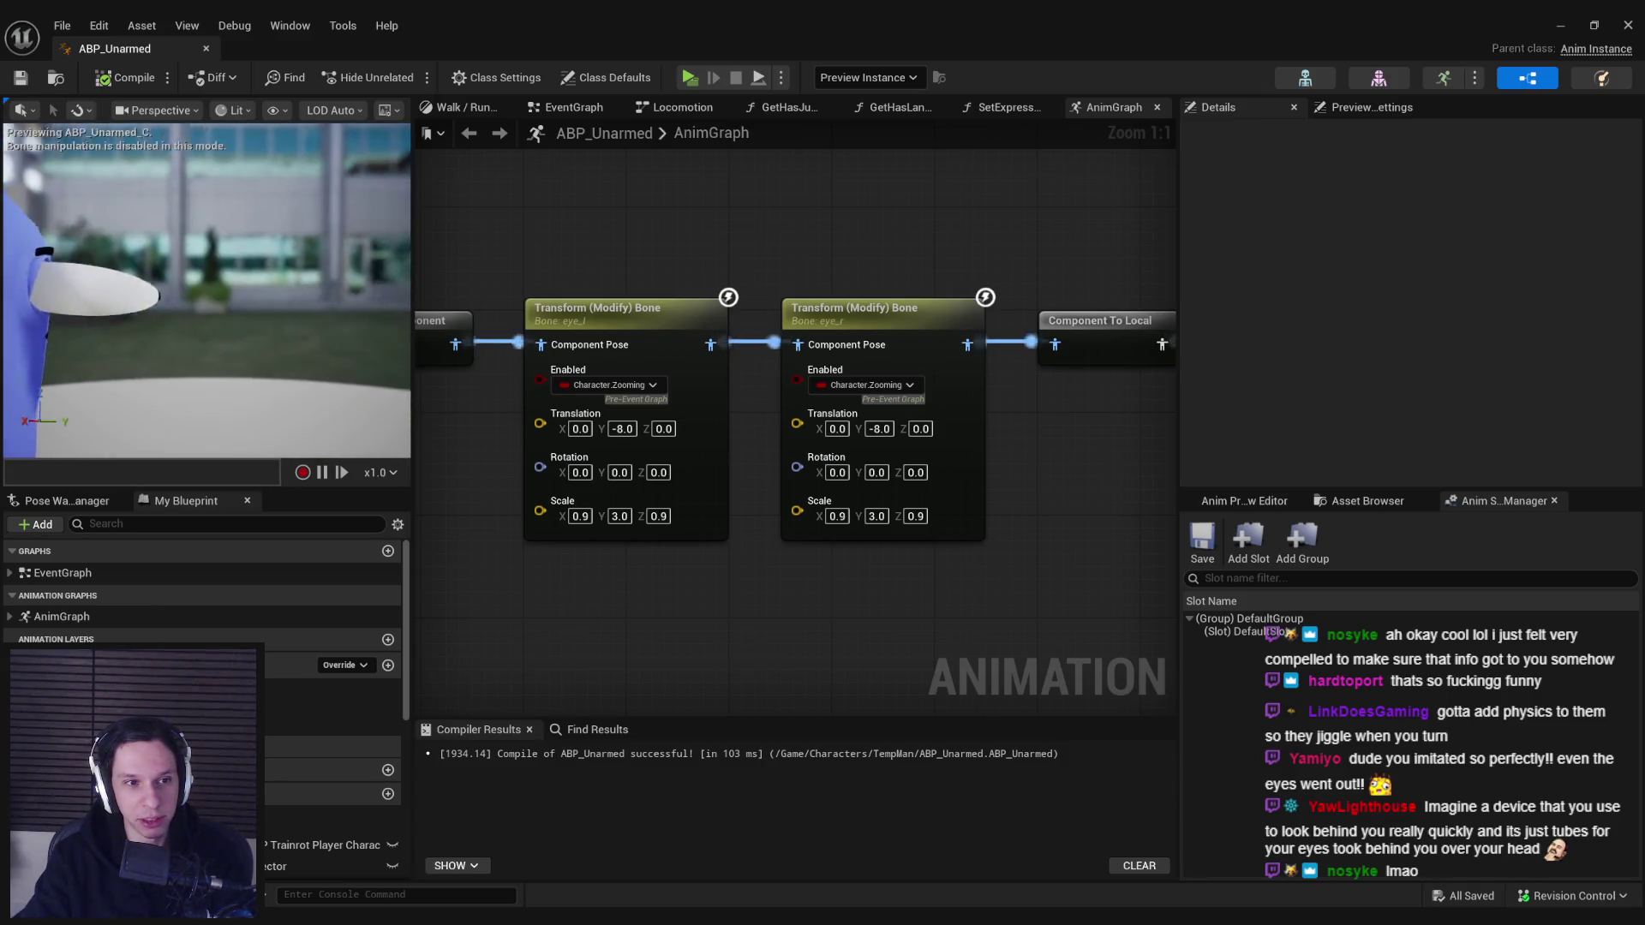
- Orbit to a side view, capture the character preview, and draw a red stroke across the eyes
drag(296, 338, 296, 337)
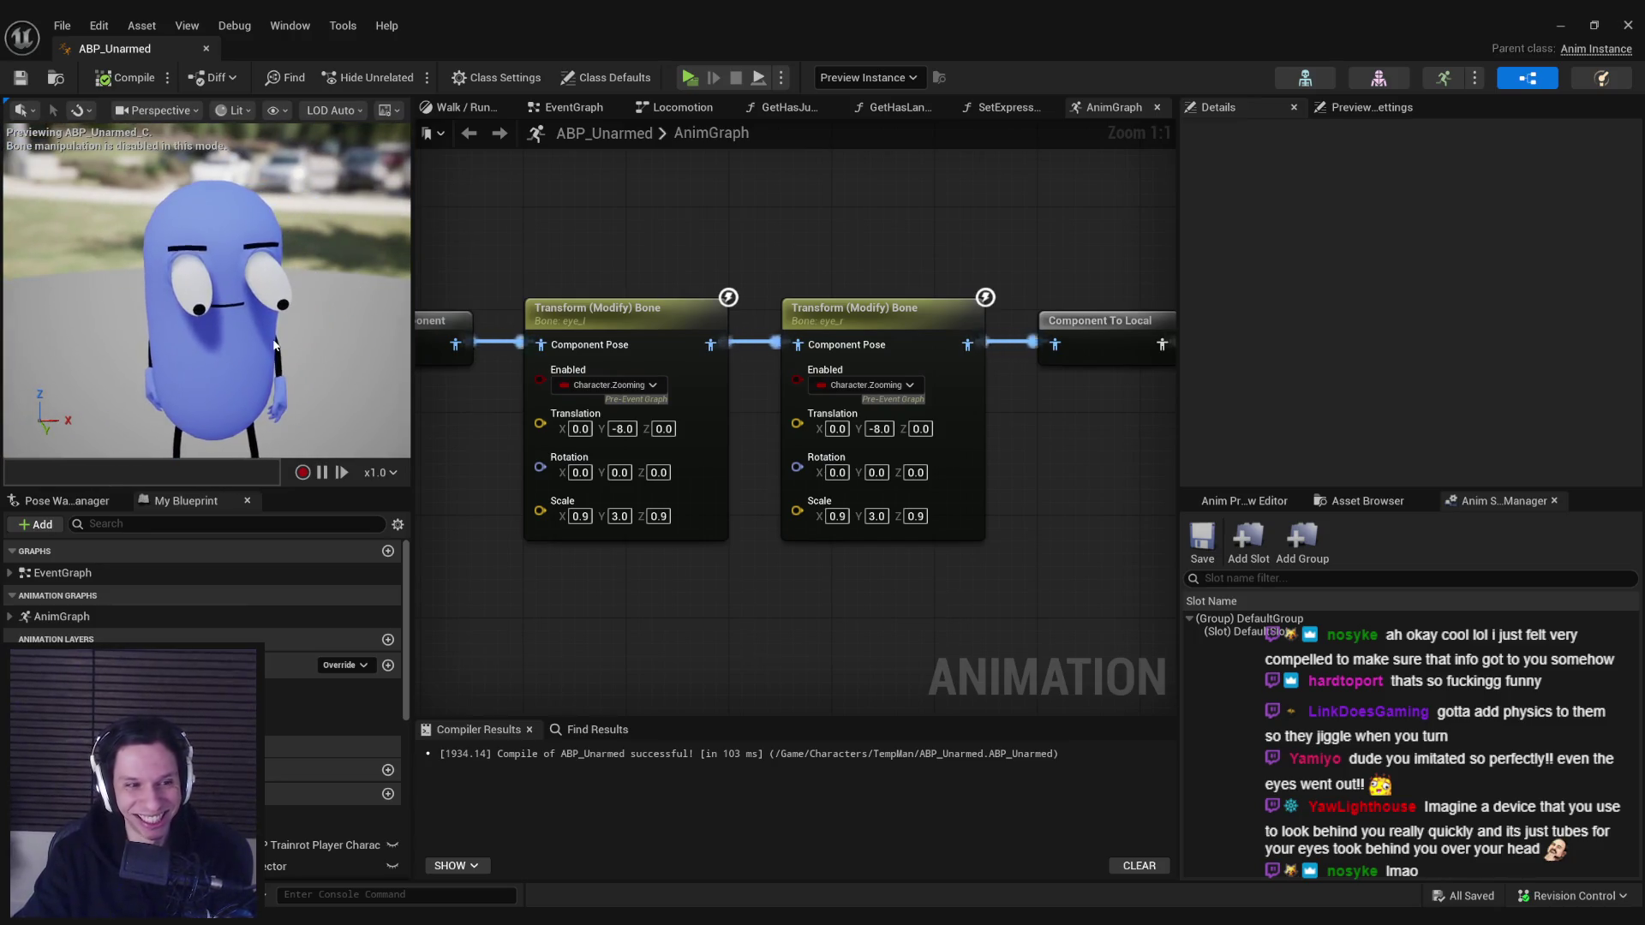
drag(274, 344, 273, 344)
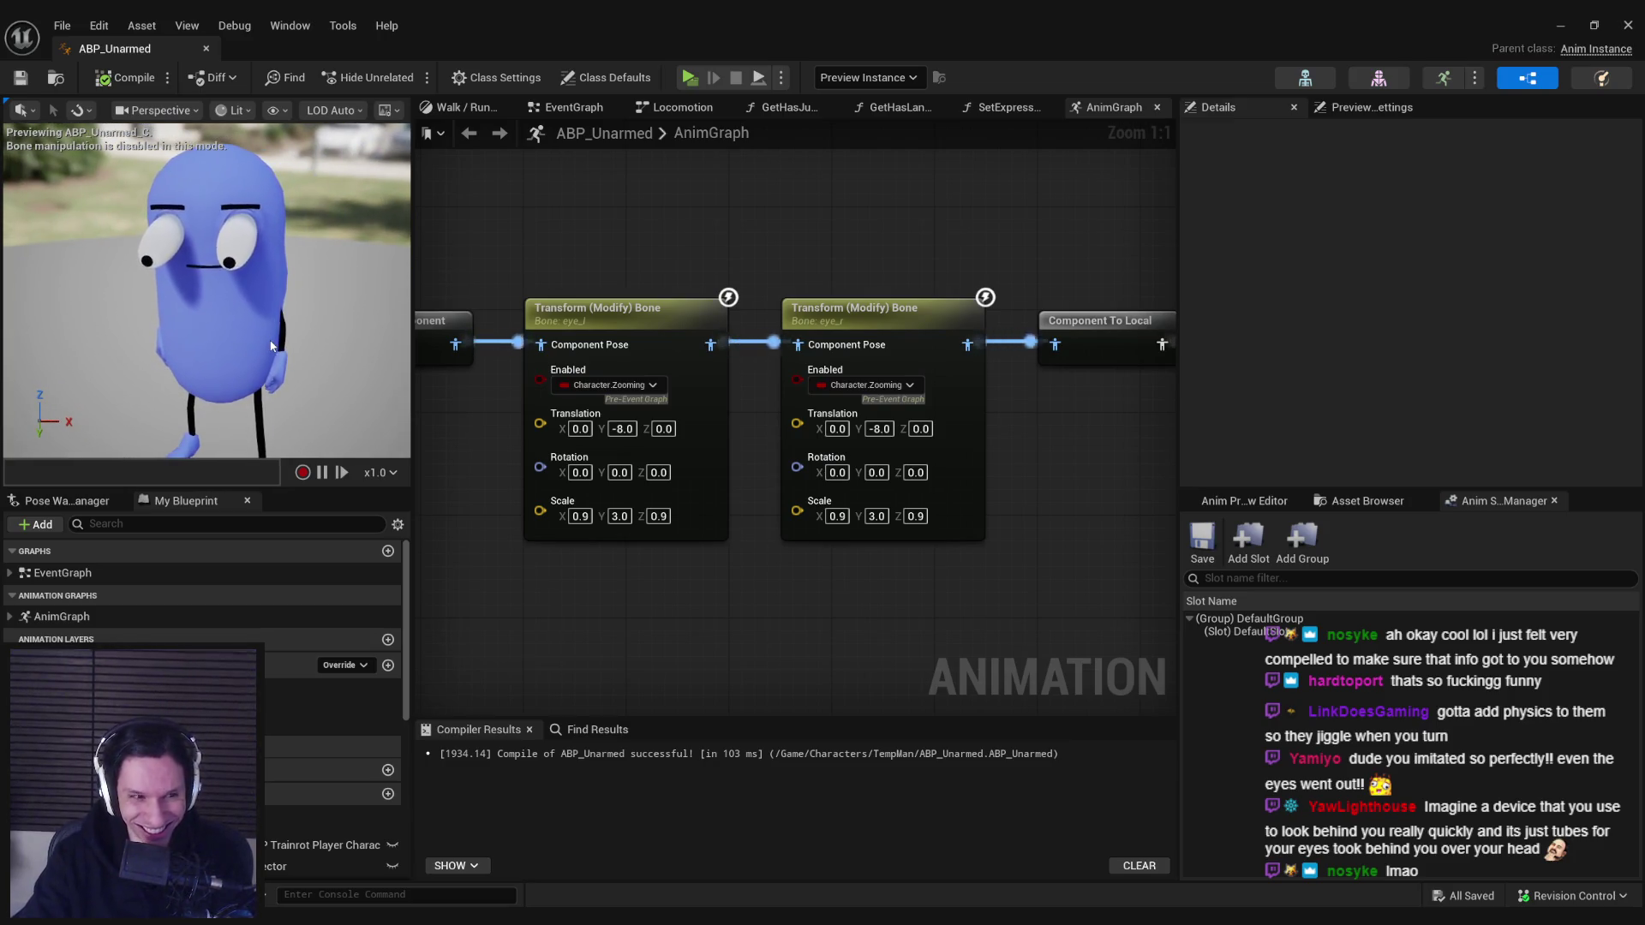
drag(254, 370, 254, 370)
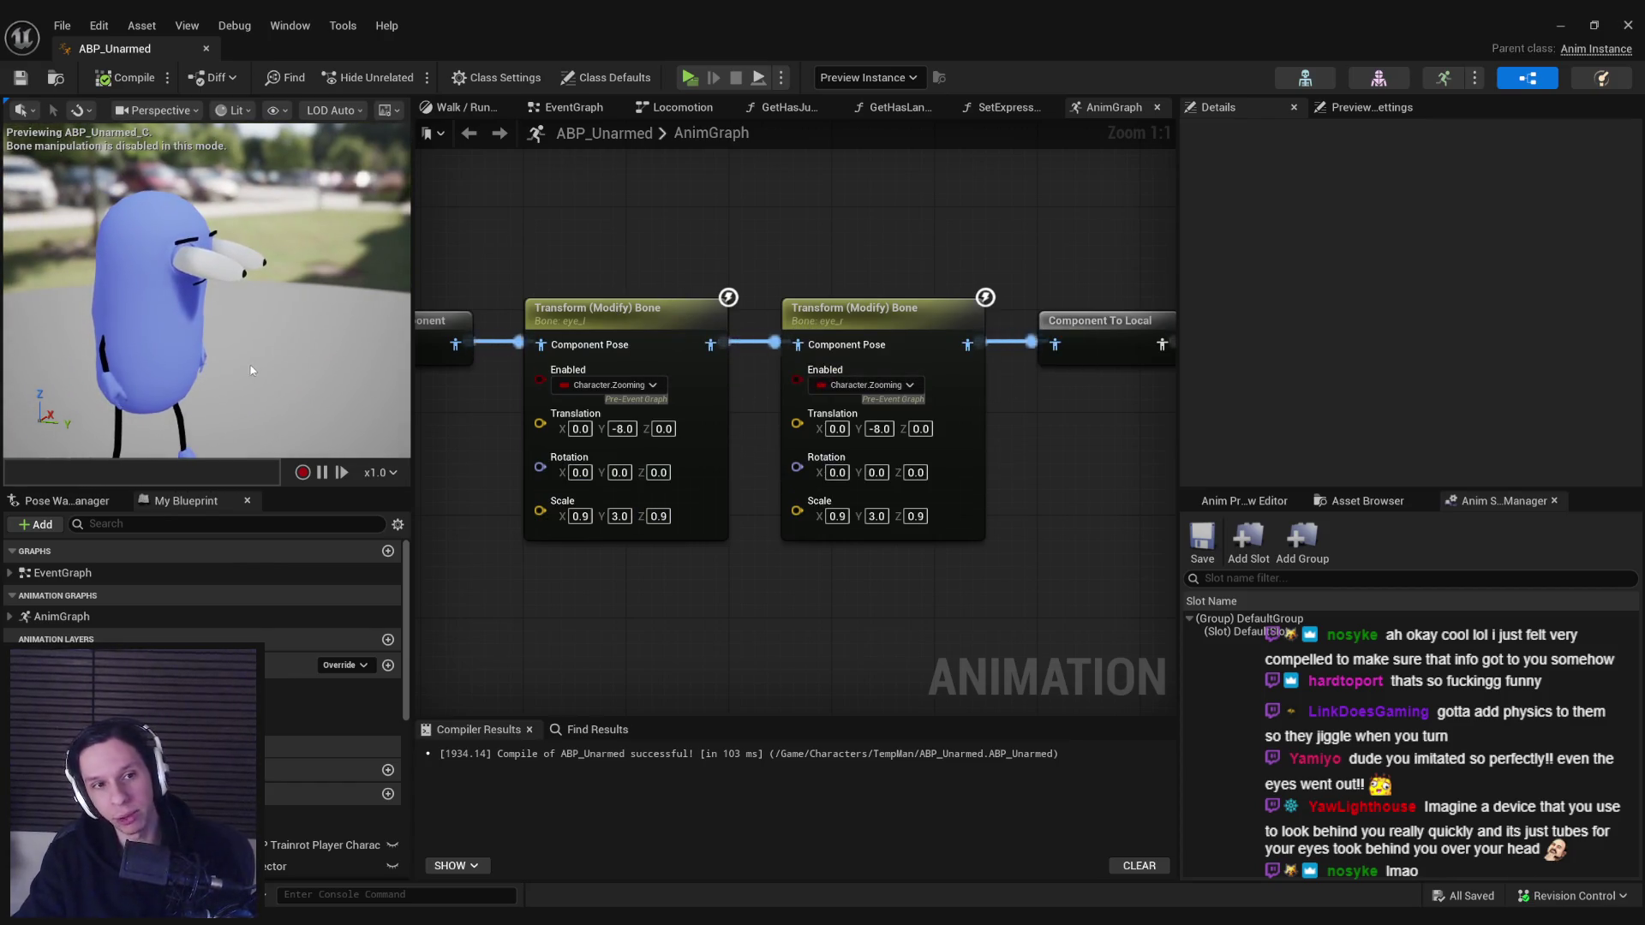
key(Print)
drag(47, 159, 359, 378)
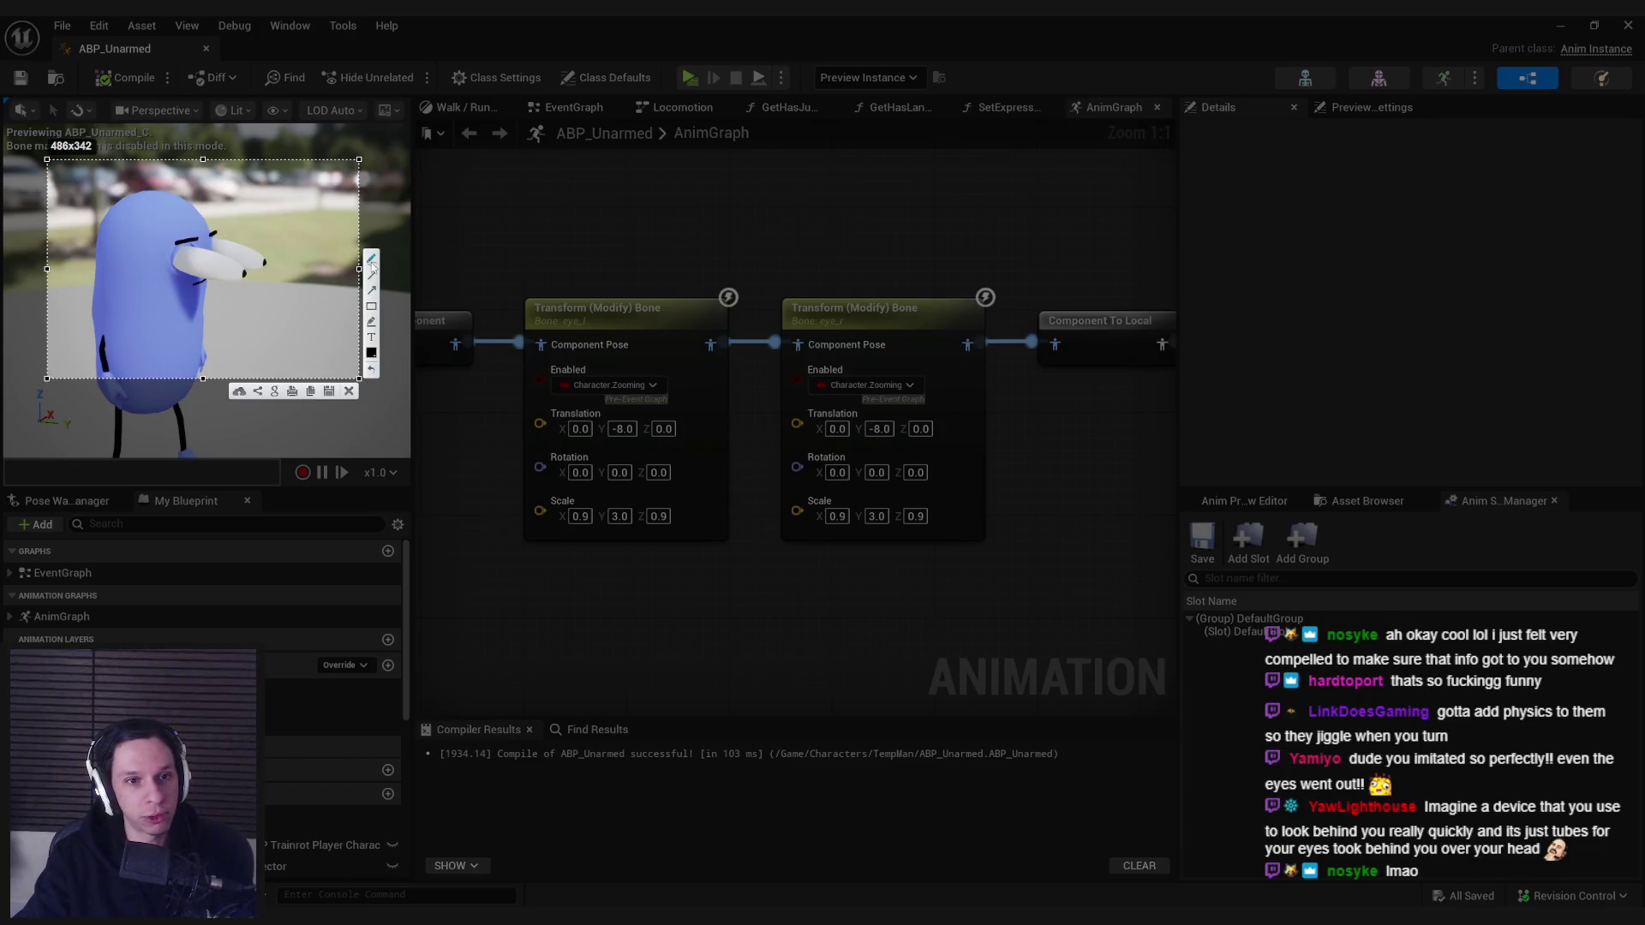
click(372, 353)
click(197, 359)
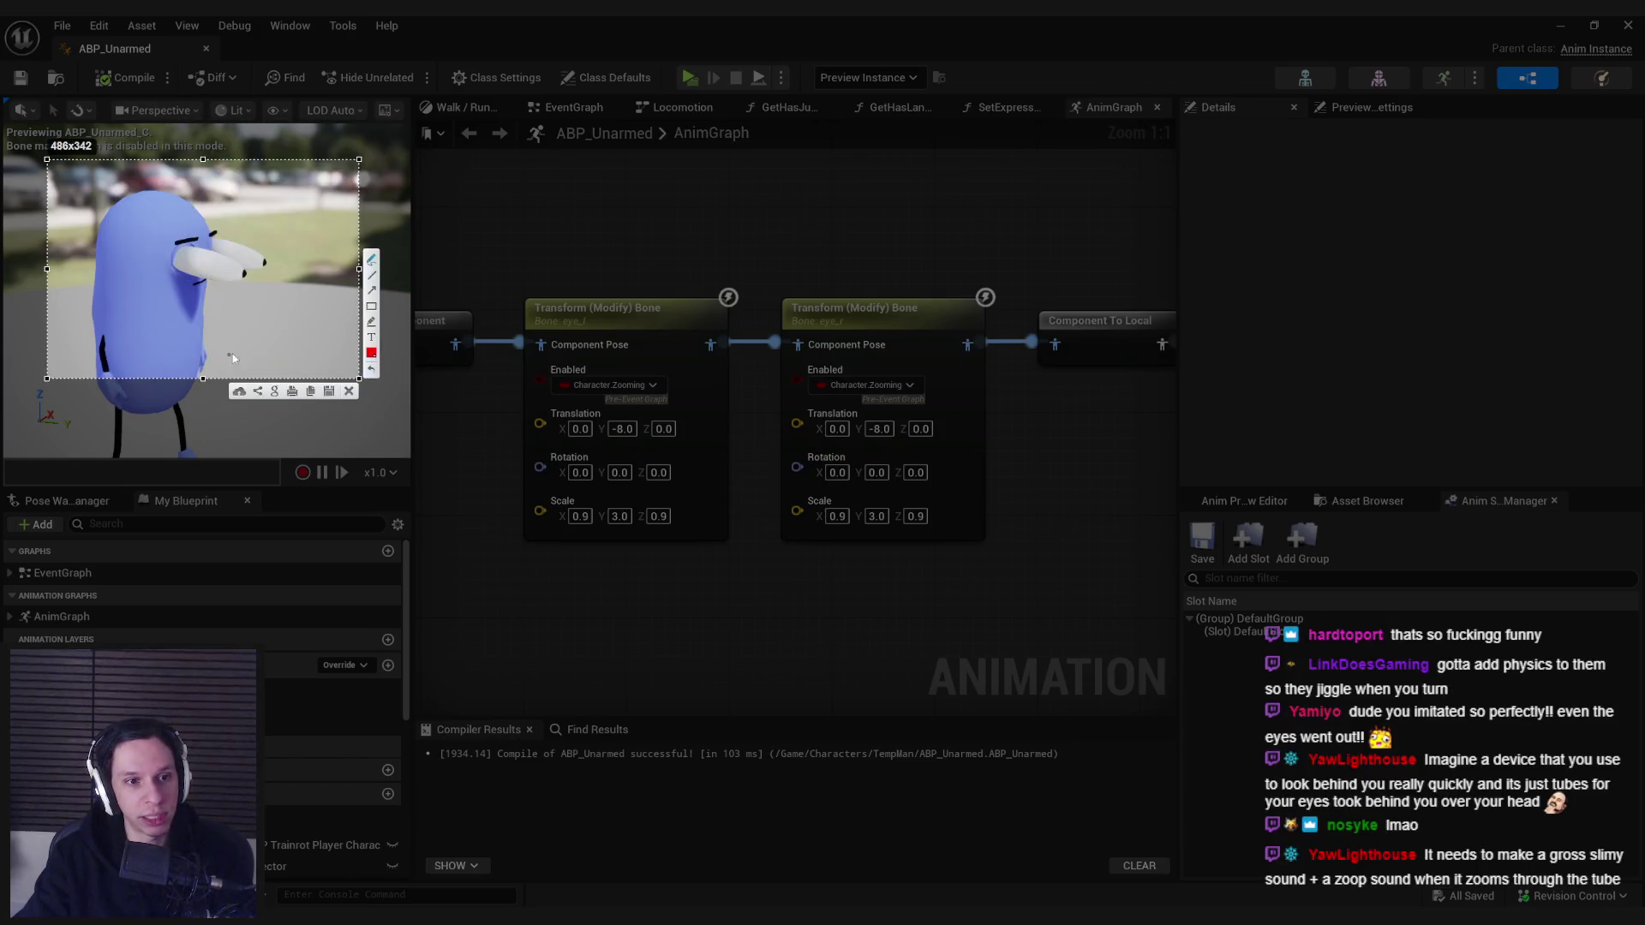
drag(167, 227, 229, 309)
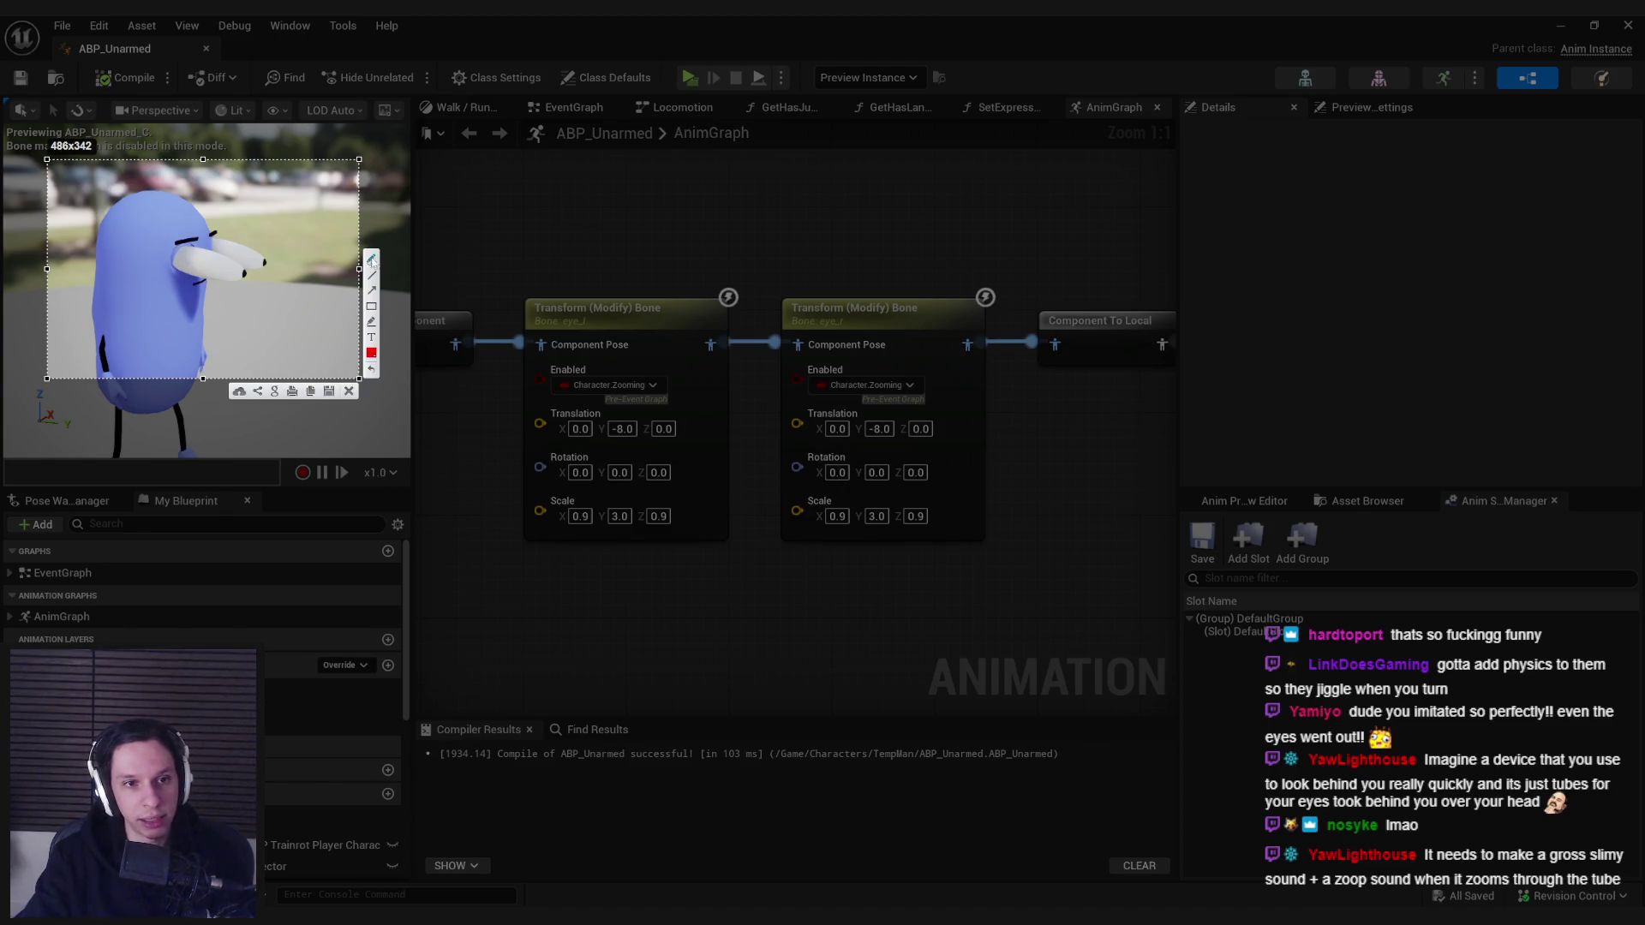
- Draw more red lines over the character's eyes on the capture, then dismiss the screenshot overlay
drag(171, 256, 202, 272)
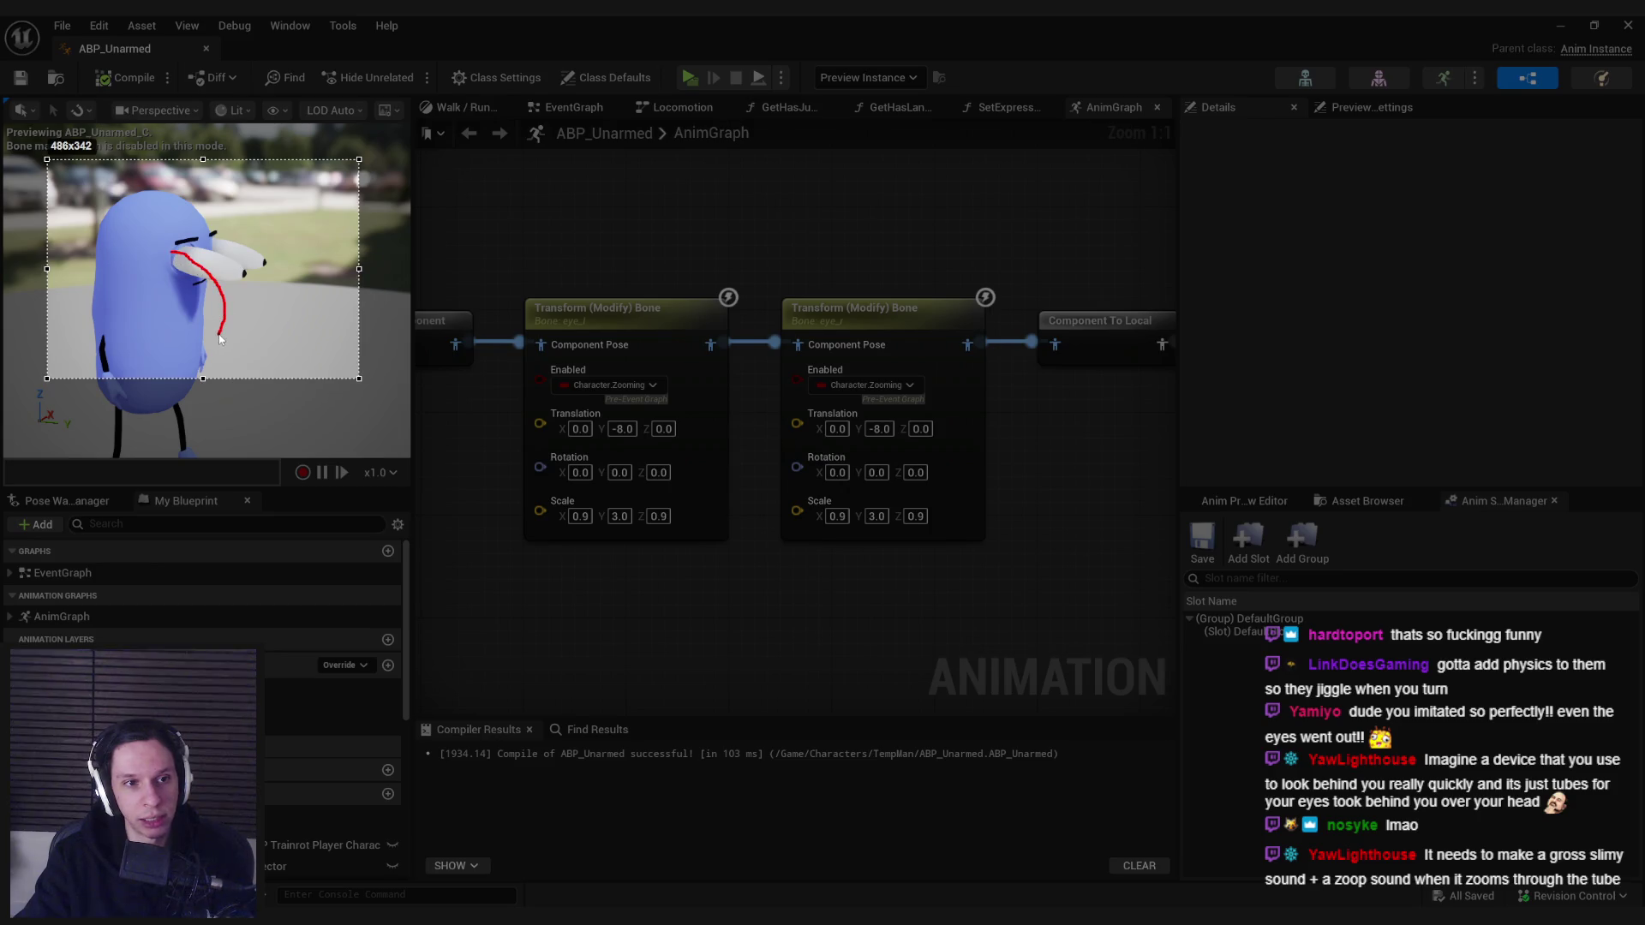
drag(219, 339, 219, 339)
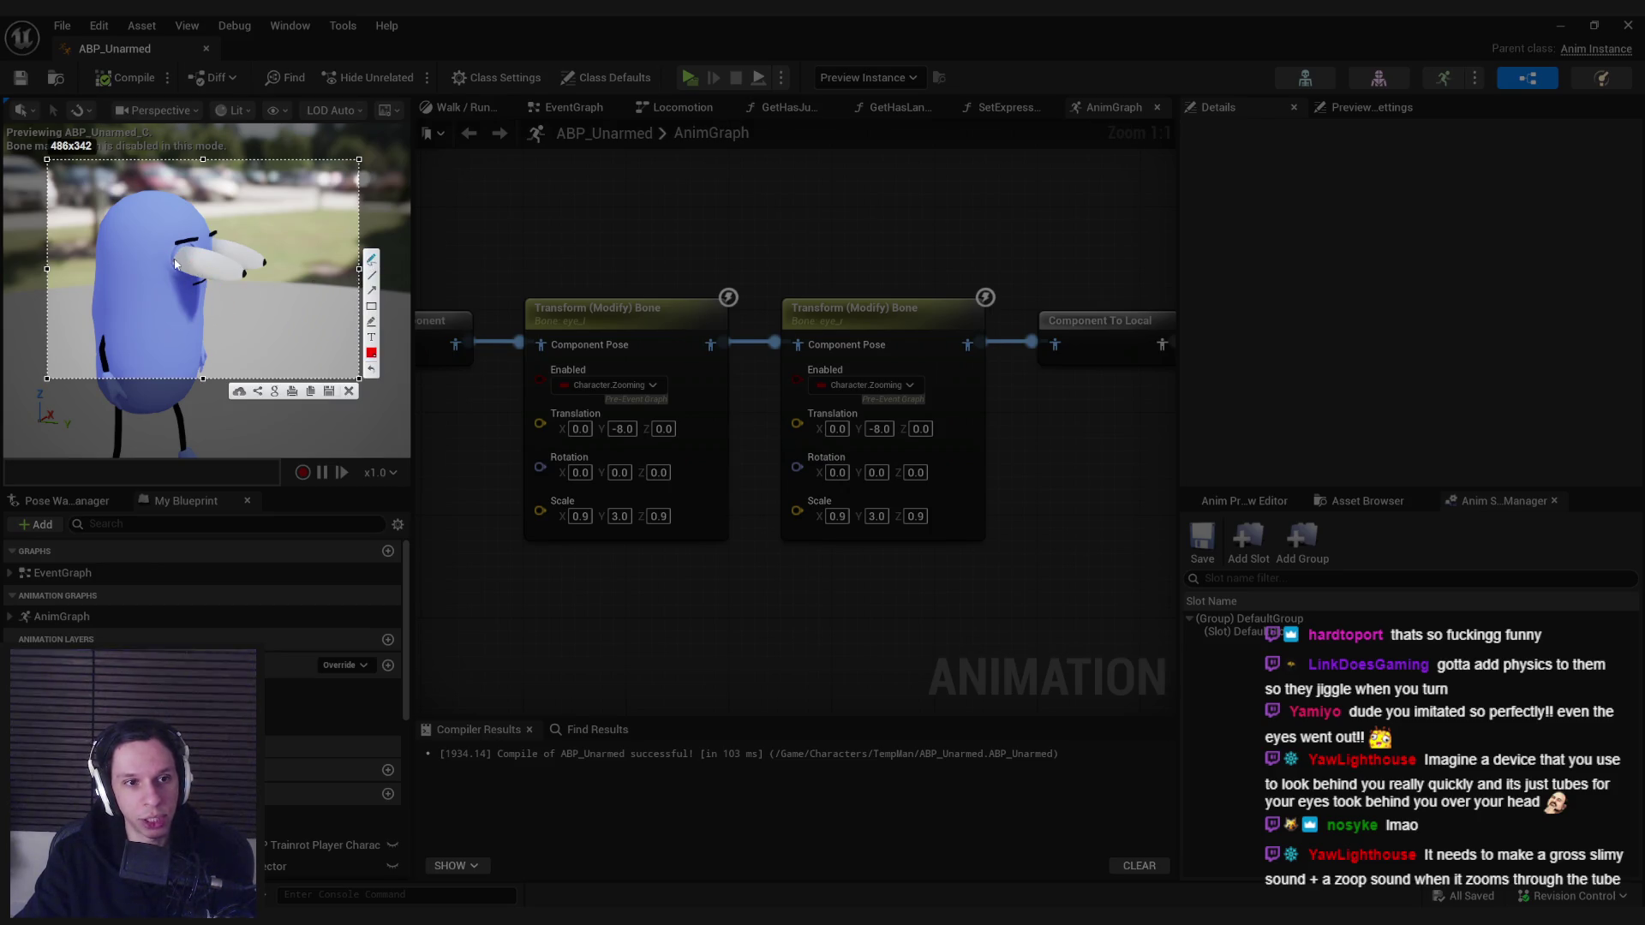
mouse_move(175, 261)
mouse_down()
mouse_move(259, 252)
mouse_move(263, 224)
mouse_move(254, 259)
mouse_up()
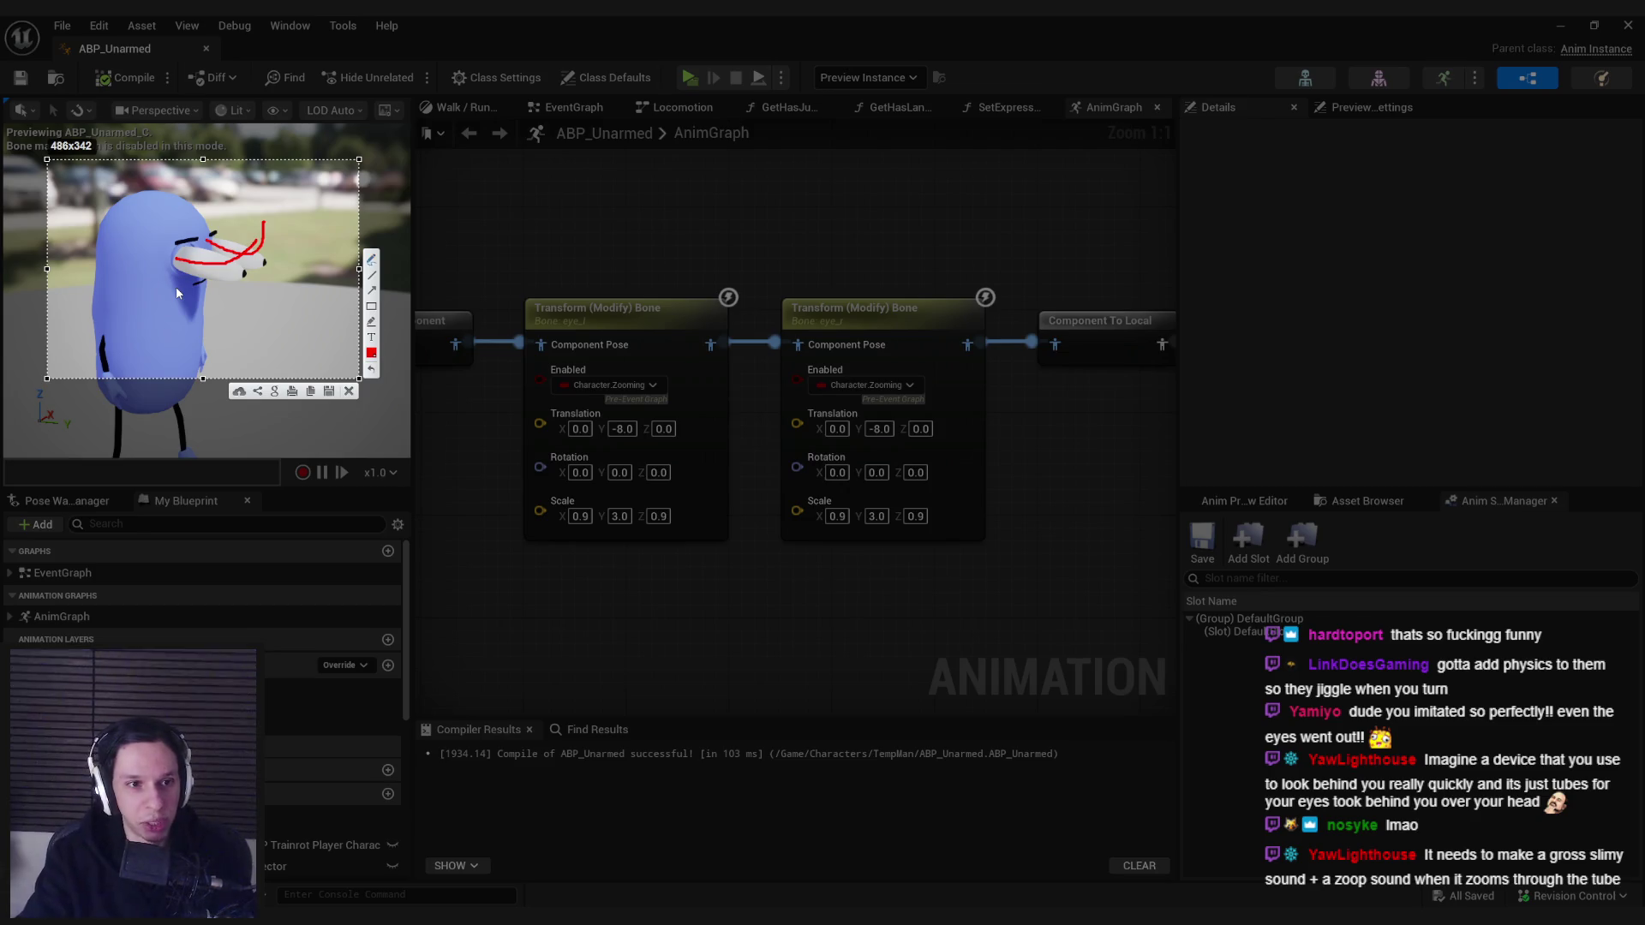
key(ctrl+c)
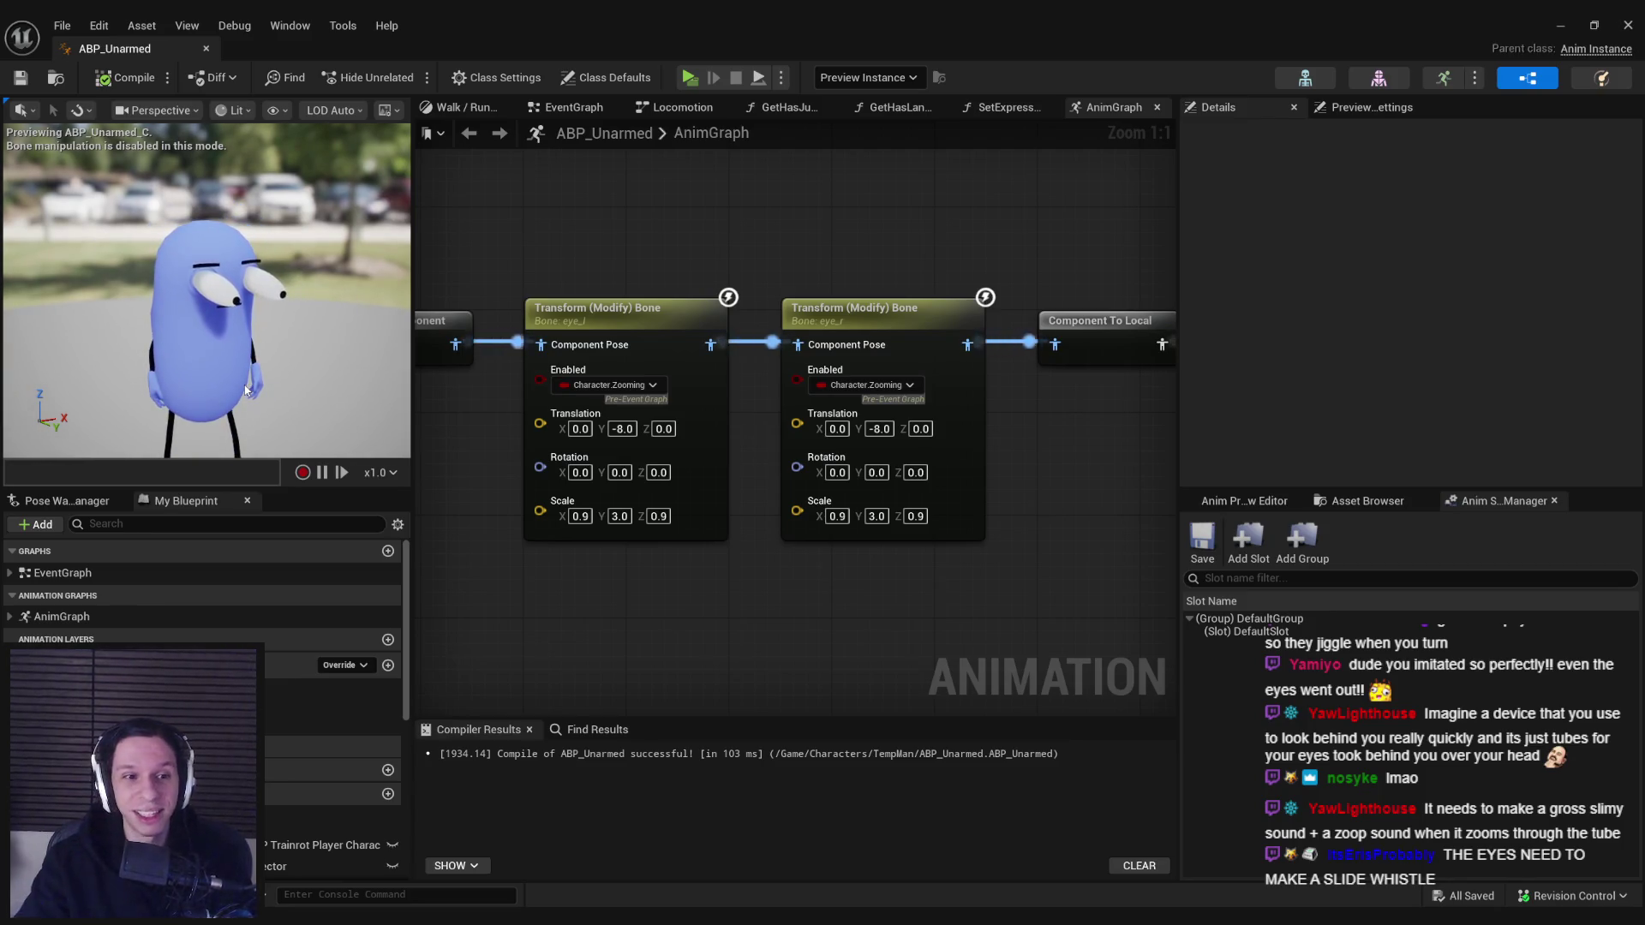
- Zoom the AnimGraph out and back in, then select the first eye Transform (Modify) Bone node
scroll(572, 545, down, 2)
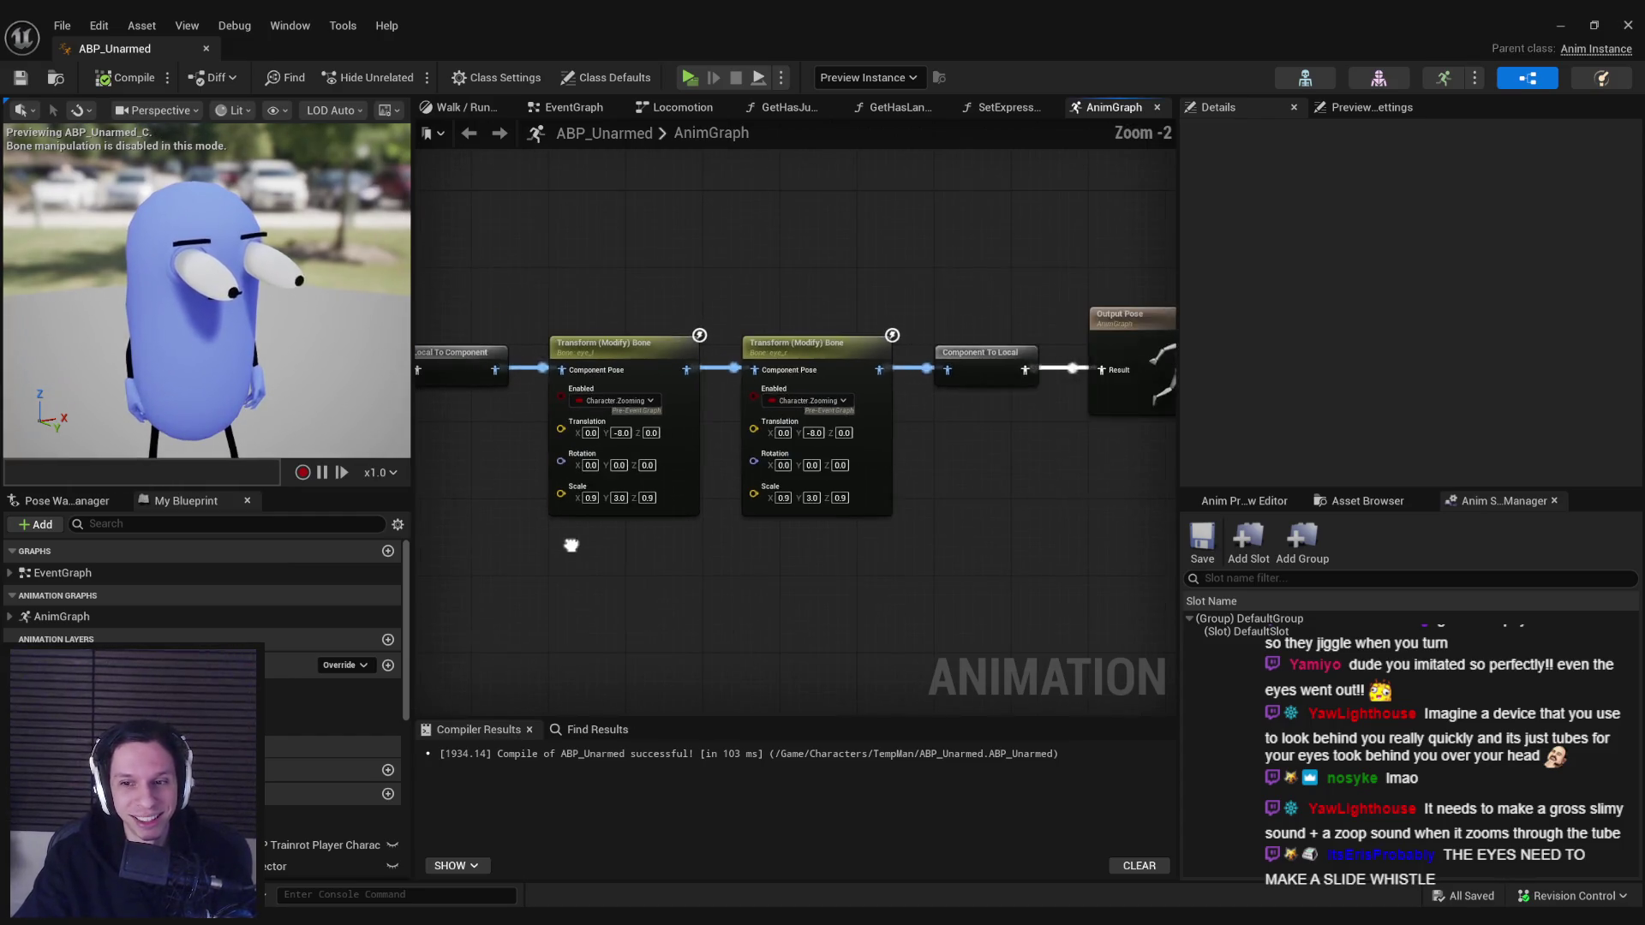
scroll(624, 548, up, 1)
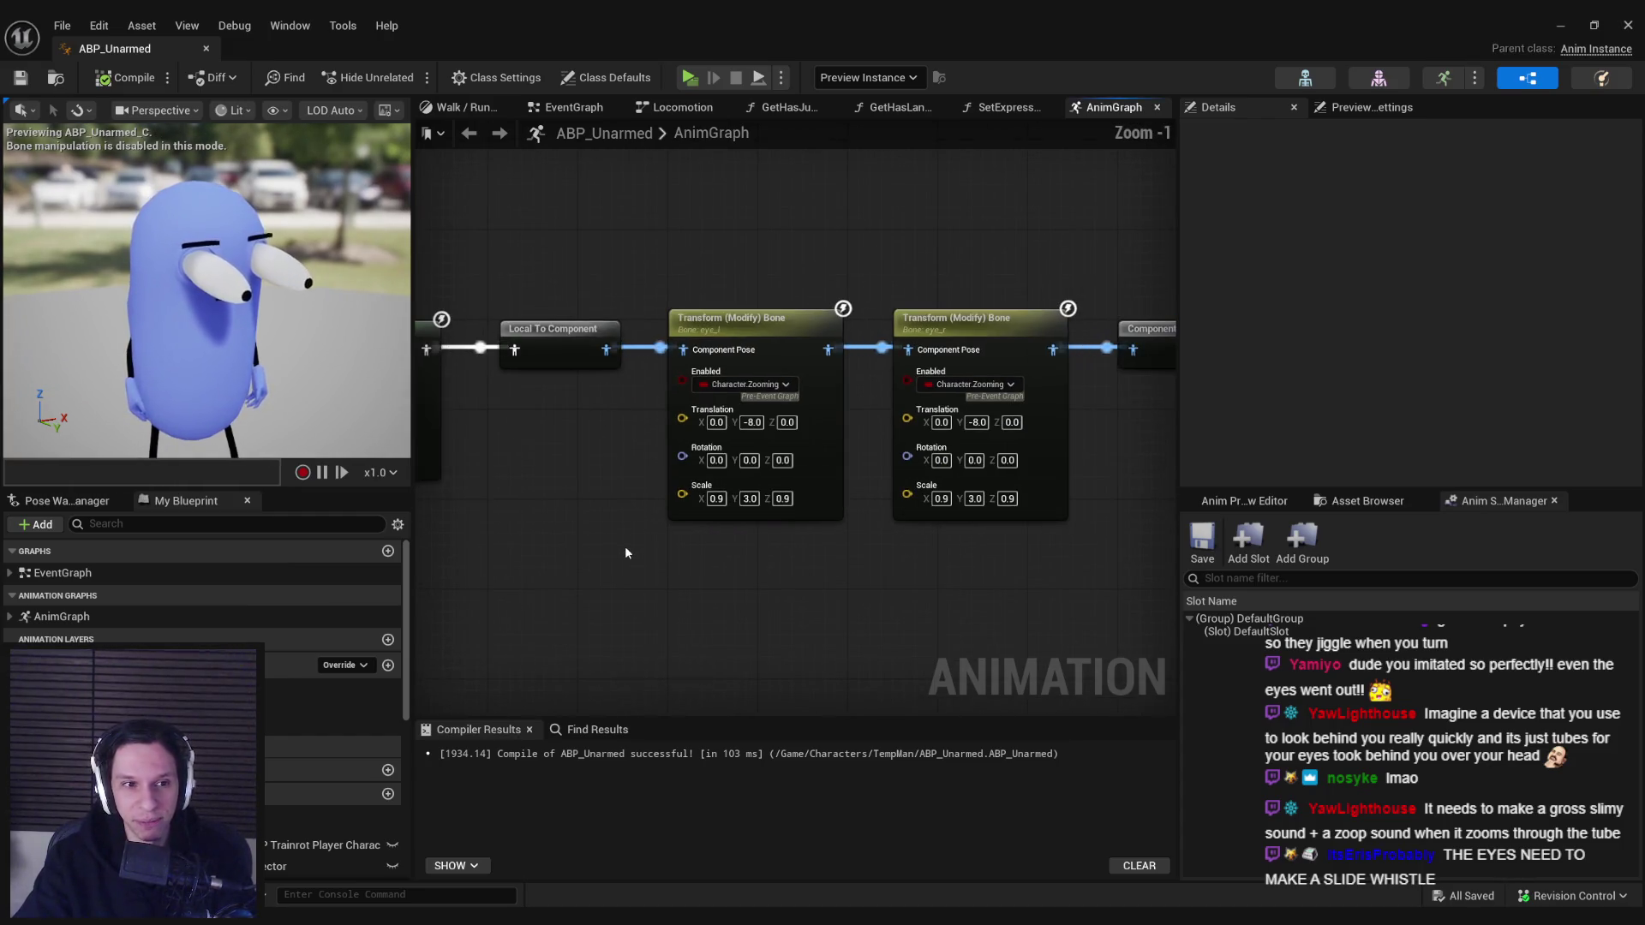
scroll(574, 517, down, 1)
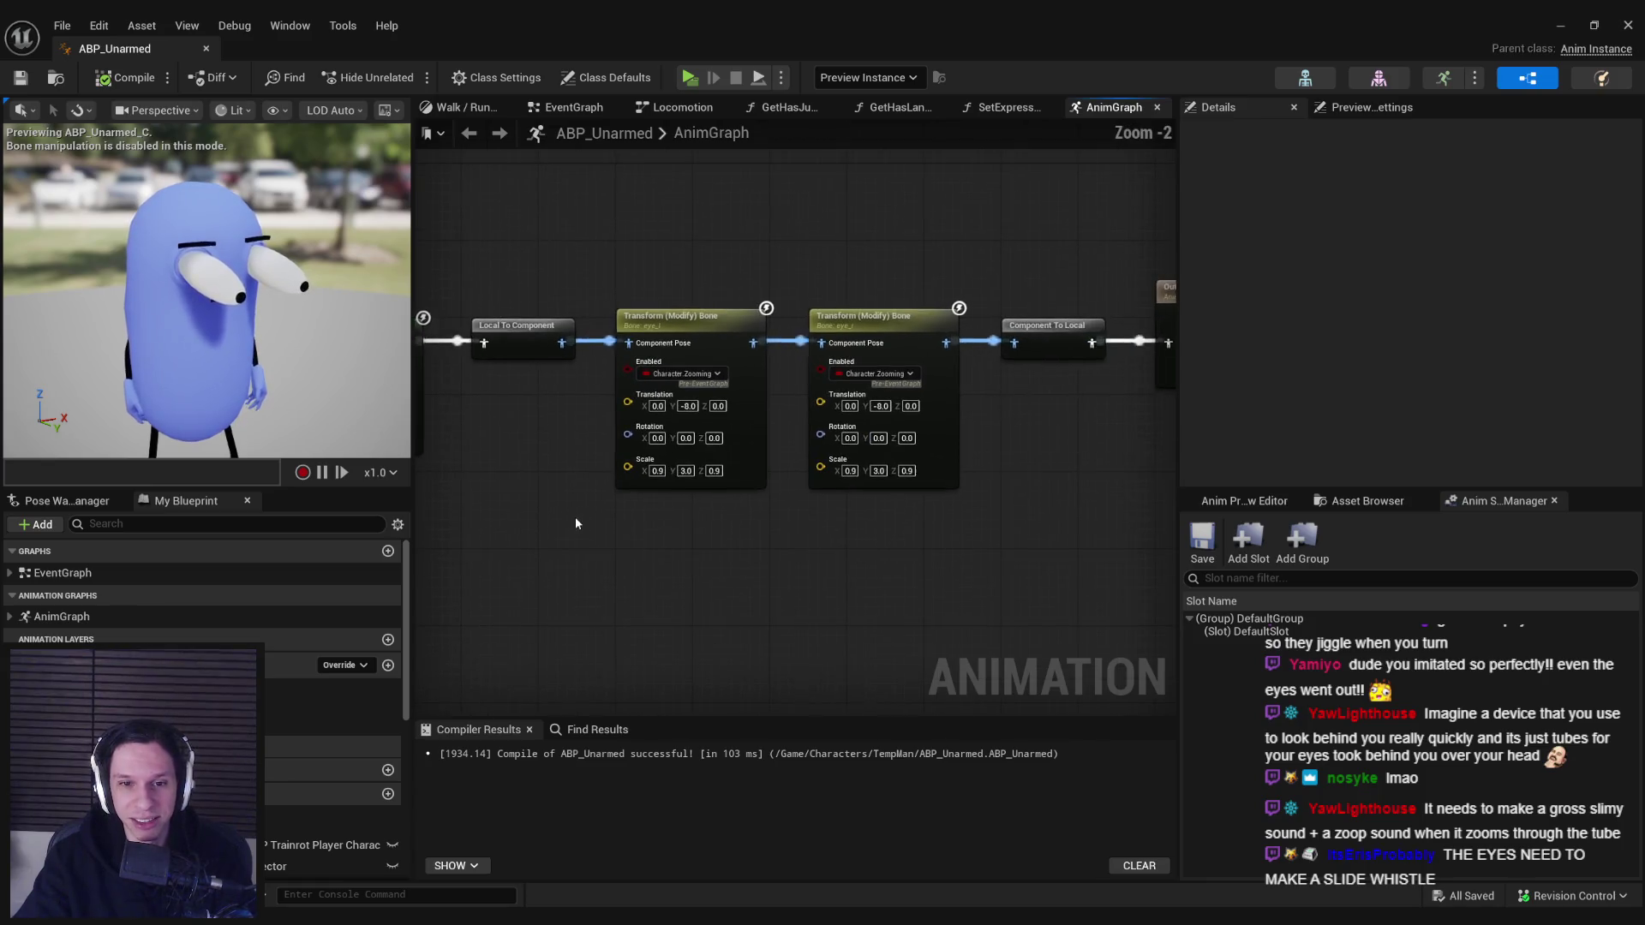
scroll(783, 519, up, 1)
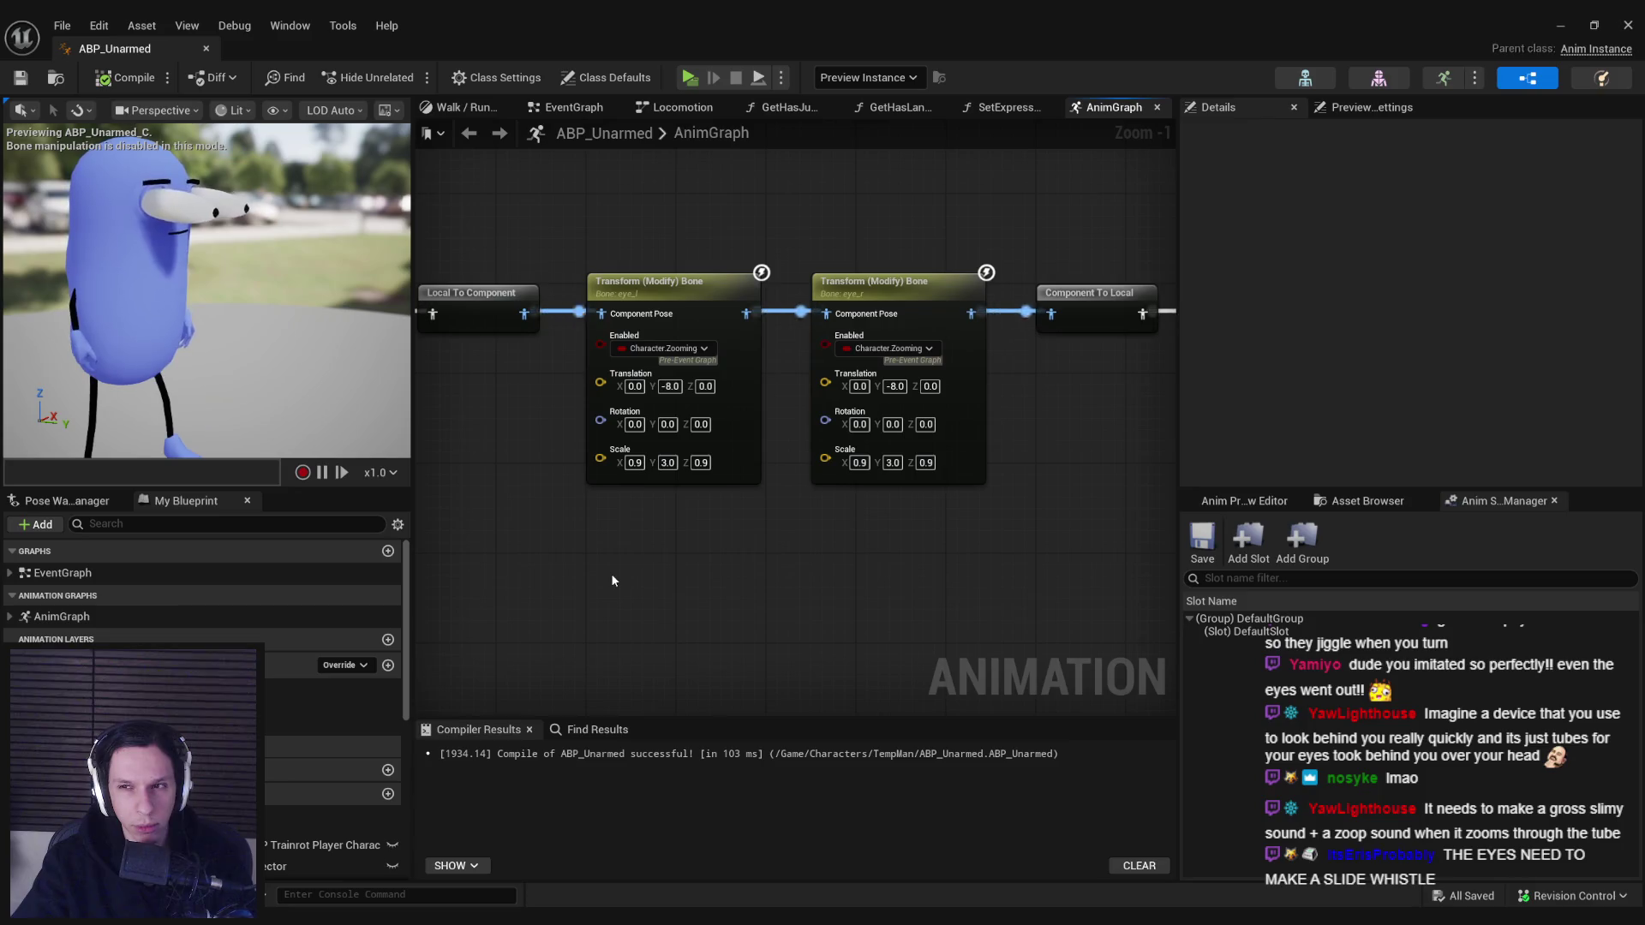
click(675, 292)
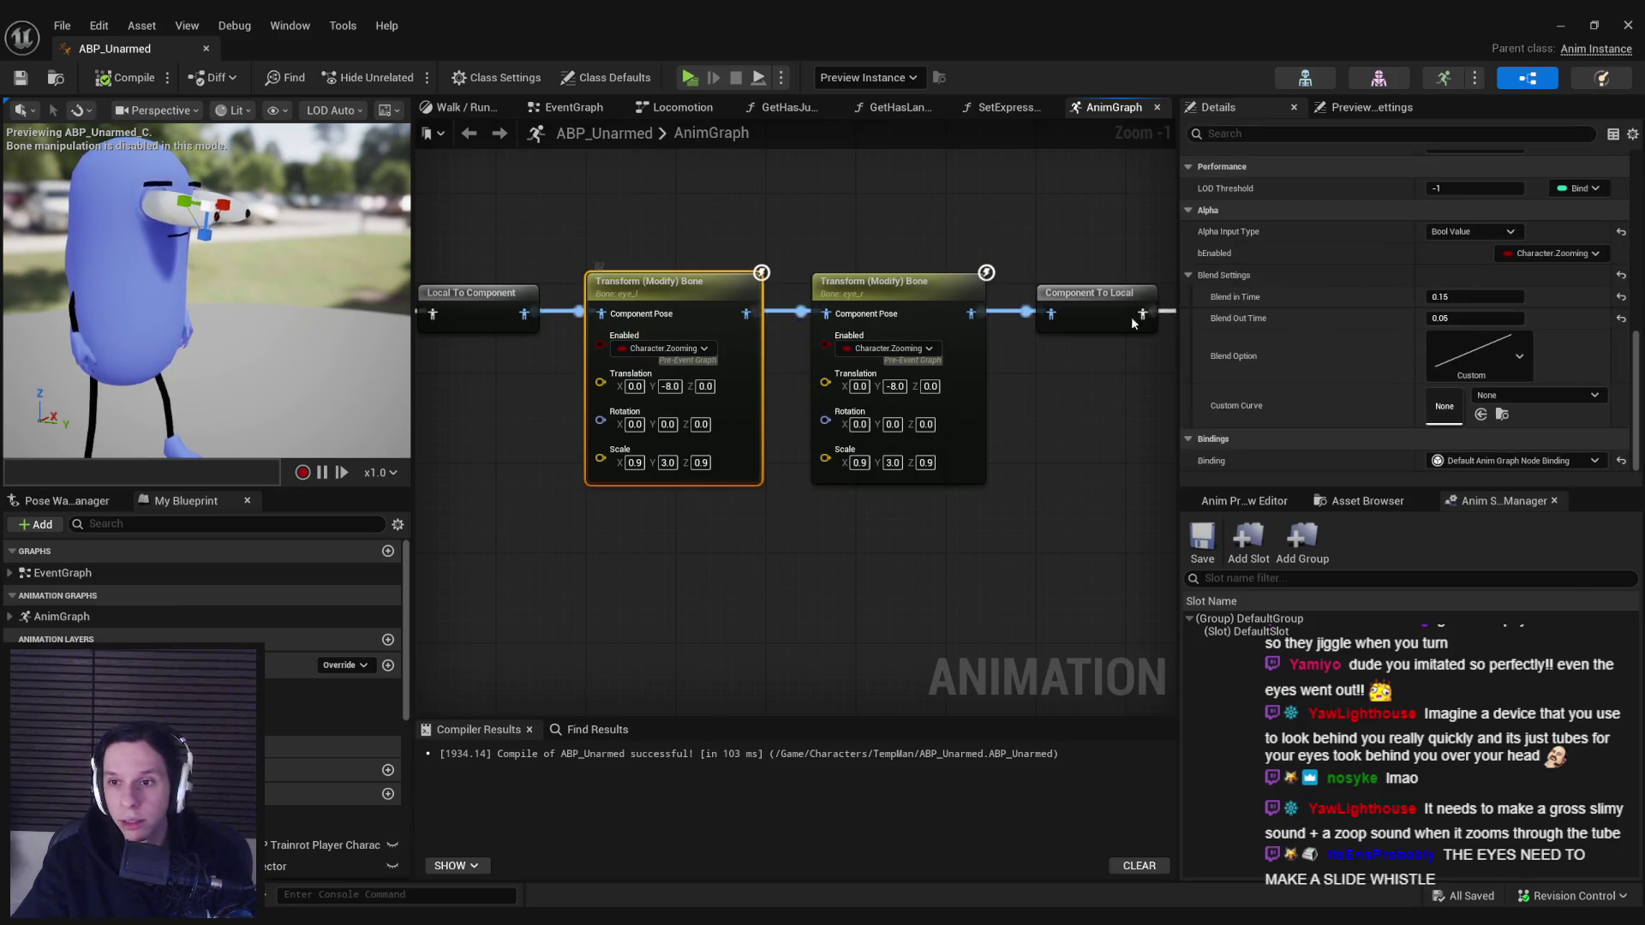
- Reselect the first eye node, step out to the level, then restore the ABP_Unarmed editor
click(933, 292)
click(717, 288)
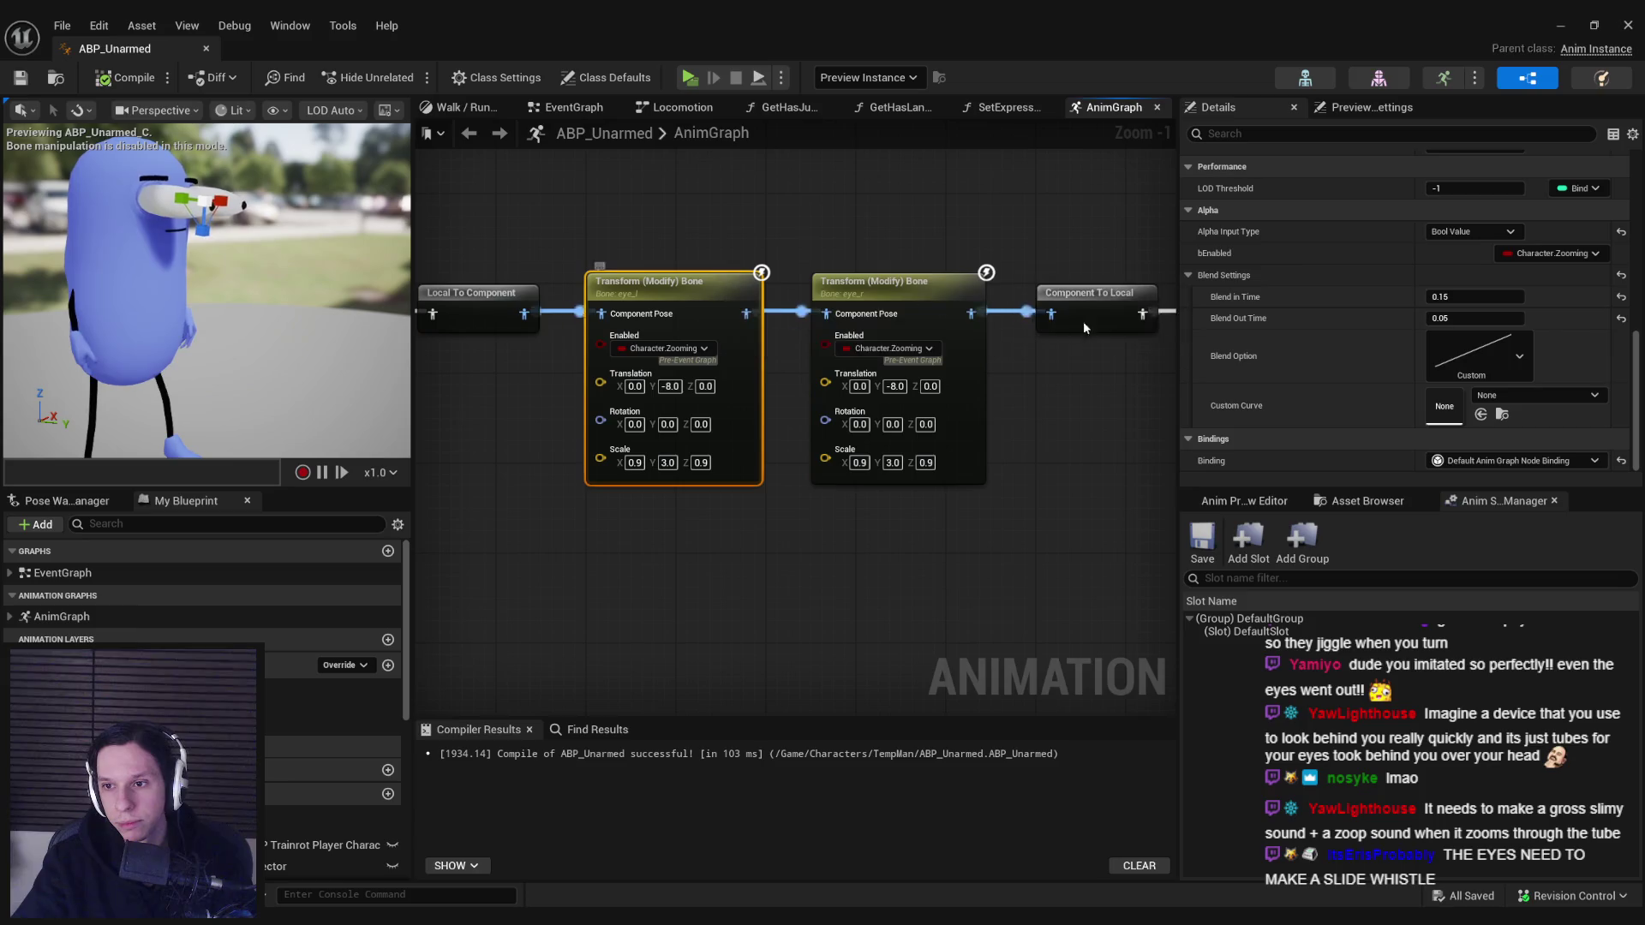
click(1560, 26)
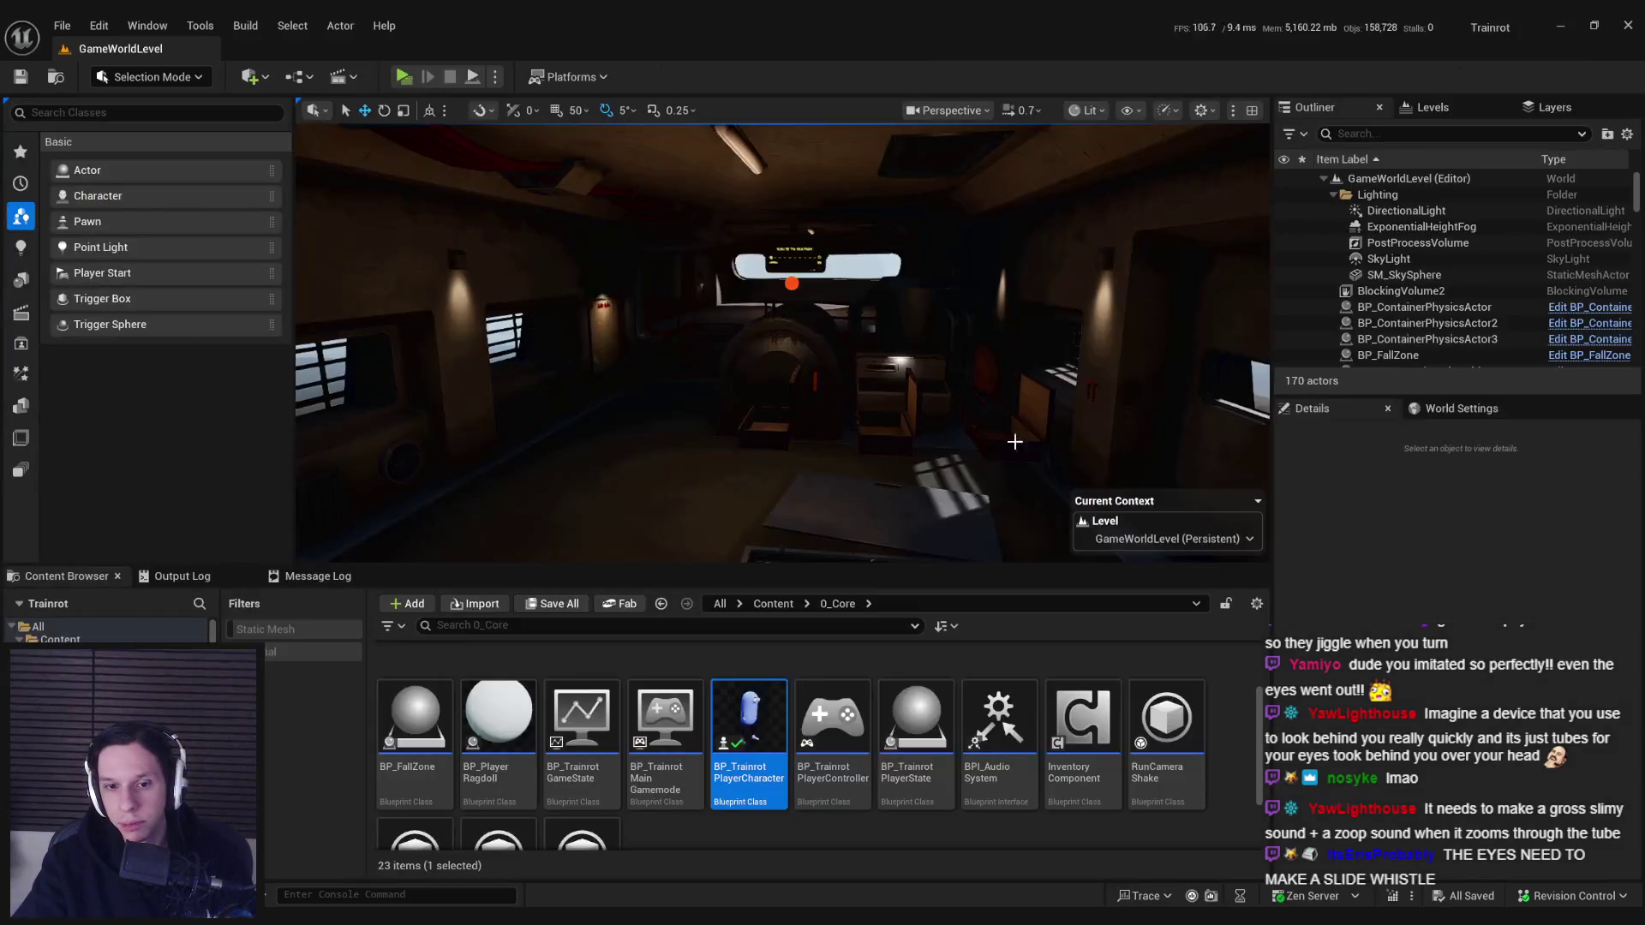
scroll(759, 781, up, 2)
scroll(763, 788, down, 3)
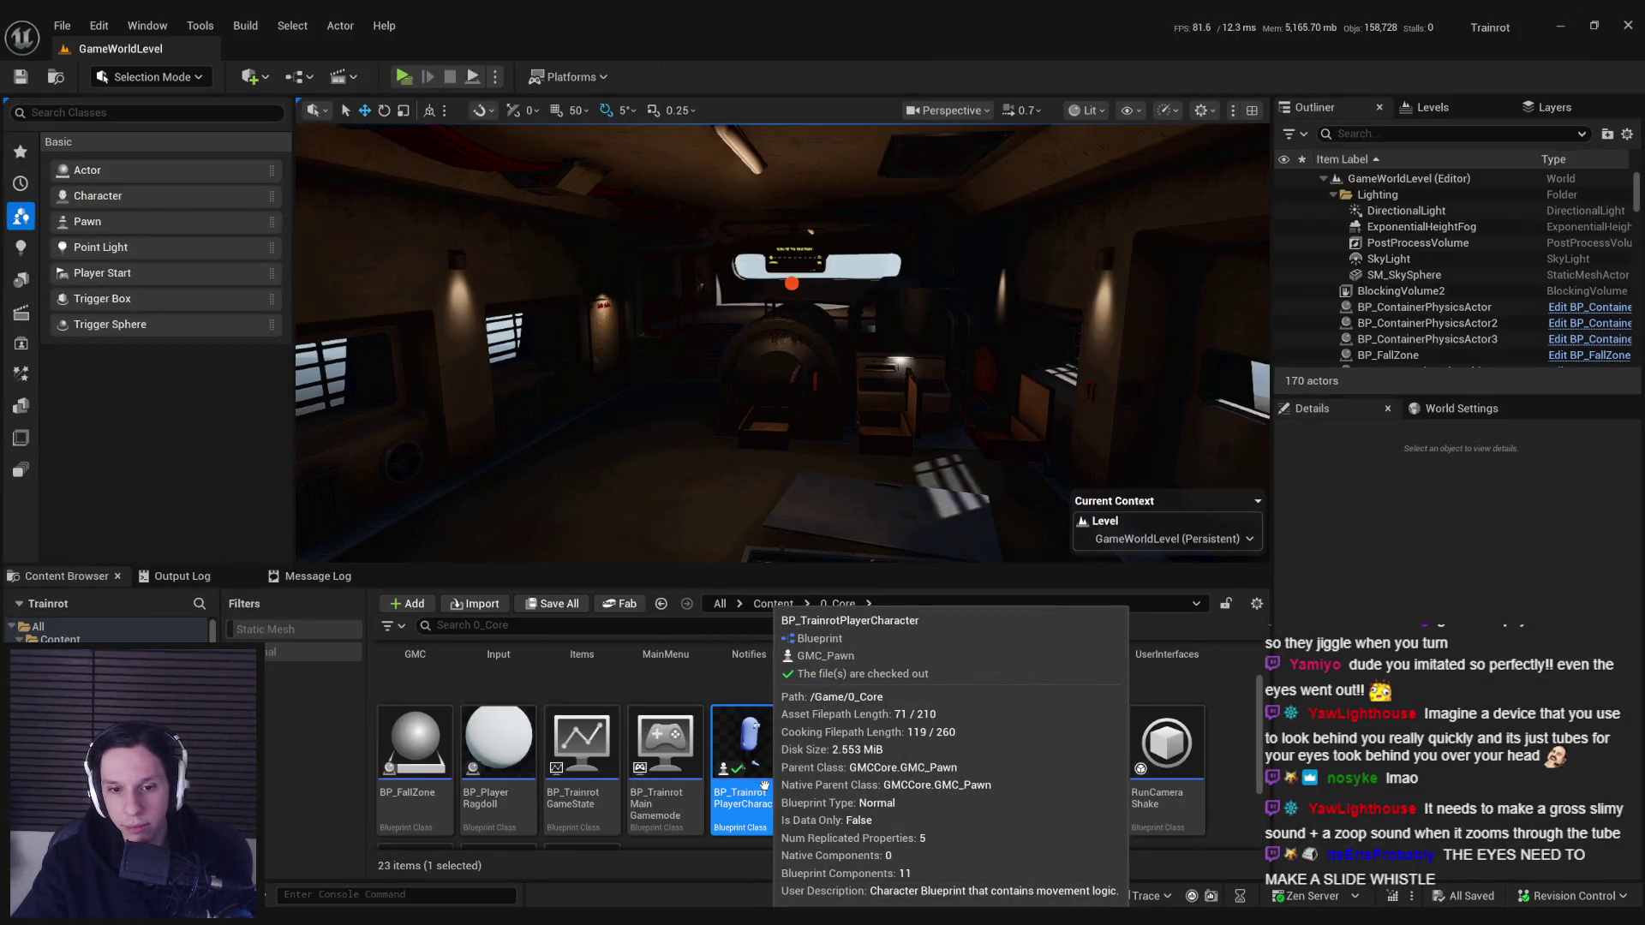
mouse_move(458, 910)
click(501, 771)
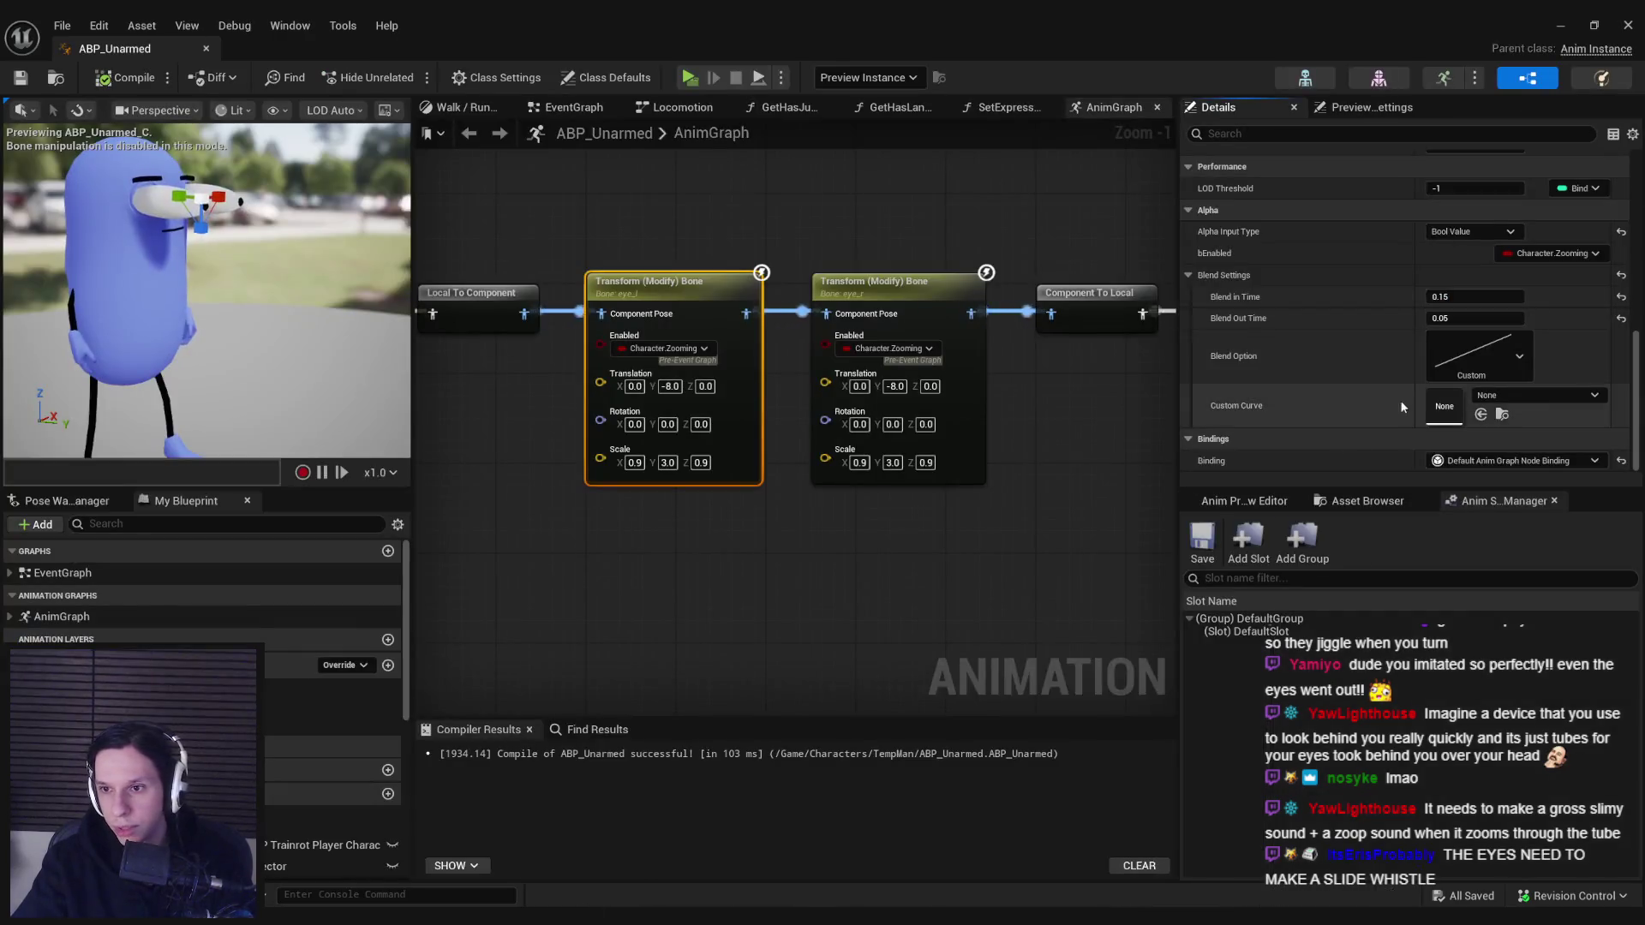
- Browse the Custom Curve list, leave it at None, and open the 0_Core new-asset menu
click(1527, 392)
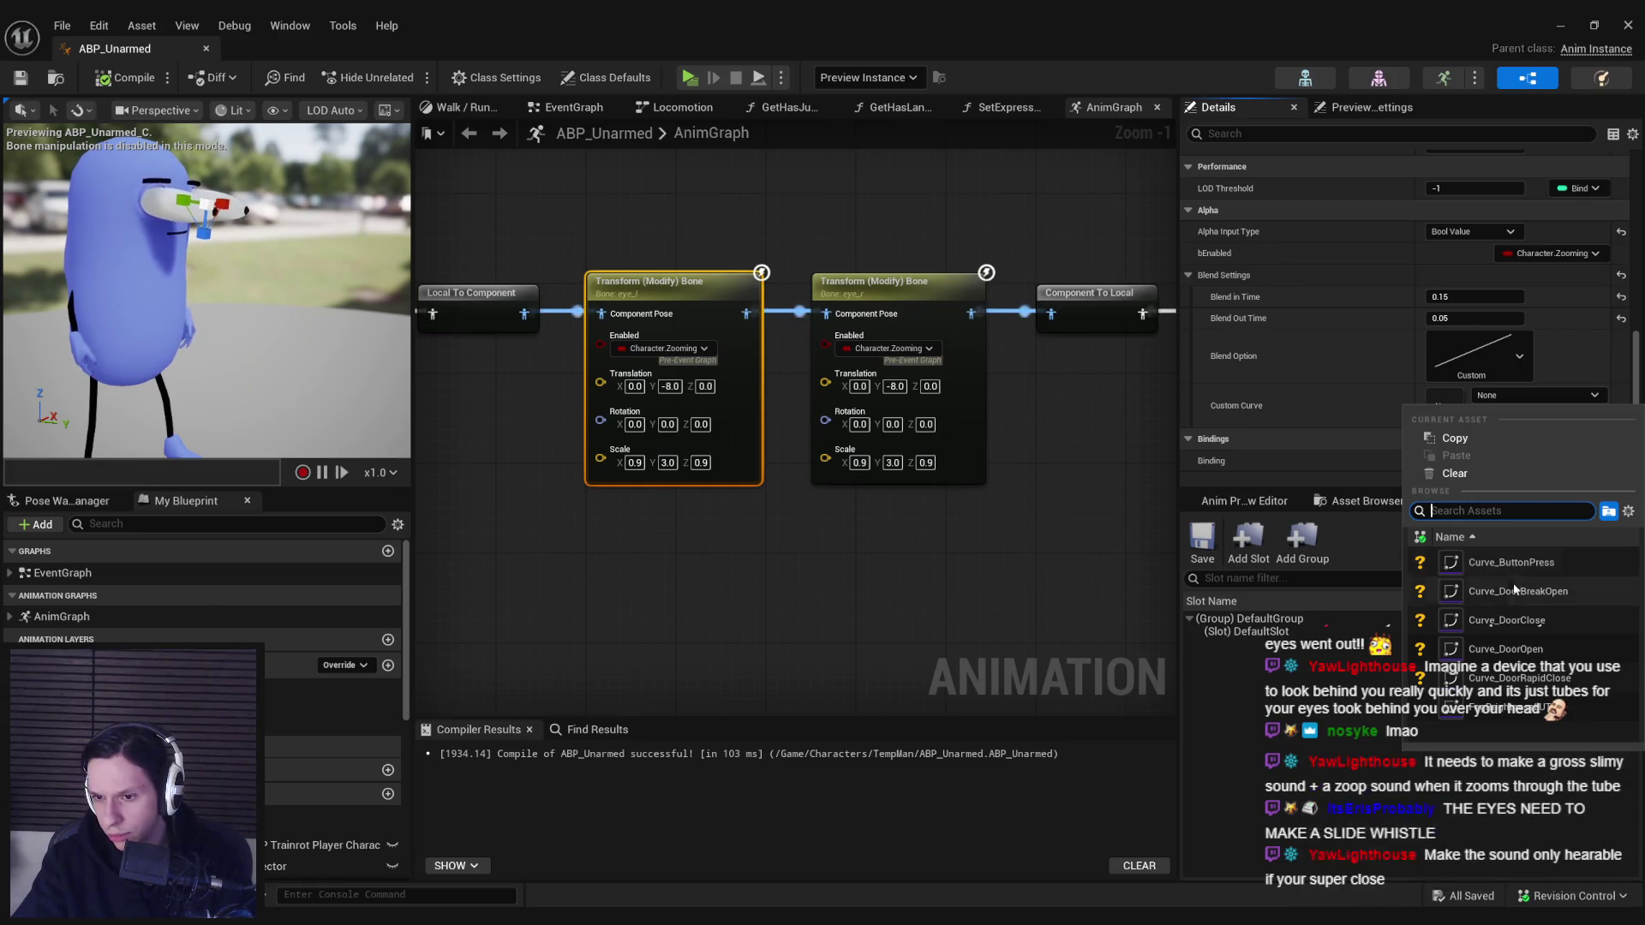
click(1262, 761)
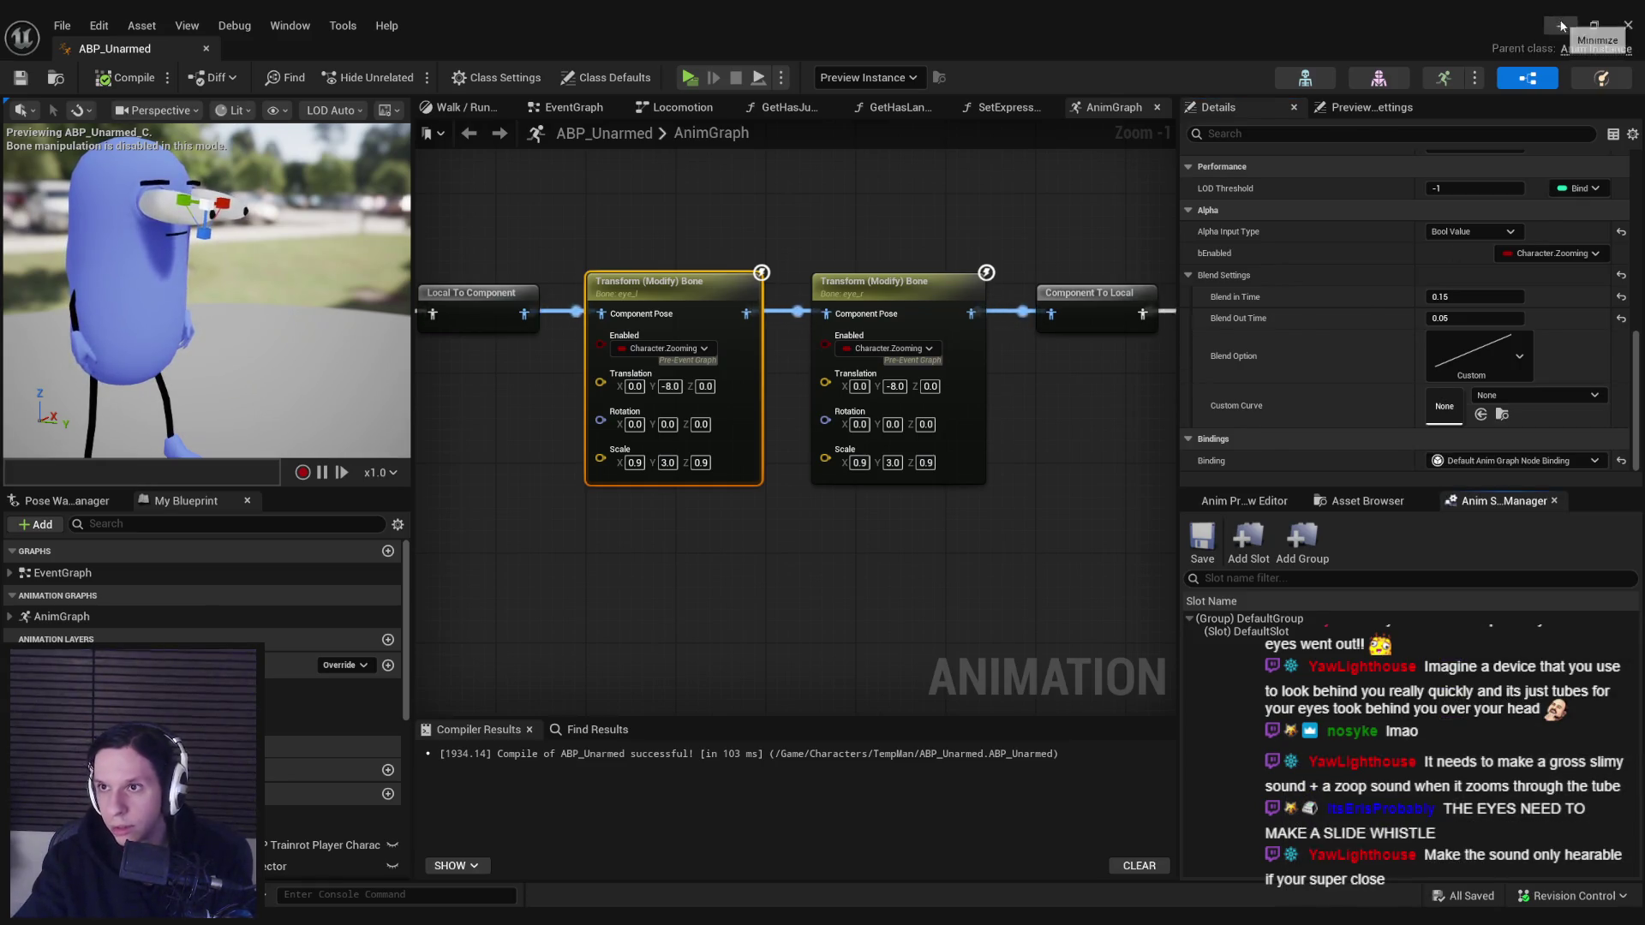
click(1560, 25)
right_click(786, 723)
- Add a float Curve asset named EyeZoomCurveFloat in 0_Core and open it in the curve editor
right_click(727, 779)
mouse_move(826, 471)
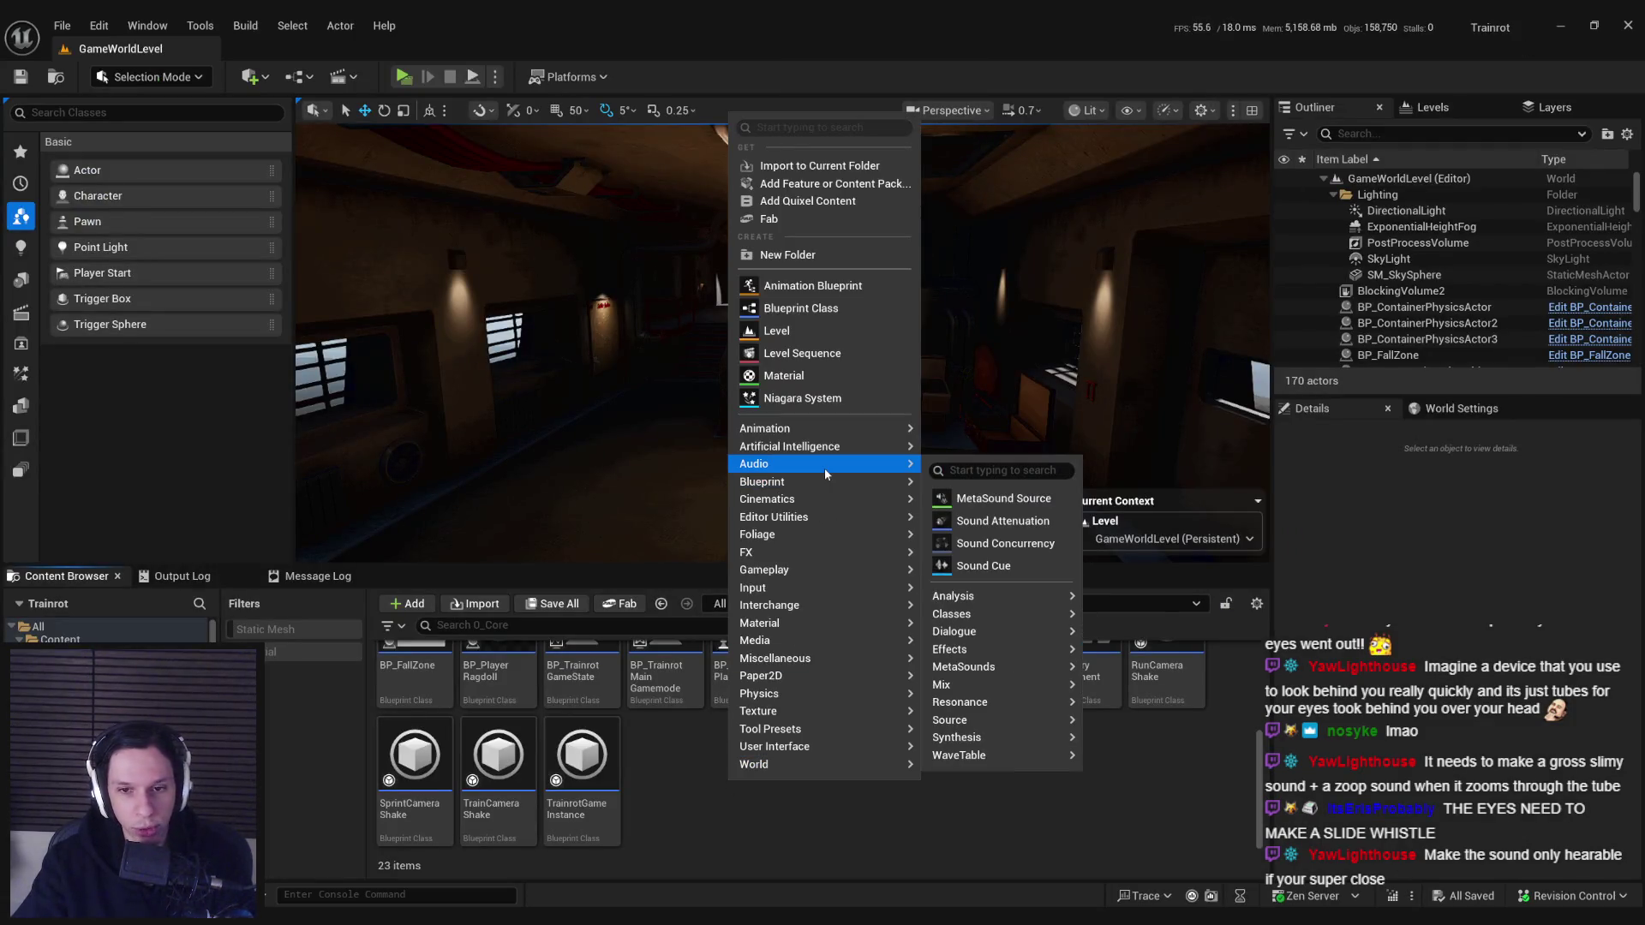
mouse_move(792, 591)
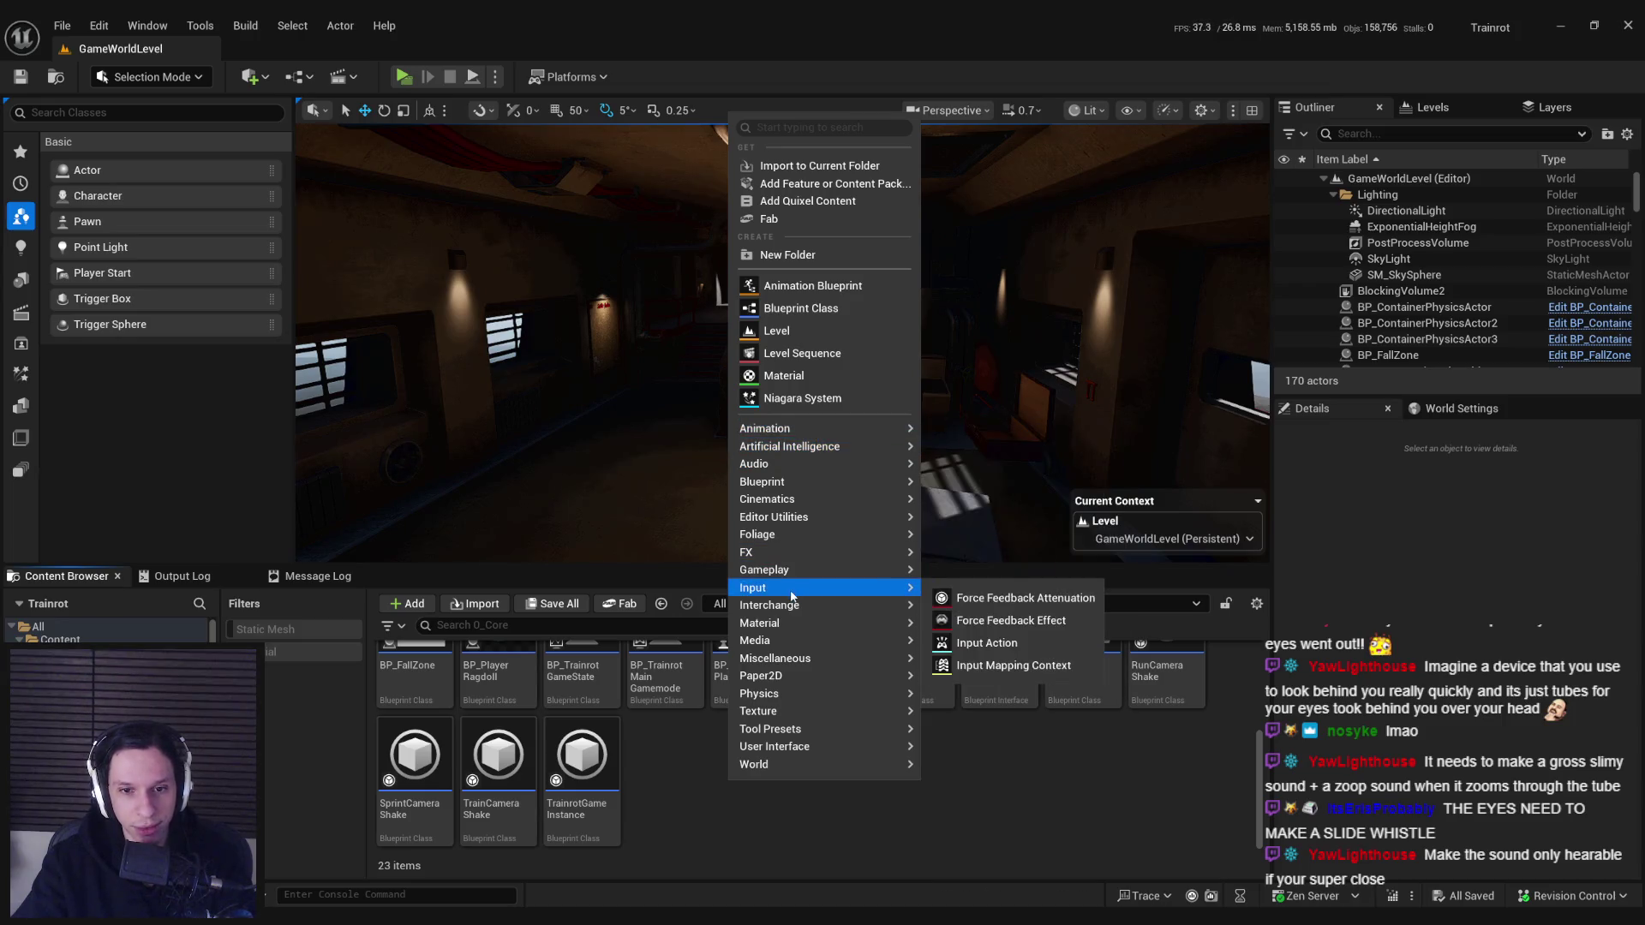
mouse_move(772, 664)
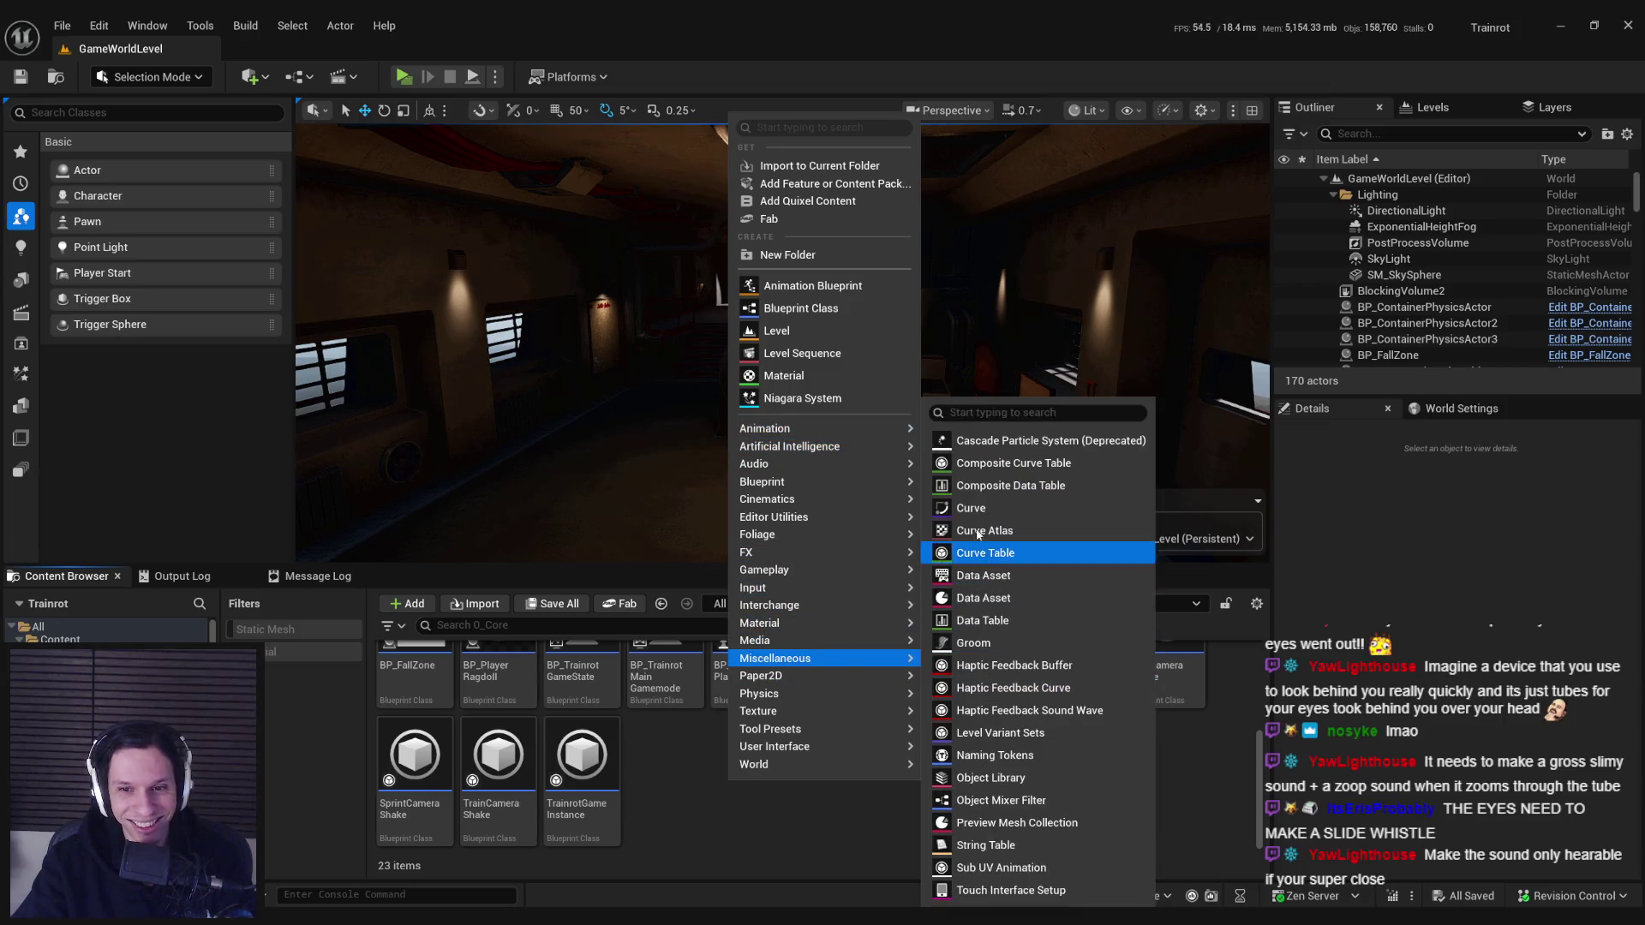
click(972, 508)
click(964, 436)
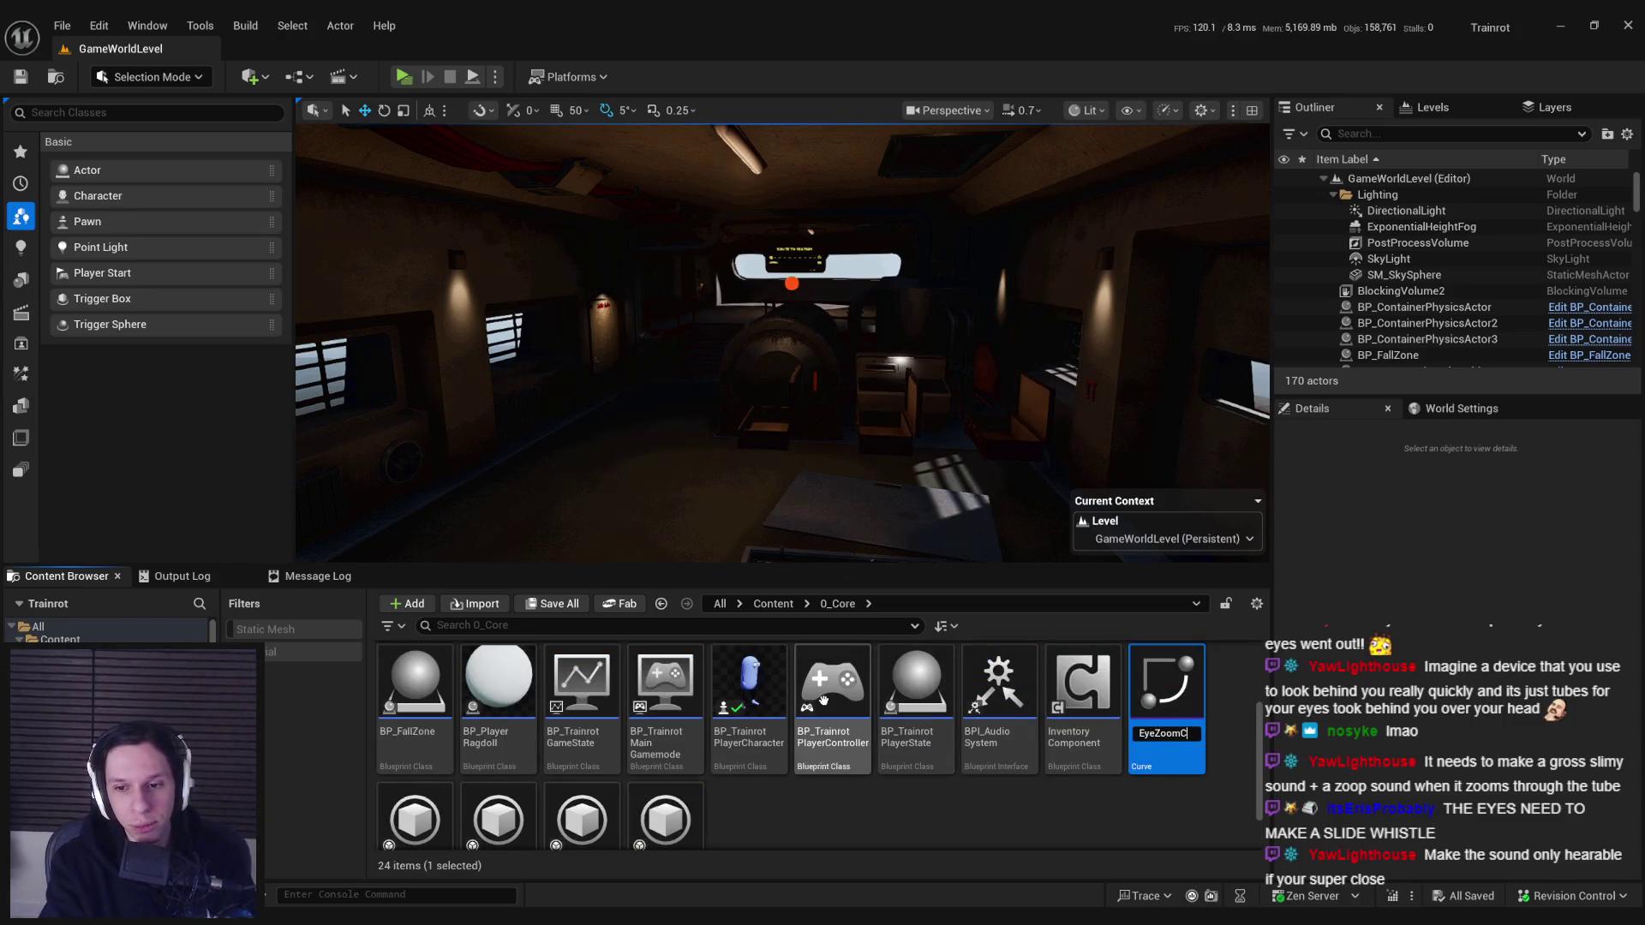
text(loat)
key(Return)
double_click(1082, 682)
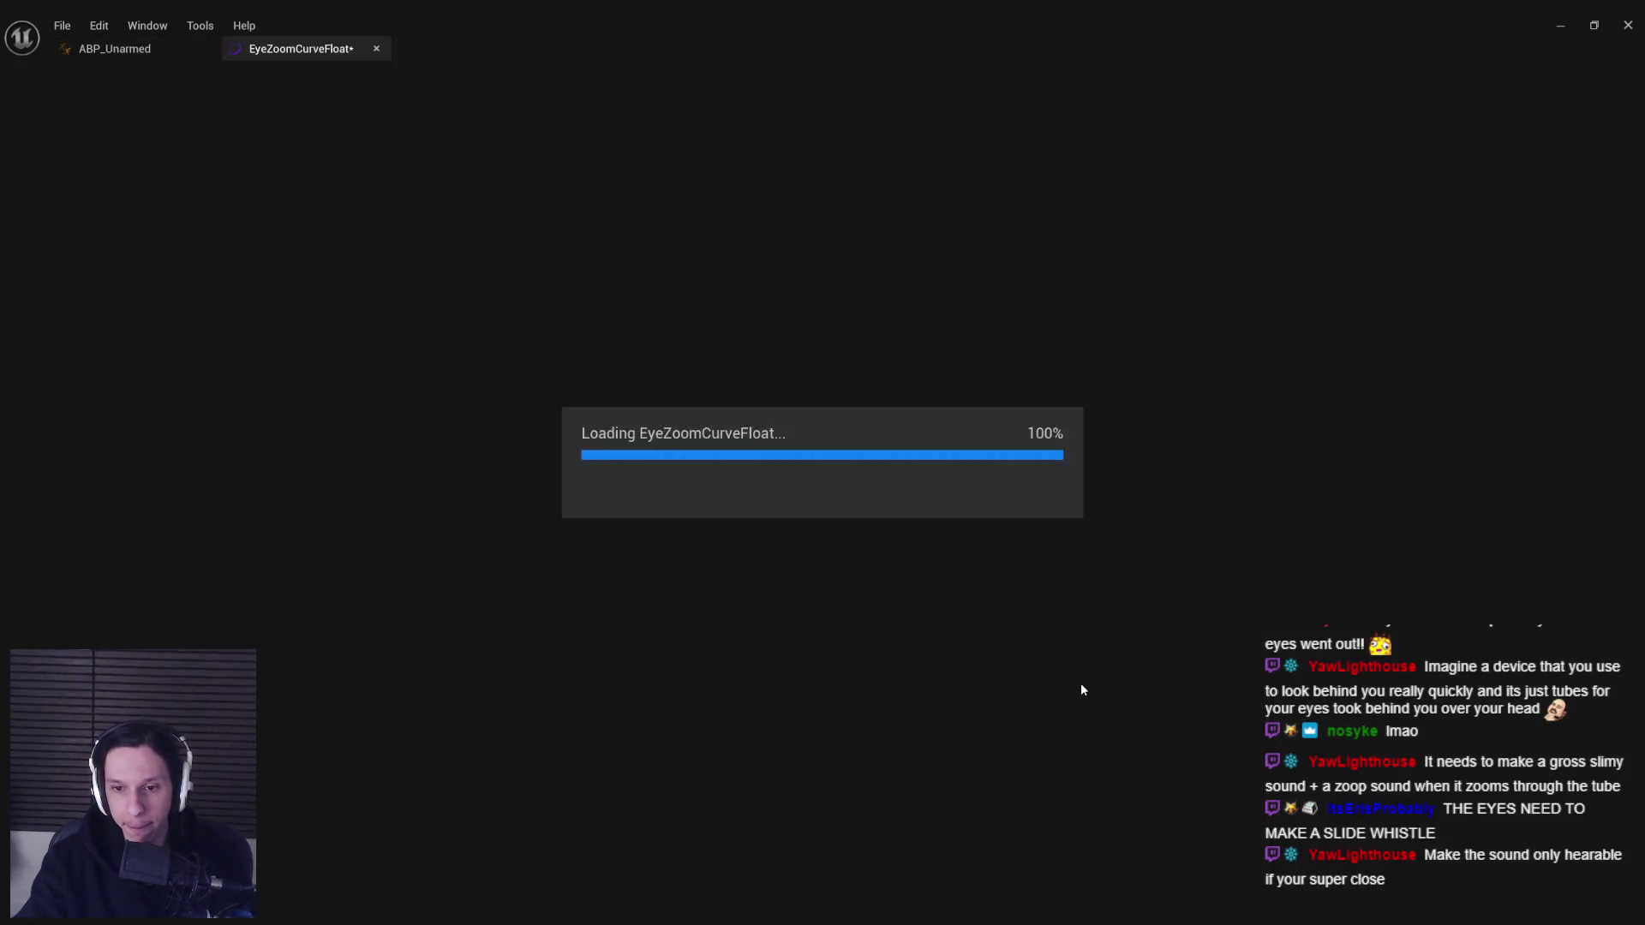
- Add the first curve key at time 0, value 0, and frame it
scroll(805, 469, down, 4)
right_click(812, 480)
click(844, 502)
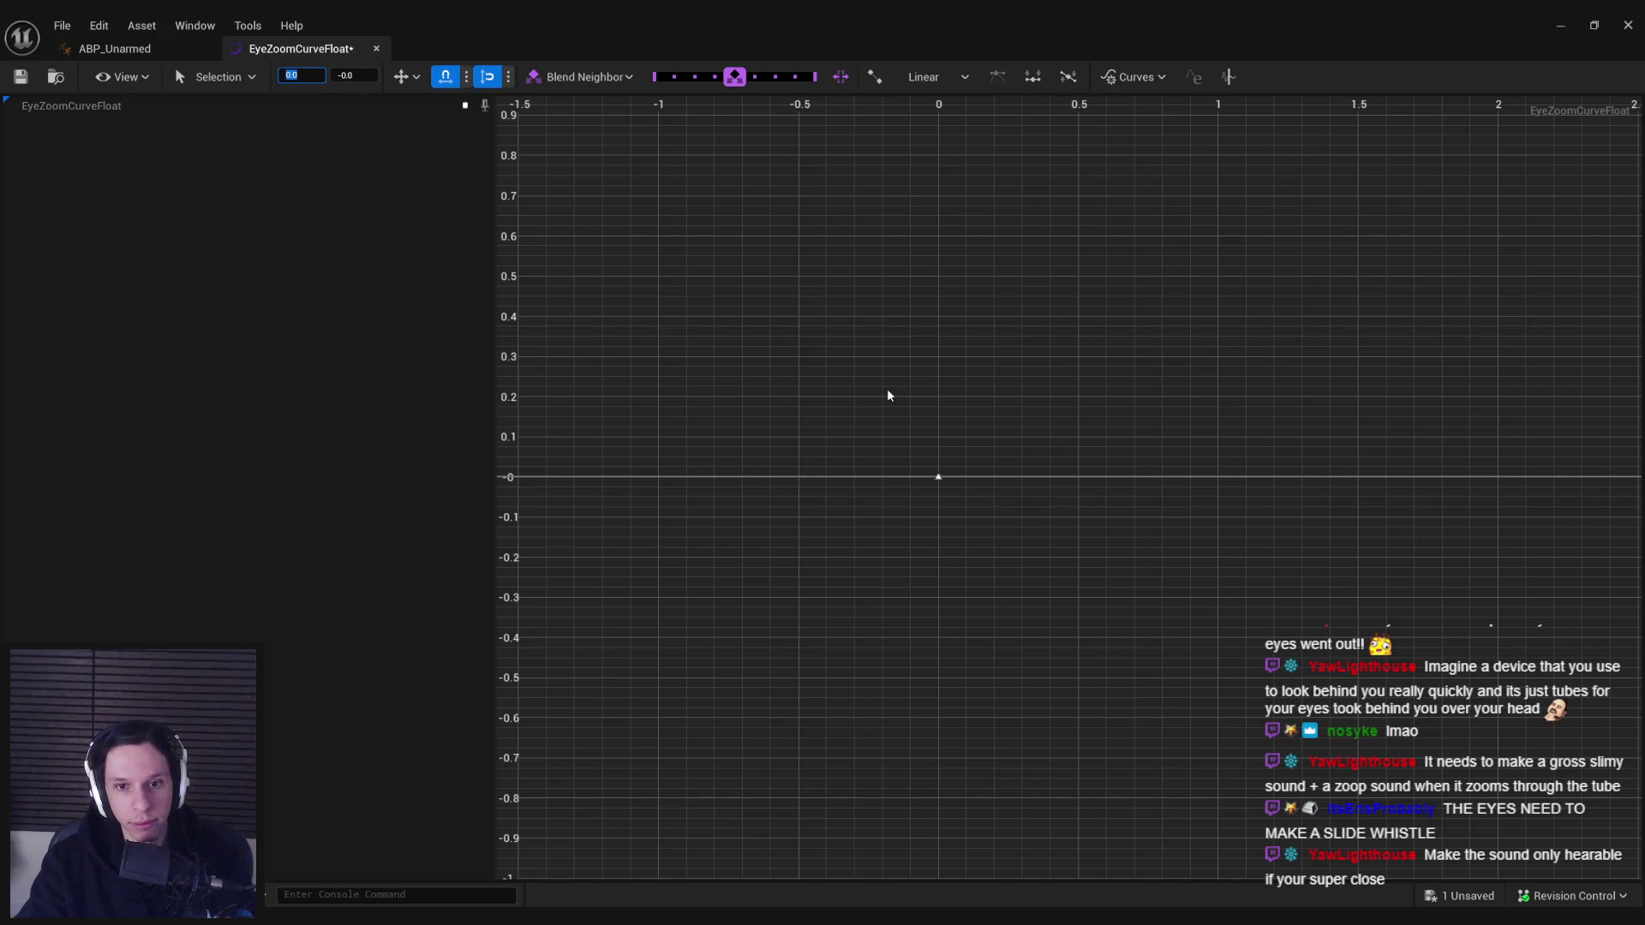
key(f)
right_click(996, 402)
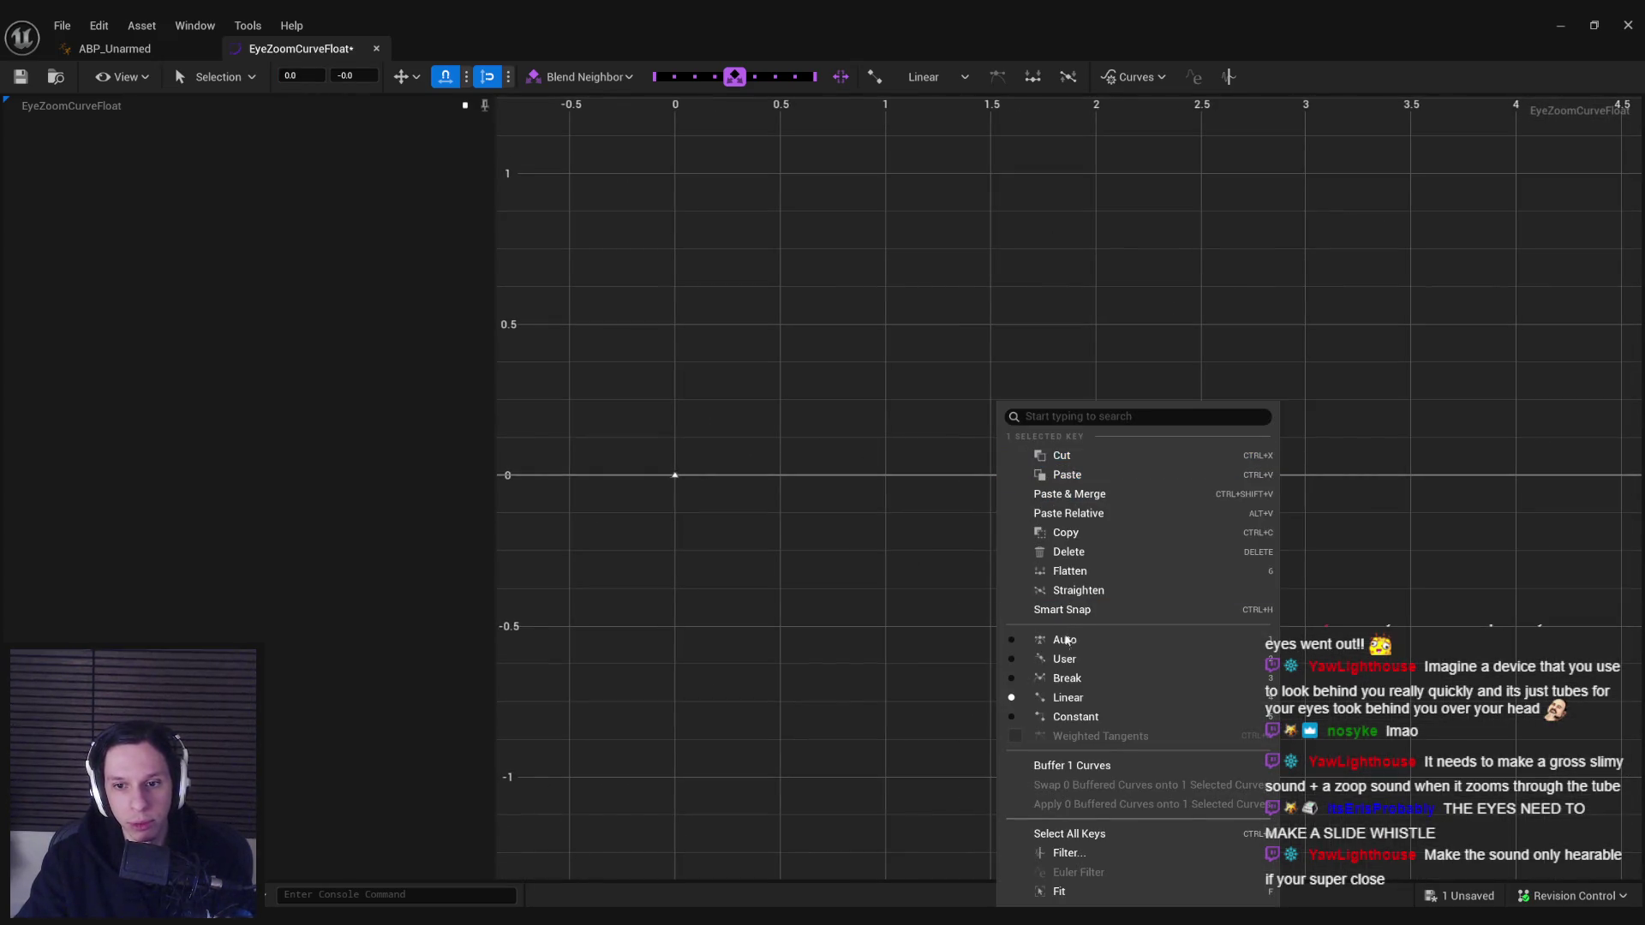
click(1065, 638)
- Add a second key at time 1, value 1, and fit the whole ramp in view
right_click(908, 477)
click(949, 538)
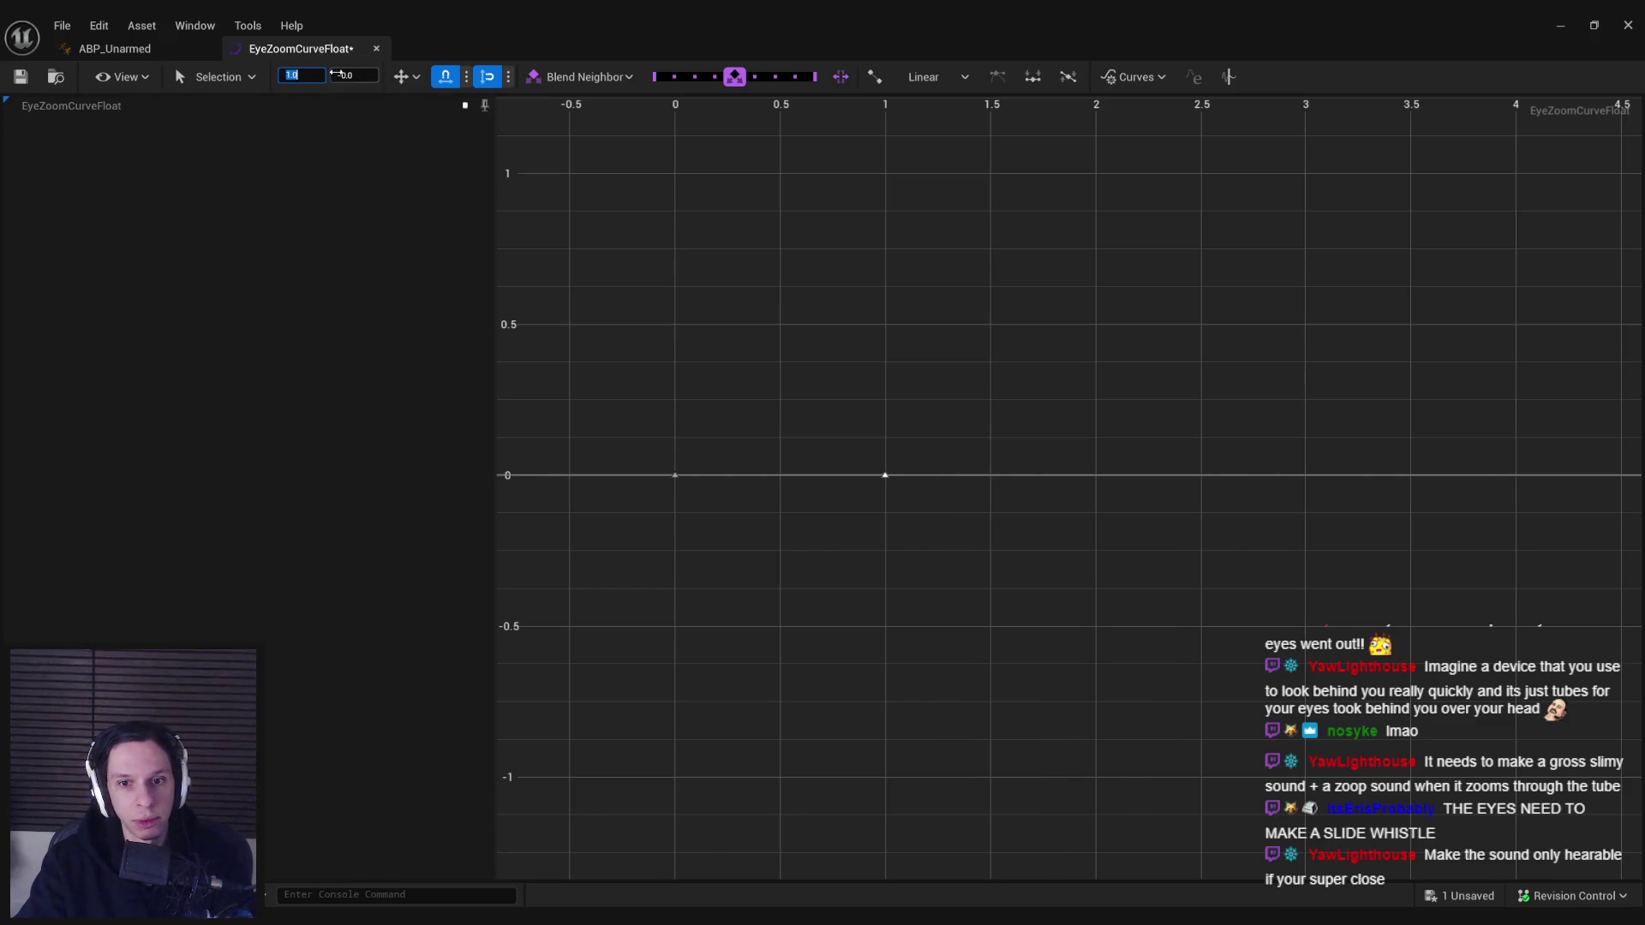
key(Return)
key(f)
right_click(874, 353)
click(834, 360)
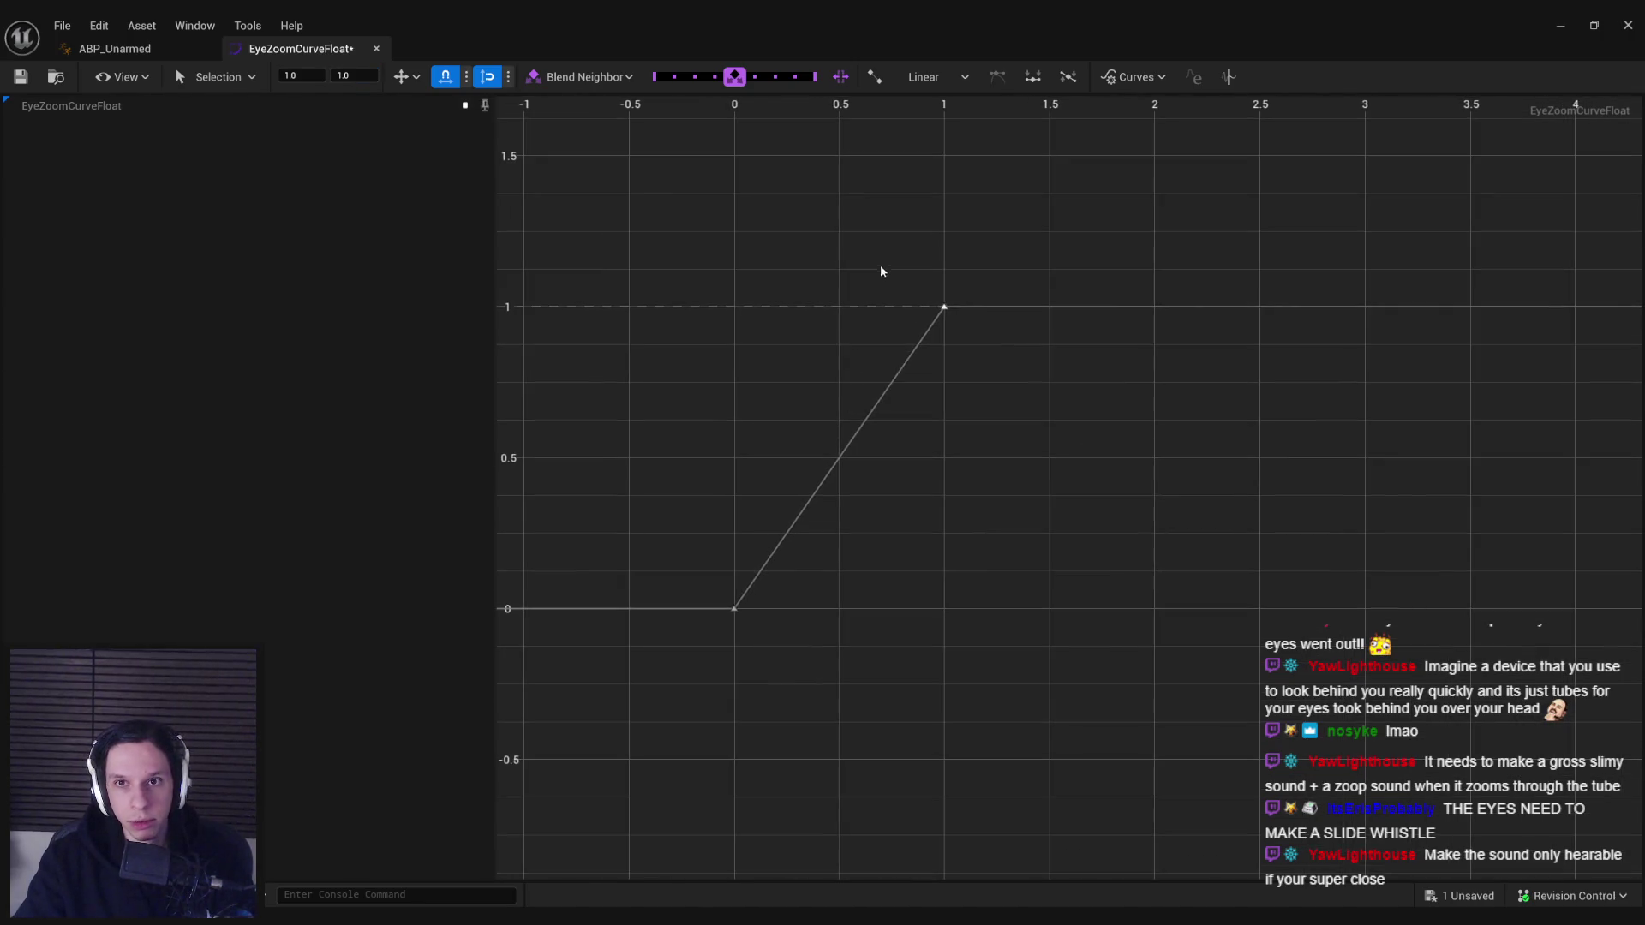
right_click(945, 307)
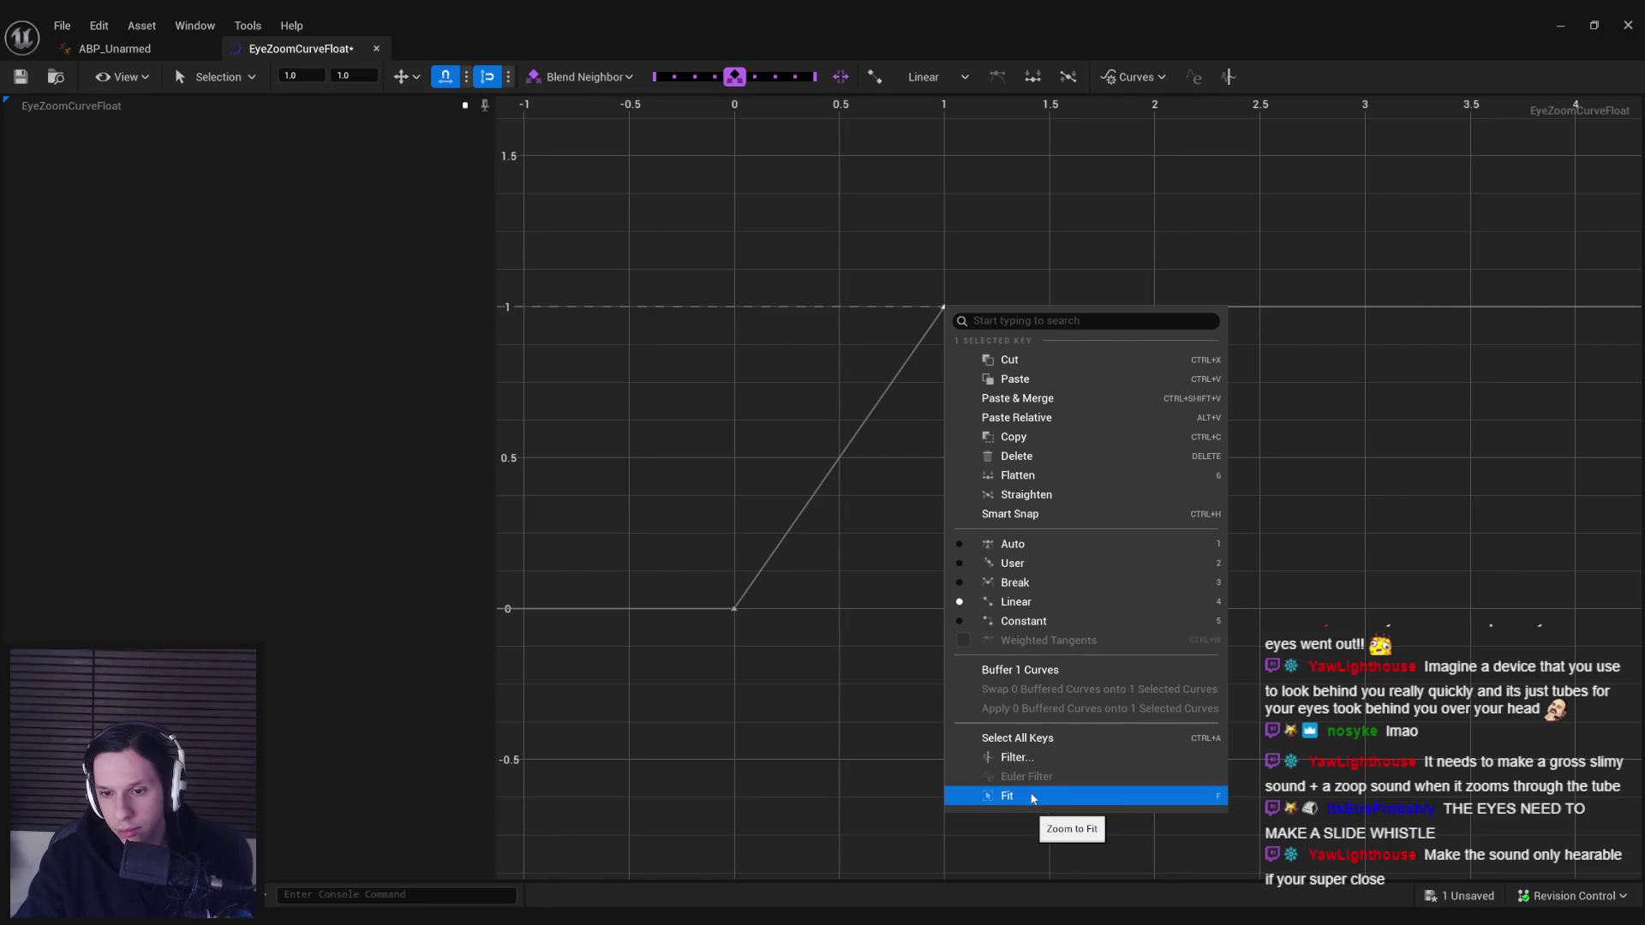
click(918, 388)
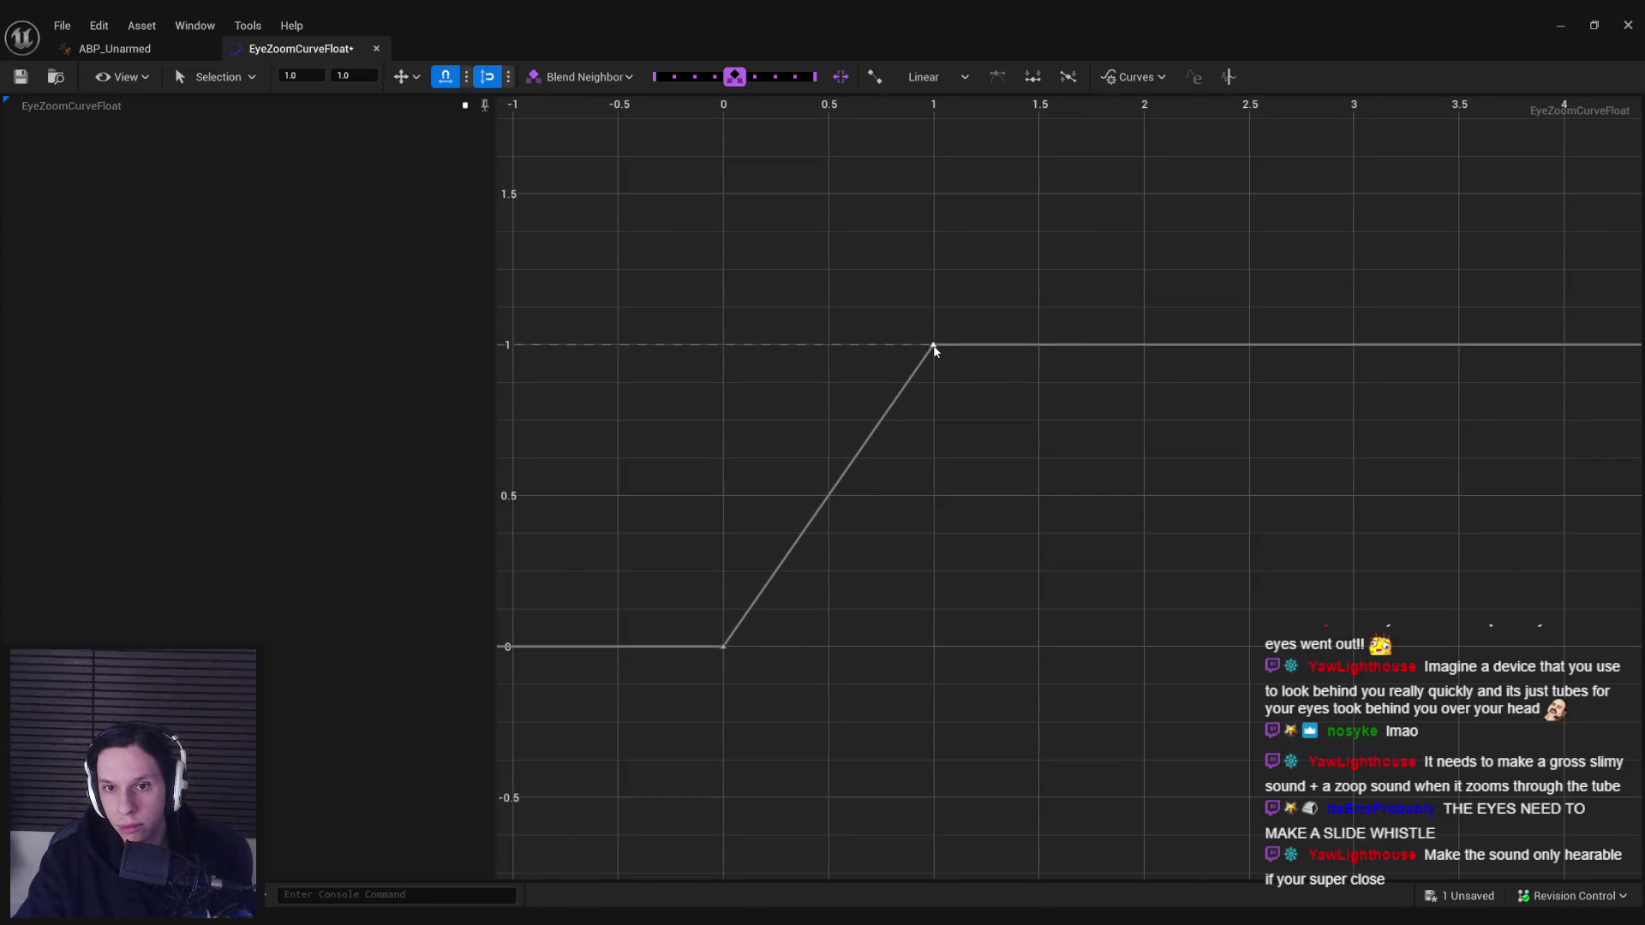
click(1226, 78)
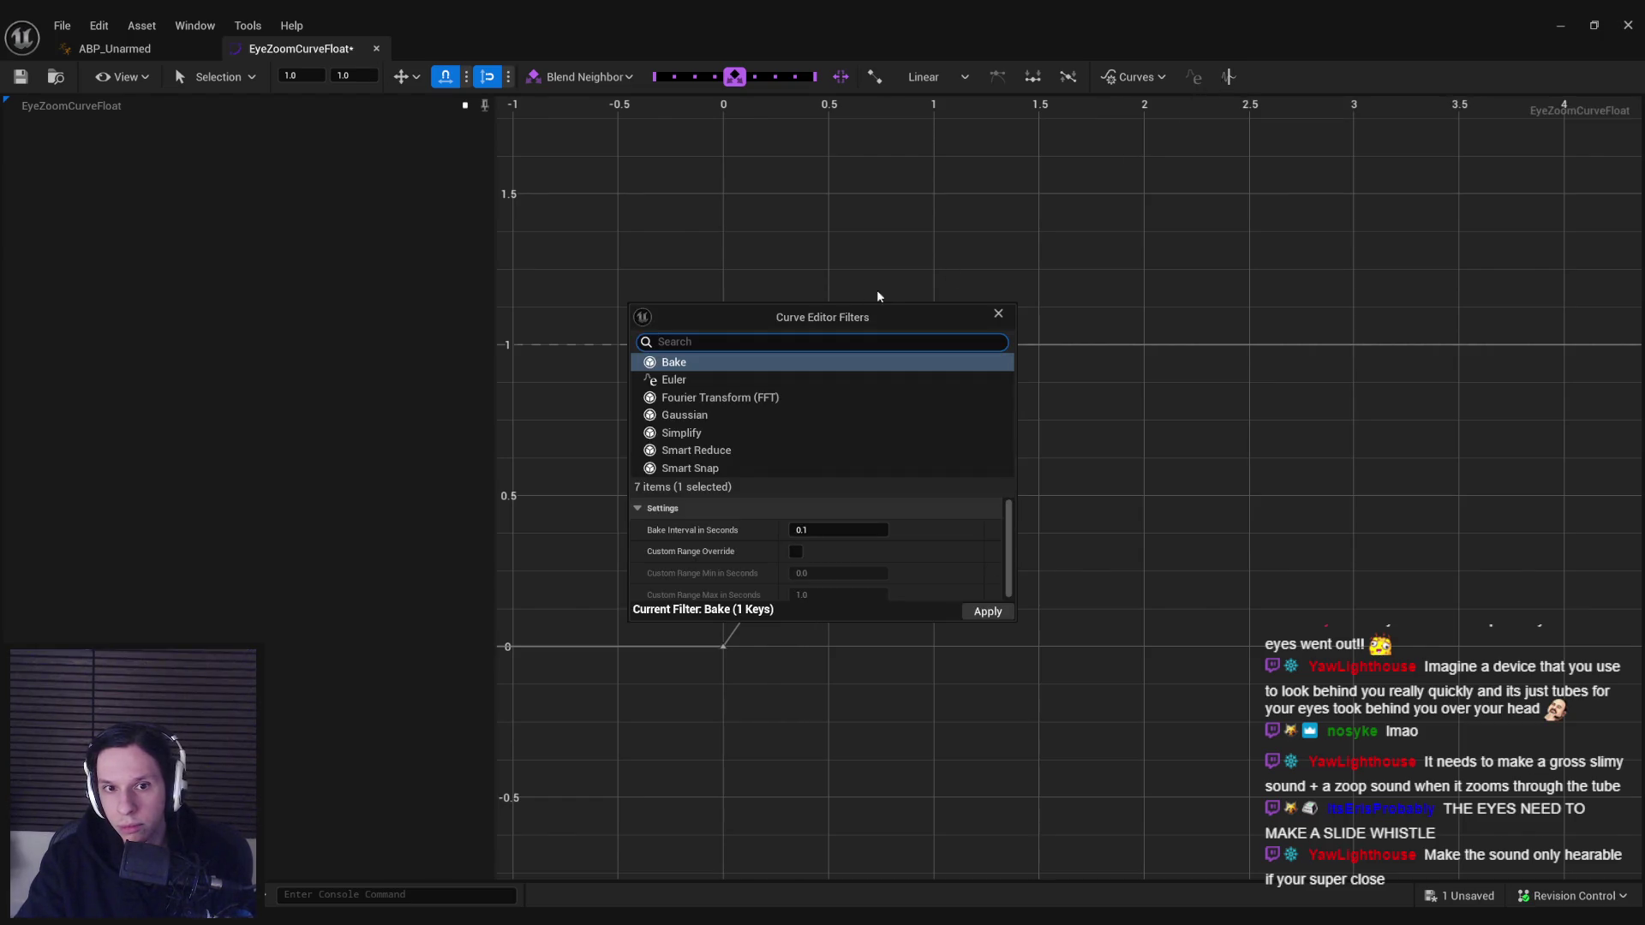
drag(847, 320, 1157, 322)
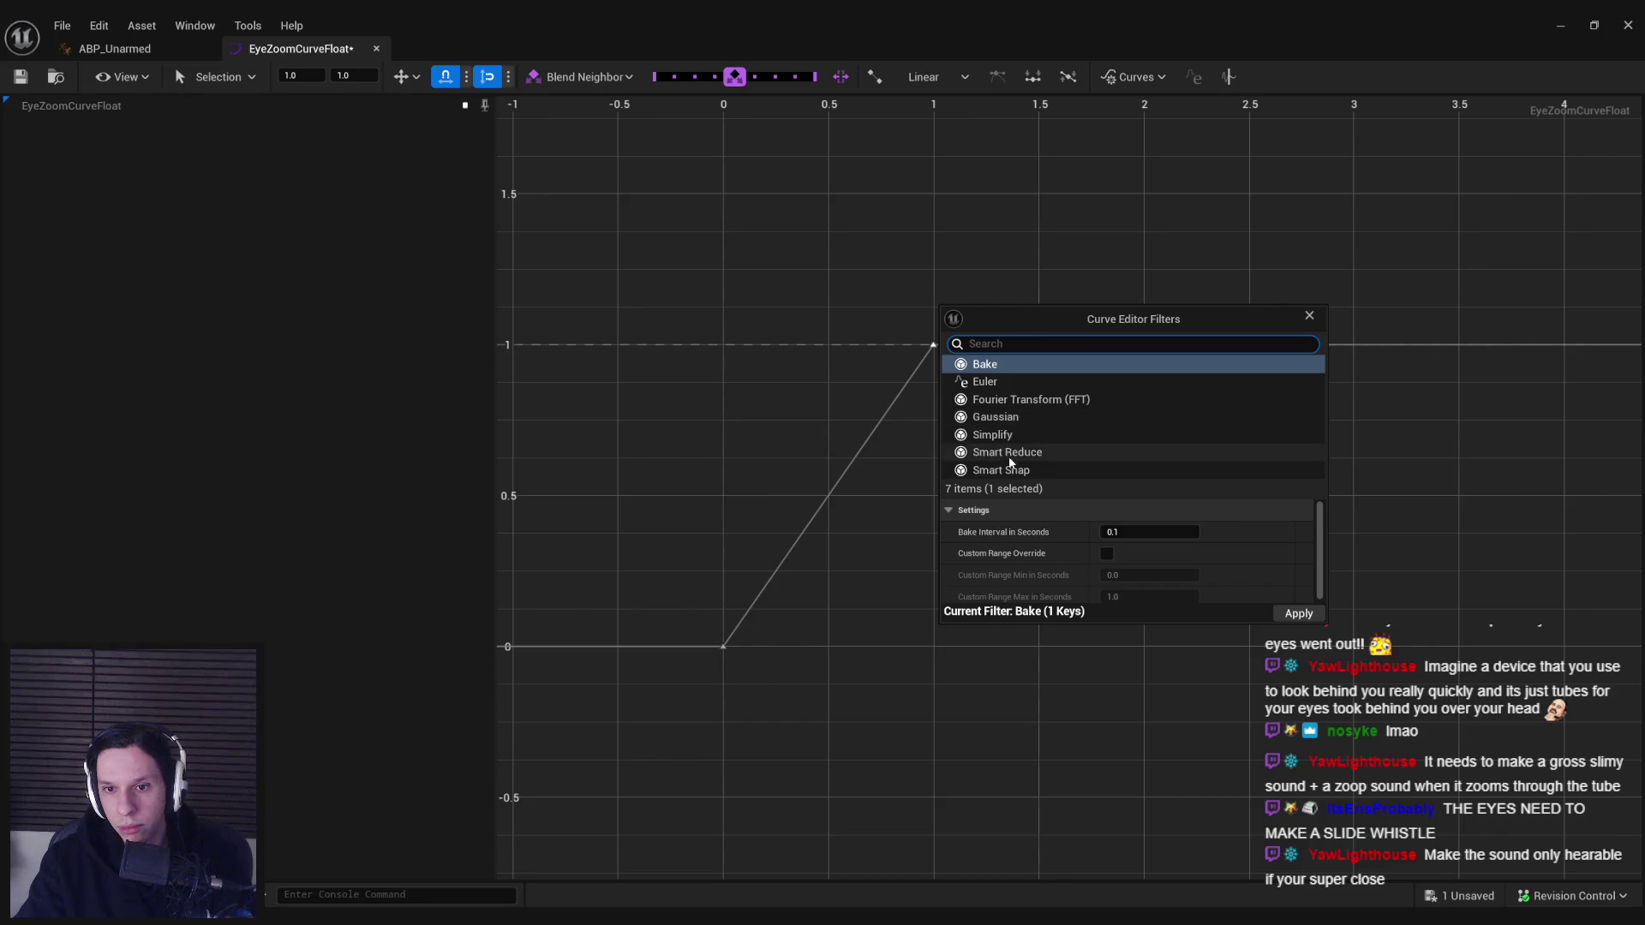
click(1001, 401)
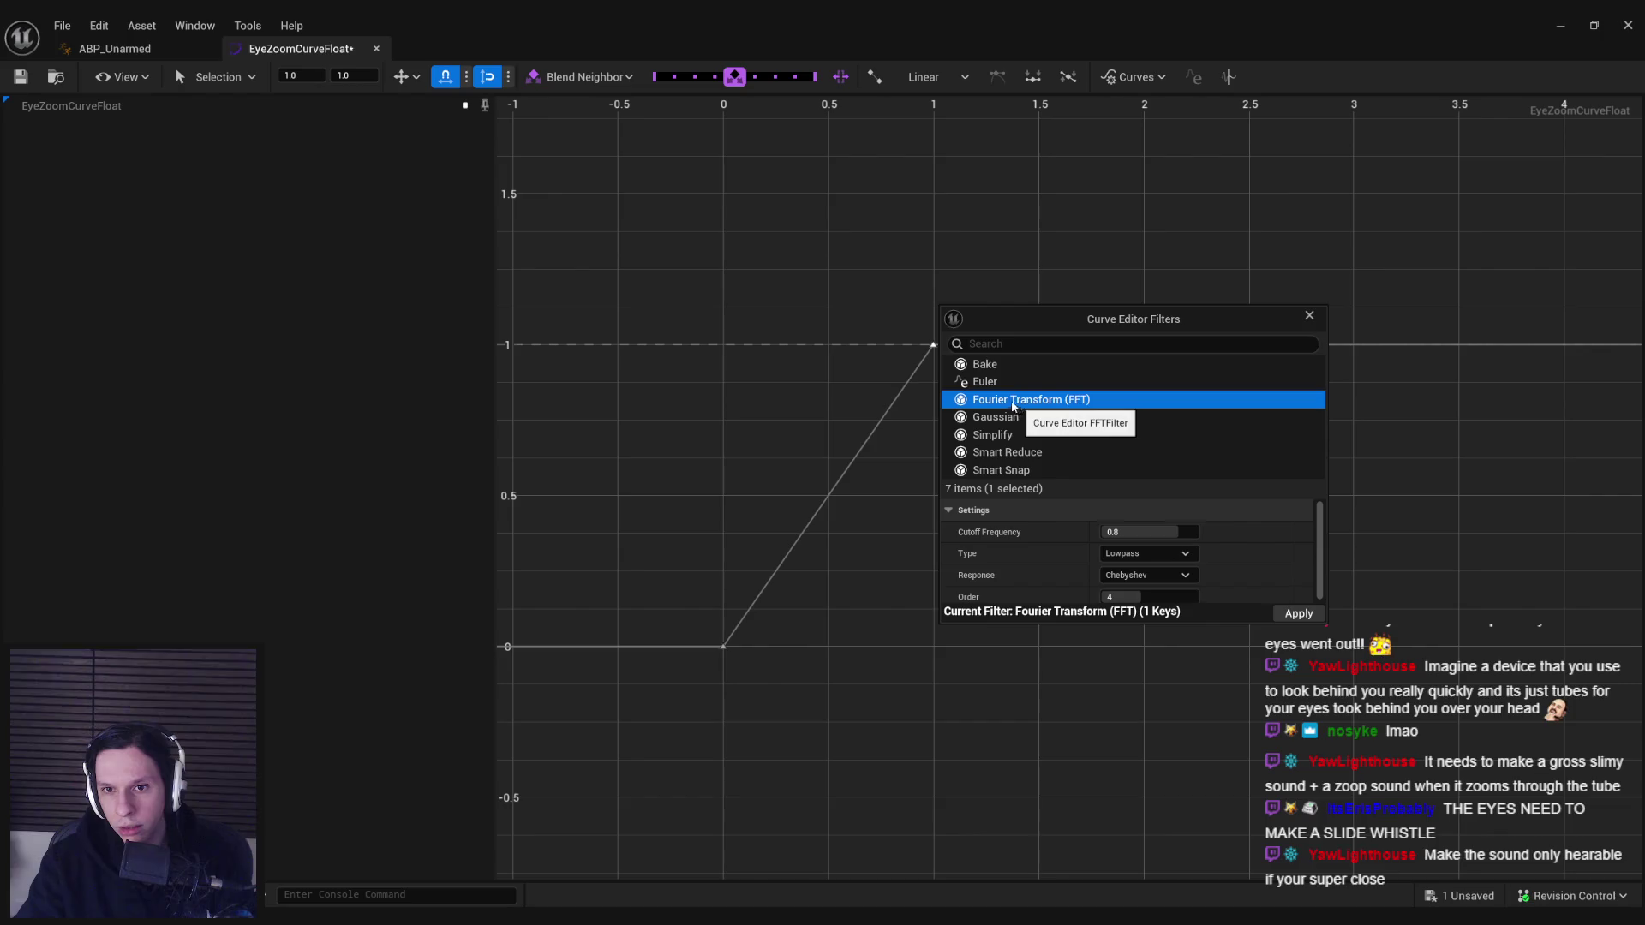
click(985, 382)
click(984, 401)
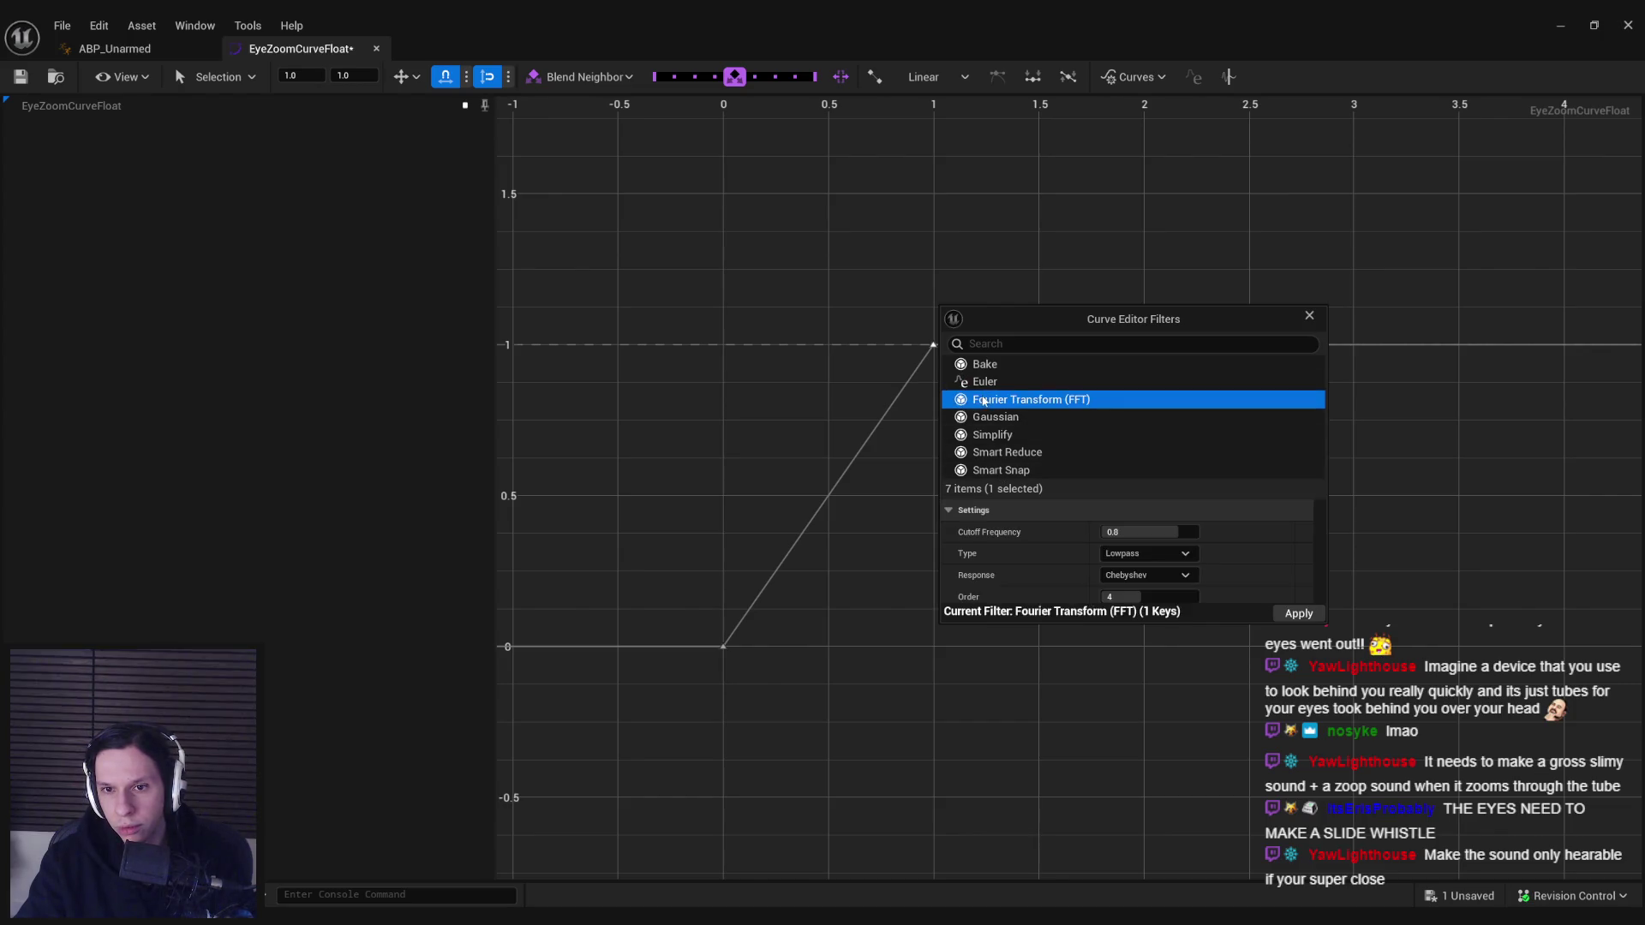
scroll(1028, 540, down, 1)
click(1280, 615)
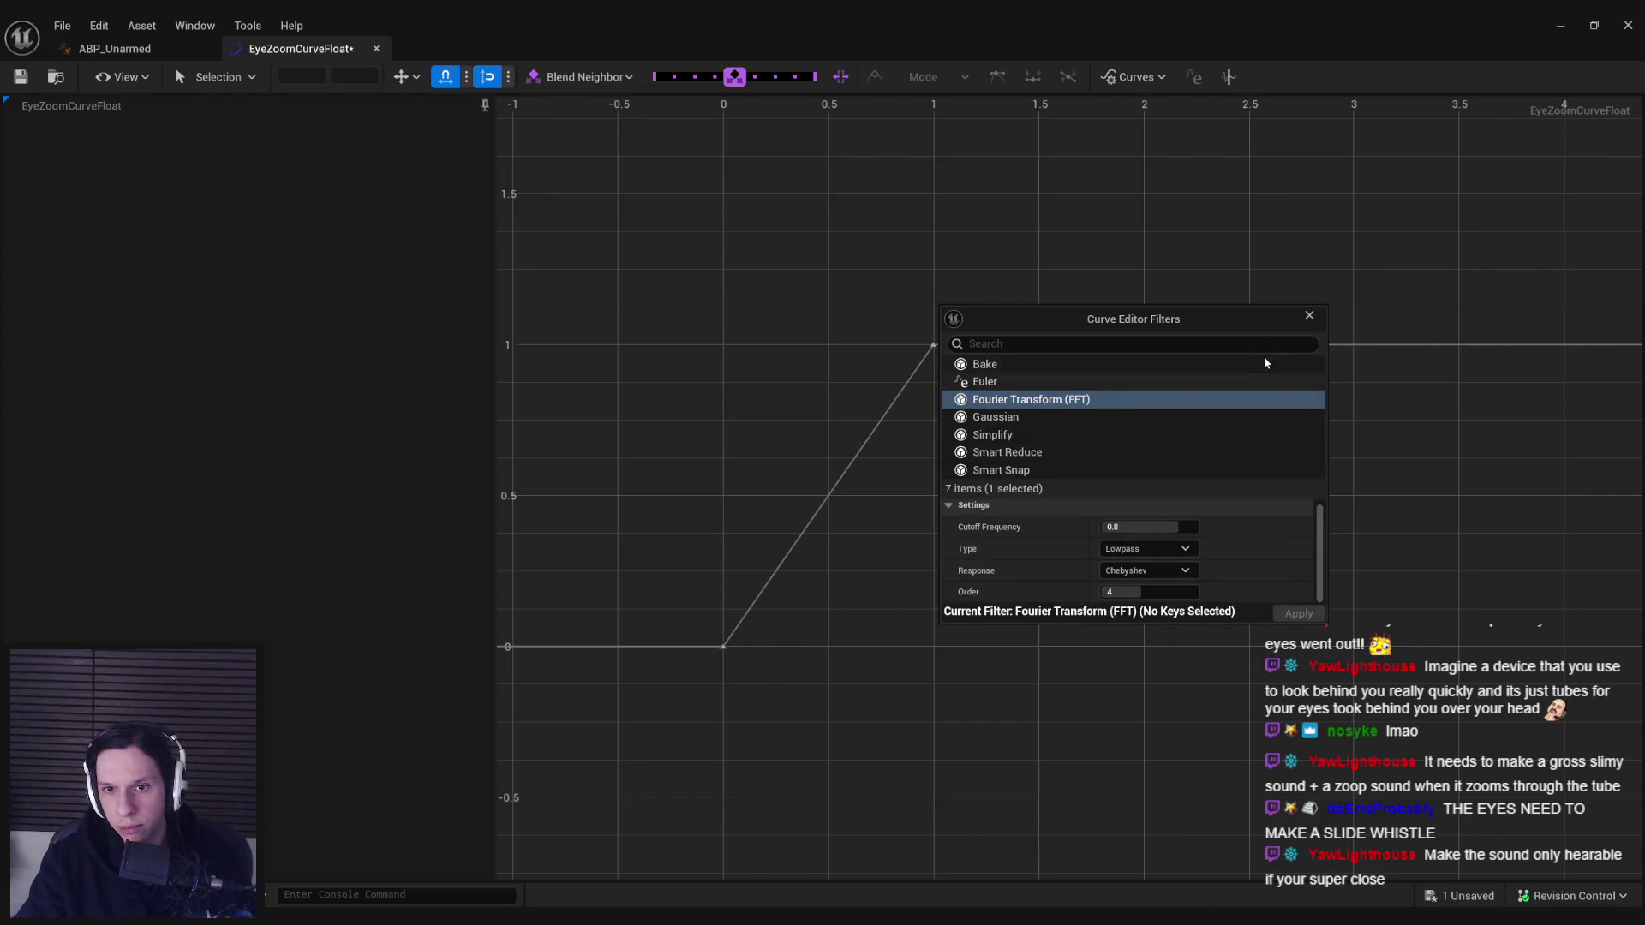
click(1309, 319)
click(909, 376)
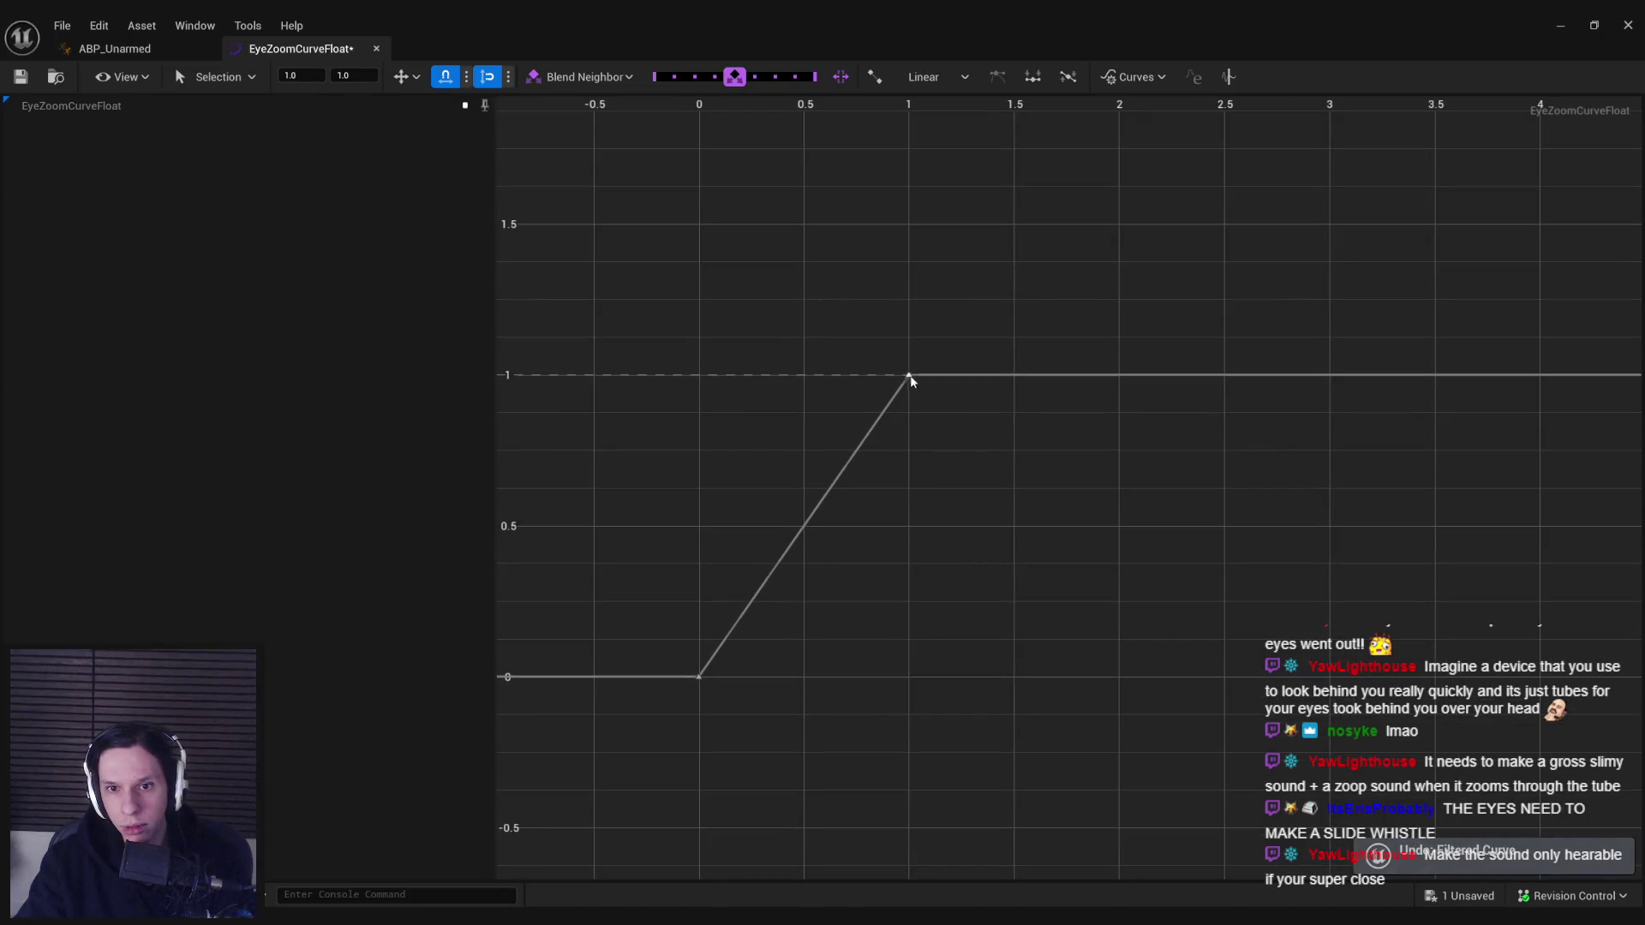
- Try pulling the top key down to about 0.87, then undo it back to 1
right_click(862, 444)
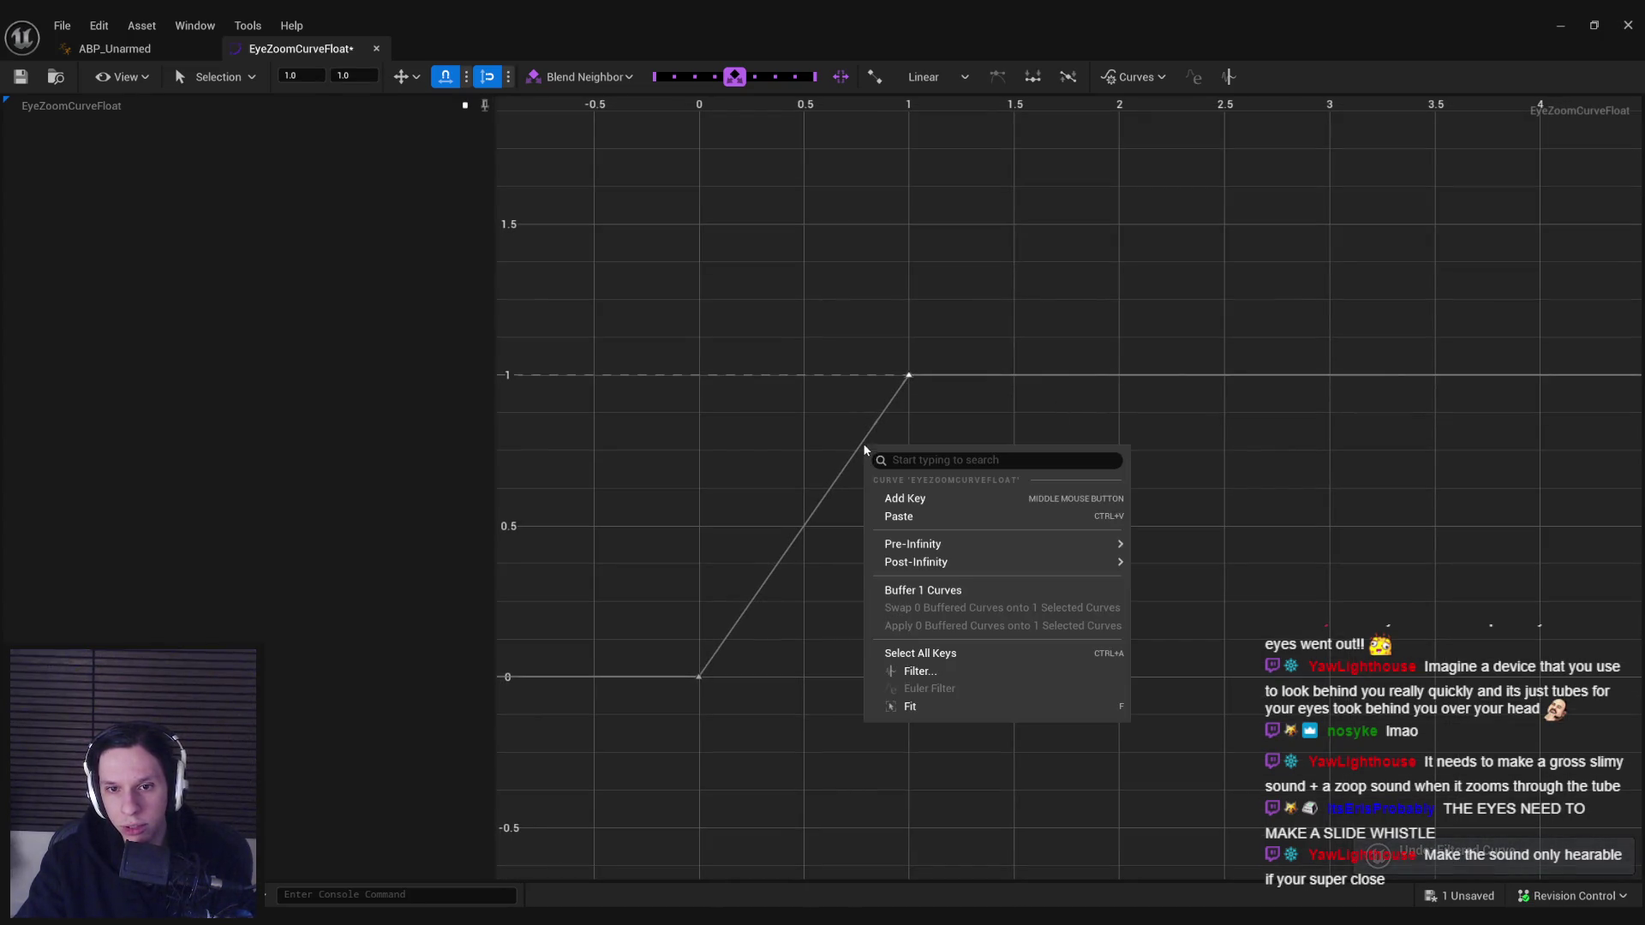
right_click(909, 375)
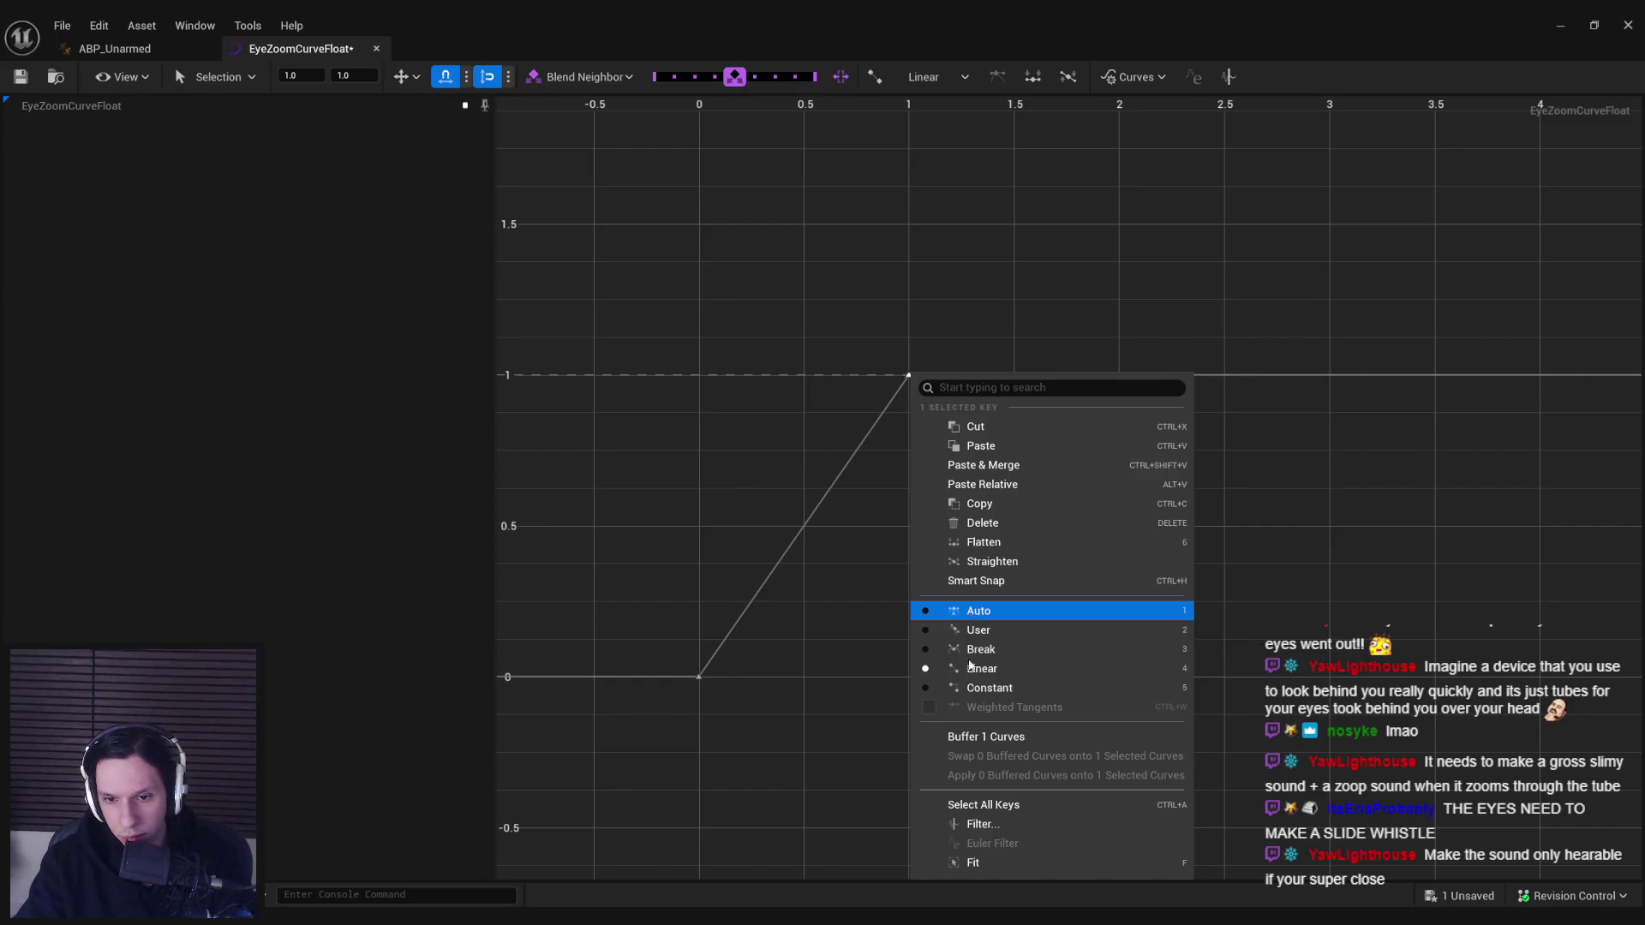
click(797, 481)
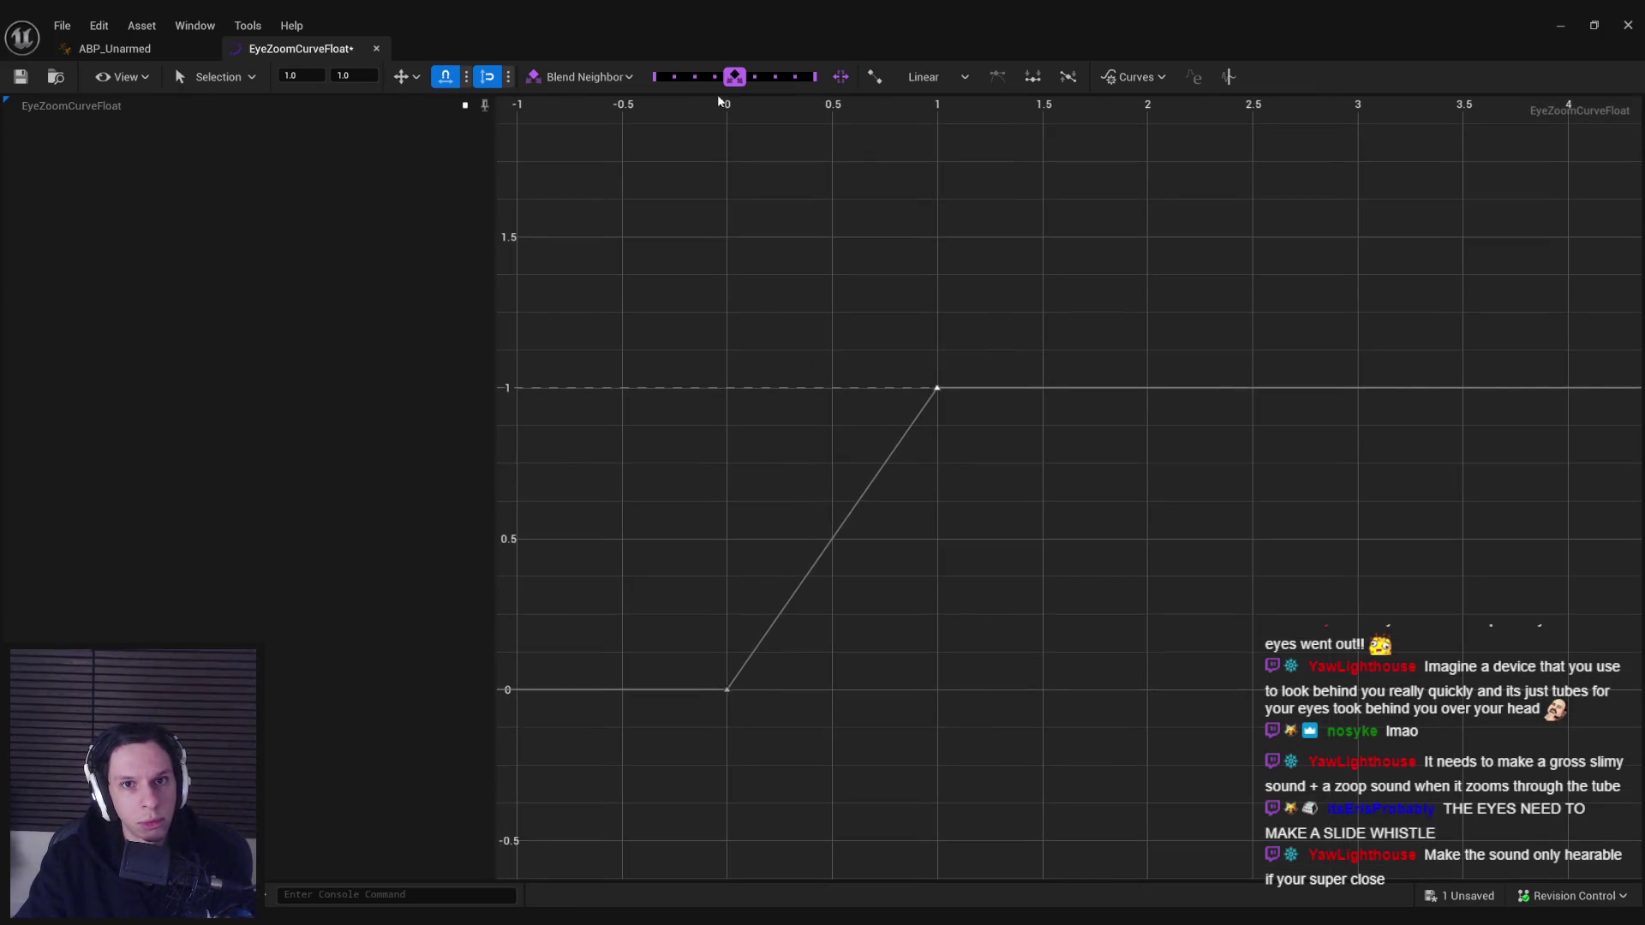
mouse_move(792, 83)
mouse_down()
mouse_move(724, 88)
mouse_move(697, 202)
mouse_up()
key(ctrl+z)
key(ctrl+z)
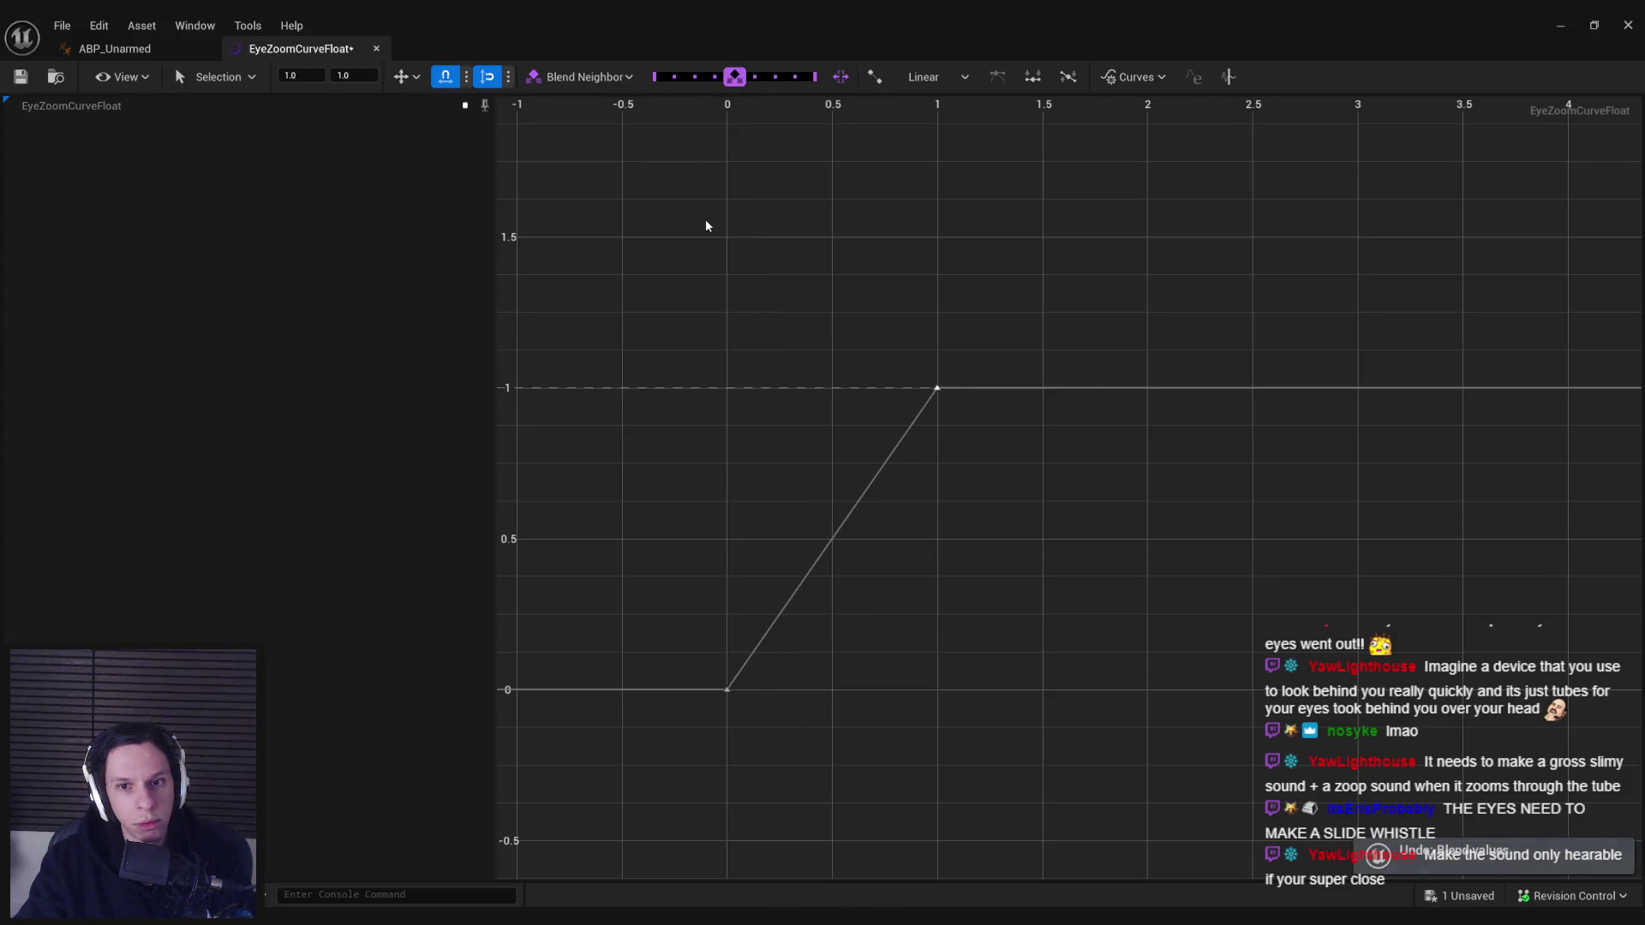
click(259, 31)
click(255, 29)
- Try repeating and ping-pong post-infinity and oscillating pre-infinity extrapolation, undoing each one
click(1136, 78)
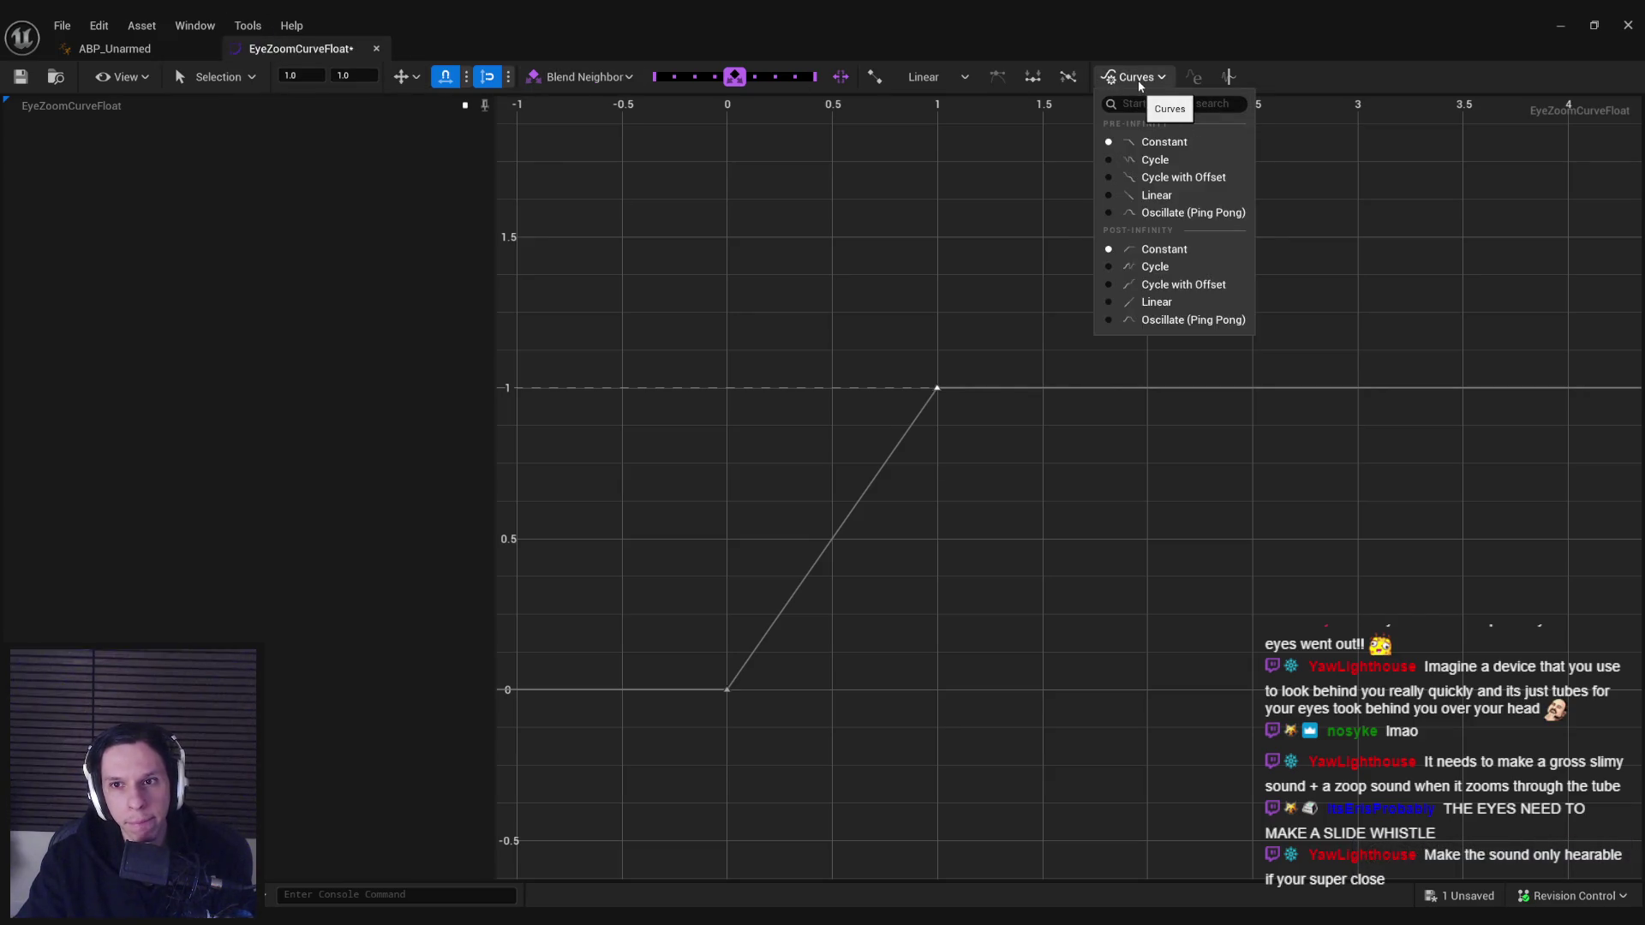
click(1155, 268)
key(ctrl+z)
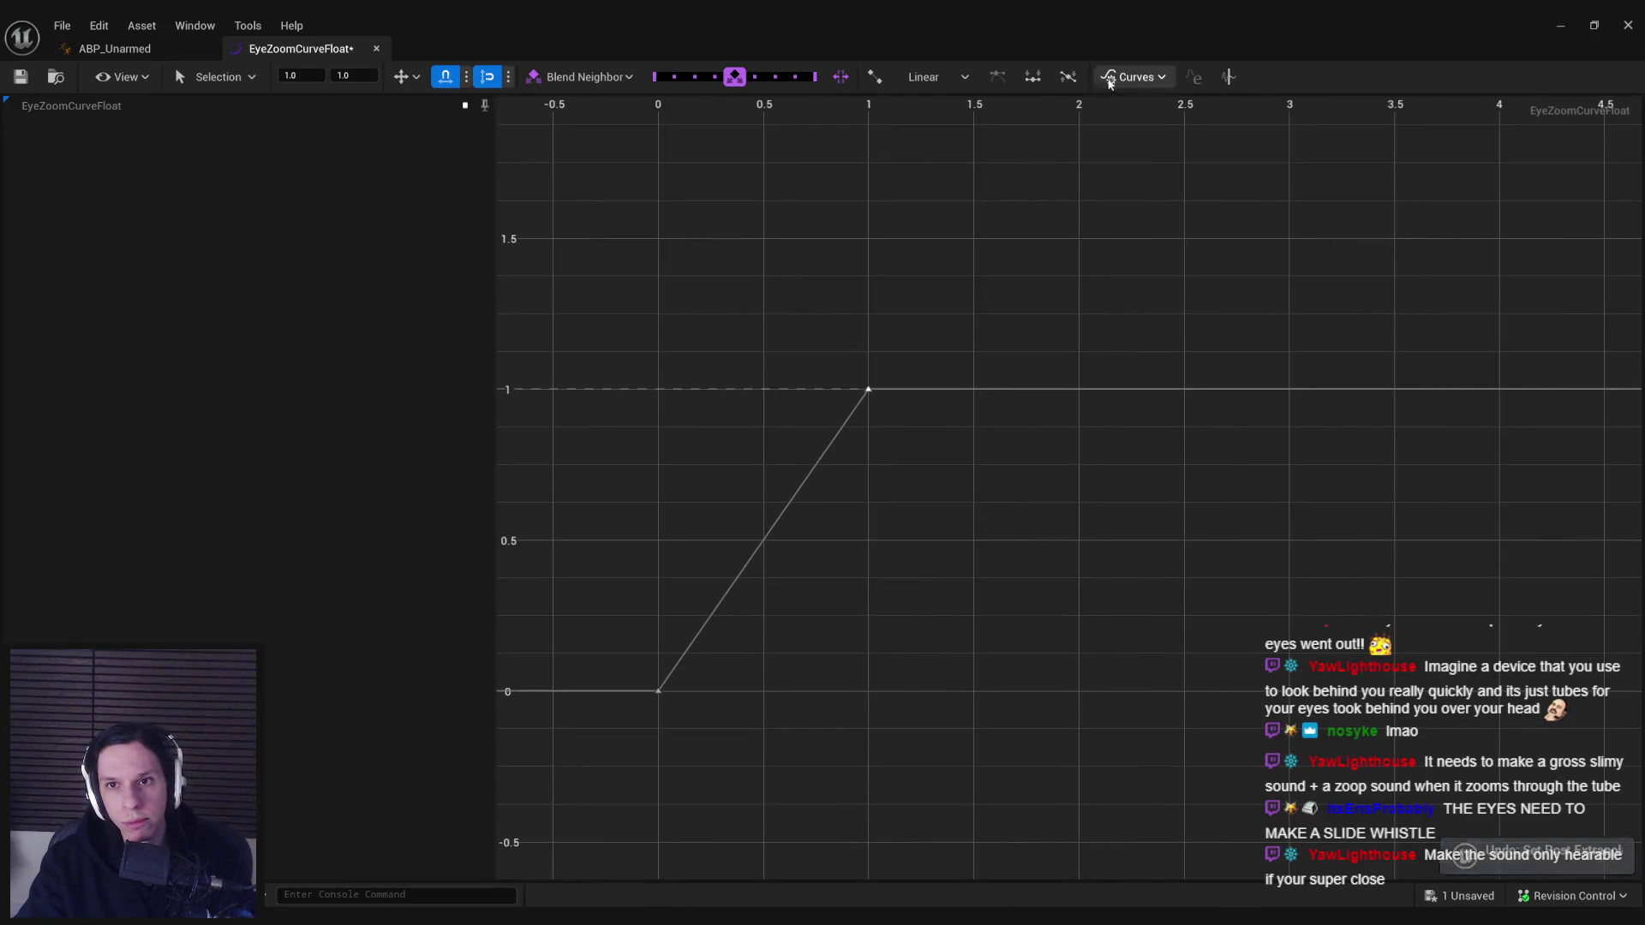
click(1136, 77)
click(1162, 322)
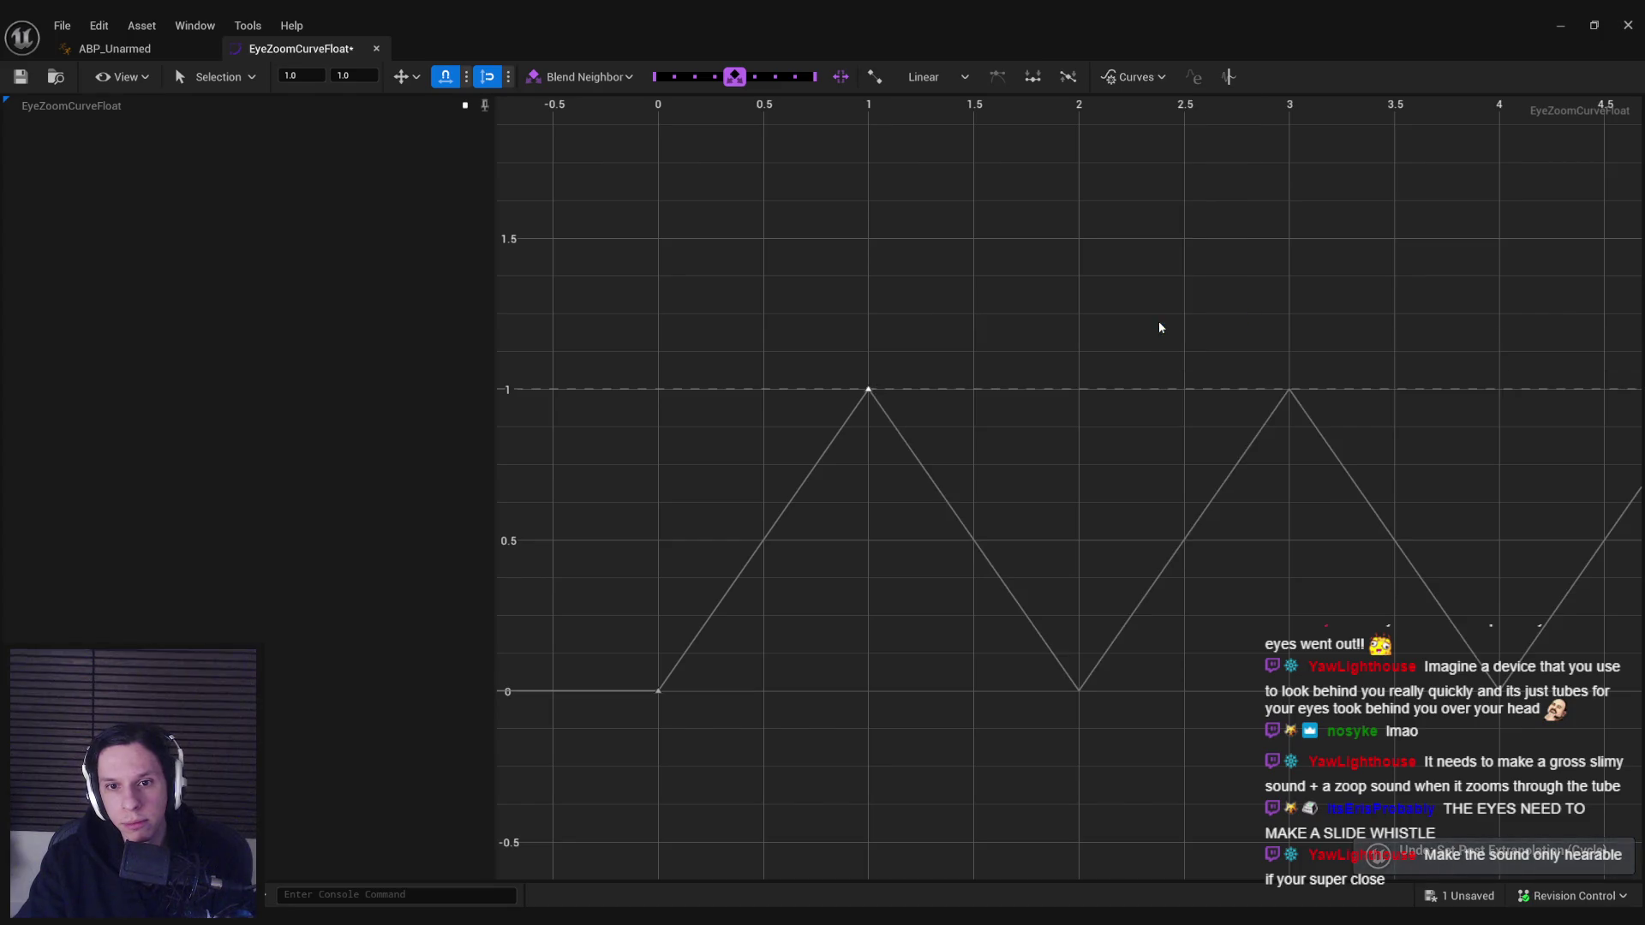
key(ctrl+z)
click(1133, 78)
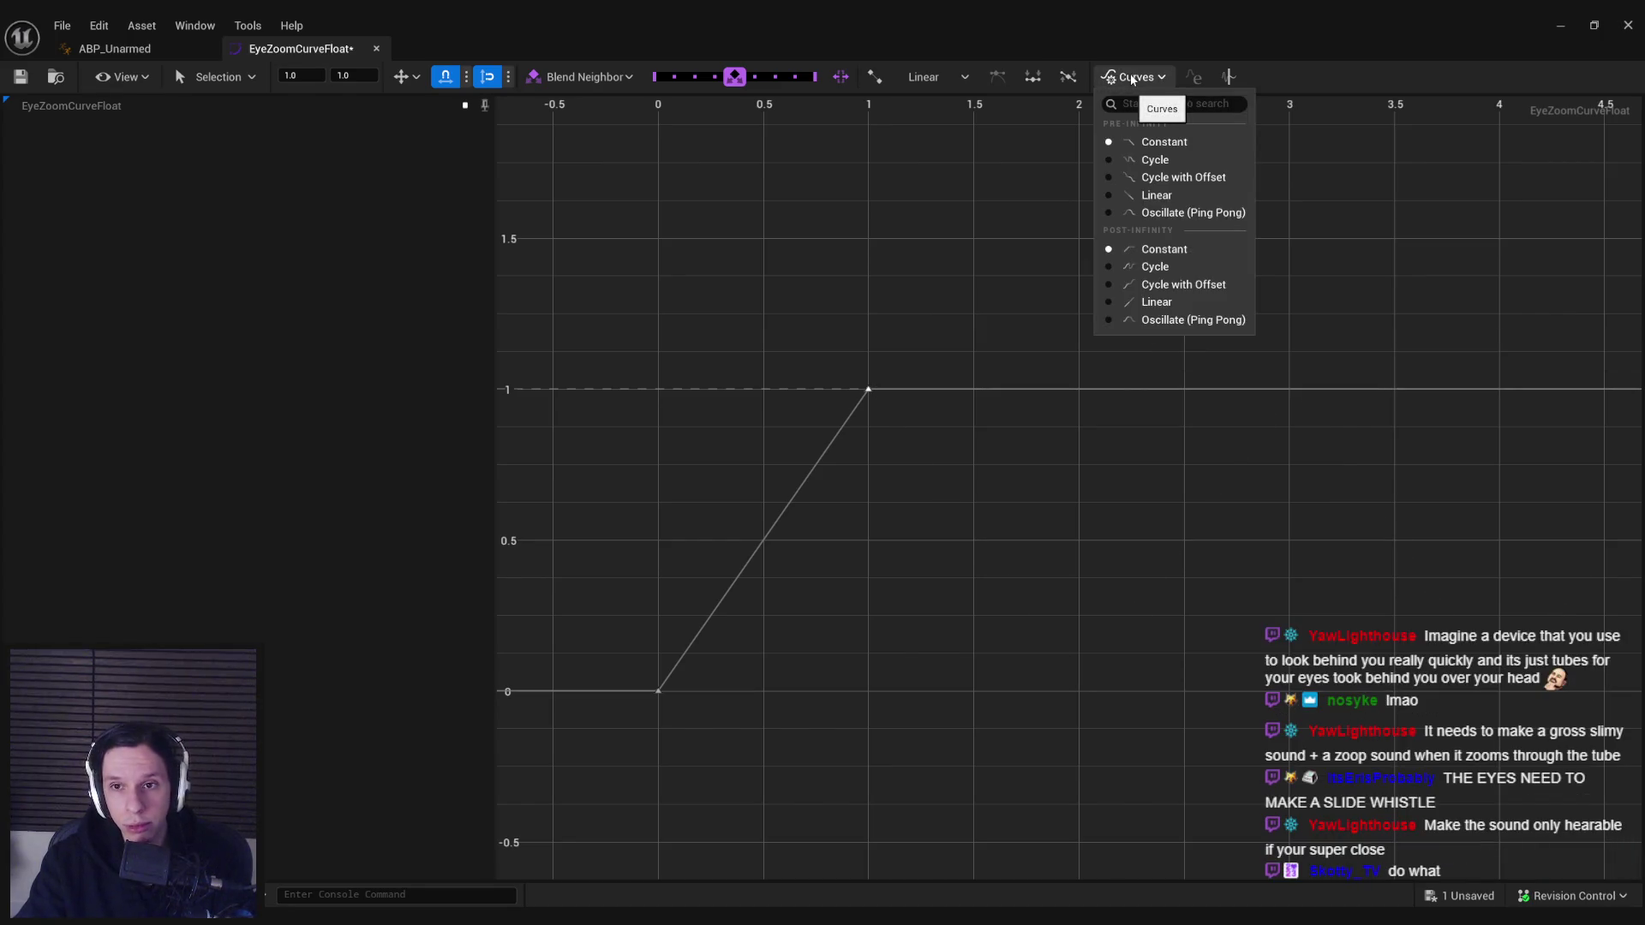
click(1157, 213)
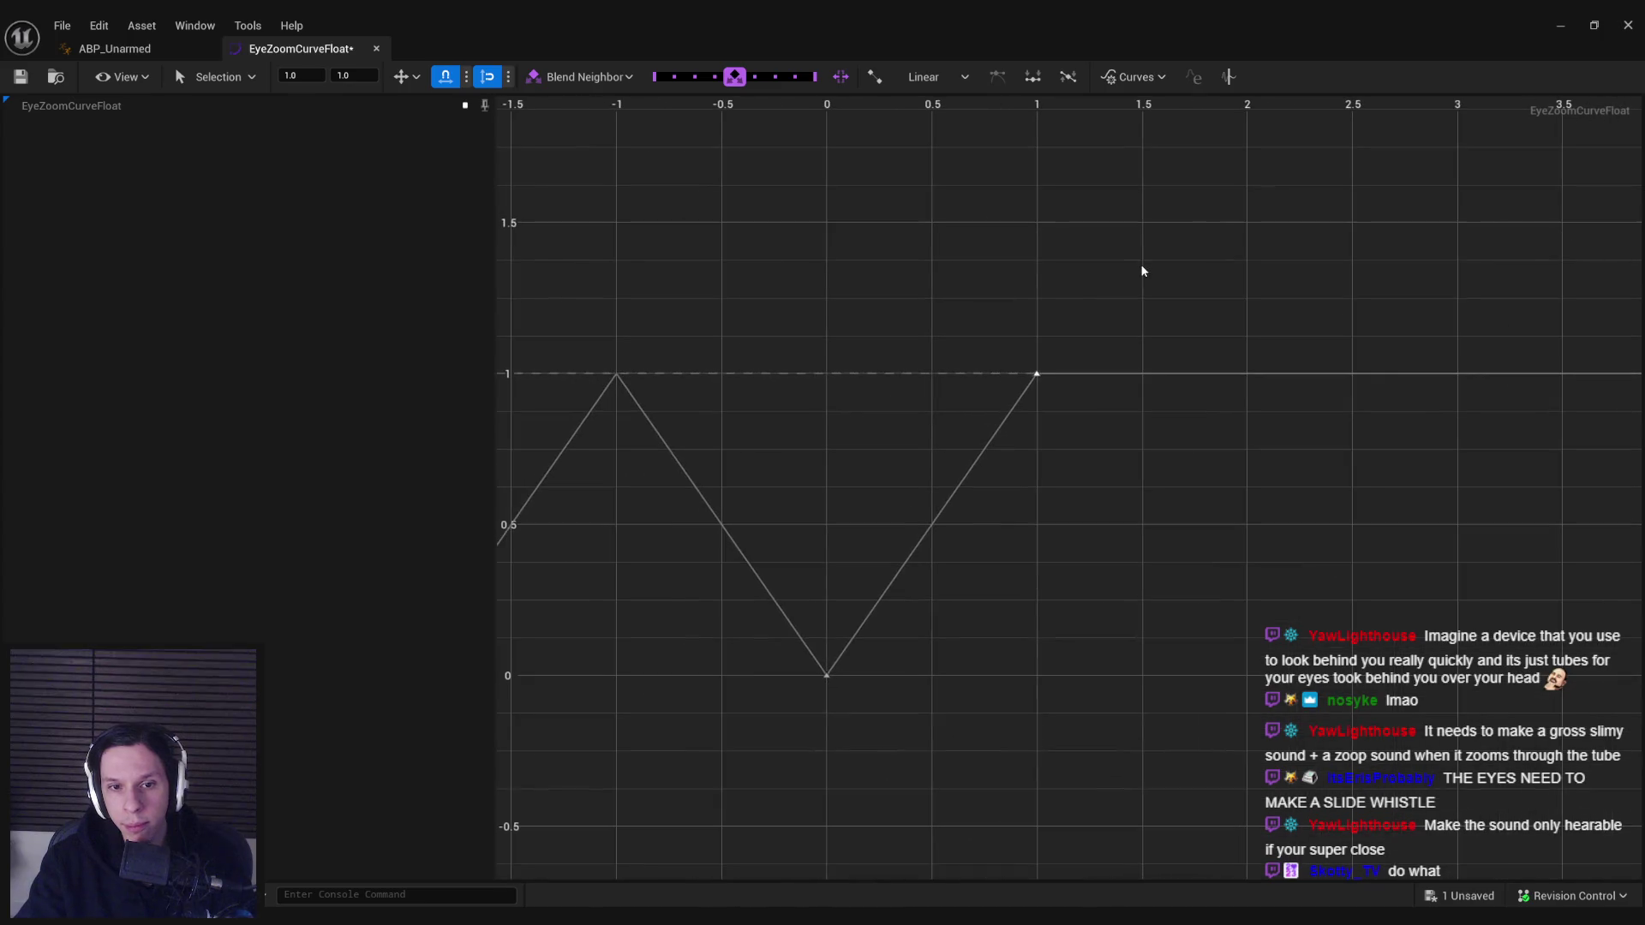
key(ctrl+z)
- Test a Gaussian smoothing filter on the curve, then undo it
click(1154, 78)
click(1194, 75)
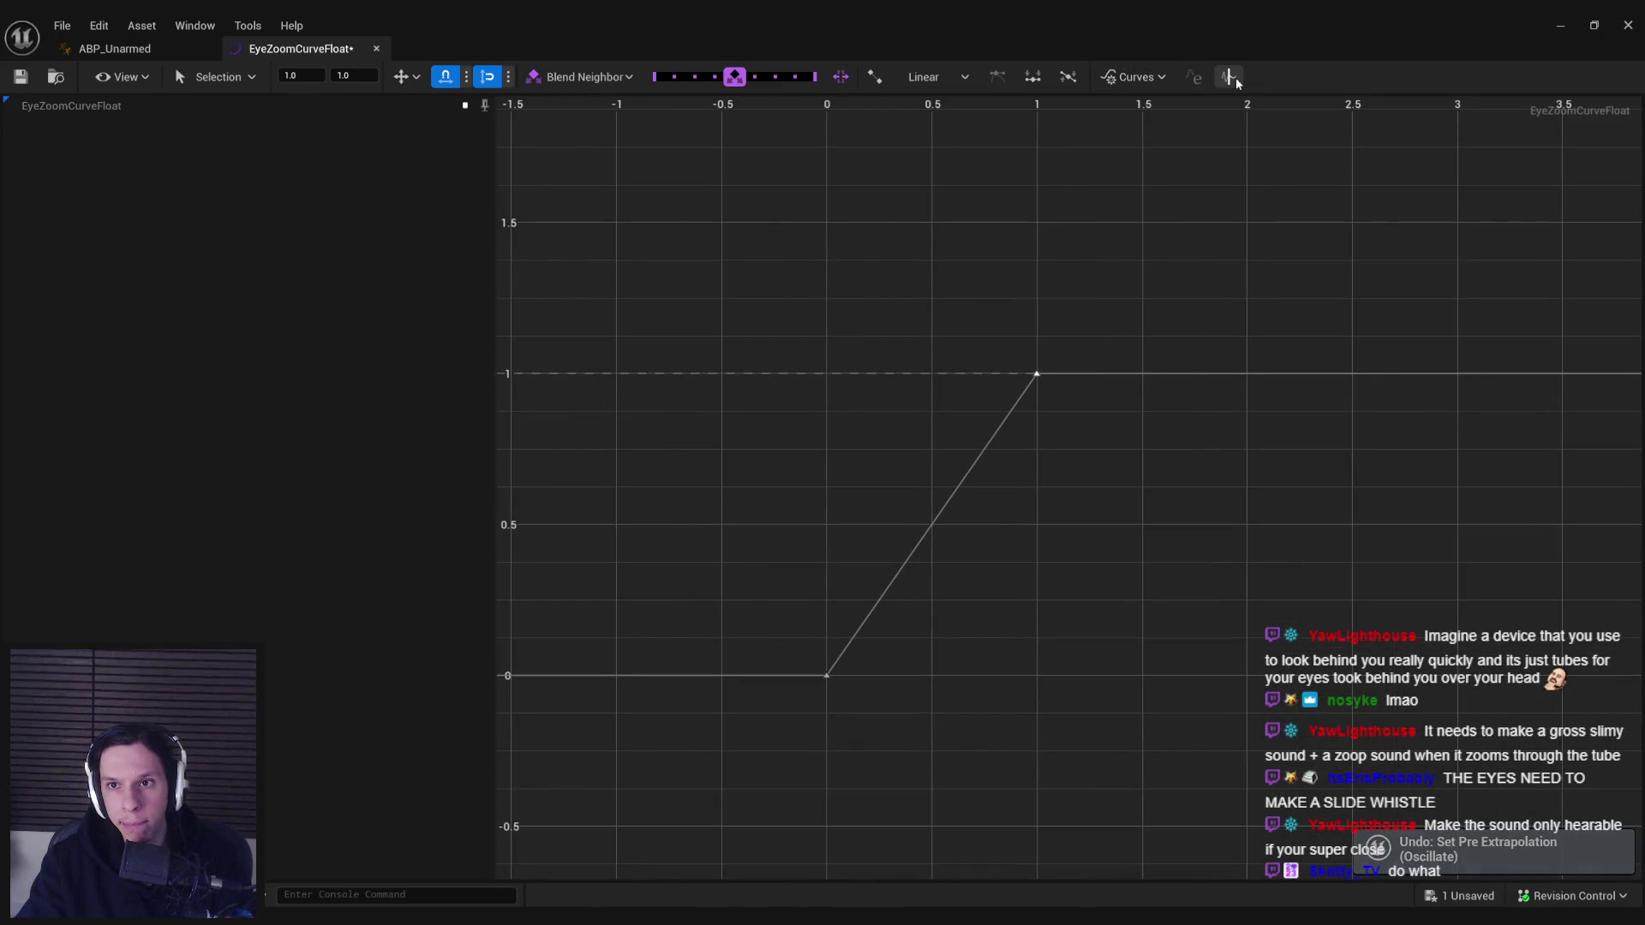
click(1230, 77)
click(686, 415)
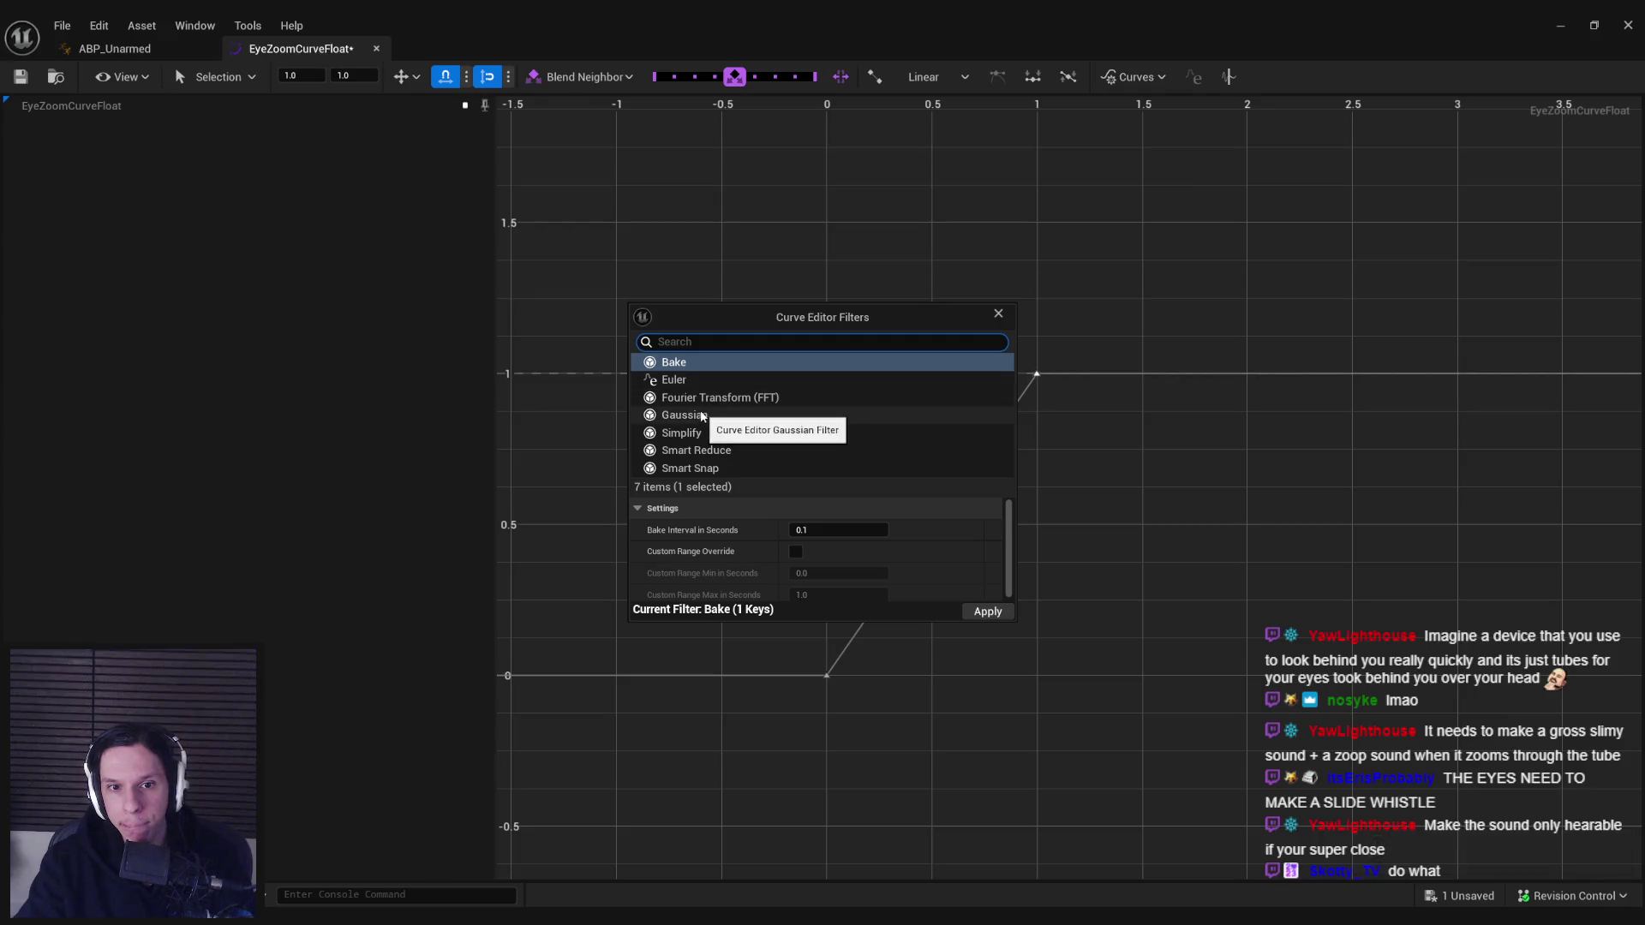
click(637, 532)
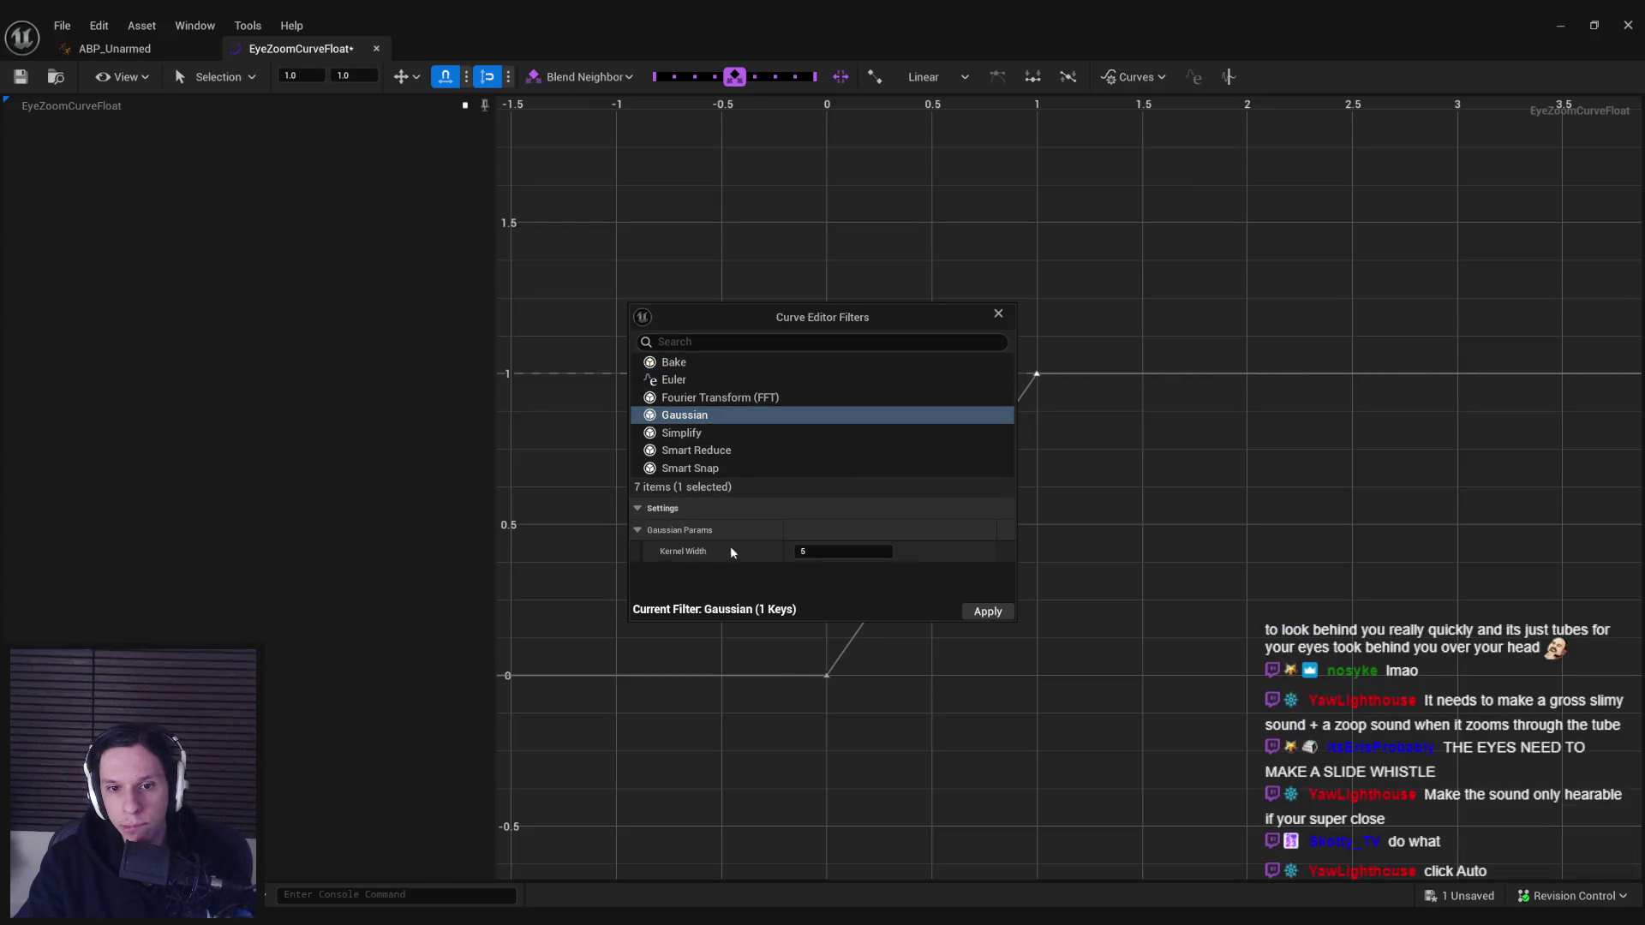
key(Escape)
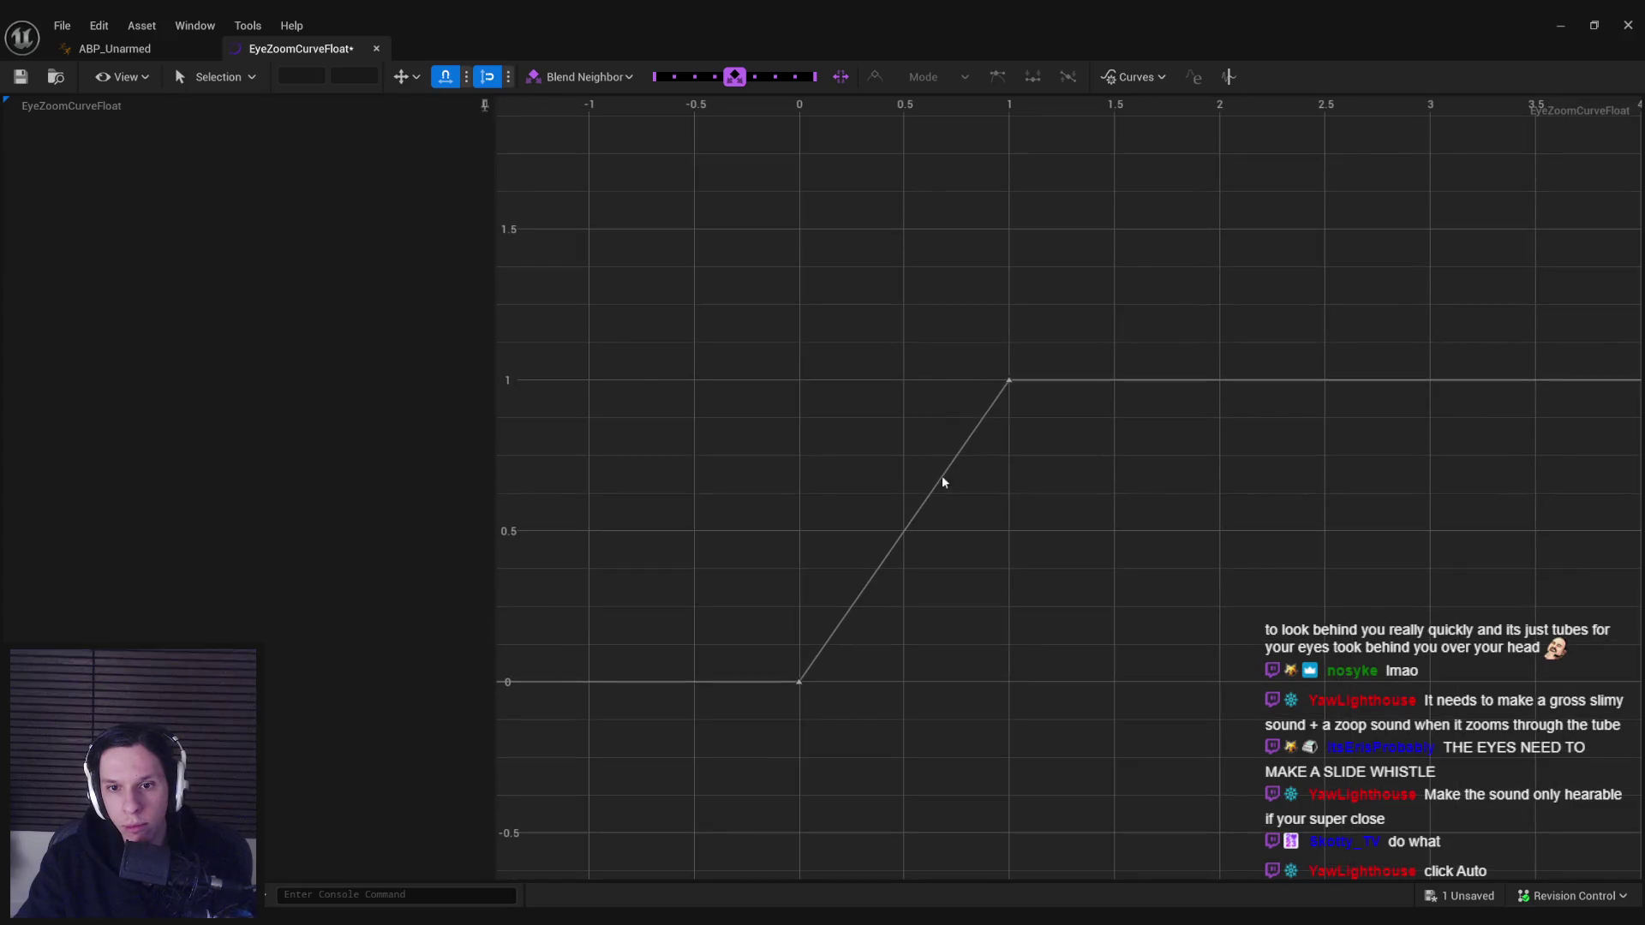
key(ctrl+z)
- Set the keys to Auto cubic tangents so the curve eases smoothly from 0 to 1
right_click(977, 480)
key(Escape)
click(1009, 380)
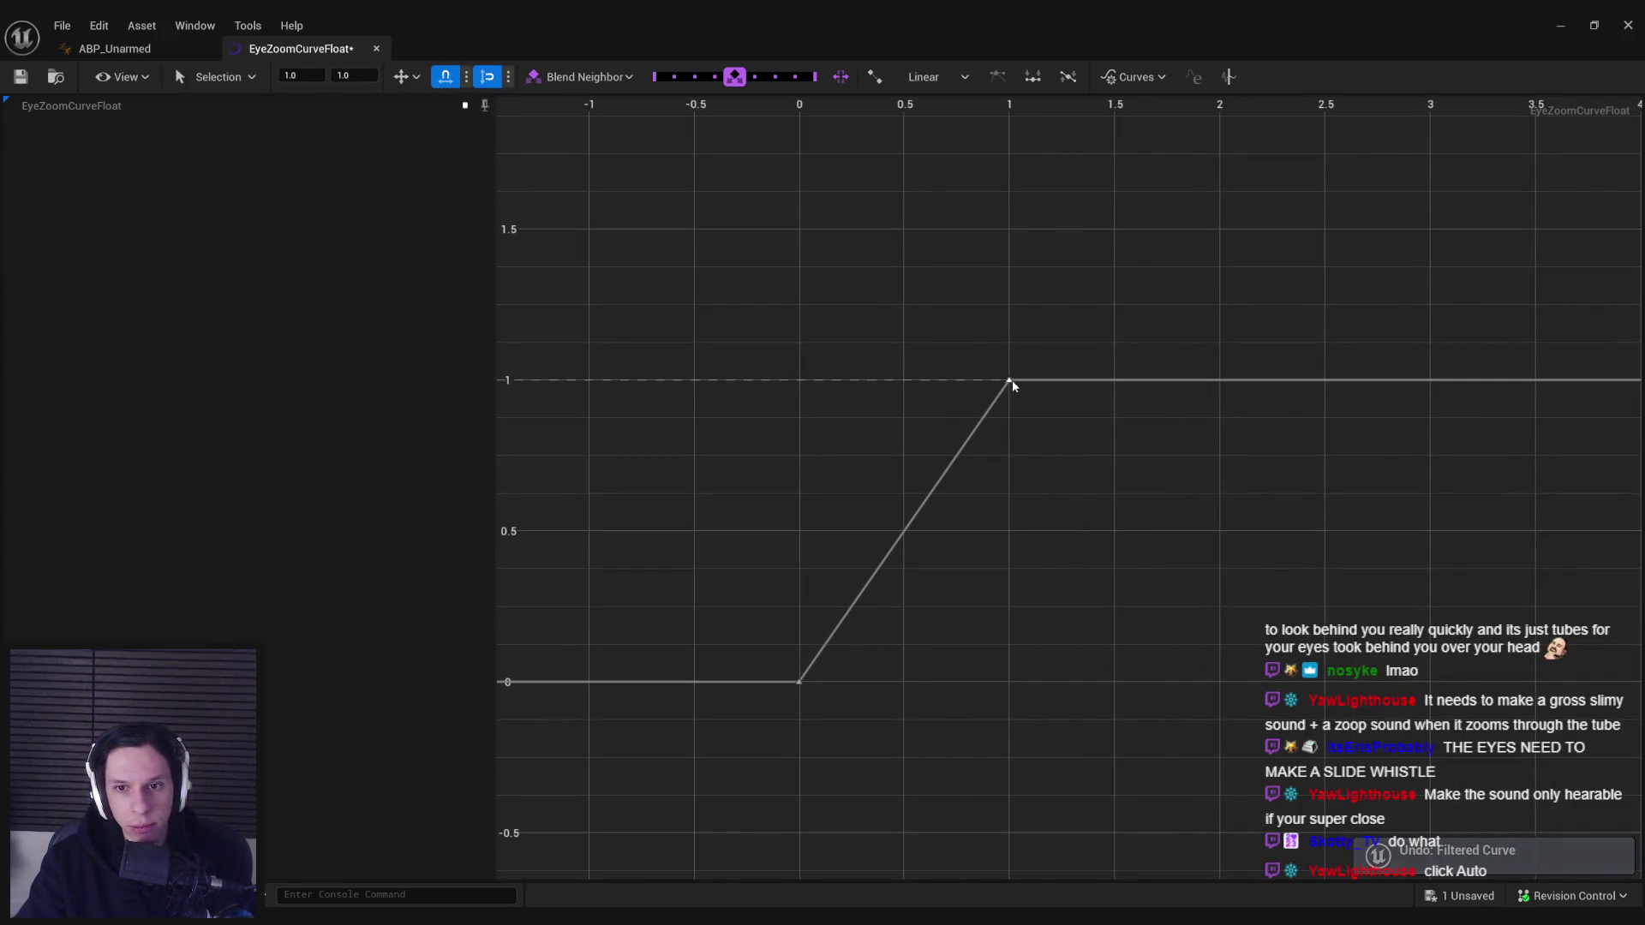
right_click(1009, 380)
key(Escape)
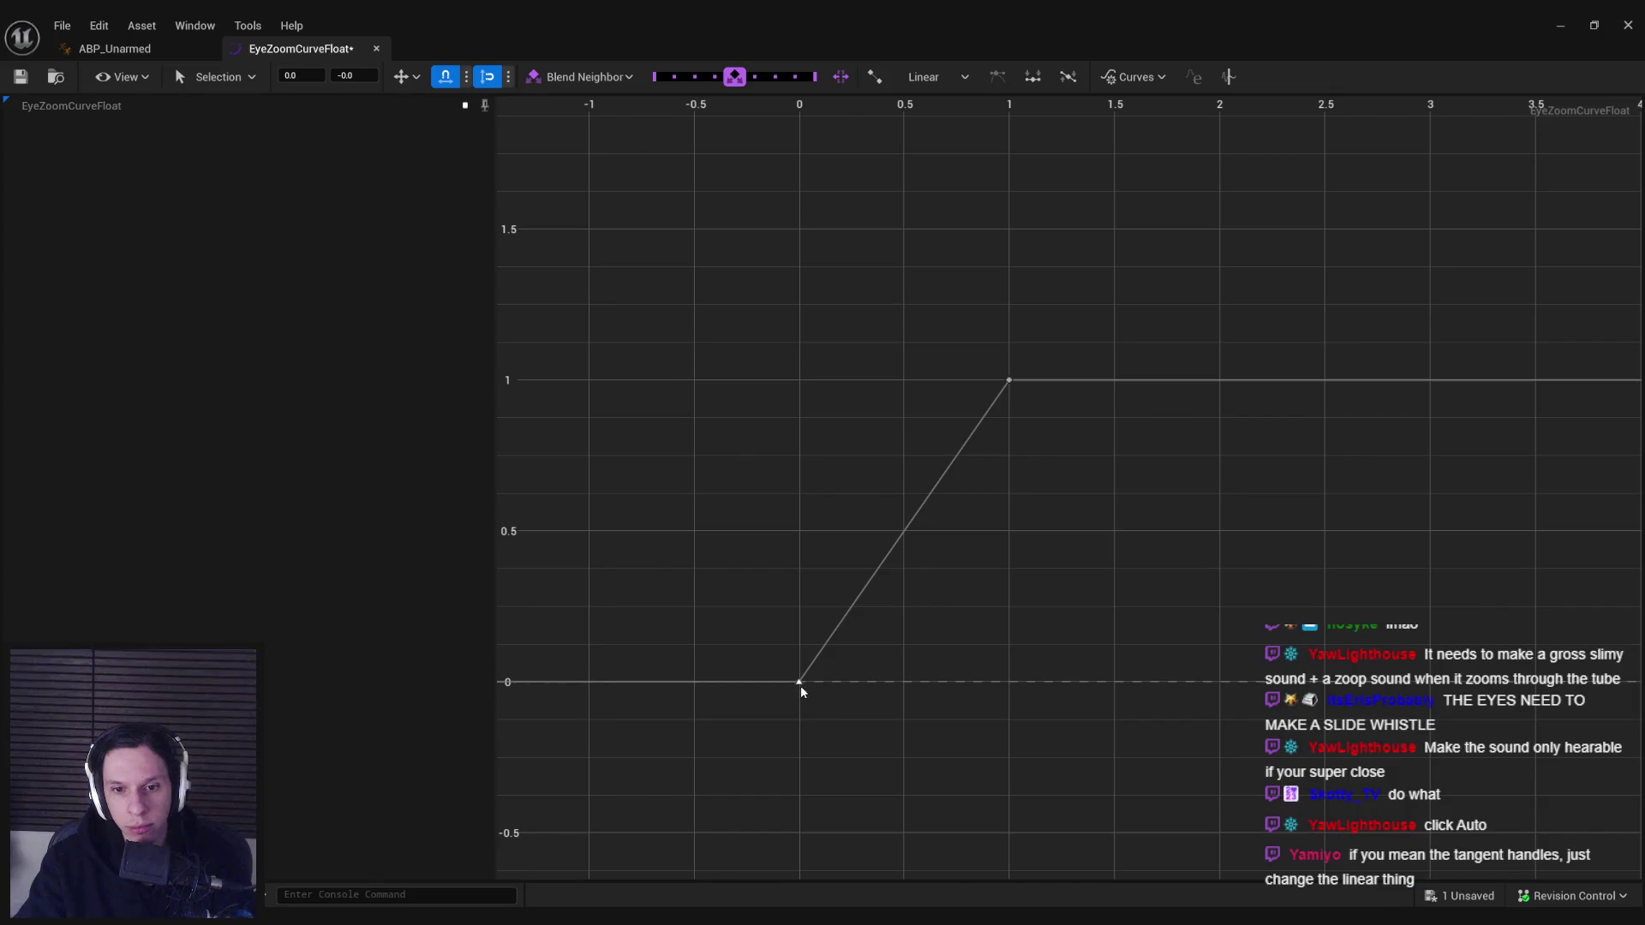
click(798, 682)
right_click(799, 682)
click(860, 413)
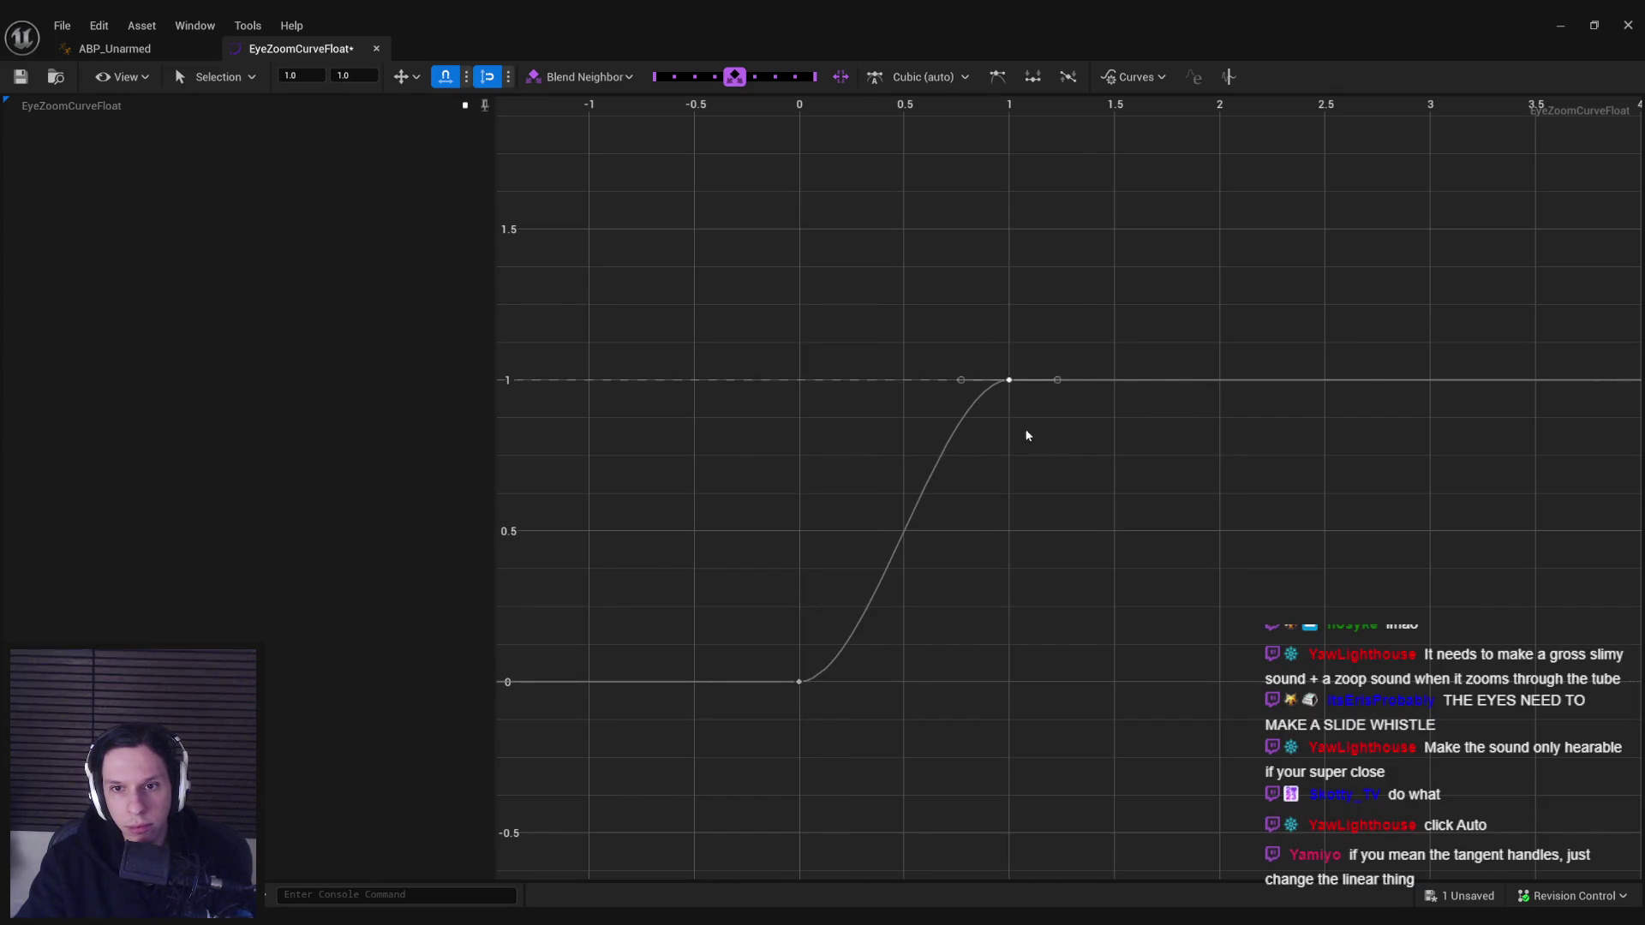
- Try the FFT and Gaussian filters on the smoothed curve, undoing both
click(1197, 77)
click(711, 392)
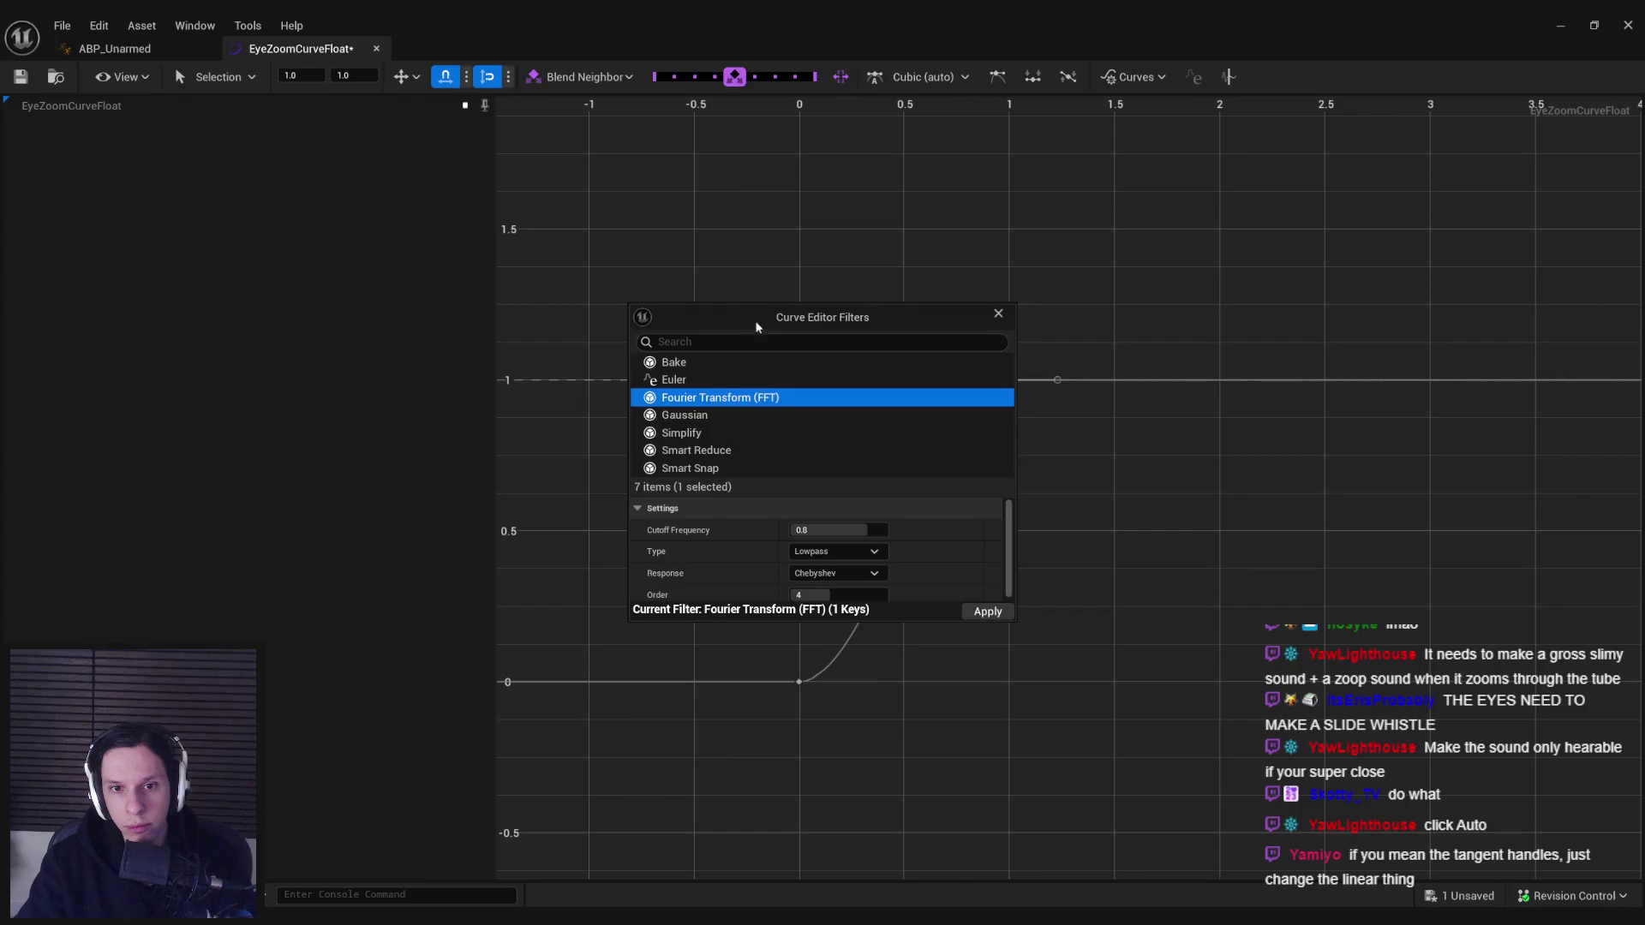
click(806, 493)
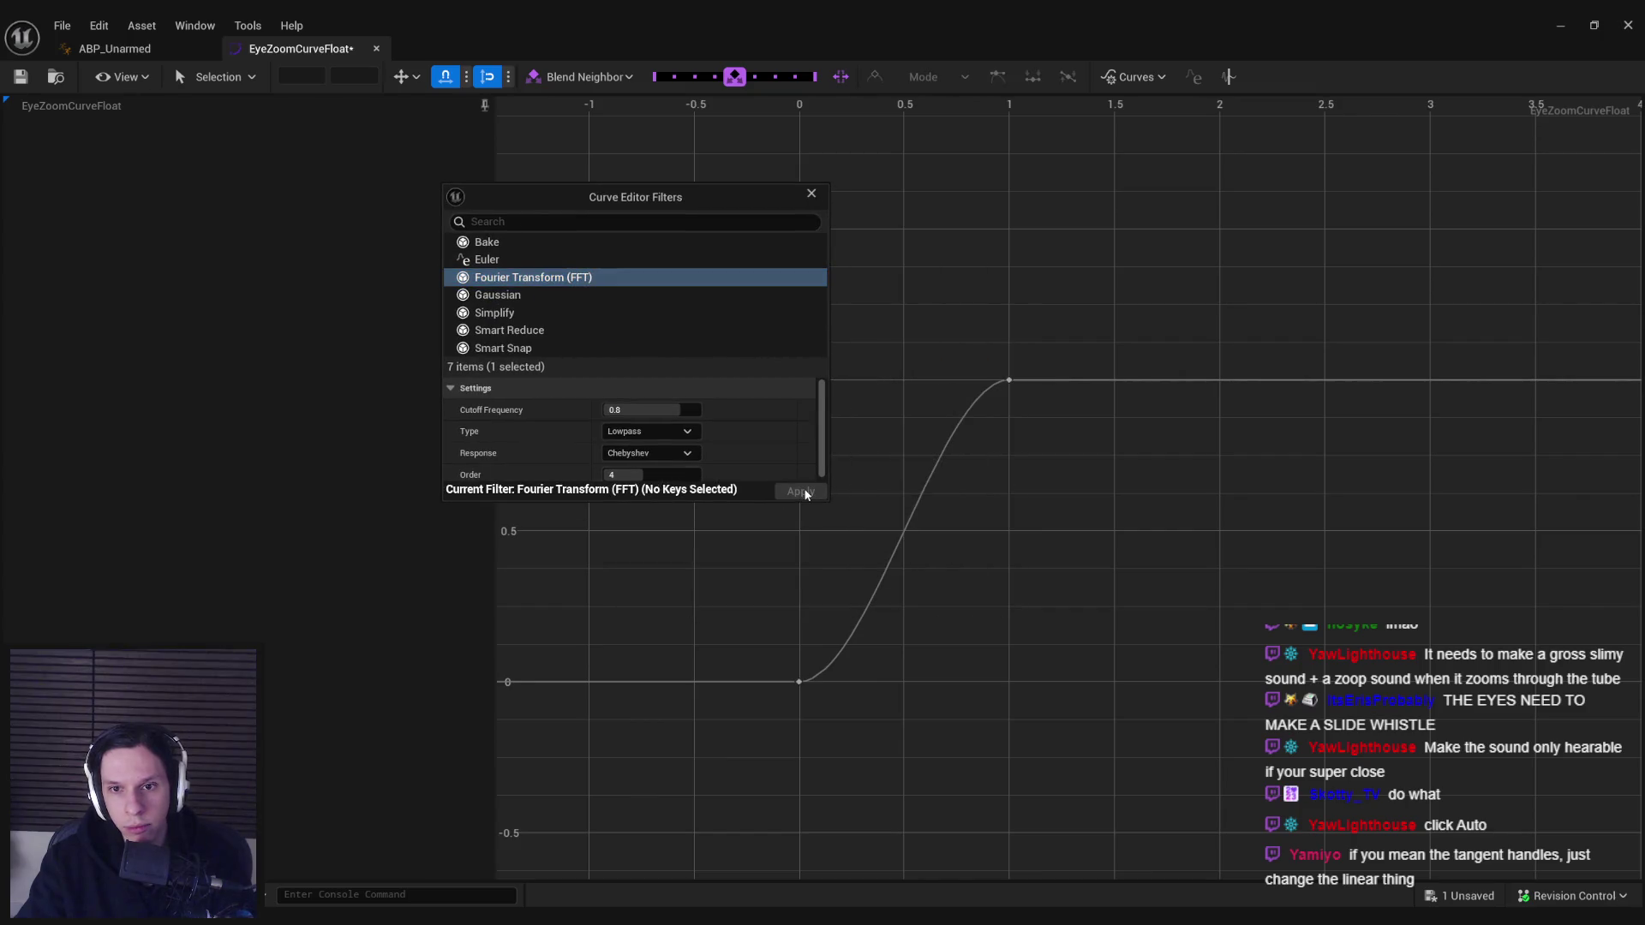
click(811, 195)
key(ctrl+z)
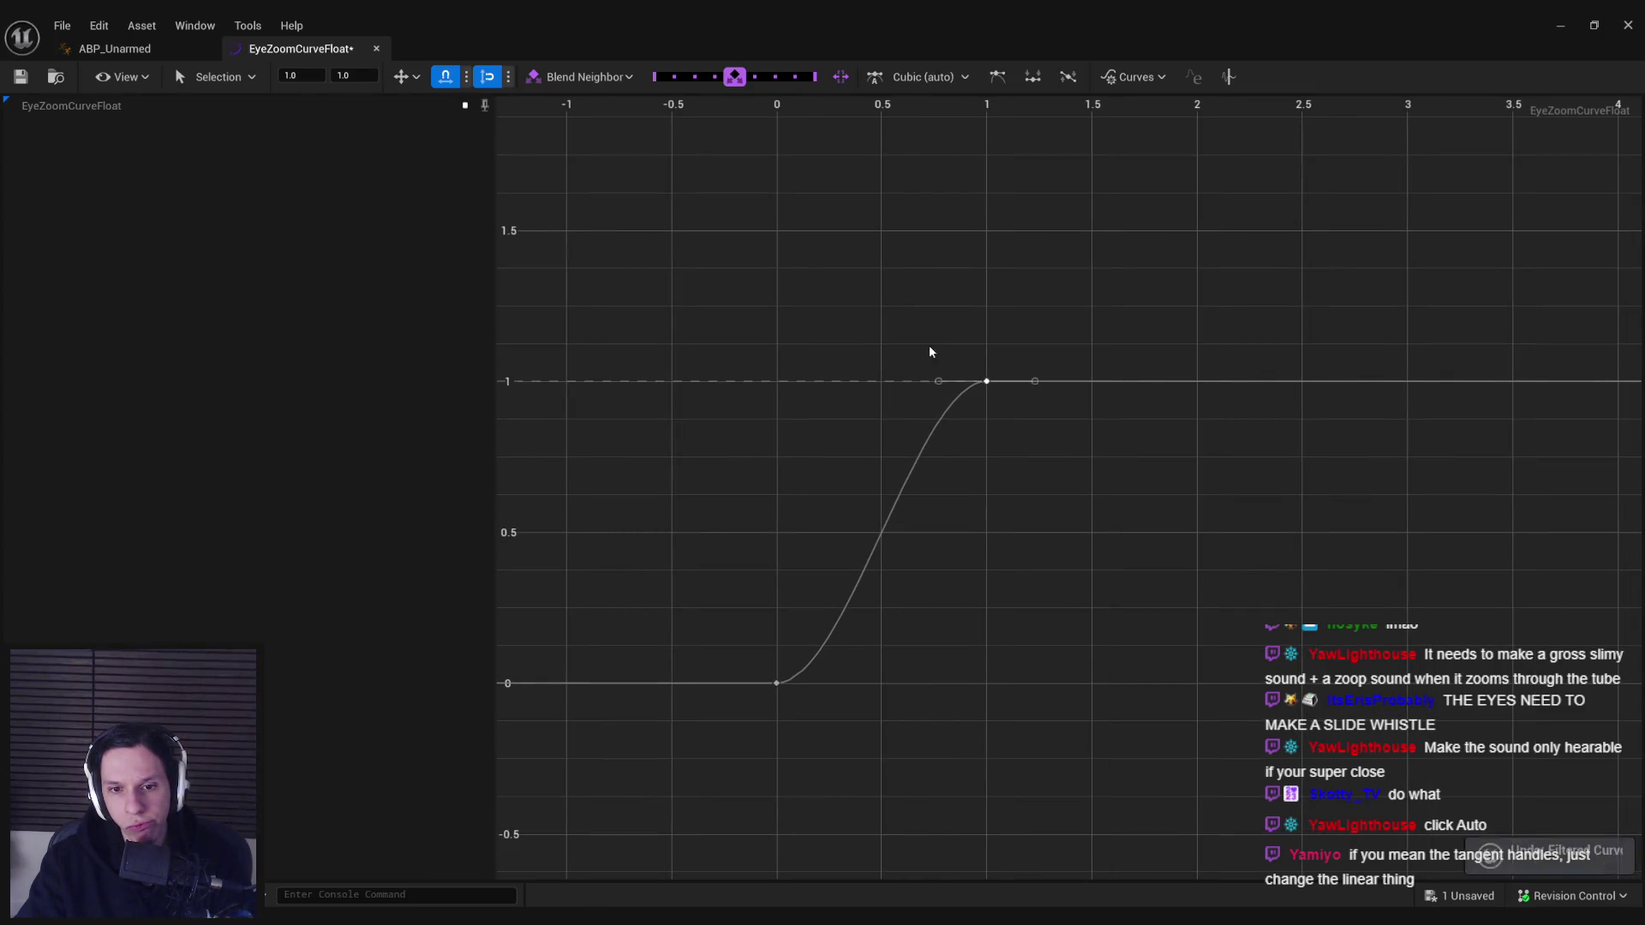
click(1228, 79)
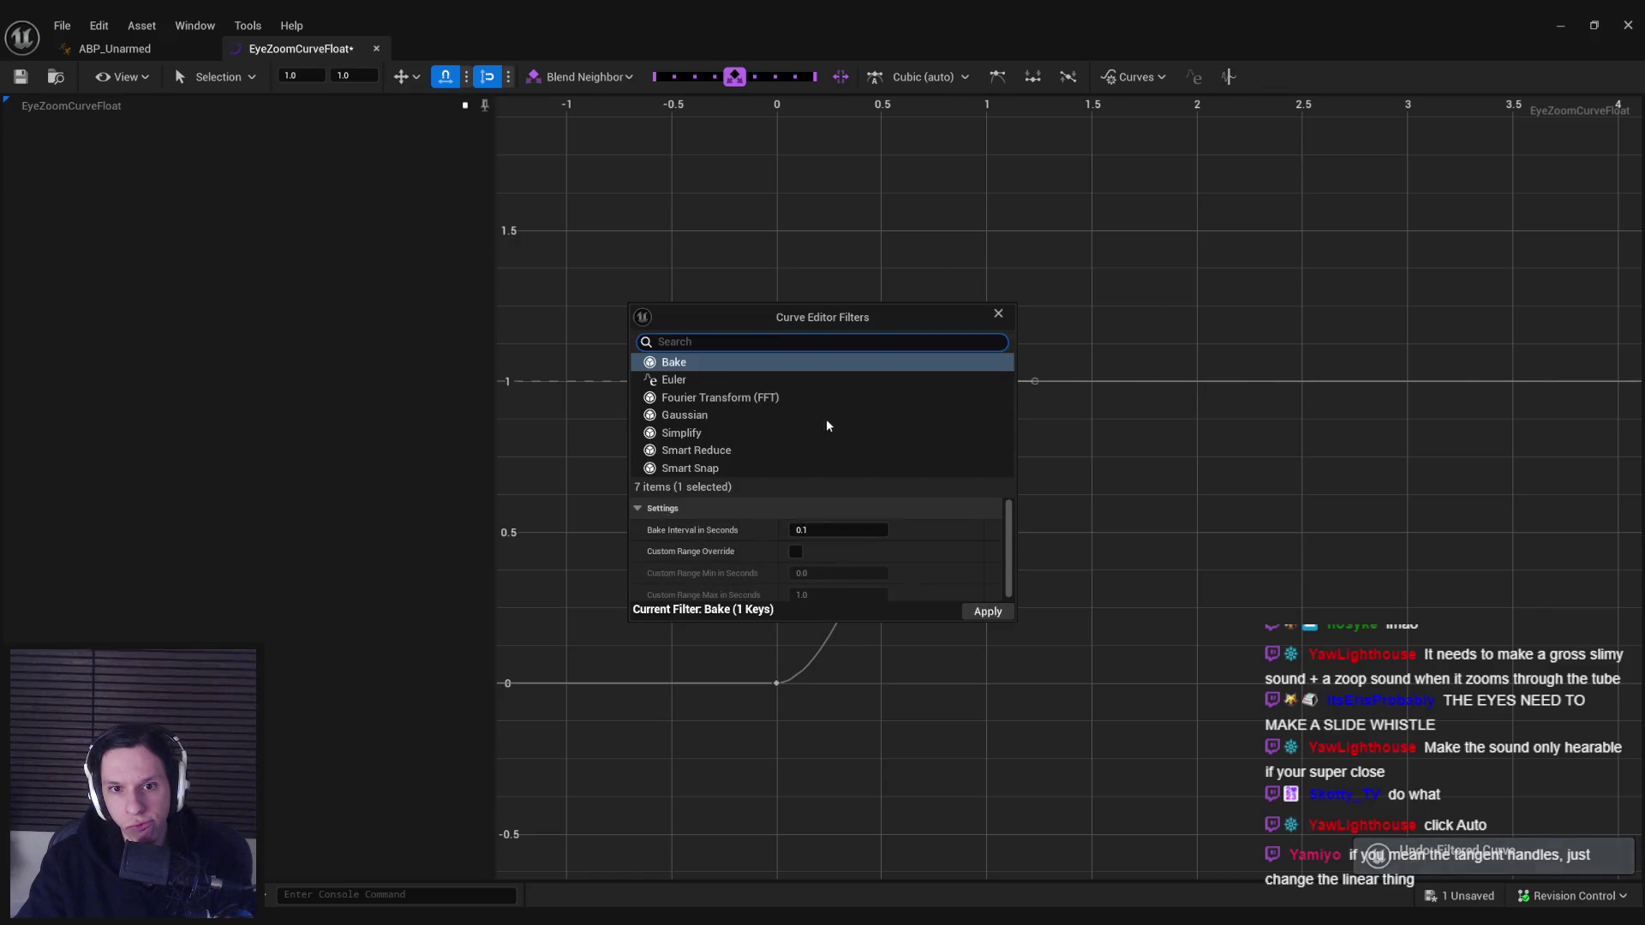
click(745, 416)
click(986, 612)
click(999, 313)
key(ctrl+z)
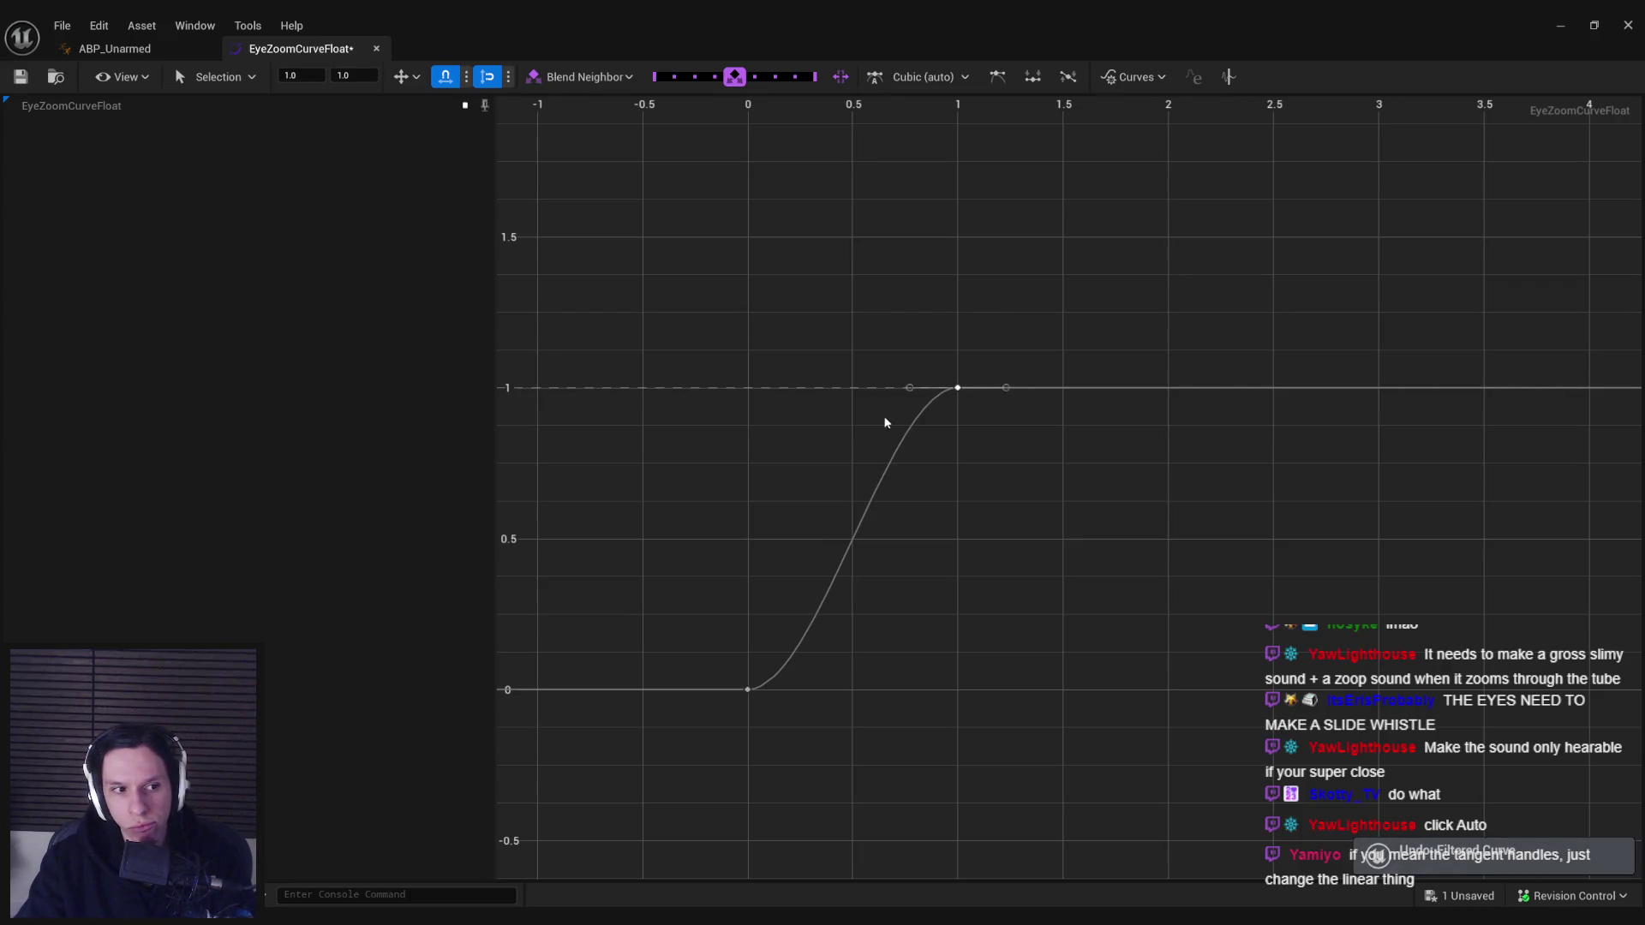
- Add a key on the slope raised to 1, plus a dip key at time 0.8, value 0.875
right_click(904, 435)
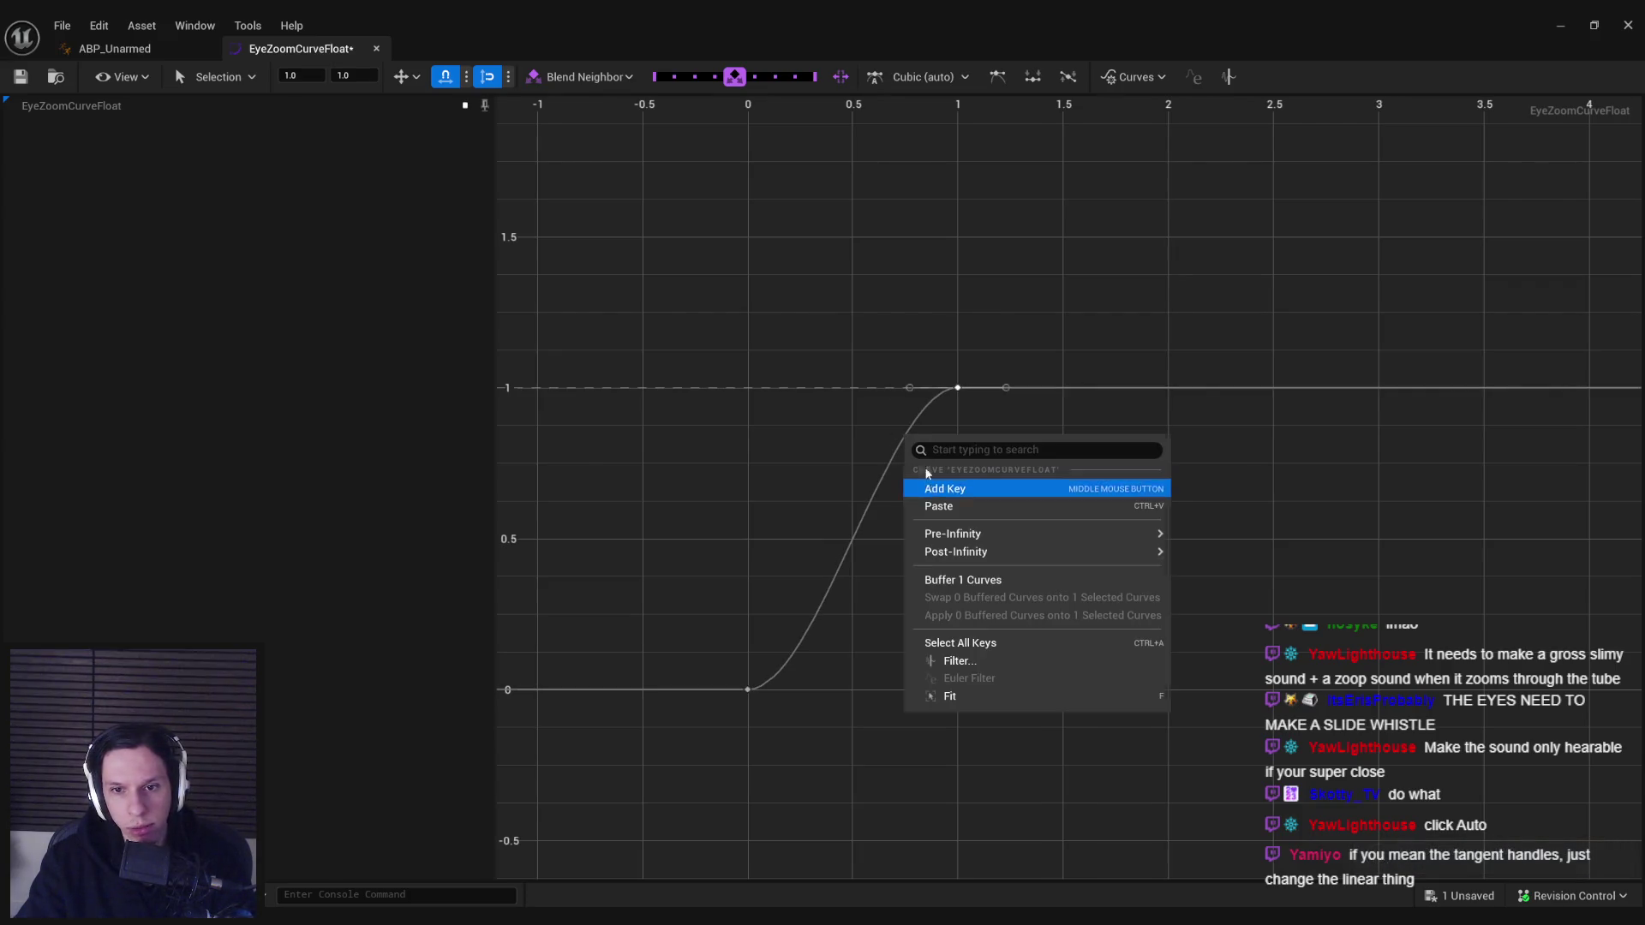
click(942, 489)
mouse_move(900, 459)
mouse_down()
mouse_move(900, 365)
mouse_move(883, 375)
mouse_up()
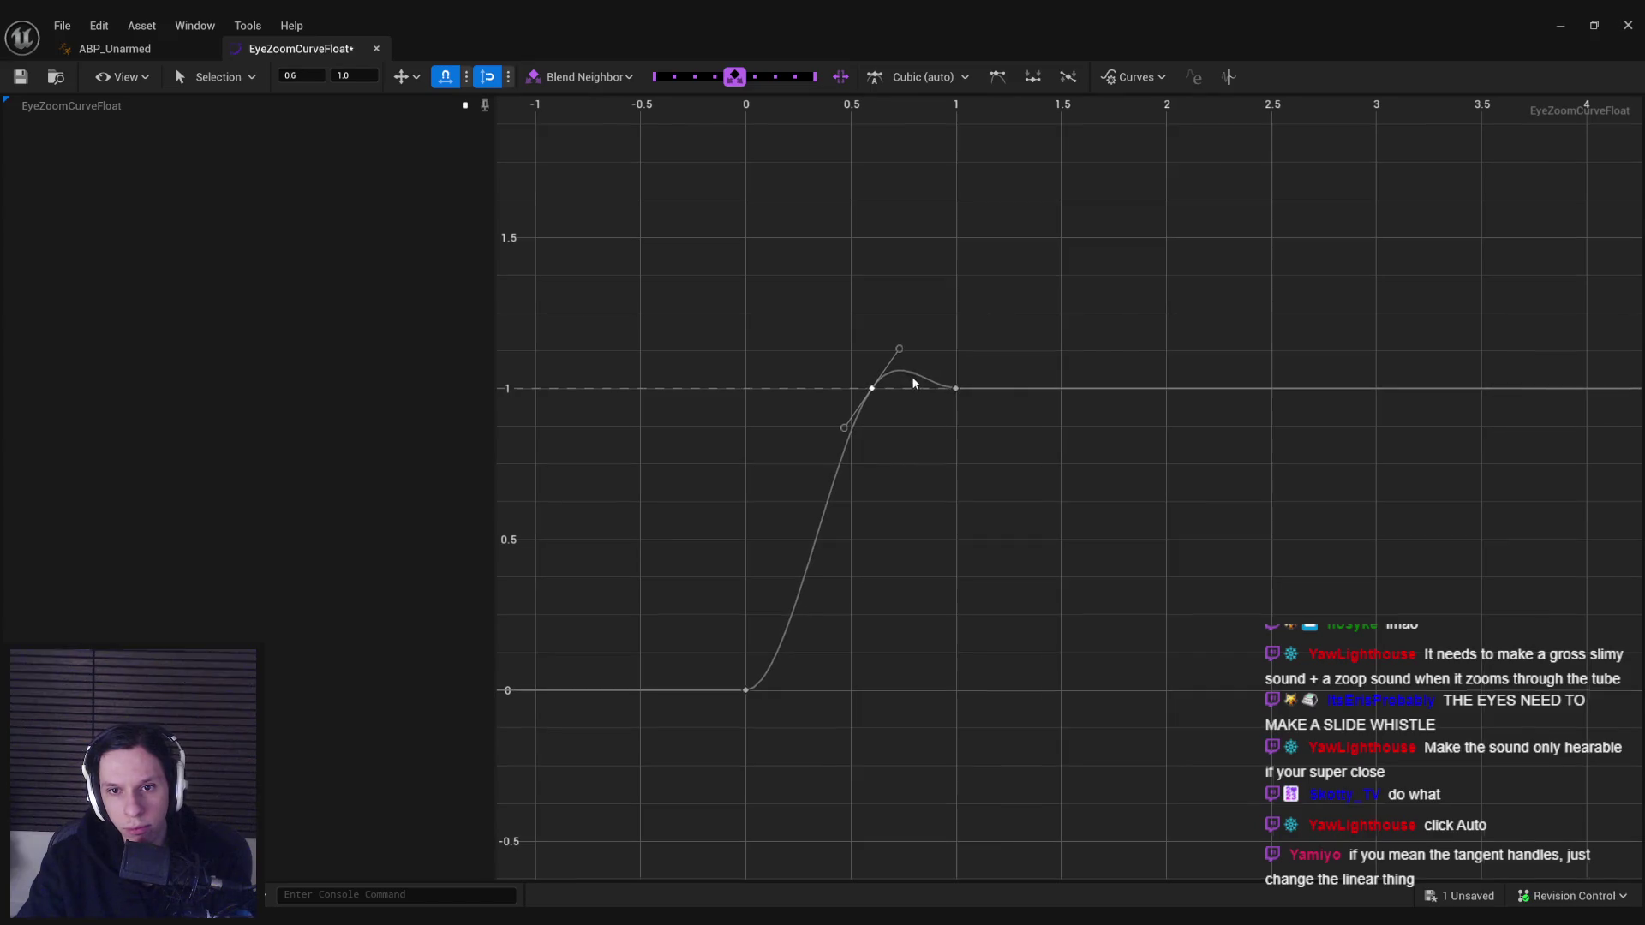
right_click(921, 386)
key(Escape)
middle_click(916, 419)
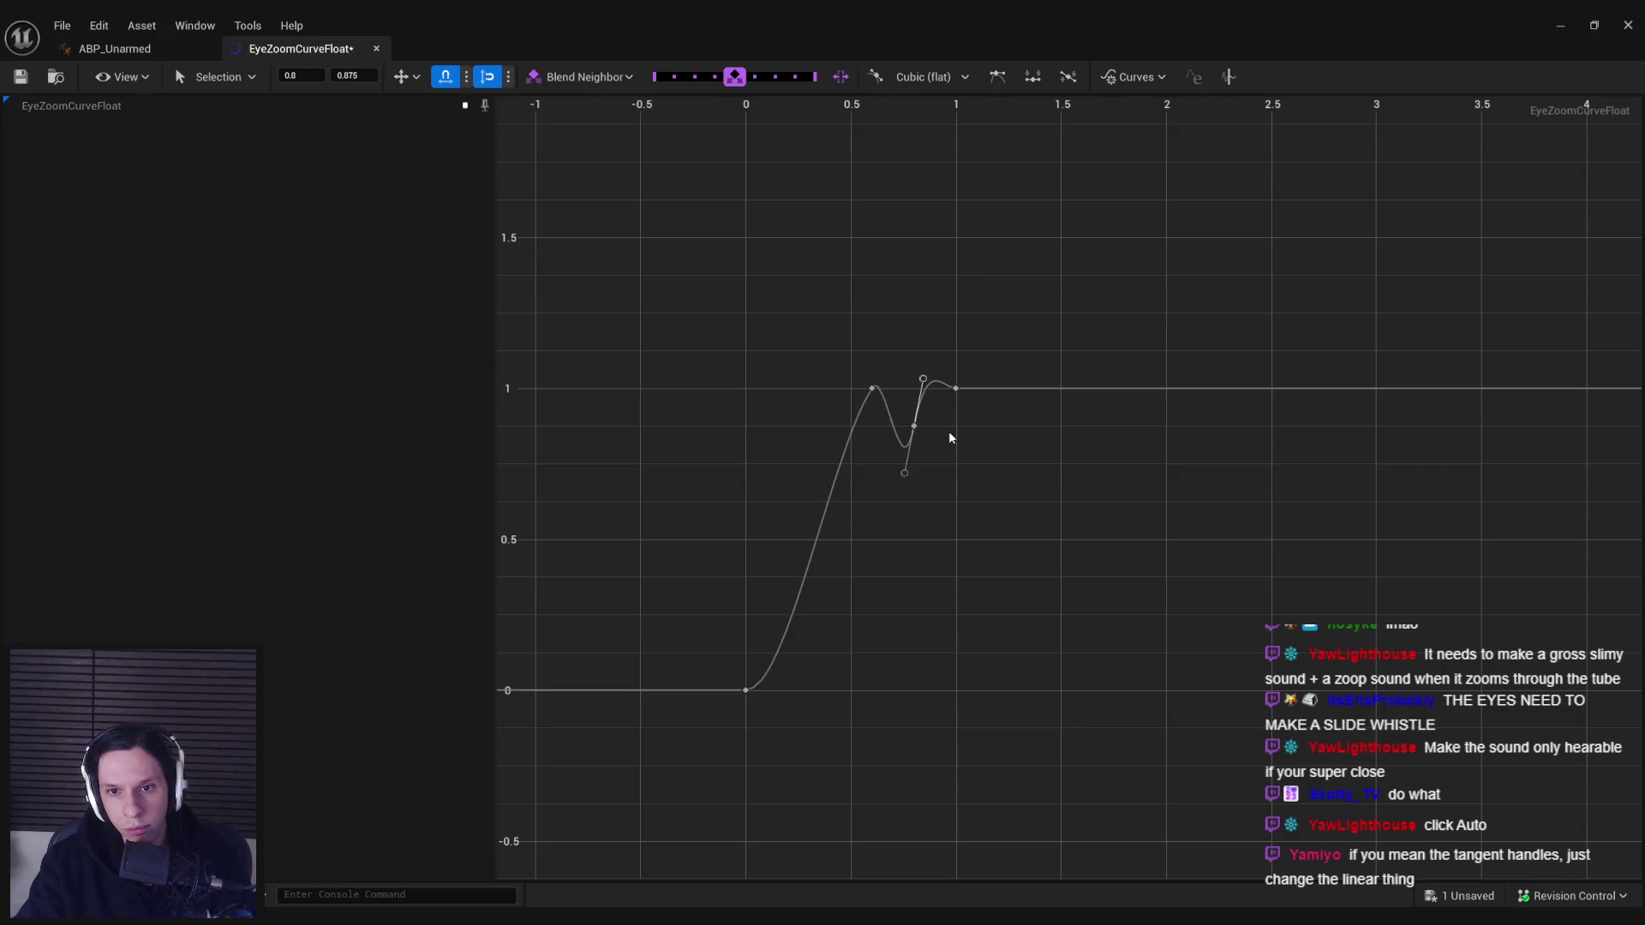
drag(887, 414, 889, 412)
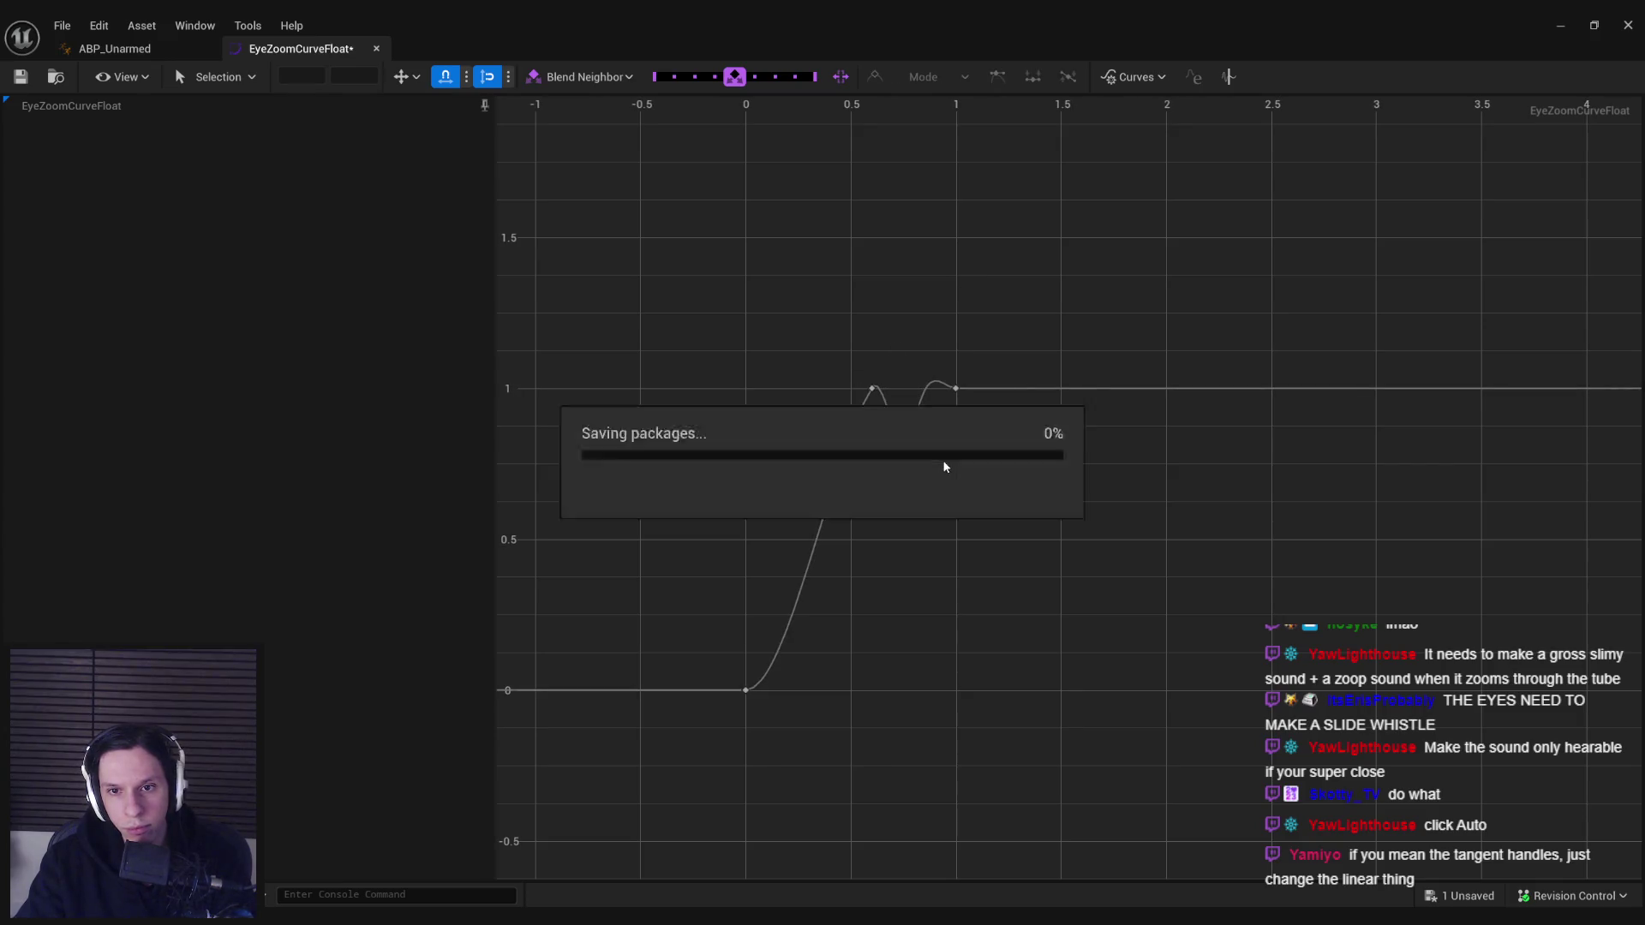
- Set both eye nodes to Blend In 0.15, Blend Out 0.05, Custom curve EyeZoomCurveFloat
click(159, 55)
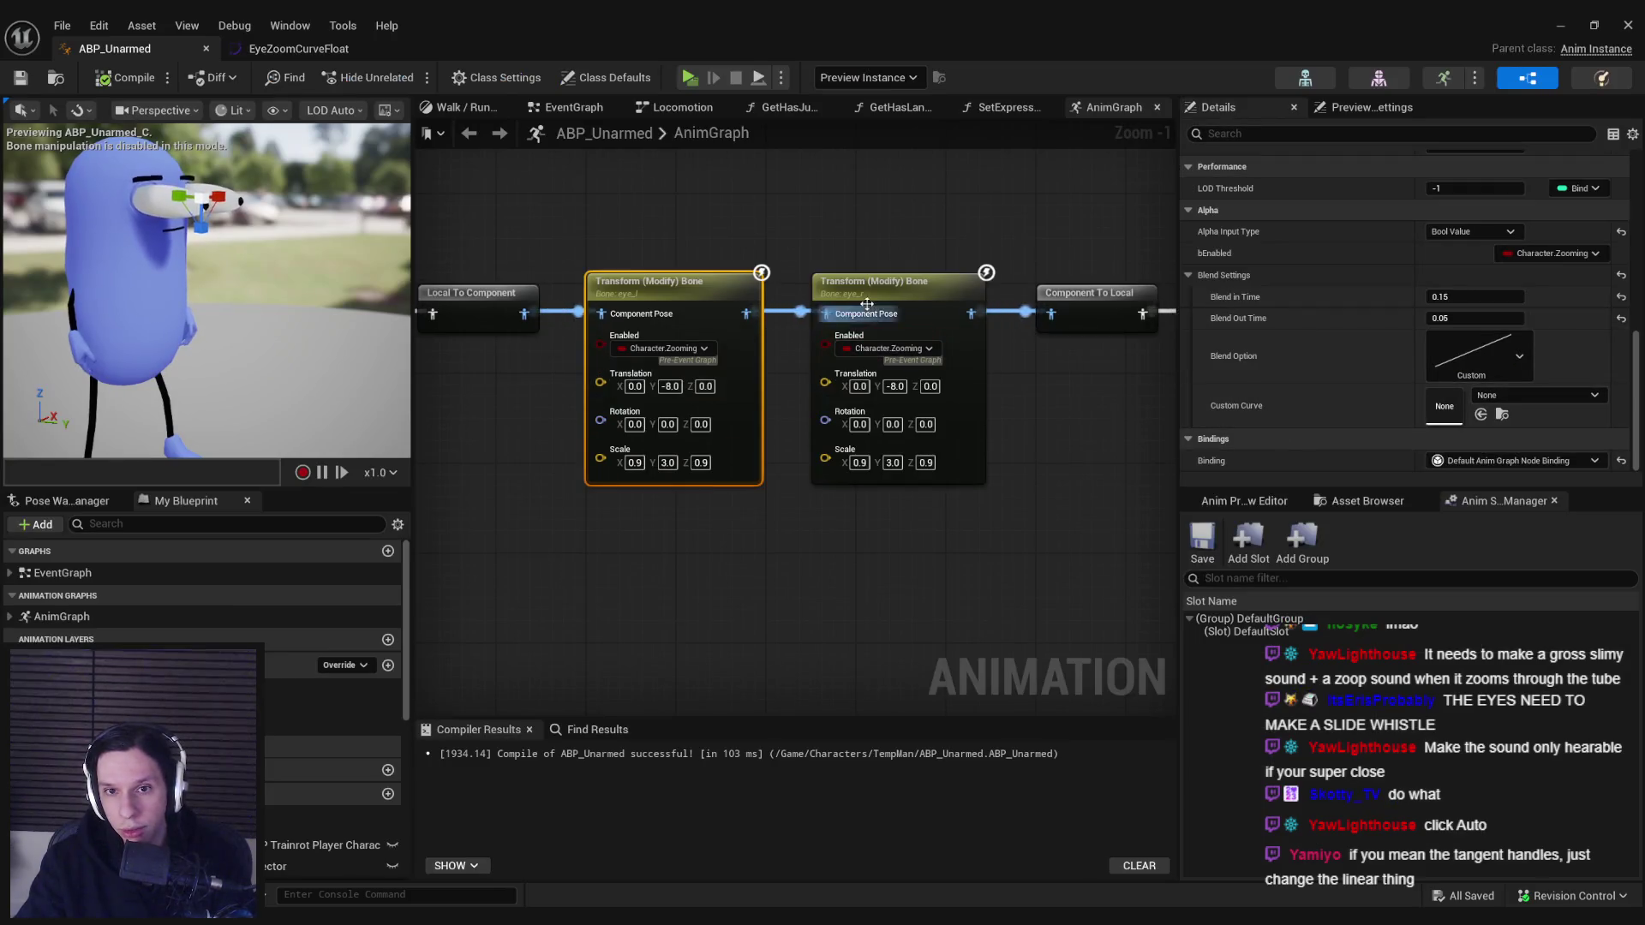
click(1496, 297)
text(0.15)
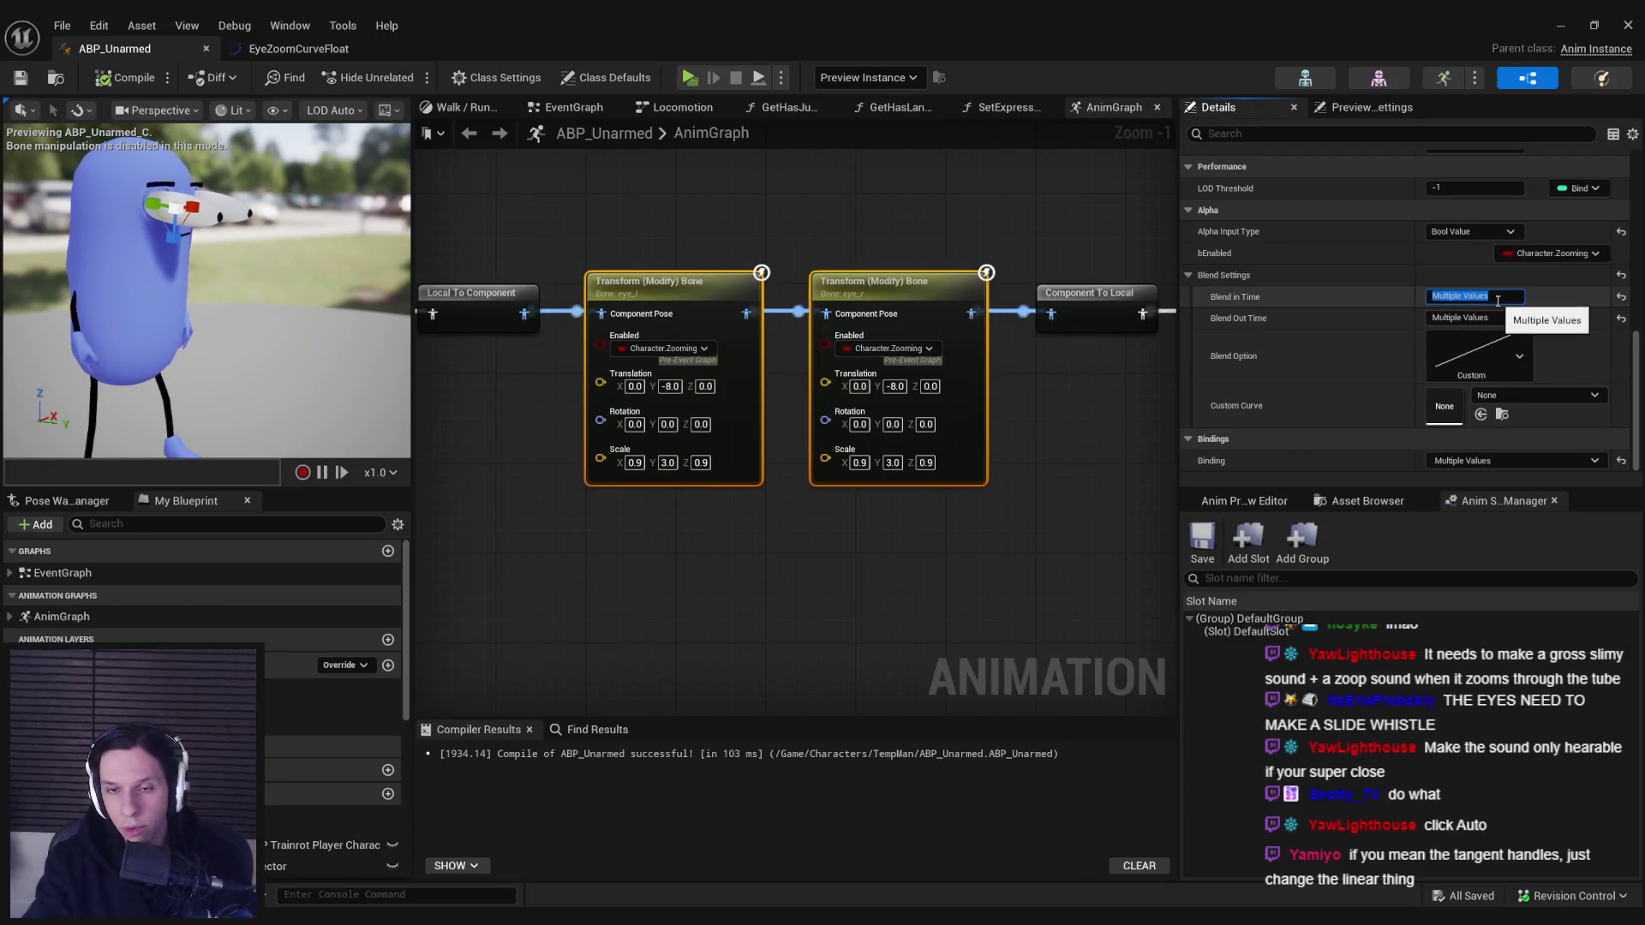
key(Tab)
text(0.05)
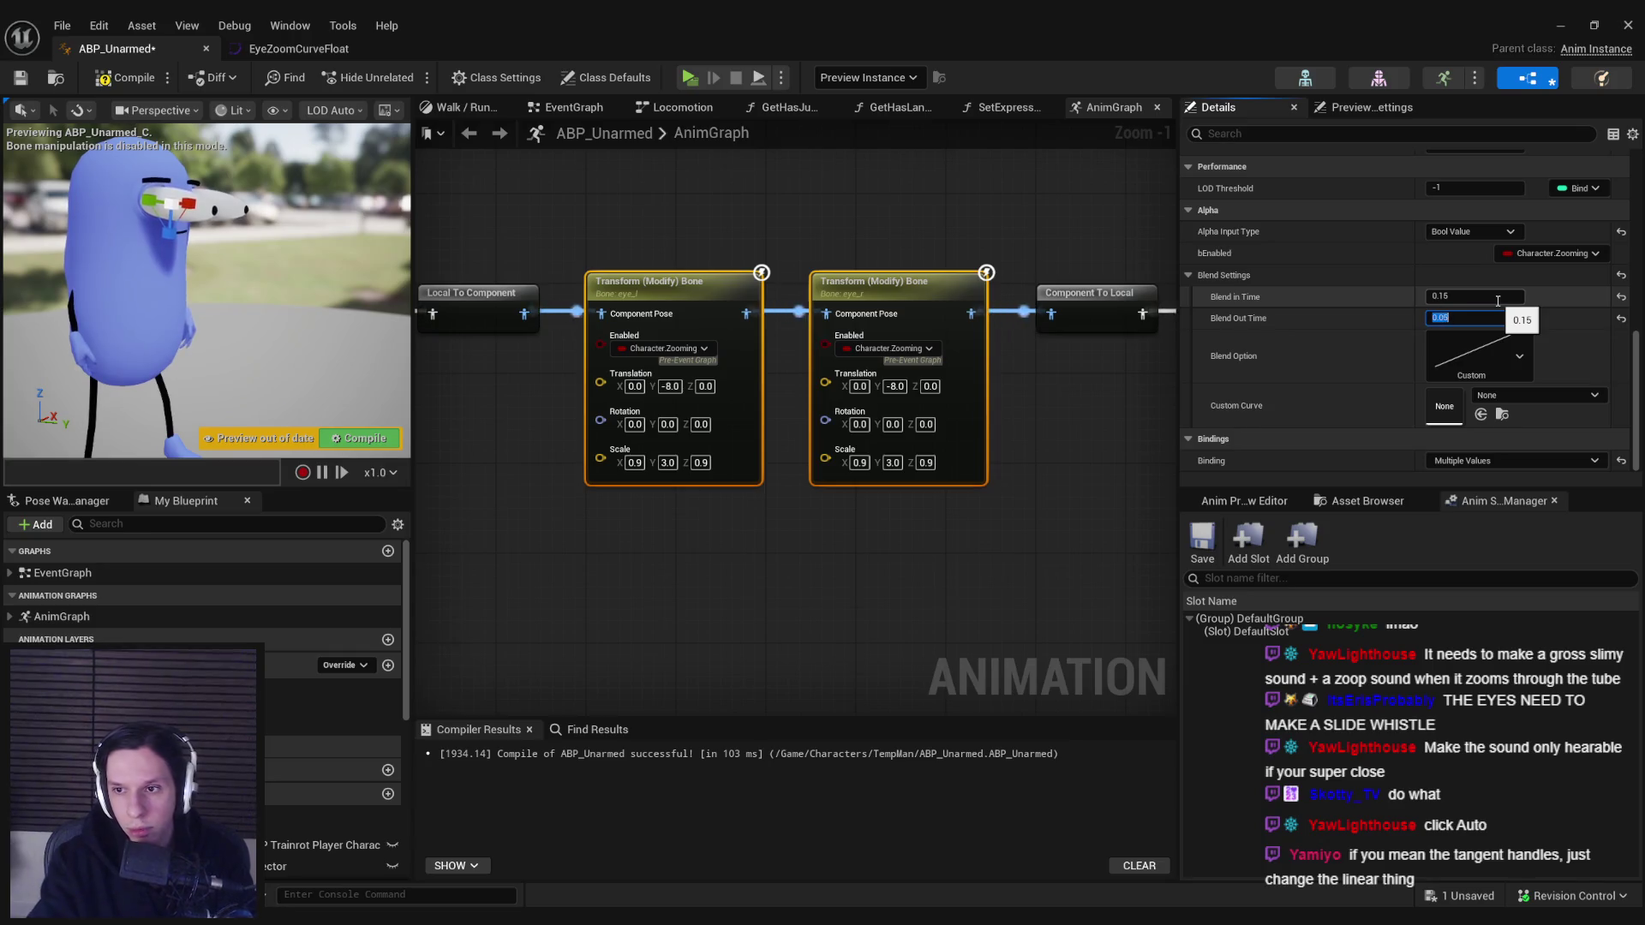
key(Return)
click(1513, 360)
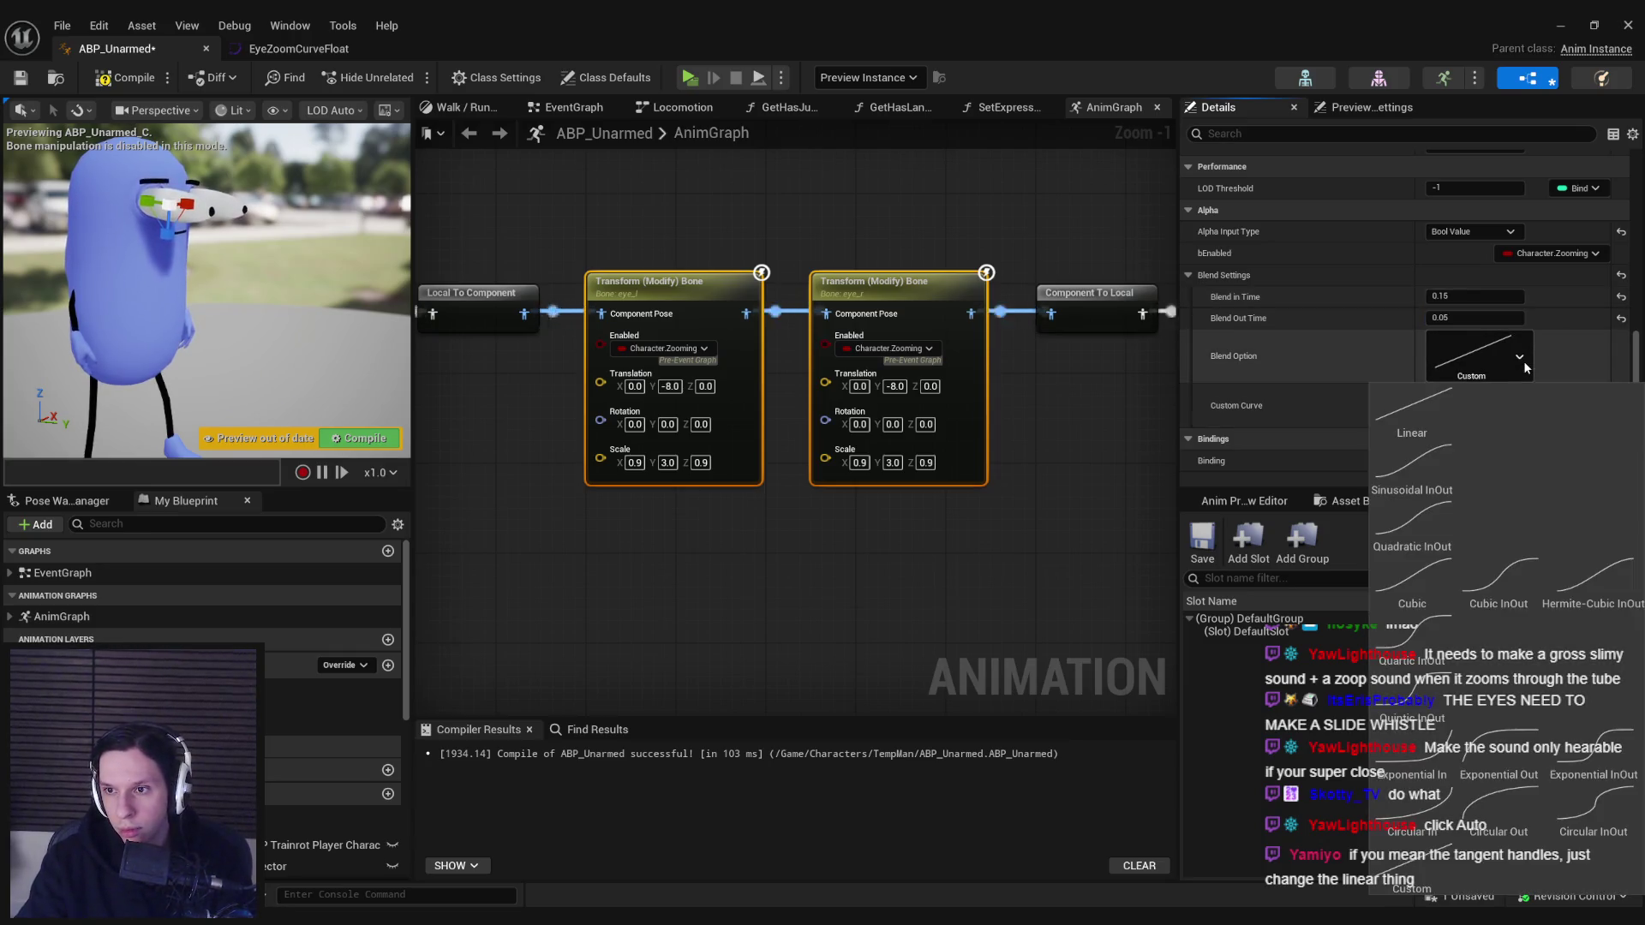
click(1423, 868)
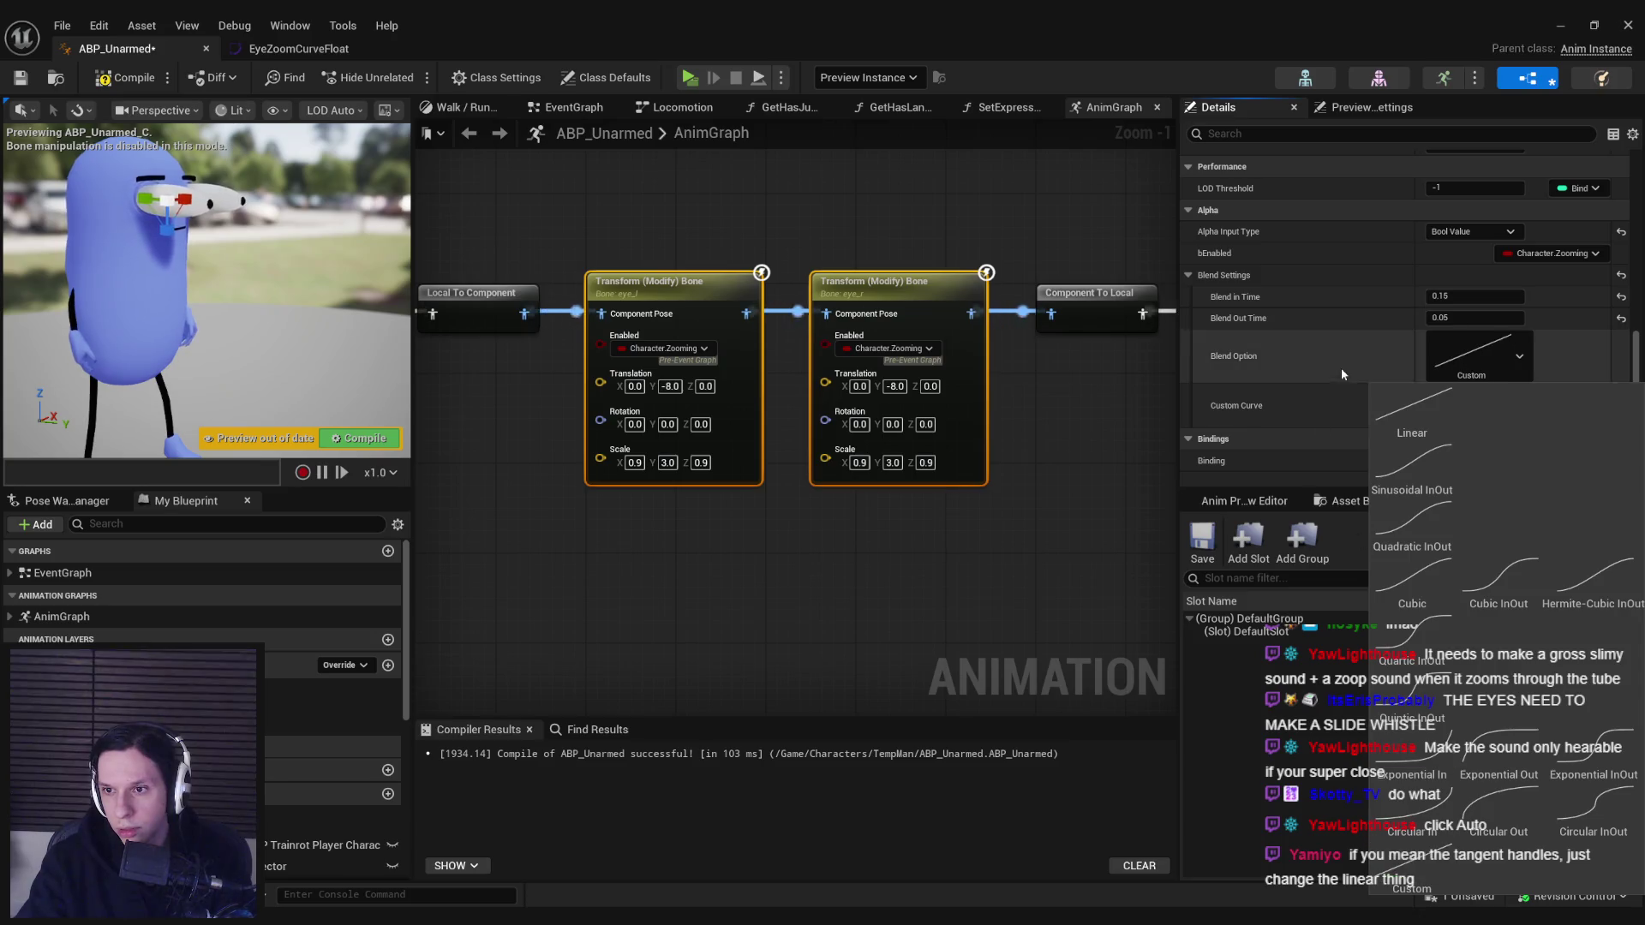
click(1528, 396)
click(1508, 706)
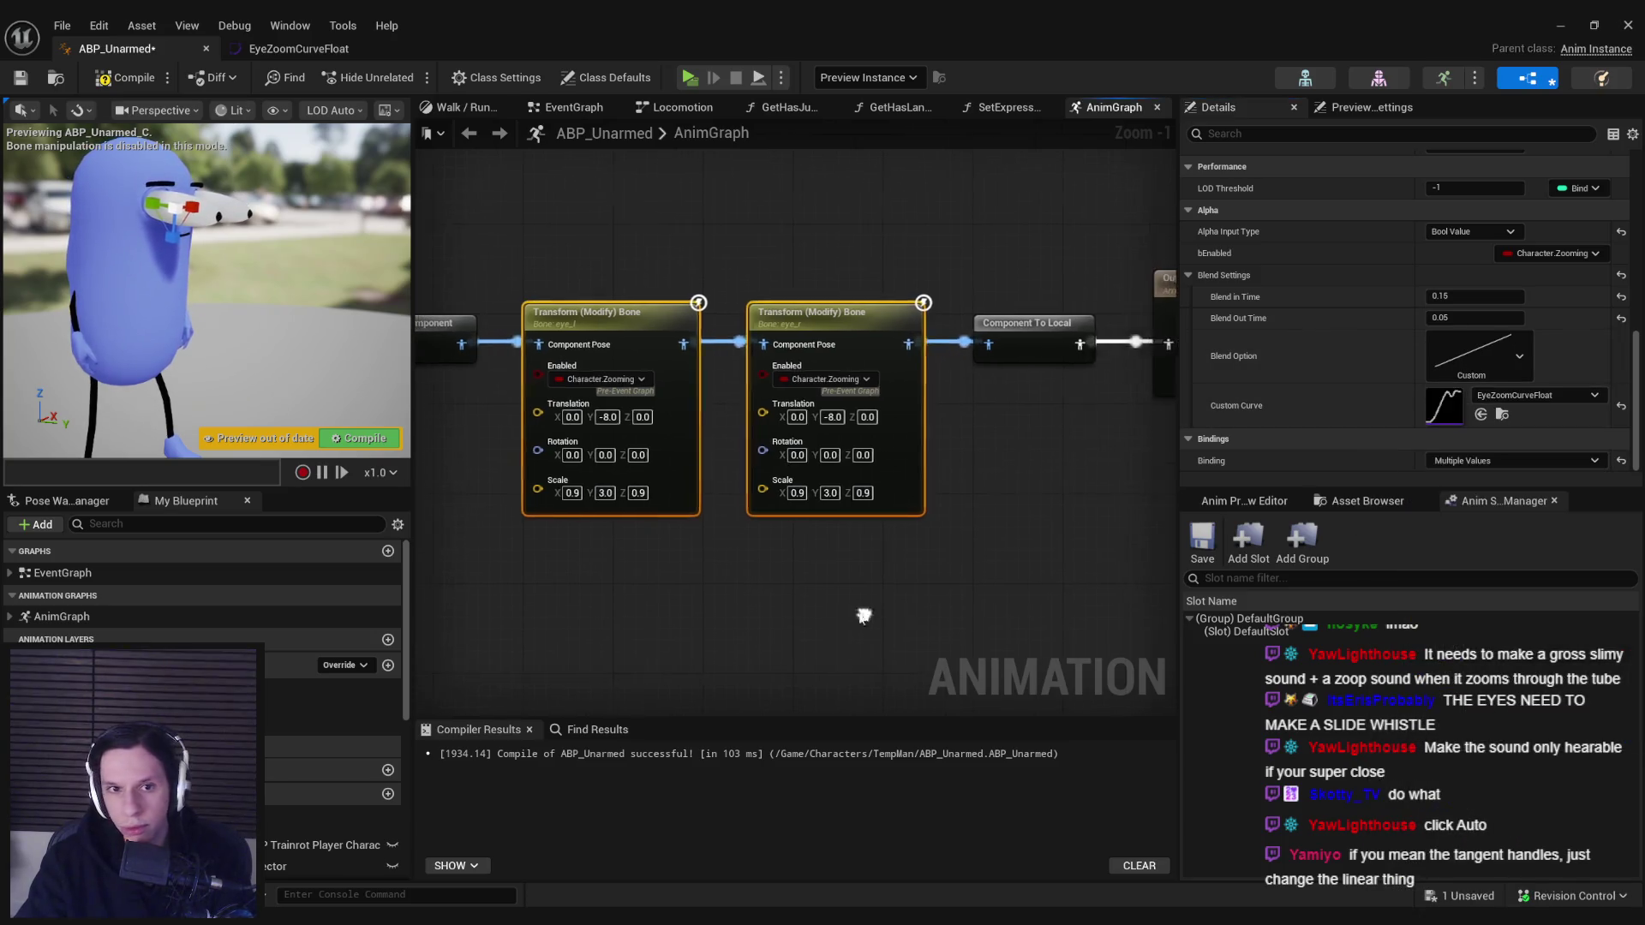
- Compile ABP_Unarmed and launch a play-in-editor session
click(103, 77)
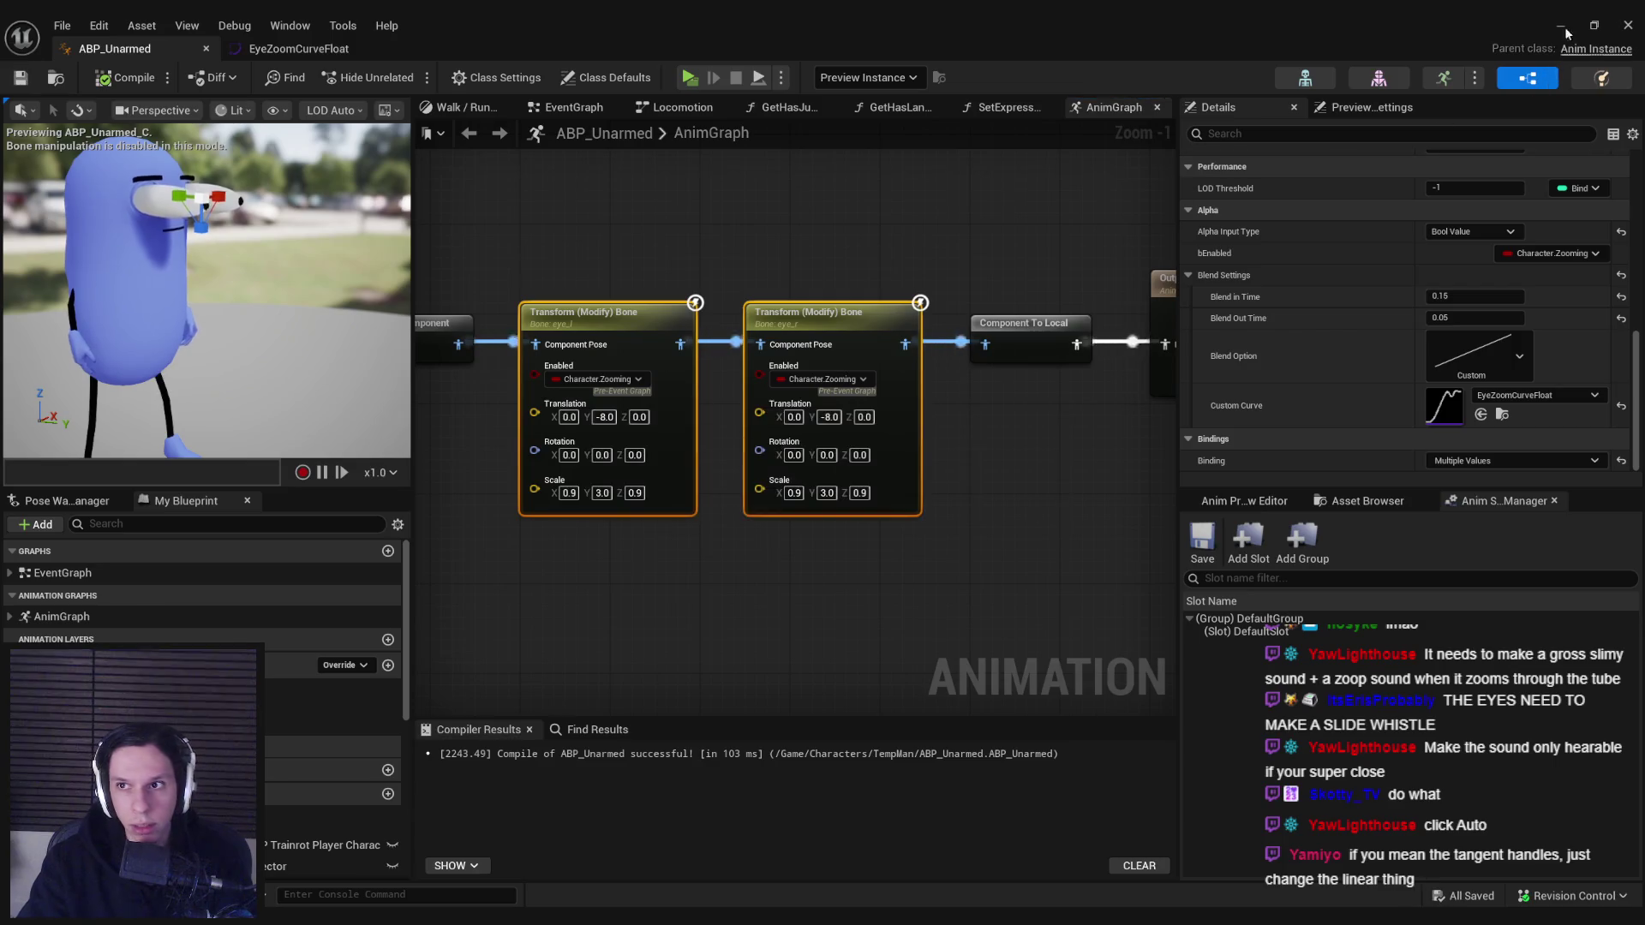
click(1561, 32)
click(403, 77)
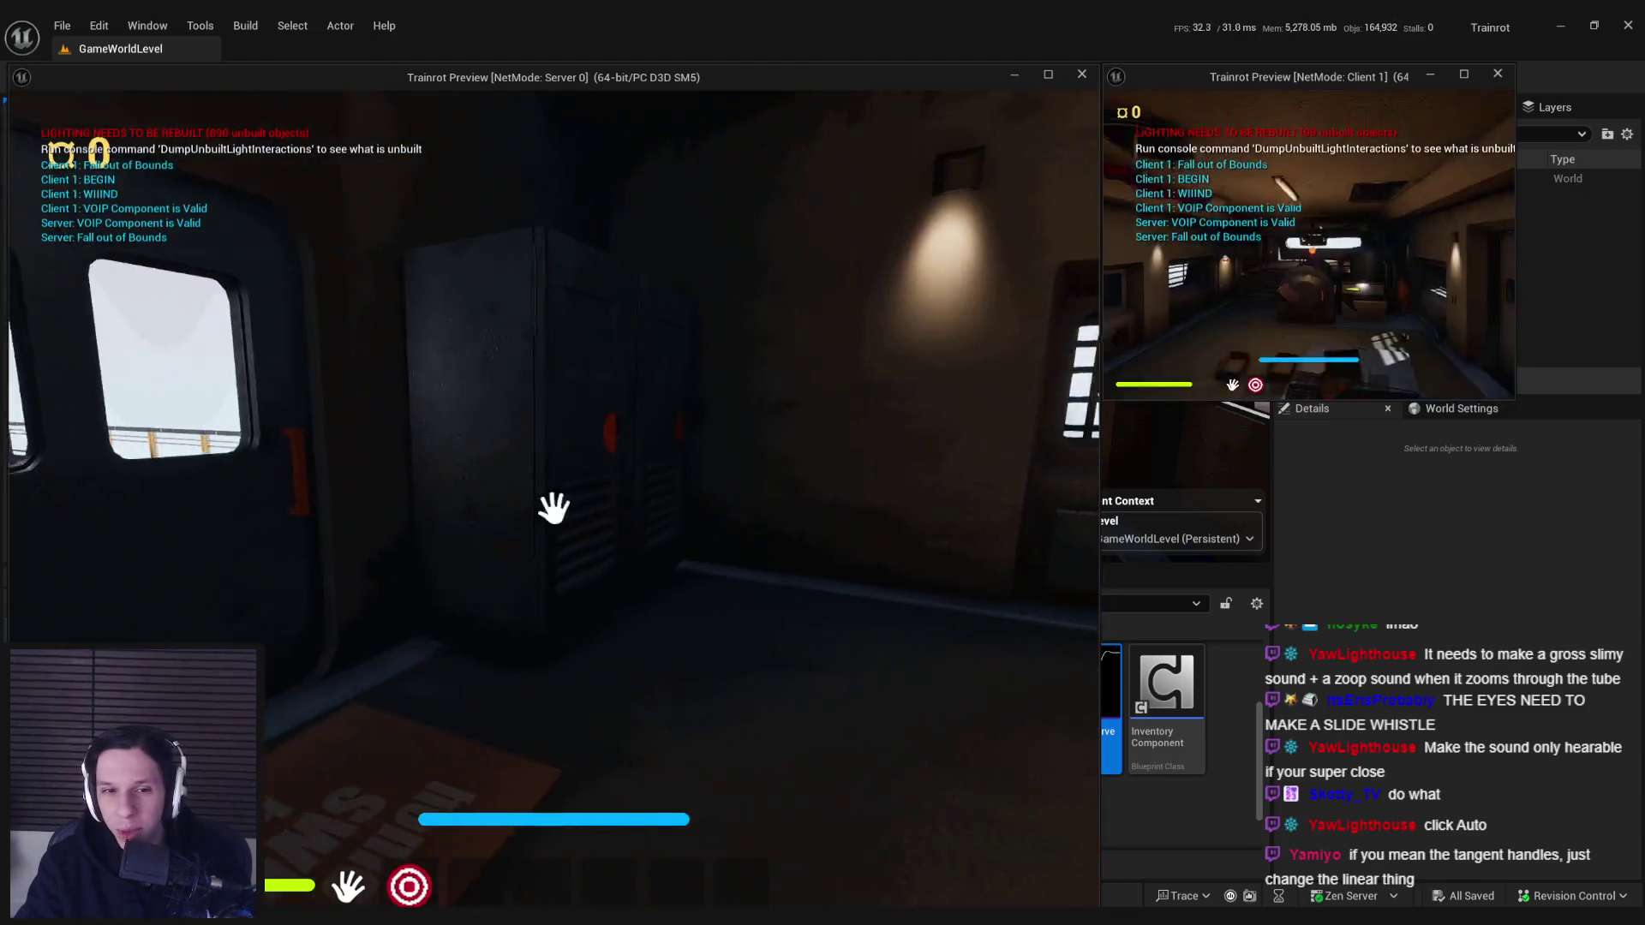
- Walk toward the other character, wall panel and door to watch the eye zoom, then stop PIE
key(w)
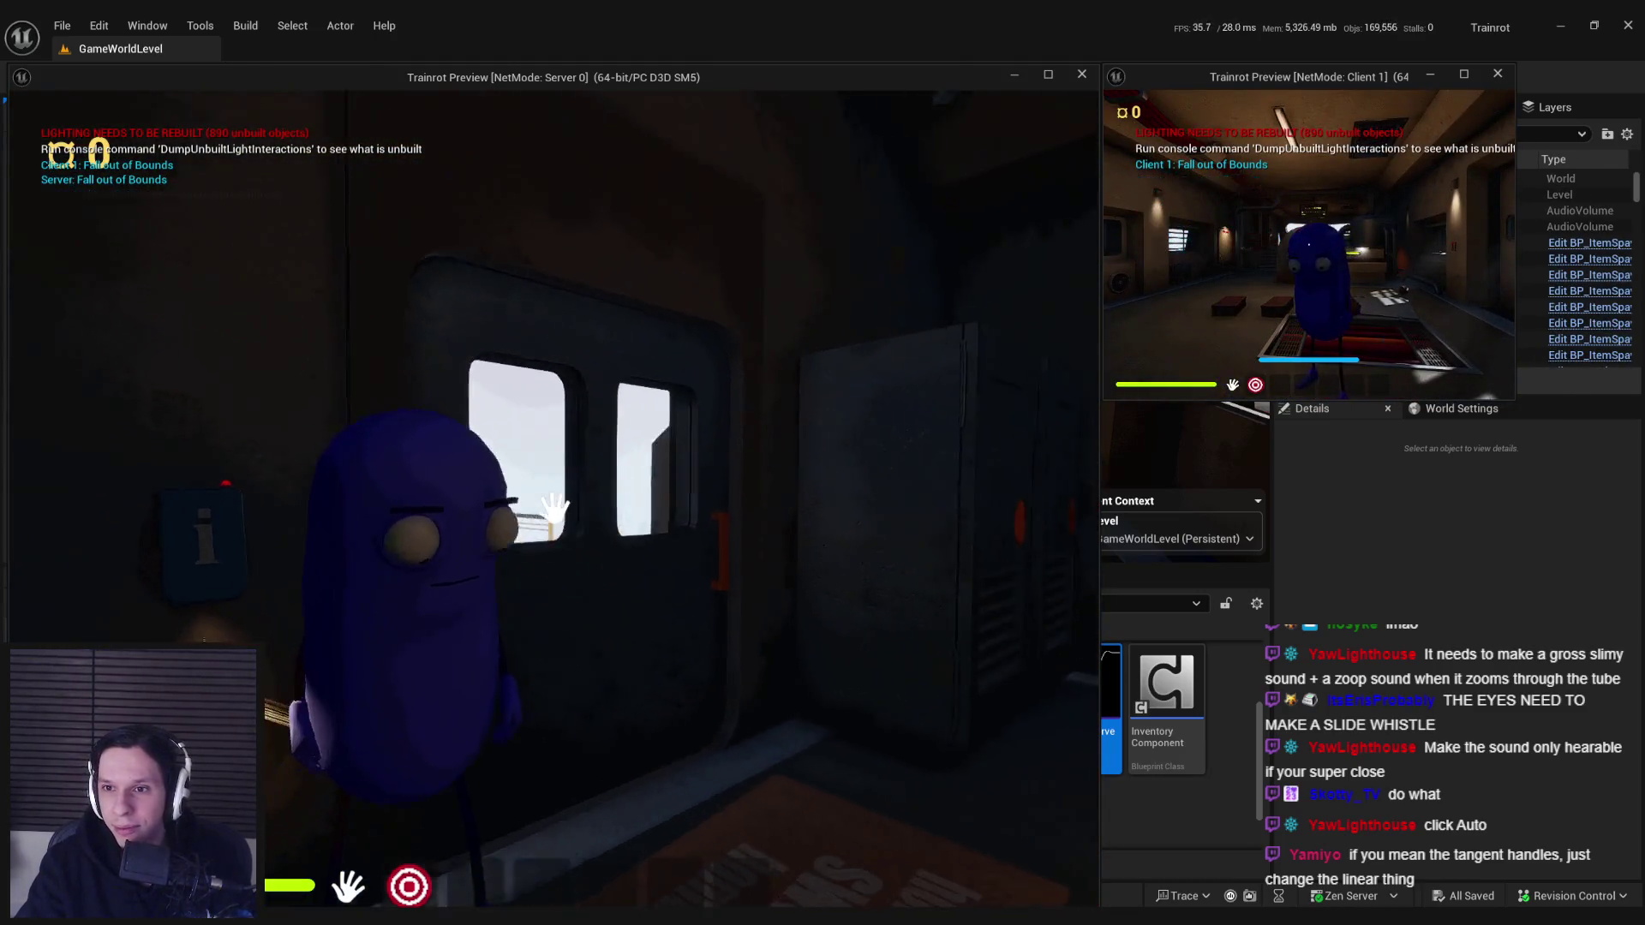
mouse_move(553, 508)
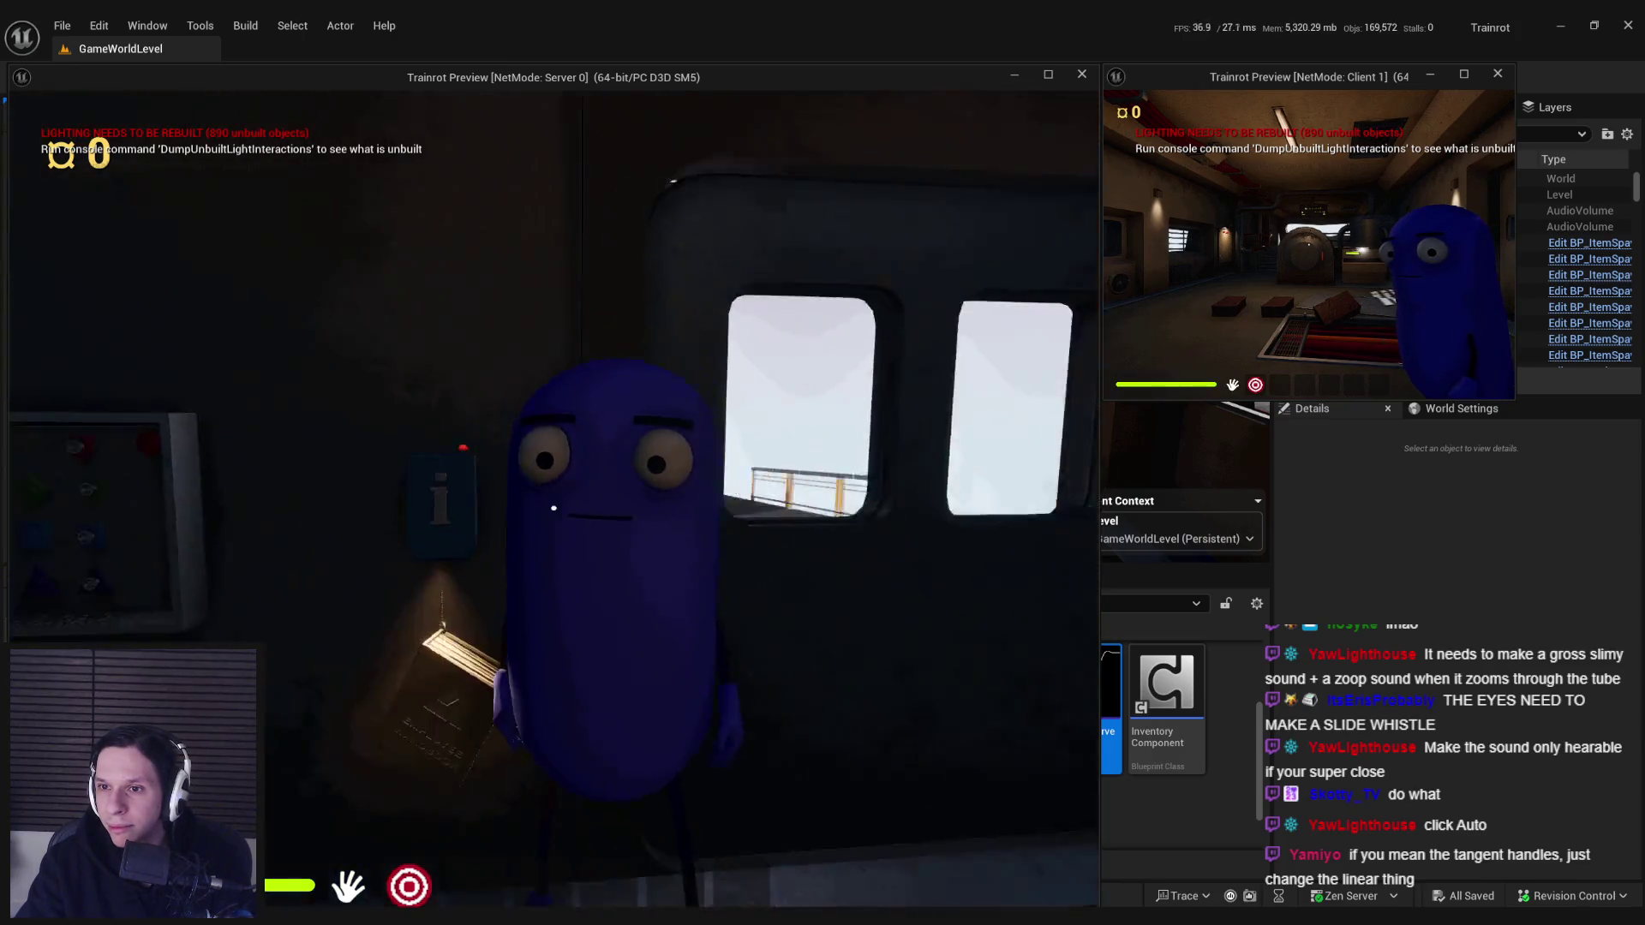
key(w)
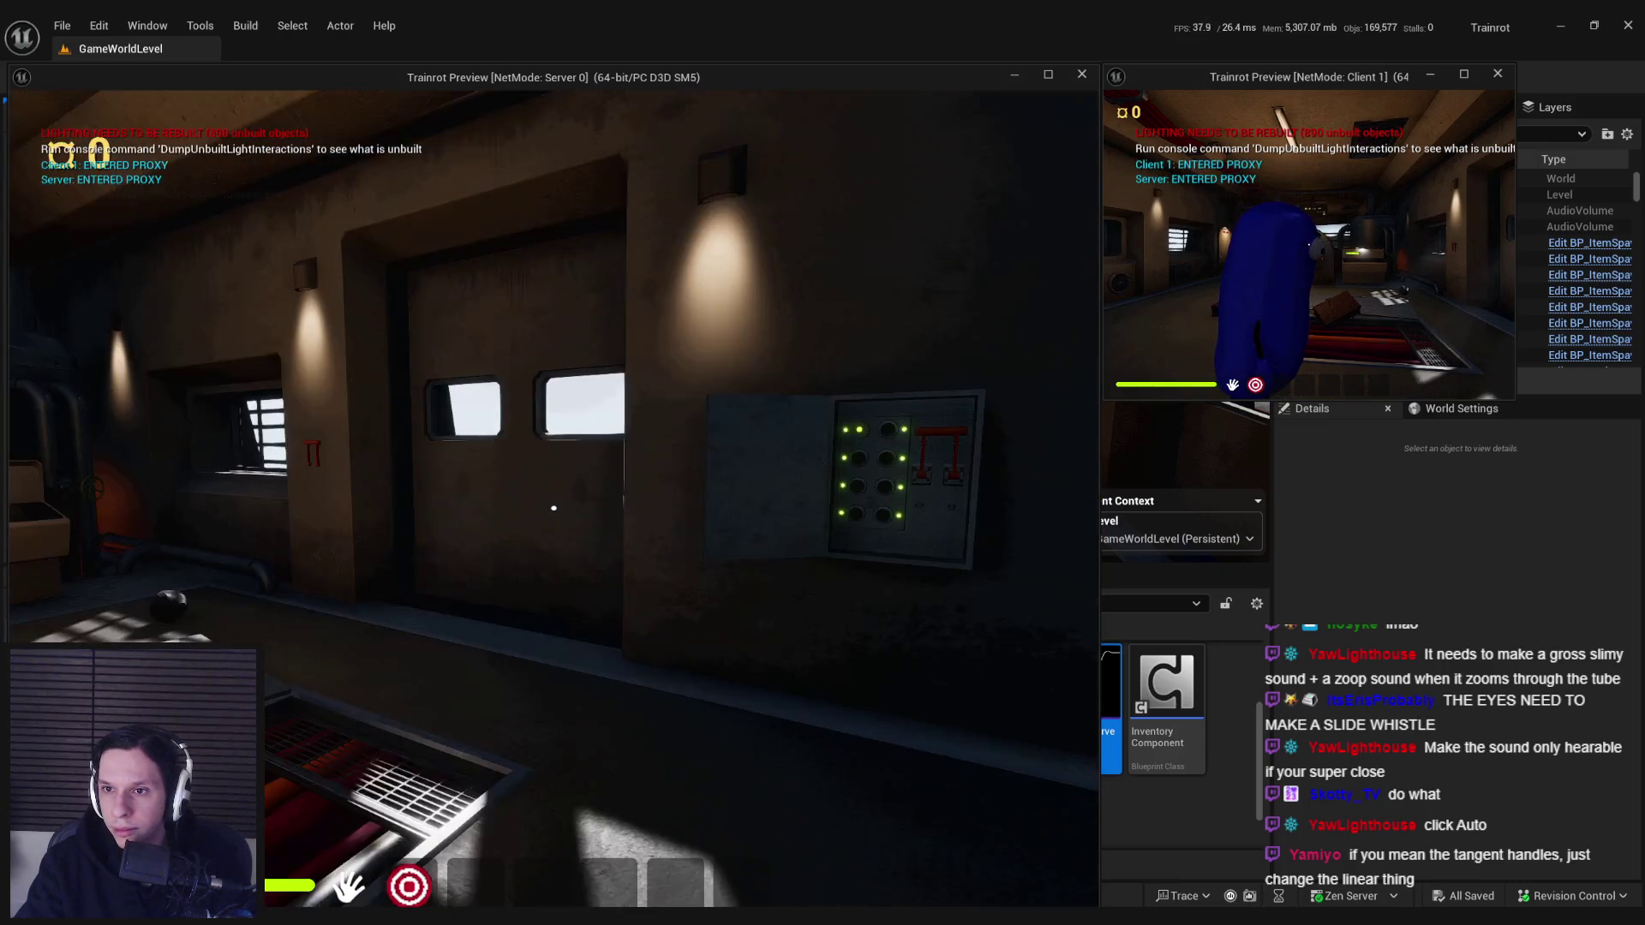
key(w)
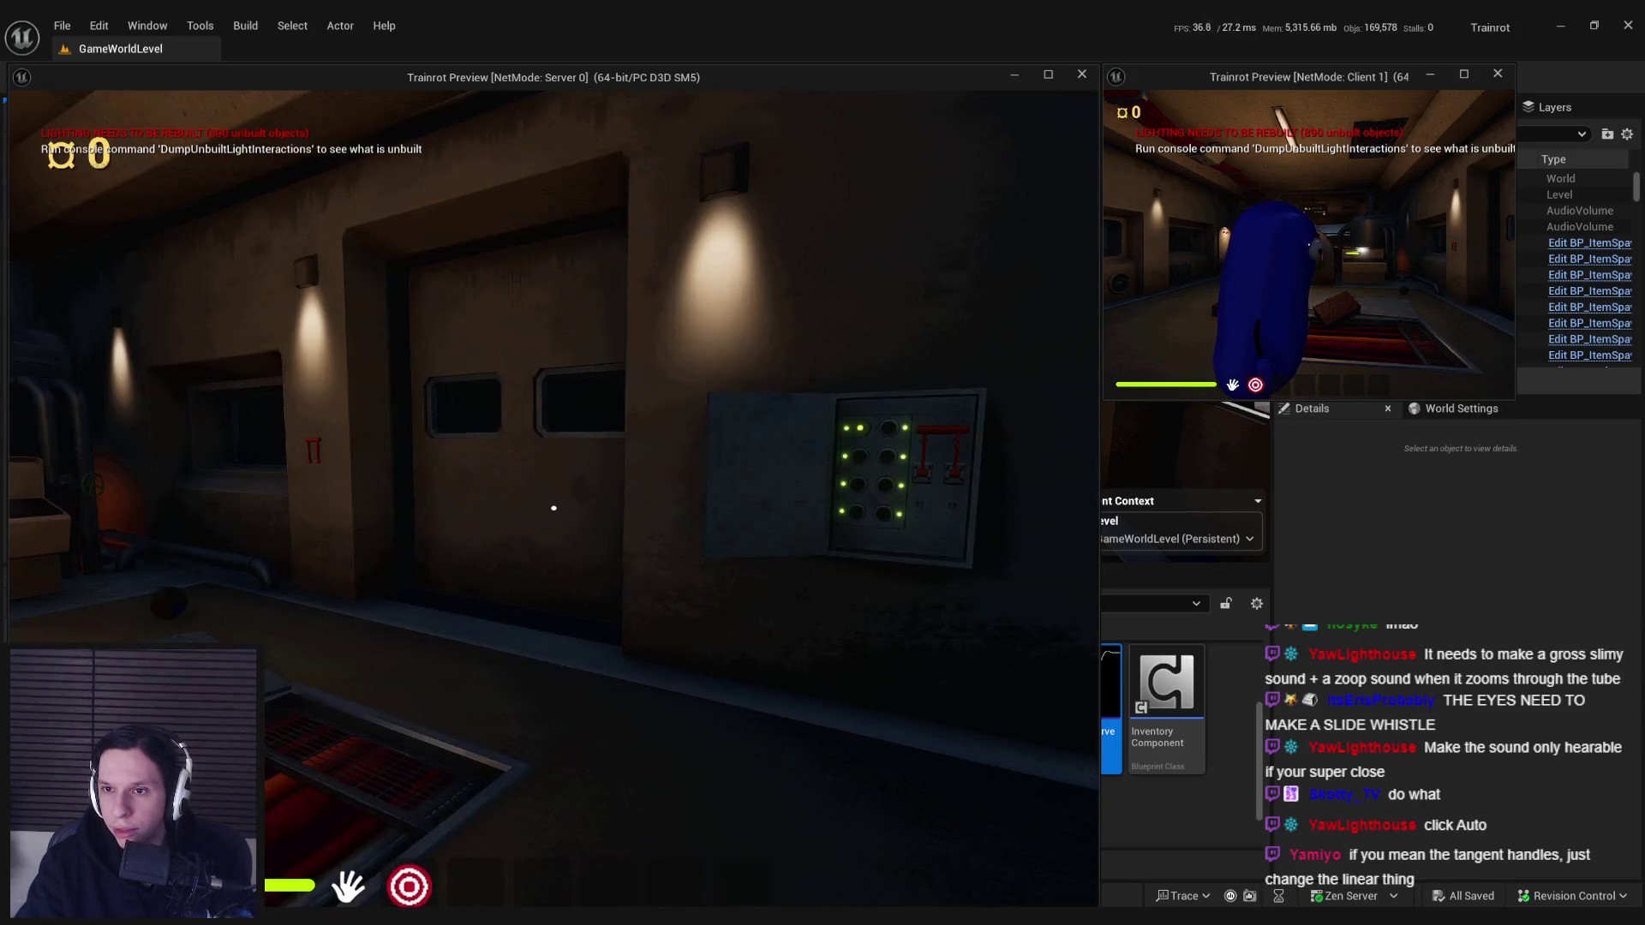
key(Escape)
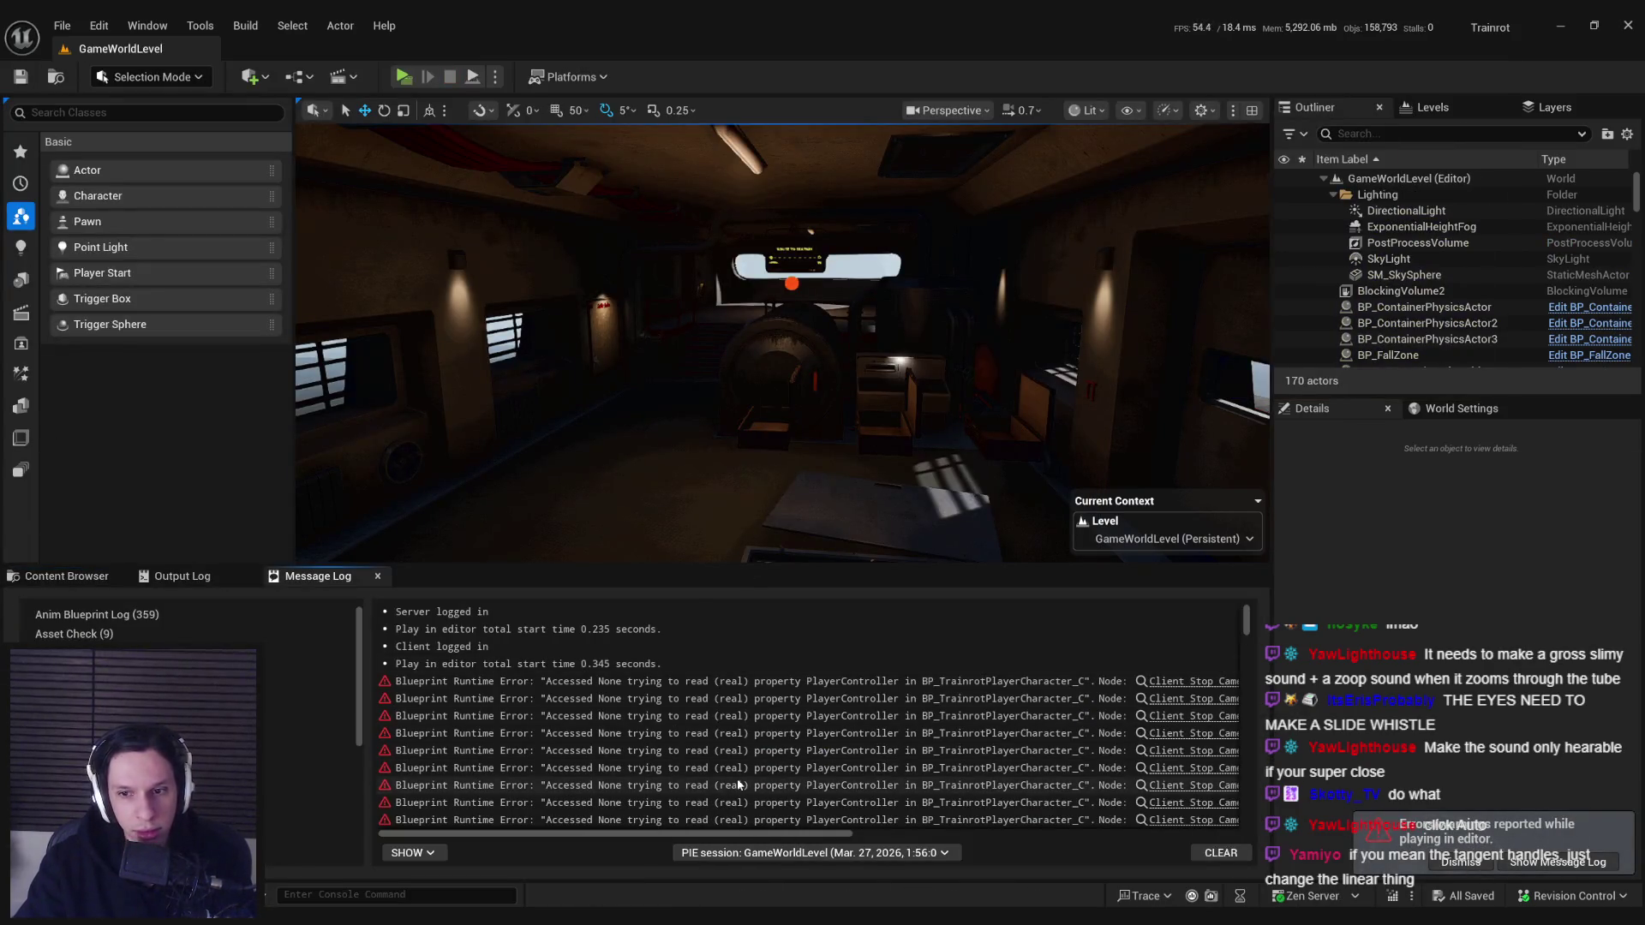
- Change the eye node's Blend In Time to 0.3 in ABP_Unarmed and start a new PIE test
mouse_move(735, 838)
mouse_down()
mouse_move(1076, 846)
mouse_move(614, 853)
mouse_move(1131, 838)
mouse_move(747, 838)
mouse_up()
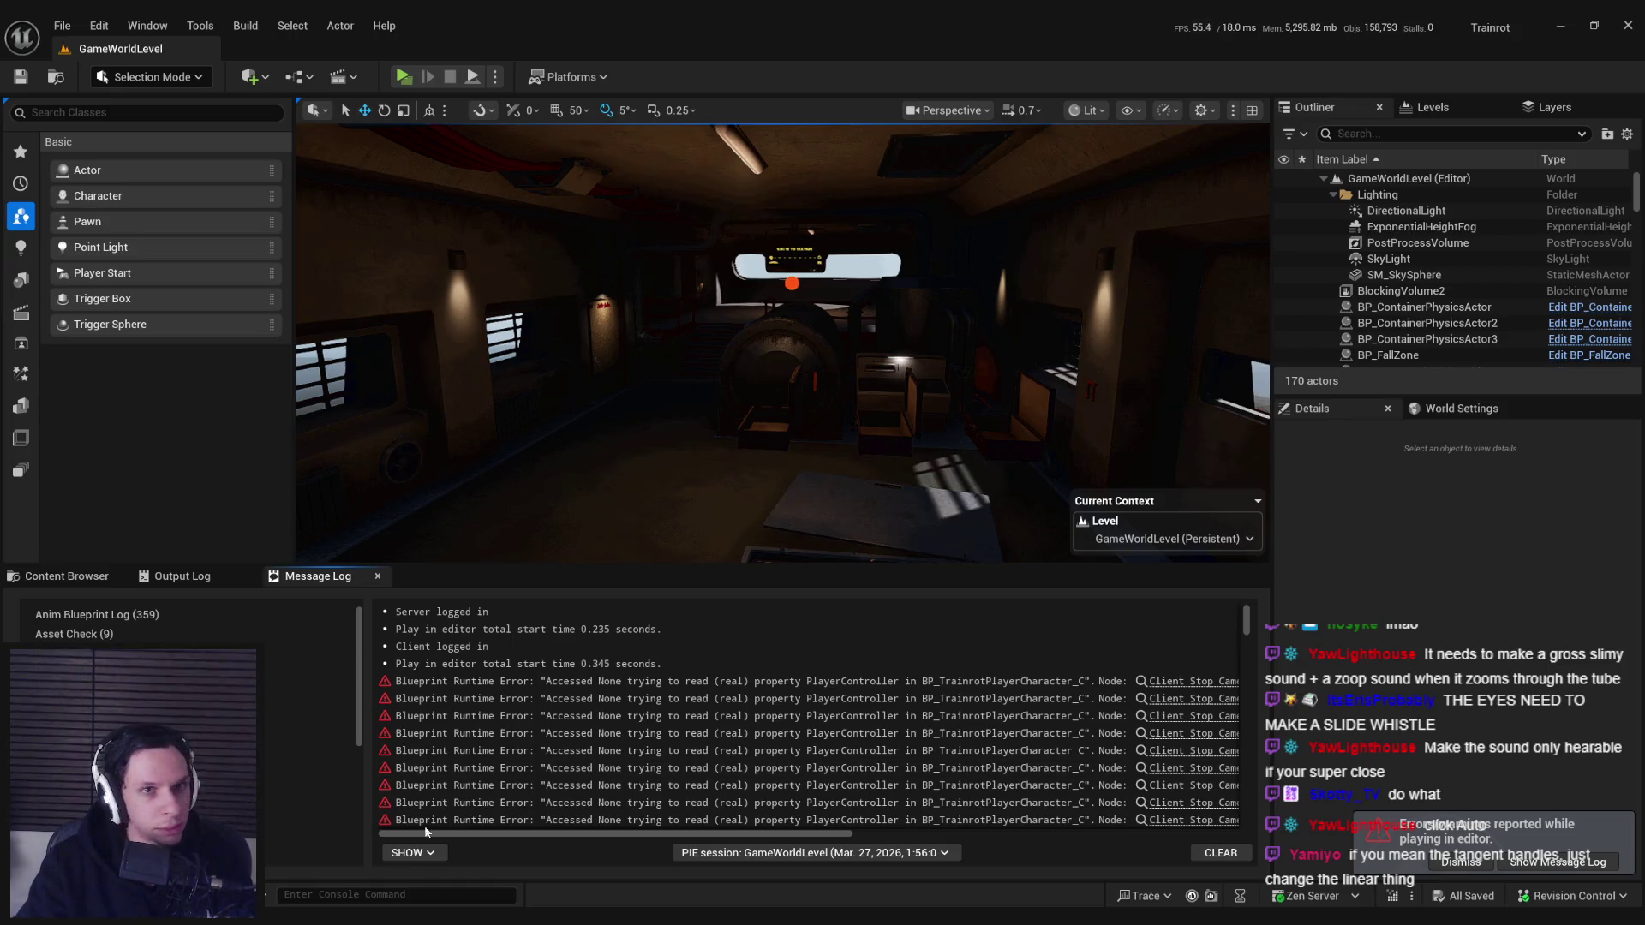
click(557, 844)
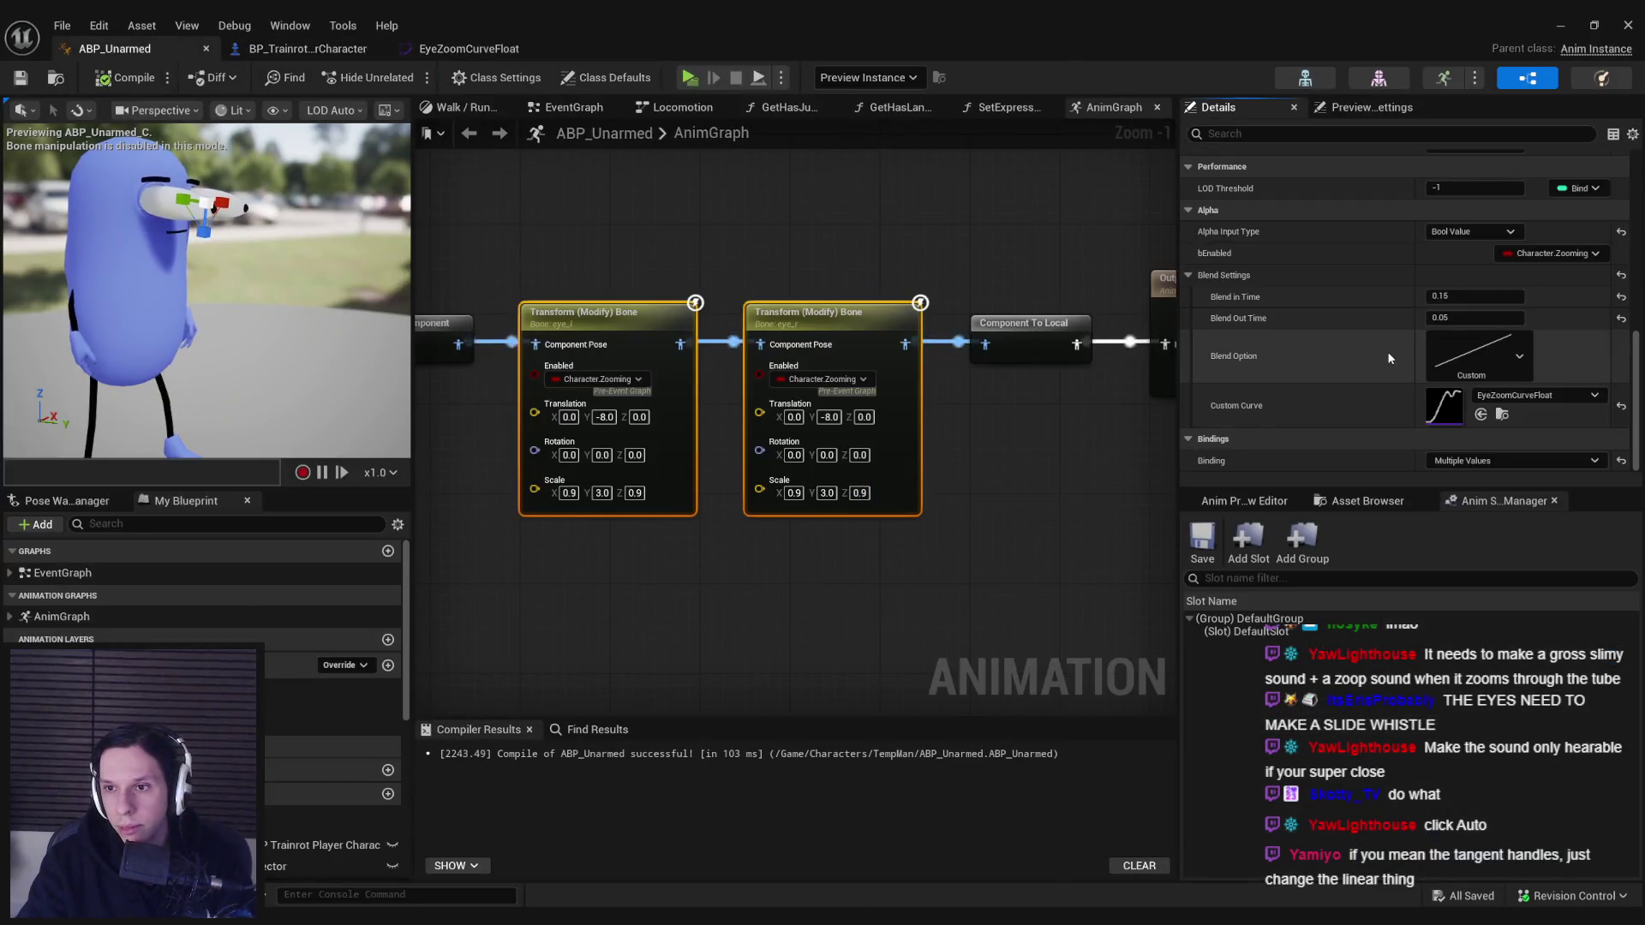
click(1454, 298)
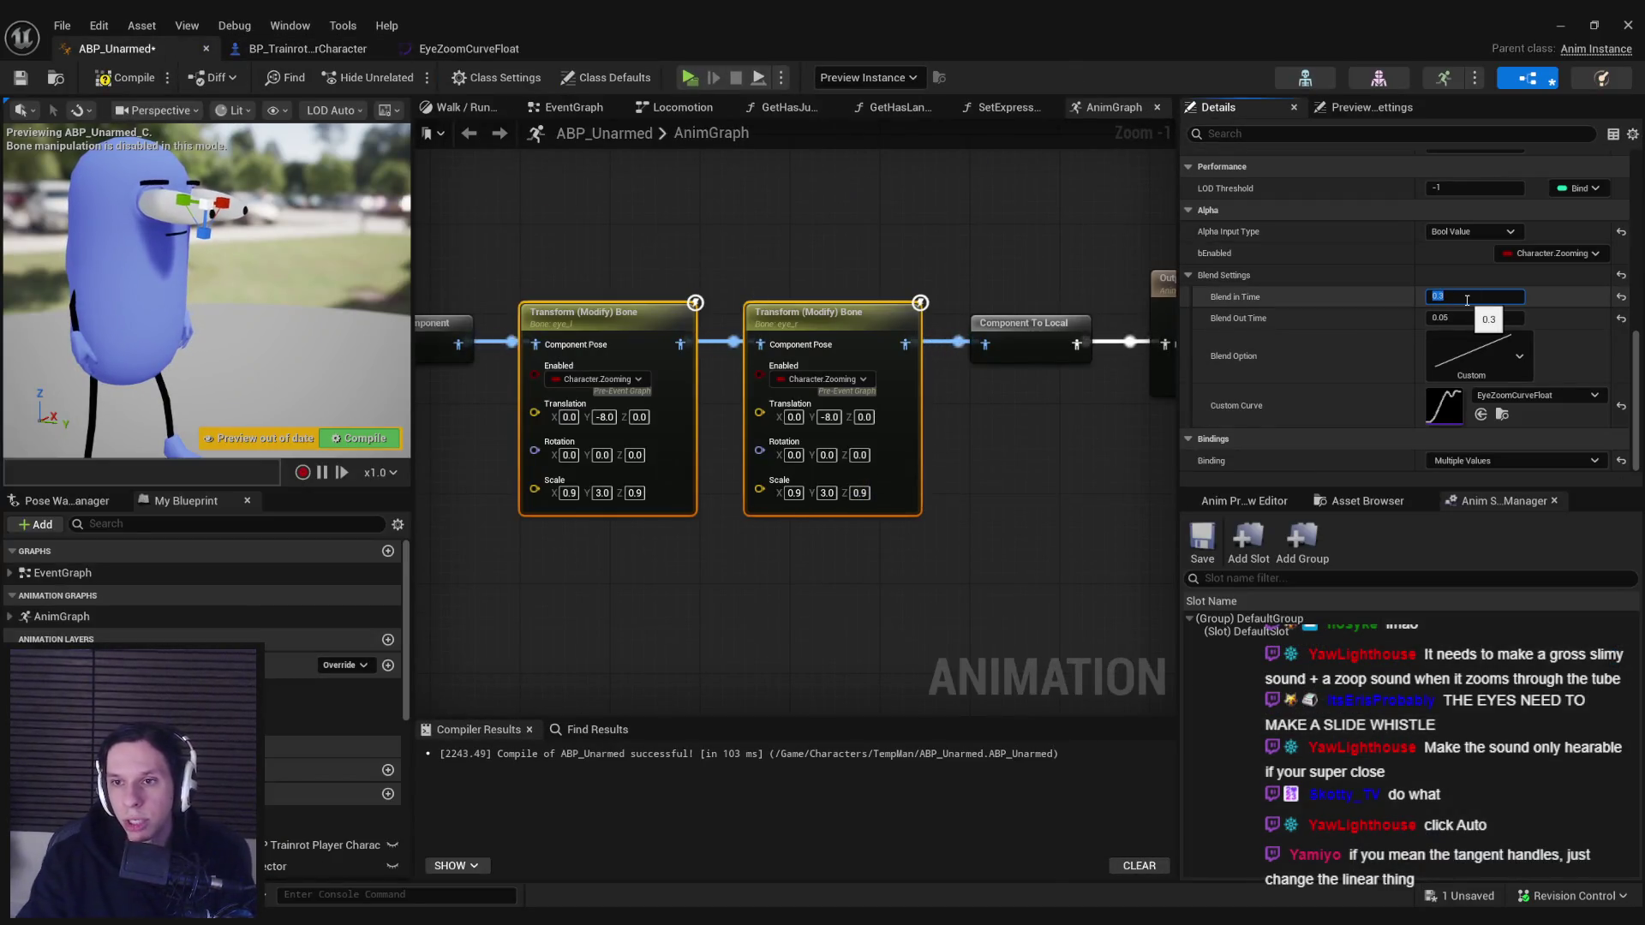
click(1560, 25)
drag(920, 296, 514, 171)
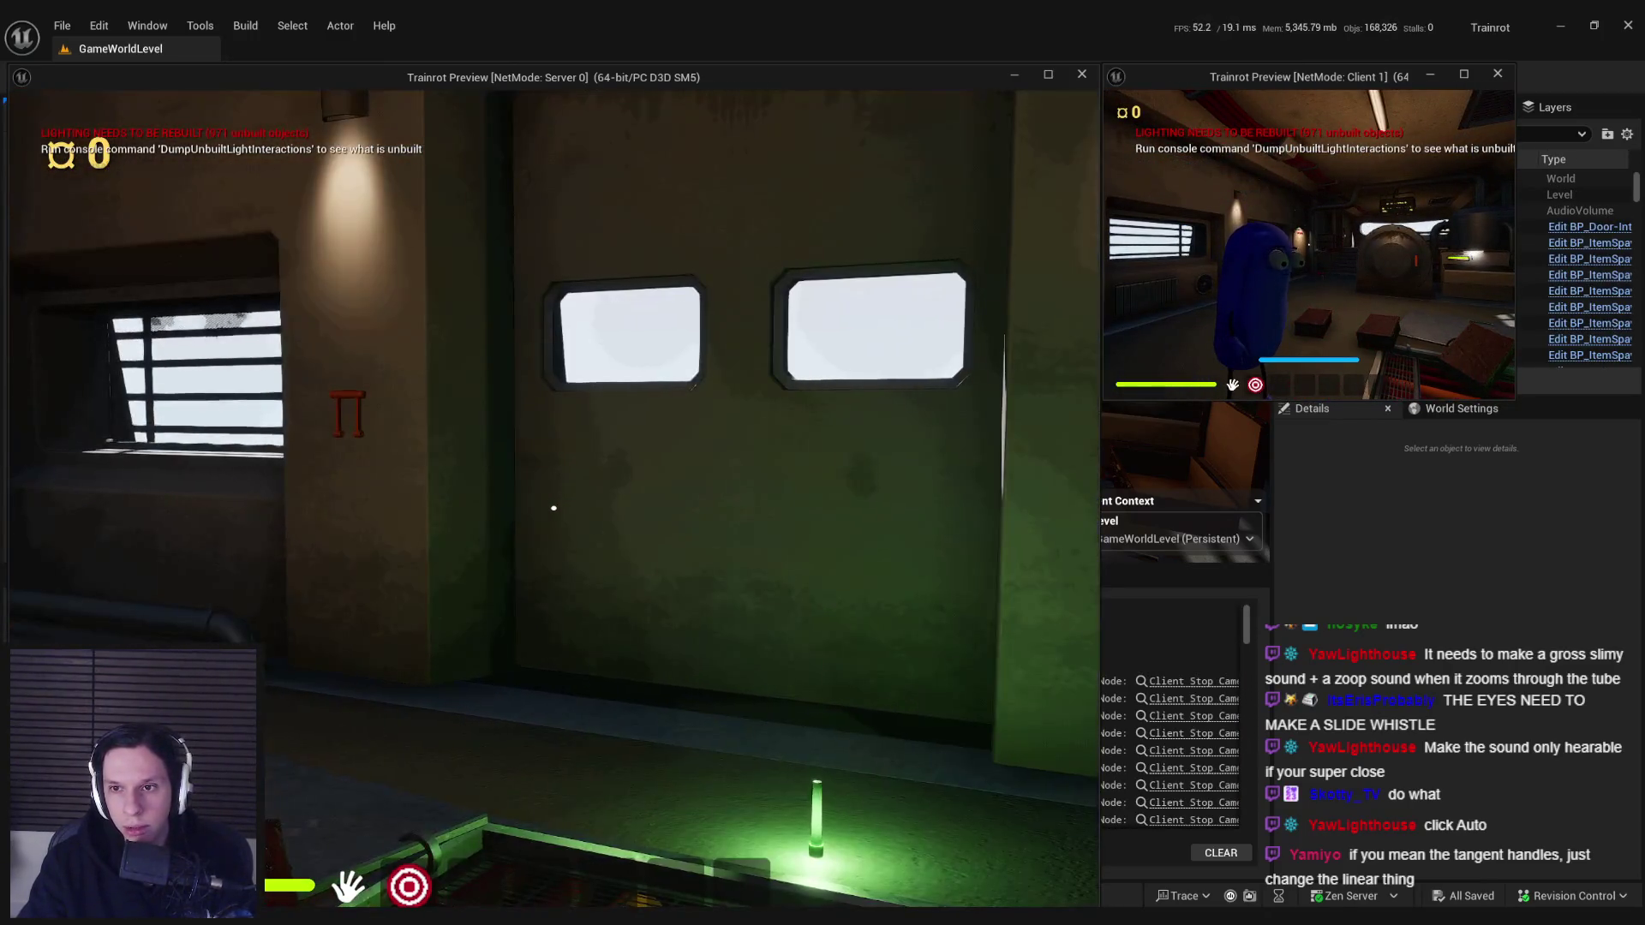
- Trigger the eye zoom twice with Z in game, then end the PIE session
key(z)
key(z)
key(z)
key(z)
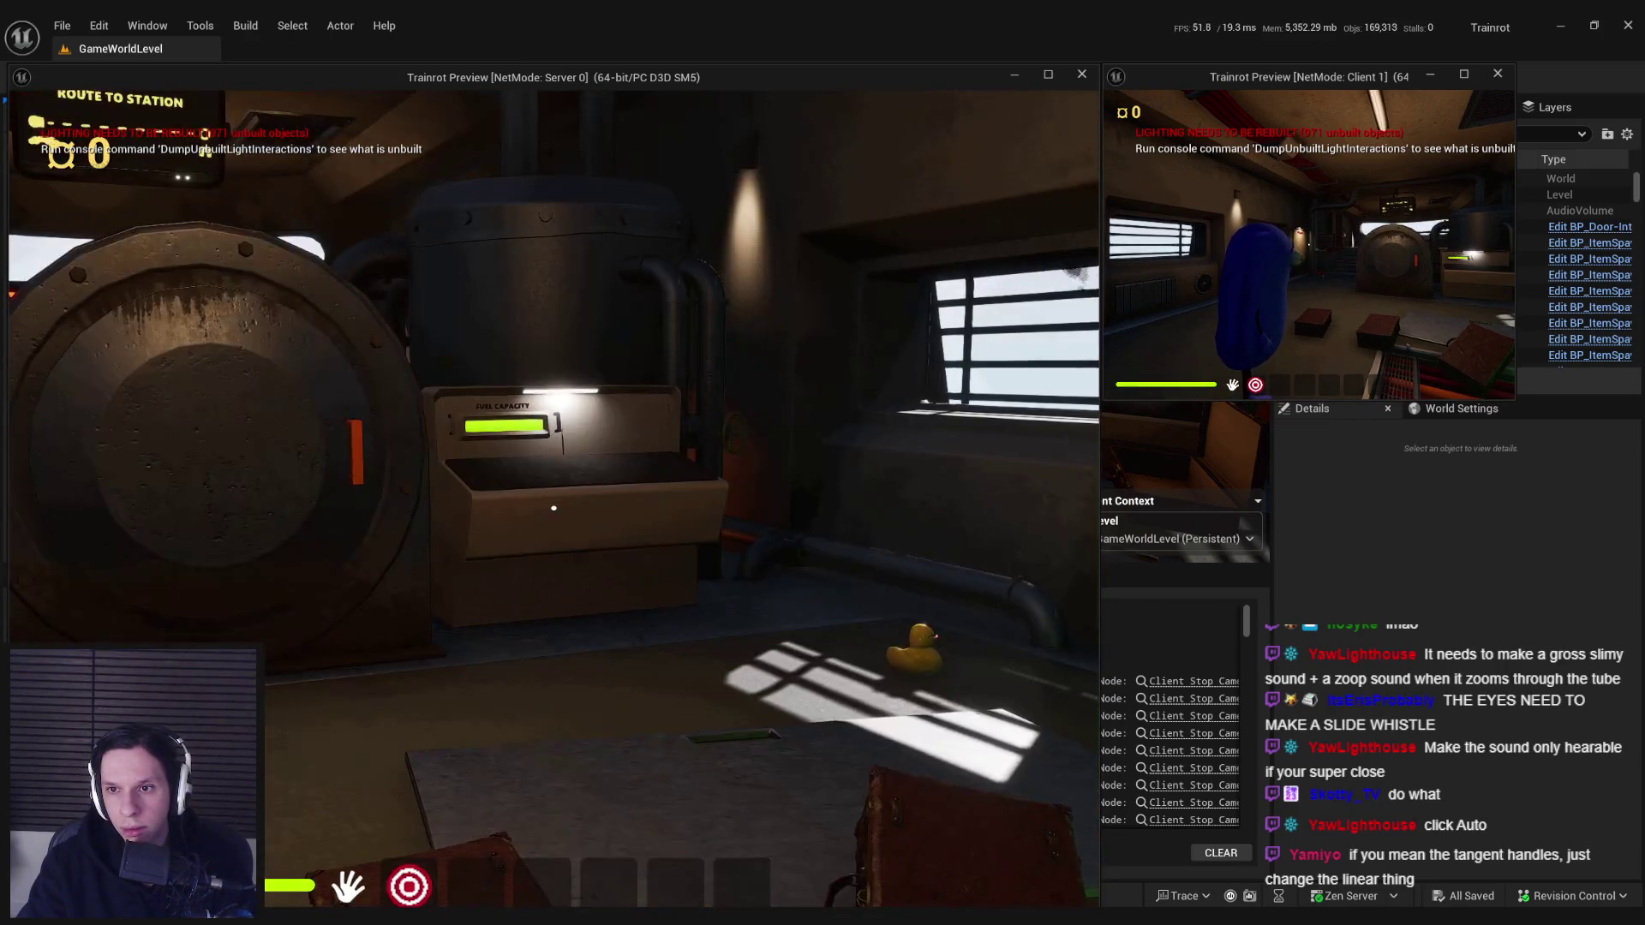
key(z)
key(z)
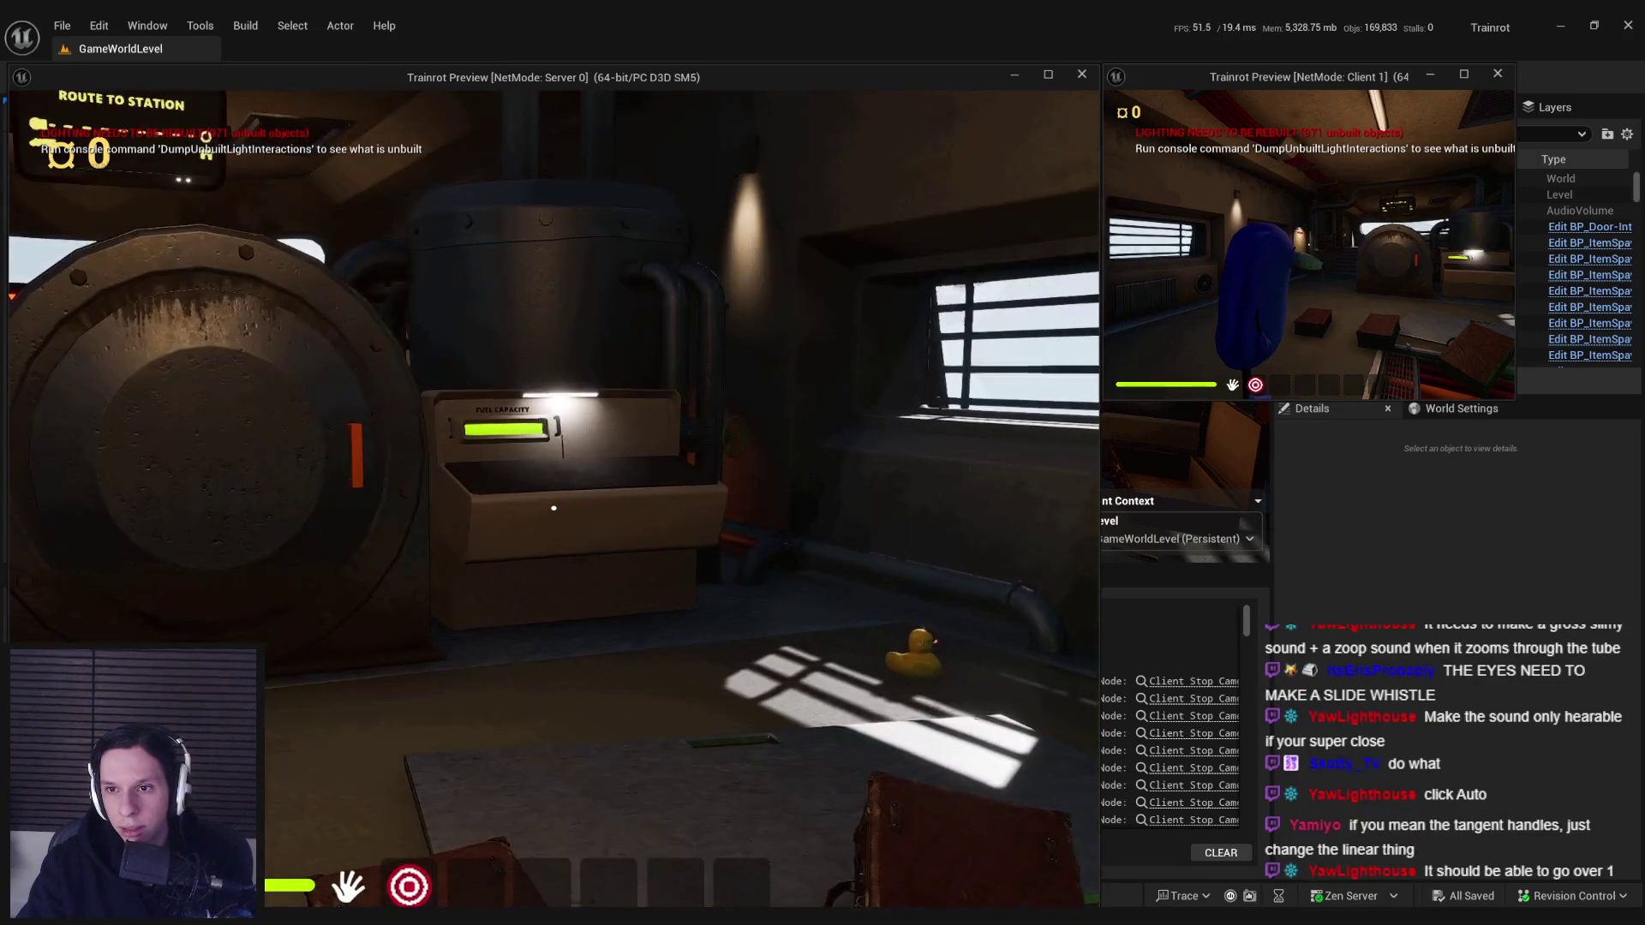
key(Escape)
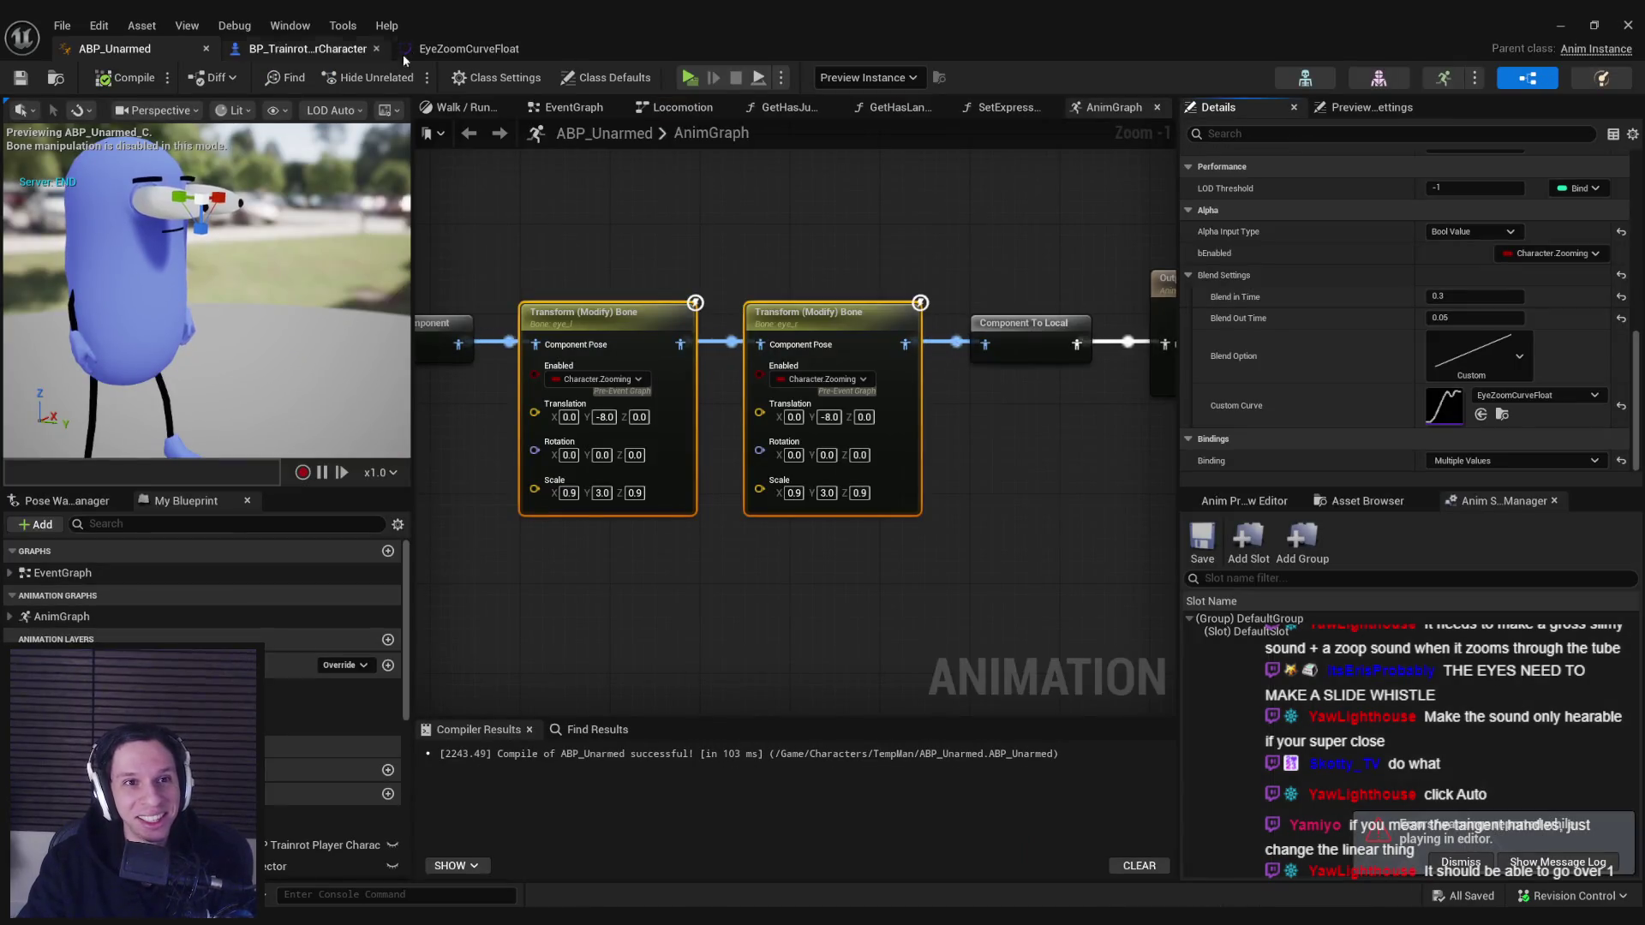
click(430, 52)
- Move the peak key from time 0.6 to 0.5 and save the curve
click(871, 388)
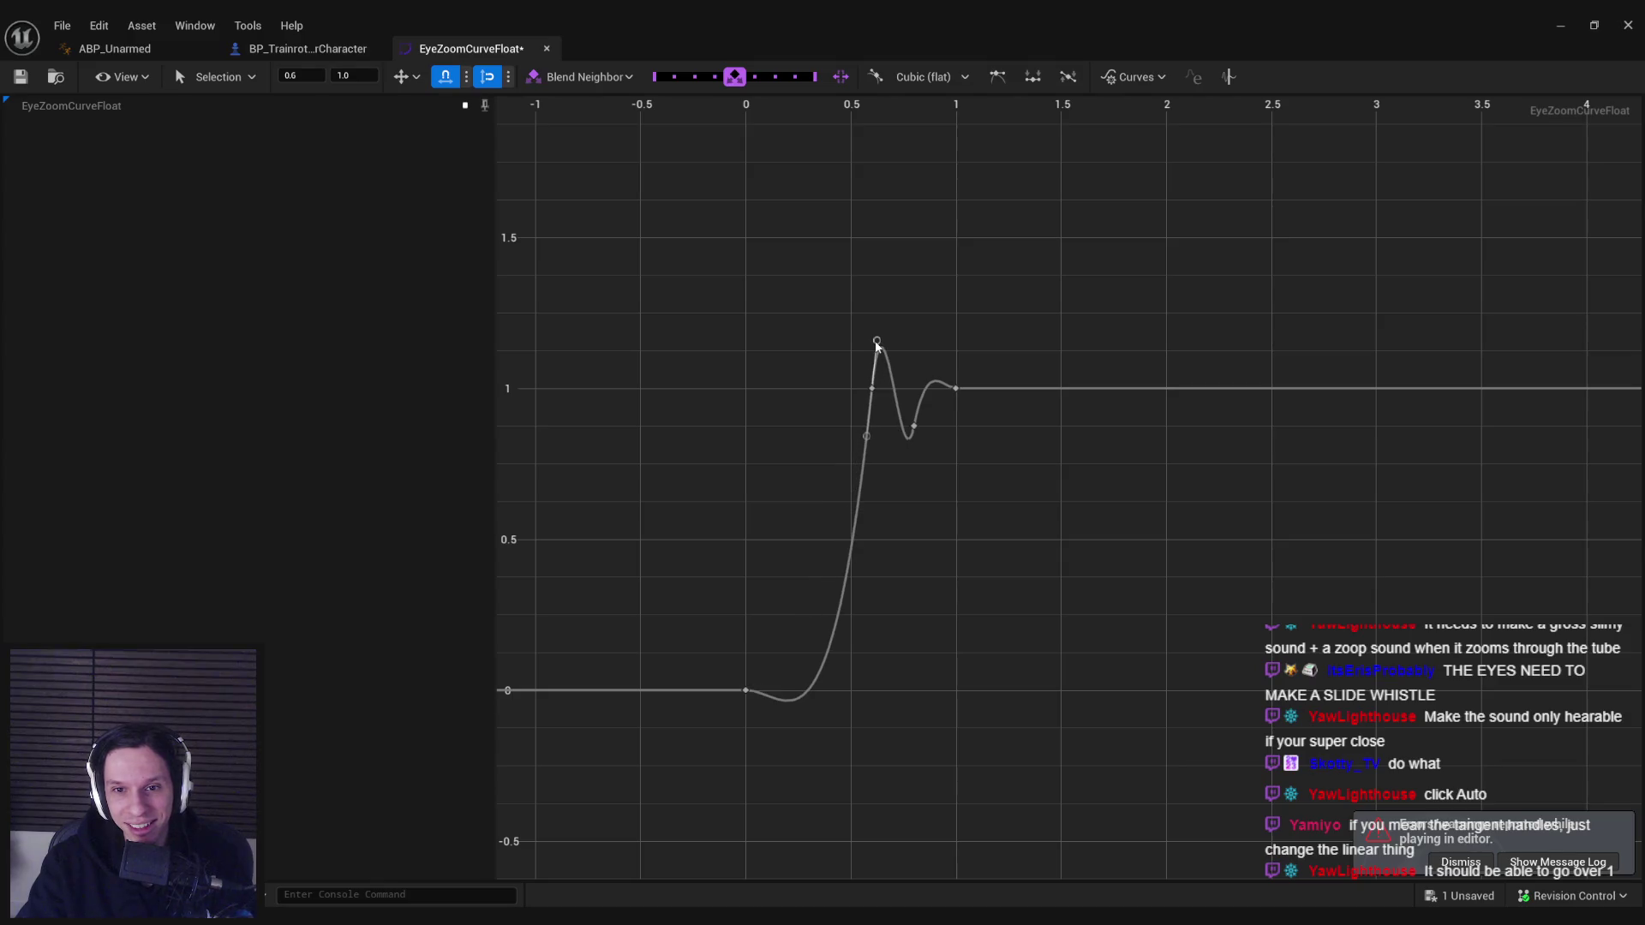
mouse_move(876, 389)
mouse_down()
mouse_move(854, 388)
mouse_move(917, 382)
mouse_up()
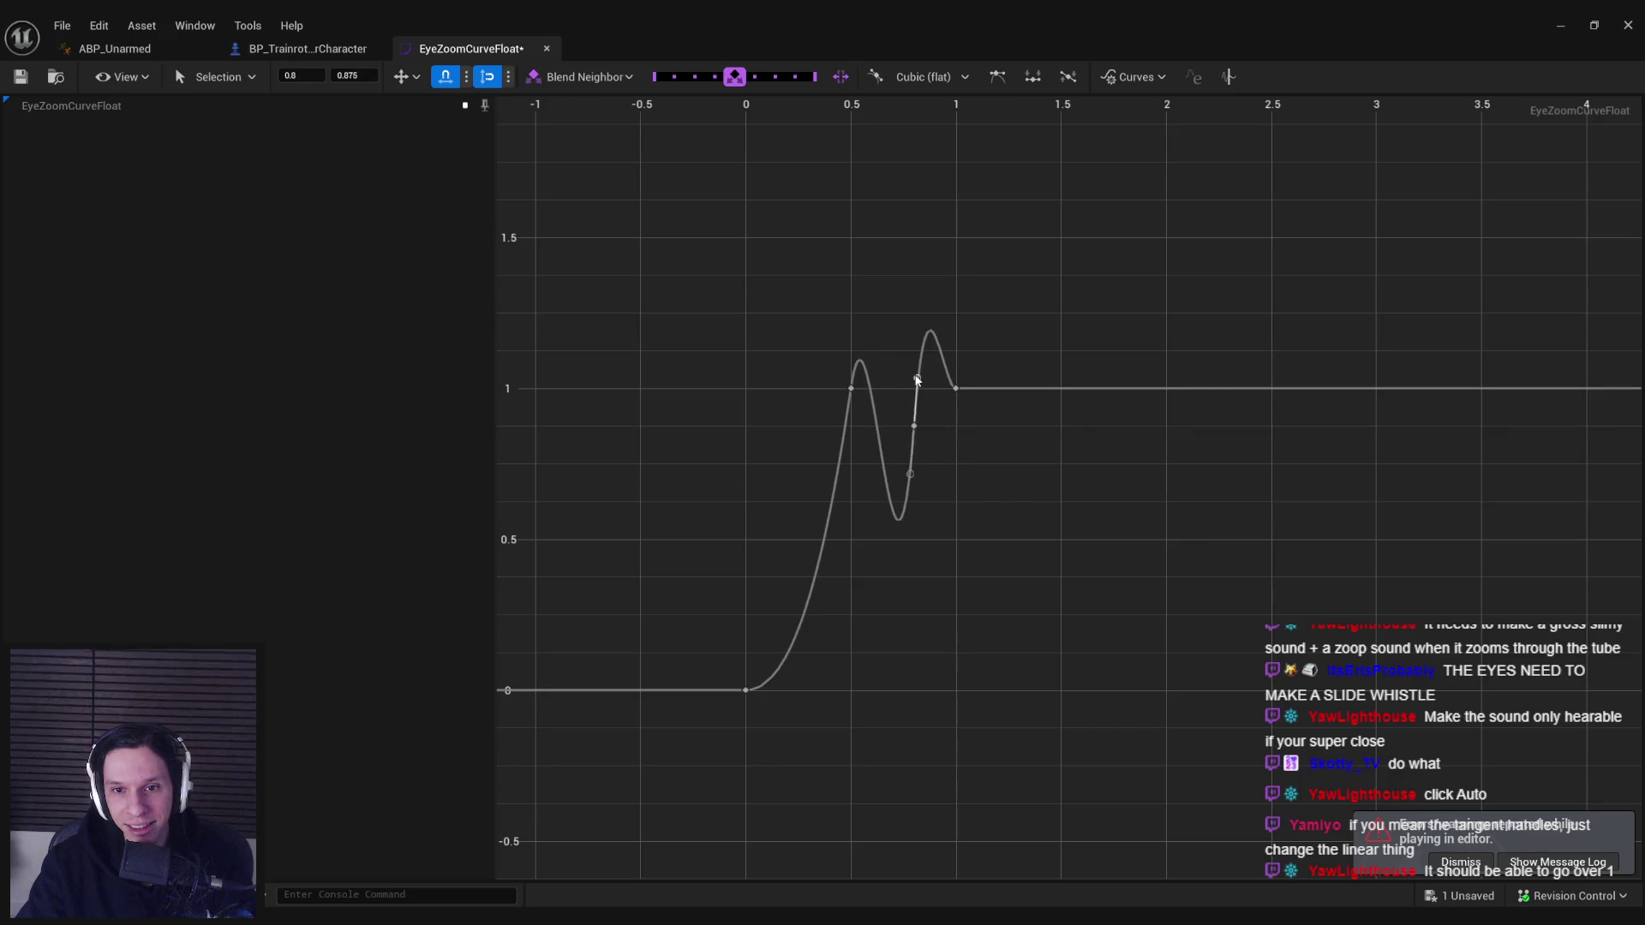
key(ctrl+s)
- Raise the 0.8 key to value 1 and steepen the 0.5 key's tangent for a higher peak
drag(916, 433, 916, 409)
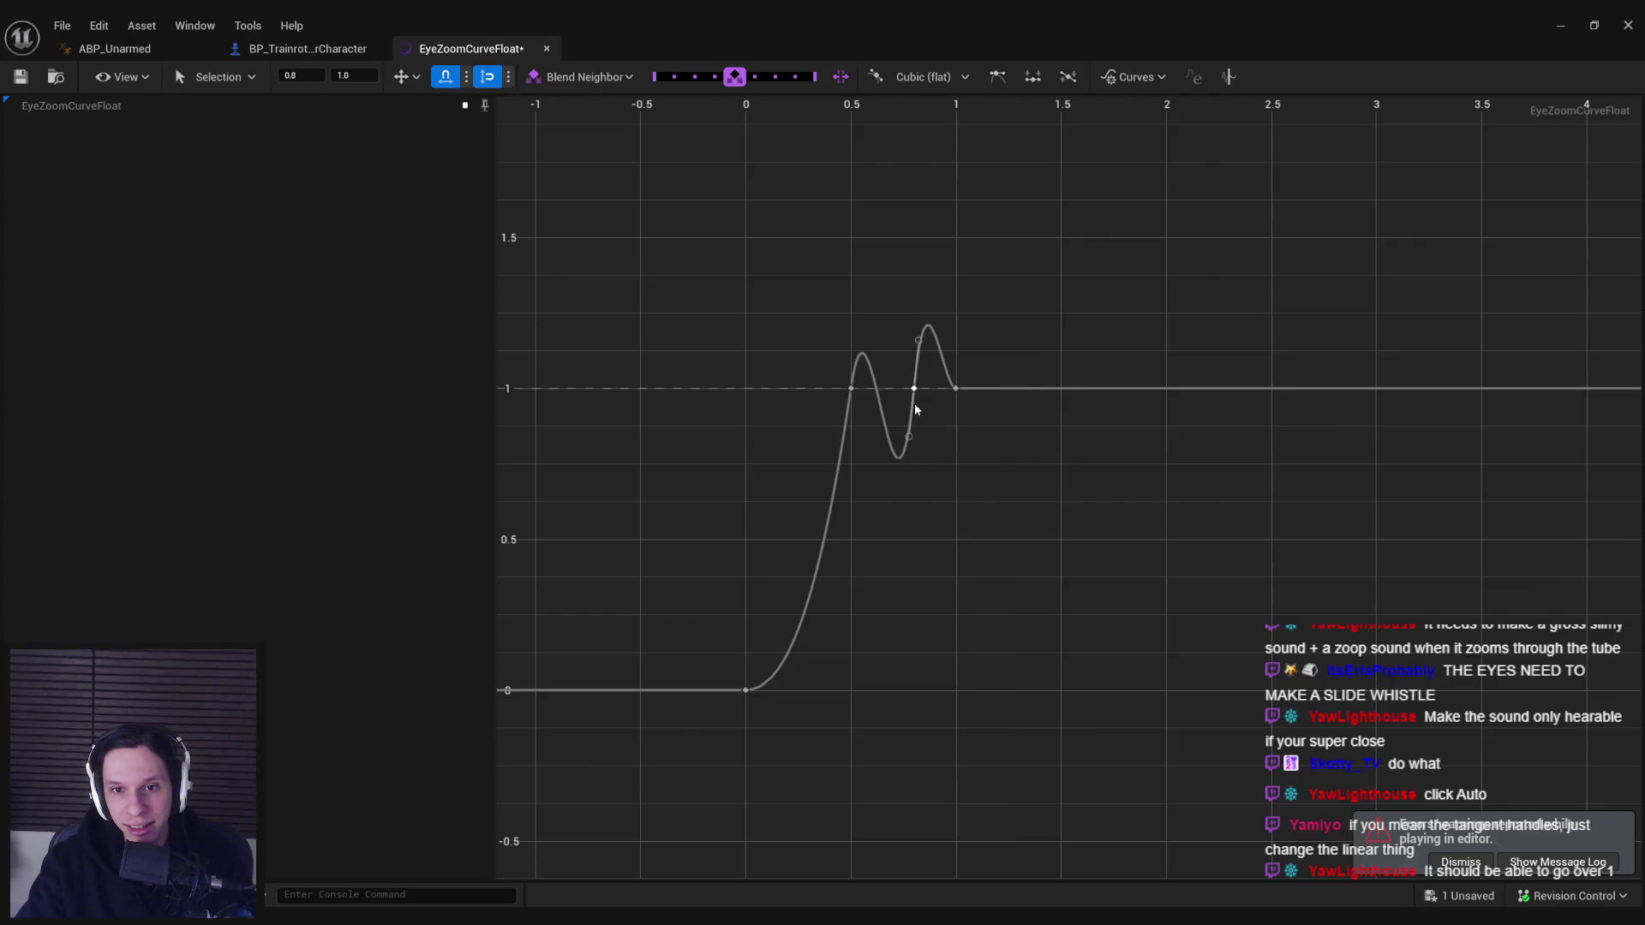
click(945, 440)
click(1560, 26)
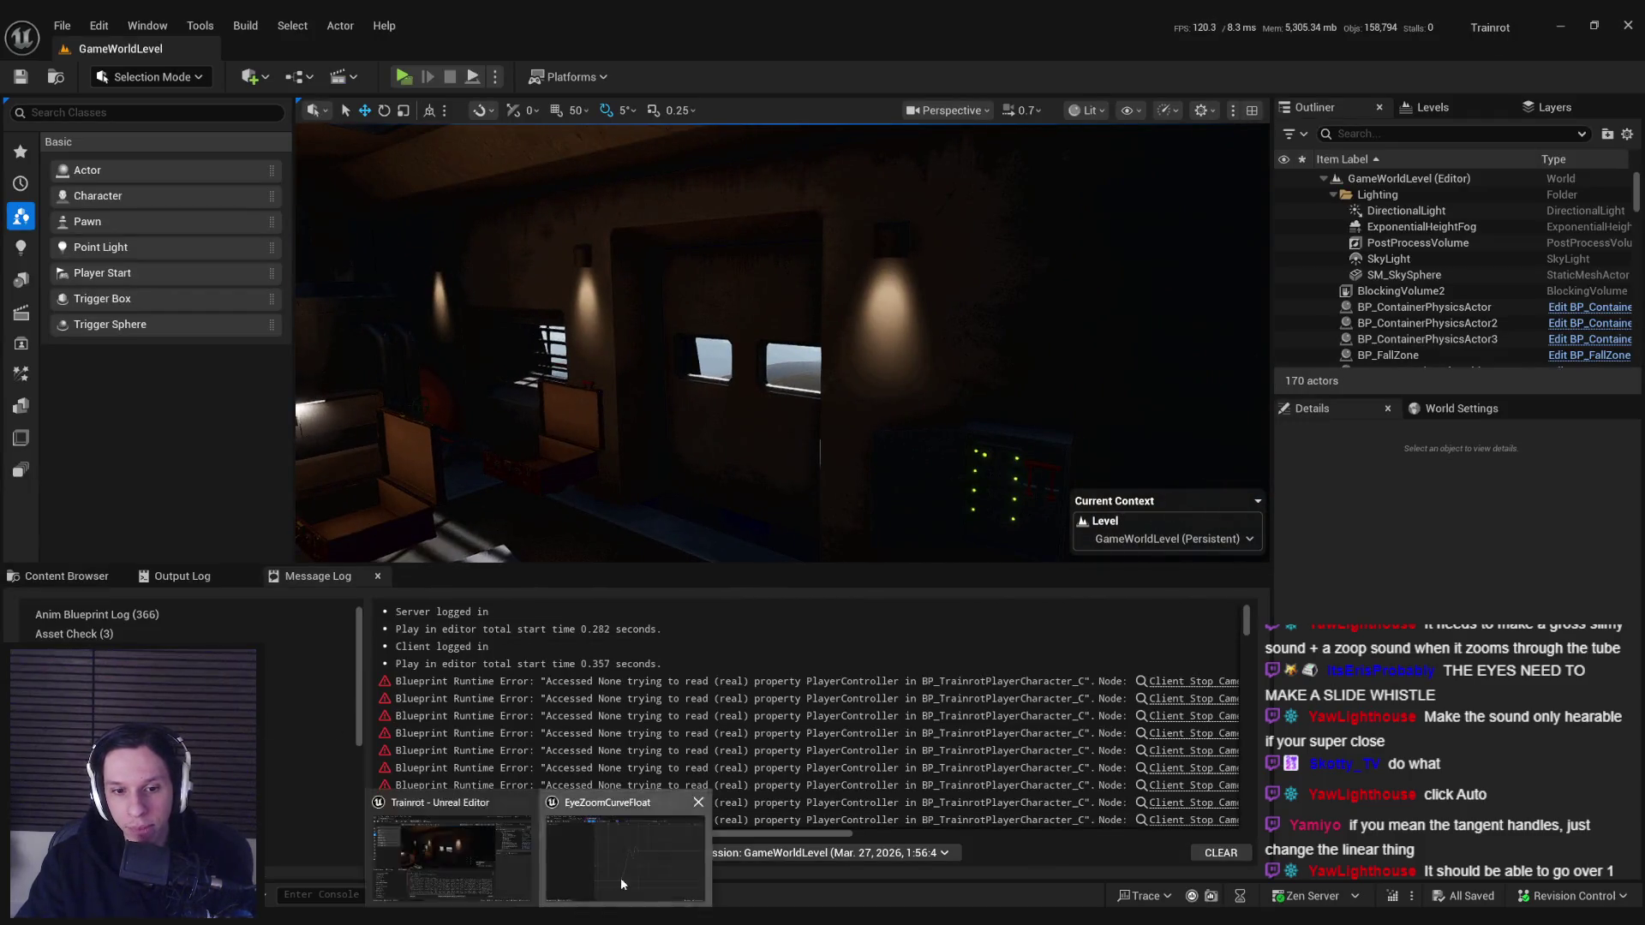
click(624, 844)
drag(857, 341, 855, 342)
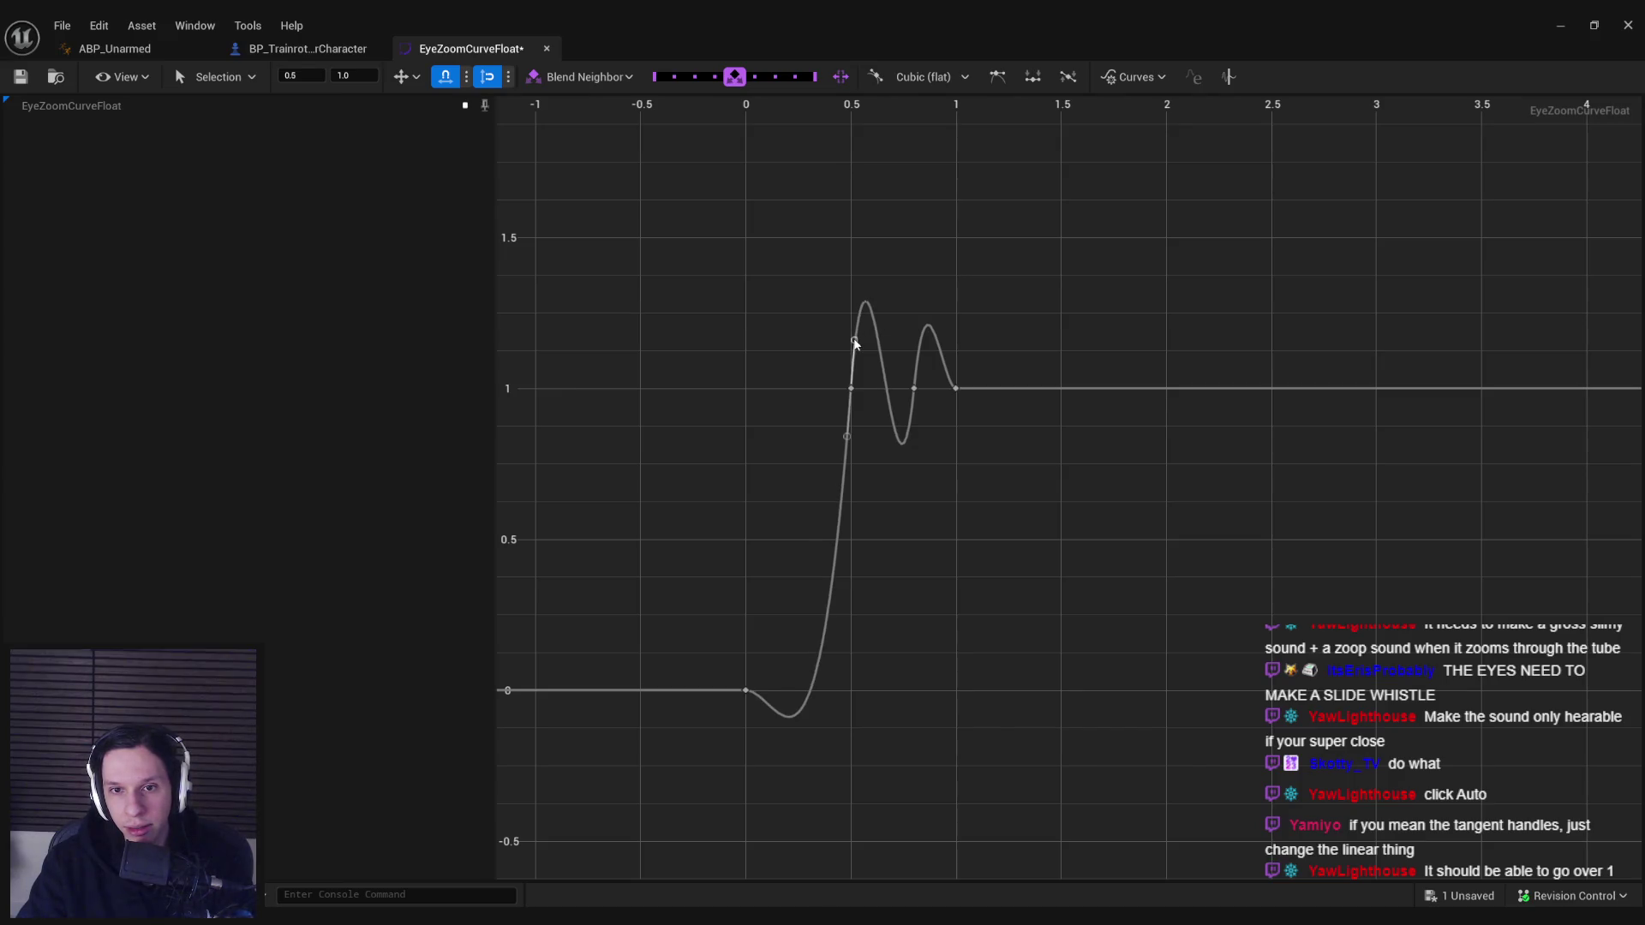
- Try Linear, Break and unified tangents on the key at time 0, undoing the changes
right_click(747, 690)
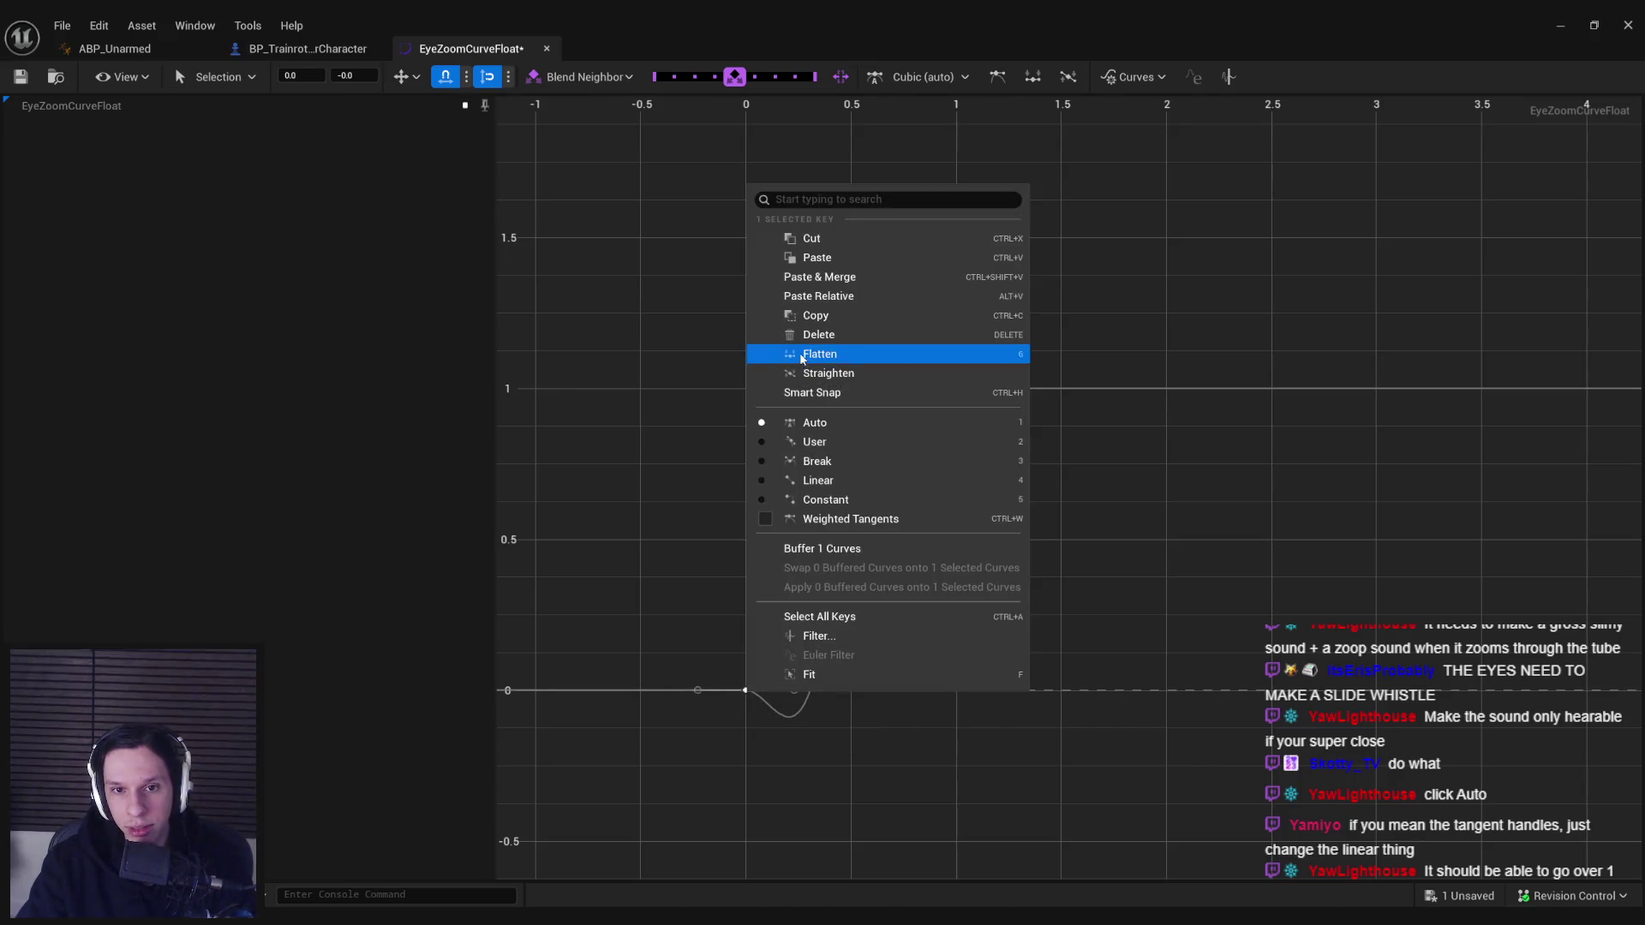
click(829, 484)
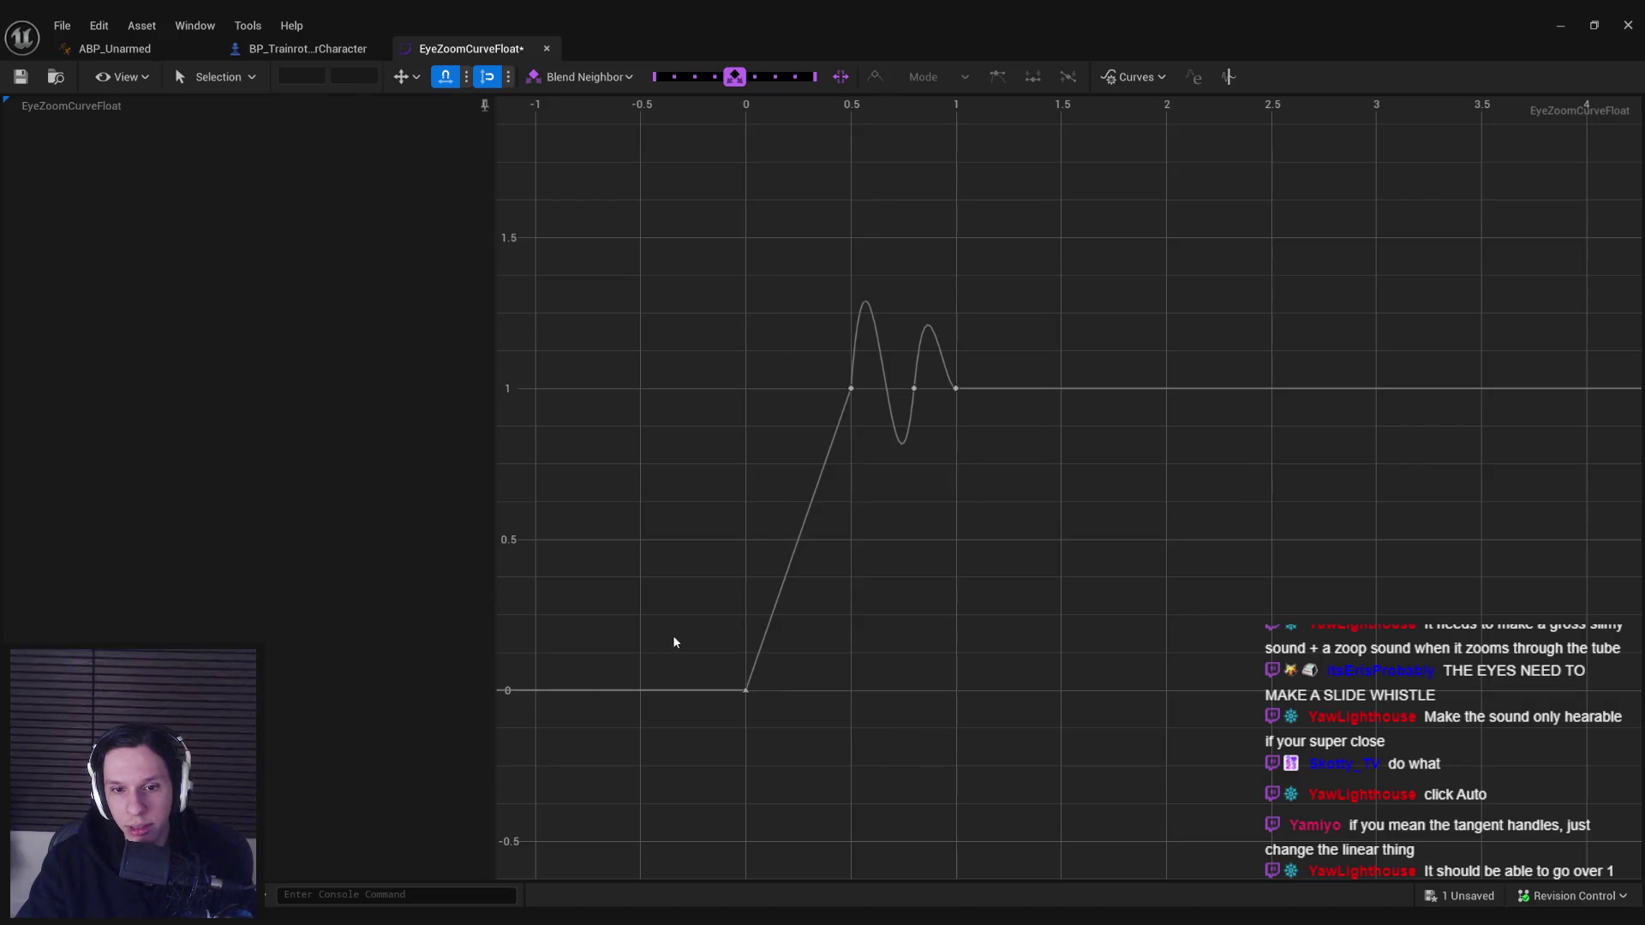
right_click(749, 695)
click(814, 457)
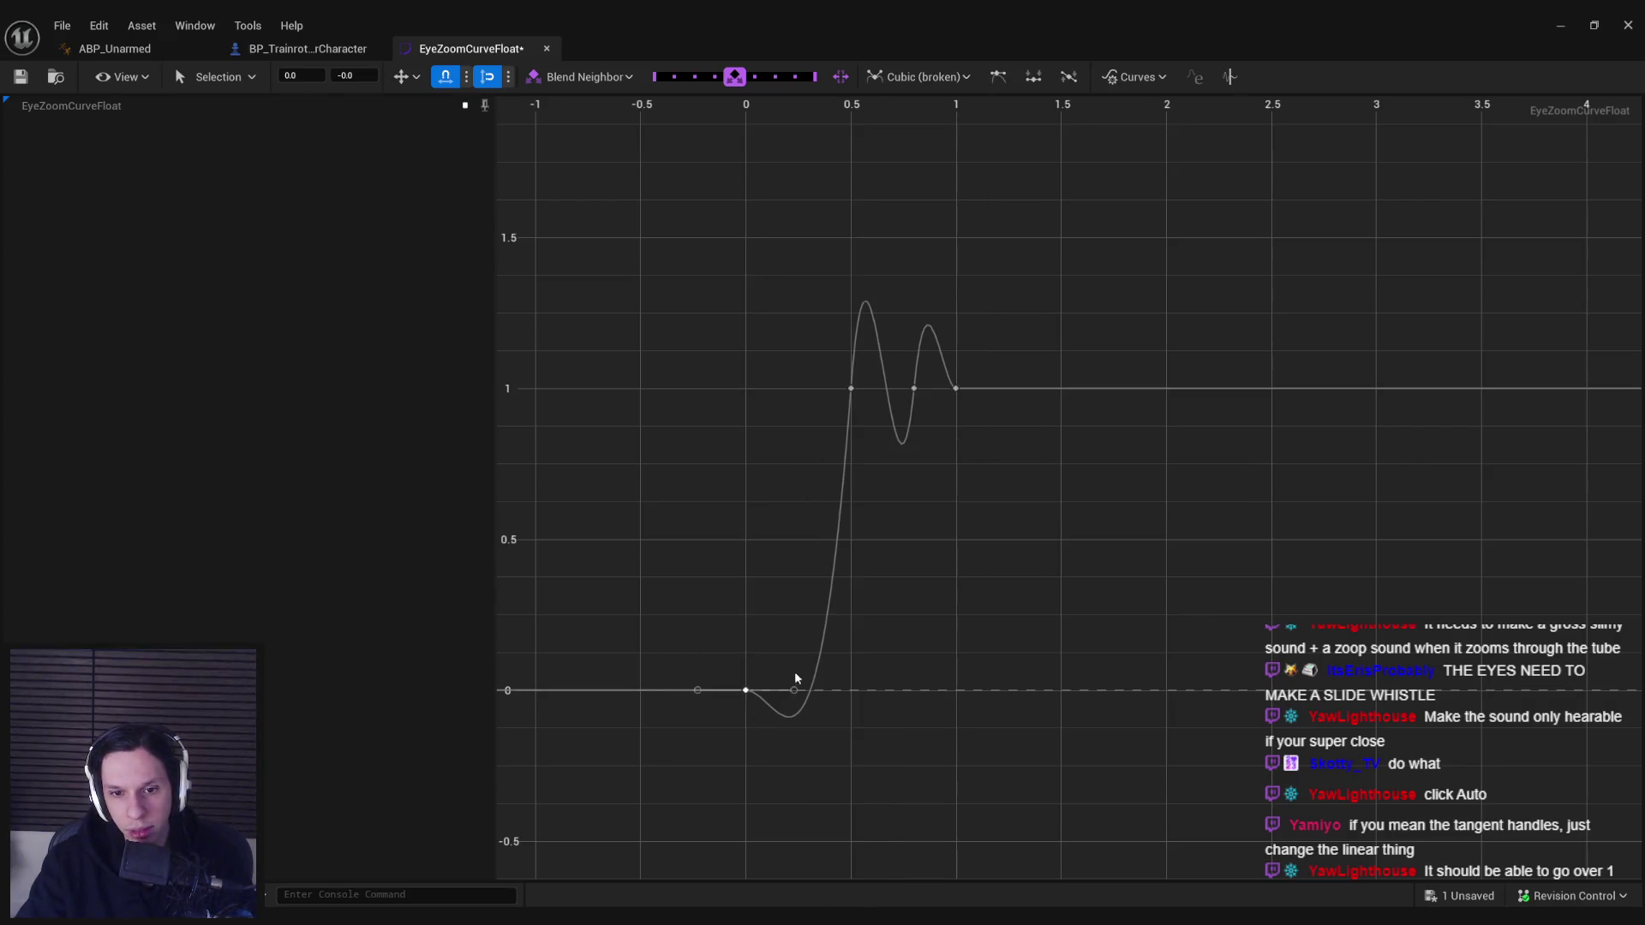
drag(795, 691, 774, 655)
key(ctrl+z)
right_click(747, 691)
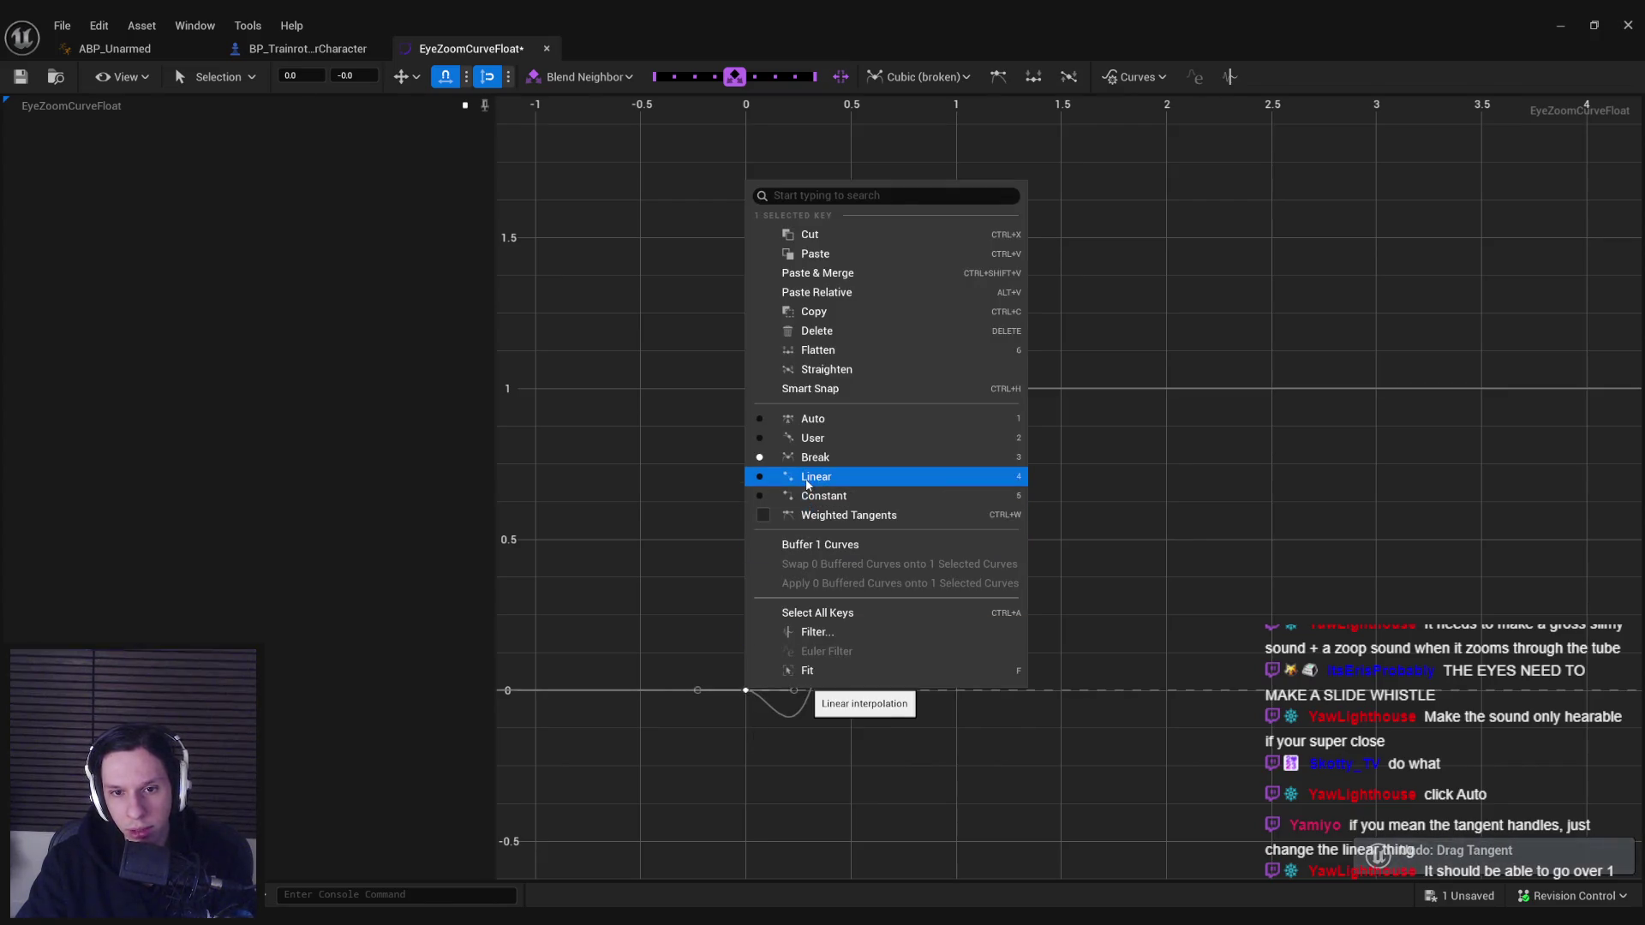
click(813, 437)
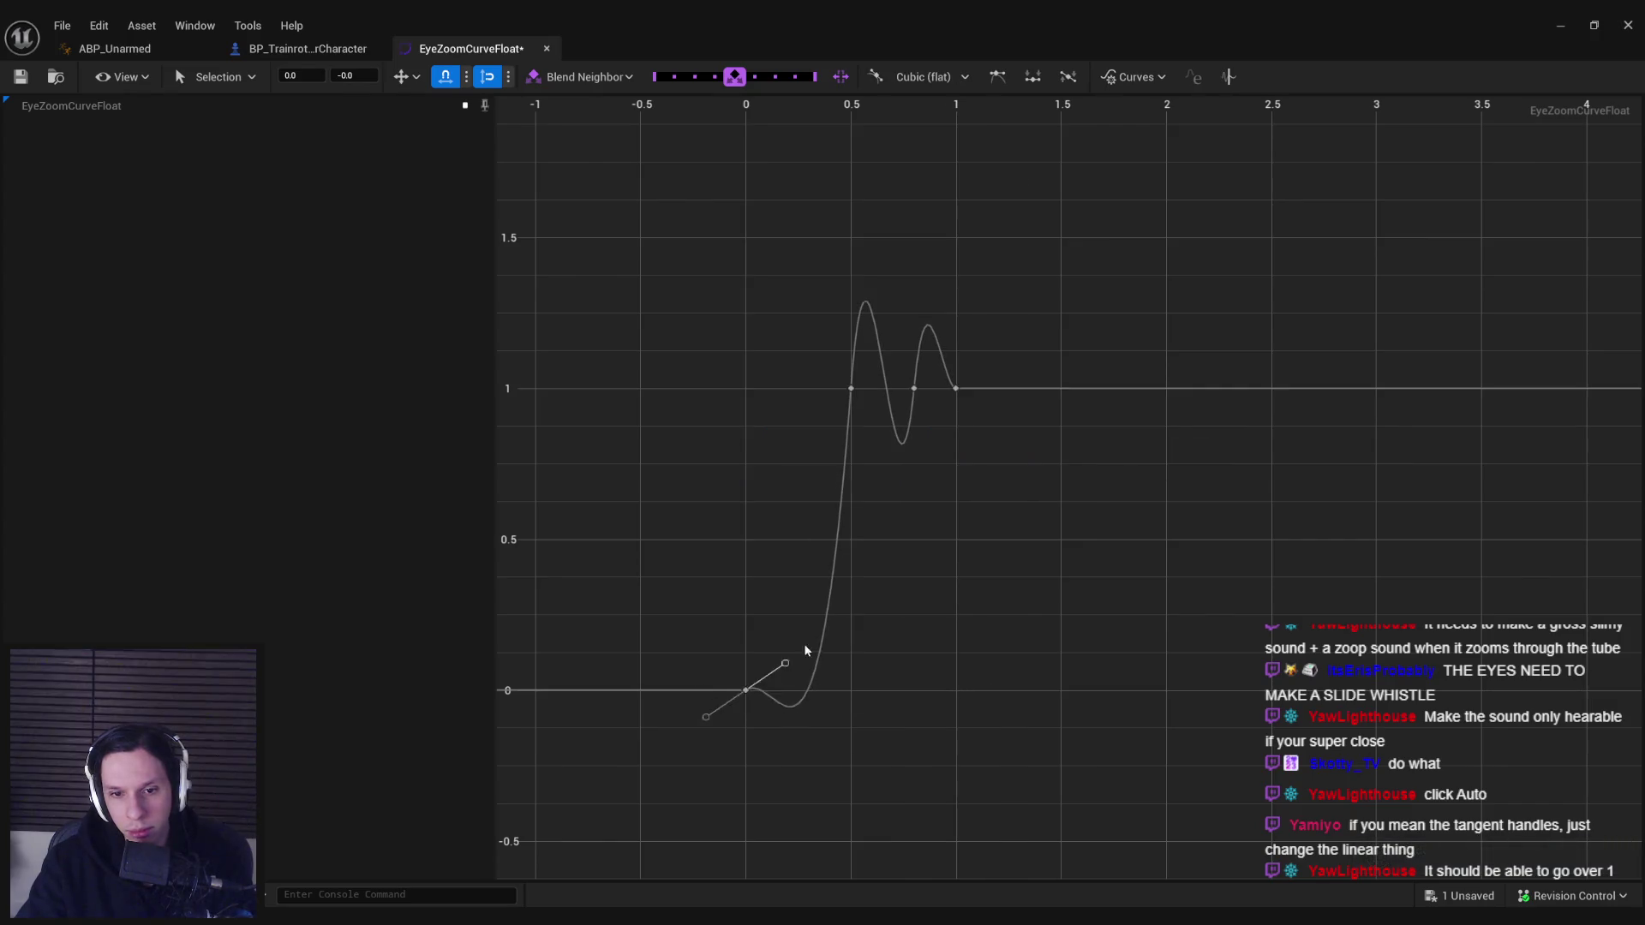
key(ctrl+z)
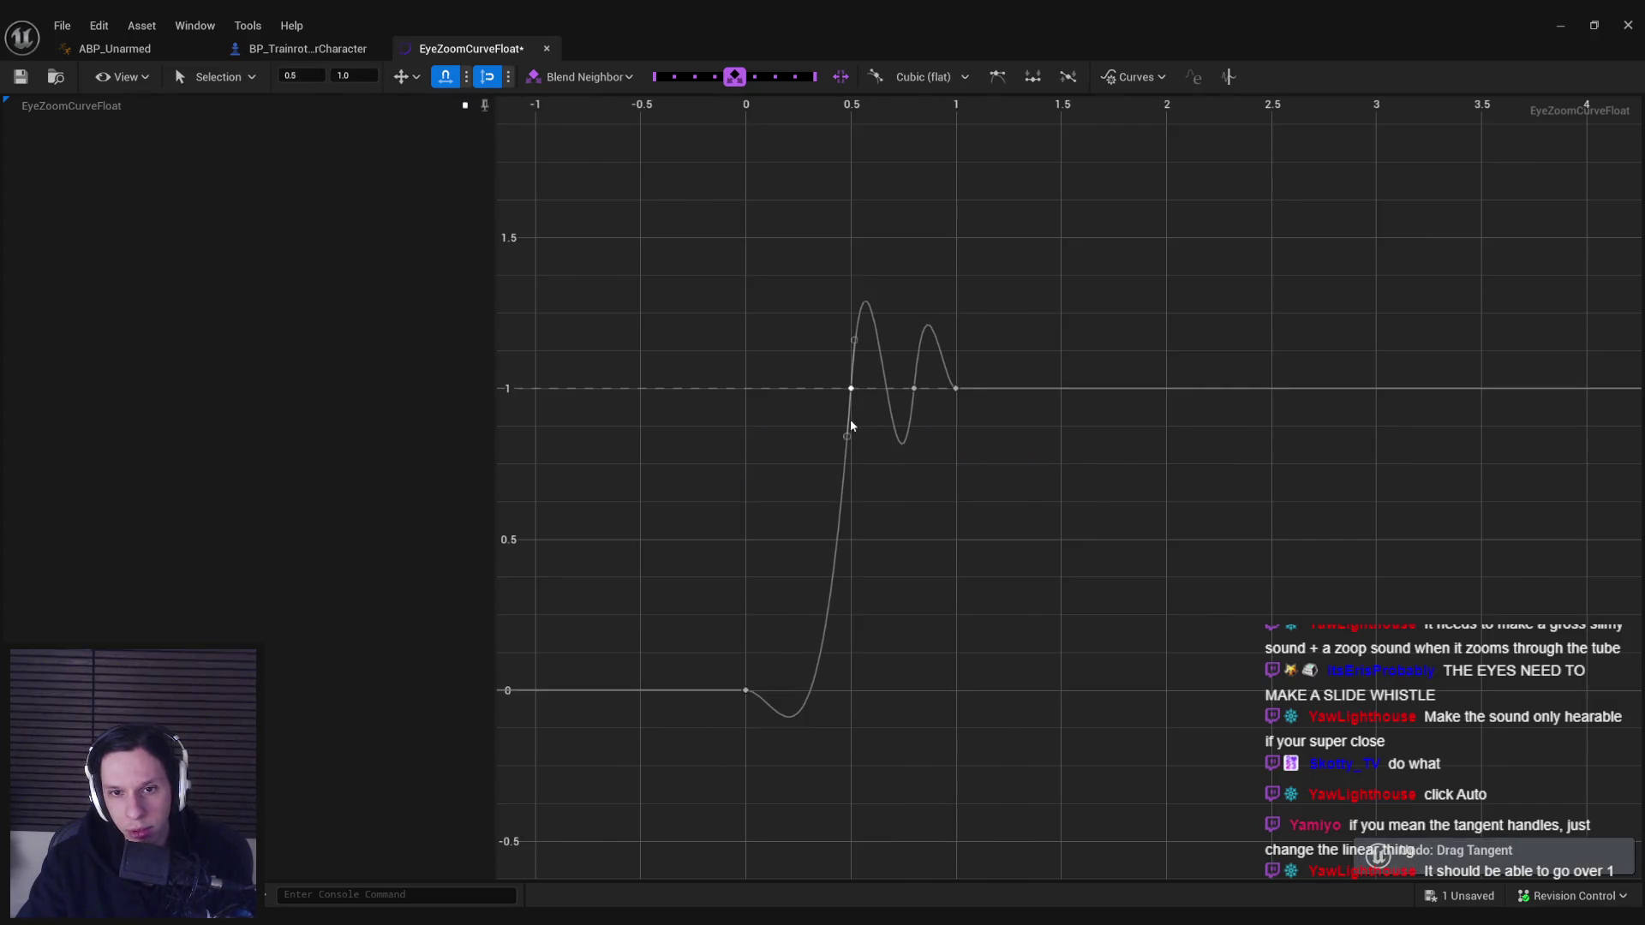
- Drag the 0.5 key's lower tangent to remove the dip below 0, then save the curve
right_click(852, 389)
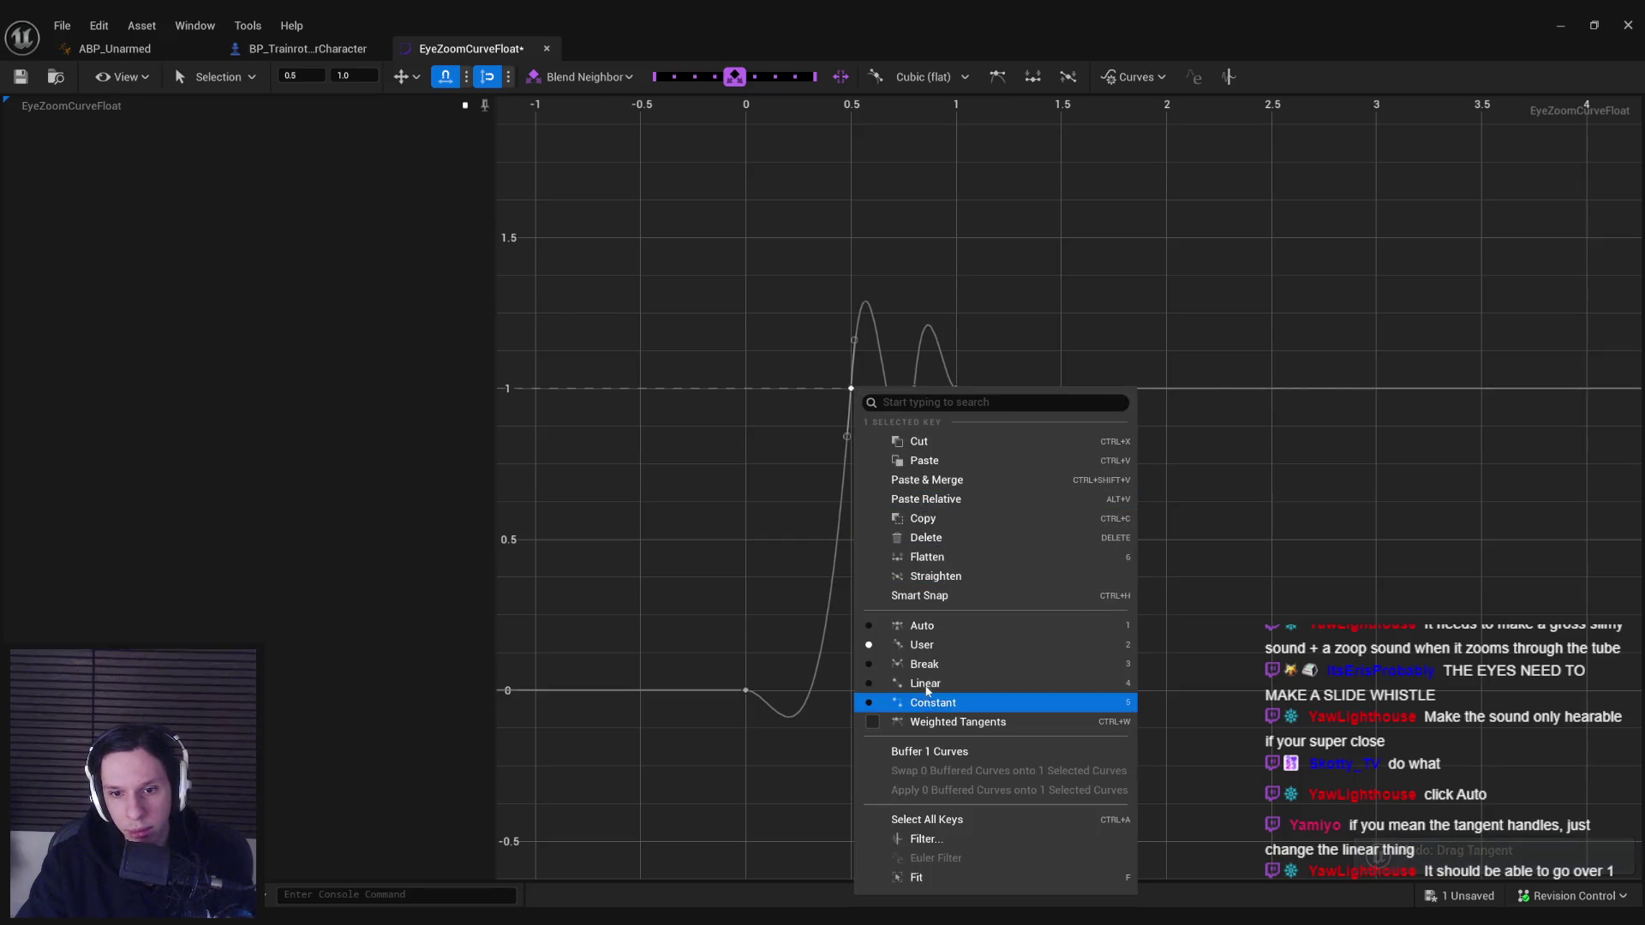
click(765, 581)
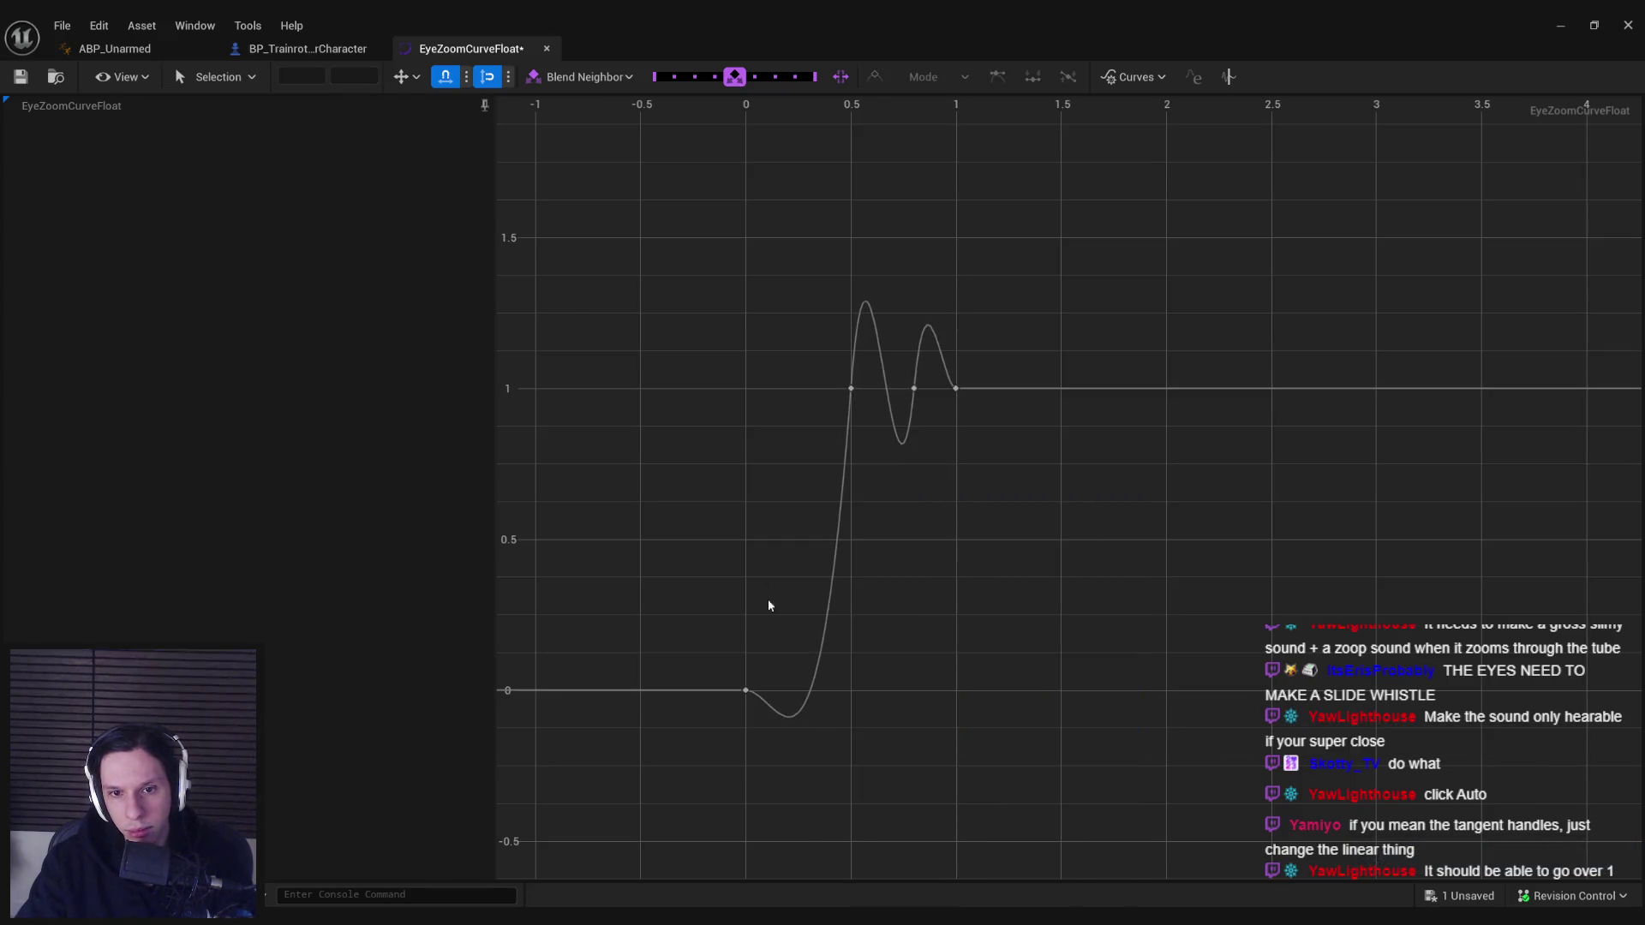
click(851, 388)
drag(818, 844, 831, 676)
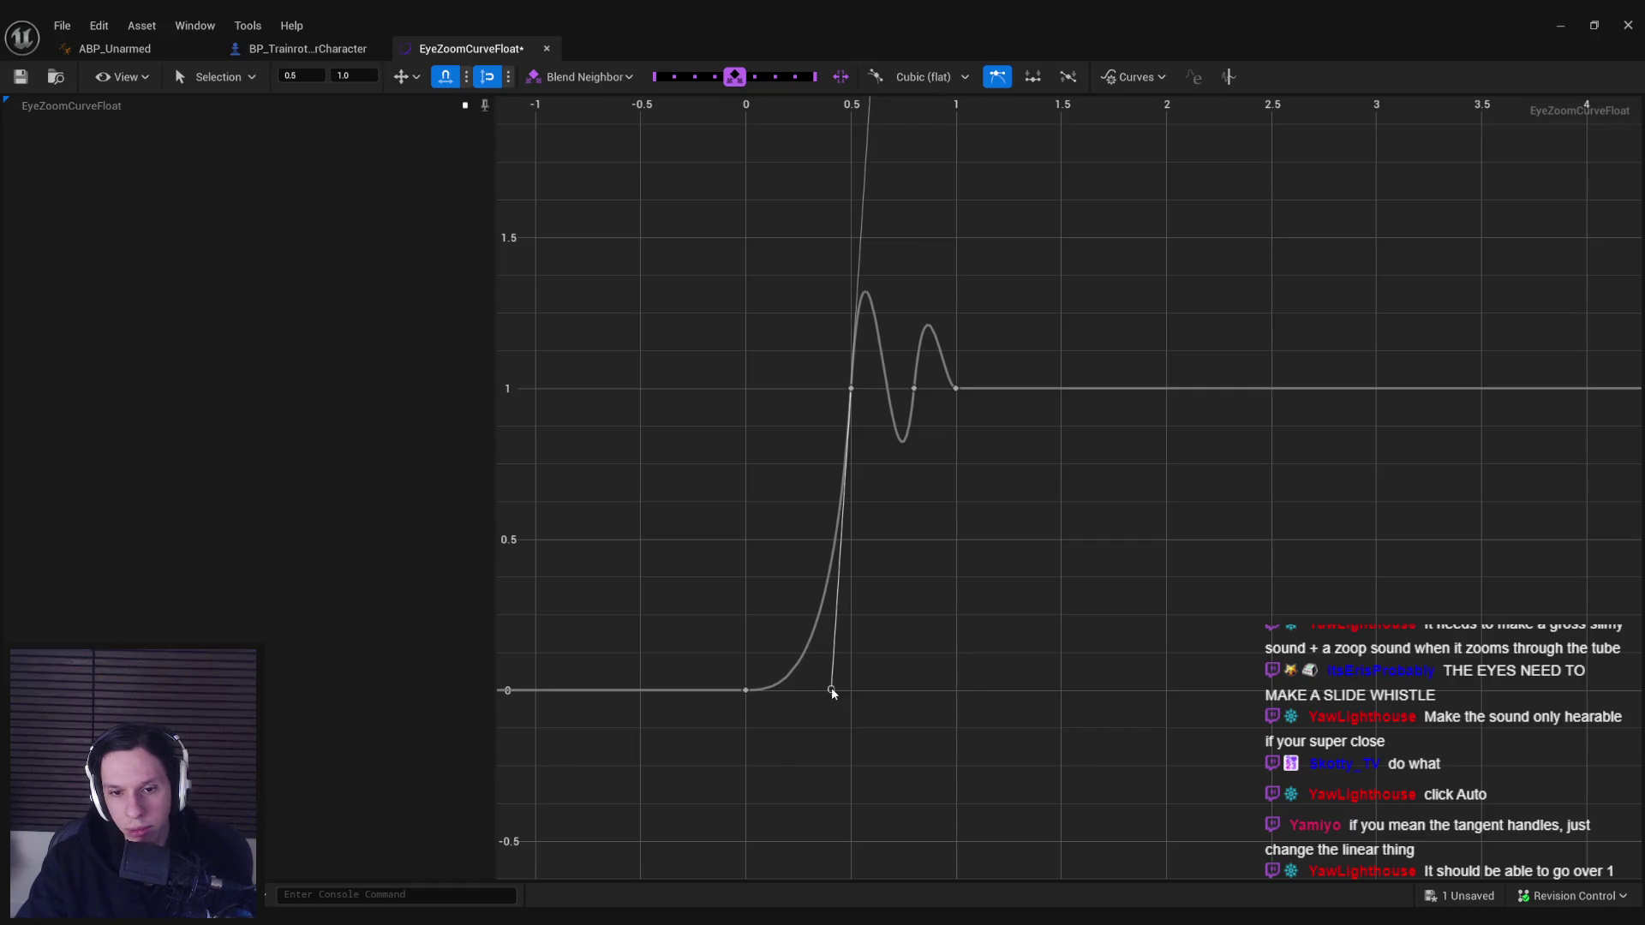
click(865, 651)
key(ctrl+s)
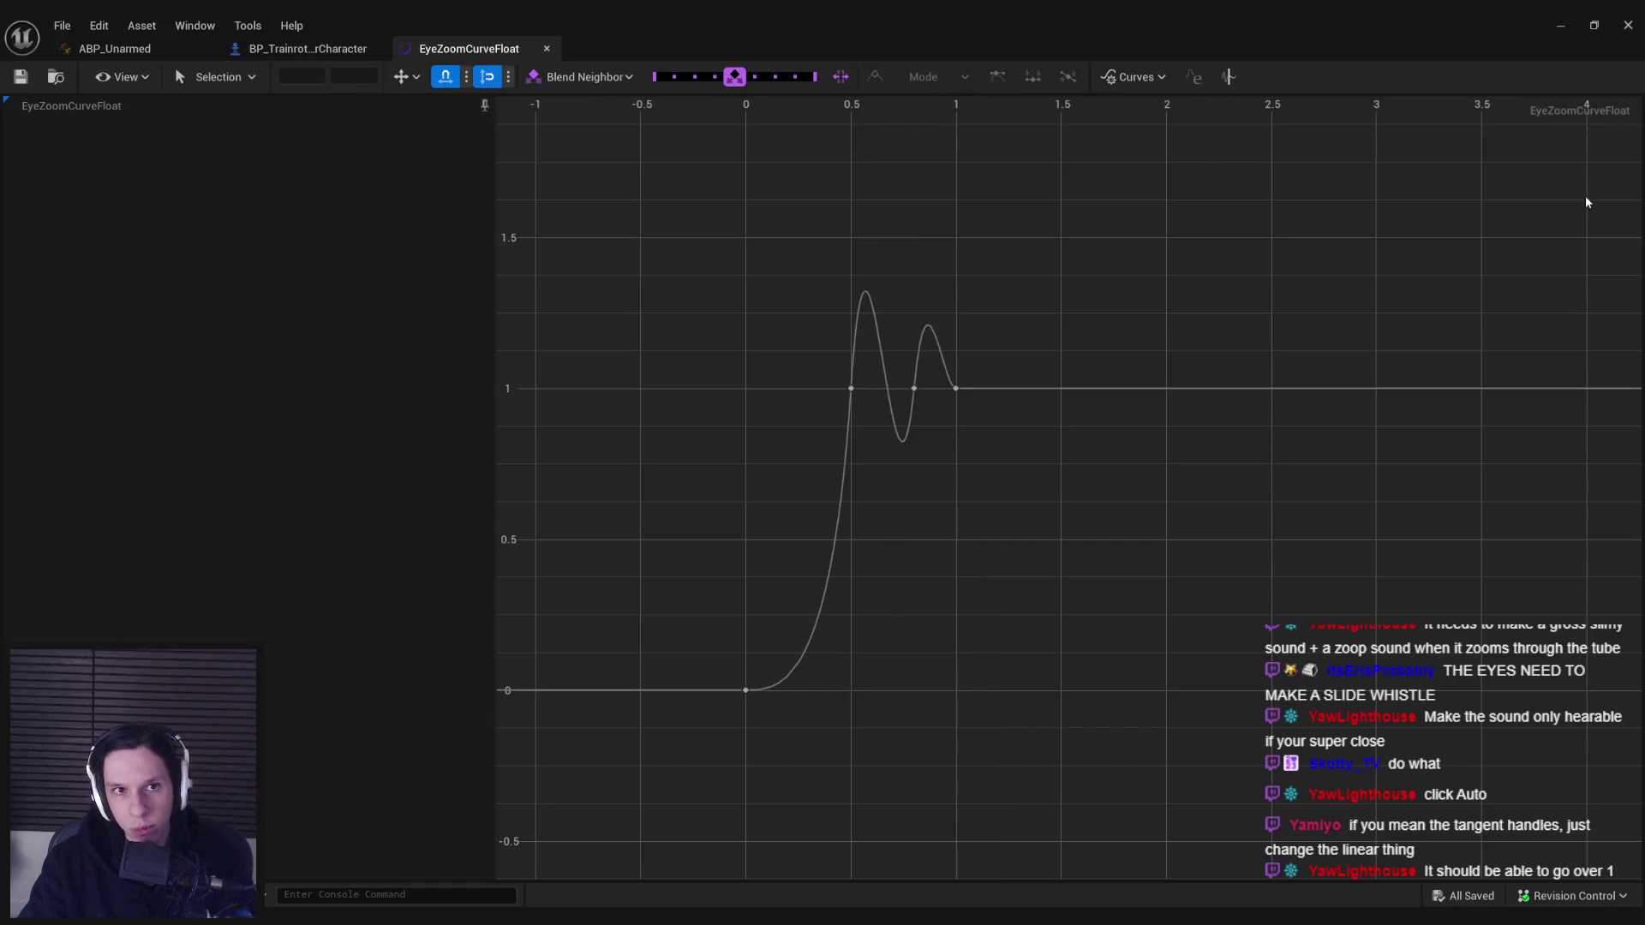
- Play-test the eye zoom by walking to the button panel and back, then stop and reopen the curve
click(1569, 26)
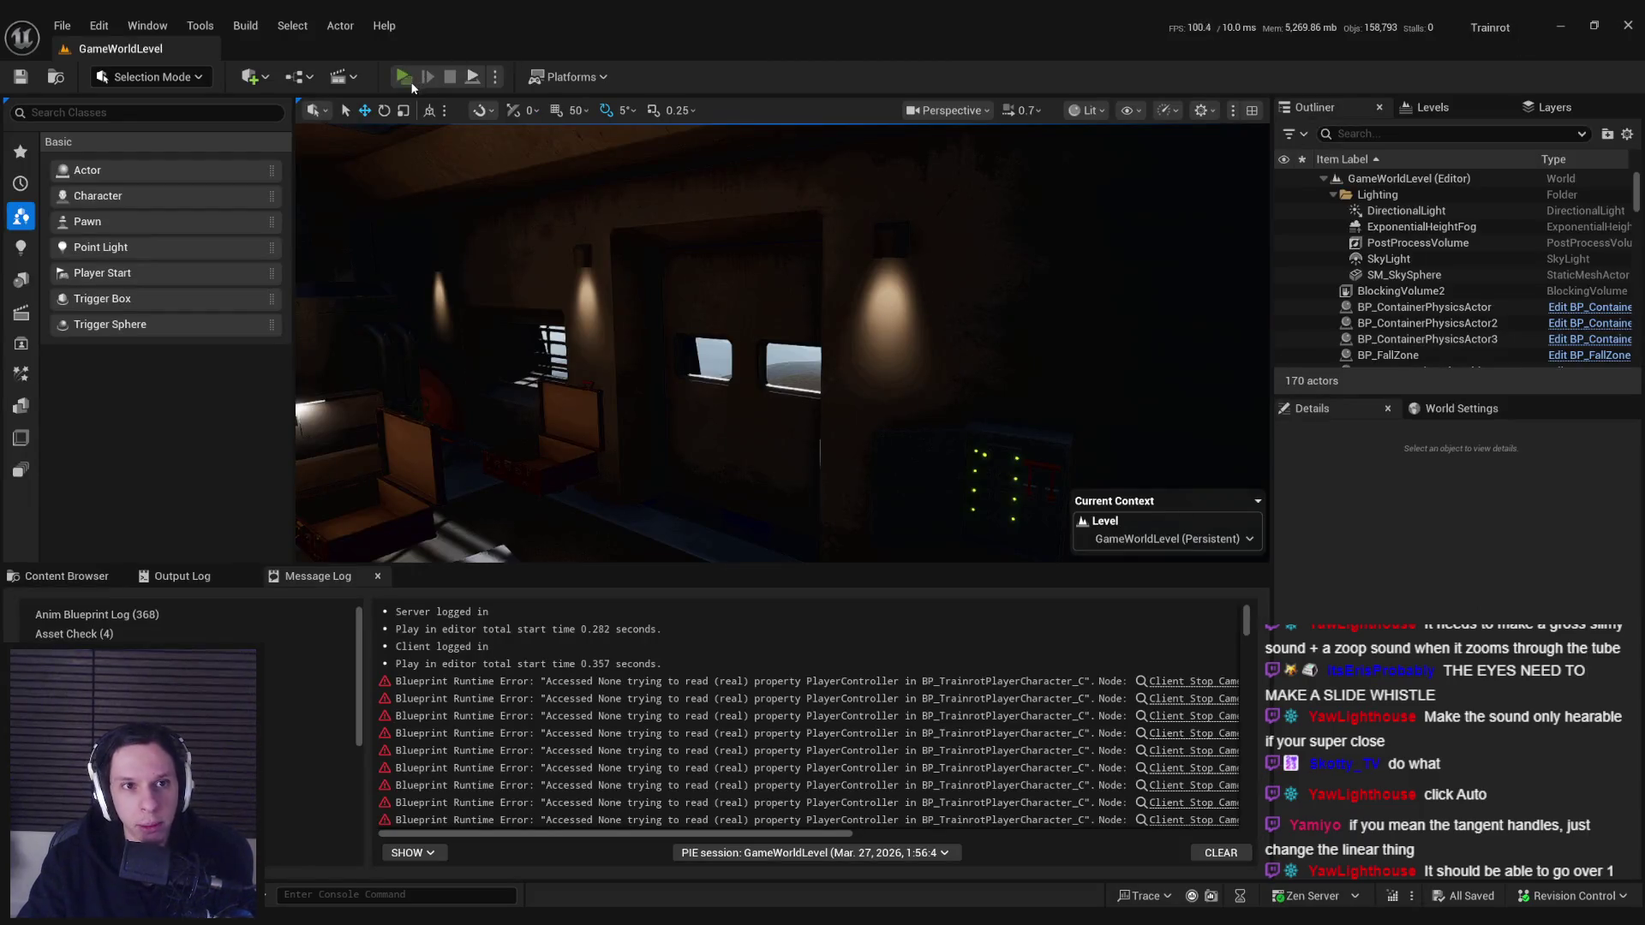
click(410, 83)
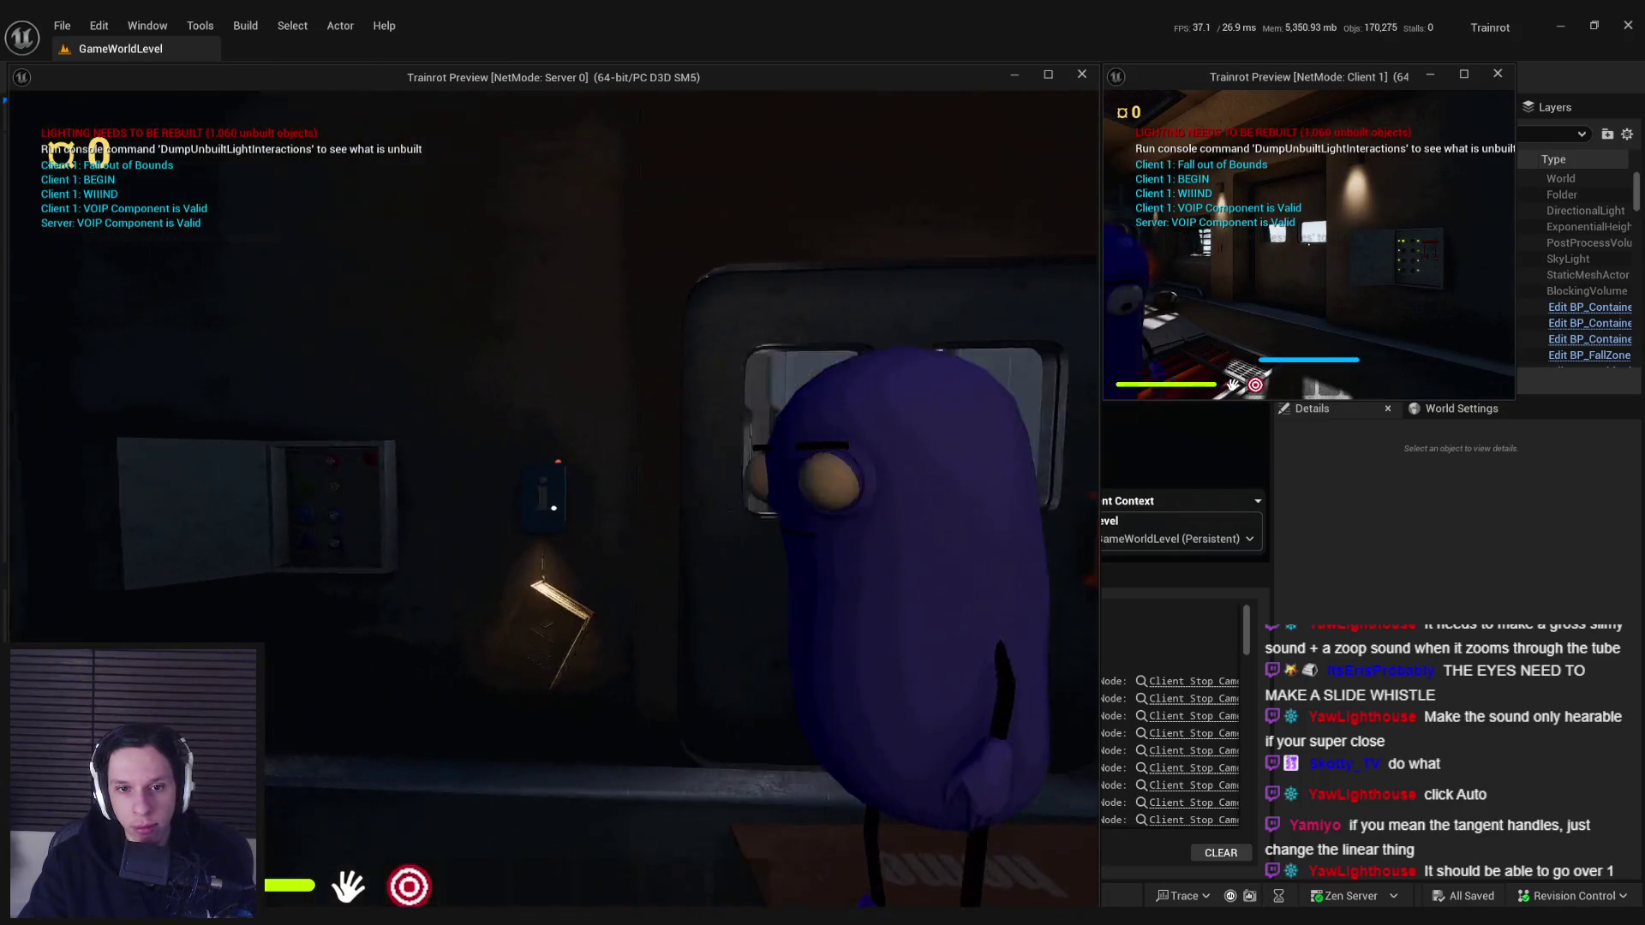
key(w)
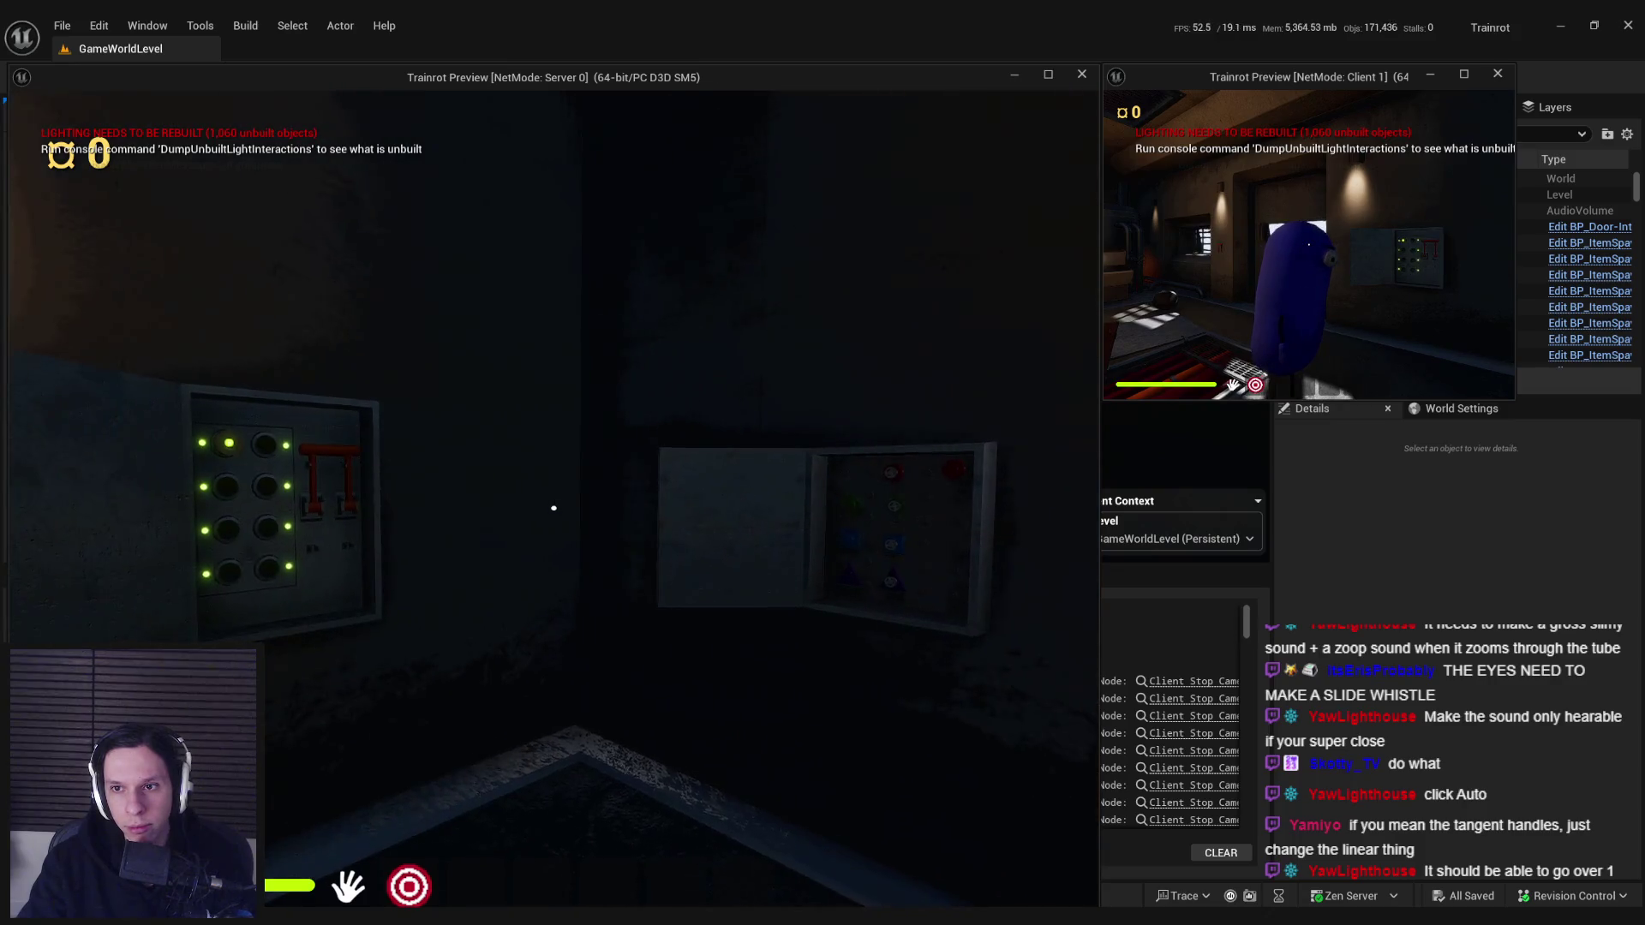
key(w)
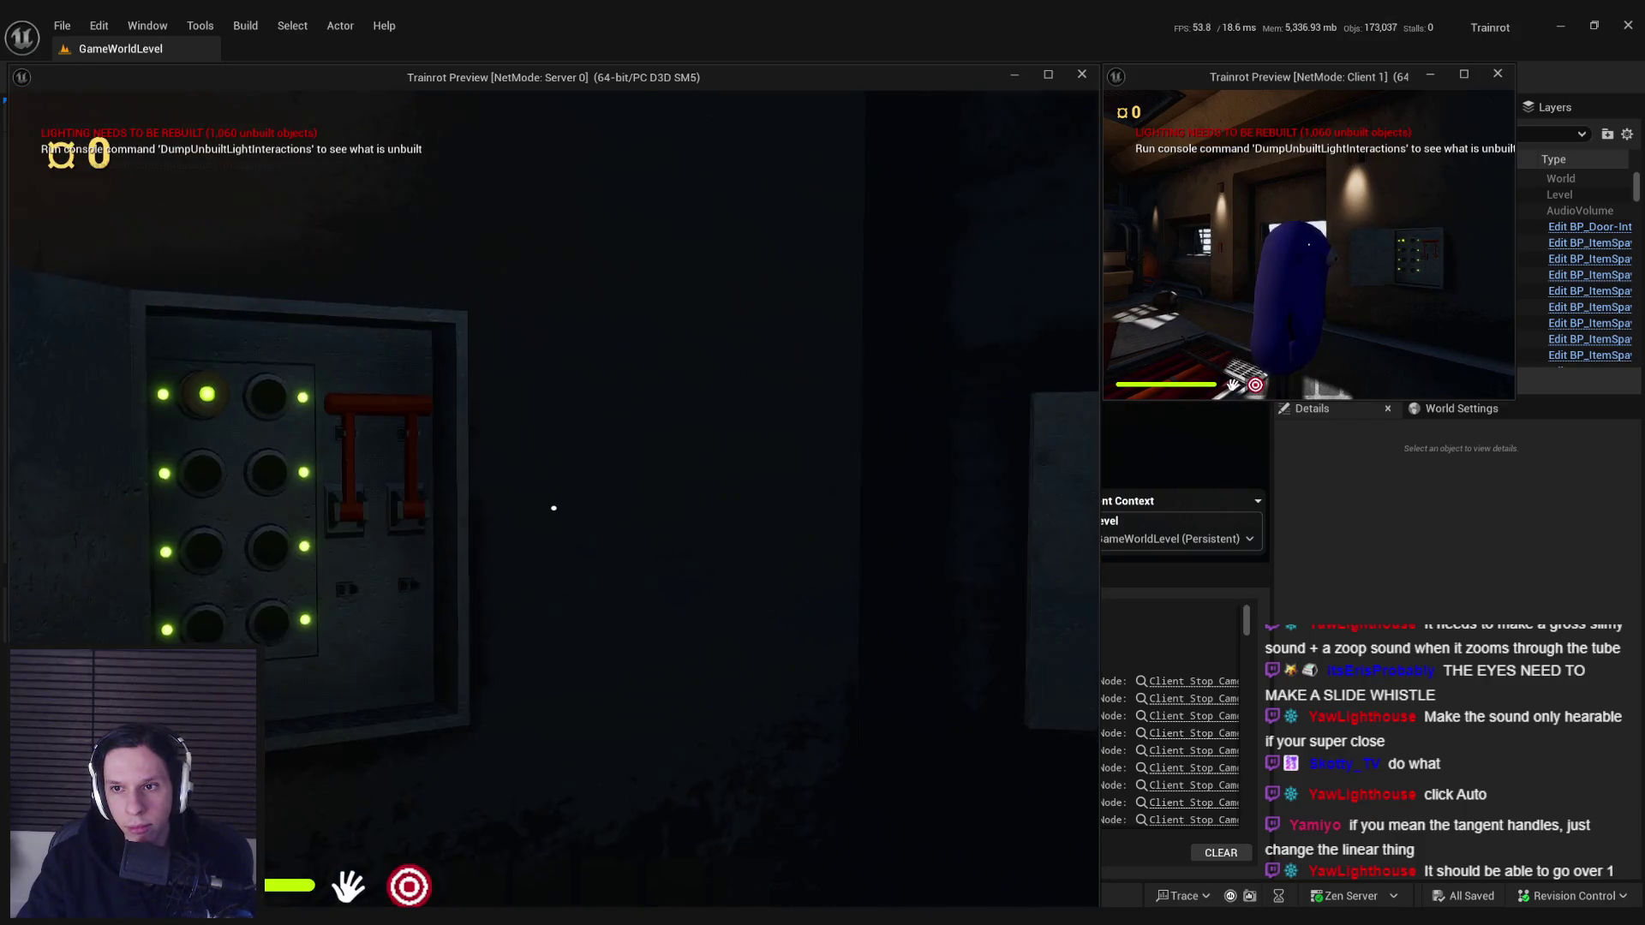
key(s)
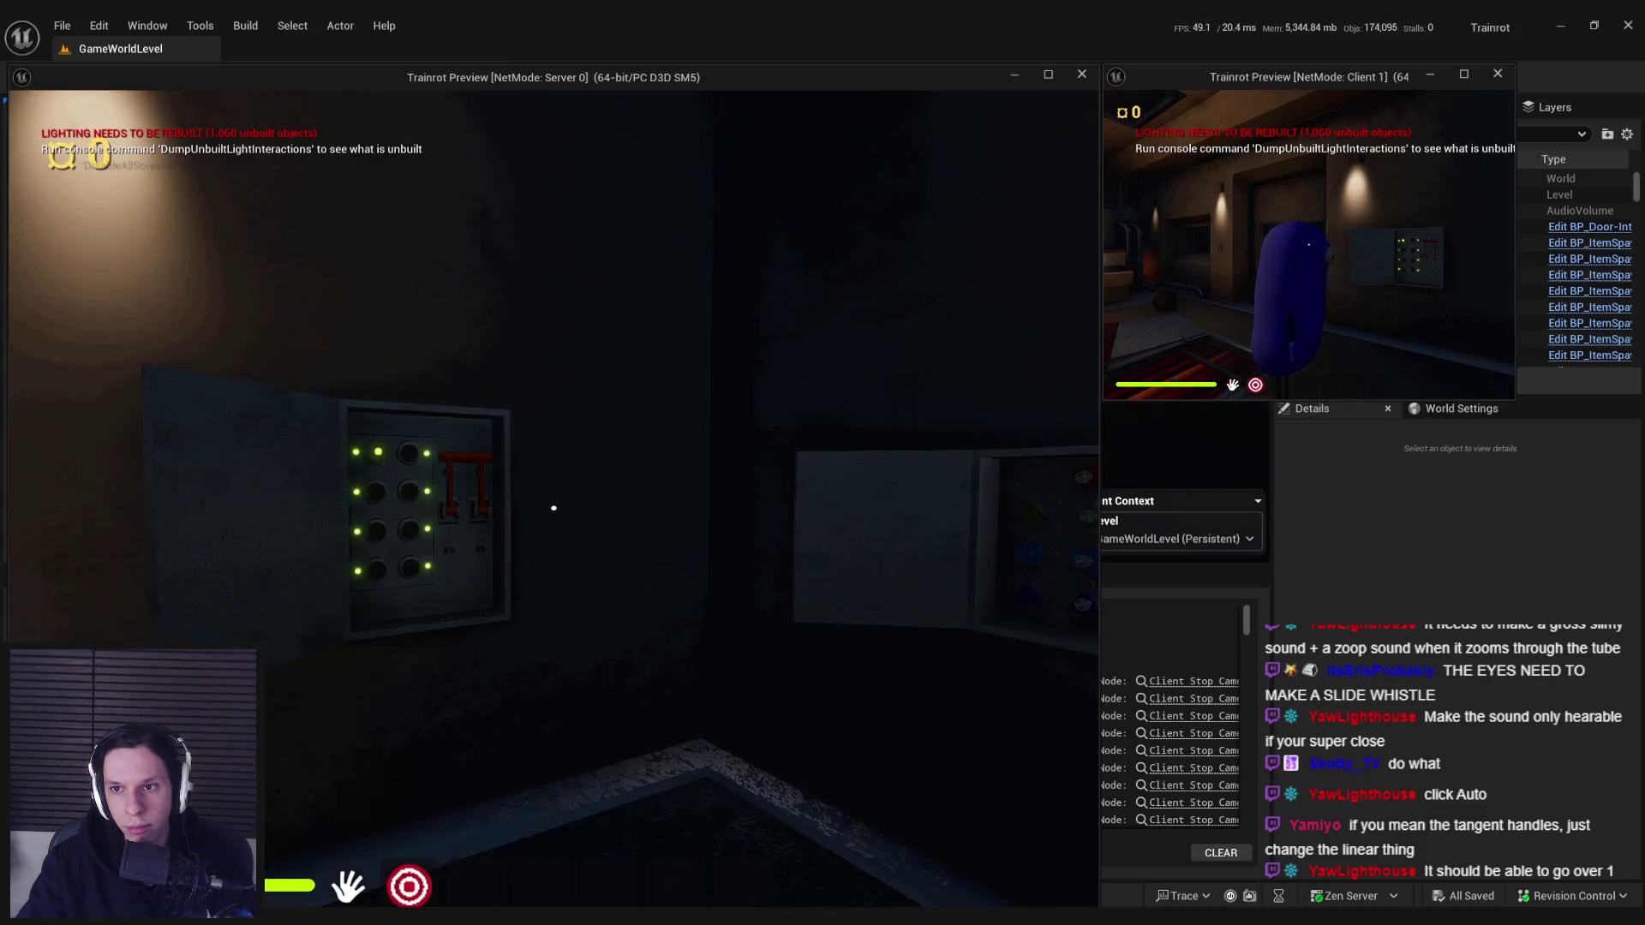
key(Escape)
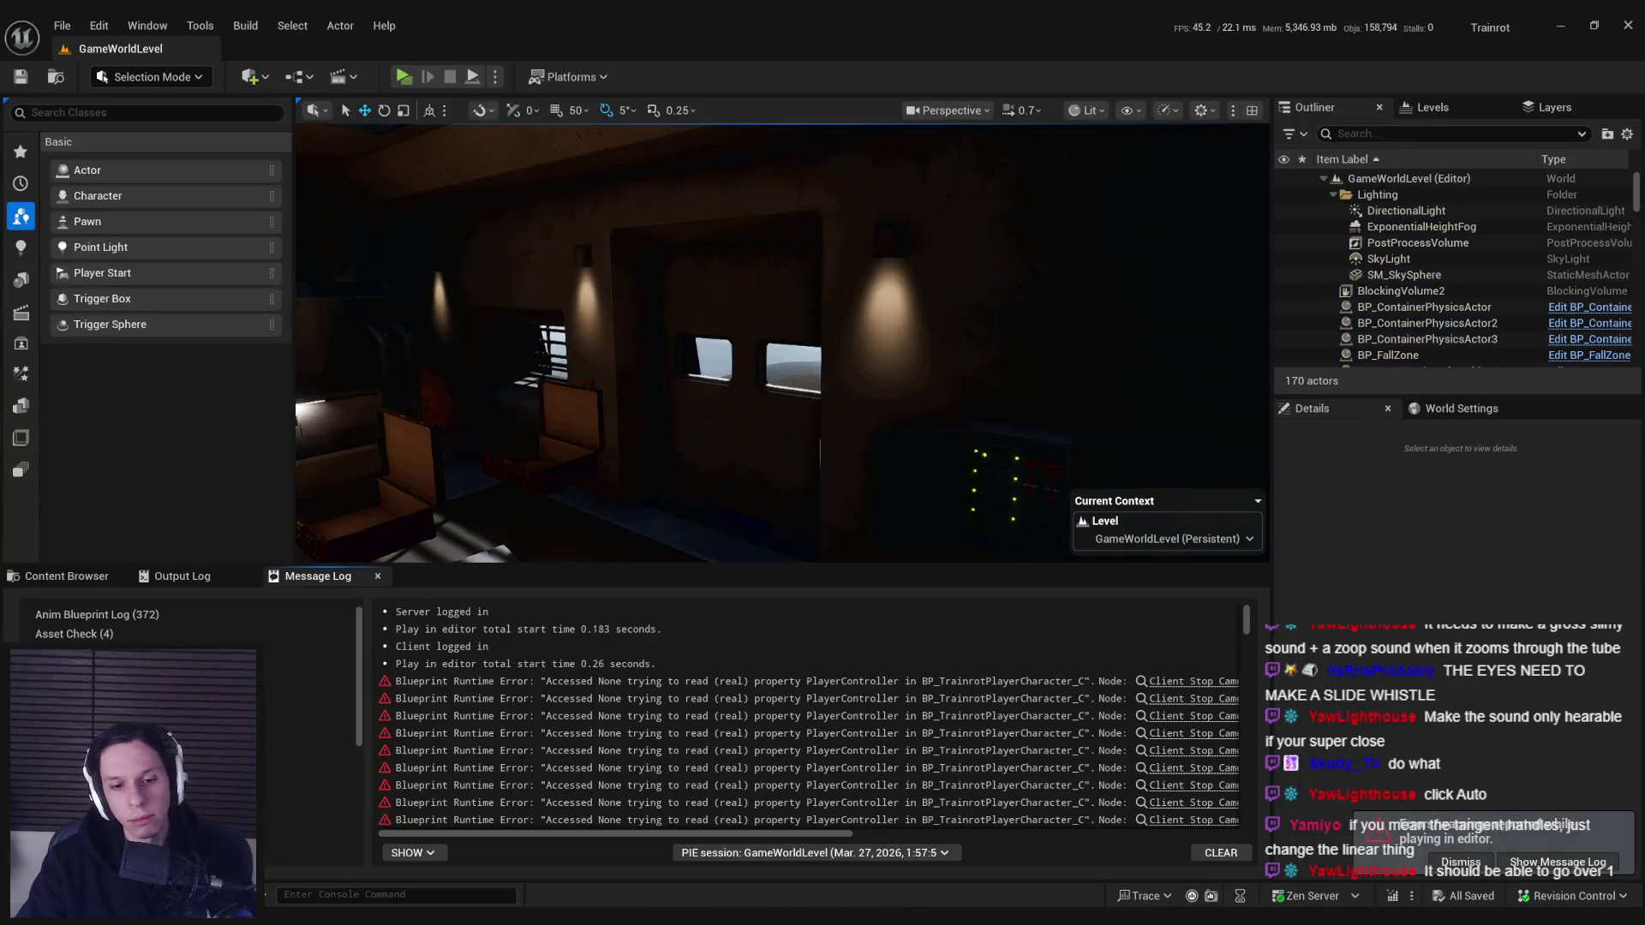
click(638, 848)
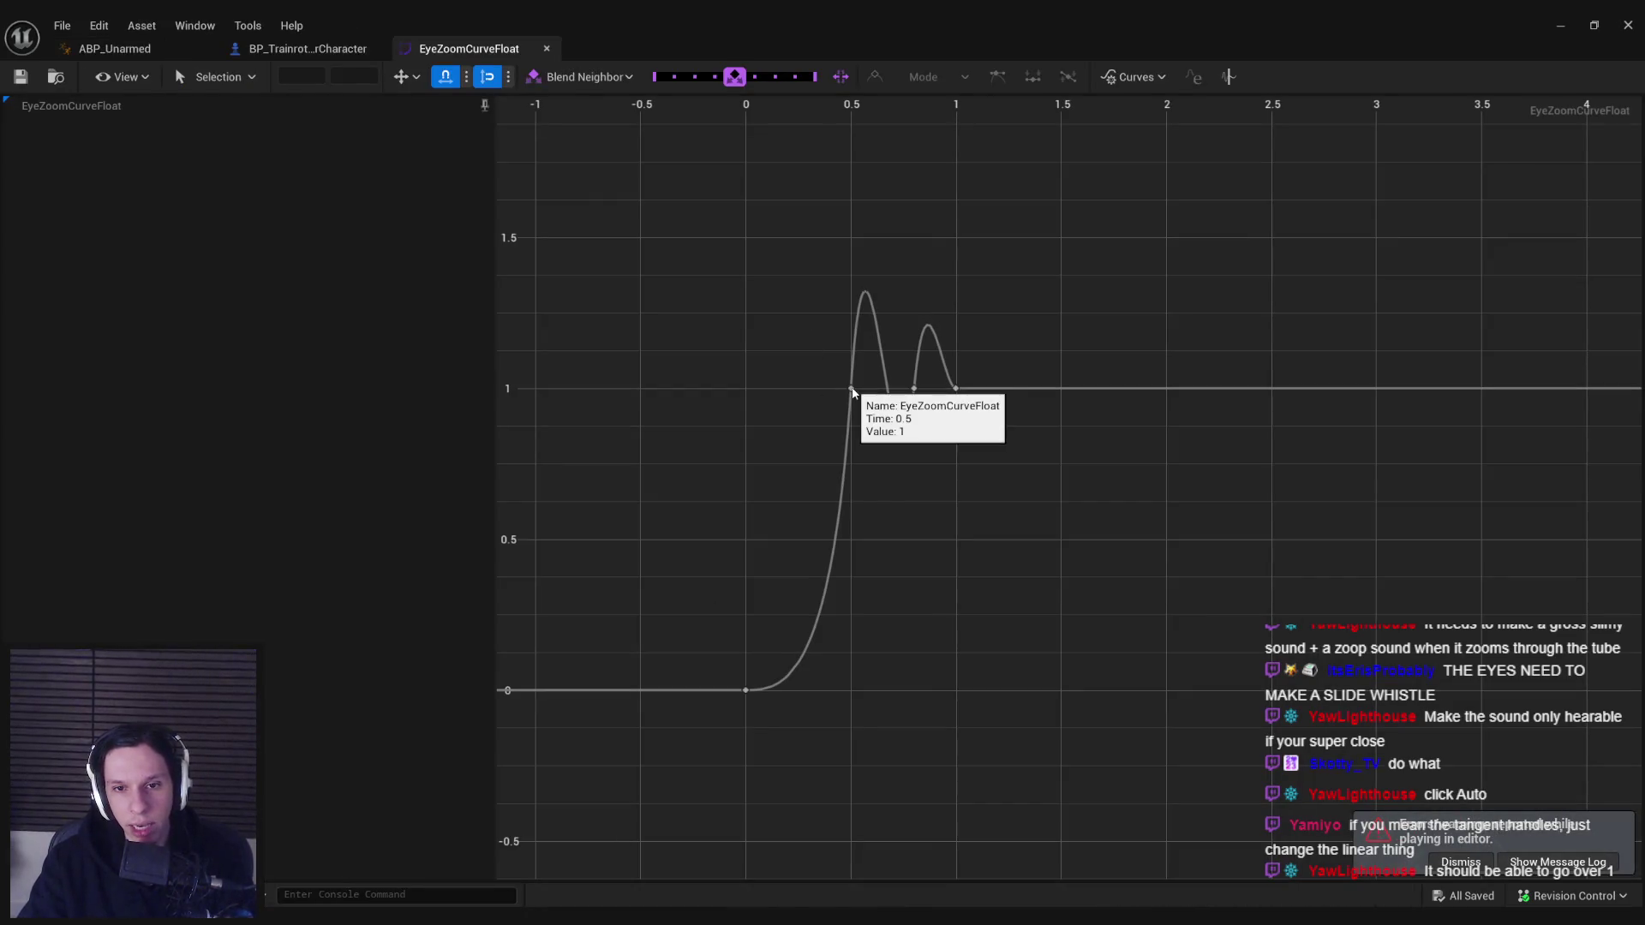
- Check the curve keys, set the eye node's Blend in Time to 1.0, and start a play session
key(ctrl+a)
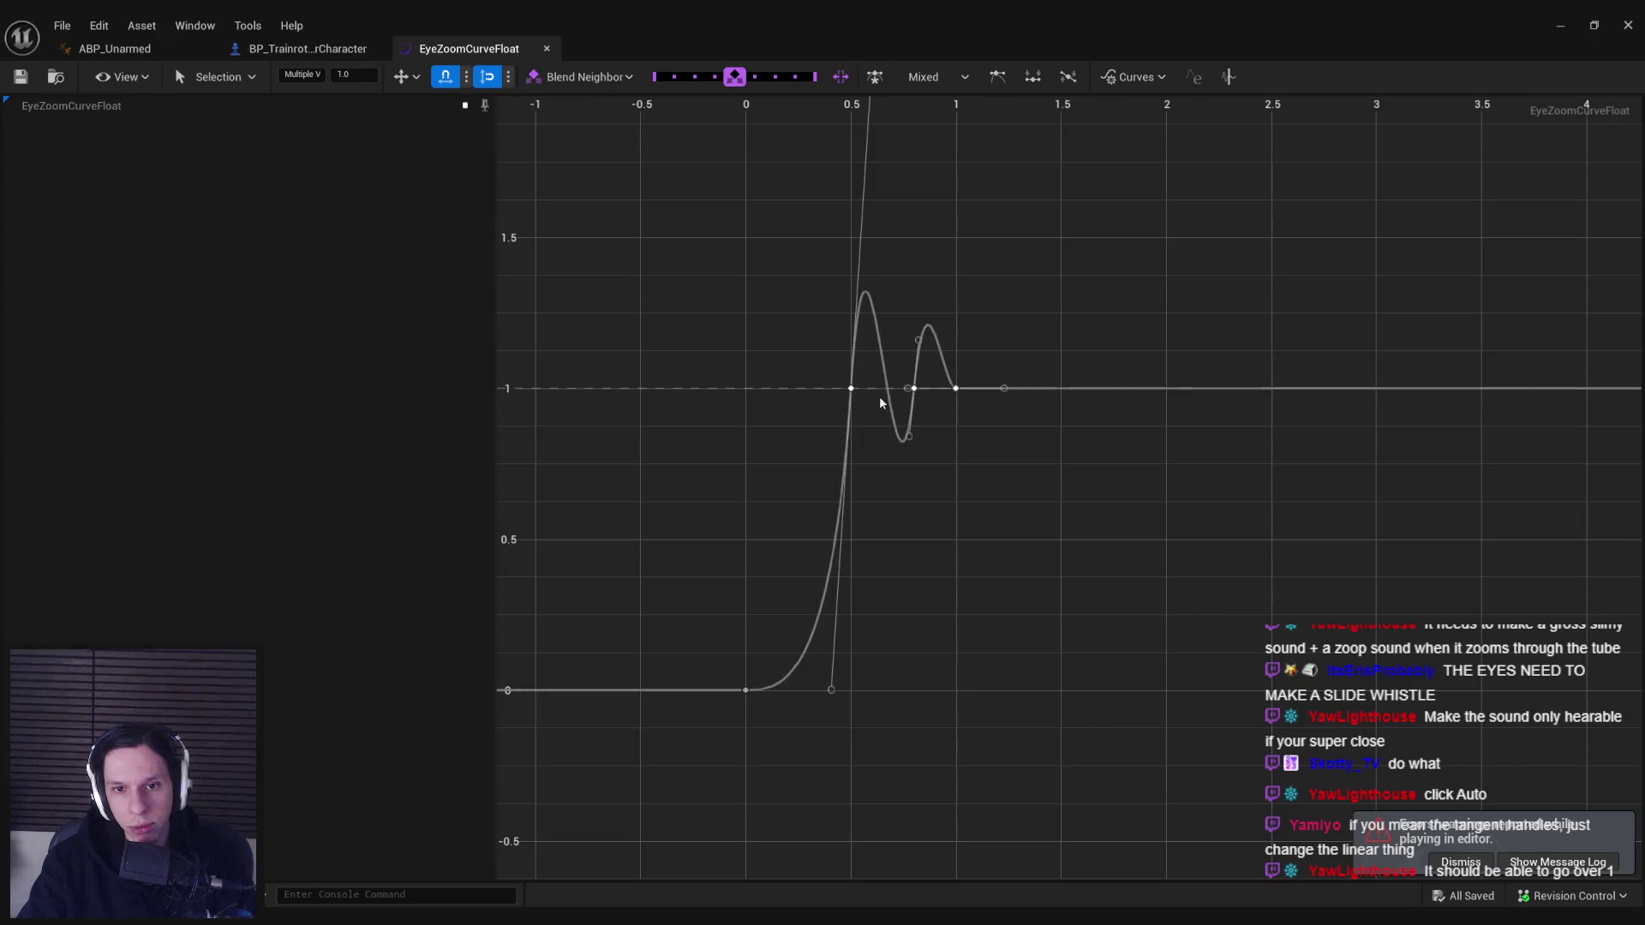
click(956, 389)
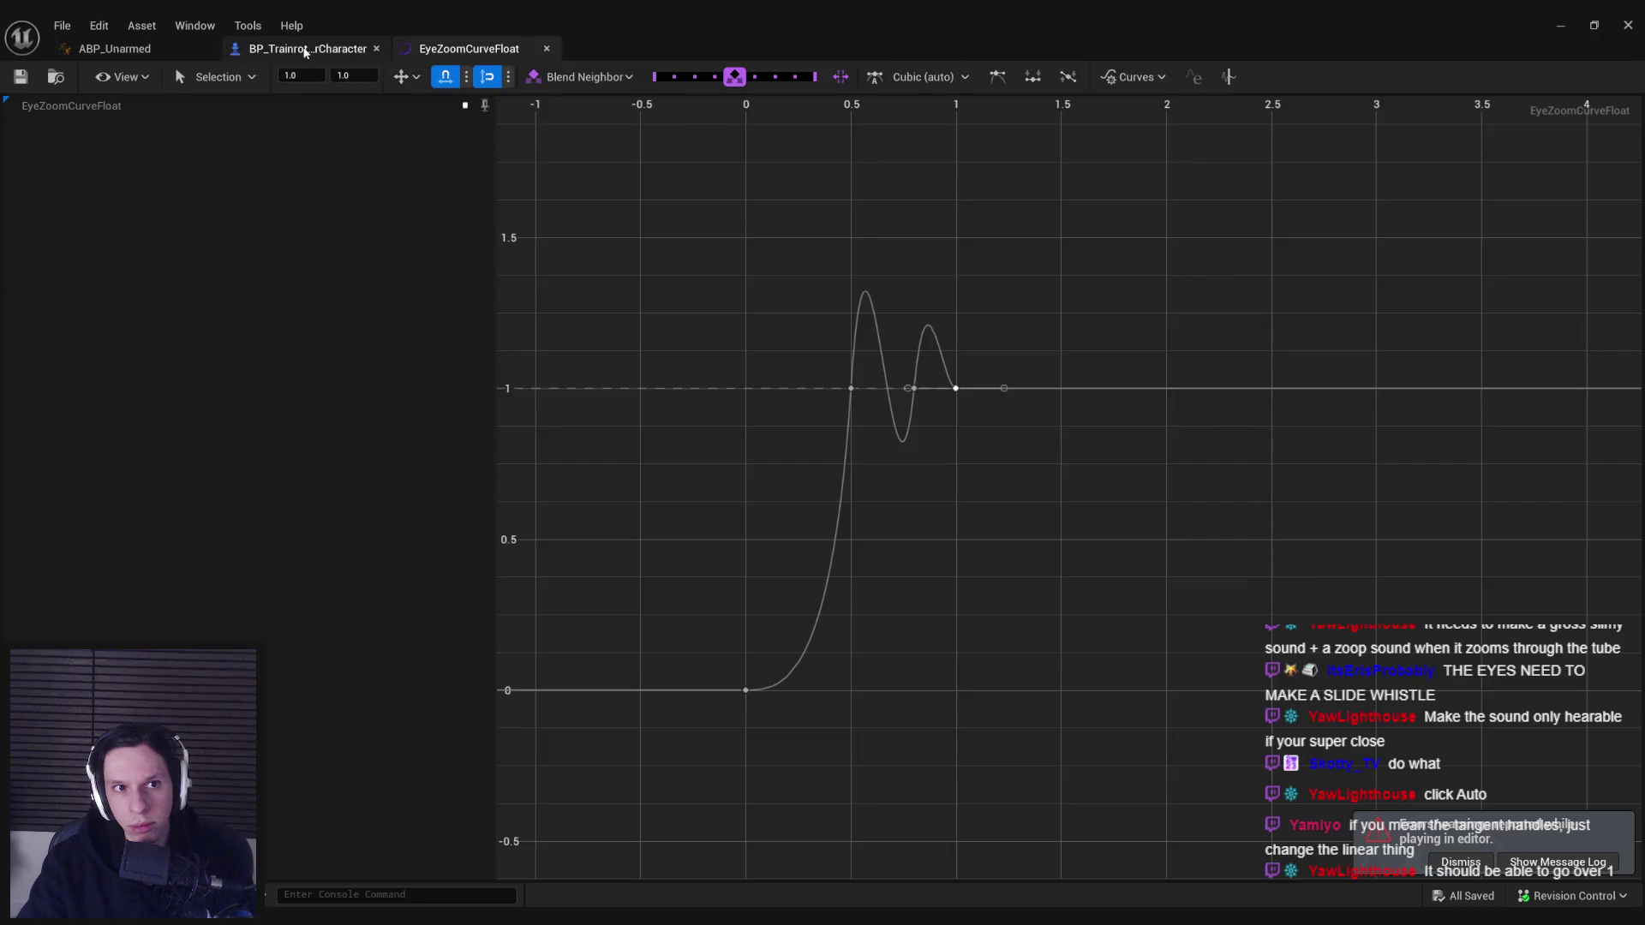
click(306, 51)
click(148, 49)
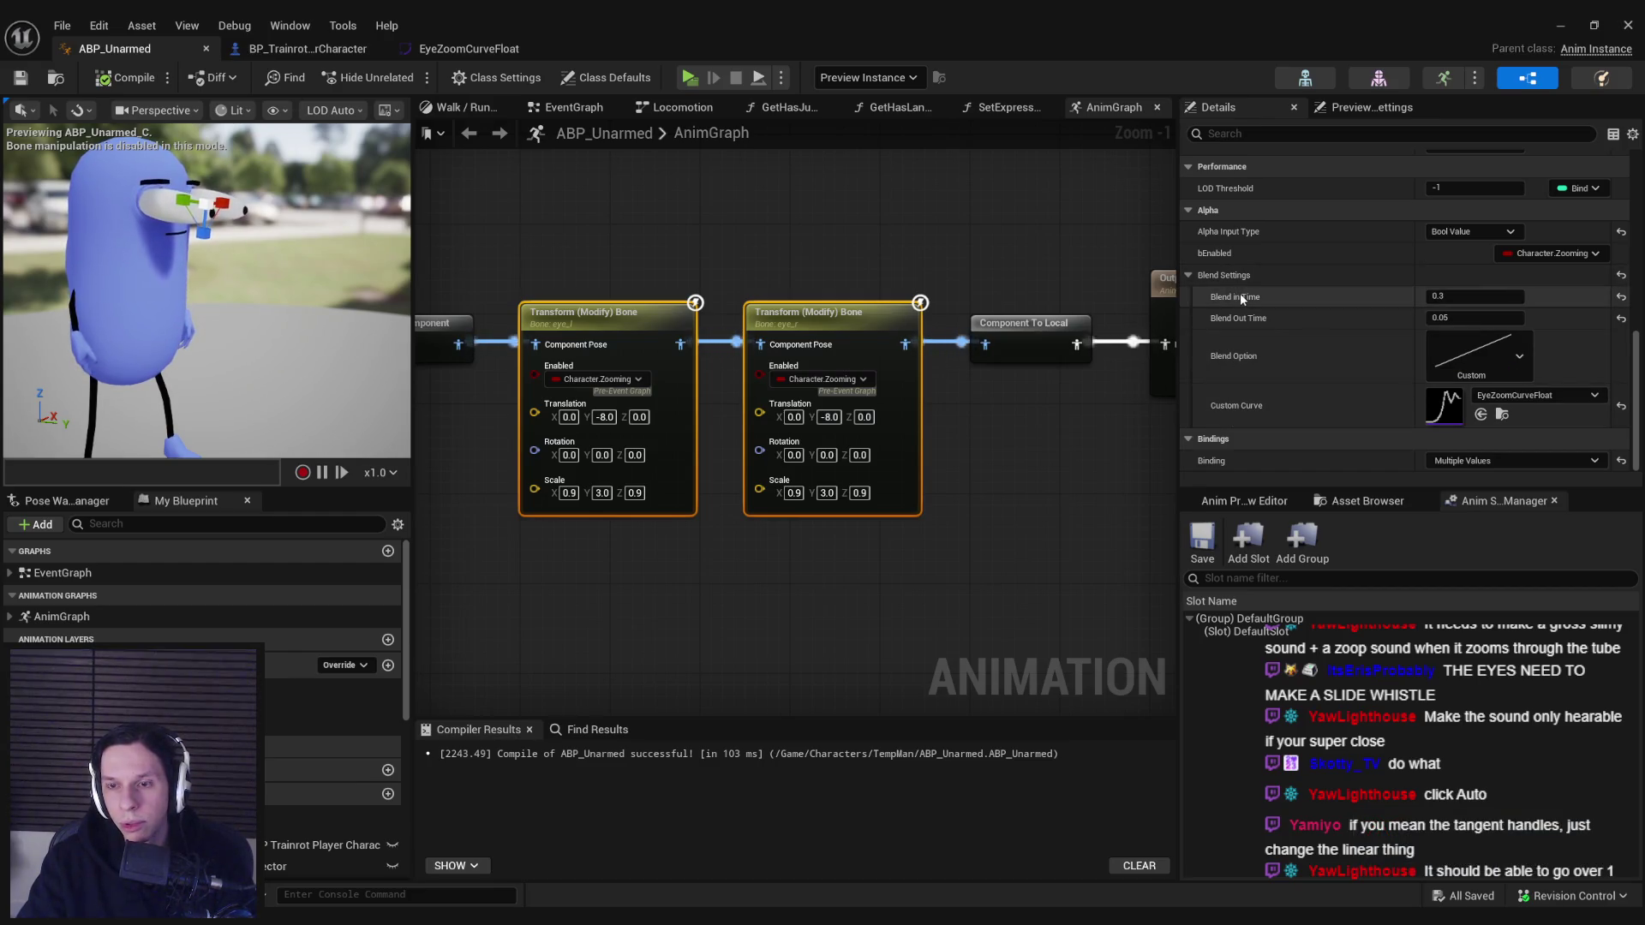
click(469, 48)
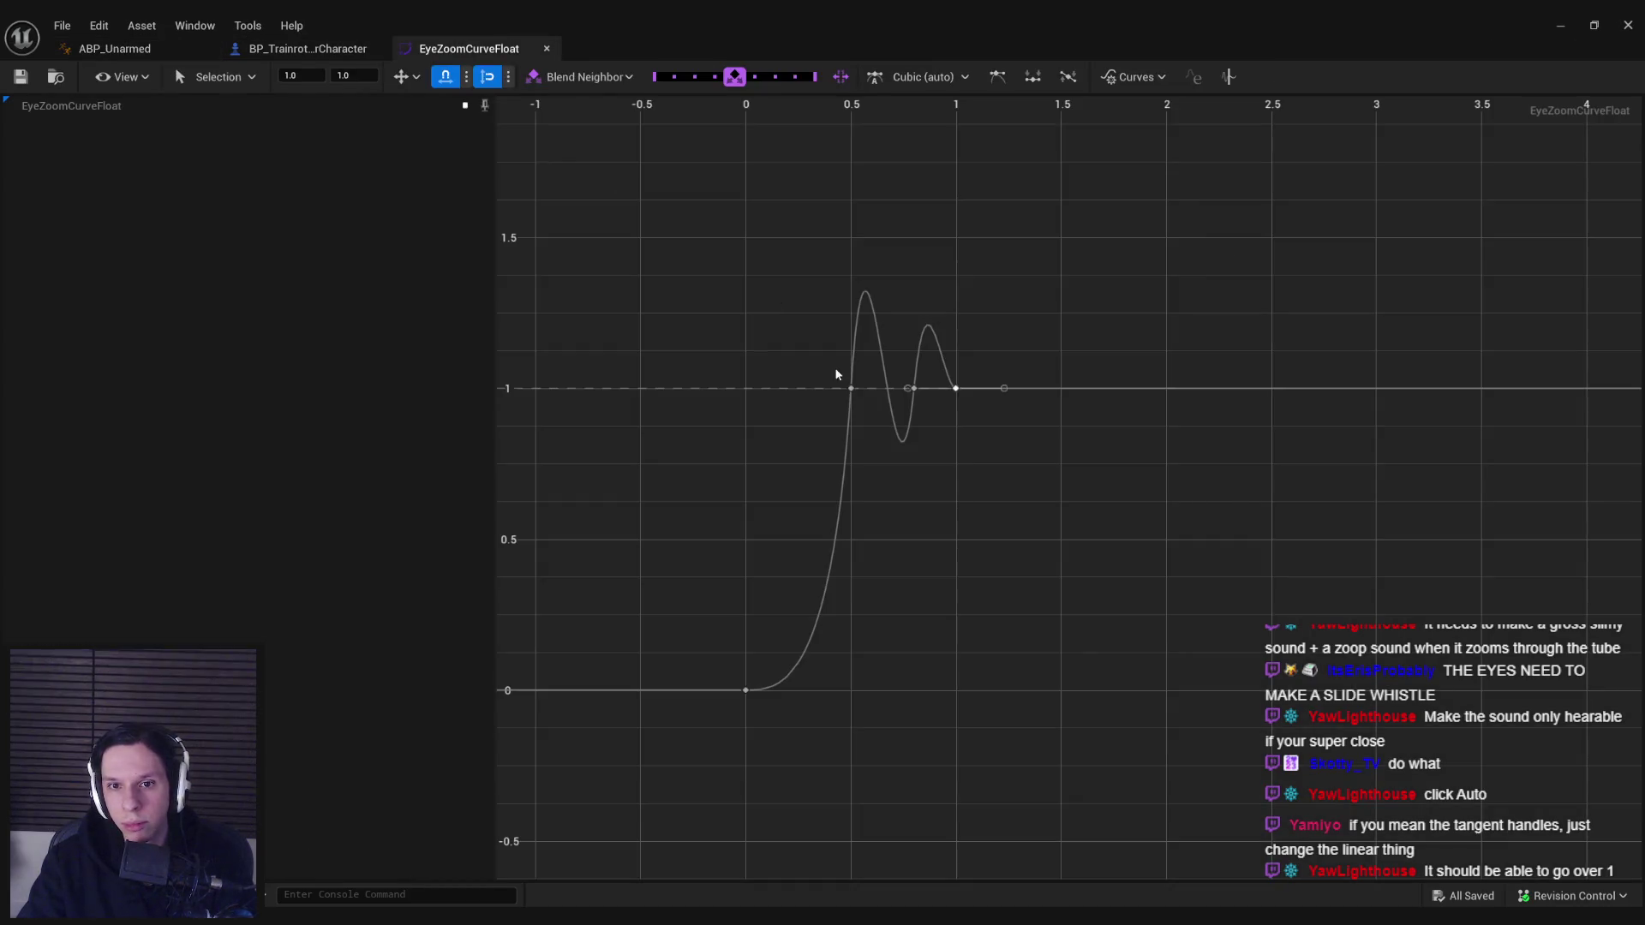
mouse_move(851, 391)
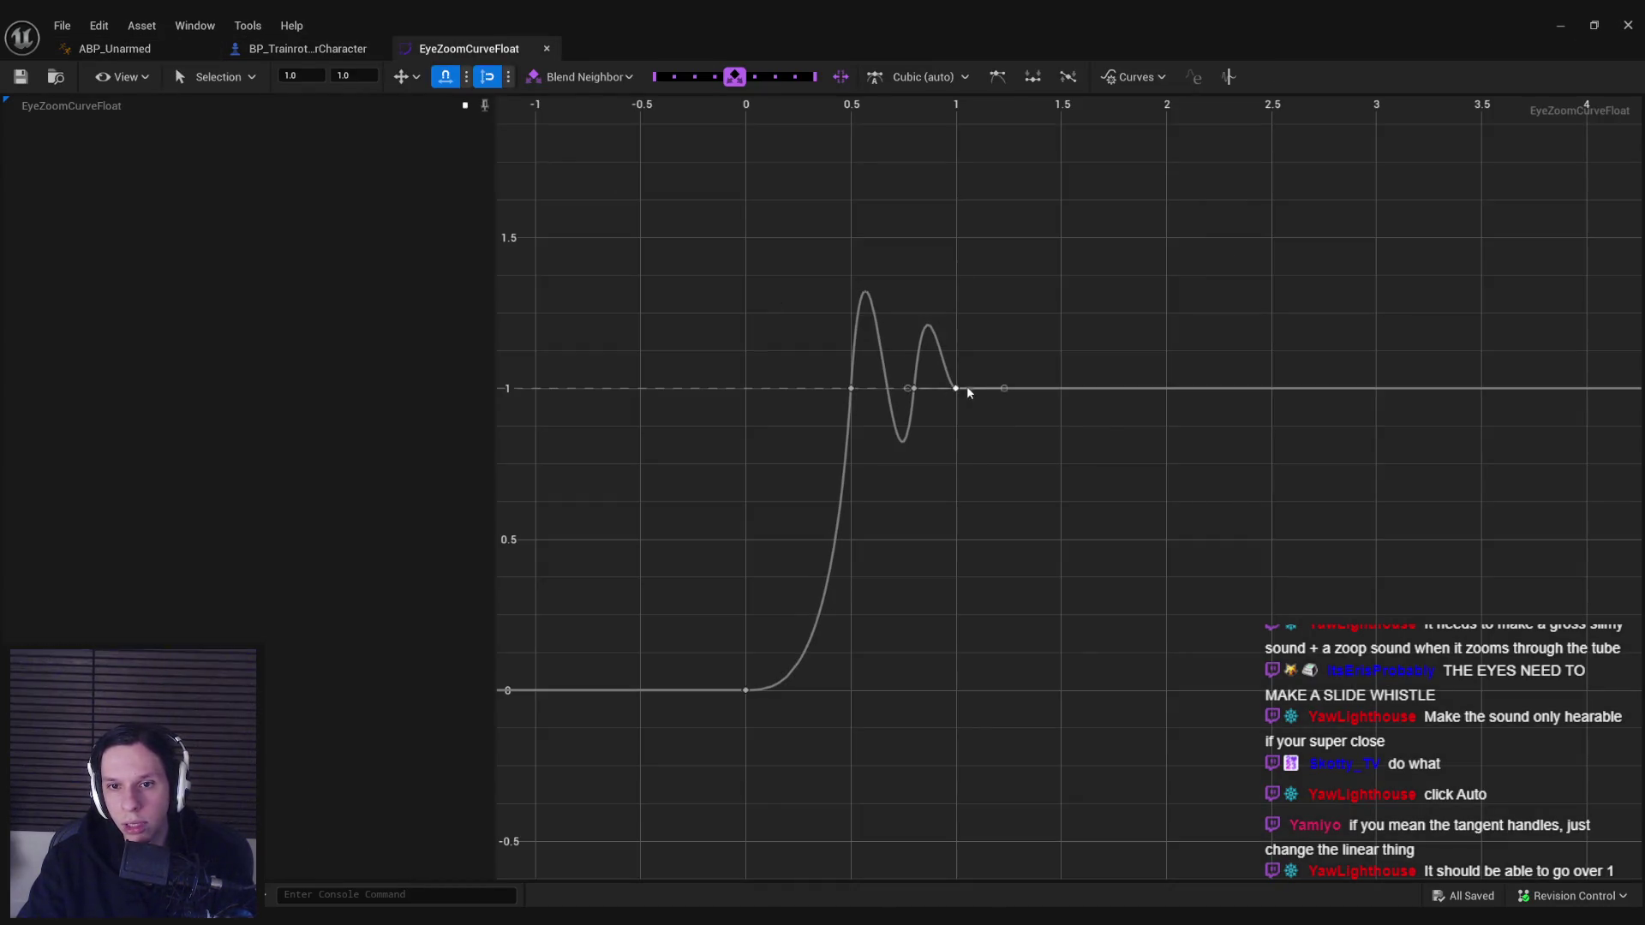
click(114, 48)
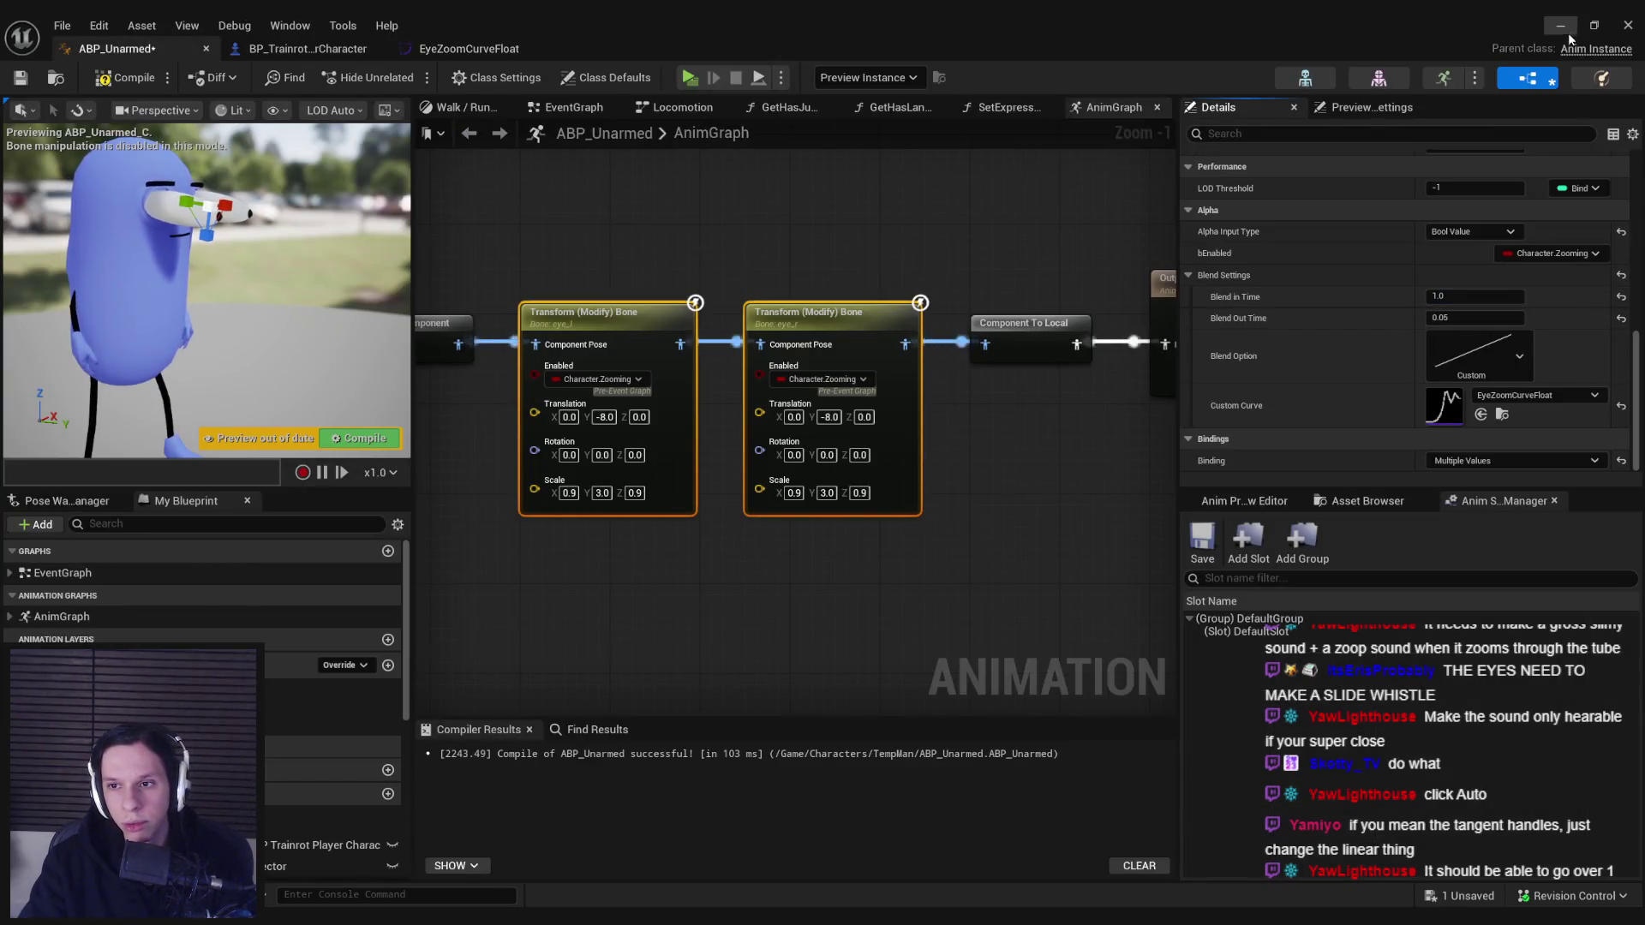
key(alt+Tab)
key(alt+p)
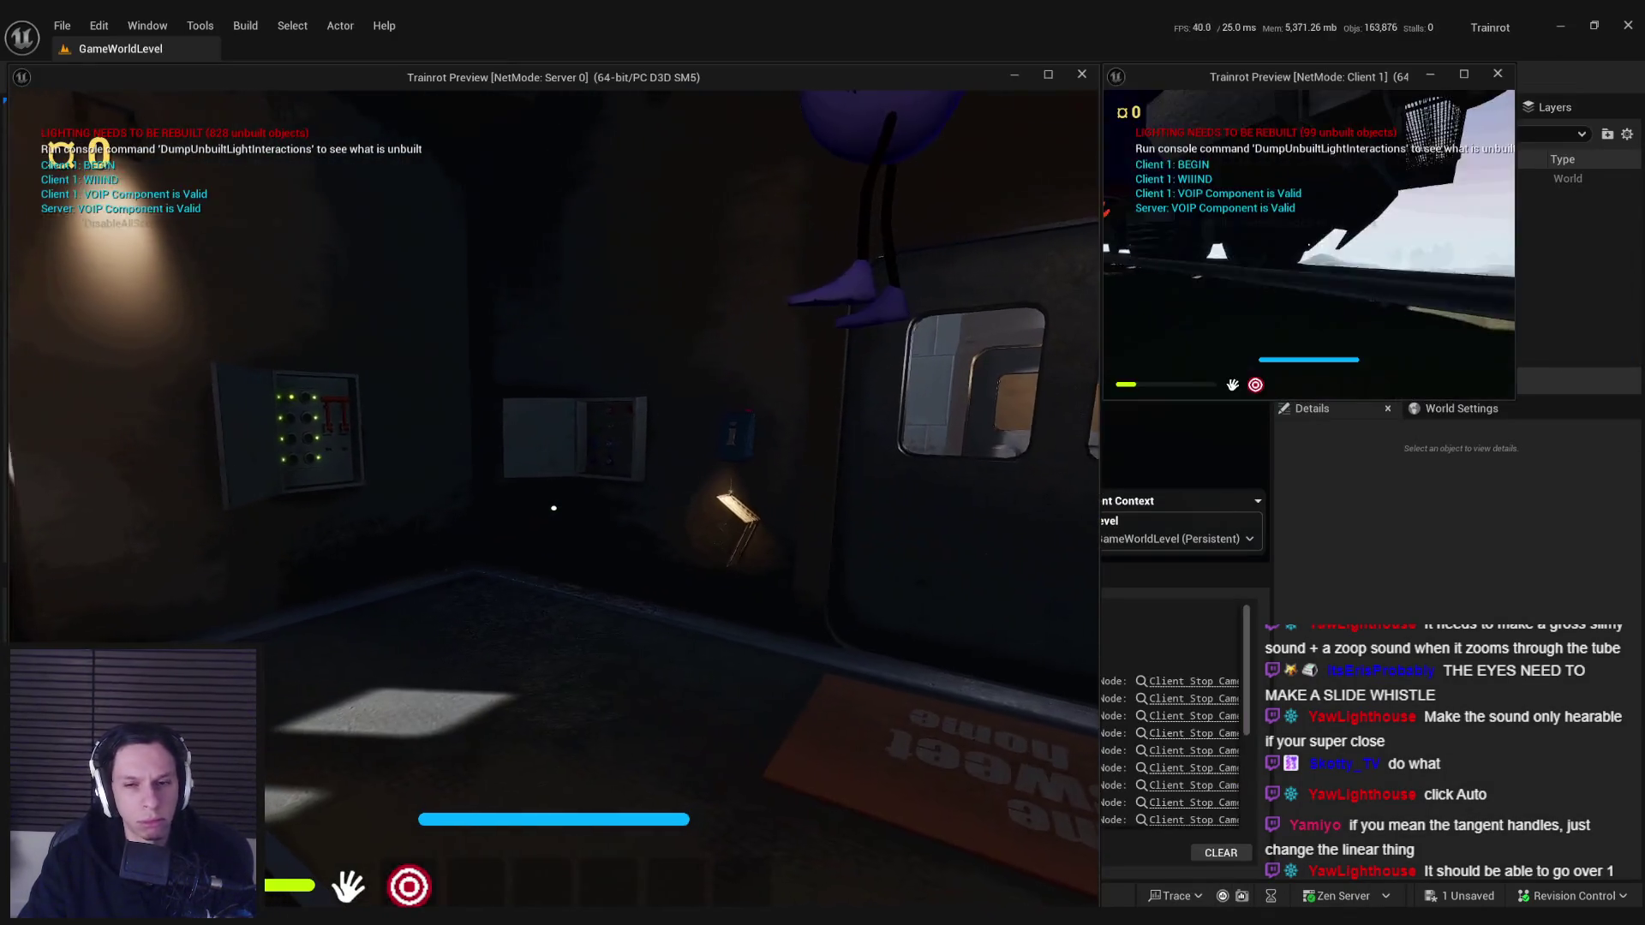
- Walk toward the wall panels, back off and approach again to test the 1.0 blend-in, then stop play
key(w)
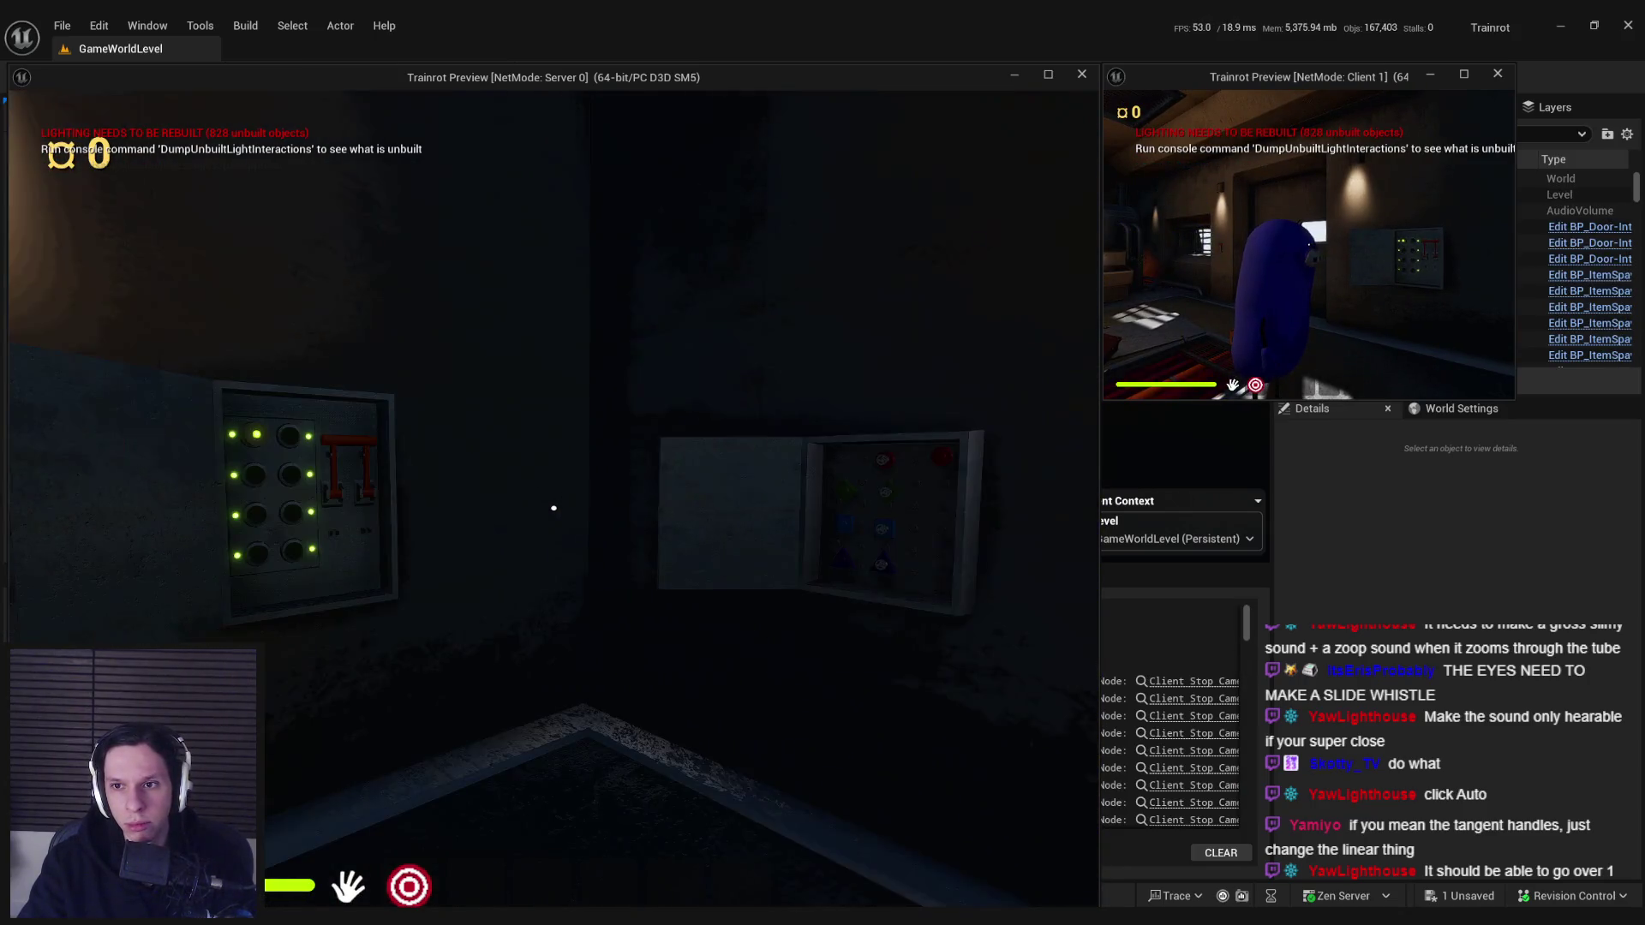
key(s)
key(w)
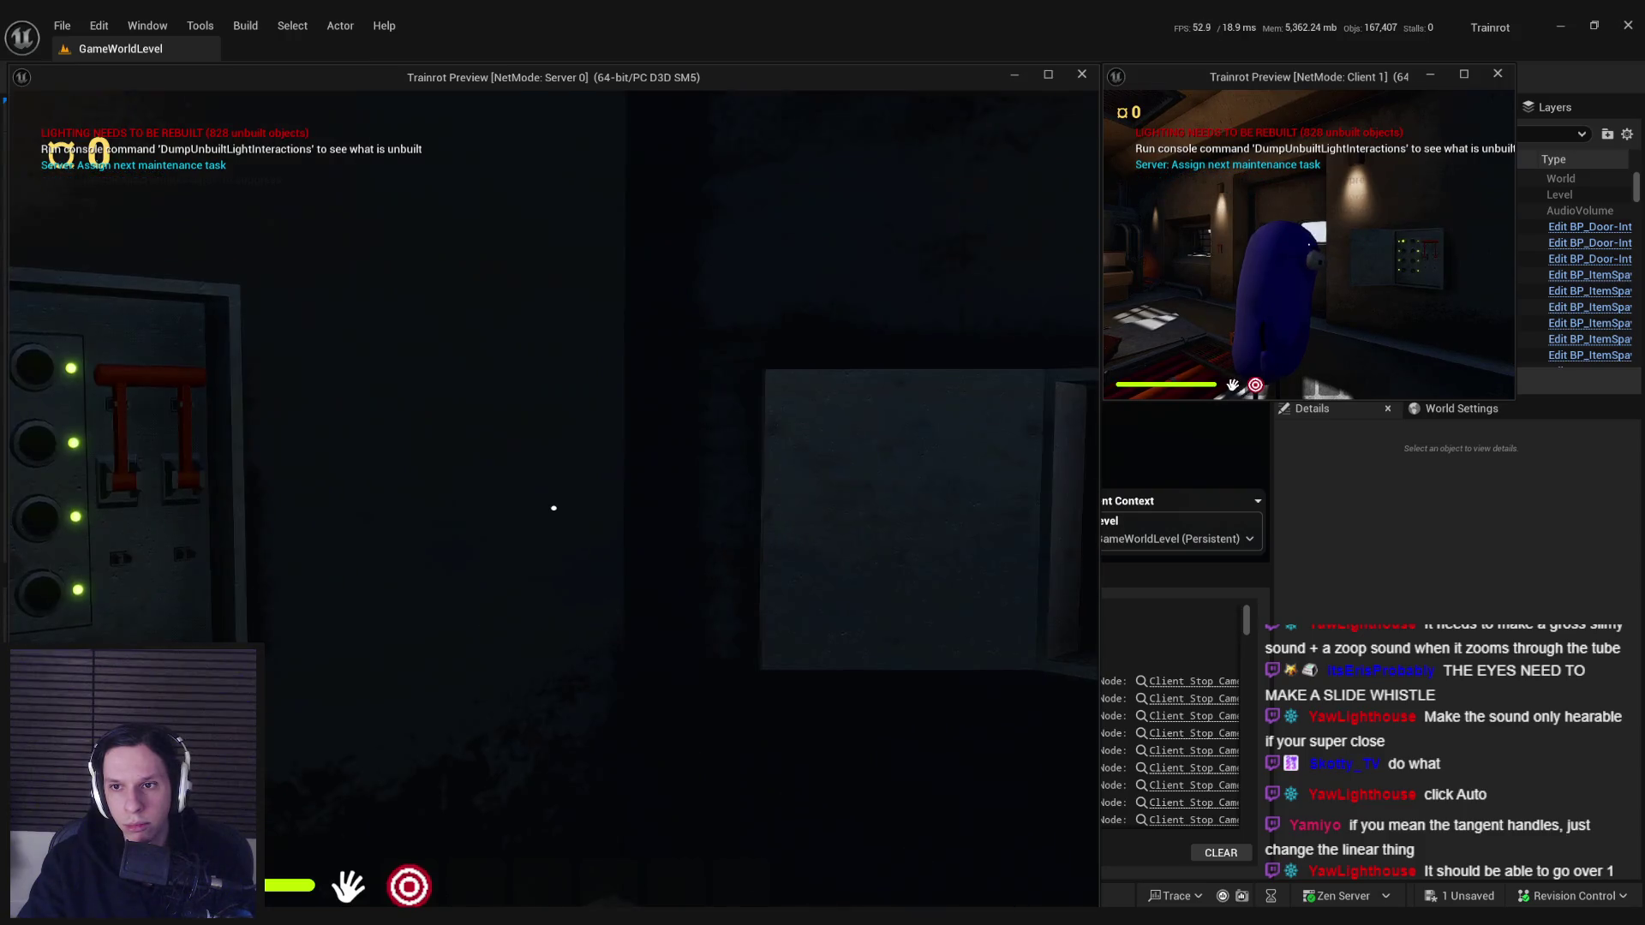
key(Escape)
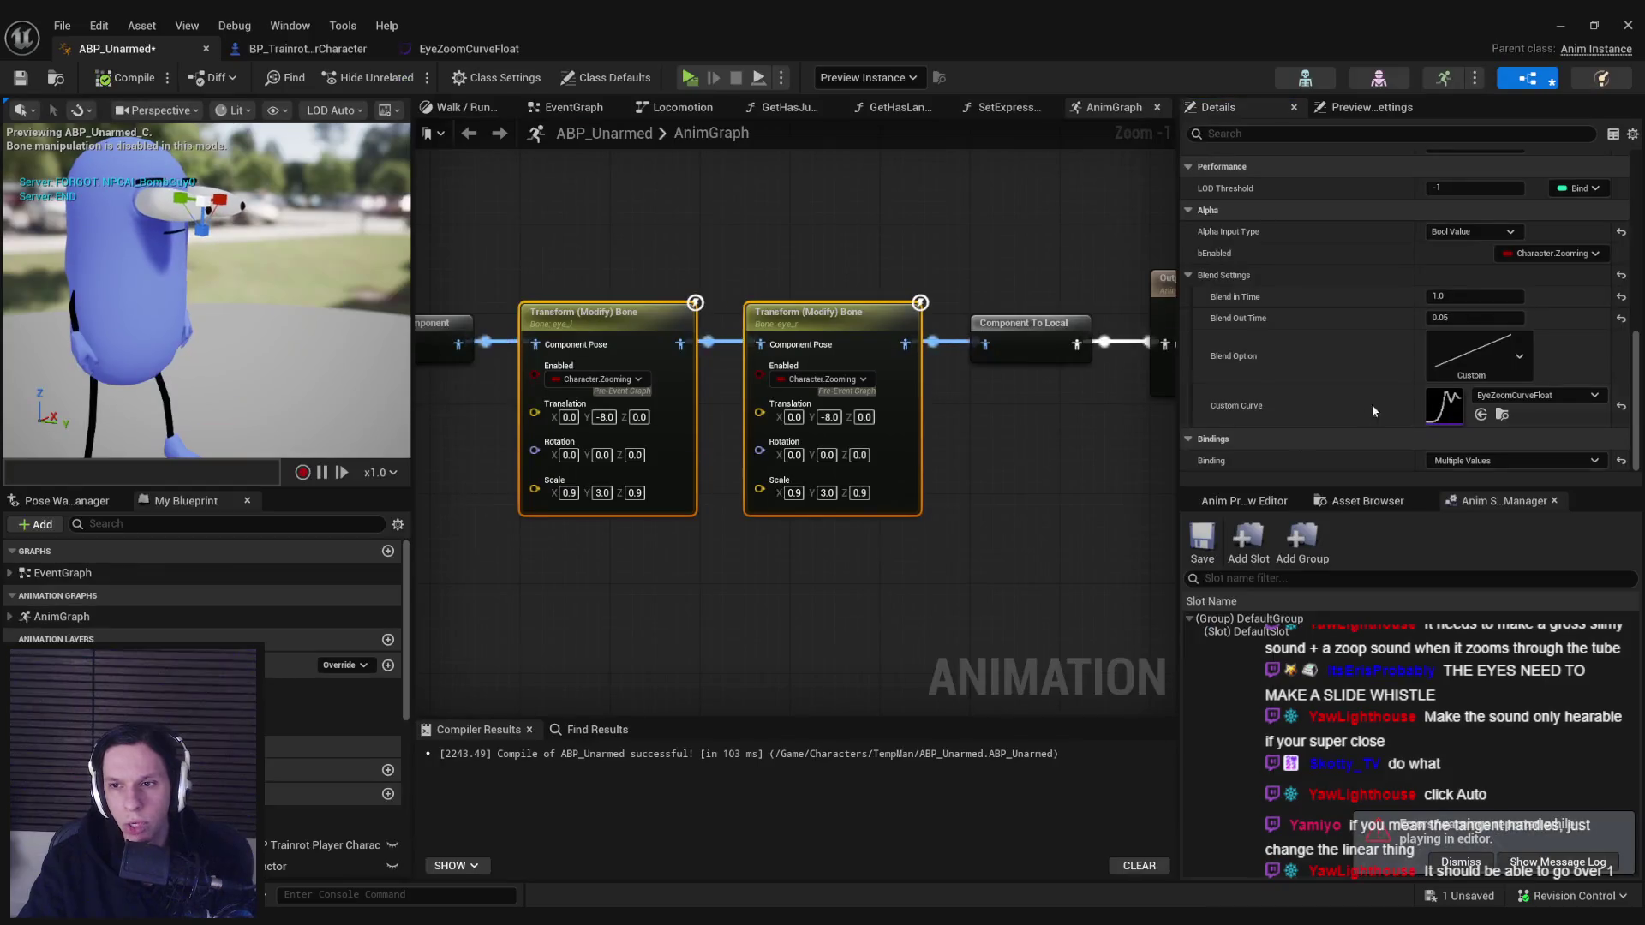
- Set the Blend in Time to 0.3 and save the animation blueprint
click(1474, 297)
text(0.3)
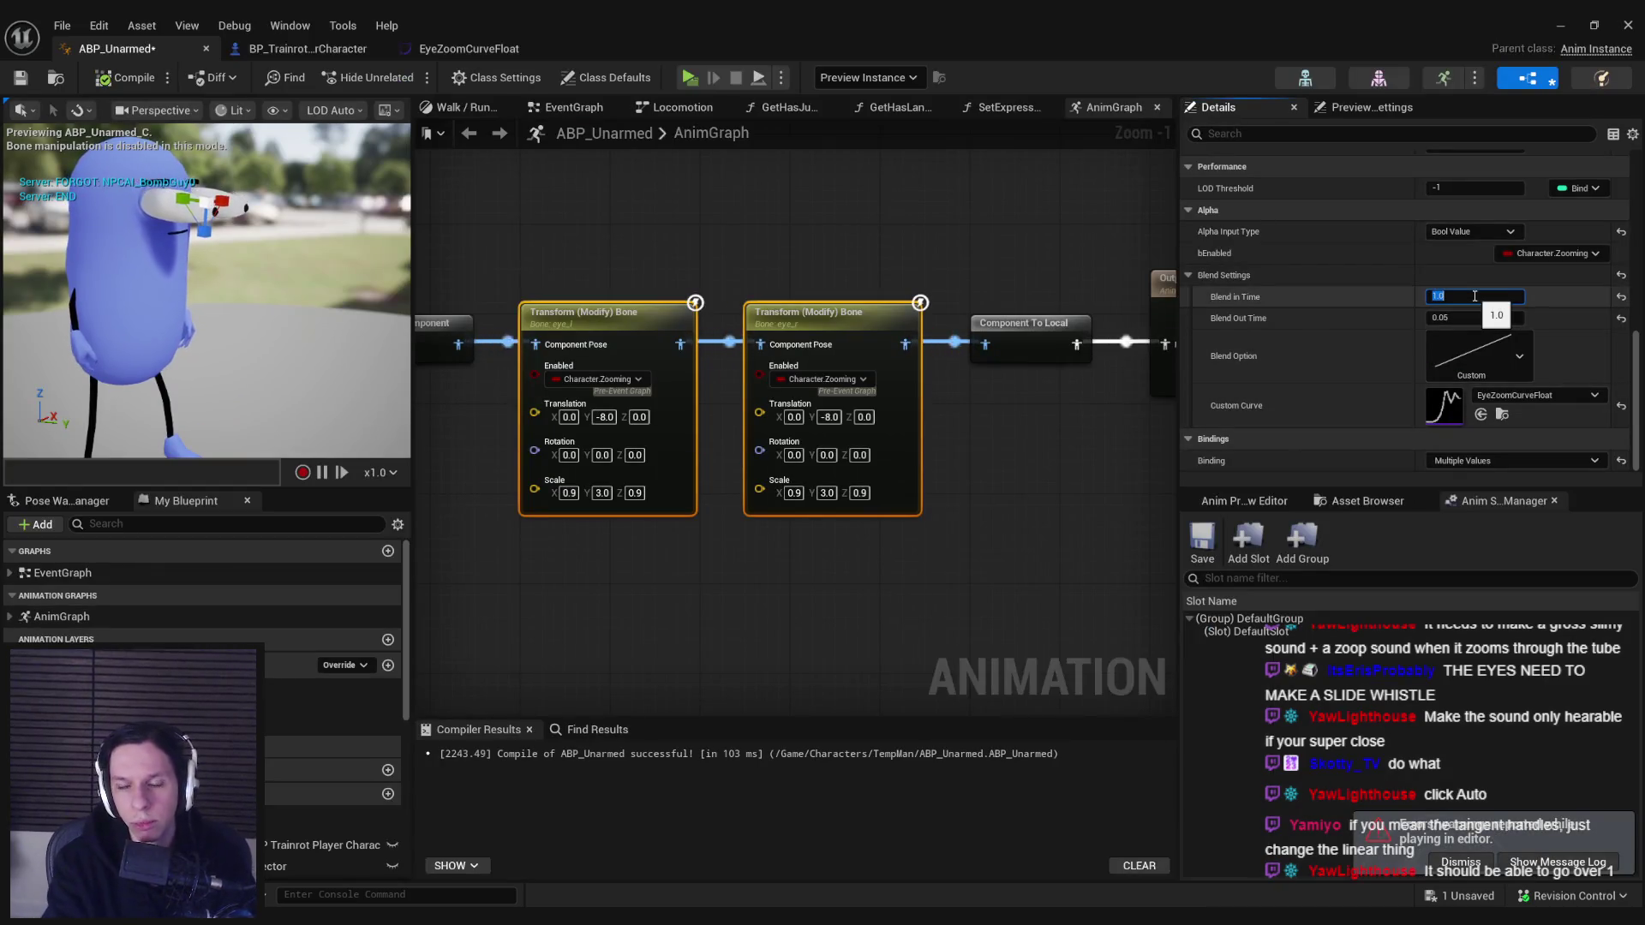
text(0.4)
key(Return)
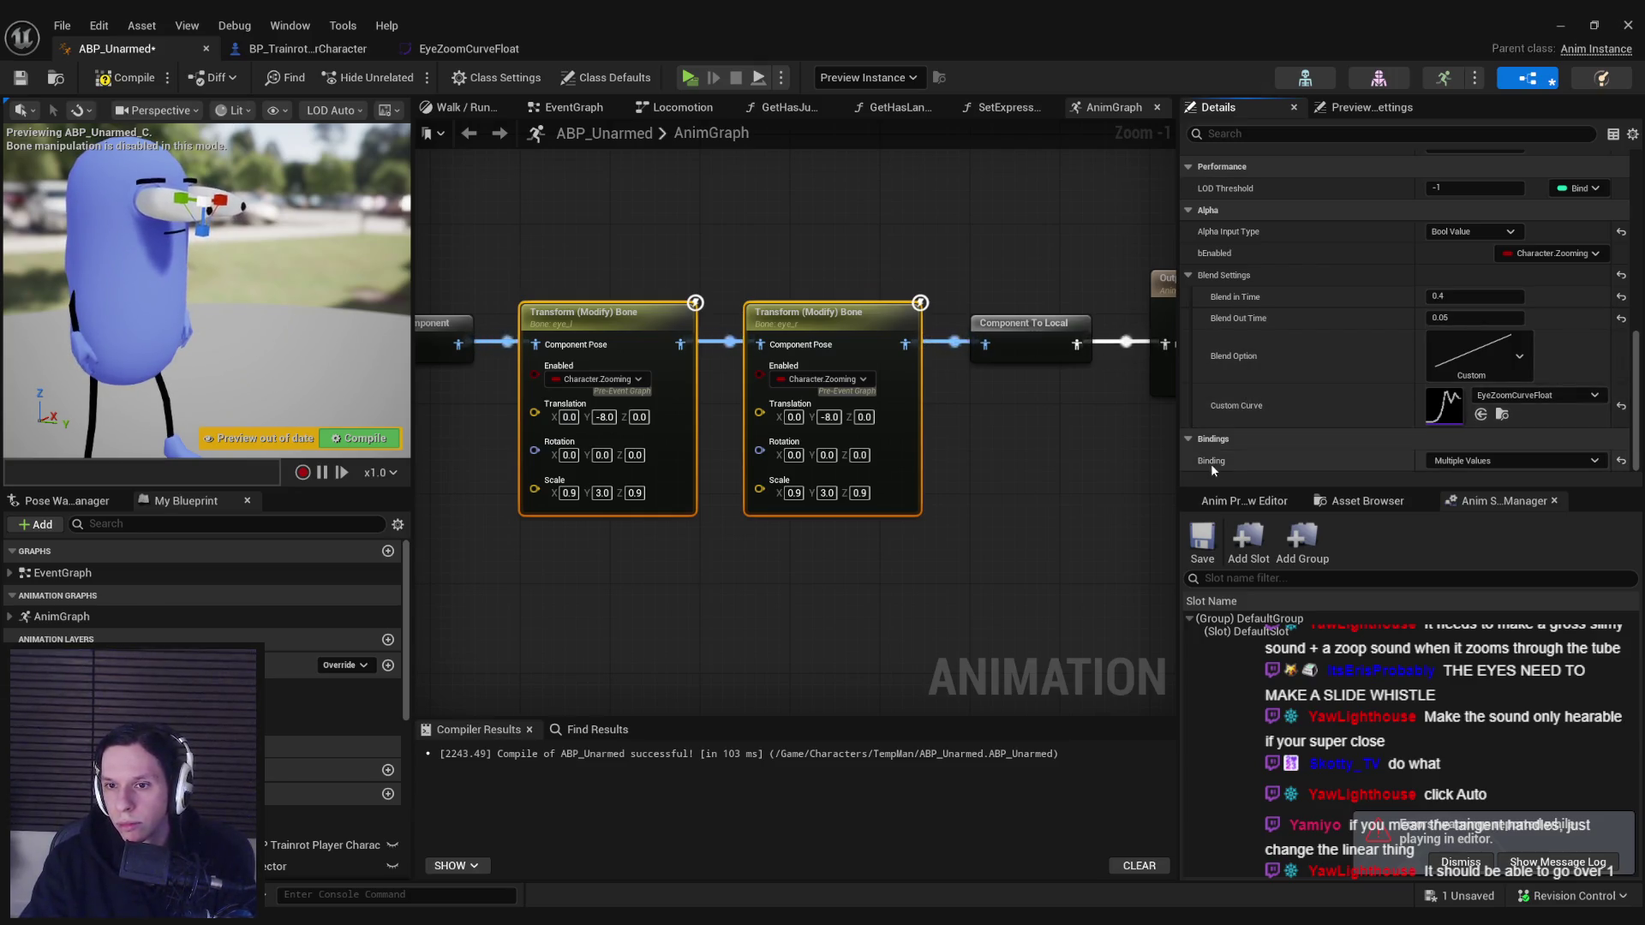
key(ctrl+s)
- Select the second Transform (Modify) Bone node and check the curve key at time 0.5
click(632, 321)
click(805, 314)
click(599, 313)
click(758, 313)
click(484, 49)
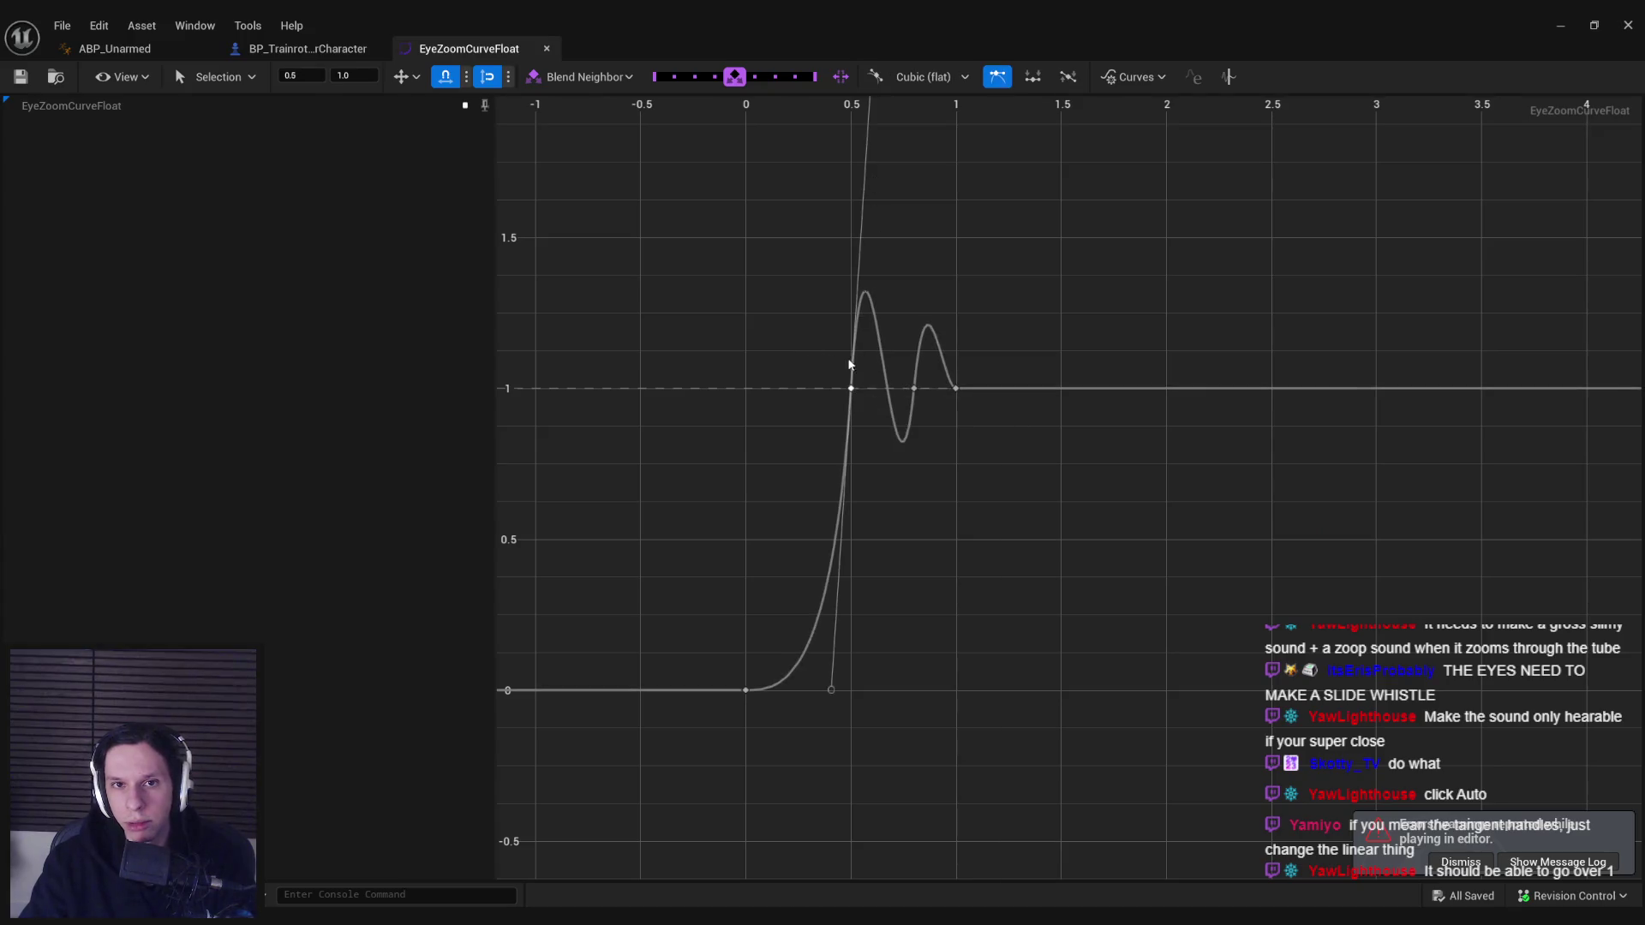
click(851, 388)
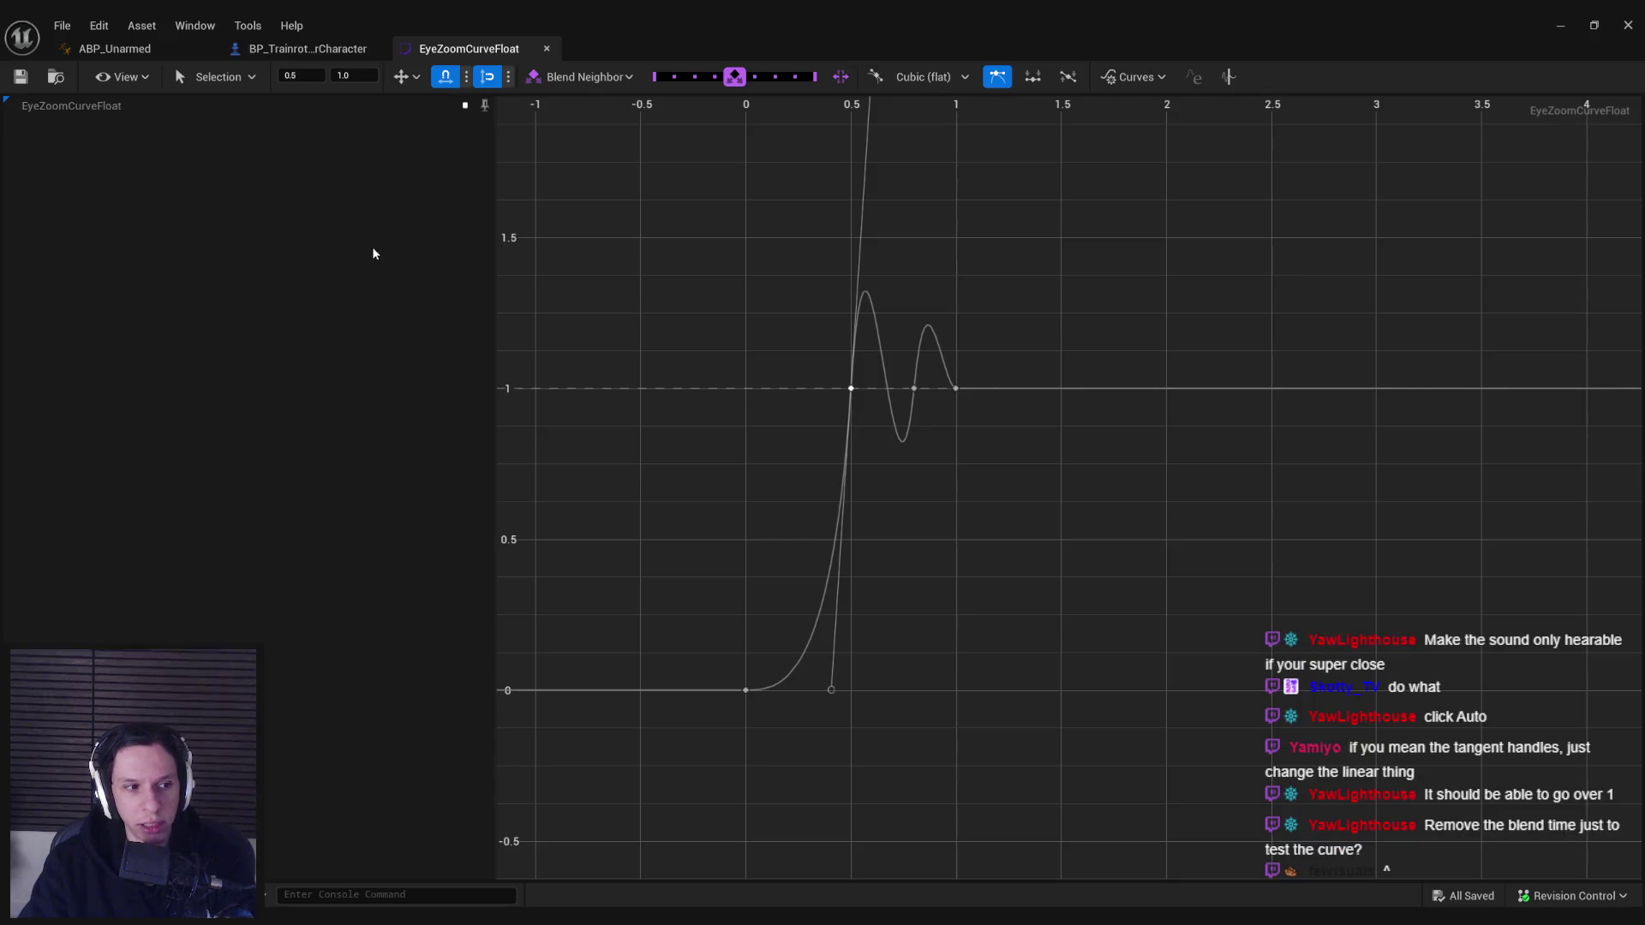
click(115, 48)
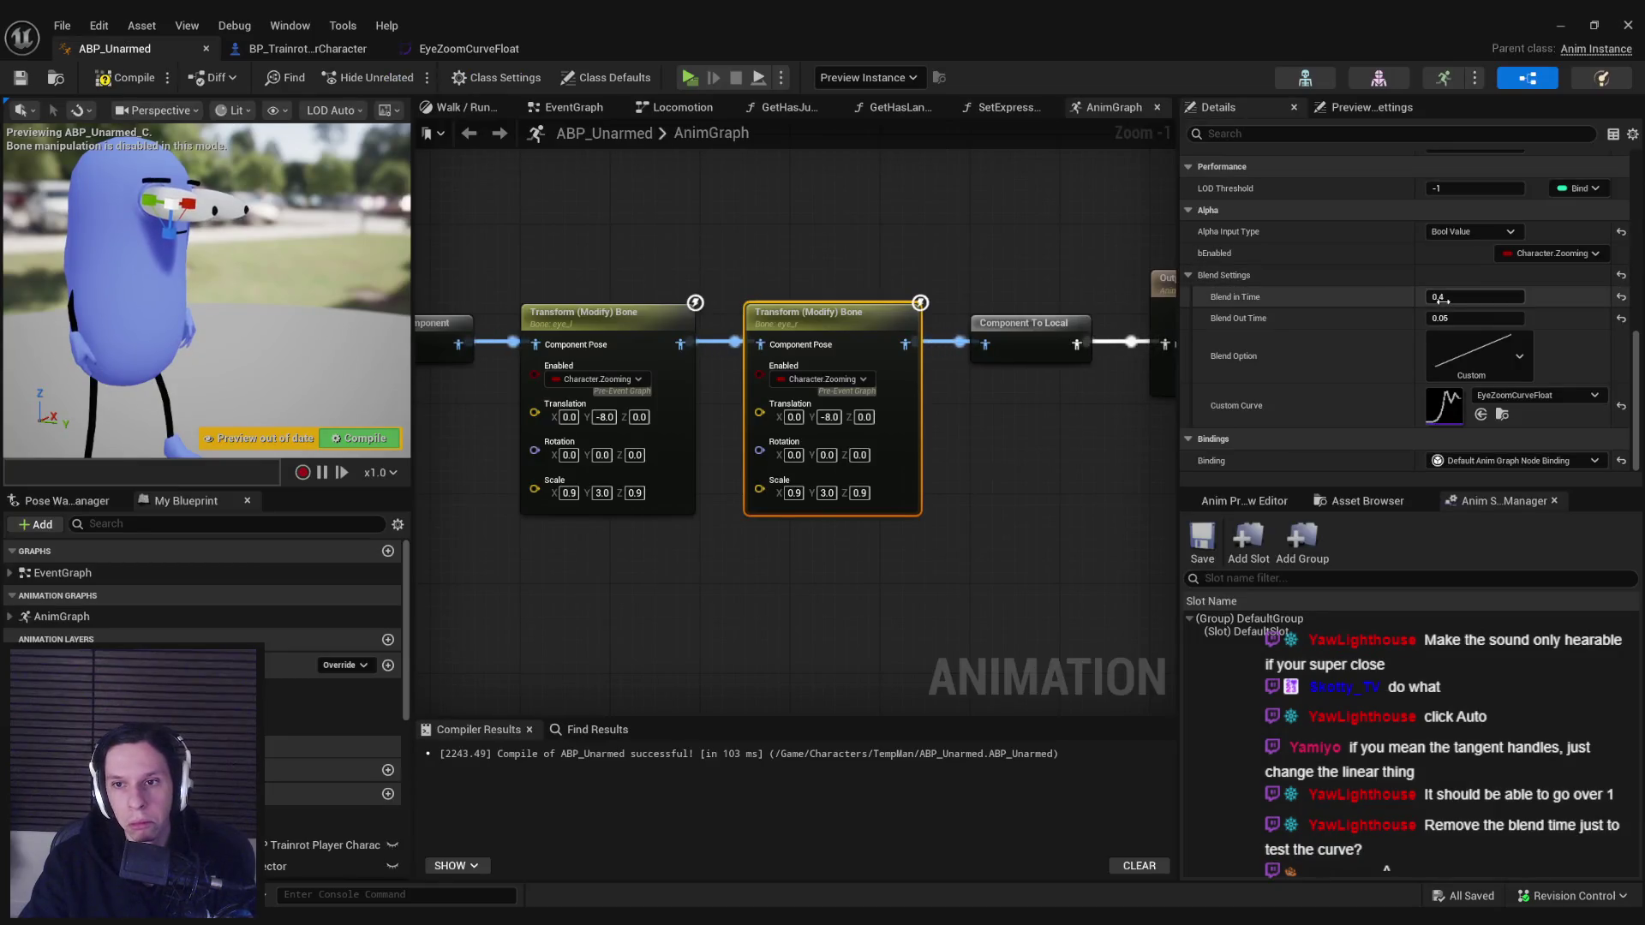
- Set the second node's blend in and out times to 0, compile, and start a play test
click(1448, 318)
text(0)
key(Return)
click(129, 77)
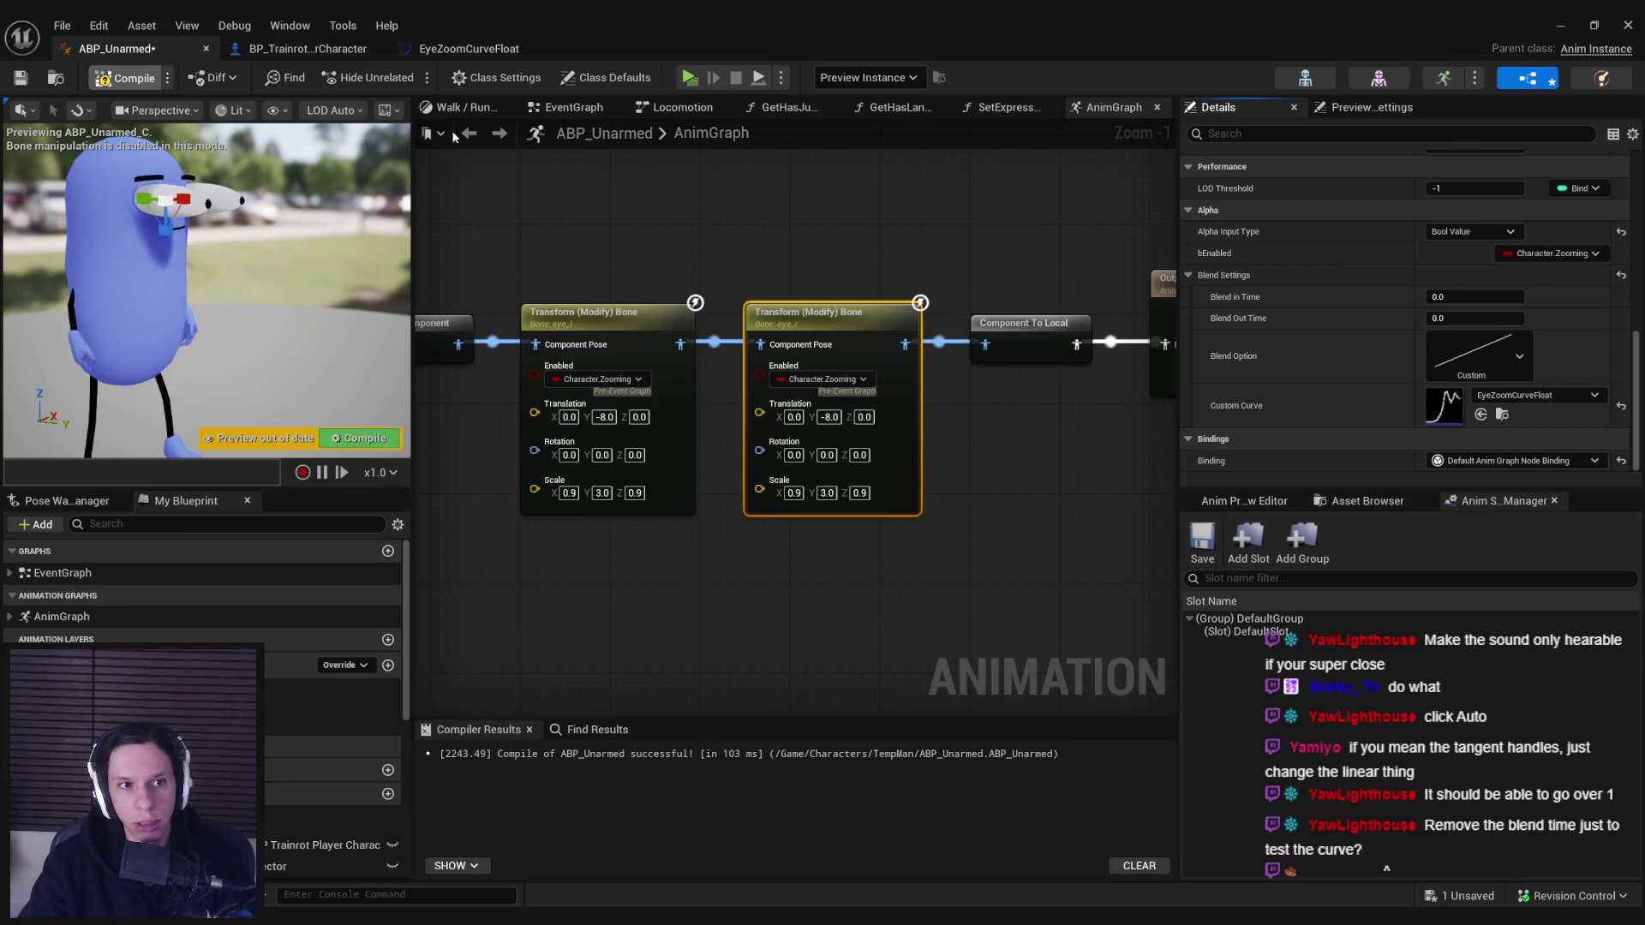
click(1563, 28)
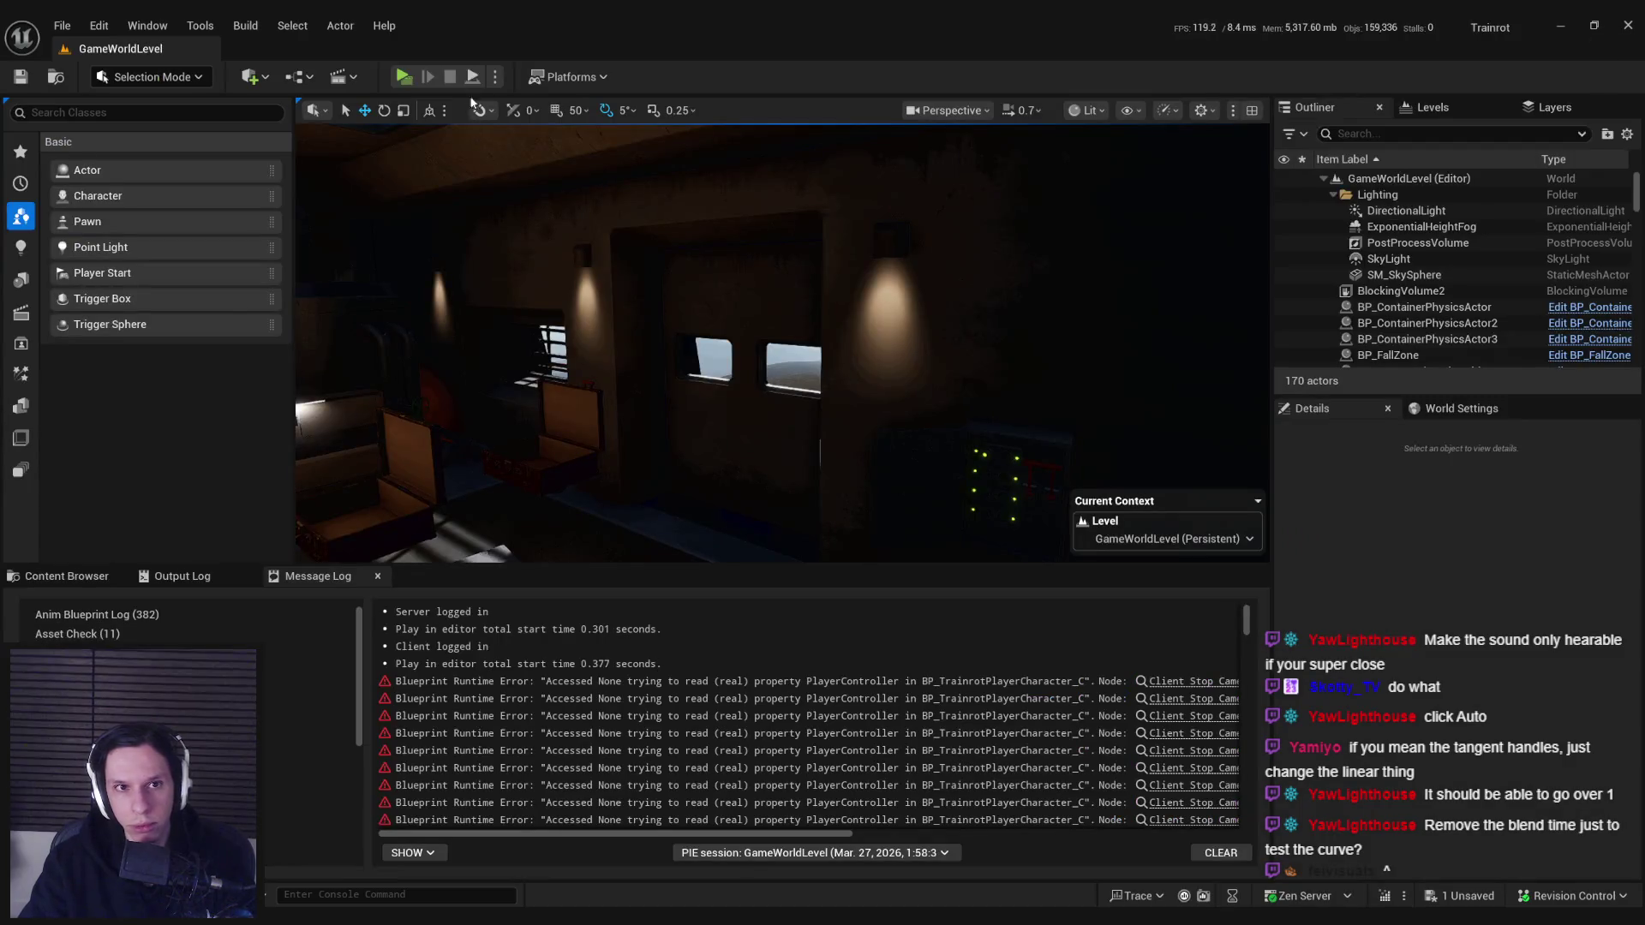
click(403, 76)
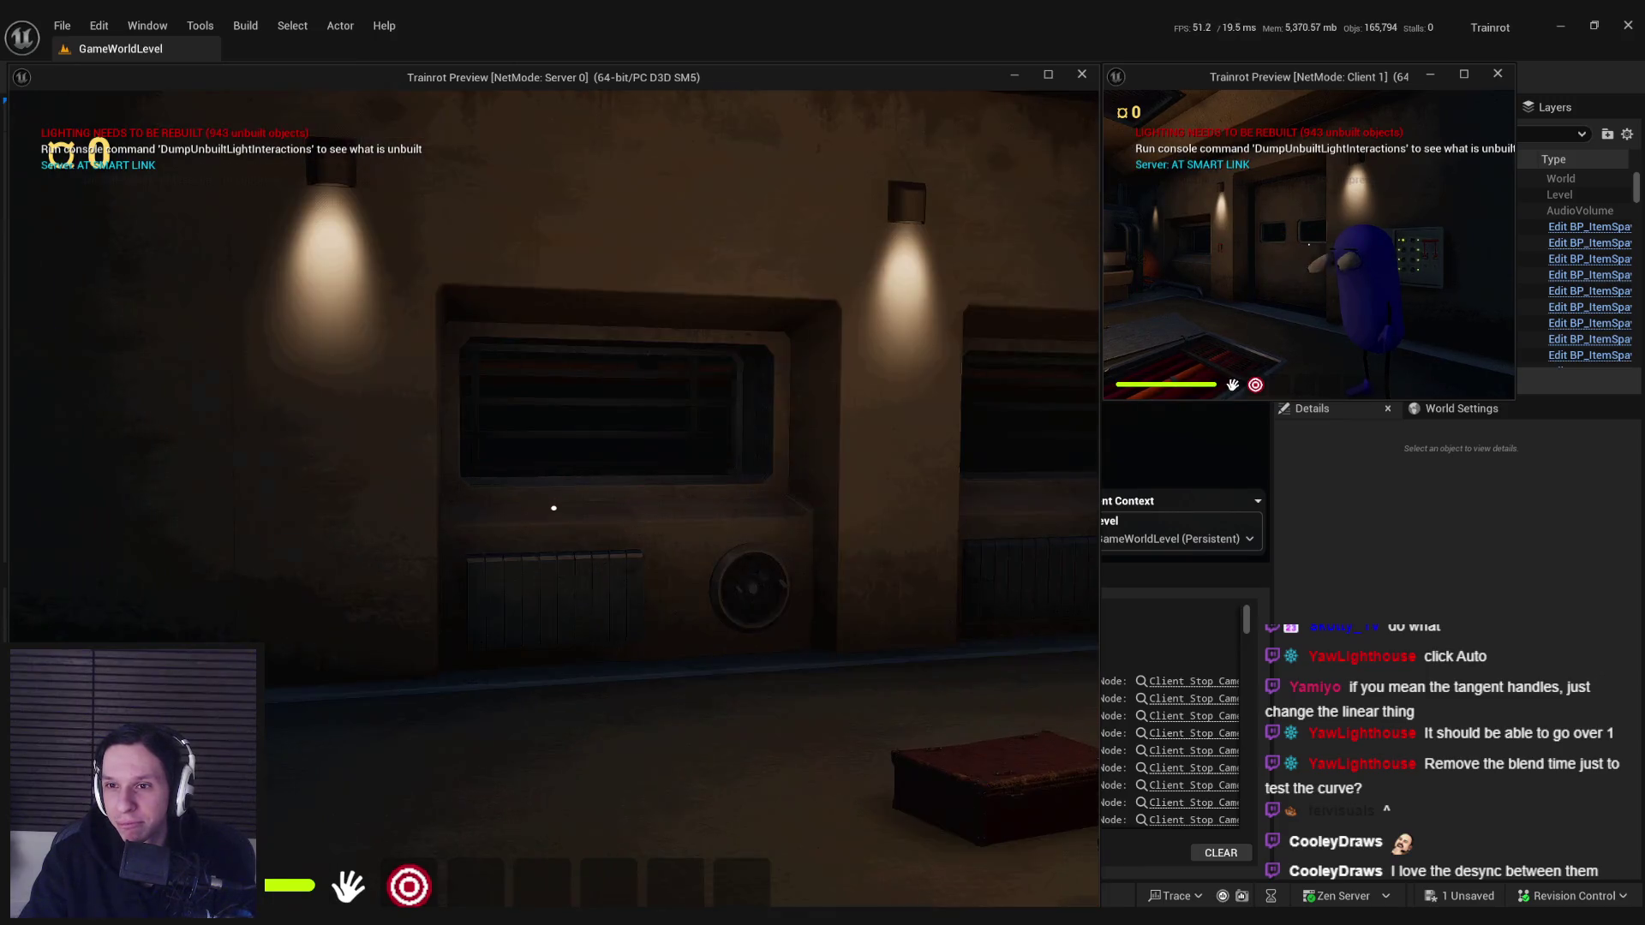
- Stop the play test and drag EyeZoomCurveFloat's middle key to deepen the bounce's dip
key(Escape)
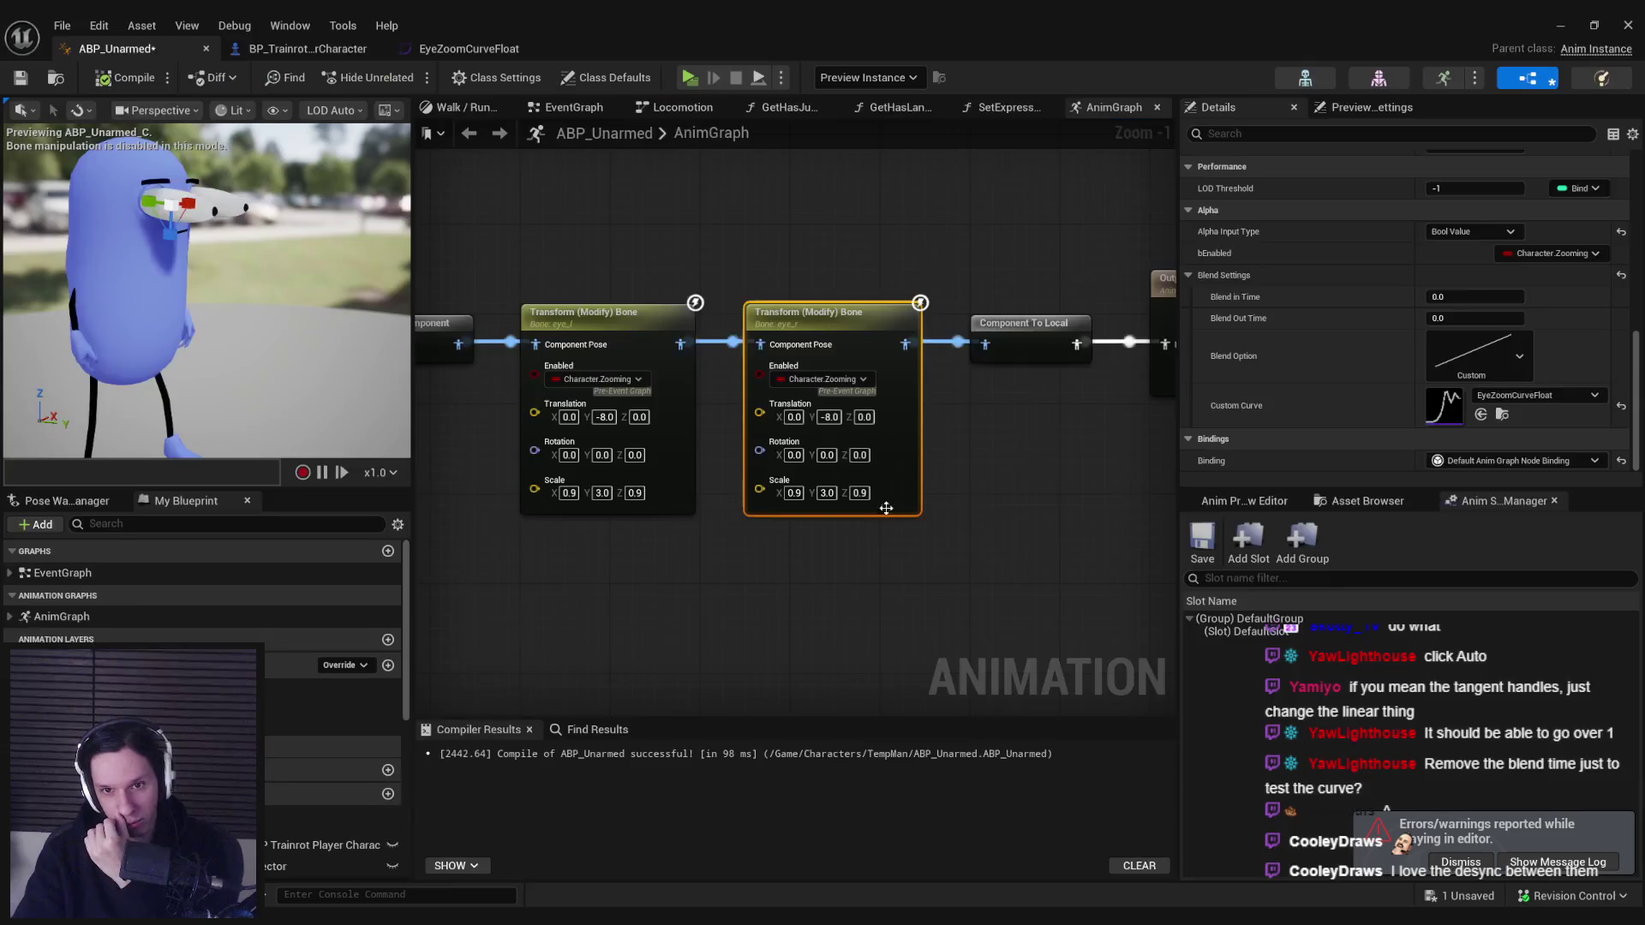
key(alt+Tab)
click(468, 49)
mouse_move(989, 392)
mouse_down()
mouse_move(915, 391)
mouse_move(1035, 389)
mouse_up()
- Try steepening a key tangent on EyeZoomCurveFloat, then undo the change
click(1001, 449)
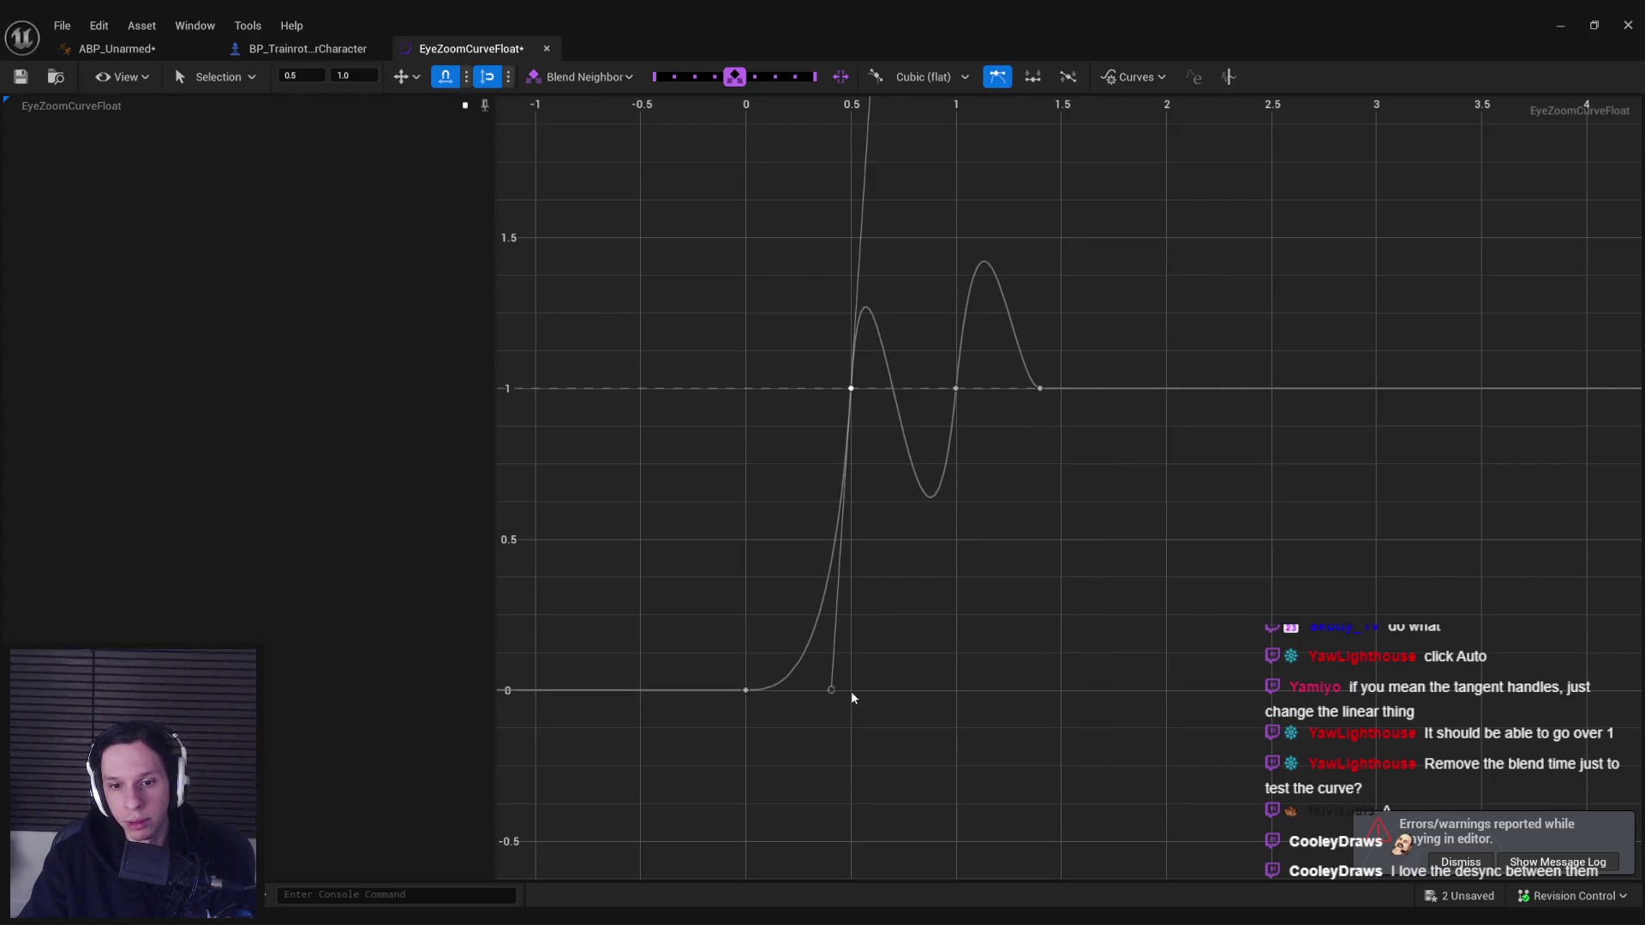
scroll(887, 373, down, 2)
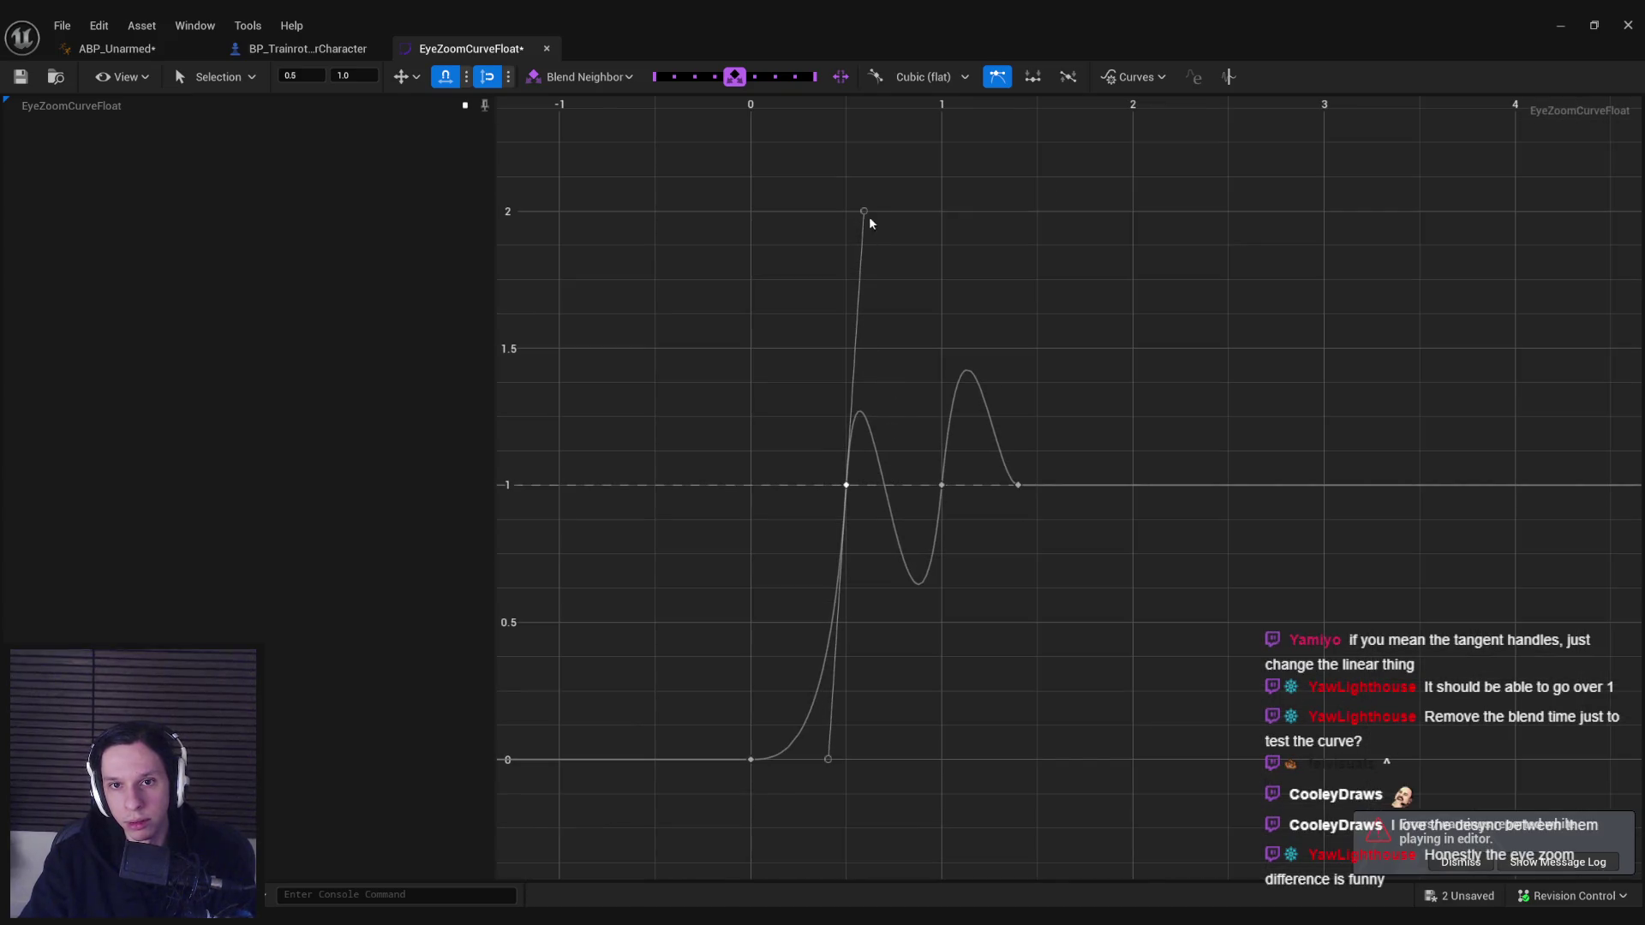
drag(869, 157, 867, 104)
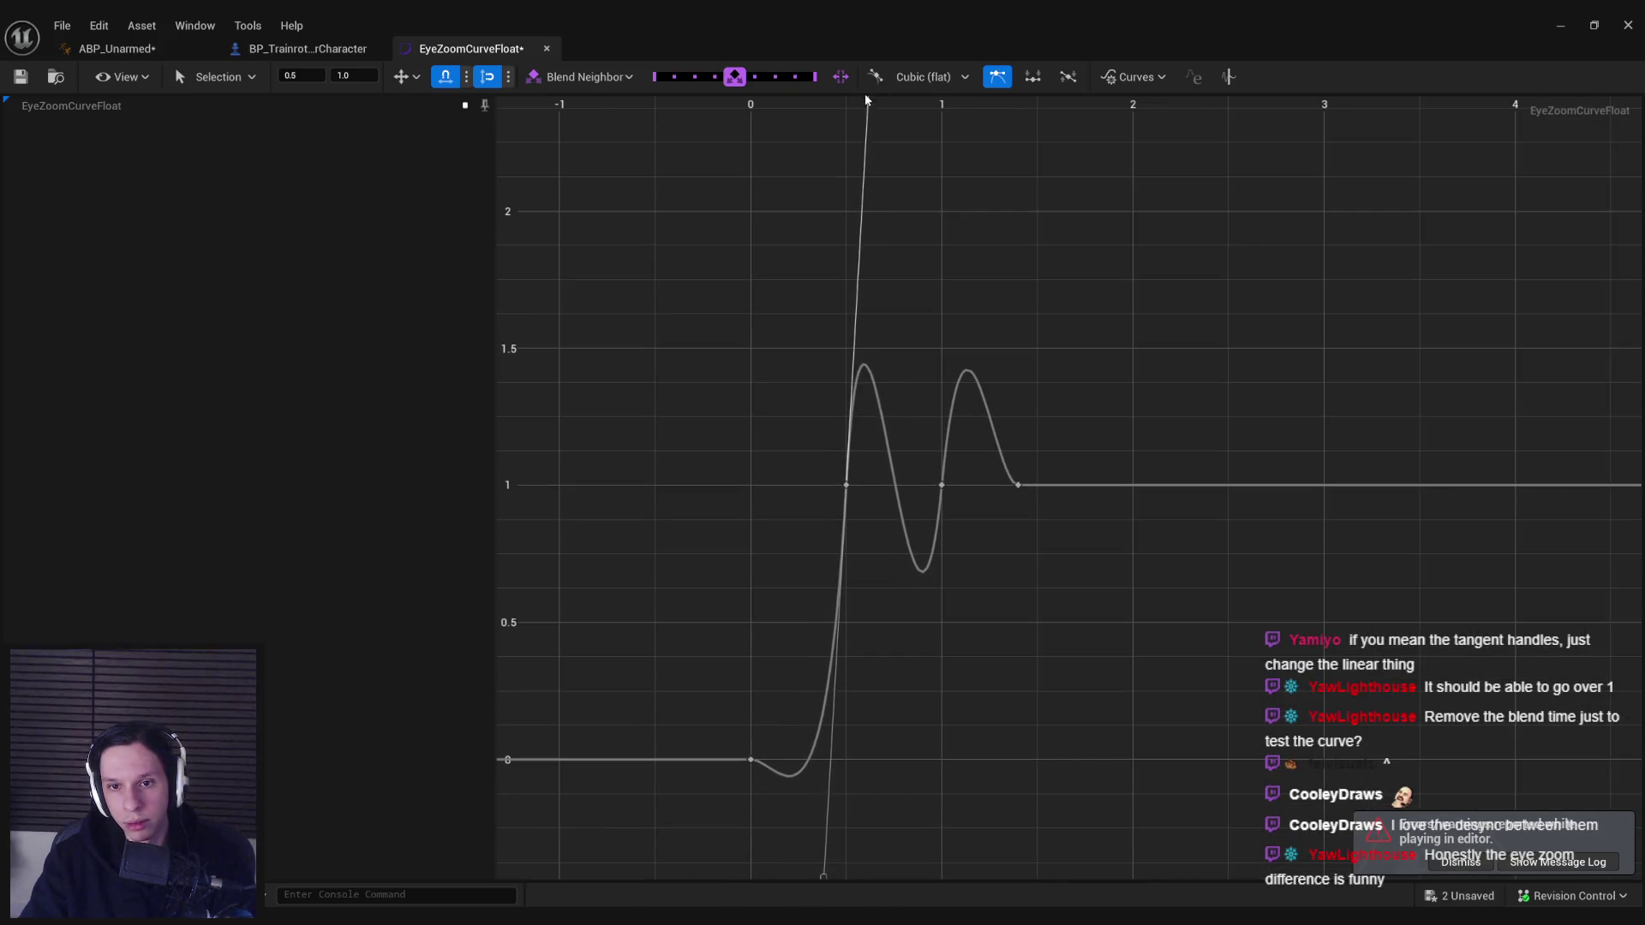
key(ctrl+z)
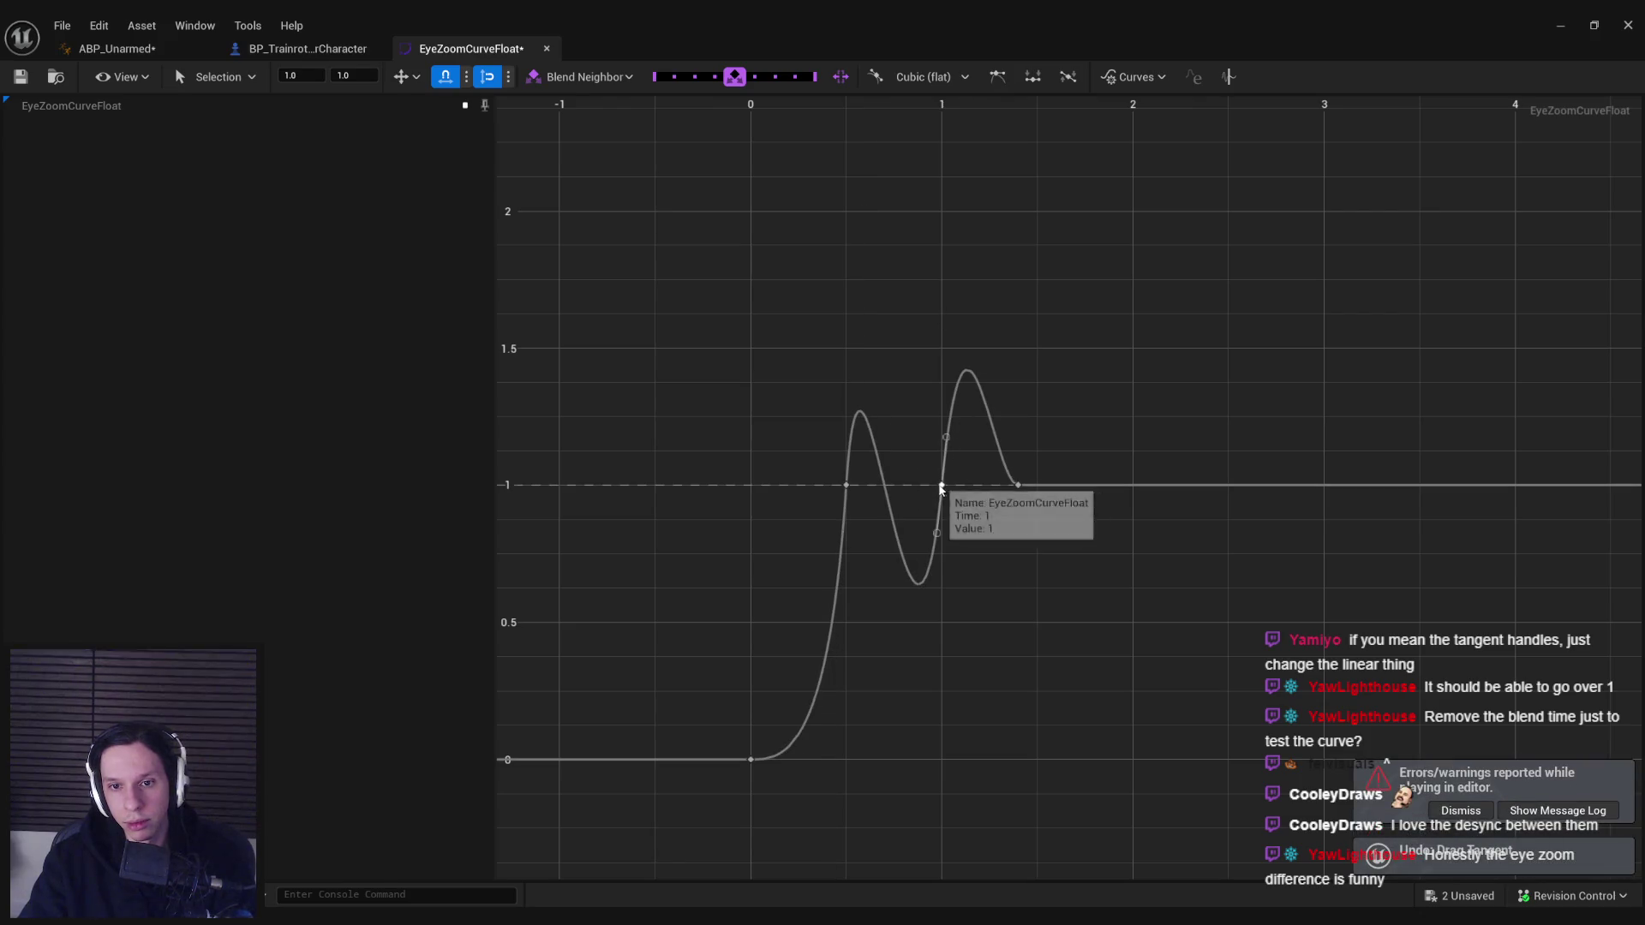
- Enable weighted tangents on the key at time 1 and lower the bump after it
right_click(942, 485)
click(1011, 736)
click(967, 249)
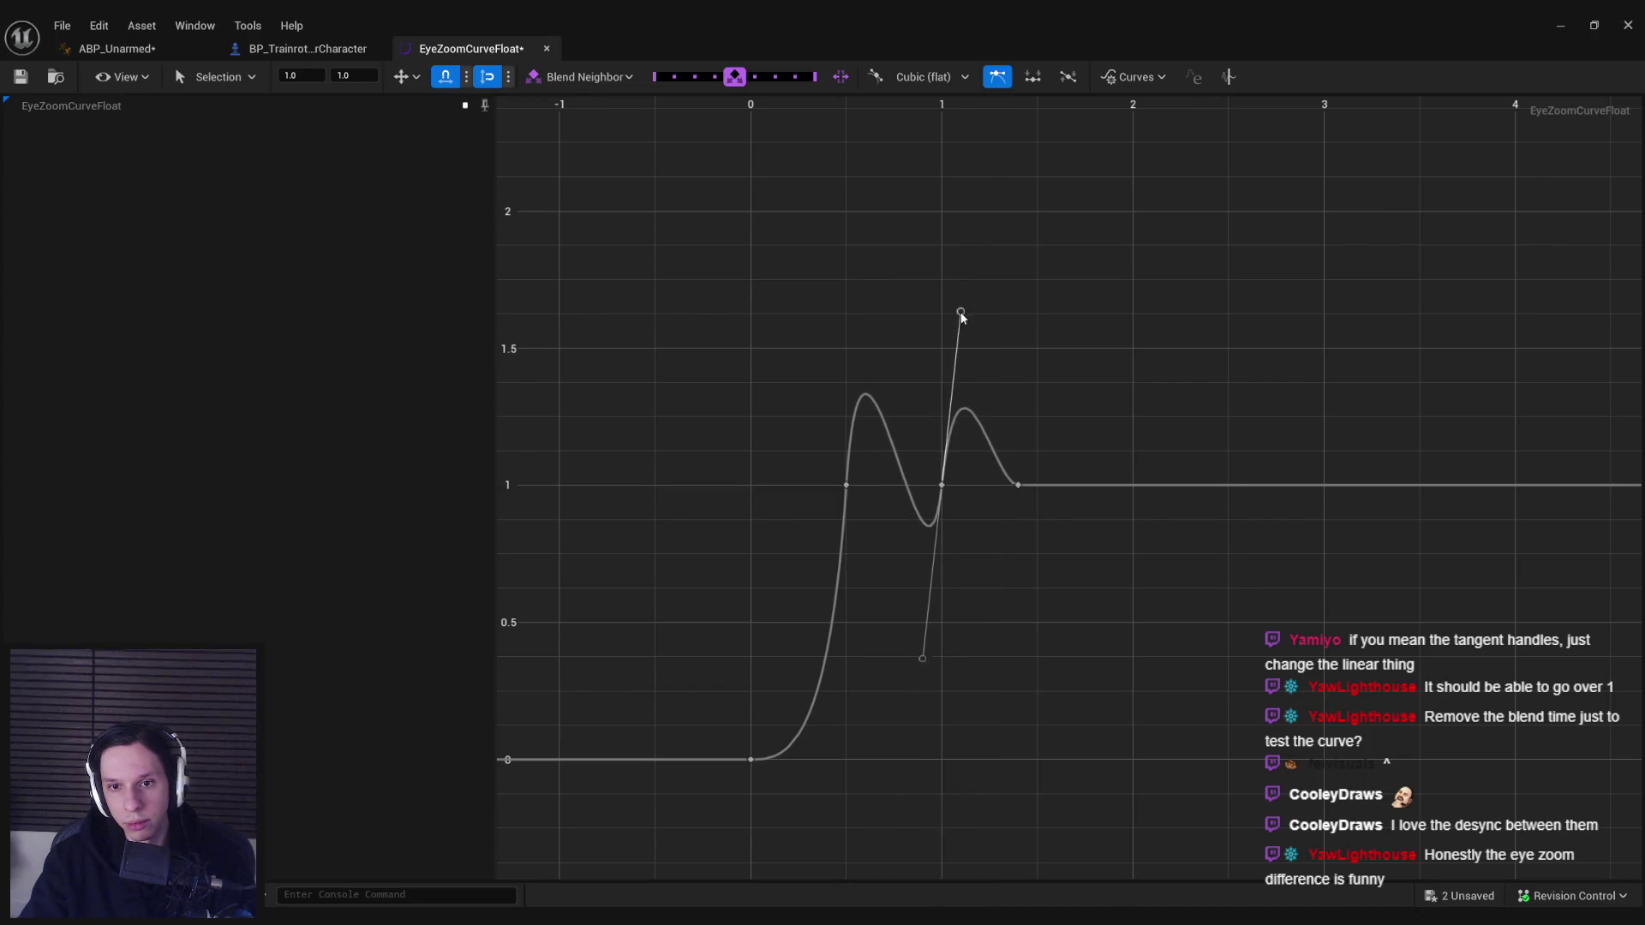
drag(958, 339, 958, 342)
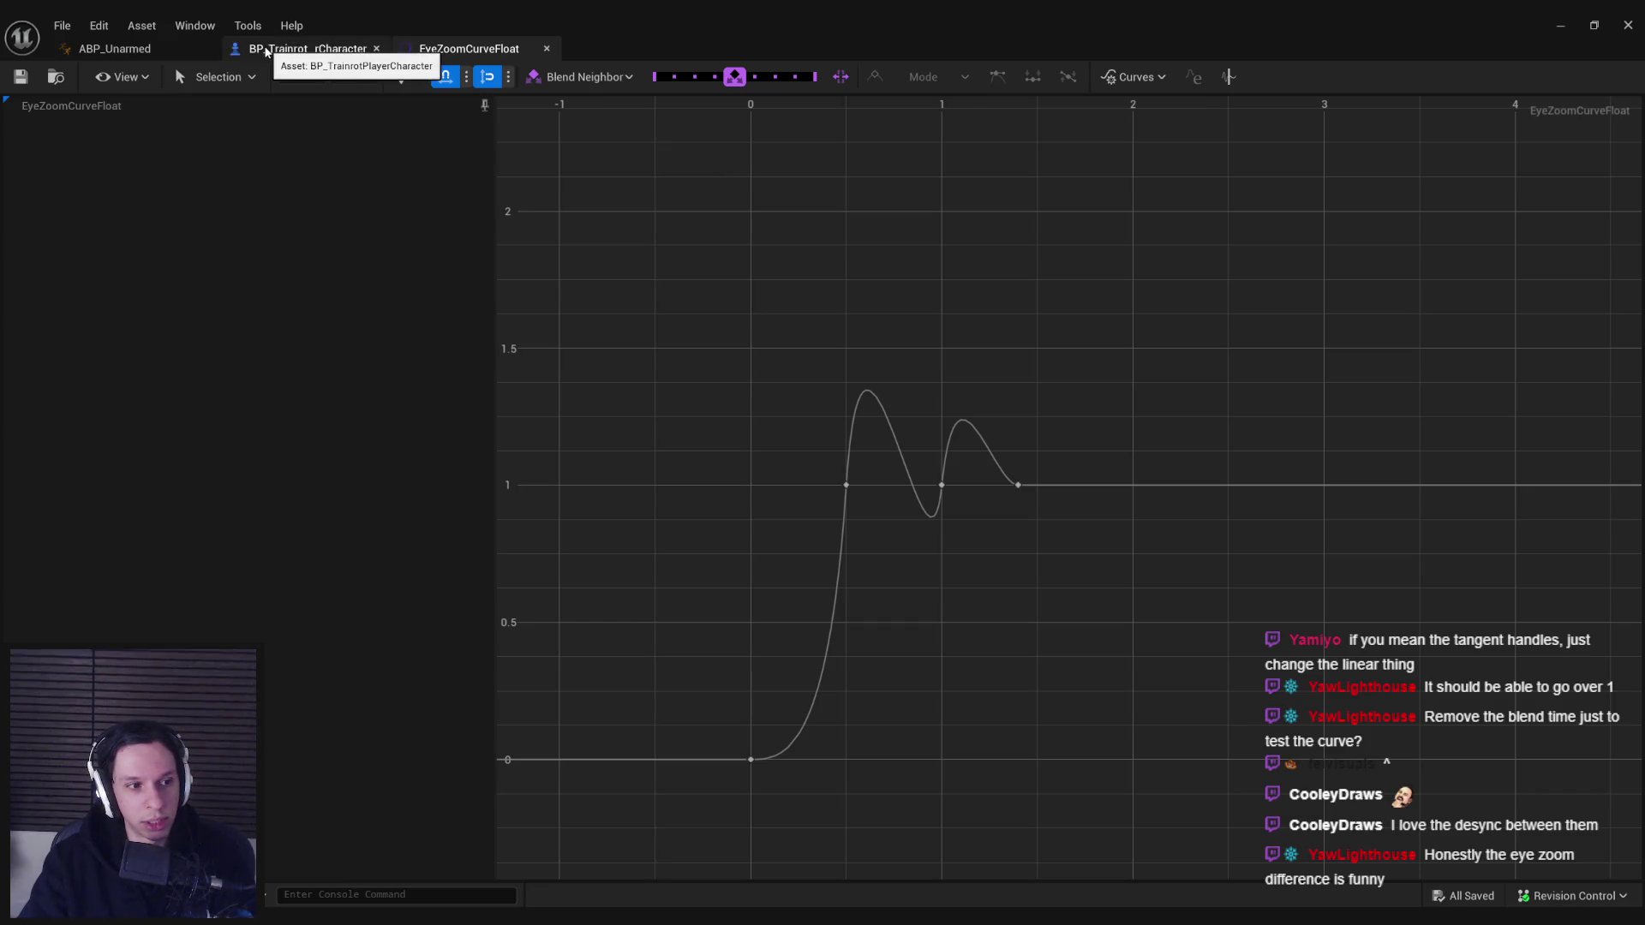
click(115, 49)
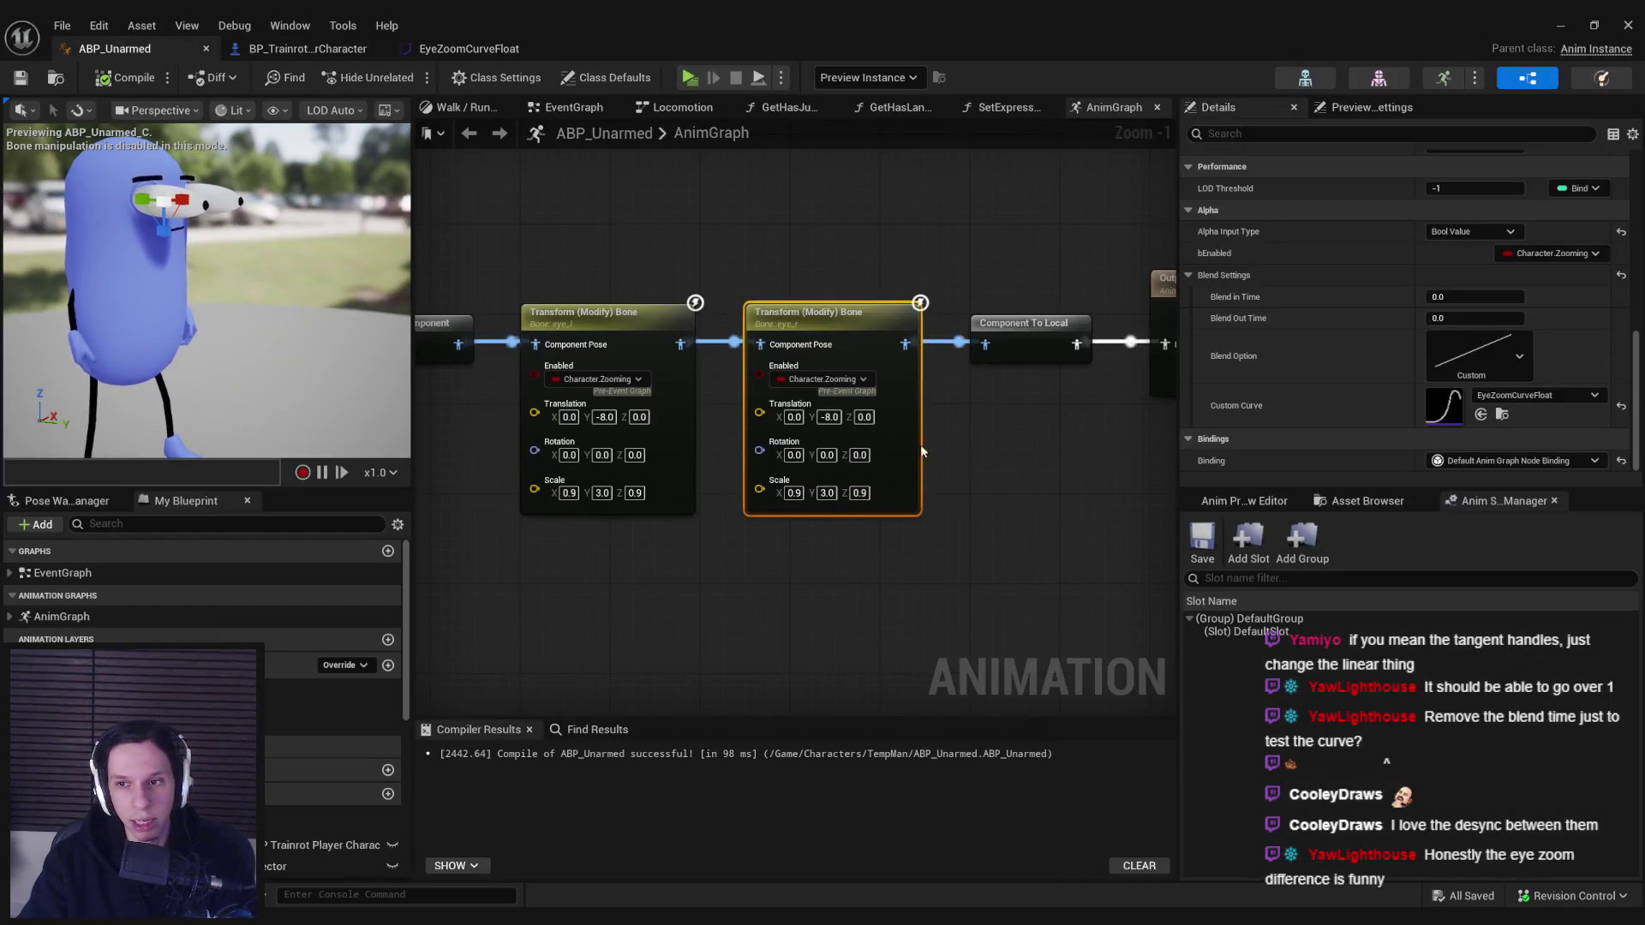
- Compare both eye nodes' settings and select the second Transform (Modify) Bone node
click(636, 322)
click(814, 315)
click(600, 316)
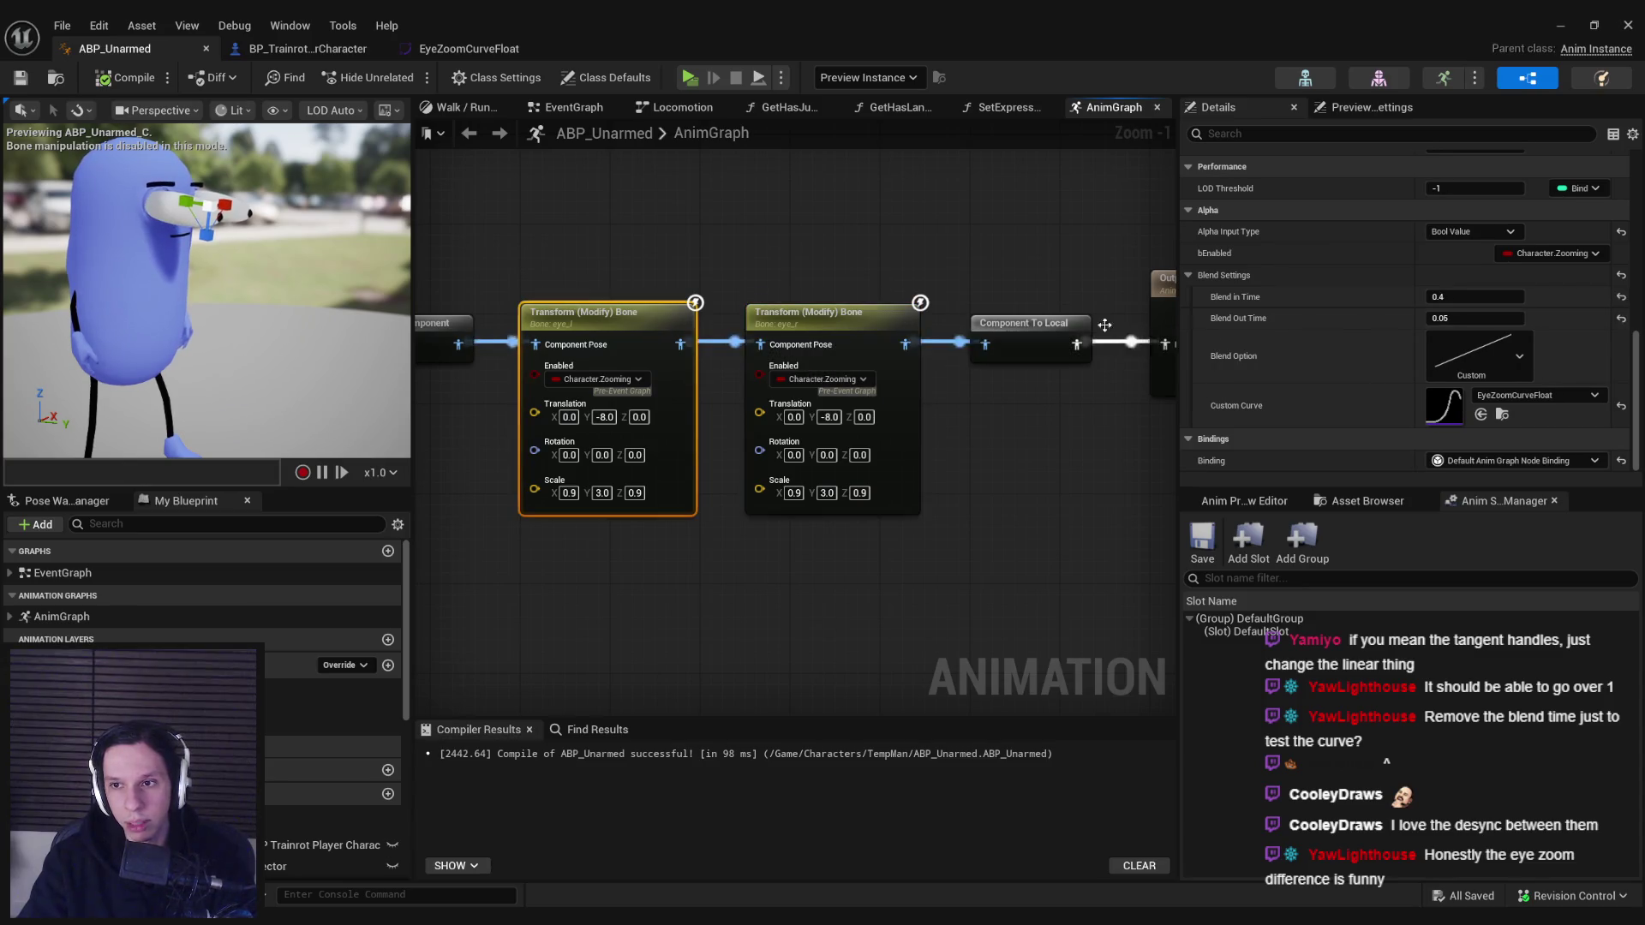
click(814, 316)
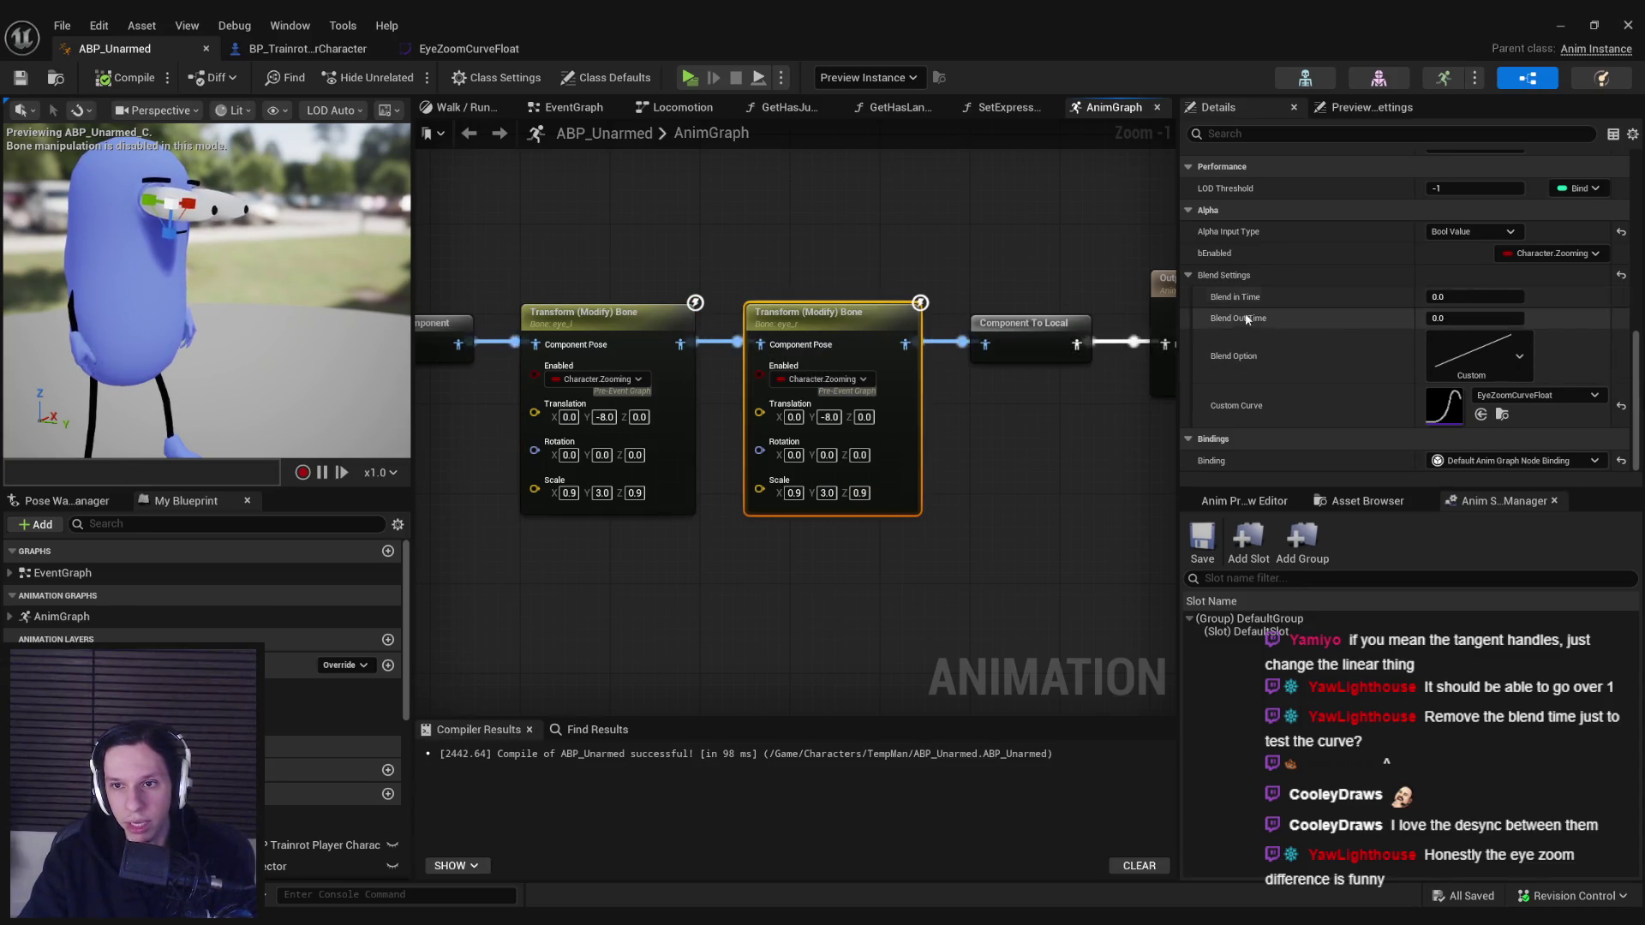
click(587, 322)
click(896, 332)
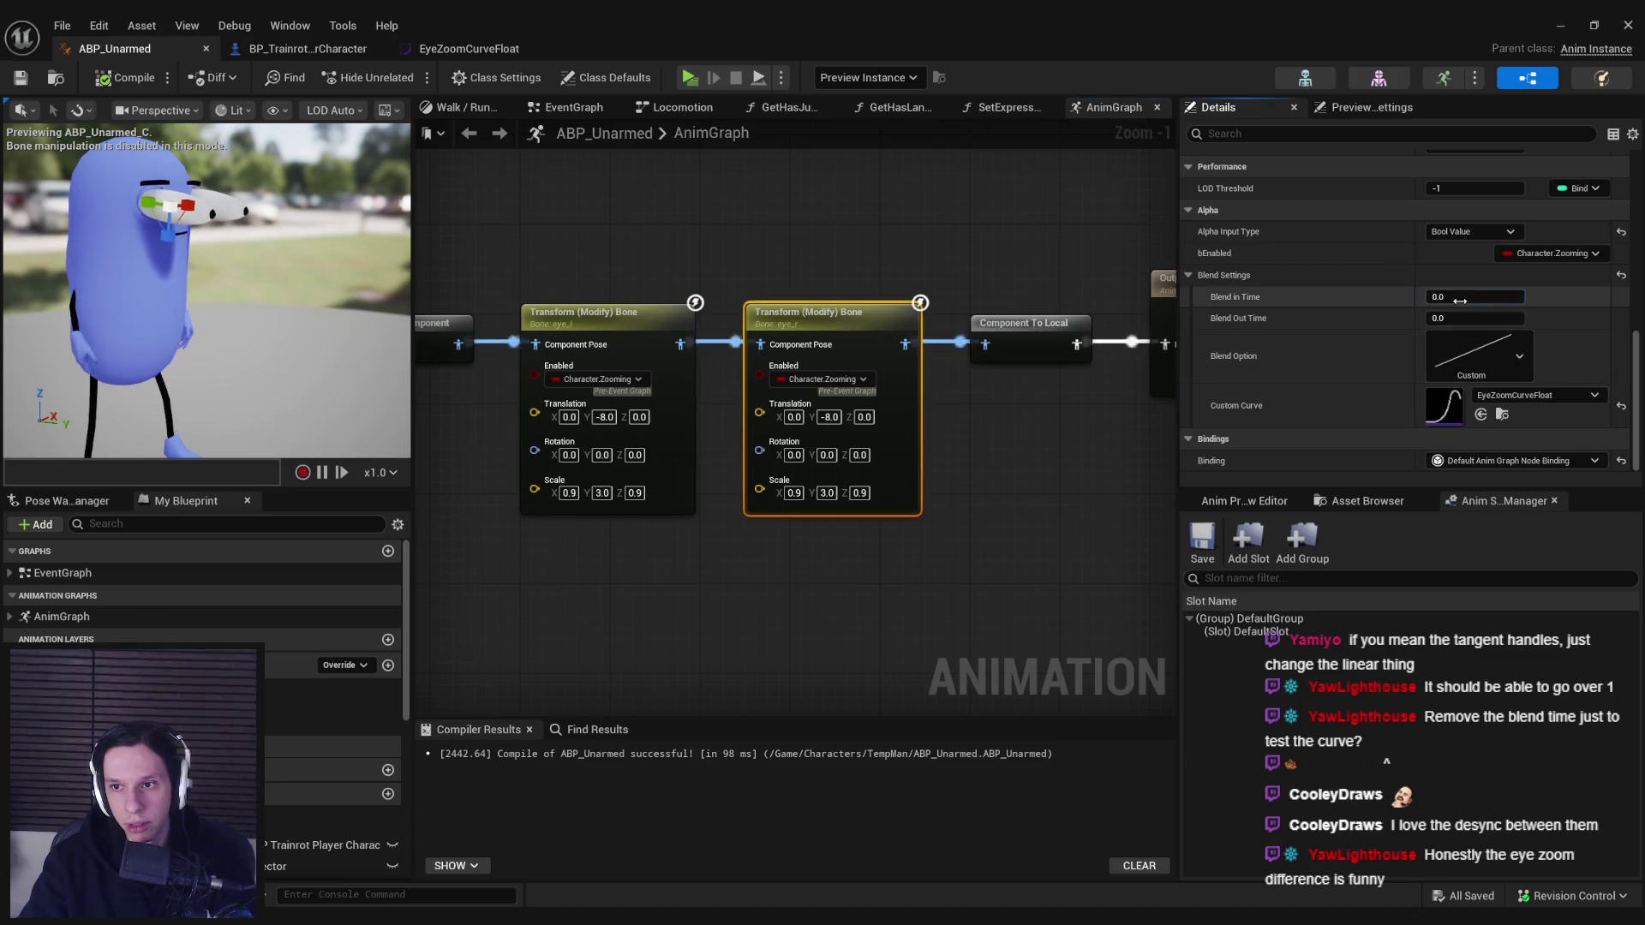
- Commit the 0.3 blend-in and the blend-out time, then start a play-in-editor test
key(Return)
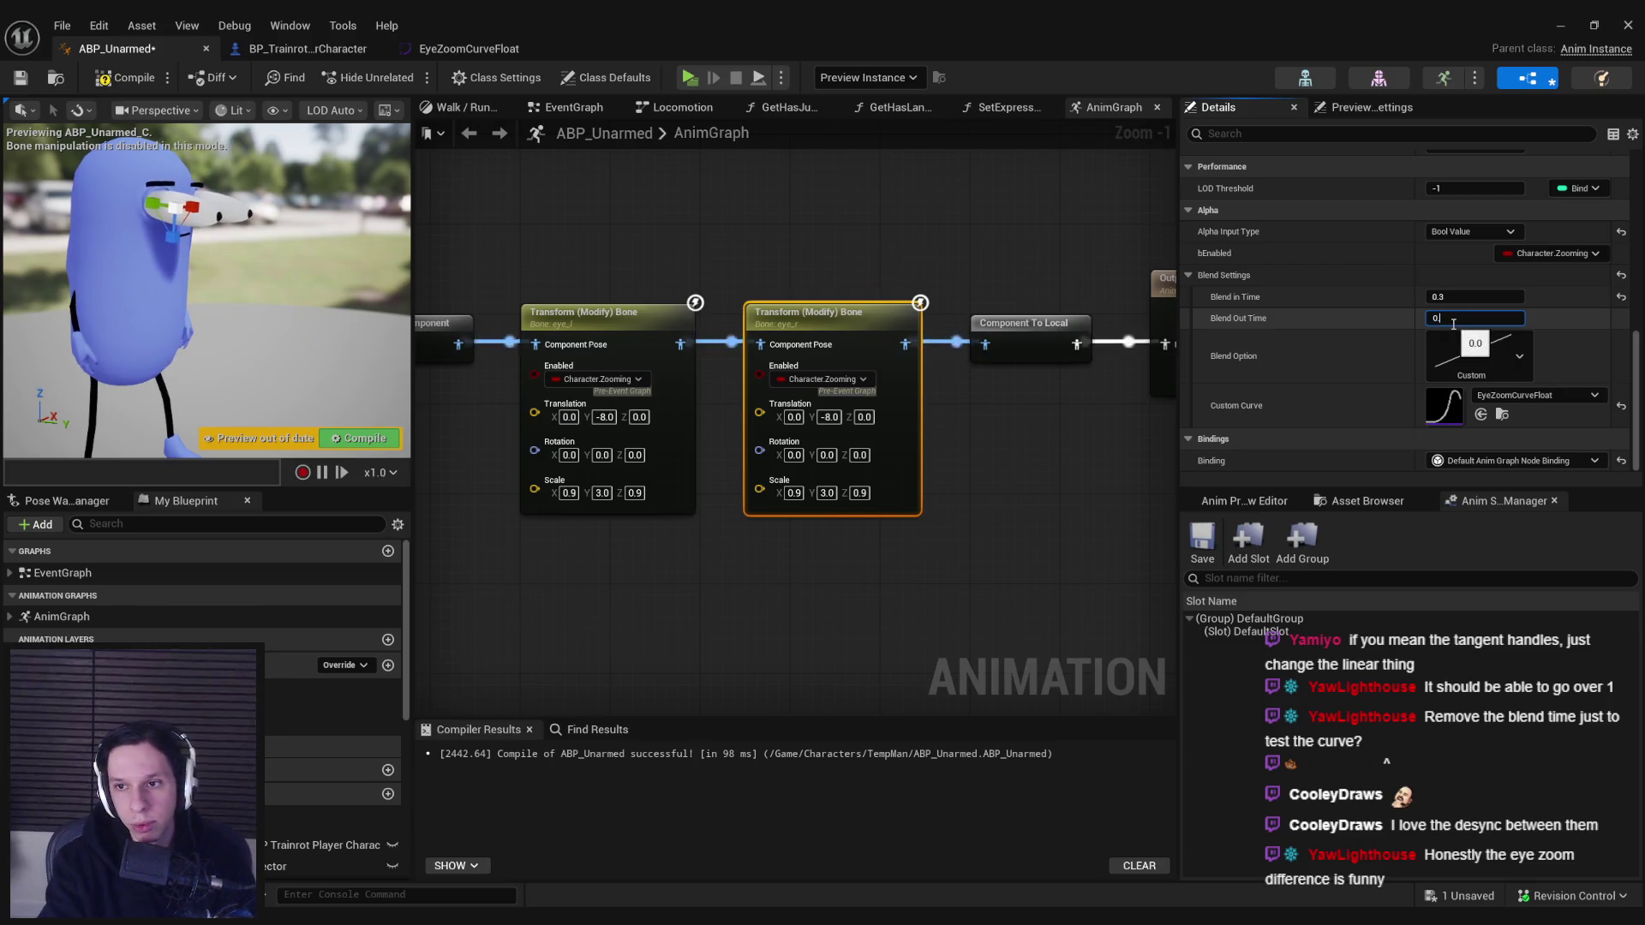
text(08)
drag(1047, 449, 1034, 454)
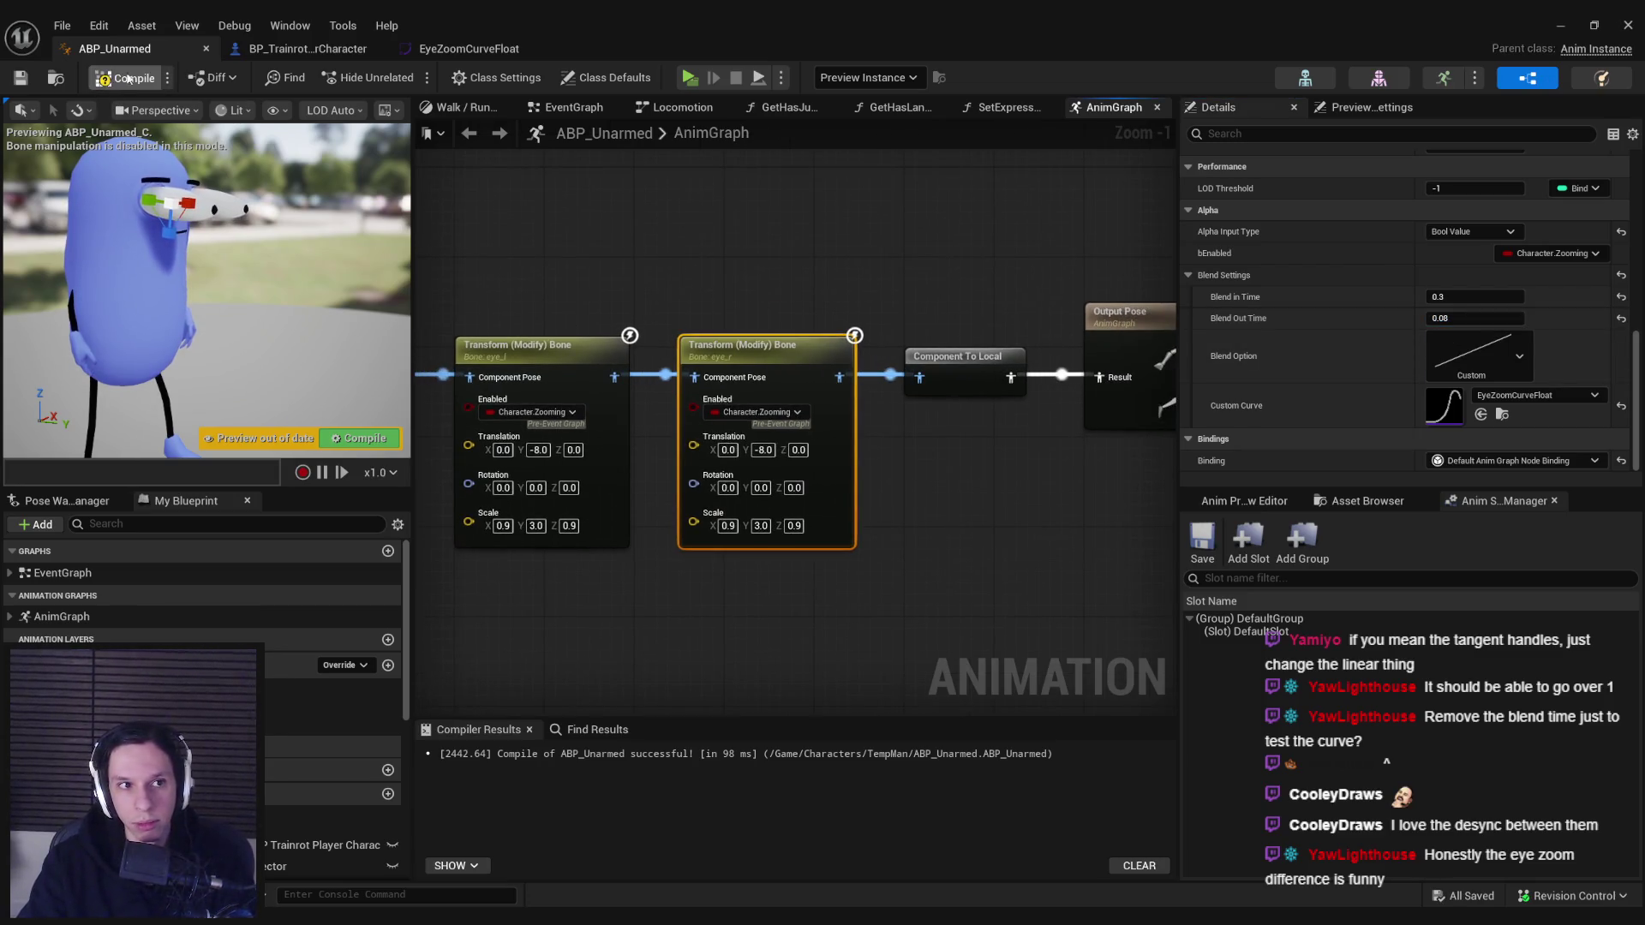
key(alt+Tab)
click(403, 76)
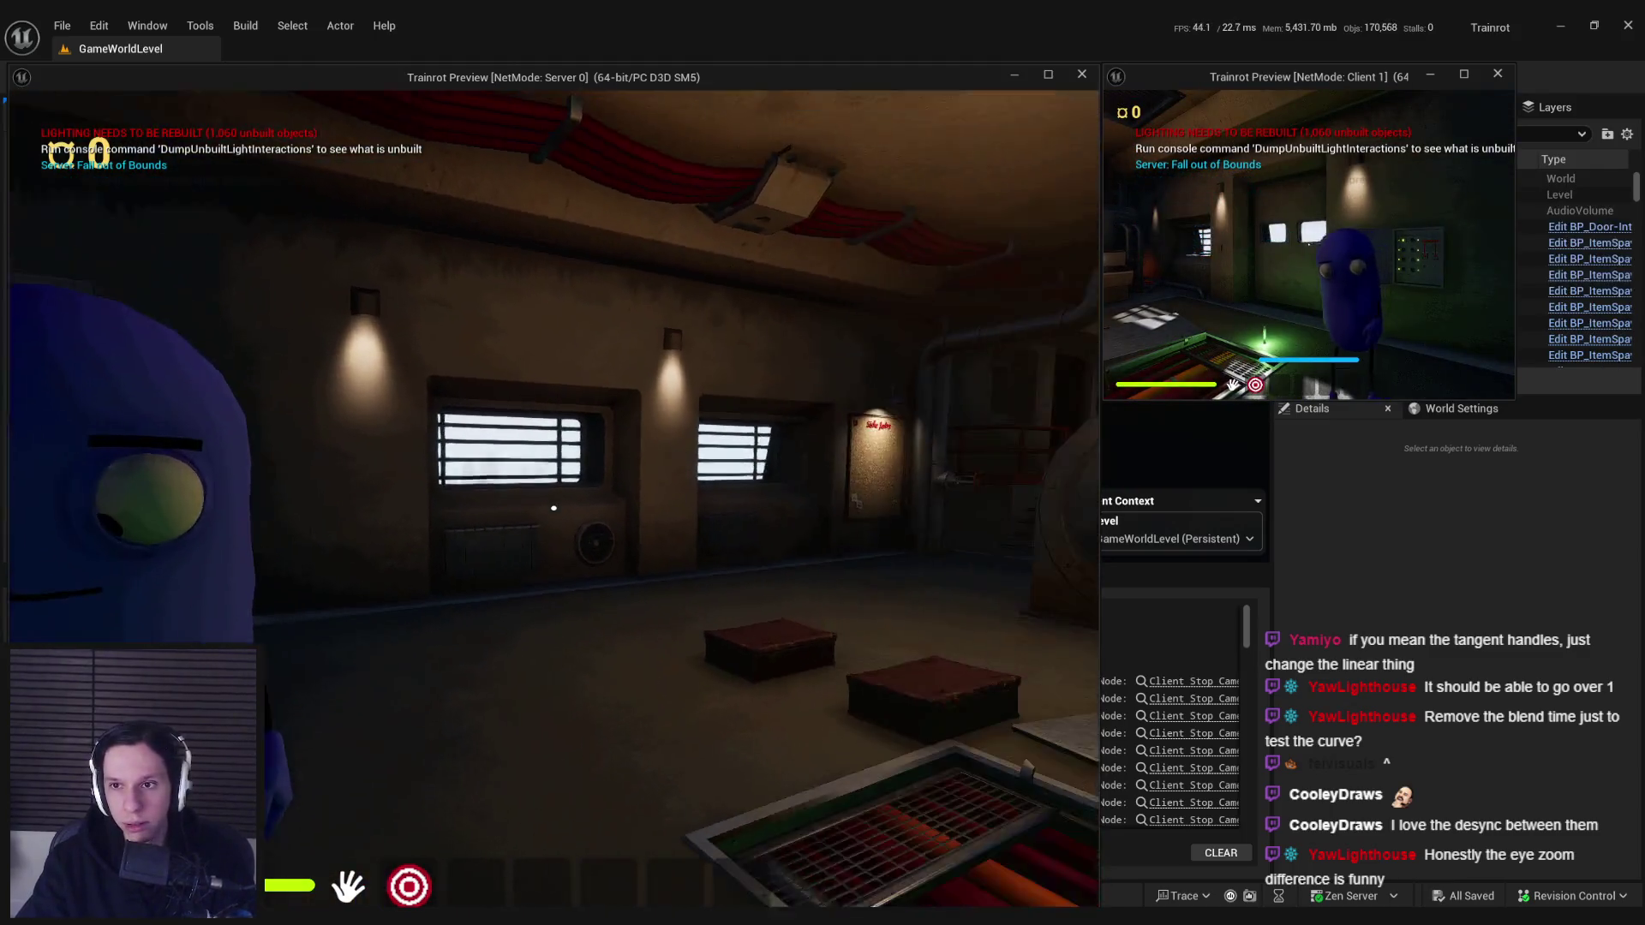
- Walk through the train interior, interact with the wall panel, then stop the play test
key(w)
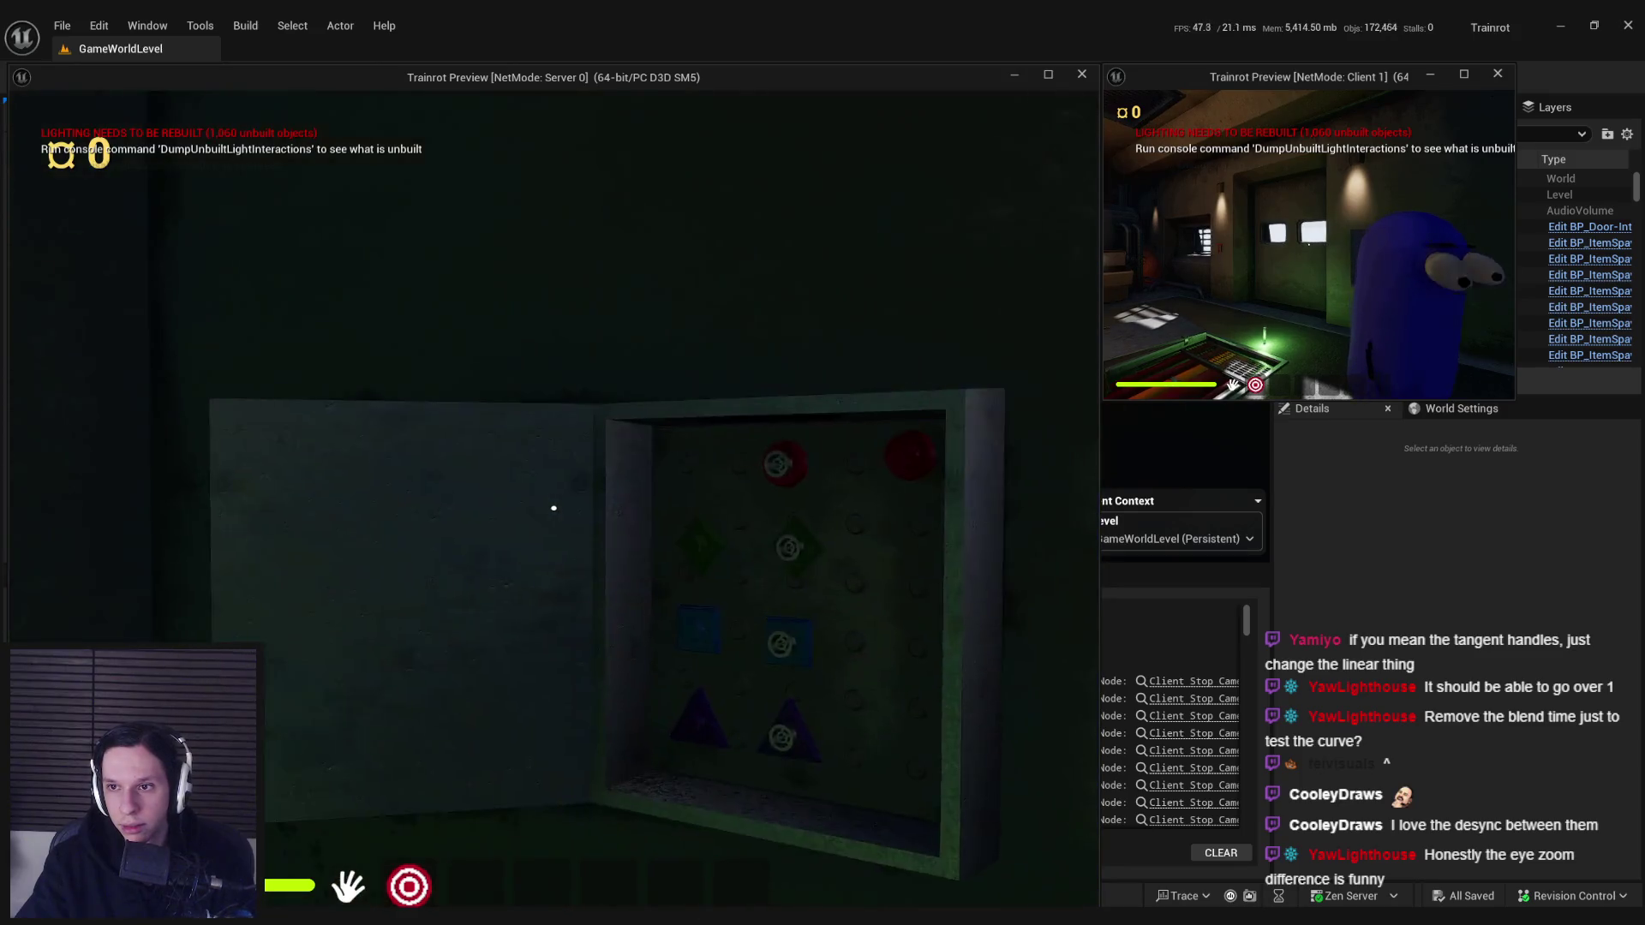
key(e)
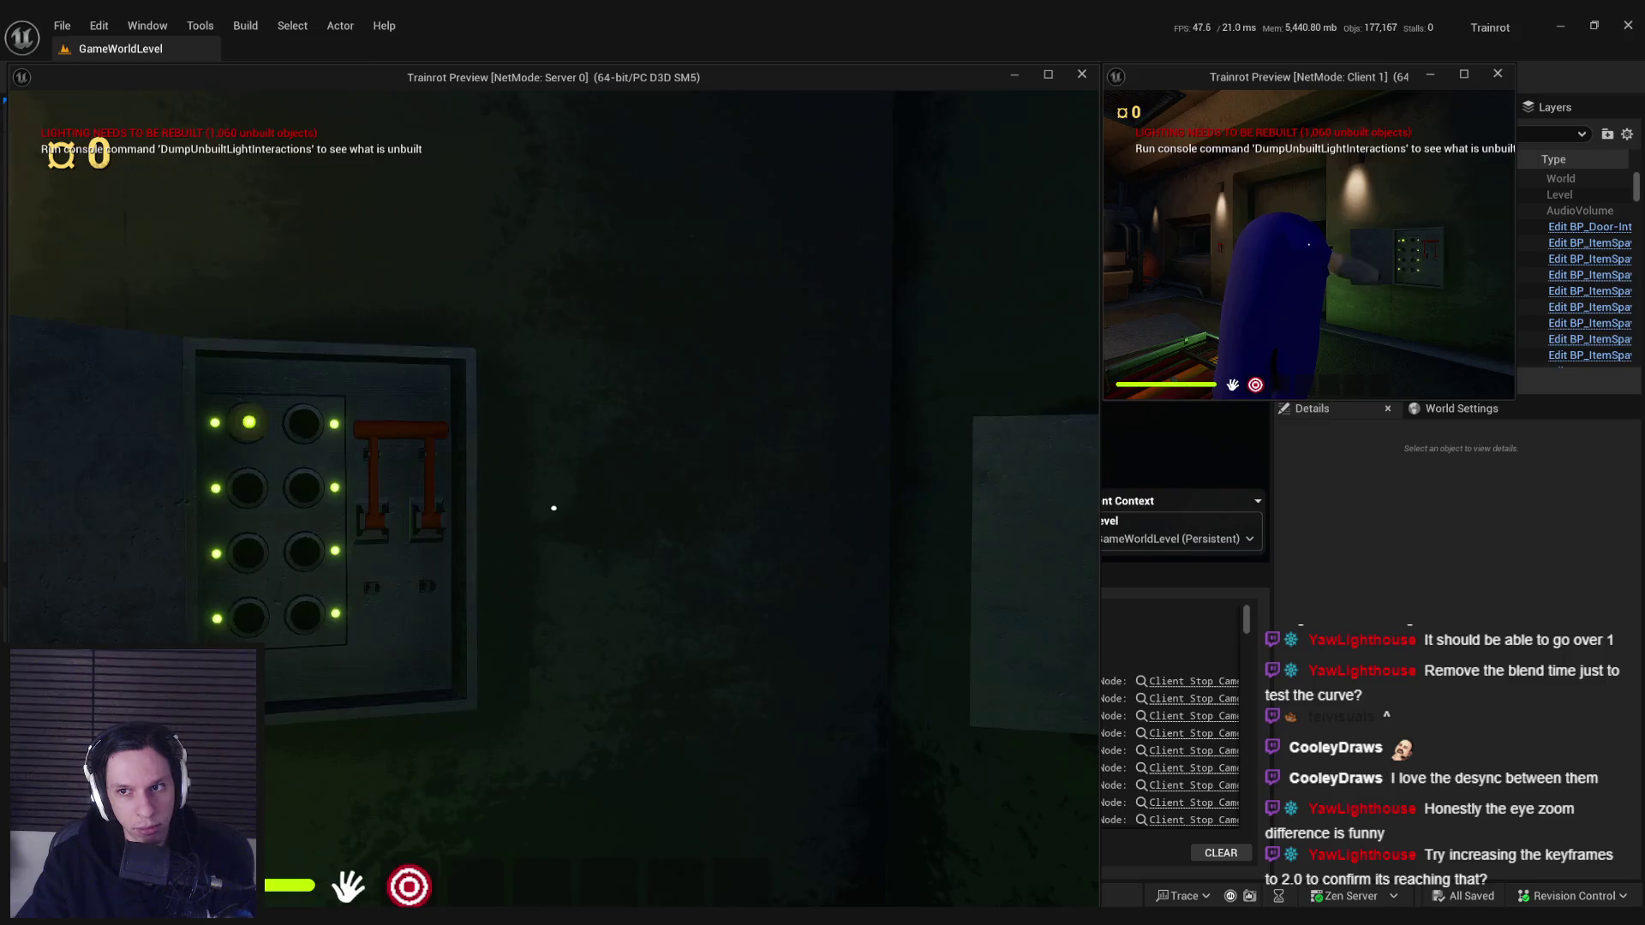
key(Escape)
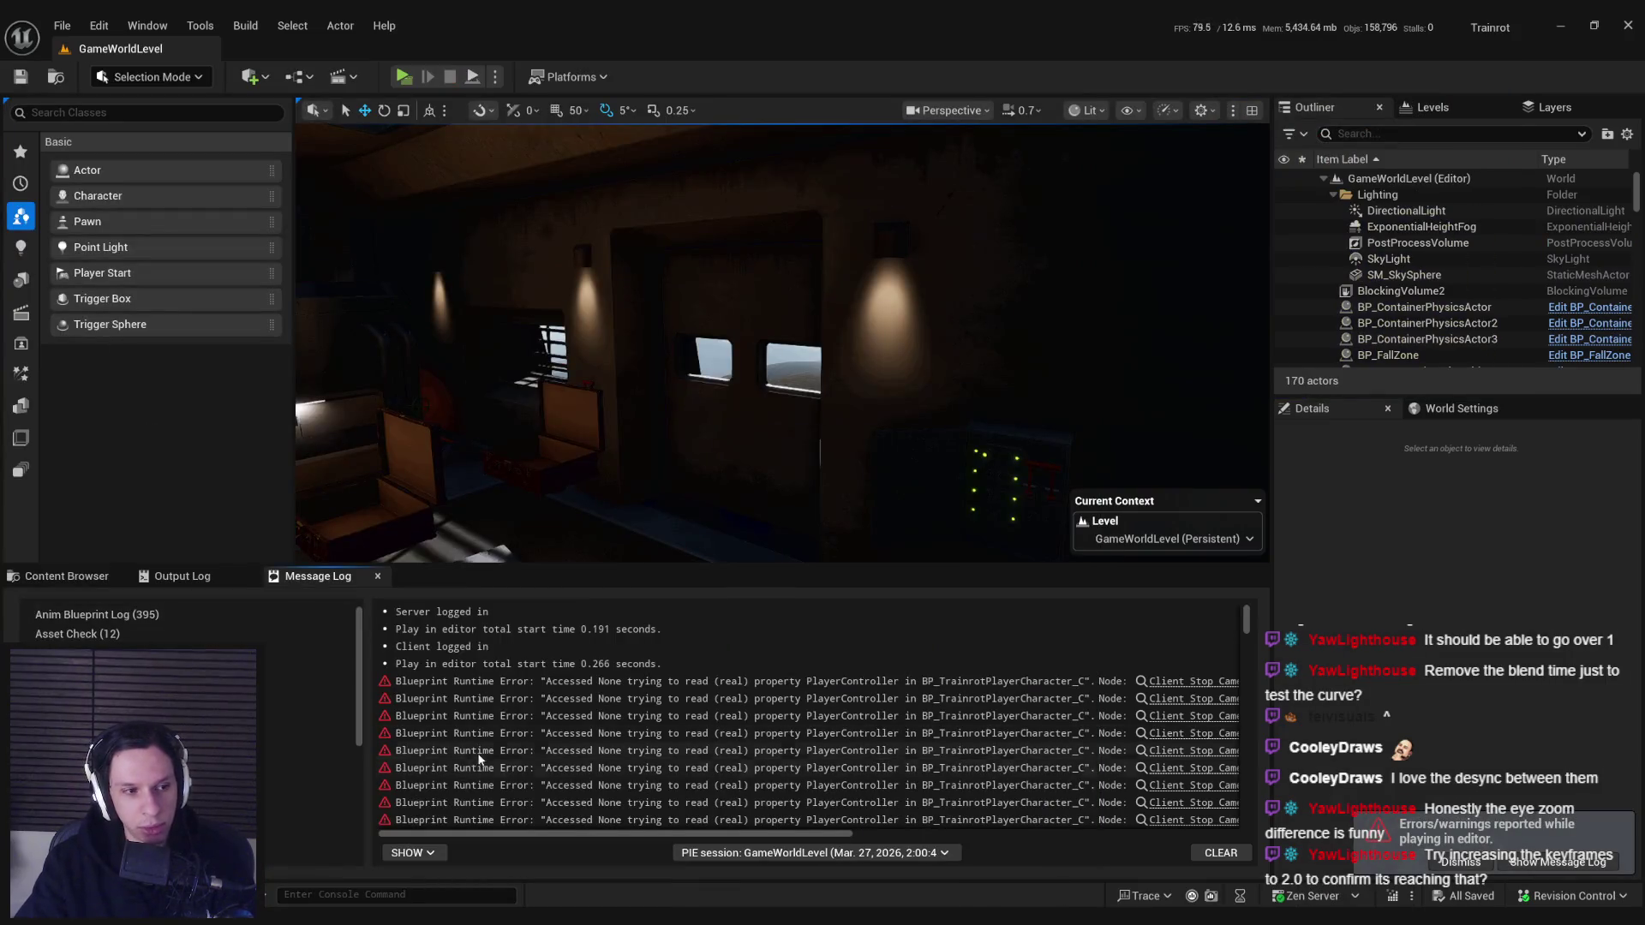
- Inspect the curve's final key at 1.4, confirm Blend Option stays Custom, and return to the curve
click(540, 848)
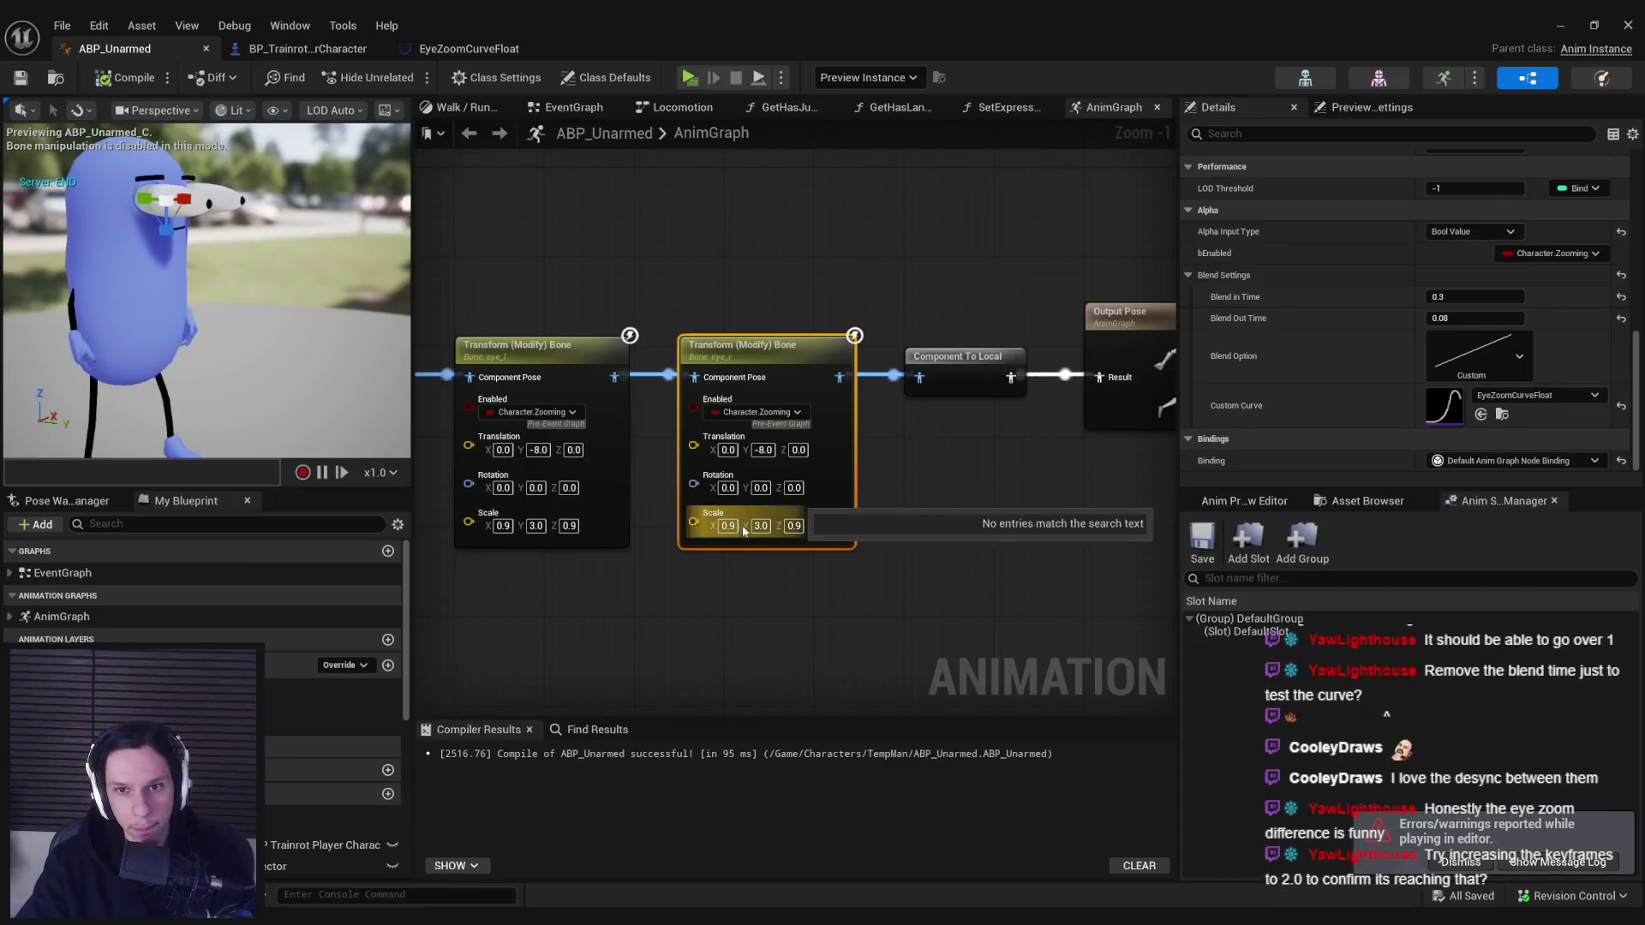
click(469, 49)
click(1018, 486)
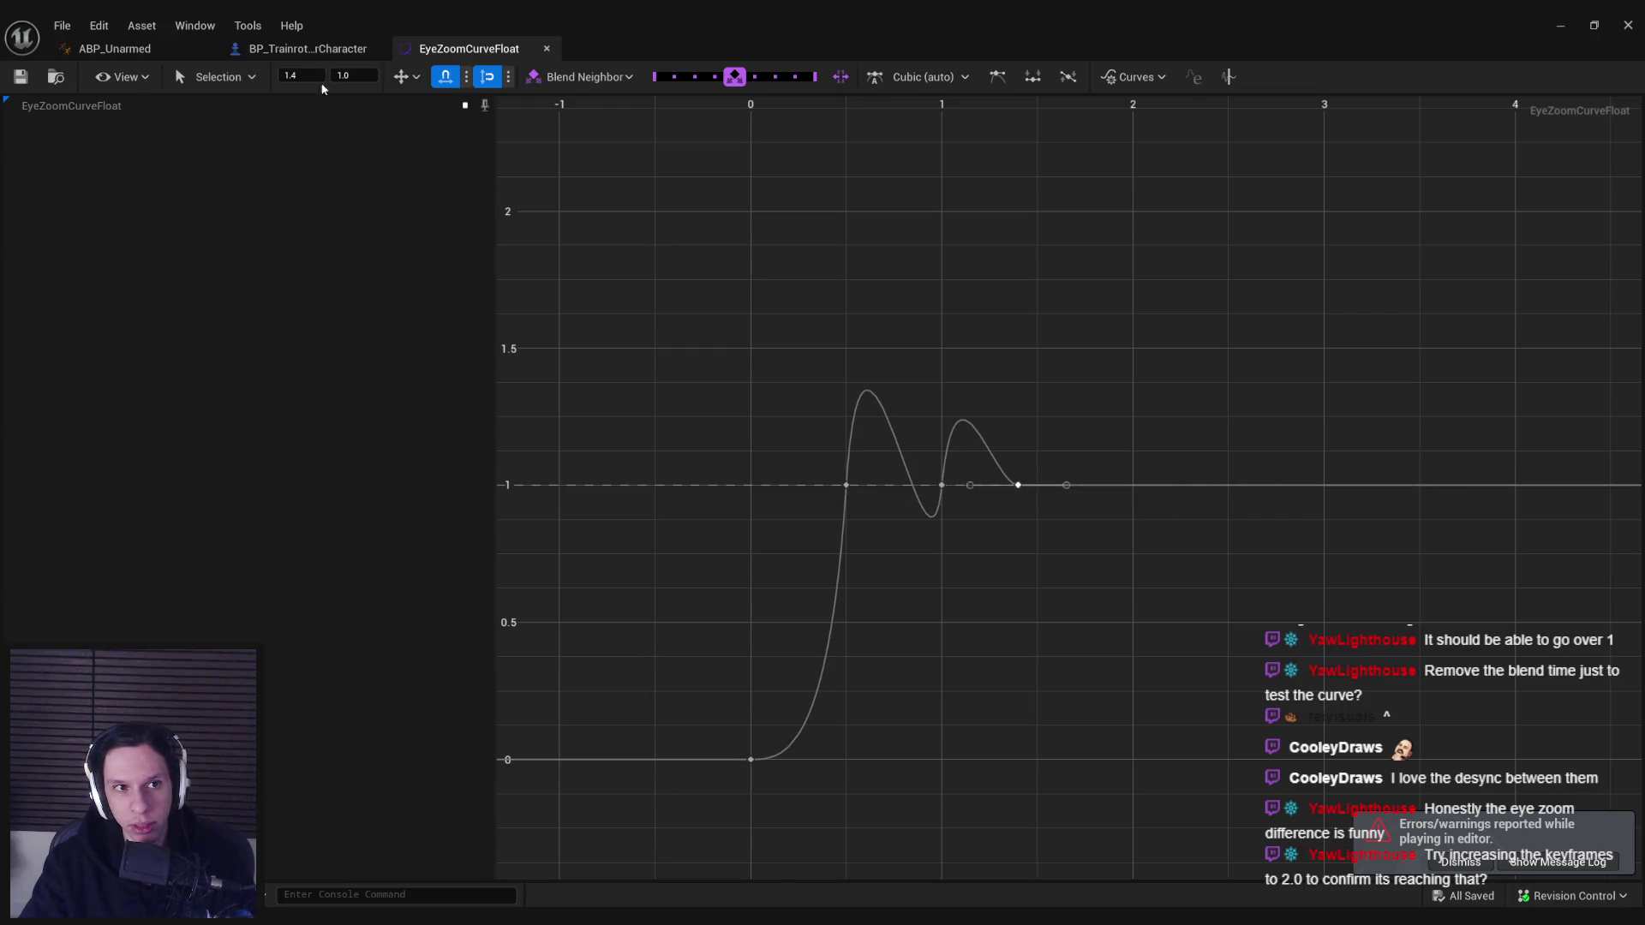
click(114, 49)
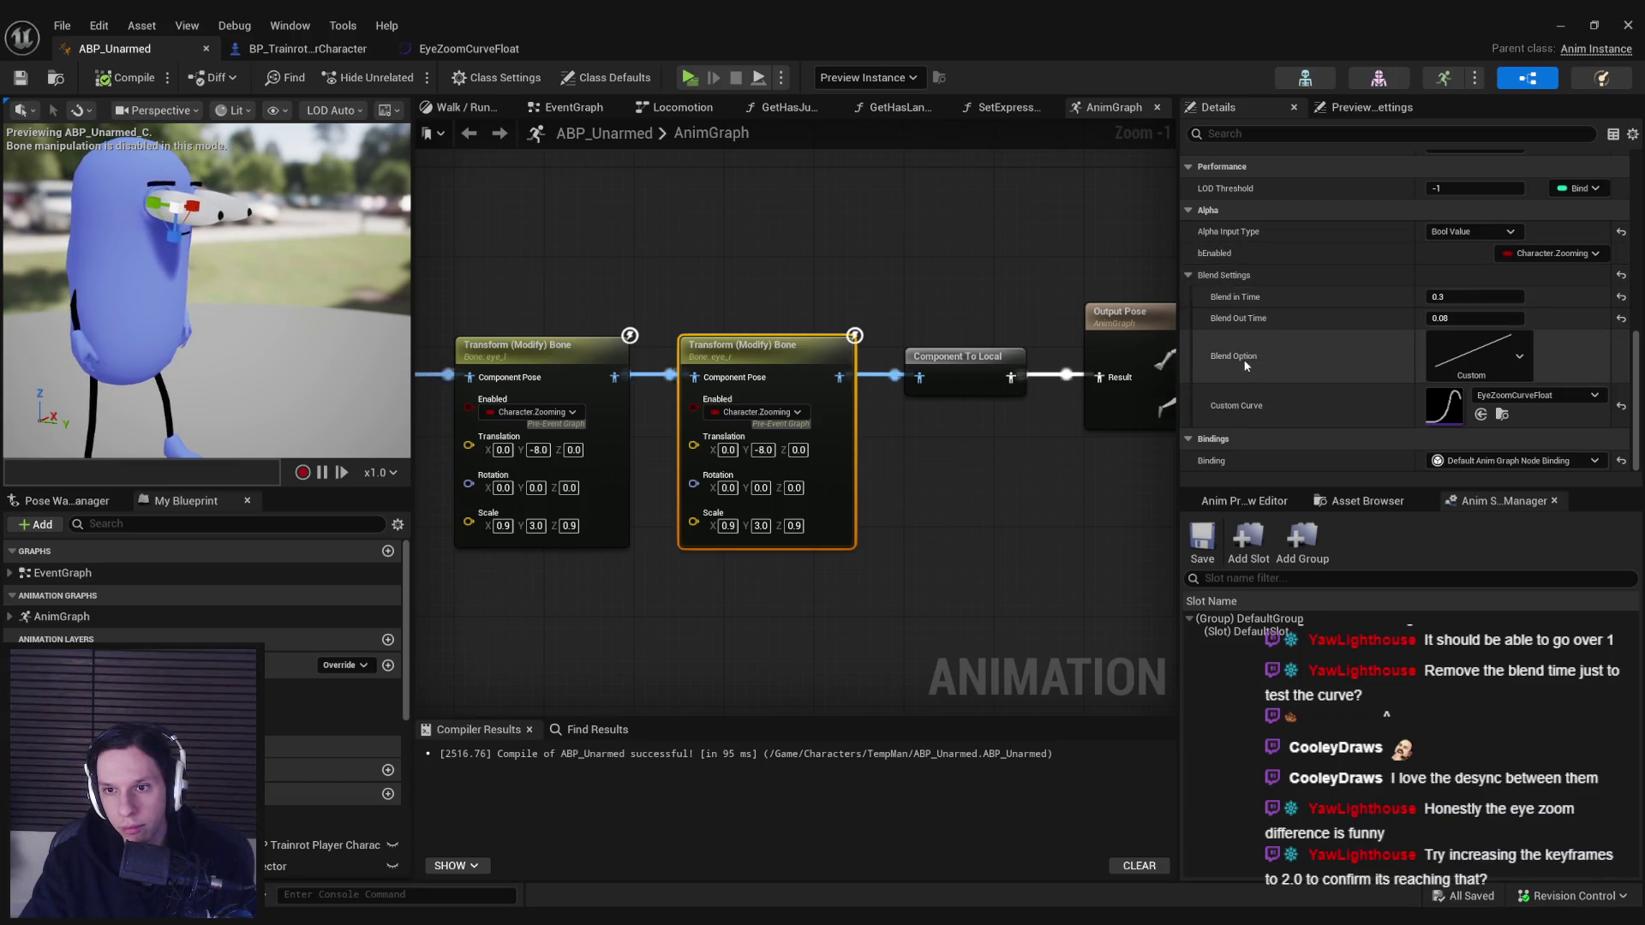
click(1520, 358)
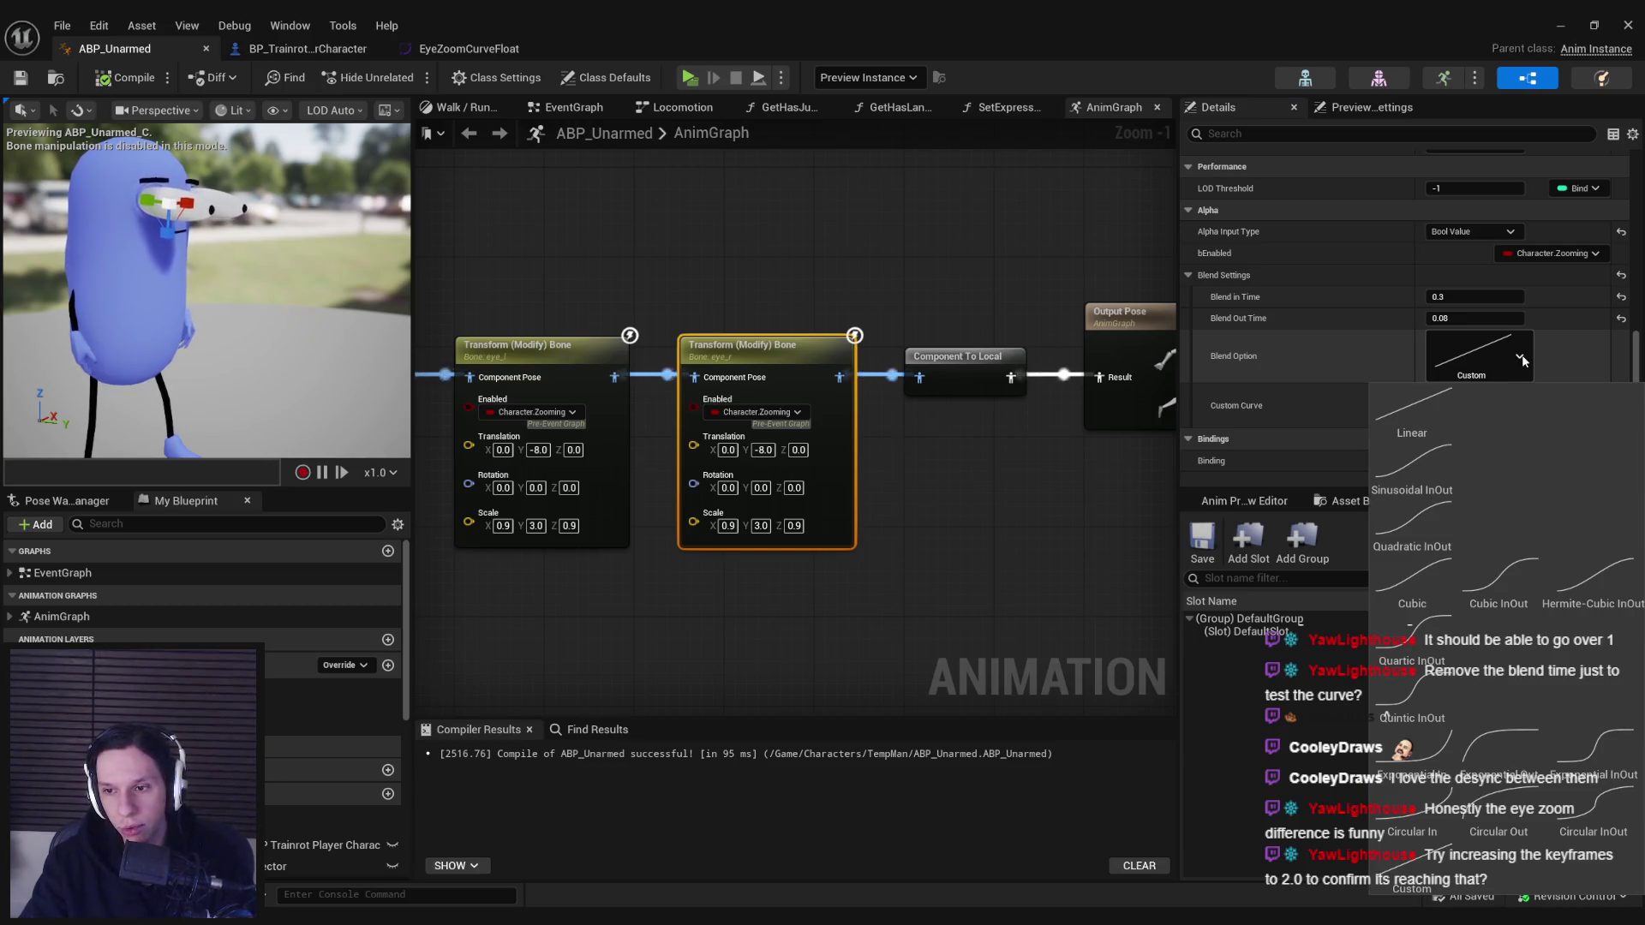
click(1523, 361)
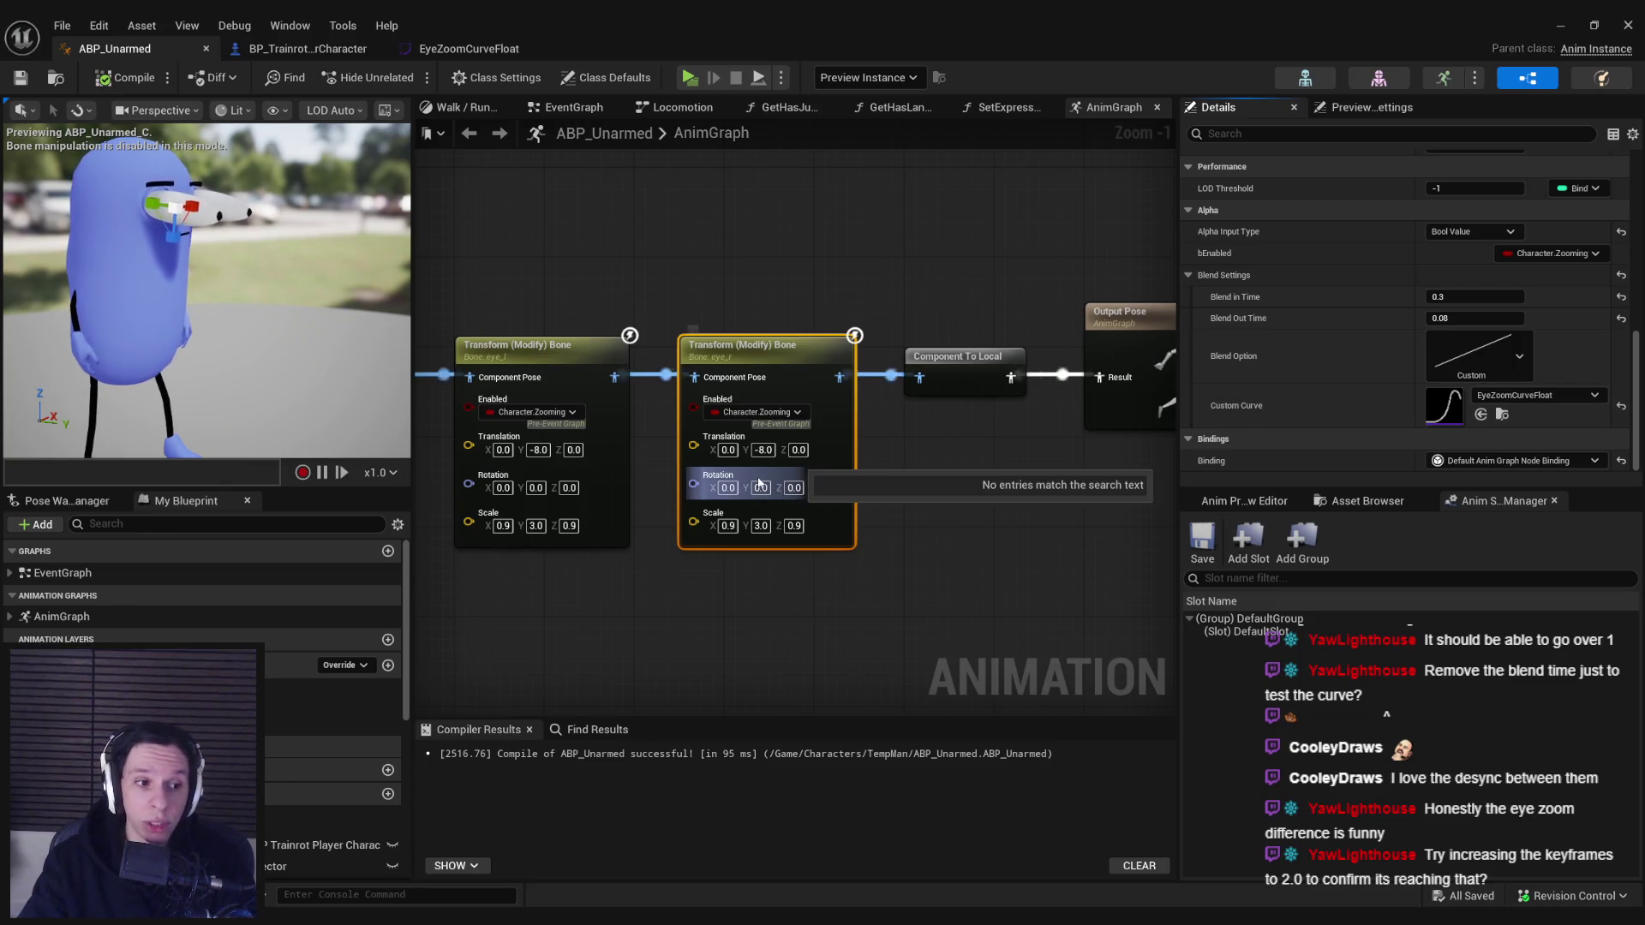
click(469, 49)
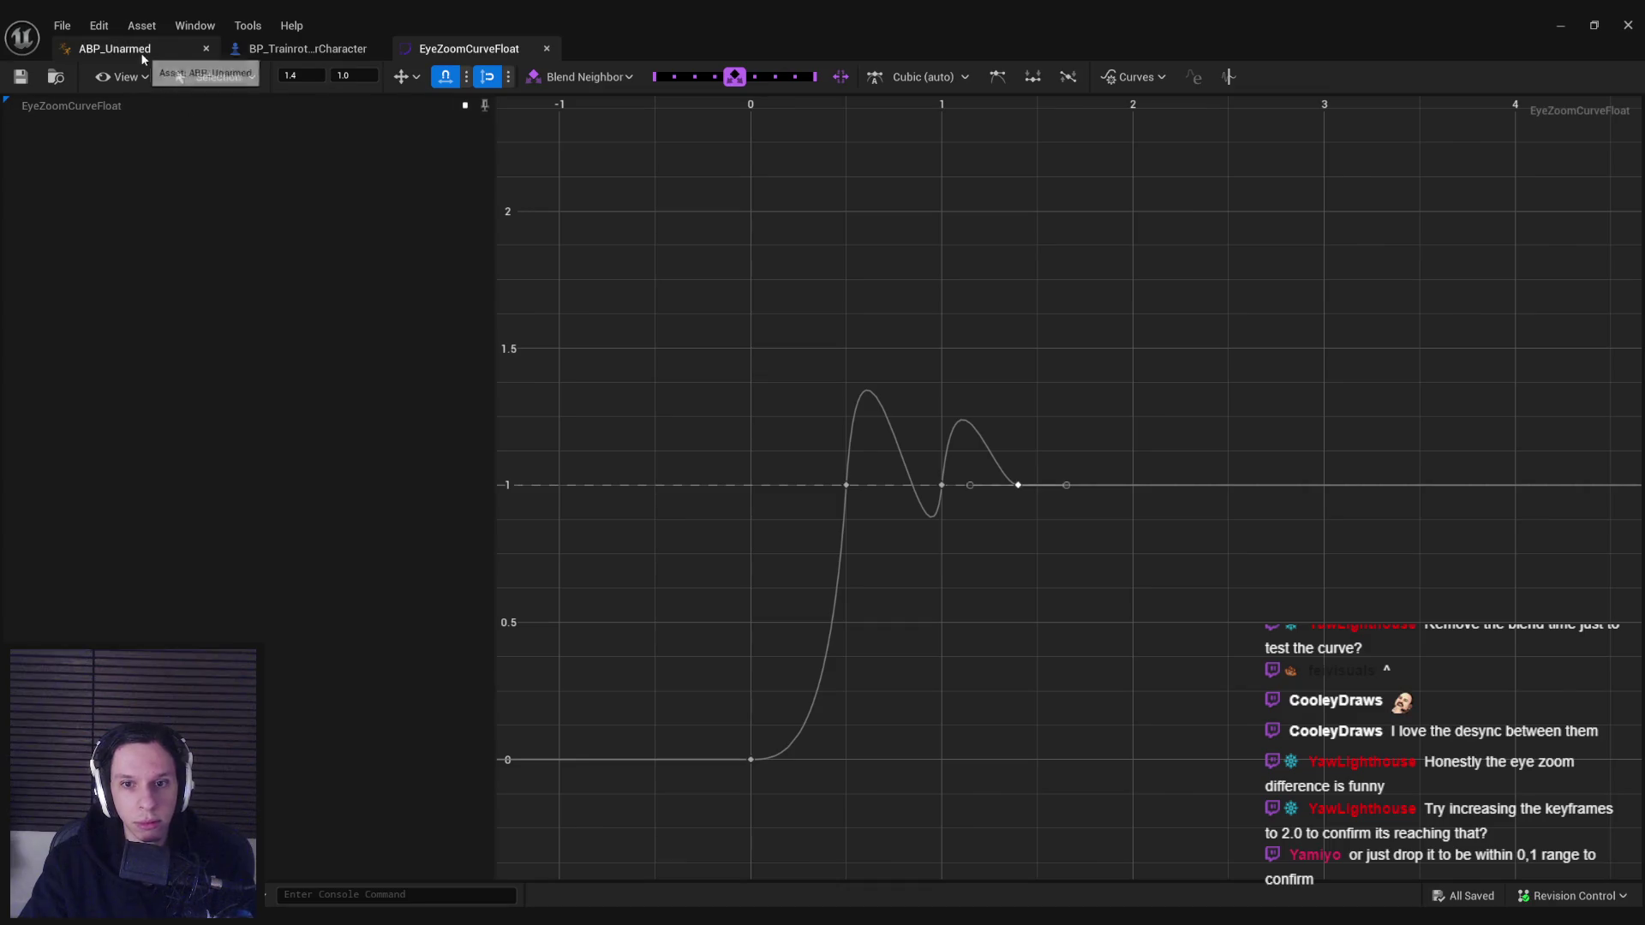
- Drag the resting keys down to 0.625 and reshape the curve's slope at the 0.5 key
mouse_move(779, 441)
mouse_down()
mouse_move(1031, 491)
mouse_move(1021, 587)
mouse_up()
click(1025, 524)
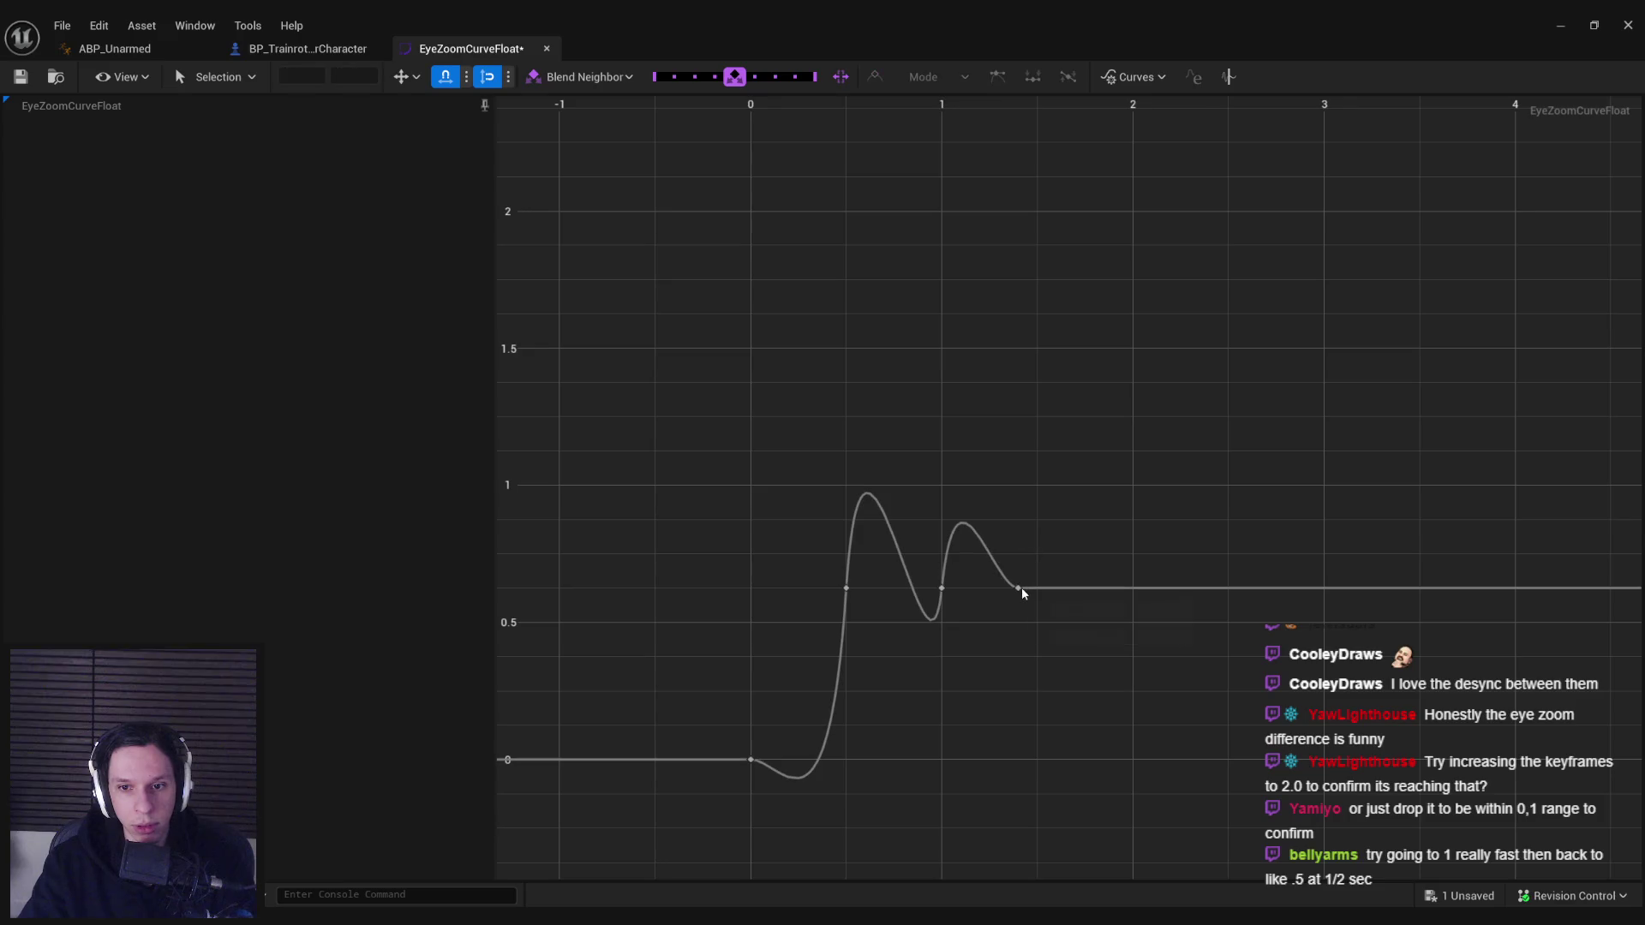
mouse_move(1134, 593)
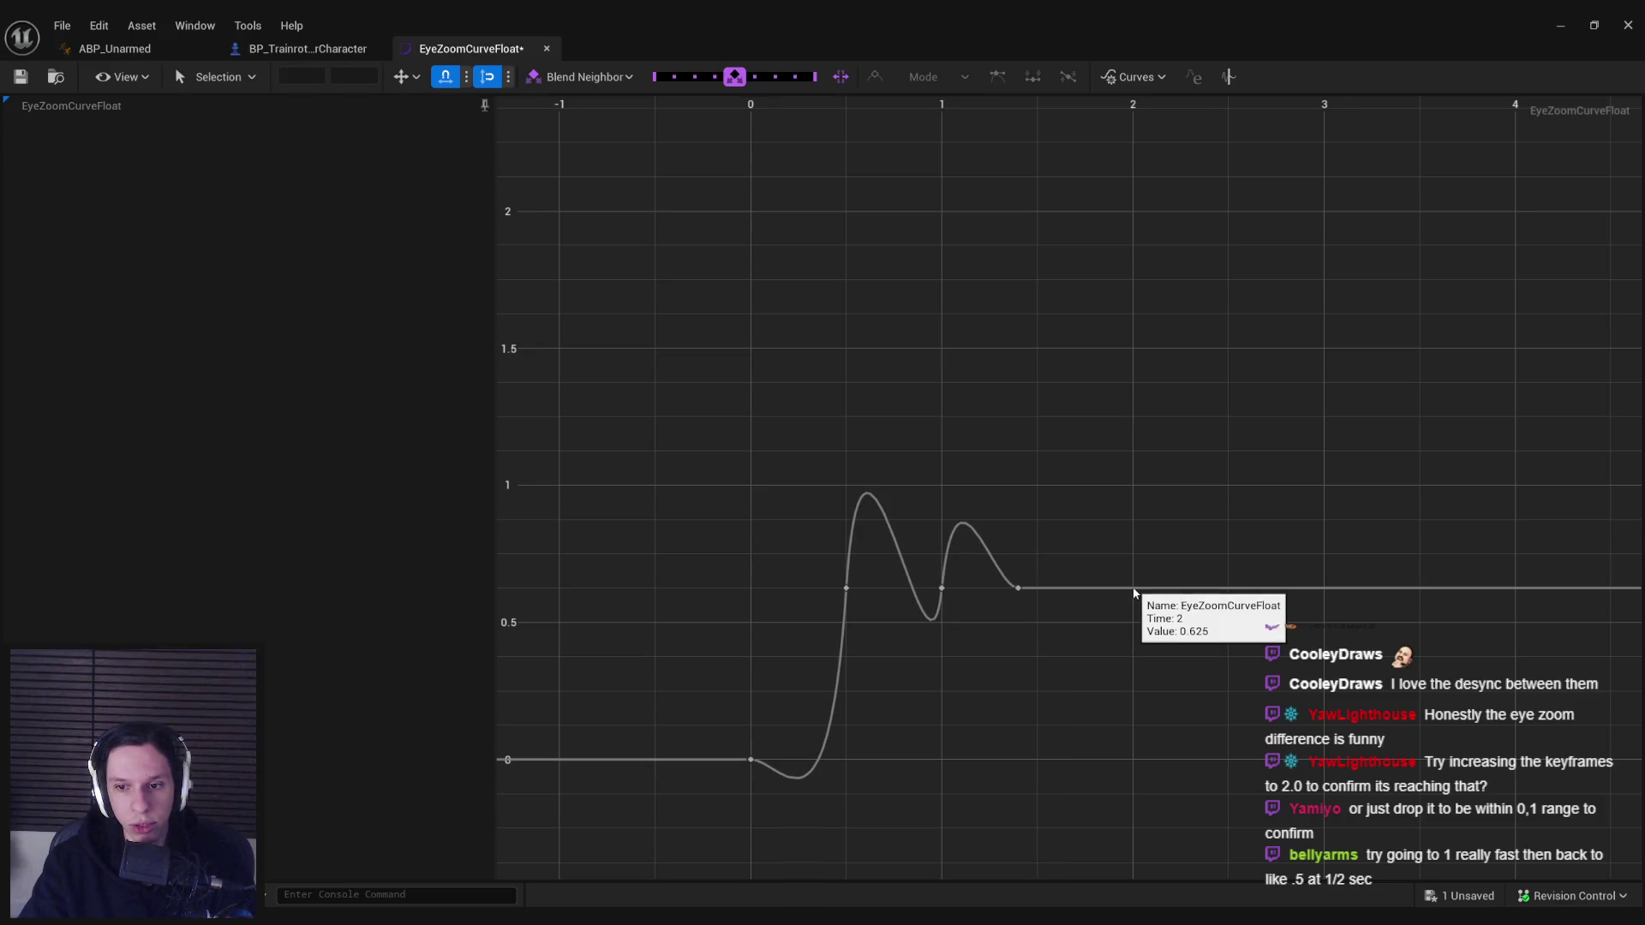
click(845, 587)
drag(828, 857, 829, 789)
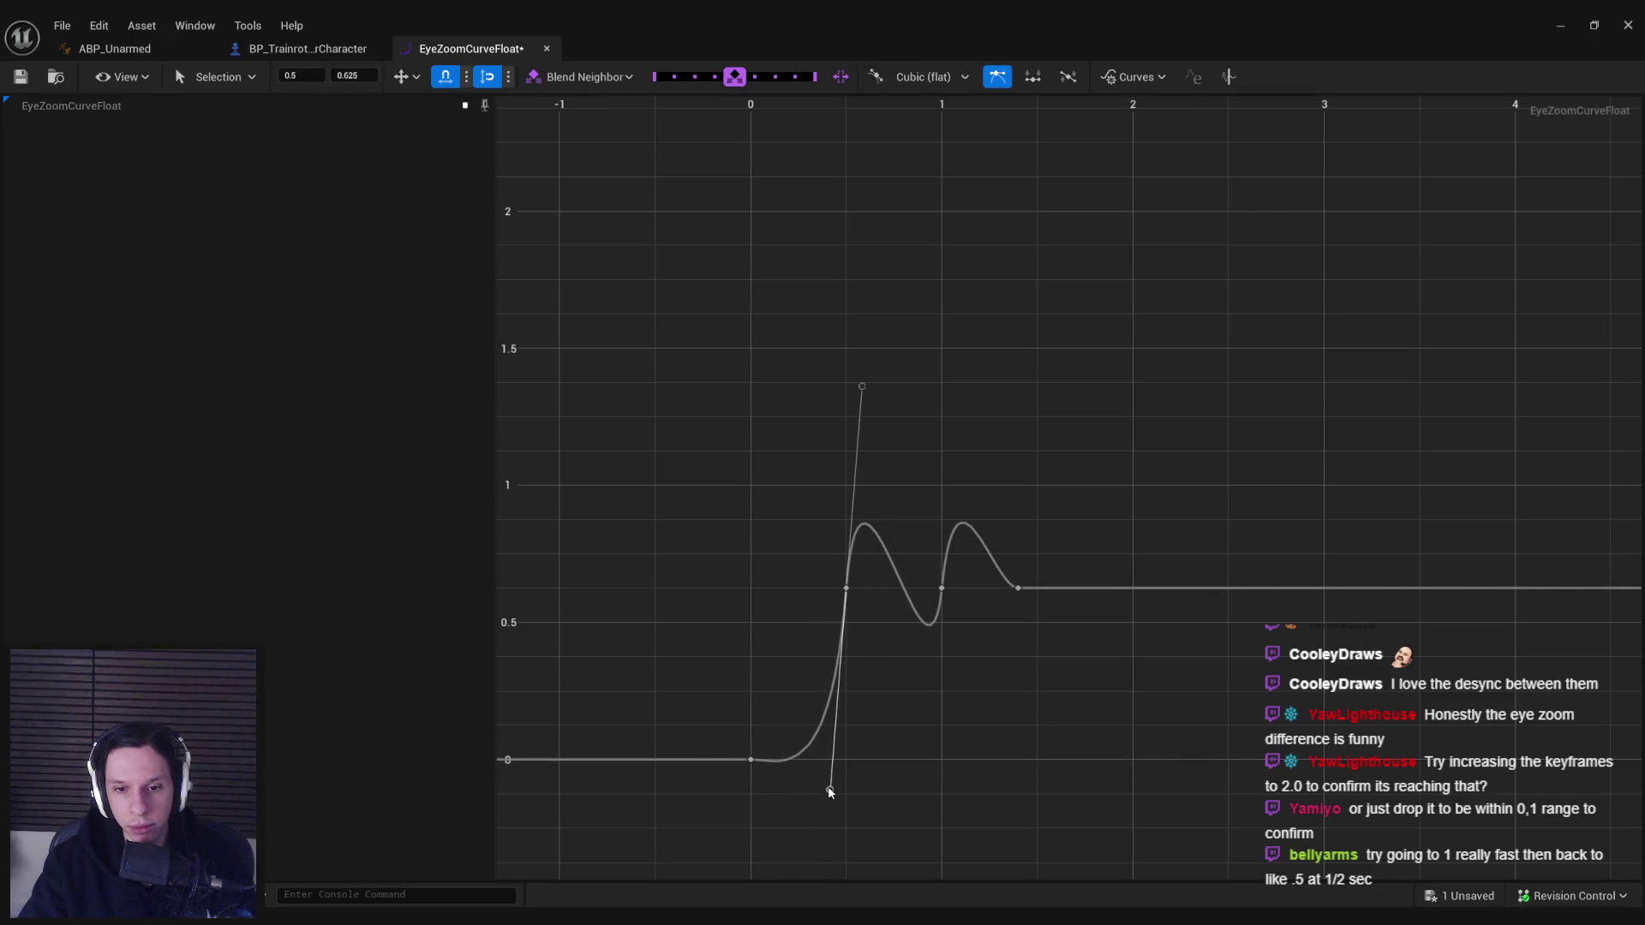
click(908, 580)
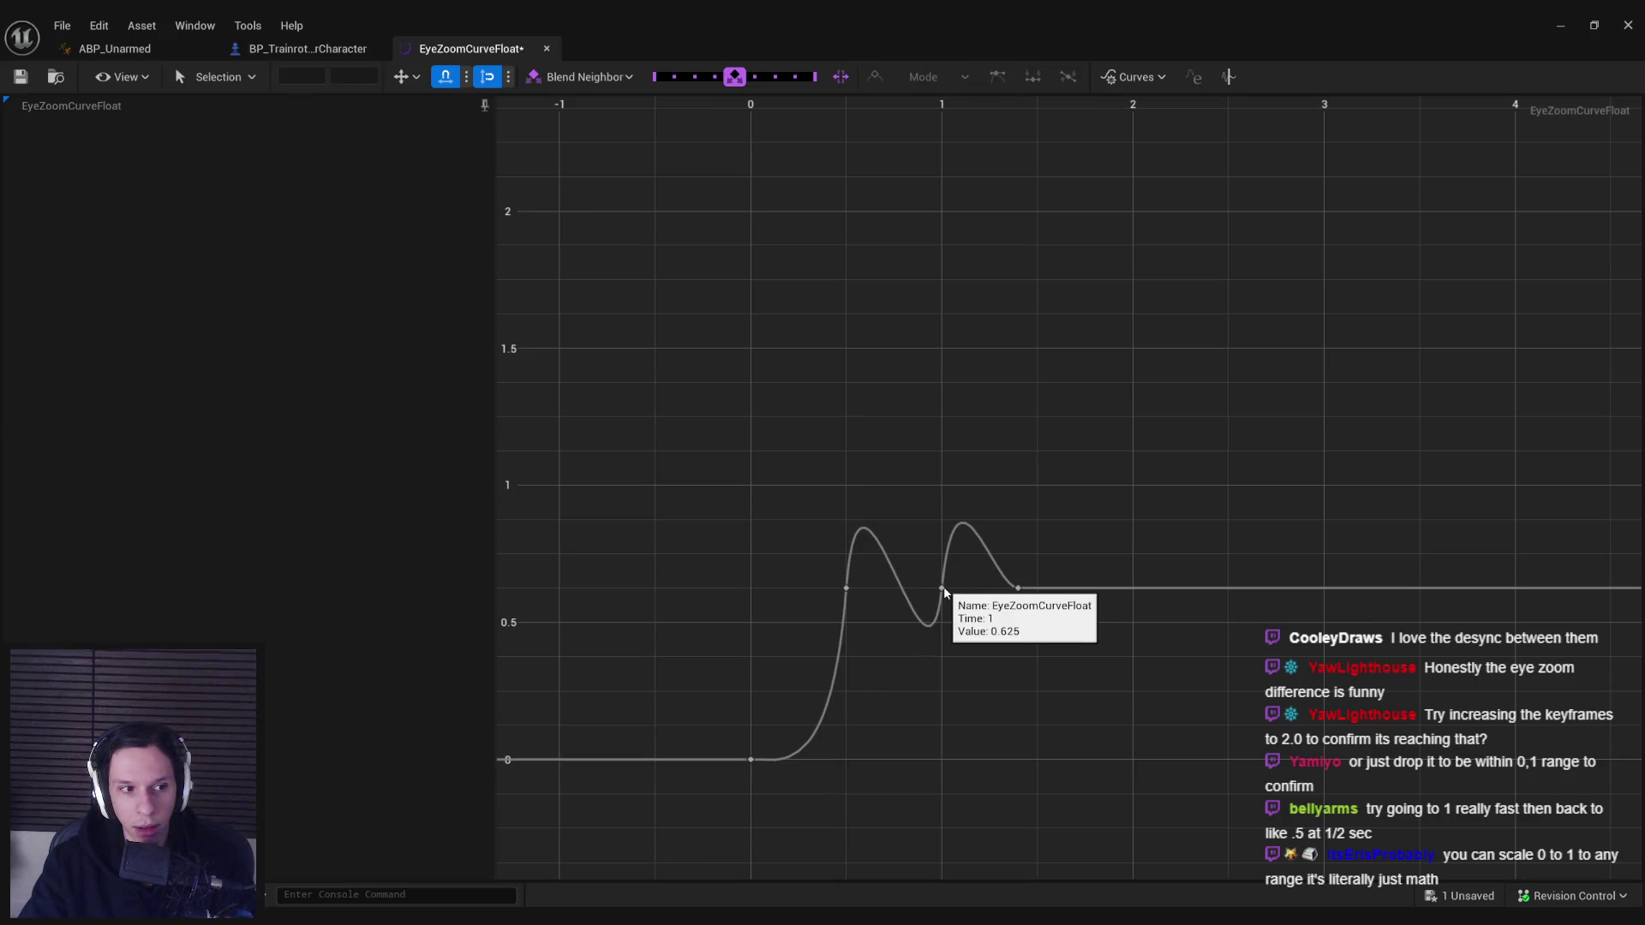
- Soften the second bounce at the time-1 key, save the curve, and start a play test
click(943, 589)
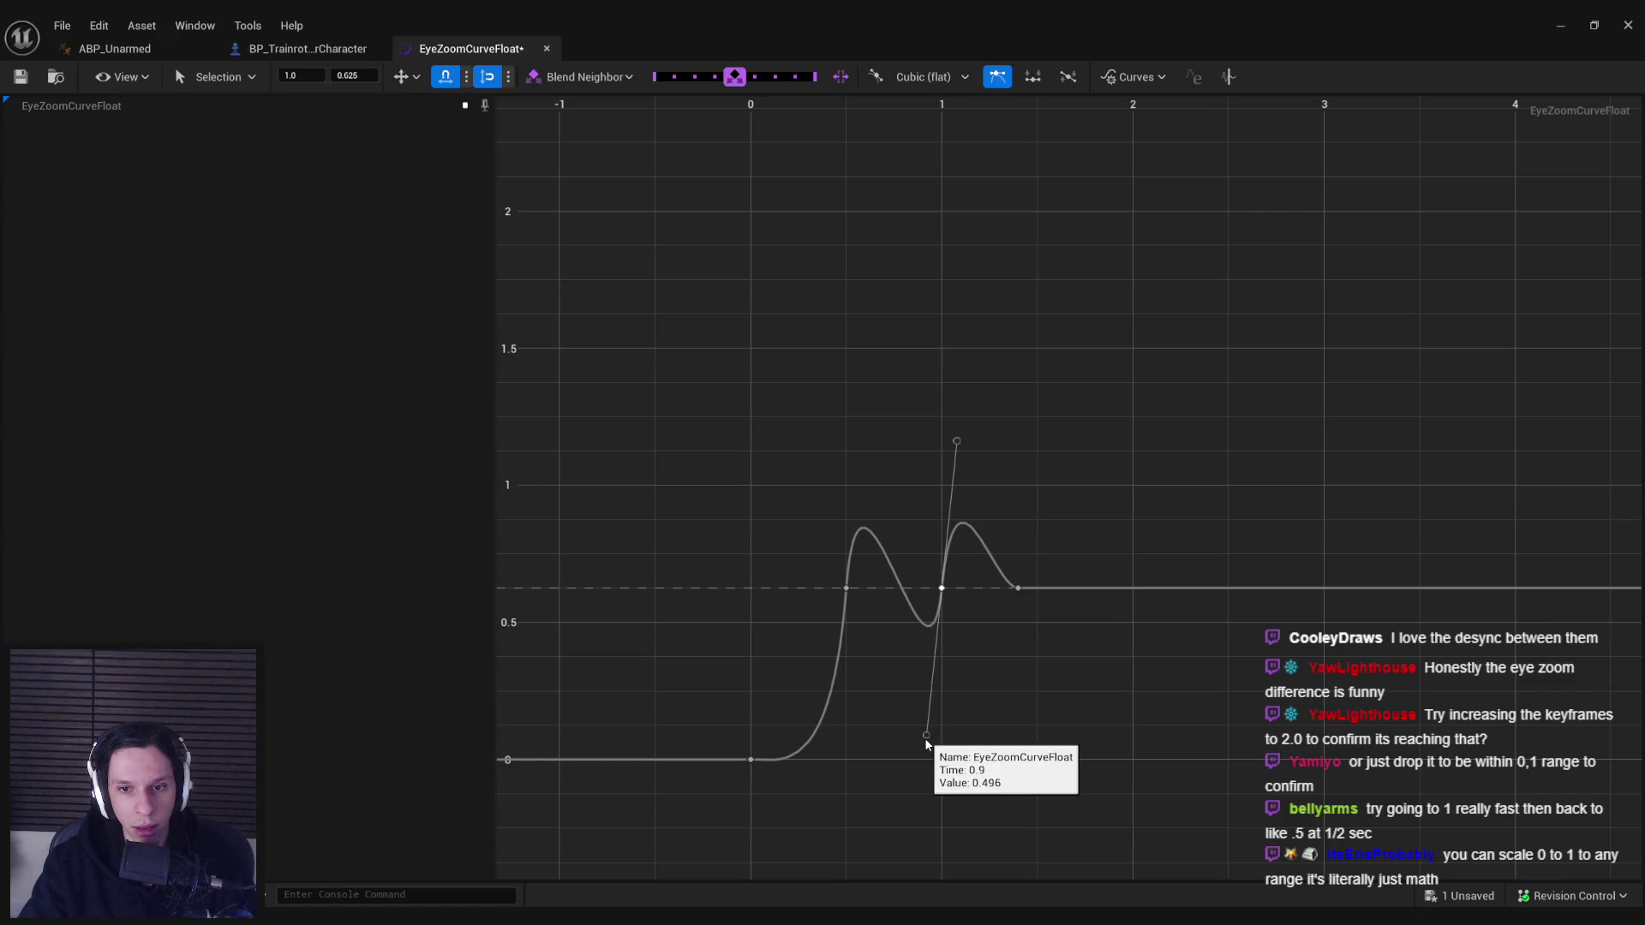
drag(925, 740, 933, 690)
click(895, 718)
key(ctrl+s)
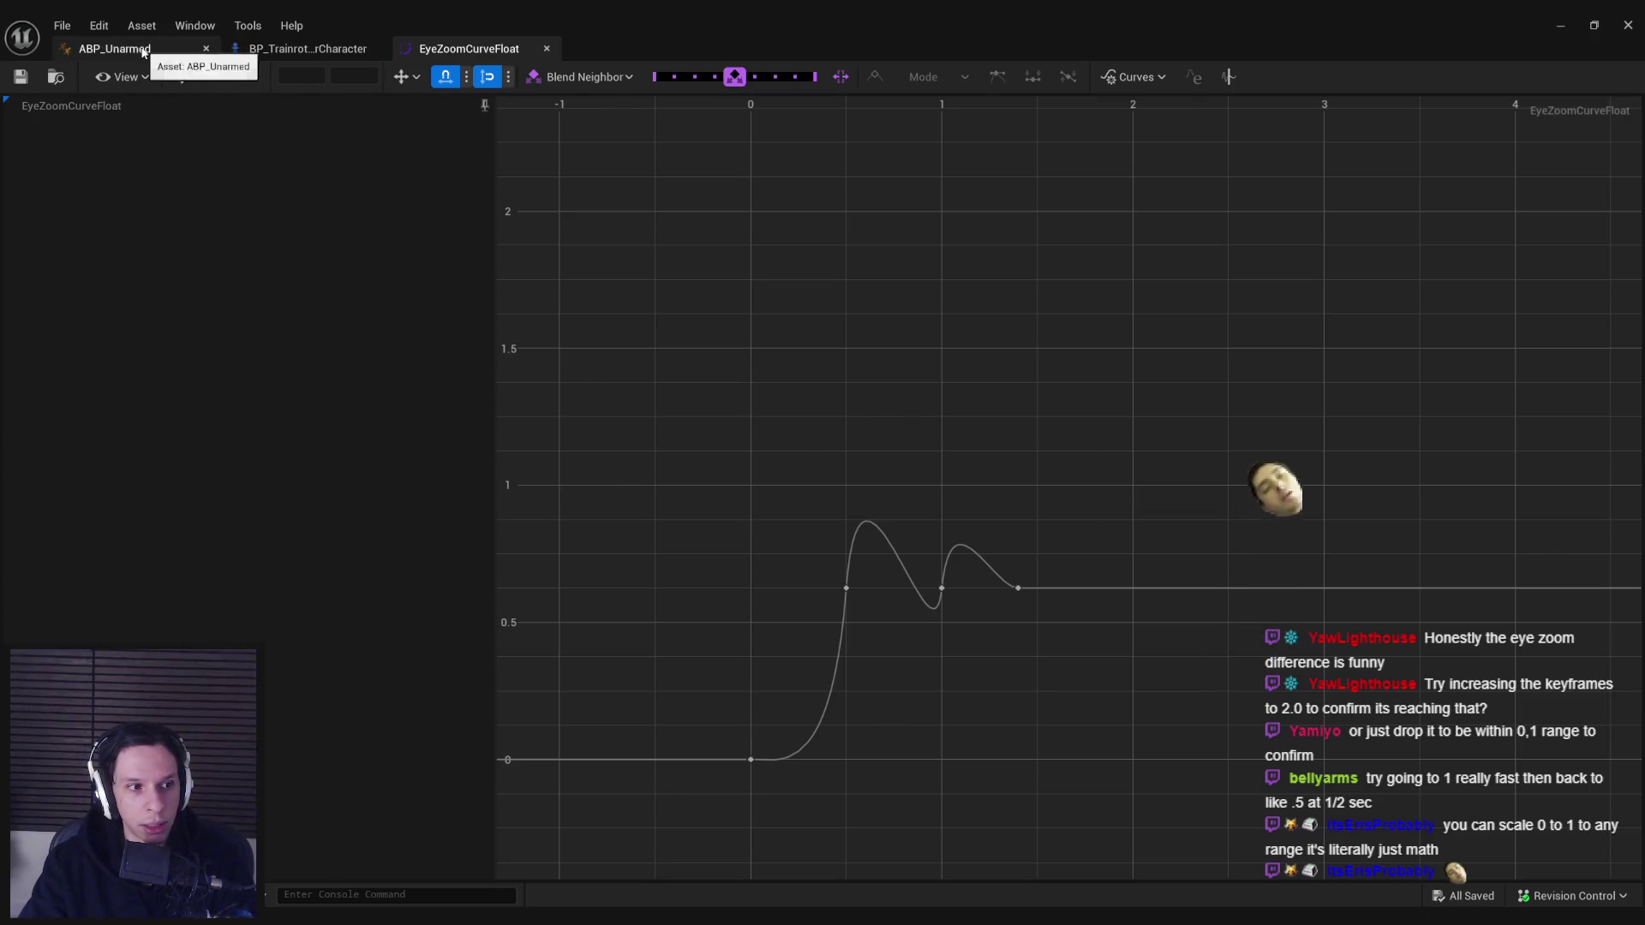
click(1555, 28)
key(alt+p)
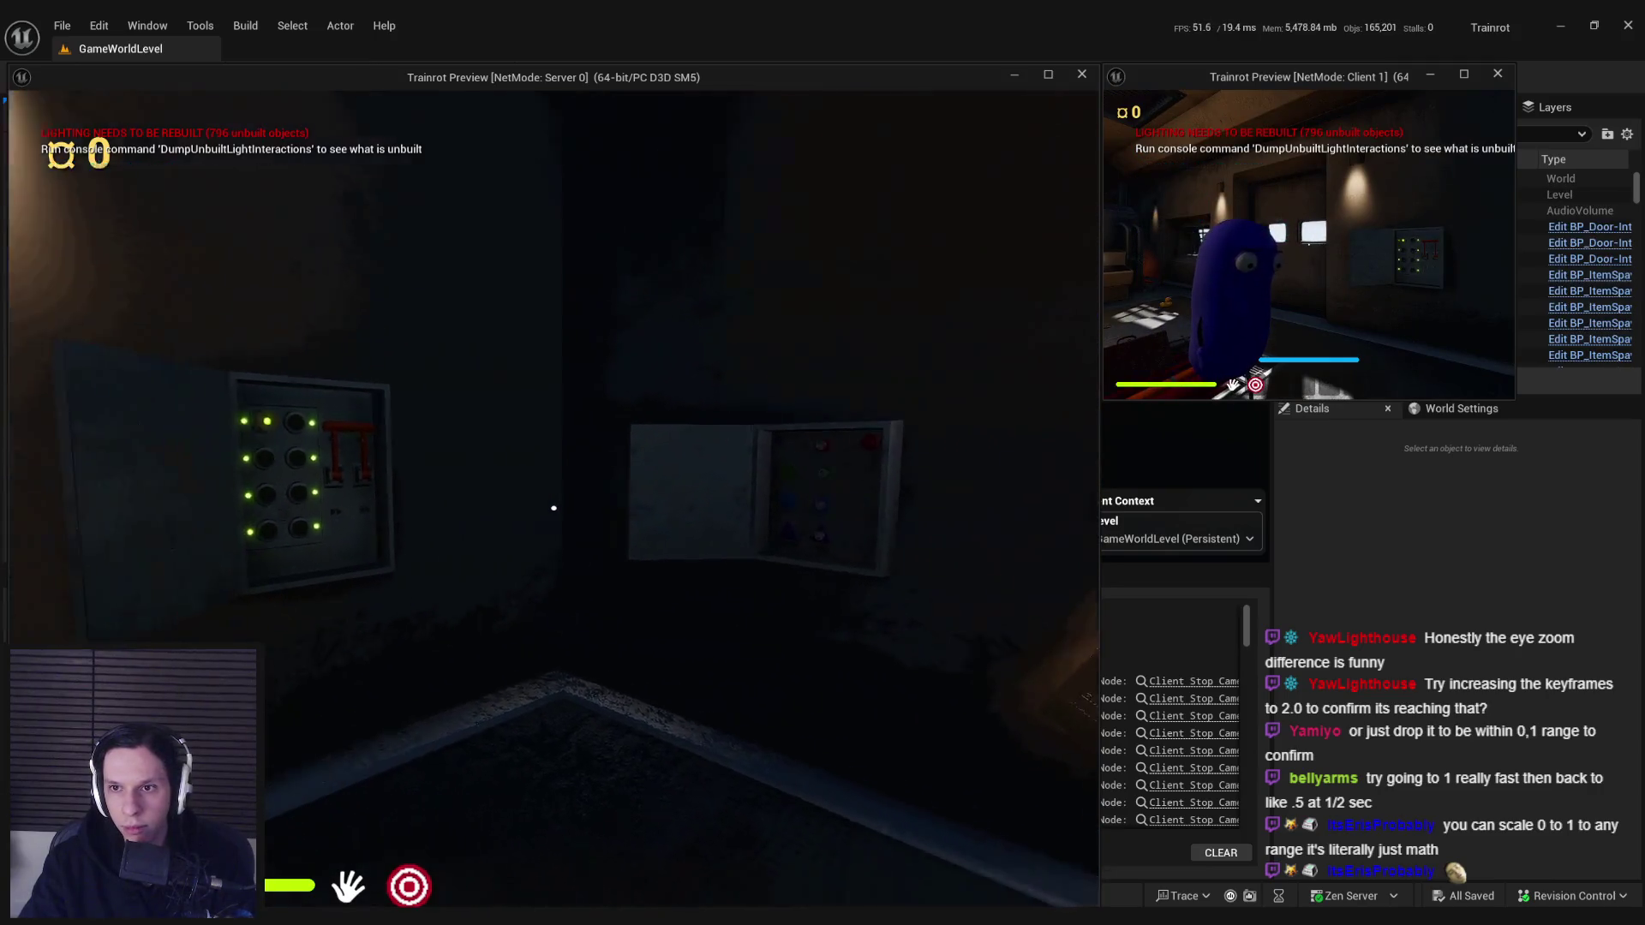
- Walk the character through the train in the server and client windows, then stop the PIE test
key(s)
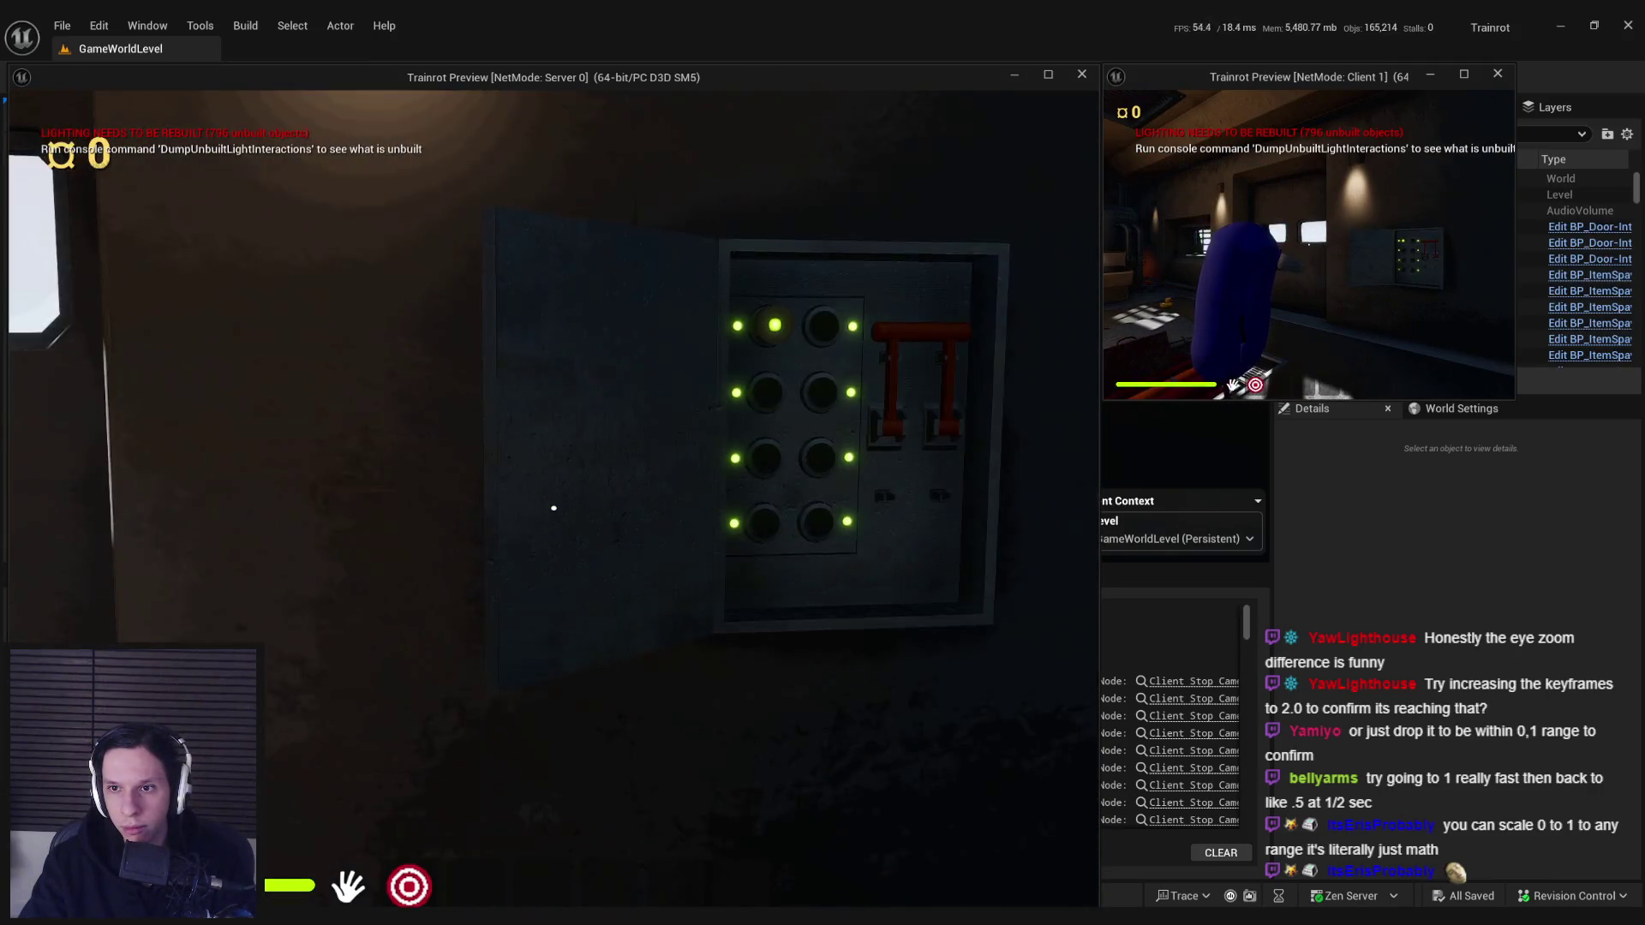
key(w)
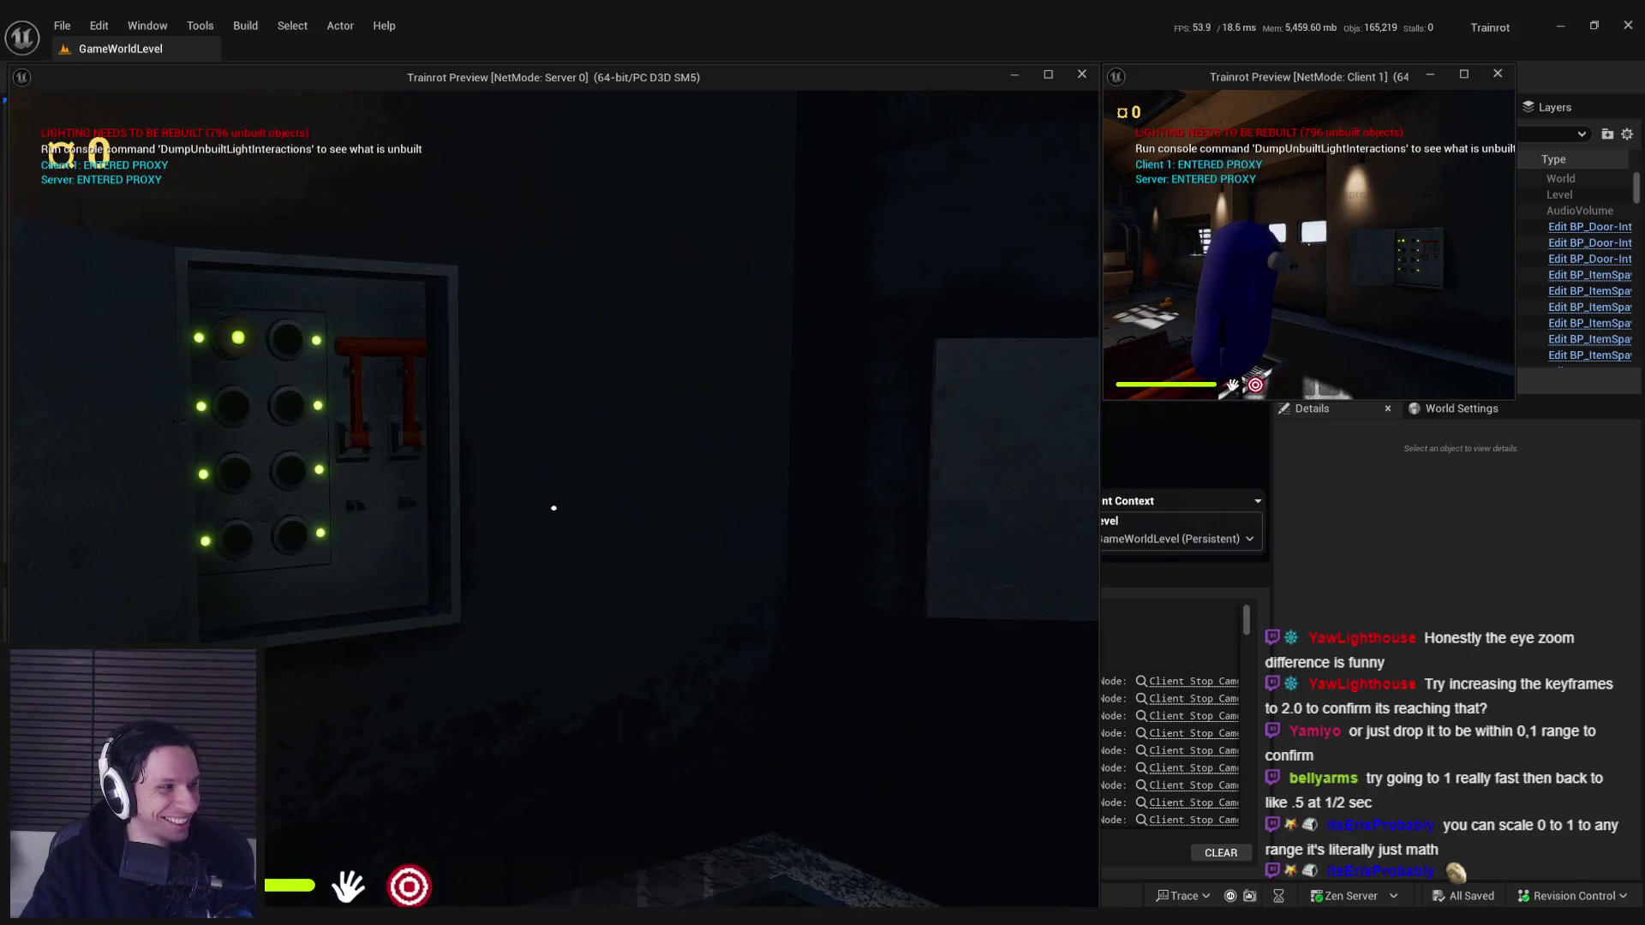
key(super)
click(1440, 273)
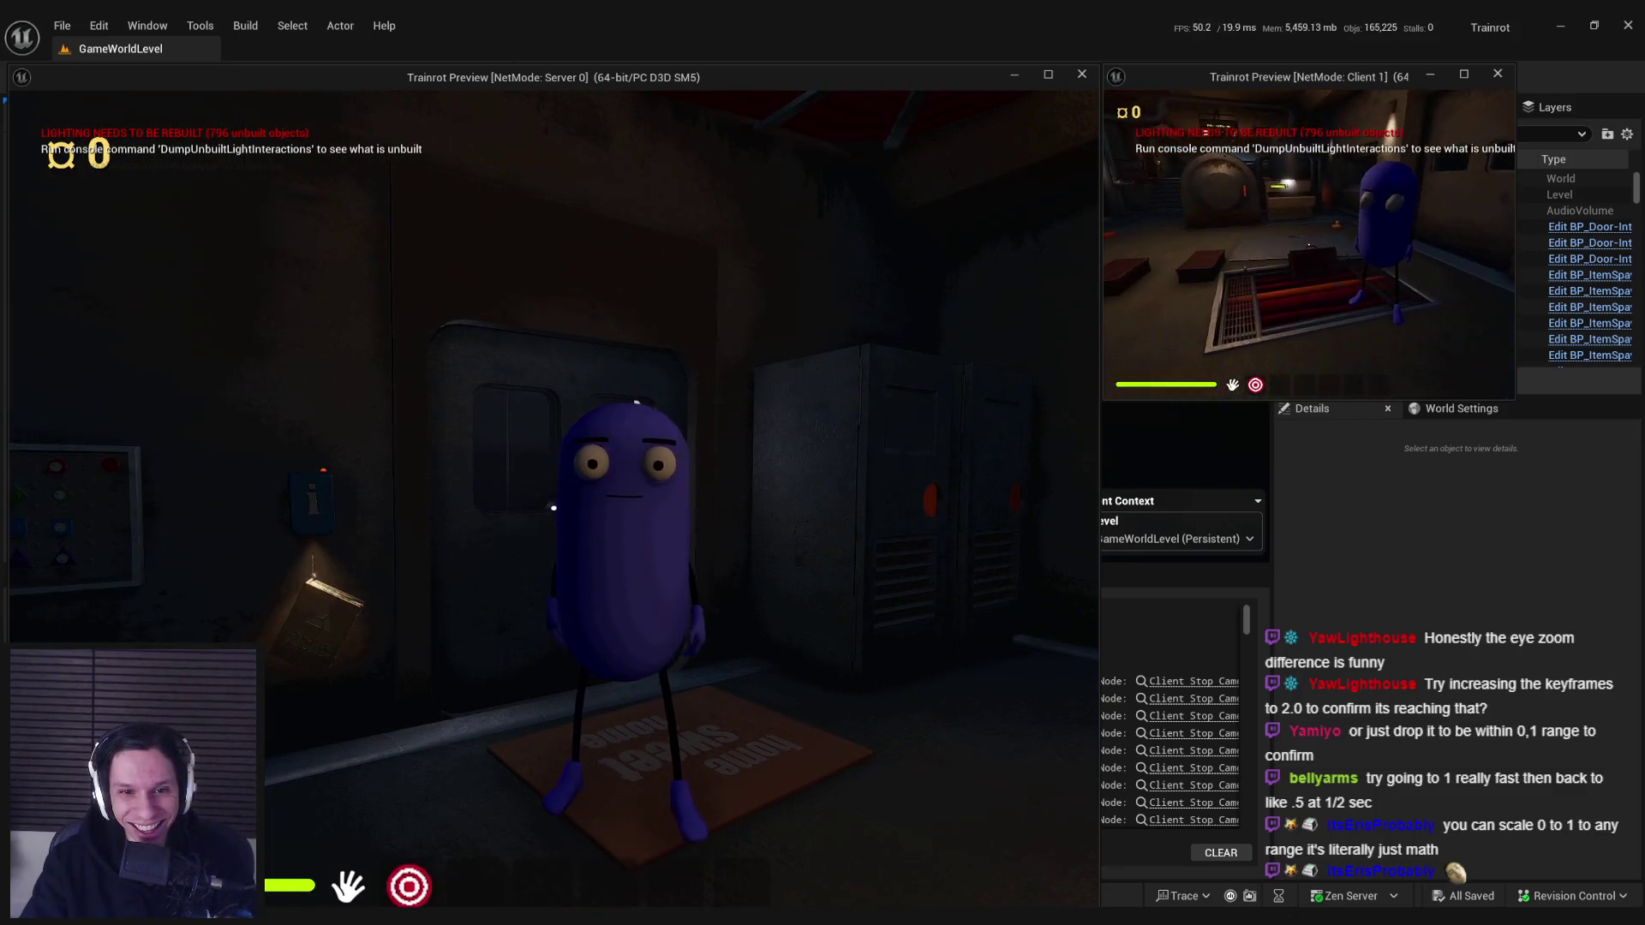
mouse_move(1309, 244)
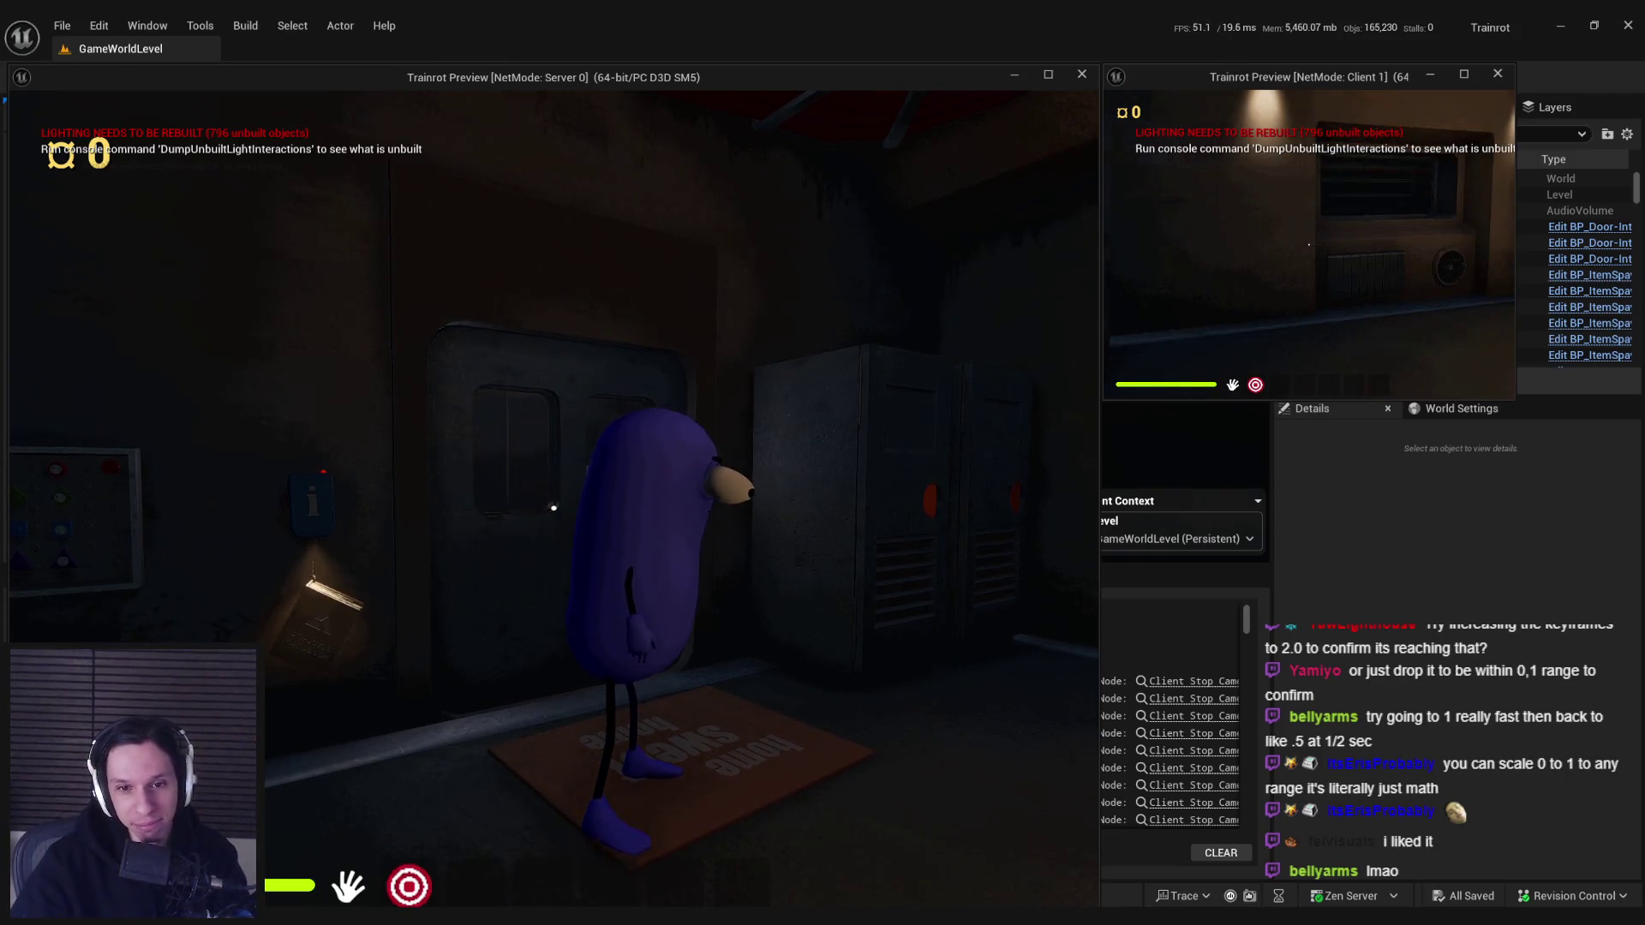
key(Escape)
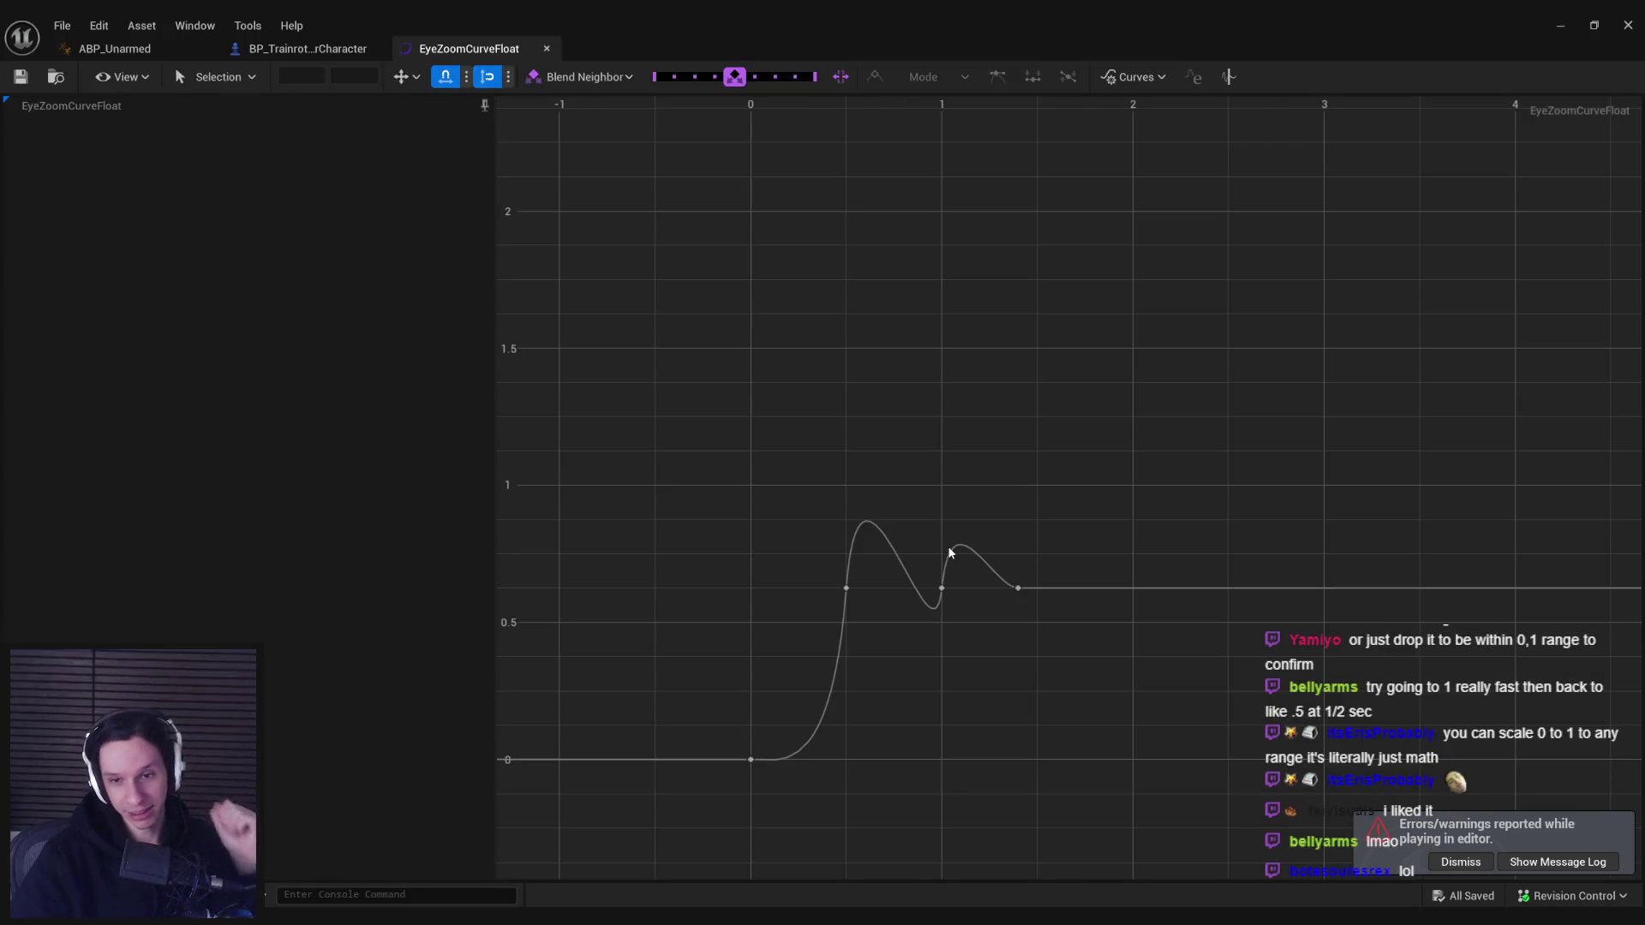
- Inspect the curve key at time 0.5, then return to the EyeZoomCurveFloat editor tab
mouse_move(1021, 589)
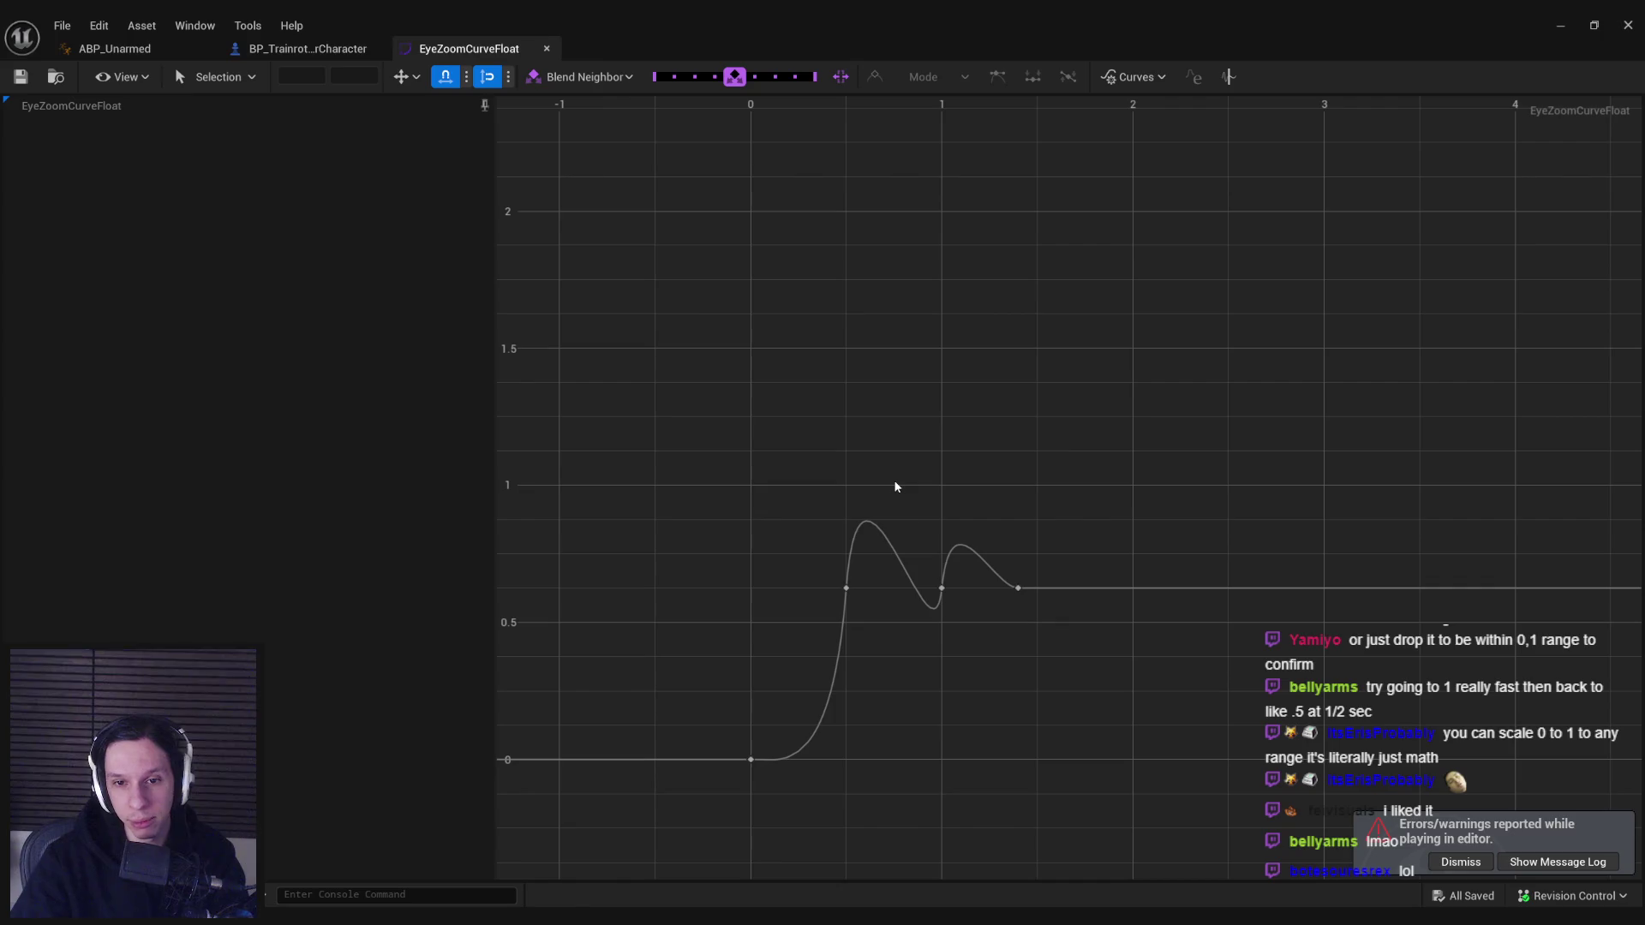
click(848, 590)
click(1032, 592)
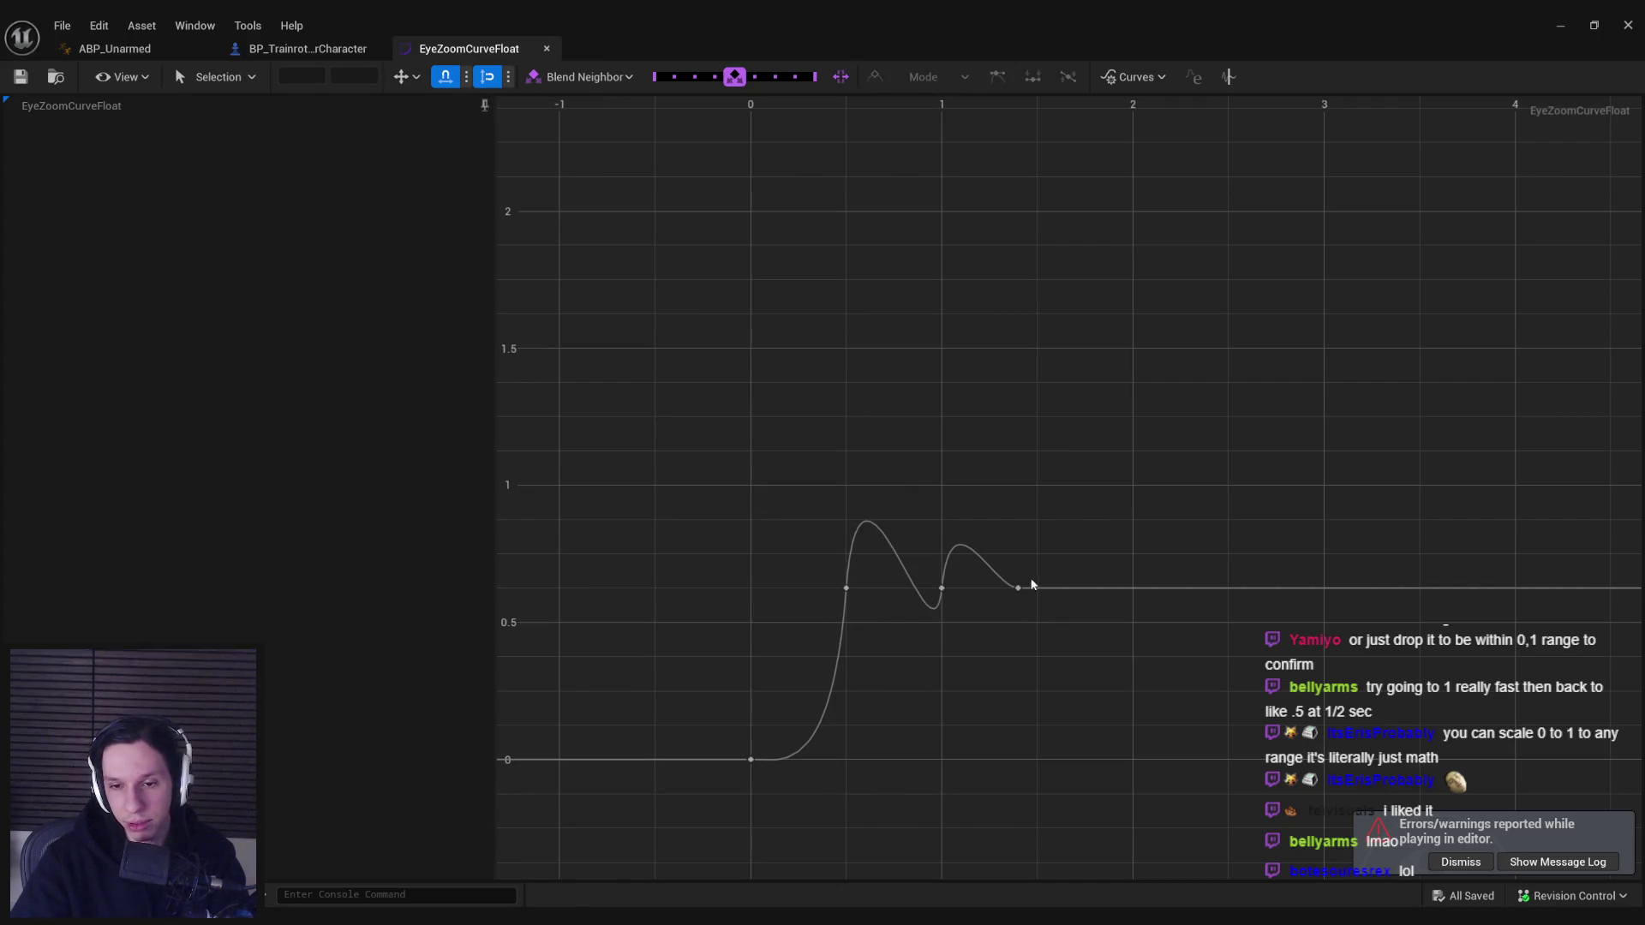
mouse_move(1018, 590)
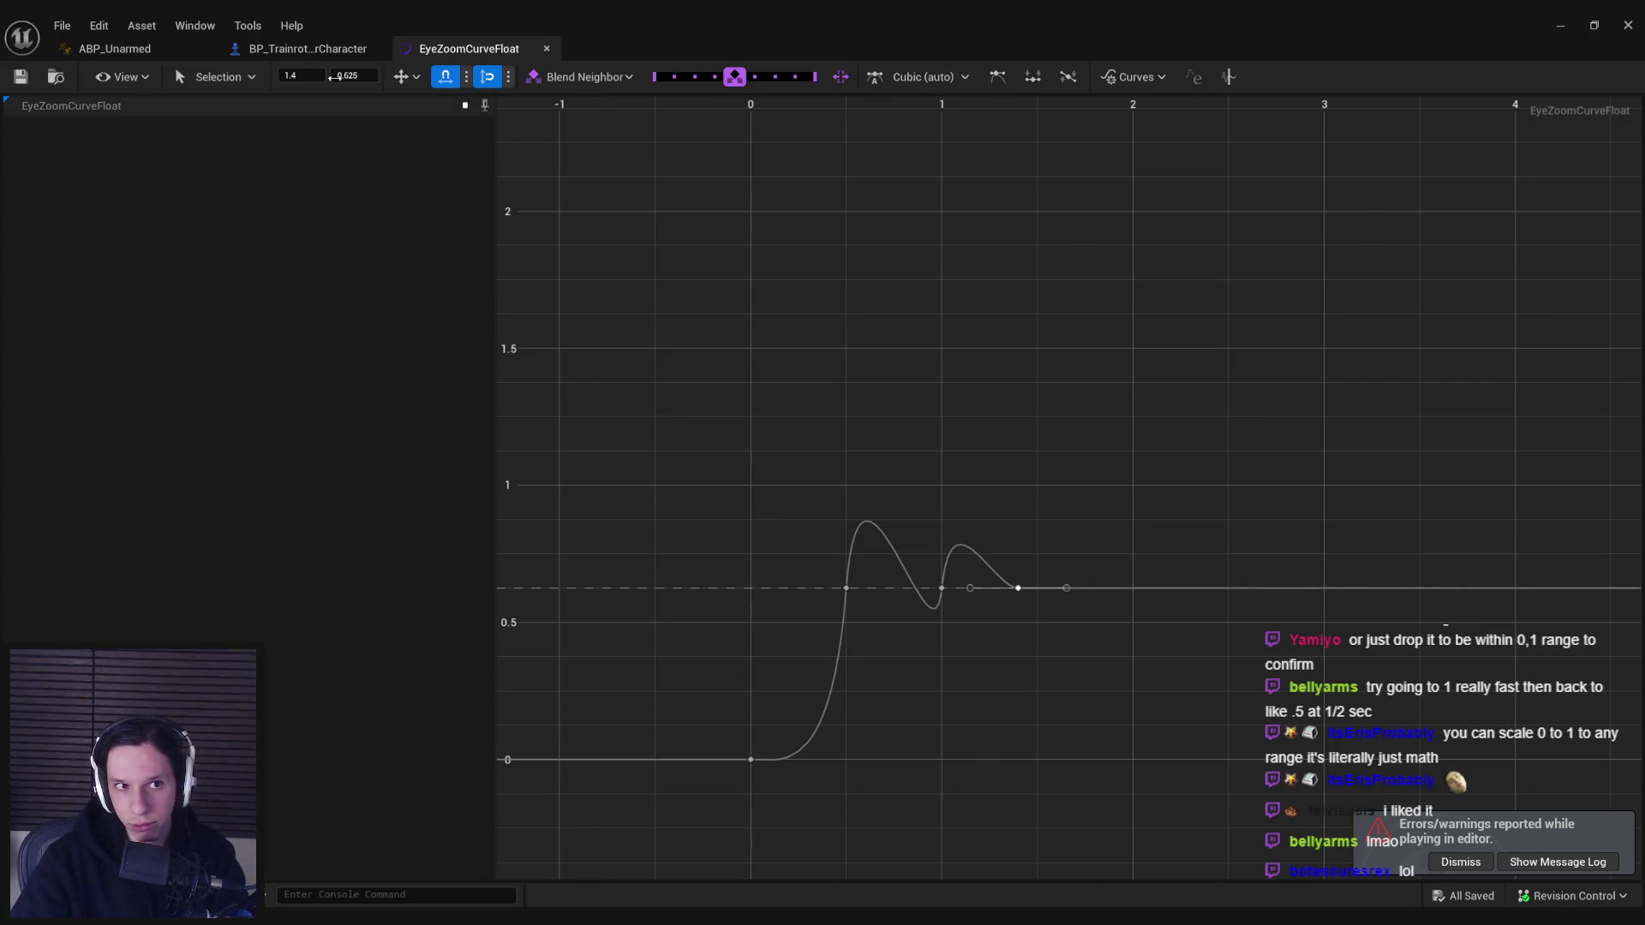
click(307, 49)
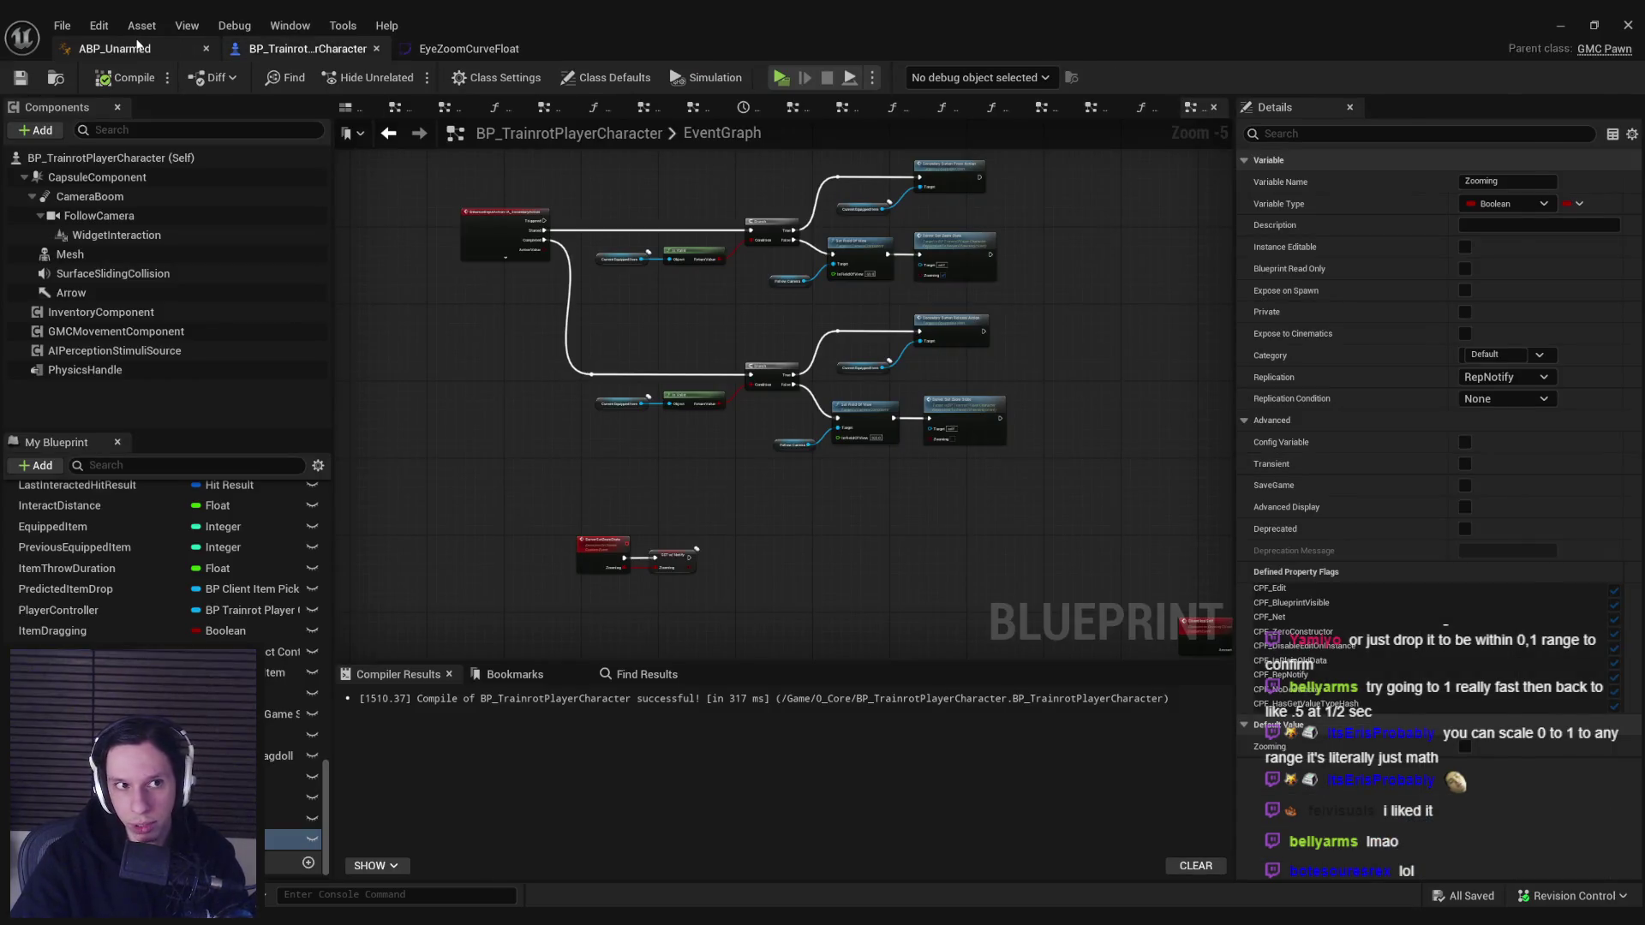
click(115, 49)
click(469, 49)
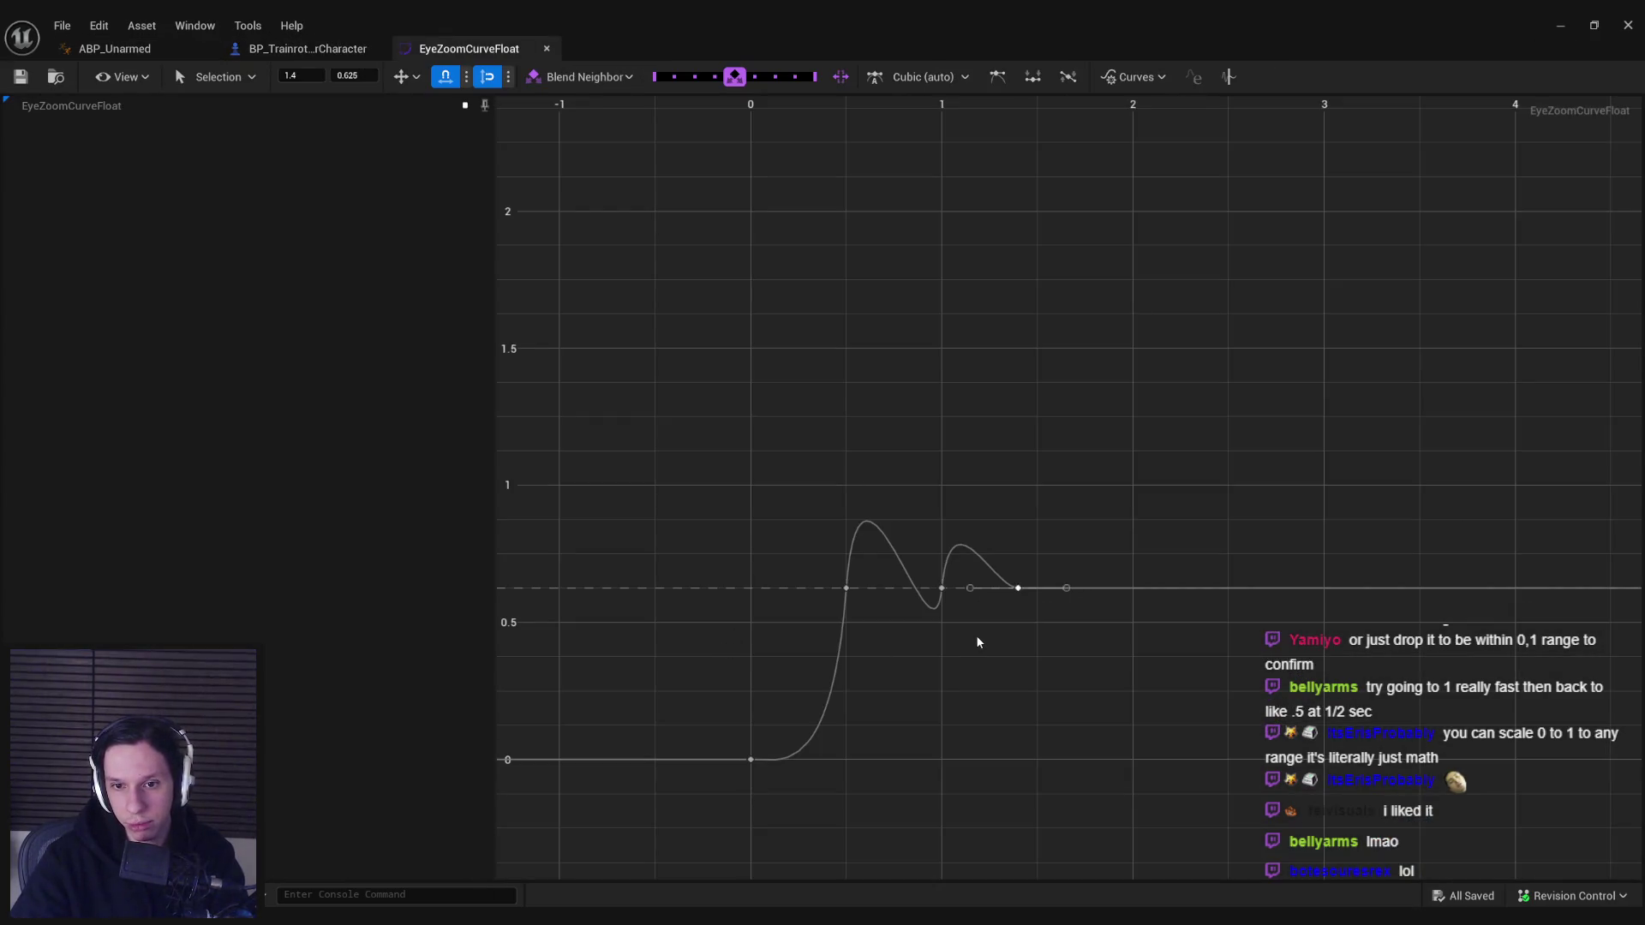
- Steepen the curve's rise at the 0.5 key, trying and undoing a tangent change at time 0
click(846, 587)
drag(857, 540, 863, 347)
click(734, 746)
click(750, 760)
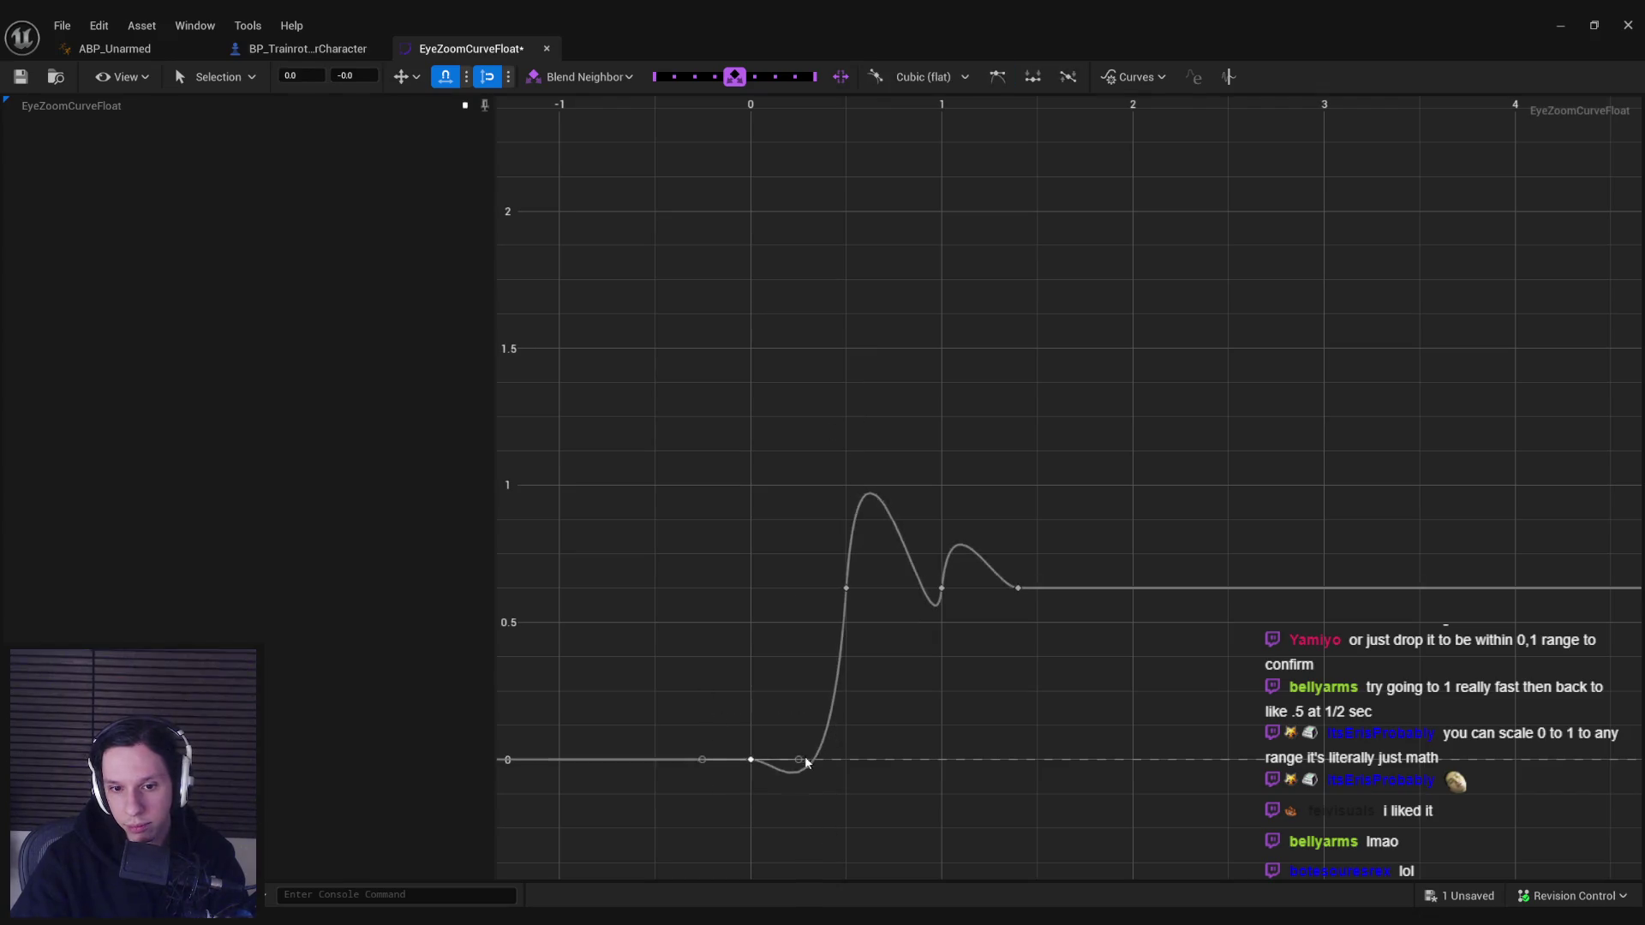
drag(789, 734, 779, 719)
key(ctrl+z)
- Break the tangents of the key at time 0, undoing a trial adjustment
right_click(754, 765)
click(789, 823)
click(752, 761)
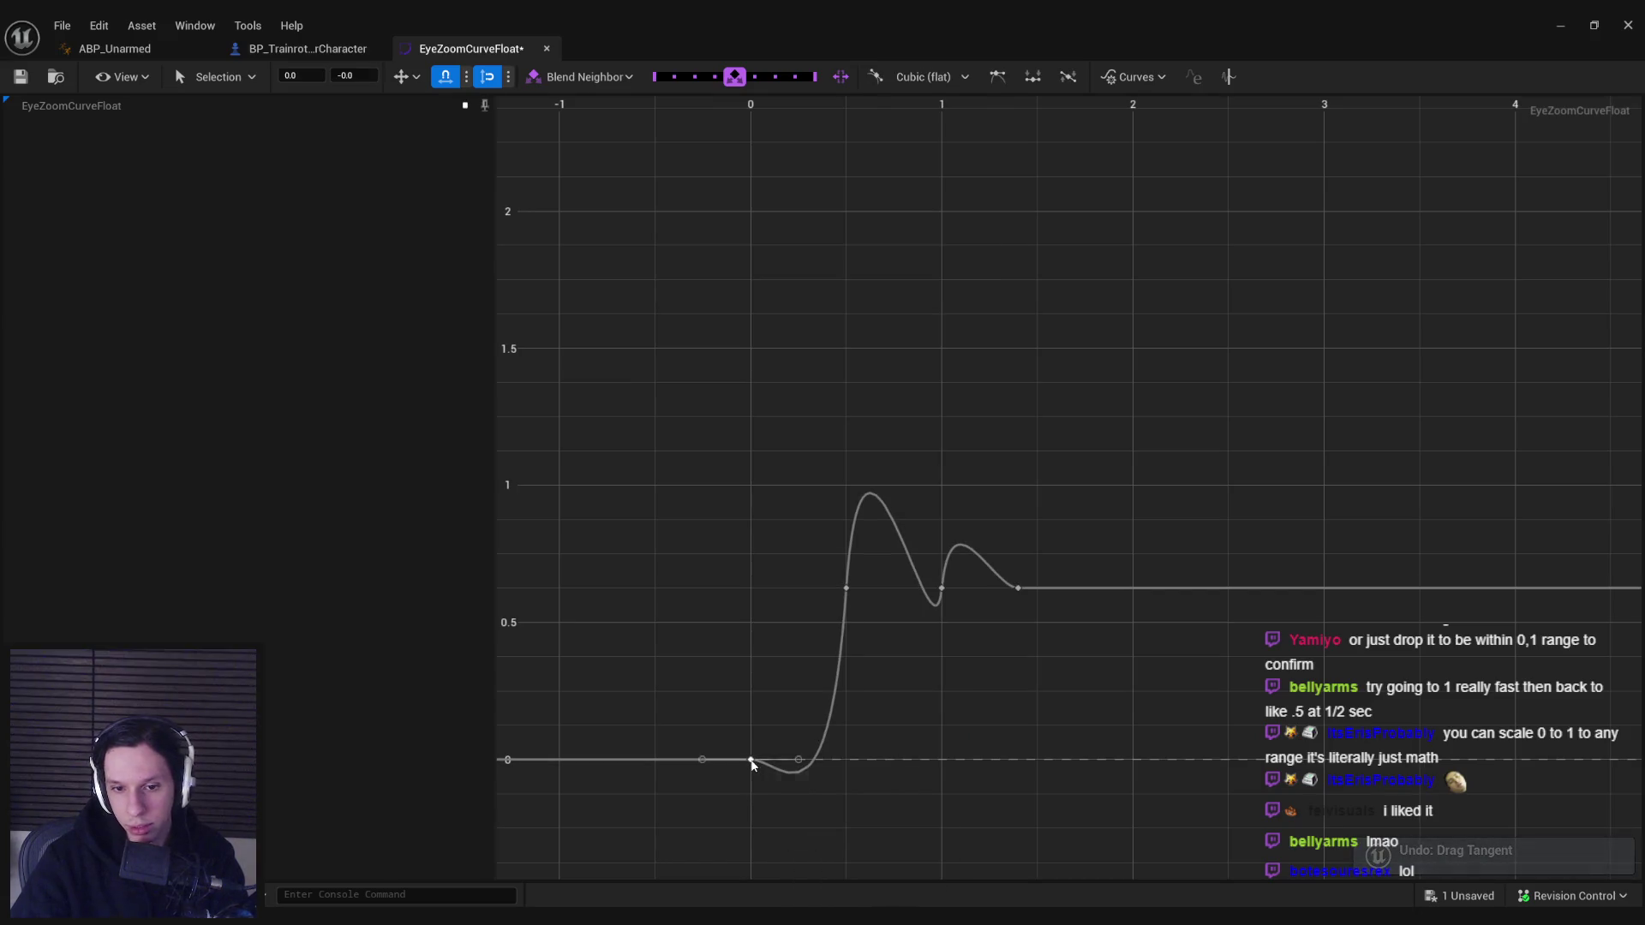
right_click(751, 761)
click(818, 531)
drag(798, 760, 790, 721)
key(ctrl+z)
- Turn on weighted tangents for the time-0 key, undoing a trial reshape
right_click(750, 762)
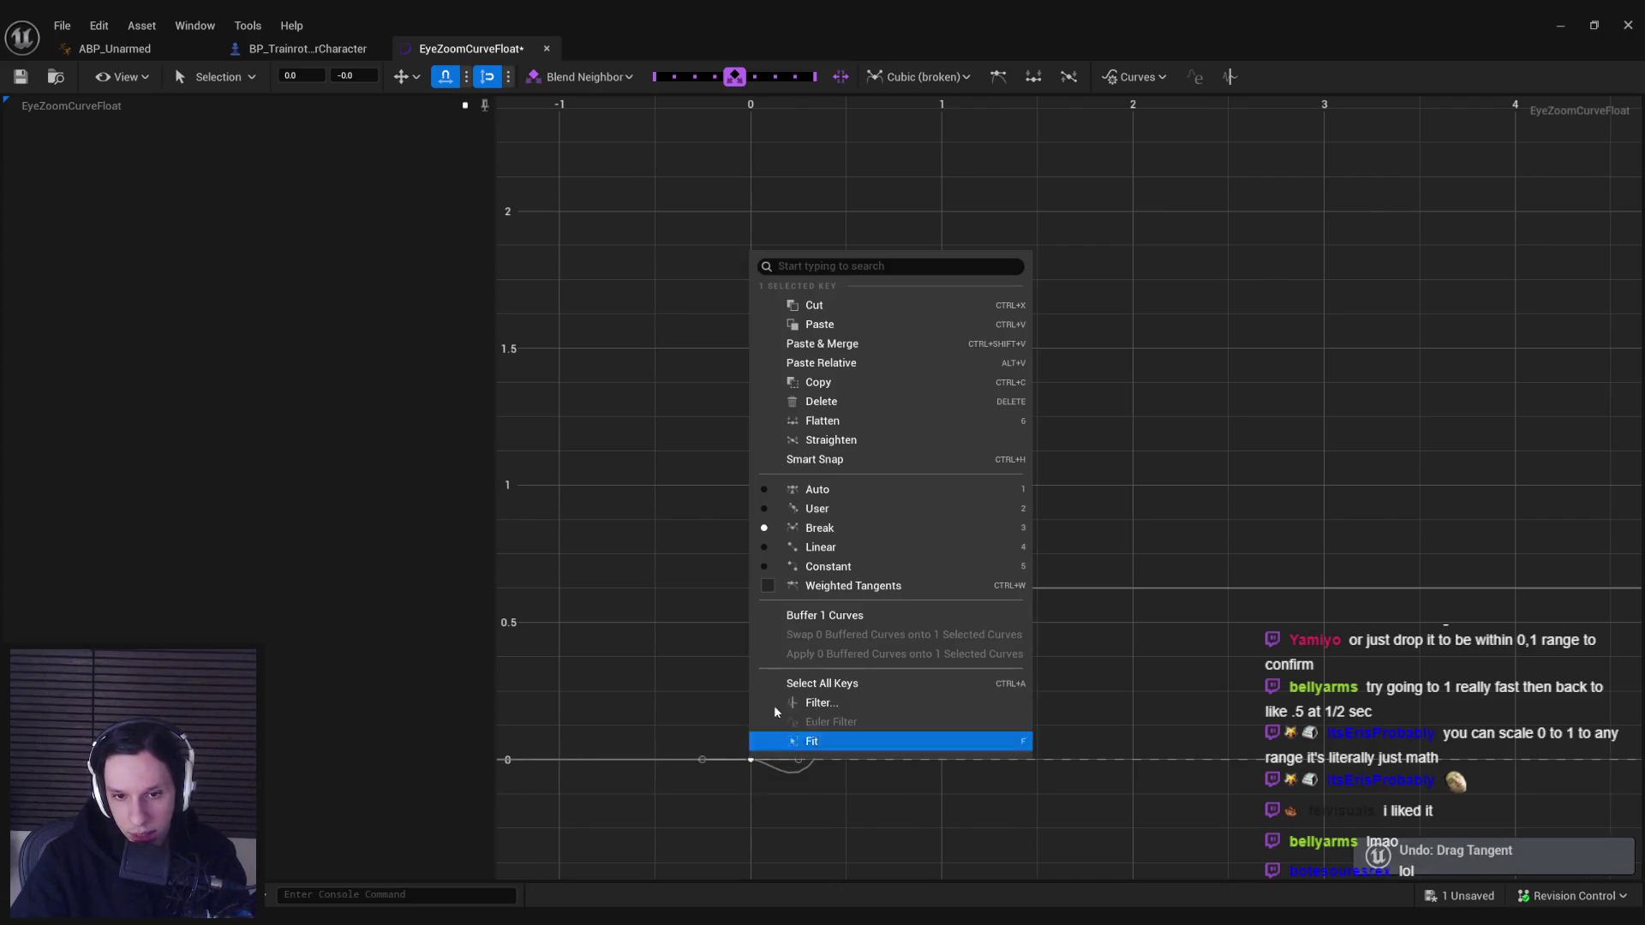
click(822, 586)
click(793, 833)
drag(760, 735, 766, 721)
mouse_move(829, 665)
mouse_down()
mouse_move(975, 729)
mouse_move(778, 742)
mouse_up()
key(ctrl+z)
key(ctrl+z)
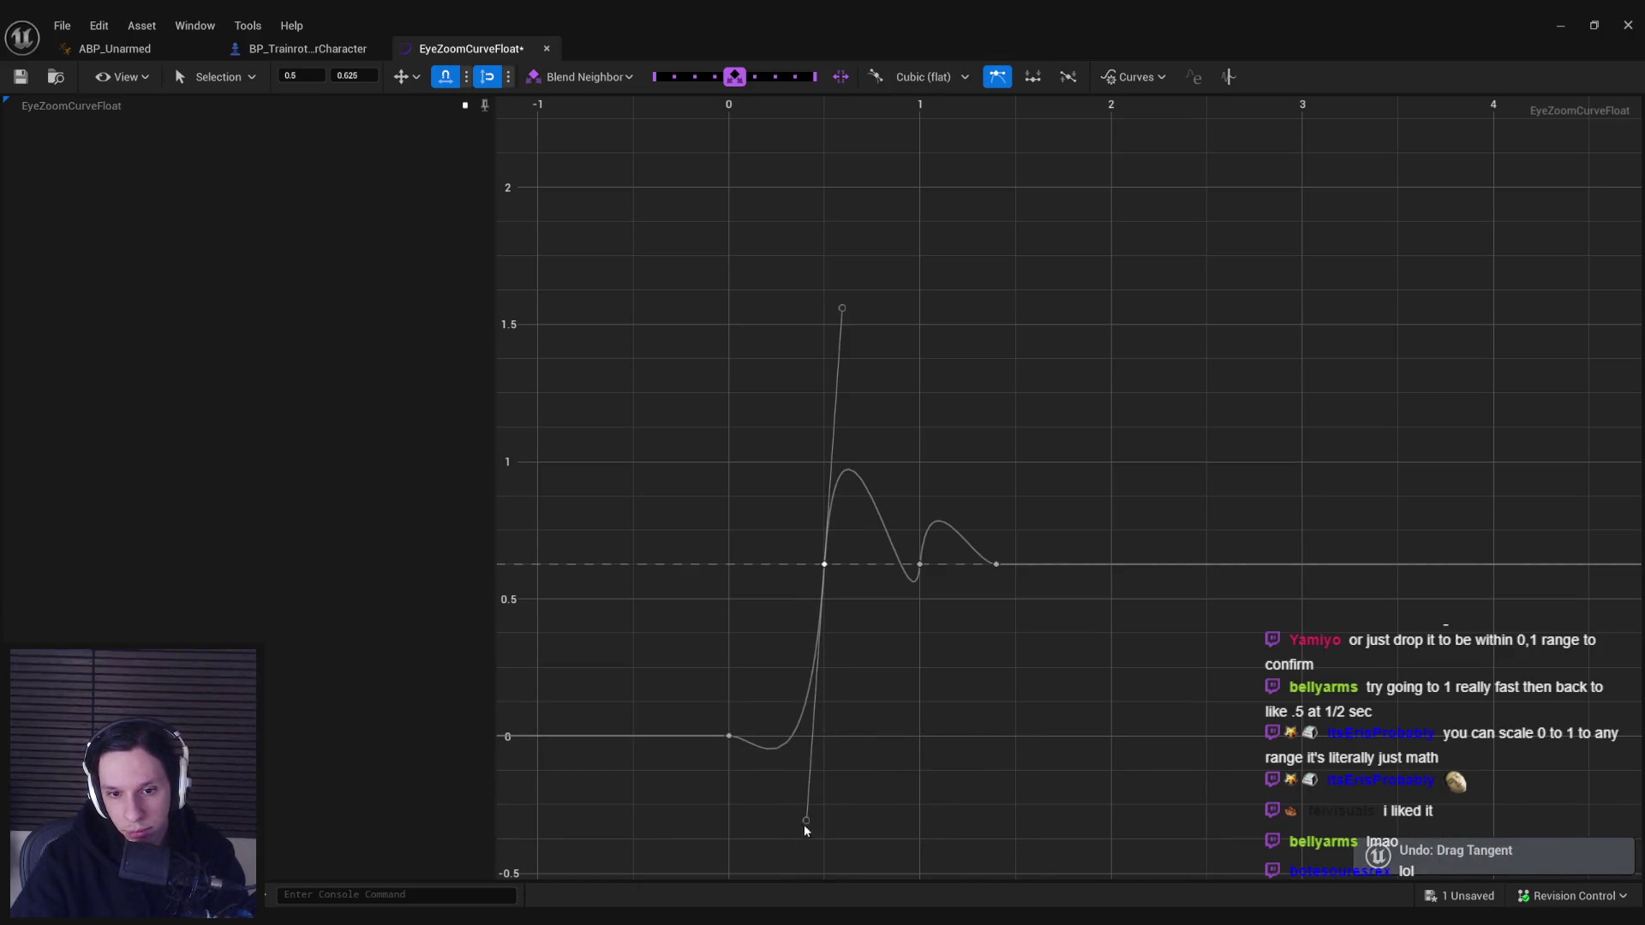
- Break the 0.5 key's tangents and pull its lower tangent upward for a smooth rise
right_click(824, 564)
click(896, 331)
mouse_move(805, 819)
mouse_down()
mouse_move(790, 752)
mouse_move(804, 748)
mouse_move(800, 790)
mouse_move(805, 751)
mouse_up()
click(865, 751)
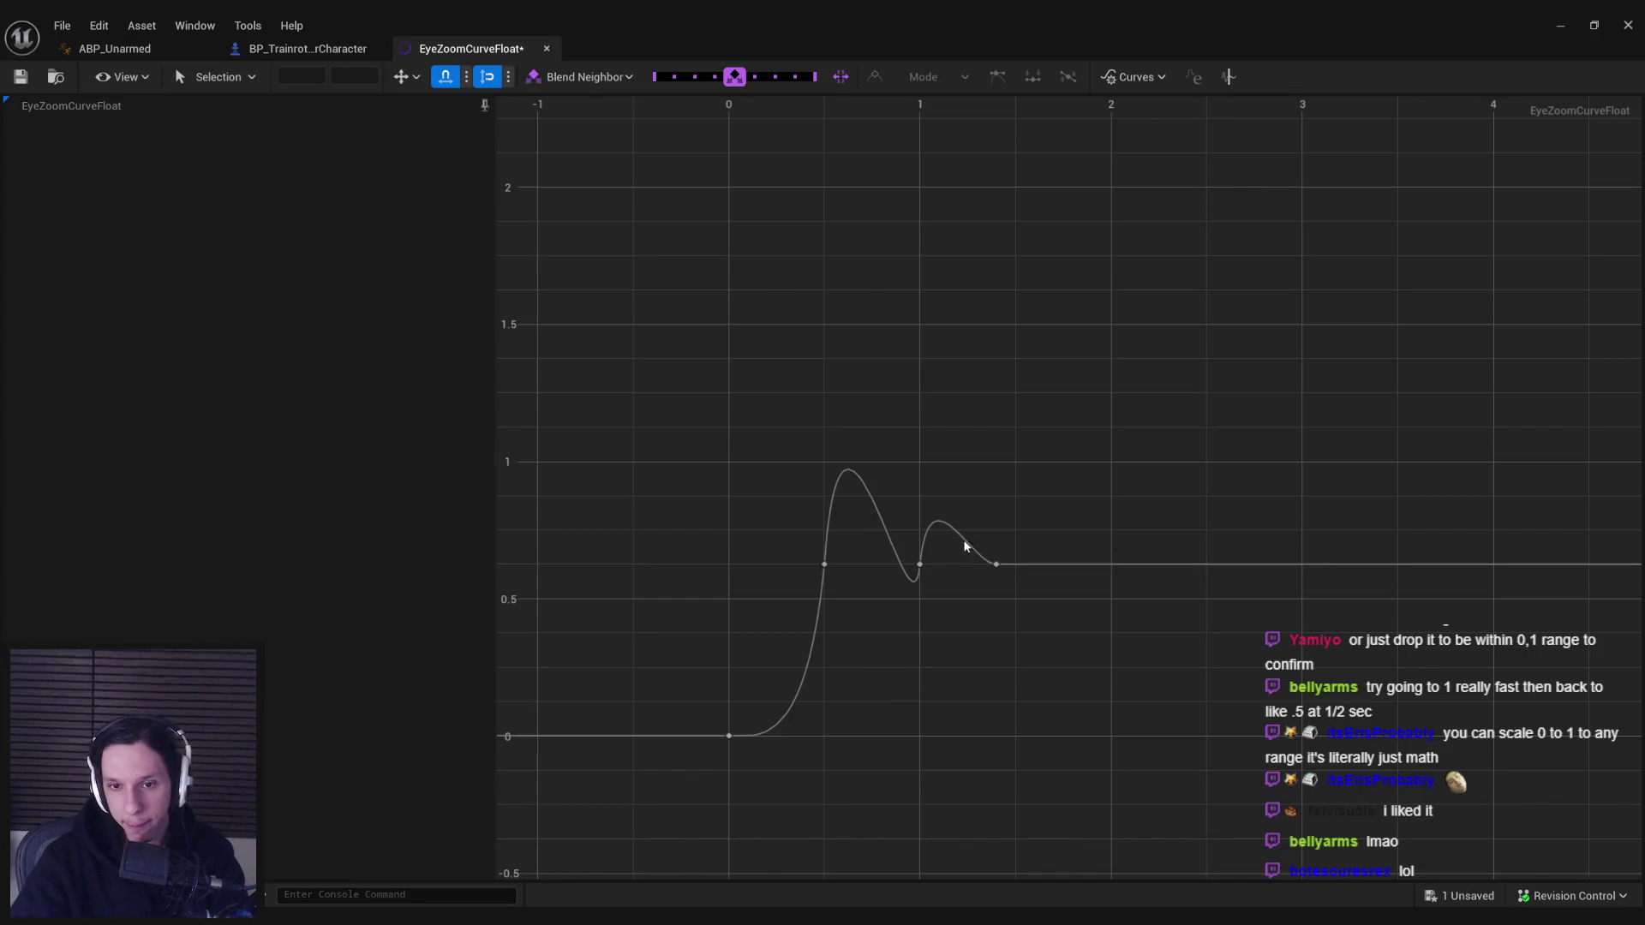
- Deepen the dip at 1.0 to about 0.53 and raise the first peak to about 0.98
click(920, 565)
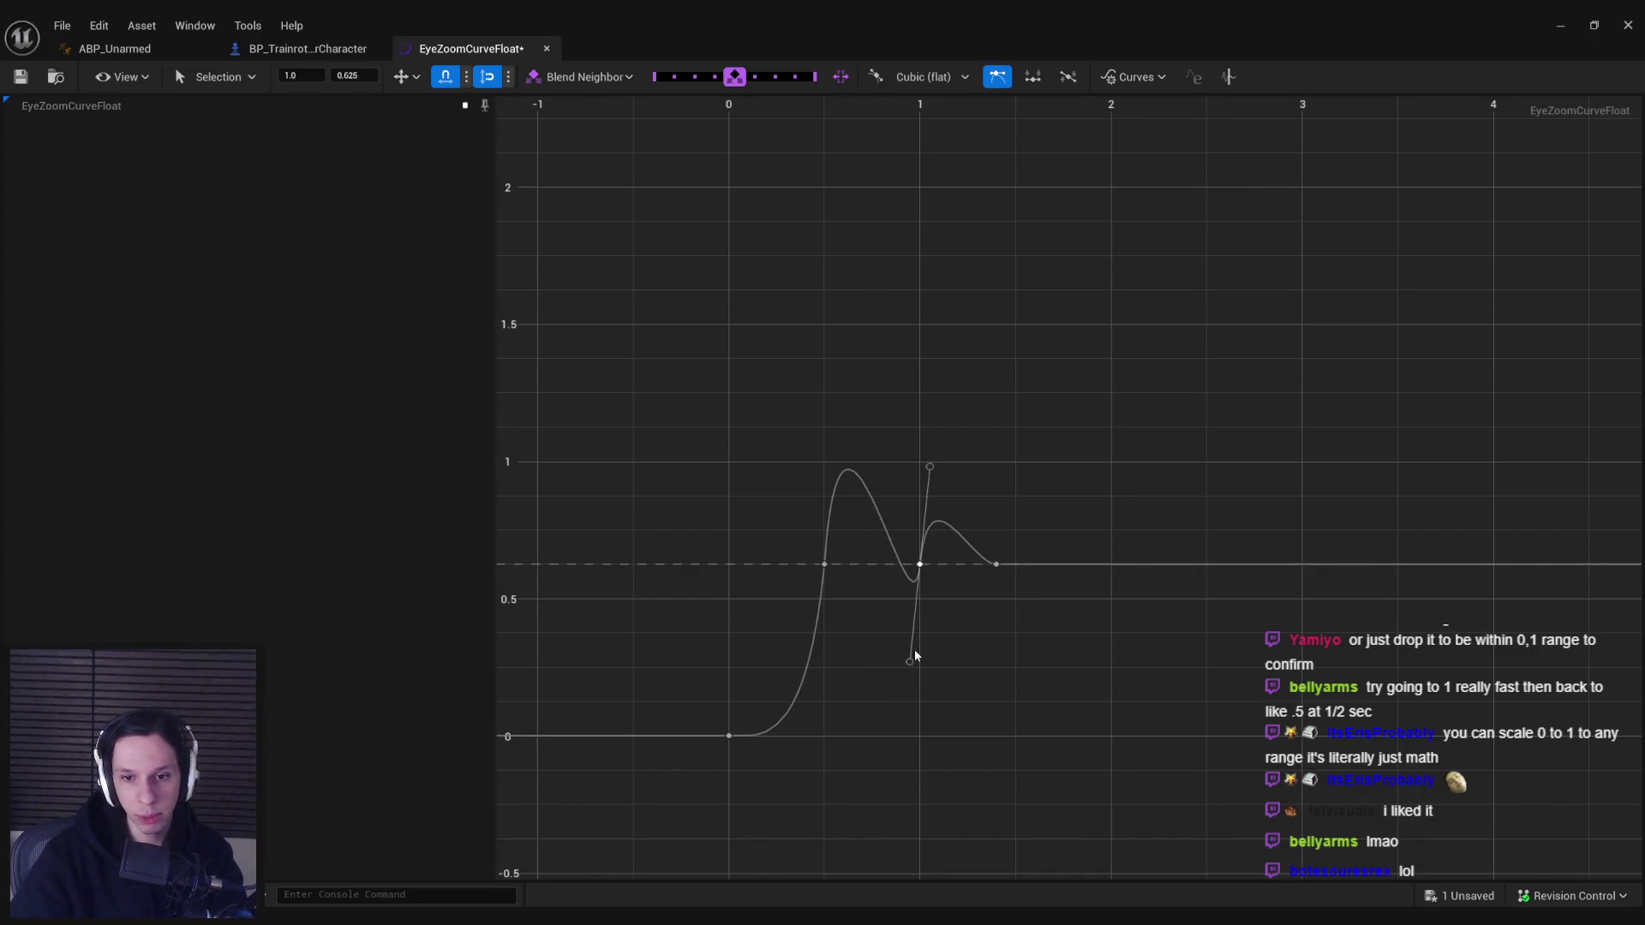
drag(909, 695, 905, 701)
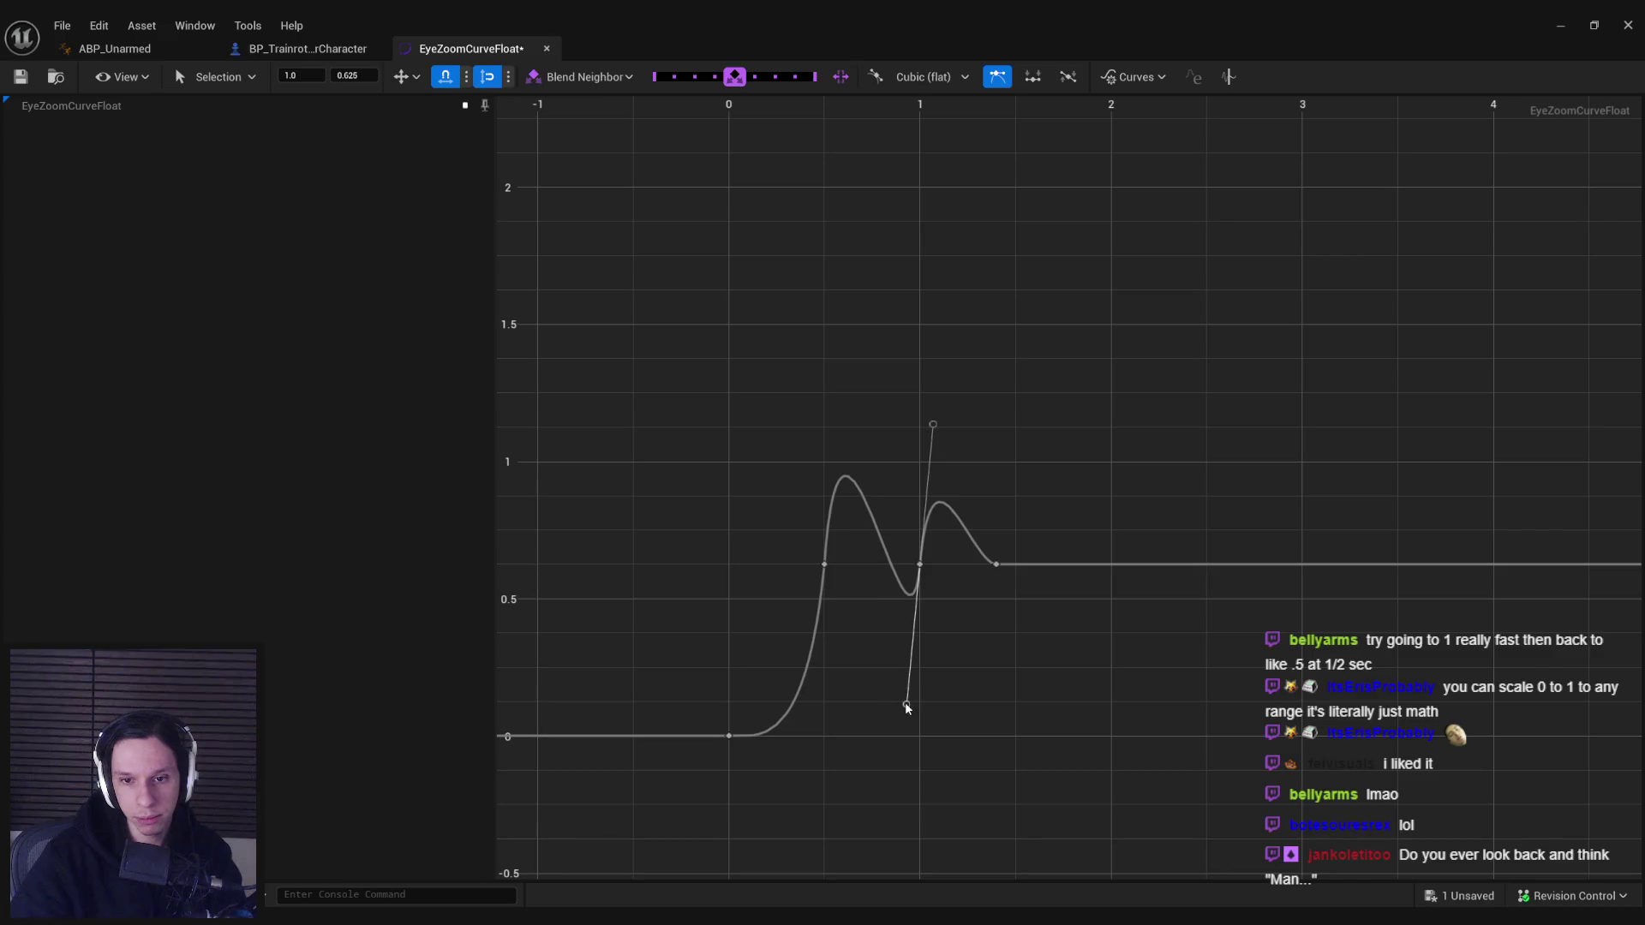
click(825, 565)
drag(841, 306, 846, 286)
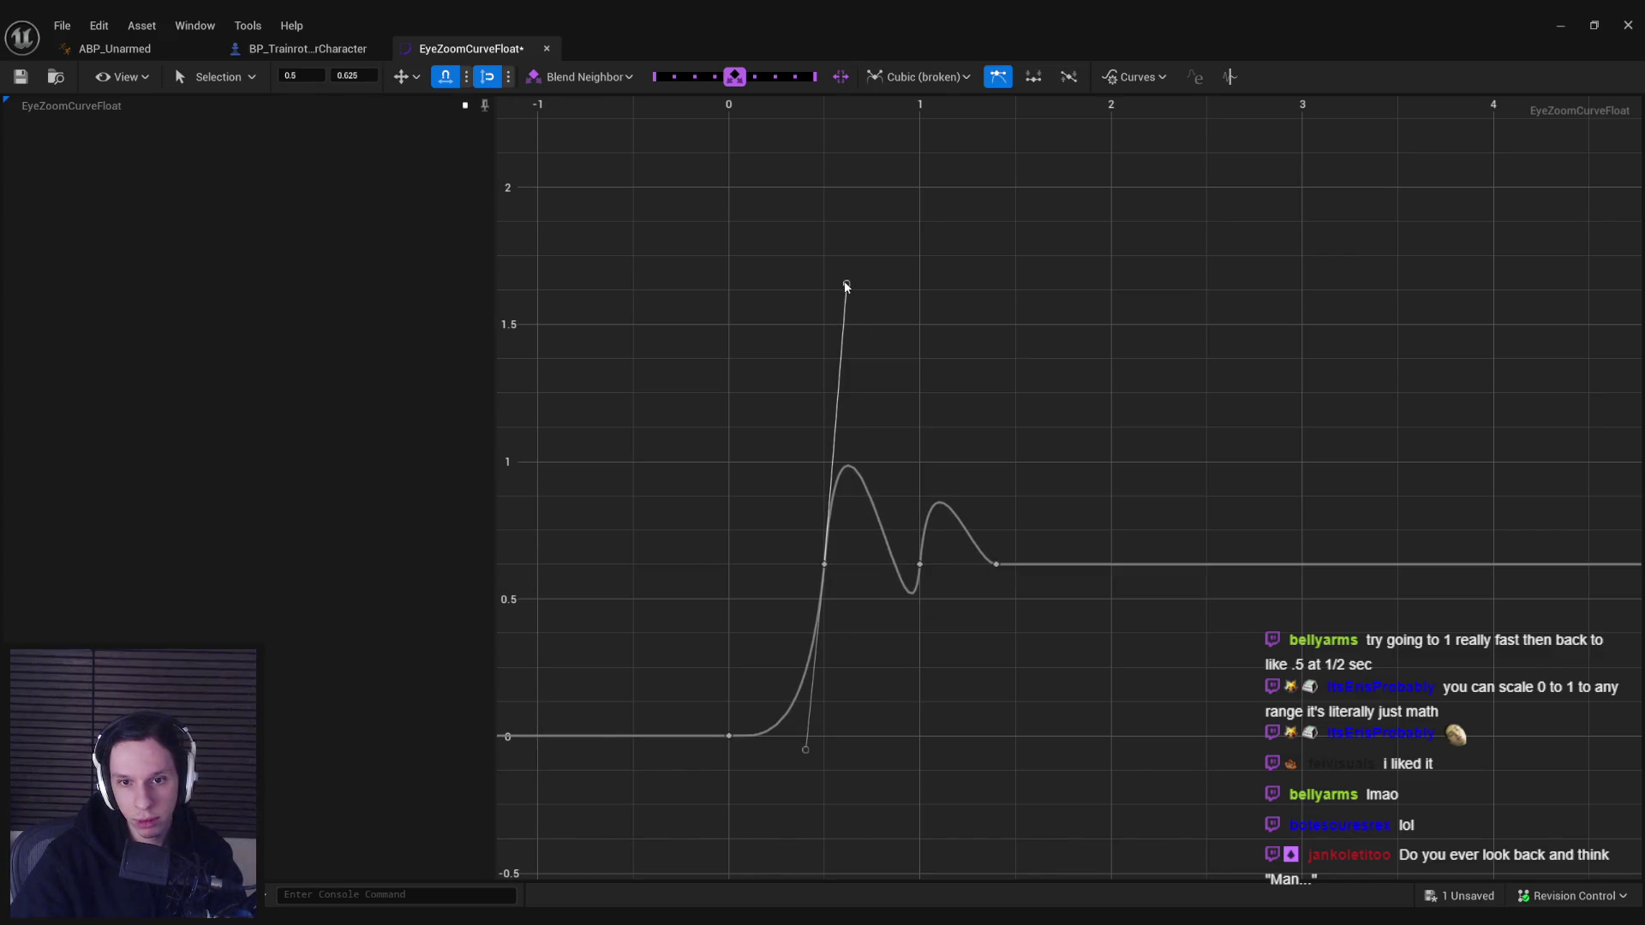
click(872, 305)
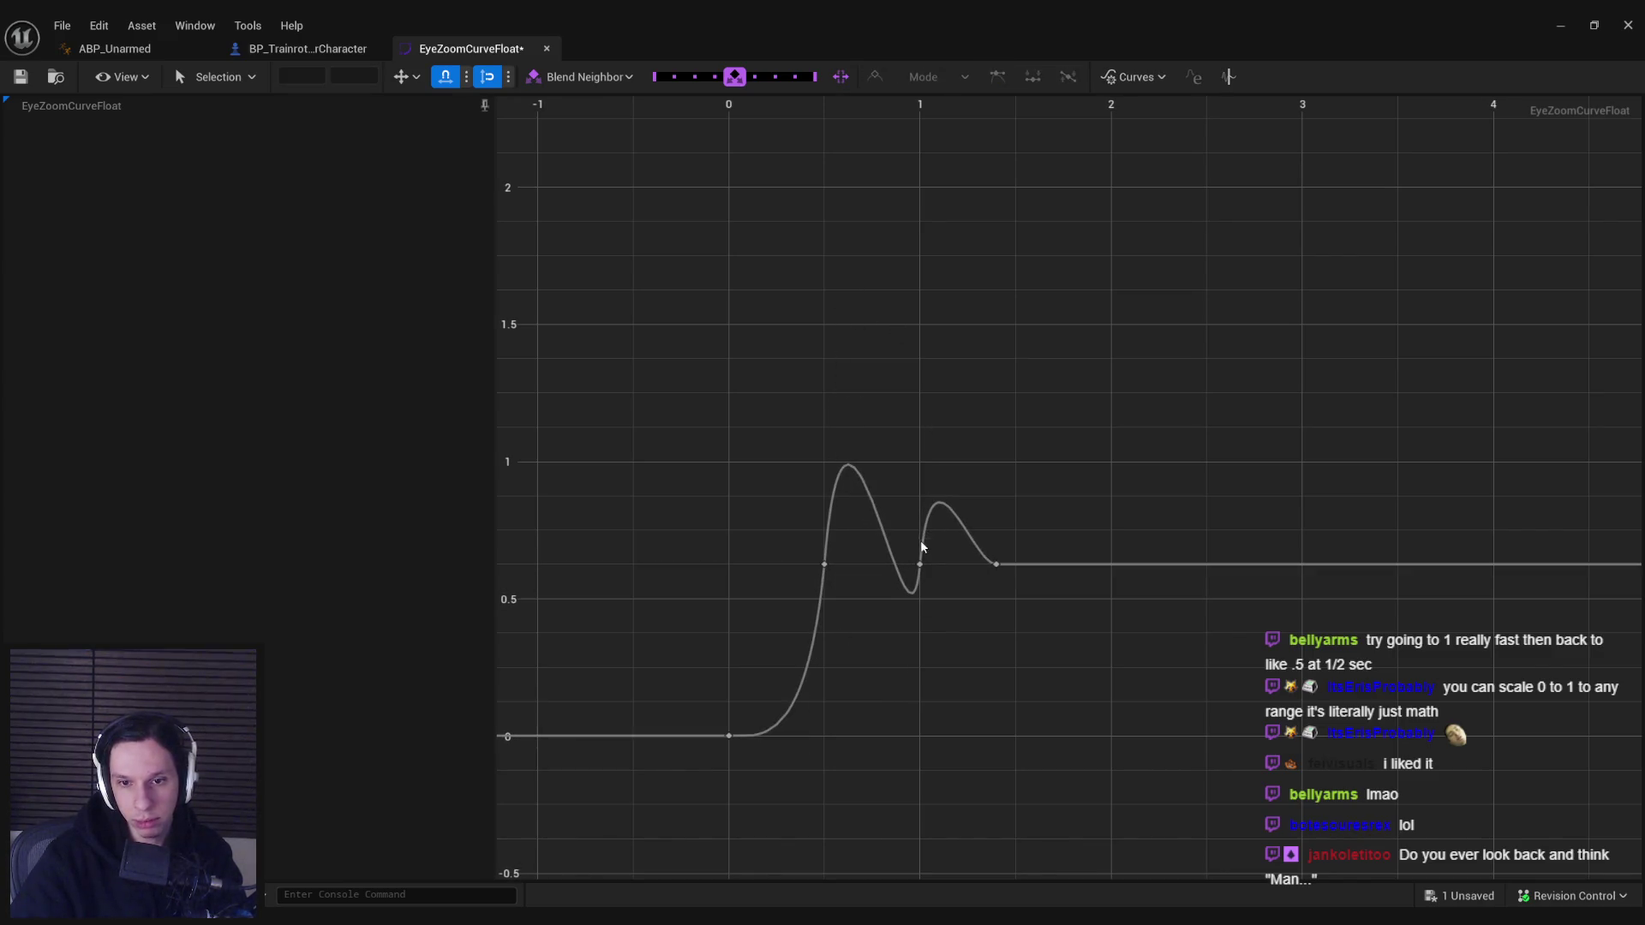
- Add two keys on the flat tail to shape a third dip near 0.48 settling at 0.625
right_click(1112, 567)
click(1155, 626)
right_click(1035, 567)
click(1072, 626)
drag(1035, 566, 1052, 665)
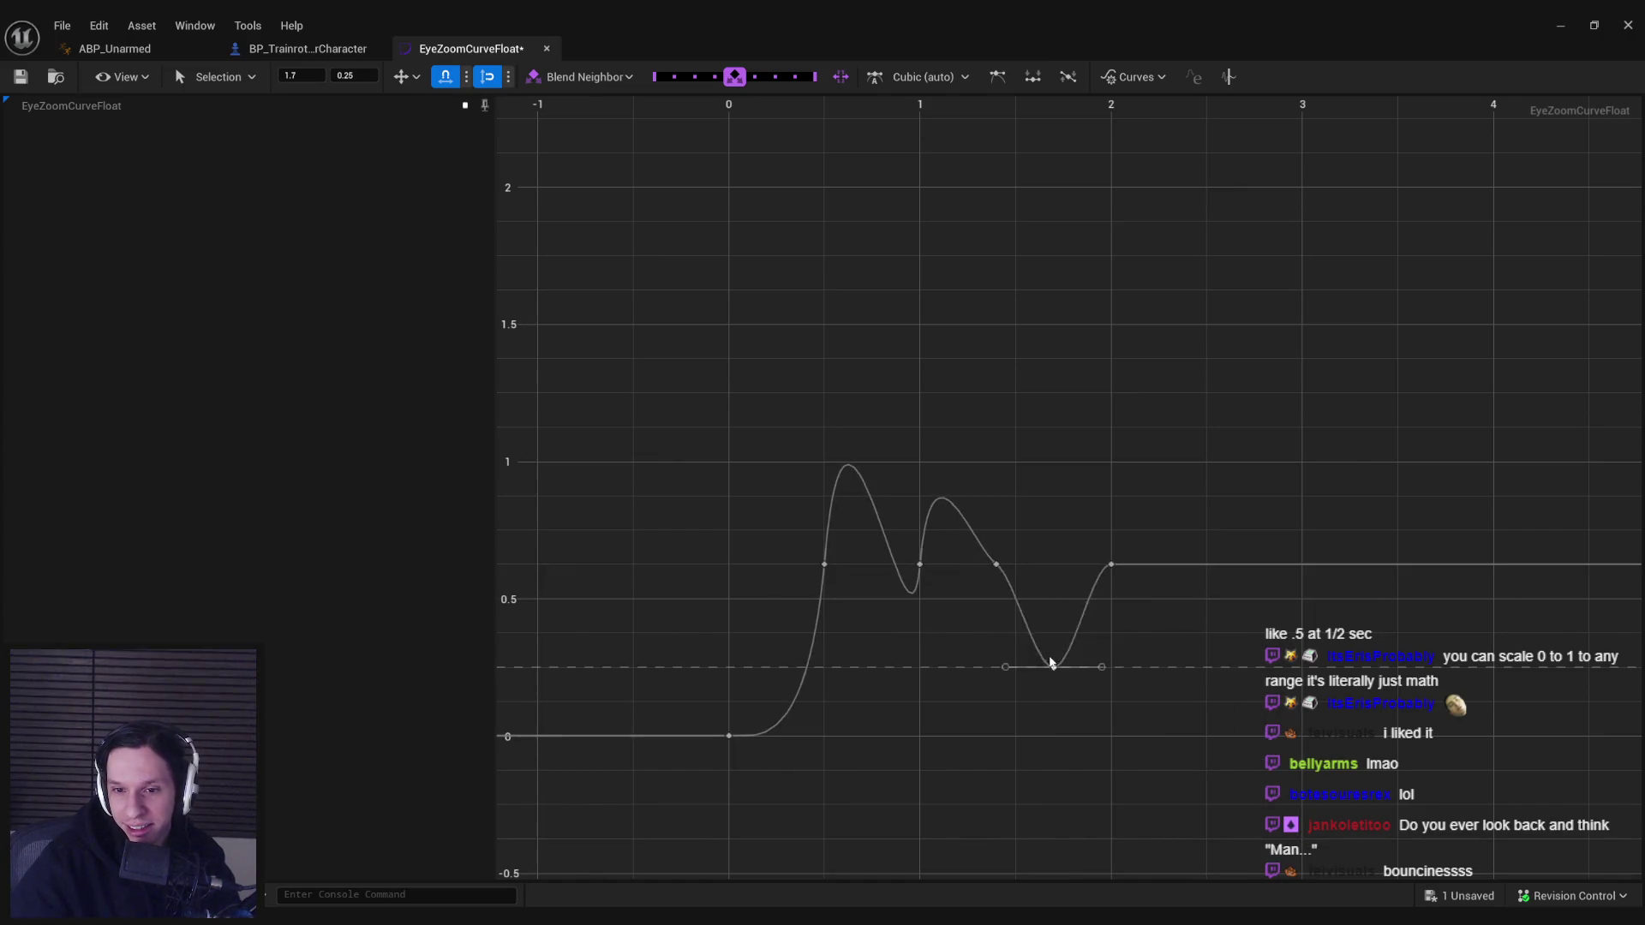
key(ctrl+z)
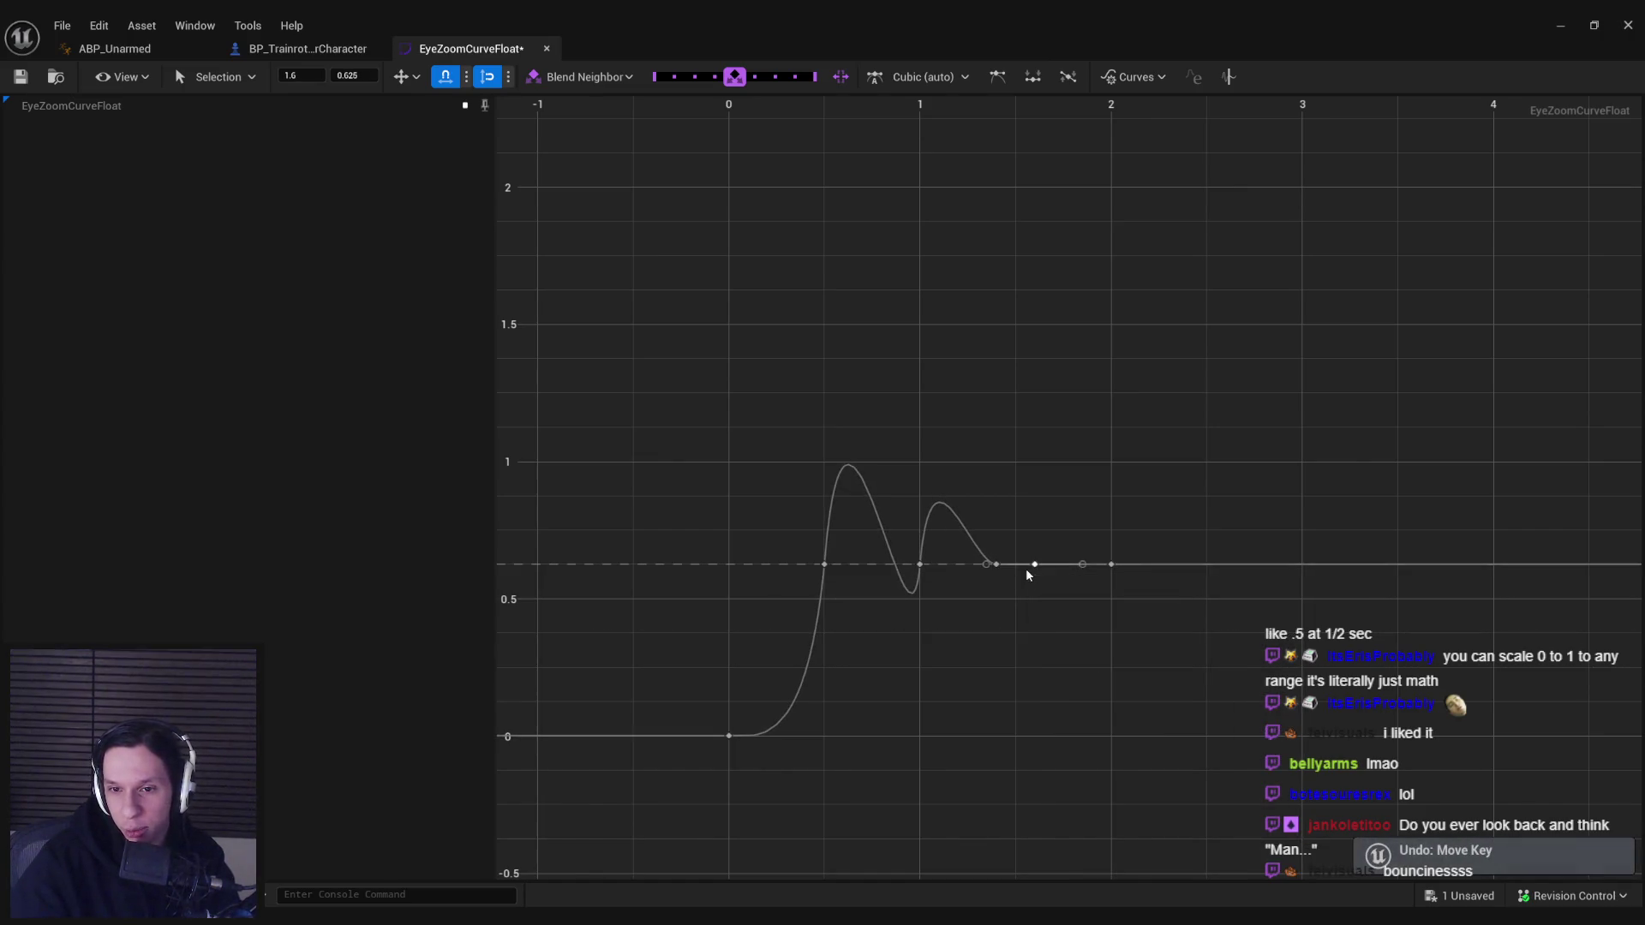
click(996, 566)
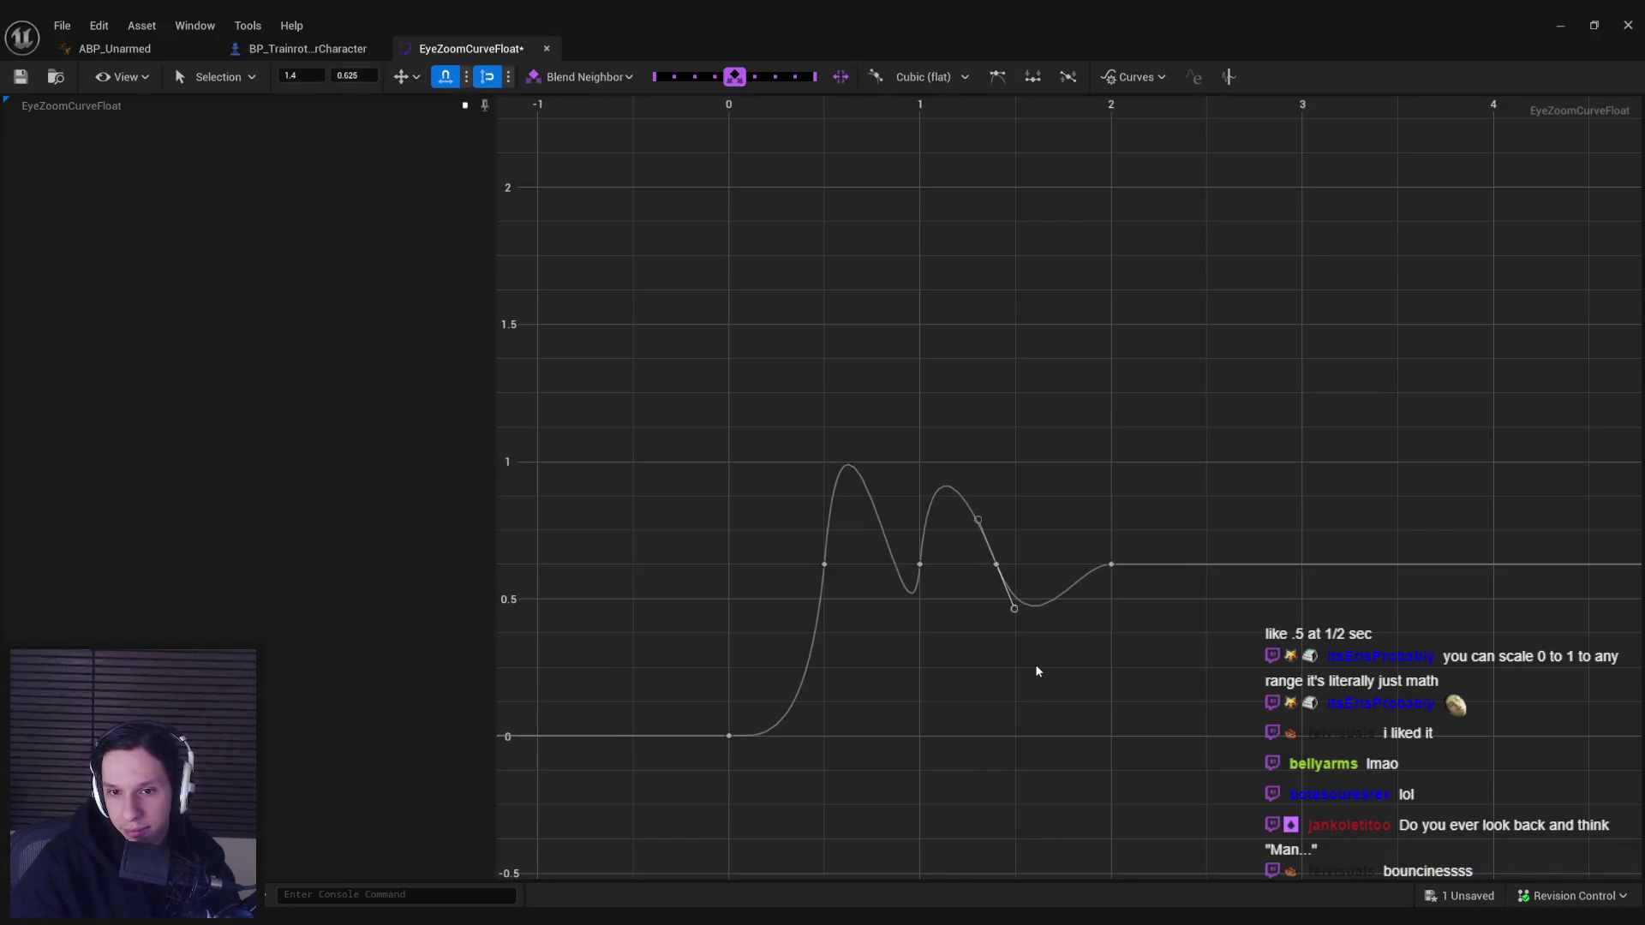
click(1035, 697)
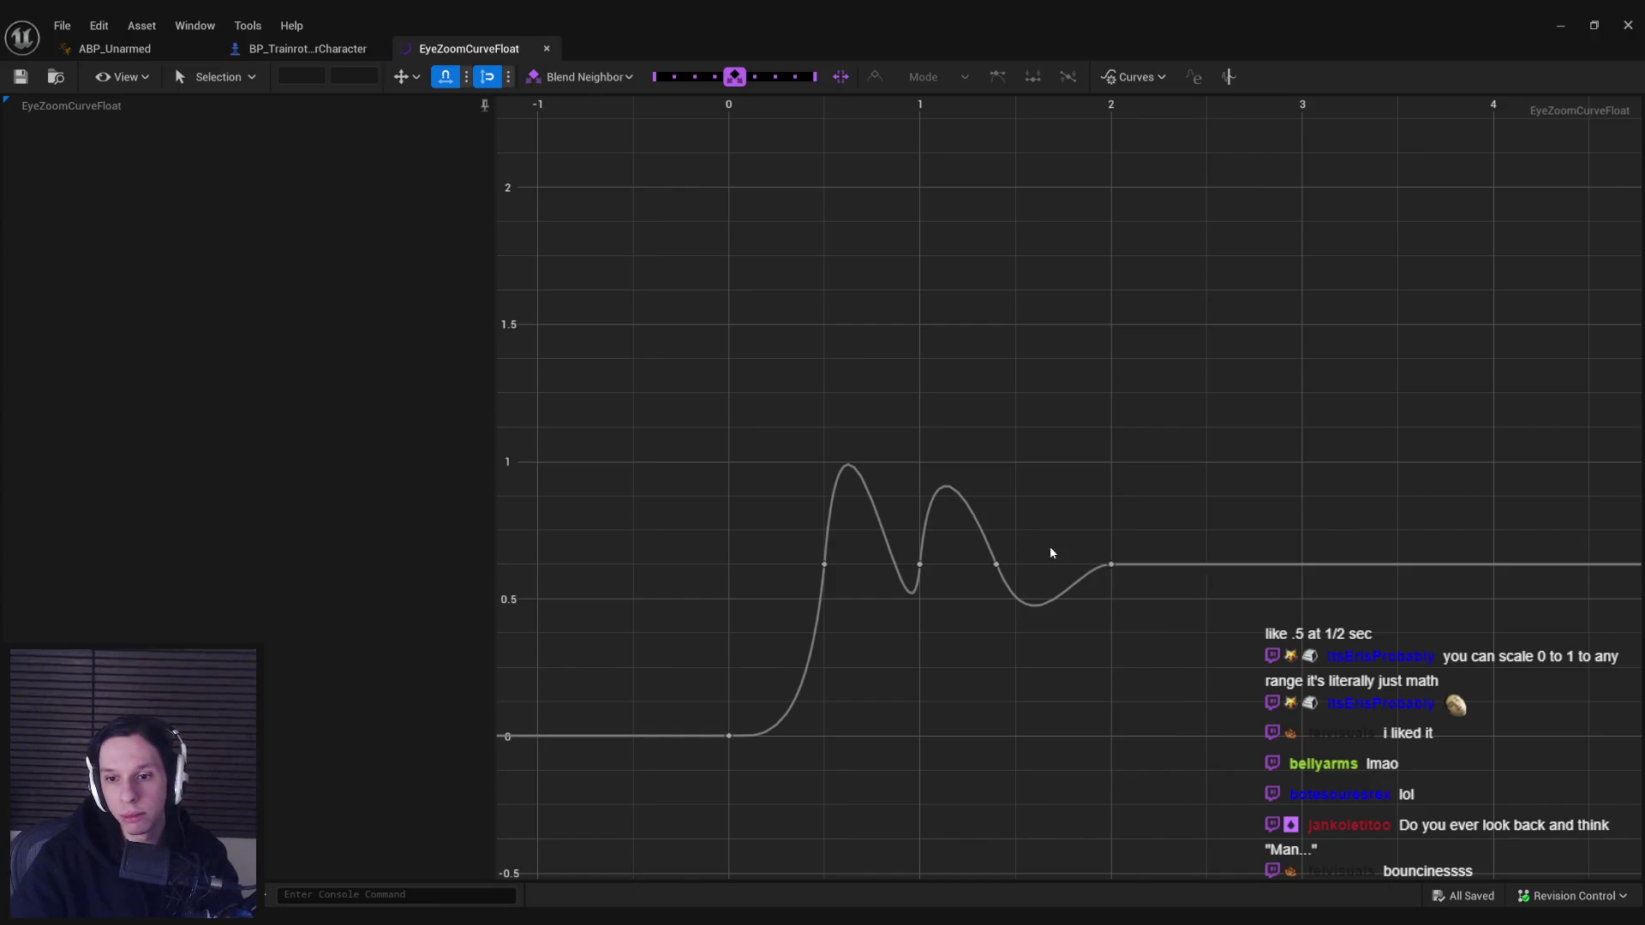
- In ABP_Unarmed, set the eye node's Scale Y to 4.8 (3.0/0.625), keeping Scale X at 0.9
click(158, 53)
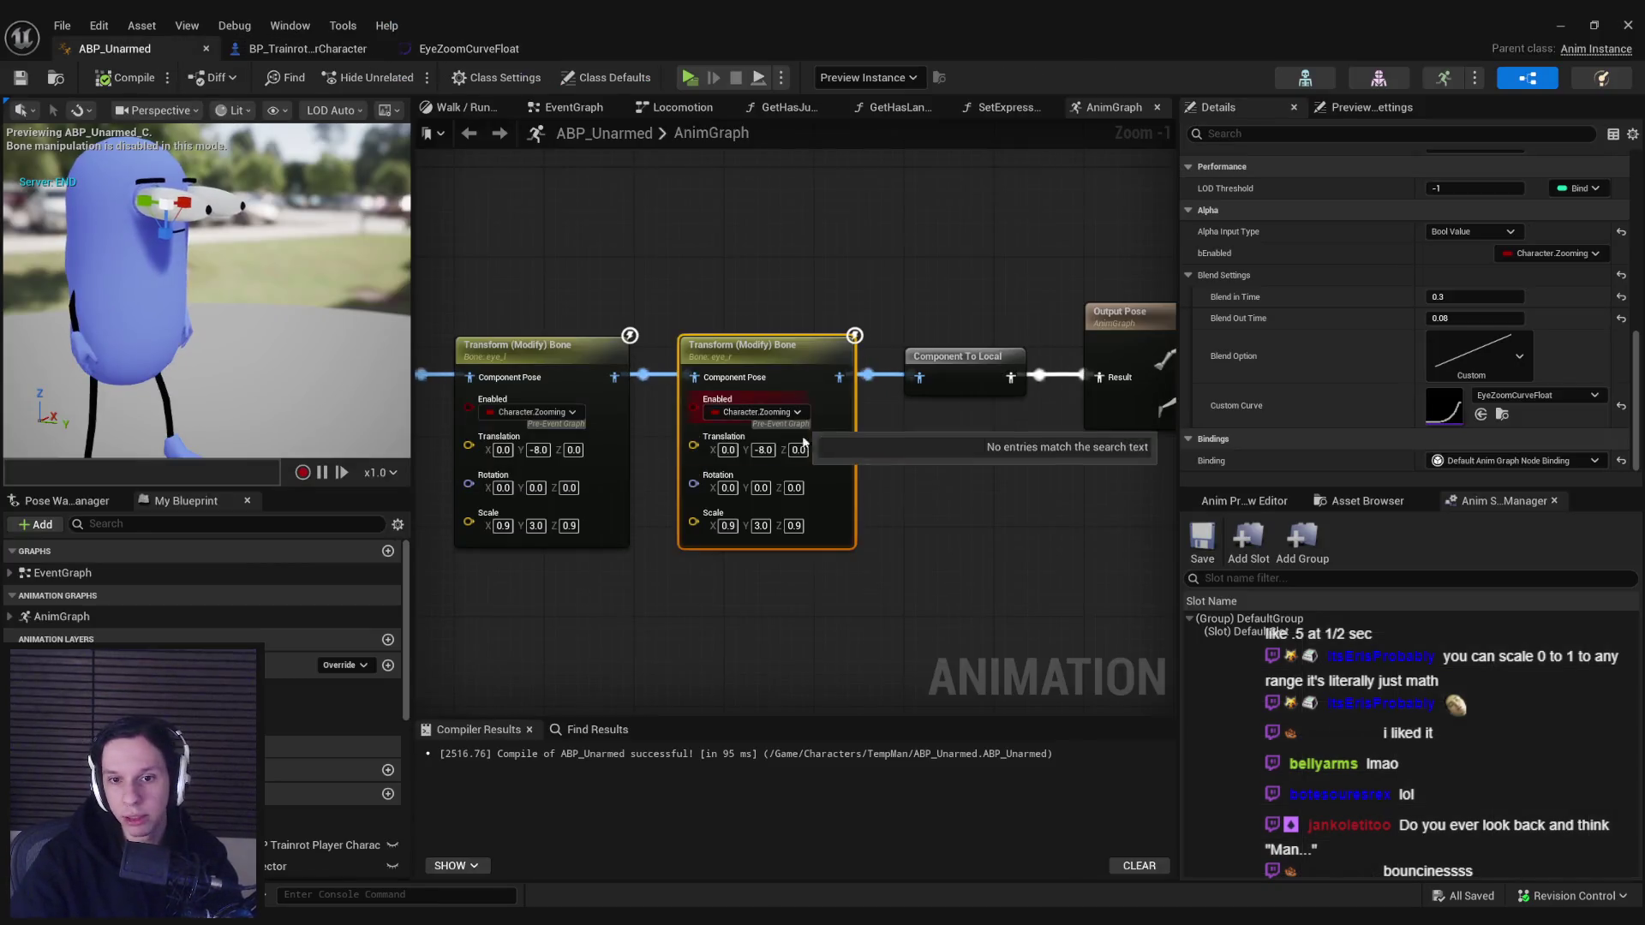
click(761, 527)
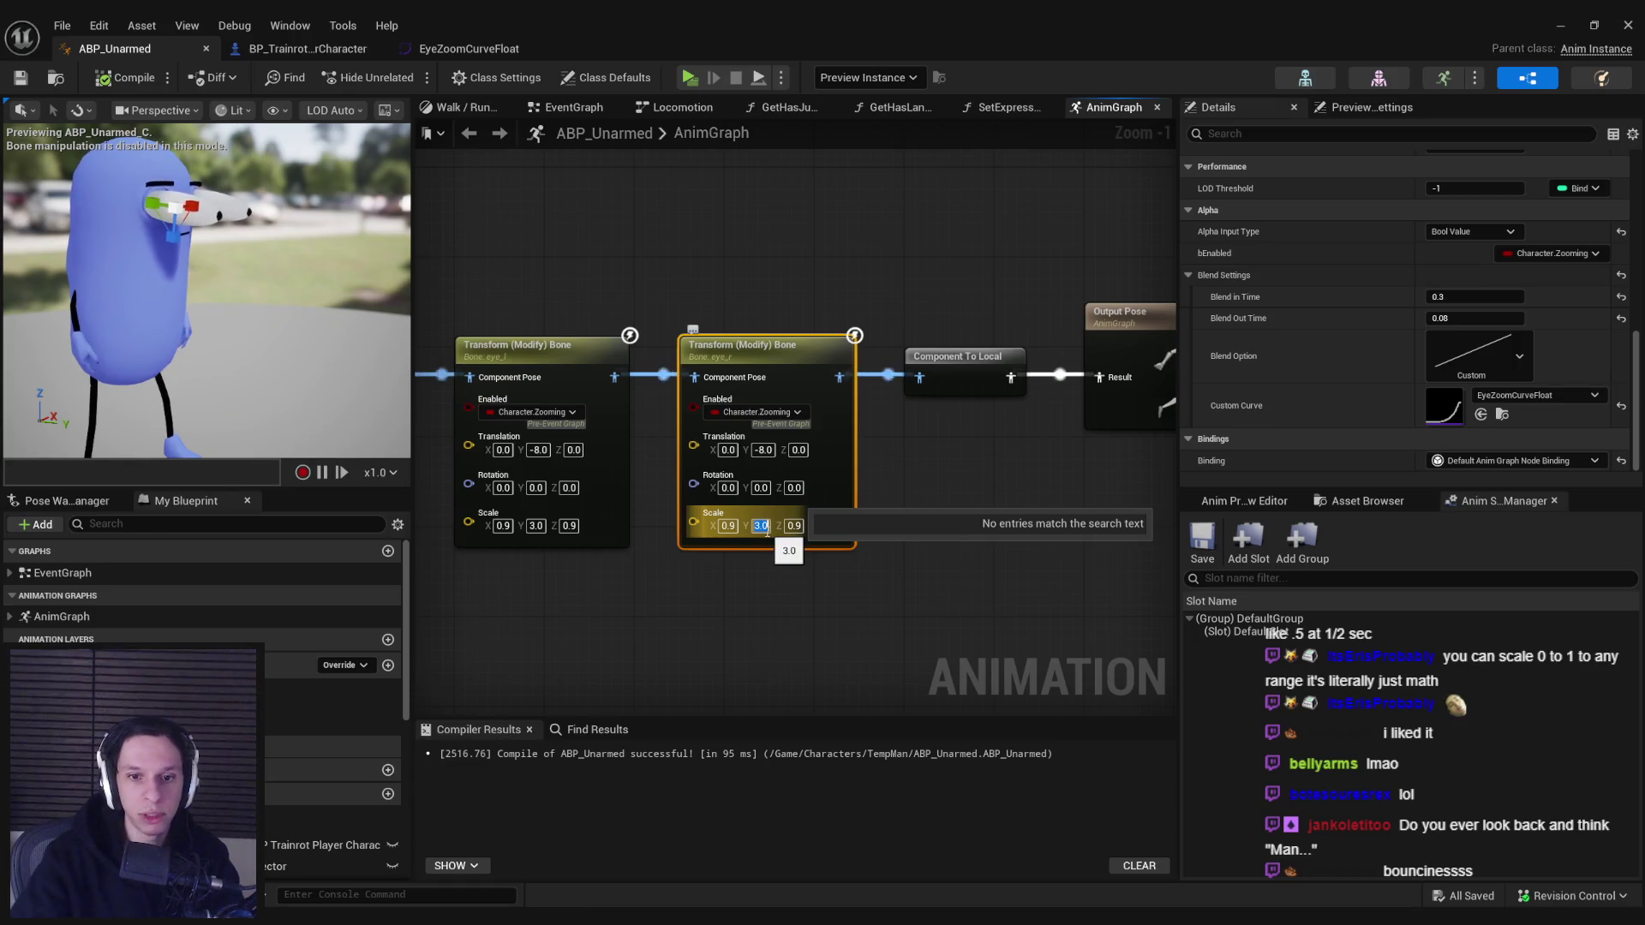
text(/0)
text(25)
key(Return)
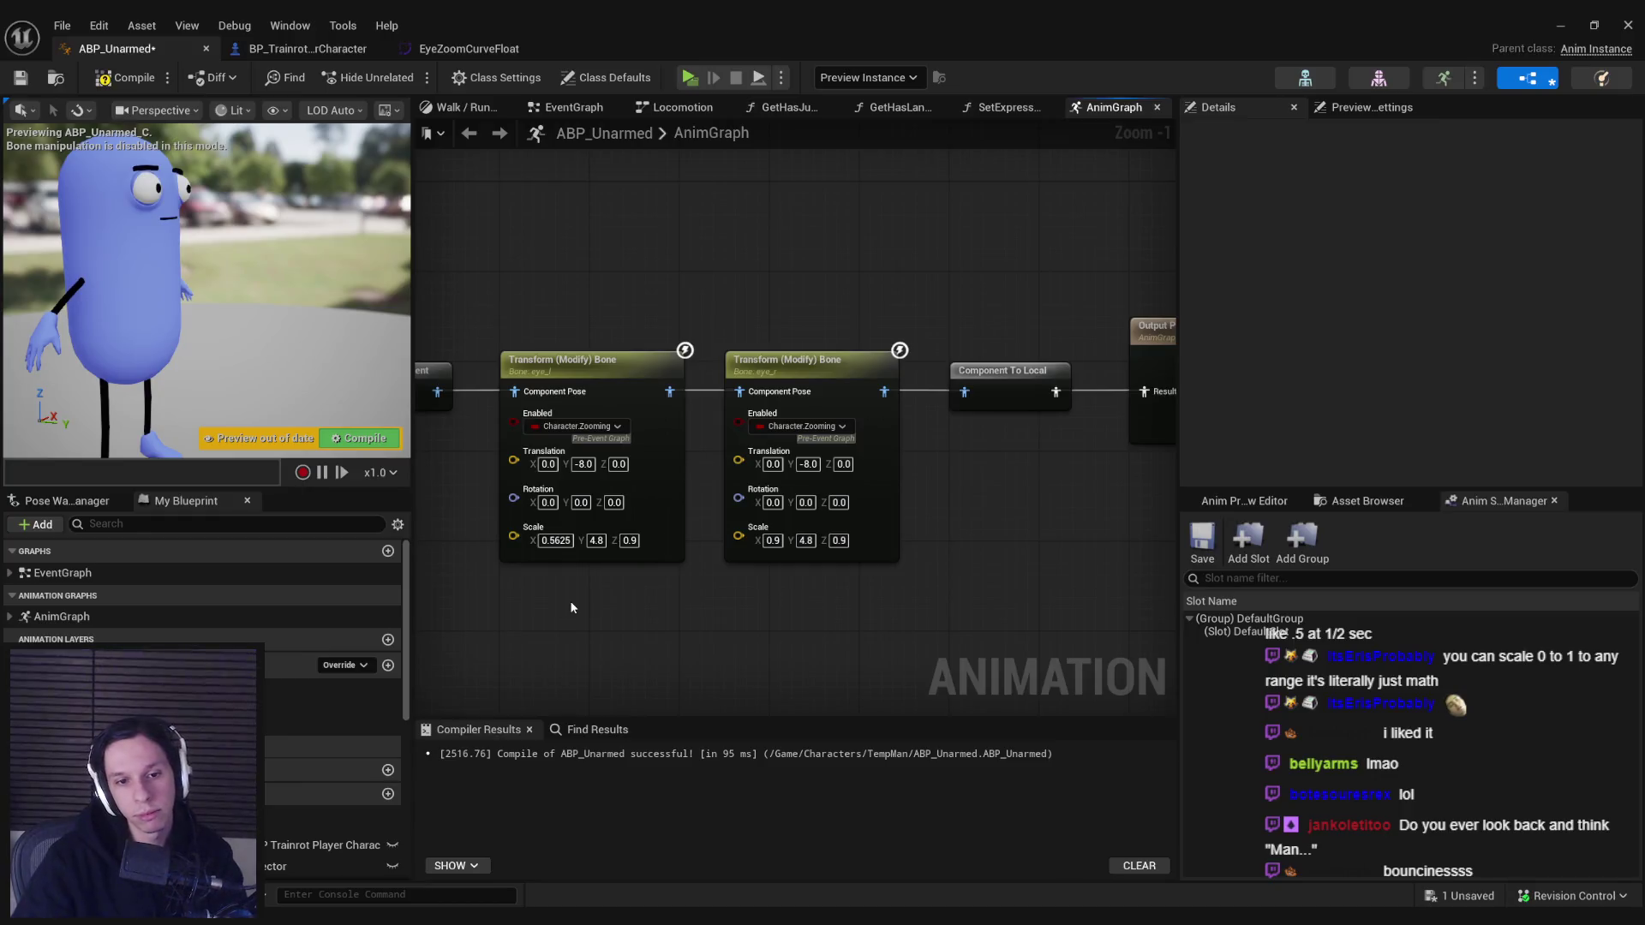
key(ctrl+z)
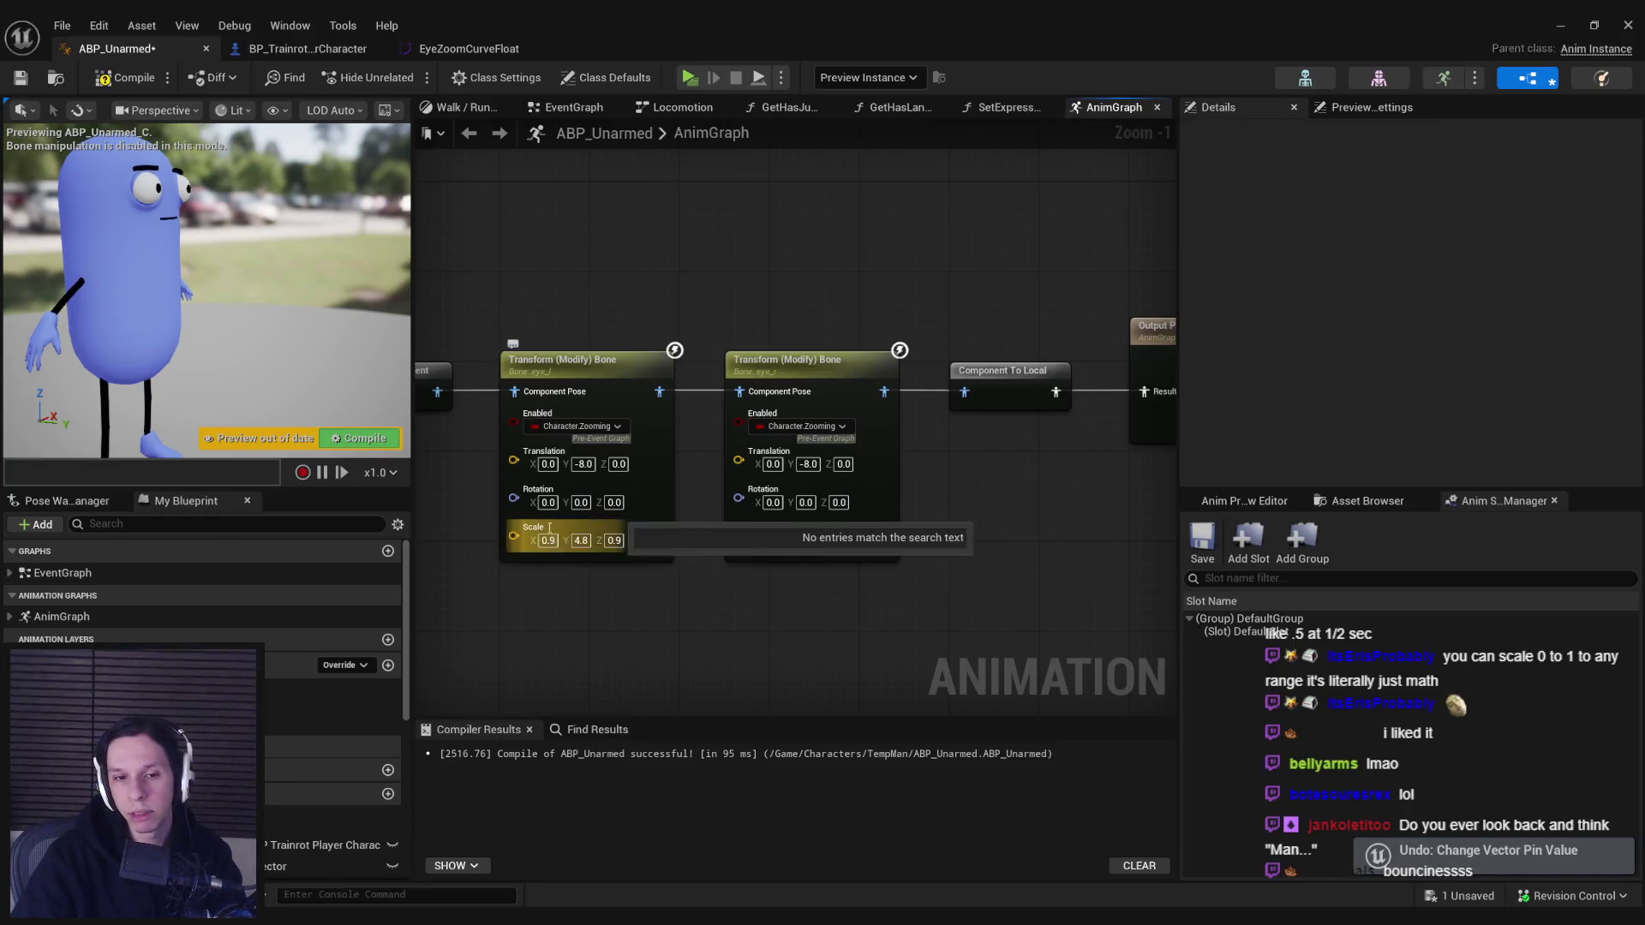
- Set the eye nodes' Translation Y to -12.8 and compile the animation blueprint
click(614, 502)
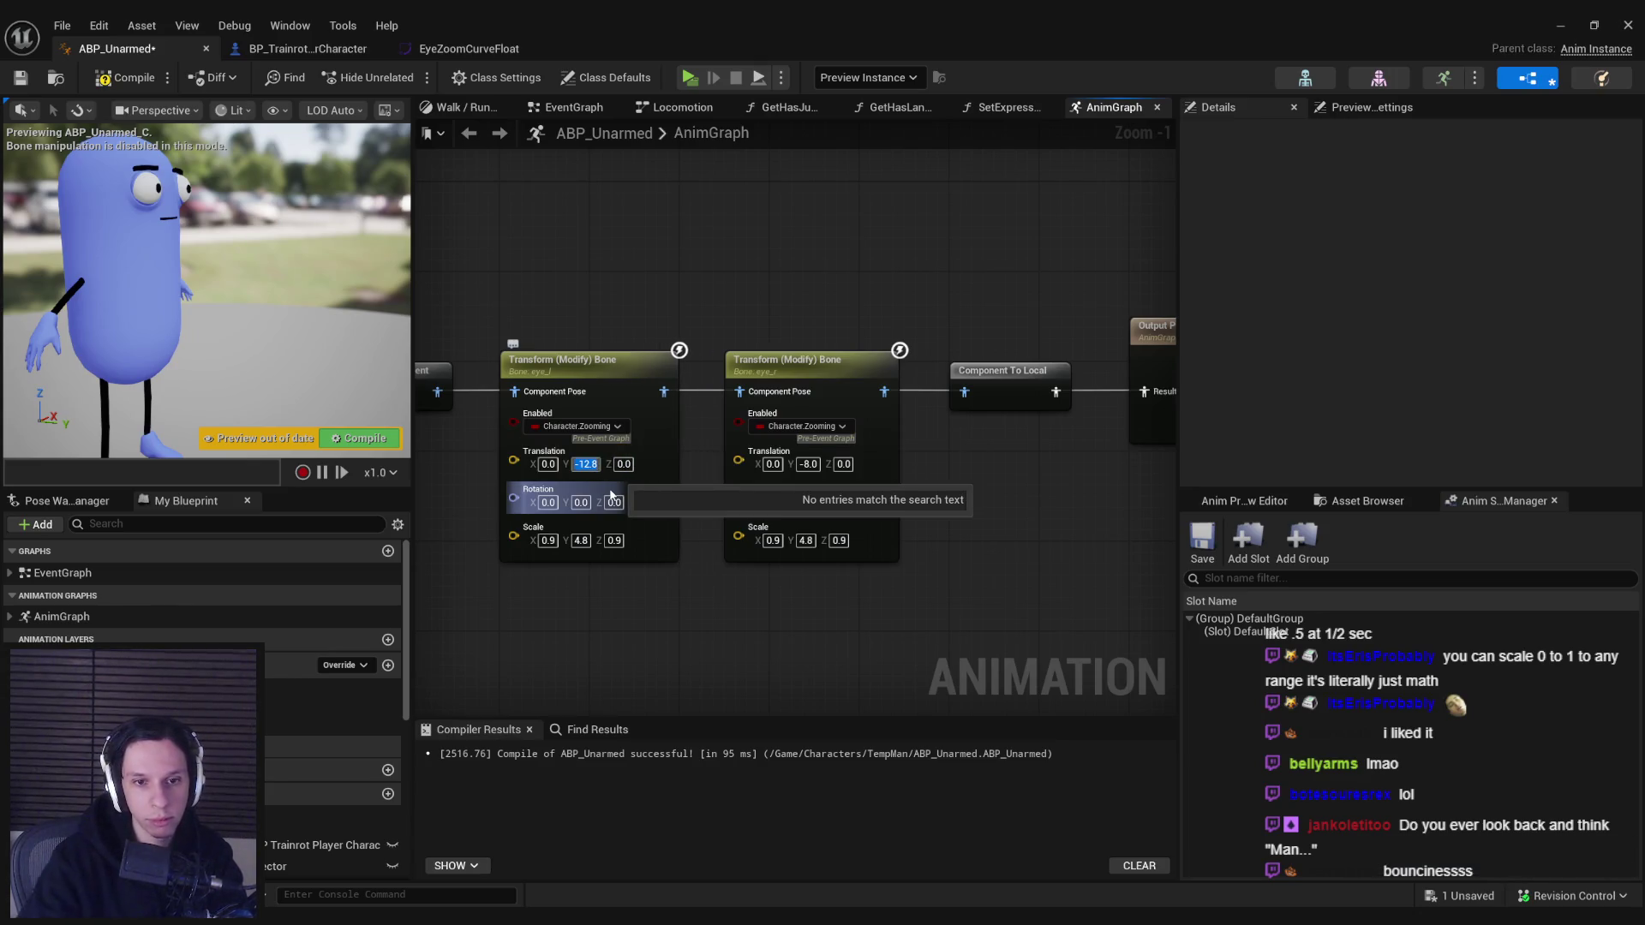
click(808, 463)
click(839, 503)
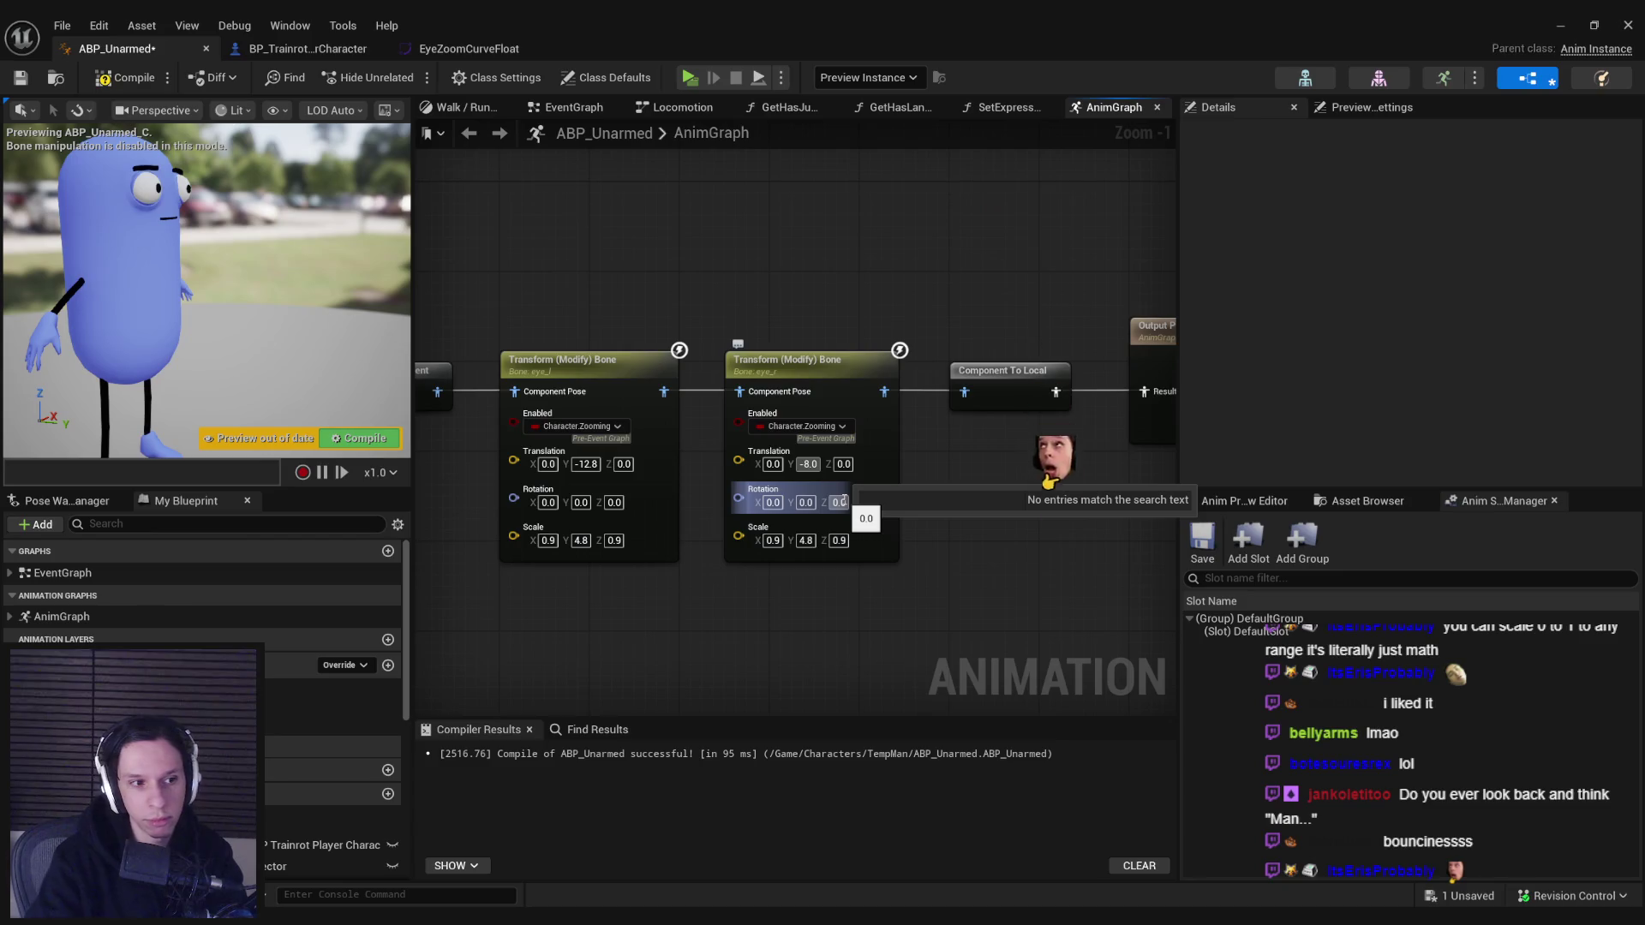
text(-12.8)
click(808, 463)
text(-12.8)
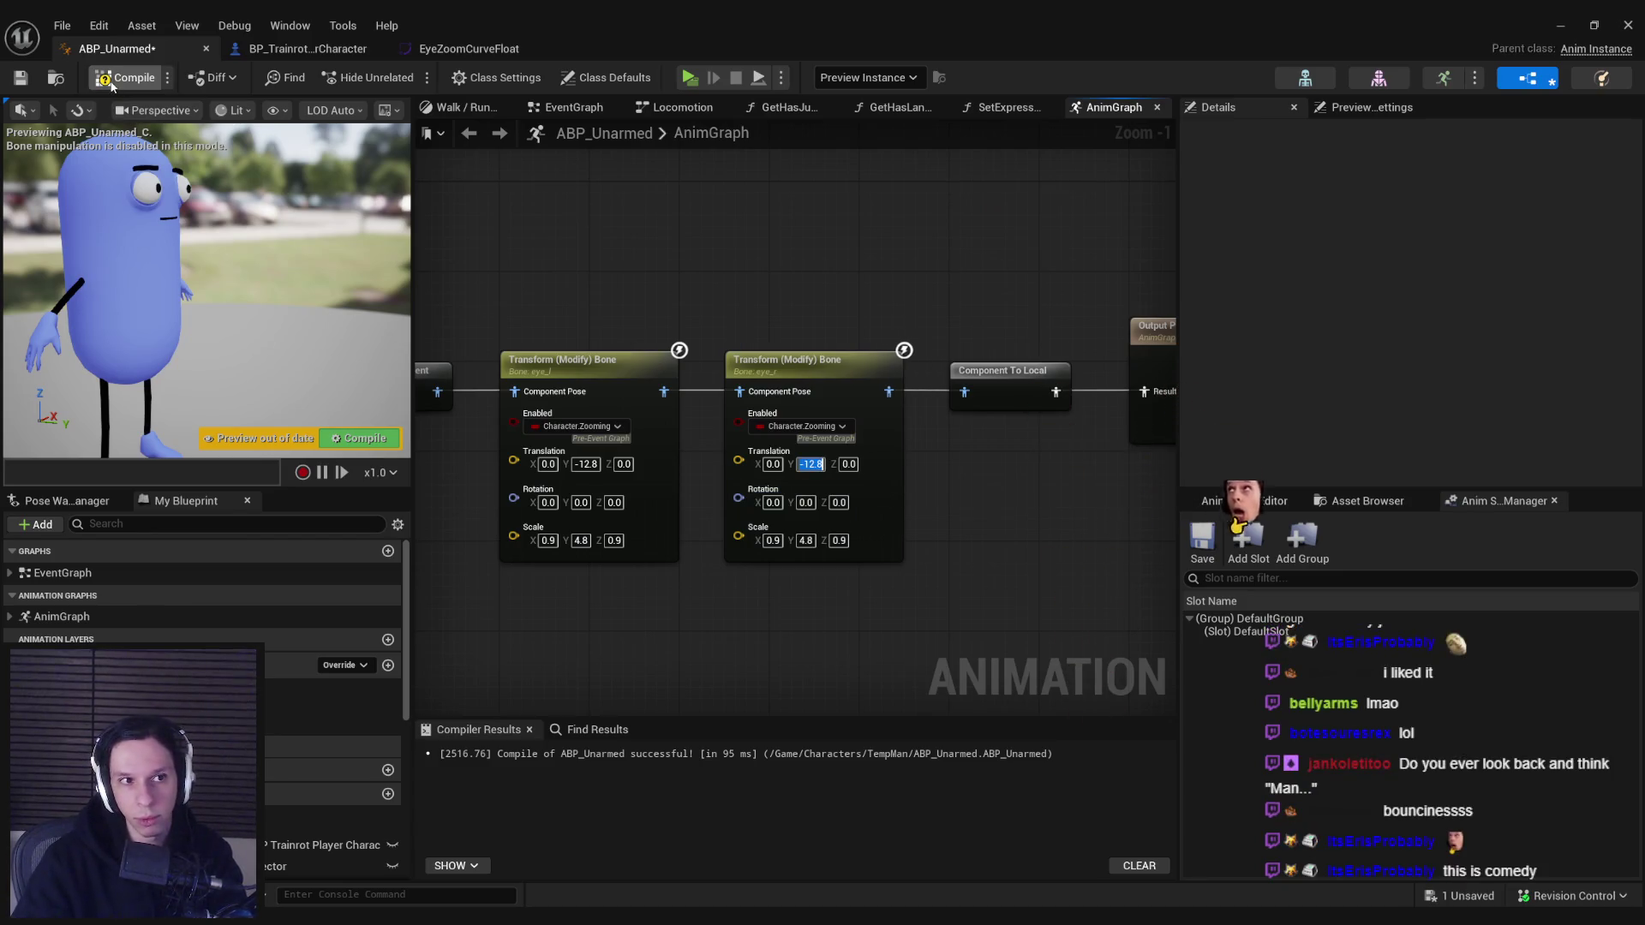
click(112, 79)
click(1561, 25)
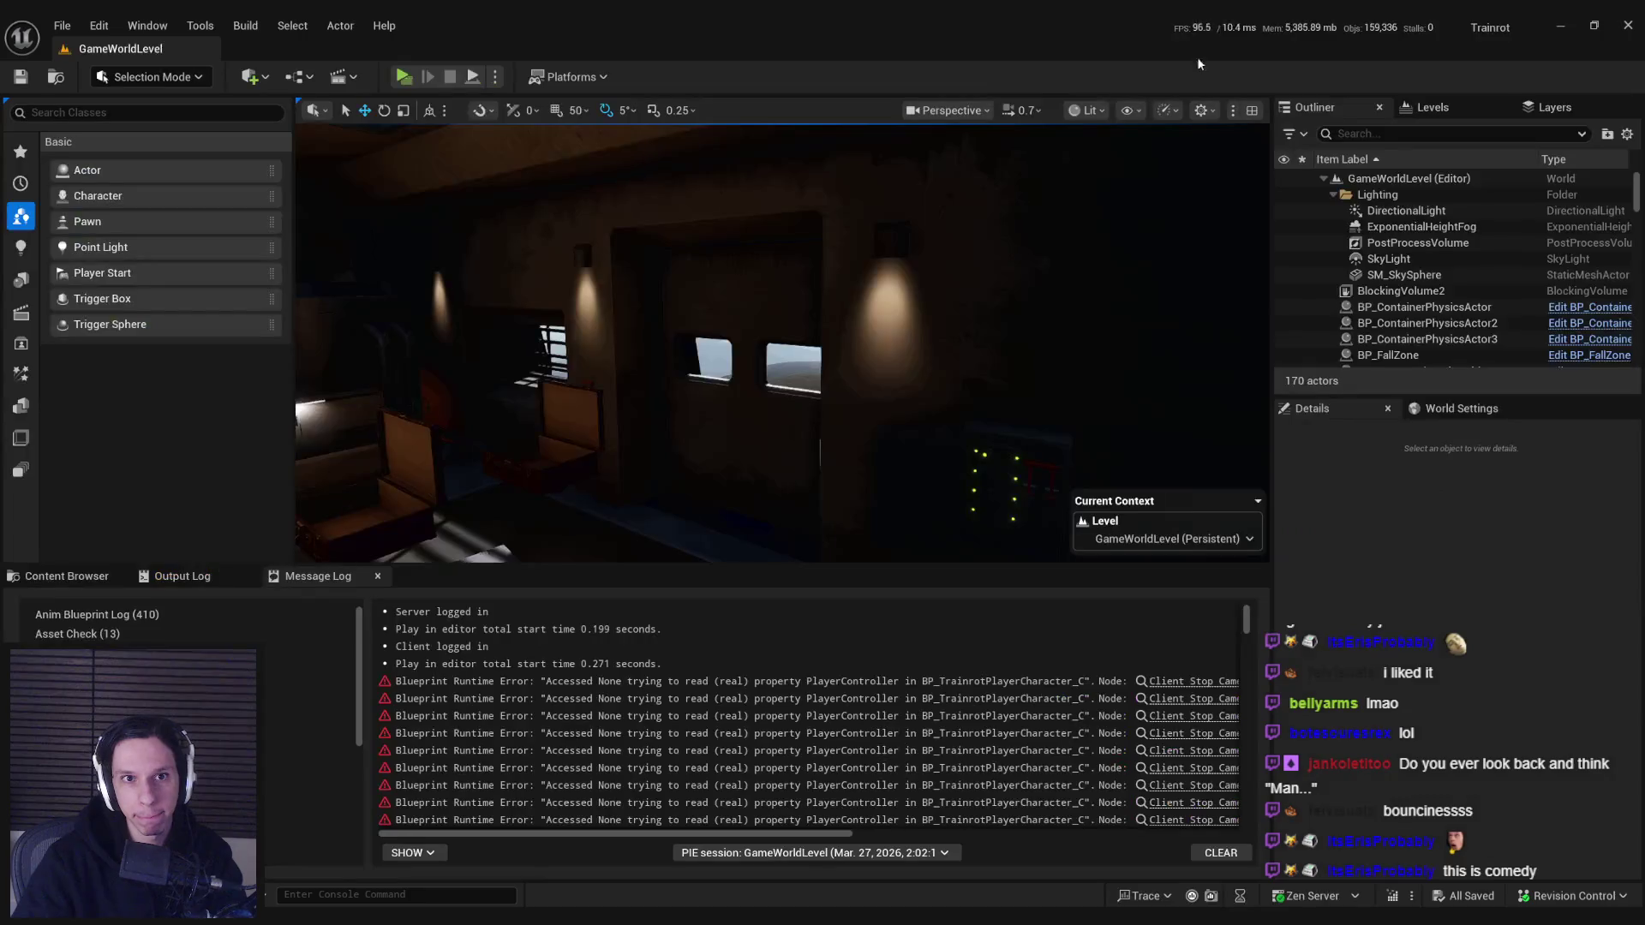
- Launch a server-plus-client PIE session with Alt+P and focus the client window
key(alt+p)
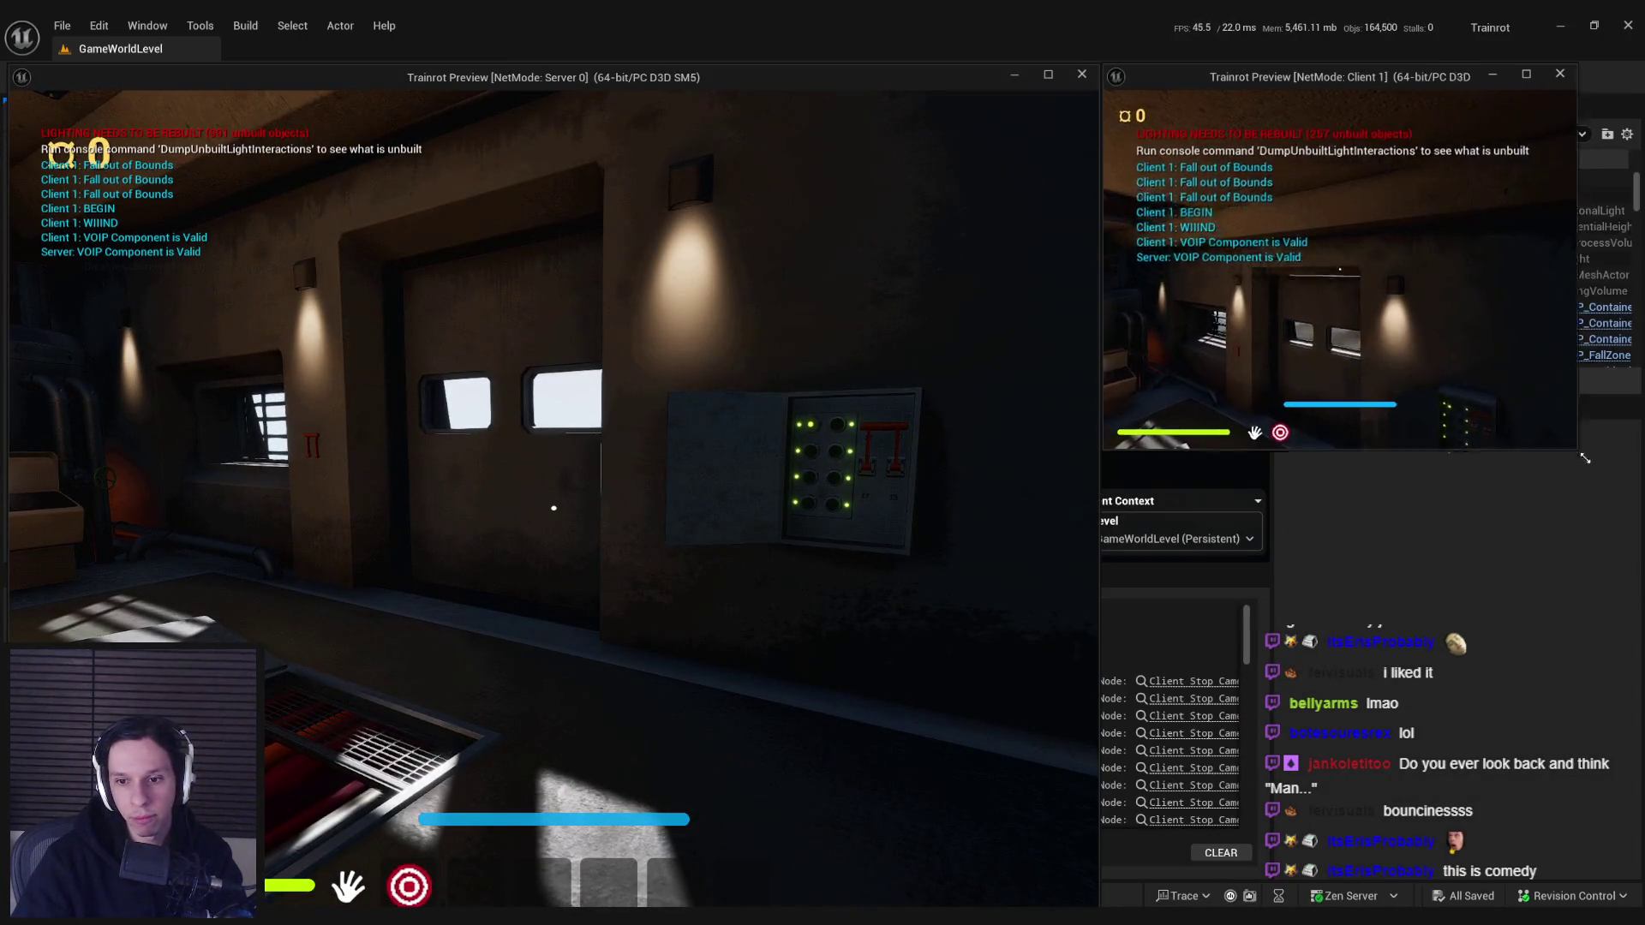
click(1500, 378)
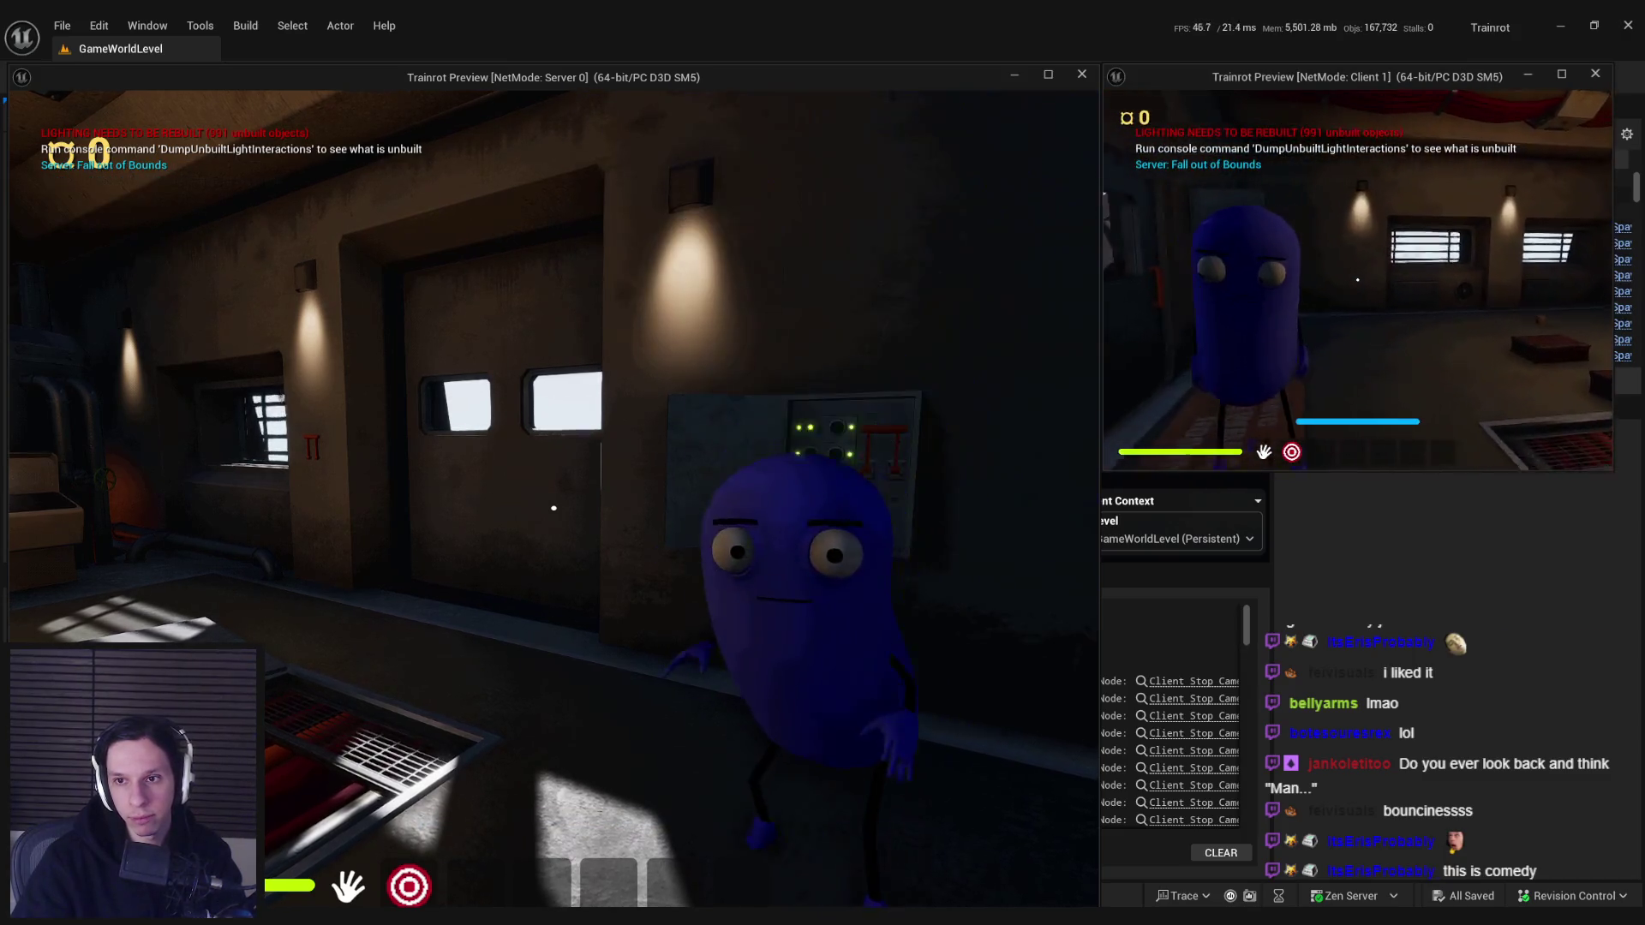
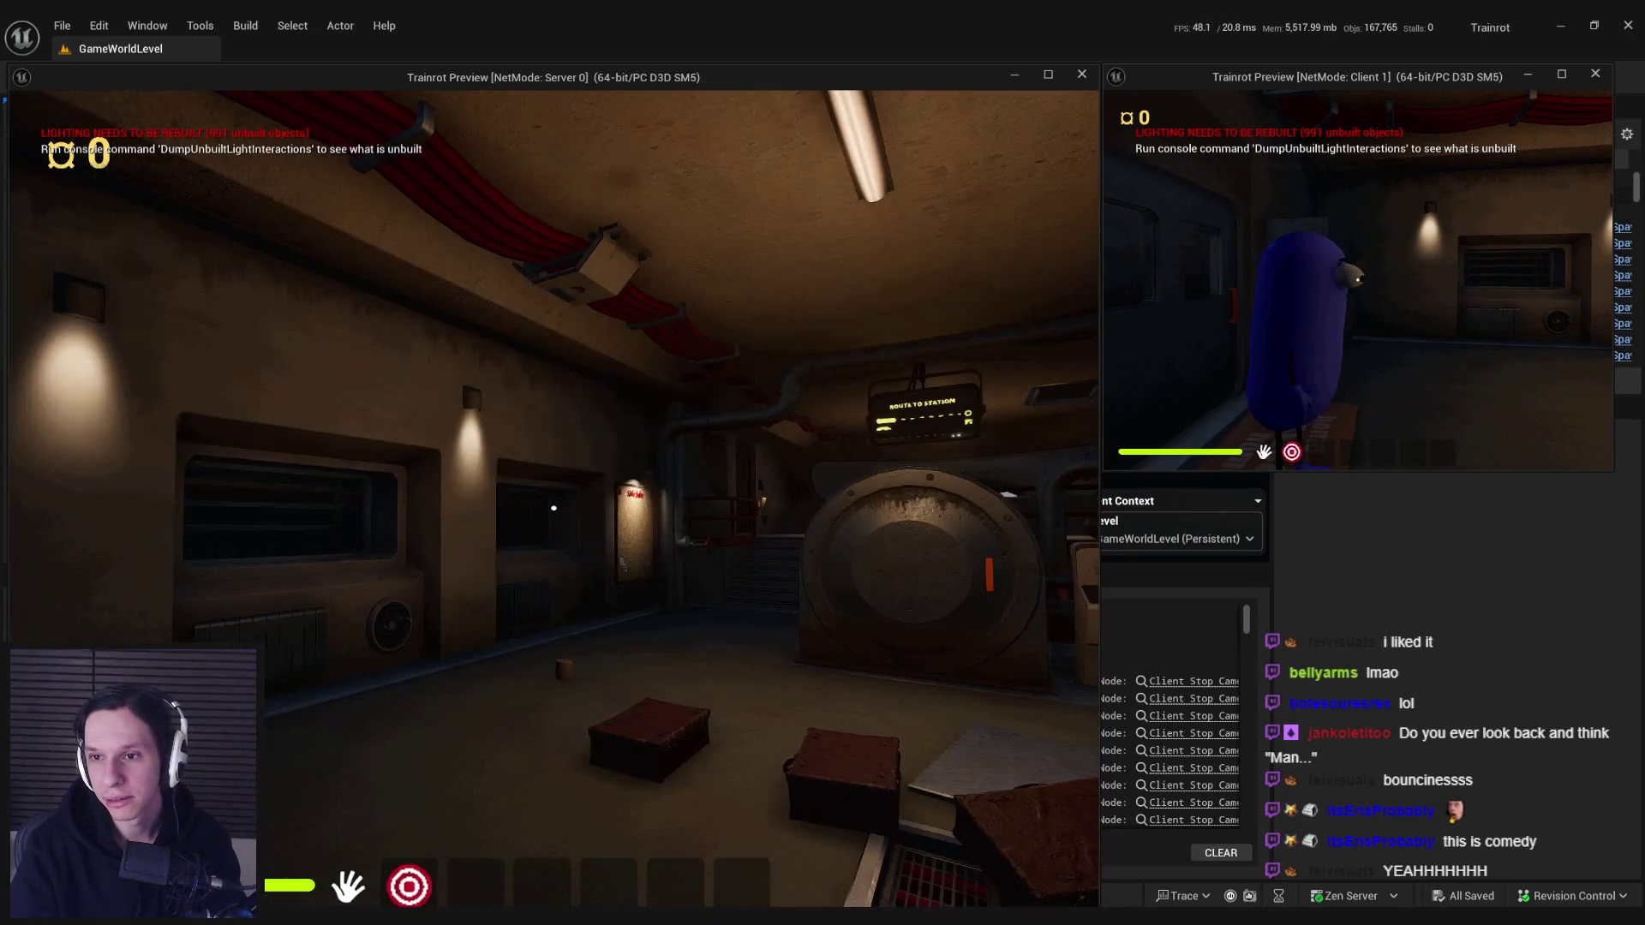
- Walk the player toward and away from the window wall, then stop the play session
key(w)
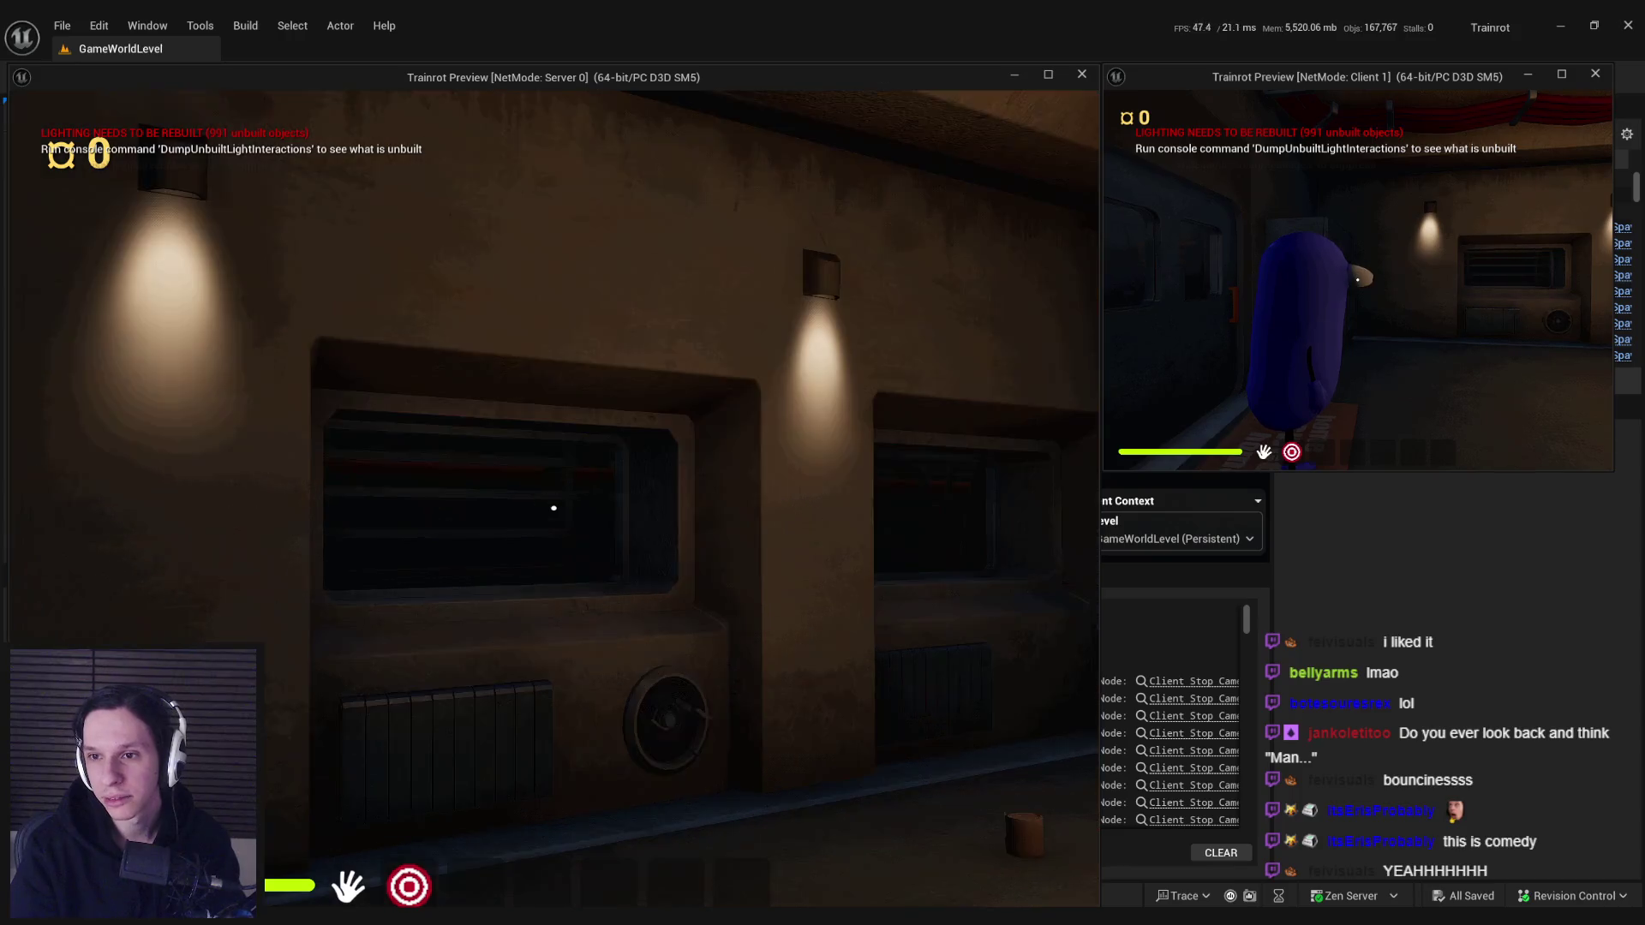
key(s)
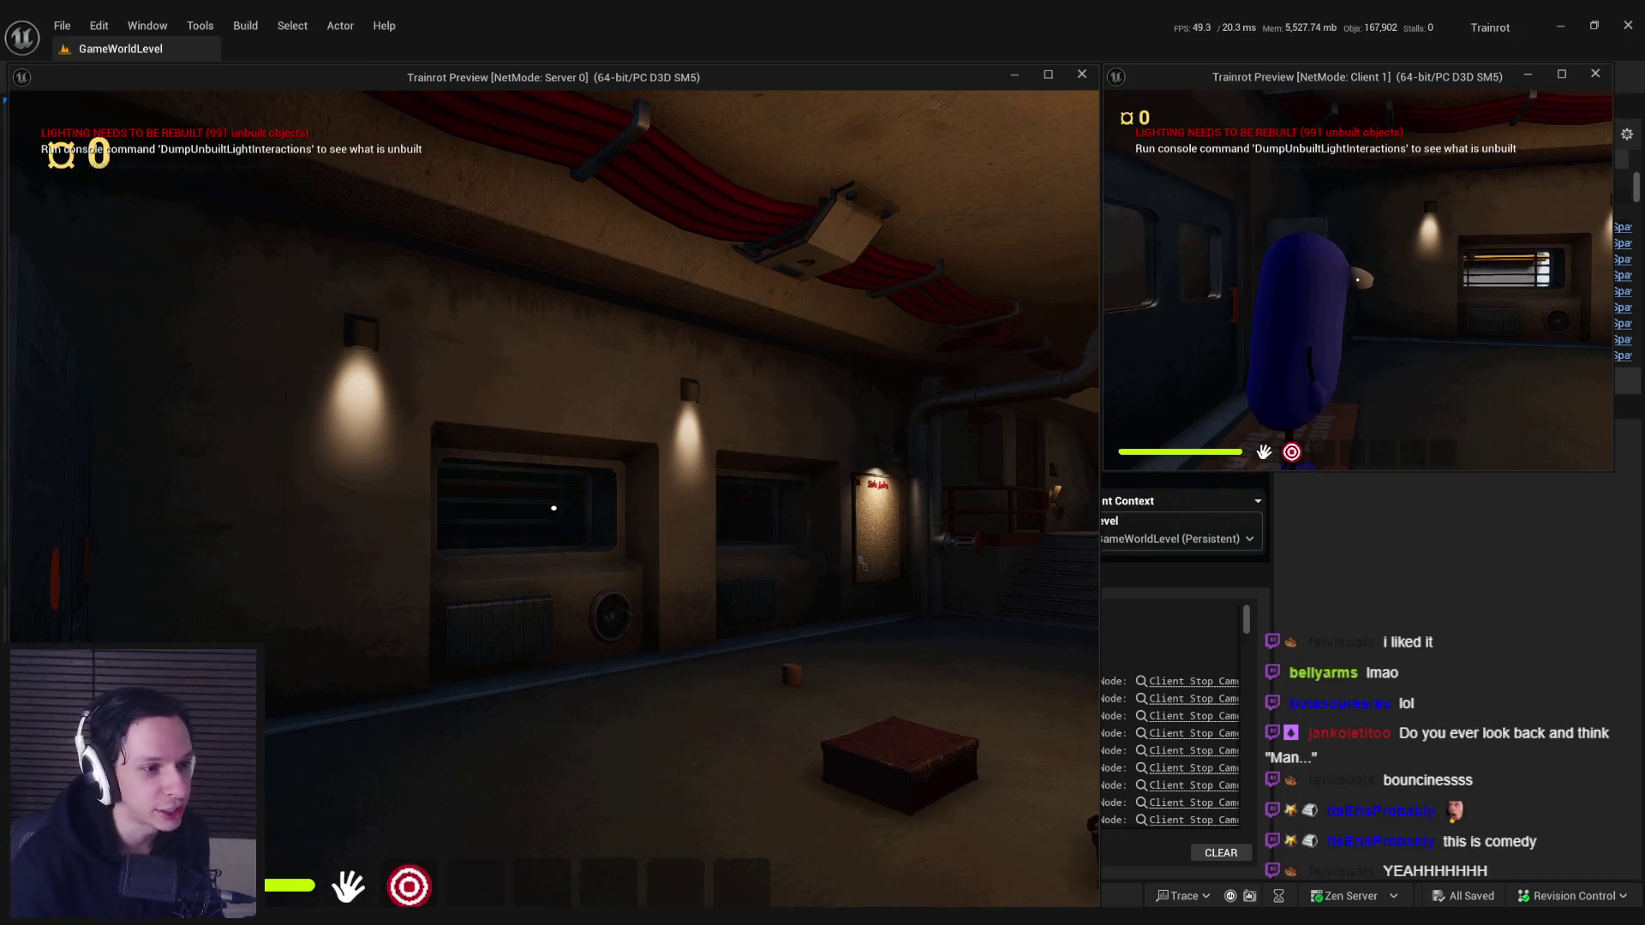
key(w)
key(s)
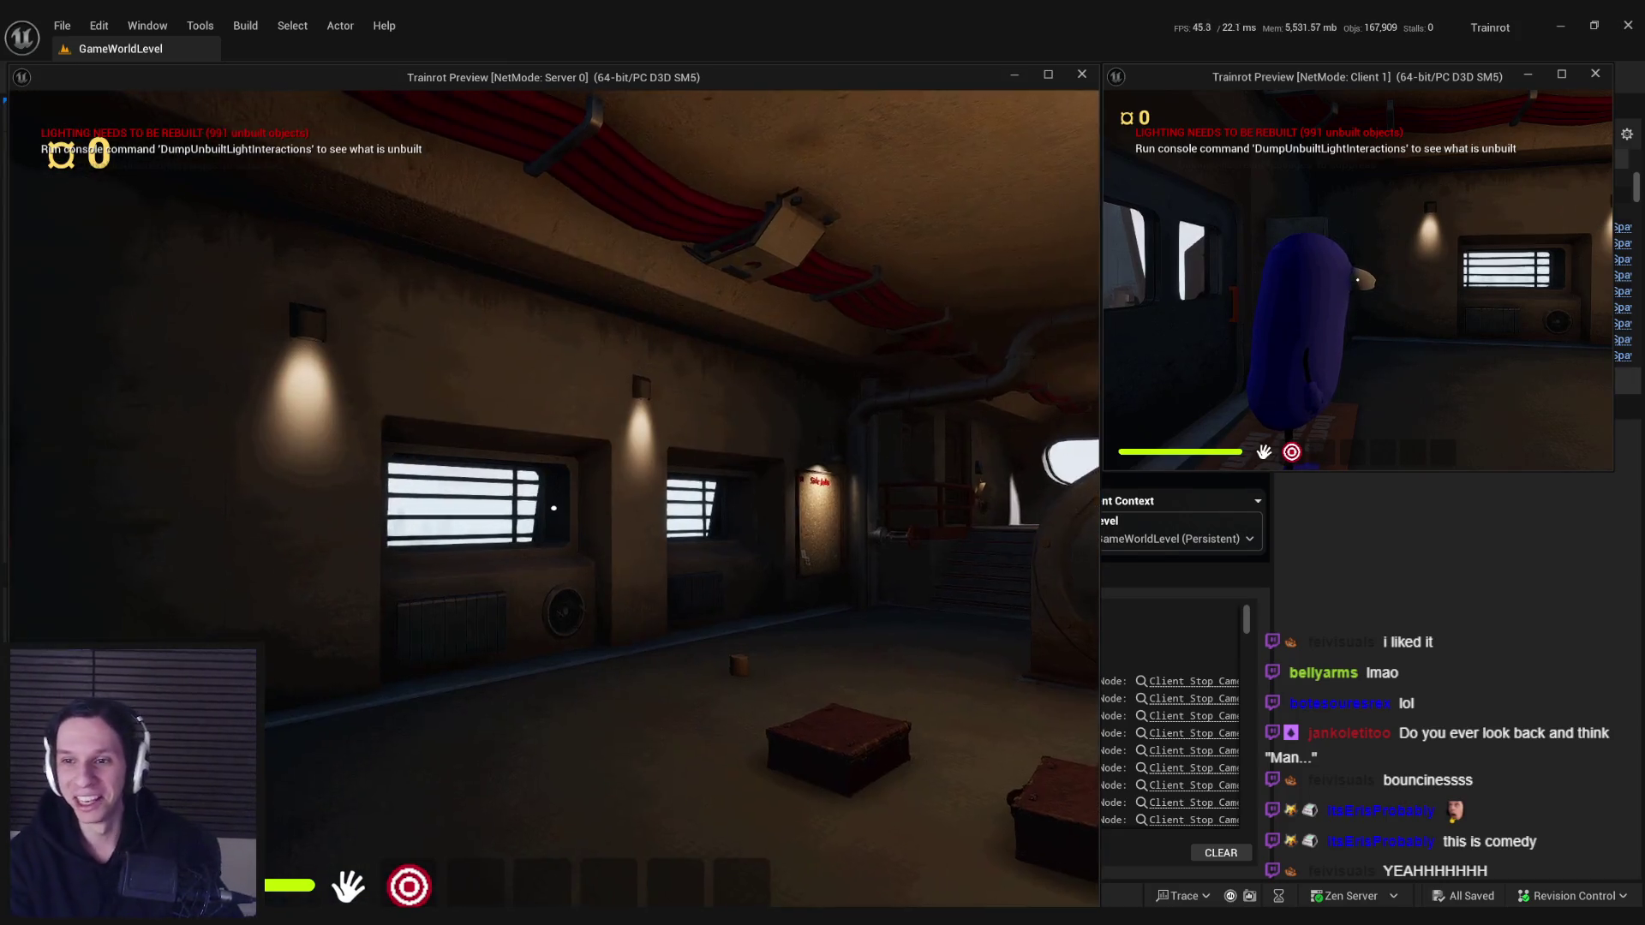
mouse_move(553, 508)
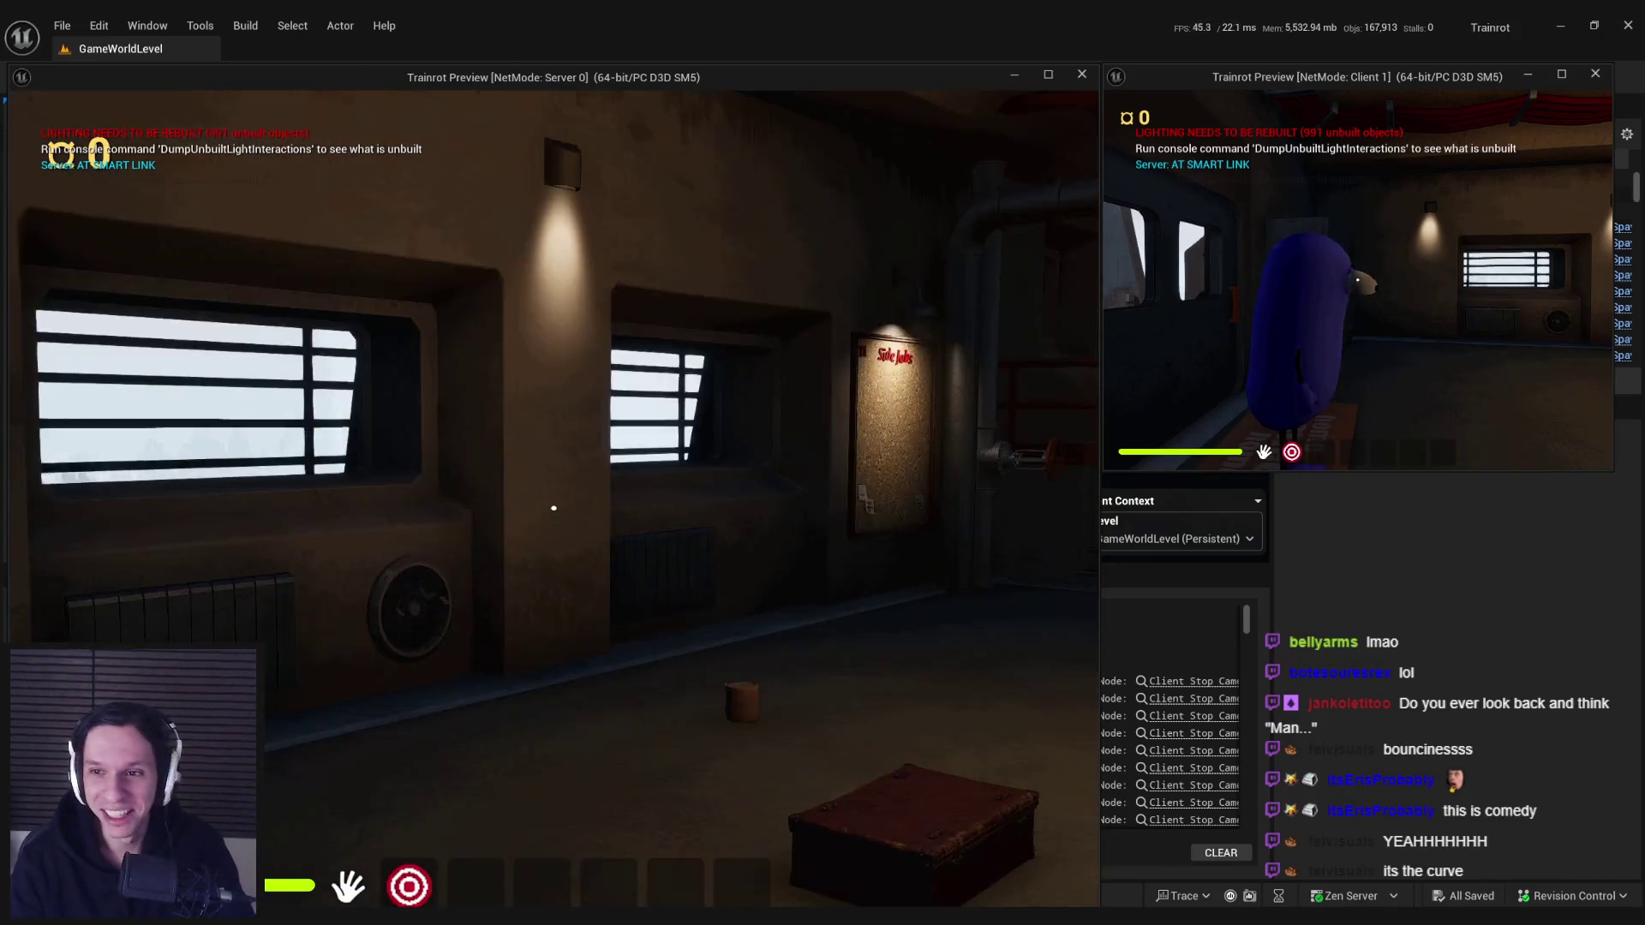
key(Escape)
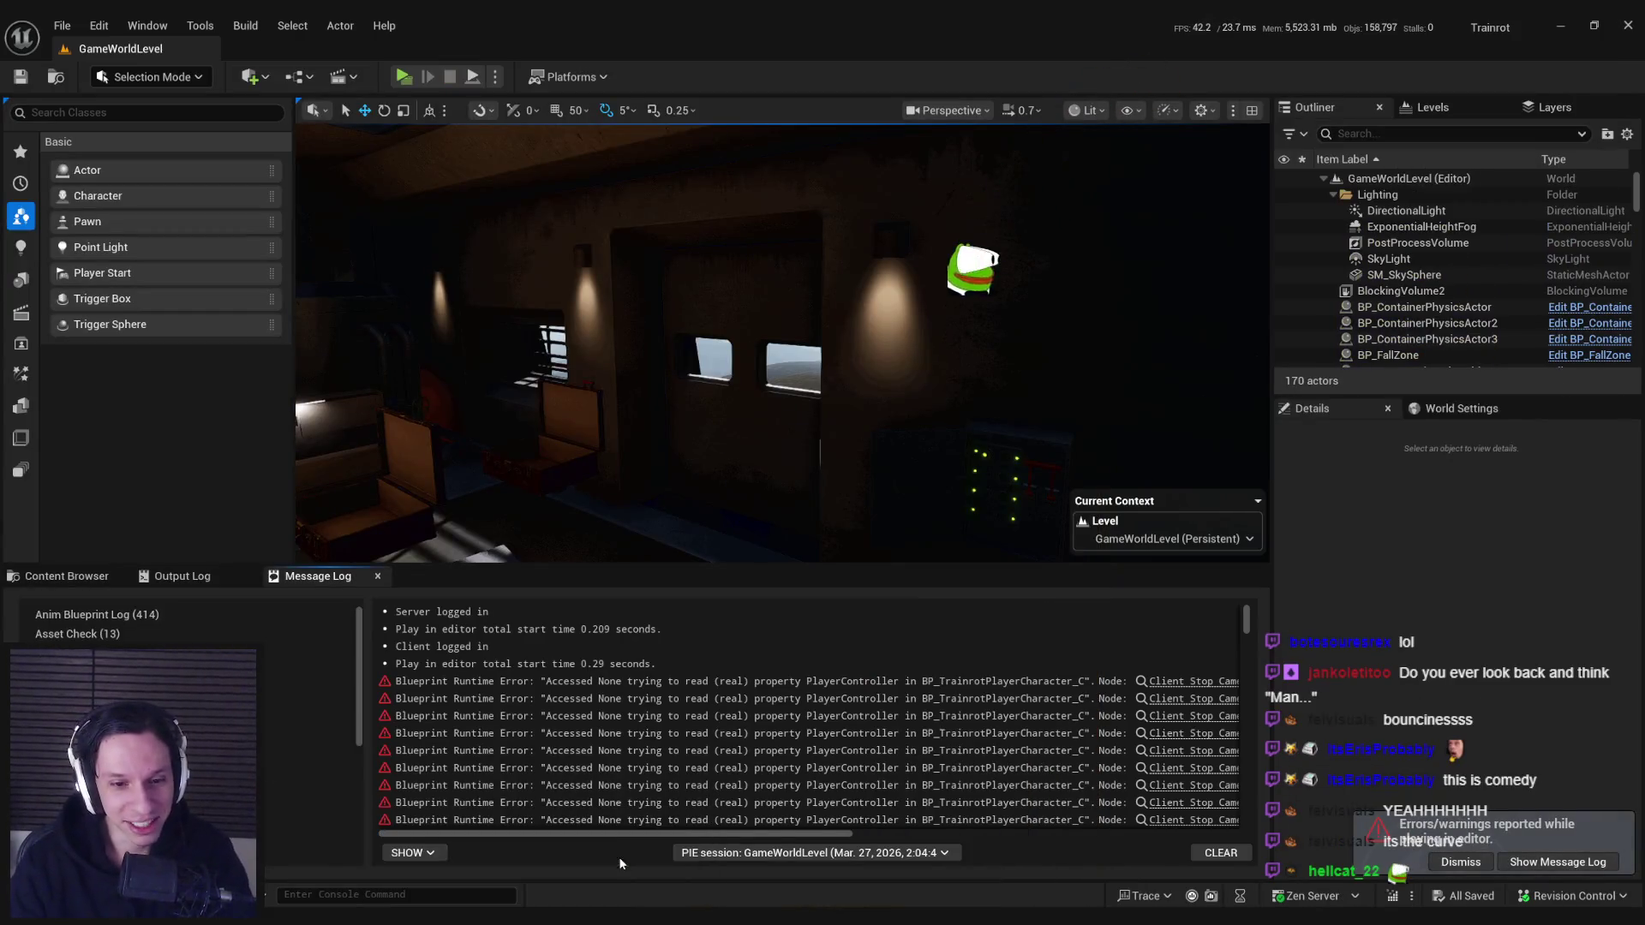
- In ABP_Unarmed, select the first Transform (Modify) Bone node and open its EyeZoomCurveFloat curve
key(alt+Tab)
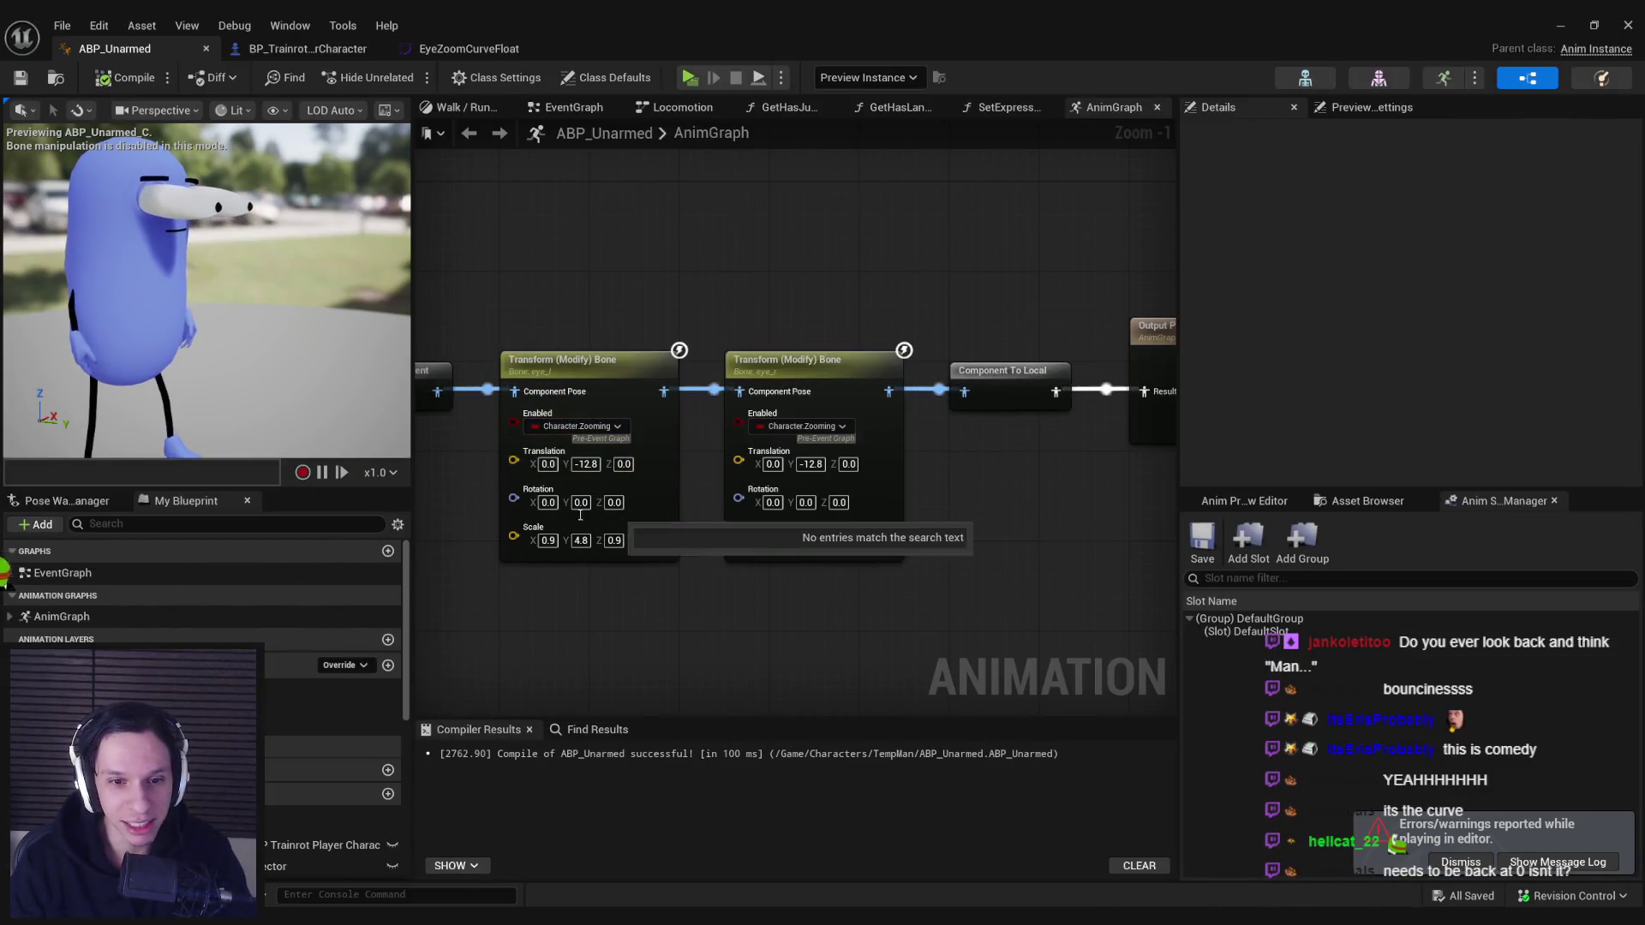
click(591, 433)
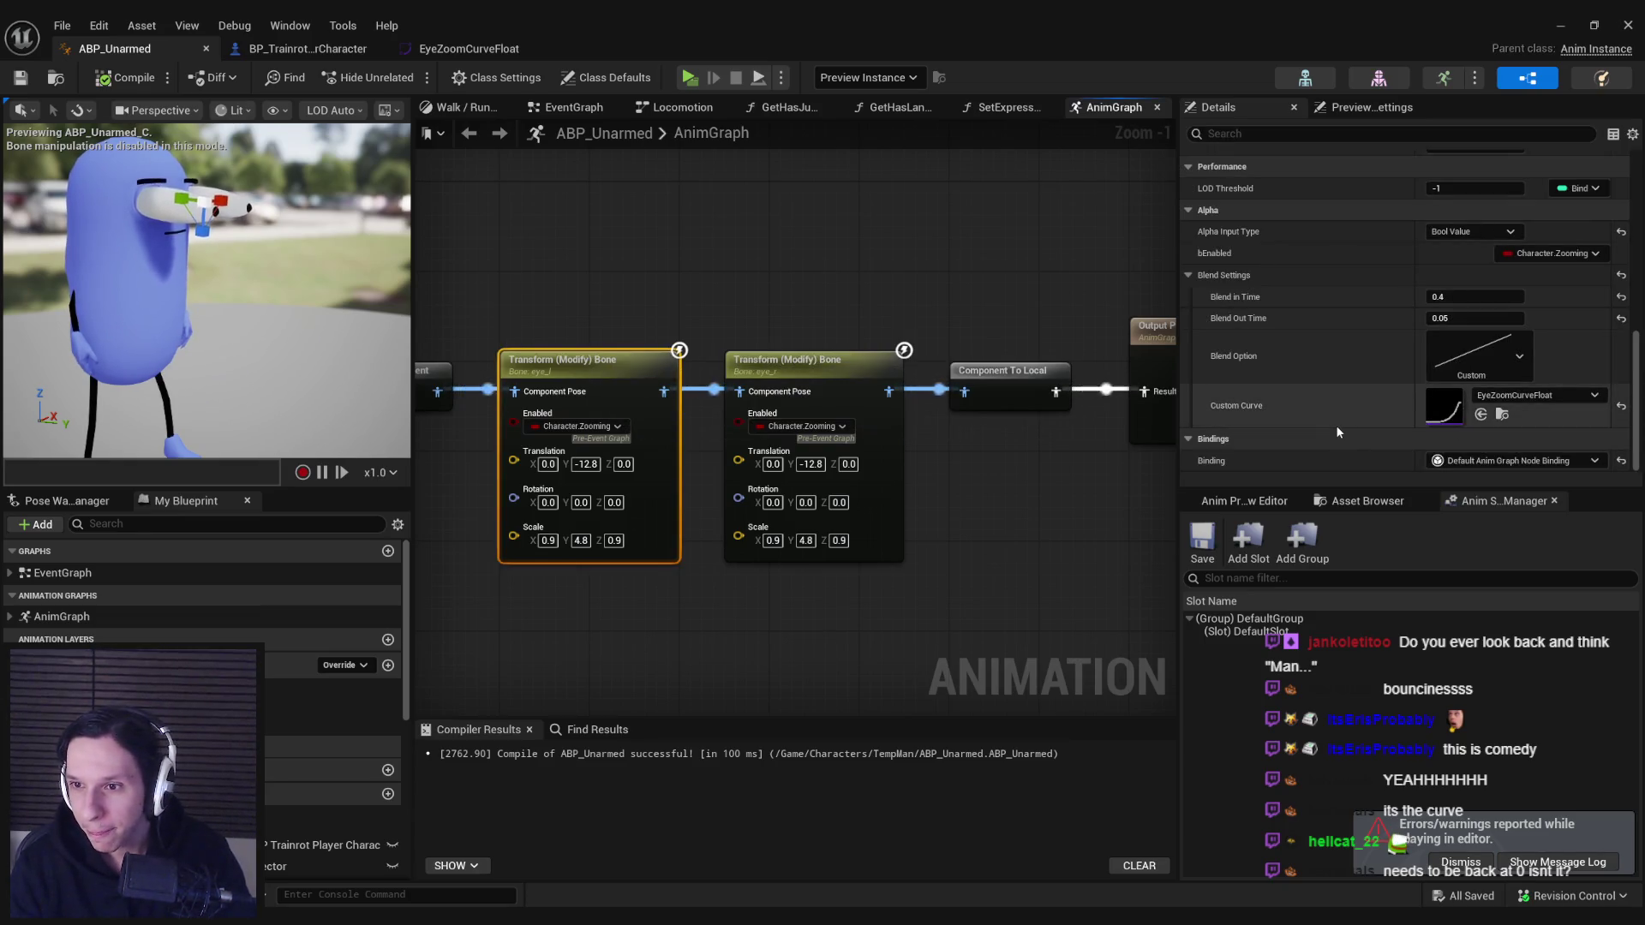
double_click(1443, 418)
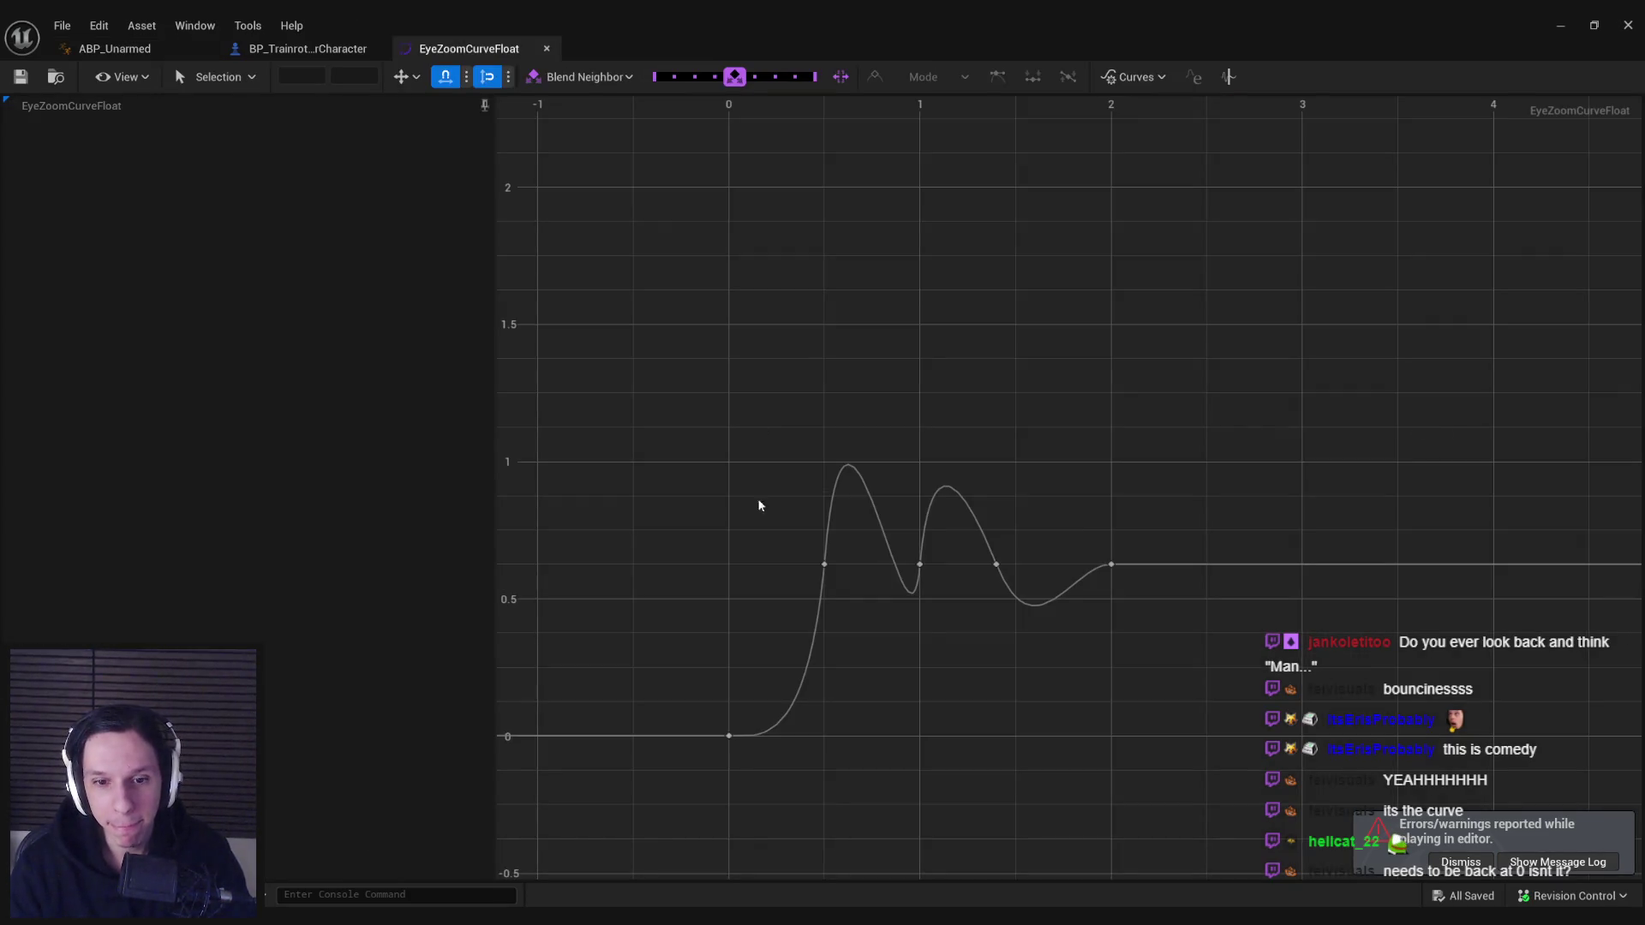
drag(692, 672, 789, 784)
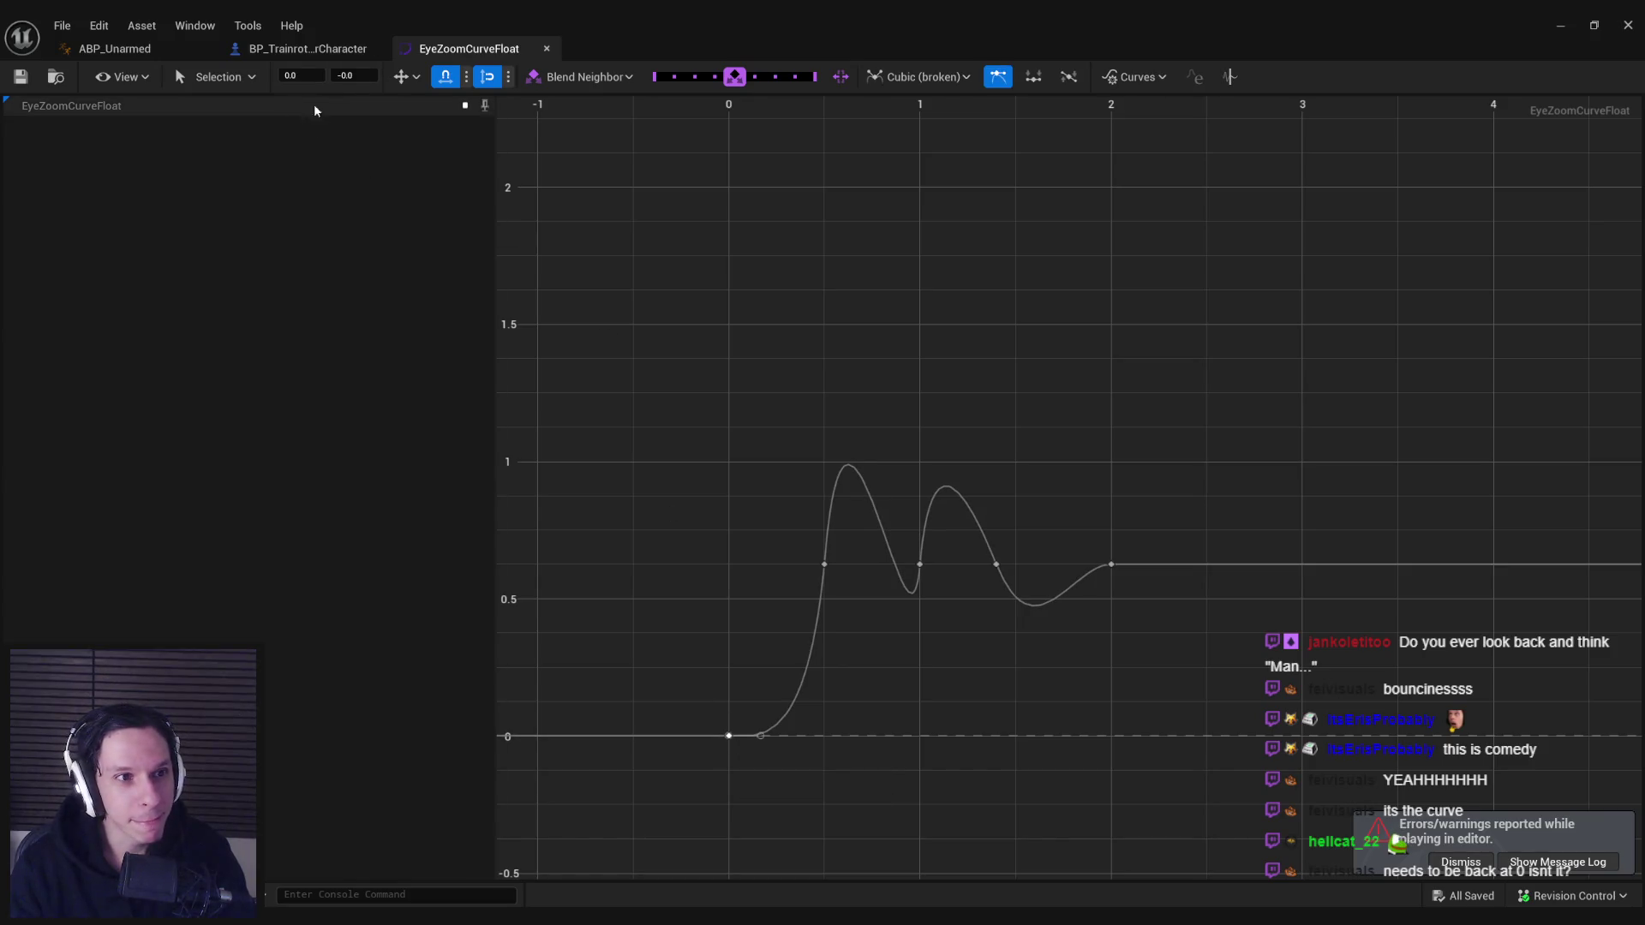
- Back in the AnimGraph, compare the two eye Transform nodes and the Character.Zooming binding
click(307, 48)
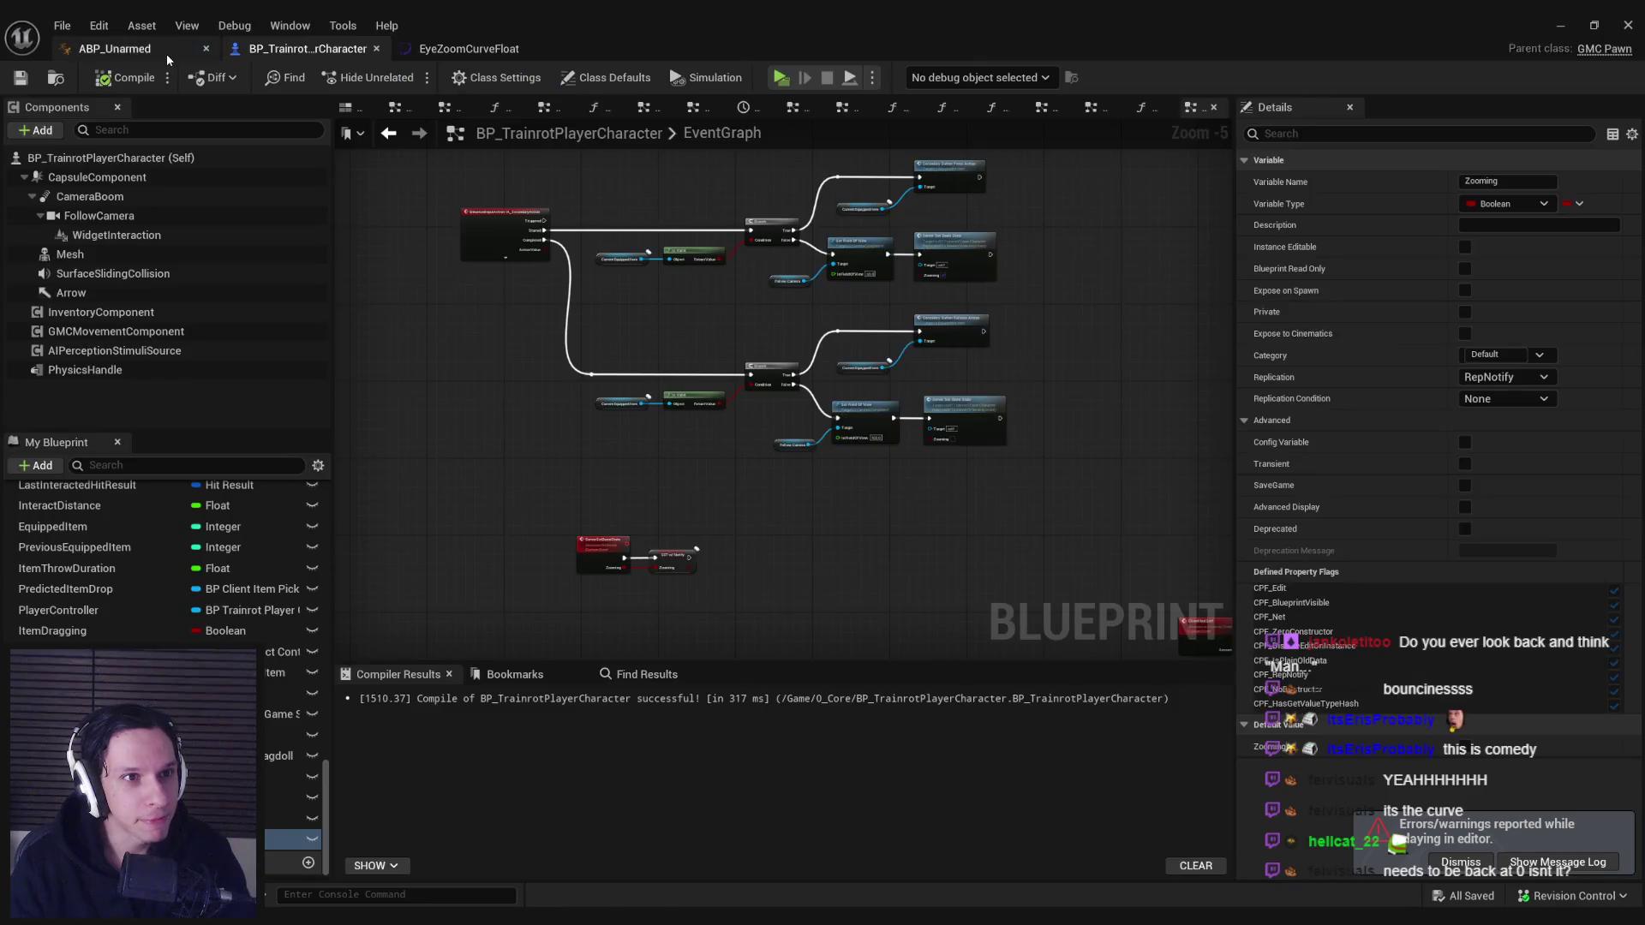
click(166, 53)
click(782, 375)
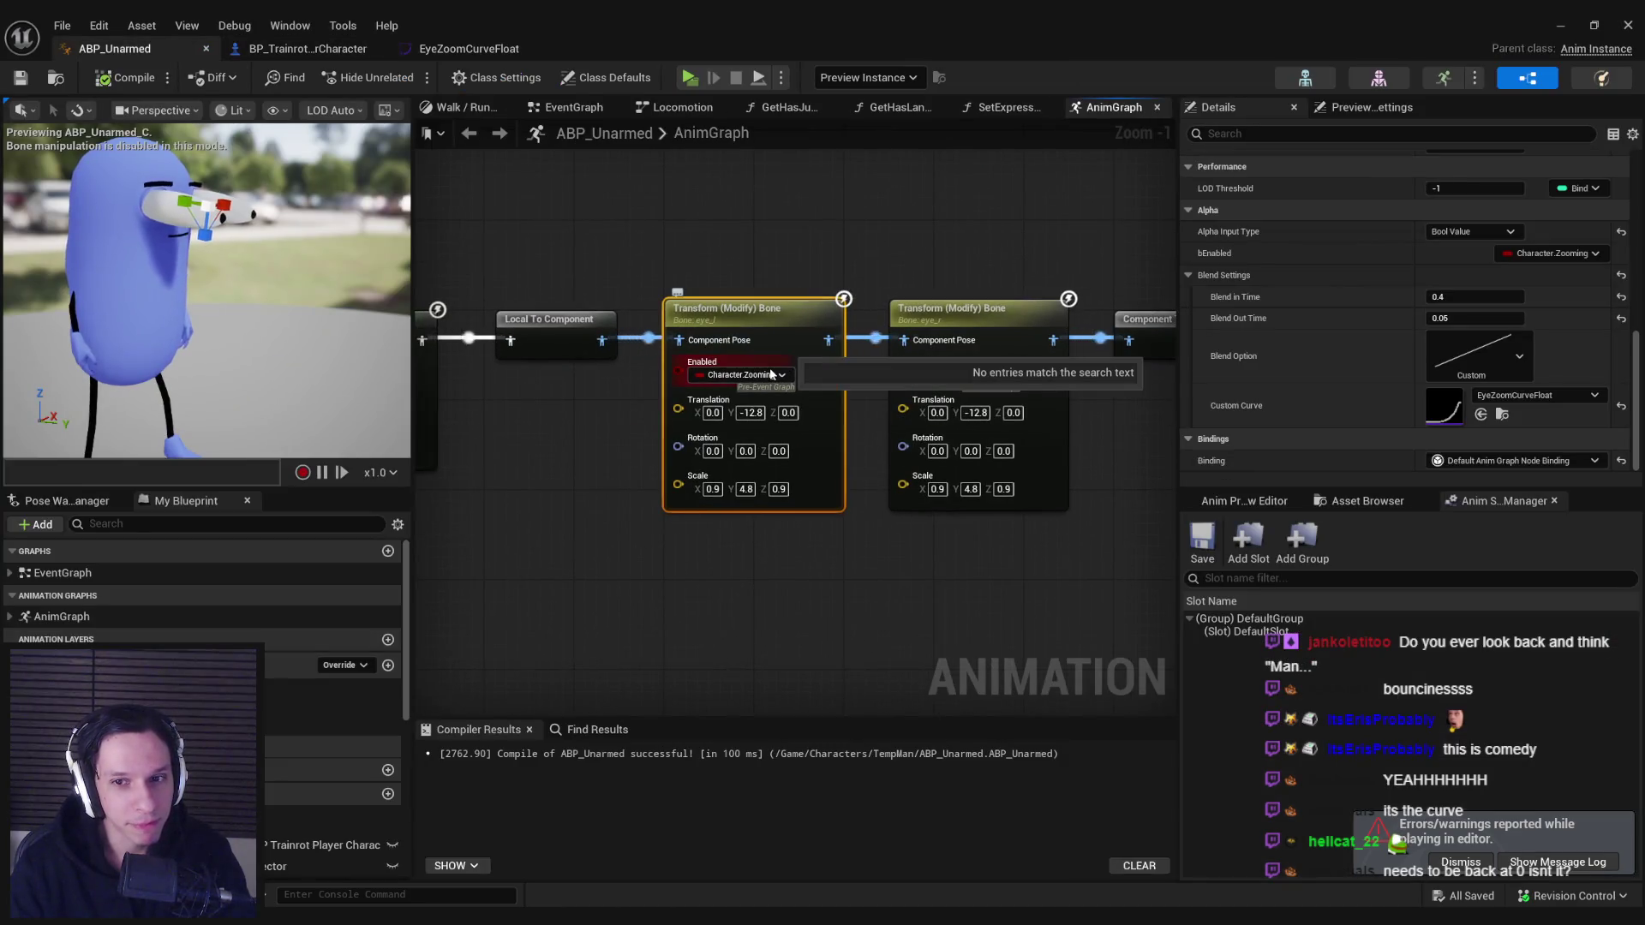
click(986, 308)
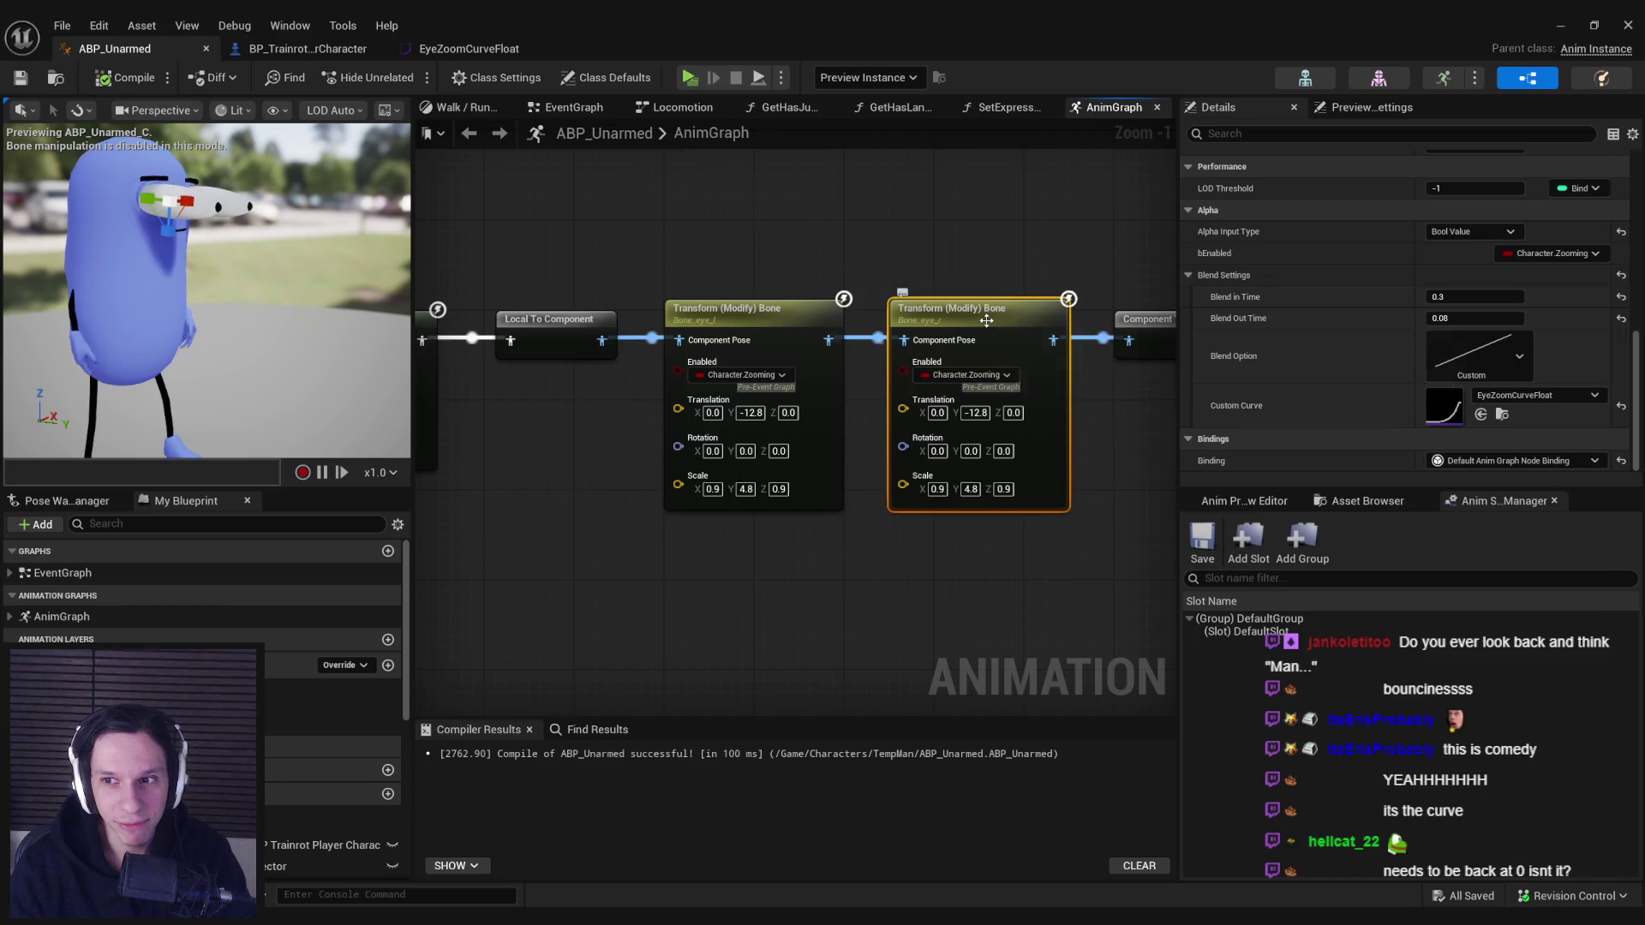
click(757, 320)
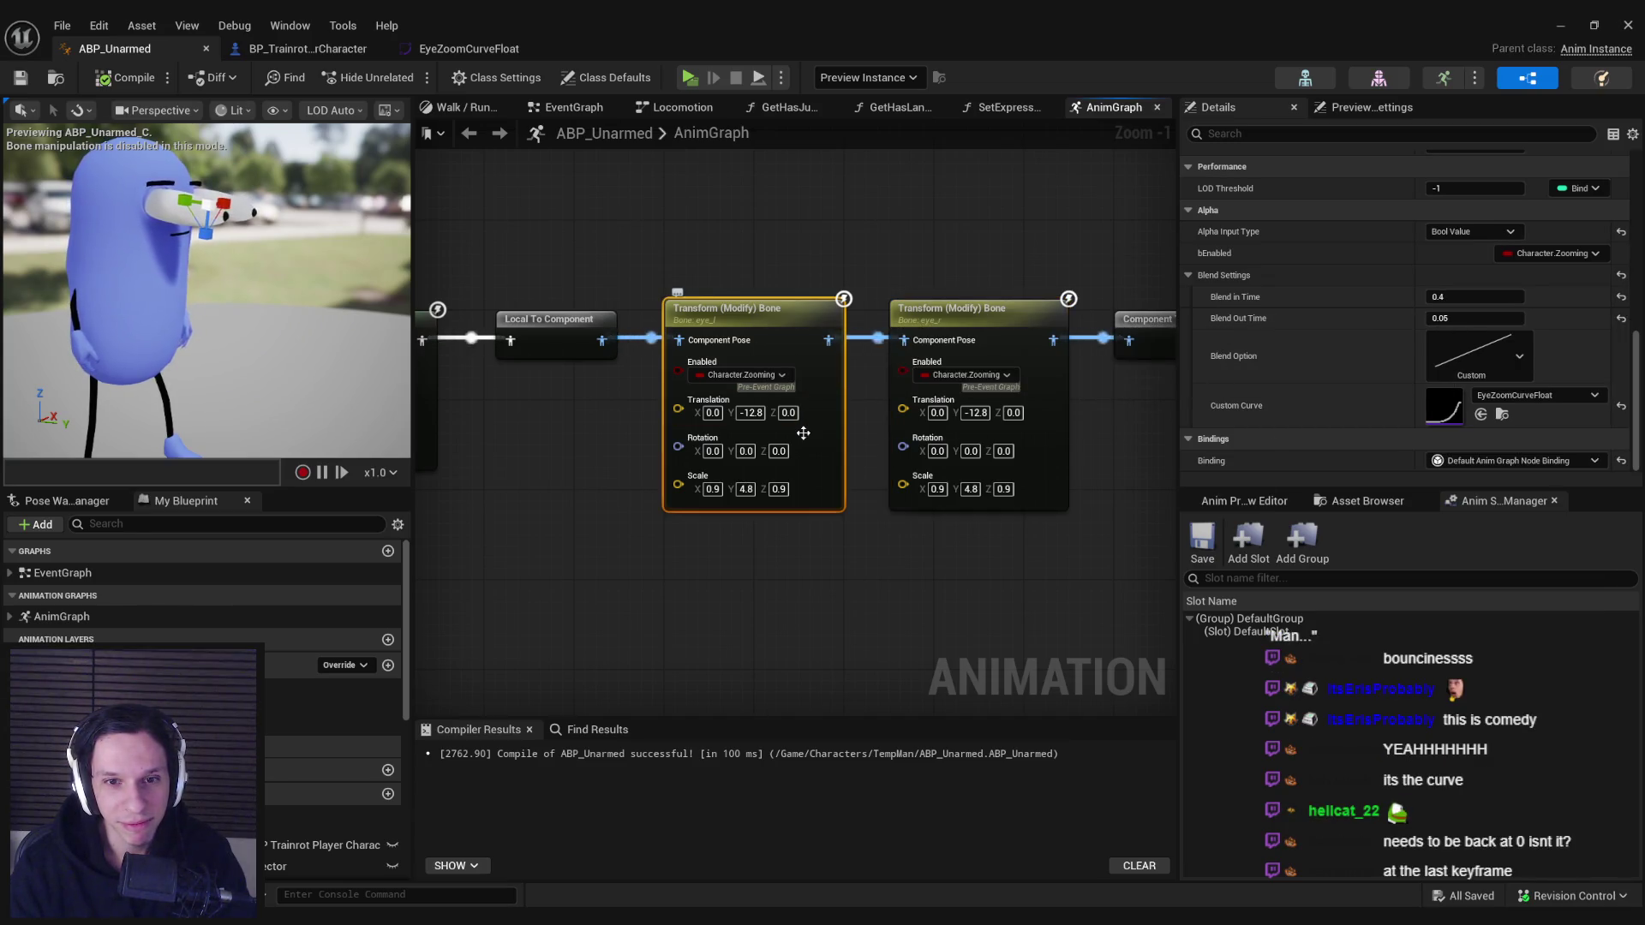
scroll(1392, 377, up, 1)
scroll(1360, 344, up, 5)
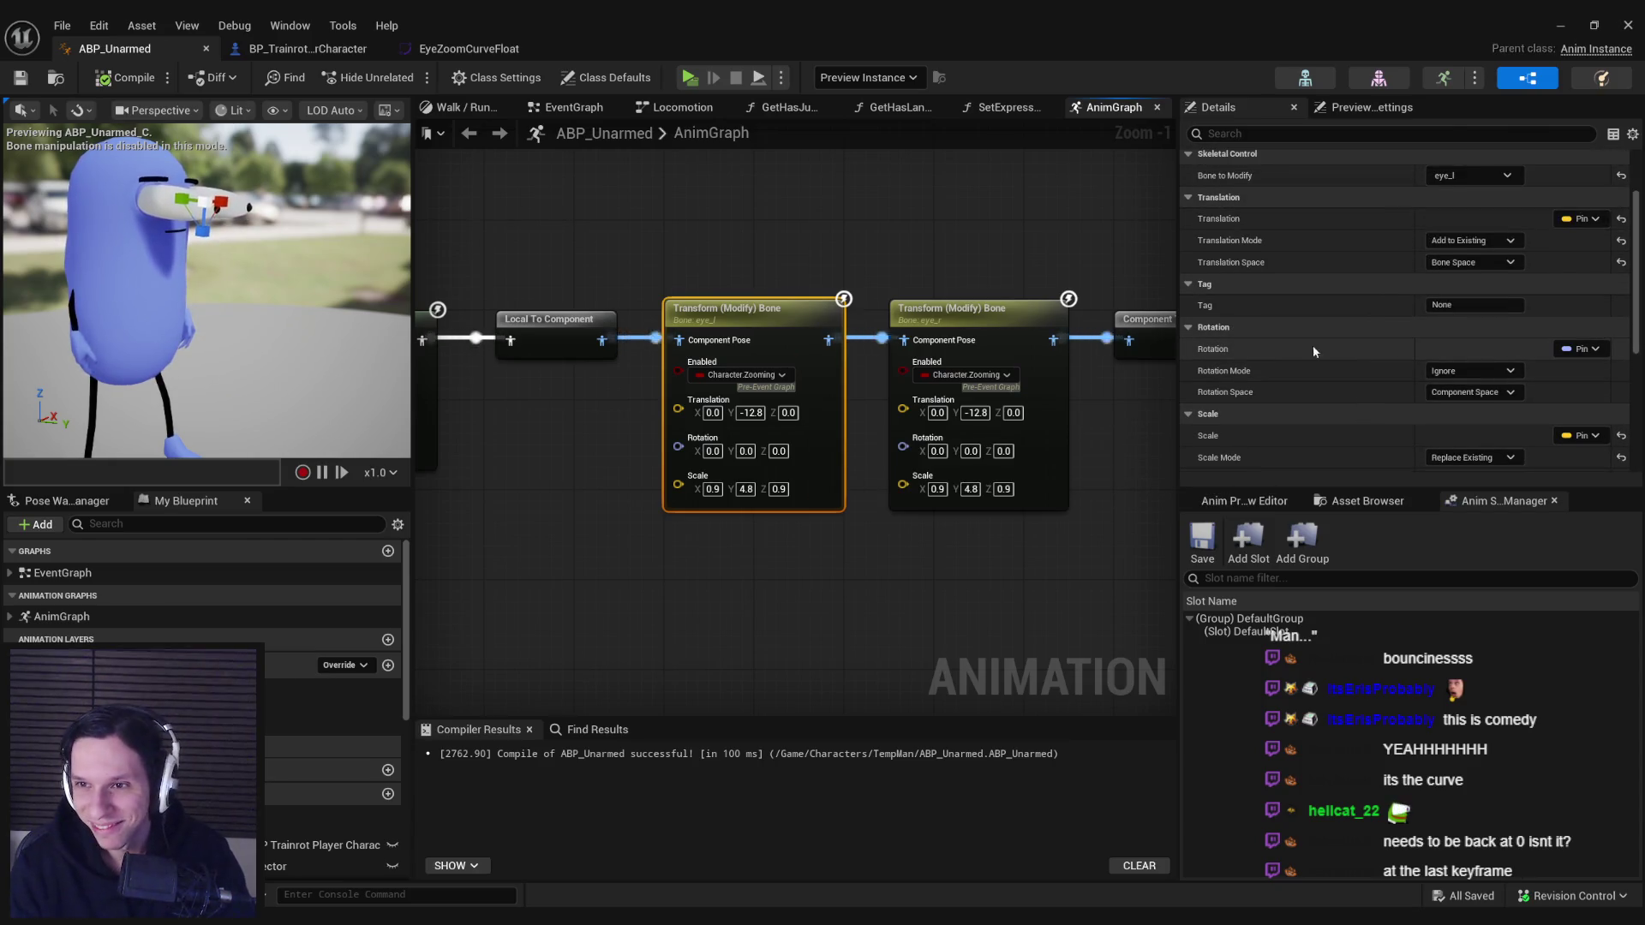
drag(1641, 240, 1632, 405)
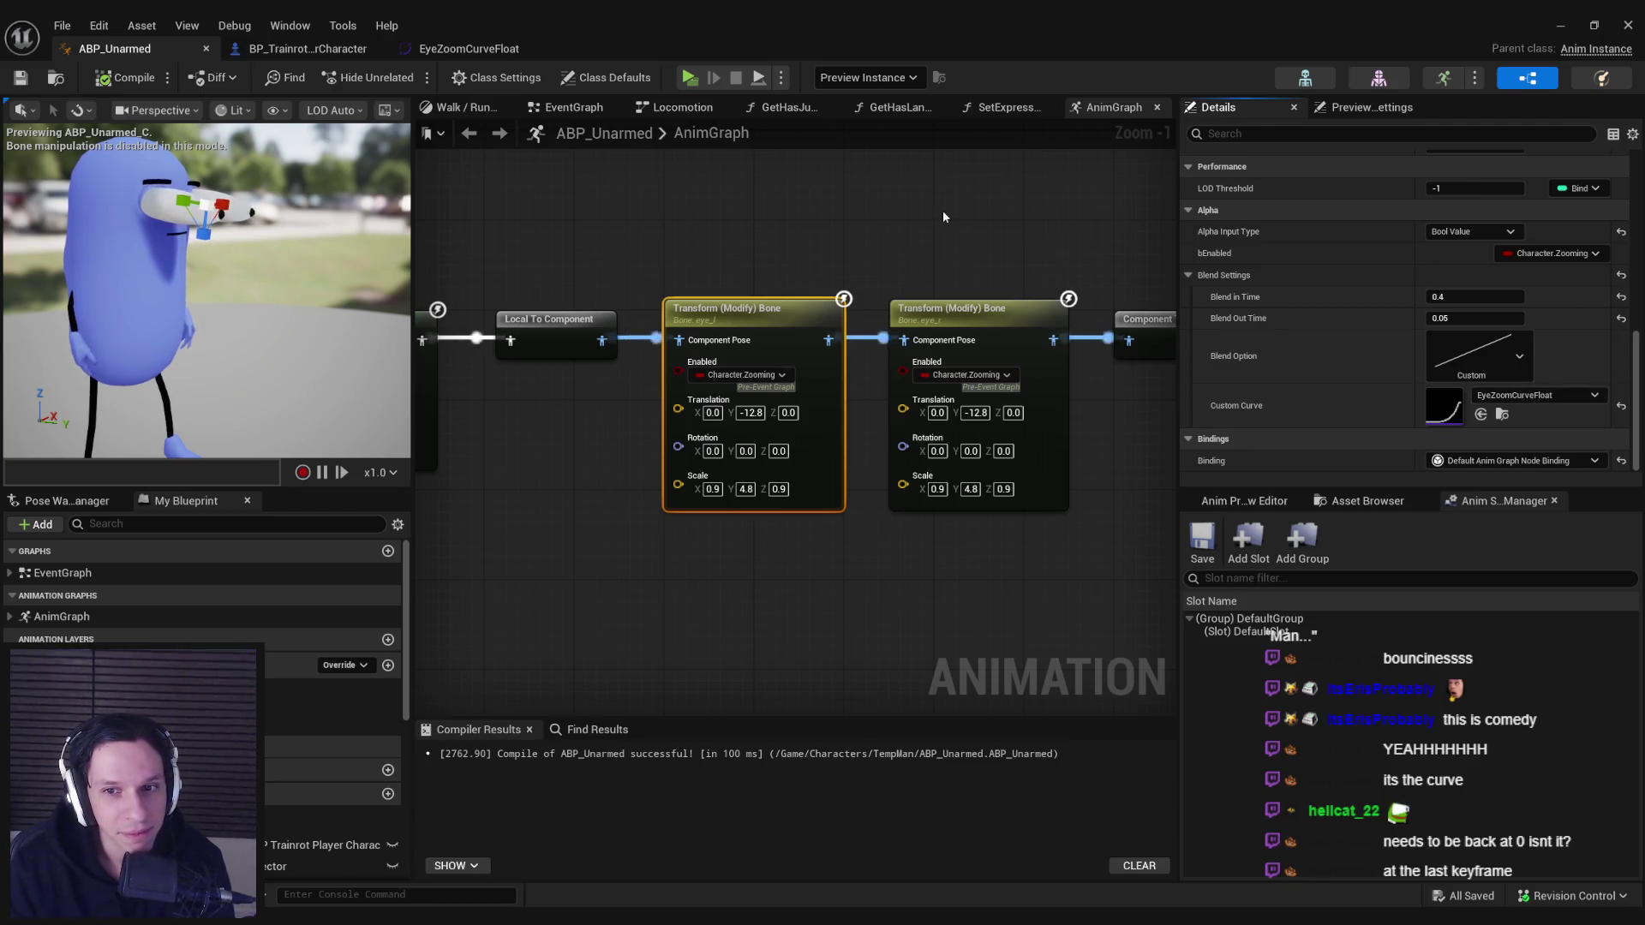
- Check the Character.Zooming and Enabled bindings, then reopen EyeZoomCurveFloat from the second node
click(739, 379)
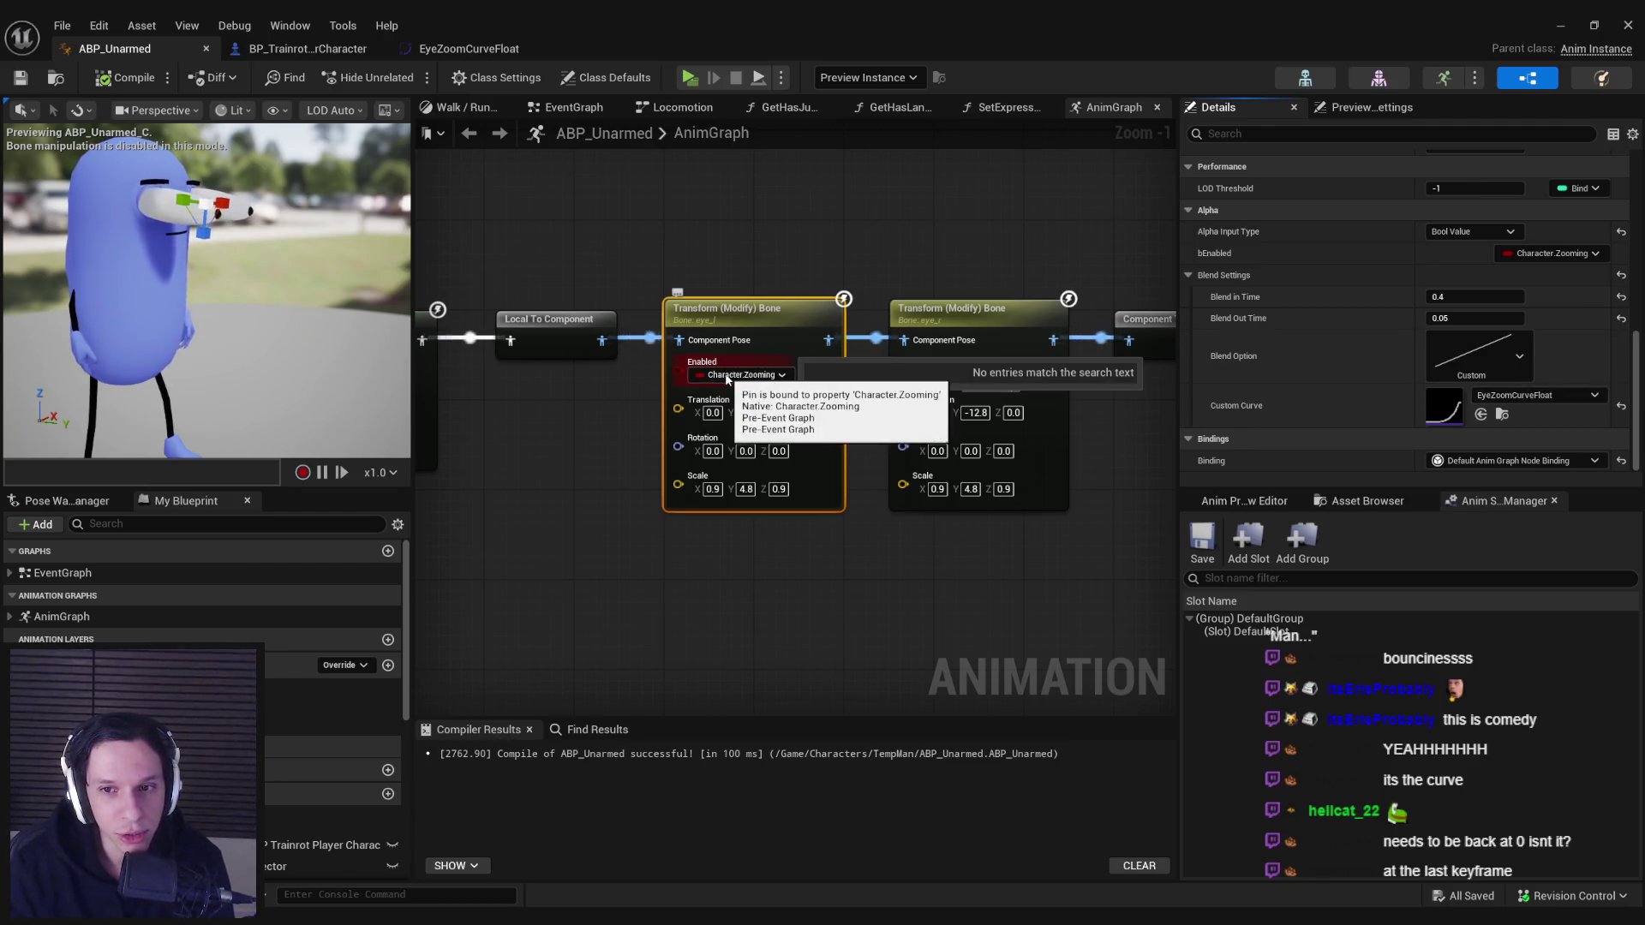
click(967, 376)
click(968, 377)
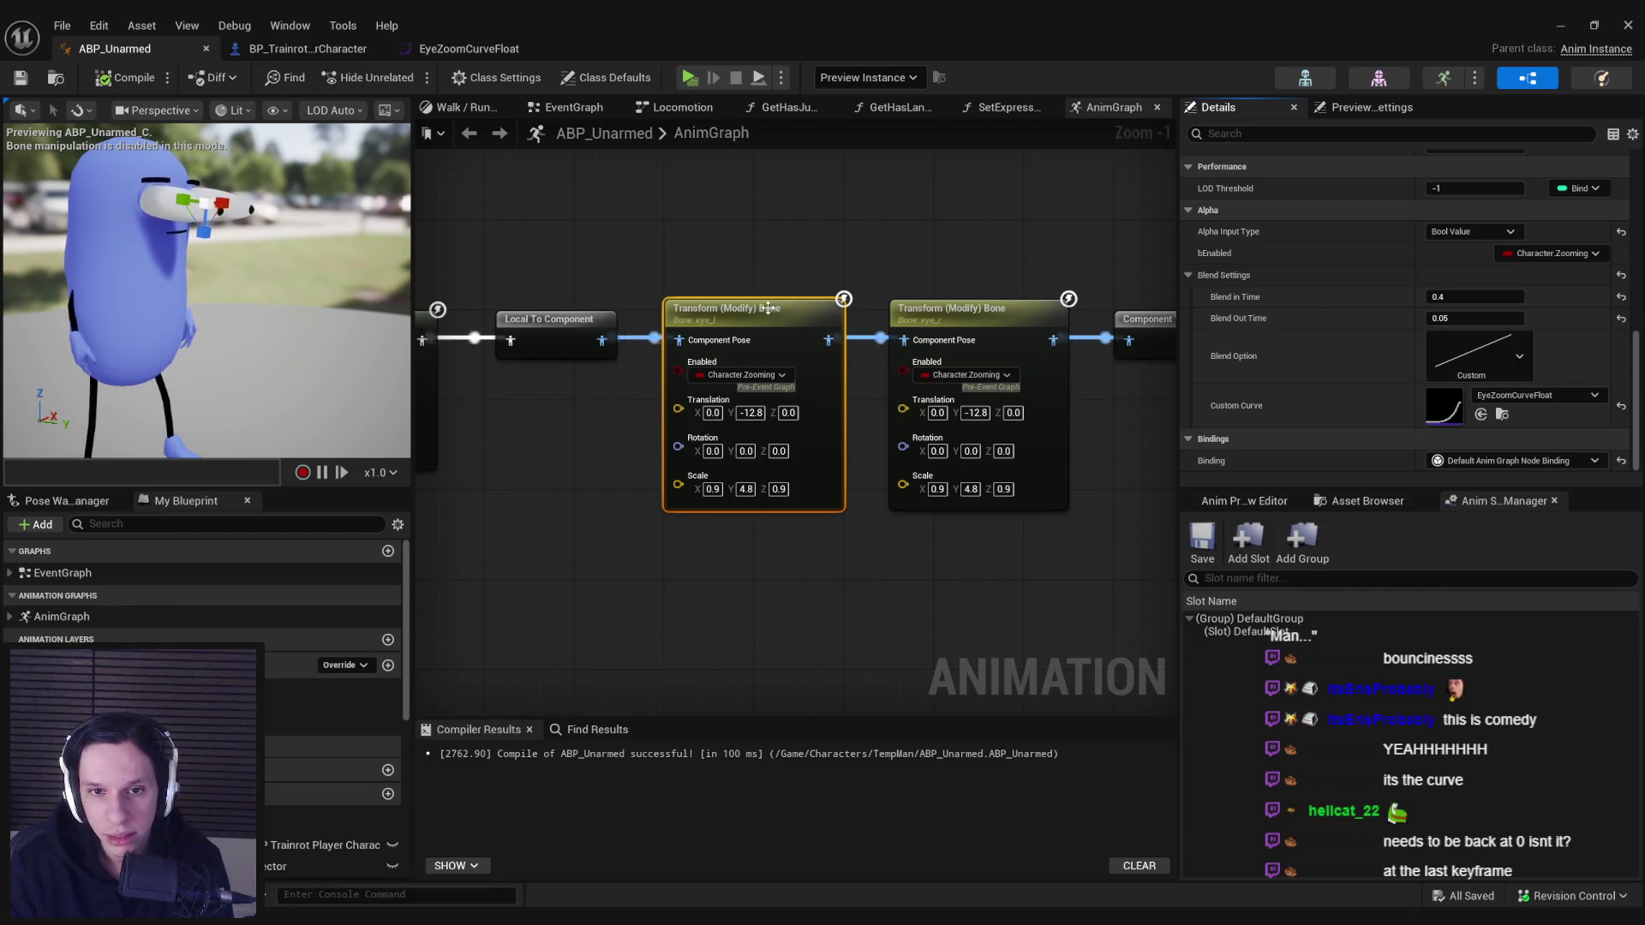
click(998, 323)
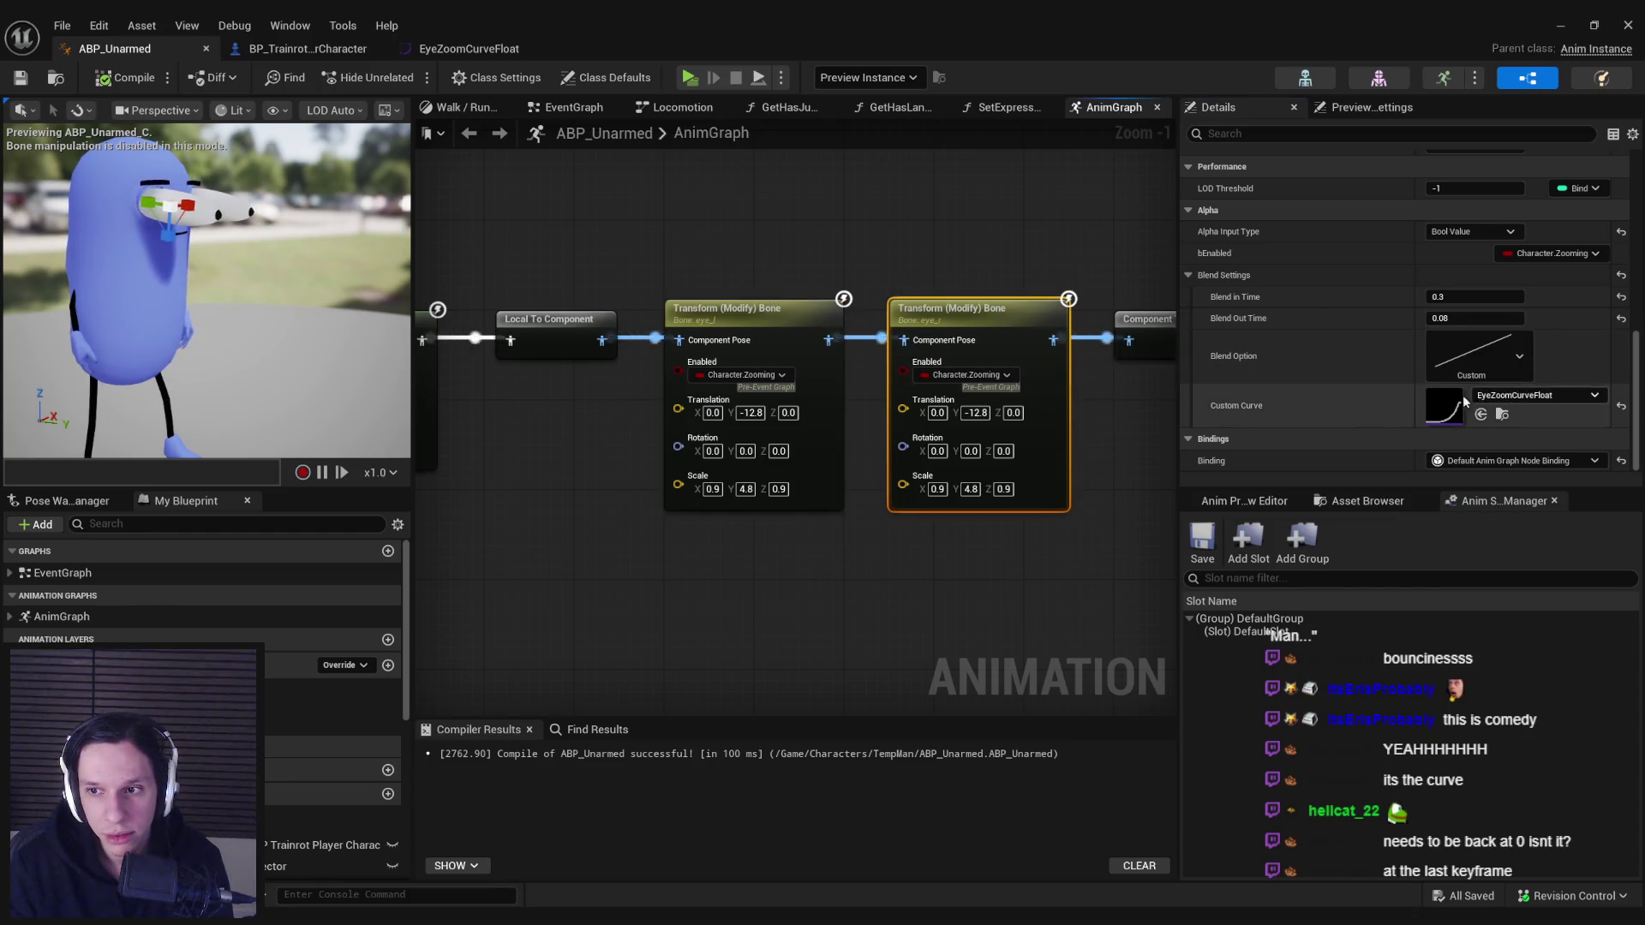
double_click(1443, 406)
click(706, 688)
- Zoom into the curve and drag the starting key from time 0 to about 0.1
scroll(746, 754, up, 10)
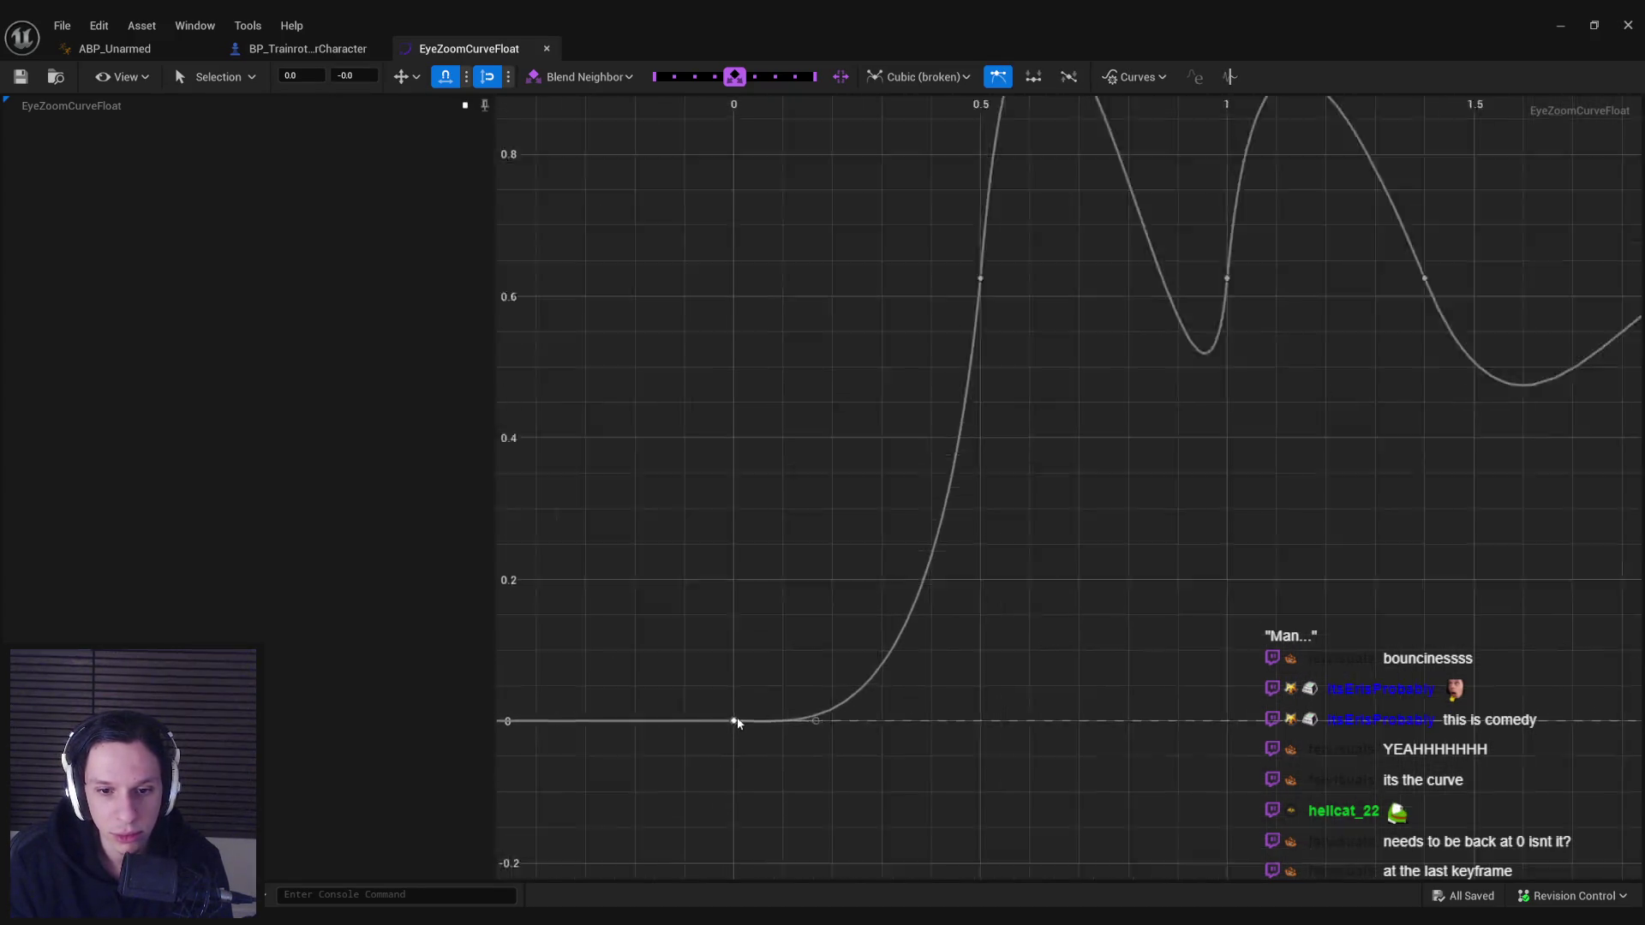
mouse_move(732, 724)
scroll(732, 724, up, 10)
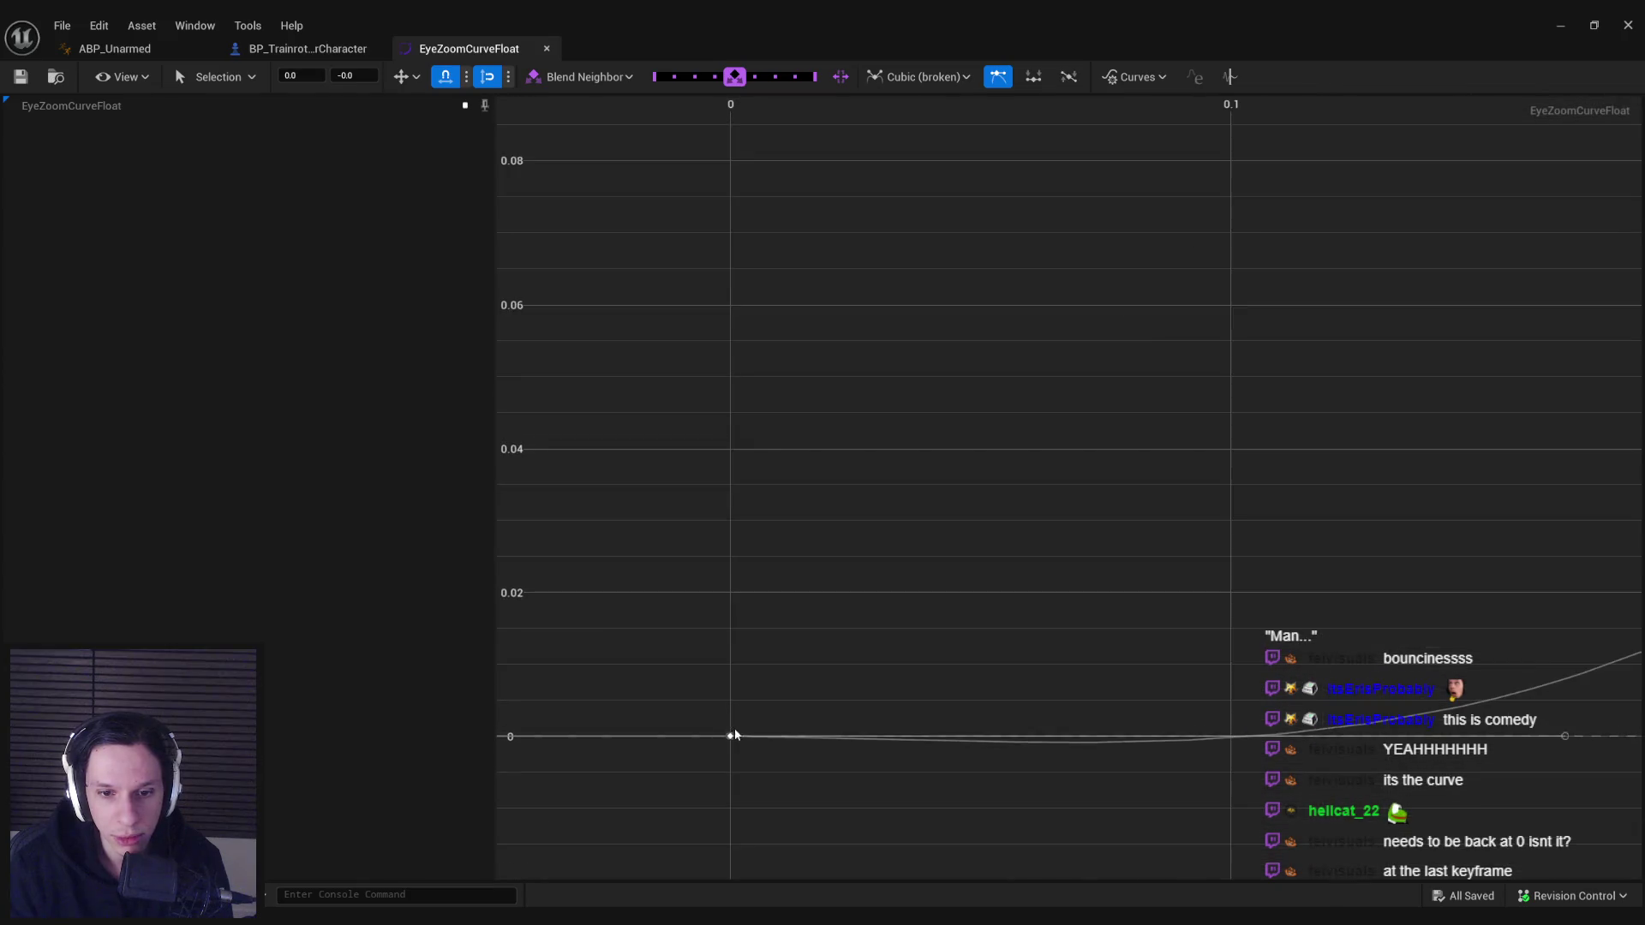
scroll(733, 742, up, 5)
scroll(733, 742, down, 7)
scroll(733, 742, down, 6)
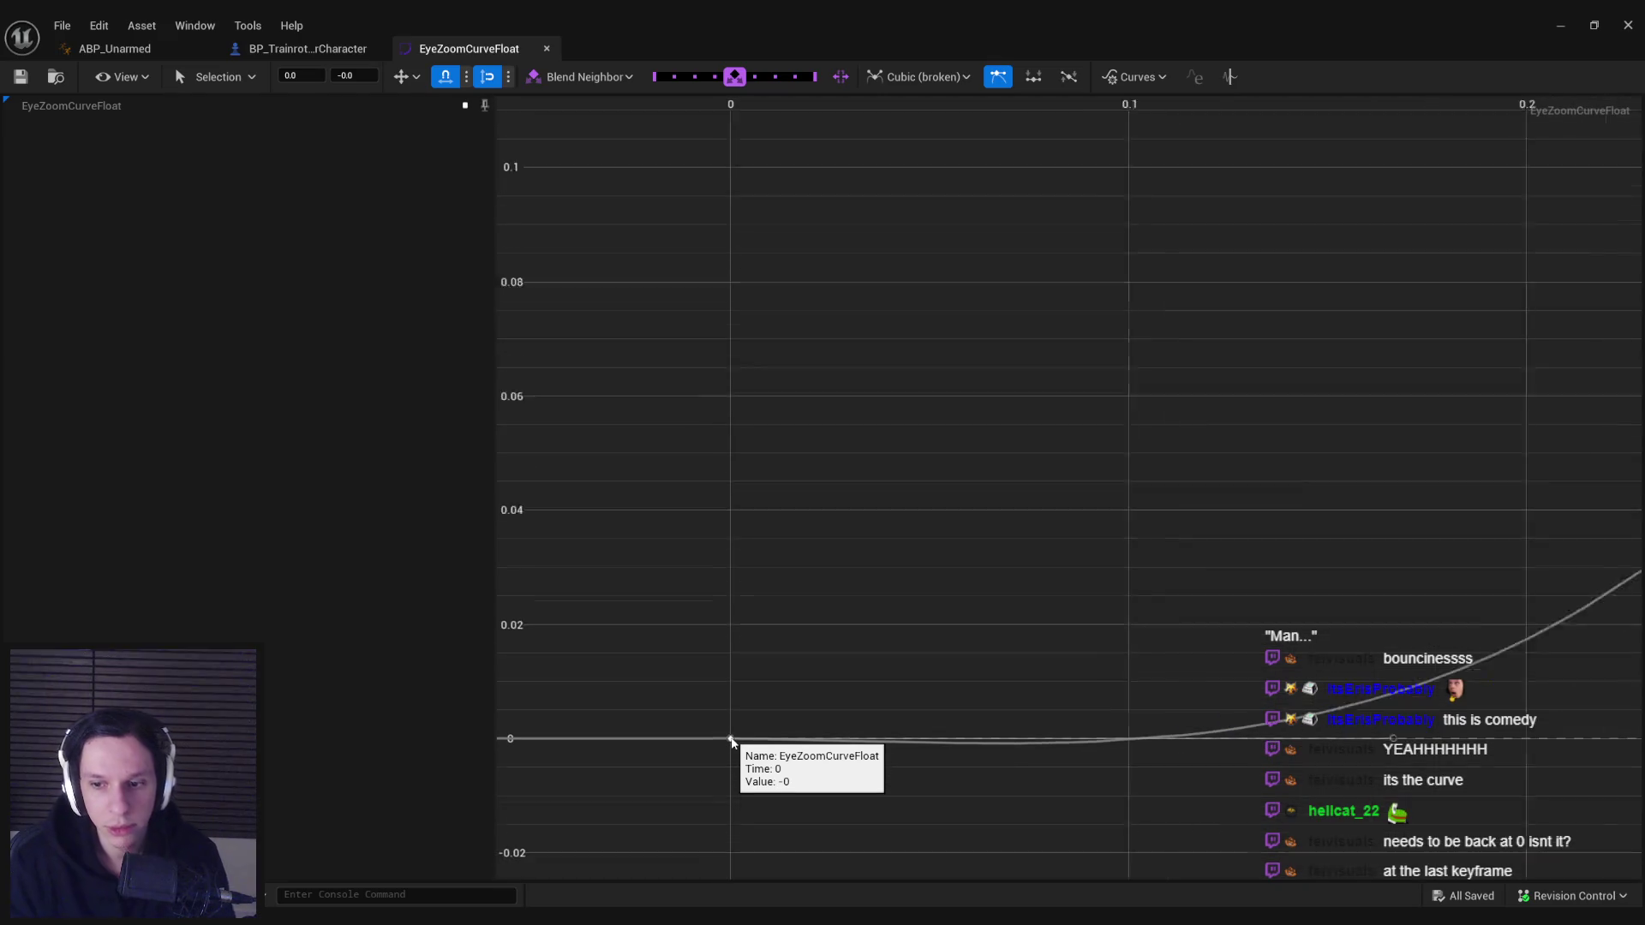
drag(731, 740, 735, 742)
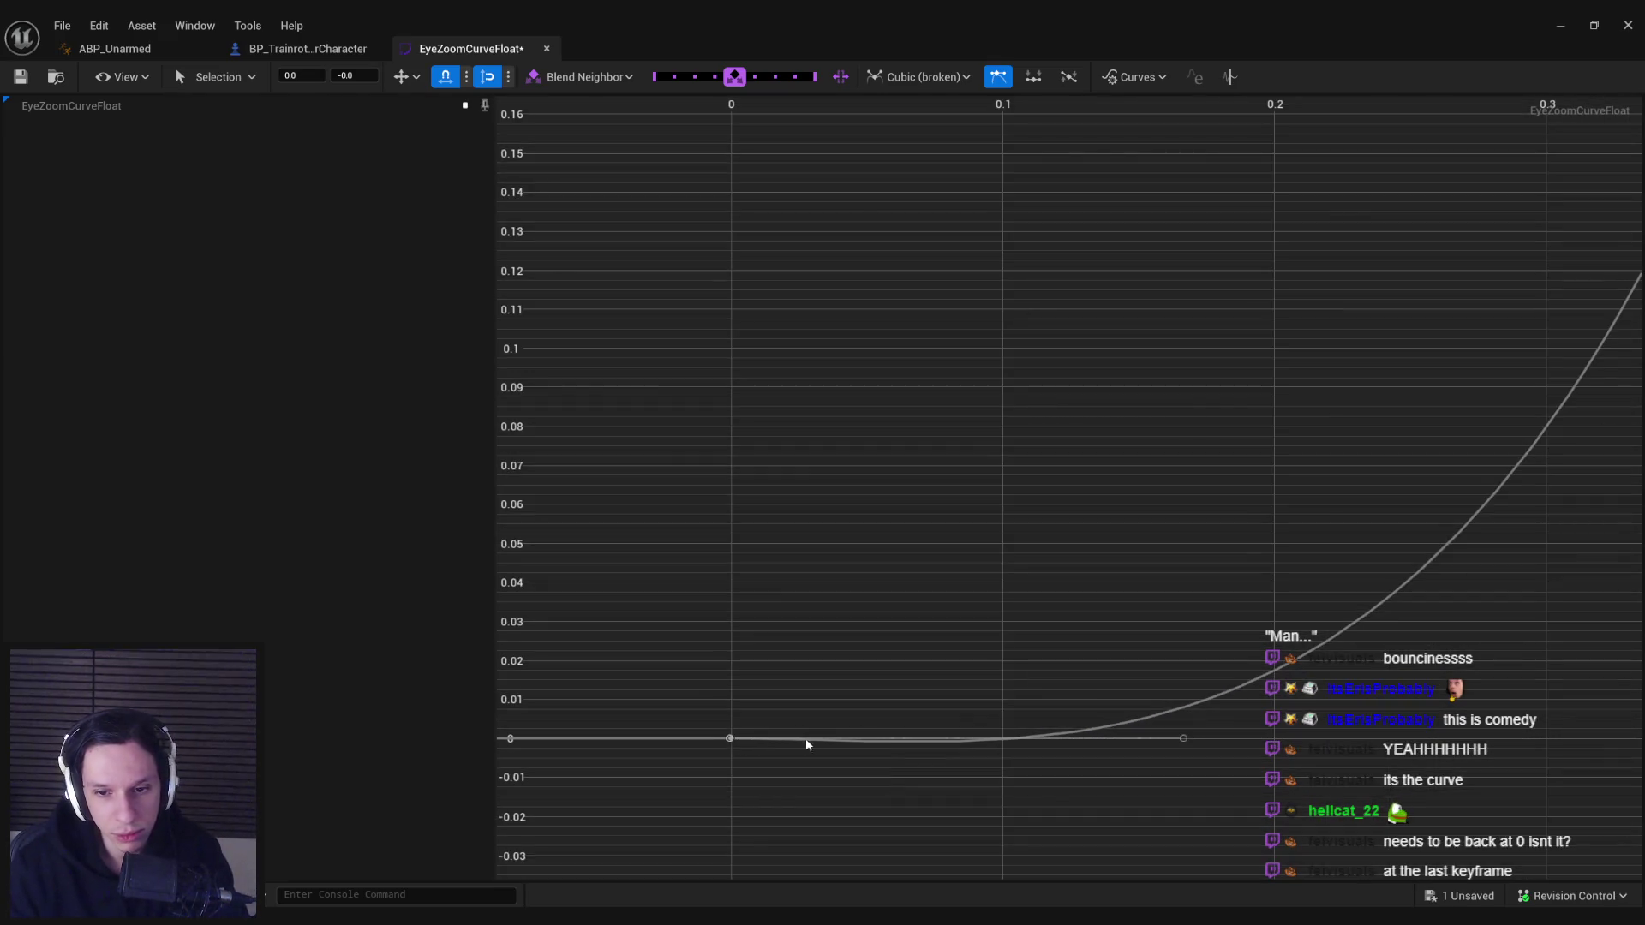
click(733, 739)
drag(840, 749, 979, 744)
click(980, 773)
- Reshape the incoming tangent of the 0.5 key and save EyeZoomCurveFloat
scroll(980, 771, down, 5)
drag(875, 753, 1038, 807)
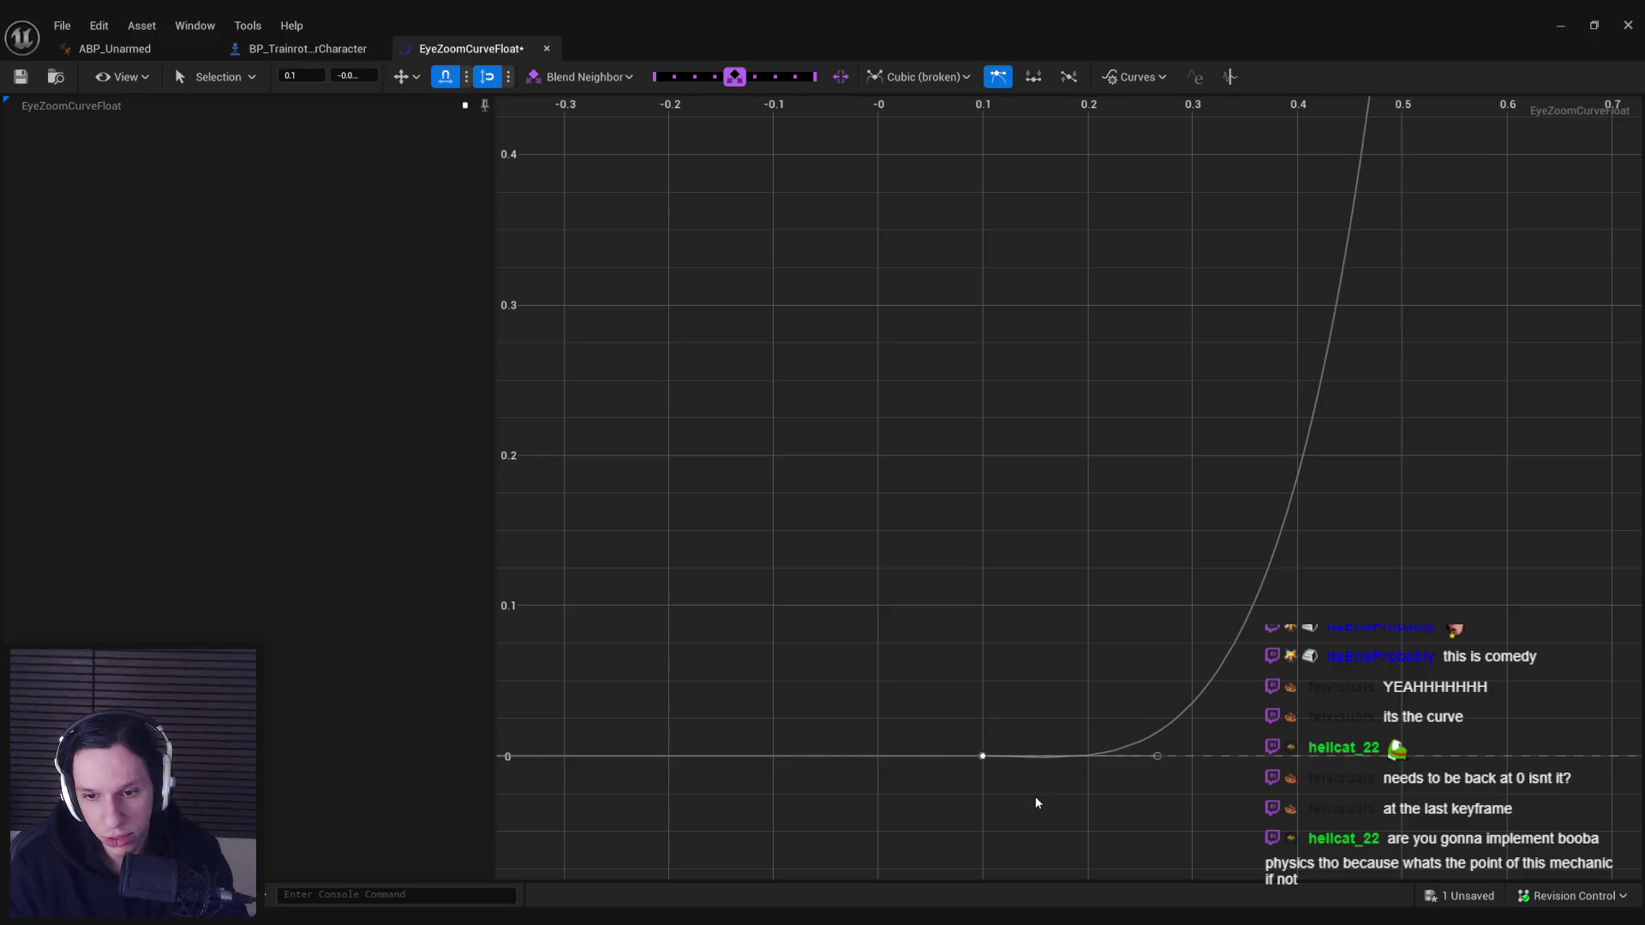
scroll(1159, 754, down, 5)
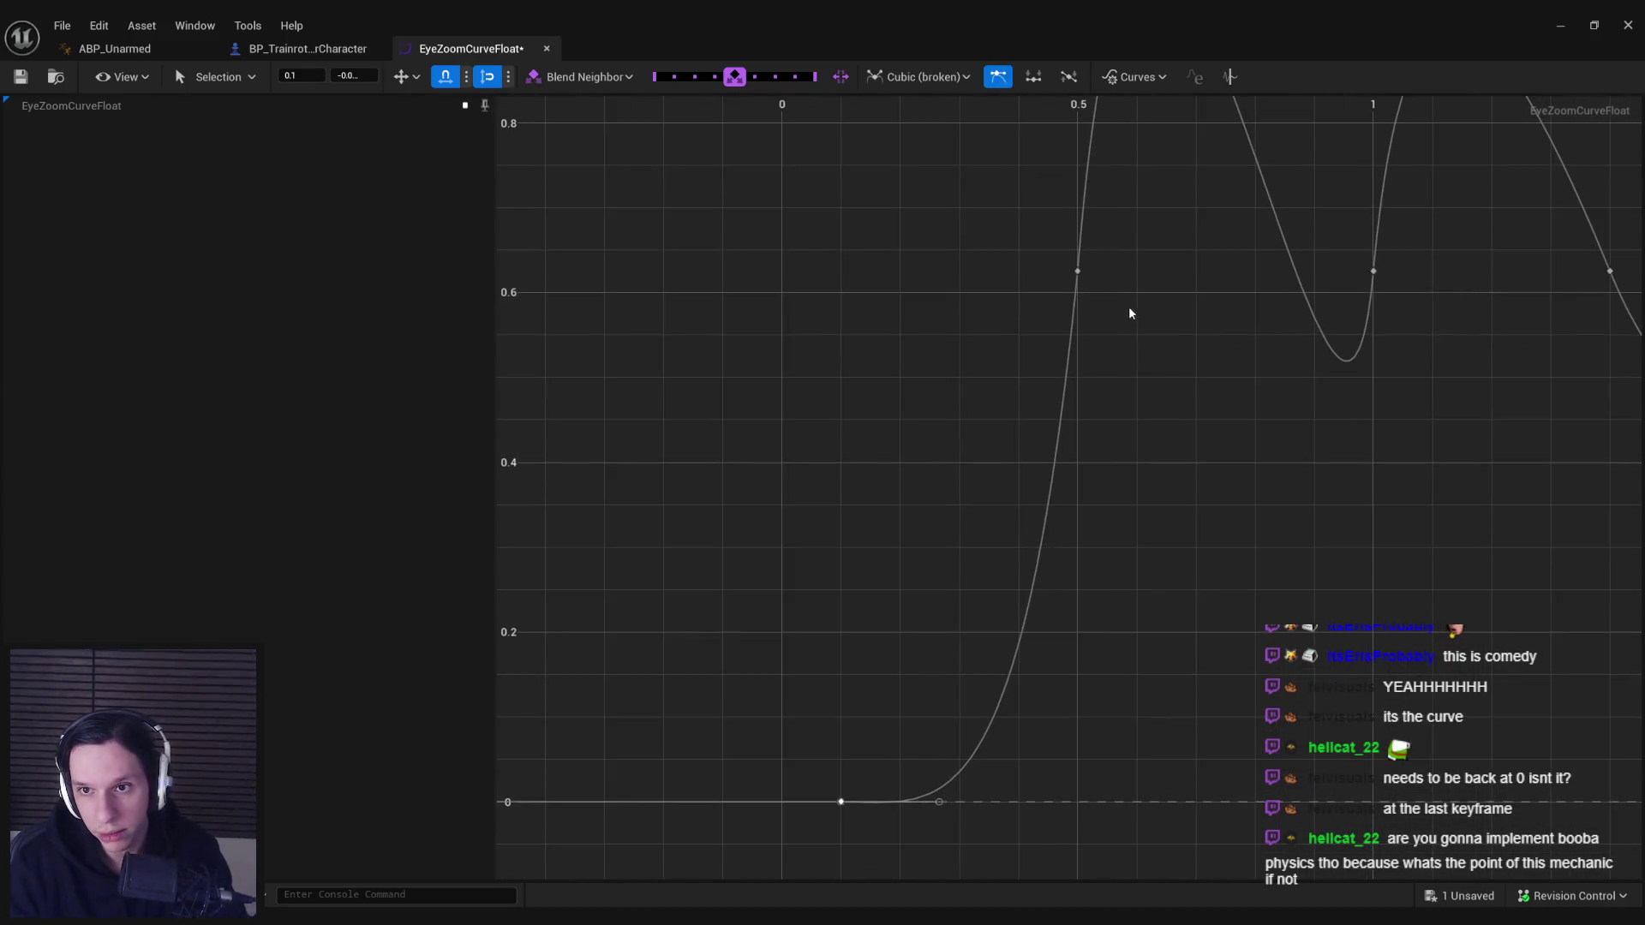
click(1078, 272)
mouse_move(1073, 324)
mouse_down()
mouse_move(1021, 845)
mouse_move(1026, 803)
mouse_up()
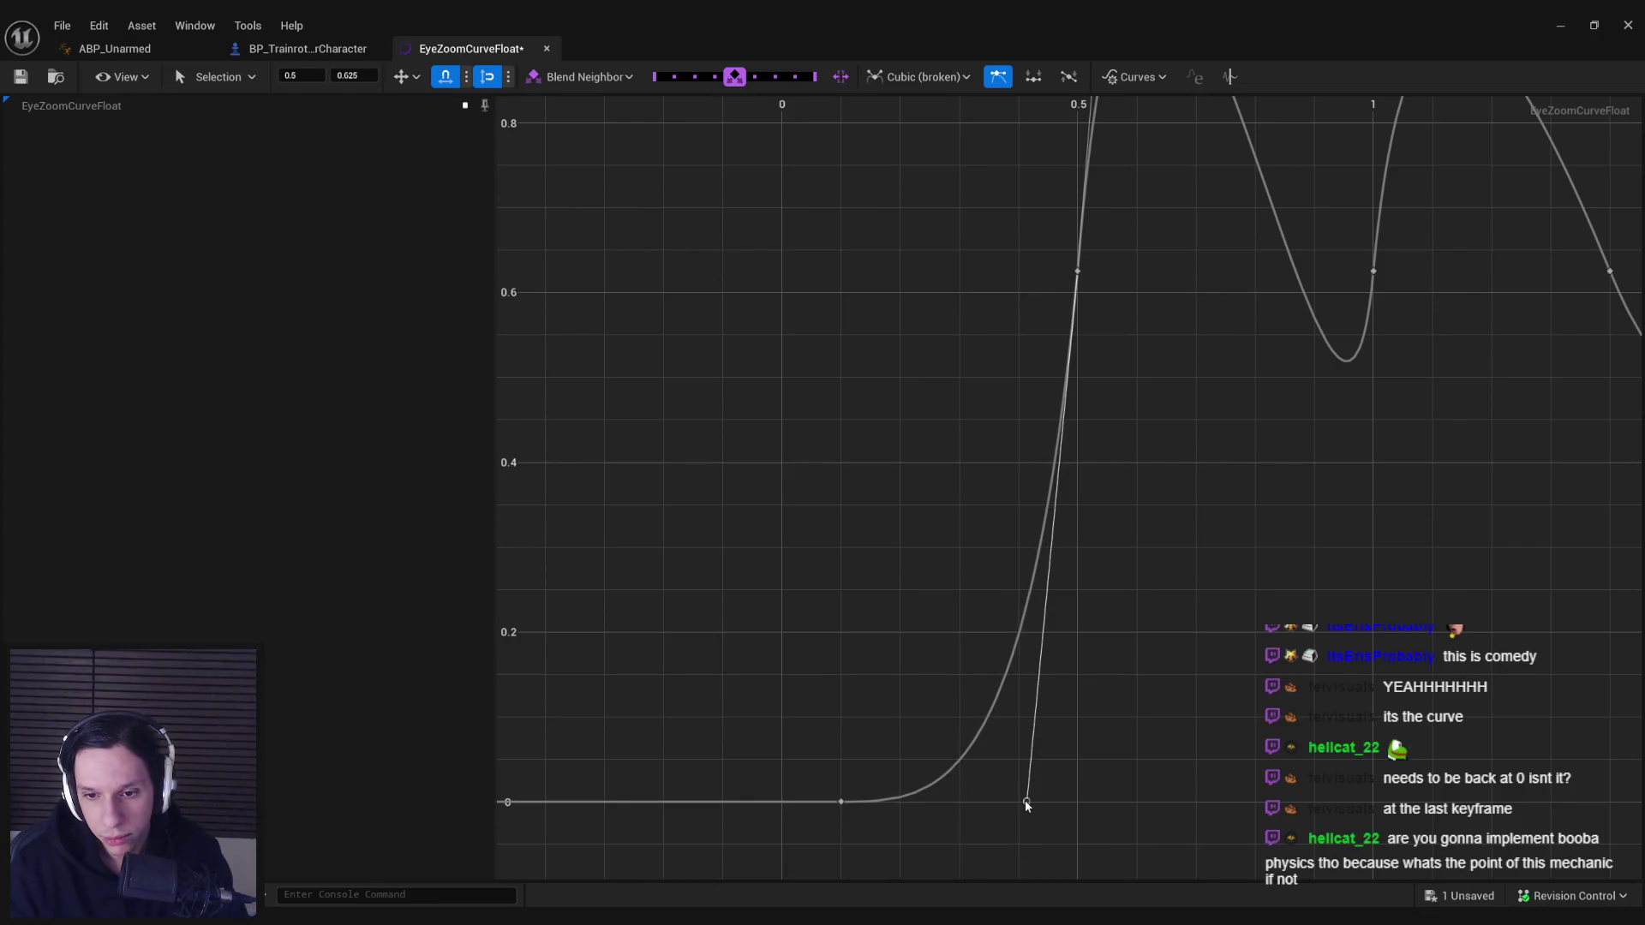
click(1005, 824)
key(ctrl+s)
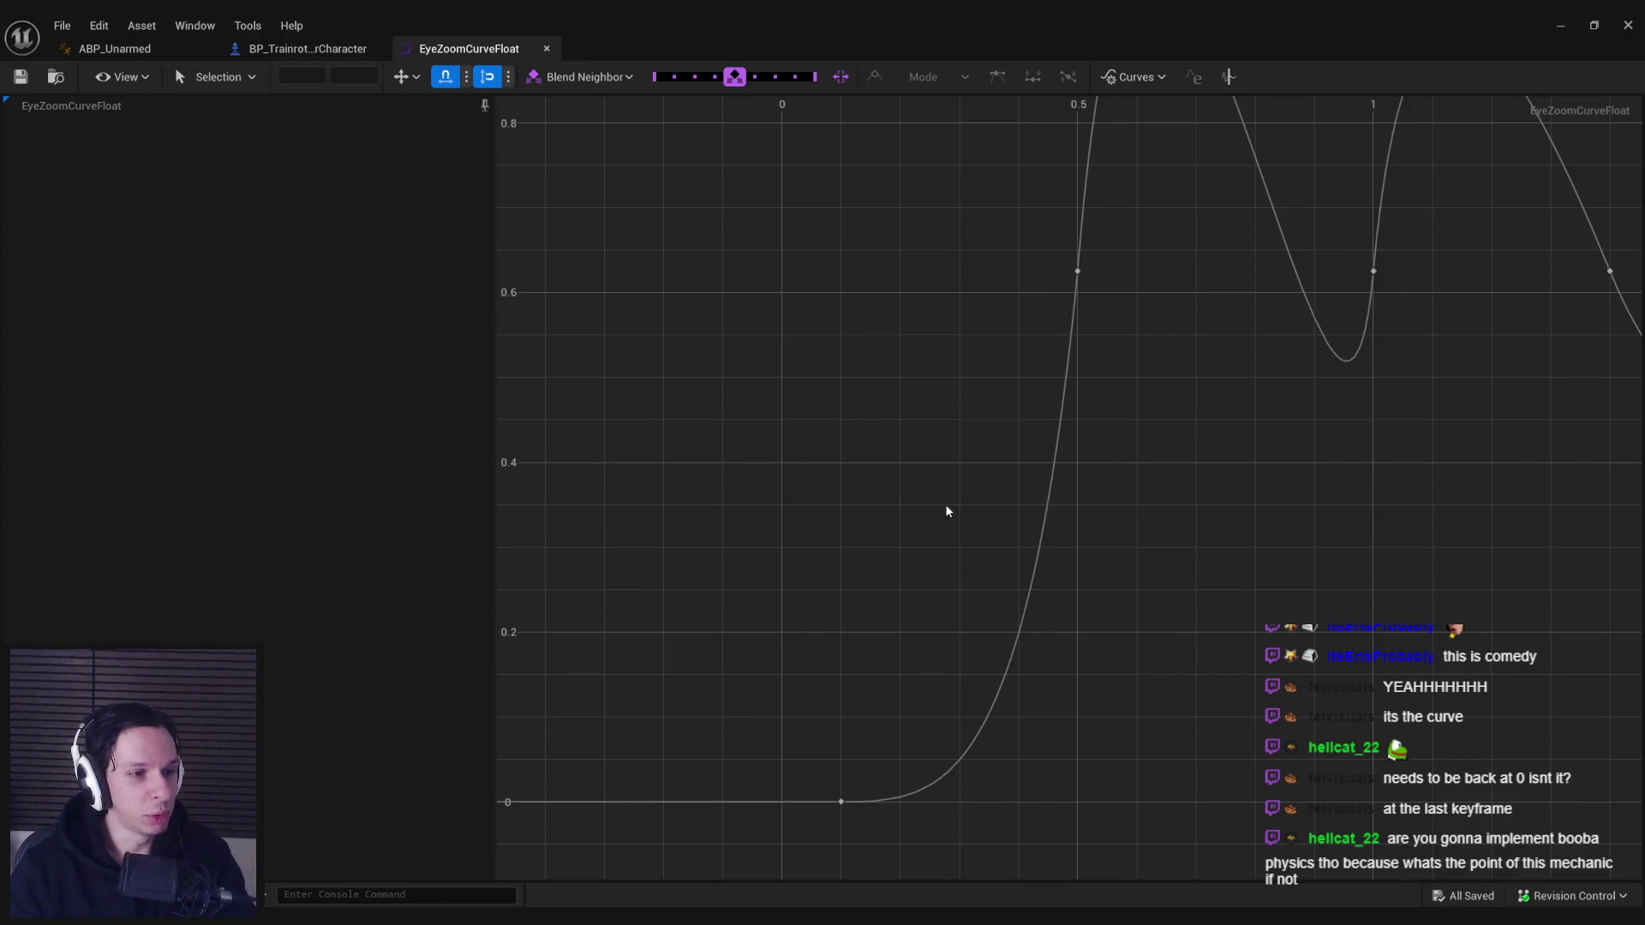
- Start a play-in-editor session and walk the player up to the switch panel
click(1546, 26)
click(403, 78)
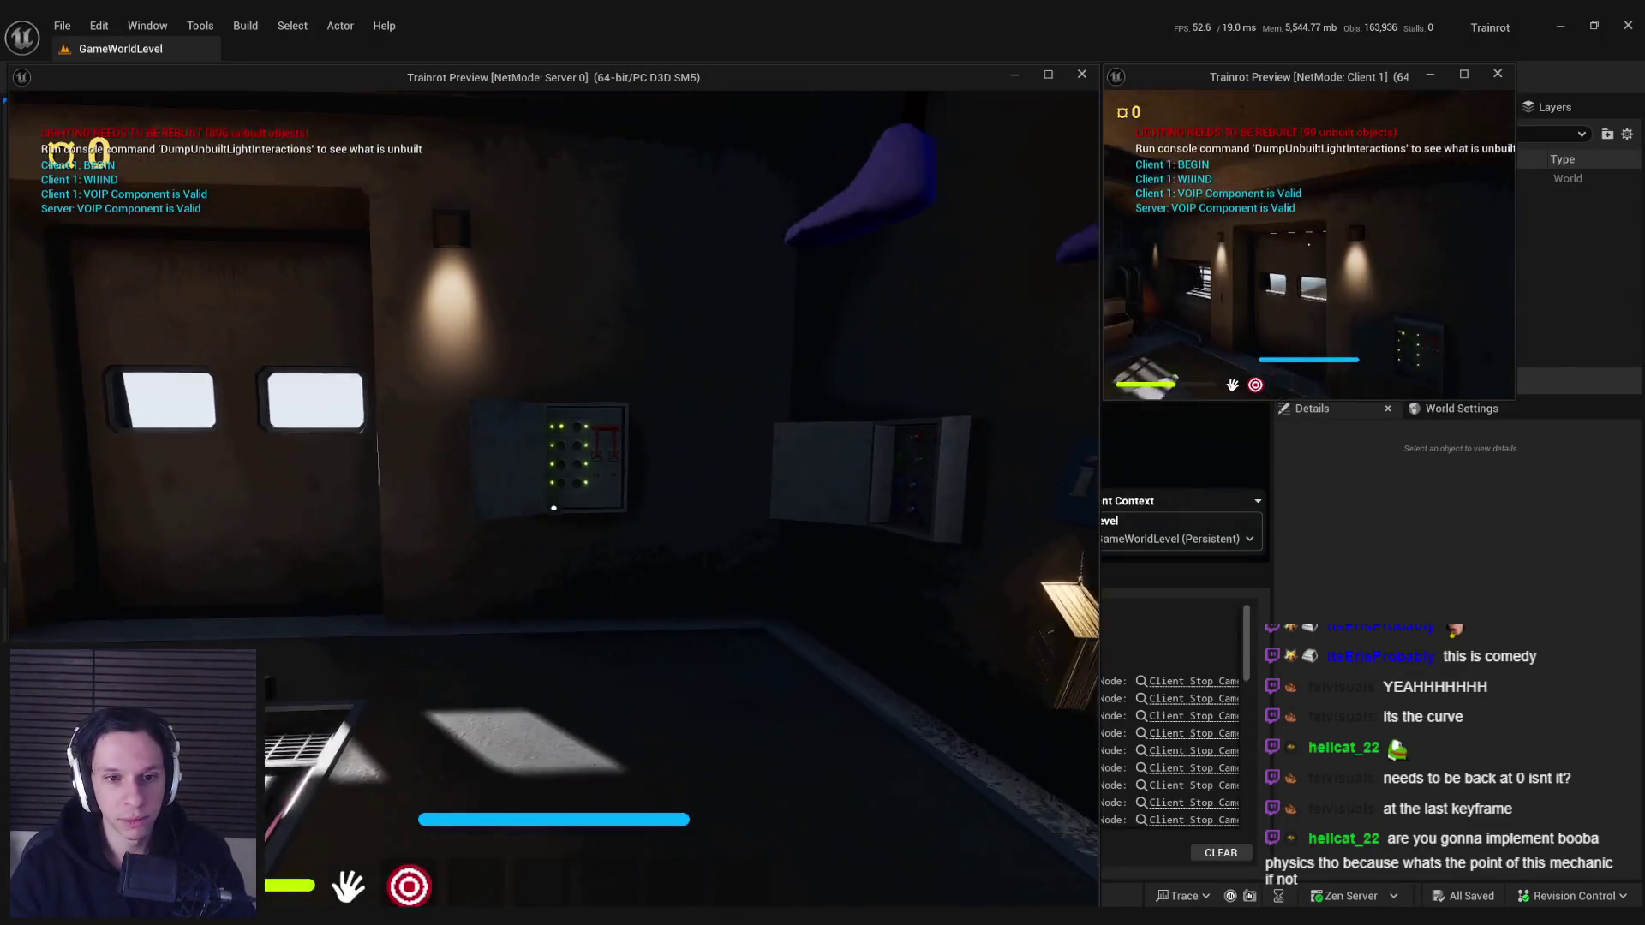
key(w)
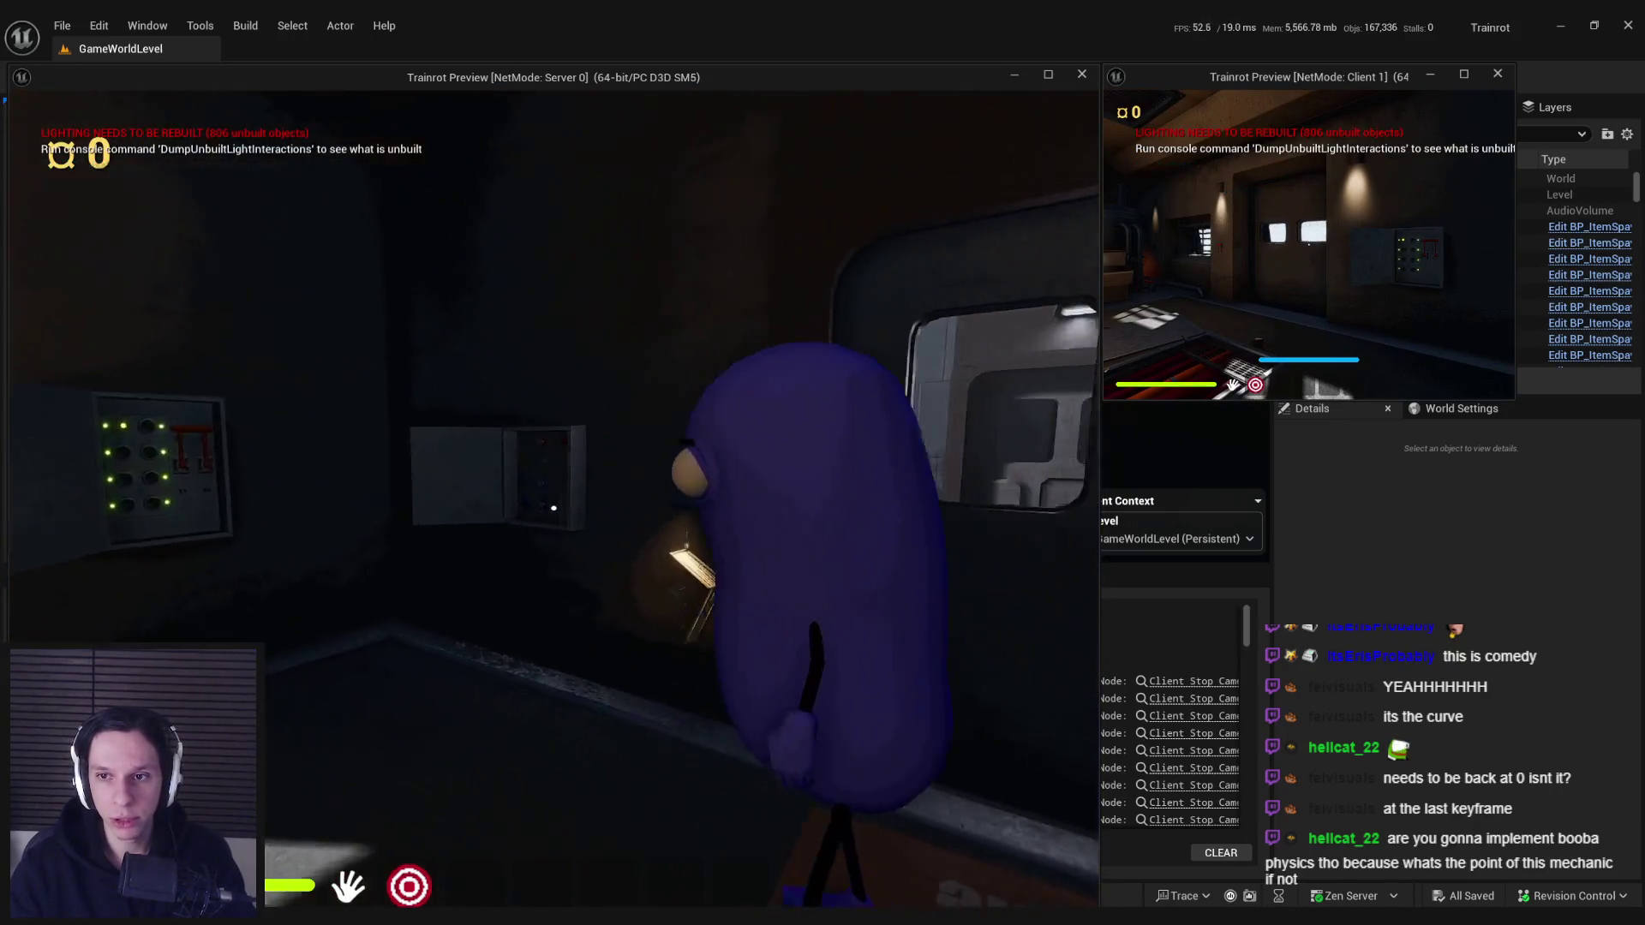
mouse_move(553, 508)
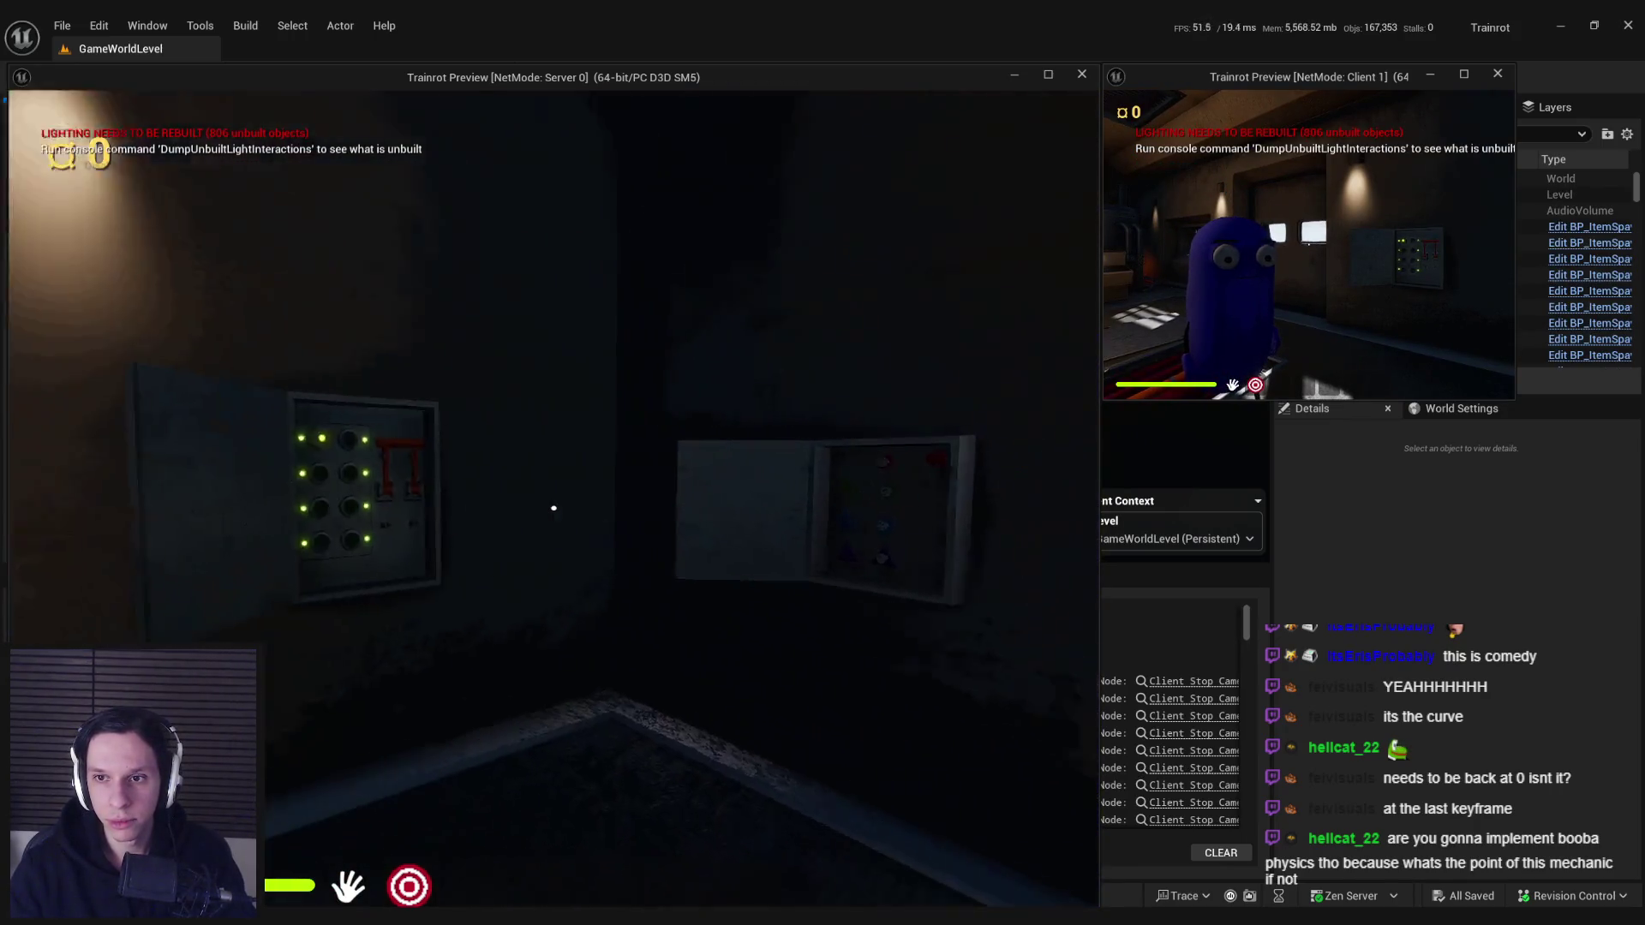
key(s)
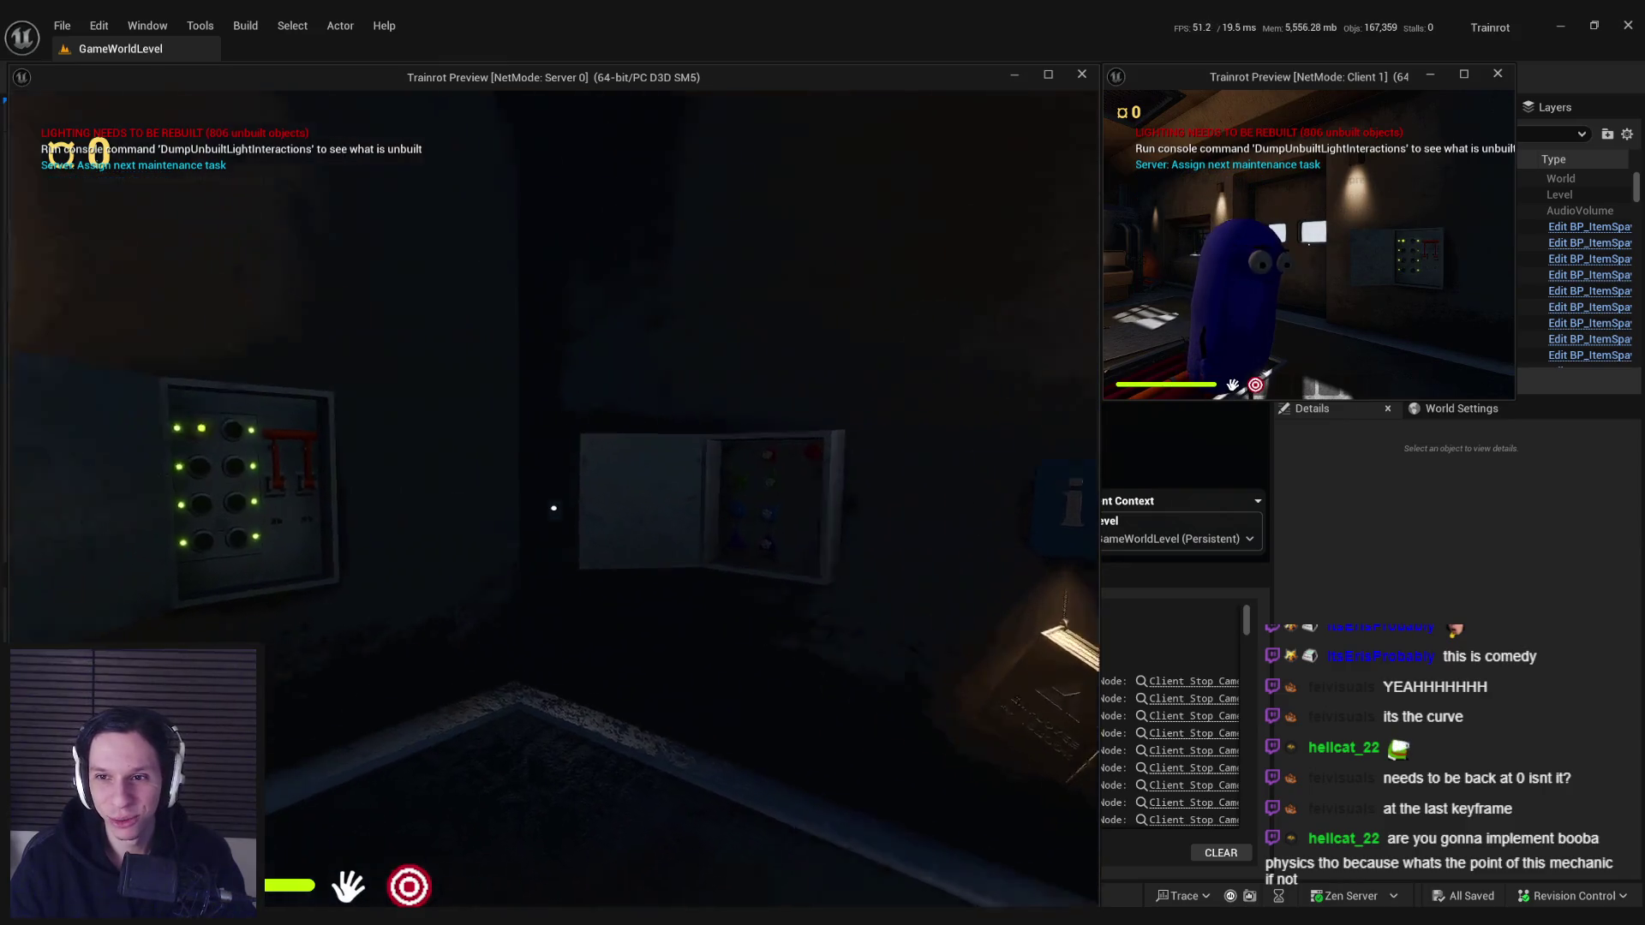
- Test the eye zoom on the green-lit switch panel several times, then stop play
click(553, 508)
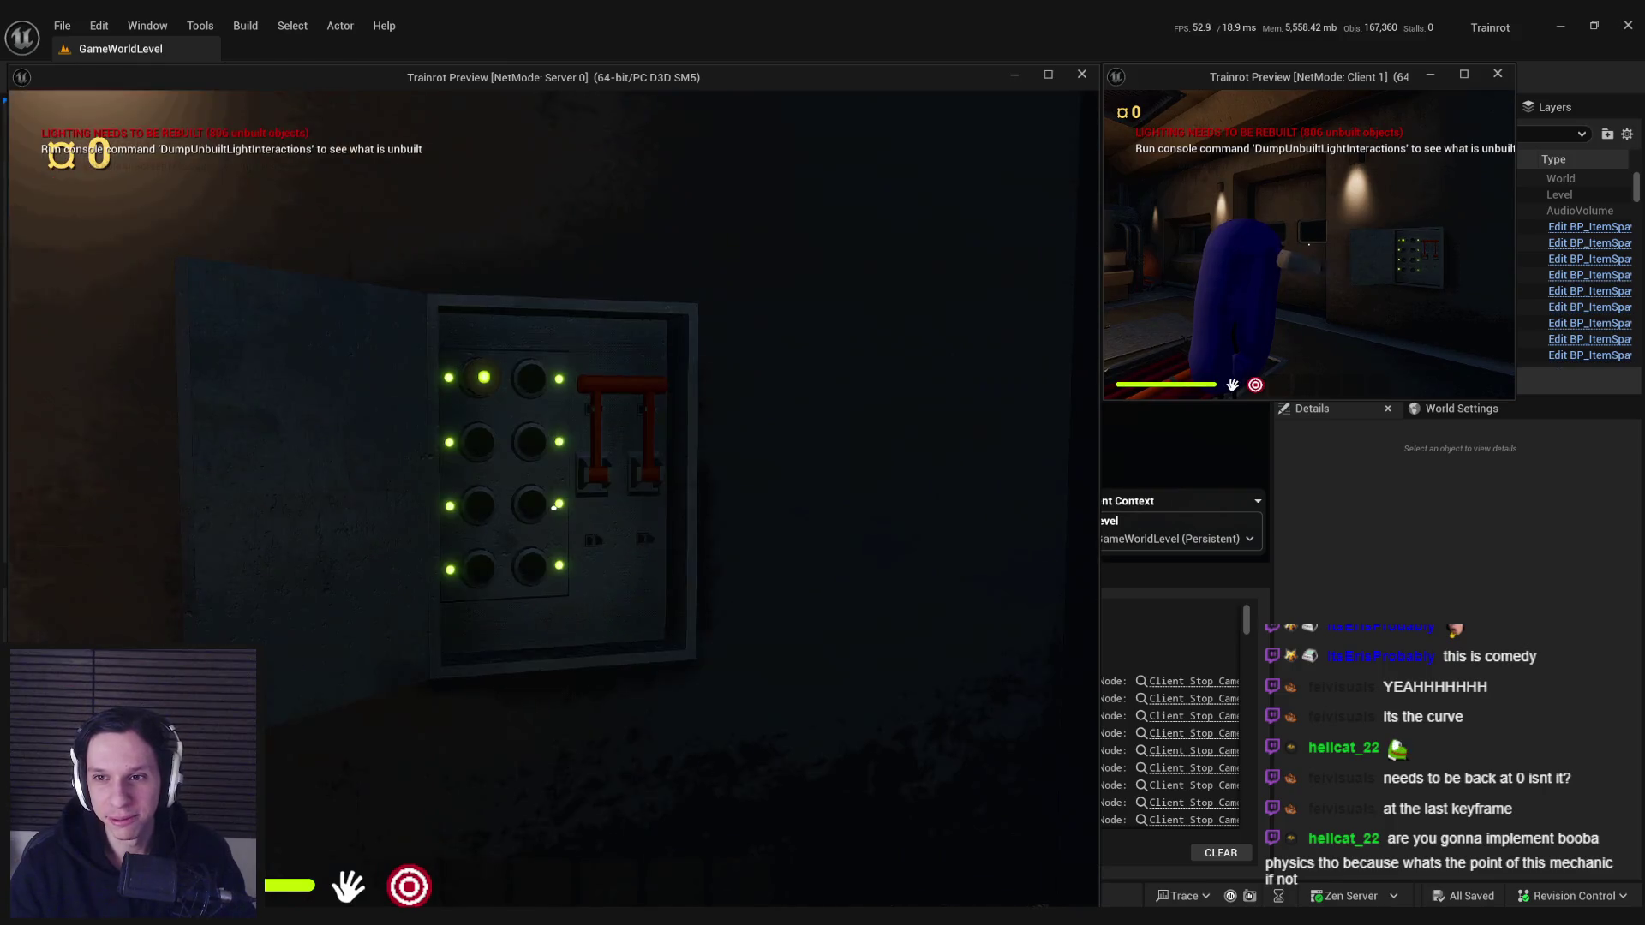
click(557, 507)
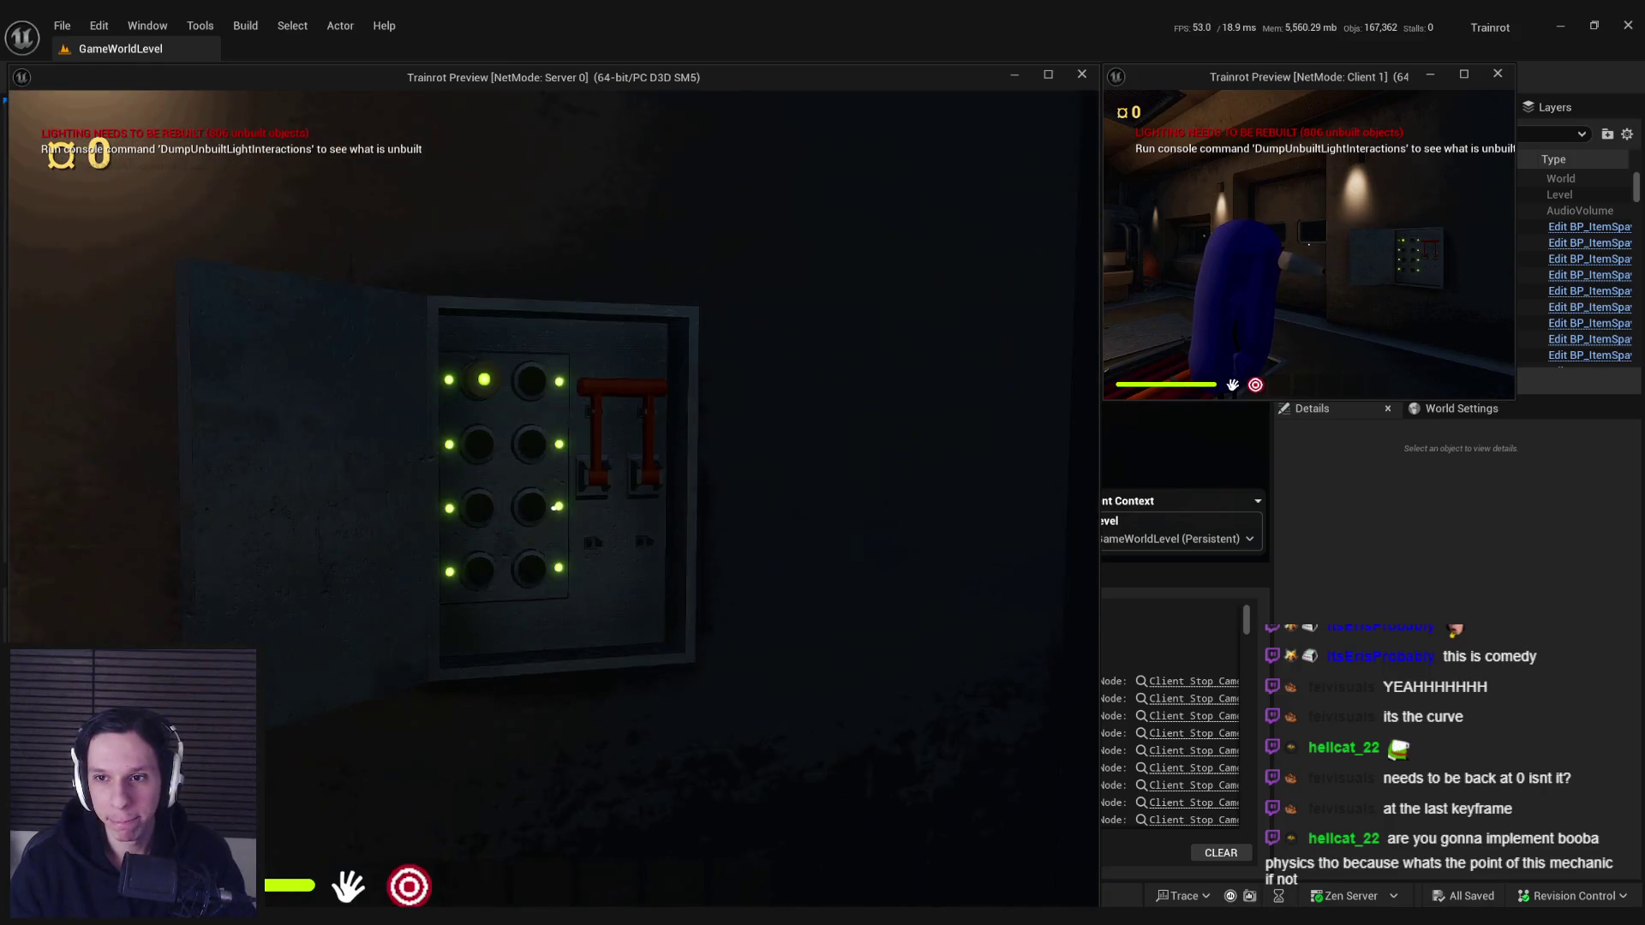
click(554, 509)
click(554, 507)
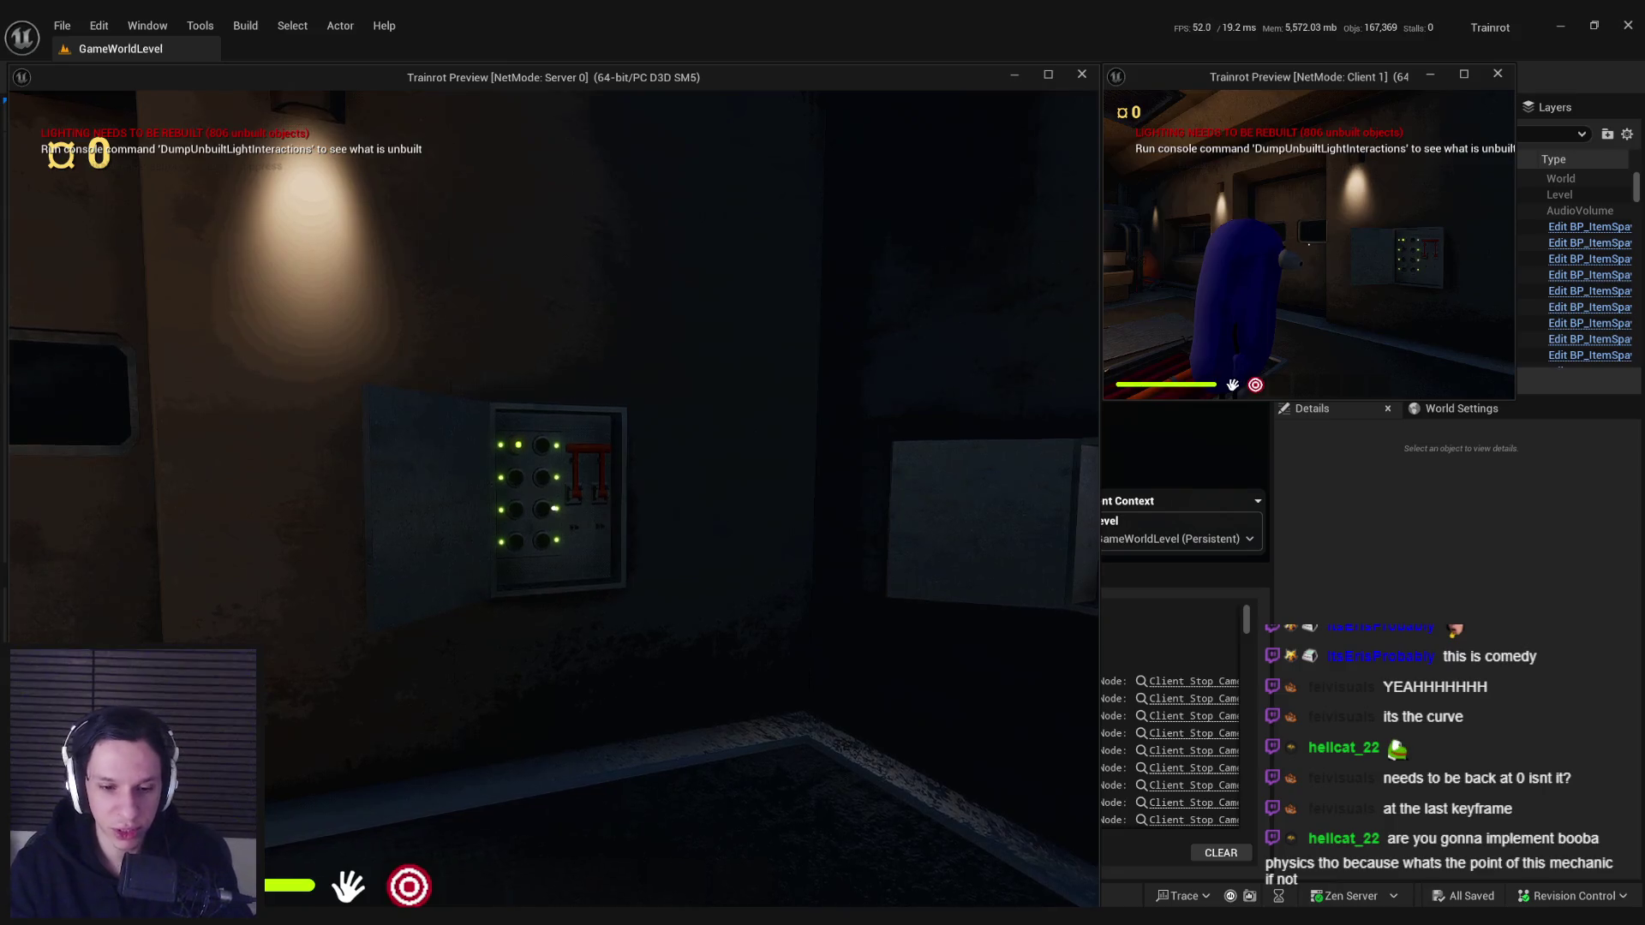
key(Escape)
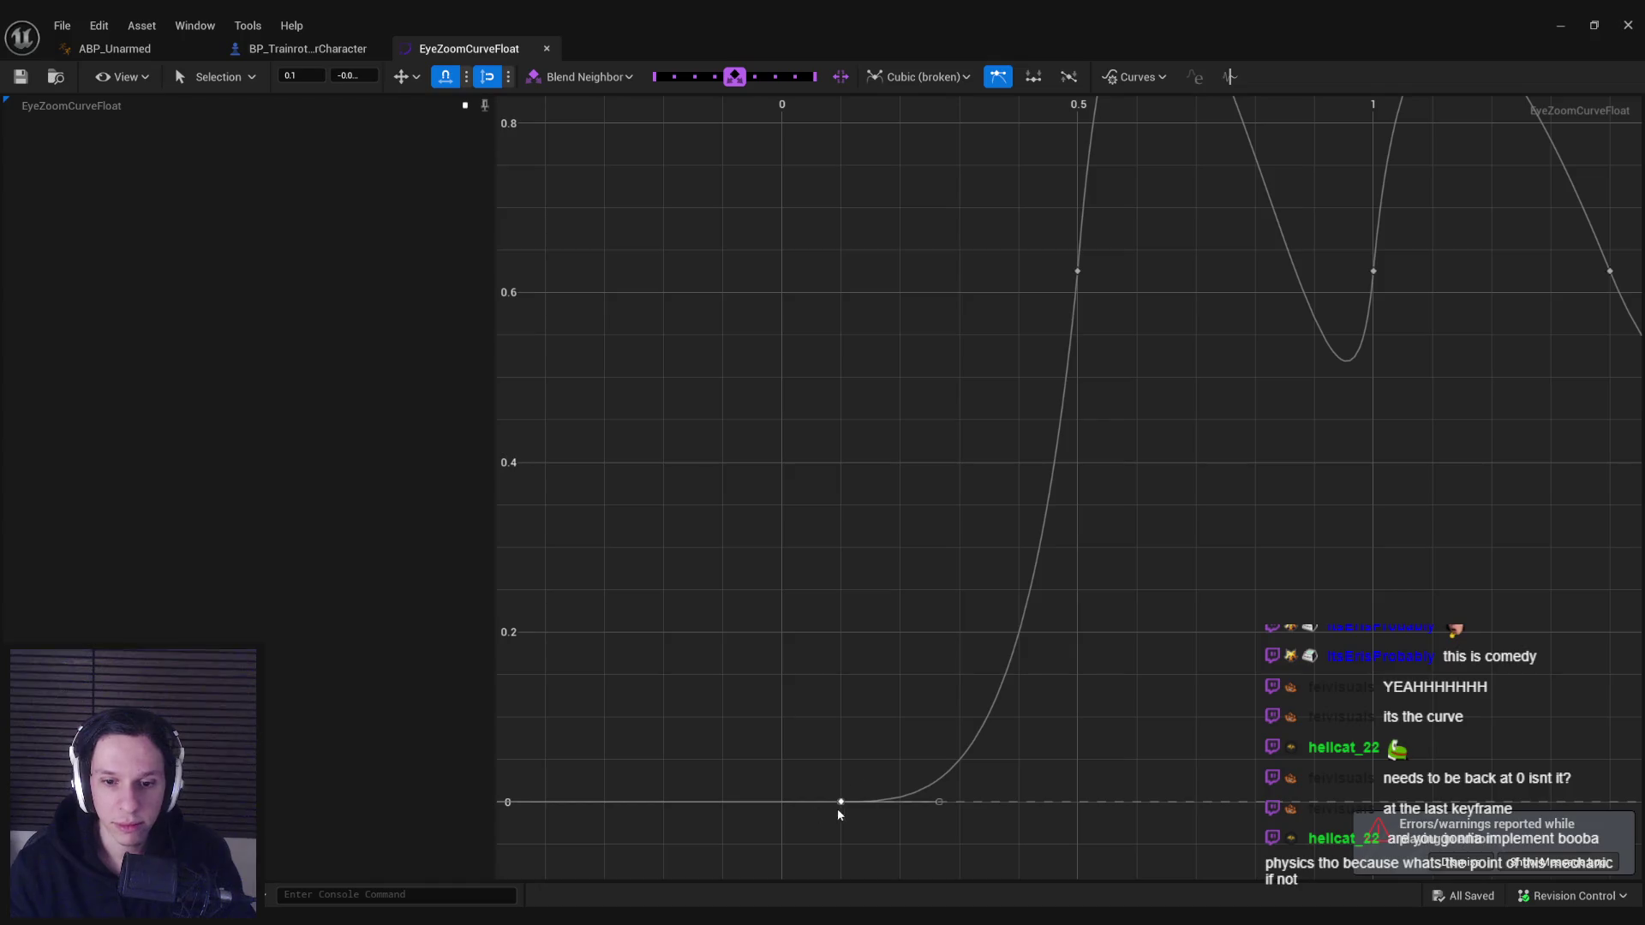
- Move the curve's first key from 0.1 back to 0, save EyeZoomCurveFloat, and return to ABP_Unarmed
drag(838, 815, 782, 782)
click(766, 782)
click(781, 801)
click(657, 411)
key(ctrl+s)
key(f)
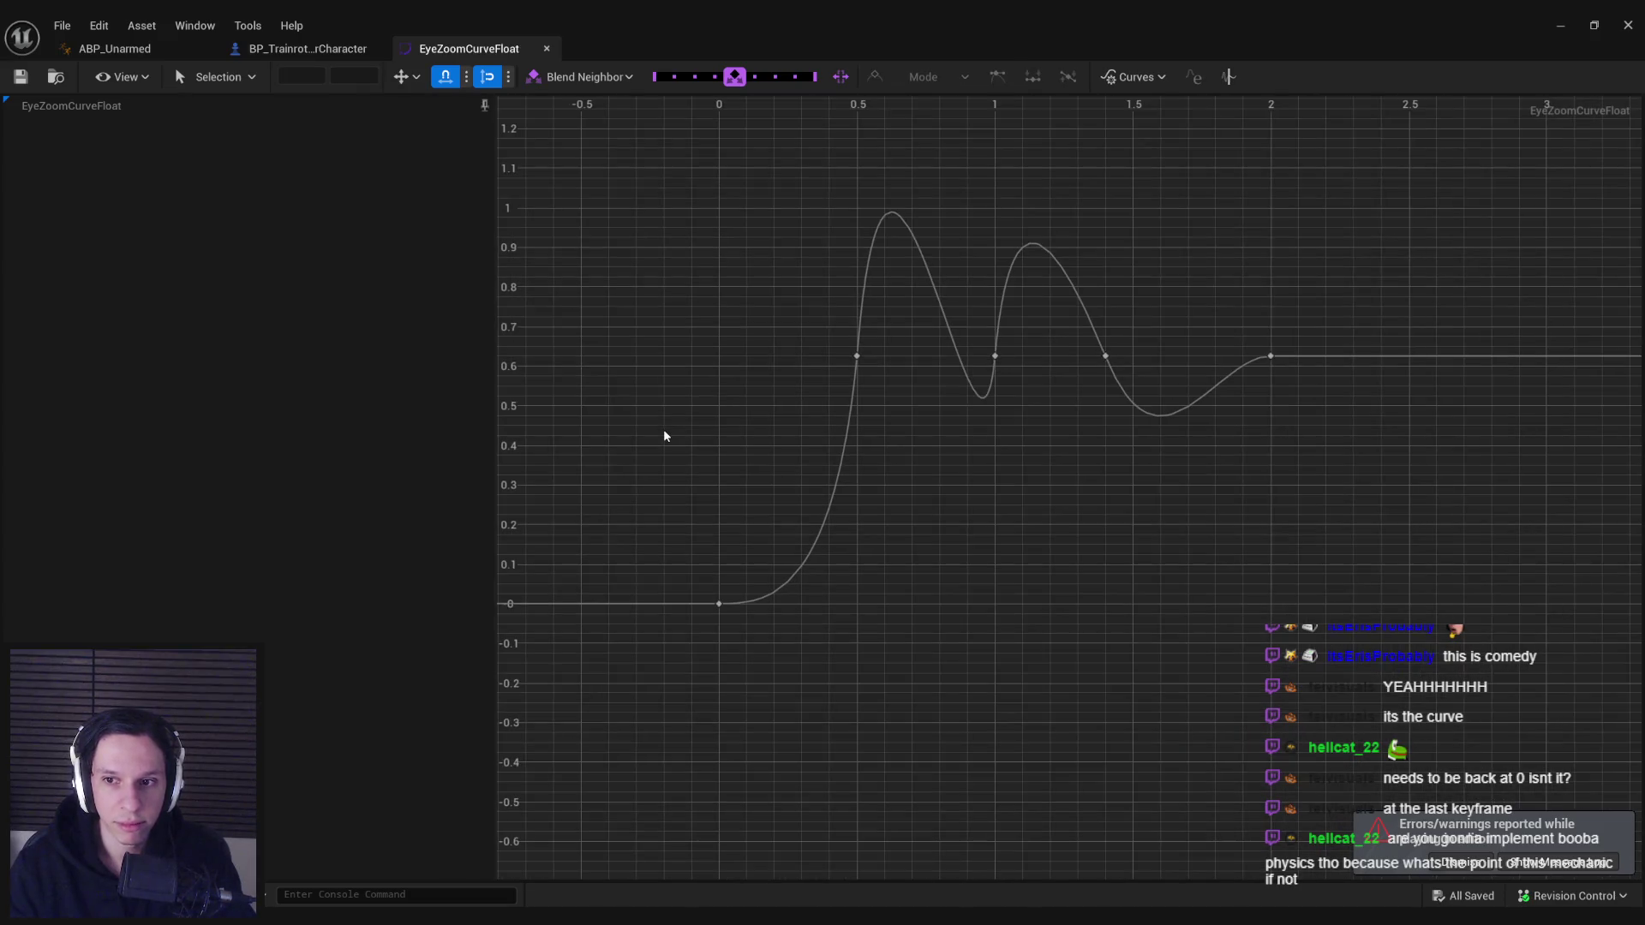
click(308, 49)
click(171, 48)
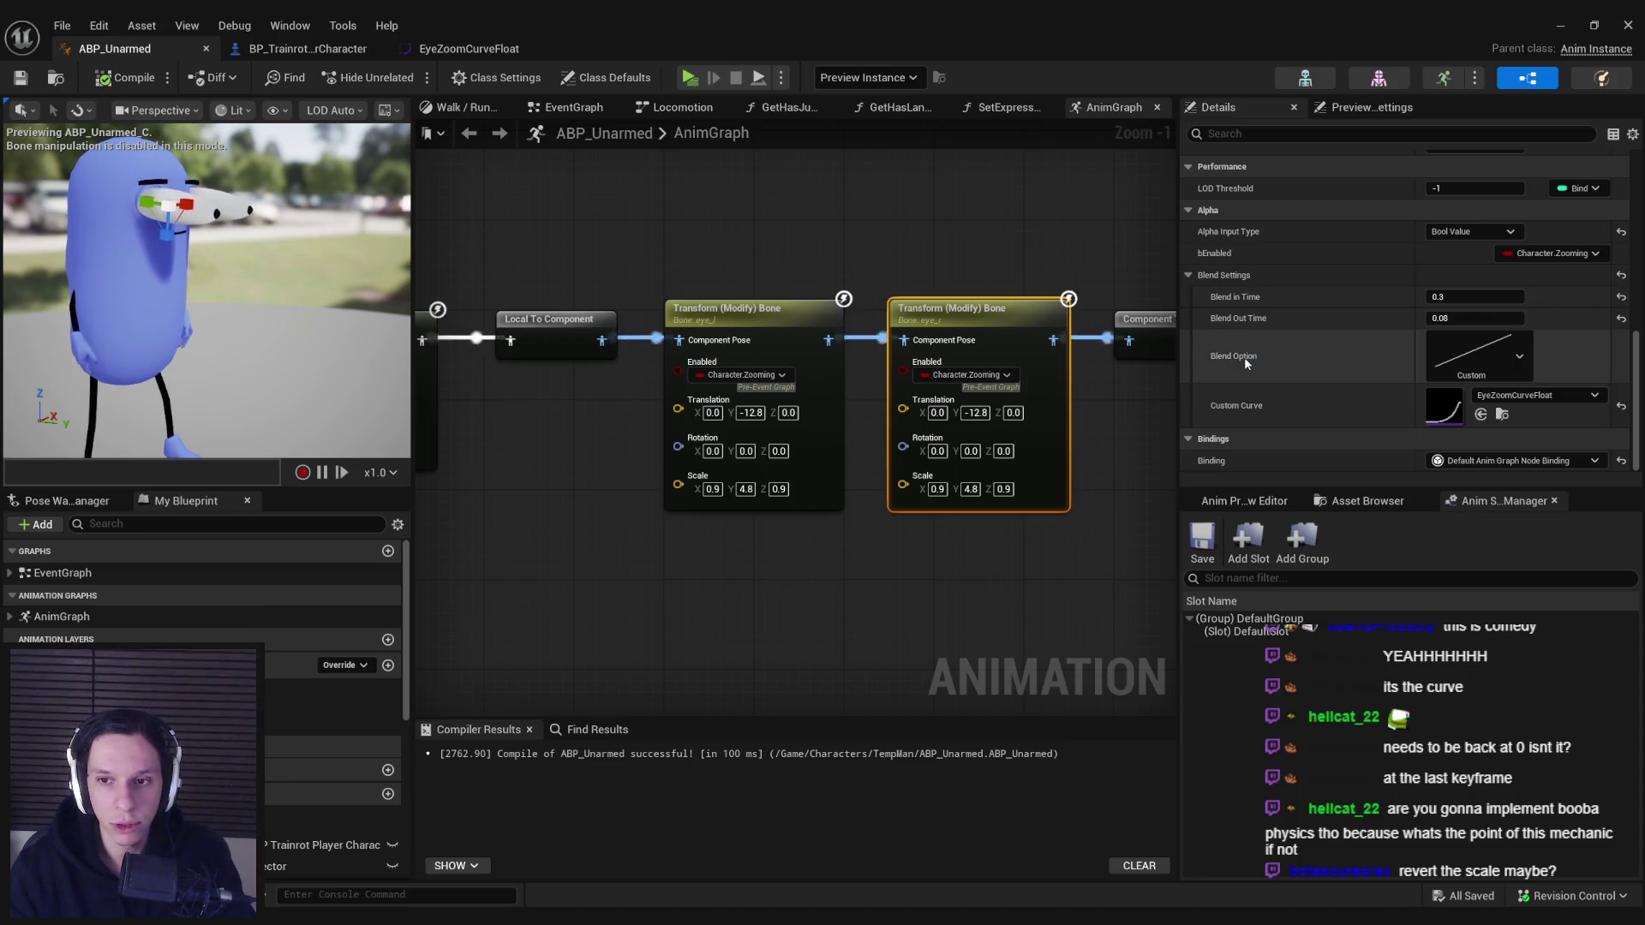
- Inspect the last key value of EyeZoomCurveFloat, then return to the ABP_Unarmed graph
click(467, 48)
click(1020, 416)
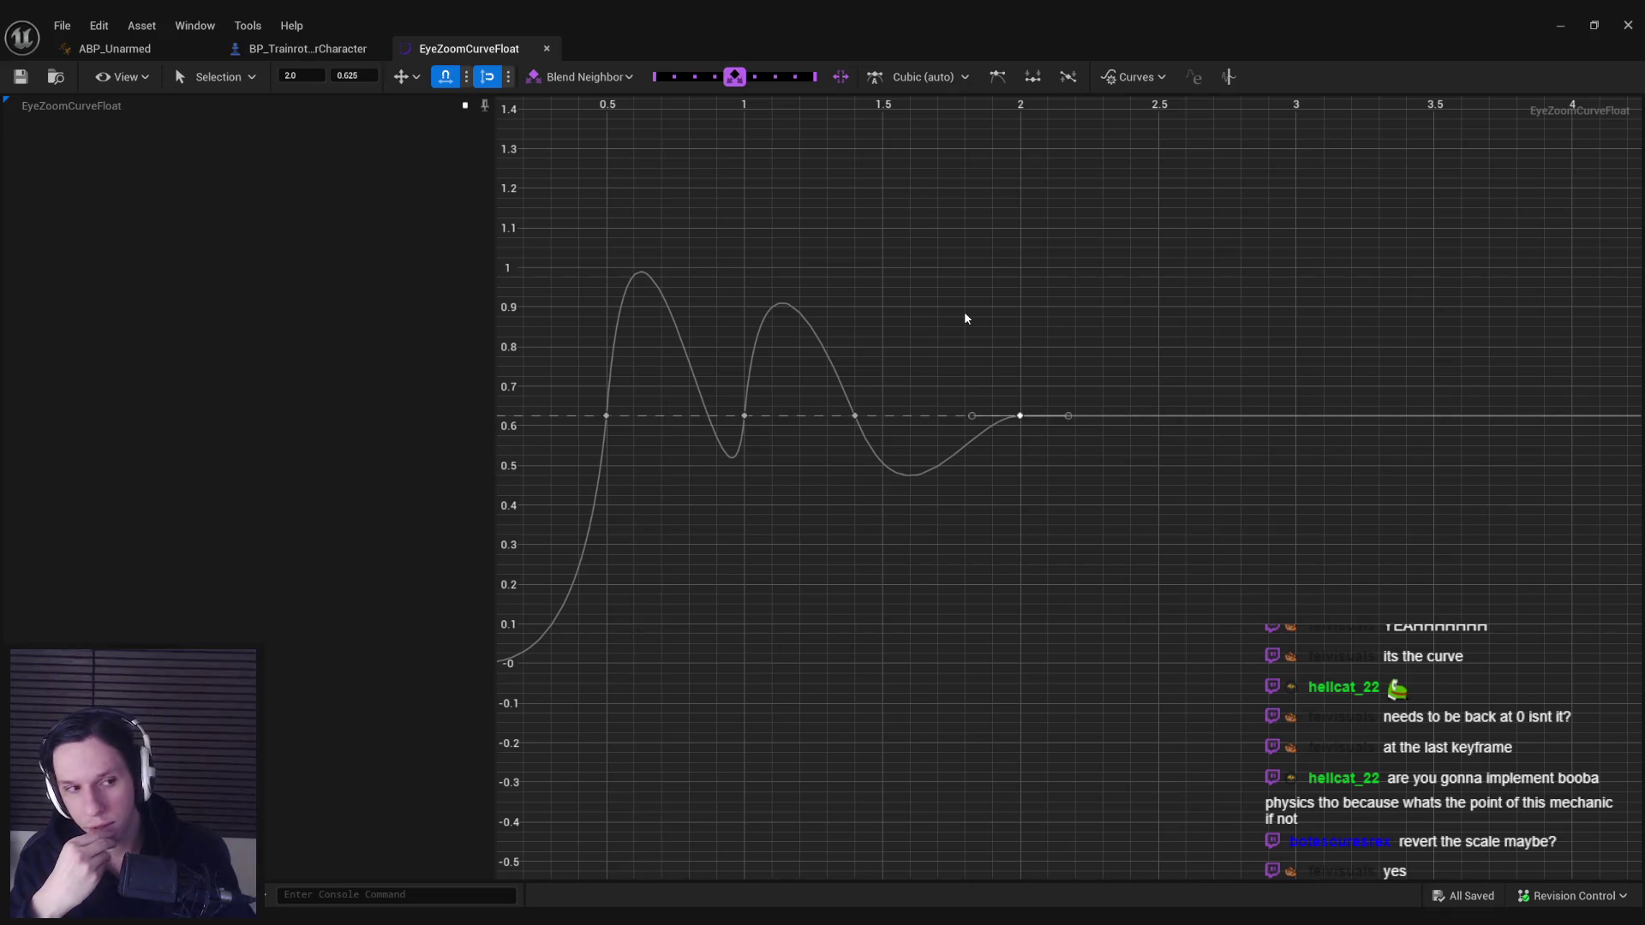
key(ctrl+Tab)
key(ctrl+Tab)
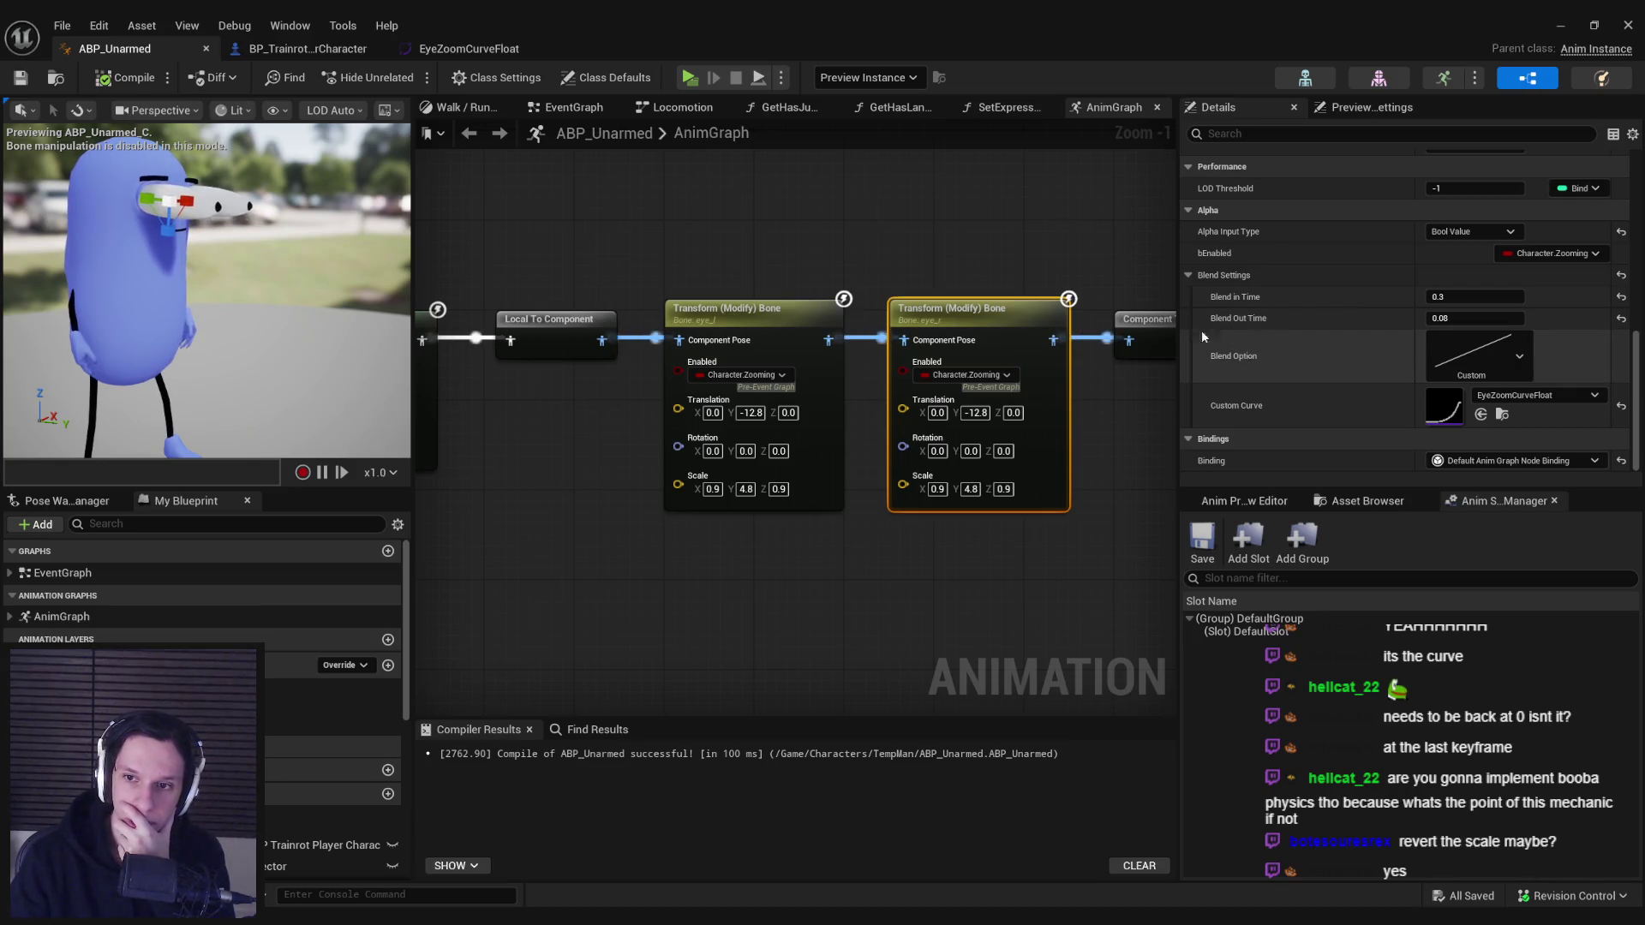
click(467, 48)
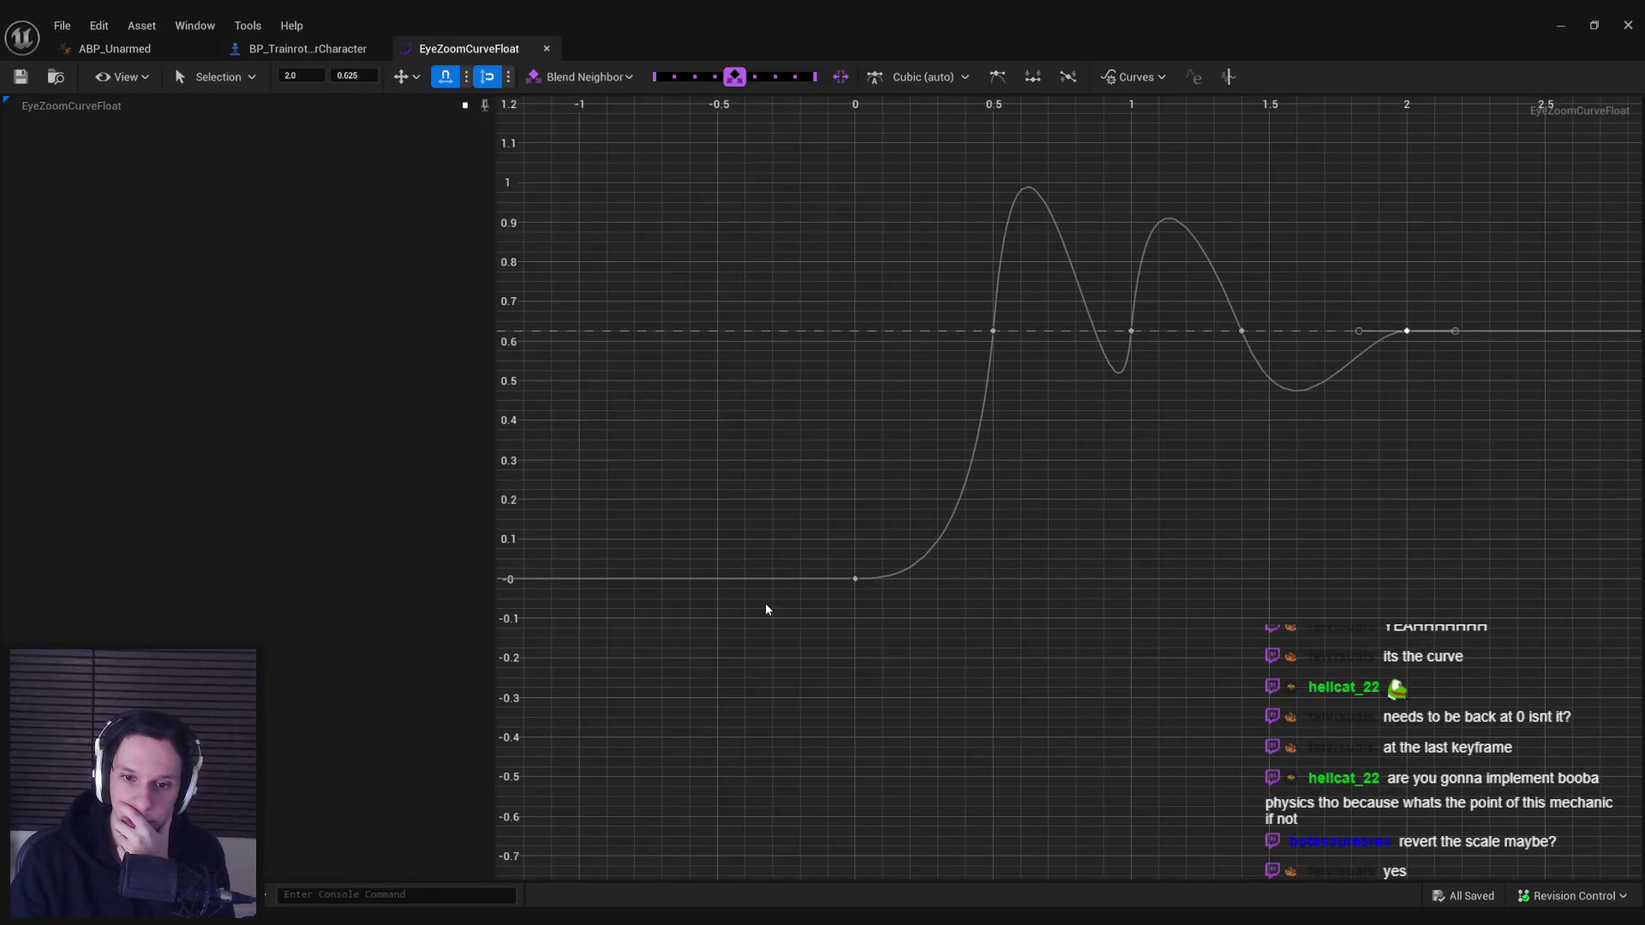
click(90, 53)
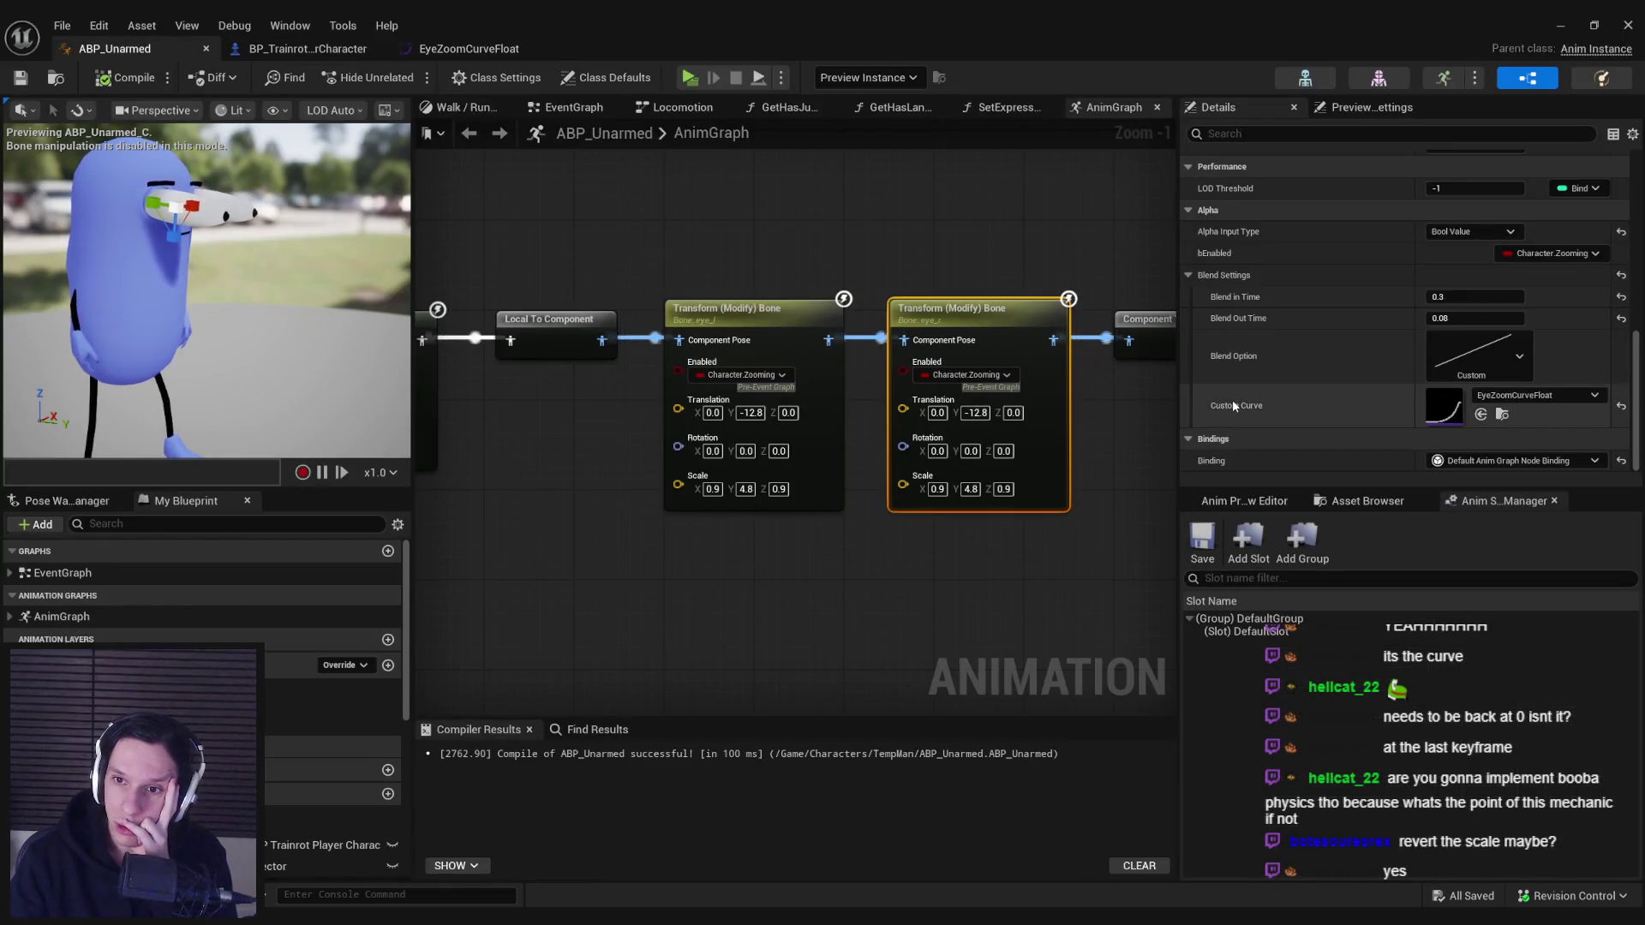
- Review the blend options, then set the second eye Transform node's Blend Out Time to 0
scroll(1232, 399, up, 3)
scroll(1222, 364, up, 10)
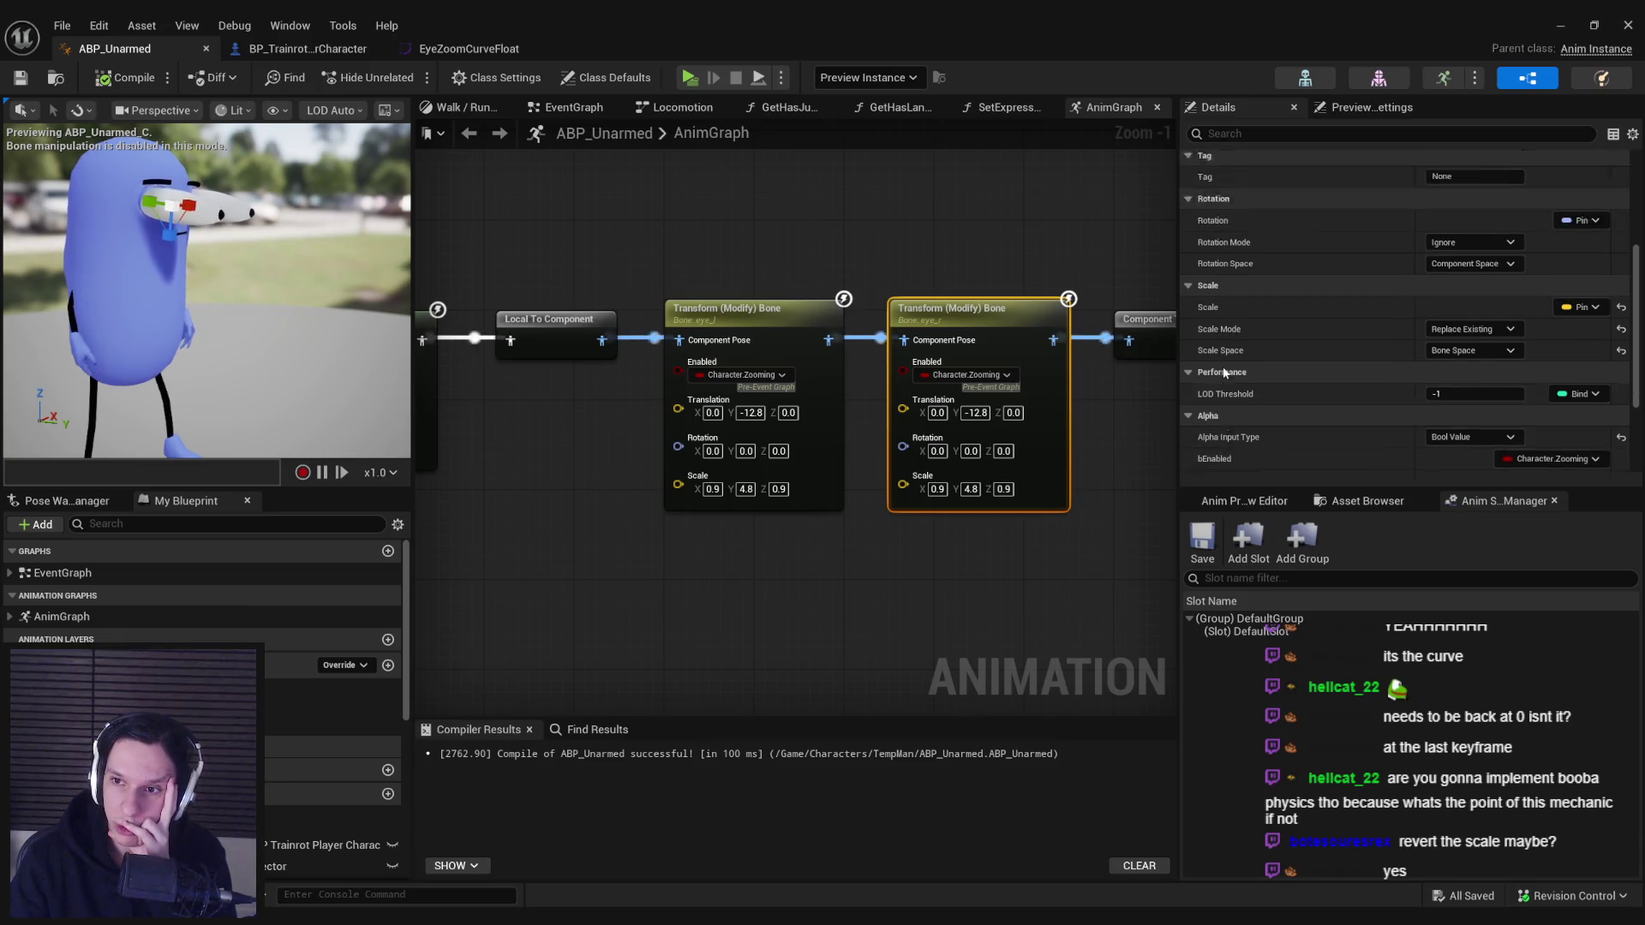
scroll(1227, 375, down, 12)
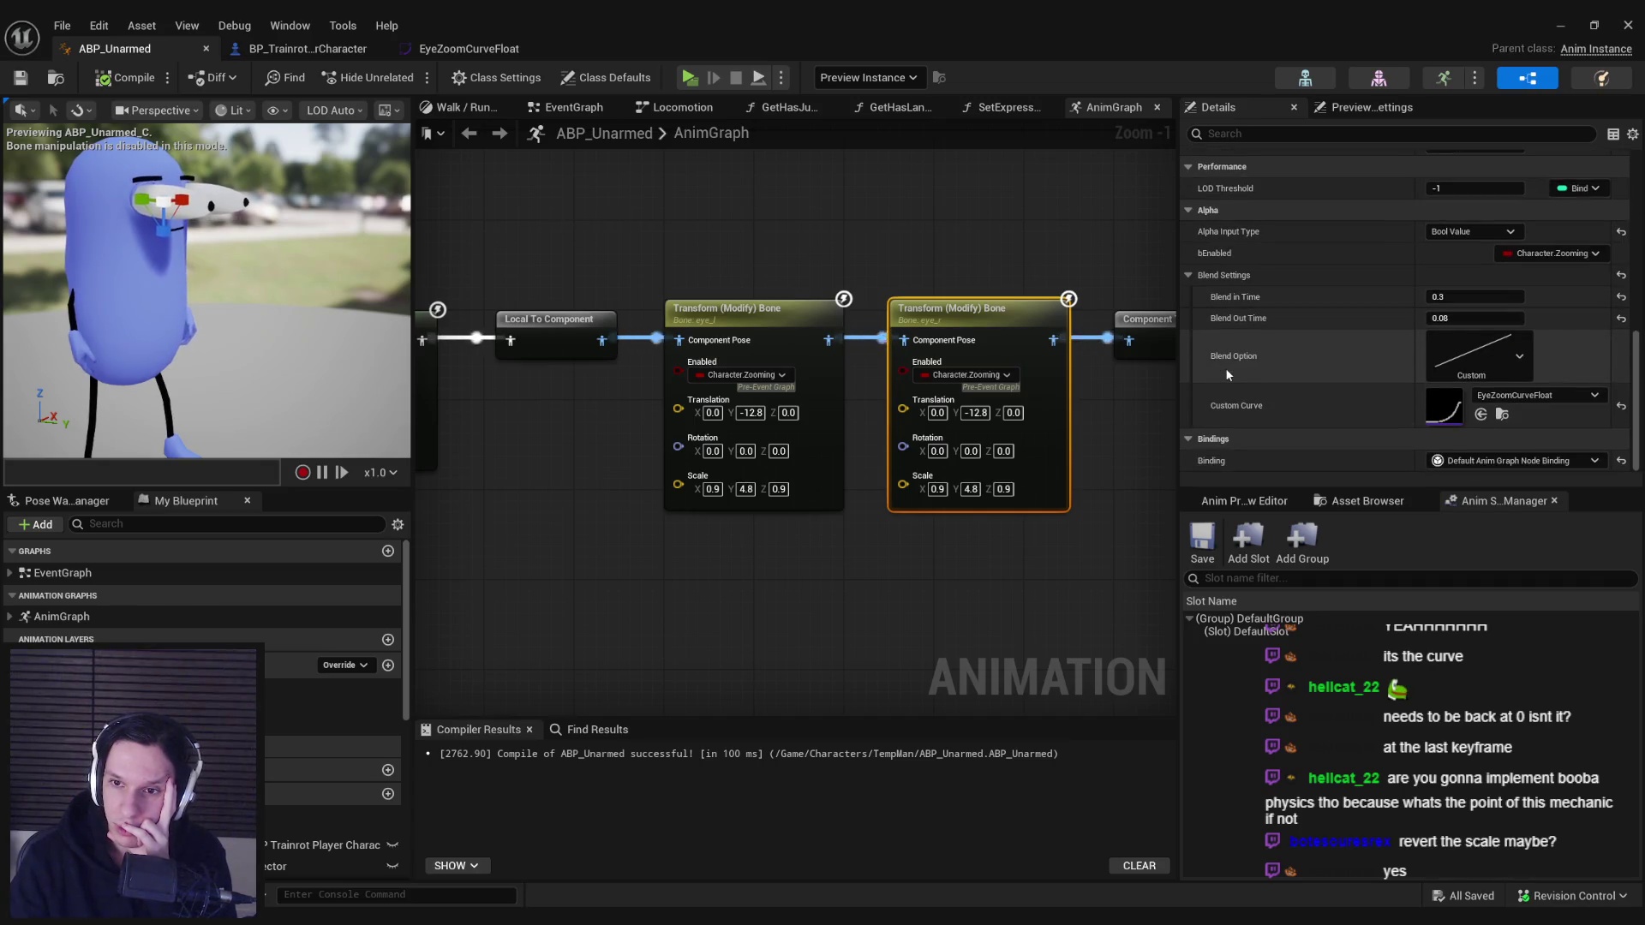
click(1522, 360)
click(1237, 418)
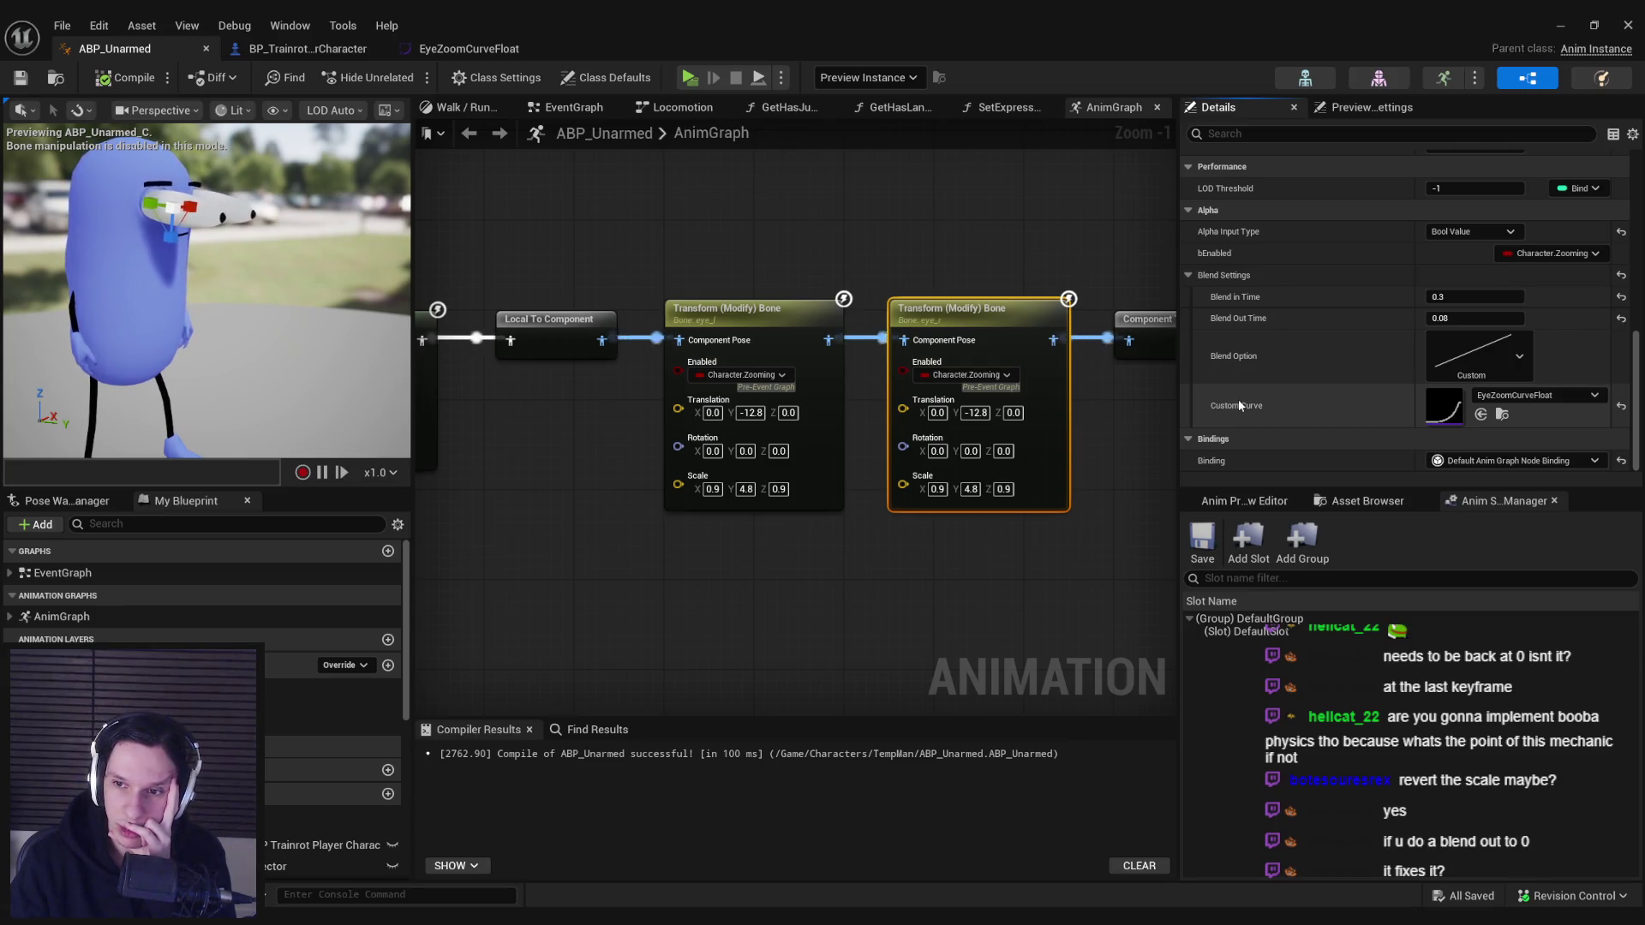
click(1478, 319)
text(0)
click(1560, 25)
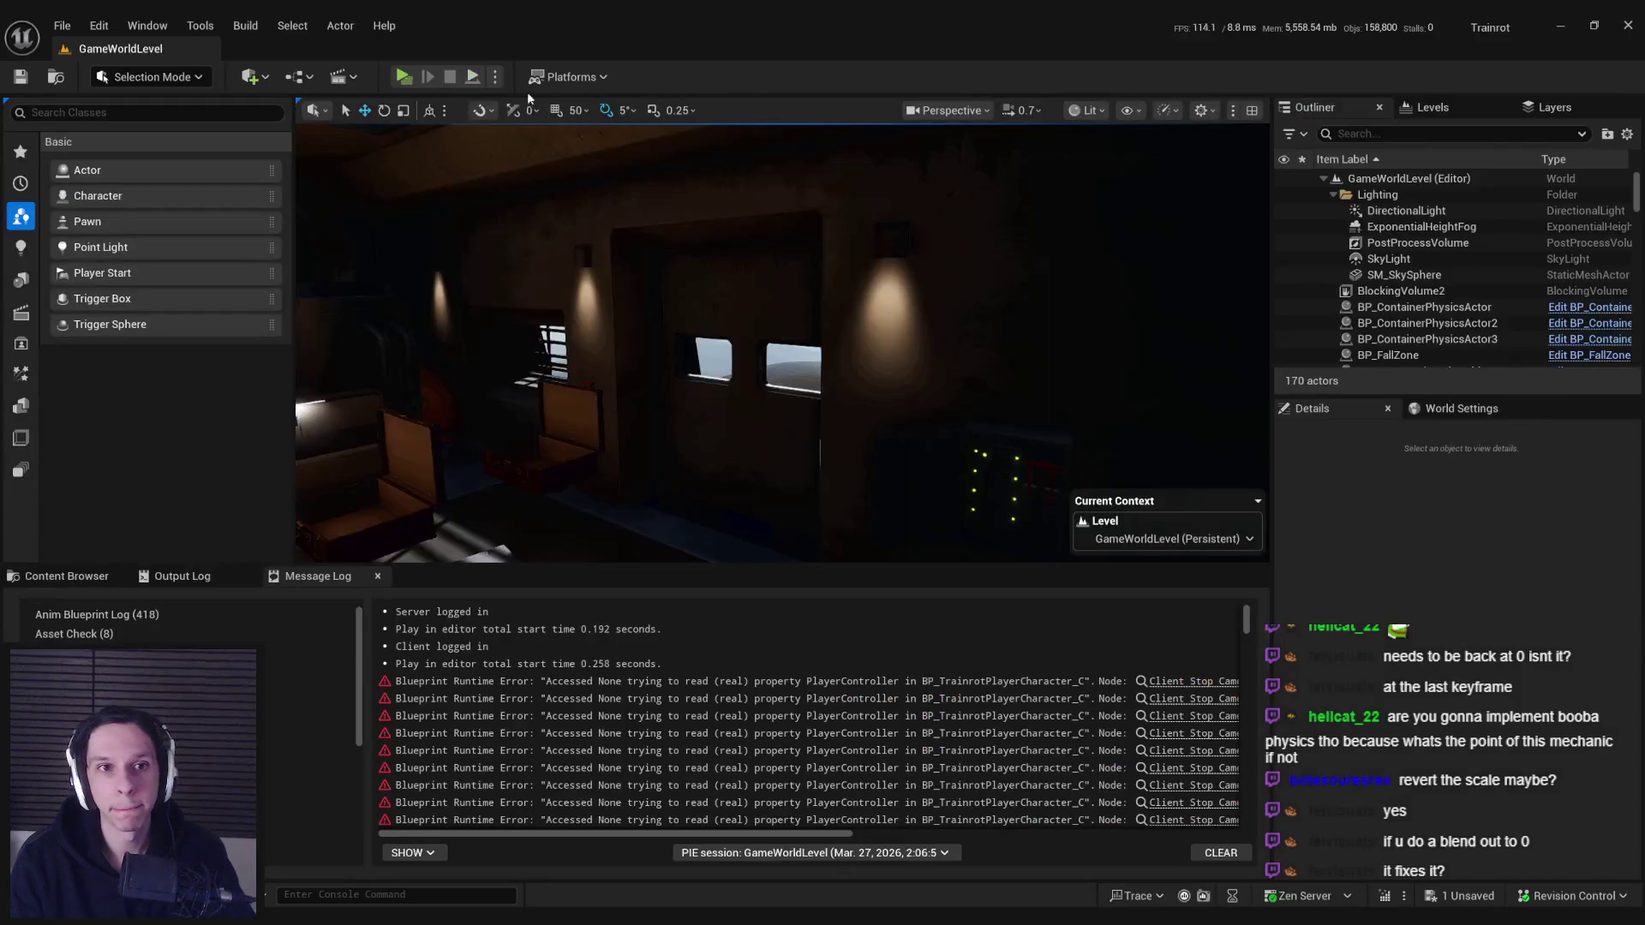
- Run a quick play-in-editor test with the zero blend-out, then return to ABP_Unarmed
click(403, 77)
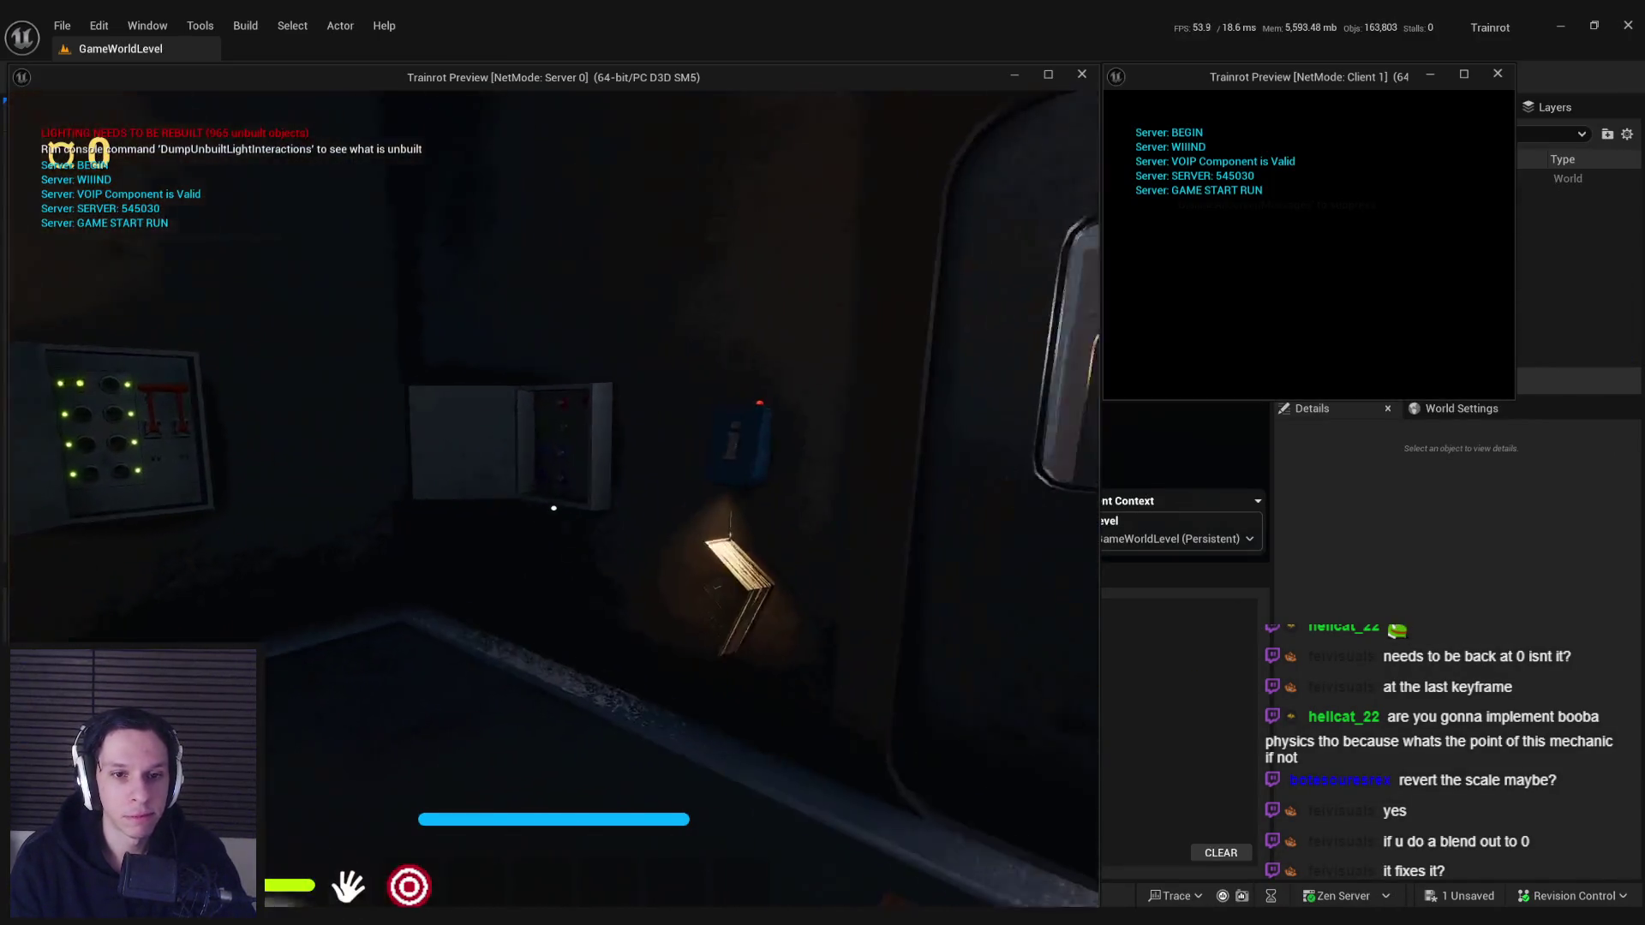
key(w)
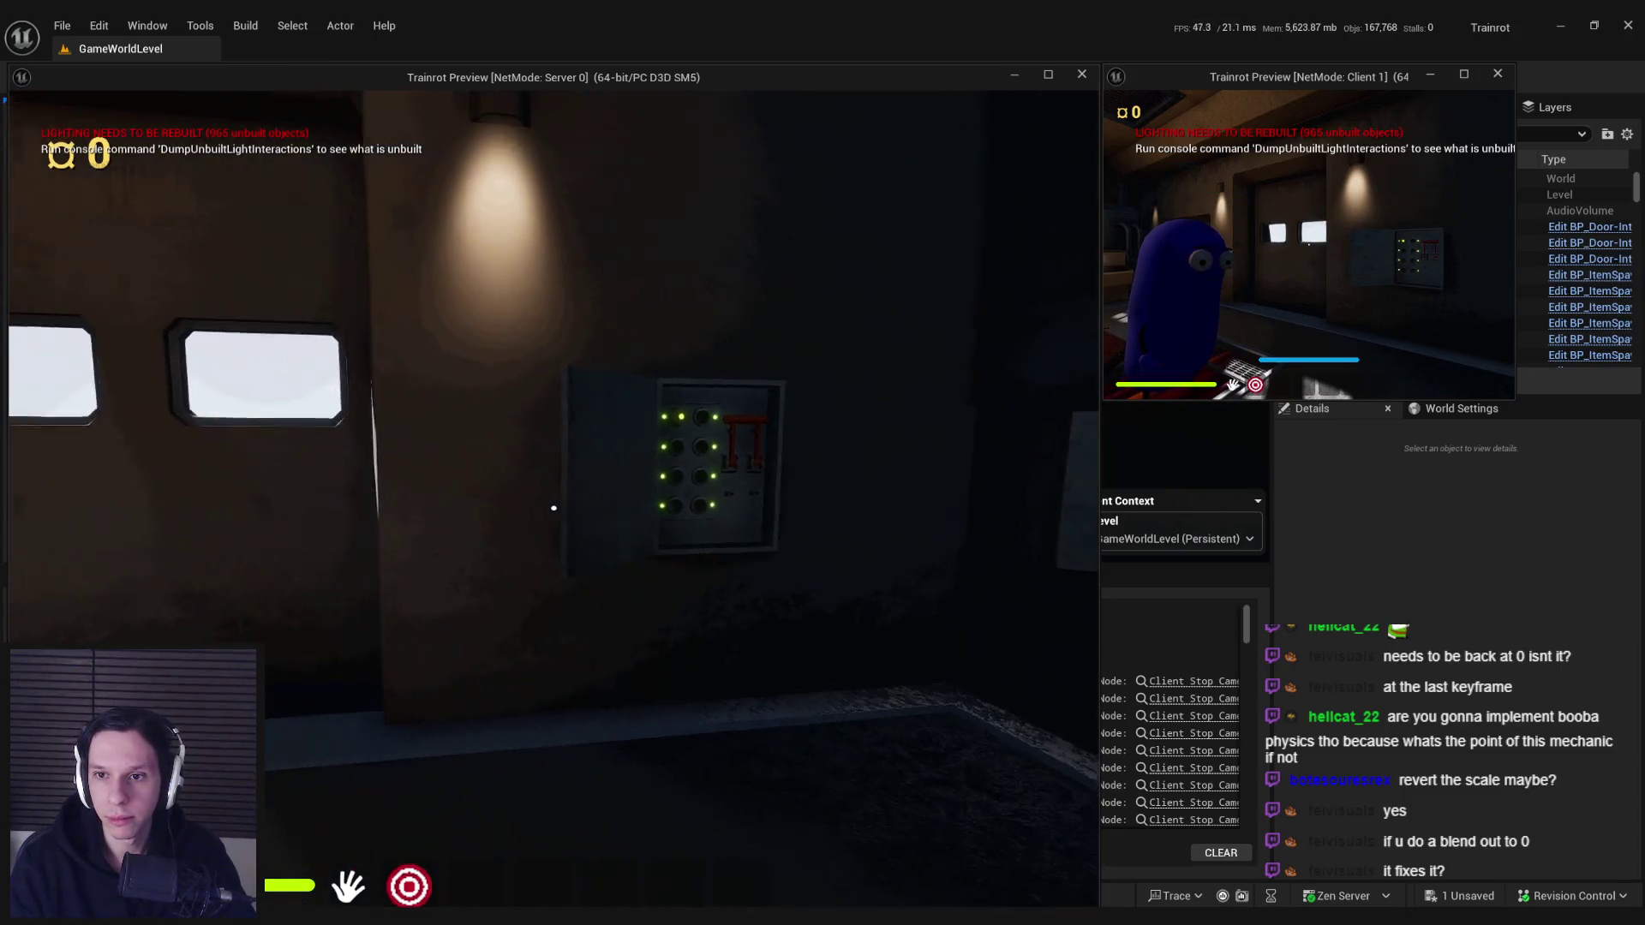
key(Escape)
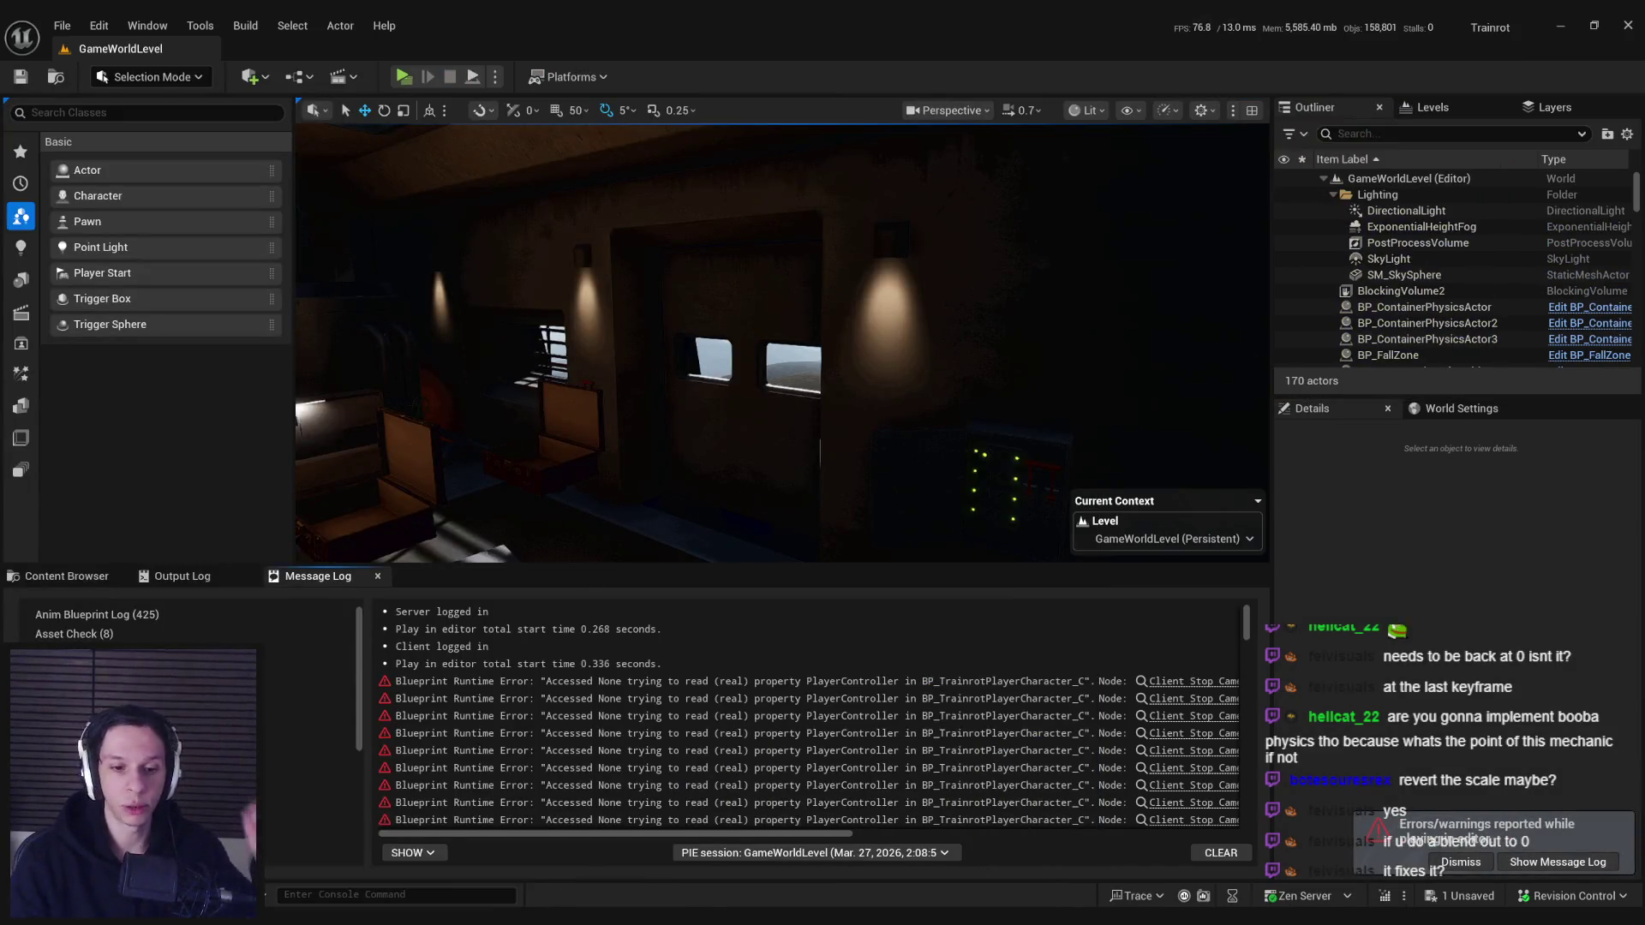
key(alt+Tab)
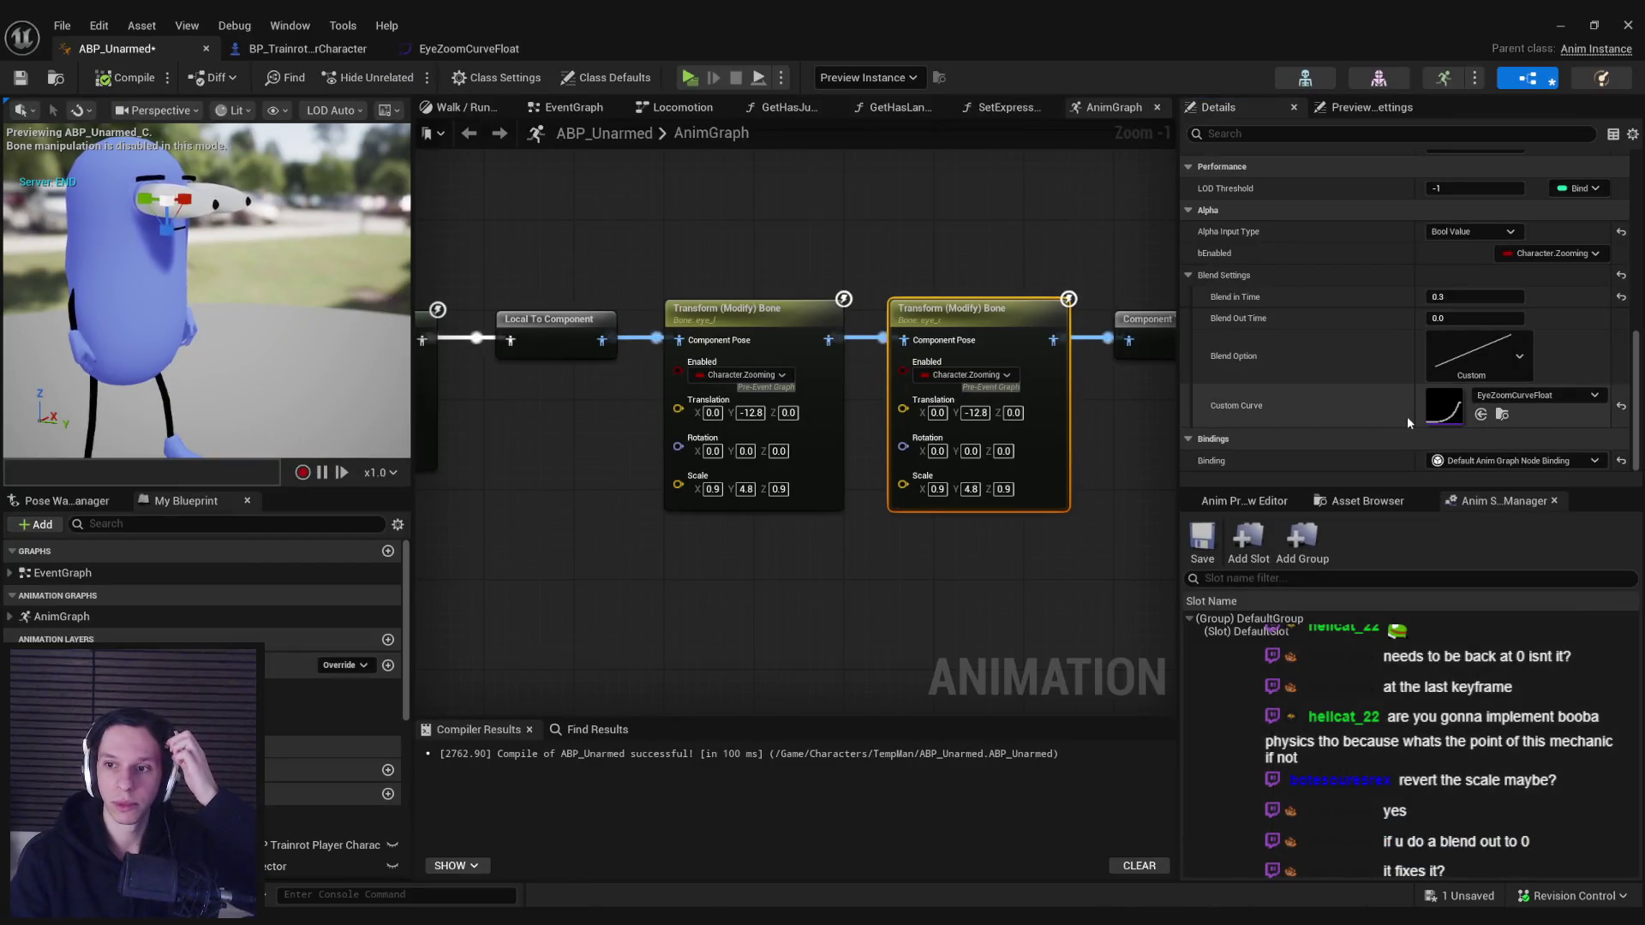
- Set the first eye Transform node's Blend Out Time to 0 and playtest again
click(1455, 317)
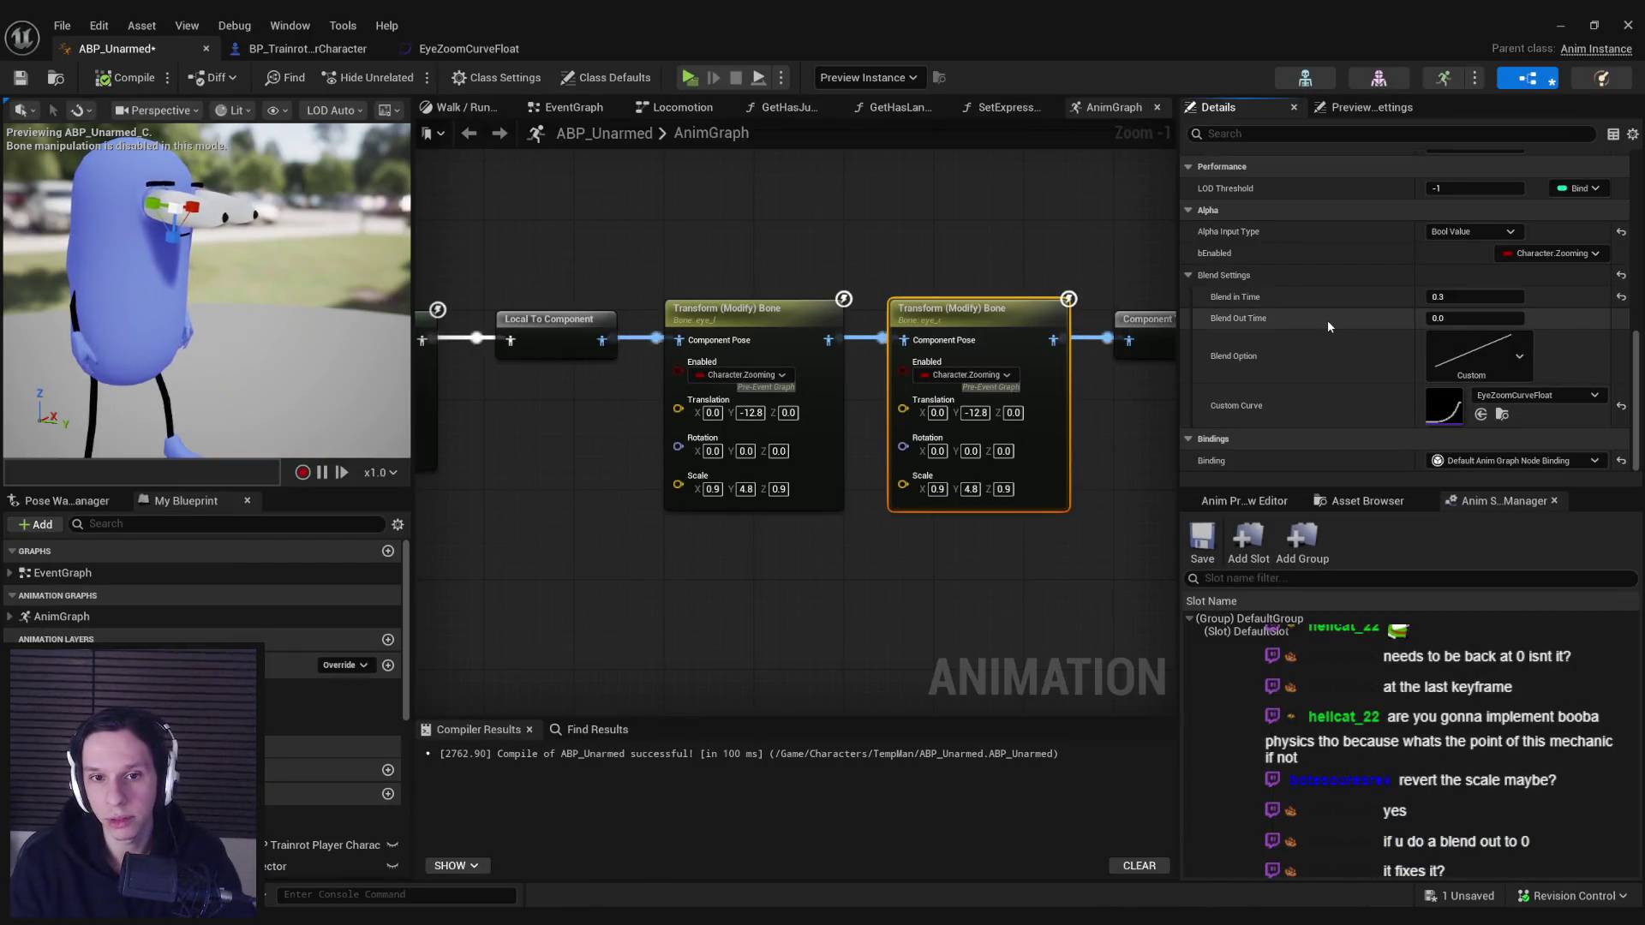
click(771, 335)
double_click(1474, 318)
text(0)
key(Return)
drag(980, 199, 948, 206)
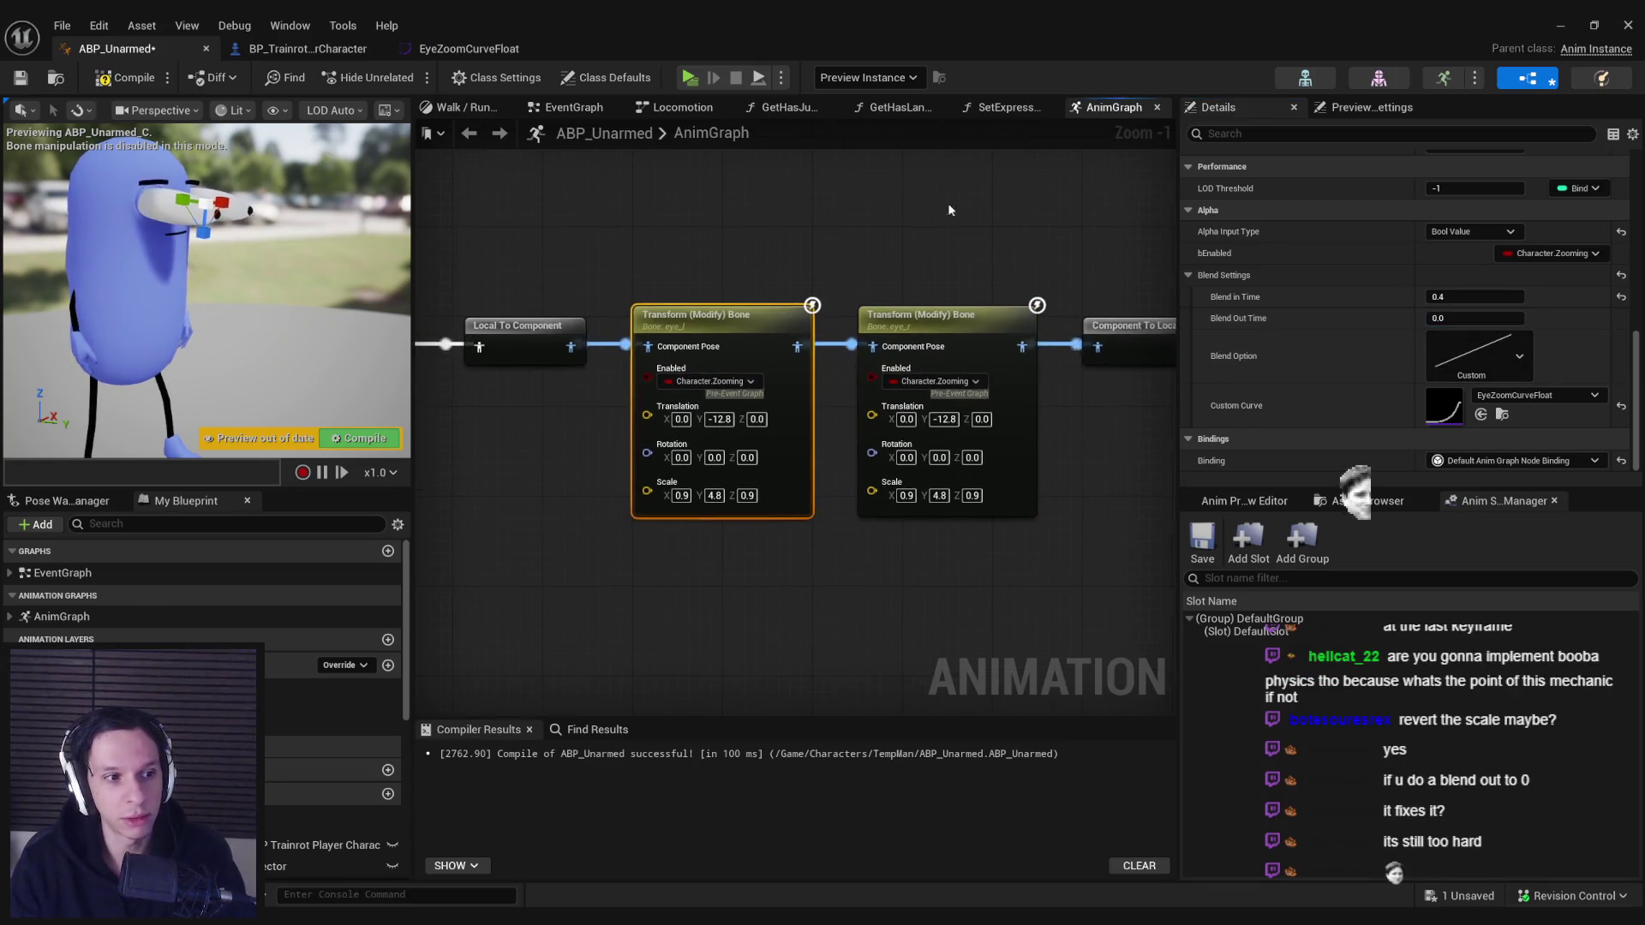
key(alt+p)
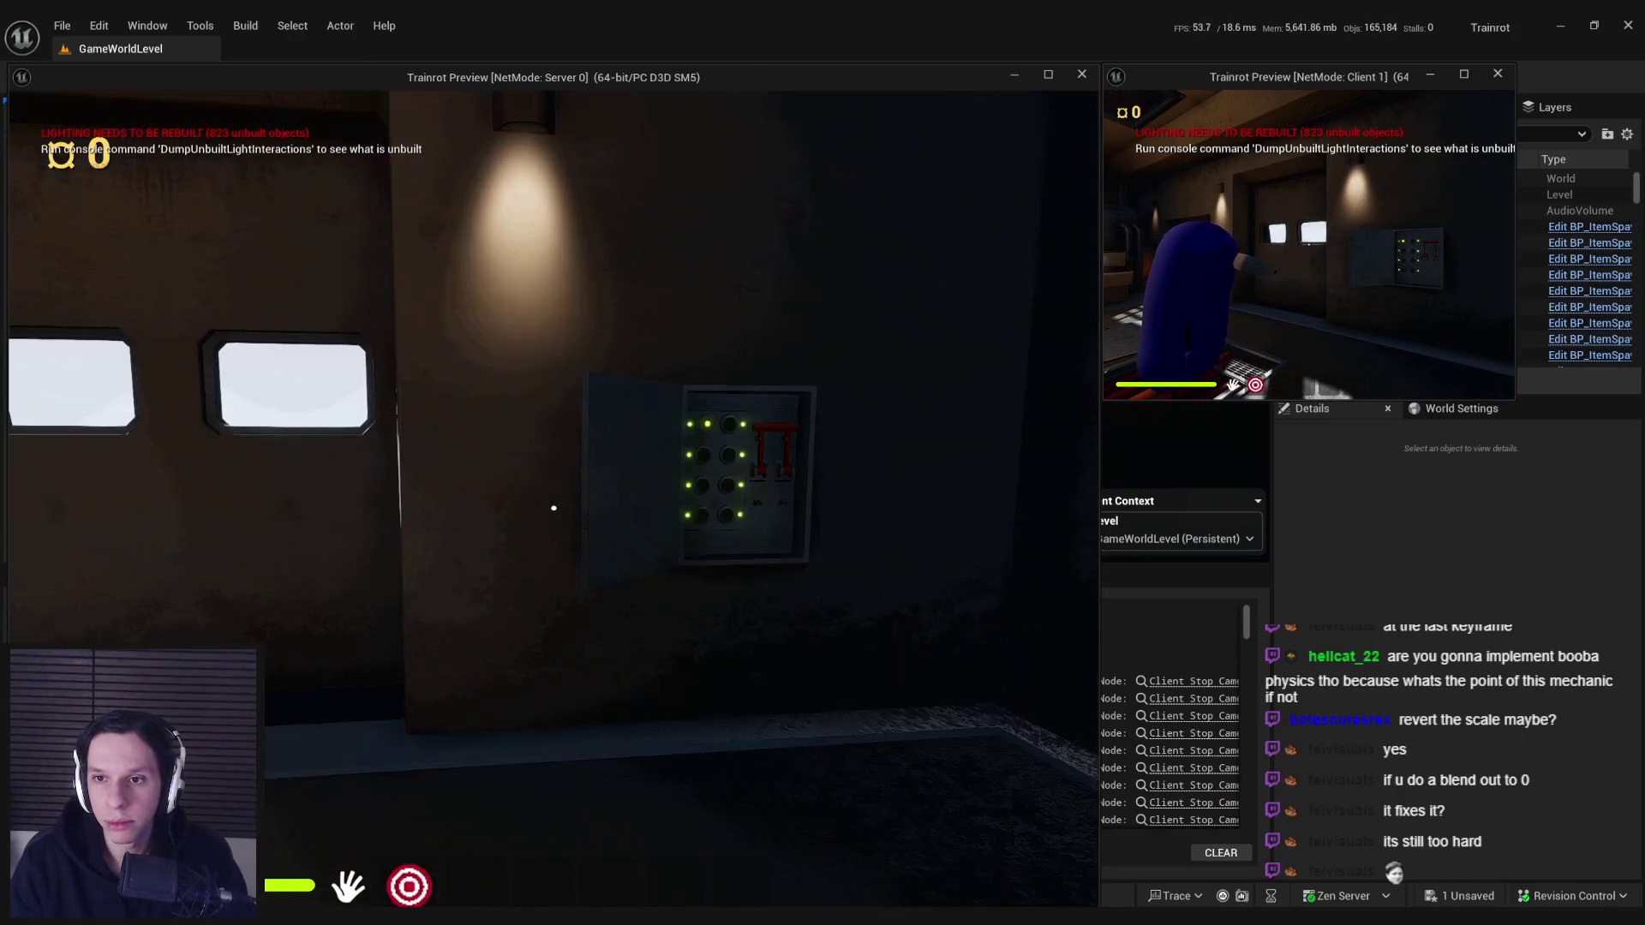
key(Escape)
- Undo the Blend Out Time change and save ABP_Unarmed
key(alt+Tab)
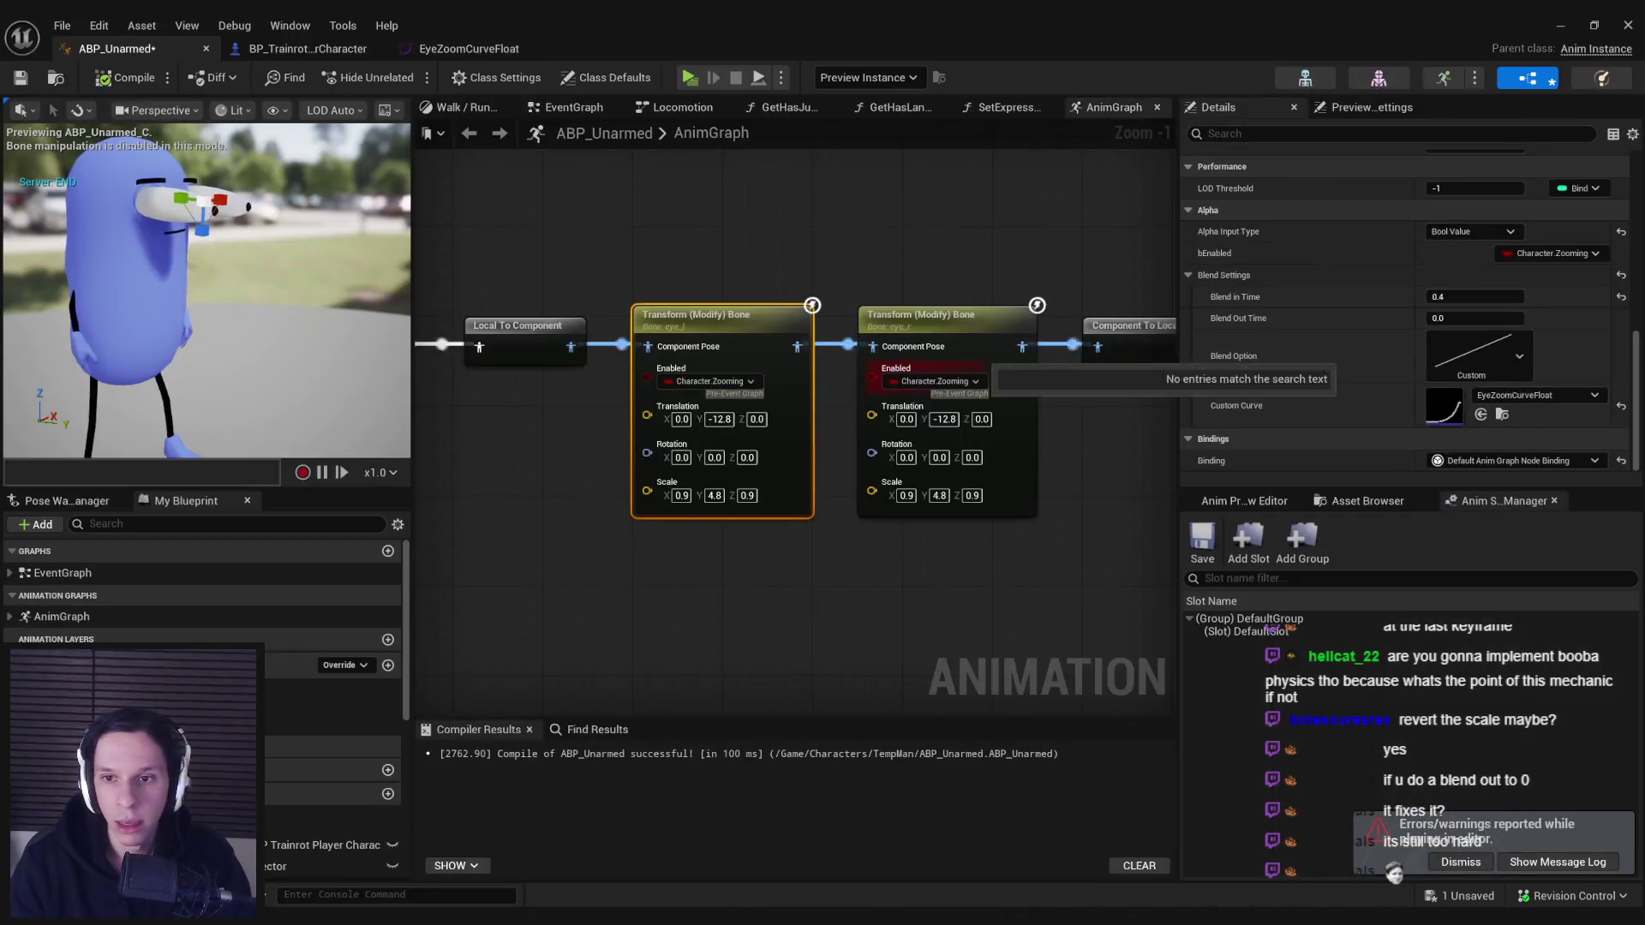
key(ctrl+z)
key(ctrl+s)
click(865, 310)
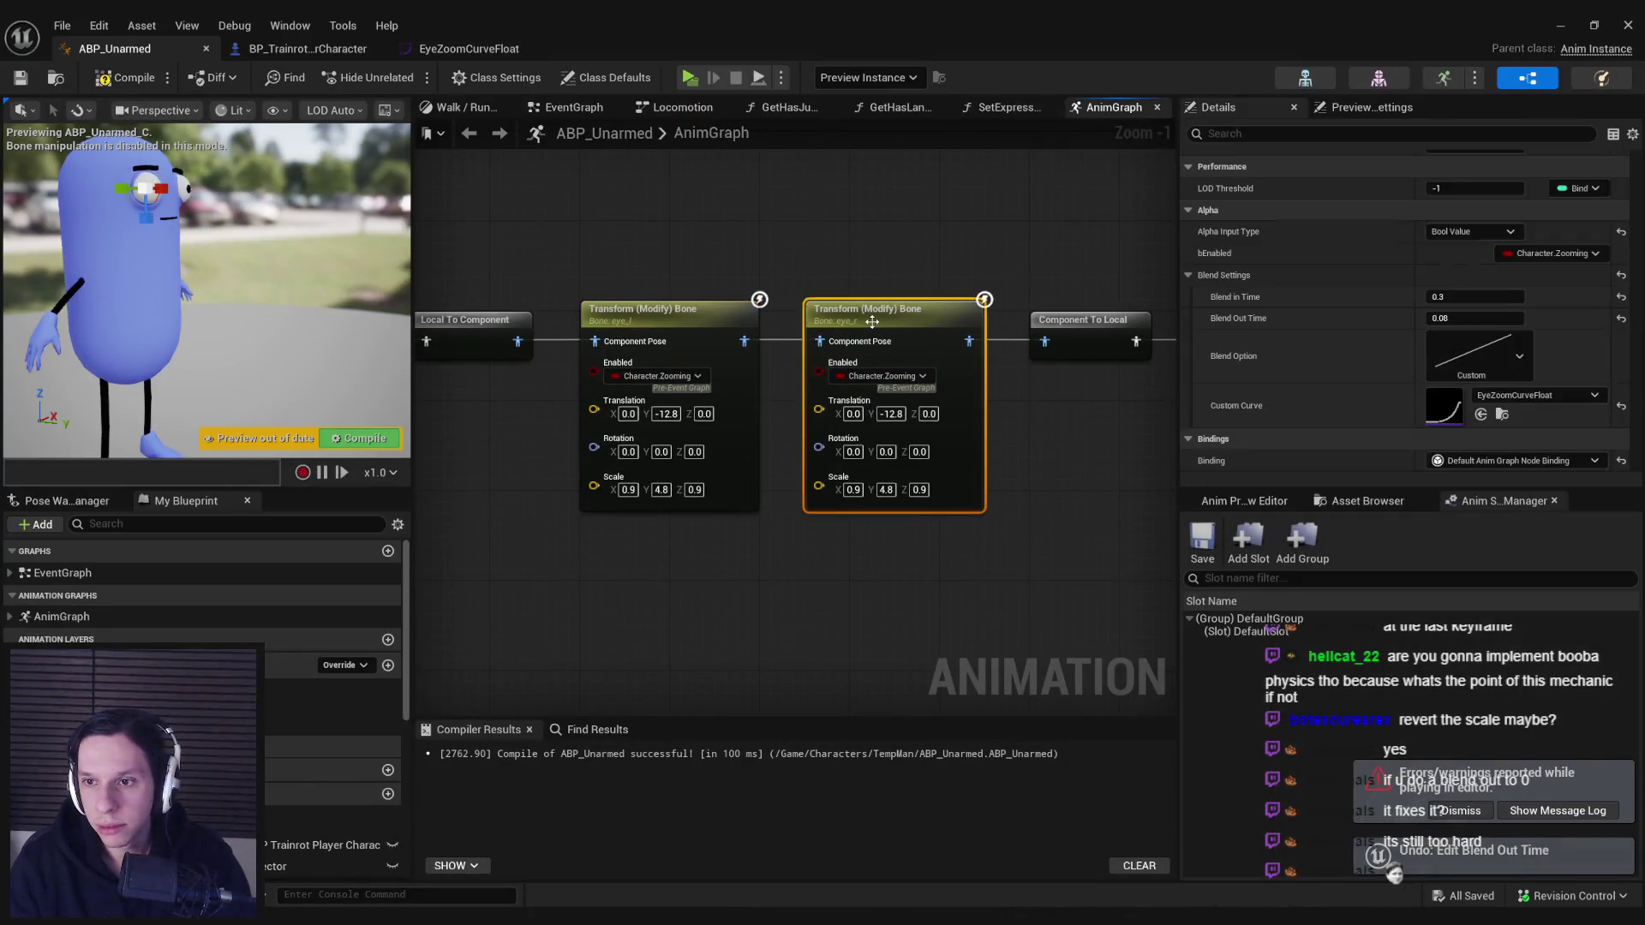
click(799, 606)
click(874, 329)
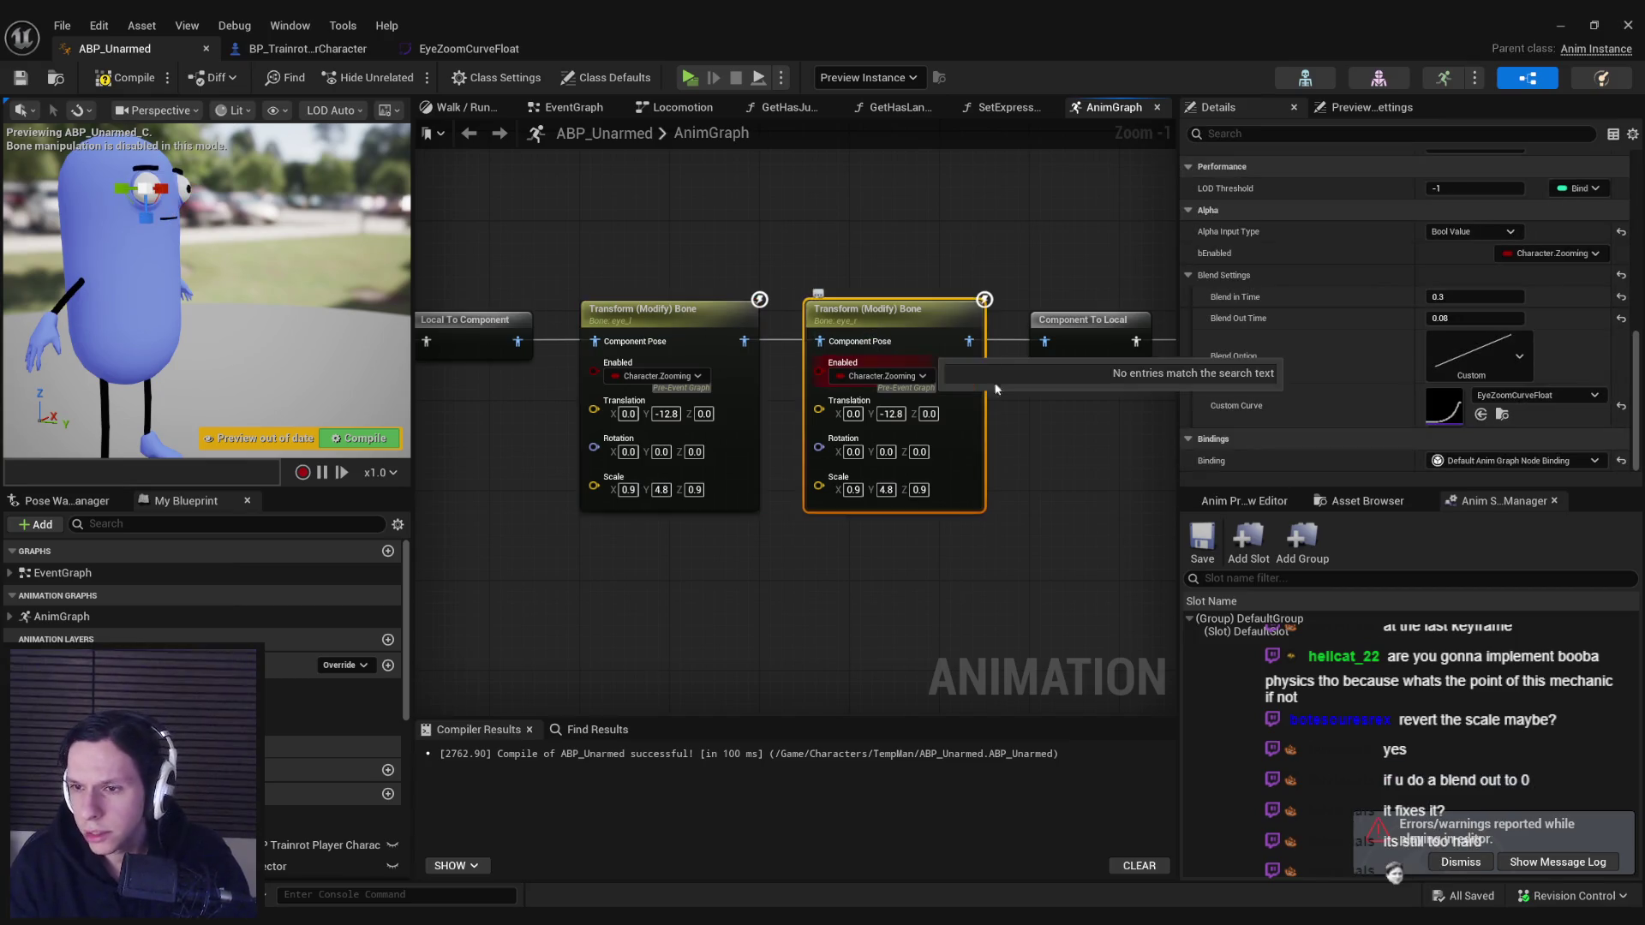
- Set the last key of EyeZoomCurveFloat to a value of 1.0
click(468, 48)
text(1)
key(Return)
click(1007, 631)
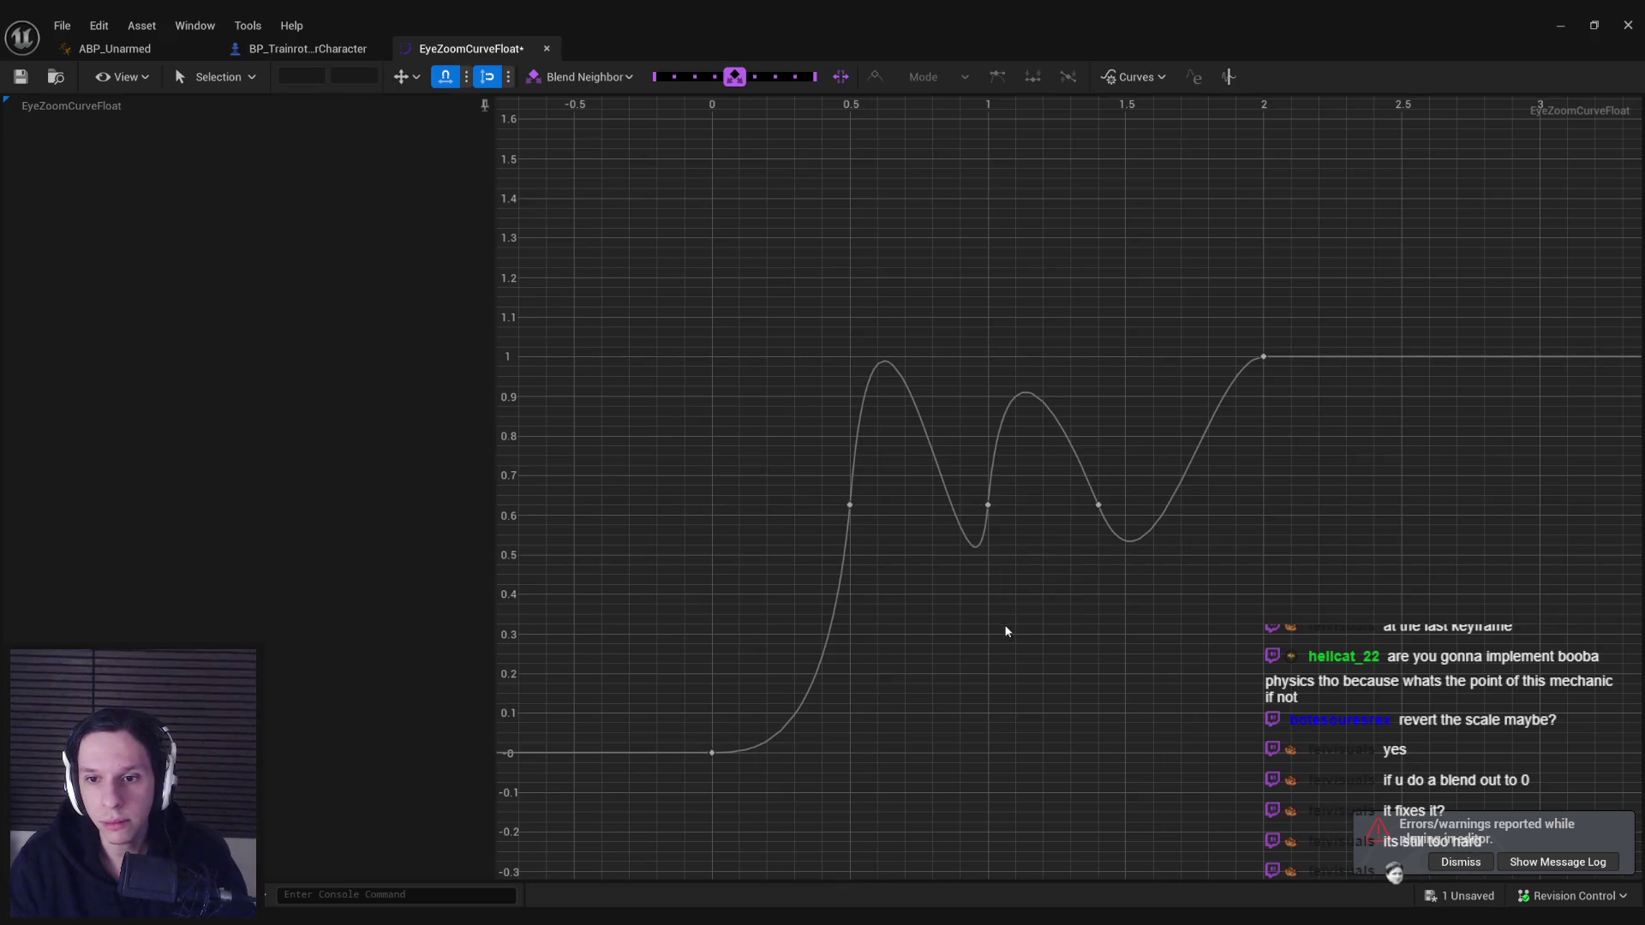
- Dismiss the errors notice and set both eye Transform nodes' Scale Y to 3.0
scroll(1007, 611, down, 2)
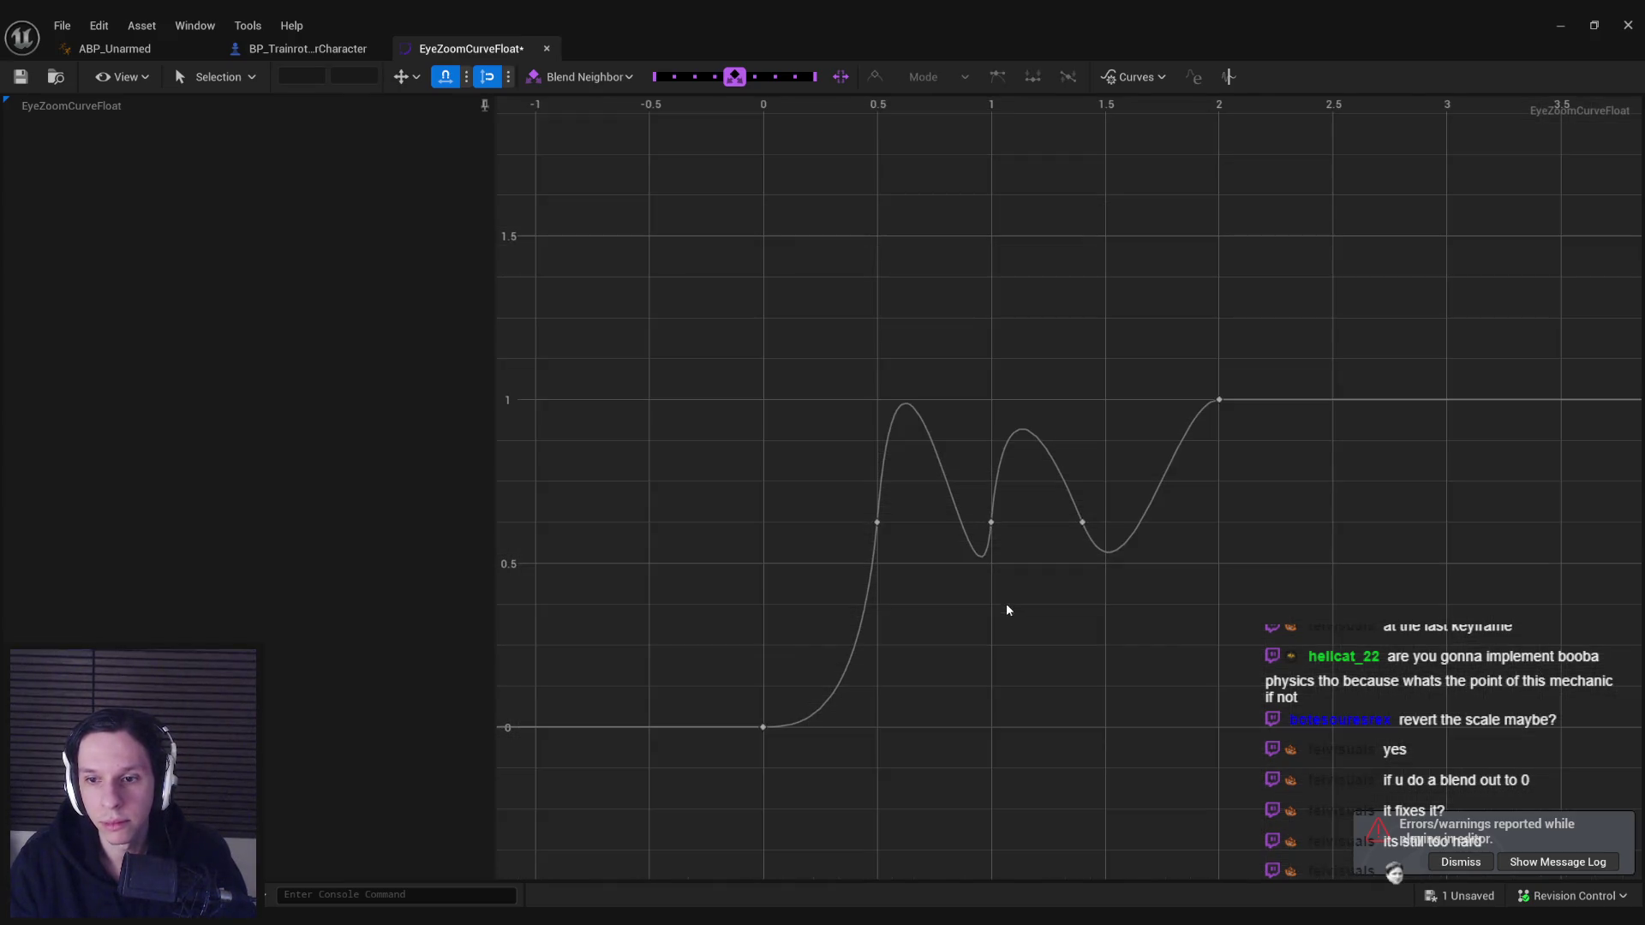
click(1461, 863)
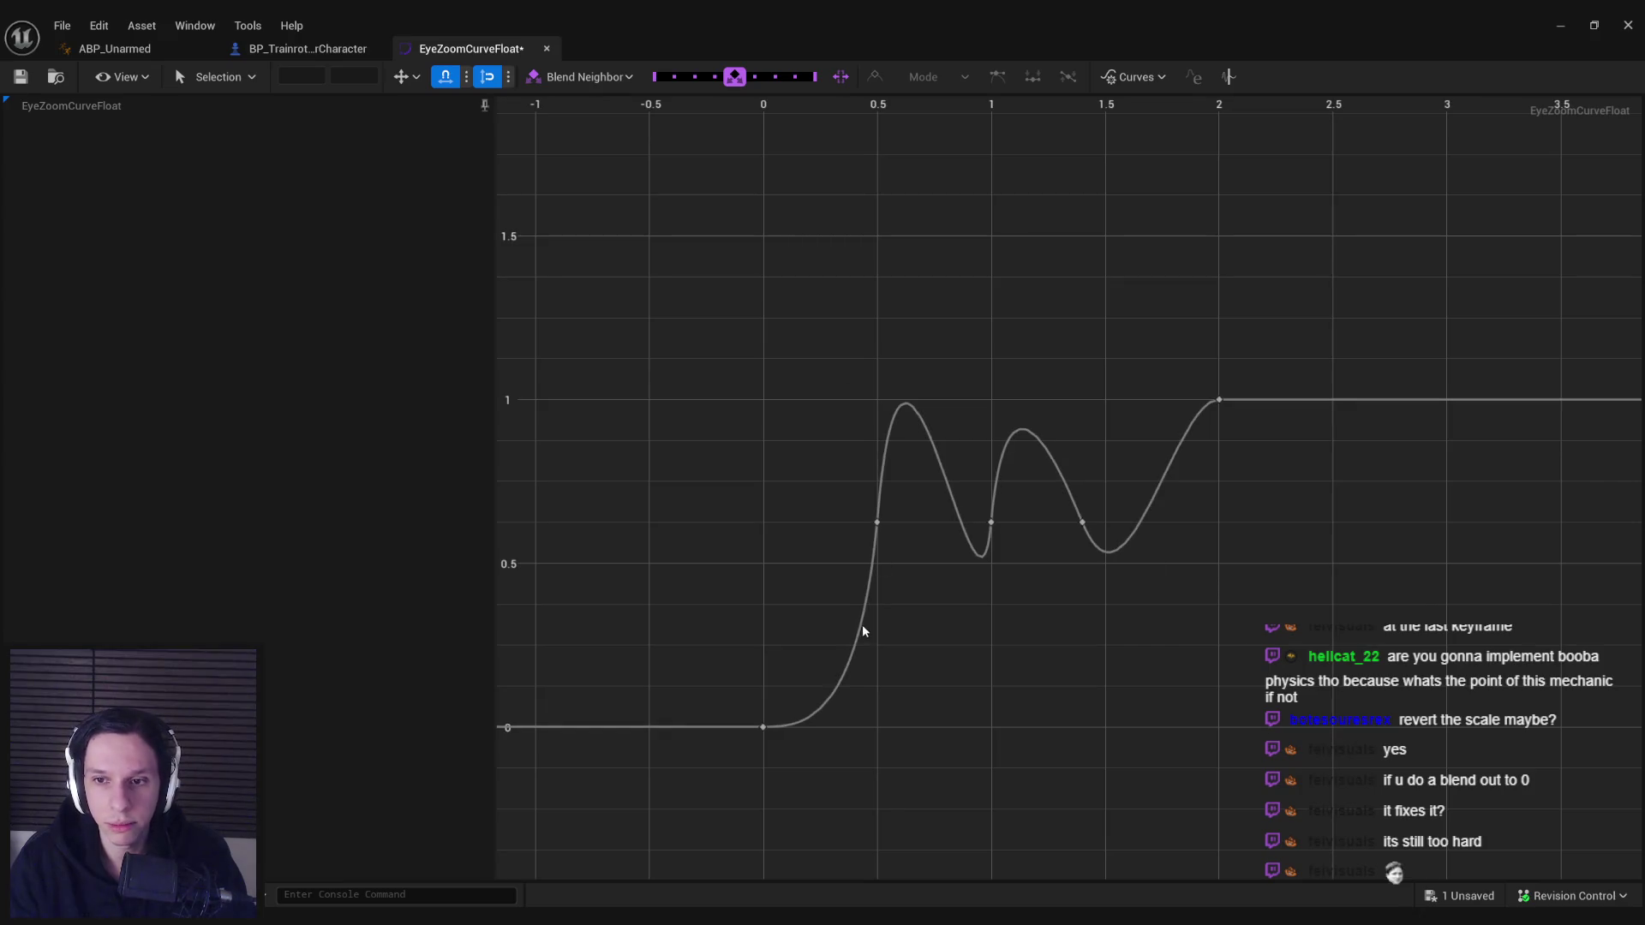
mouse_move(1082, 527)
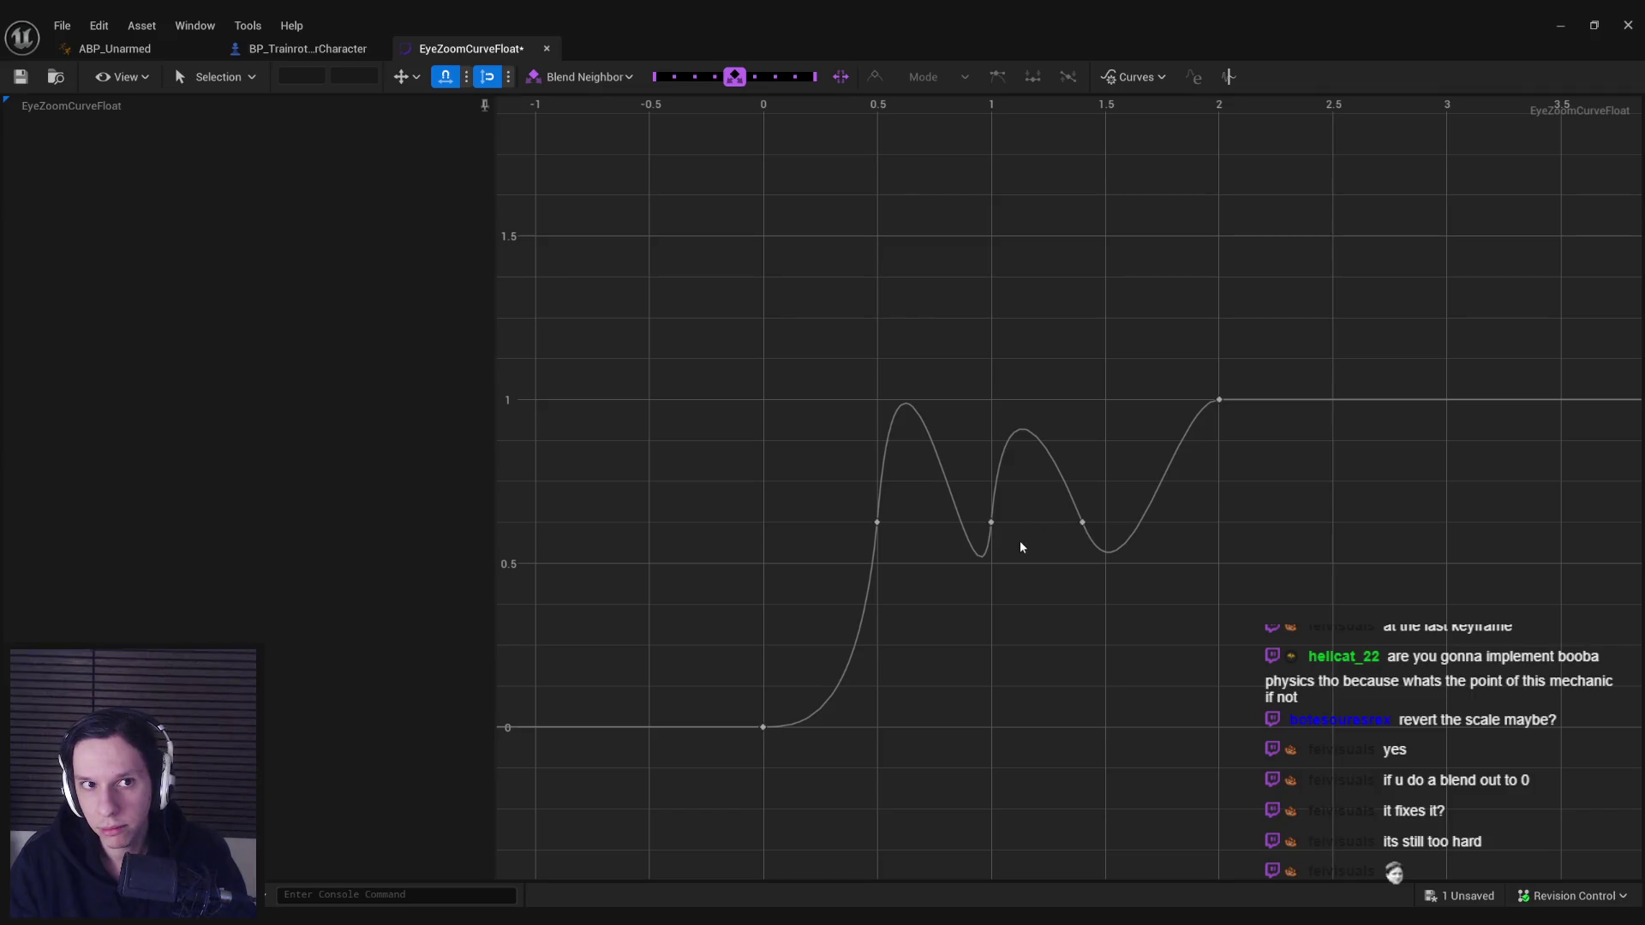
click(115, 49)
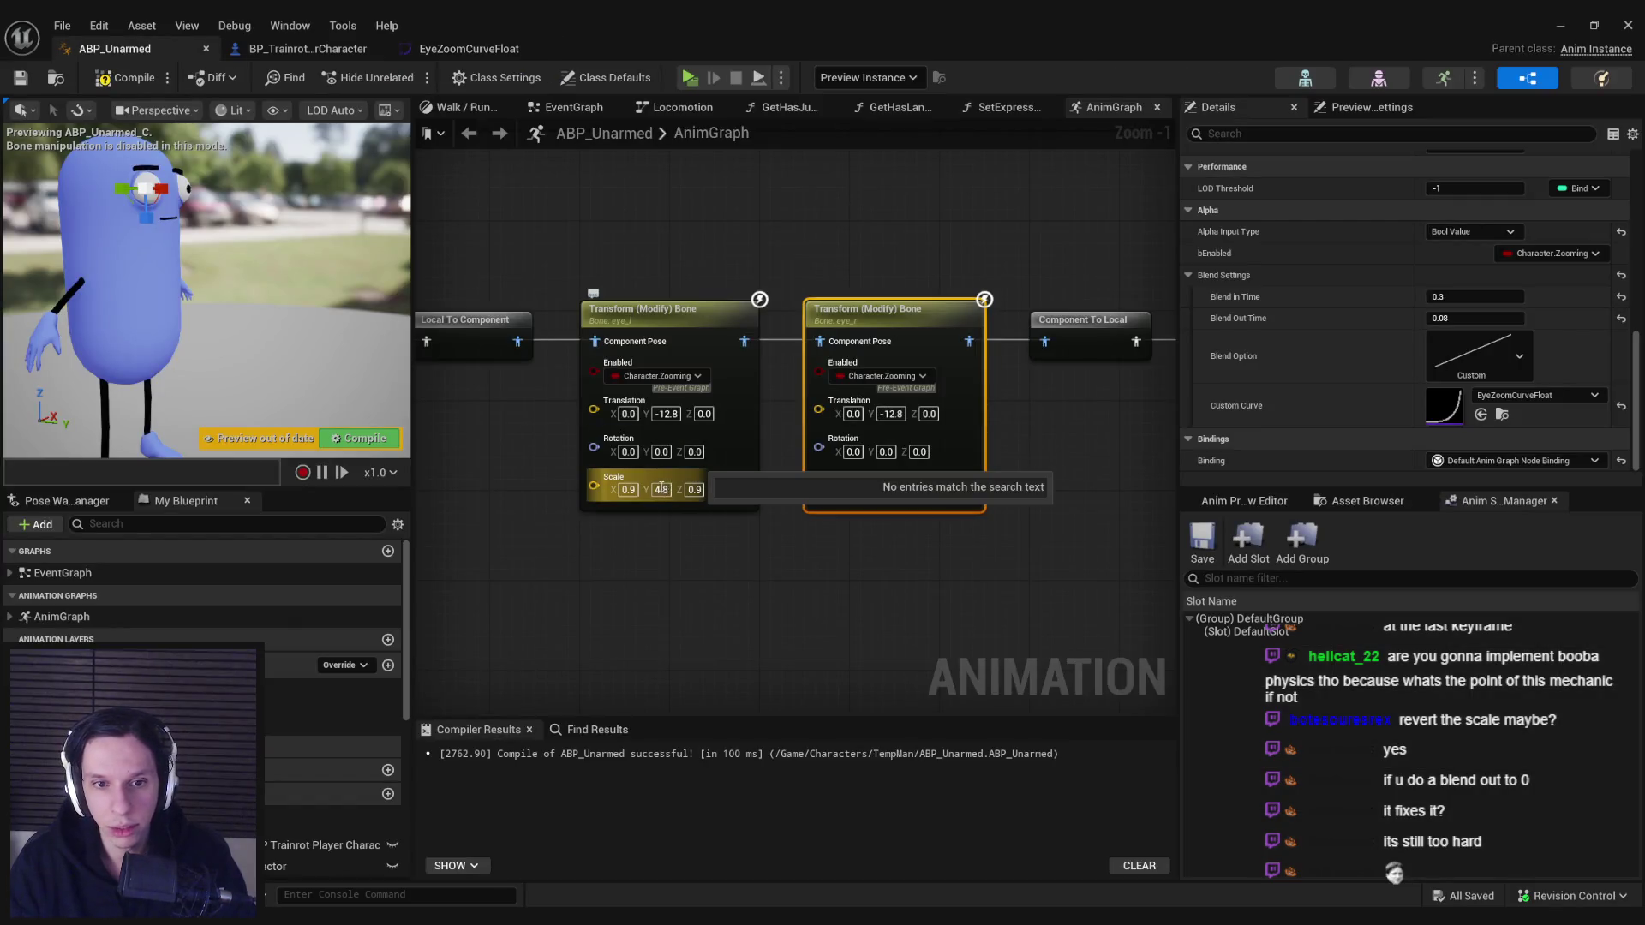
text(3)
key(Return)
text(3)
key(Return)
- Set the eye nodes' Translation Y to -8.0 and compile ABP_Unarmed
click(878, 415)
click(692, 416)
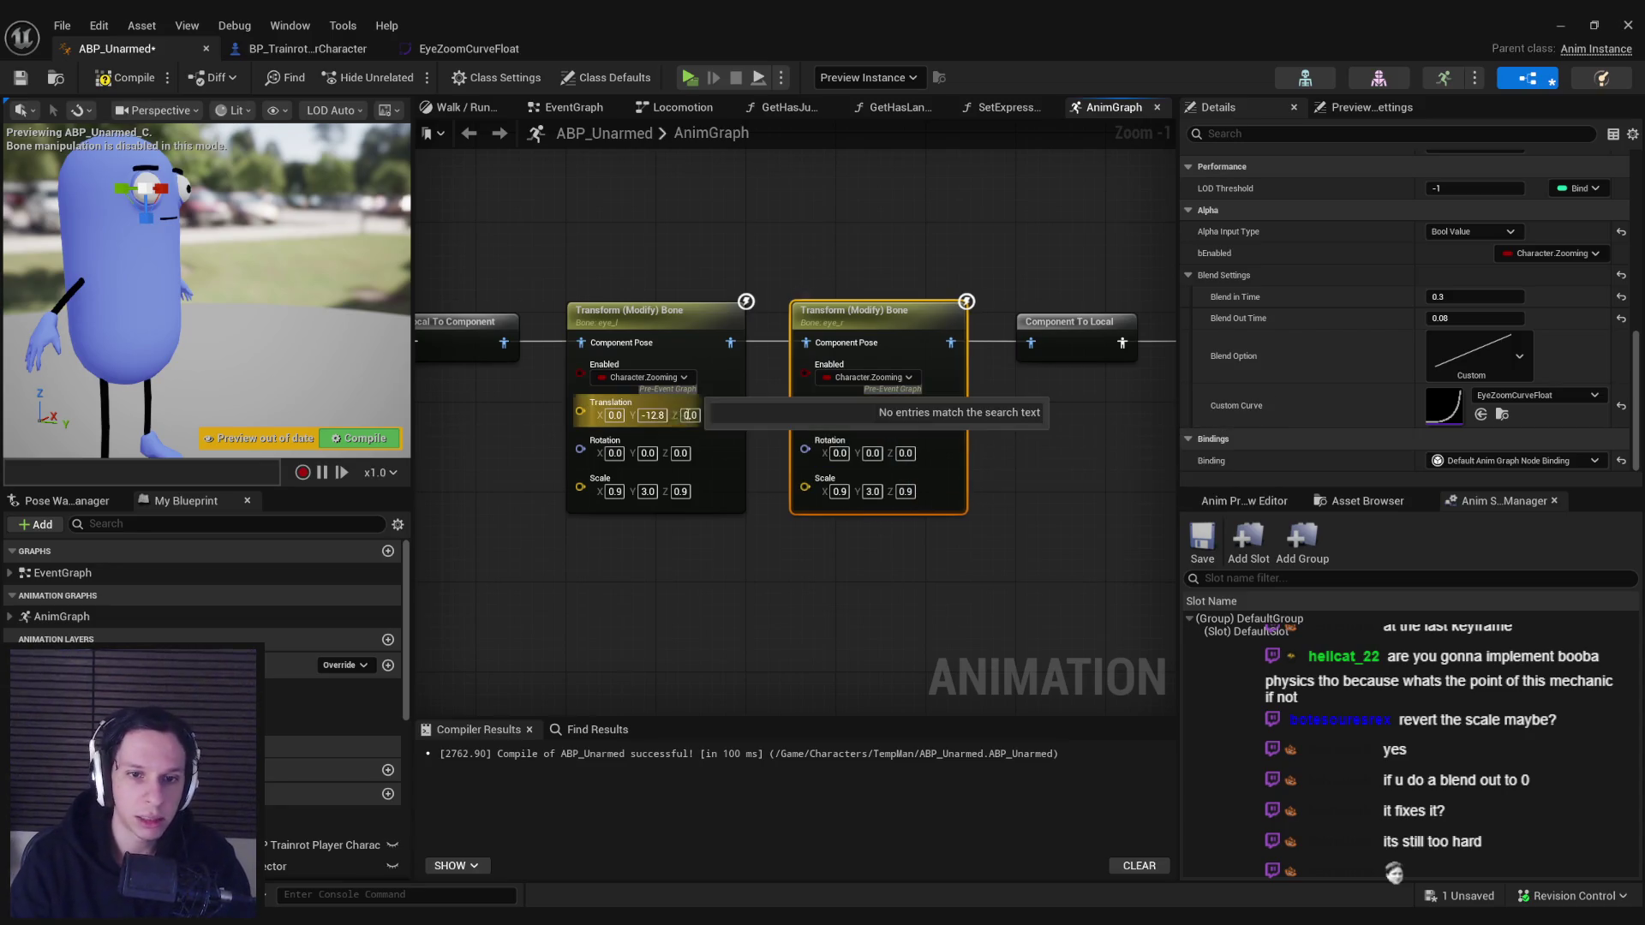
text(-8)
key(Return)
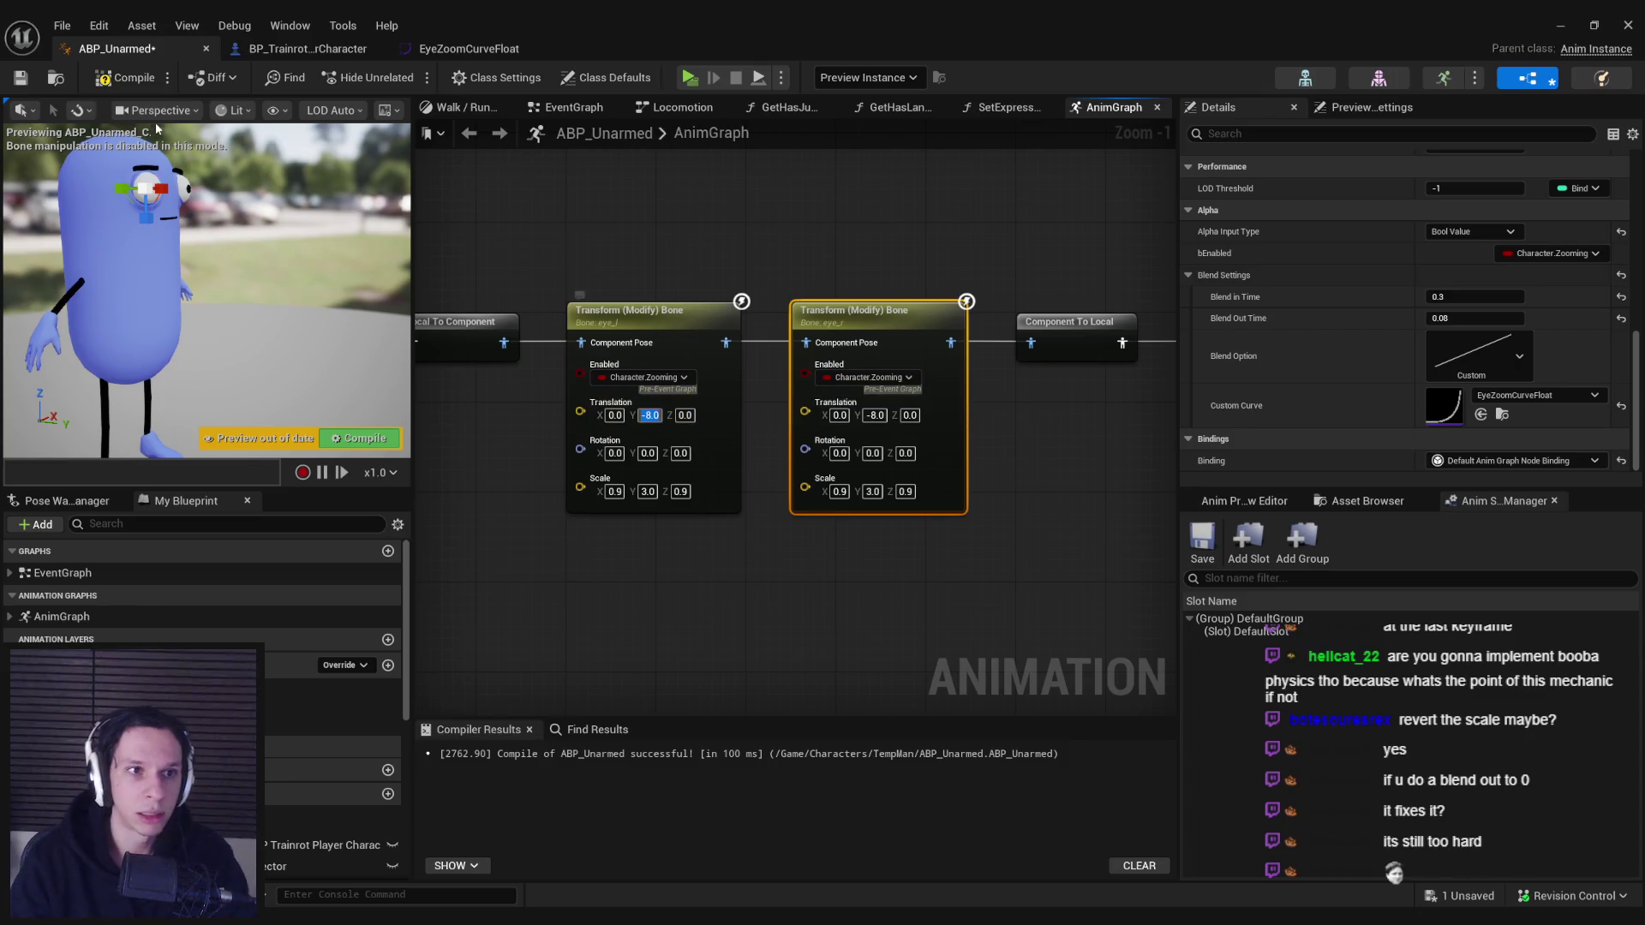
click(125, 79)
click(1558, 30)
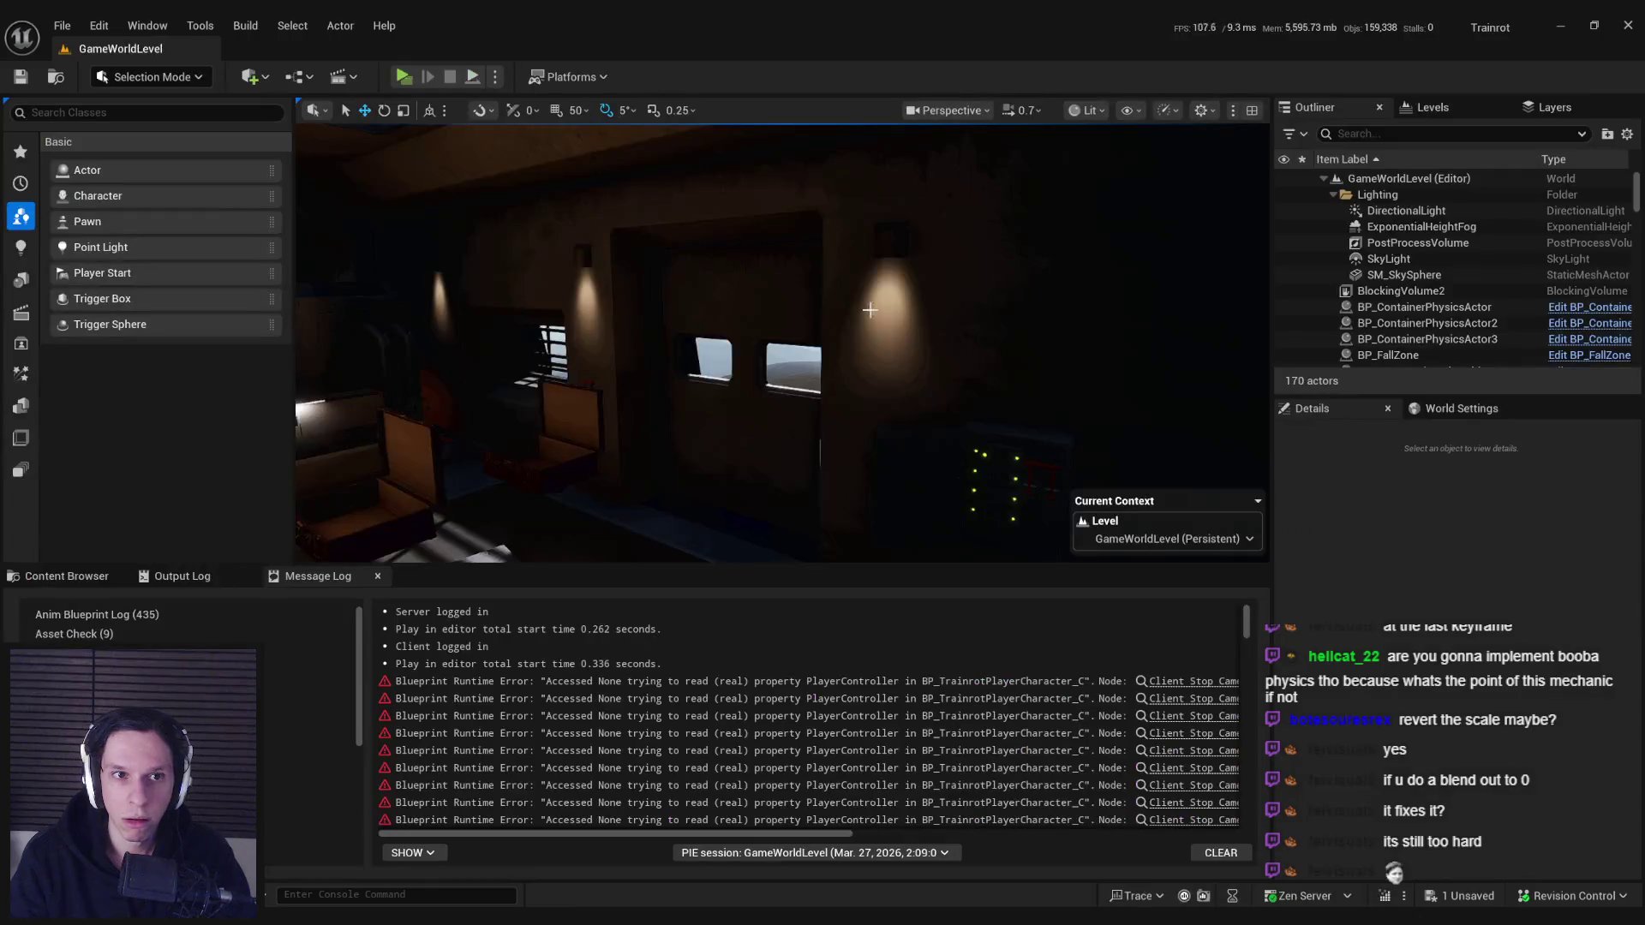
- Launch play-in-editor with Alt+P and walk the server player toward the wall panels
key(alt+p)
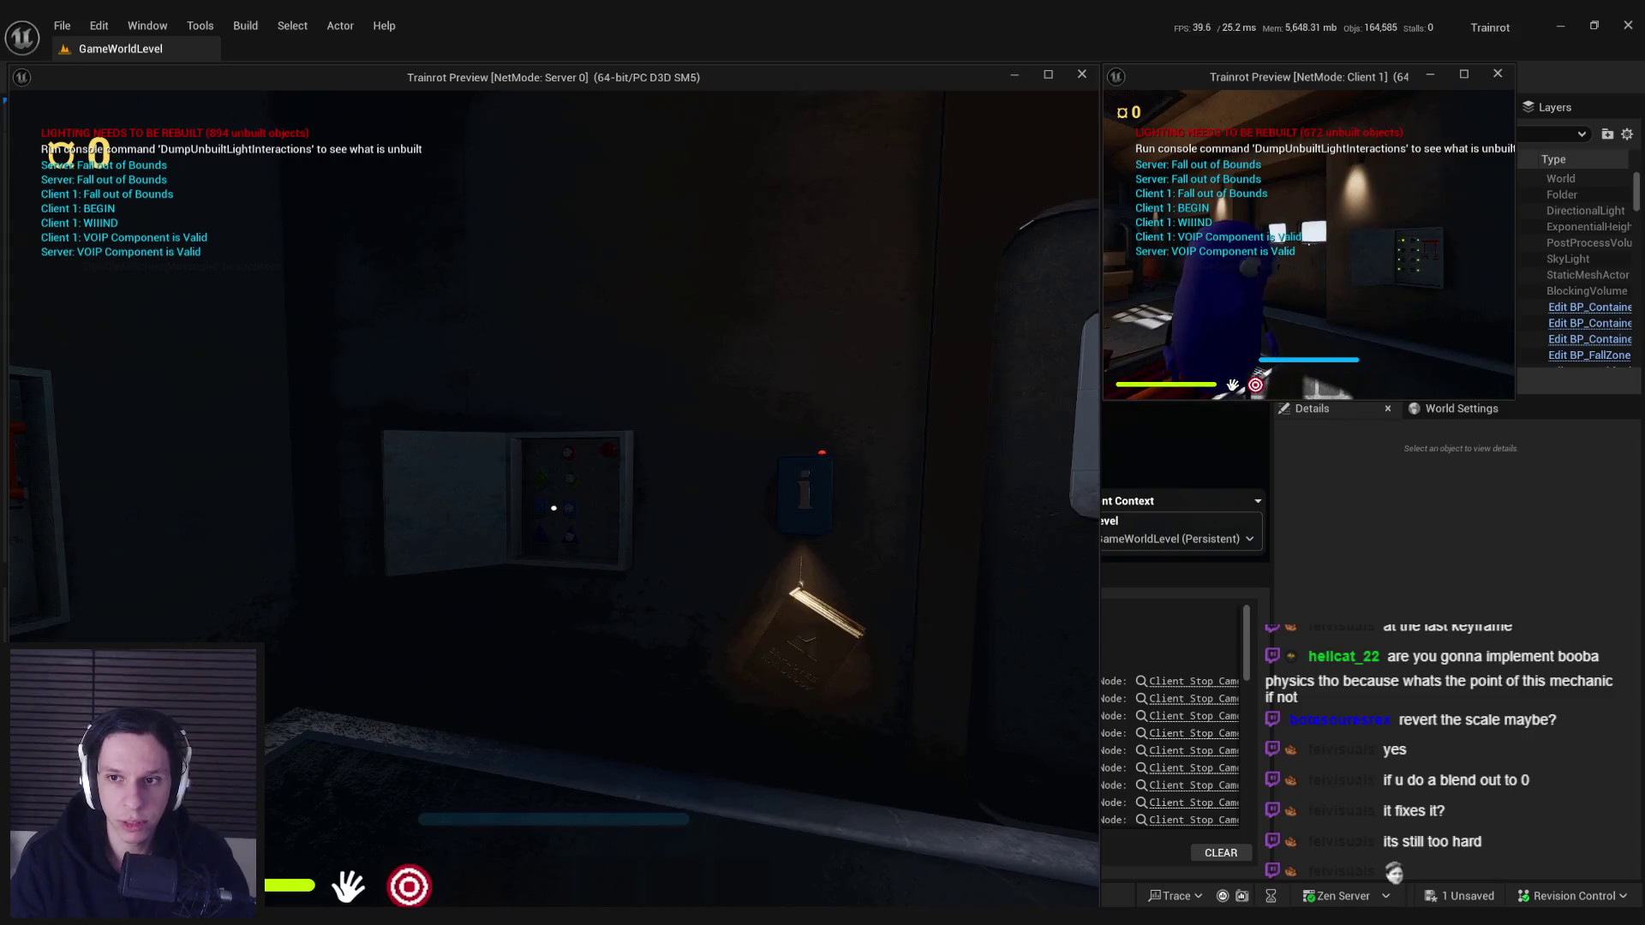
key(w)
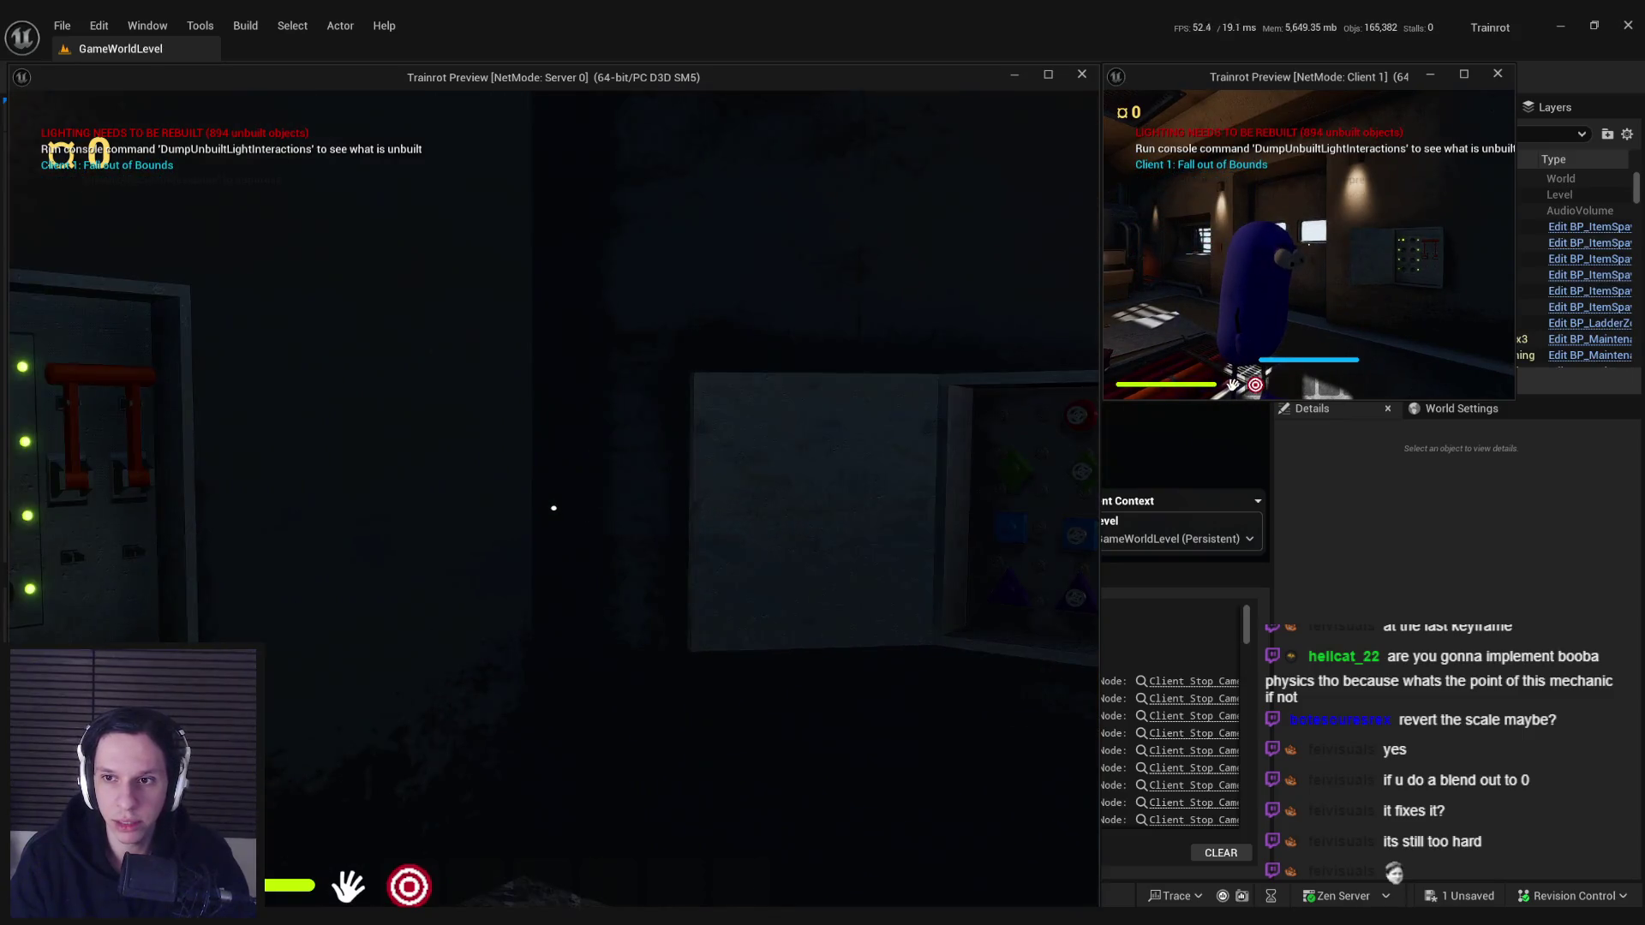
mouse_move(553, 508)
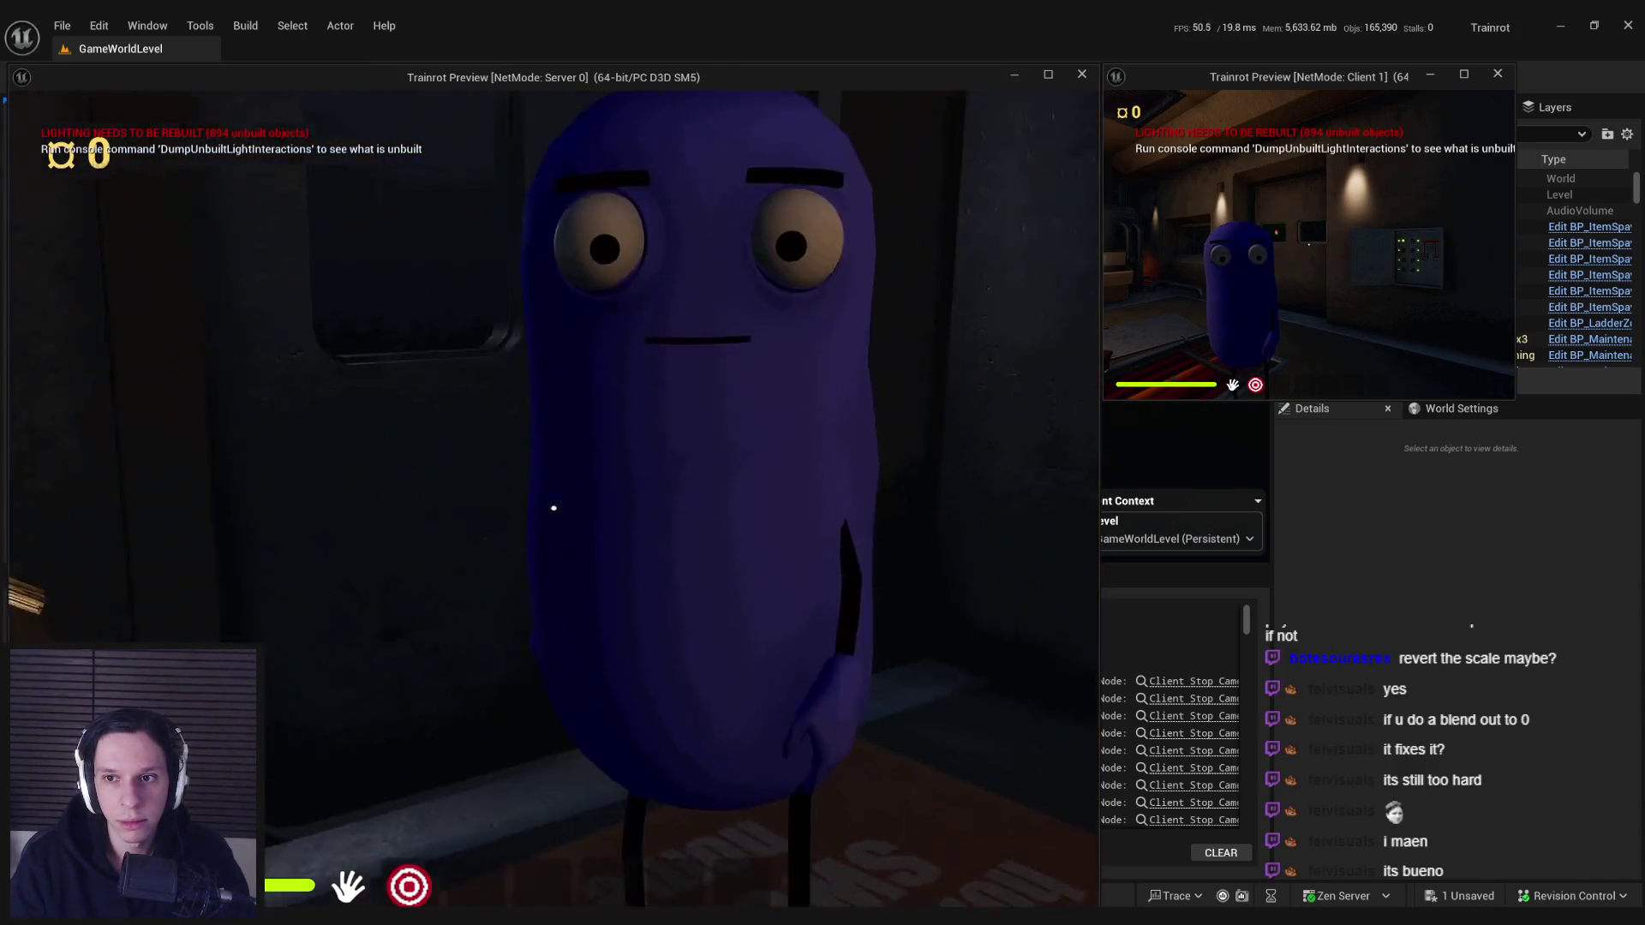
- Move up close to the purple character's face and back off to see it whole
key(w)
key(s)
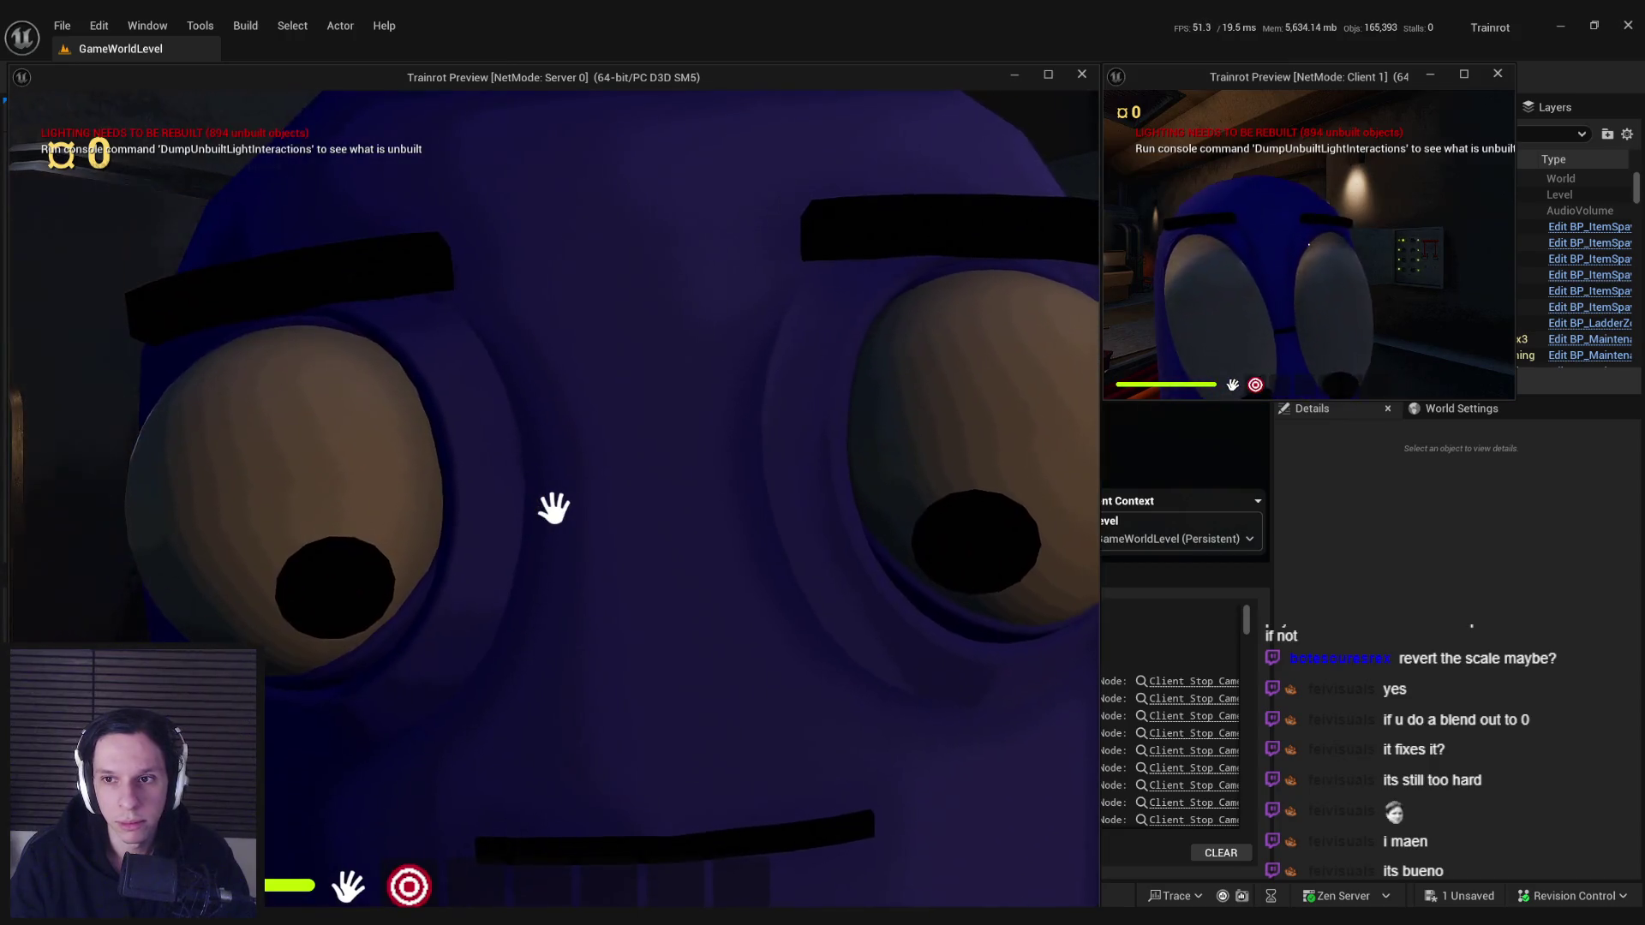
key(s)
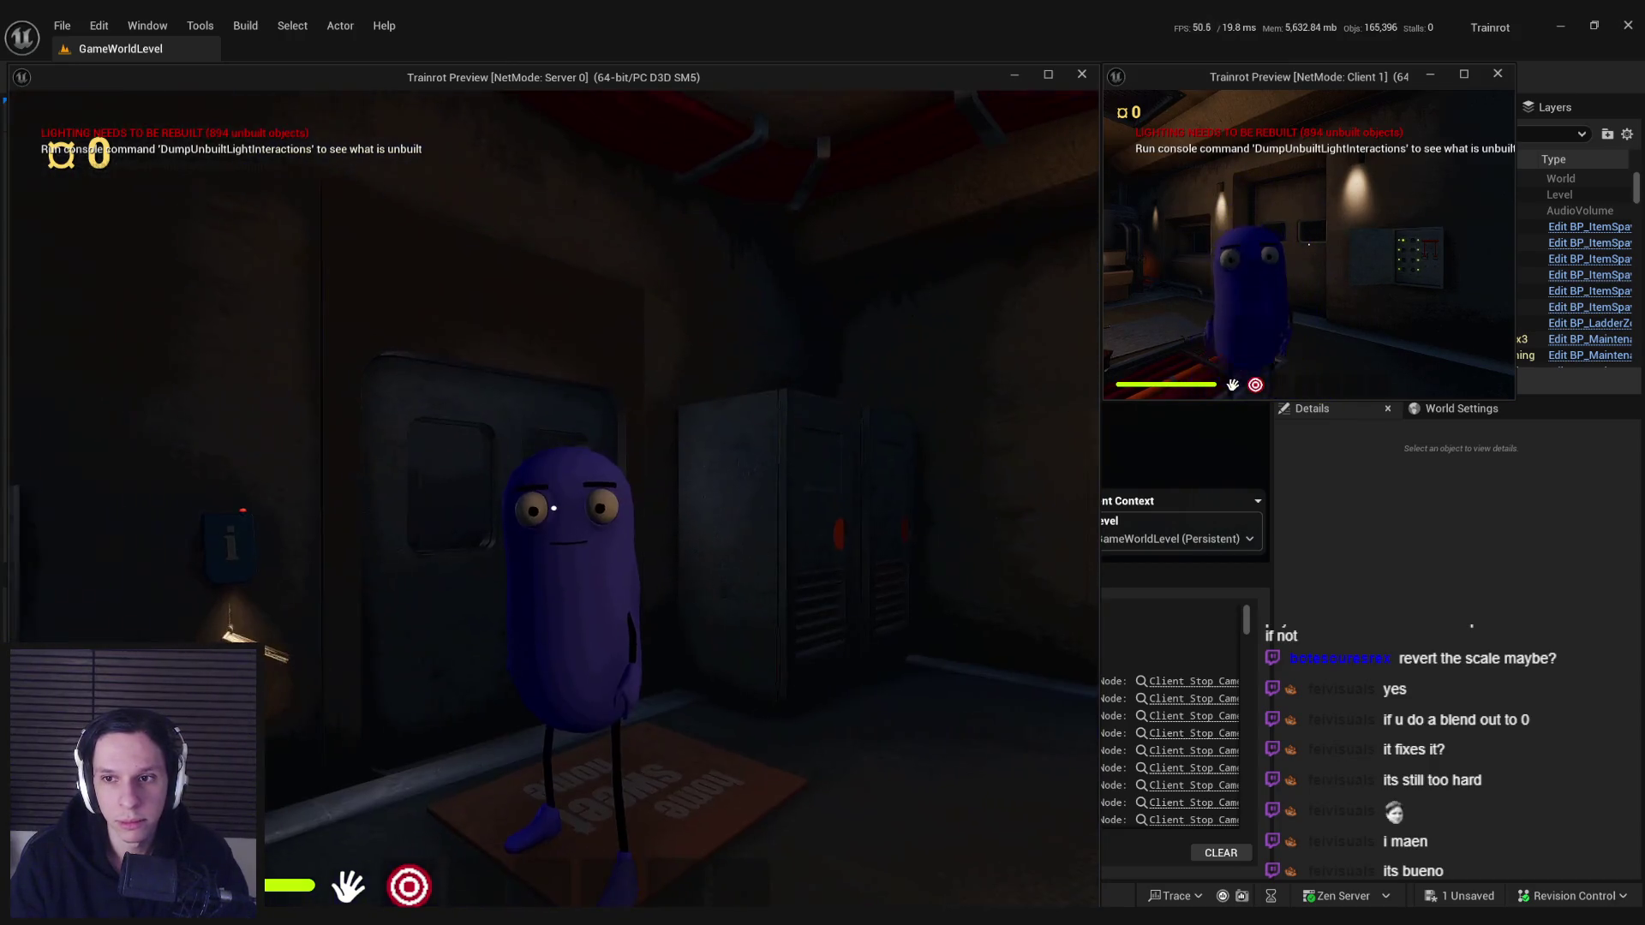
key(w)
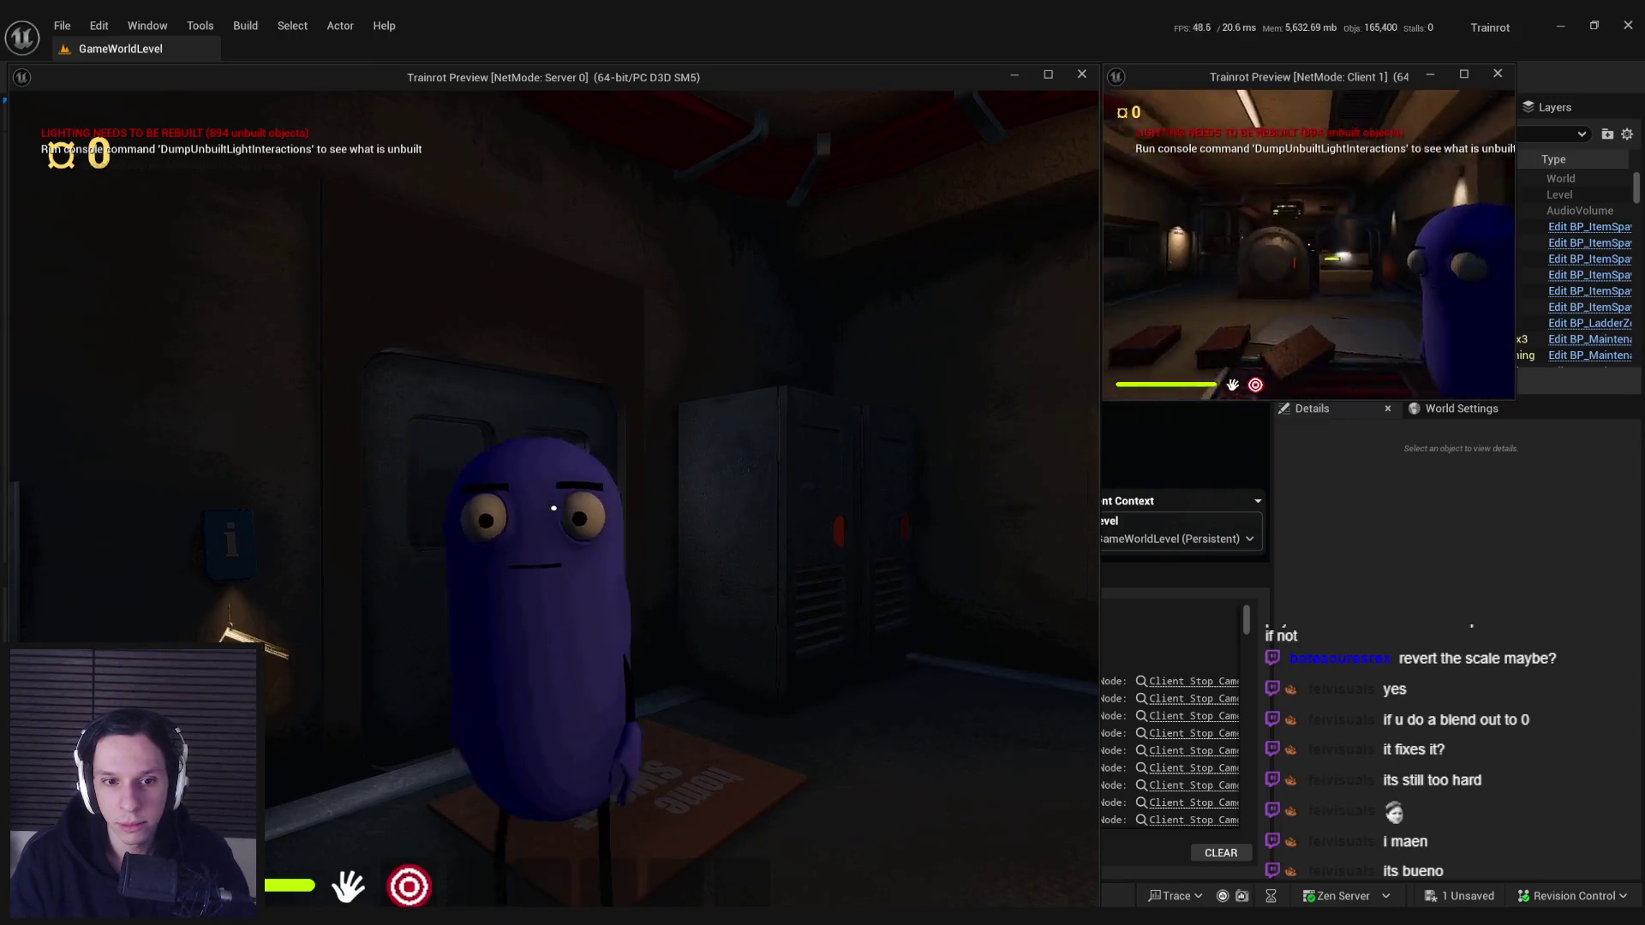
- Walk the client player up to the server camera and back, then stop the play session
mouse_move(1308, 244)
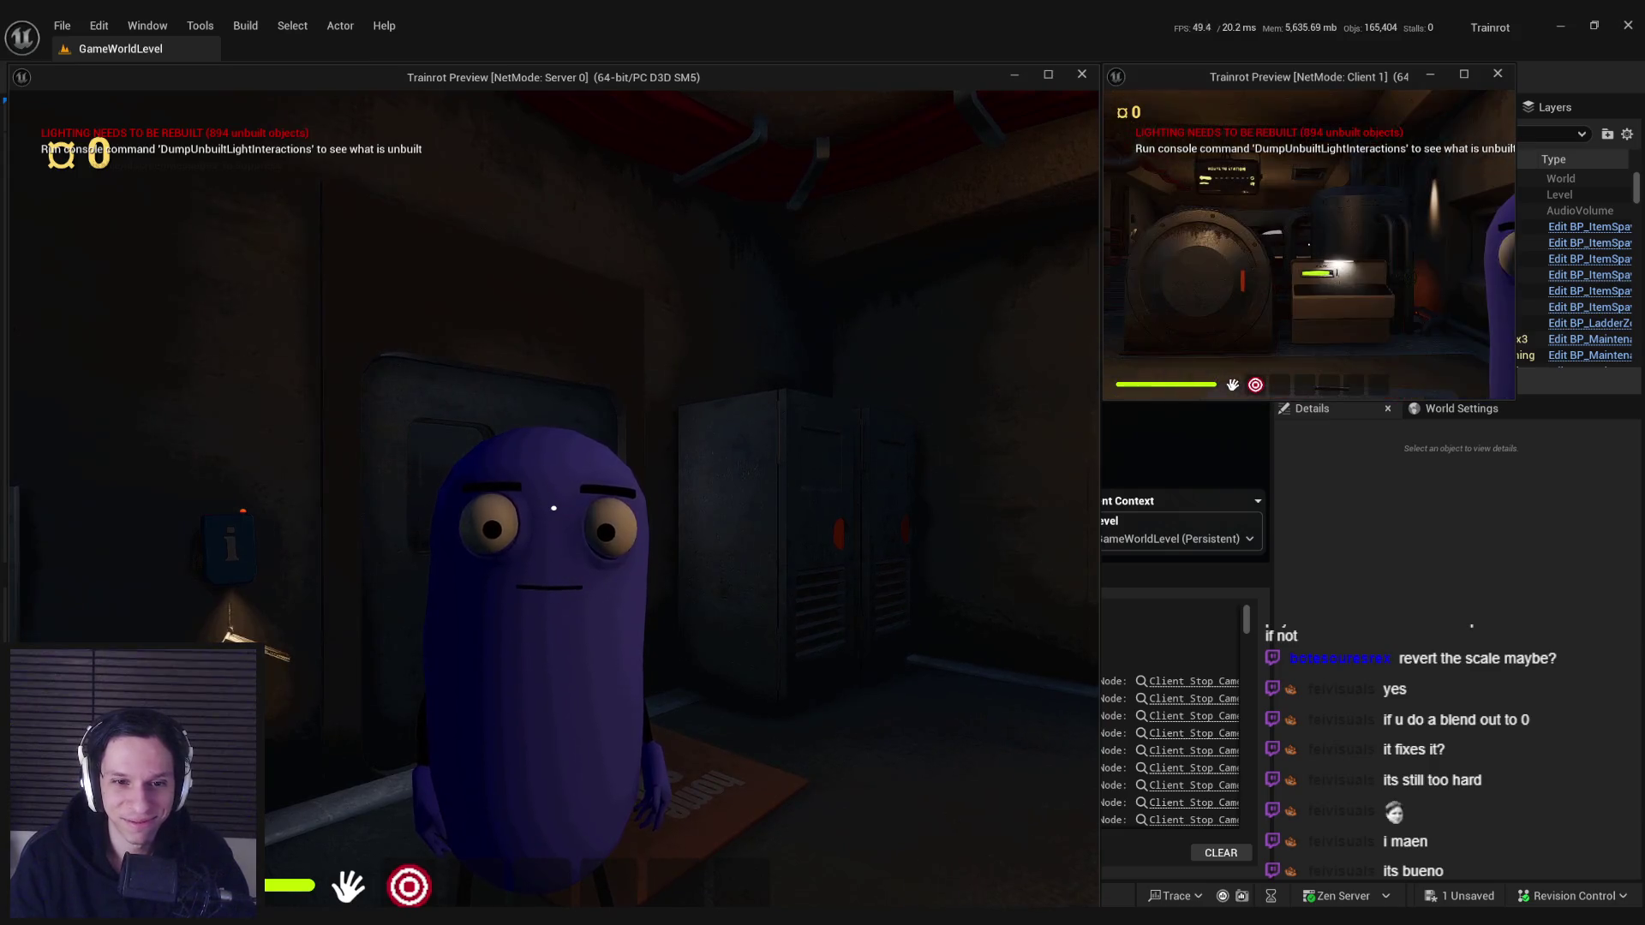
key(w)
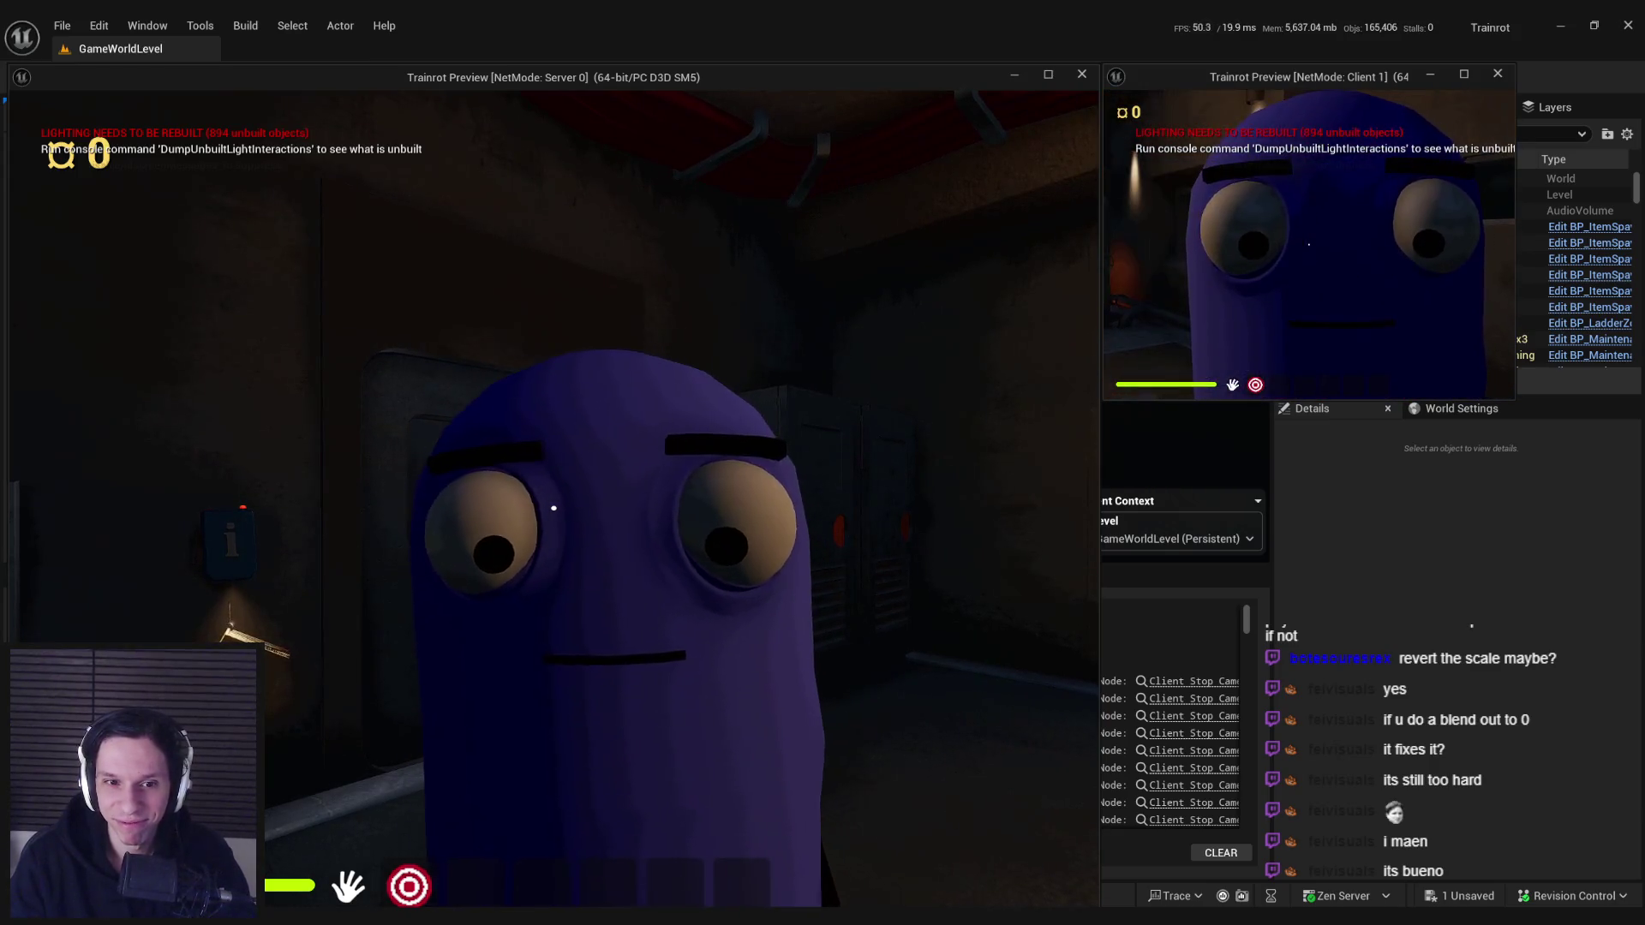
key(w)
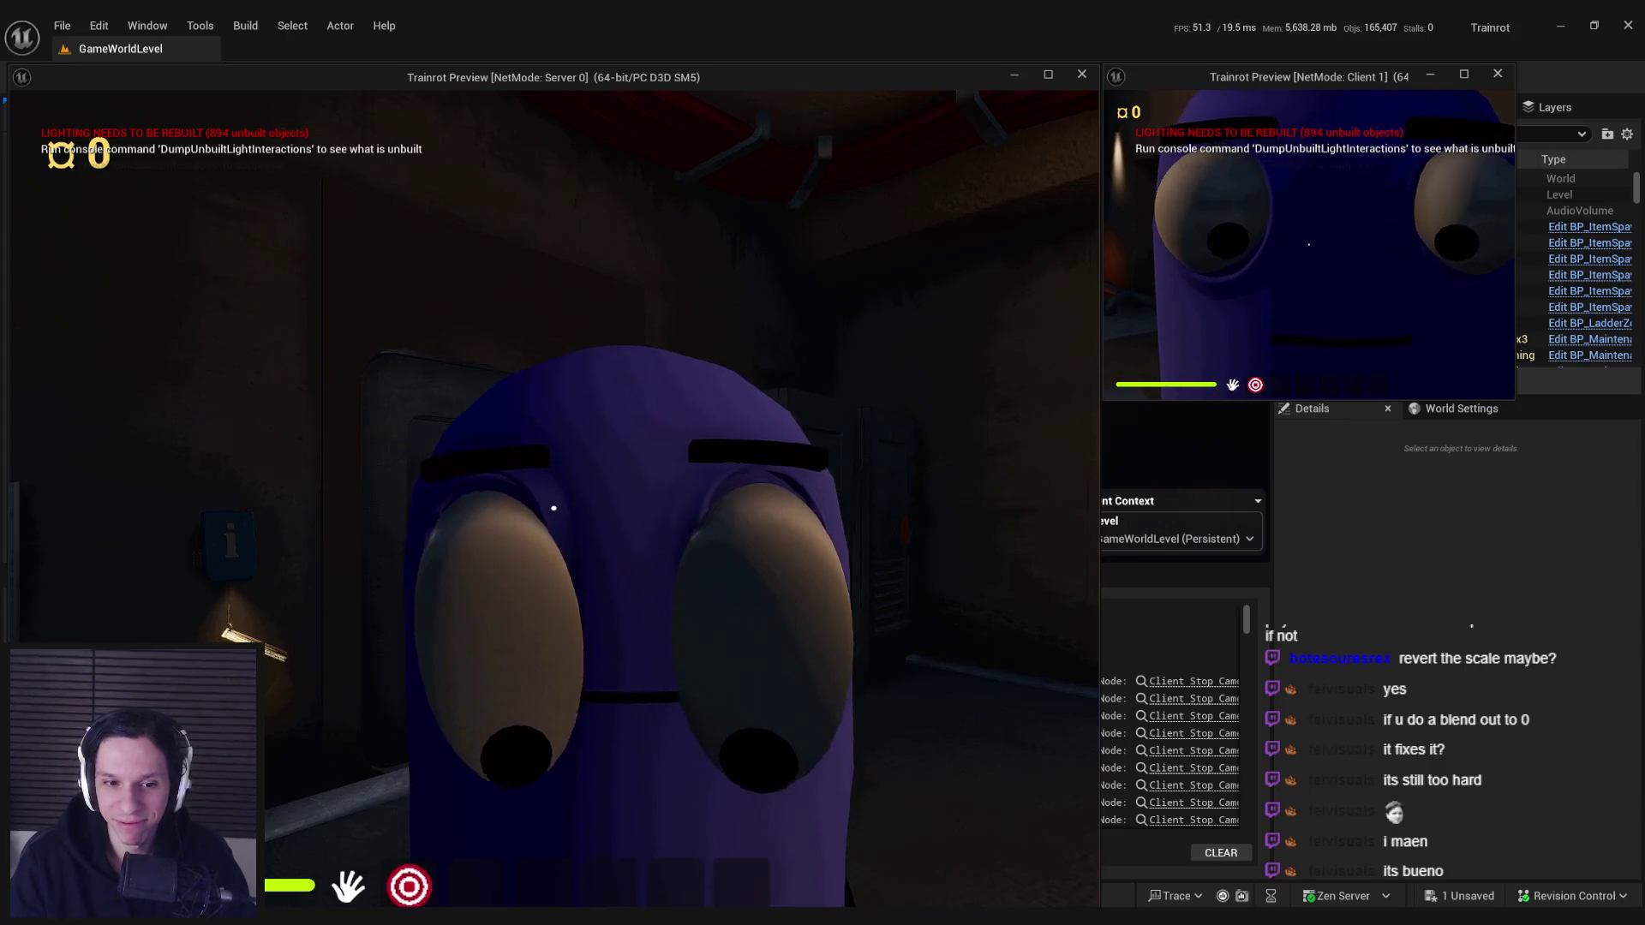
key(s)
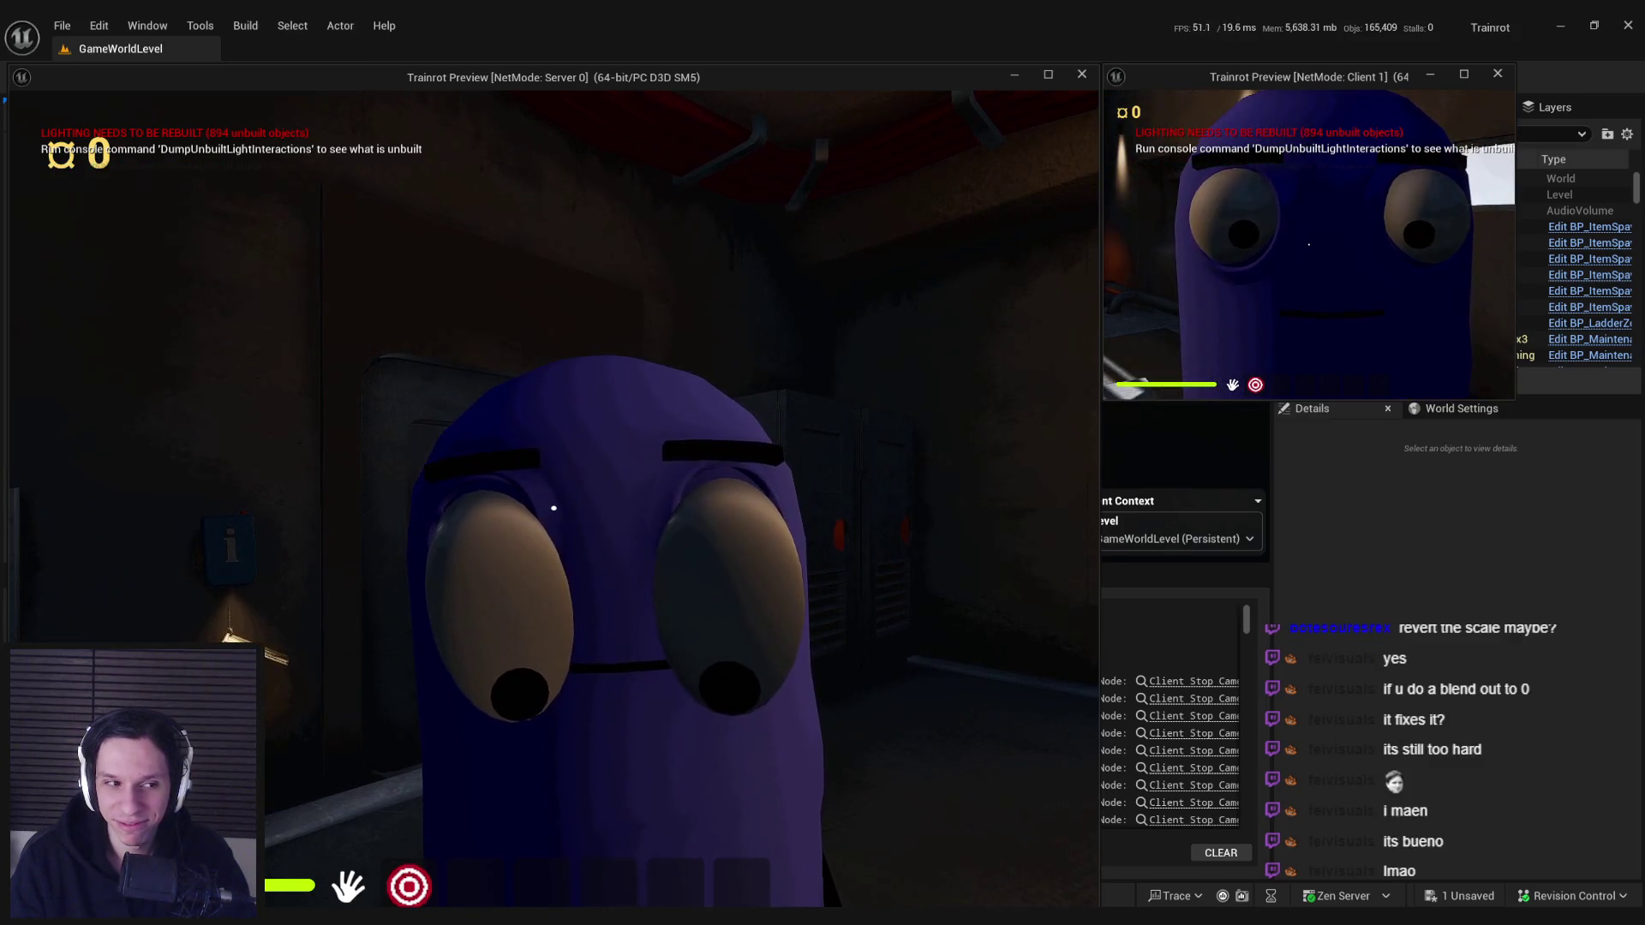
key(w)
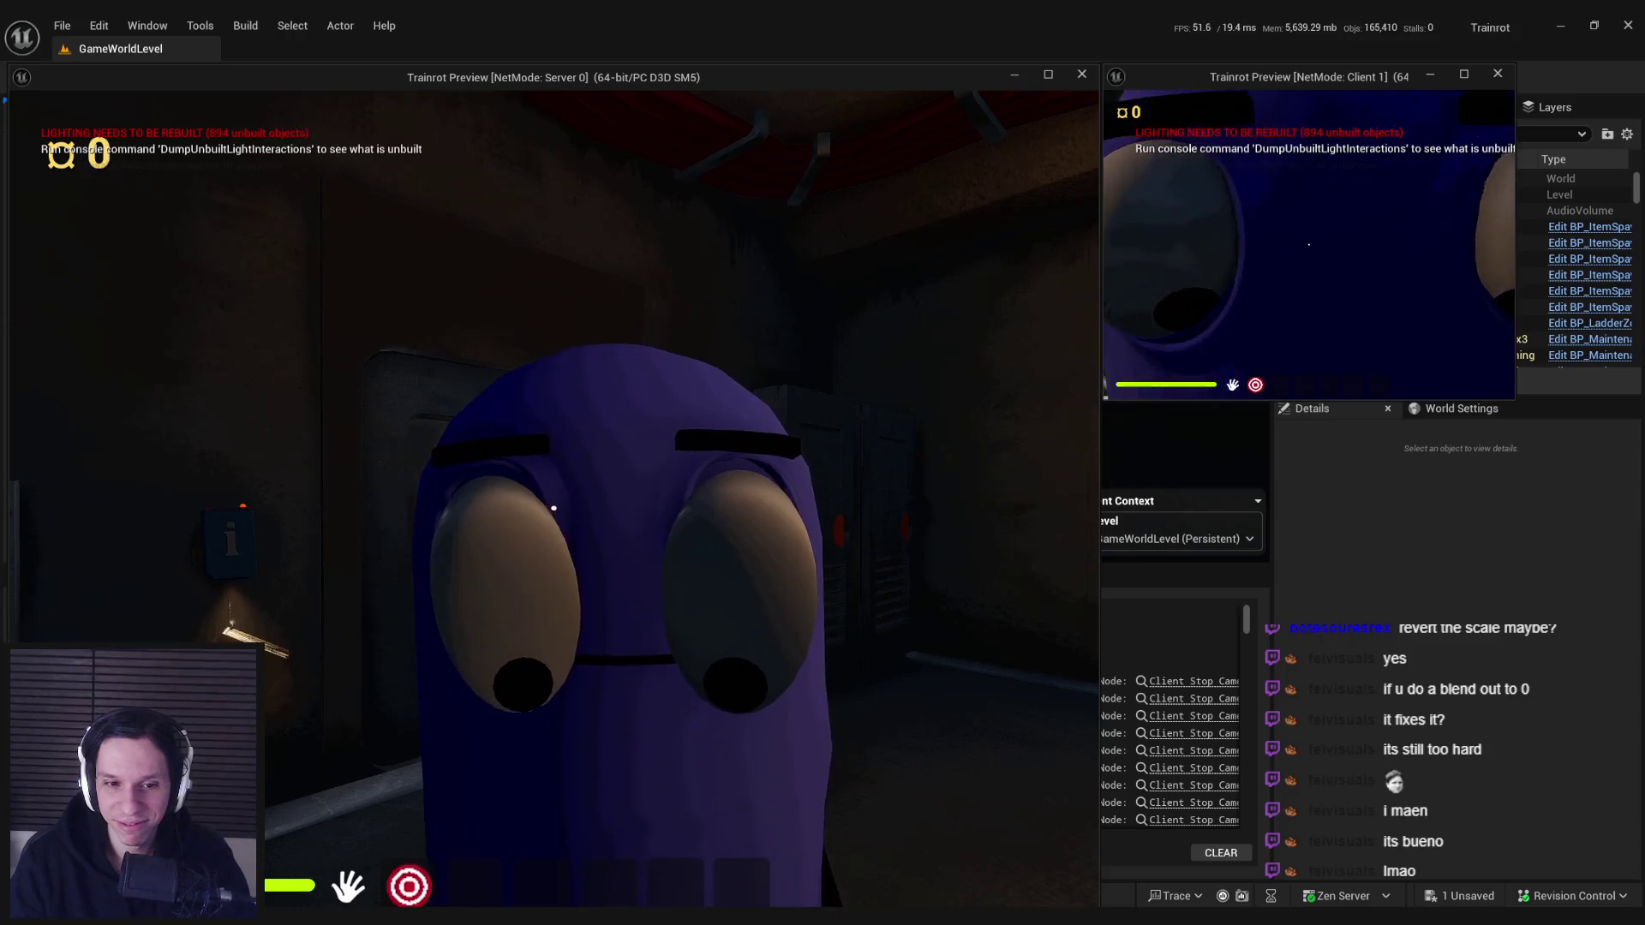
key(s)
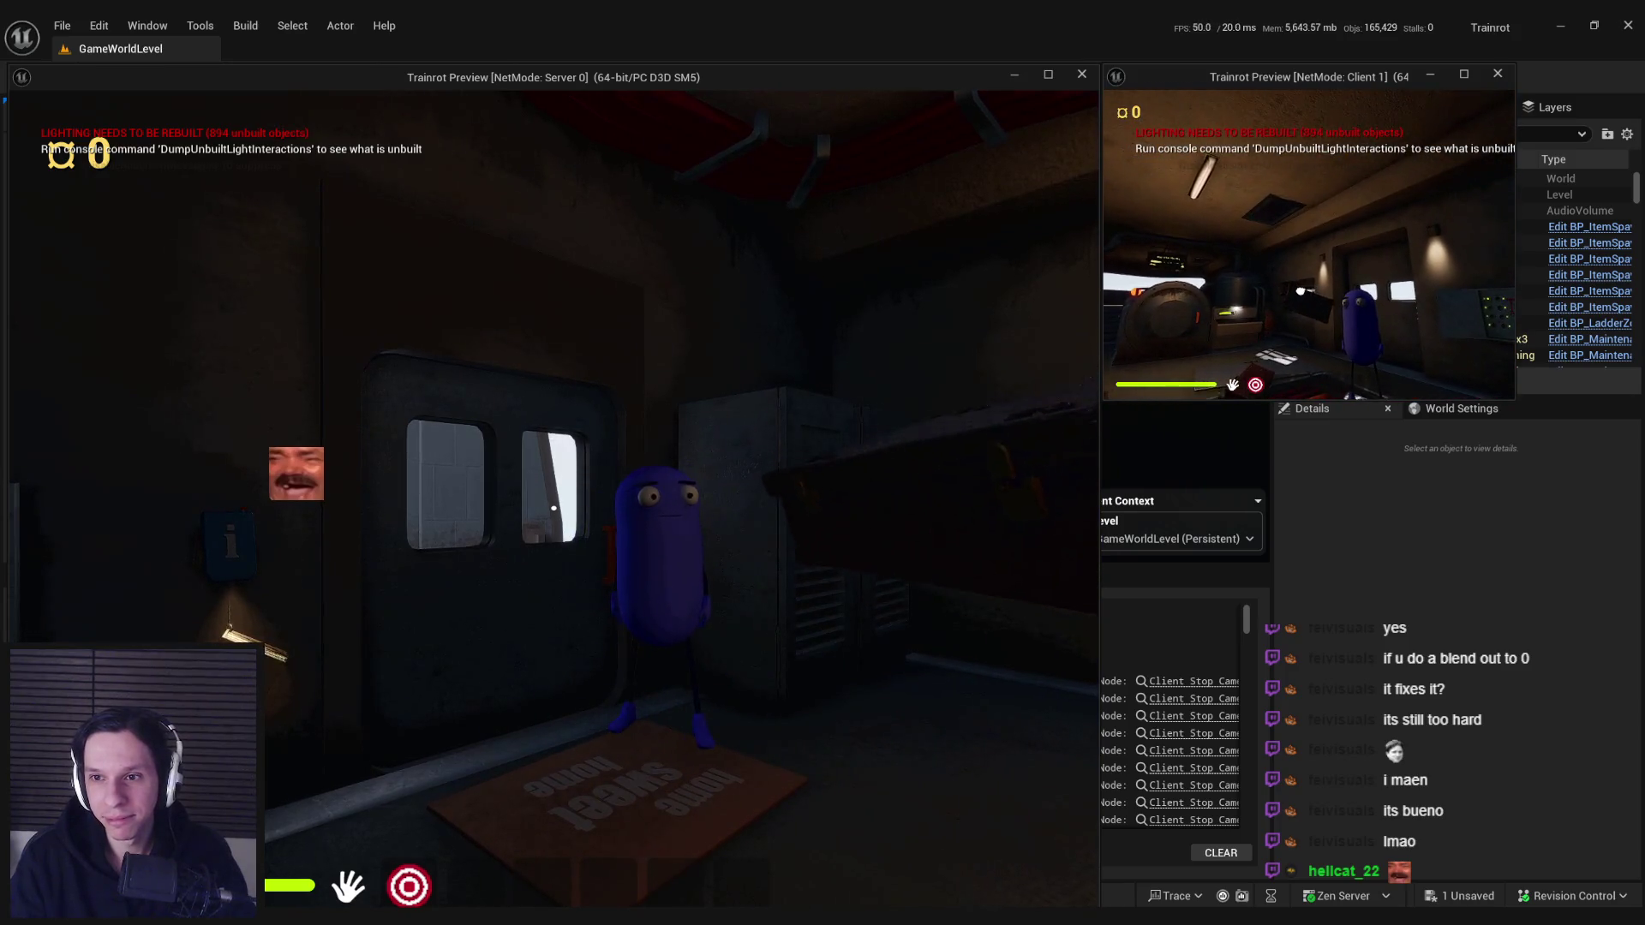
key(super)
key(super)
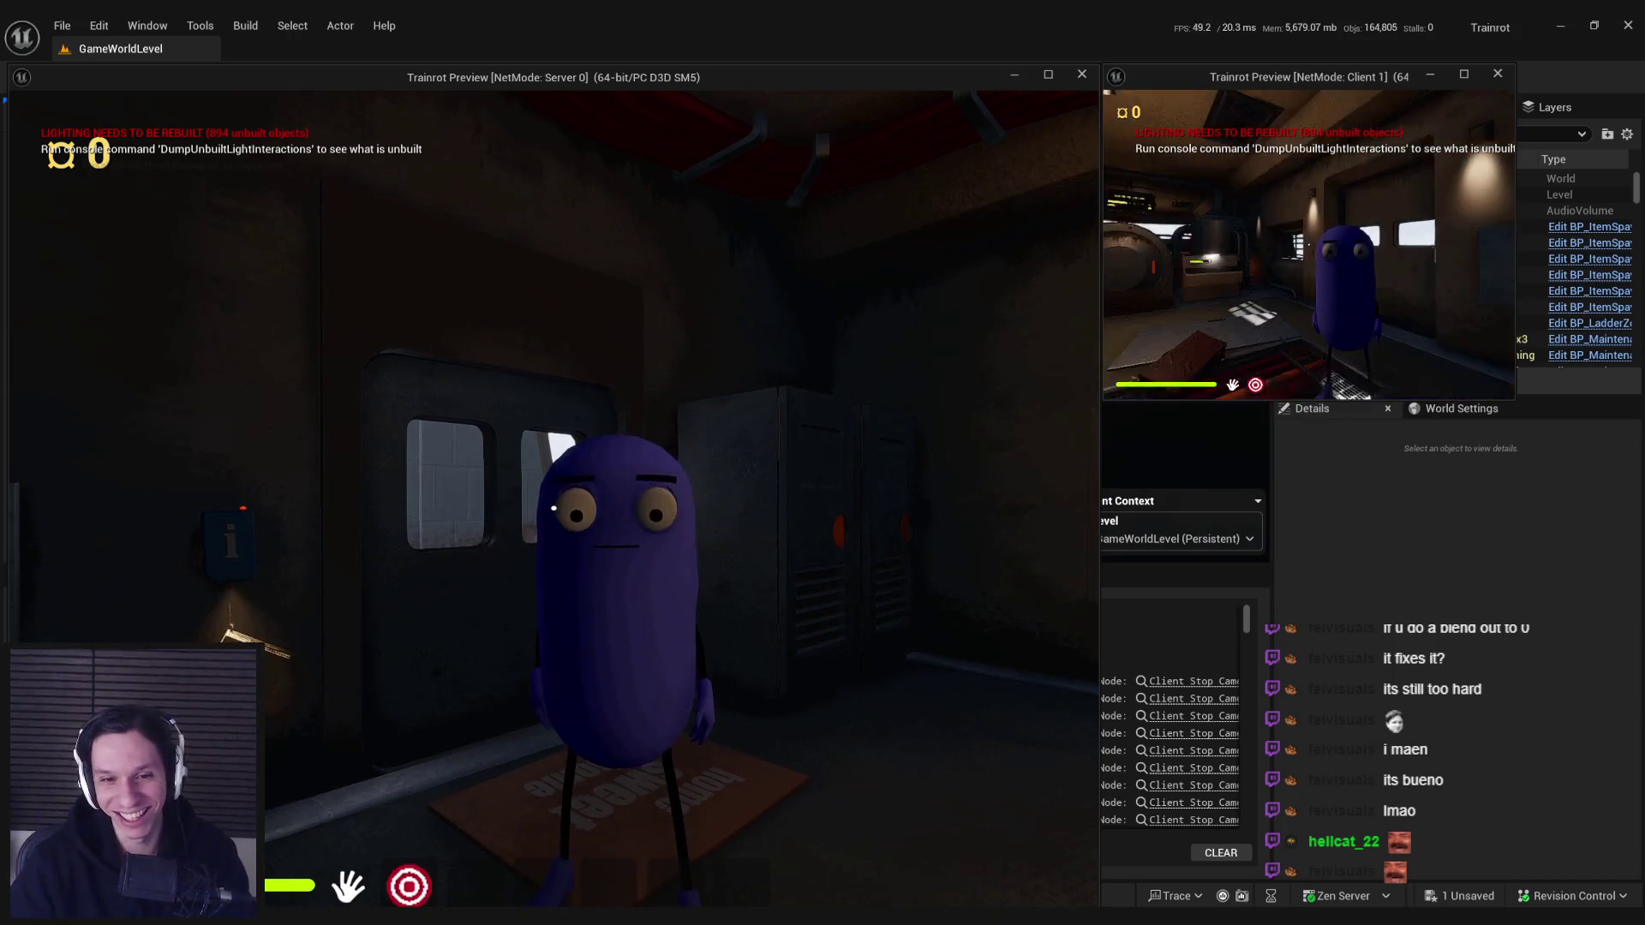
key(Escape)
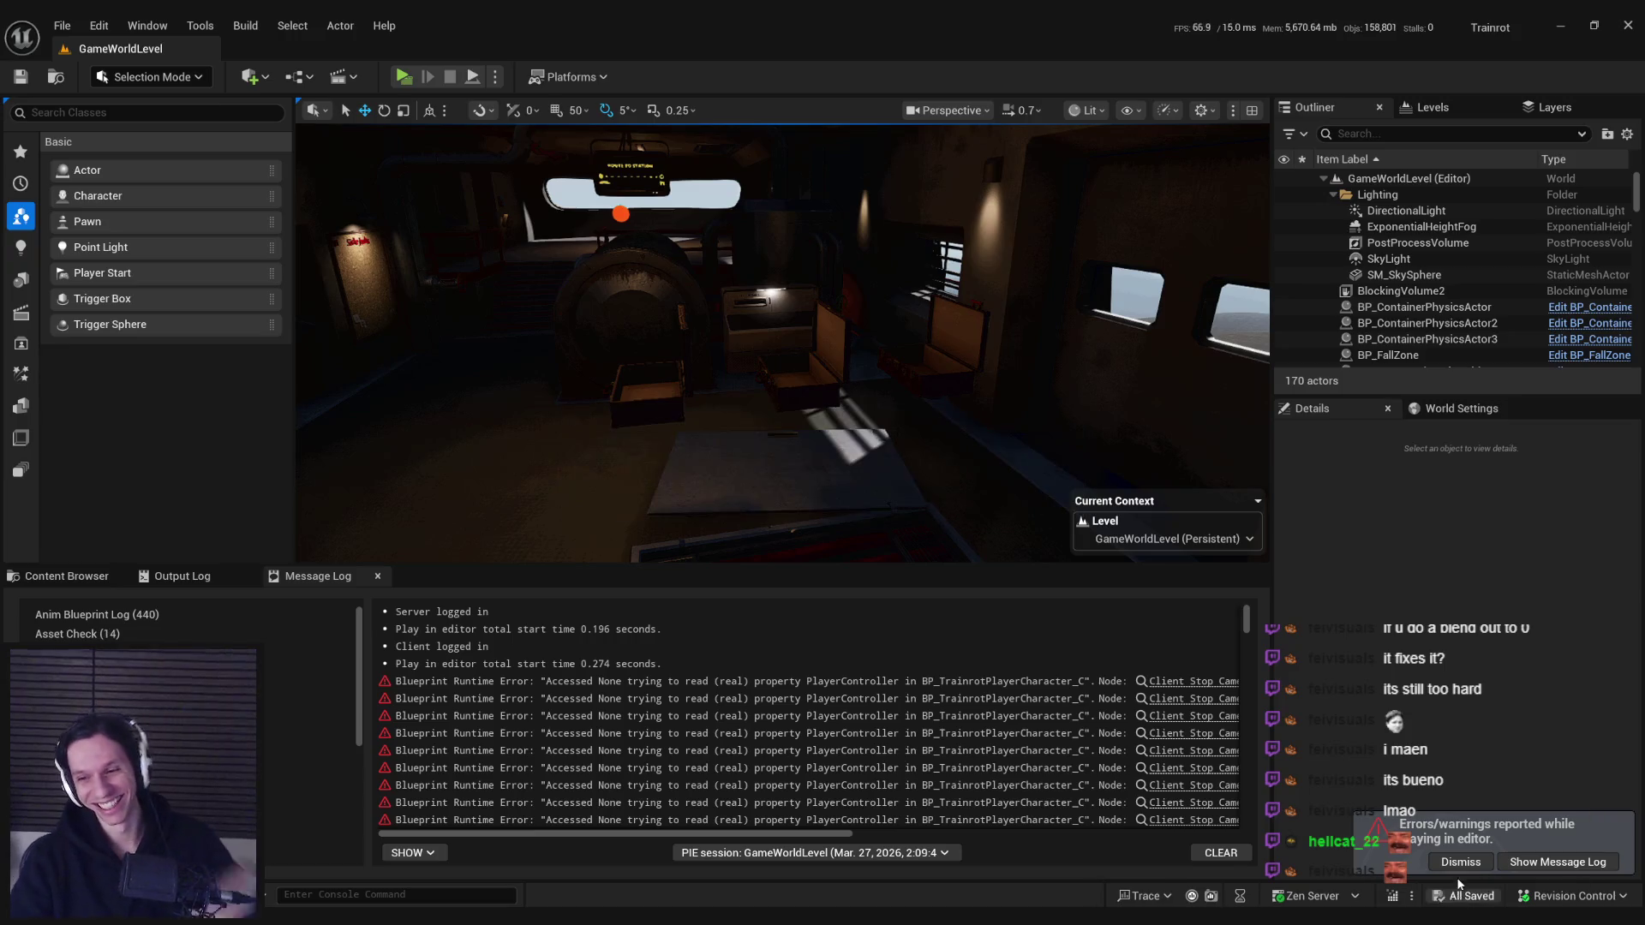
- Bring up the 0_Core folder assets in the Content Browser with Ctrl+Space
key(ctrl+space)
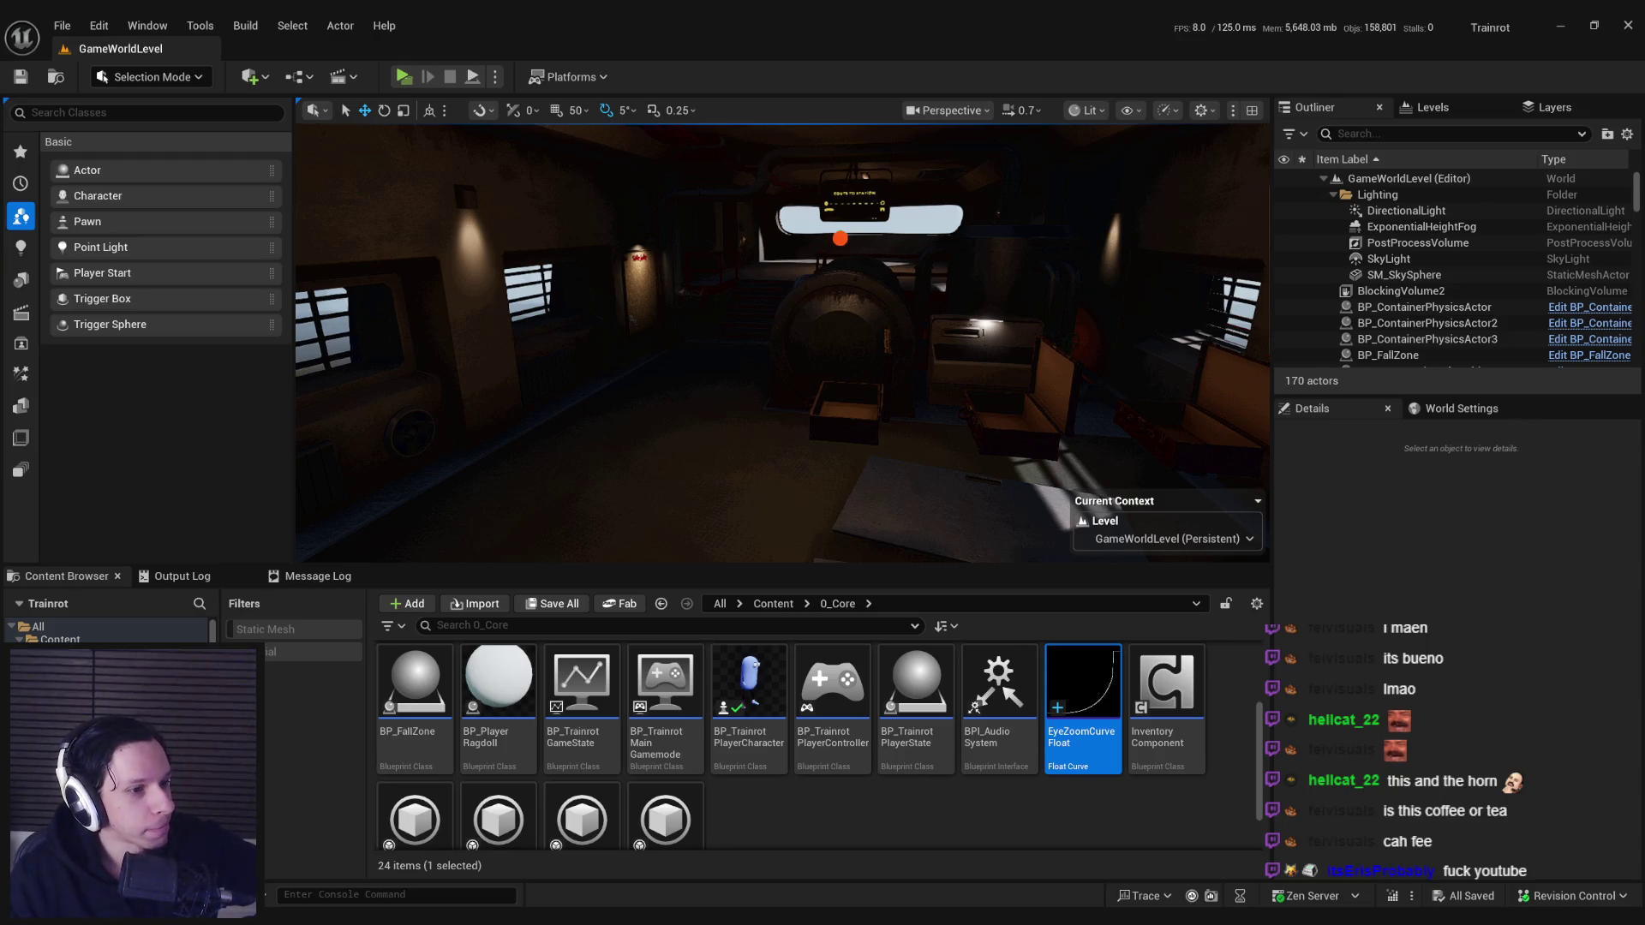
mouse_move(646, 460)
mouse_down()
mouse_move(600, 480)
mouse_move(646, 460)
mouse_up()
- Start a play session, right-click to test the zoom on the purple character, then stop
key(alt+p)
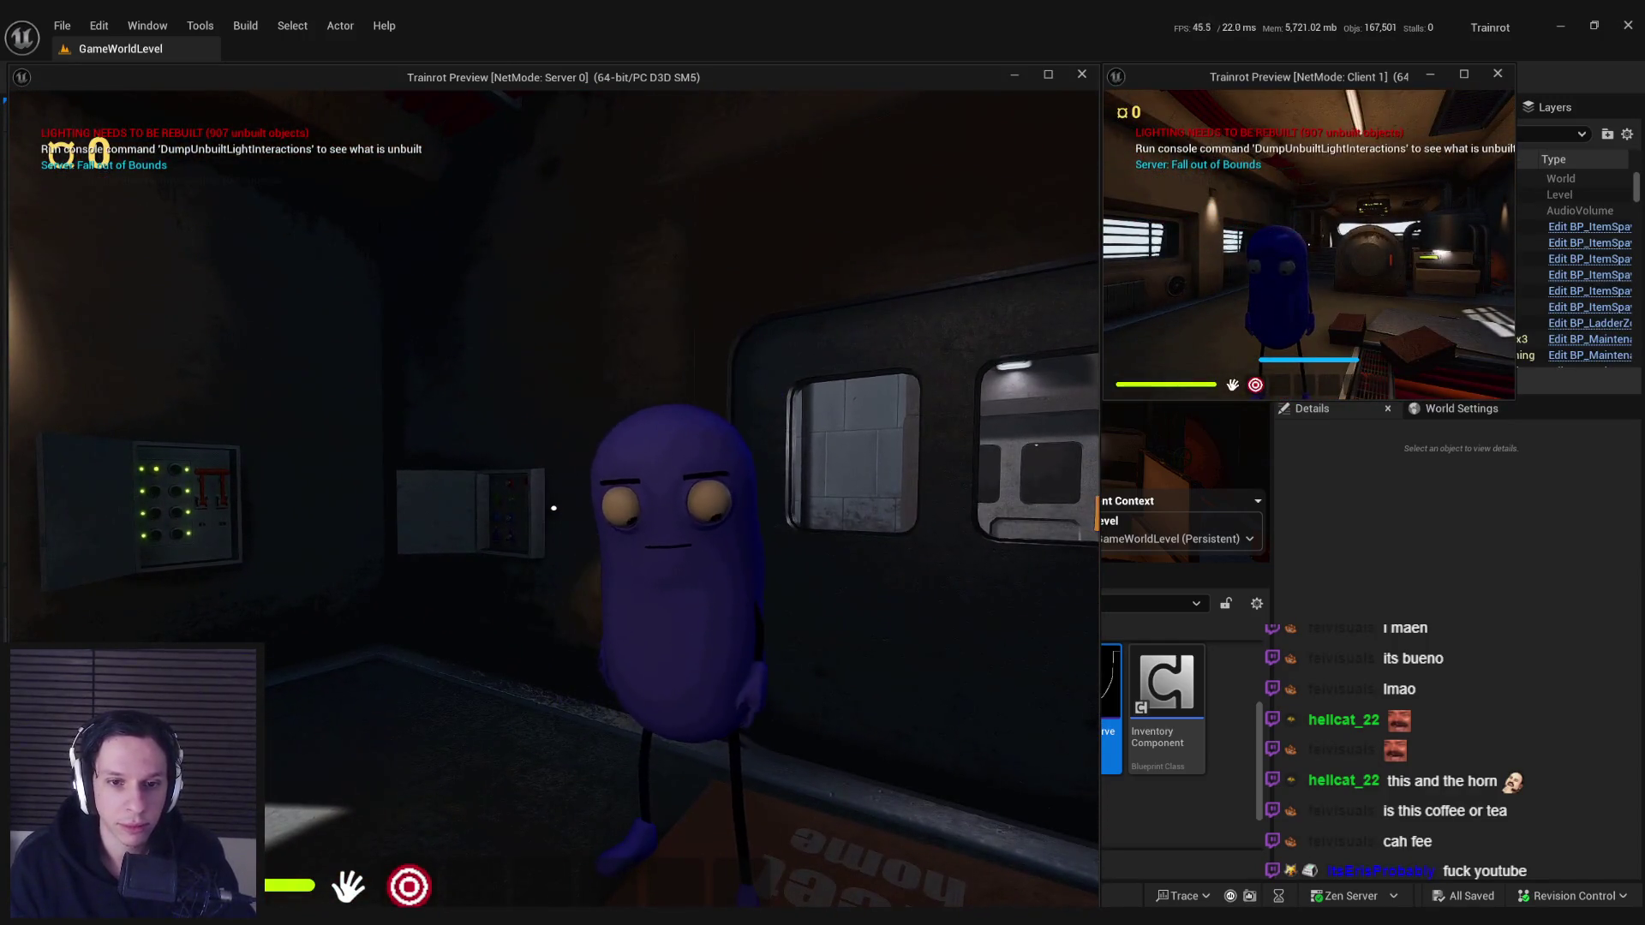
right_click(554, 508)
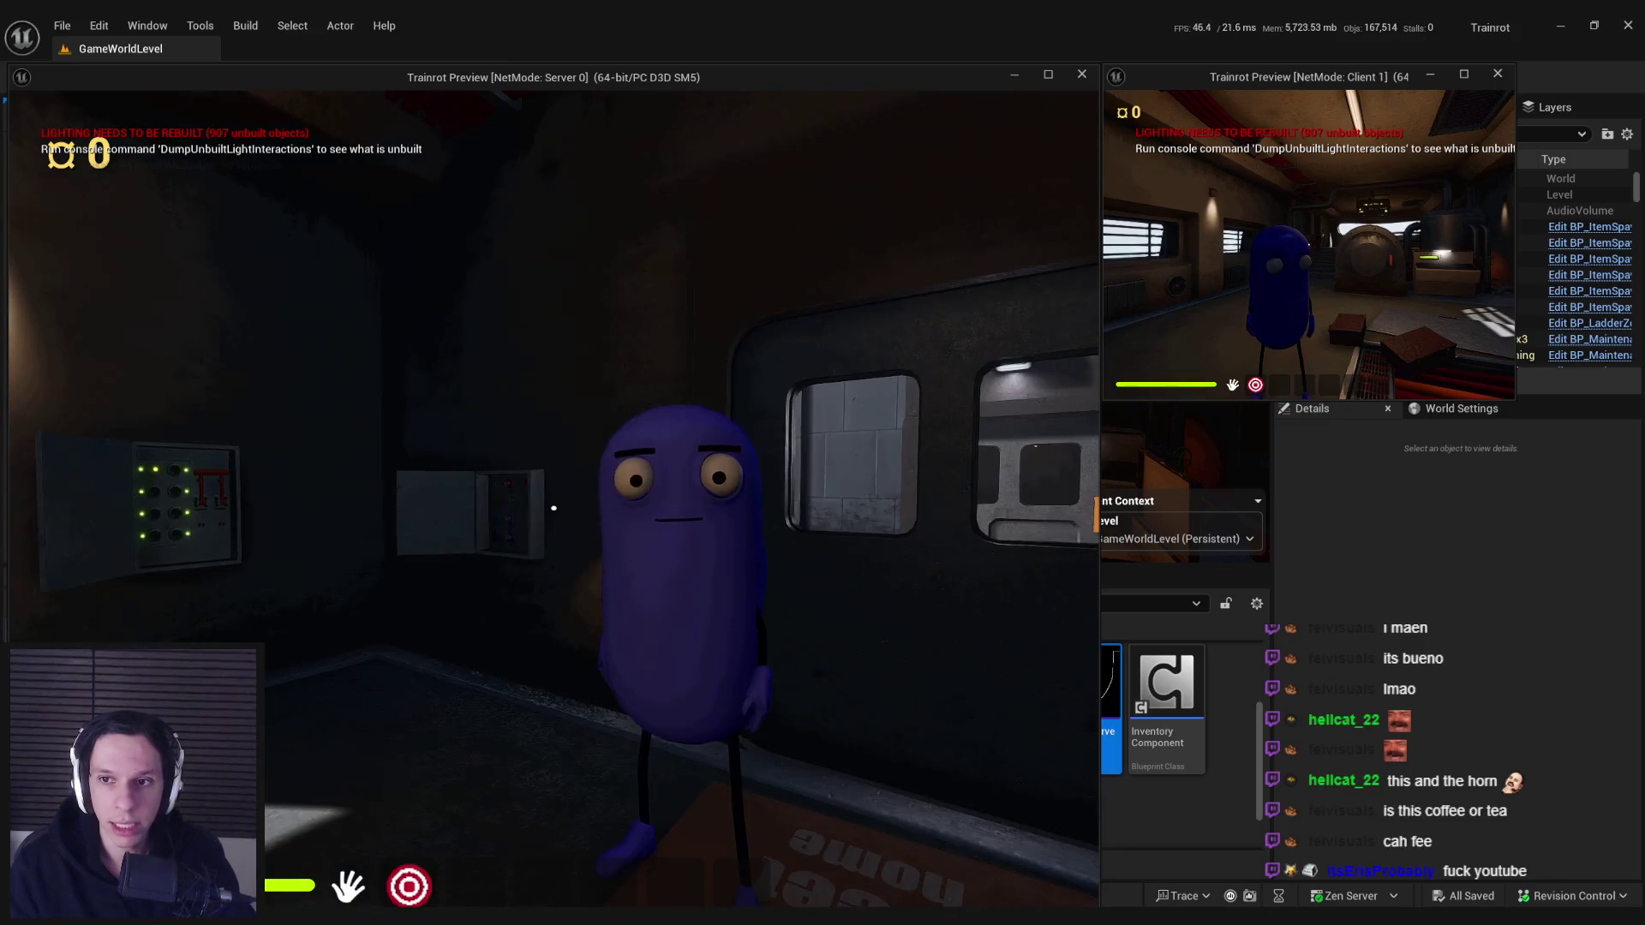
key(w)
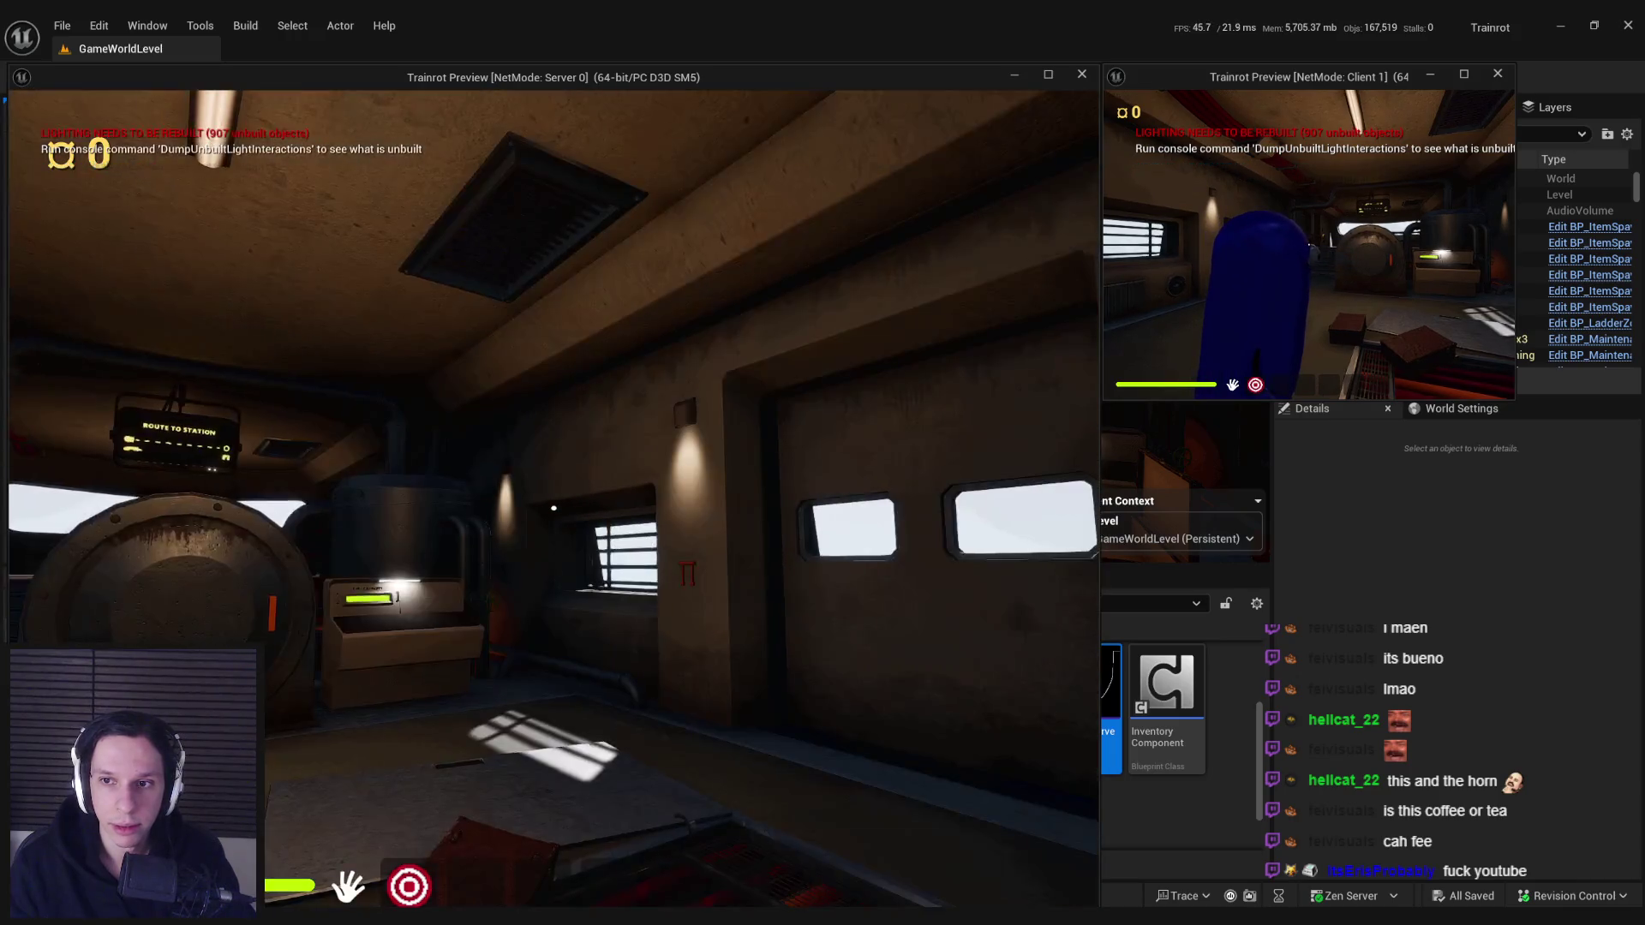
key(w)
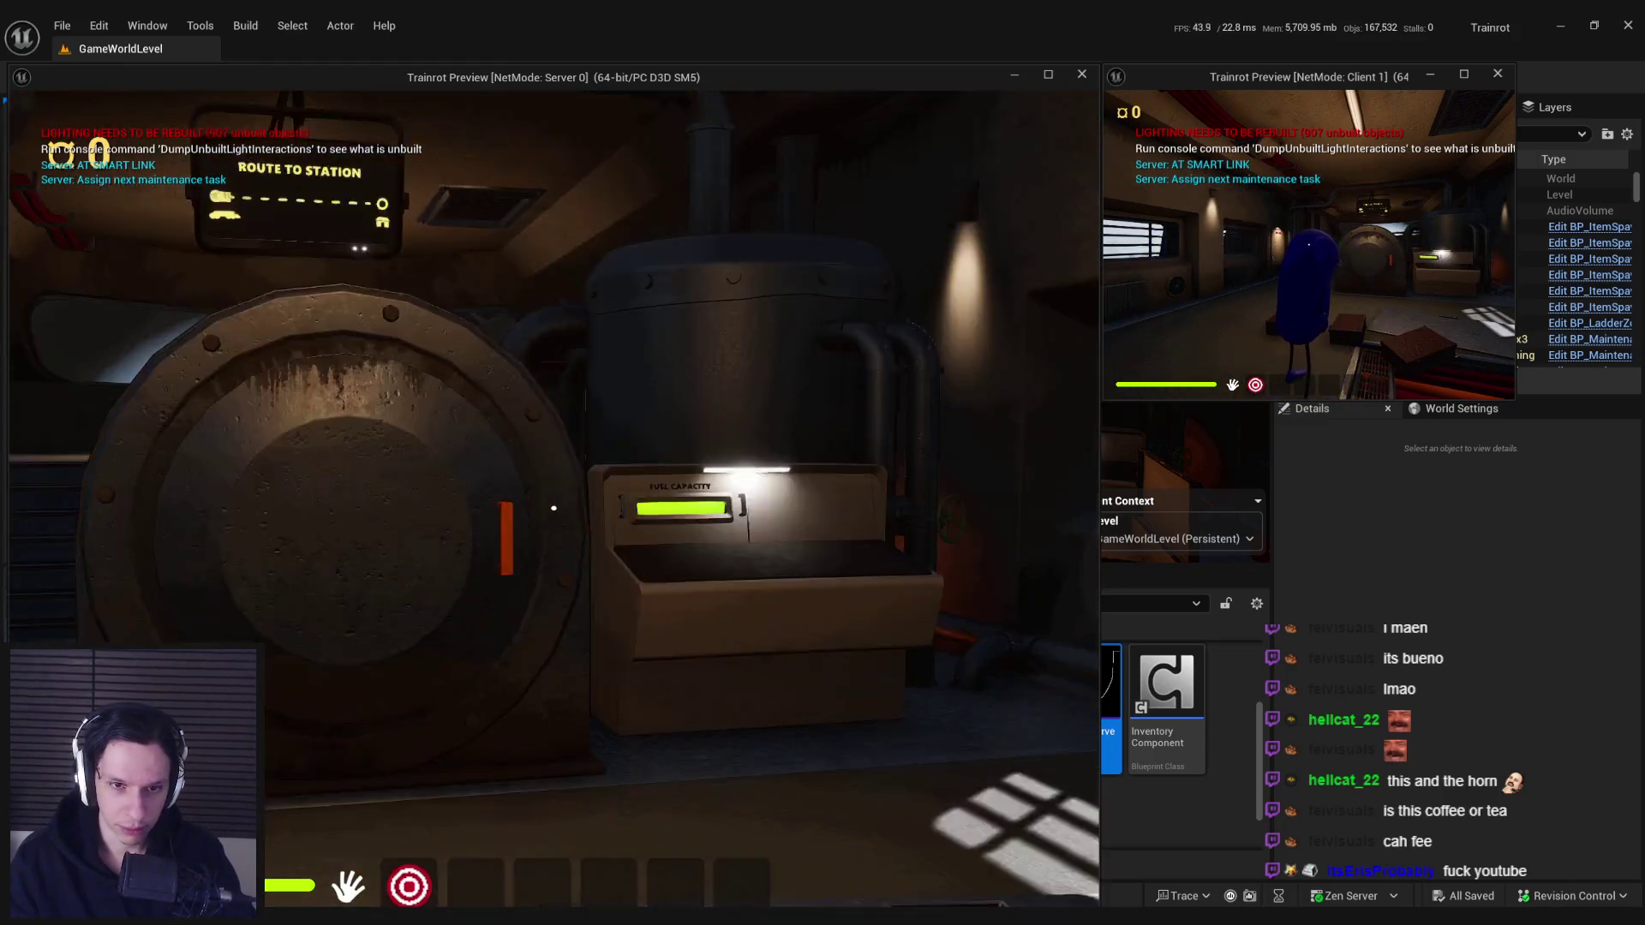
key(Escape)
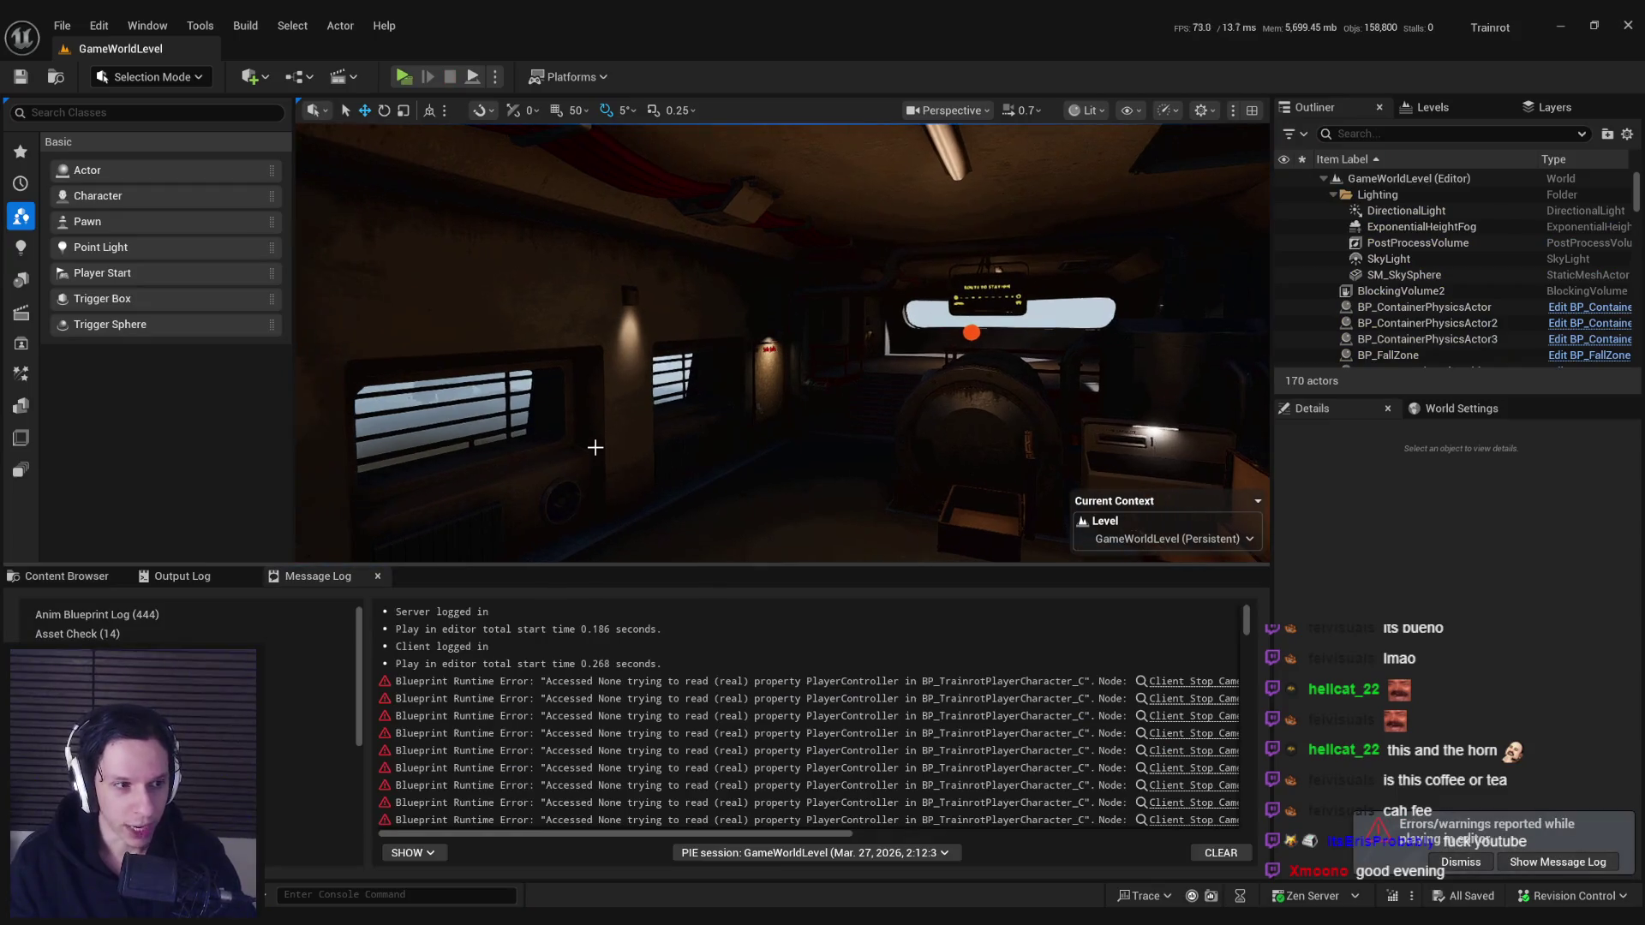
- Open ABP_Unarmed from the Content Browser, then switch to the BP_TrainrotPlayerCharacter blueprint and close ABP_Unarmed
click(56, 576)
double_click(637, 812)
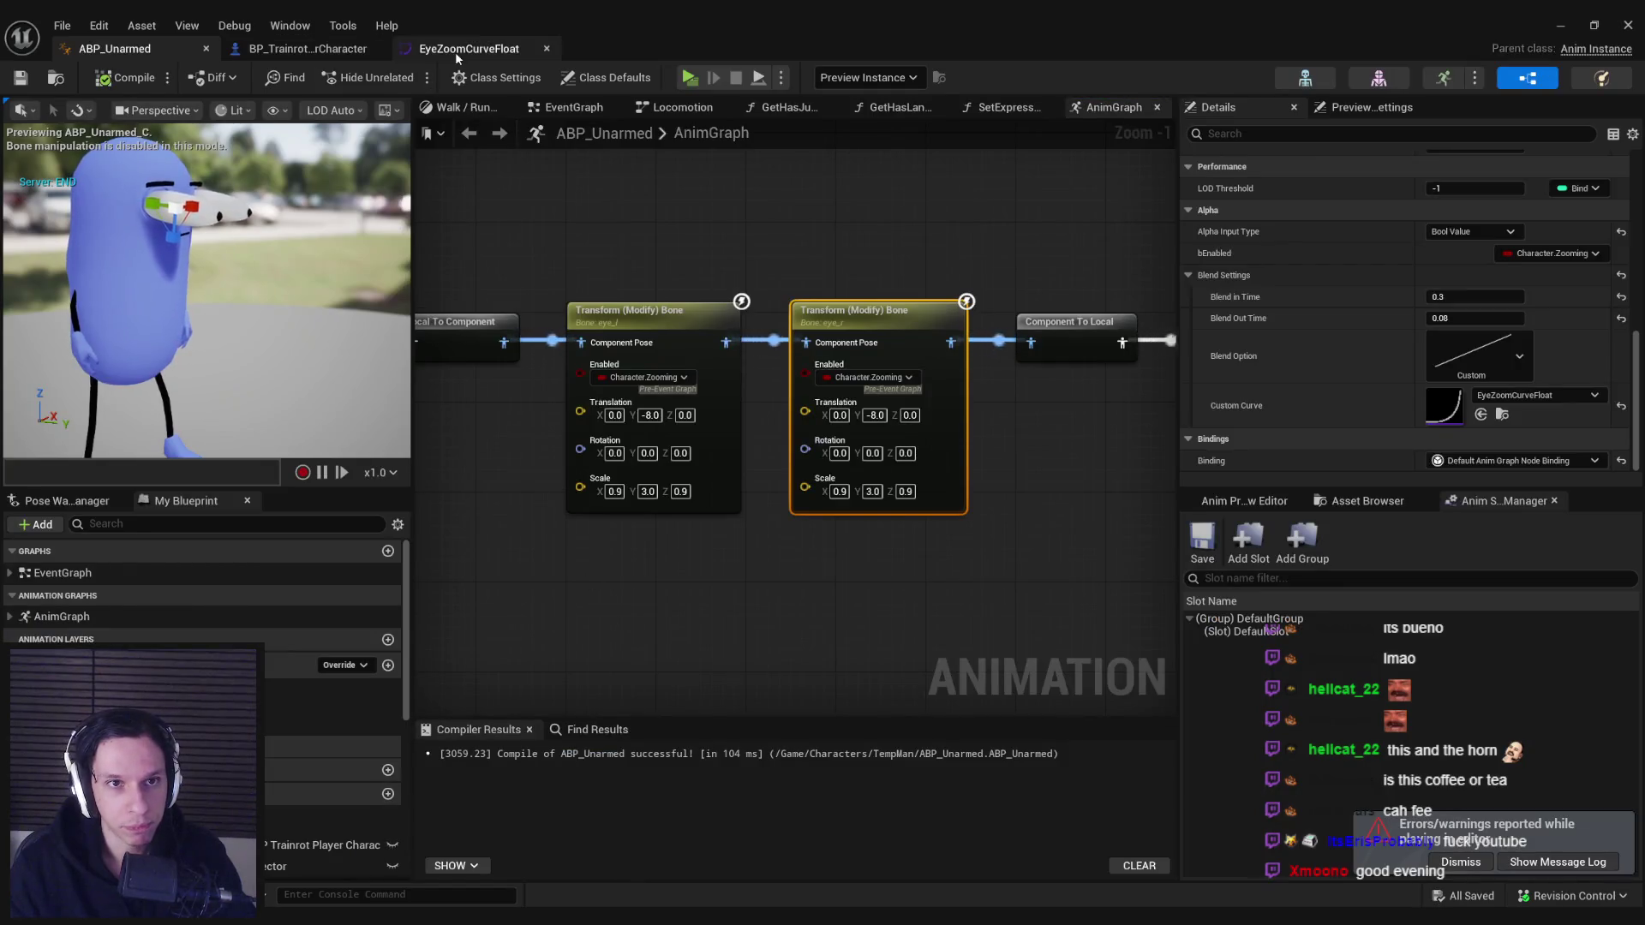
click(468, 48)
click(598, 48)
click(206, 48)
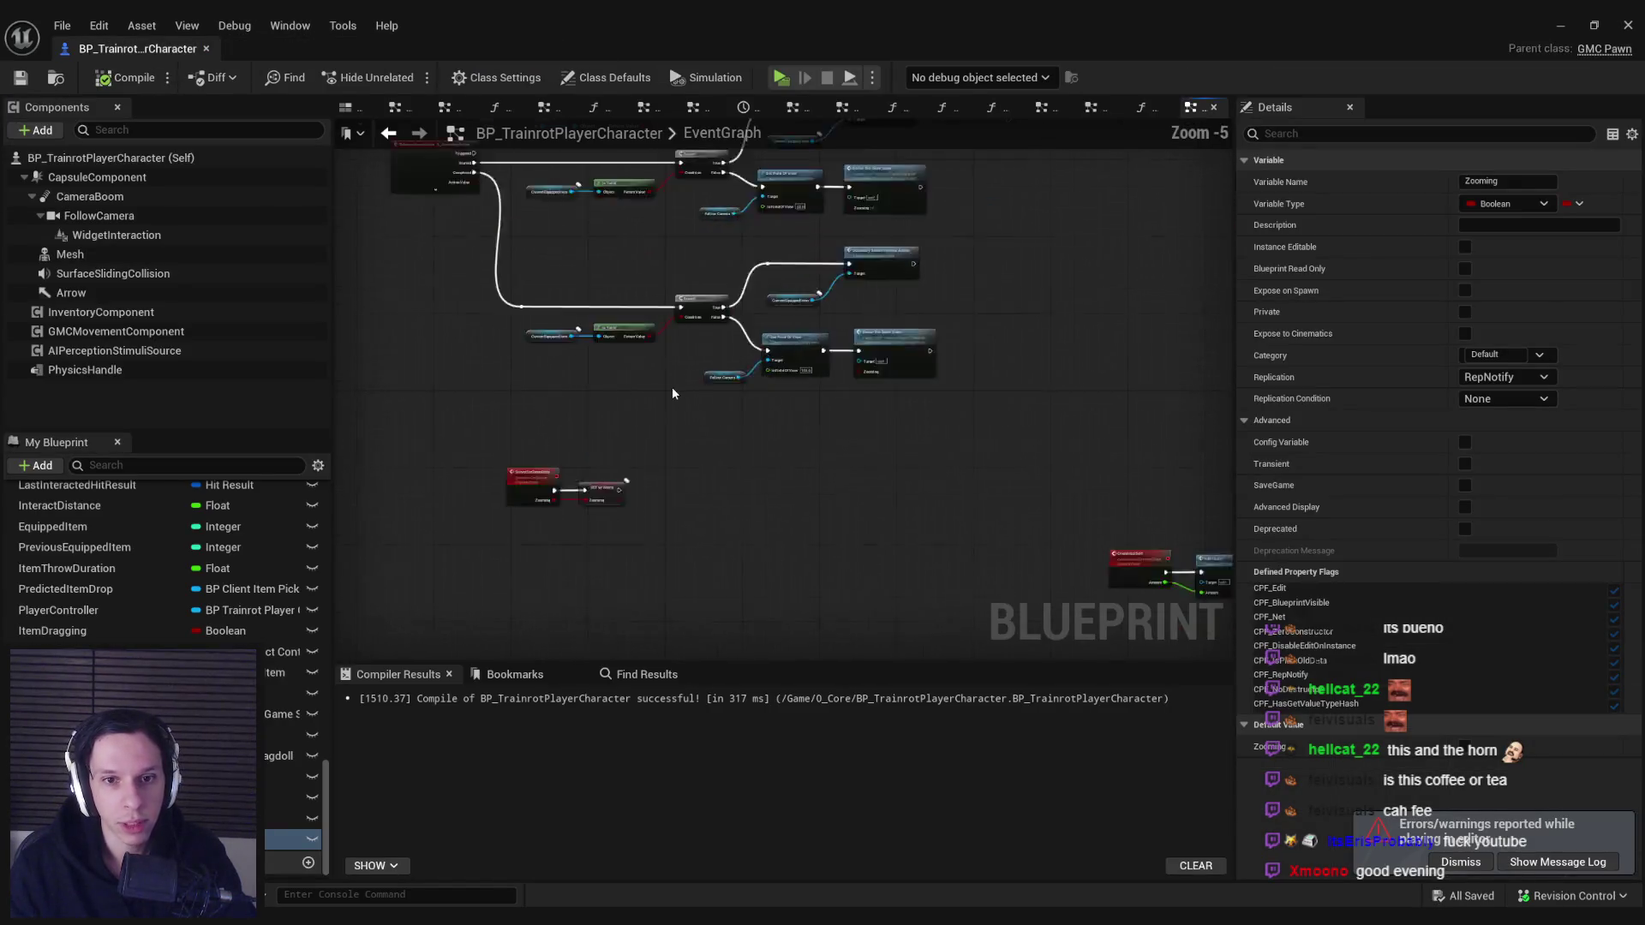
- Move the two zoom state nodes lower in the graph to make room
drag(515, 379, 685, 467)
mouse_move(624, 430)
mouse_down()
mouse_move(624, 512)
mouse_move(570, 467)
mouse_move(630, 490)
mouse_move(570, 467)
mouse_up()
click(651, 537)
- Add a timeline node named ZoomFOVTimeline to the event graph
right_click(651, 537)
text(timeline)
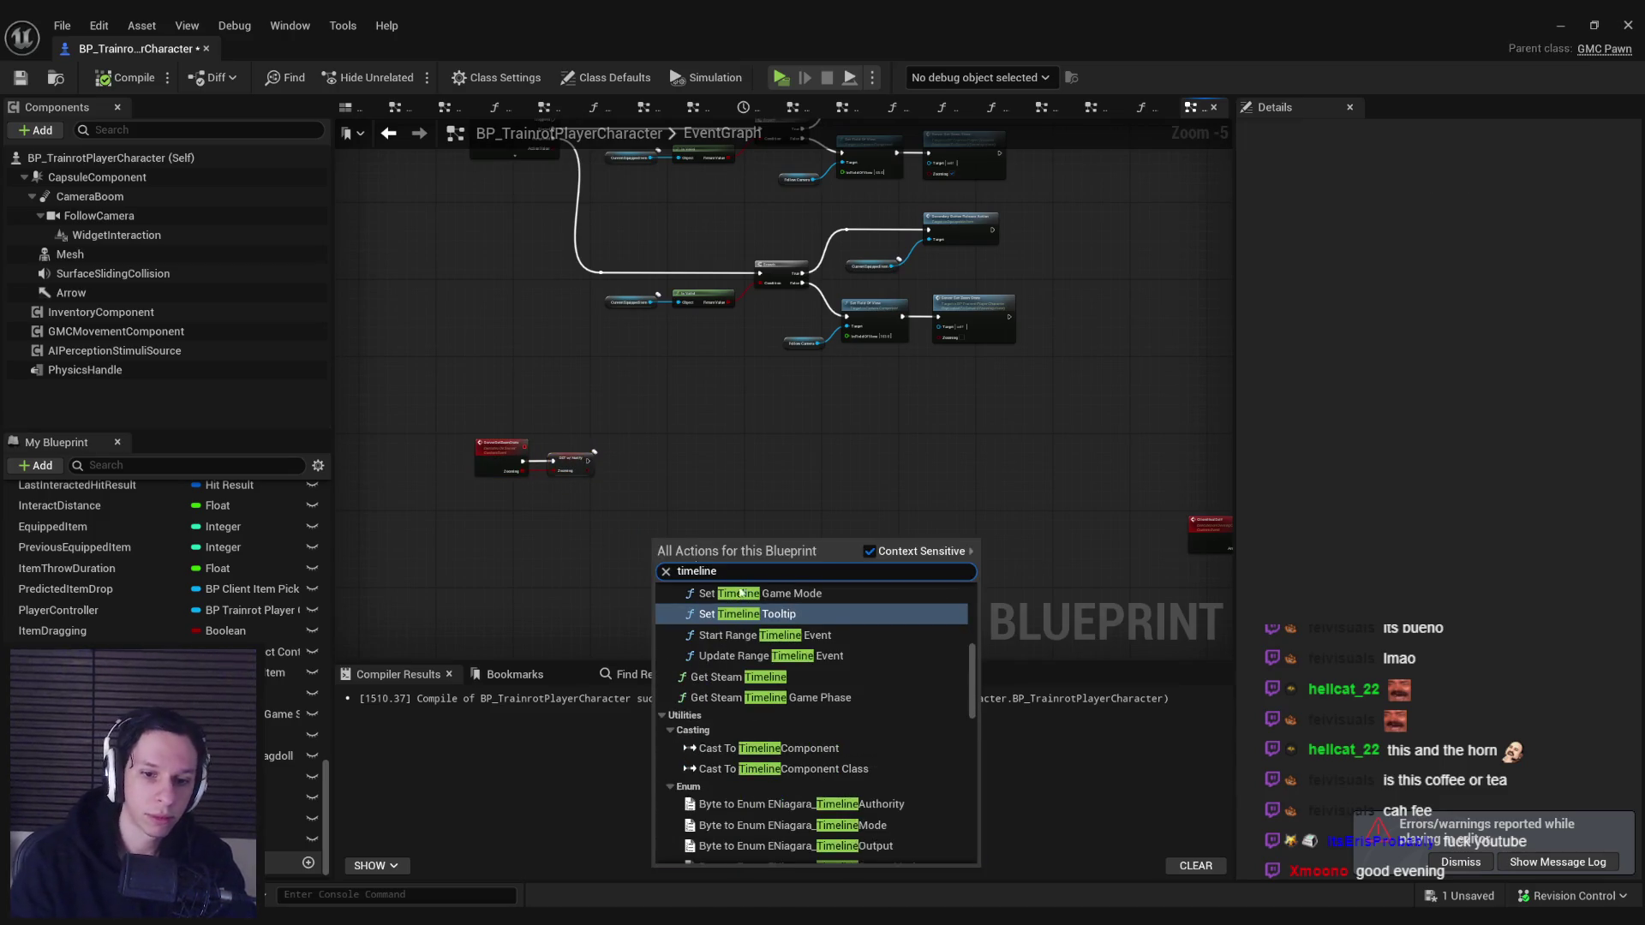
scroll(960, 823, down, 5)
scroll(959, 823, down, 2)
click(822, 848)
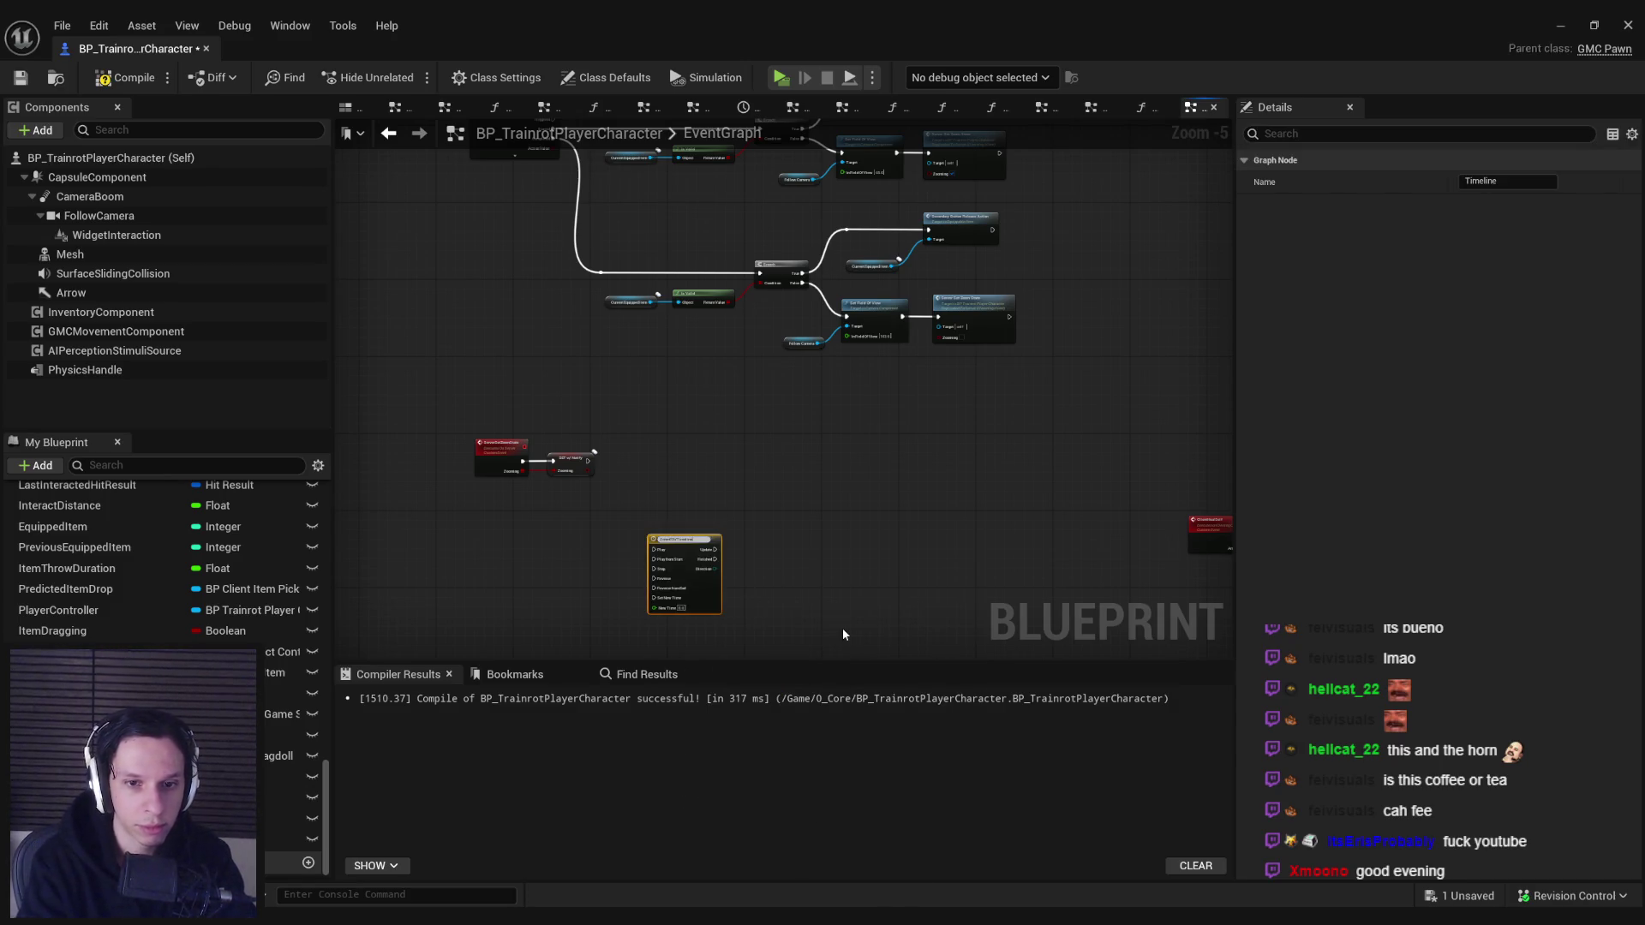
scroll(670, 584, up, 4)
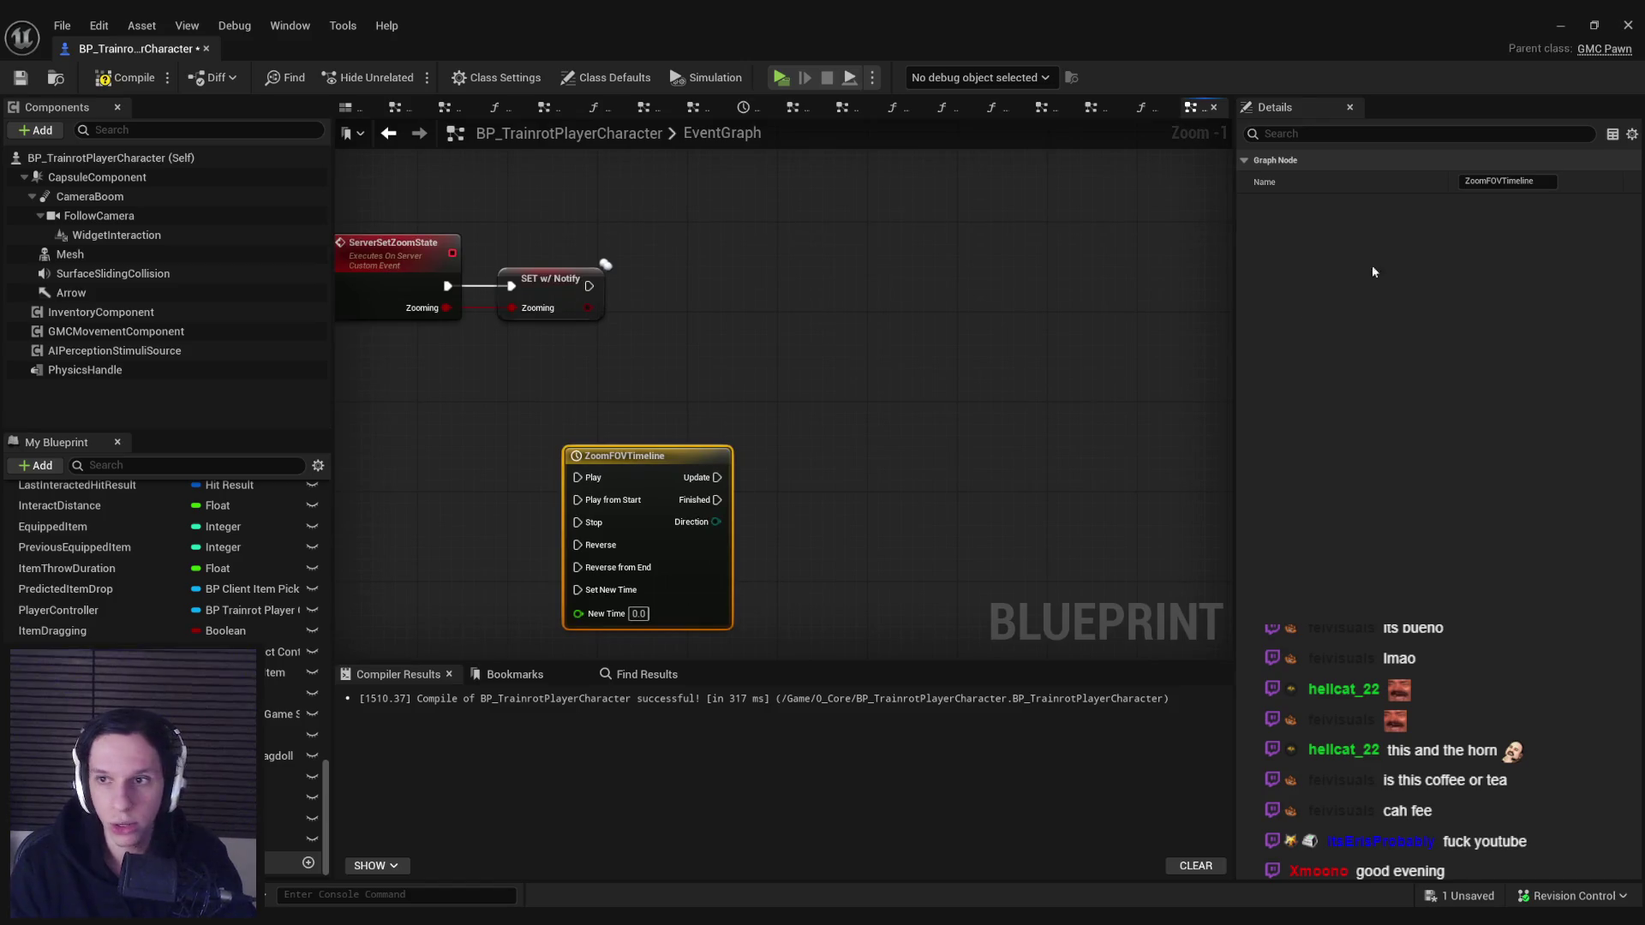
- Set ZoomFOVTimeline's length to 0.20 seconds
double_click(663, 473)
text(0.2)
key(Return)
click(400, 154)
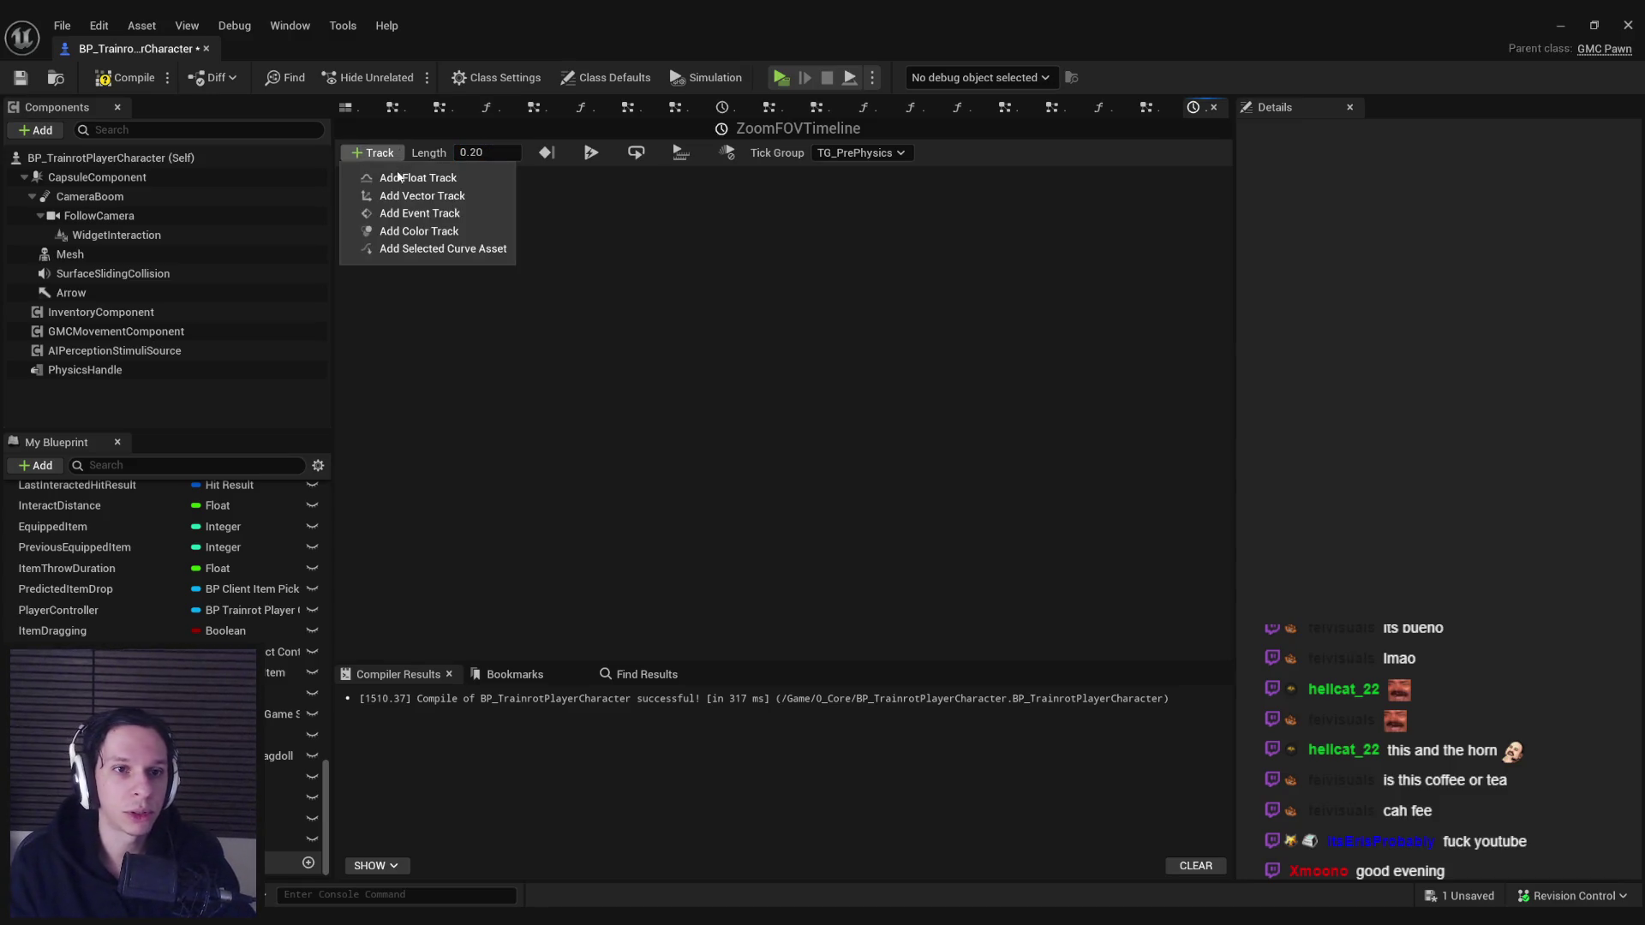
- Add a float track named Alpha to ZoomFOVTimeline
click(424, 175)
text(Alpha)
key(Return)
- Add Alpha curve keys at time 0 value 0 and time 0.2 value 1
shift+click(499, 307)
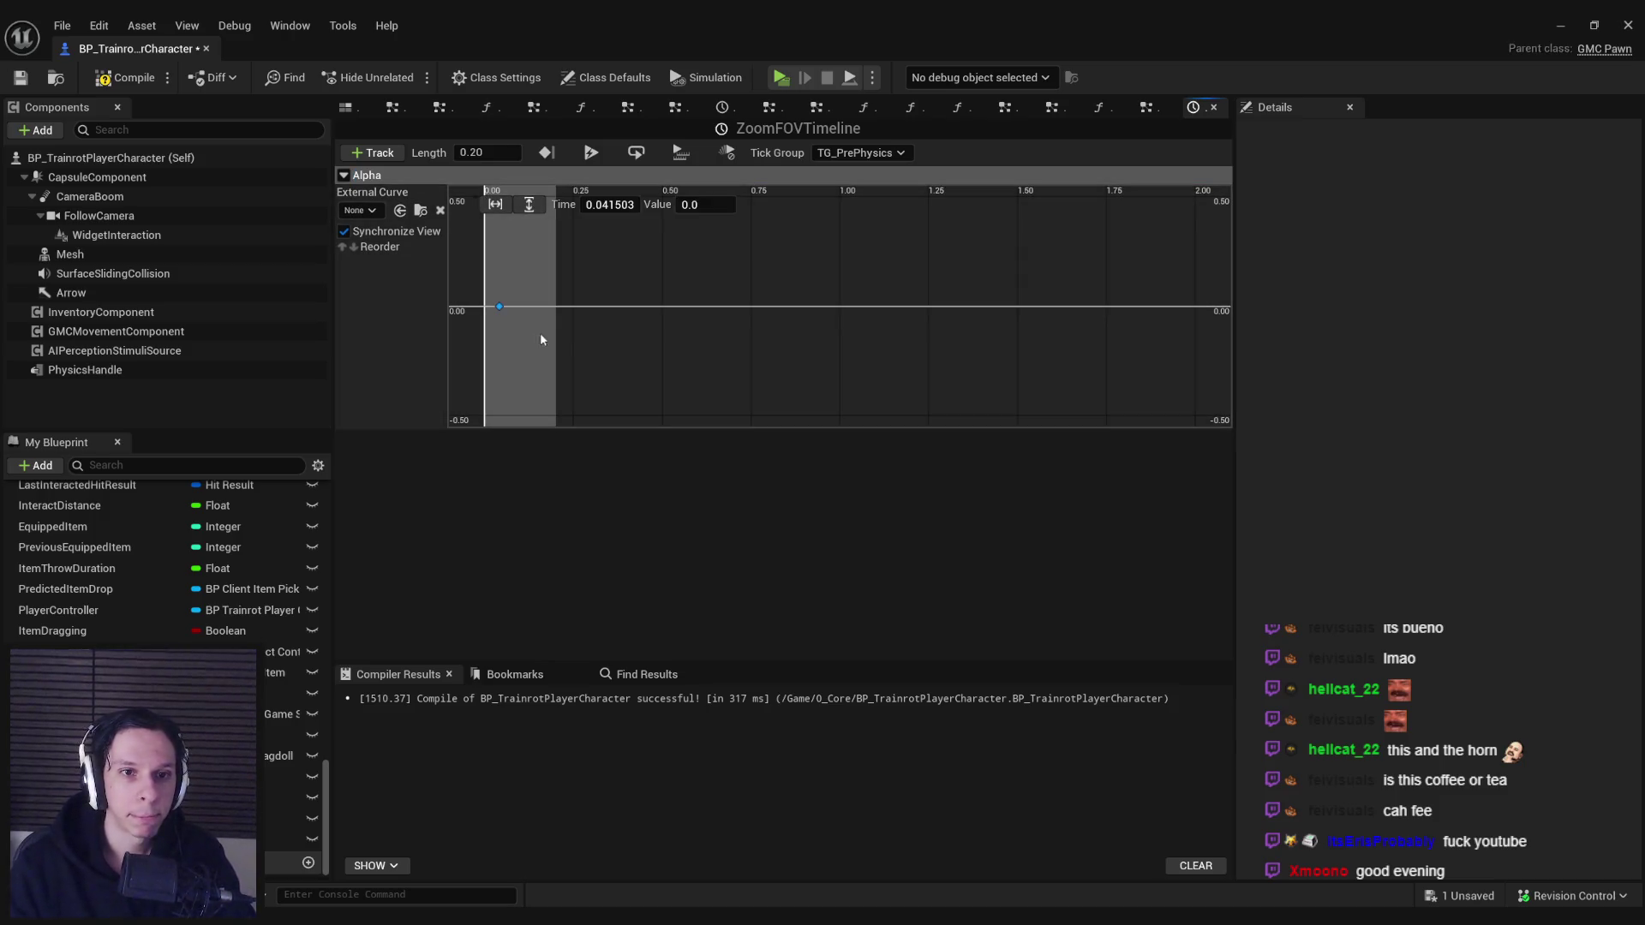
click(597, 204)
text(0)
key(Return)
right_click(555, 307)
click(585, 341)
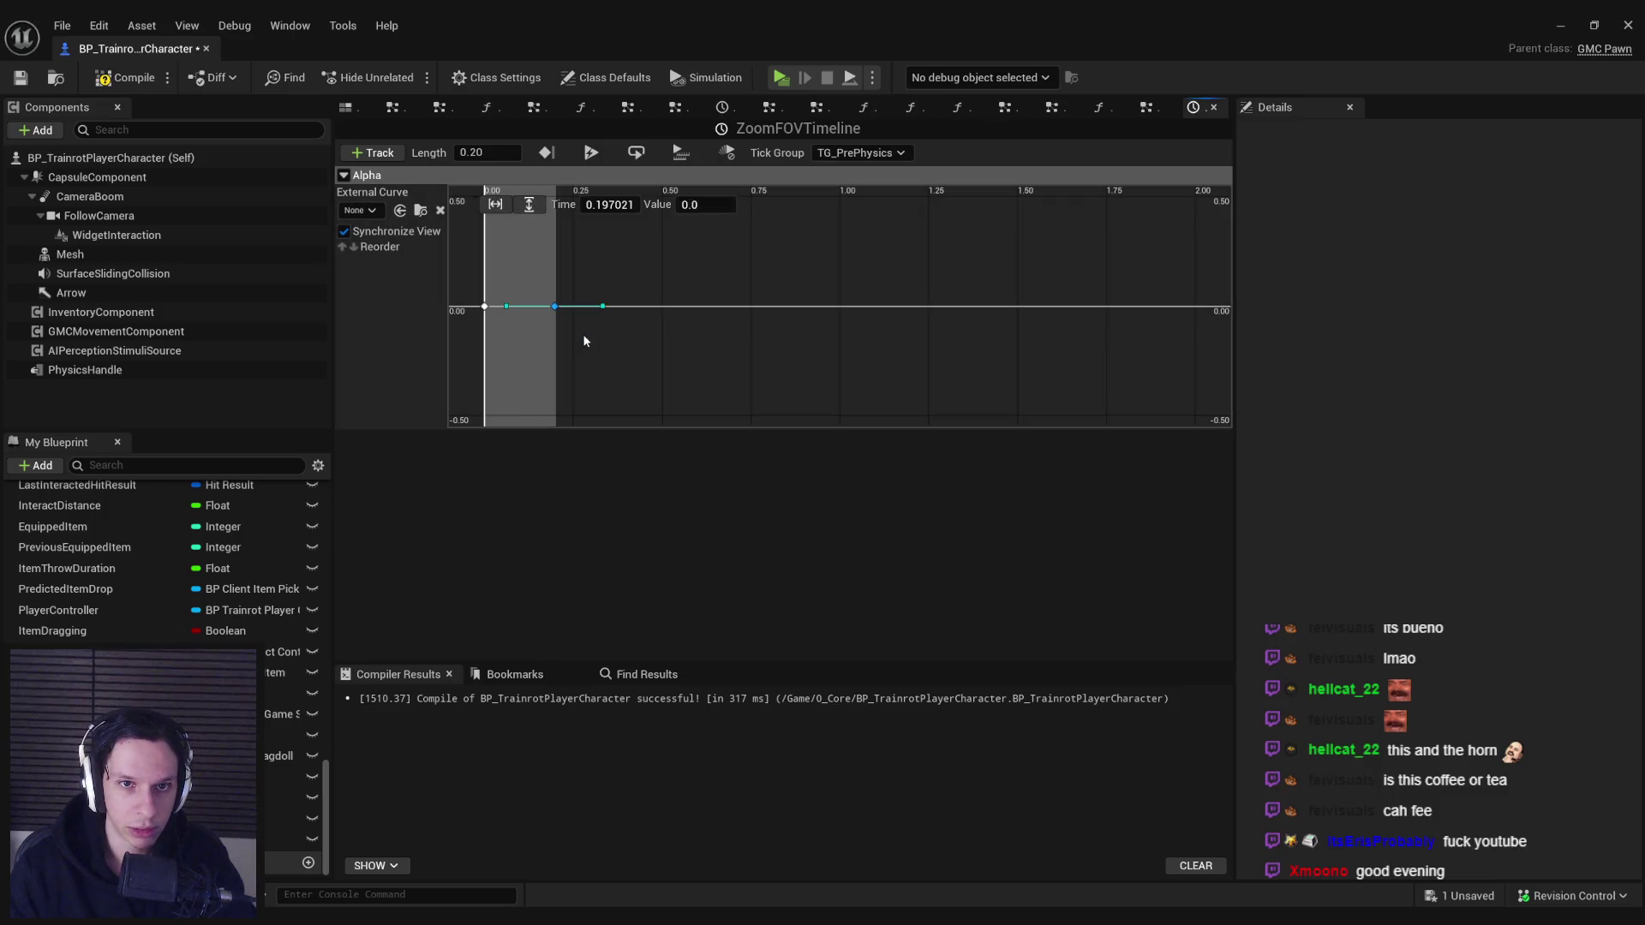
click(609, 205)
key(BackSpace)
key(Tab)
text(1)
key(Return)
- Set both keys to Auto interpolation, then compile and save the character blueprint
mouse_move(581, 221)
mouse_down()
mouse_move(763, 320)
mouse_move(1078, 420)
mouse_up()
right_click(1005, 256)
click(1020, 335)
click(126, 77)
click(20, 77)
- Close the leftover graph tabs, including ZoomFOVTimeline, EventBeginPlay, ThrowHandled, SelectHotbarItem and CompletedPrimaryAction
middle_click(1142, 112)
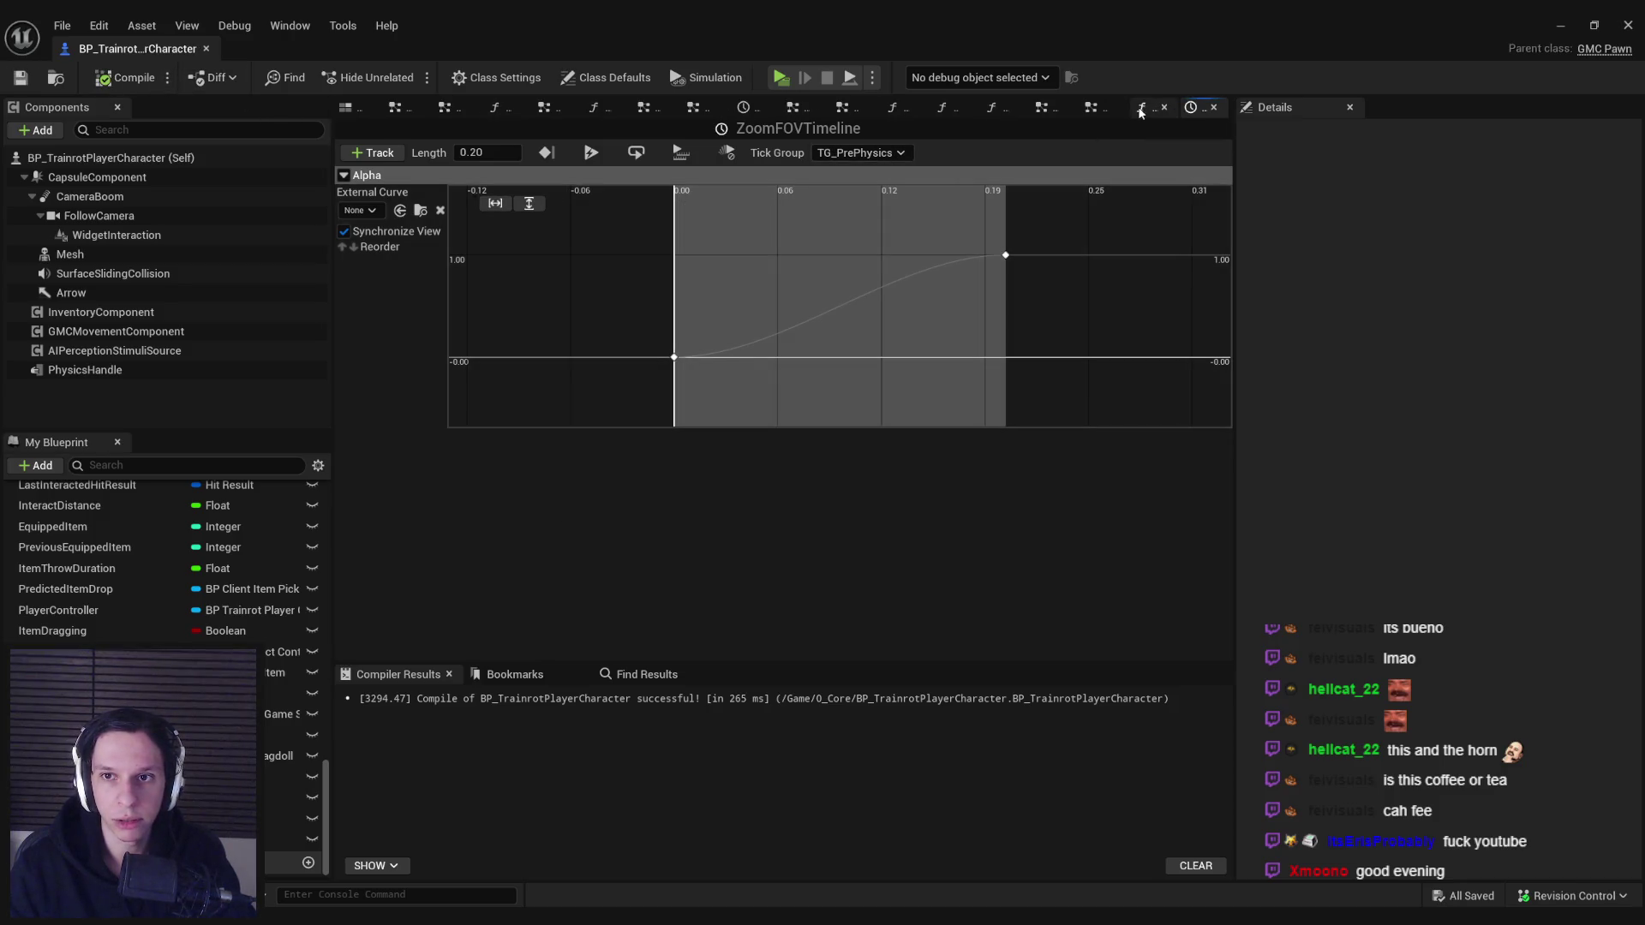
middle_click(1148, 112)
middle_click(1139, 111)
middle_click(1131, 112)
middle_click(1122, 111)
middle_click(1114, 112)
middle_click(1107, 112)
middle_click(1105, 111)
middle_click(1088, 111)
middle_click(1071, 112)
middle_click(1058, 112)
middle_click(1045, 111)
middle_click(1024, 112)
middle_click(1004, 112)
middle_click(908, 107)
middle_click(779, 107)
middle_click(656, 107)
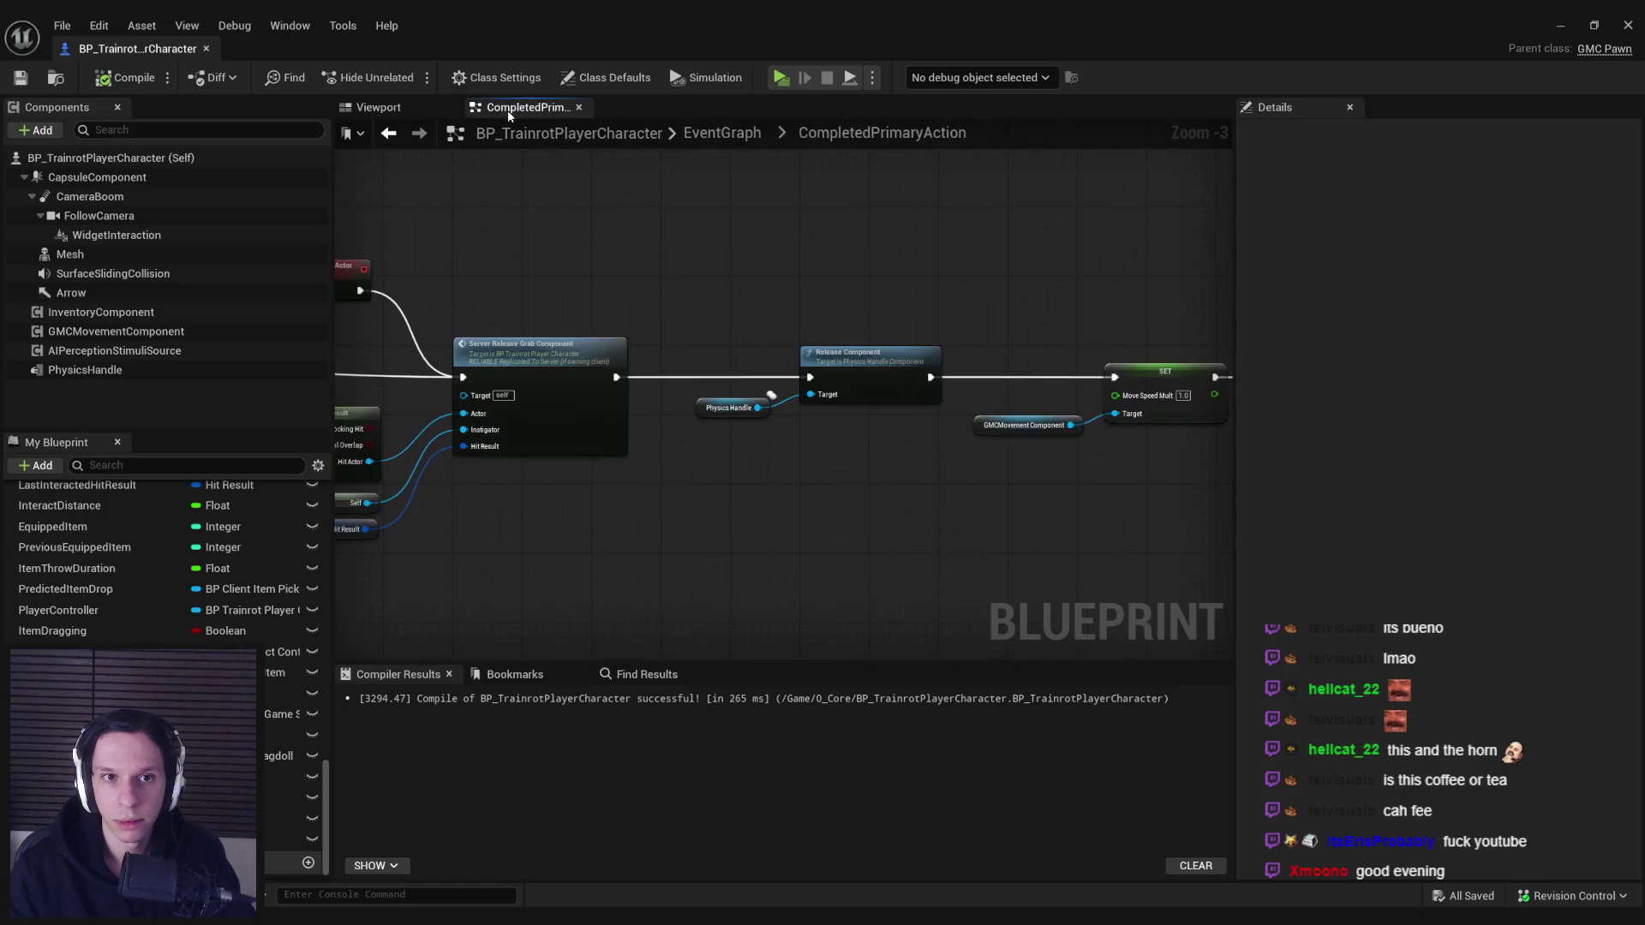
middle_click(523, 107)
- Open the EventGraph and locate ZoomFOVTimeline and the Set Field Of View node
scroll(153, 533, up, 5)
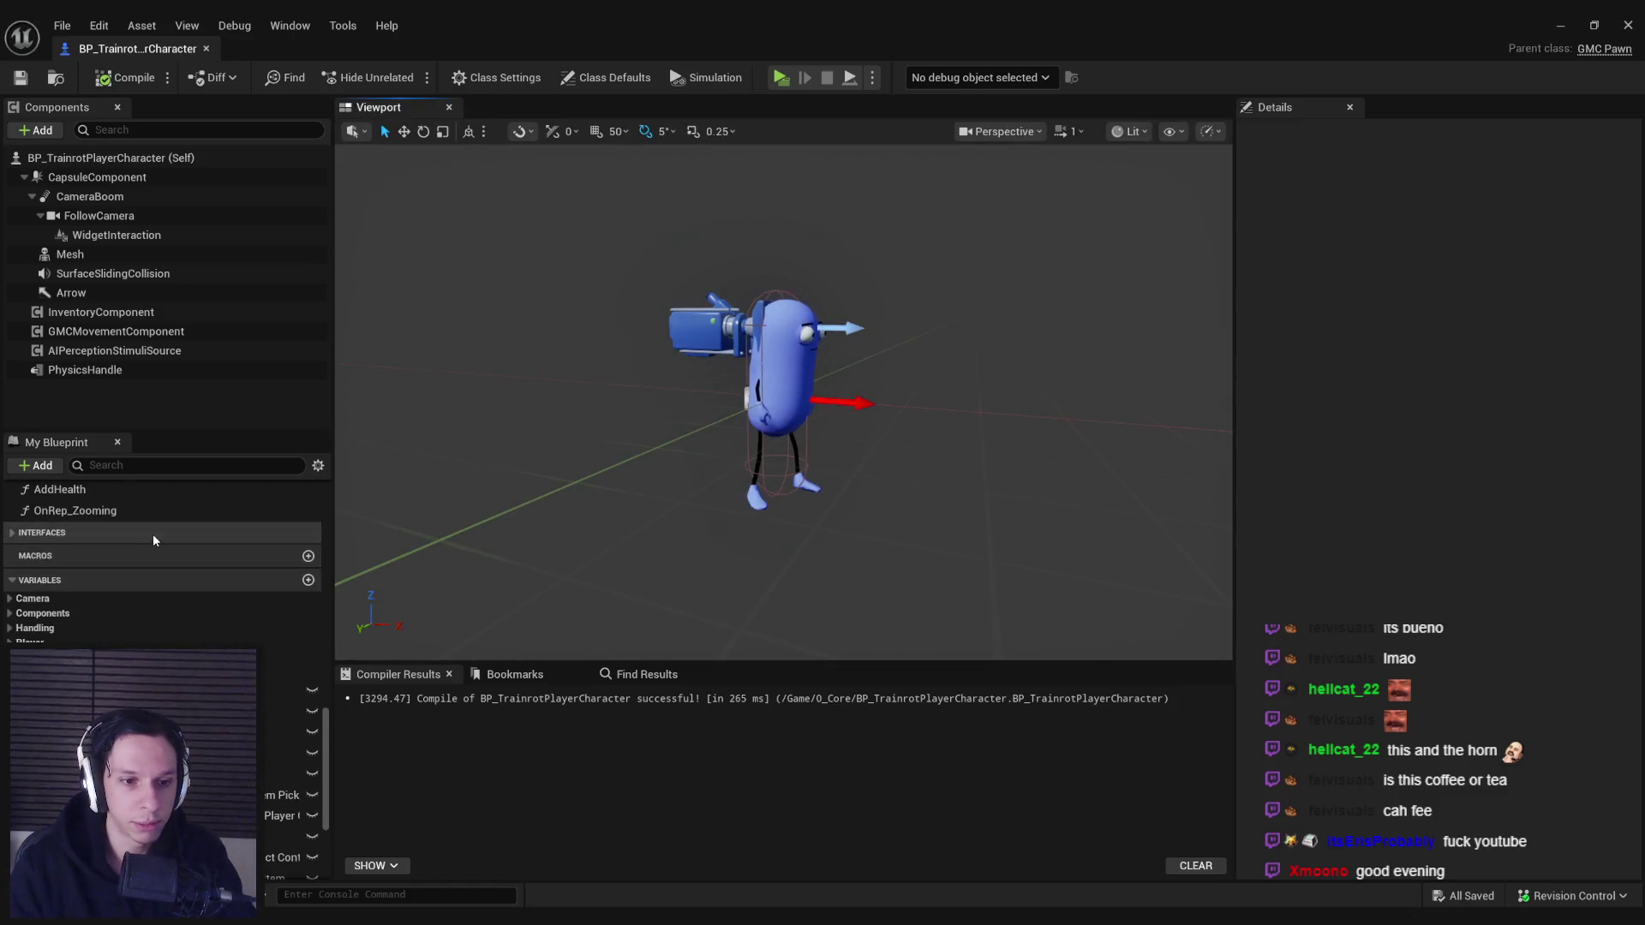
scroll(94, 532, up, 5)
double_click(63, 514)
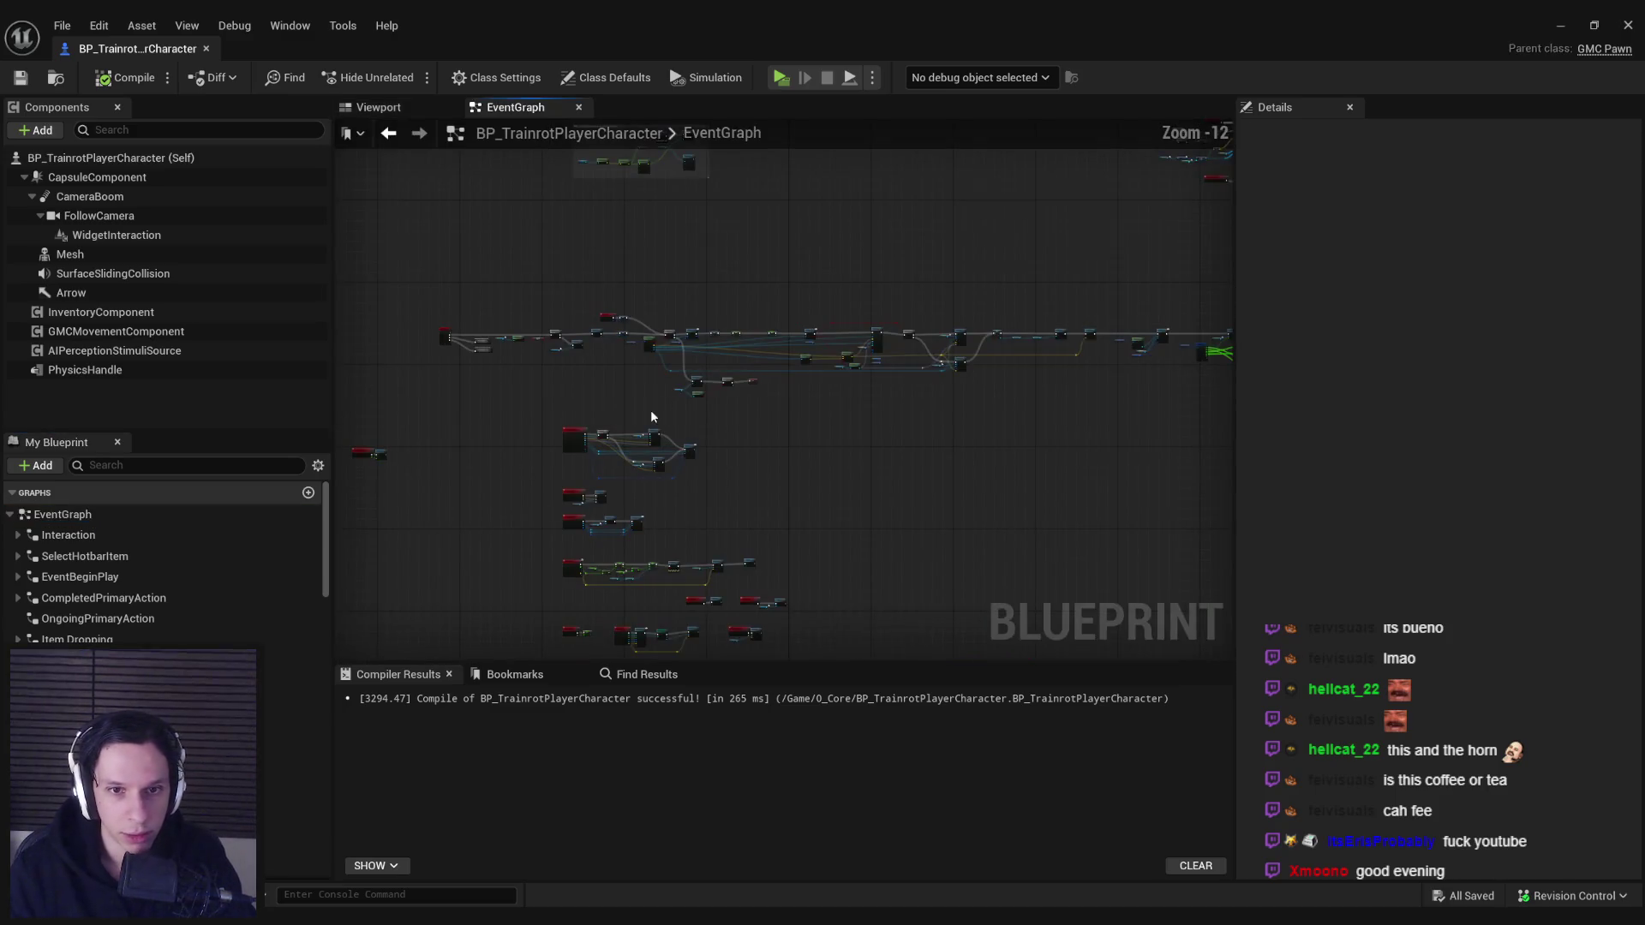
scroll(699, 411, up, 8)
double_click(673, 437)
click(515, 107)
scroll(617, 428, down, 3)
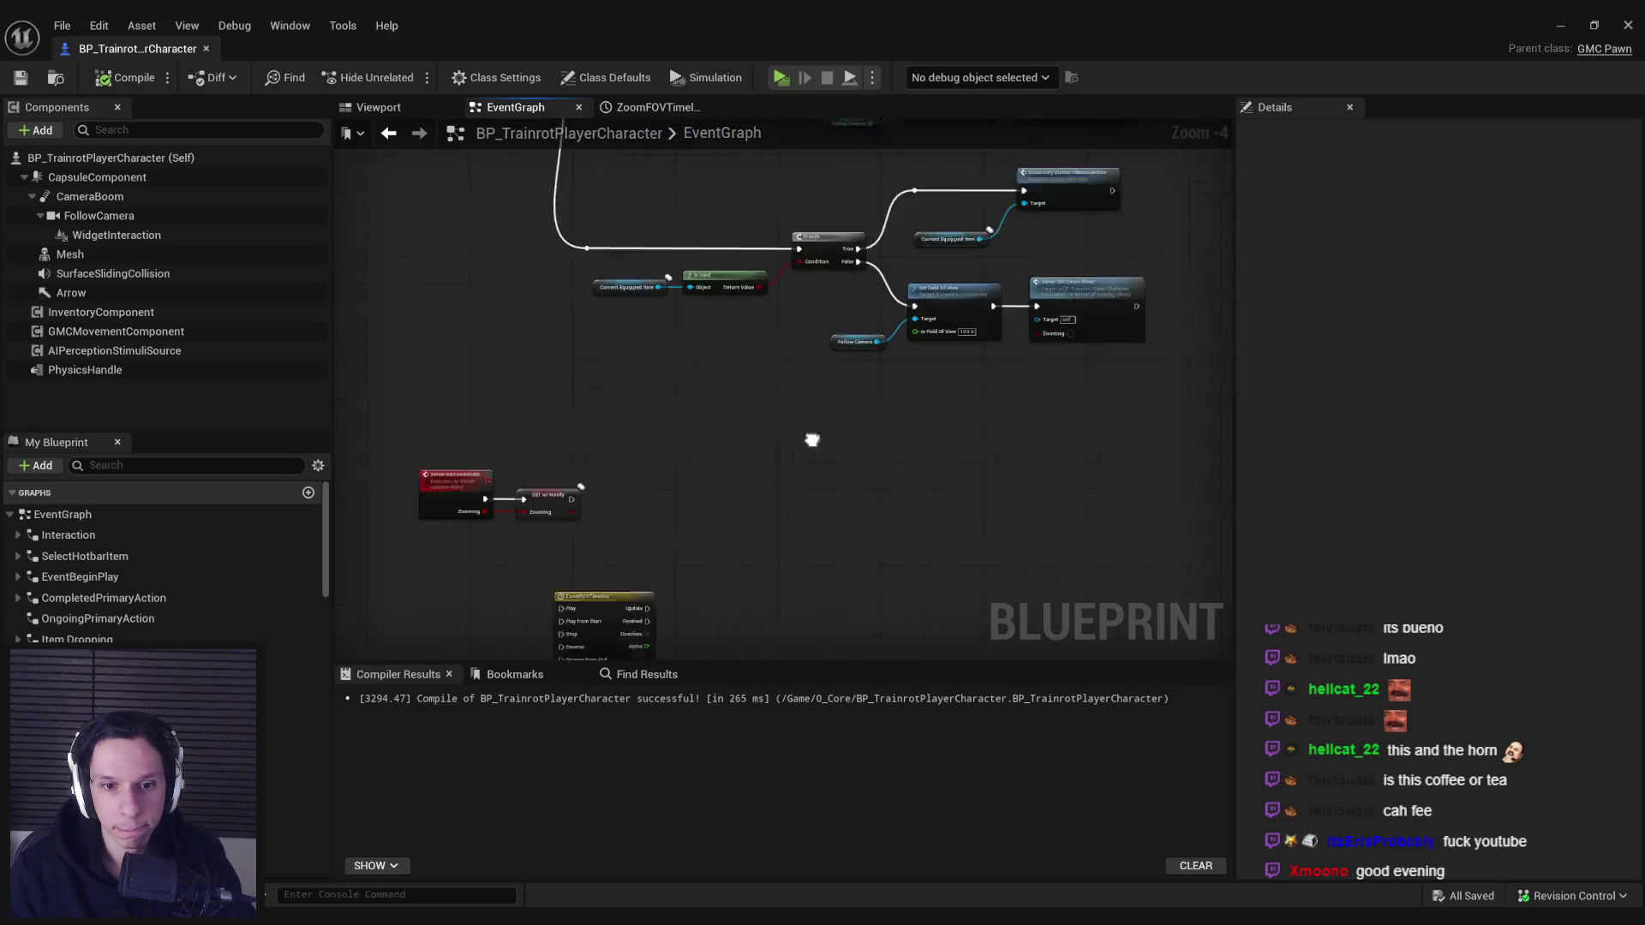
scroll(686, 540, up, 1)
scroll(967, 319, down, 1)
click(977, 206)
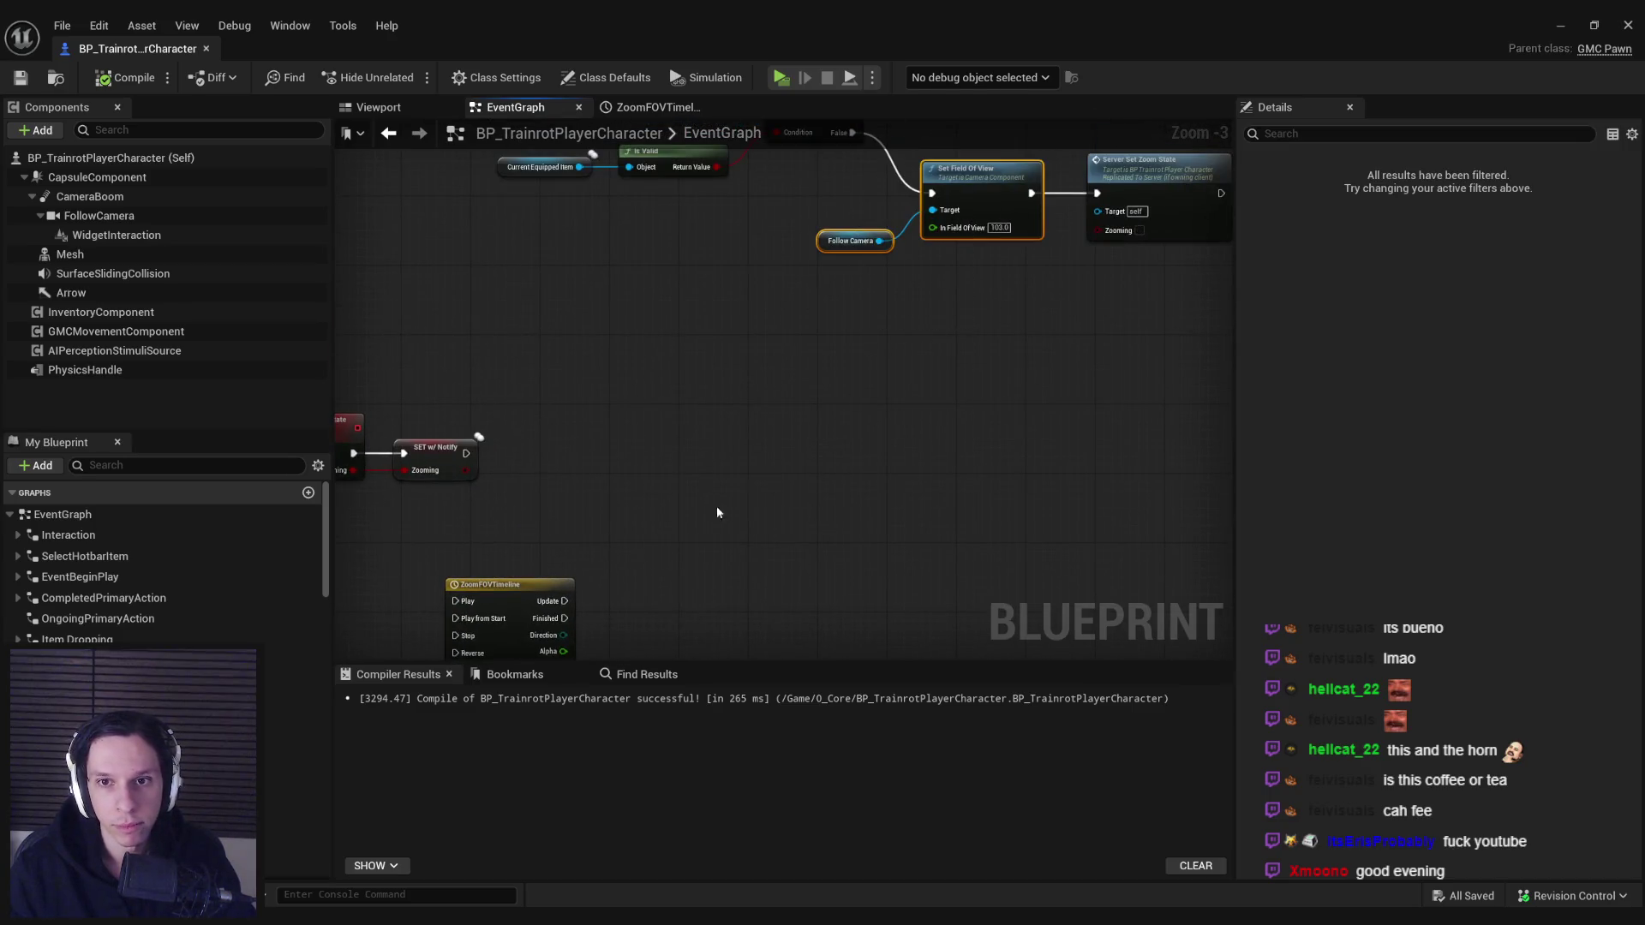
scroll(587, 449, up, 1)
- Feed the timeline's Alpha into a float Lerp with A 65 and B 103
drag(557, 422, 657, 484)
text(lerp)
scroll(758, 630, down, 3)
scroll(758, 630, up, 3)
click(748, 614)
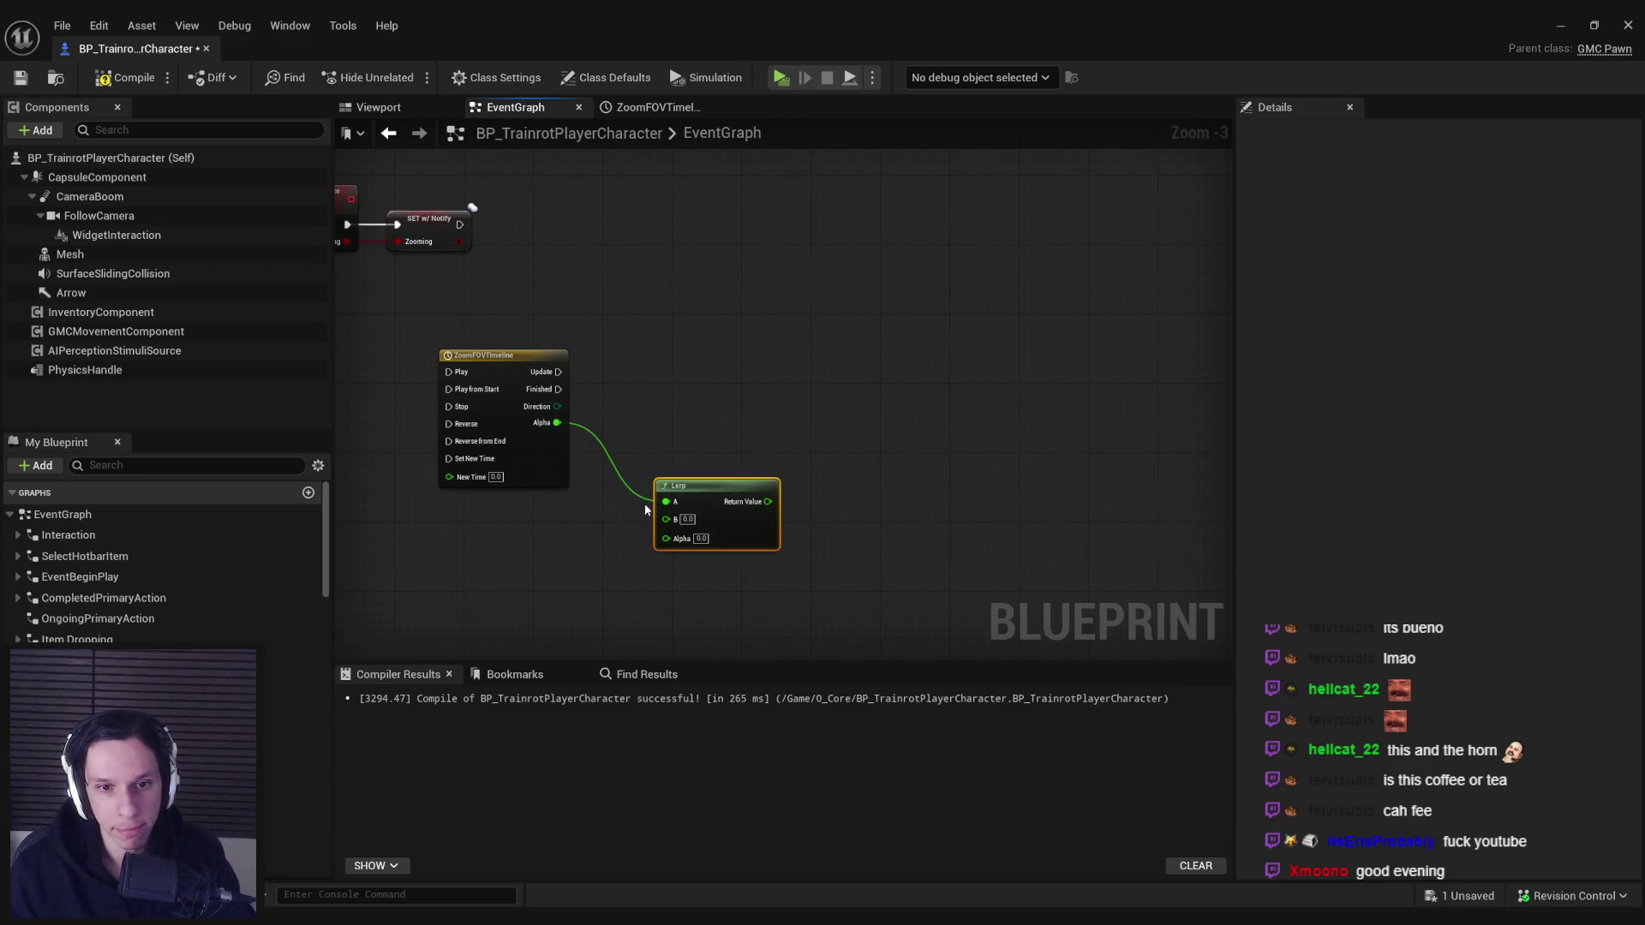
drag(764, 352, 763, 535)
click(563, 414)
text(65)
key(Tab)
key(Return)
- Wire the timeline's Update into Set Field Of View and arrange the nodes beside the timeline
drag(562, 441, 564, 469)
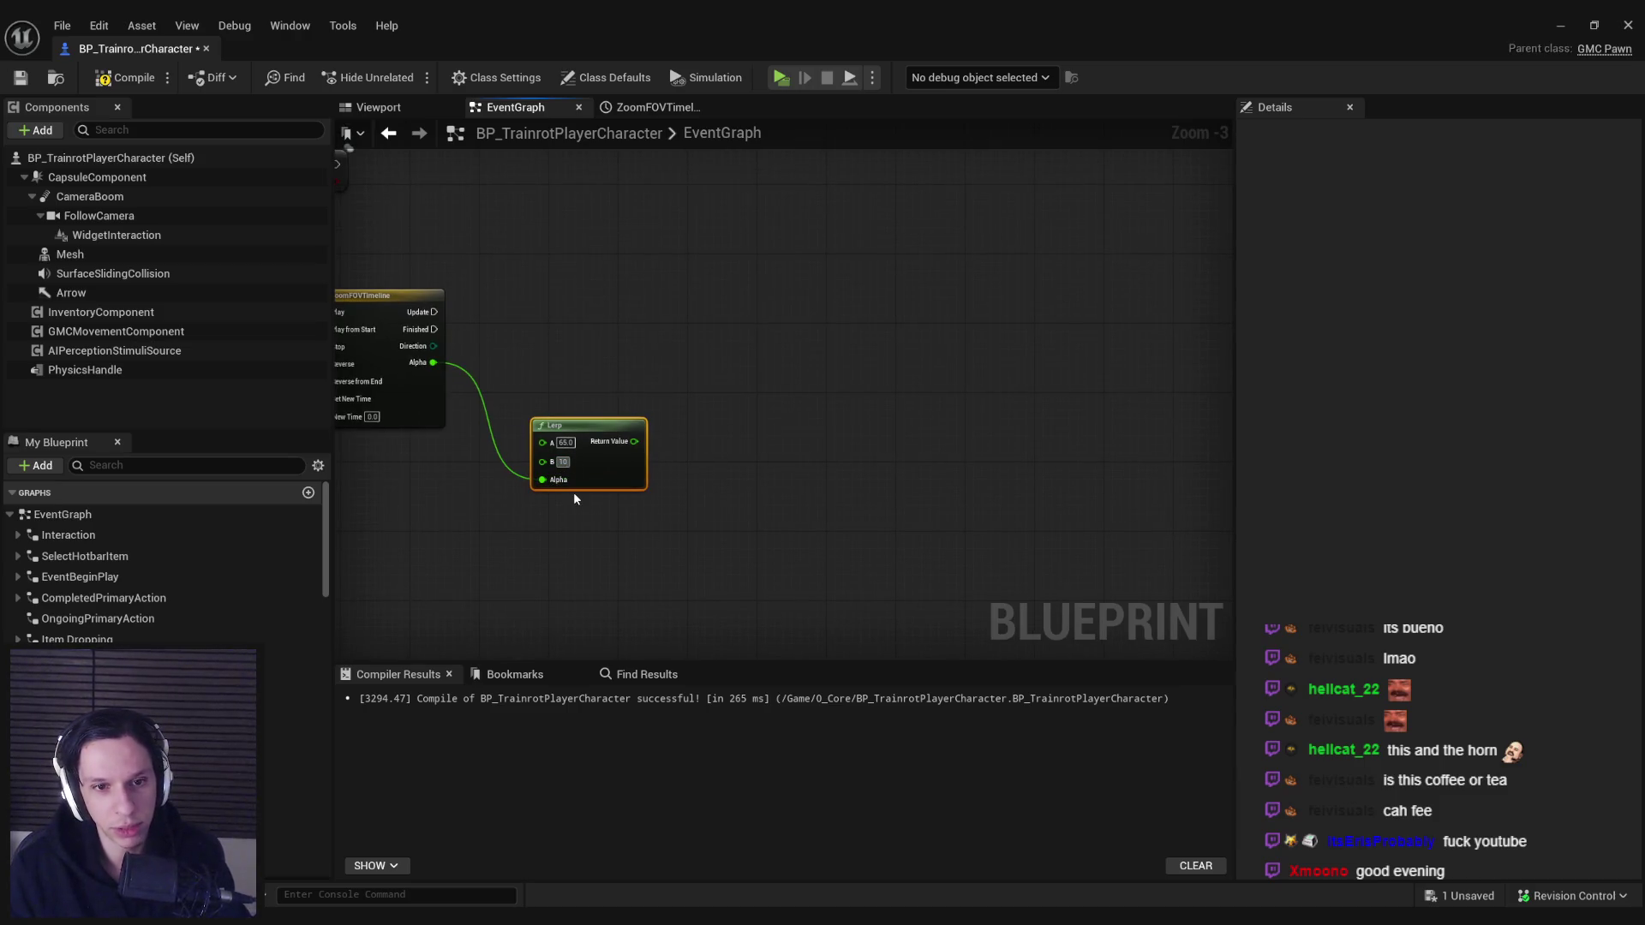
scroll(666, 605, down, 1)
drag(793, 368, 718, 271)
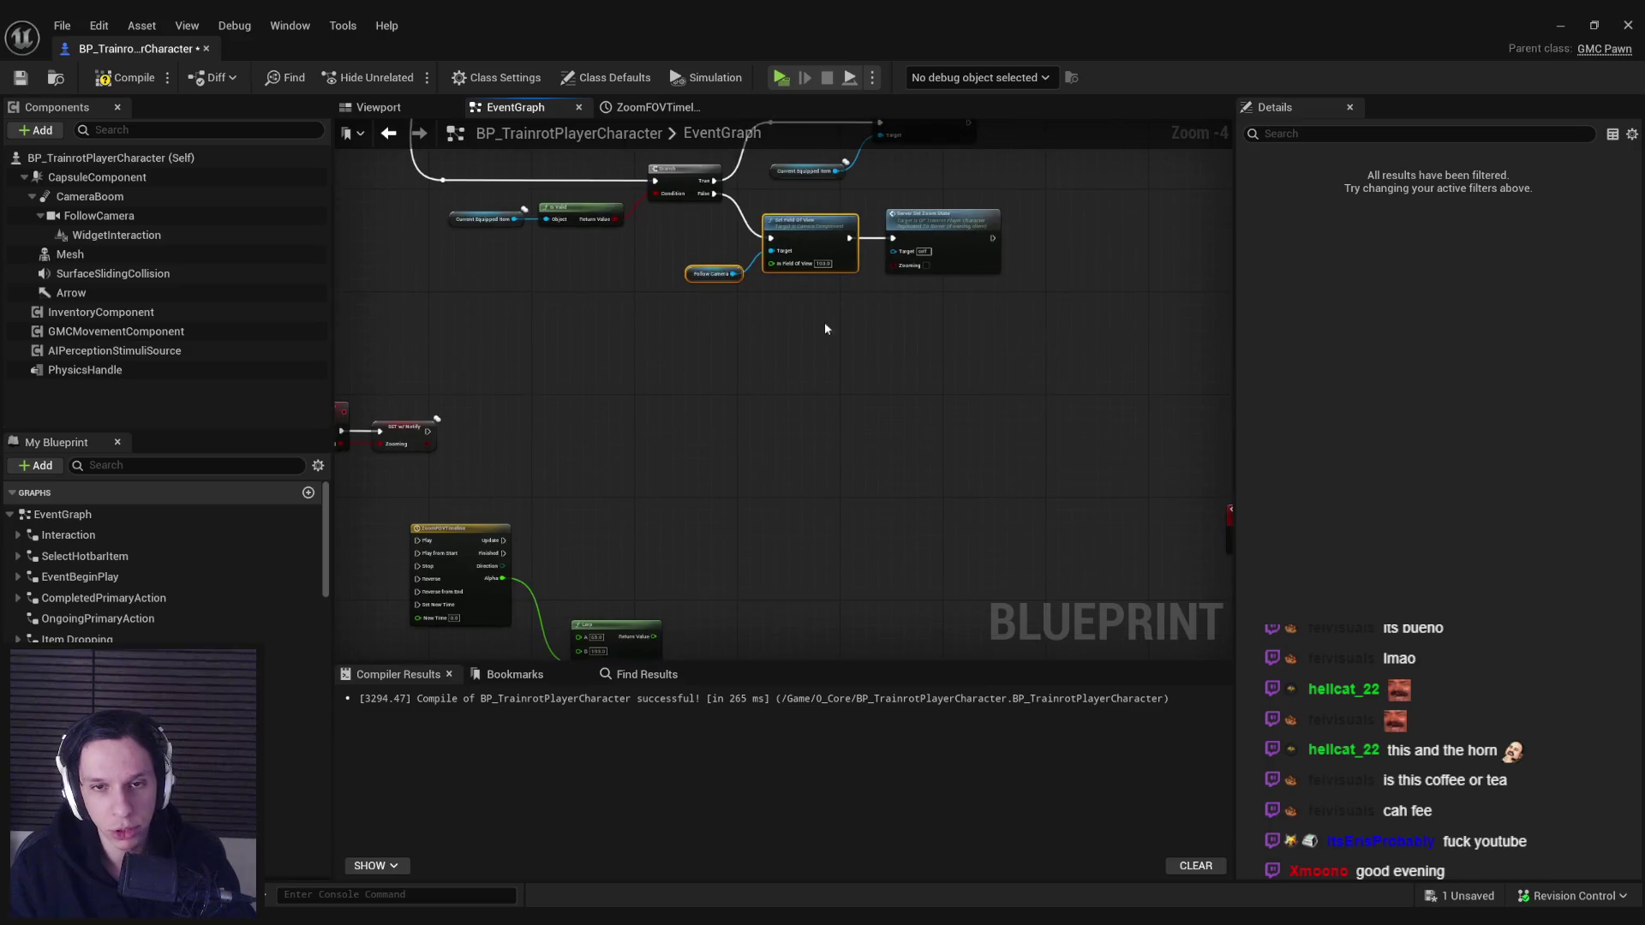
drag(683, 591, 683, 450)
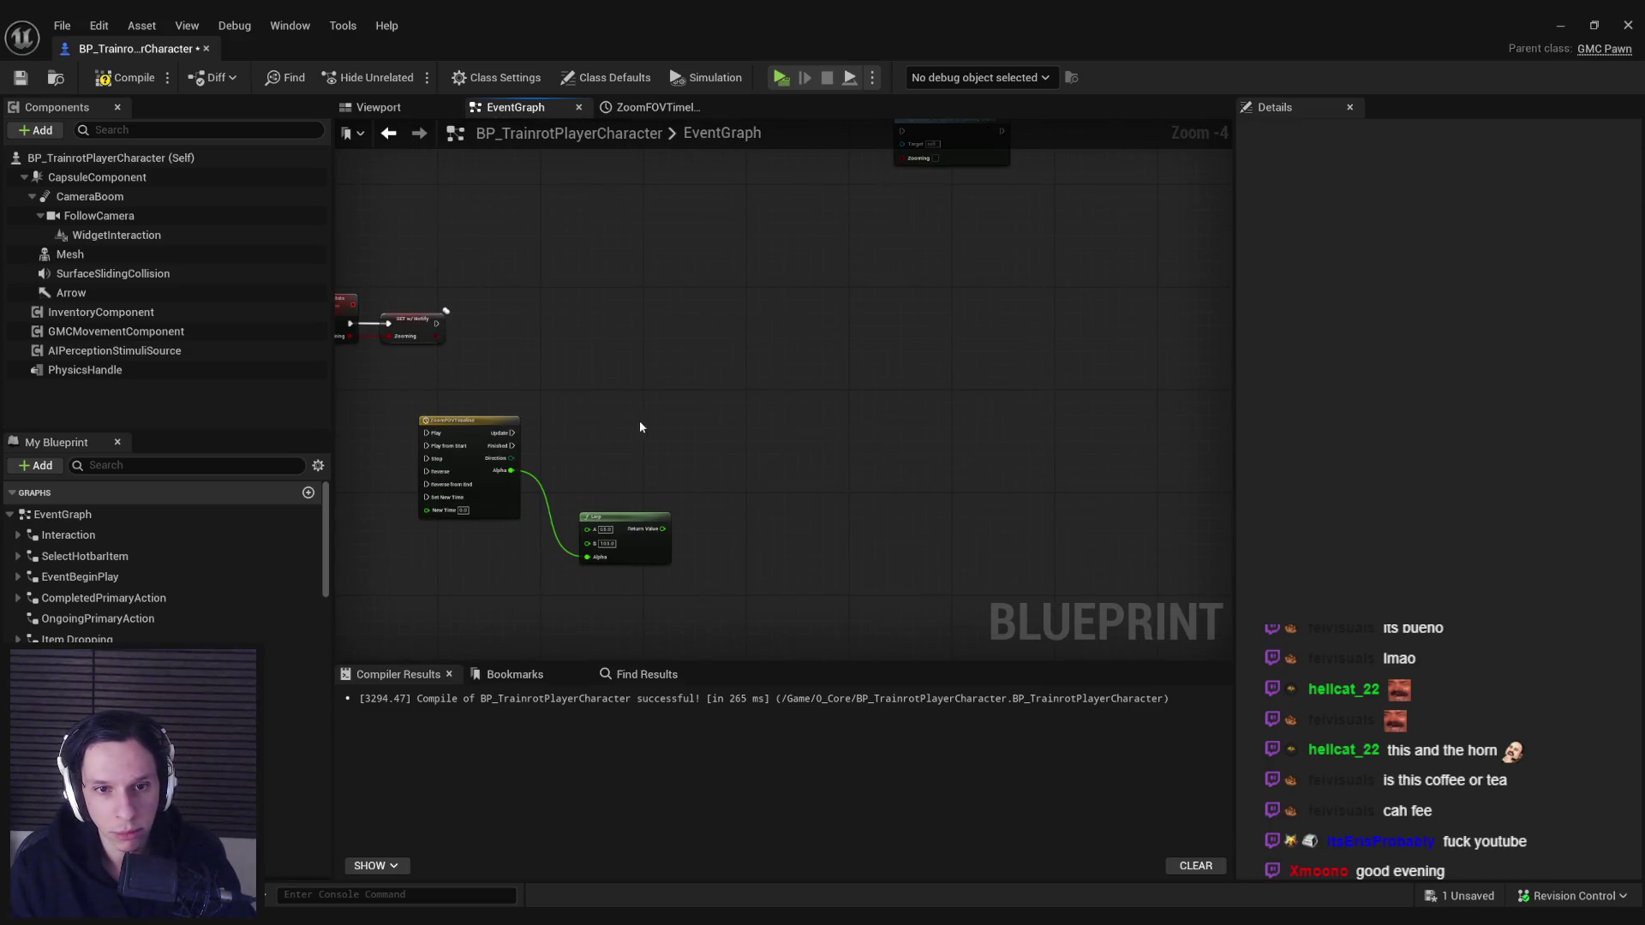
scroll(636, 426, up, 4)
mouse_move(737, 371)
mouse_down()
mouse_move(789, 383)
mouse_move(440, 452)
mouse_move(462, 406)
mouse_up()
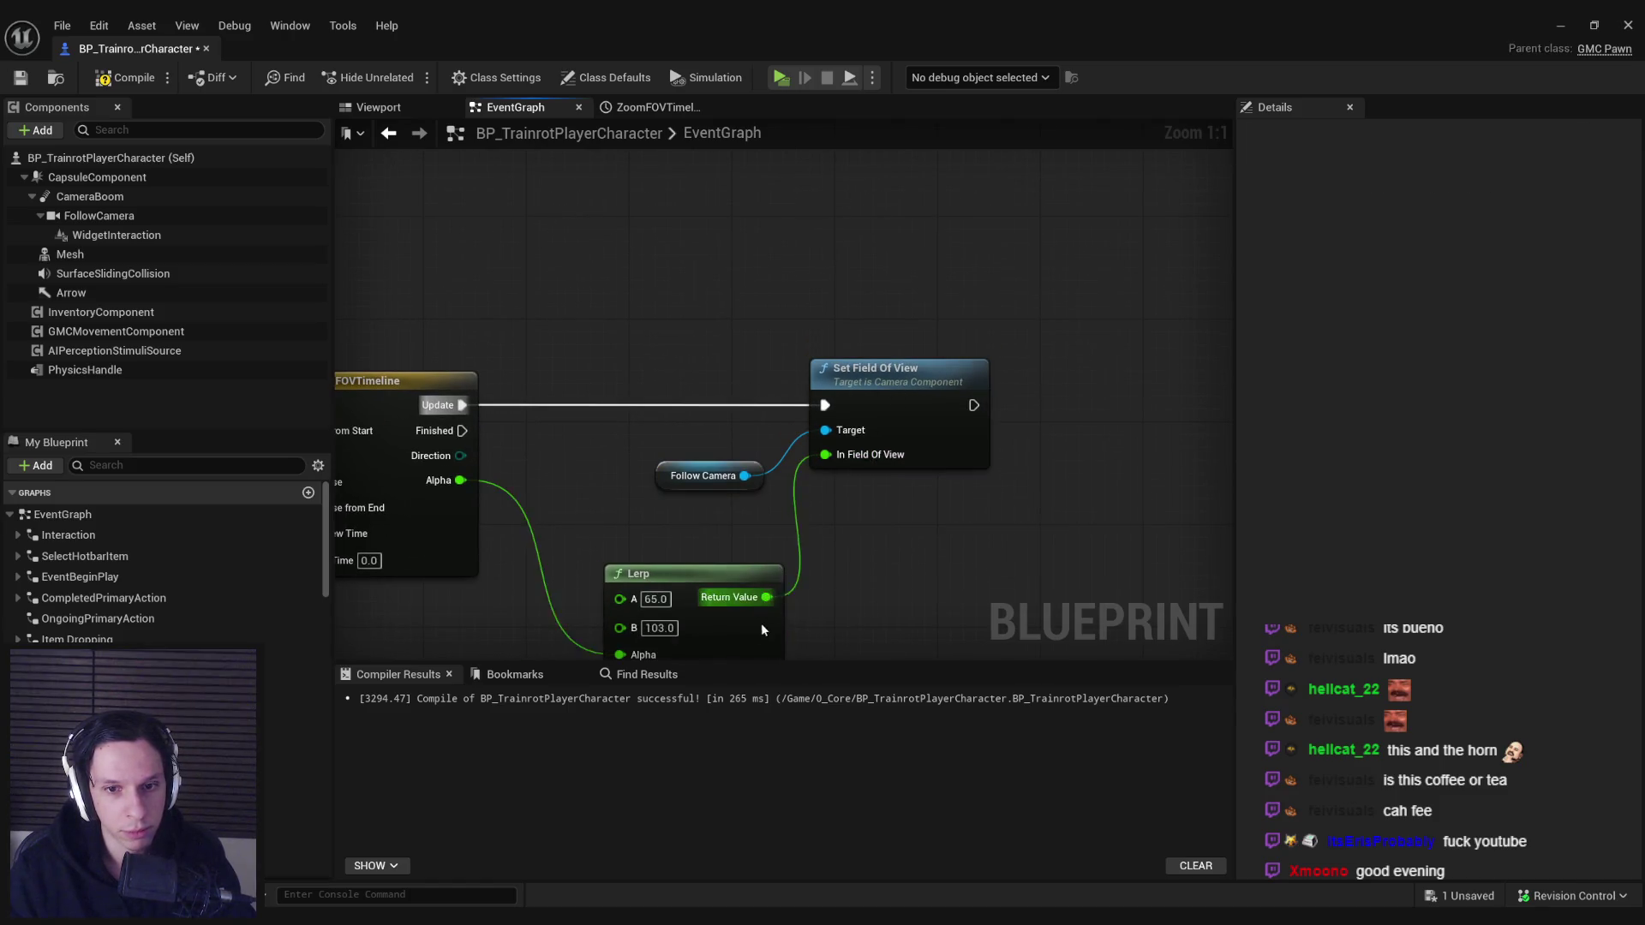
drag(936, 597, 737, 356)
drag(851, 404, 801, 403)
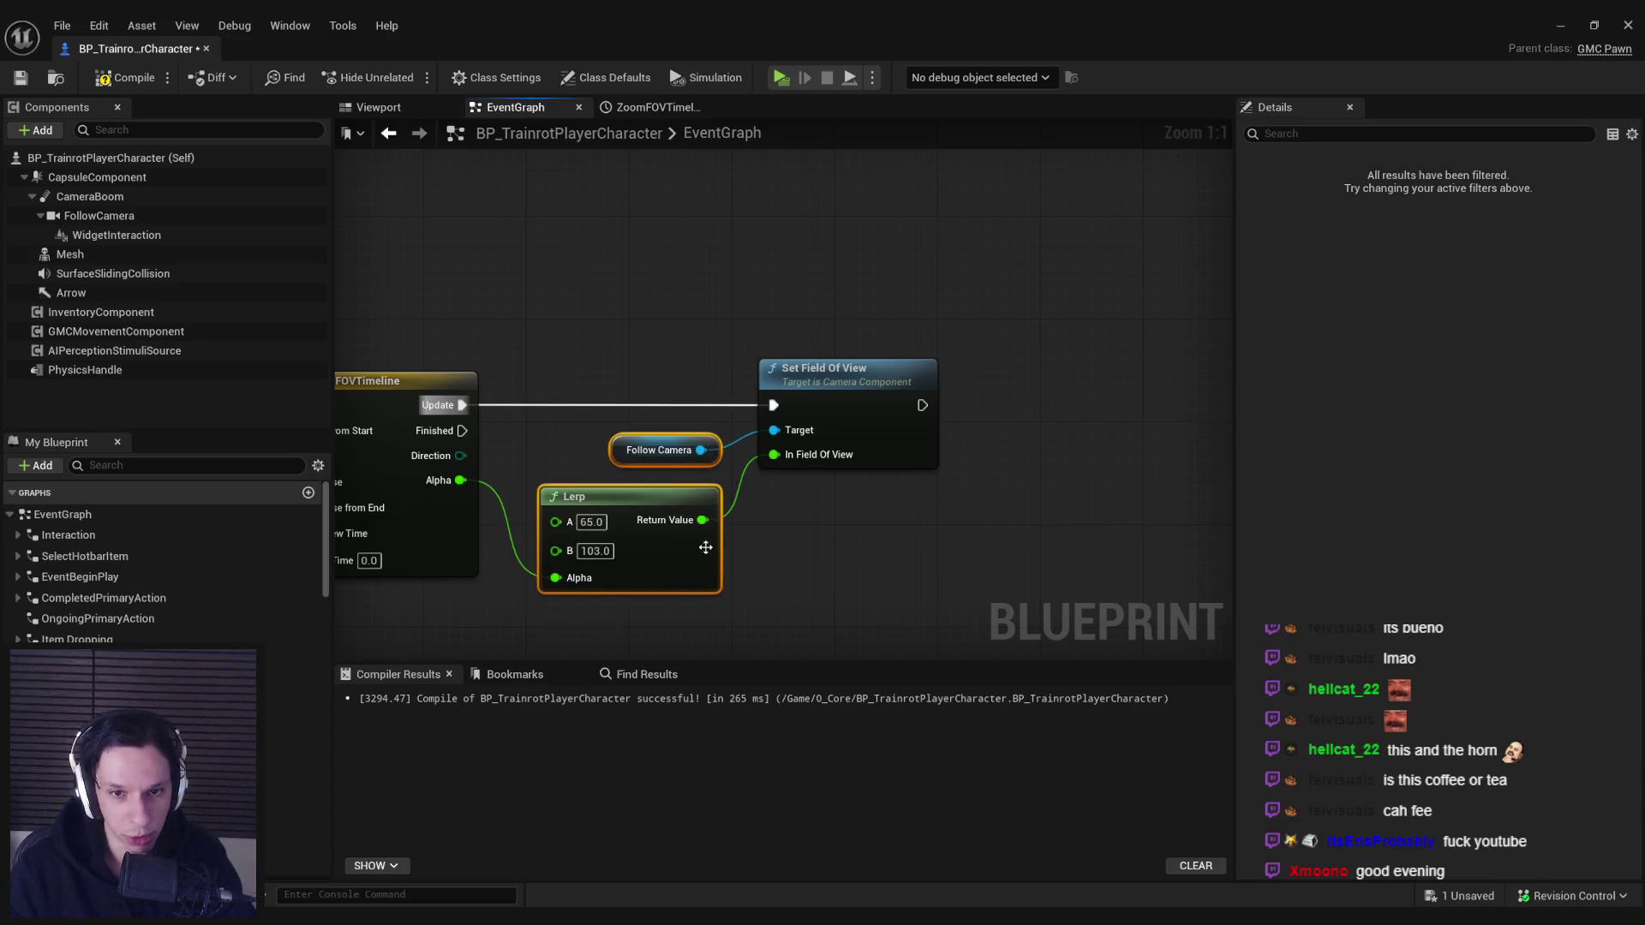
scroll(699, 546, down, 2)
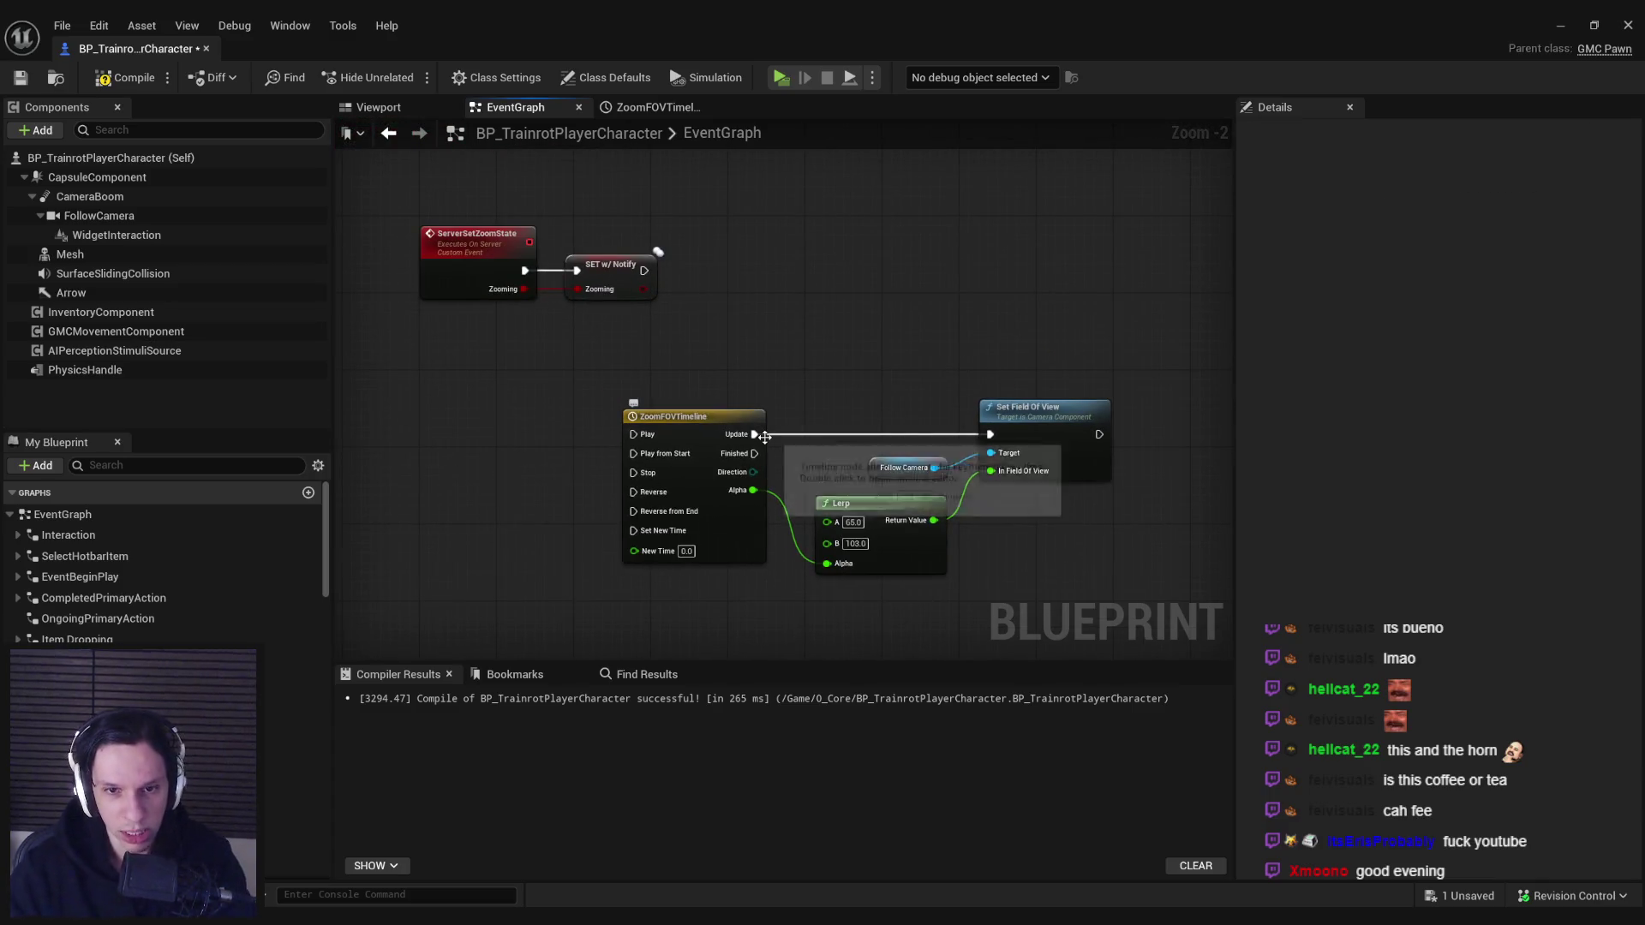
- Add a Zoom FOVTimeline Reverse call on the release Branch's False output
scroll(855, 388, down, 1)
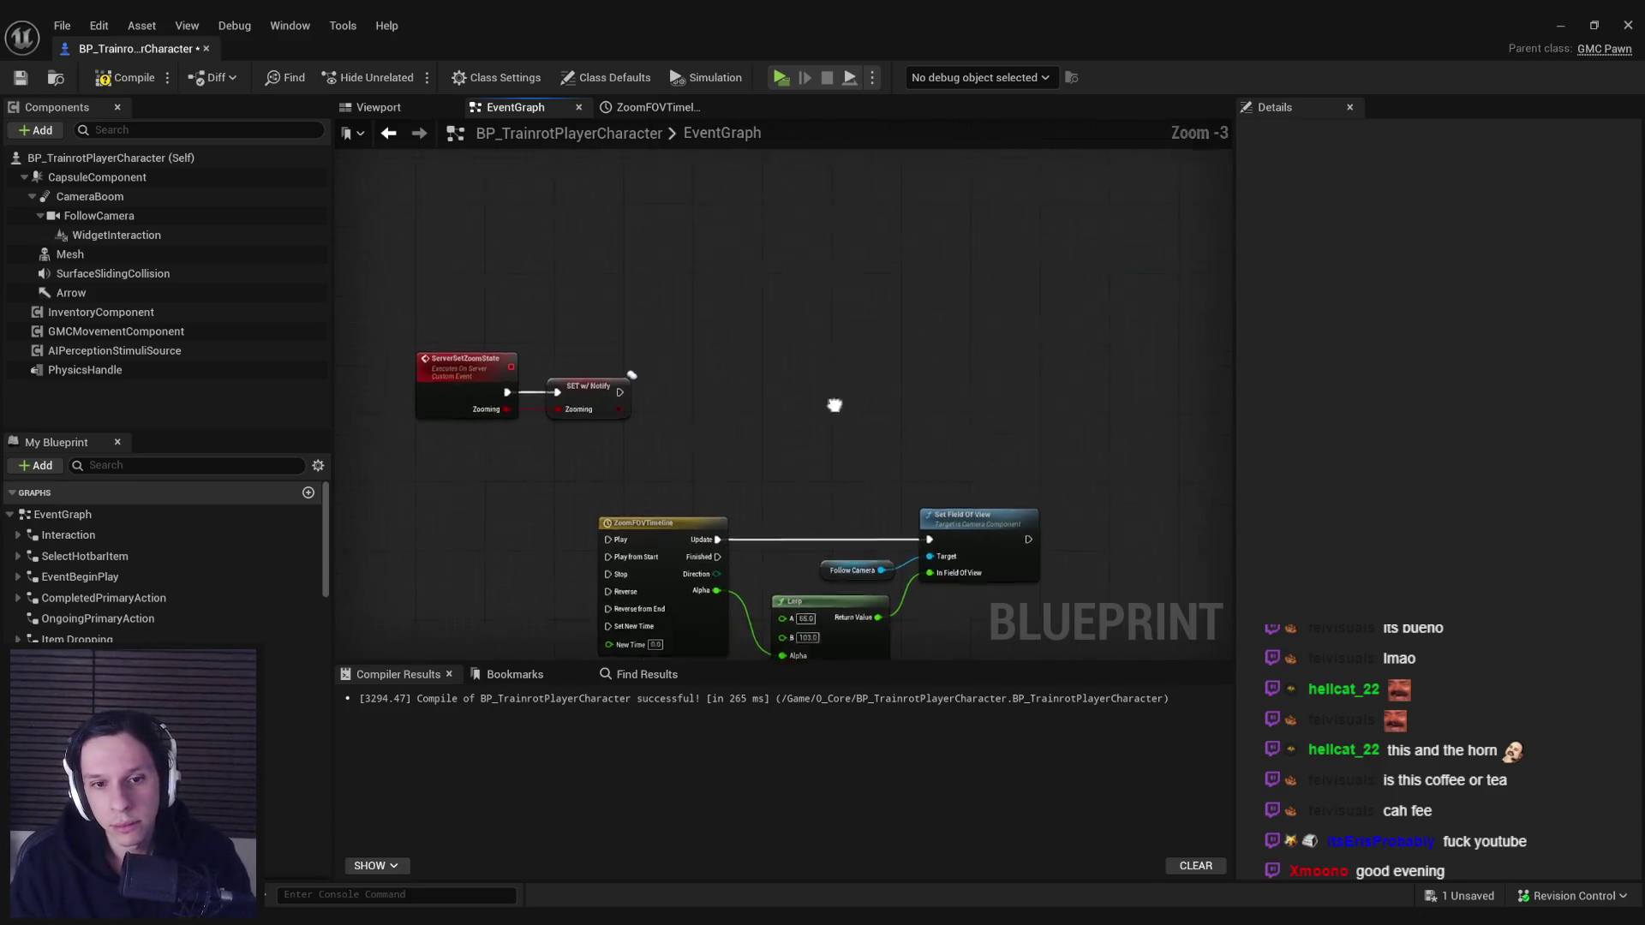
scroll(857, 557, up, 4)
click(768, 454)
drag(789, 477, 789, 480)
click(728, 477)
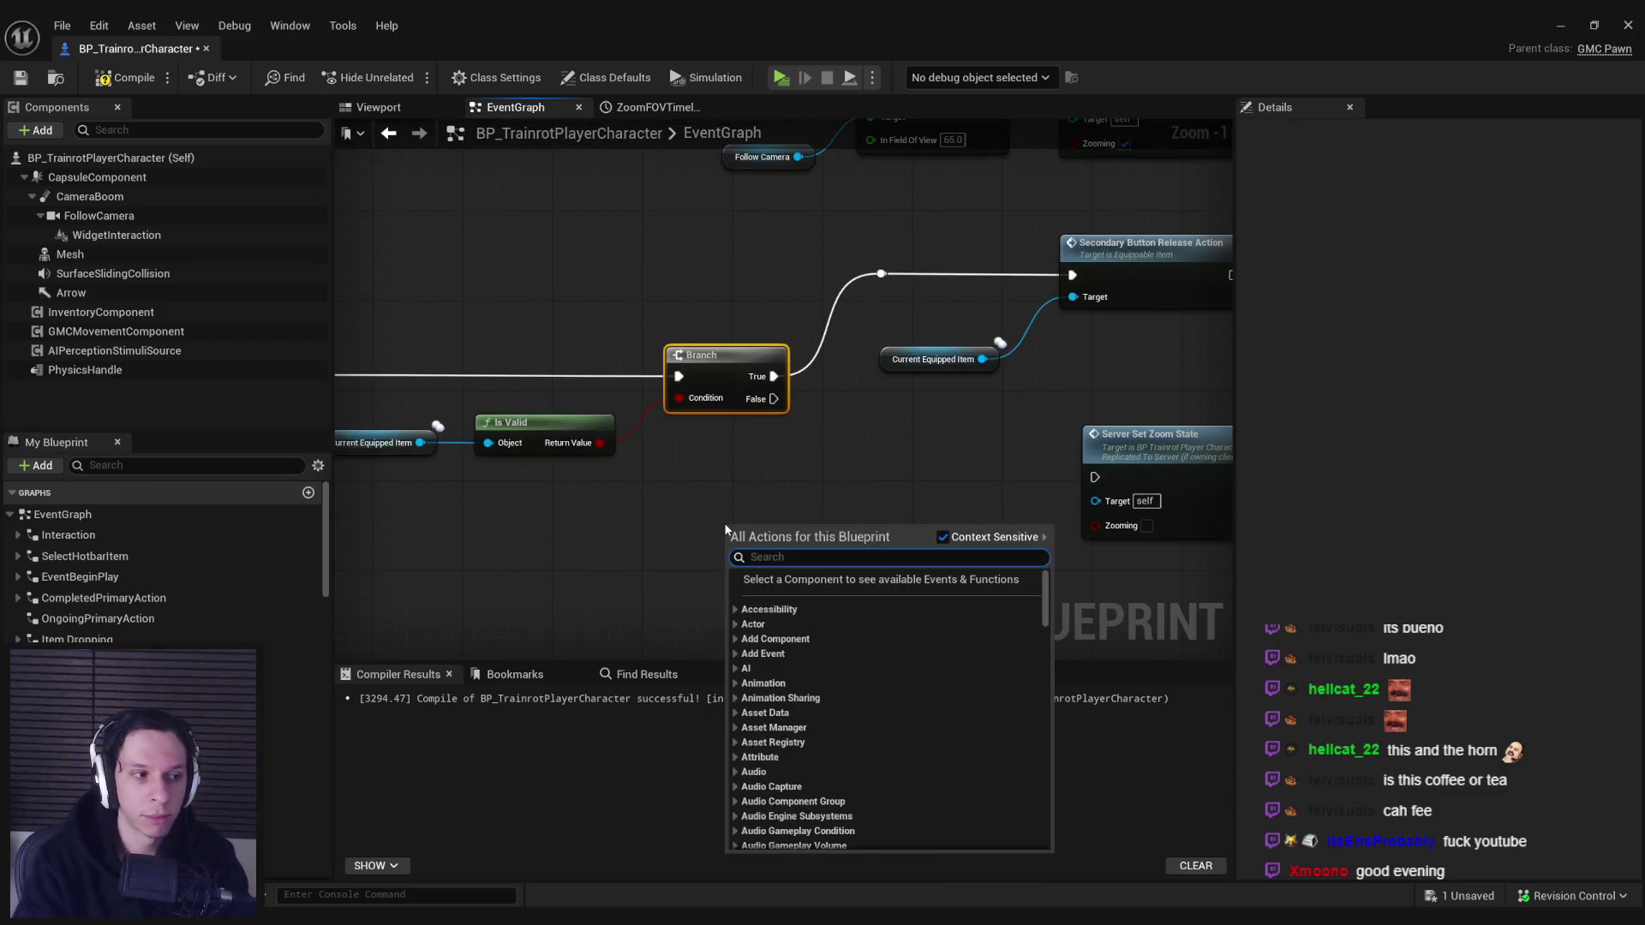
text(zoom)
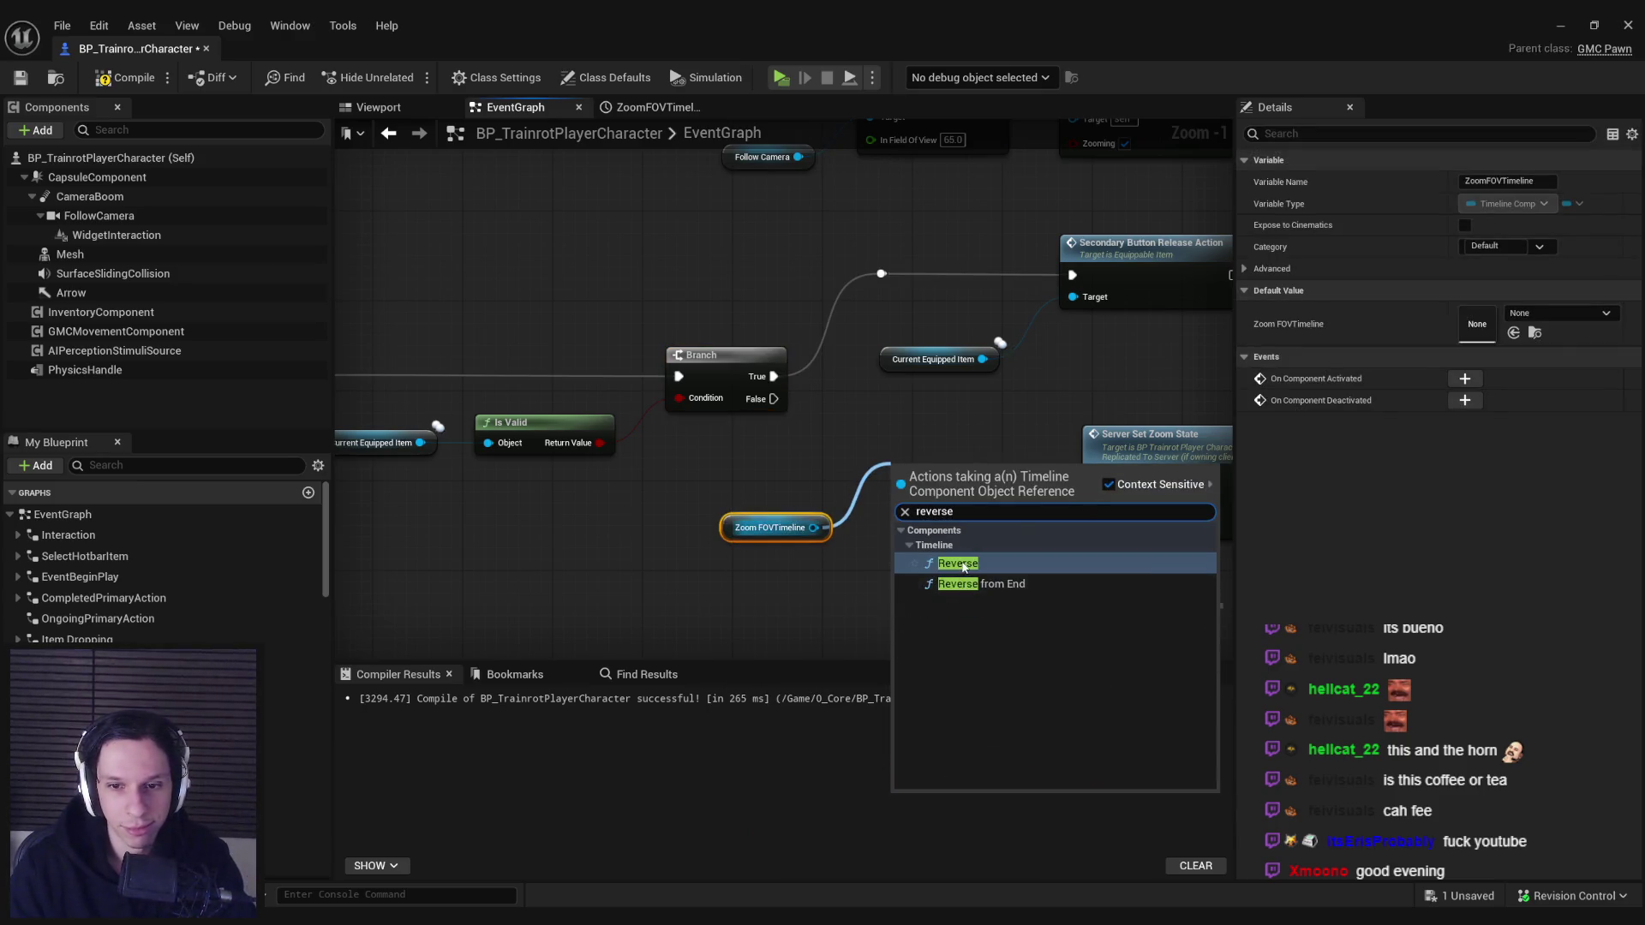
click(964, 567)
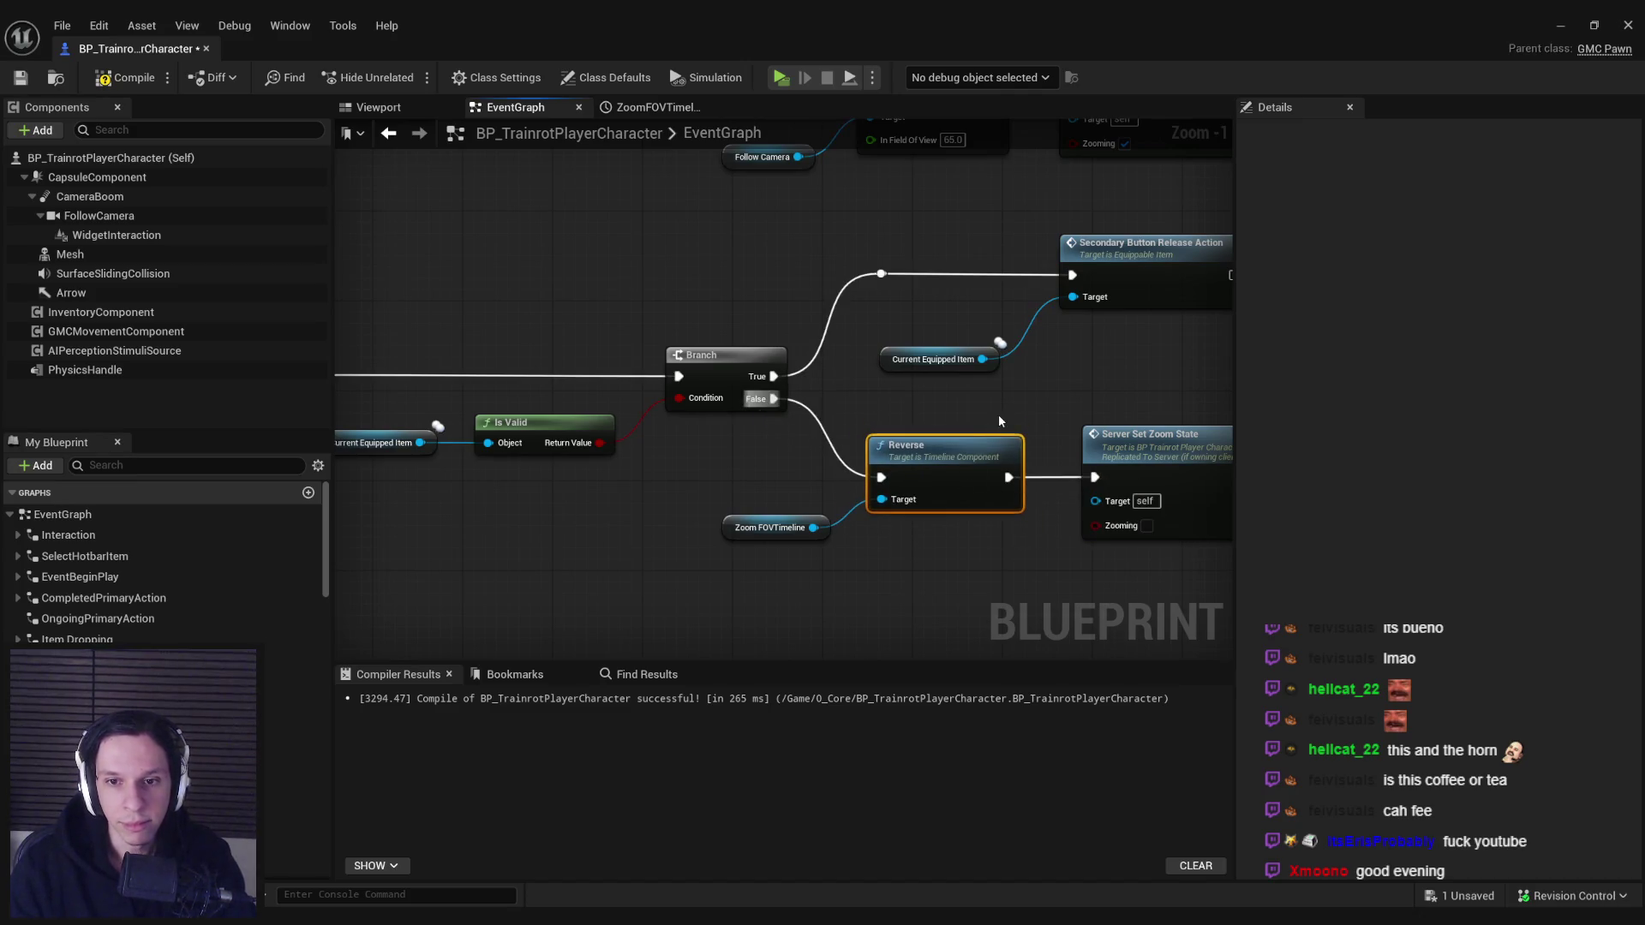
- Add a Zoom FOVTimeline Play call on the press Branch, then minimize the Blueprint editor
scroll(999, 421, down, 1)
drag(812, 344, 796, 226)
drag(702, 338, 668, 357)
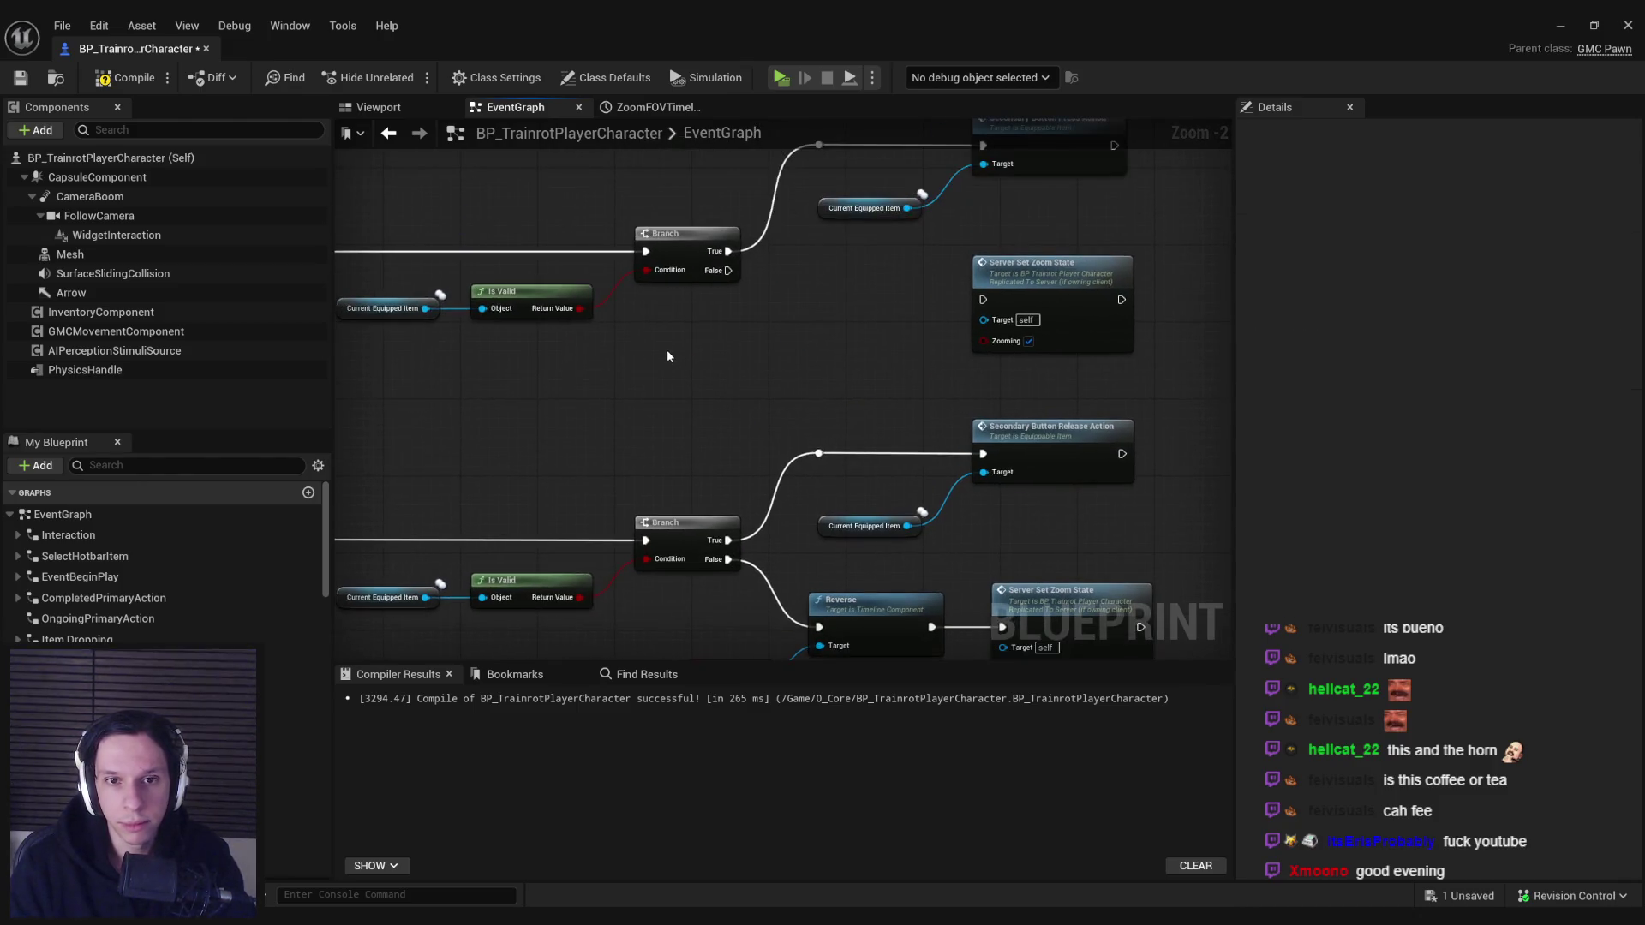
drag(824, 312, 824, 313)
text(play)
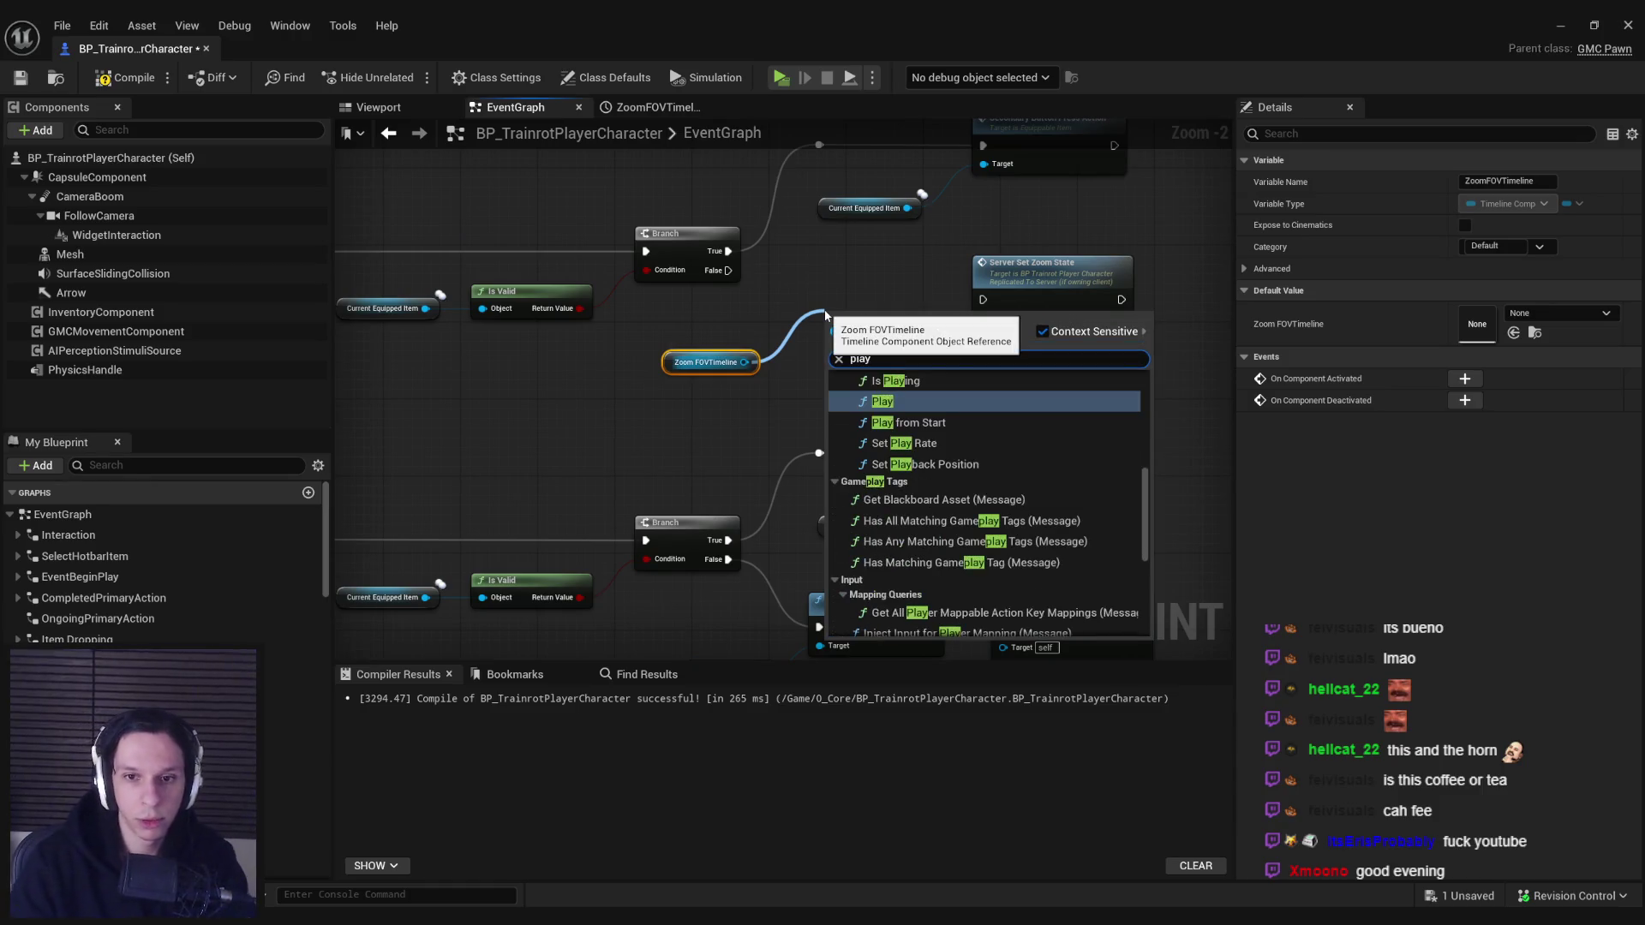
click(890, 403)
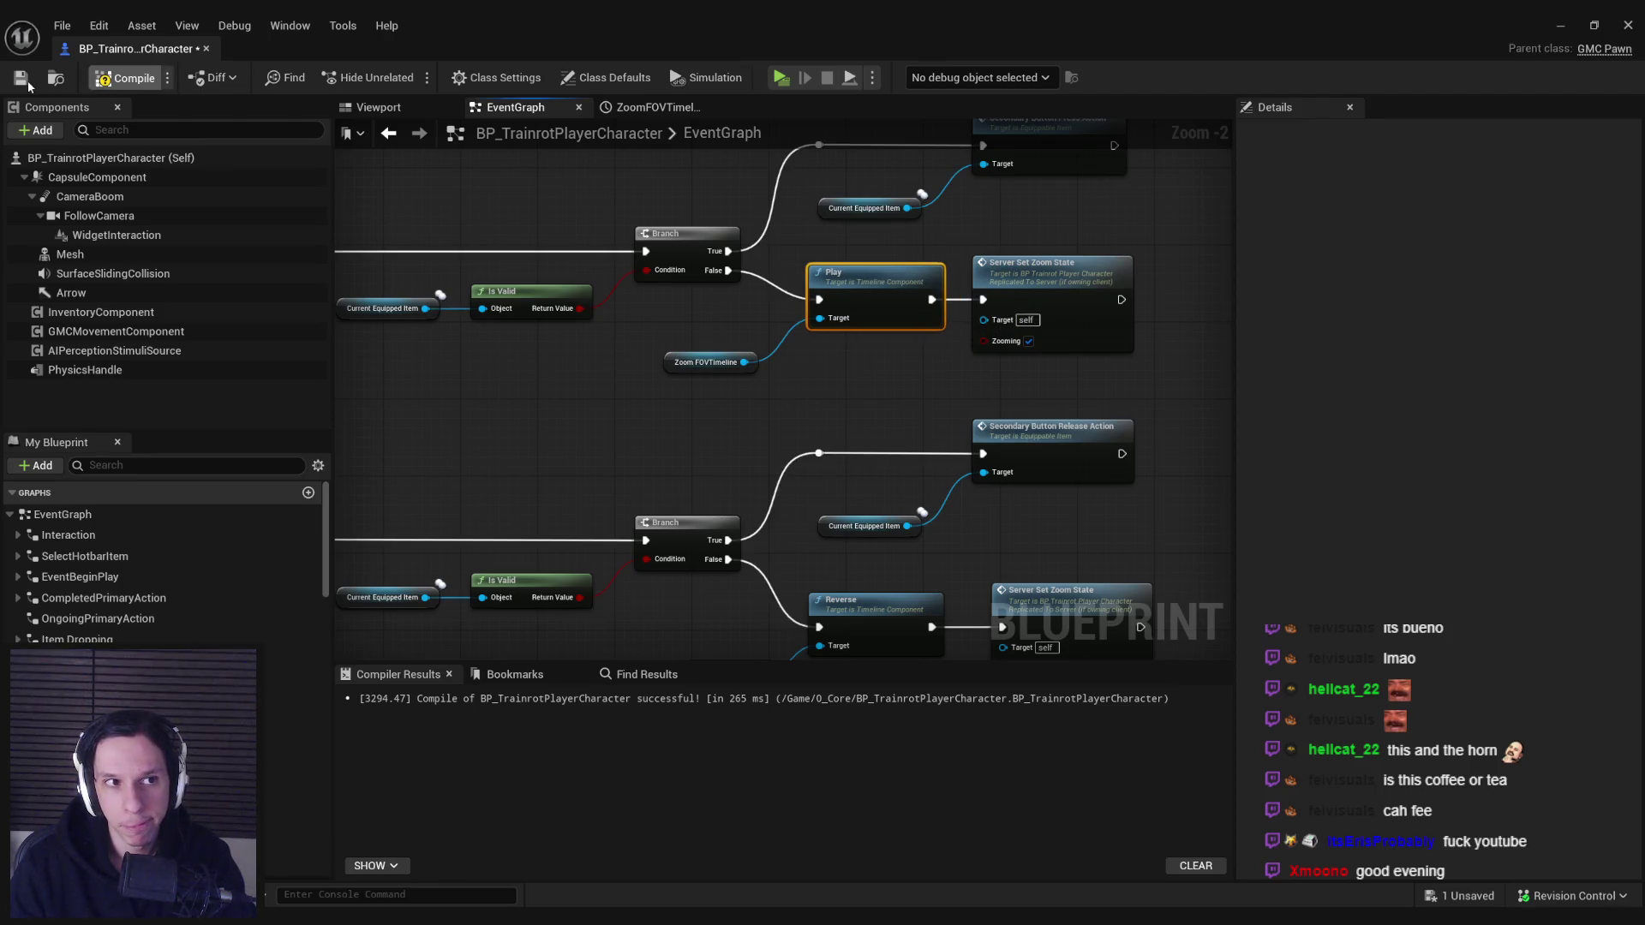
click(1563, 26)
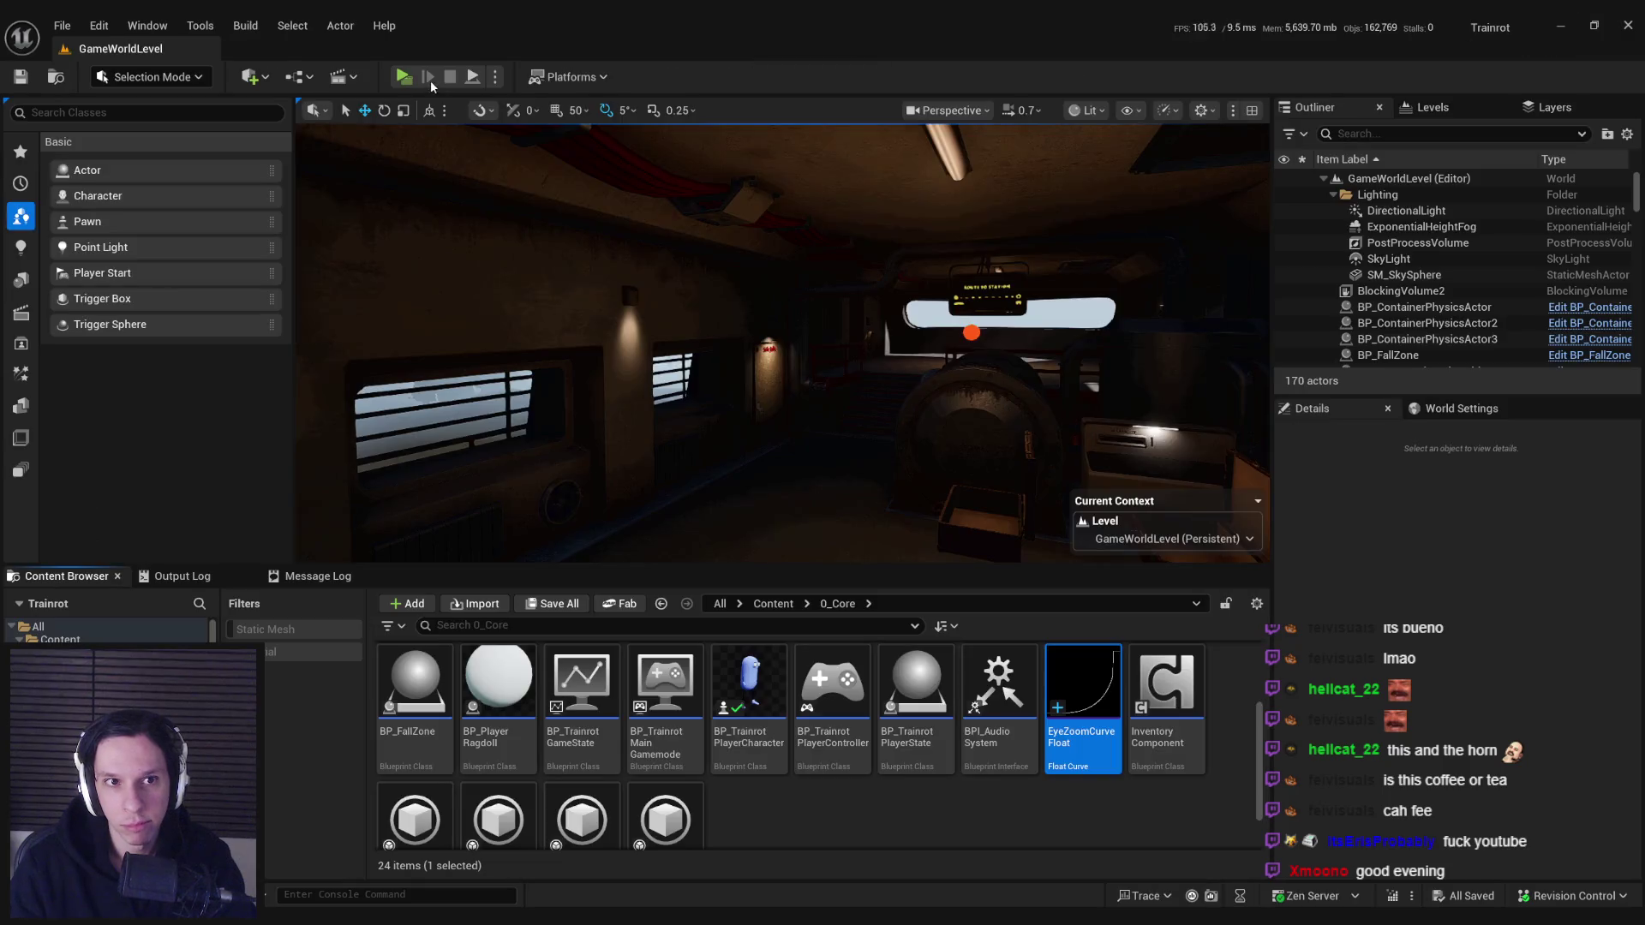
- Run a quick play-in-editor test of the zoom and stop it
click(495, 77)
click(575, 144)
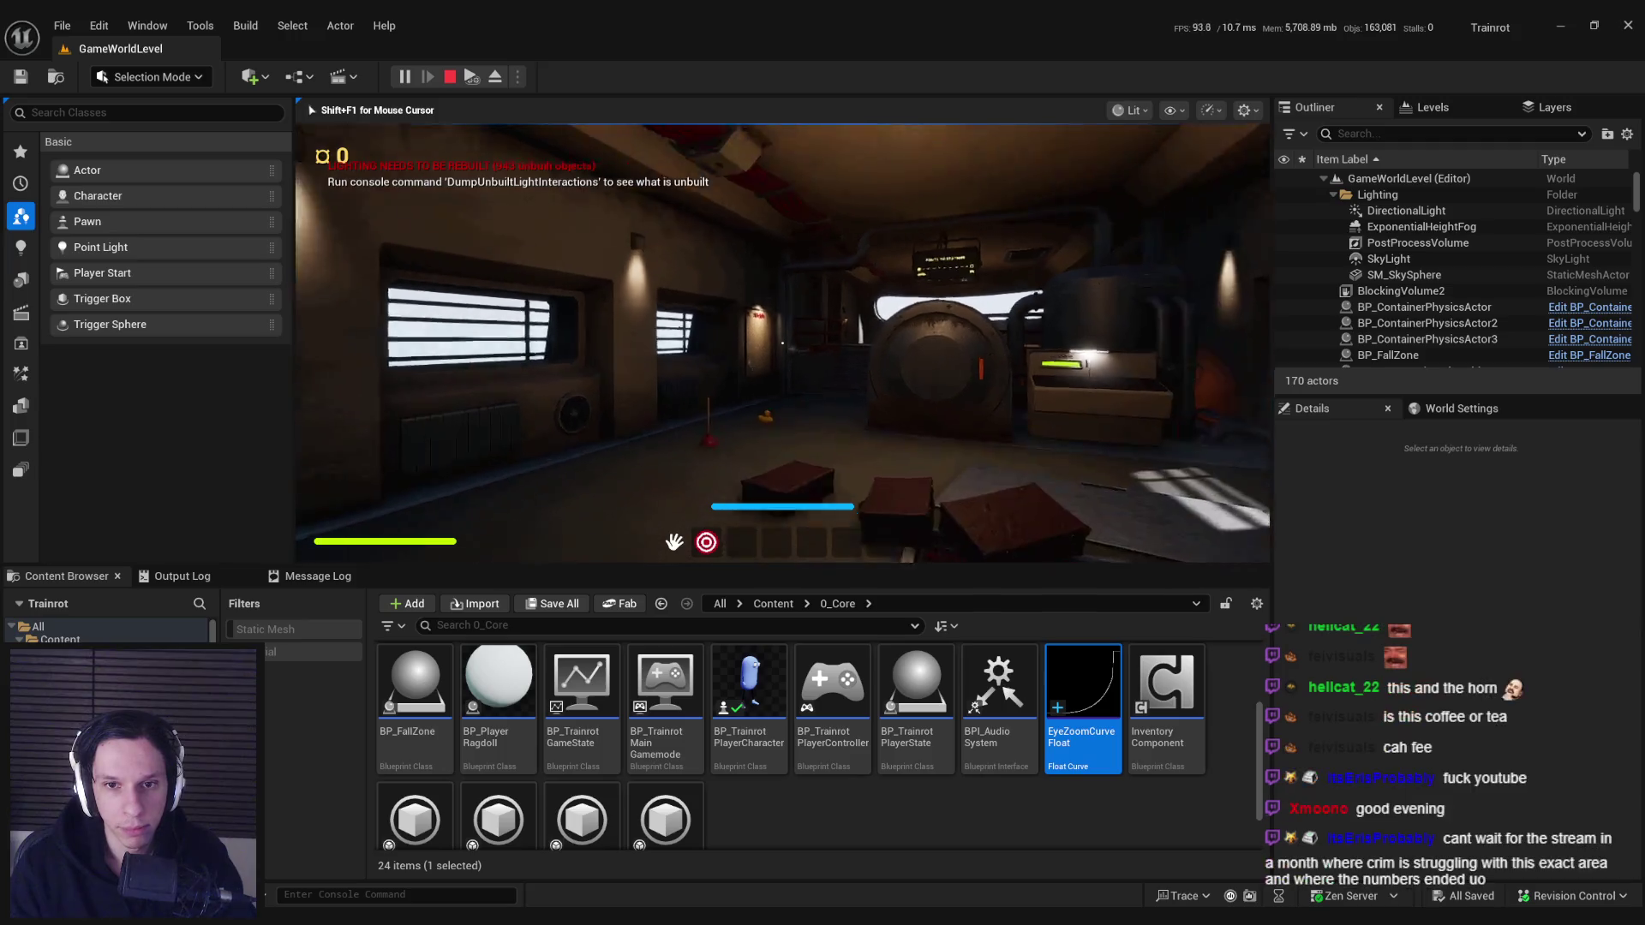
key(Escape)
- Swap the Lerp to run 103 to 65, compile and save, then start another playtest
scroll(600, 514, down, 2)
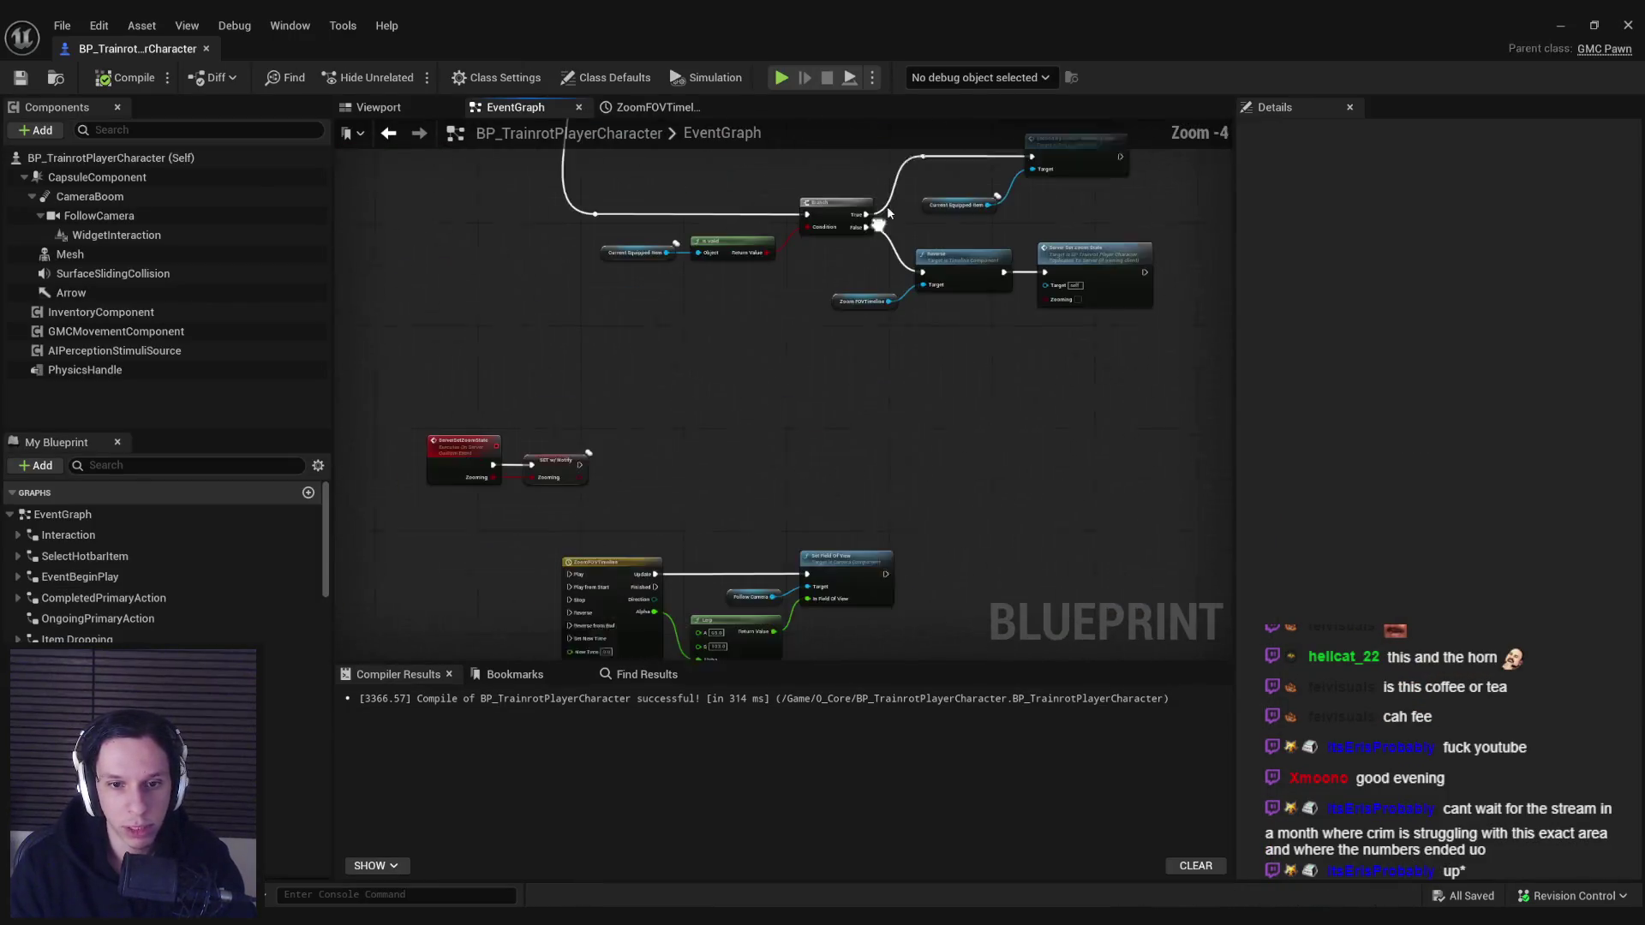
scroll(725, 387, up, 4)
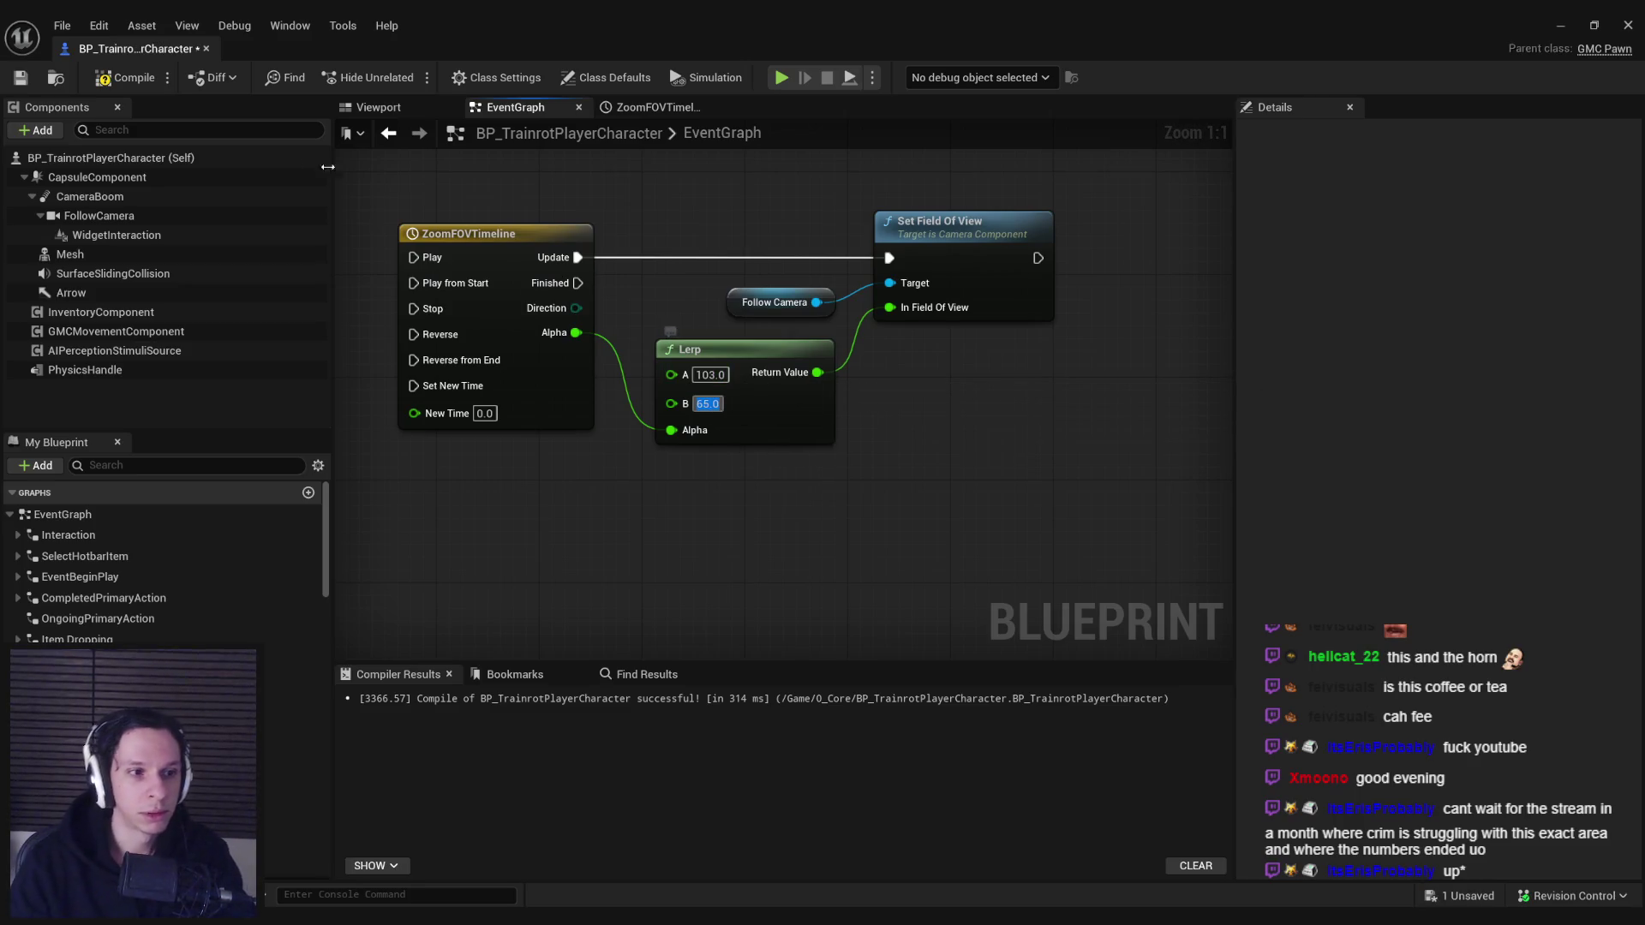
click(30, 83)
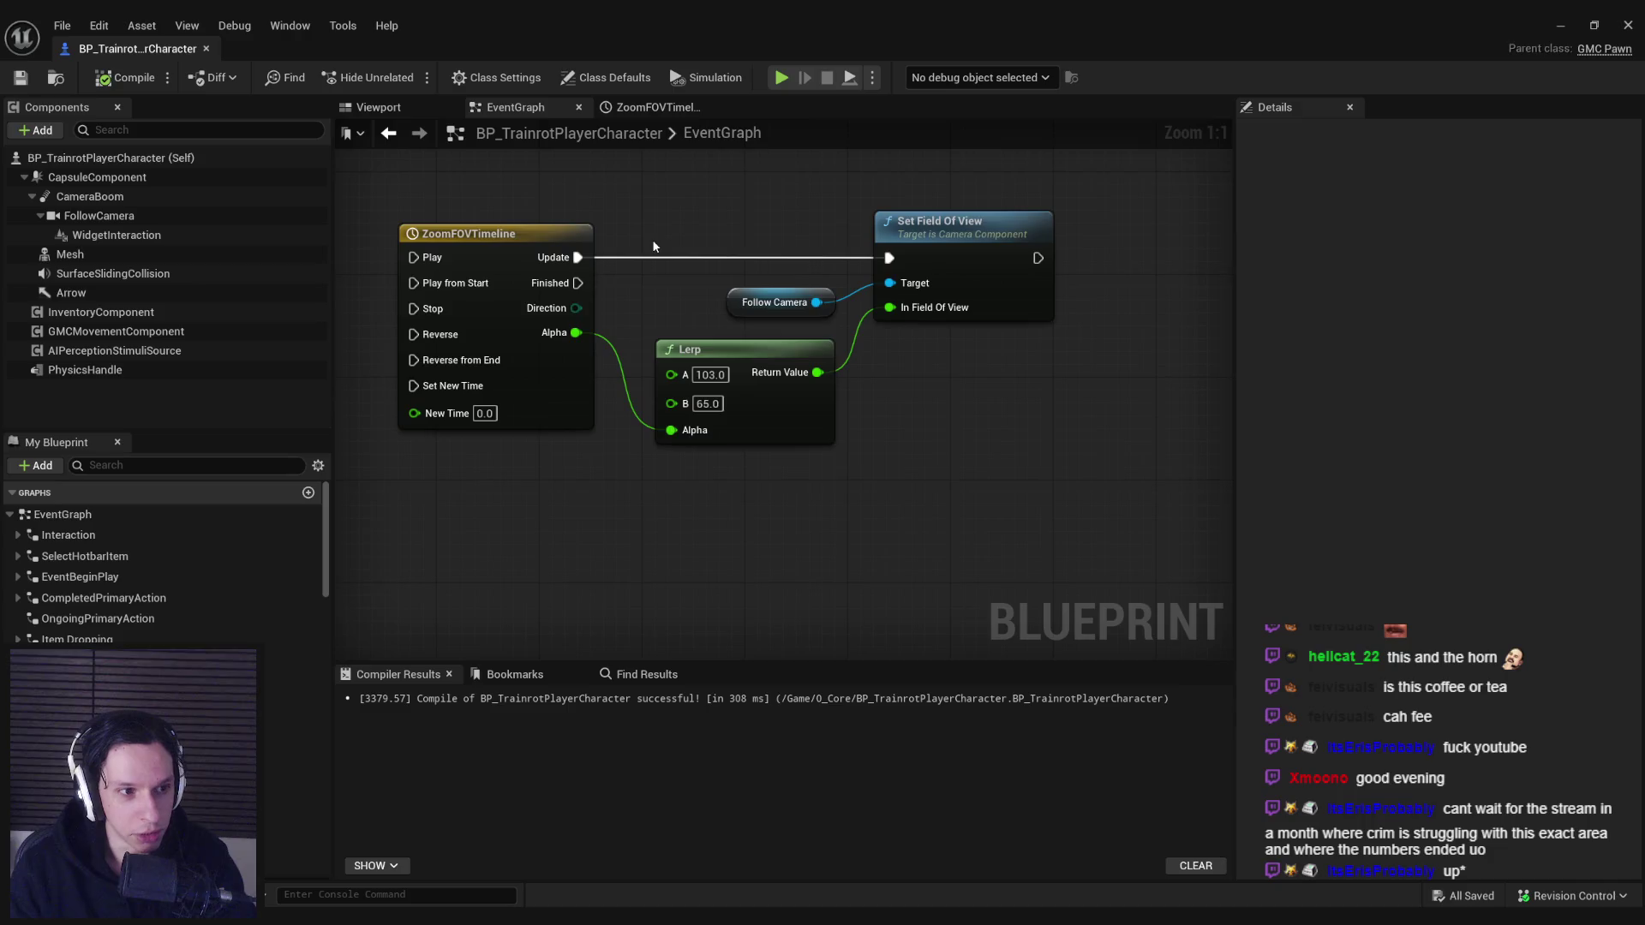
drag(654, 246, 675, 327)
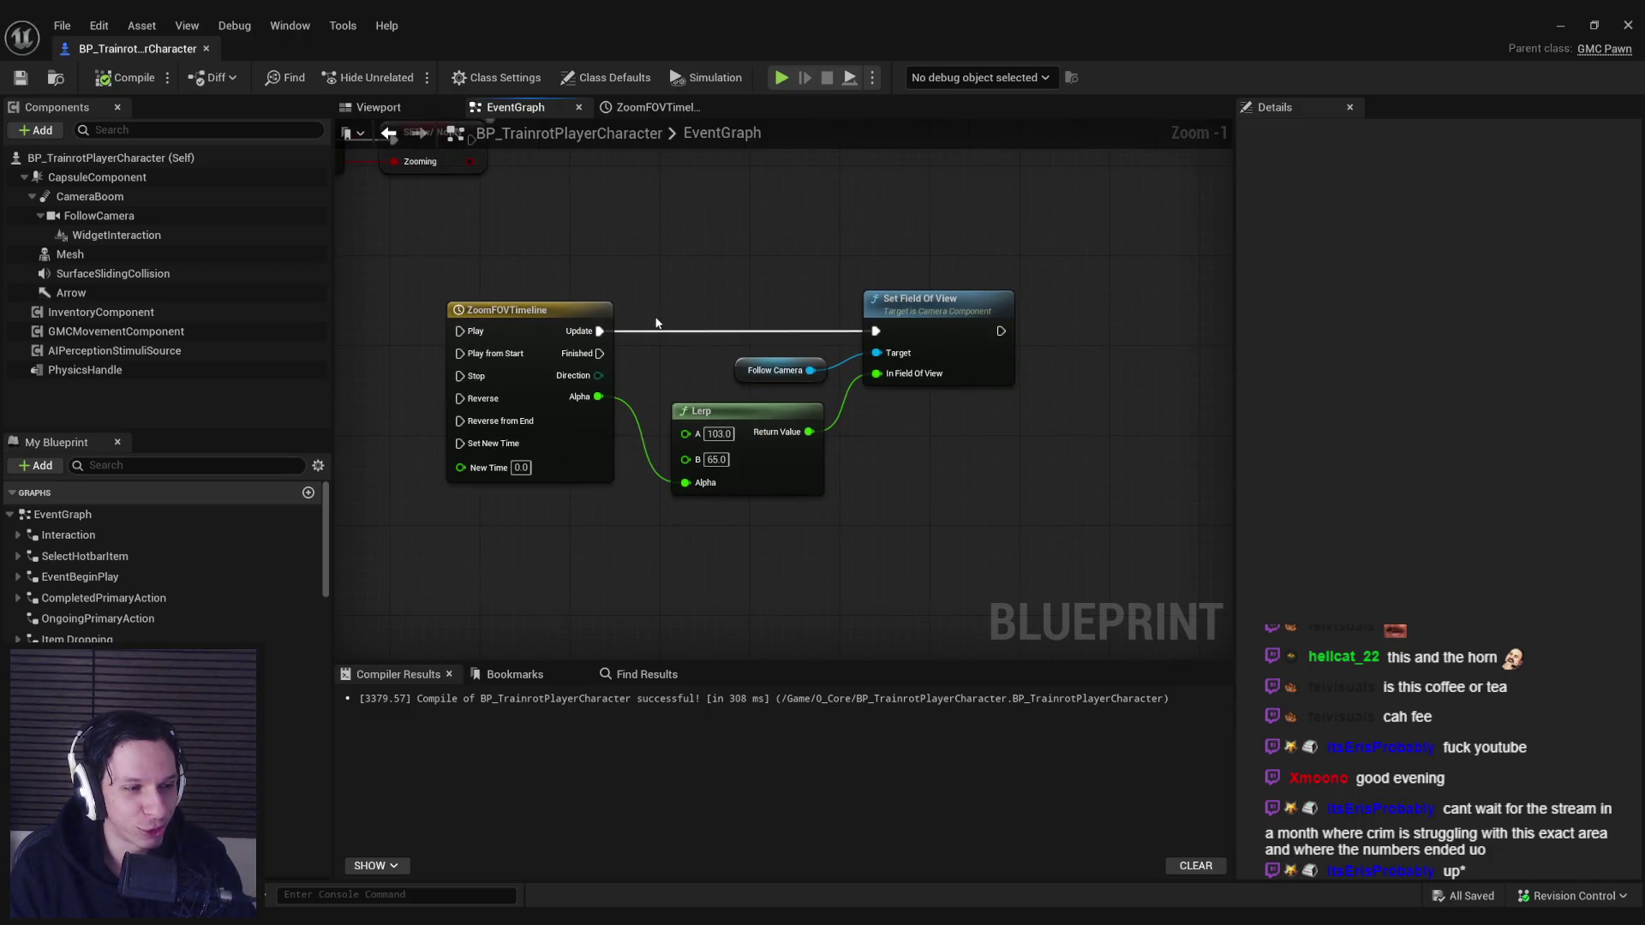
click(1556, 31)
click(405, 76)
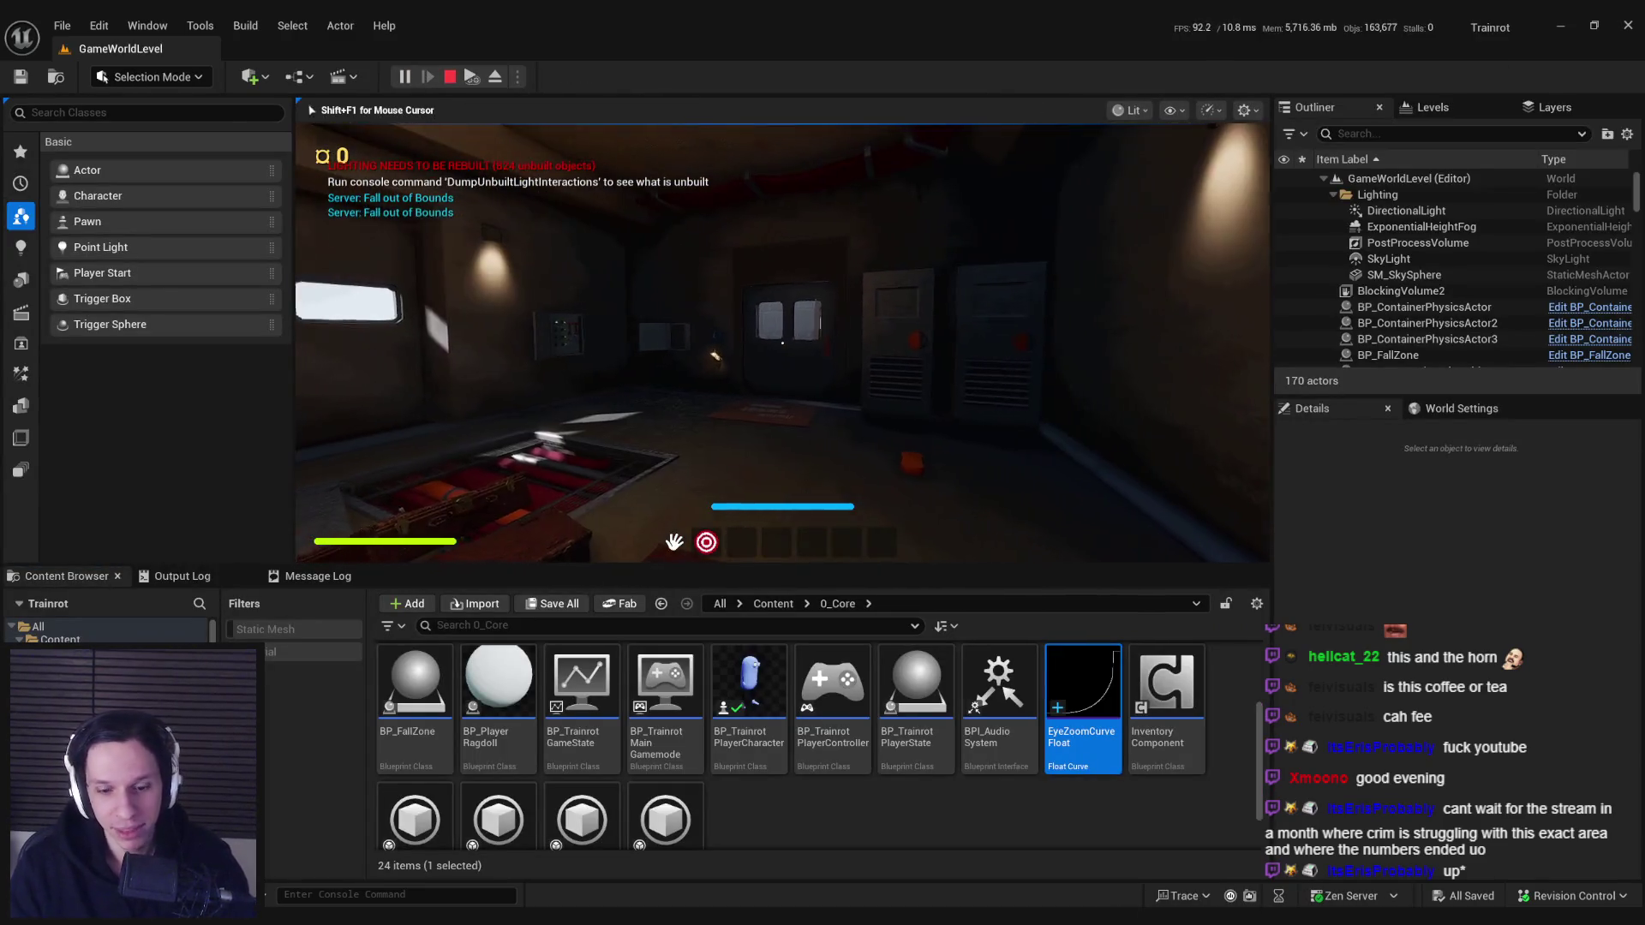
- Go fullscreen, pick up the red crank from the Side Jobs board and stow it in the hotbar
key(F11)
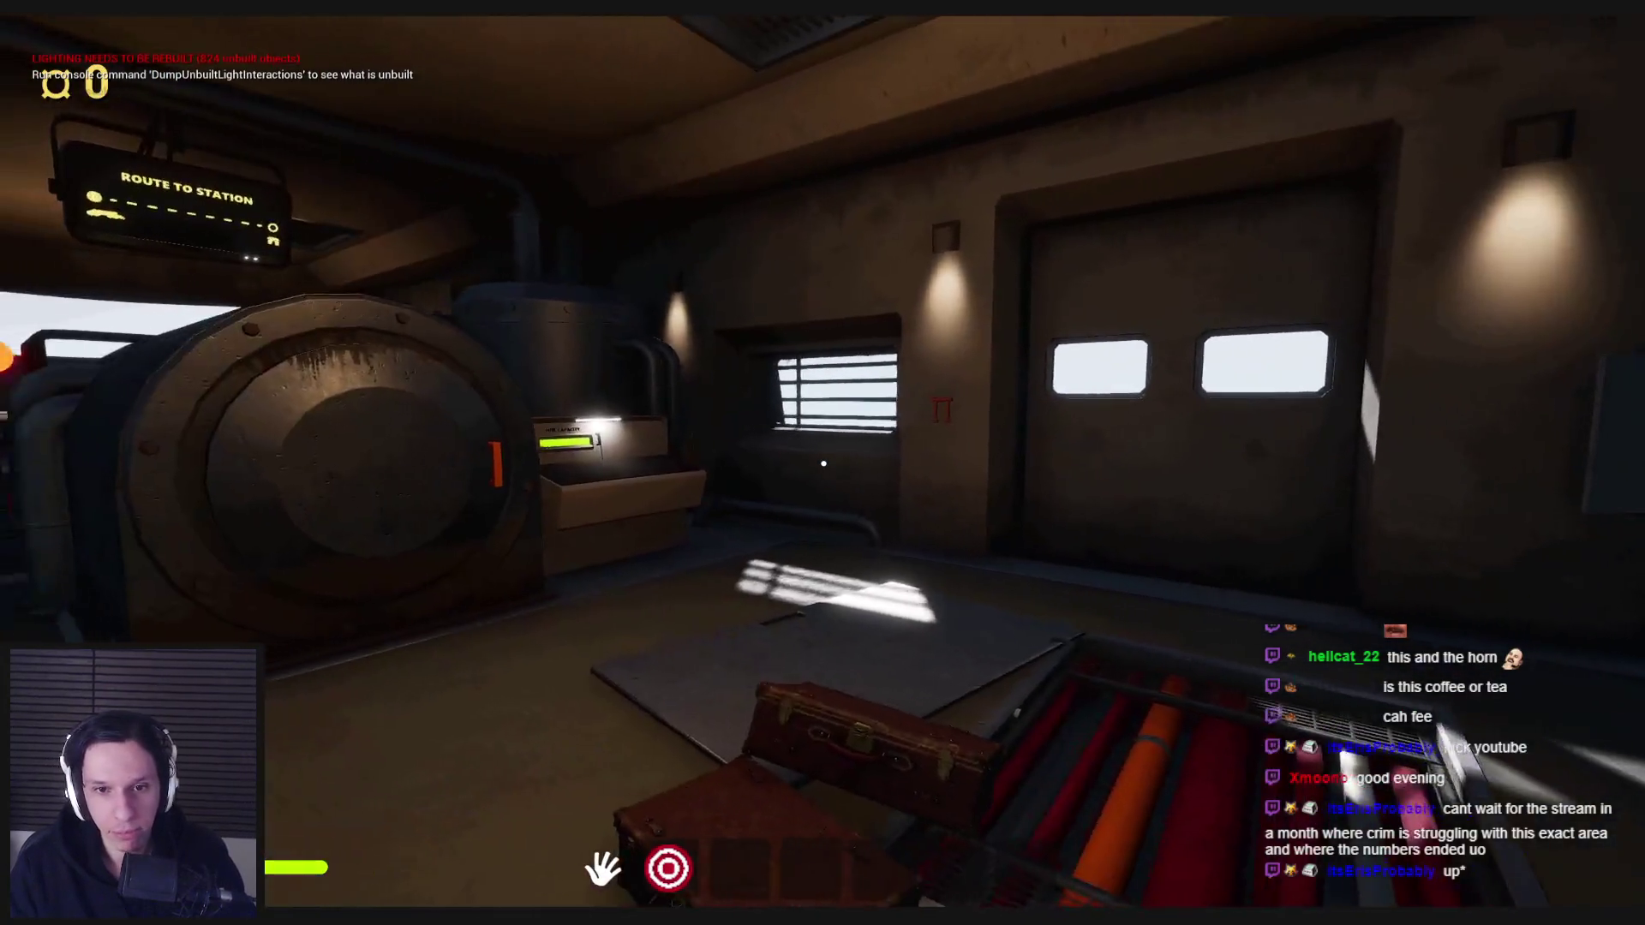
key(w)
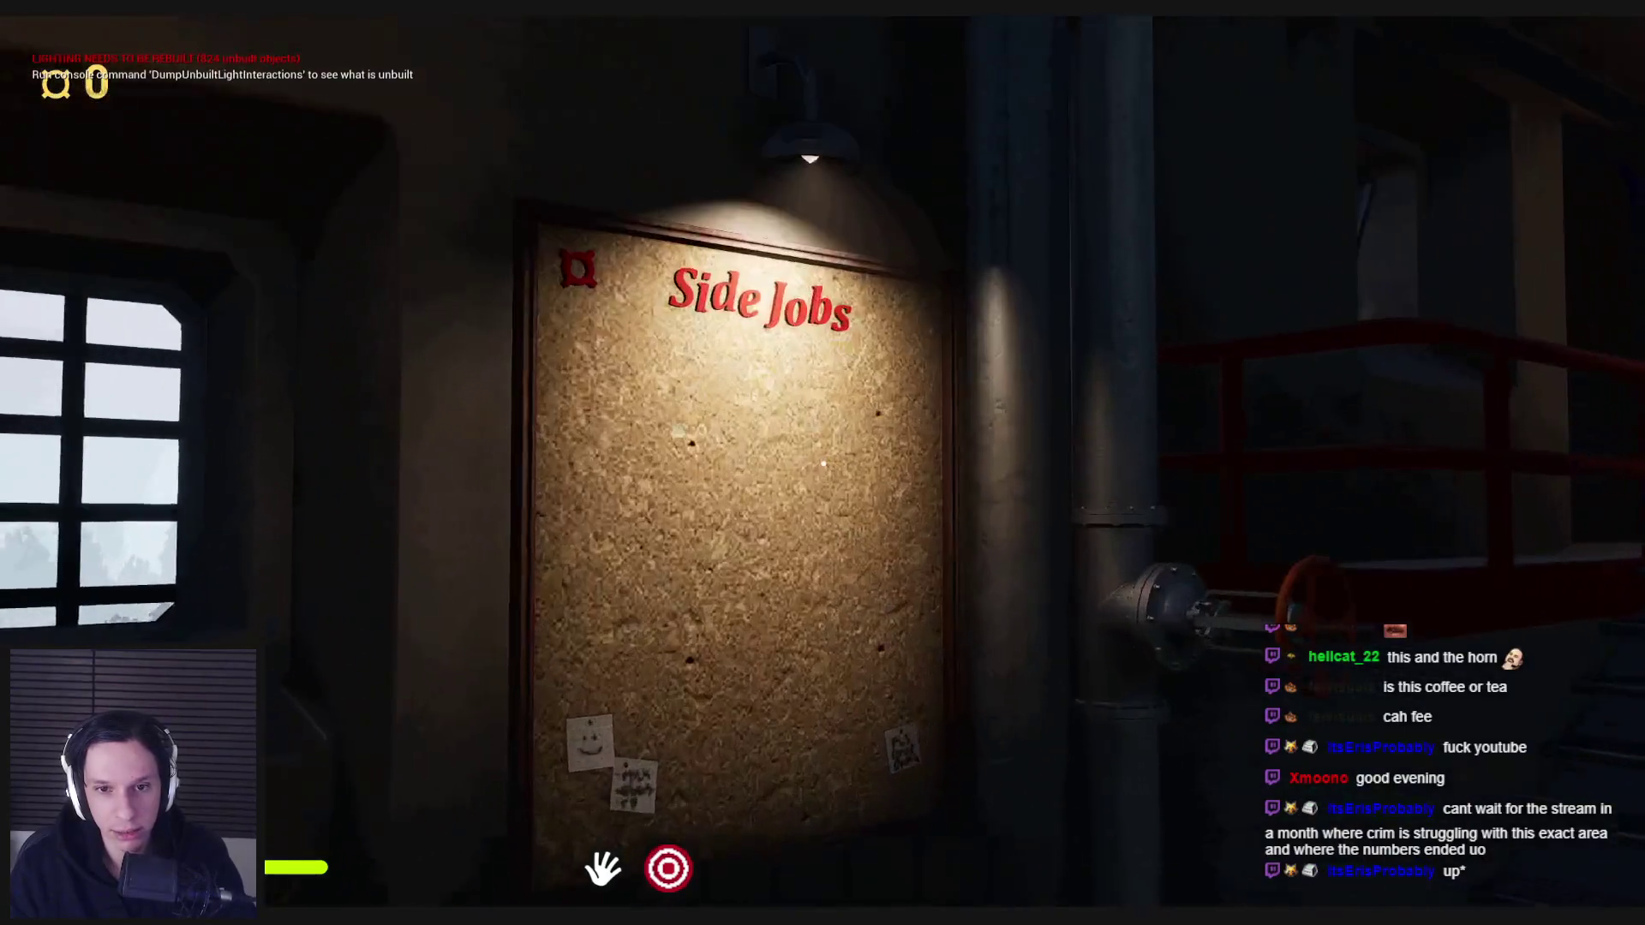
click(823, 462)
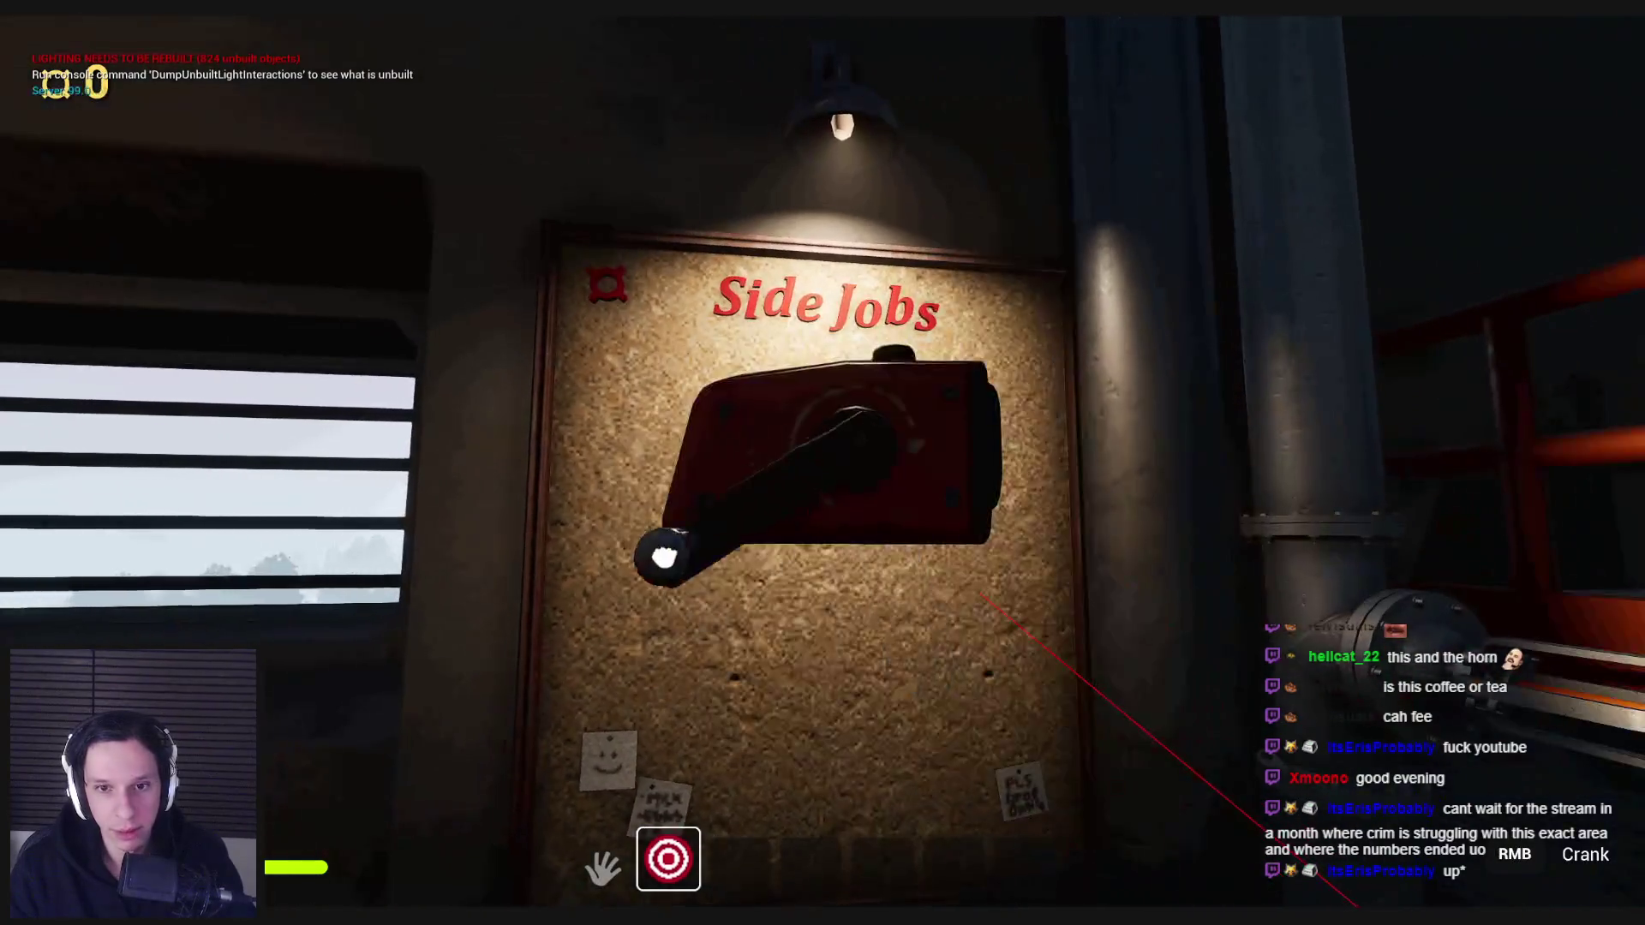
key(s)
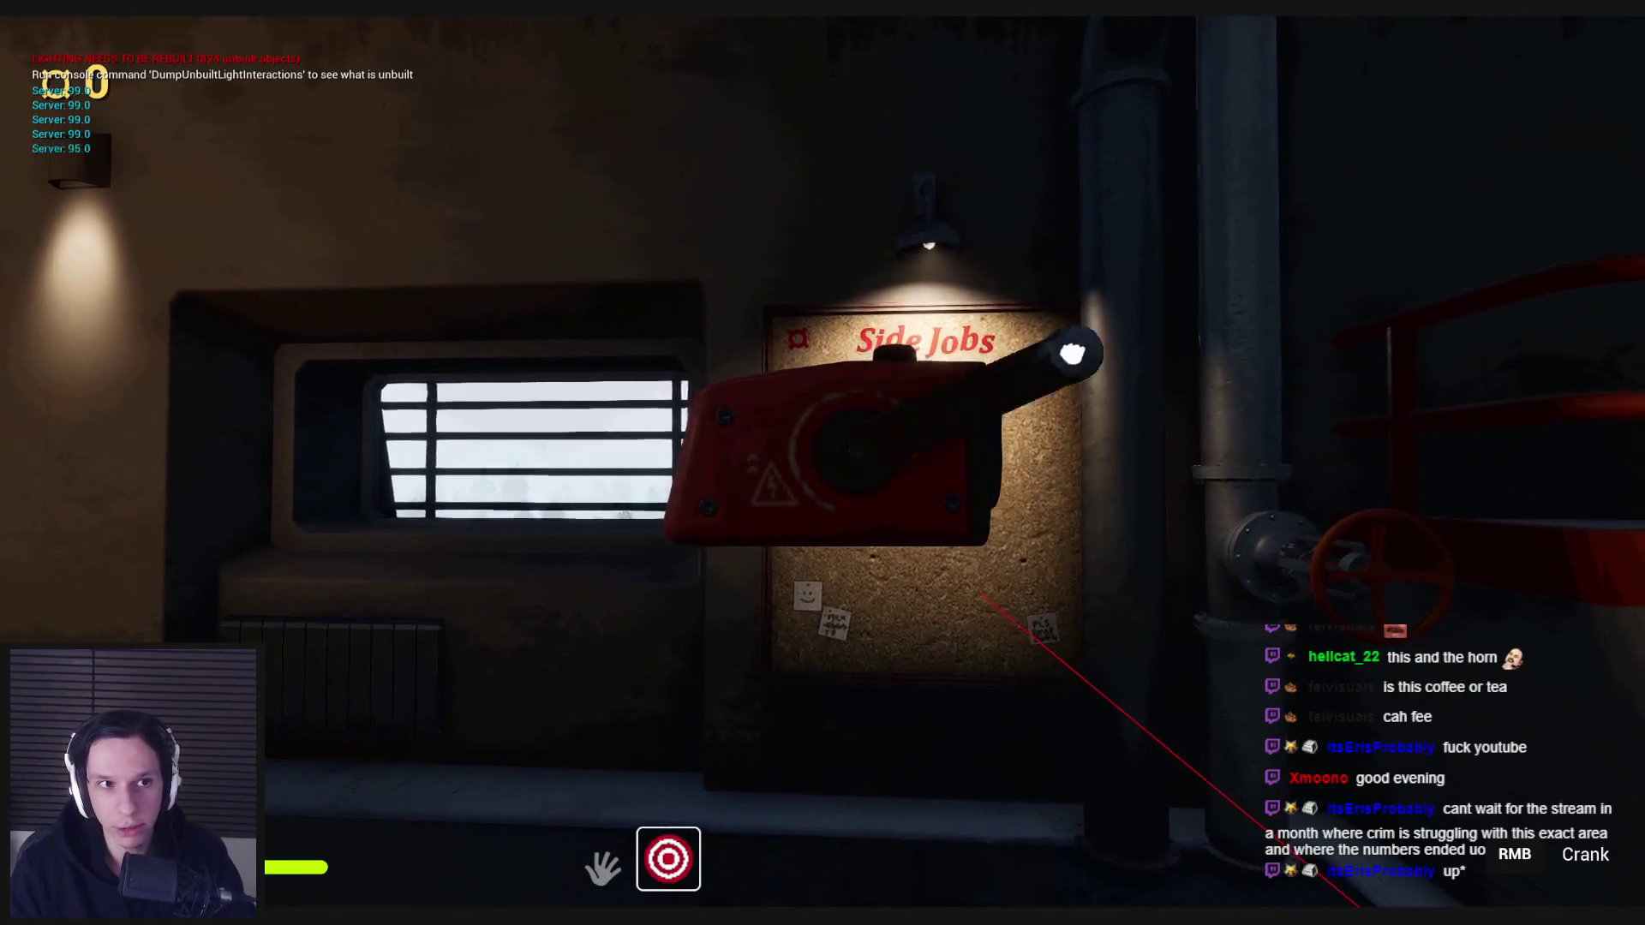
key(w)
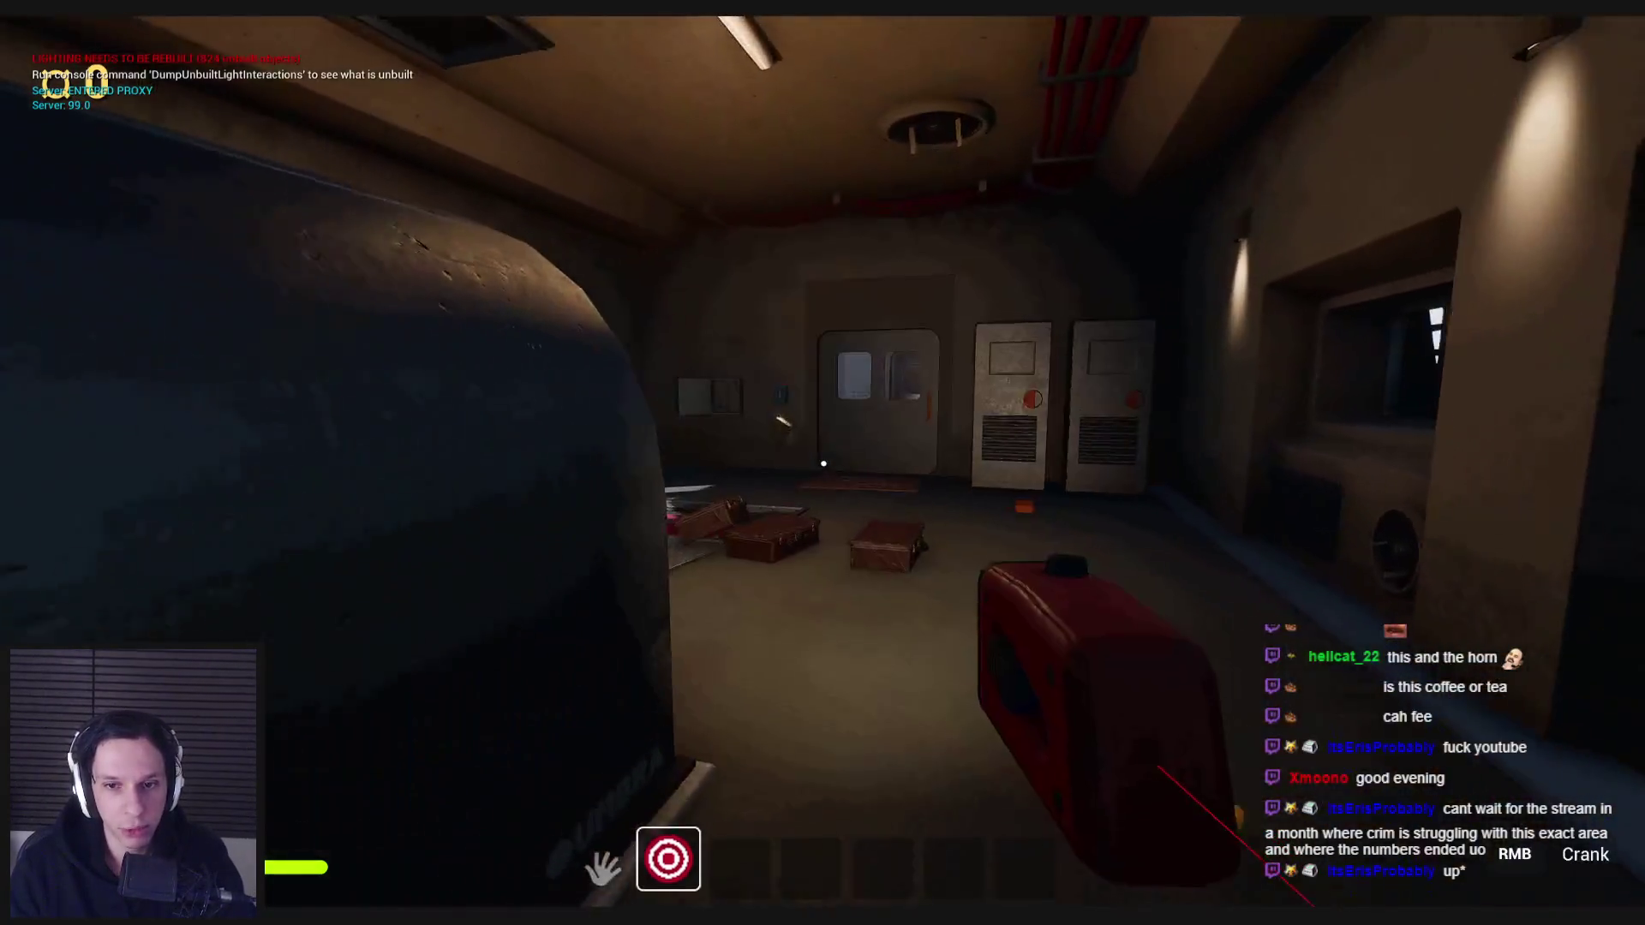
key(1)
key(w)
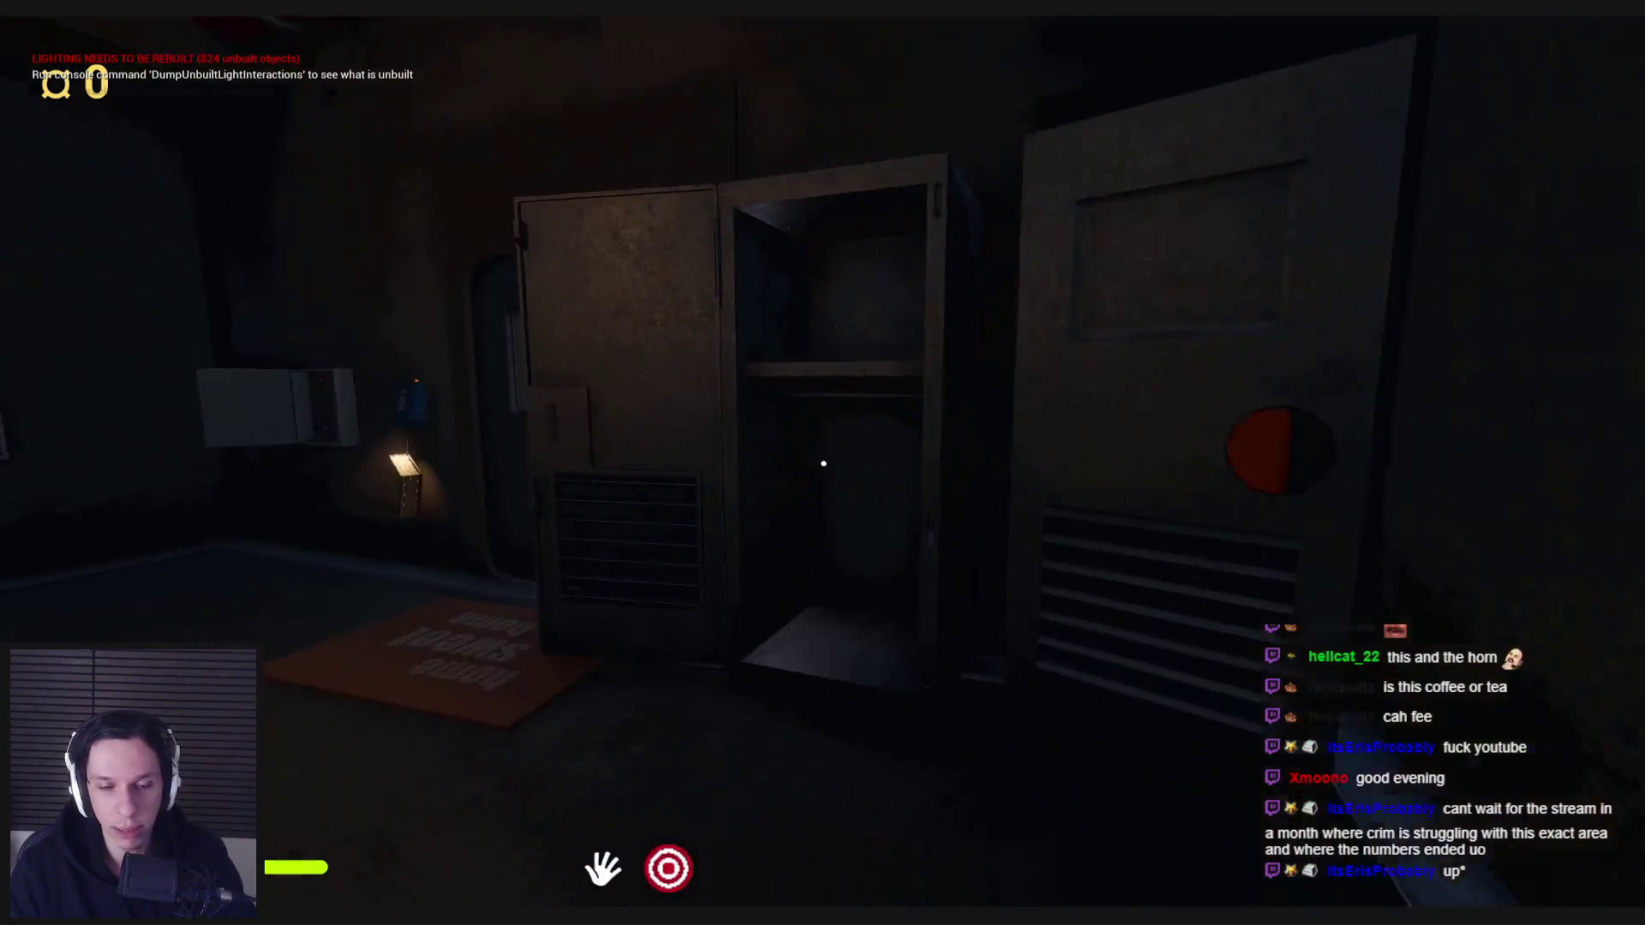
- Walk past the rubber duck, use the monitoring terminal upstairs, then reposition the turntable
key(w)
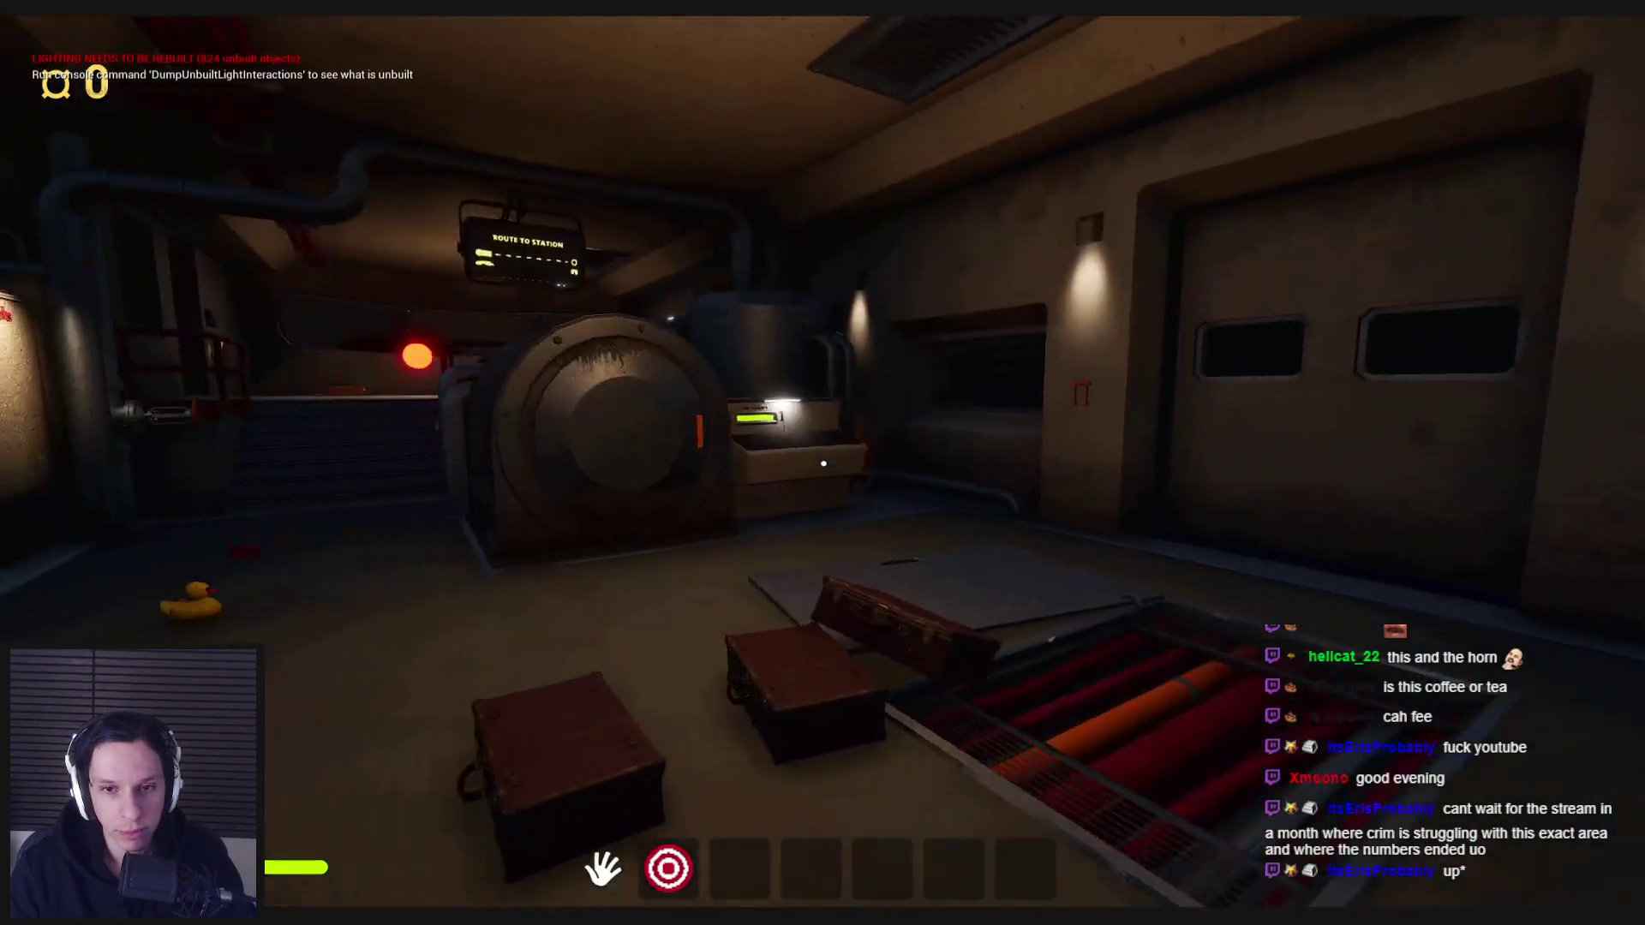
key(w)
key(w)
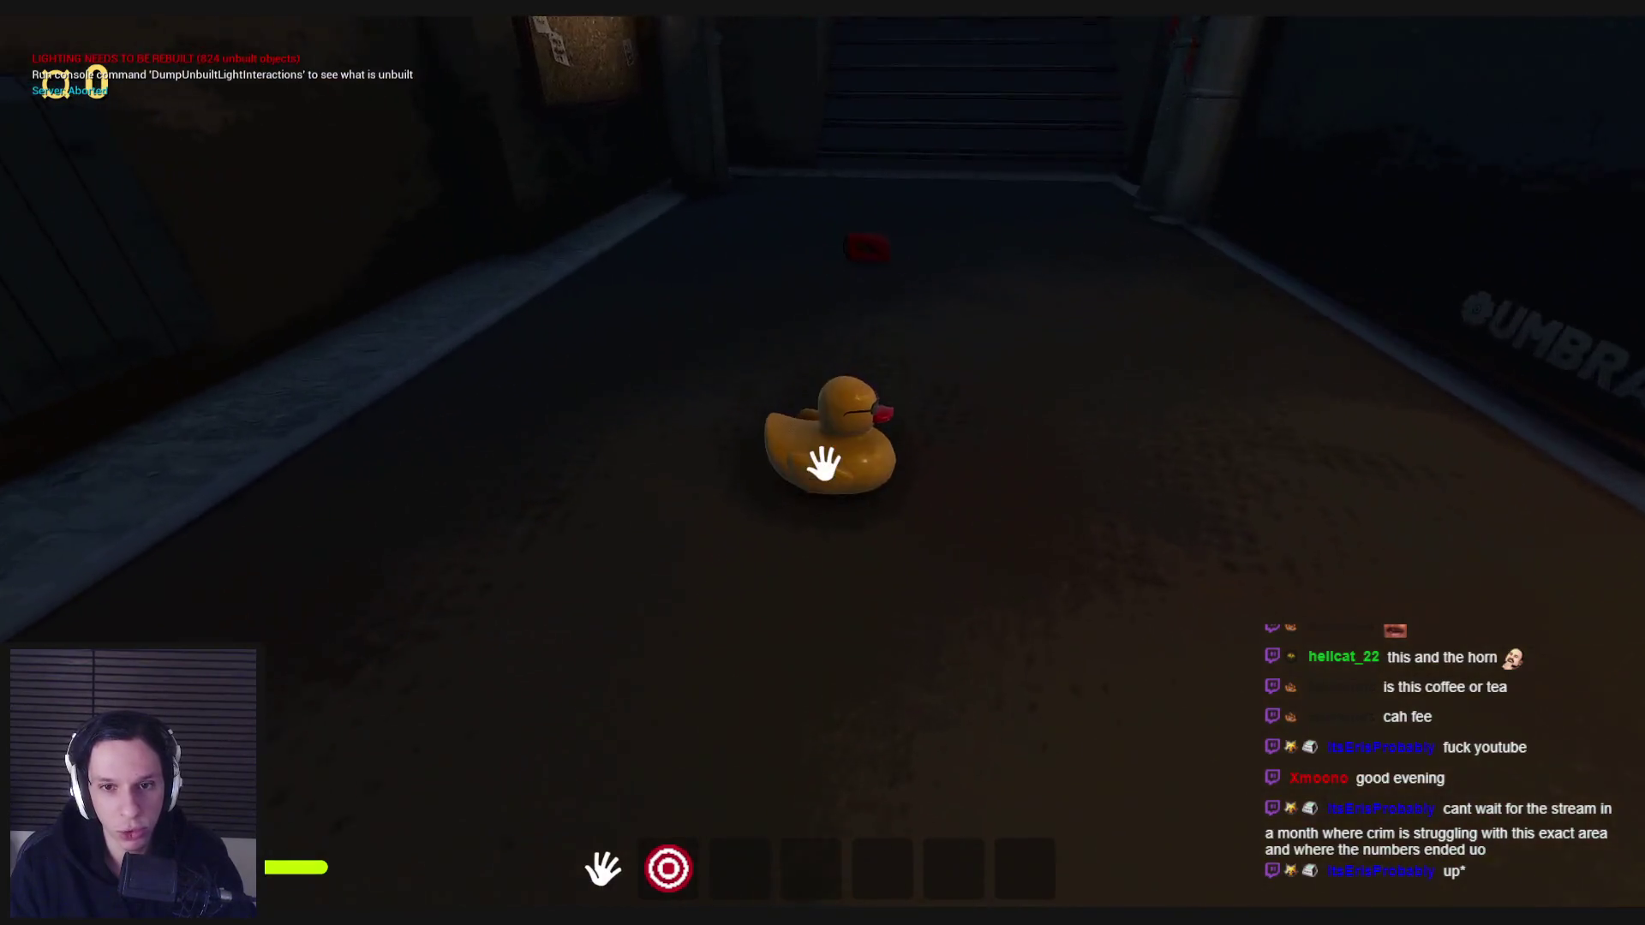
key(w)
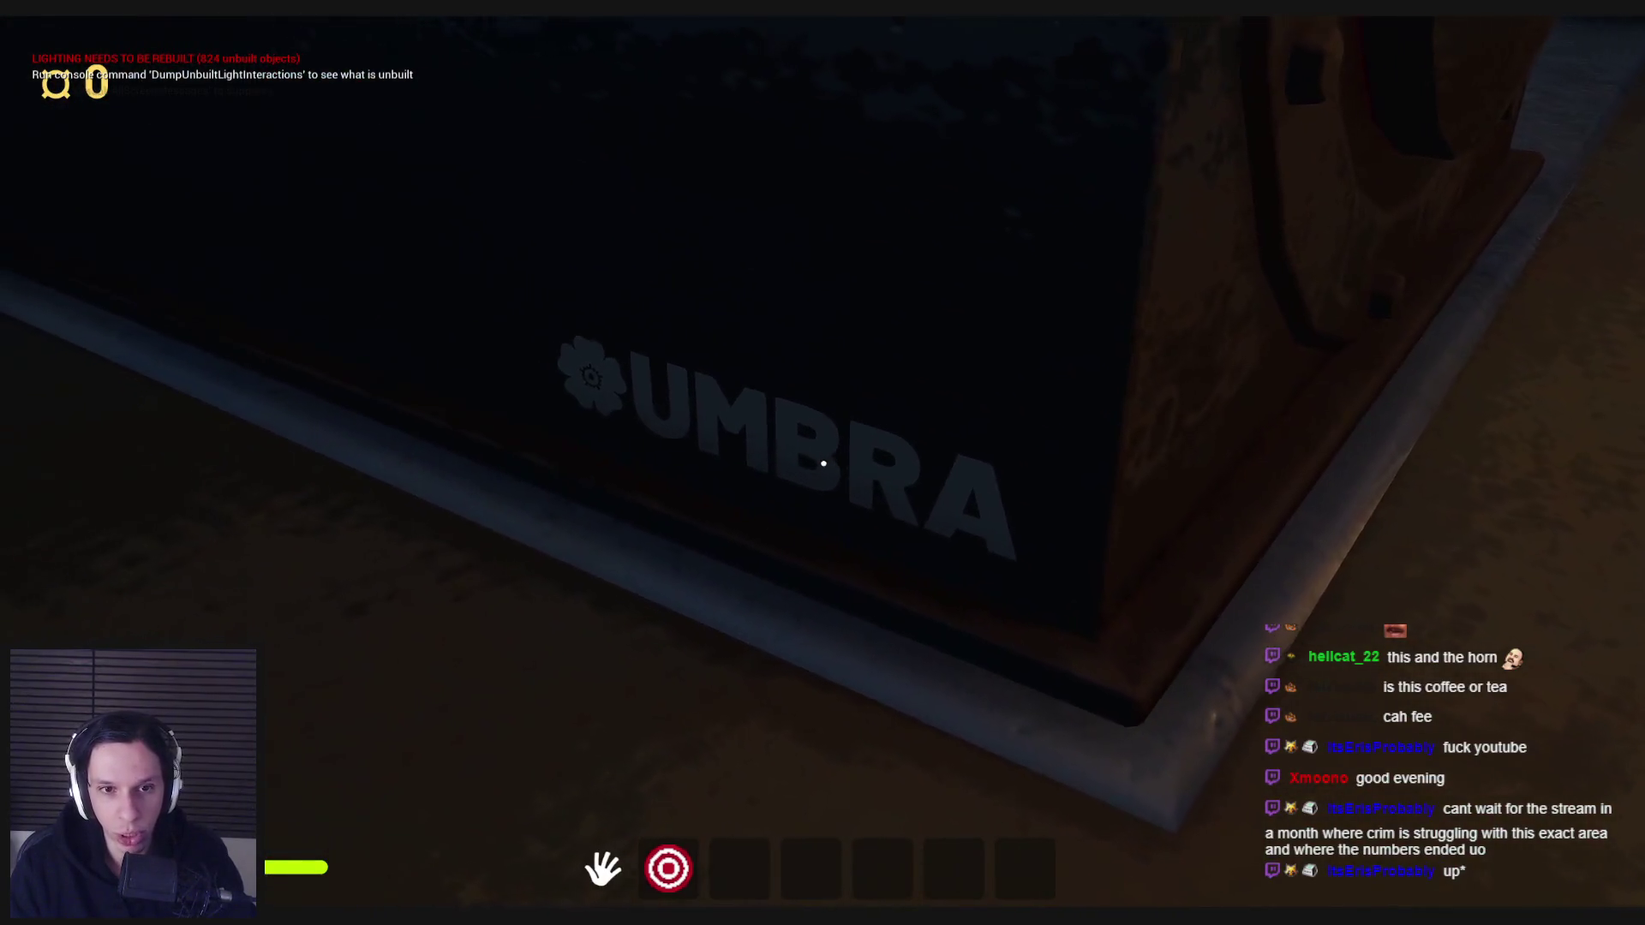
key(w)
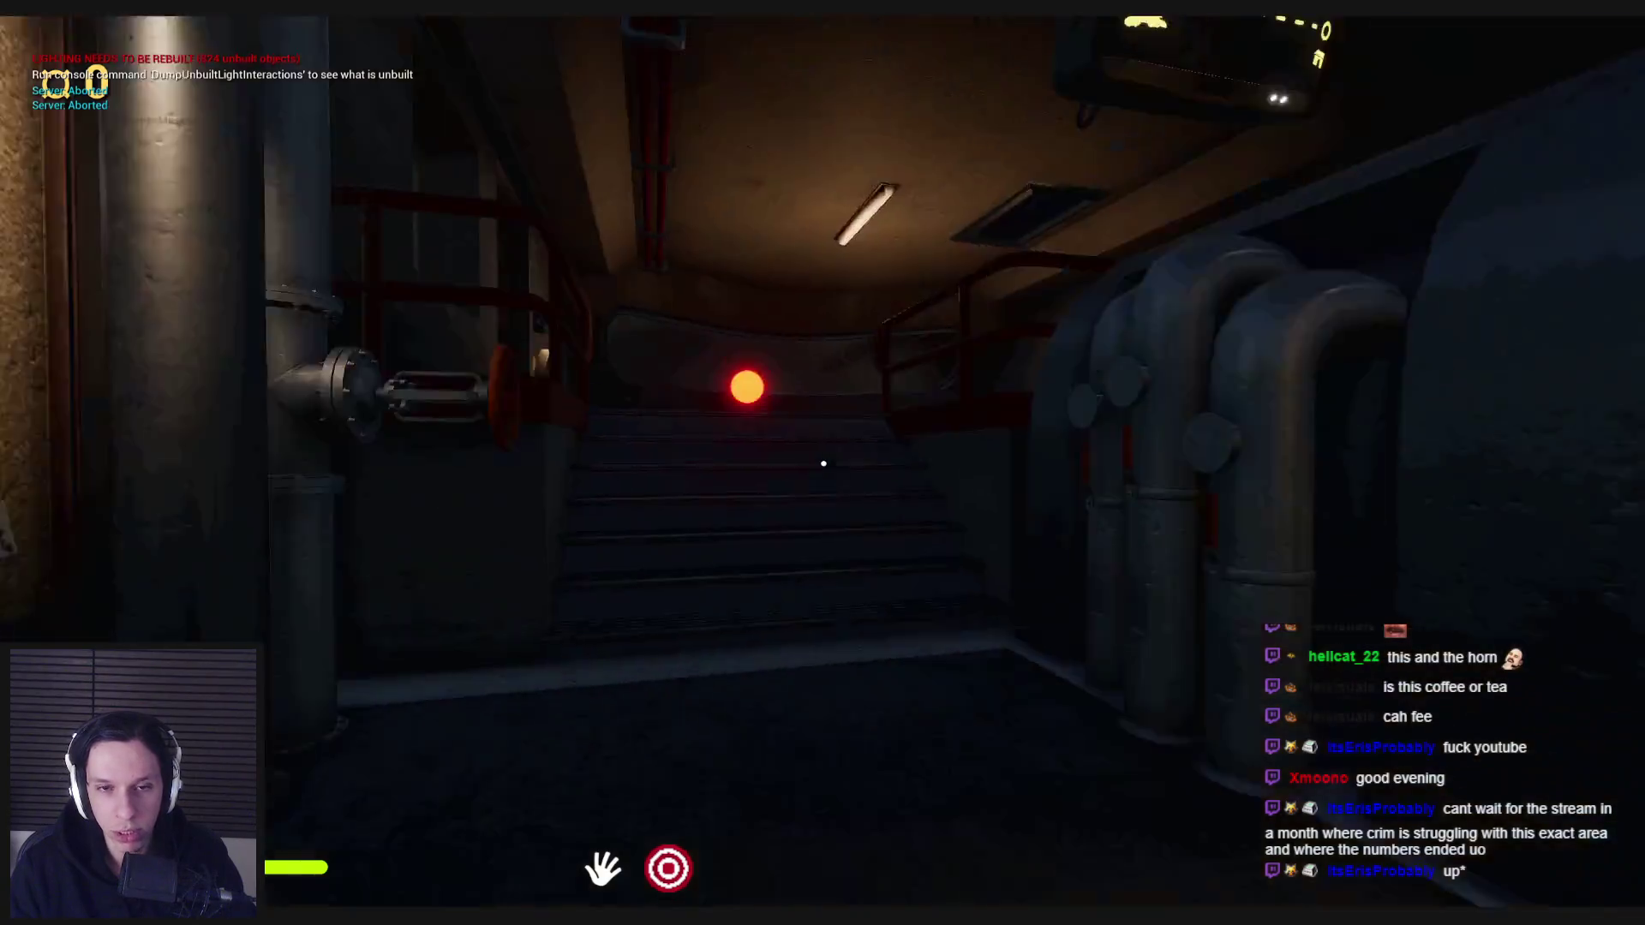
key(w)
key(e)
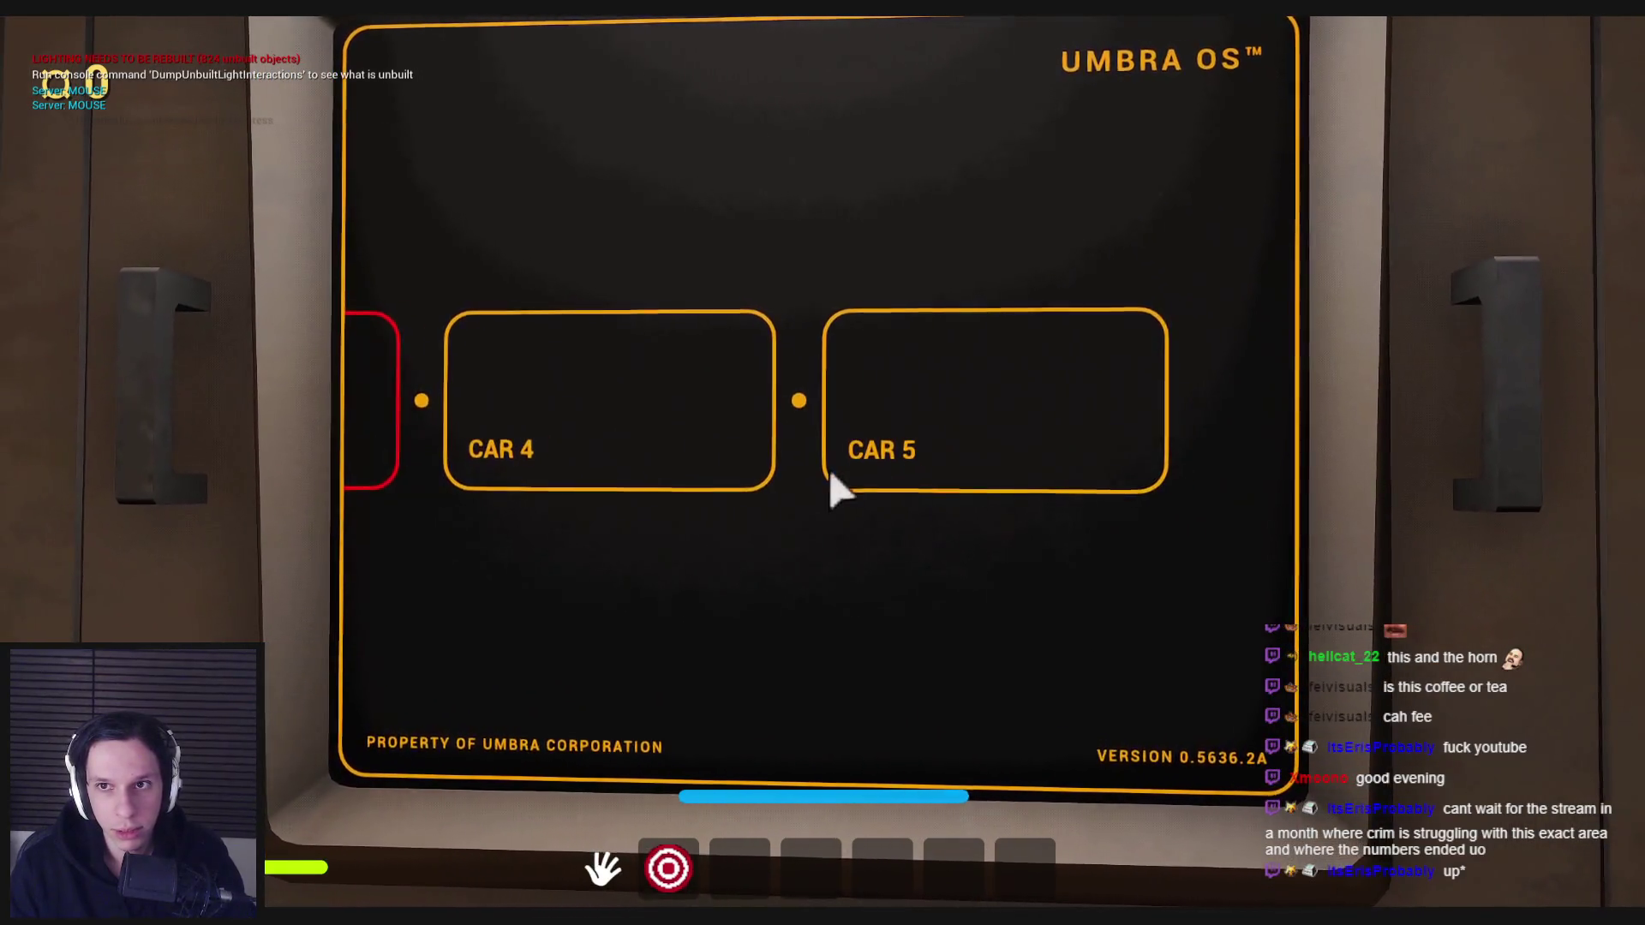
key(e)
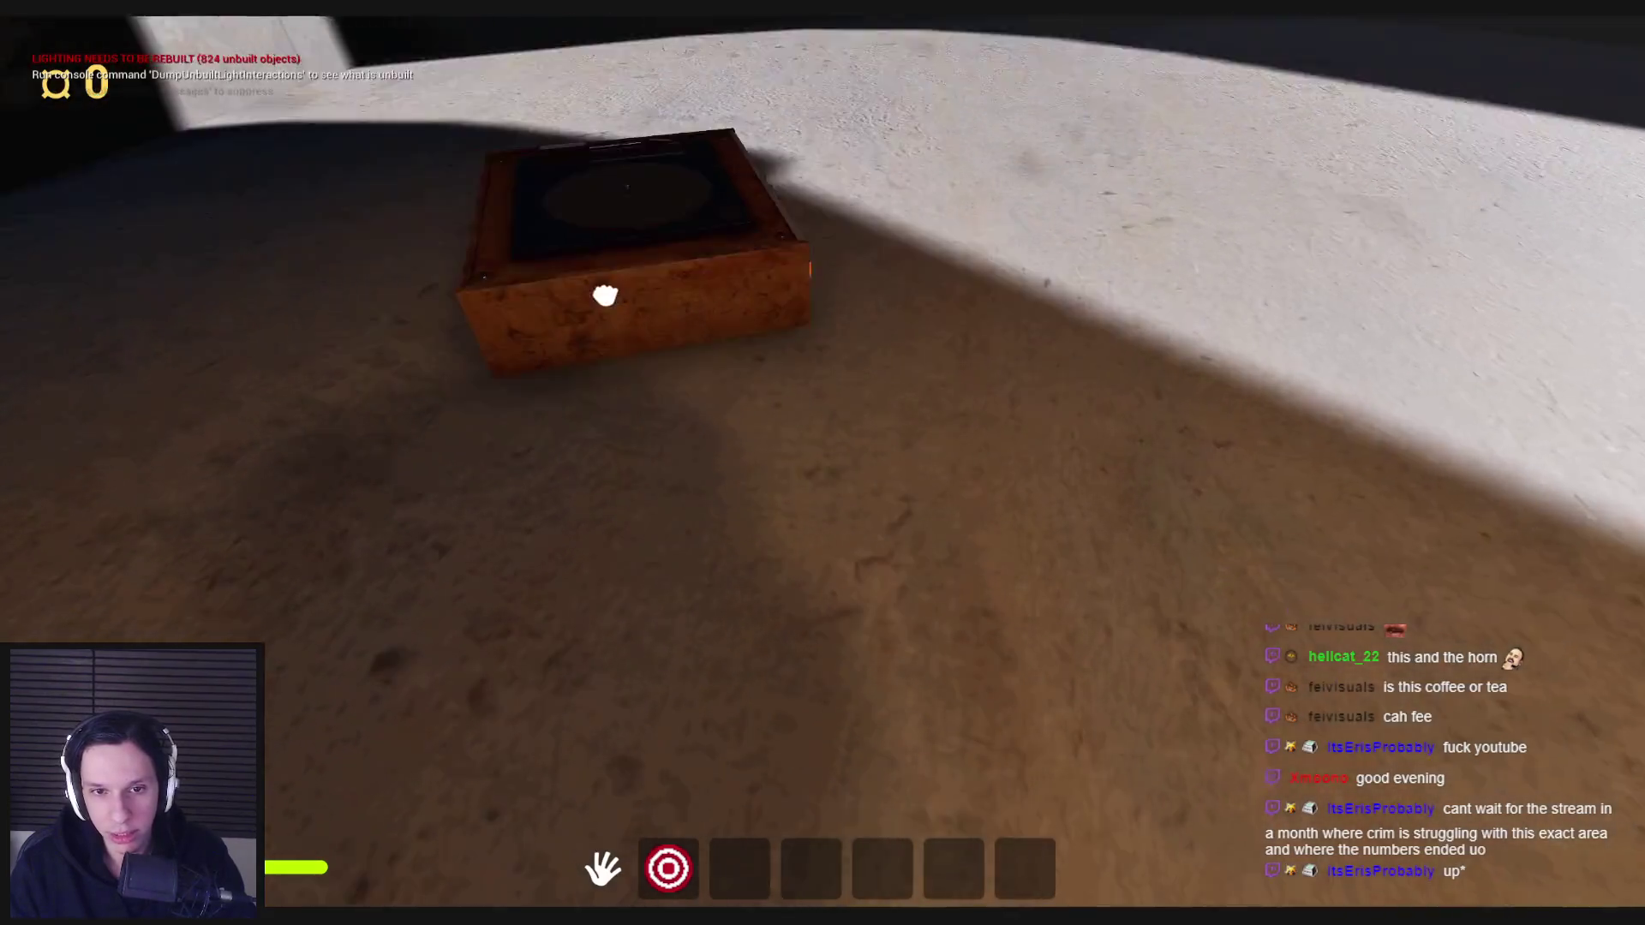
mouse_move(605, 295)
mouse_down()
mouse_move(566, 364)
mouse_move(600, 350)
mouse_move(823, 467)
mouse_up()
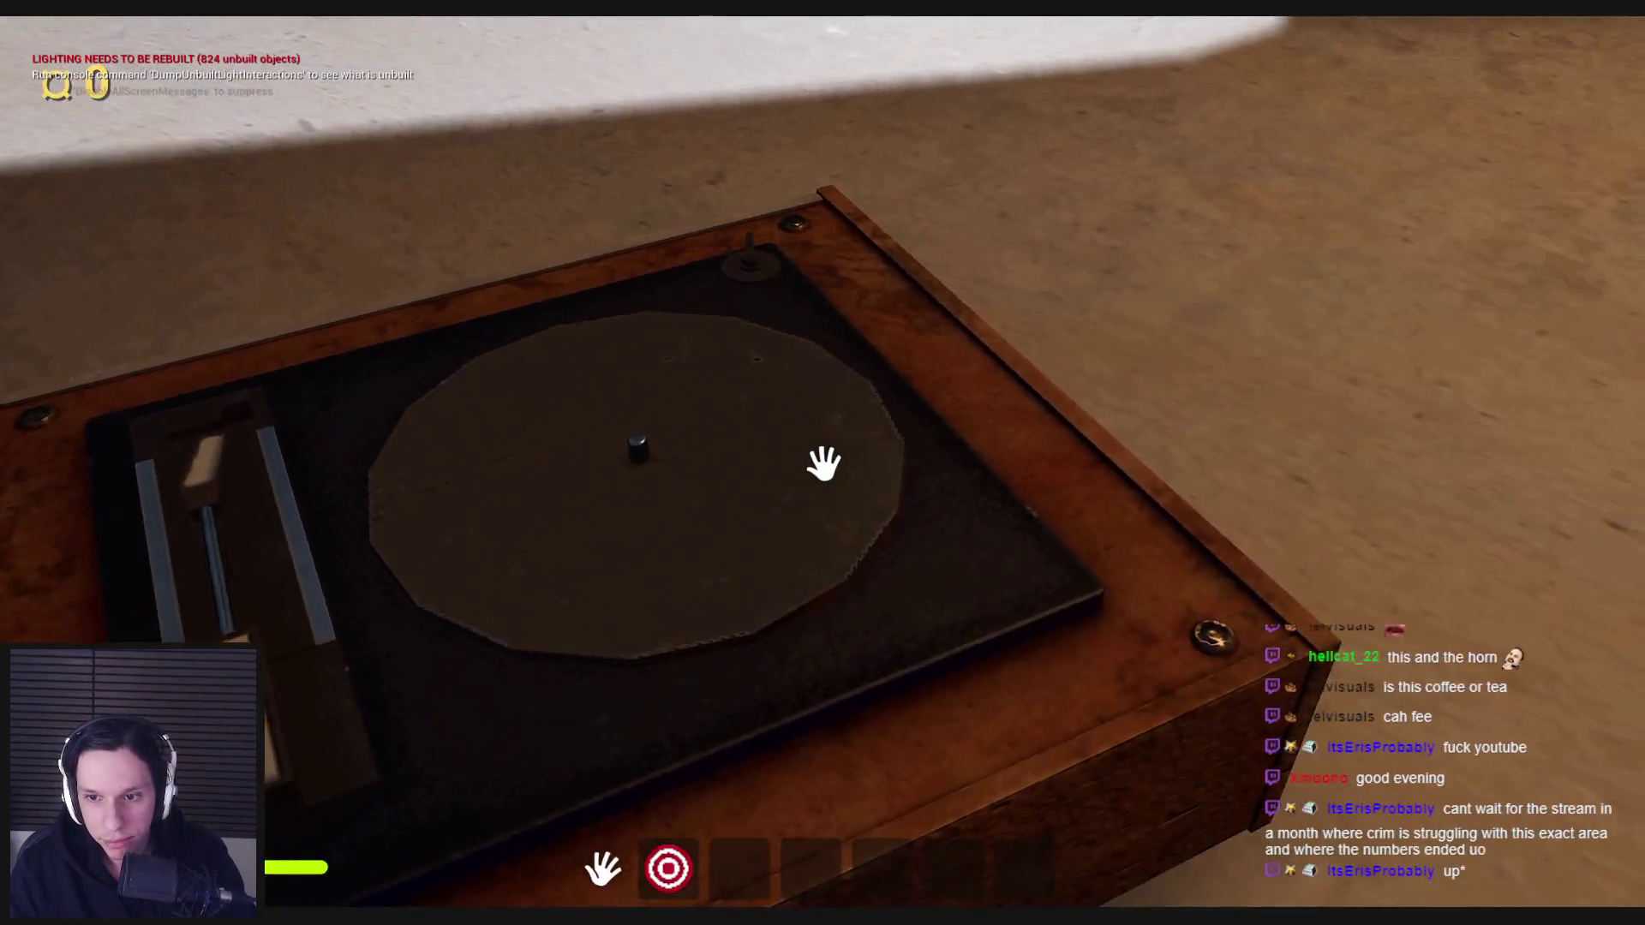
- Walk toward the doors, switching the debug camera on and off and equipping then stowing the flashlight
key(w)
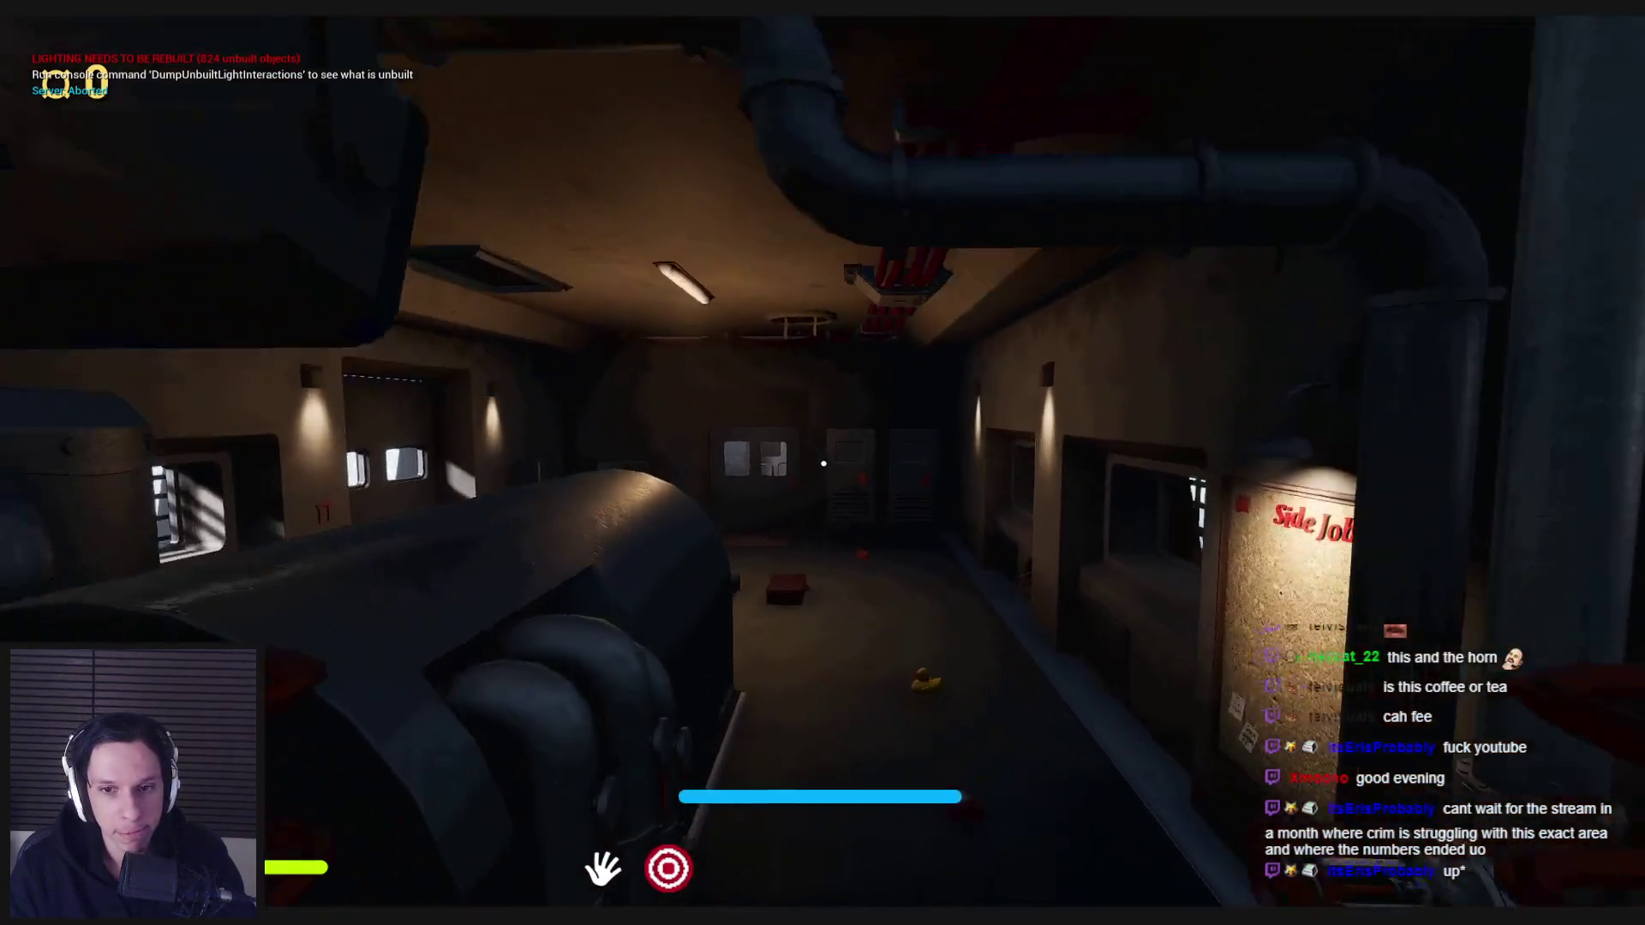
key(w)
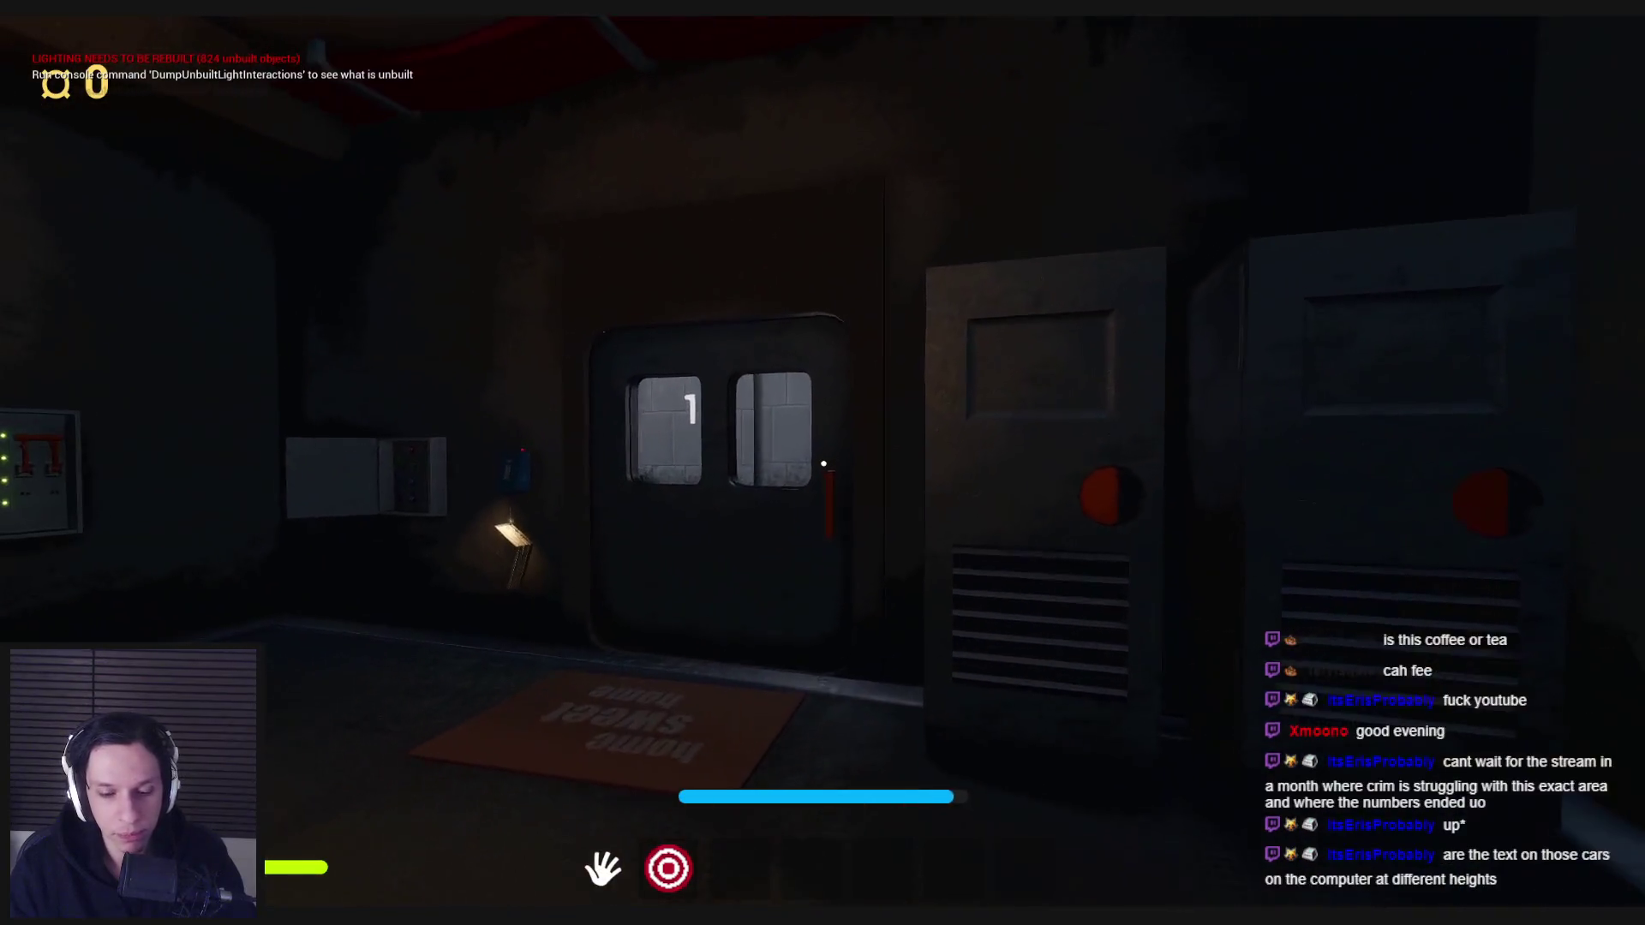
key(semicolon)
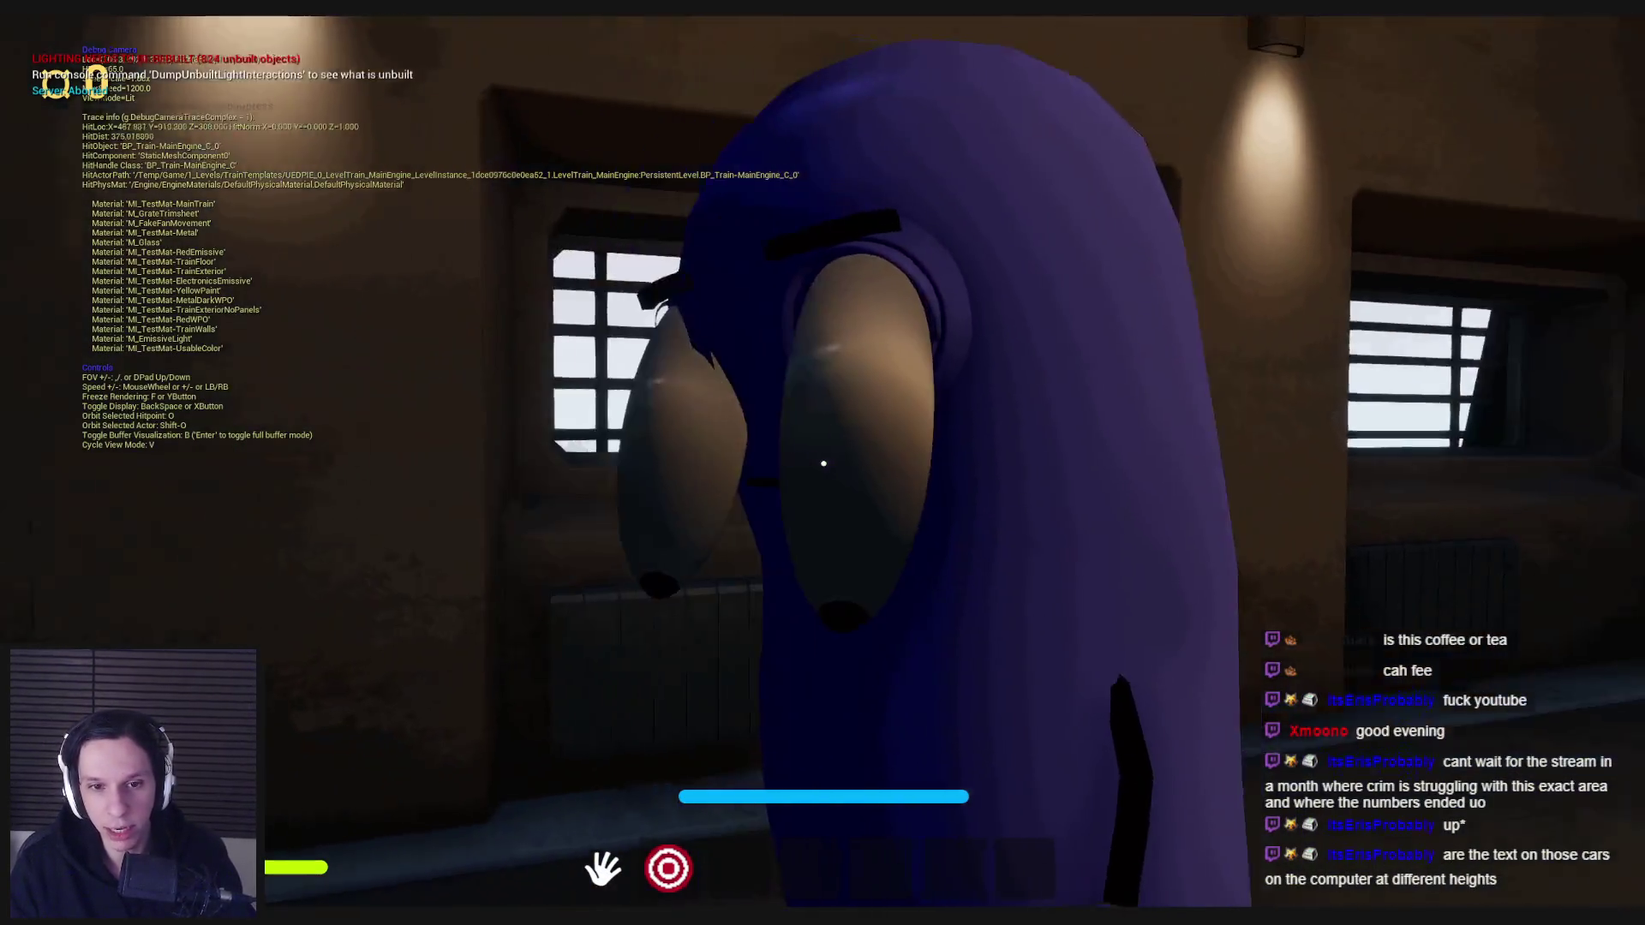
key(semicolon)
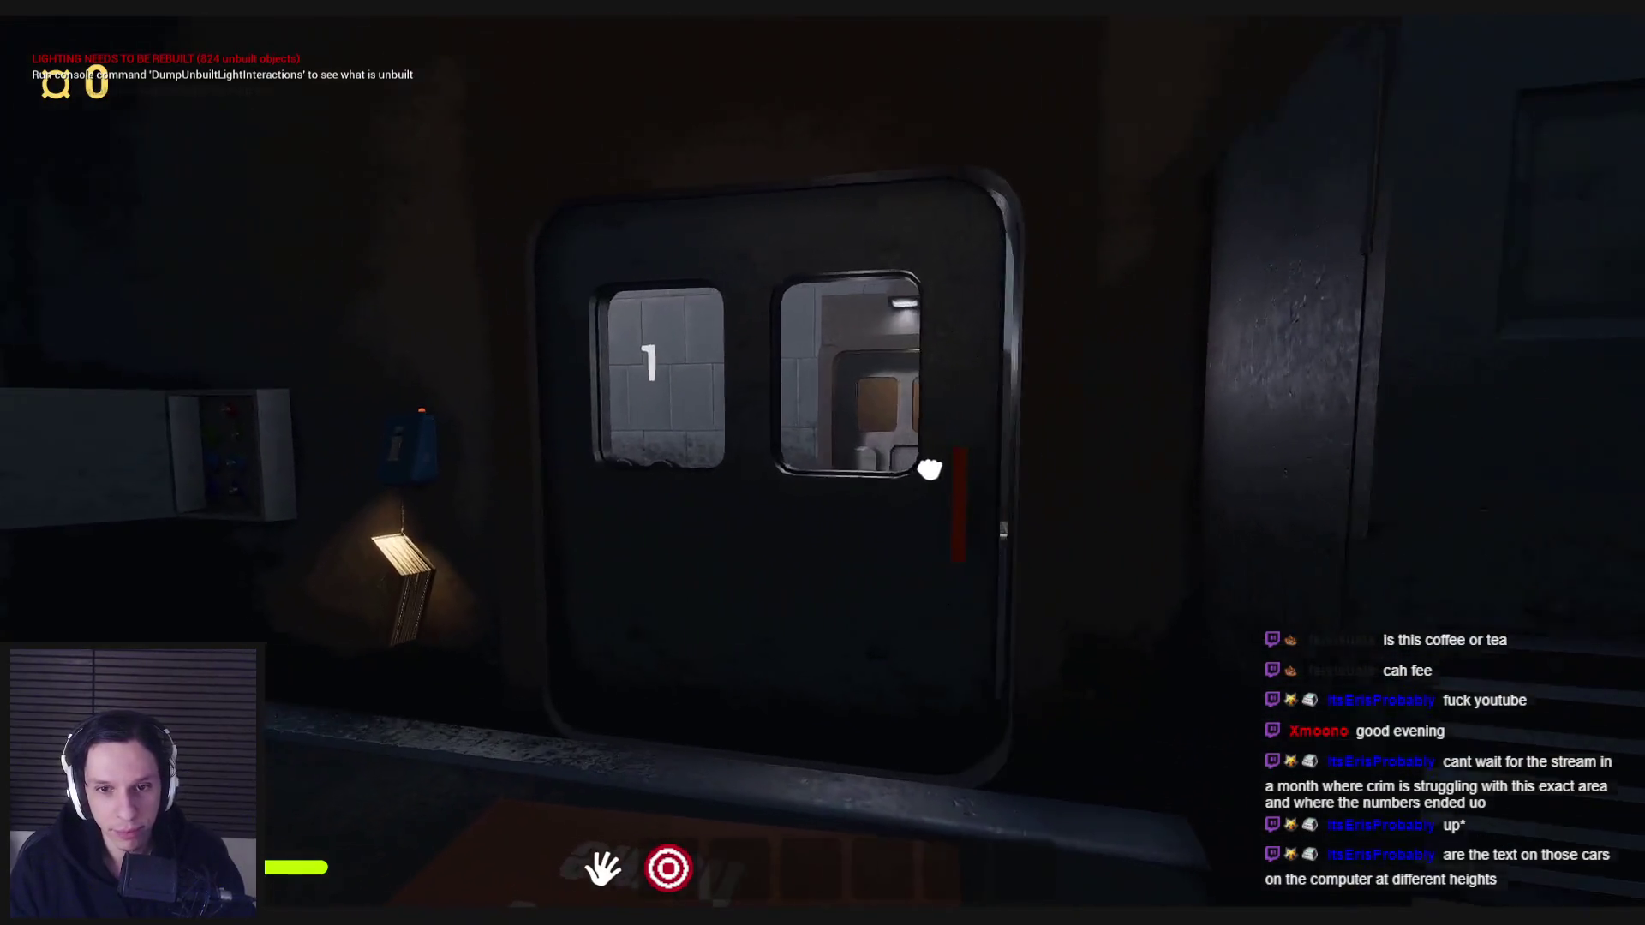
key(w)
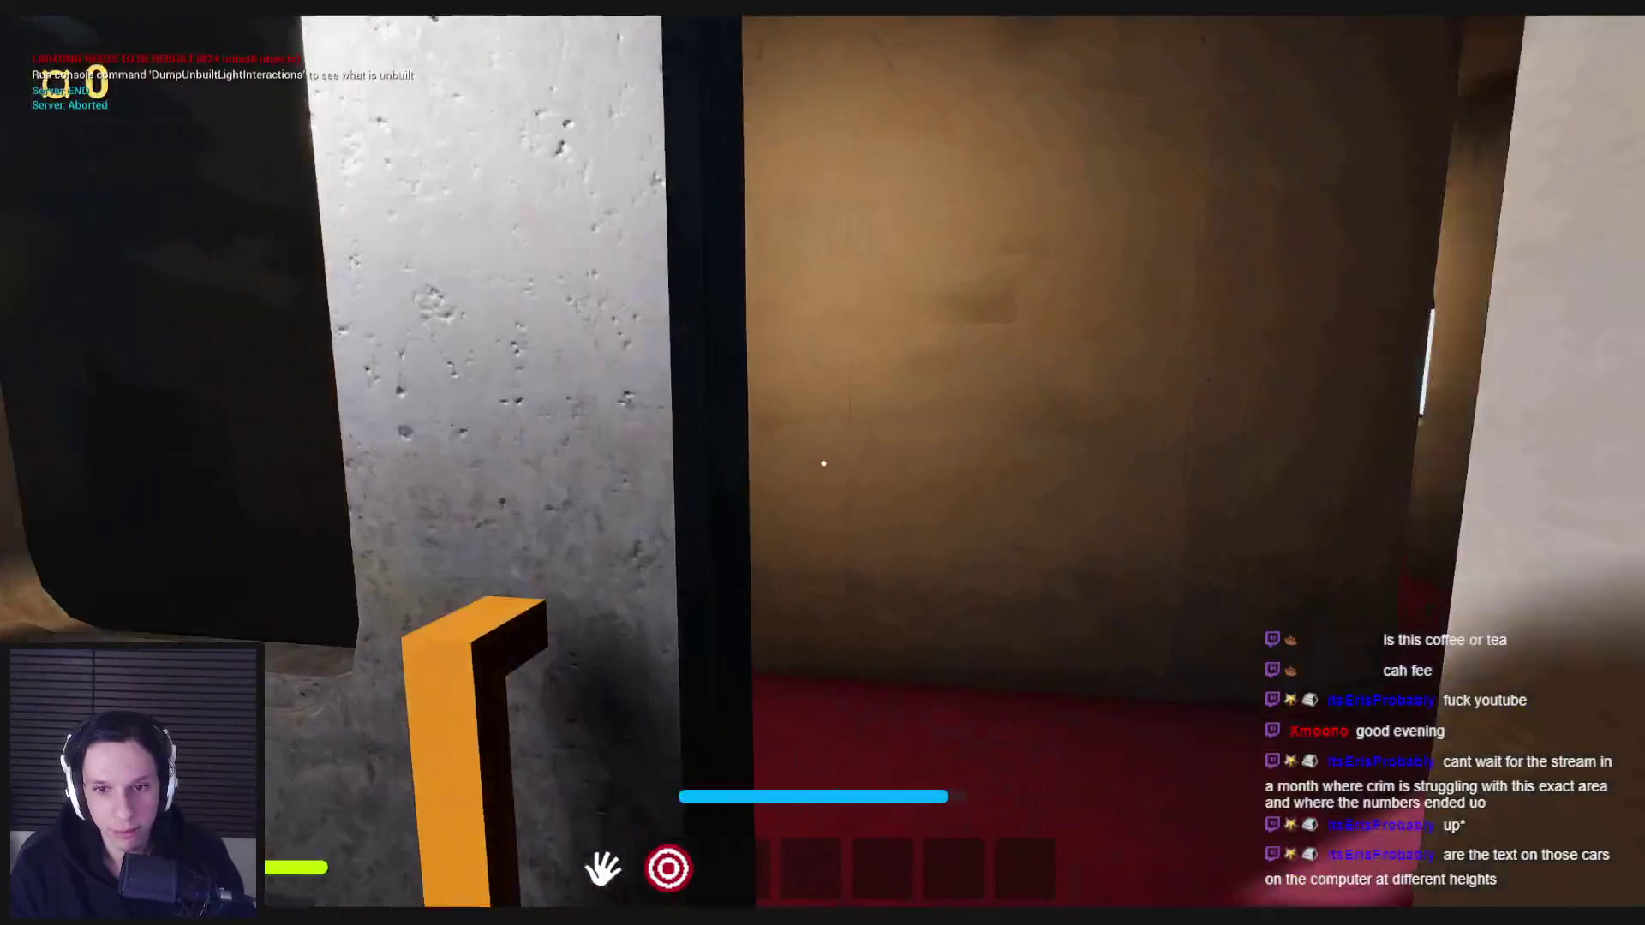
key(2)
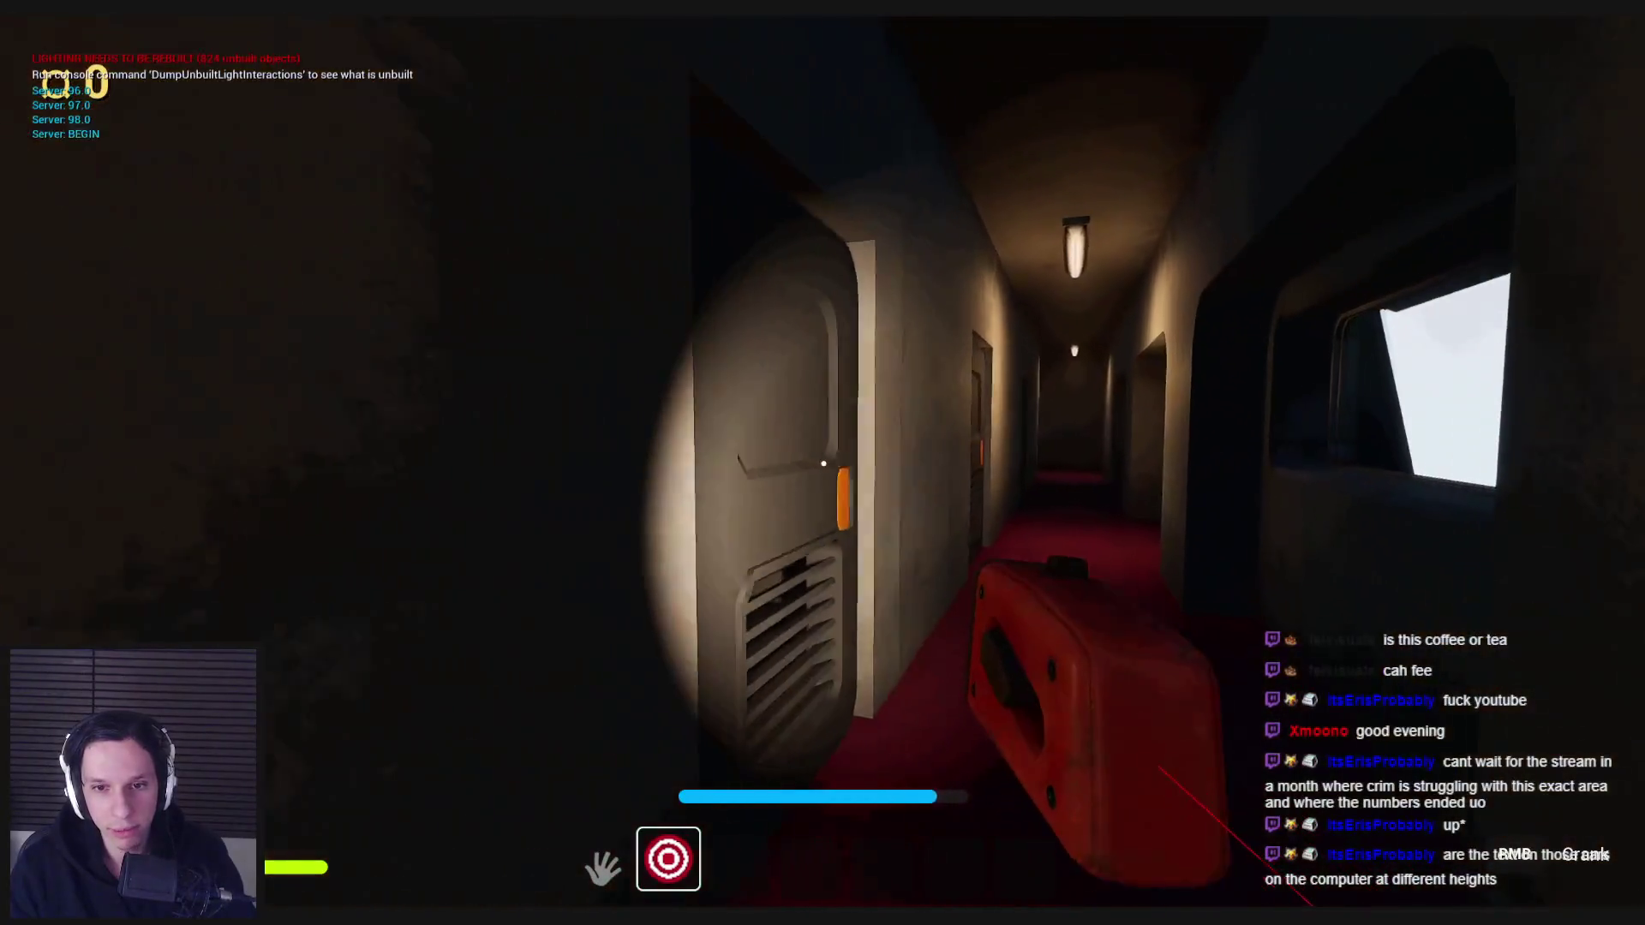
key(2)
- Open the doors with the red device equipped and walk the red corridor past the rats to the plunger
click(953, 444)
key(w)
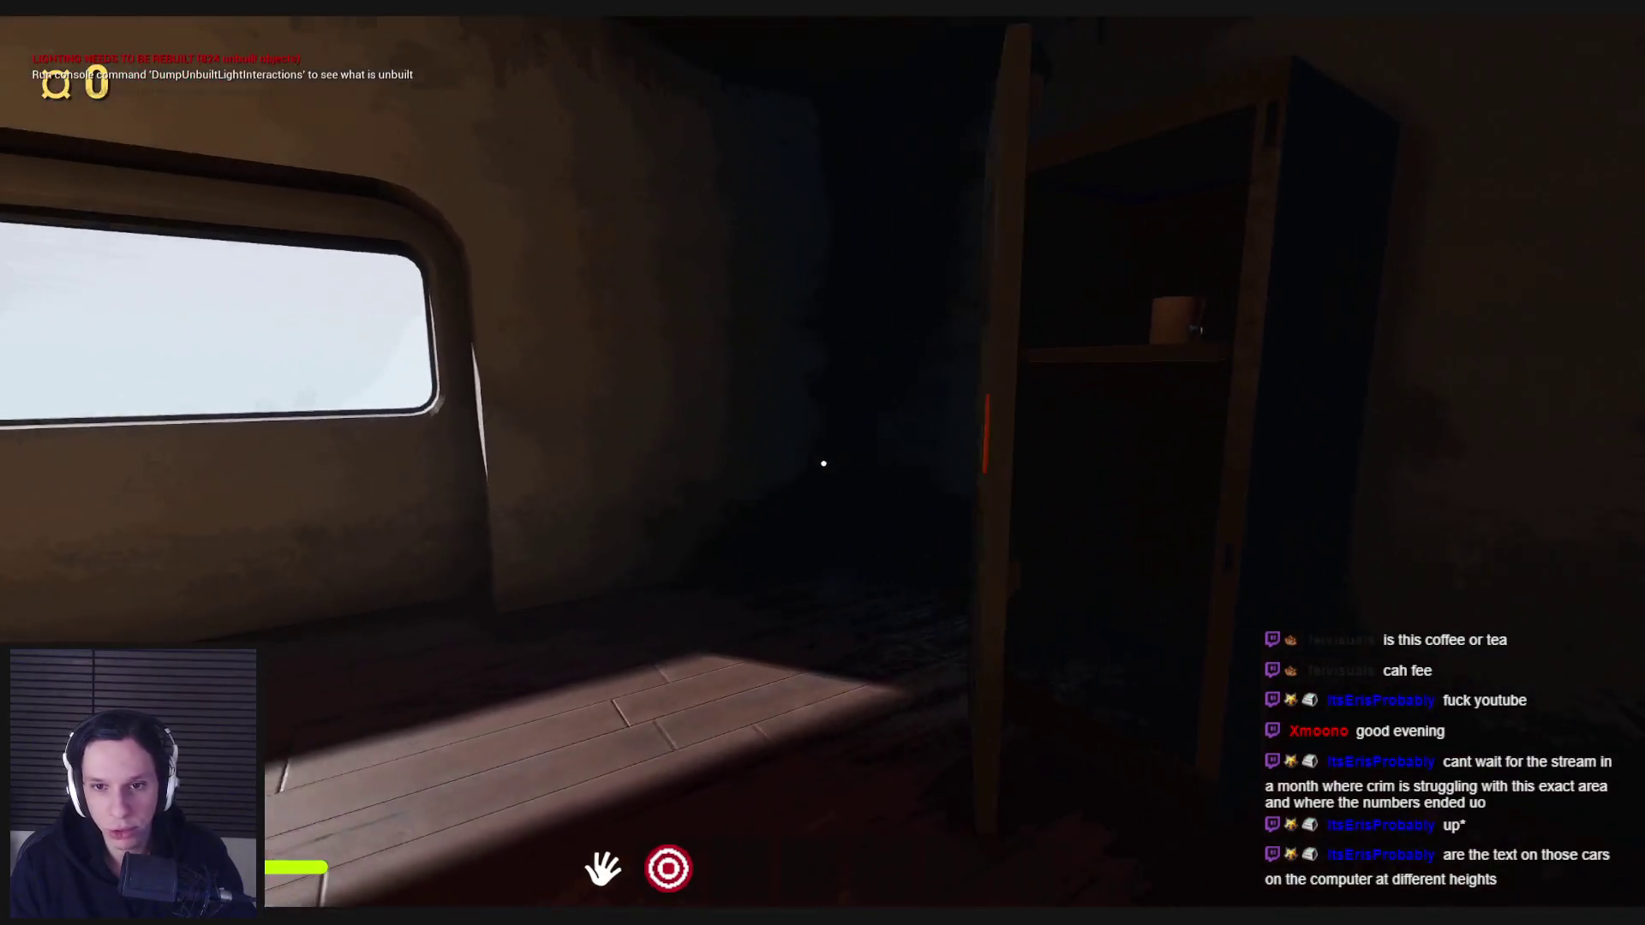
key(2)
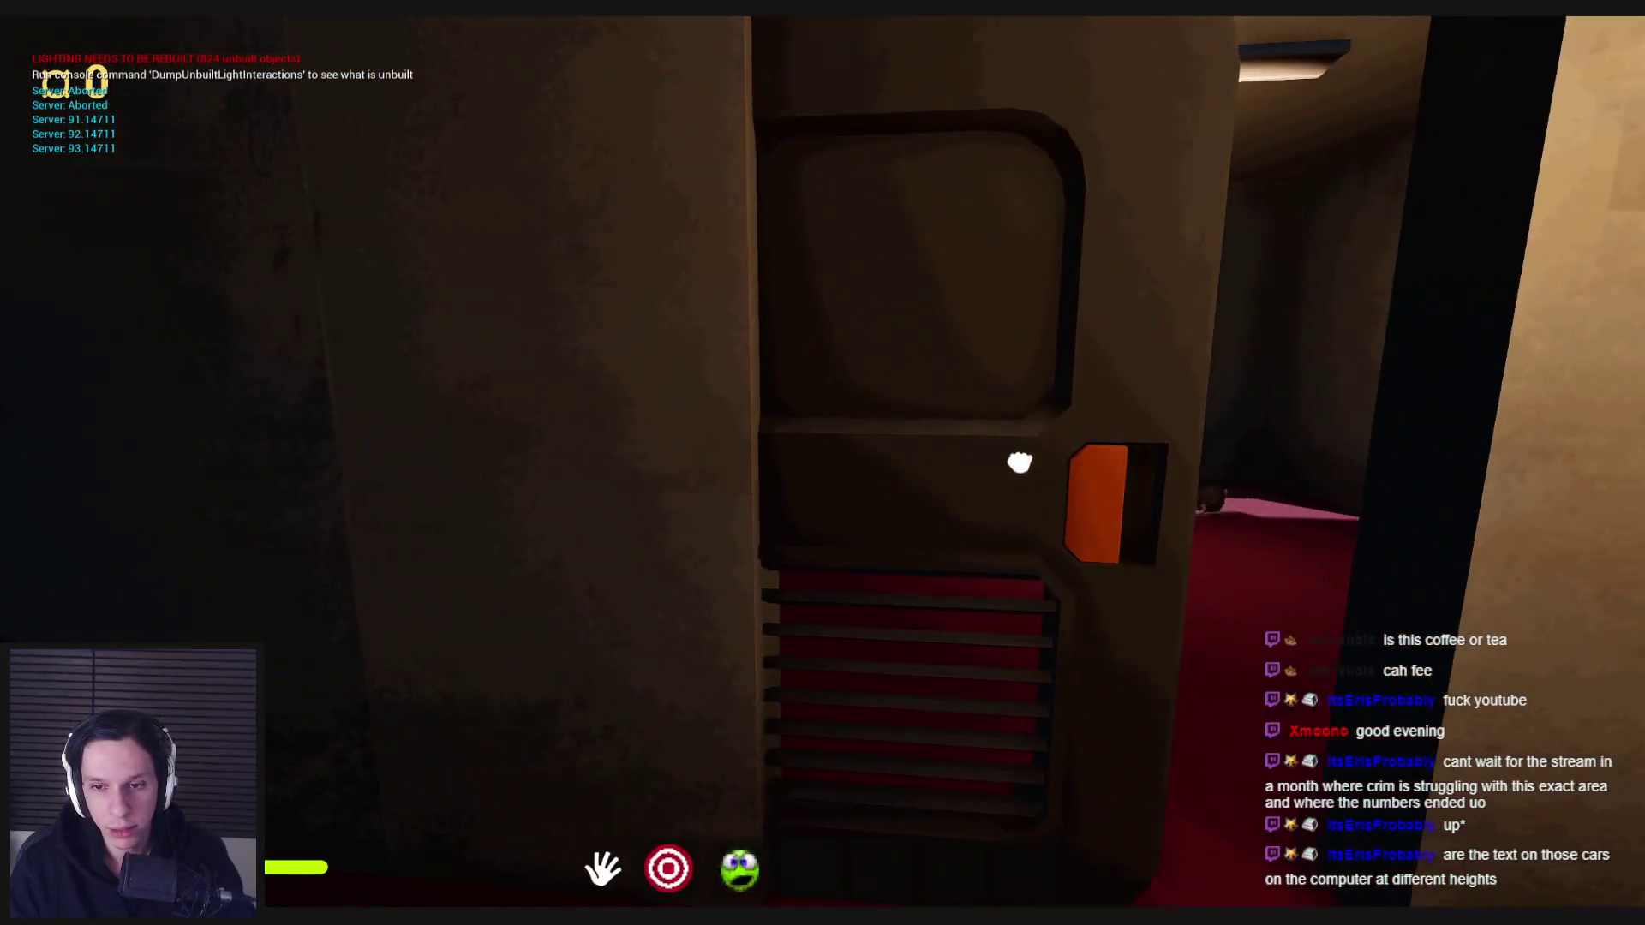
click(1019, 463)
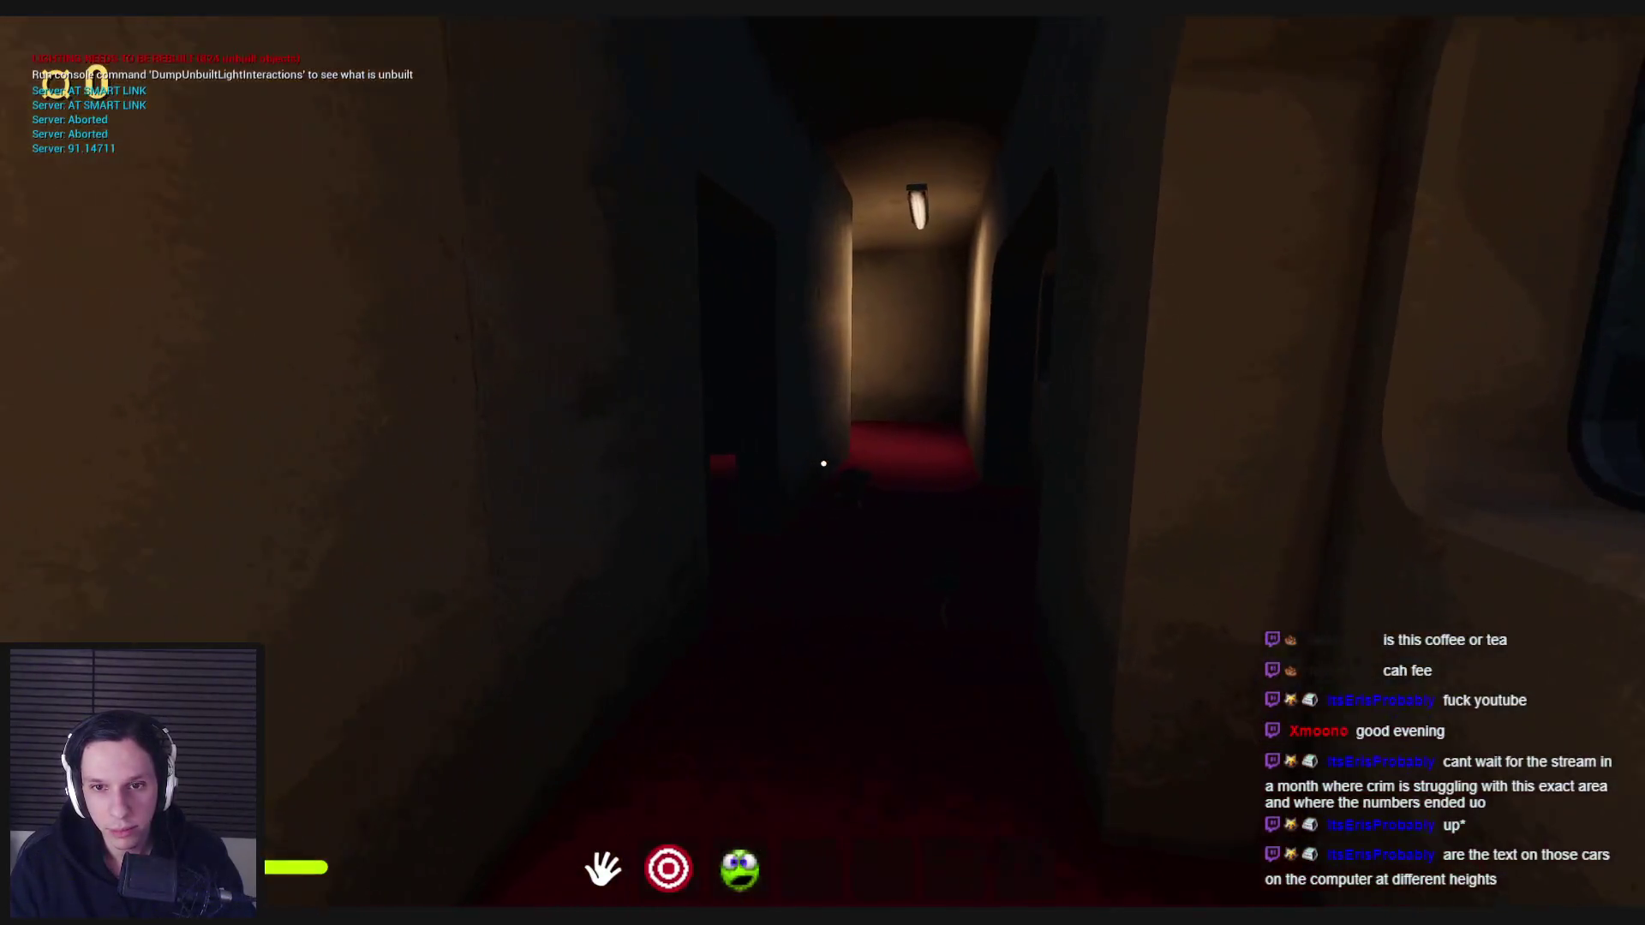
key(w)
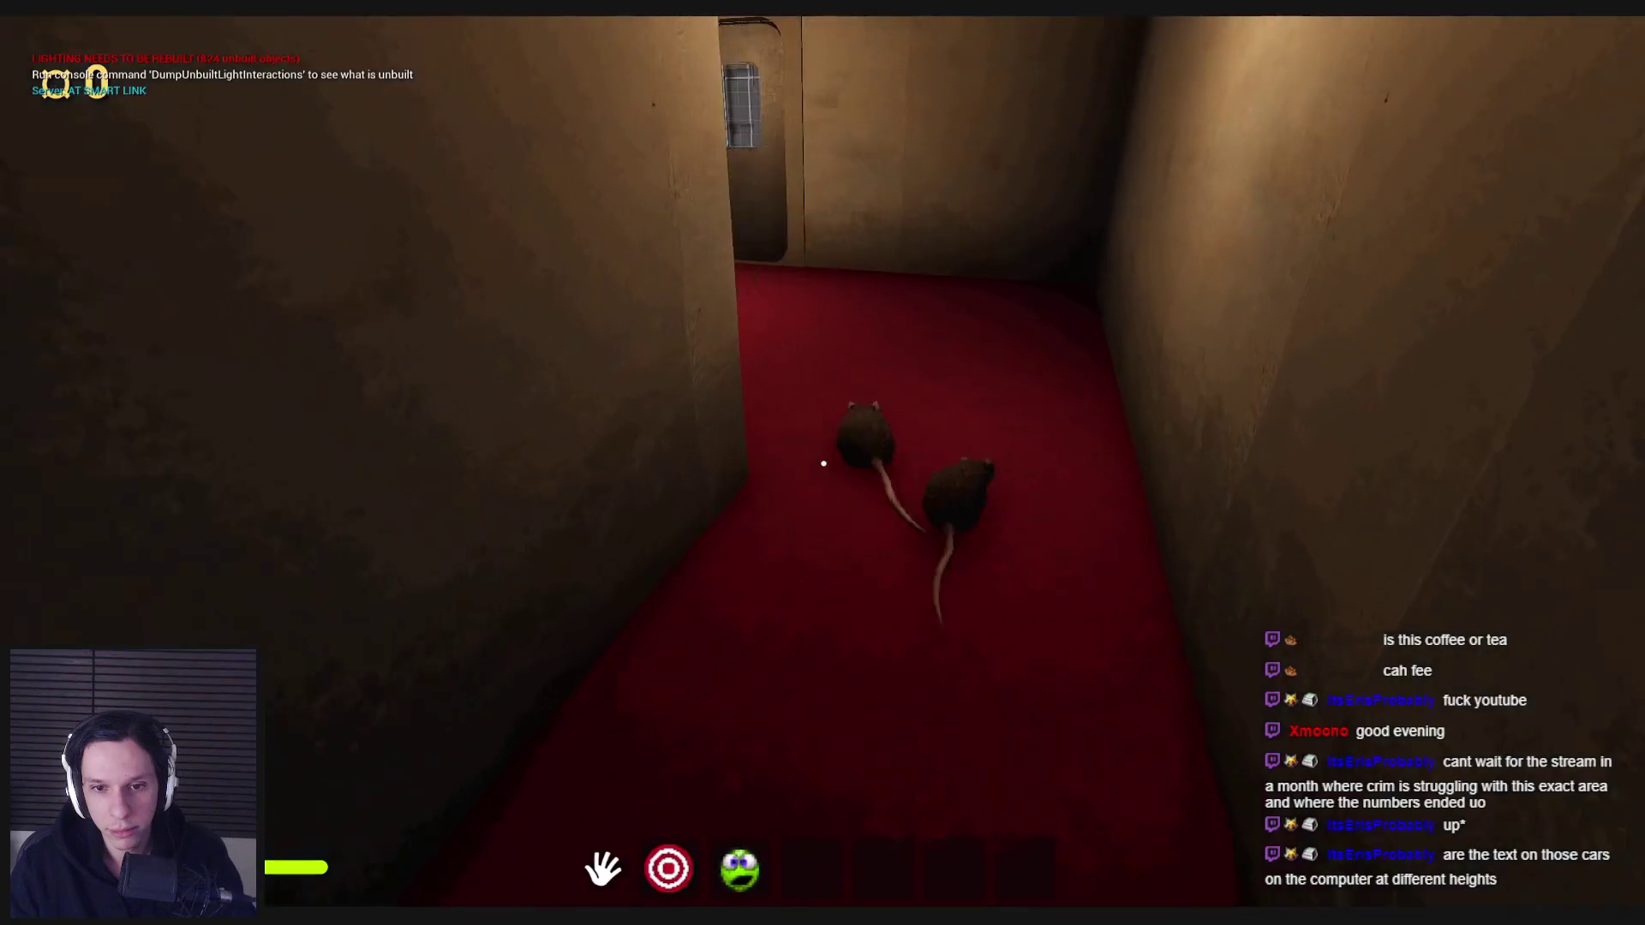
key(w)
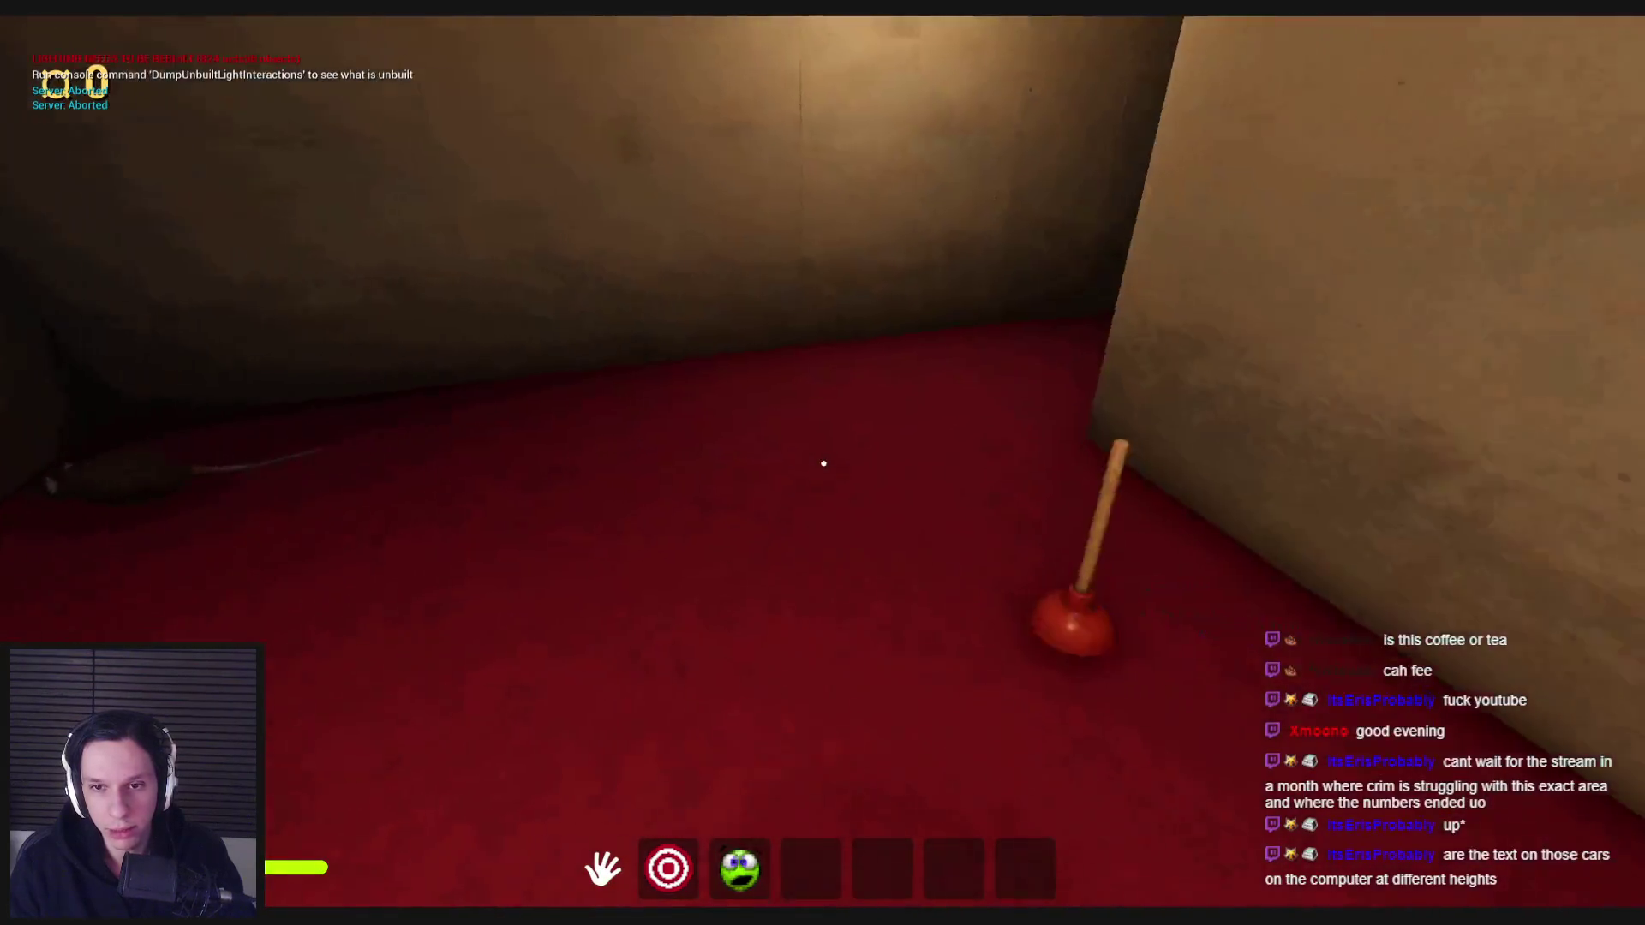
key(w)
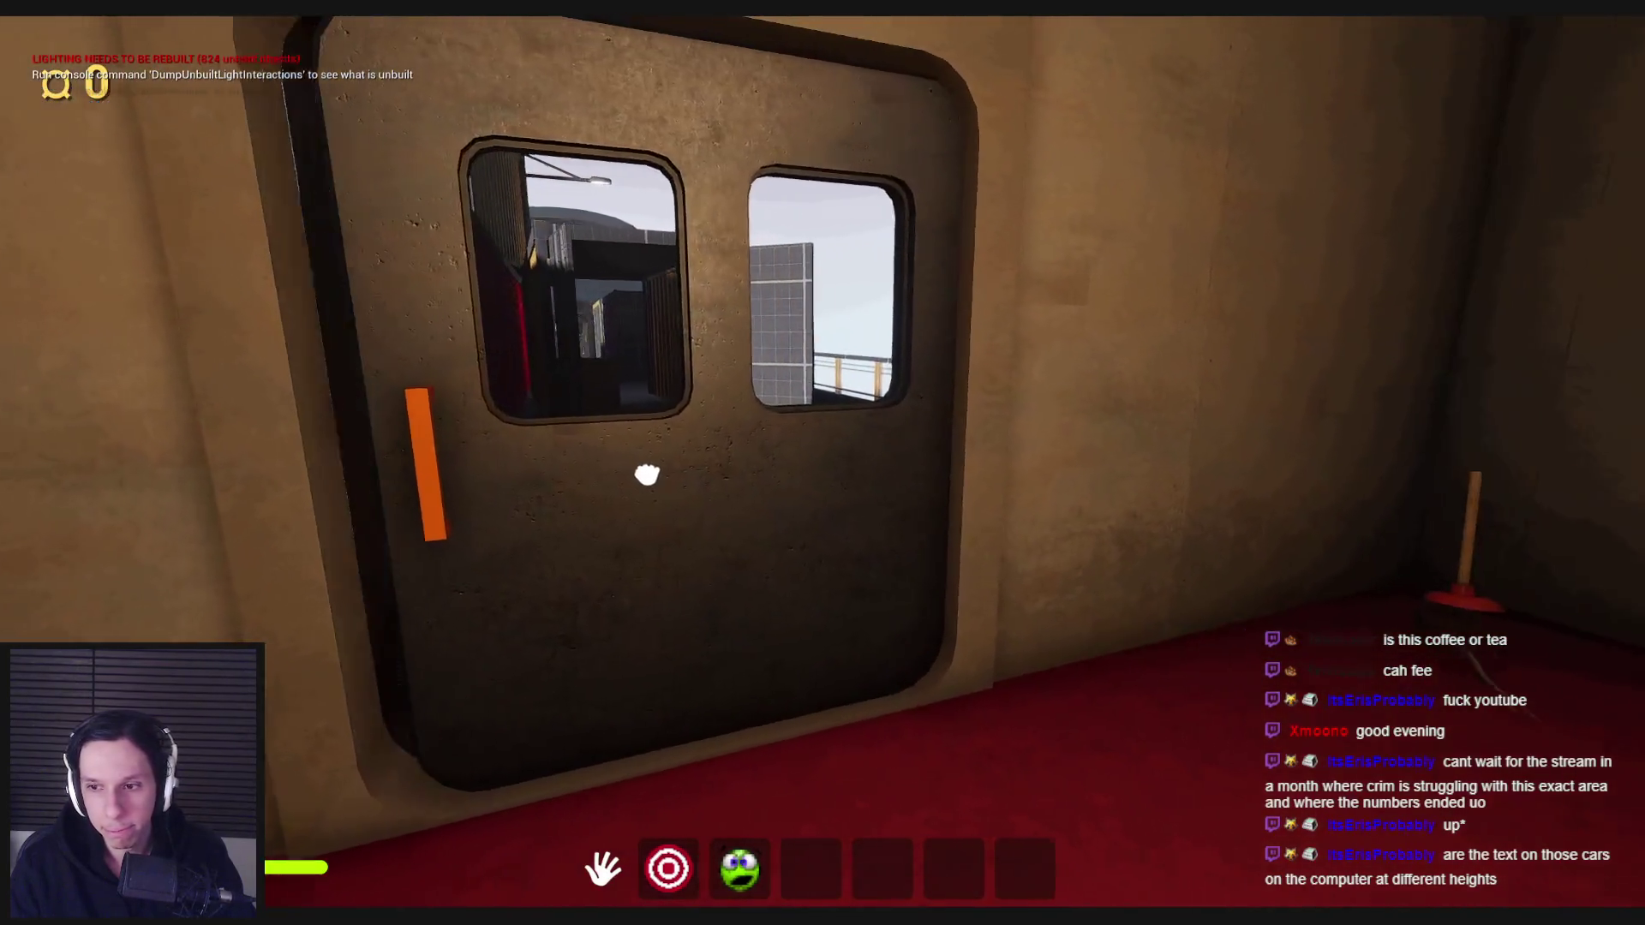
- Open the windowed door onto the deck, then select hotbar slot 3 and heal yourself
click(648, 474)
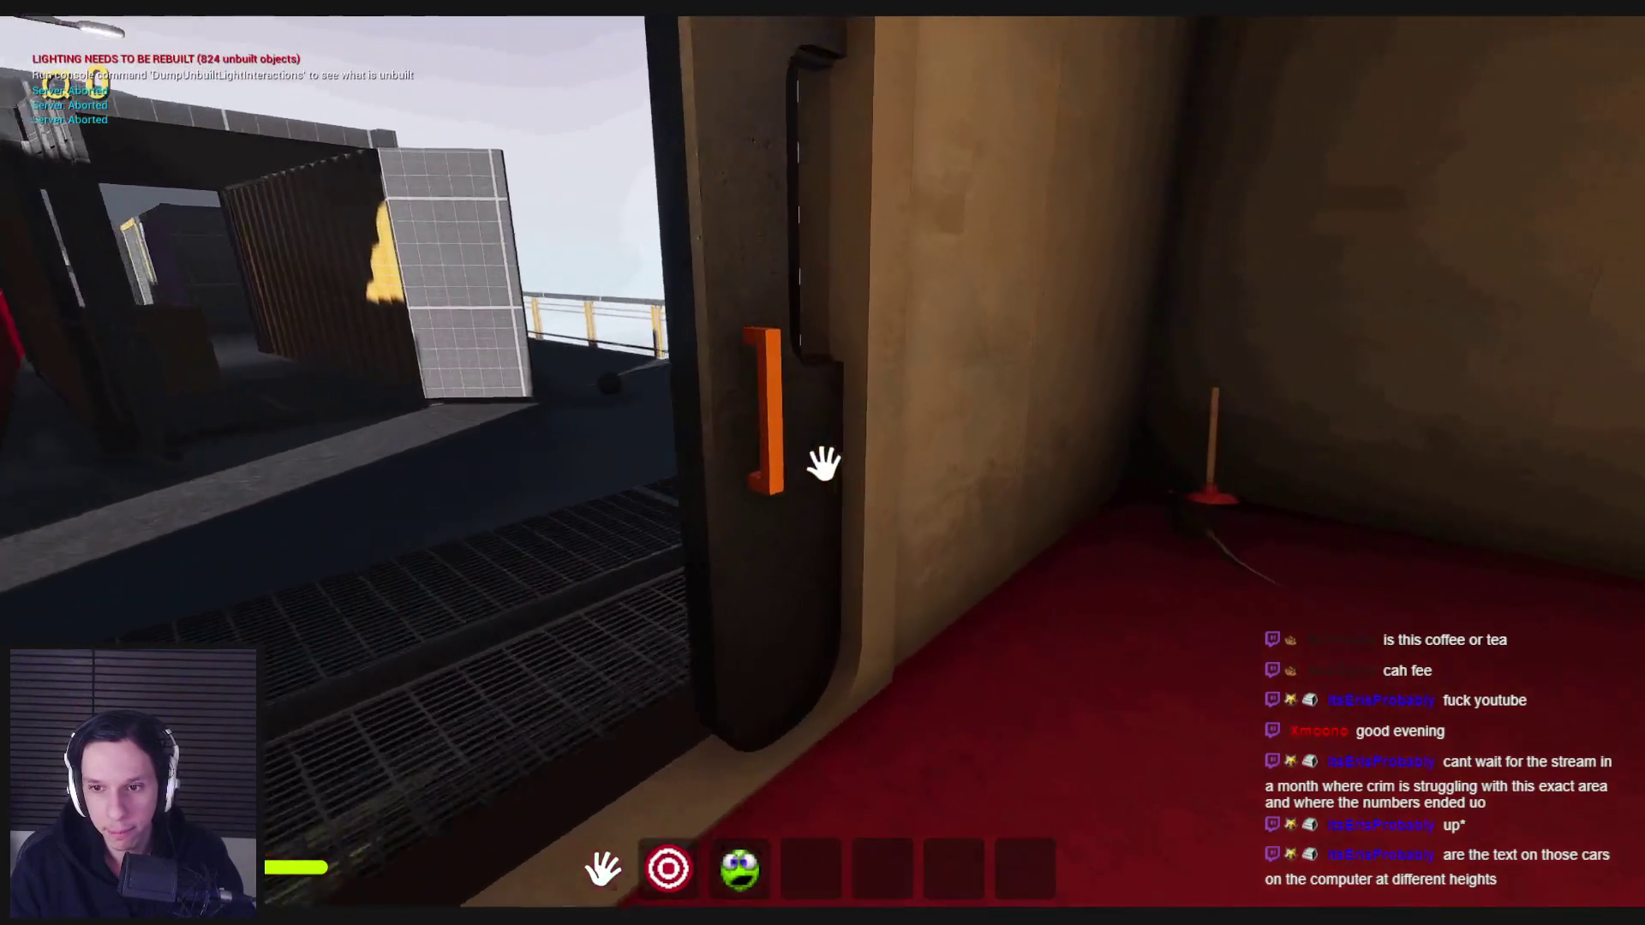
key(3)
click(823, 463)
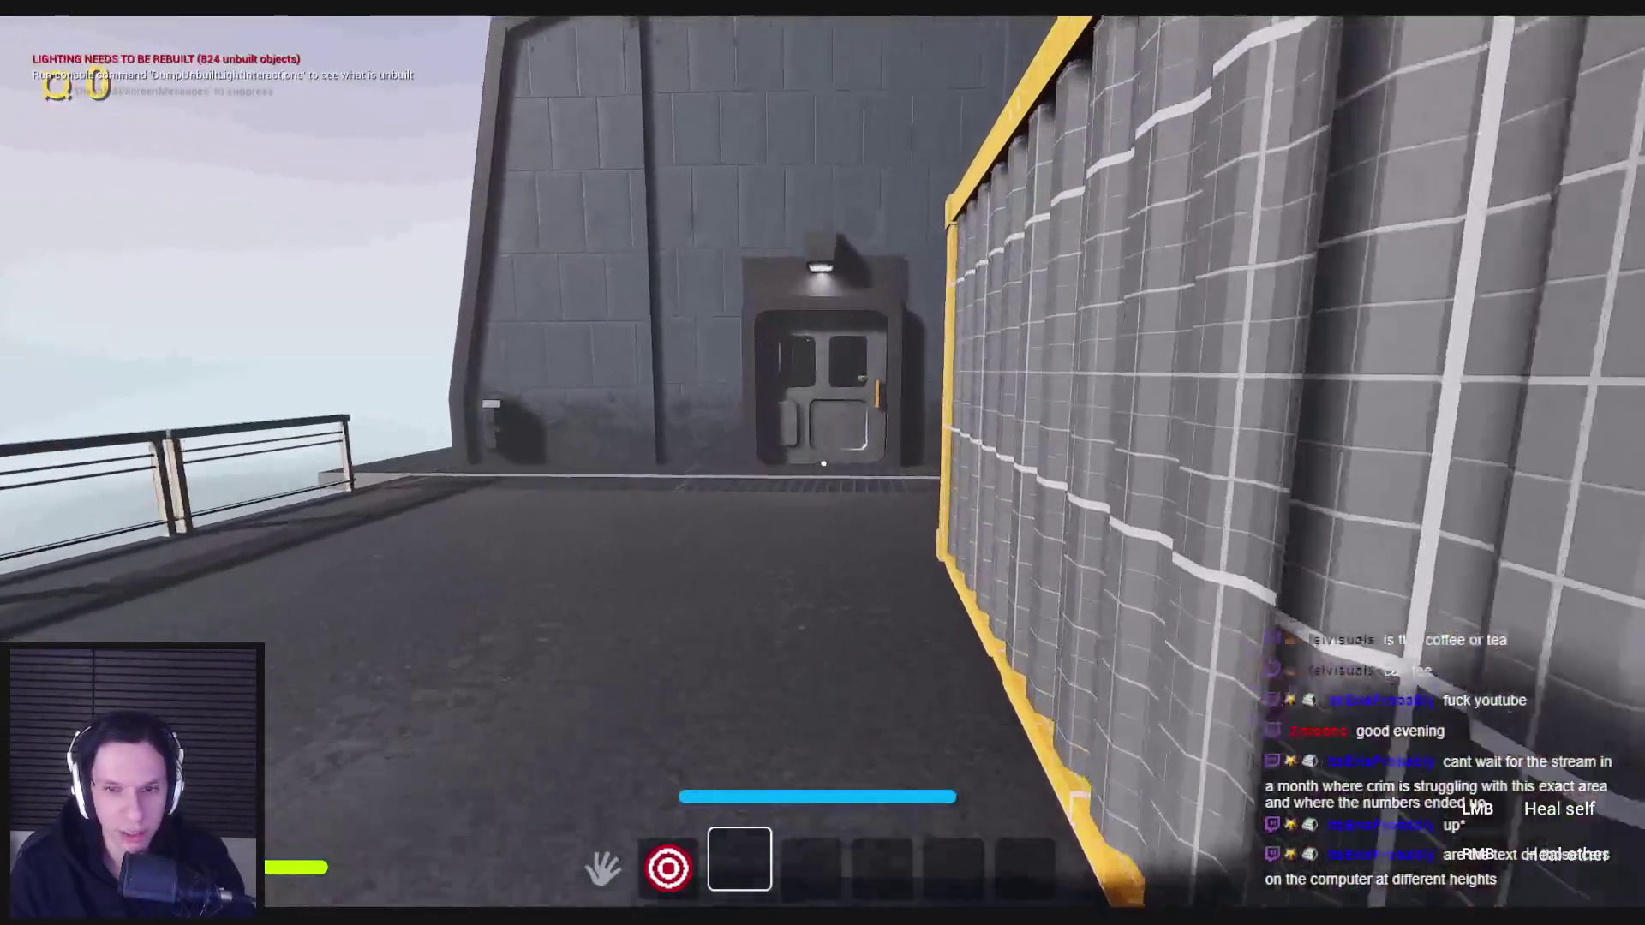
- Pass through the grey door into the library and climb the spiral staircase past the lamp-lit desk
key(e)
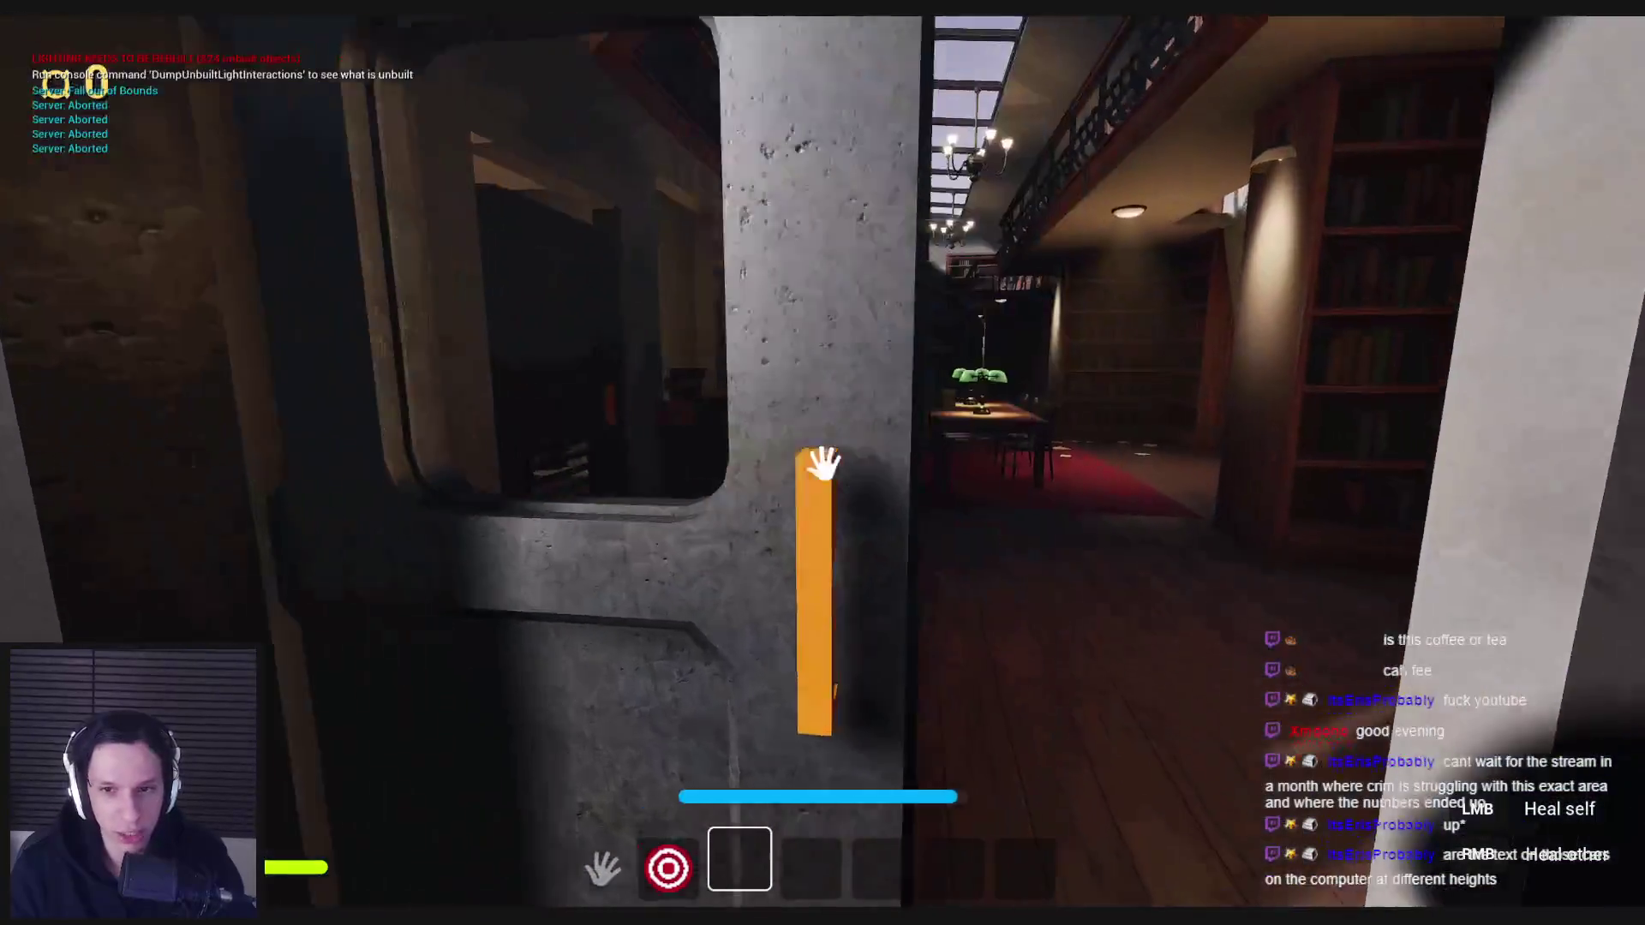
key(e)
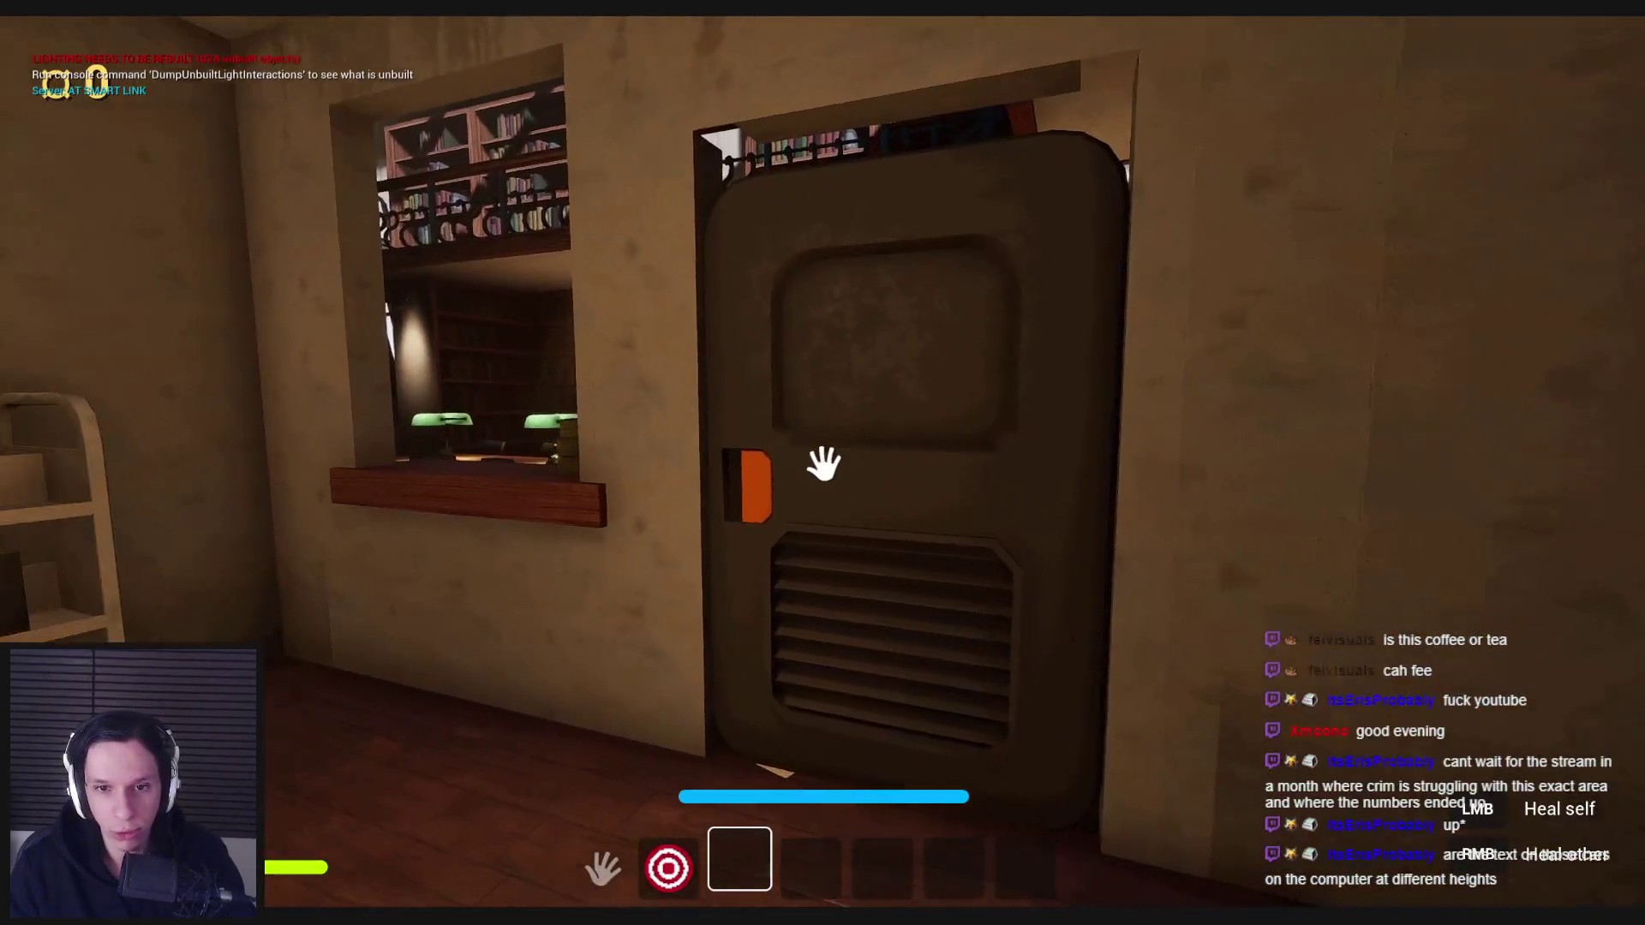
key(e)
key(w)
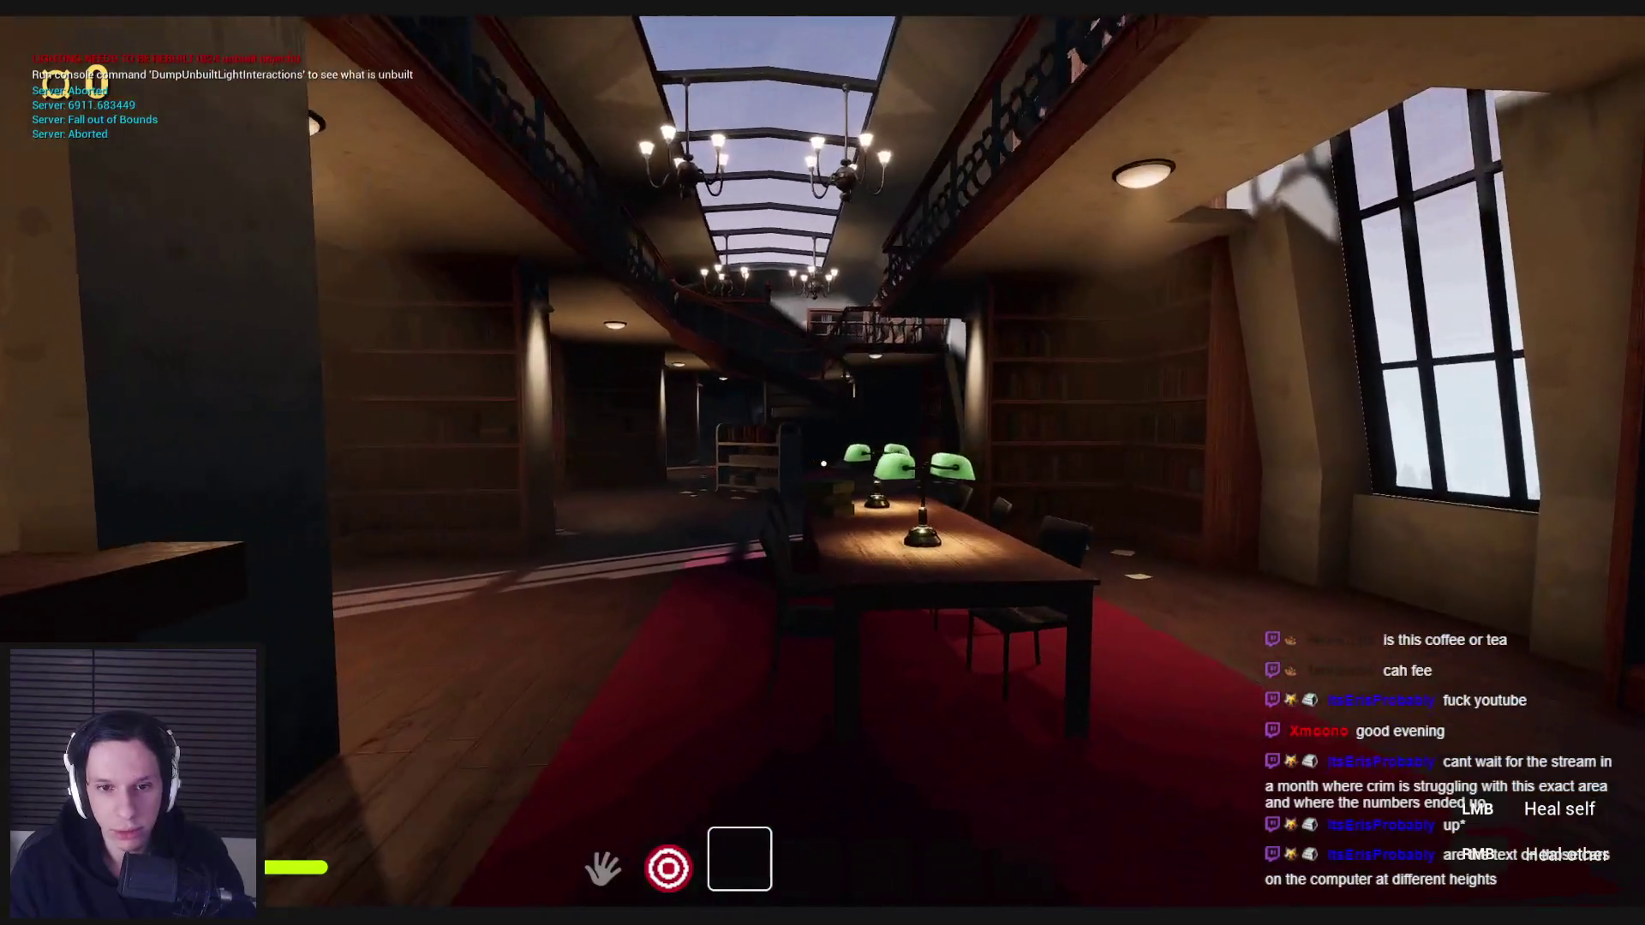
key(w)
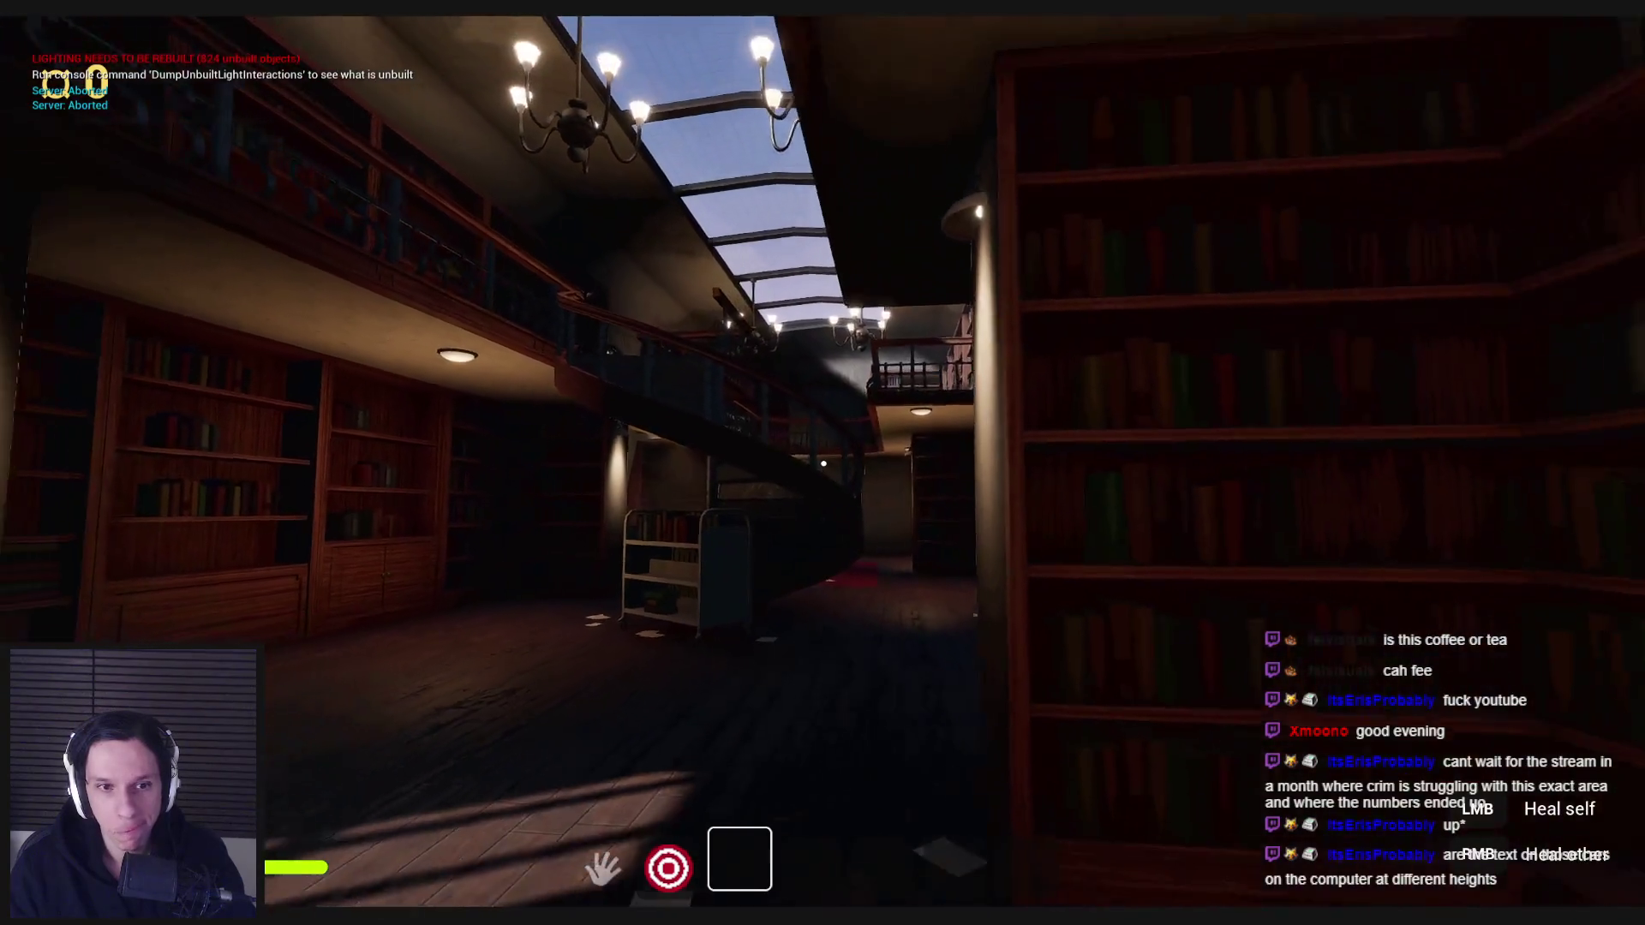
key(w)
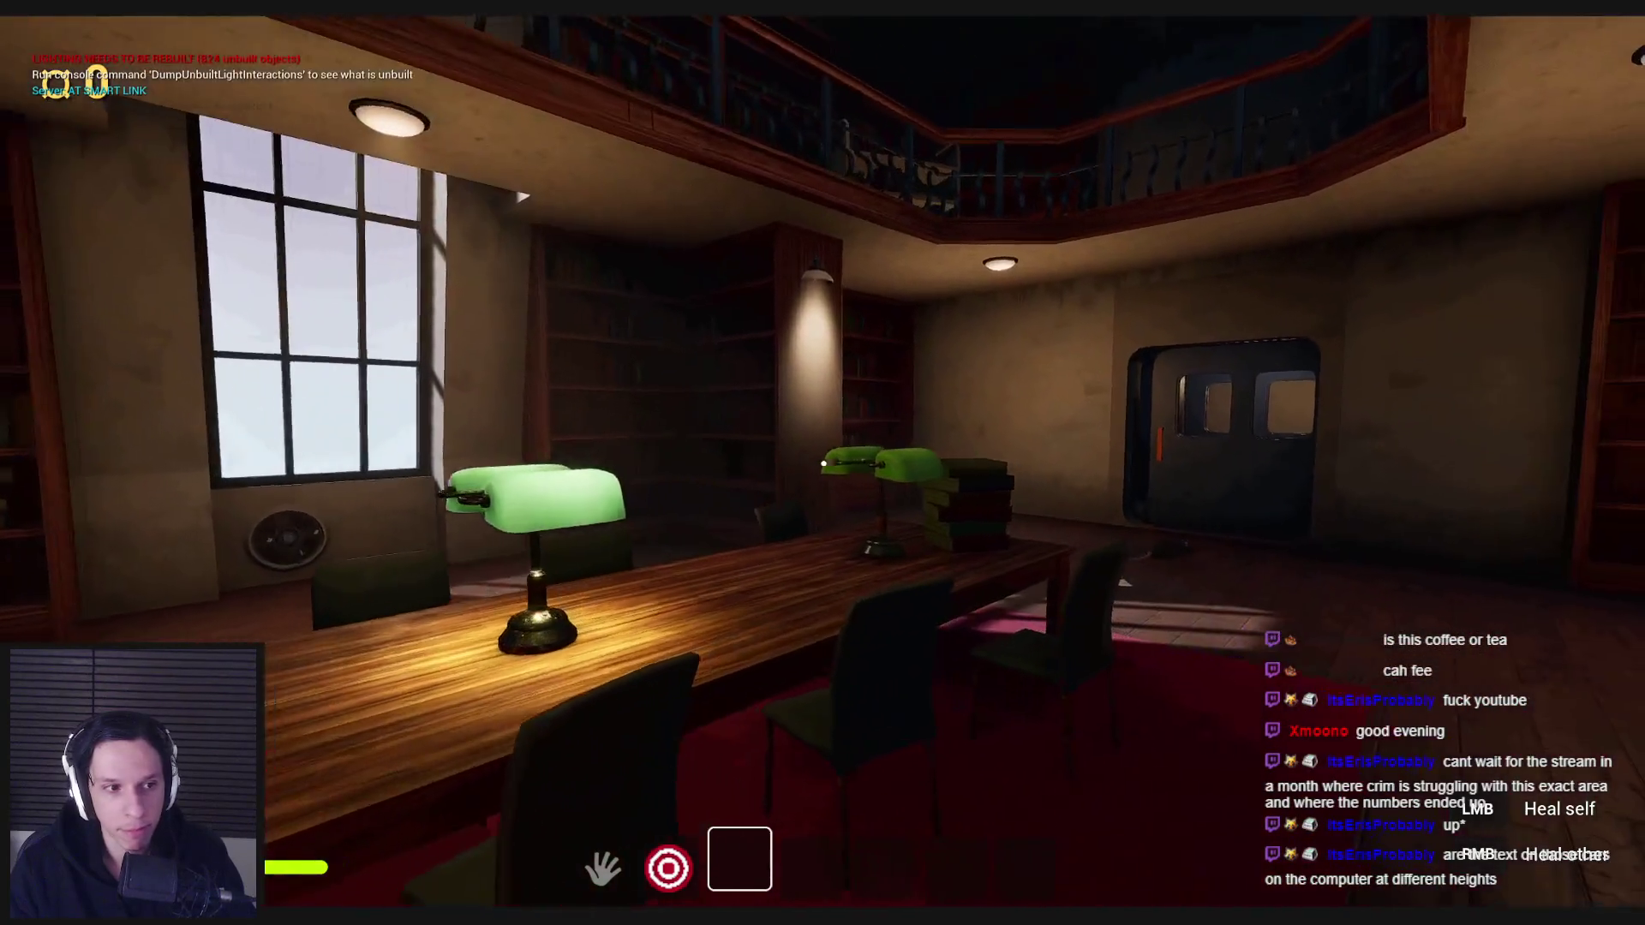
key(w)
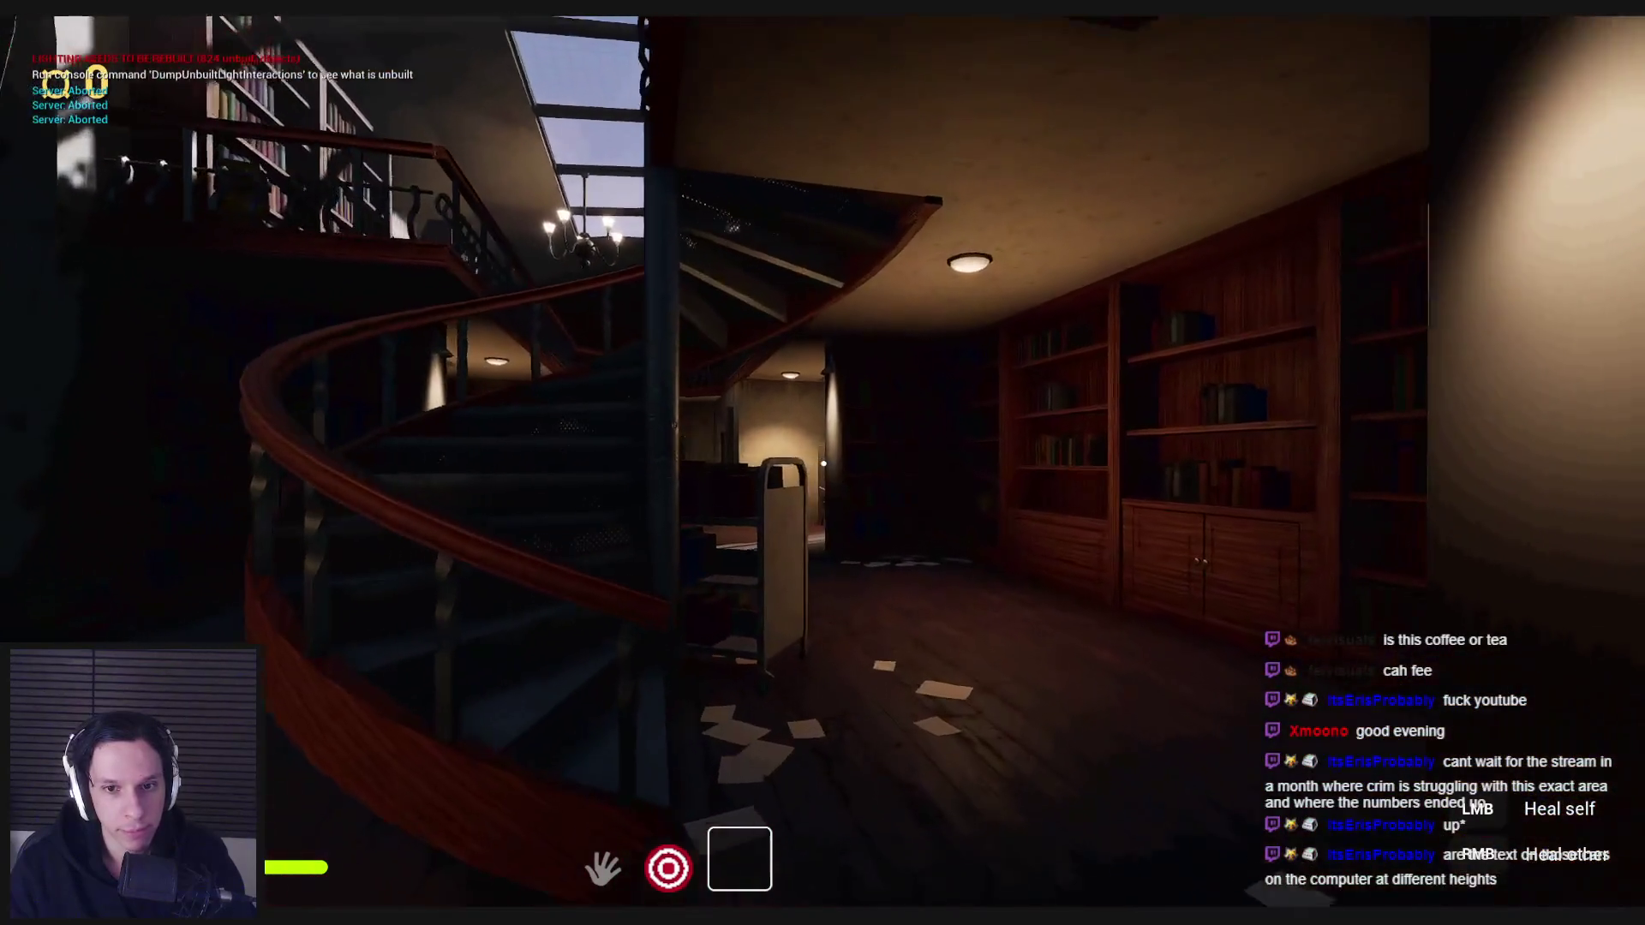
key(w)
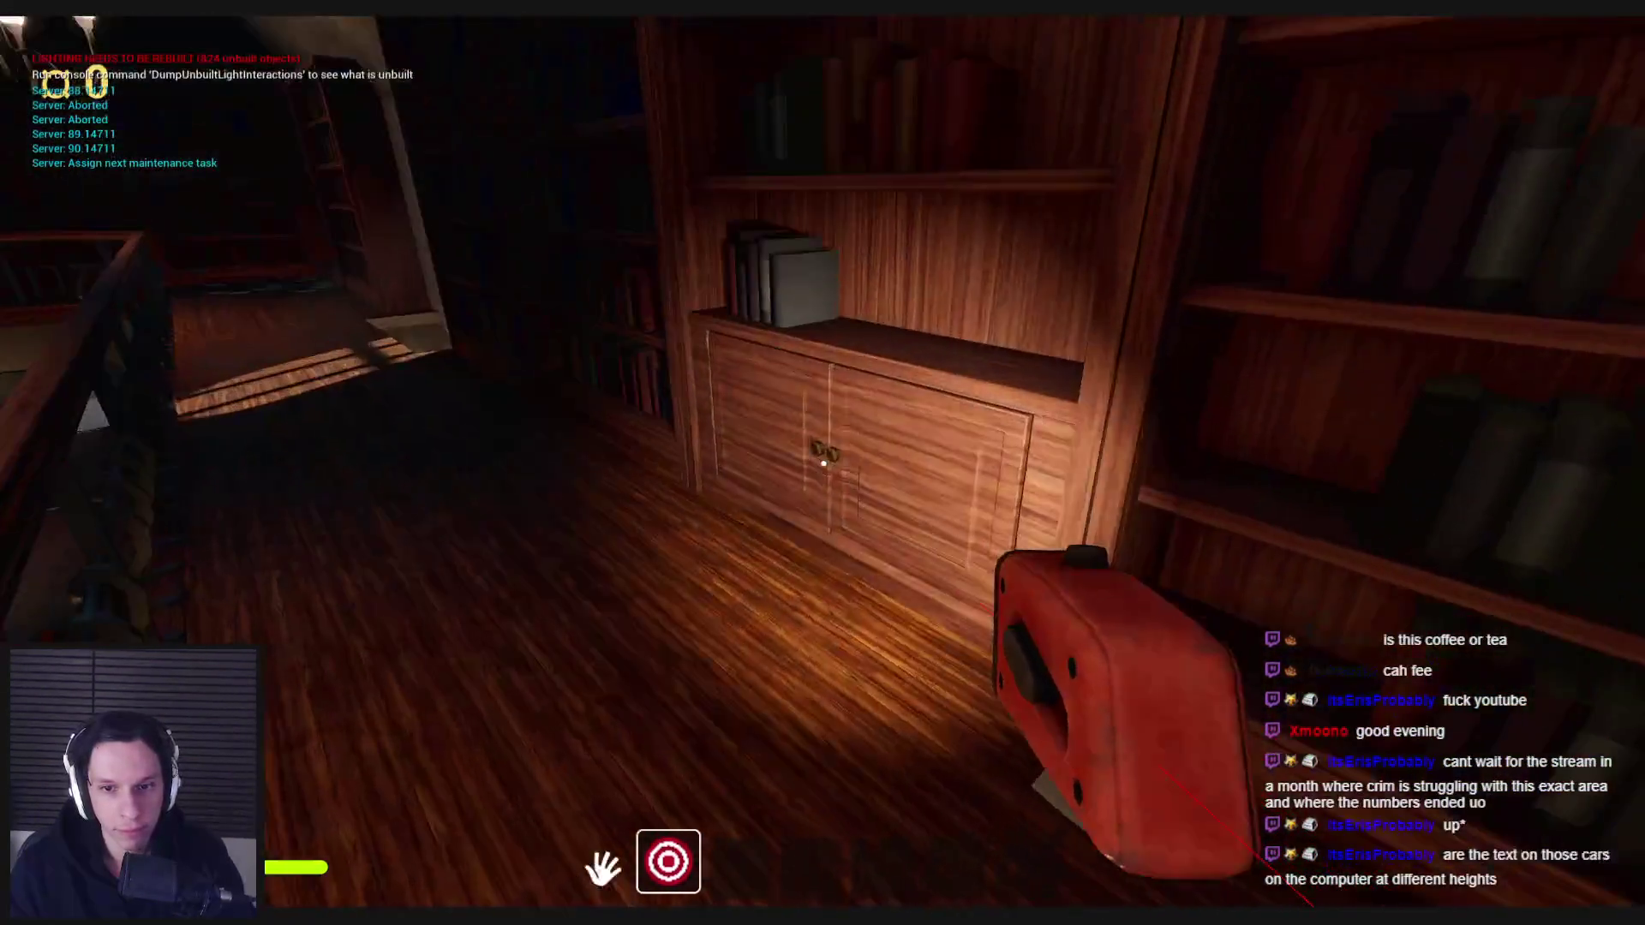
- Open the cabinet, equip the horn, throw it onto the chandelier and jump the railing down
click(885, 436)
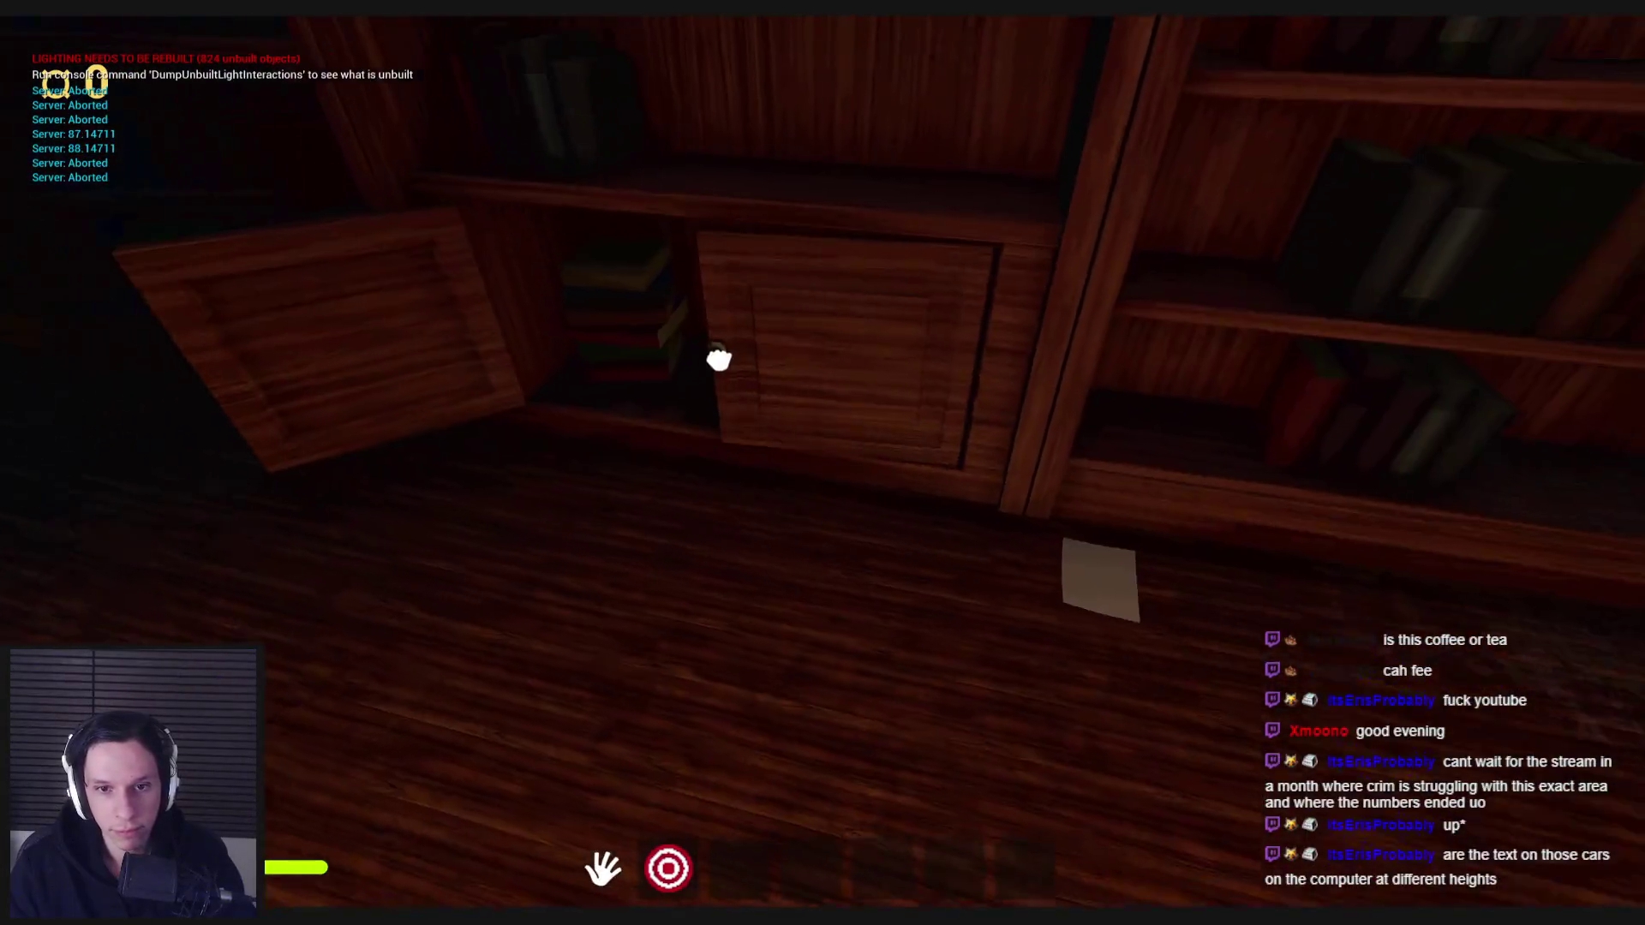
key(3)
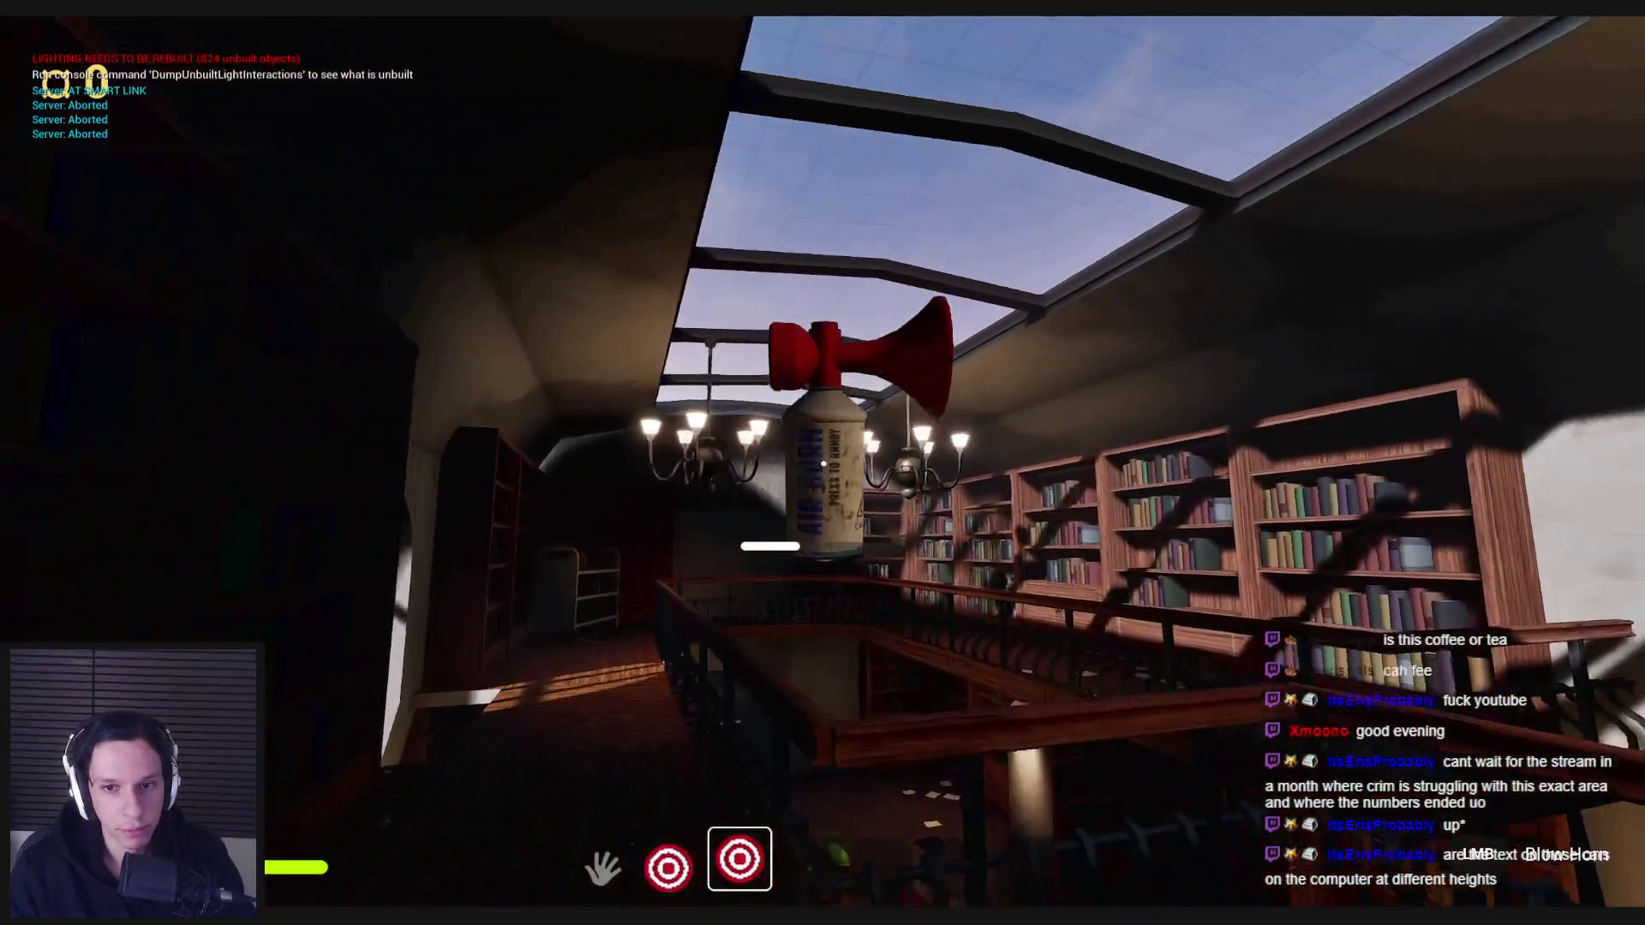
right_click(822, 464)
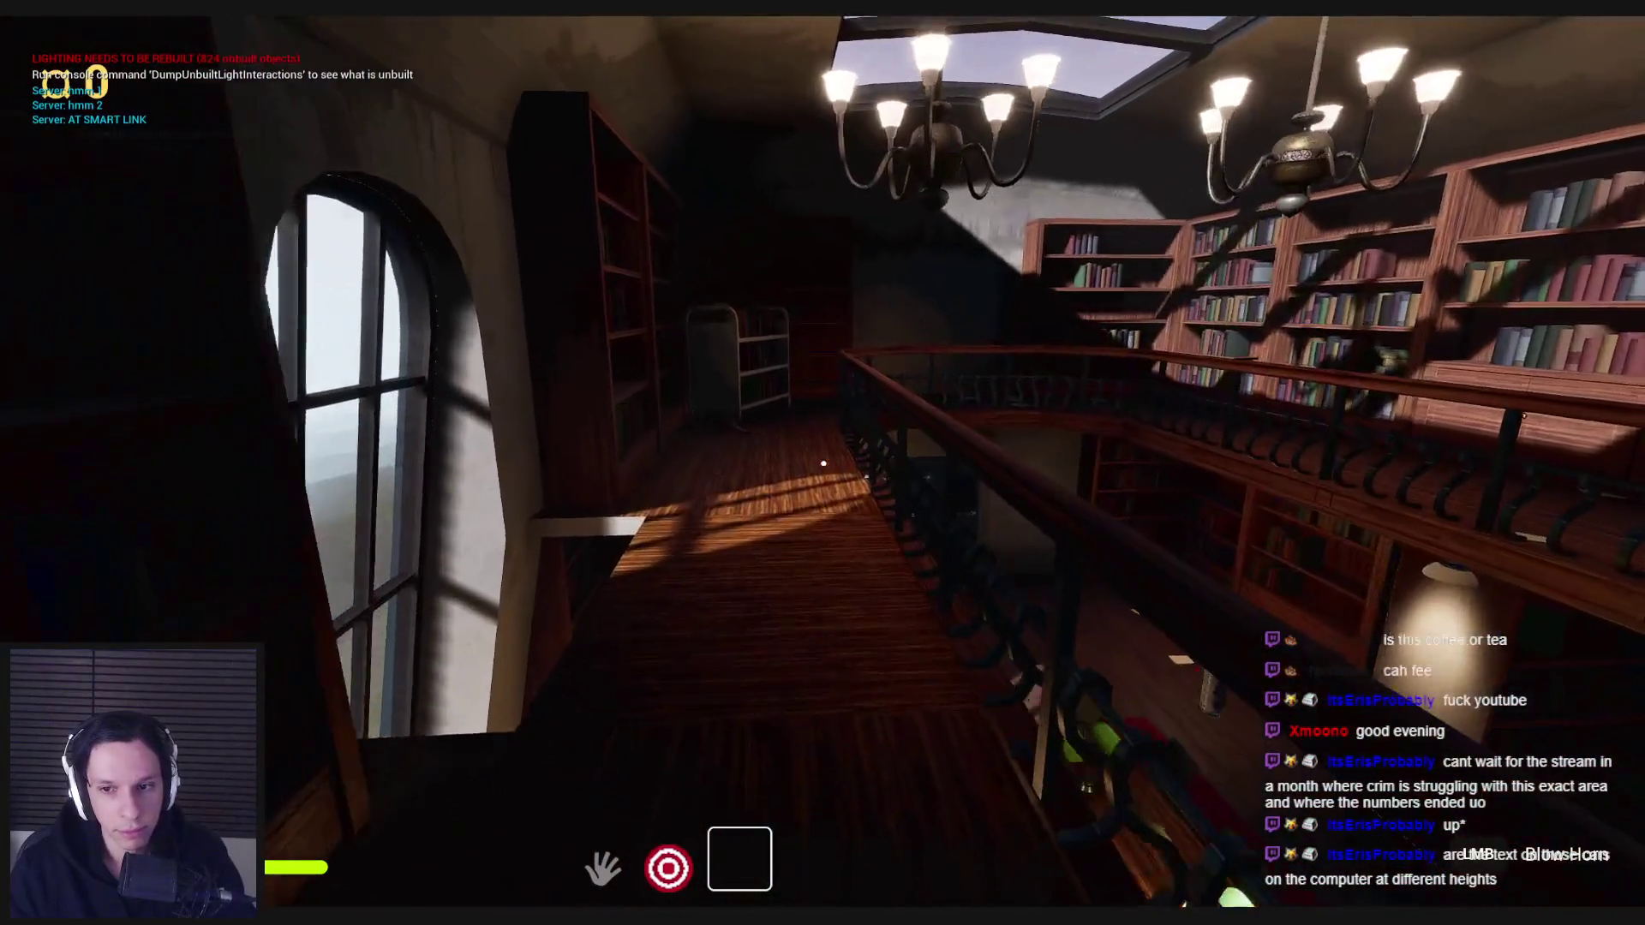
key(w)
key(w)
key(space)
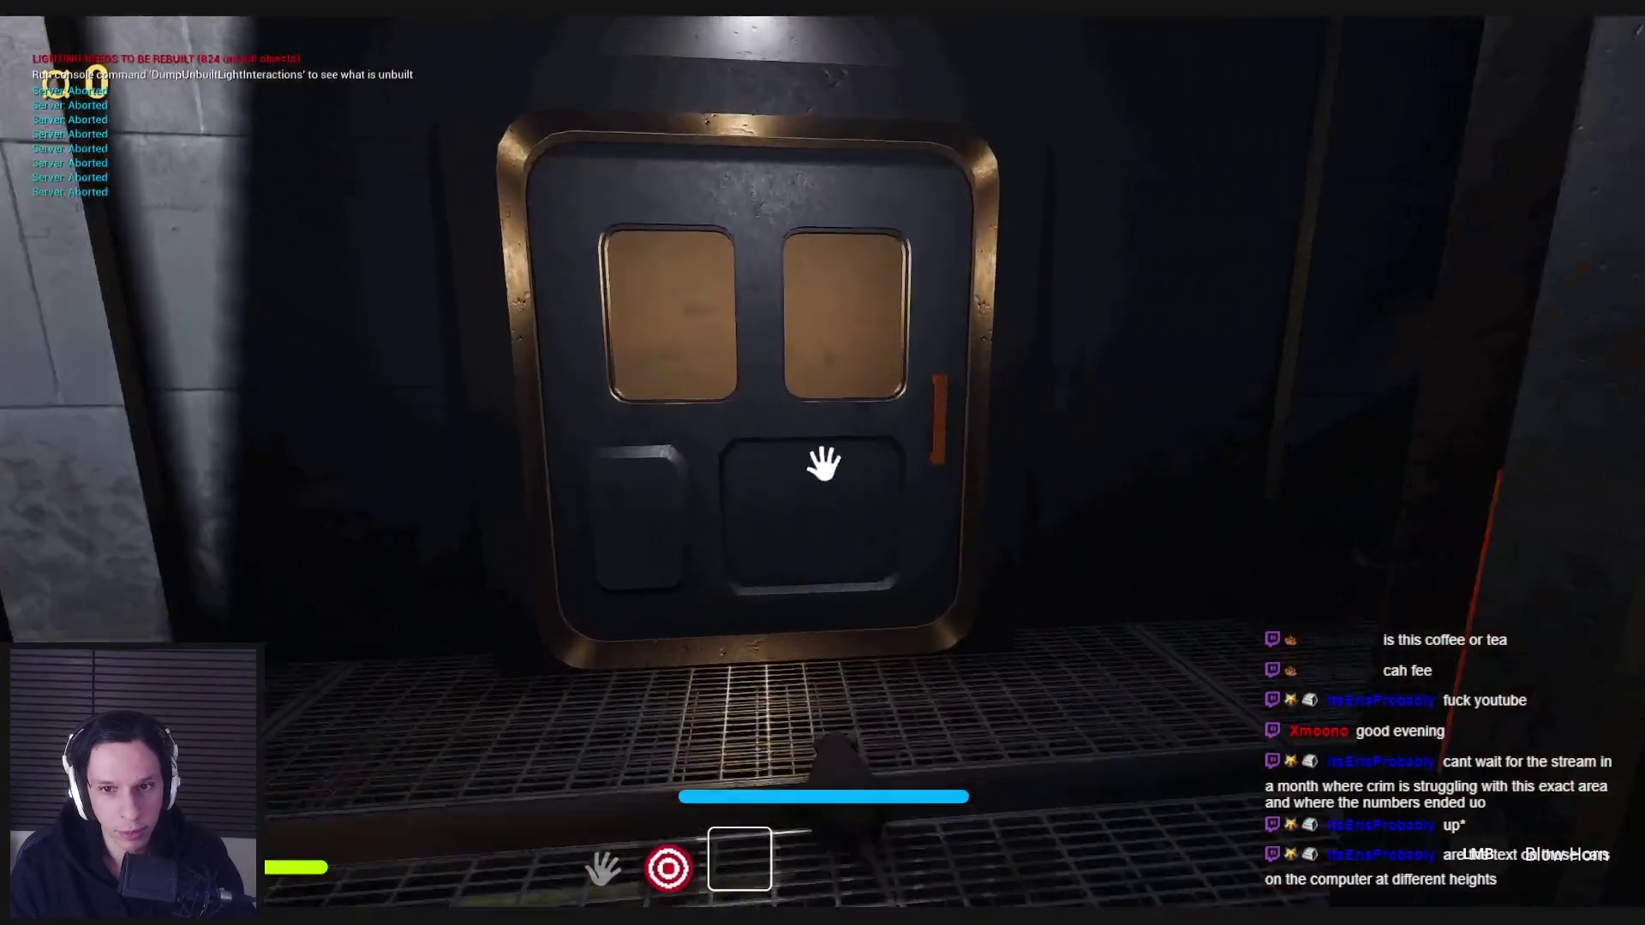
- Walk from the tan wall and window through the dim train corridor up to the door
key(w)
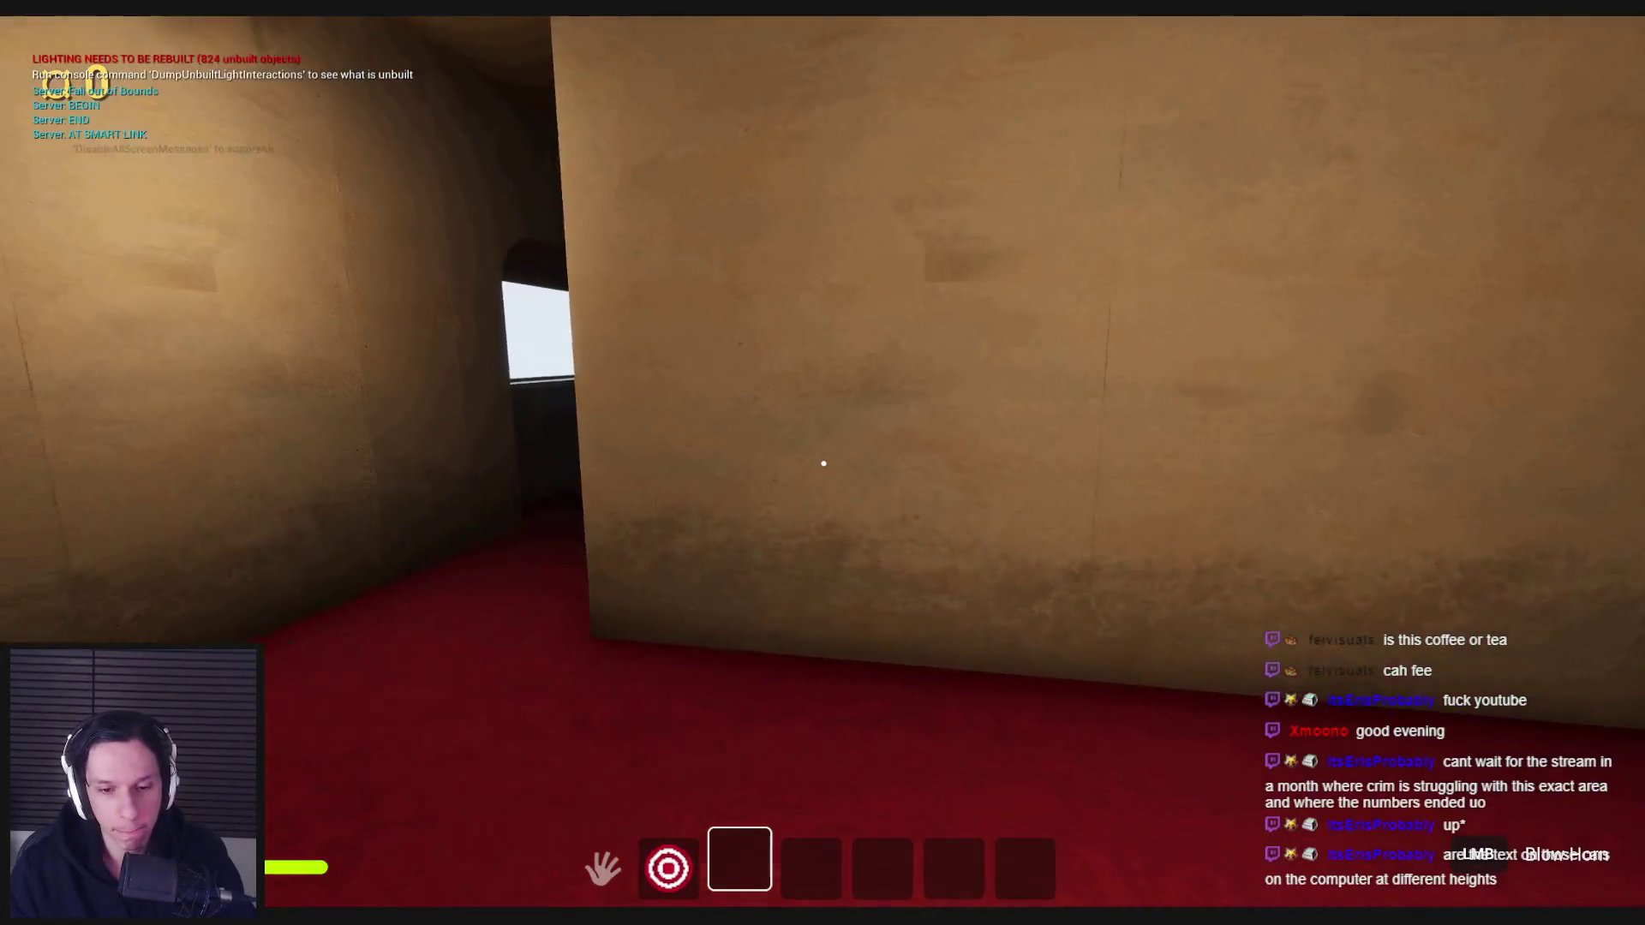
key(w)
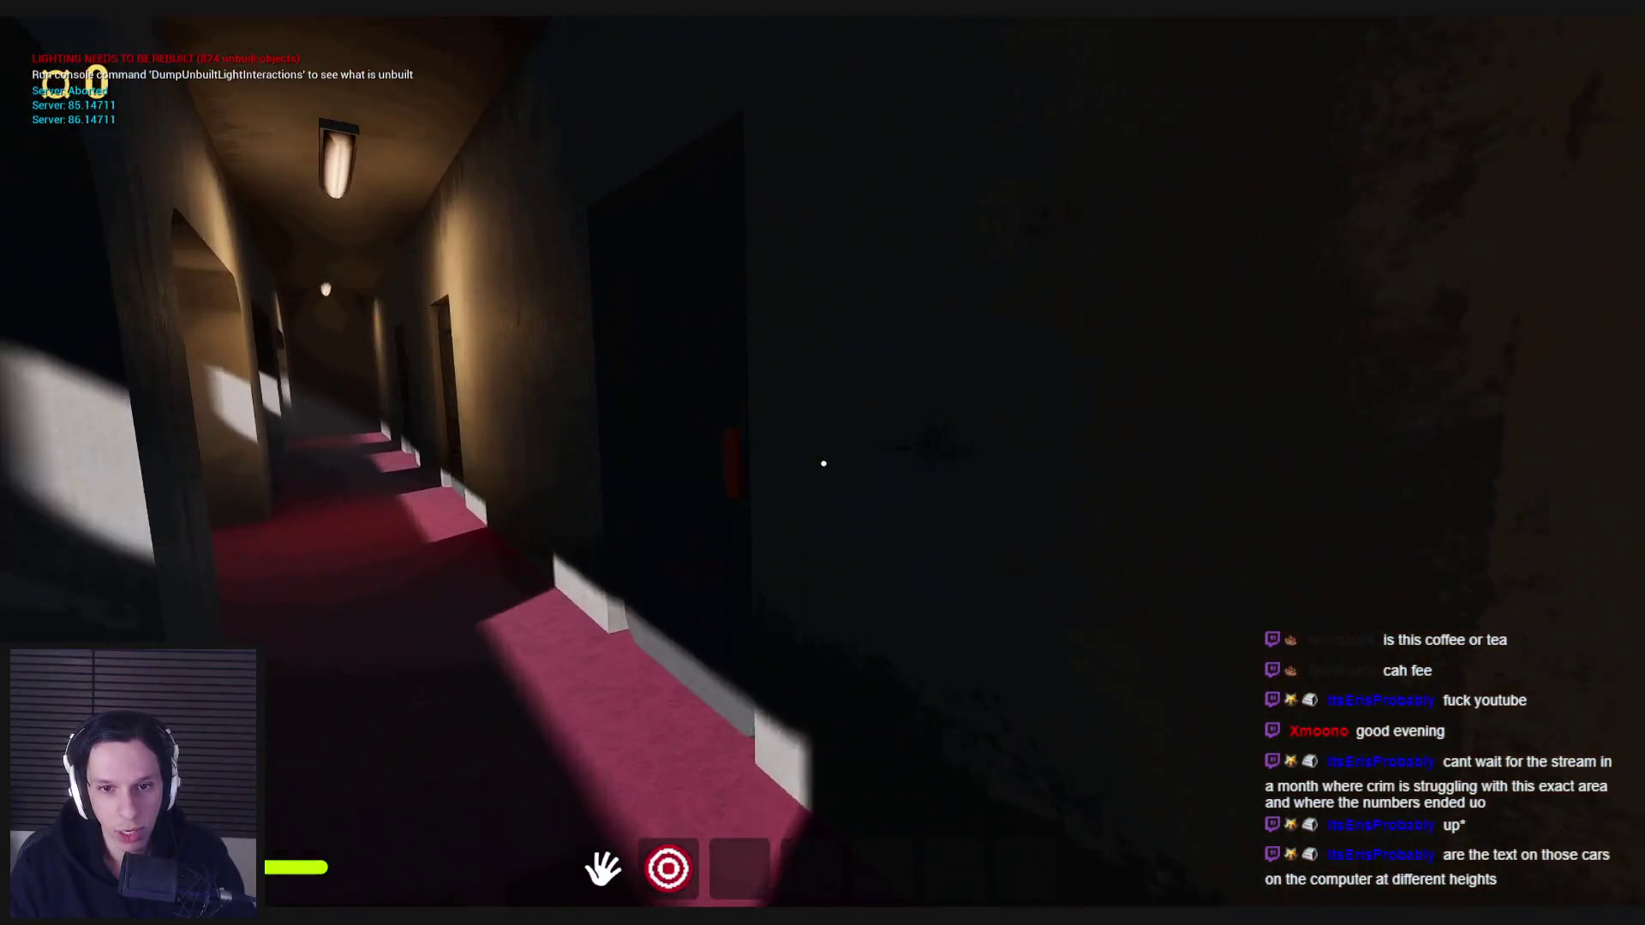
key(w)
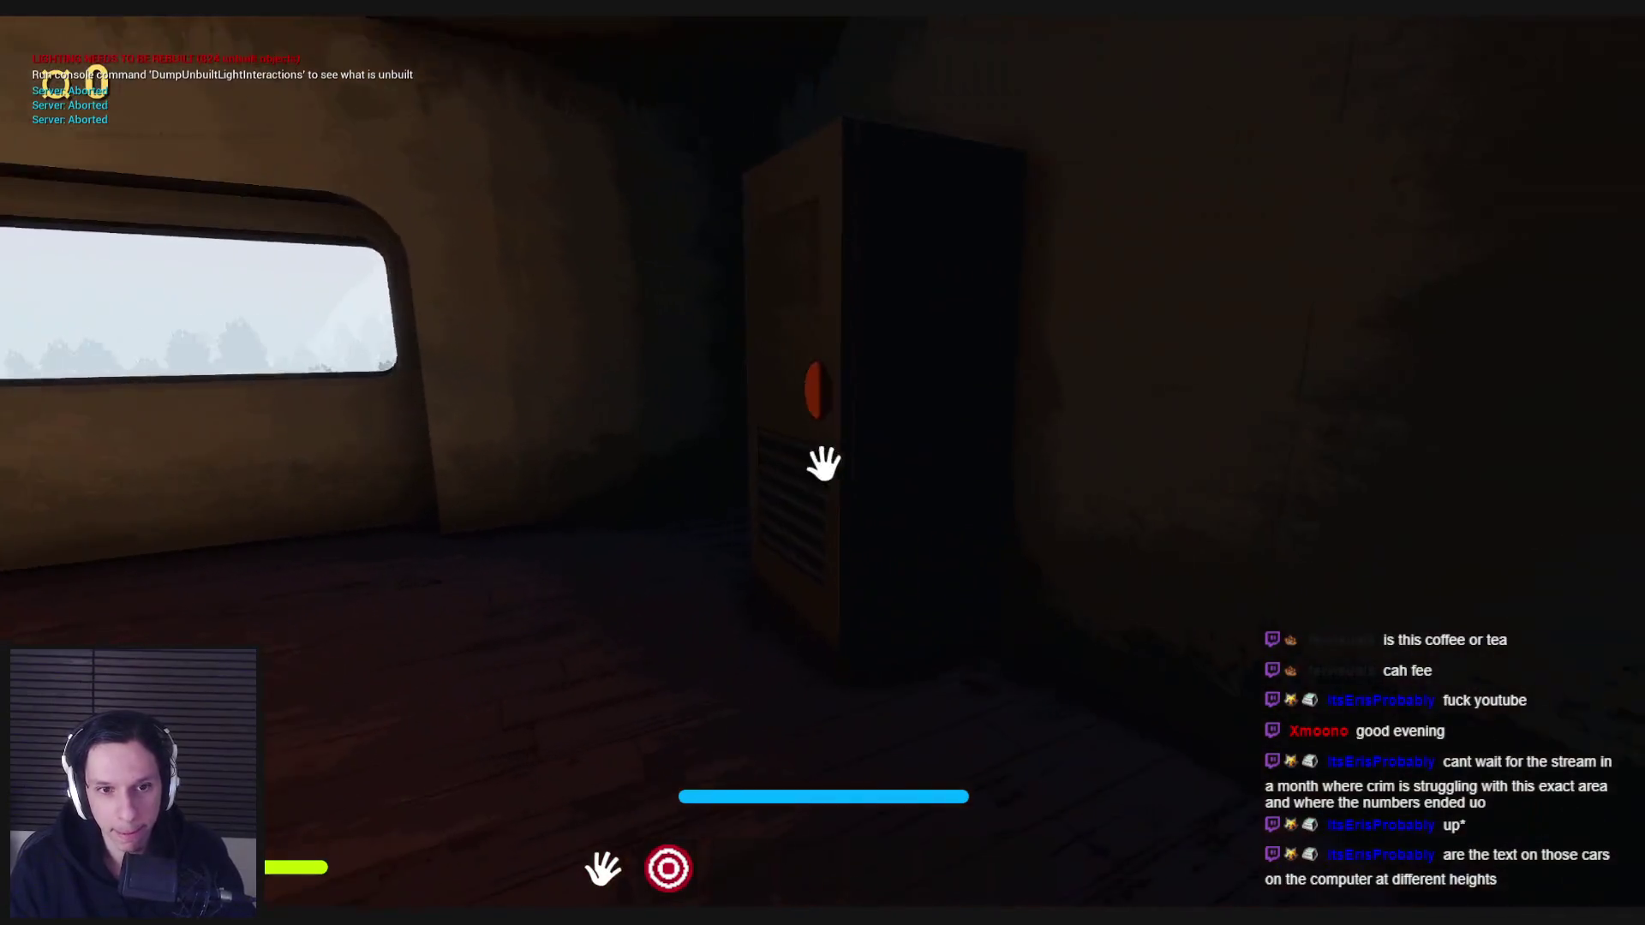
- Step off the train and walk through the container alley to the lit elevator doorway marked 4
key(w)
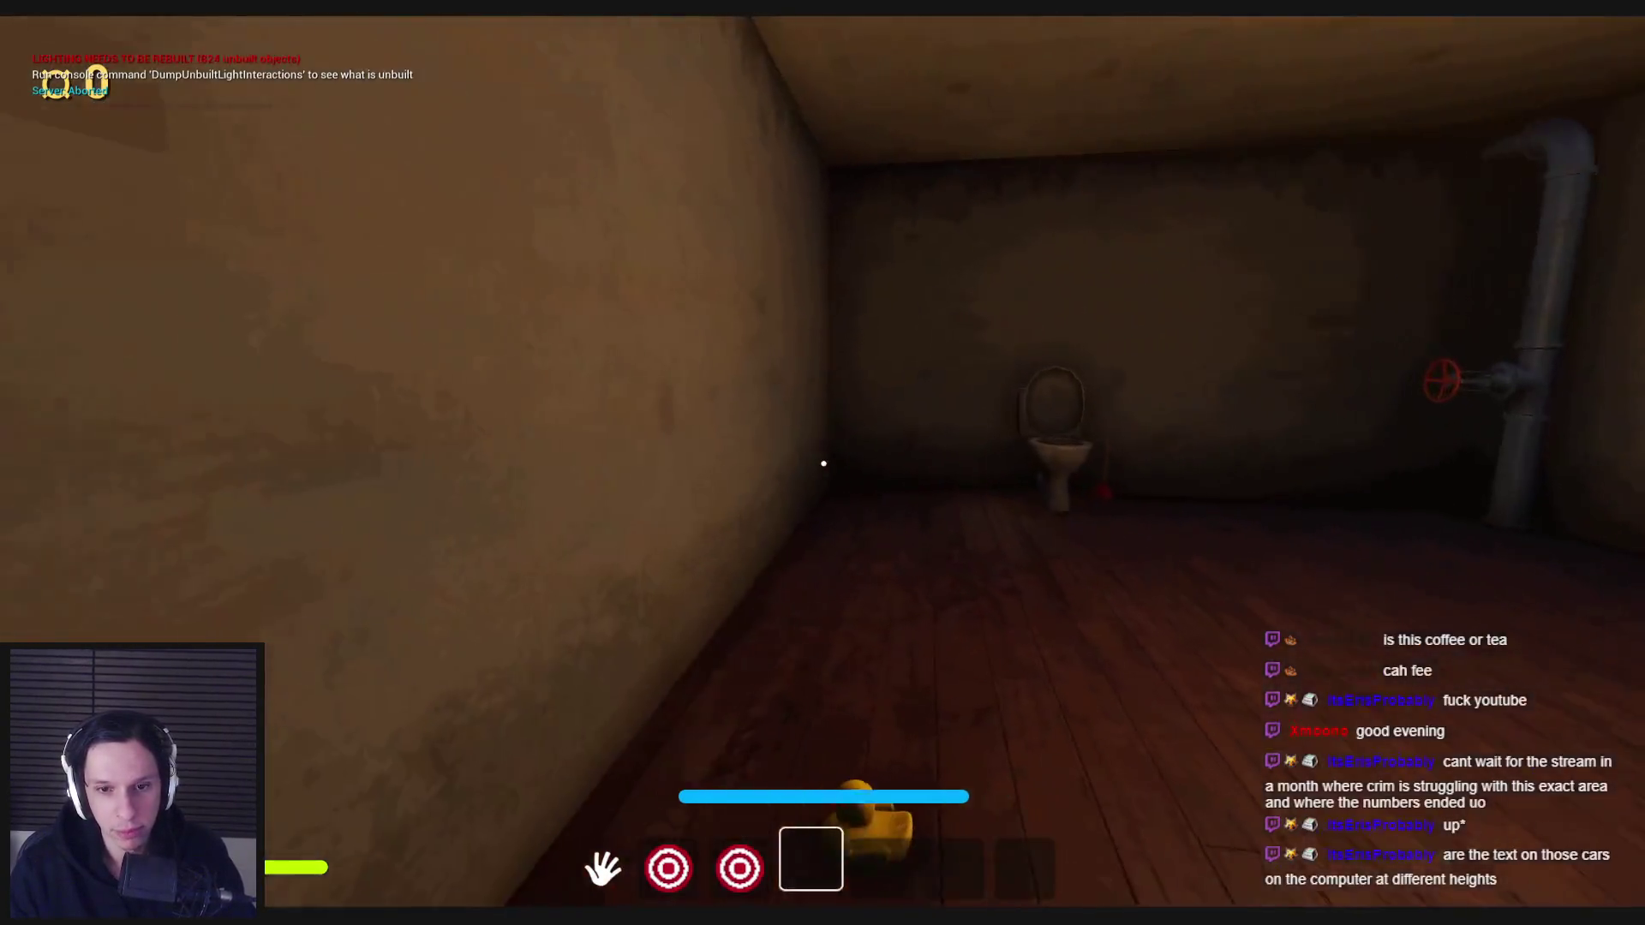
key(w)
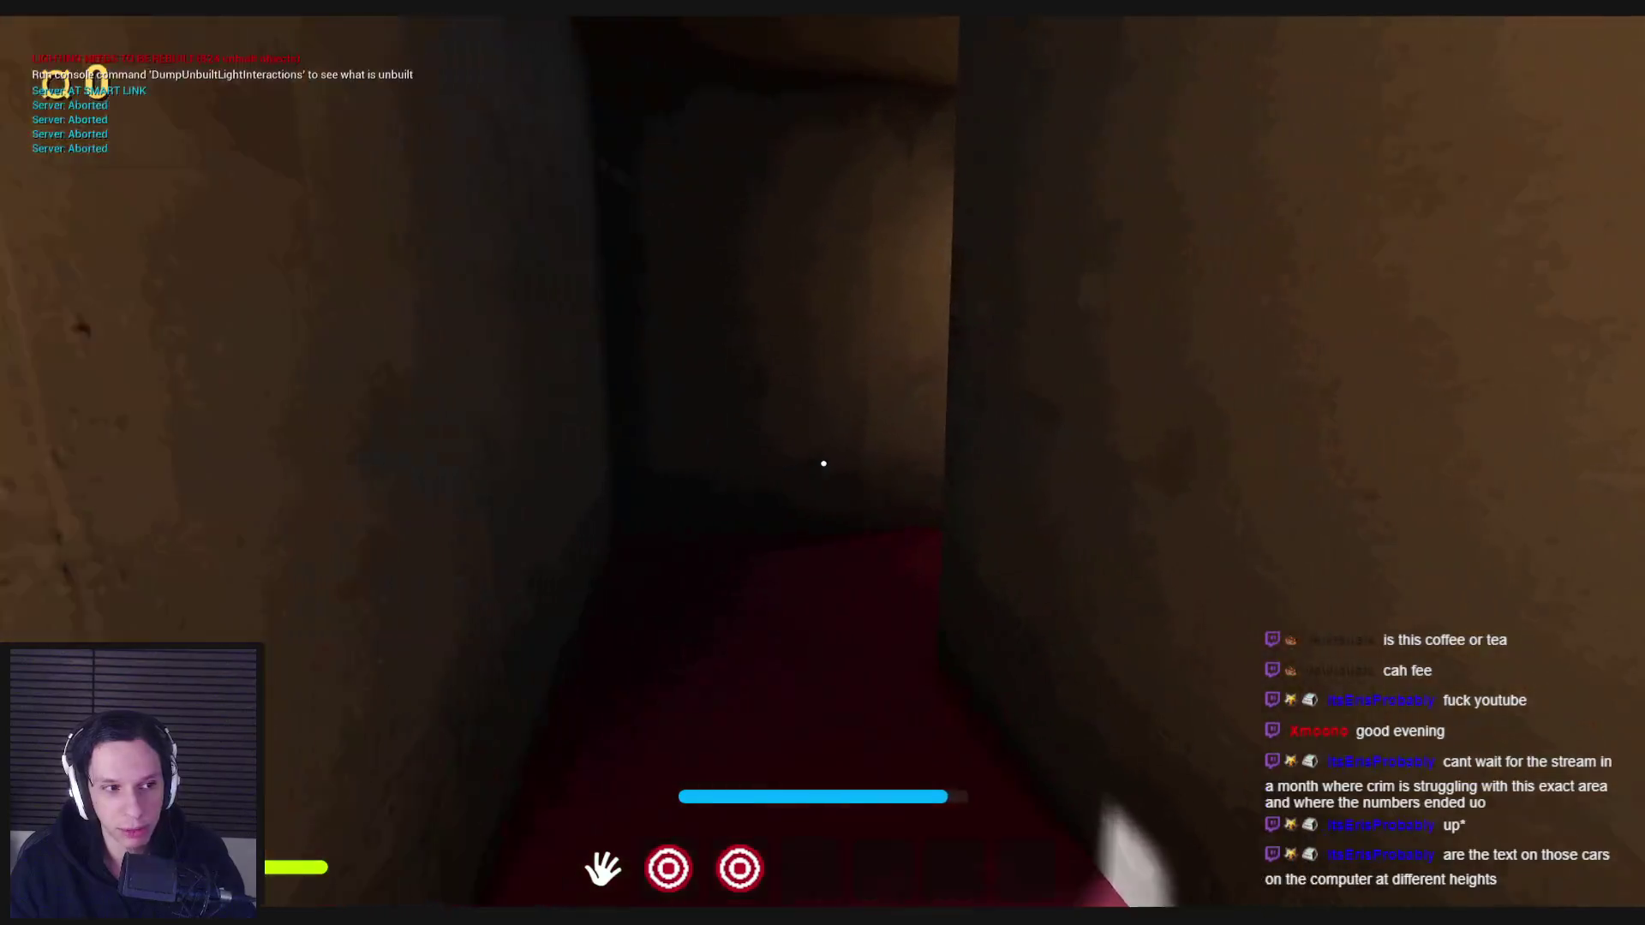
key(w)
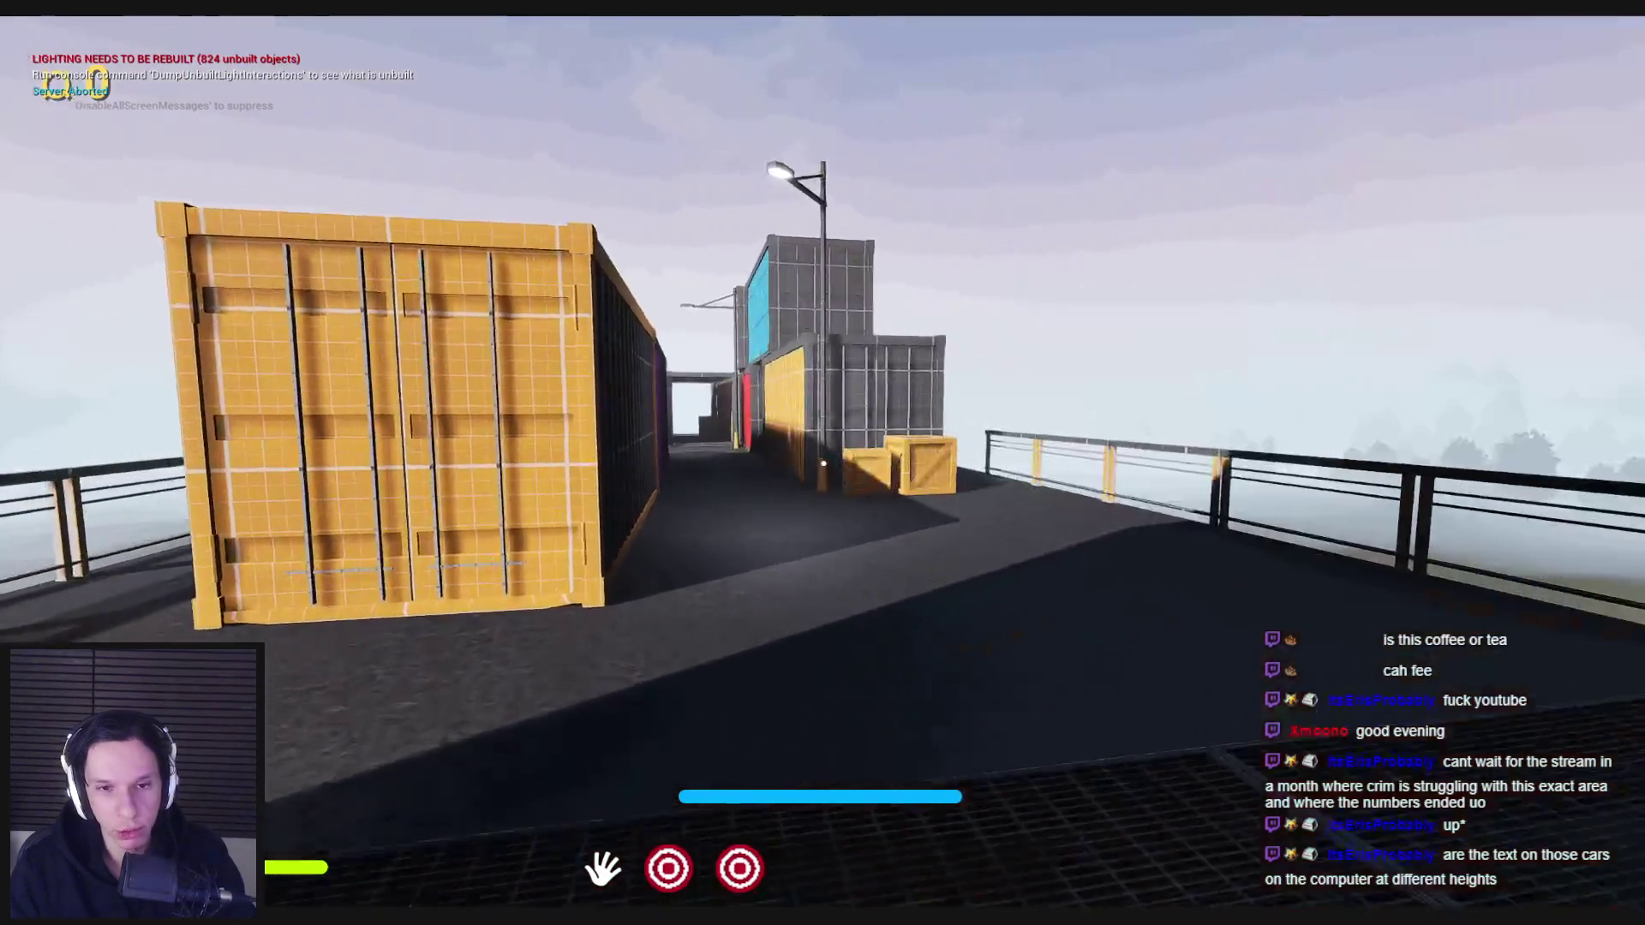
key(w)
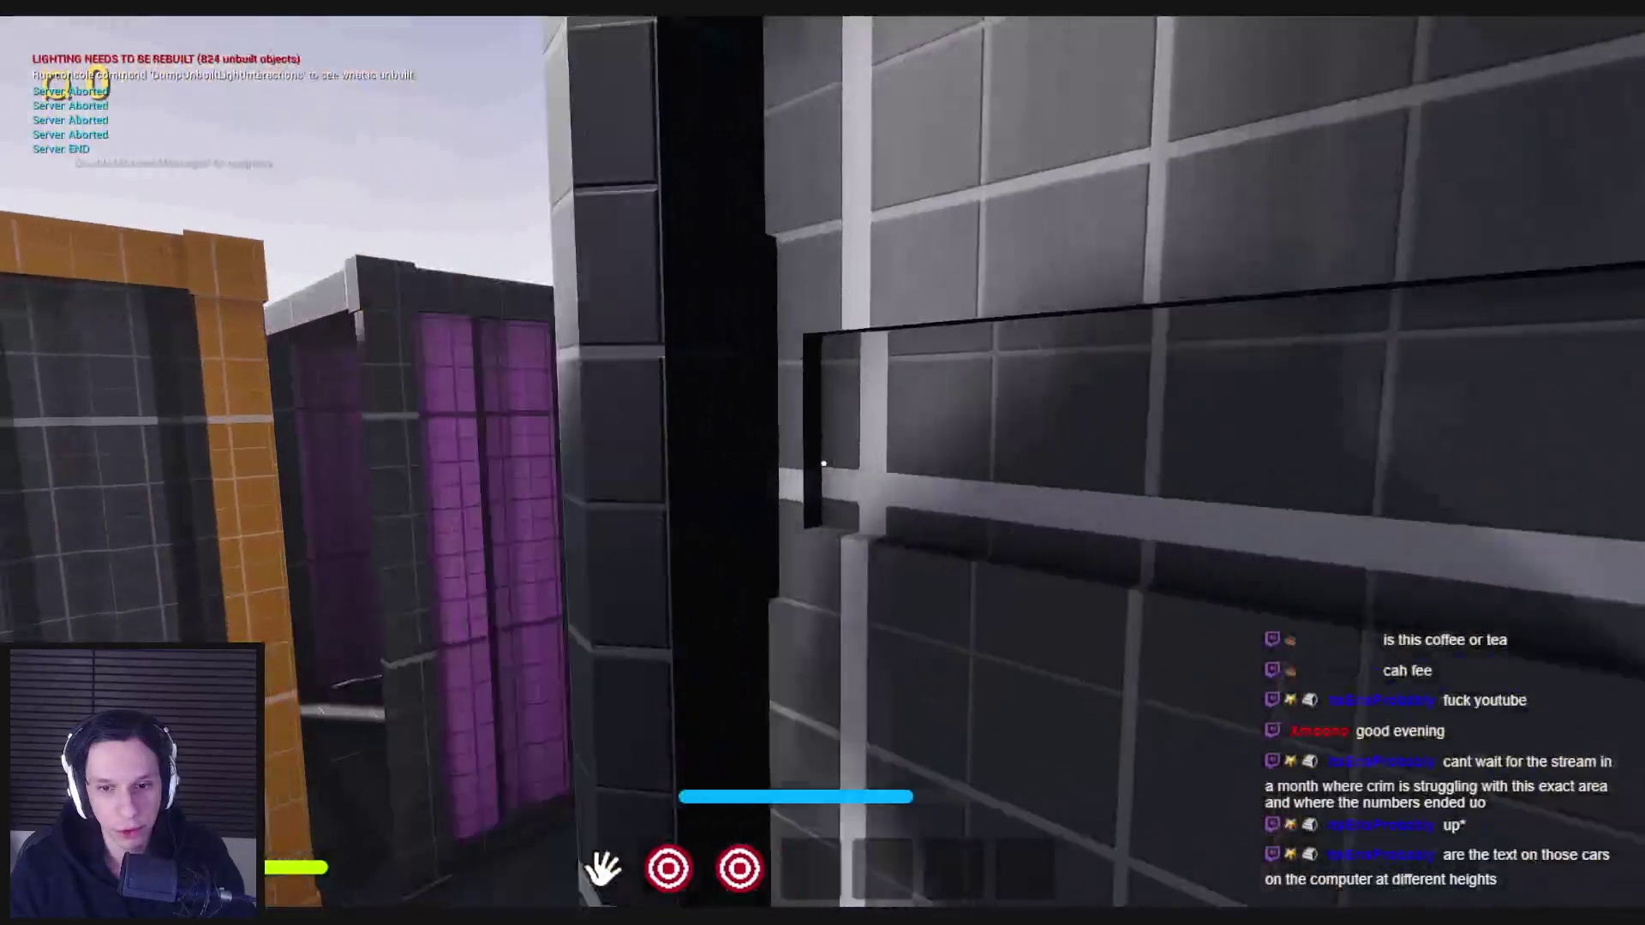
key(w)
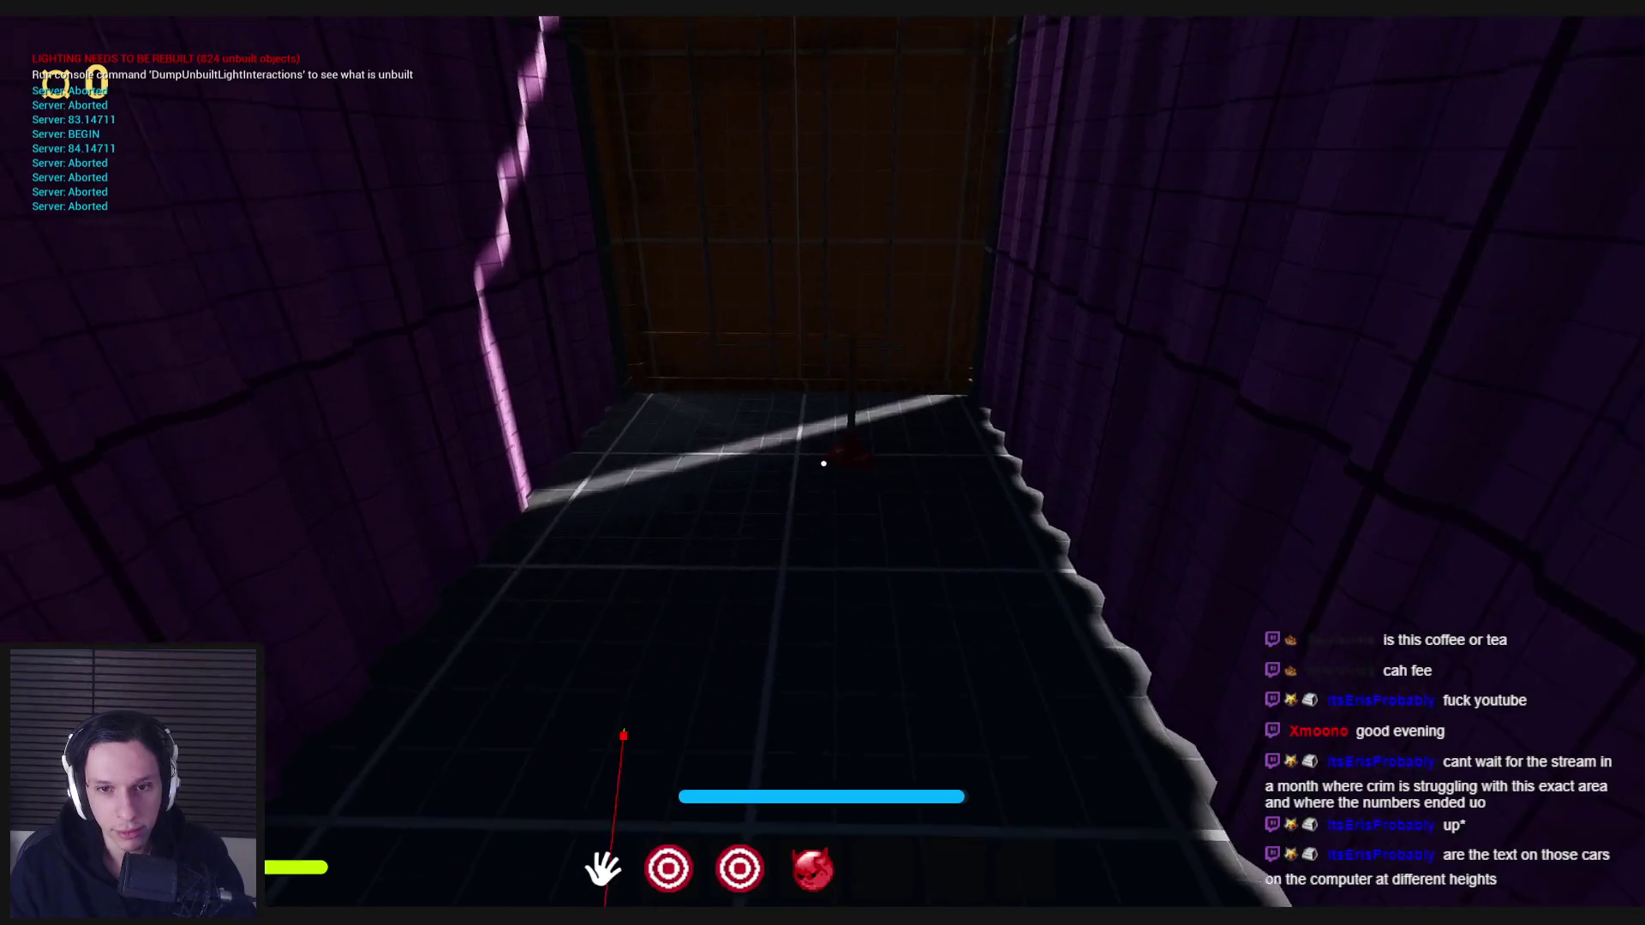
key(w)
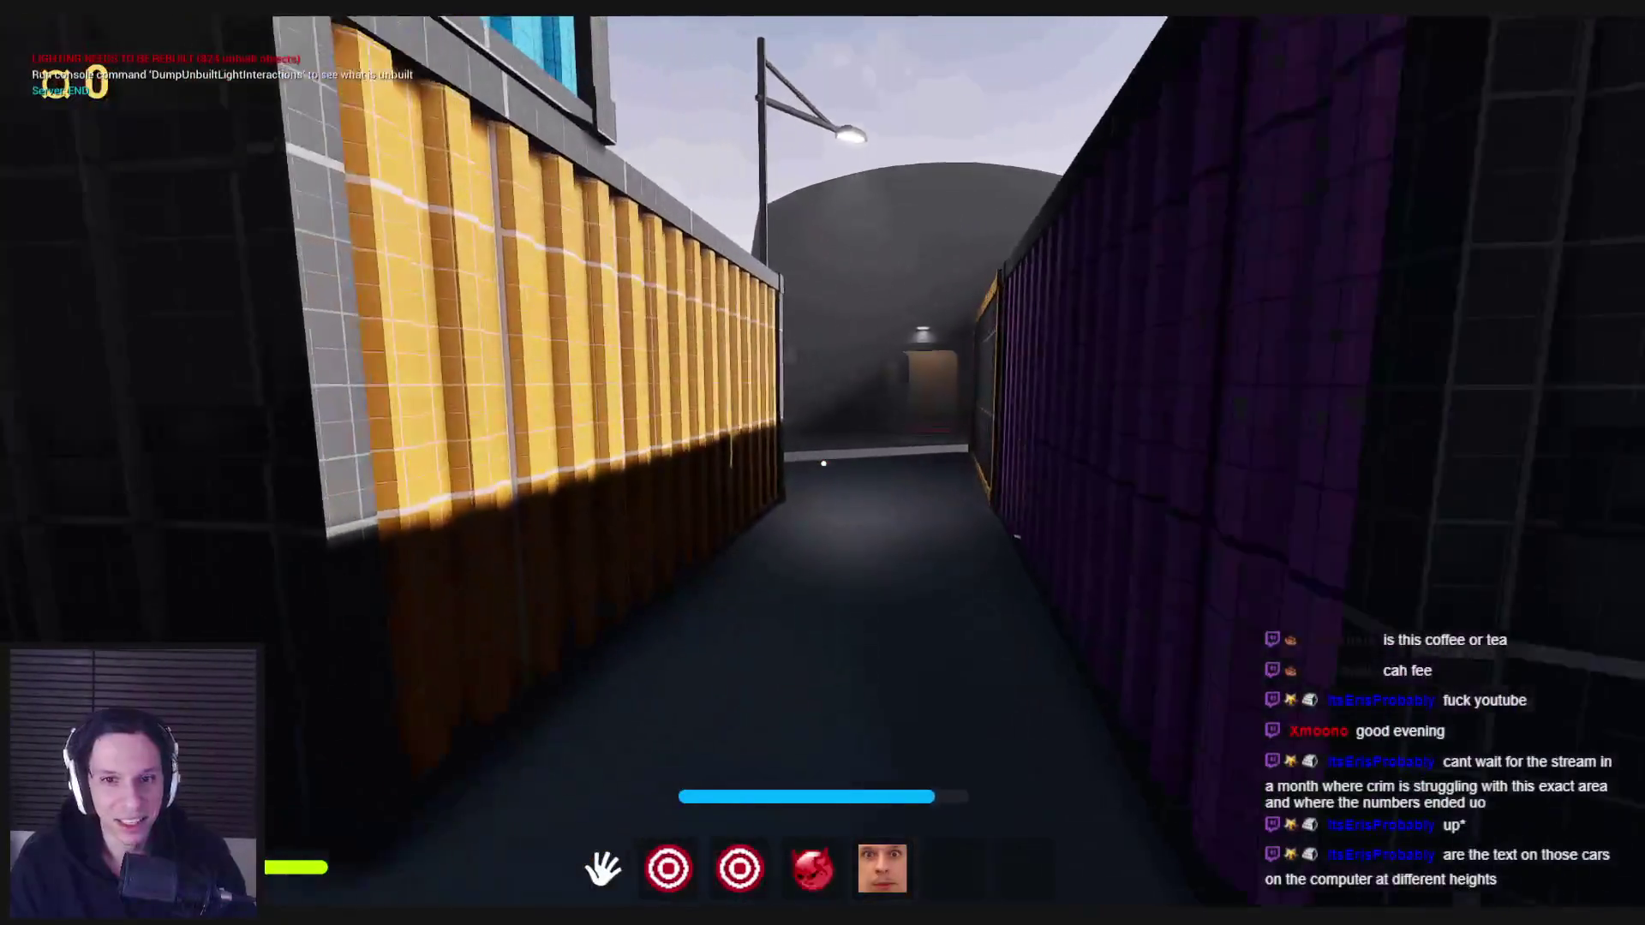
key(w)
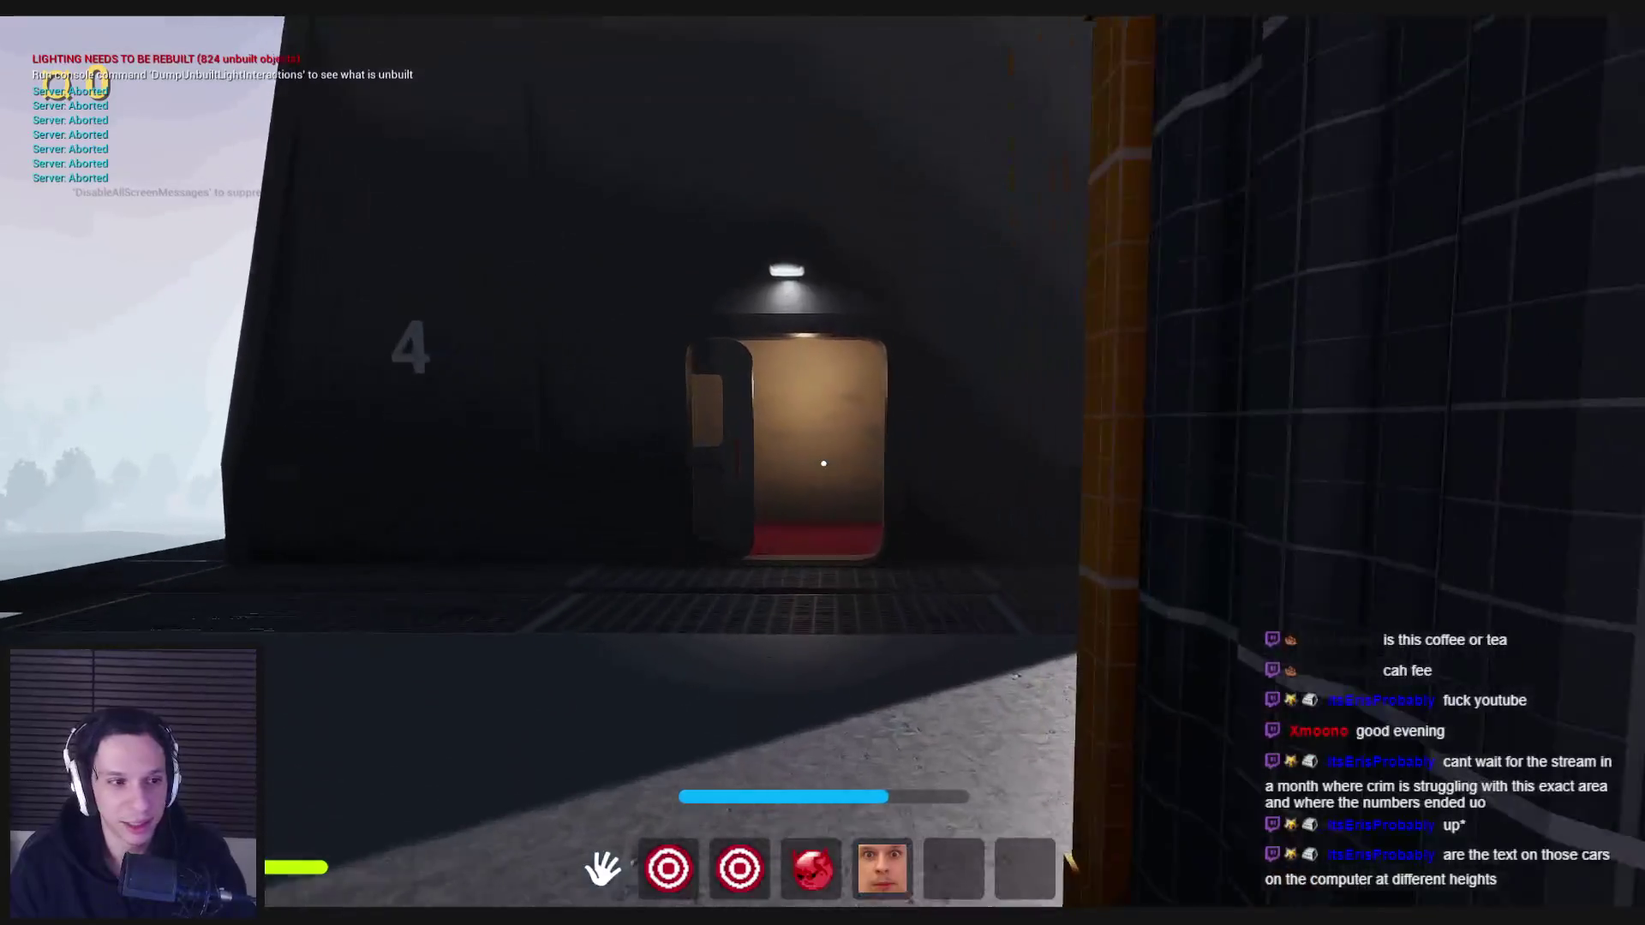
- Equip the red crank from hotbar slot 2 and face down the corridor
key(w)
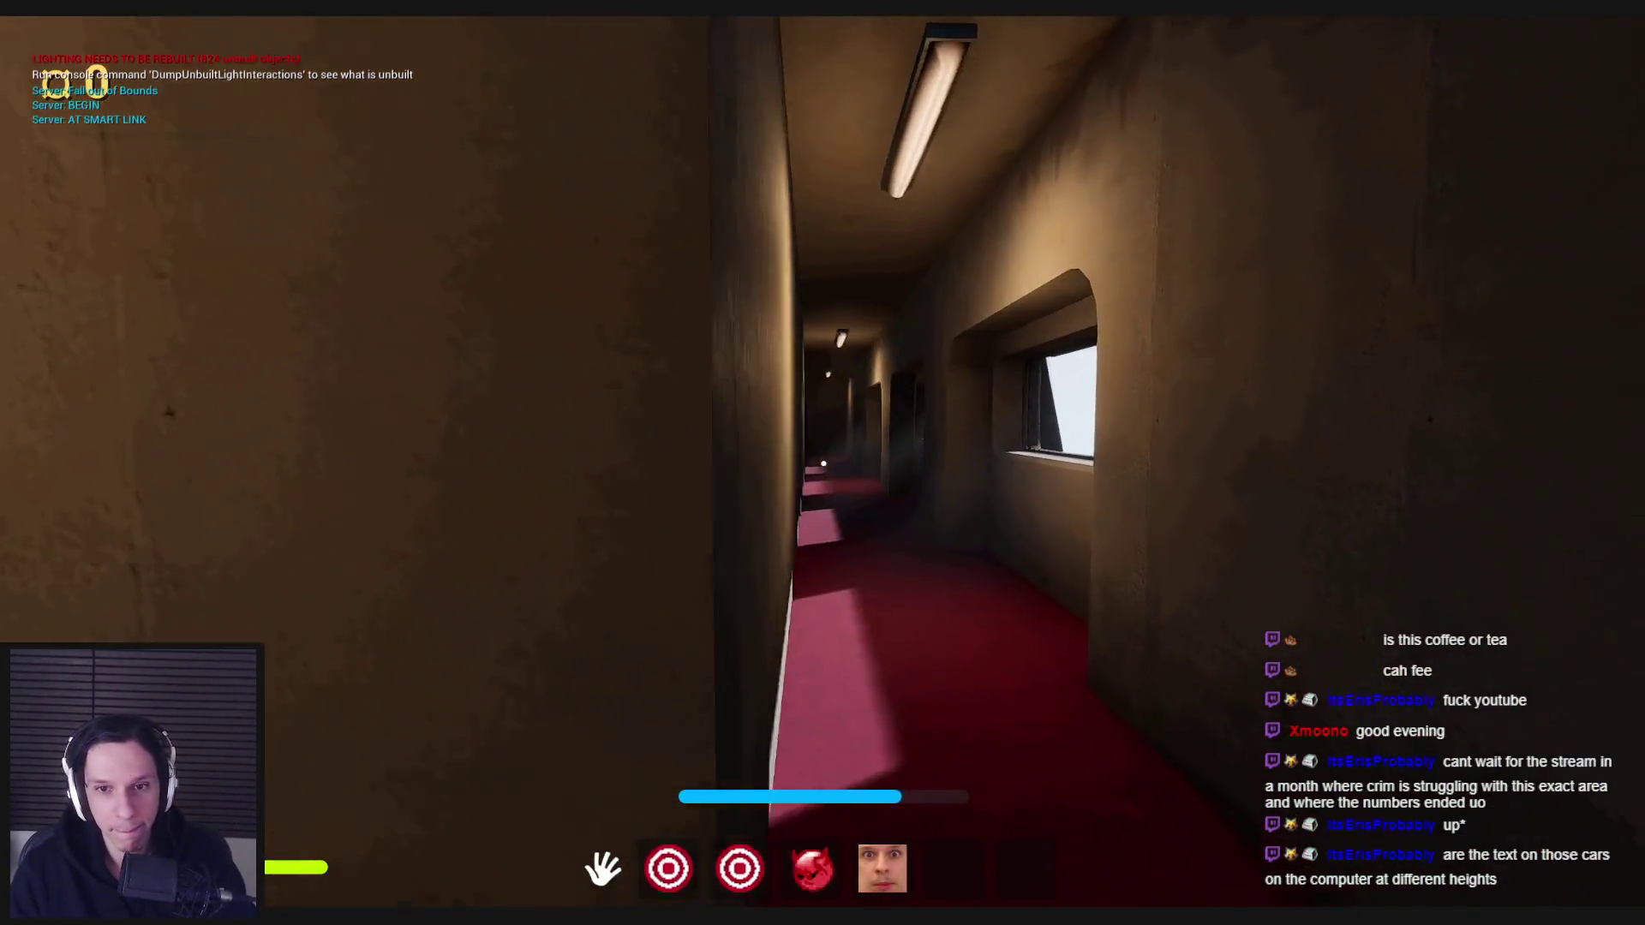
key(2)
key(w)
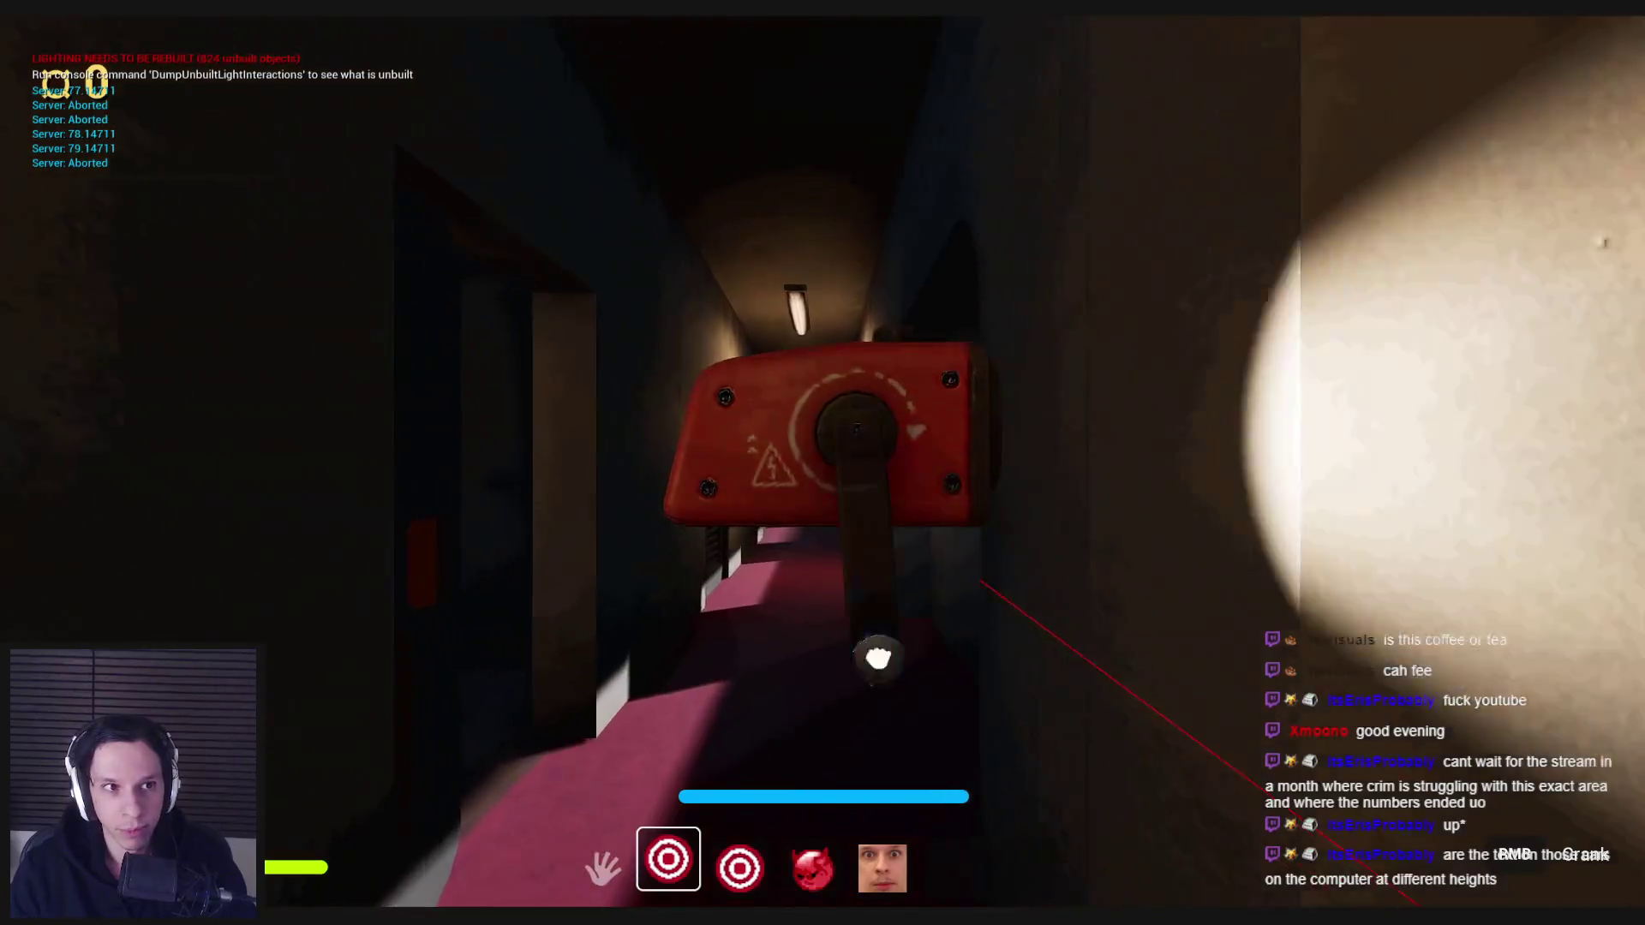
key(s)
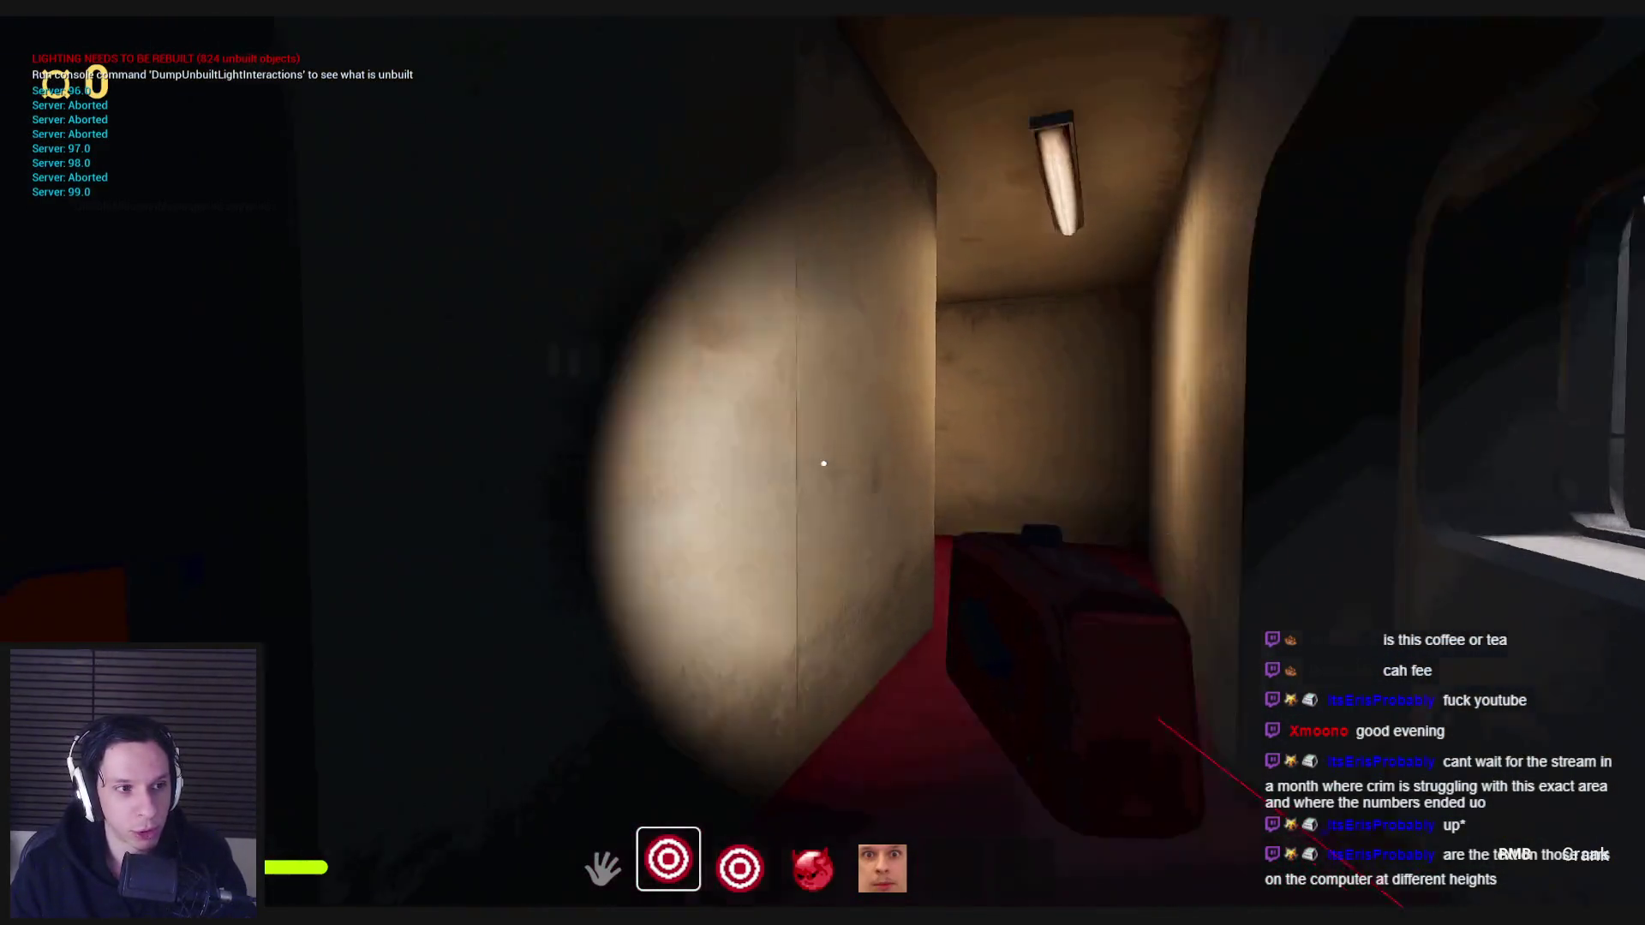
- Walk past the spiral staircase, reading table and safe, through the doorway into the shelf room
key(w)
key(w)
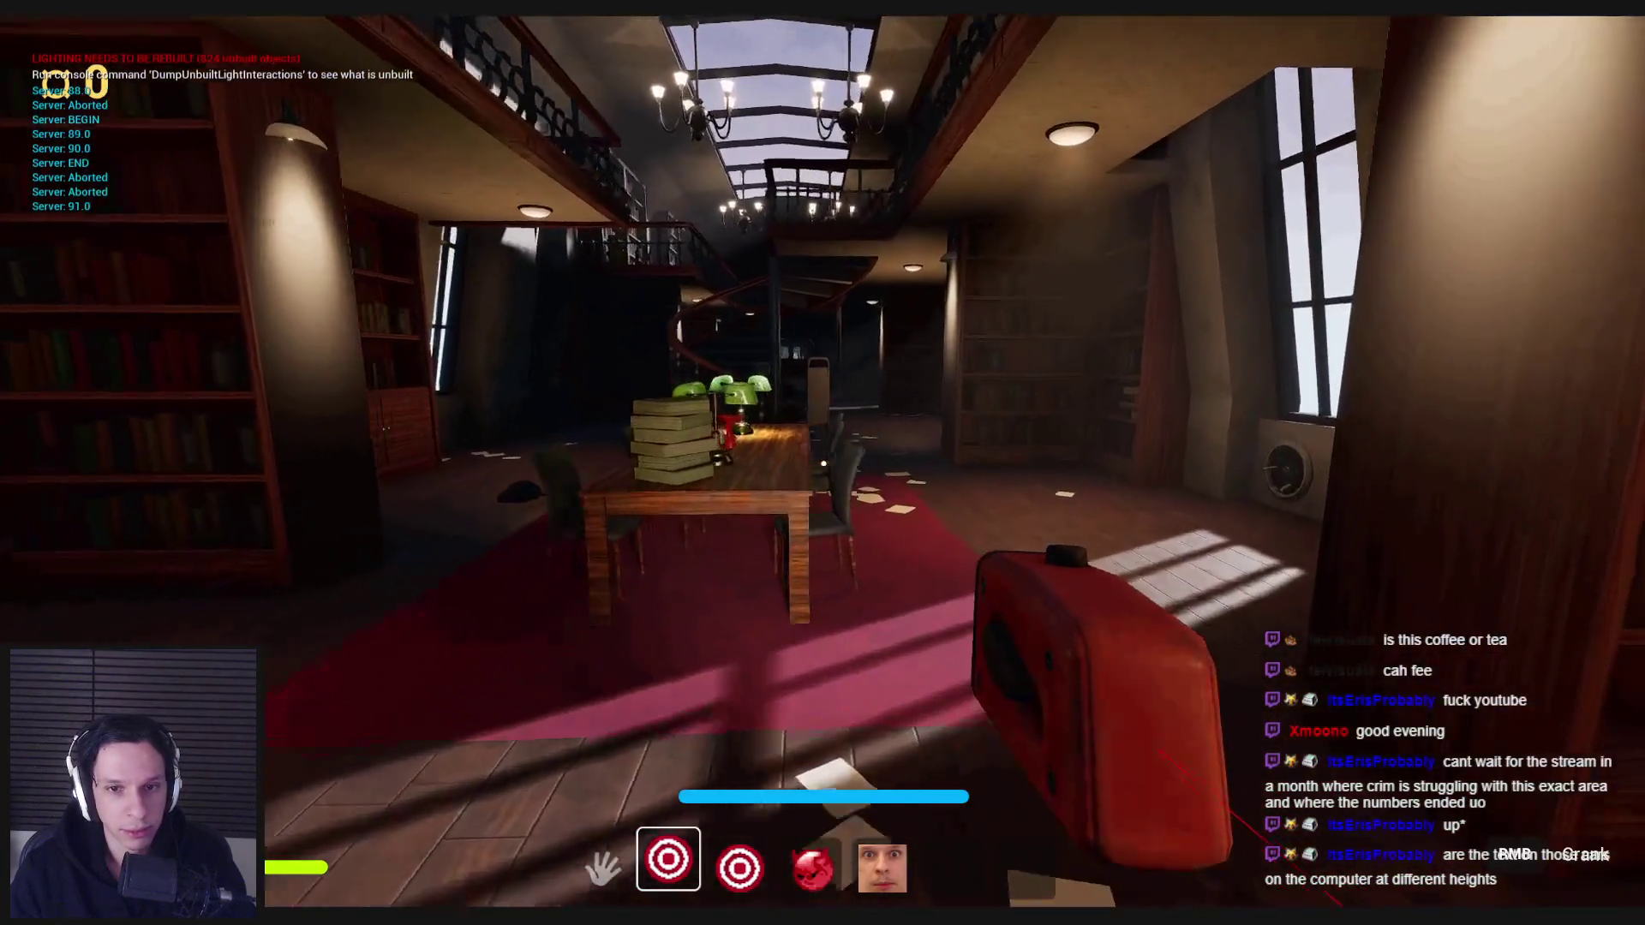
key(w)
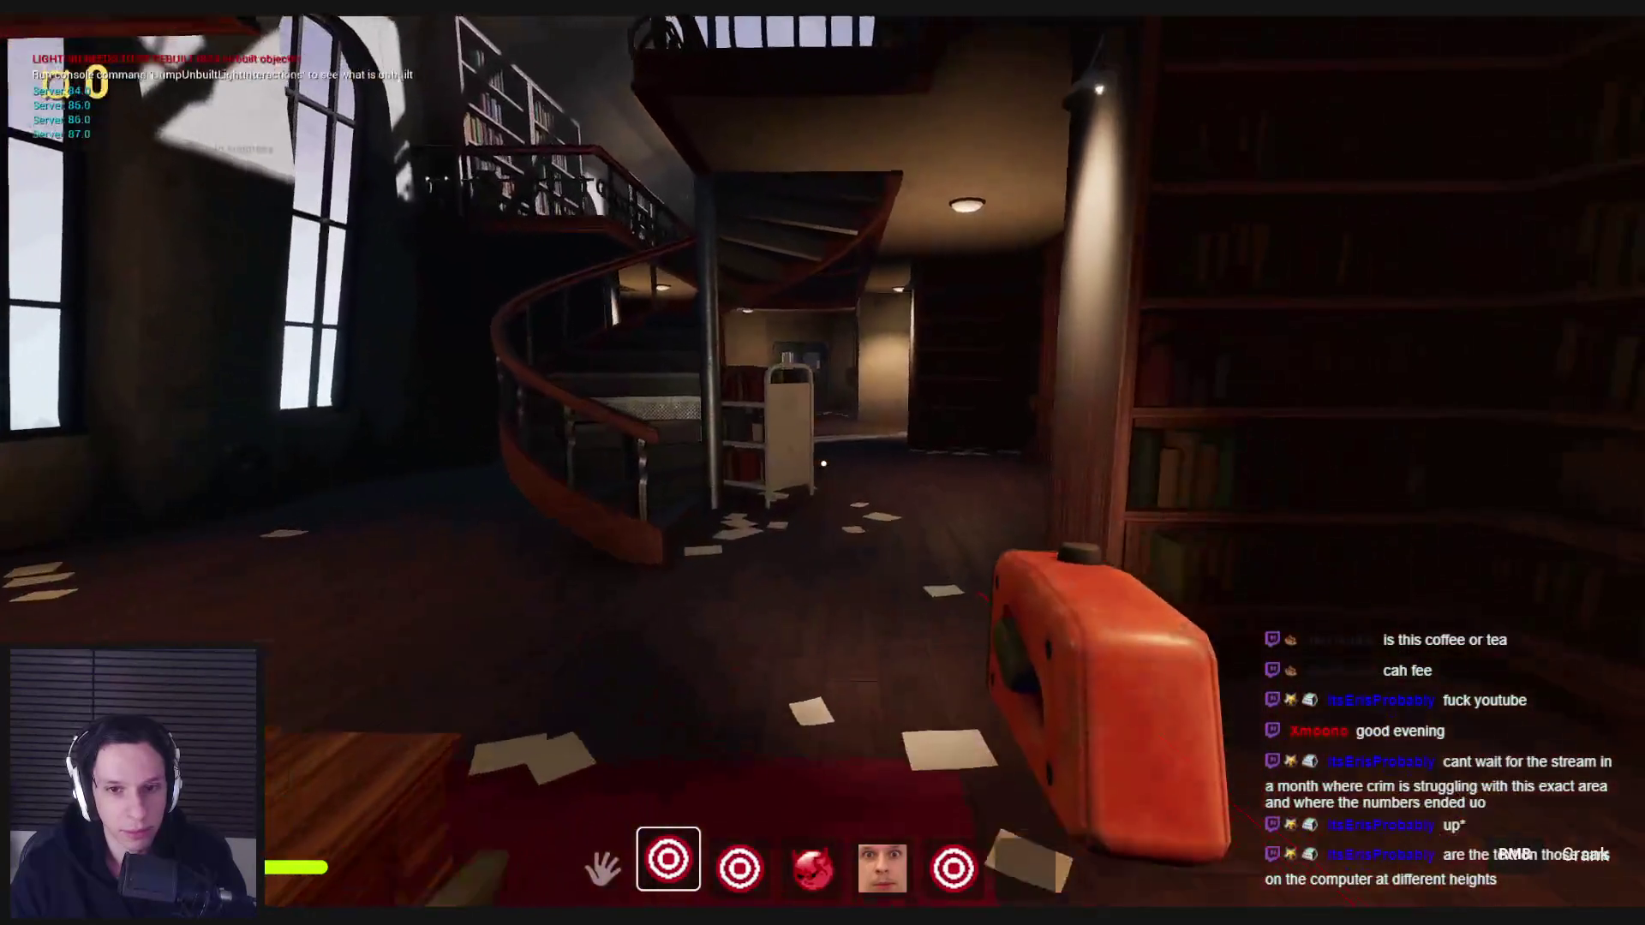
key(w)
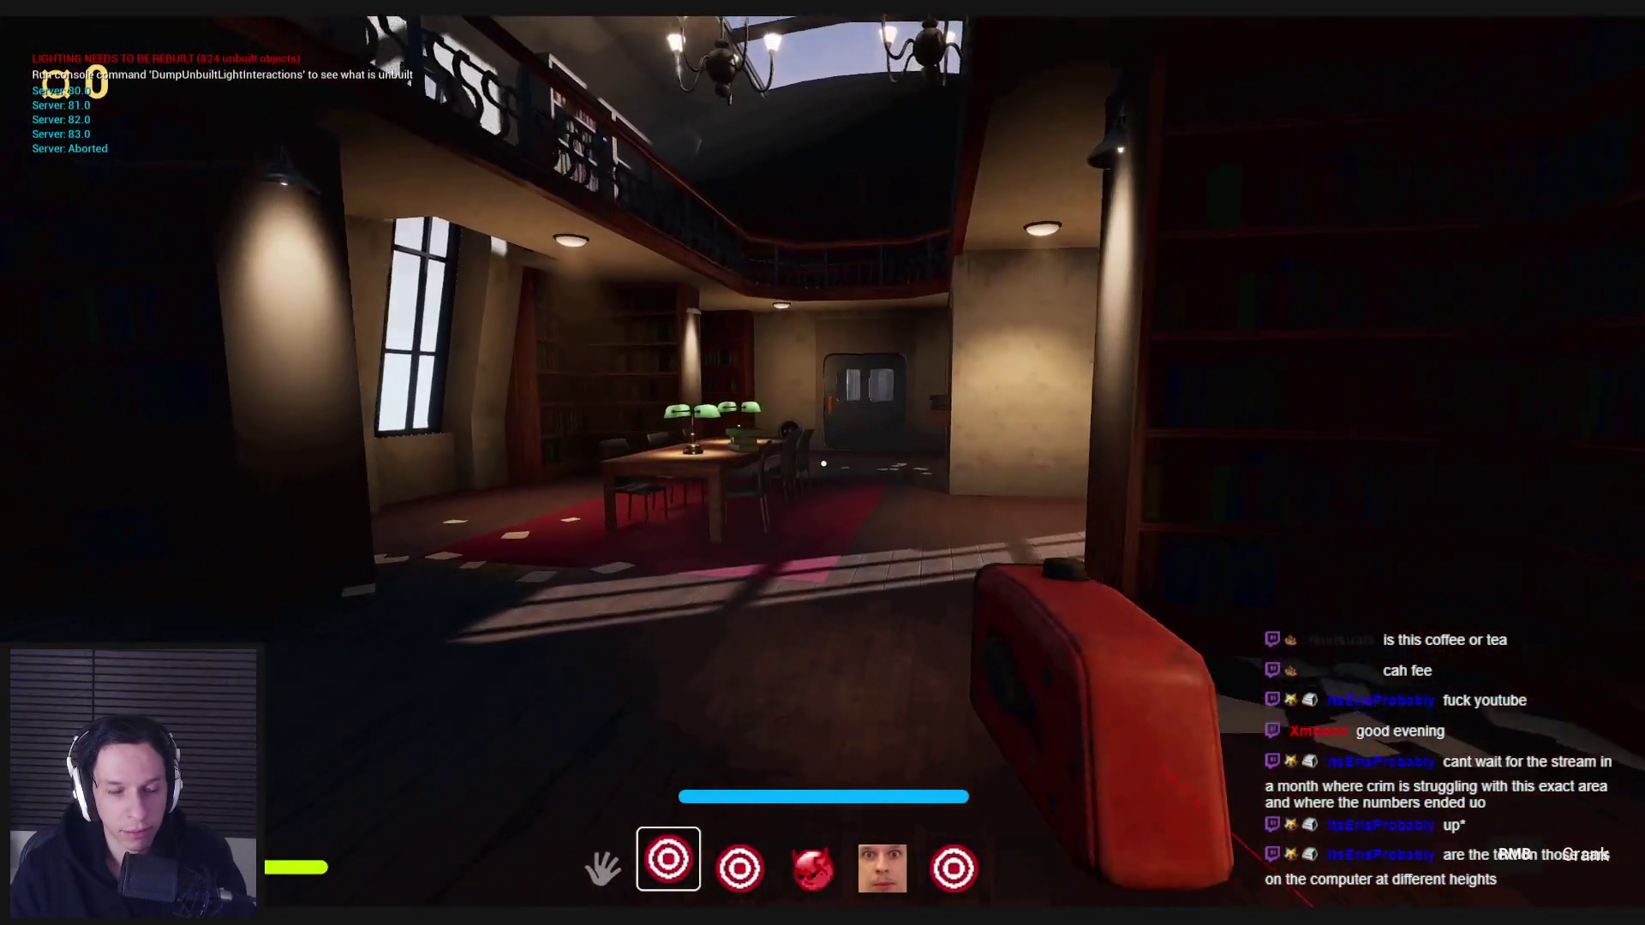
key(w)
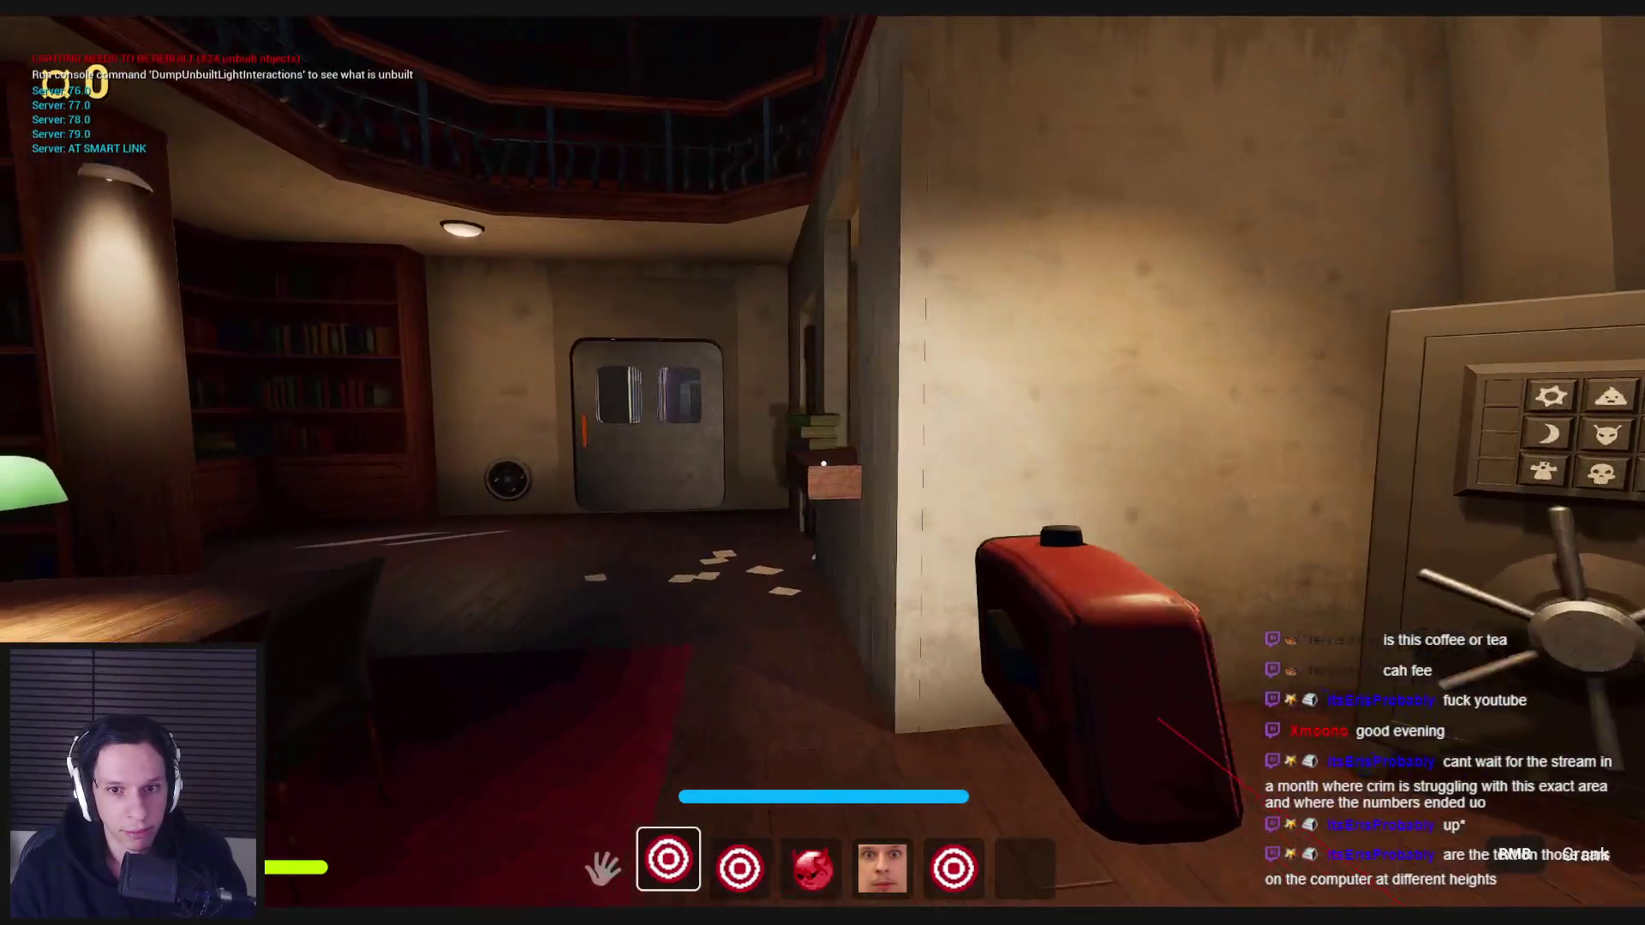
key(w)
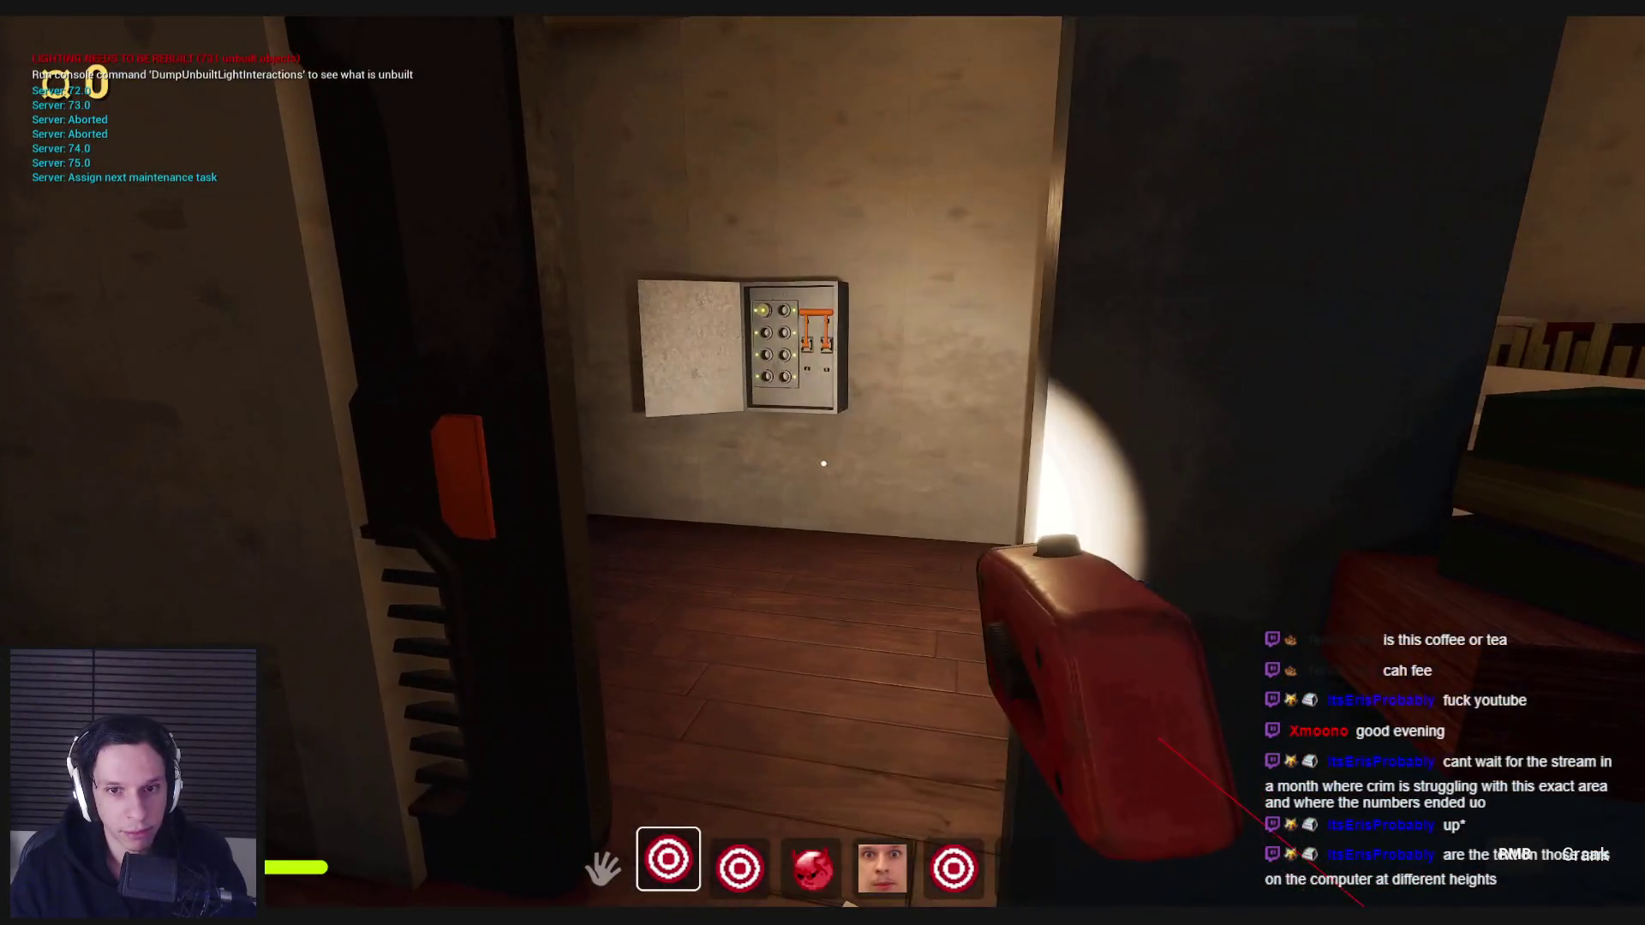
- Circle the white book cart and fuse box toward the metal door, ending at the bookshelf corner
key(w)
key(w)
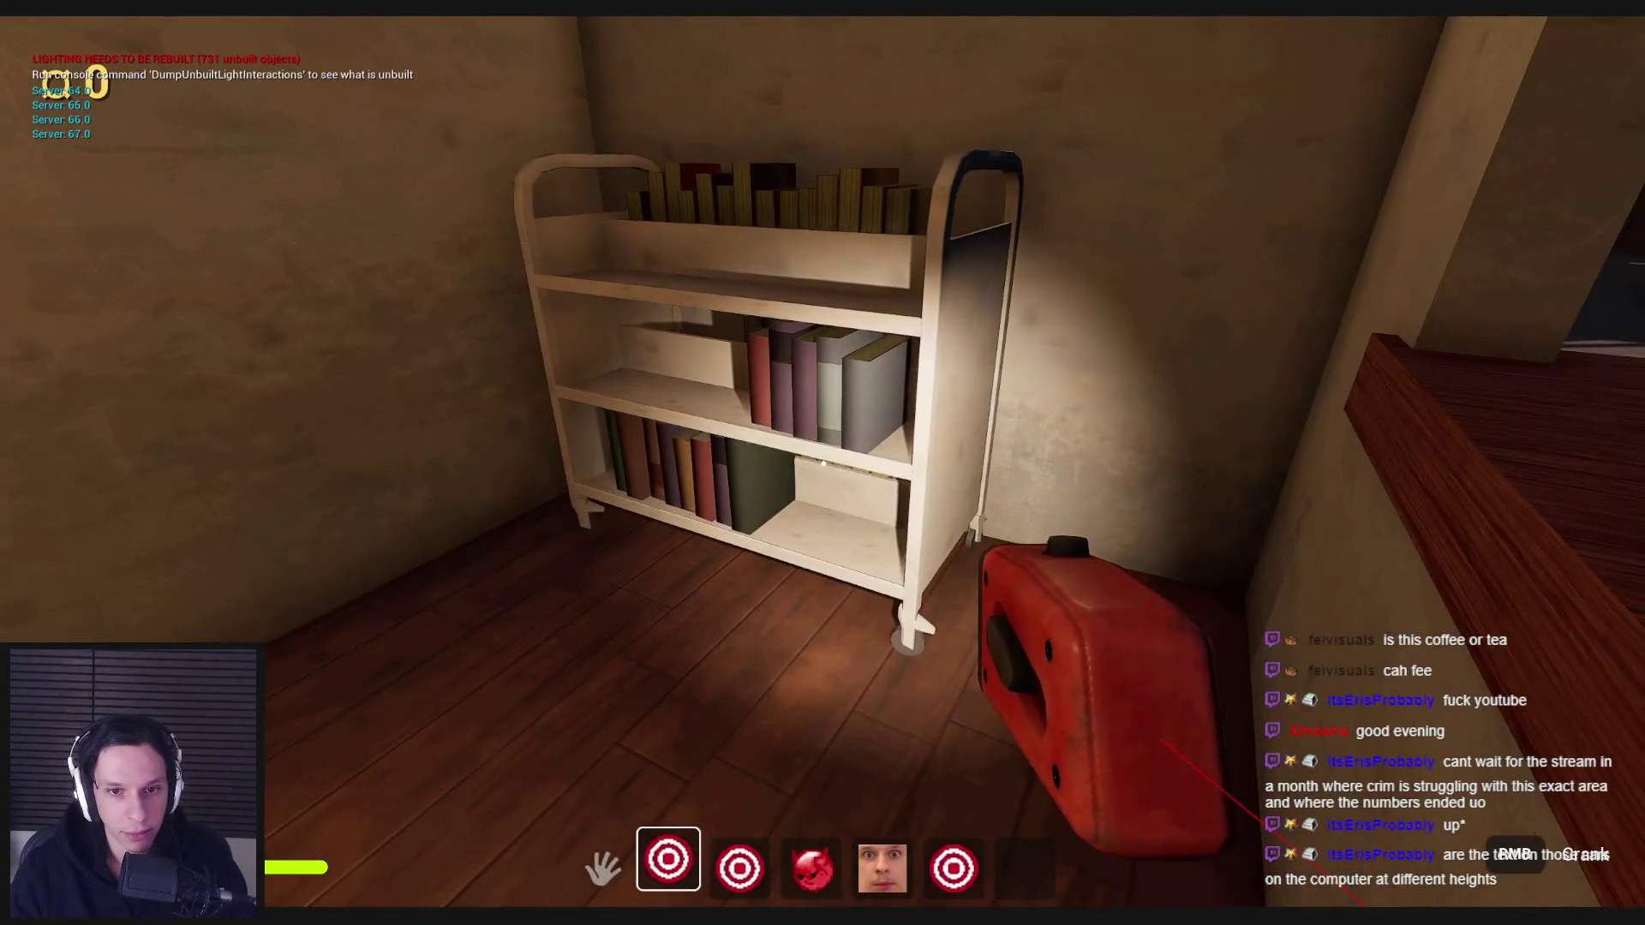
key(a)
key(a)
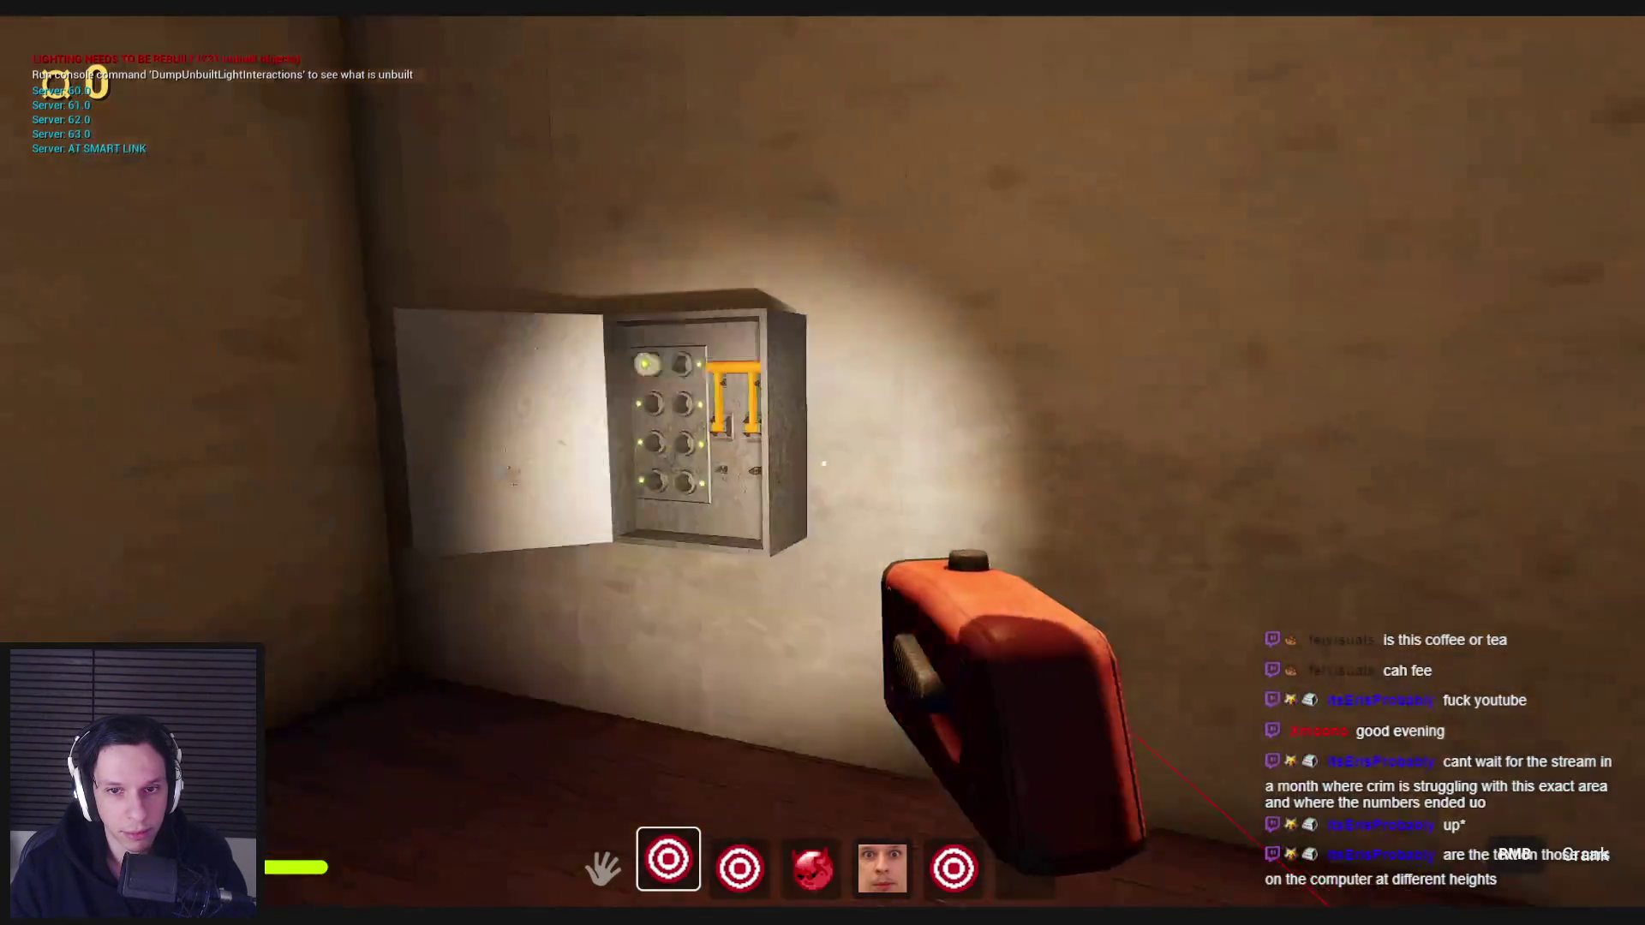
key(a)
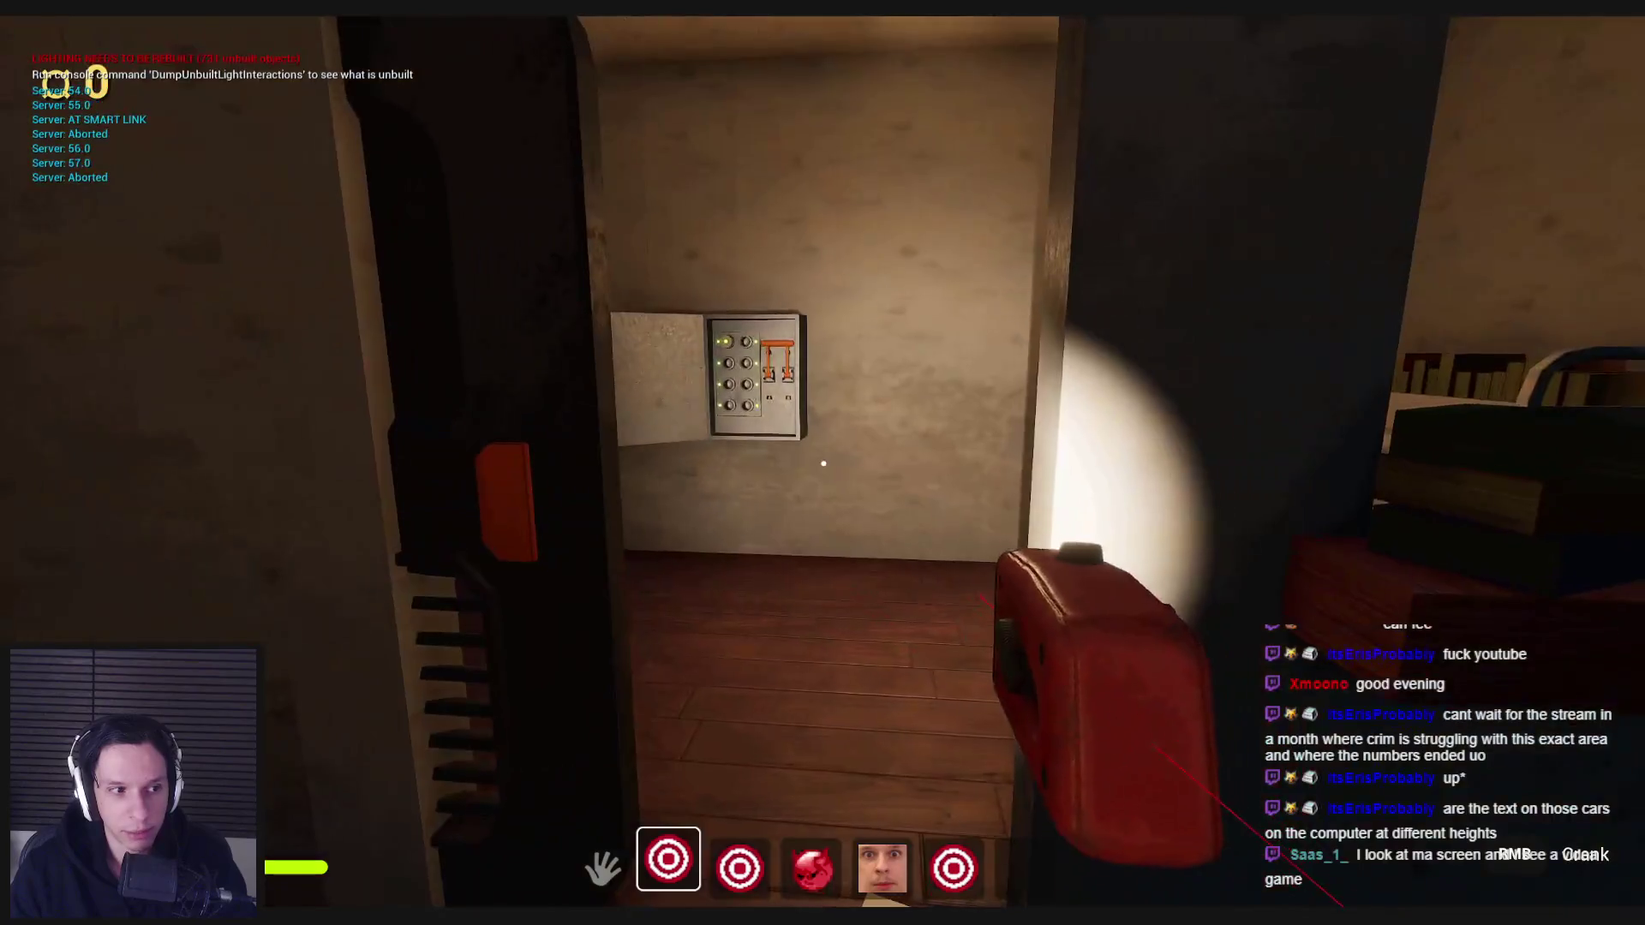
mouse_move(823, 463)
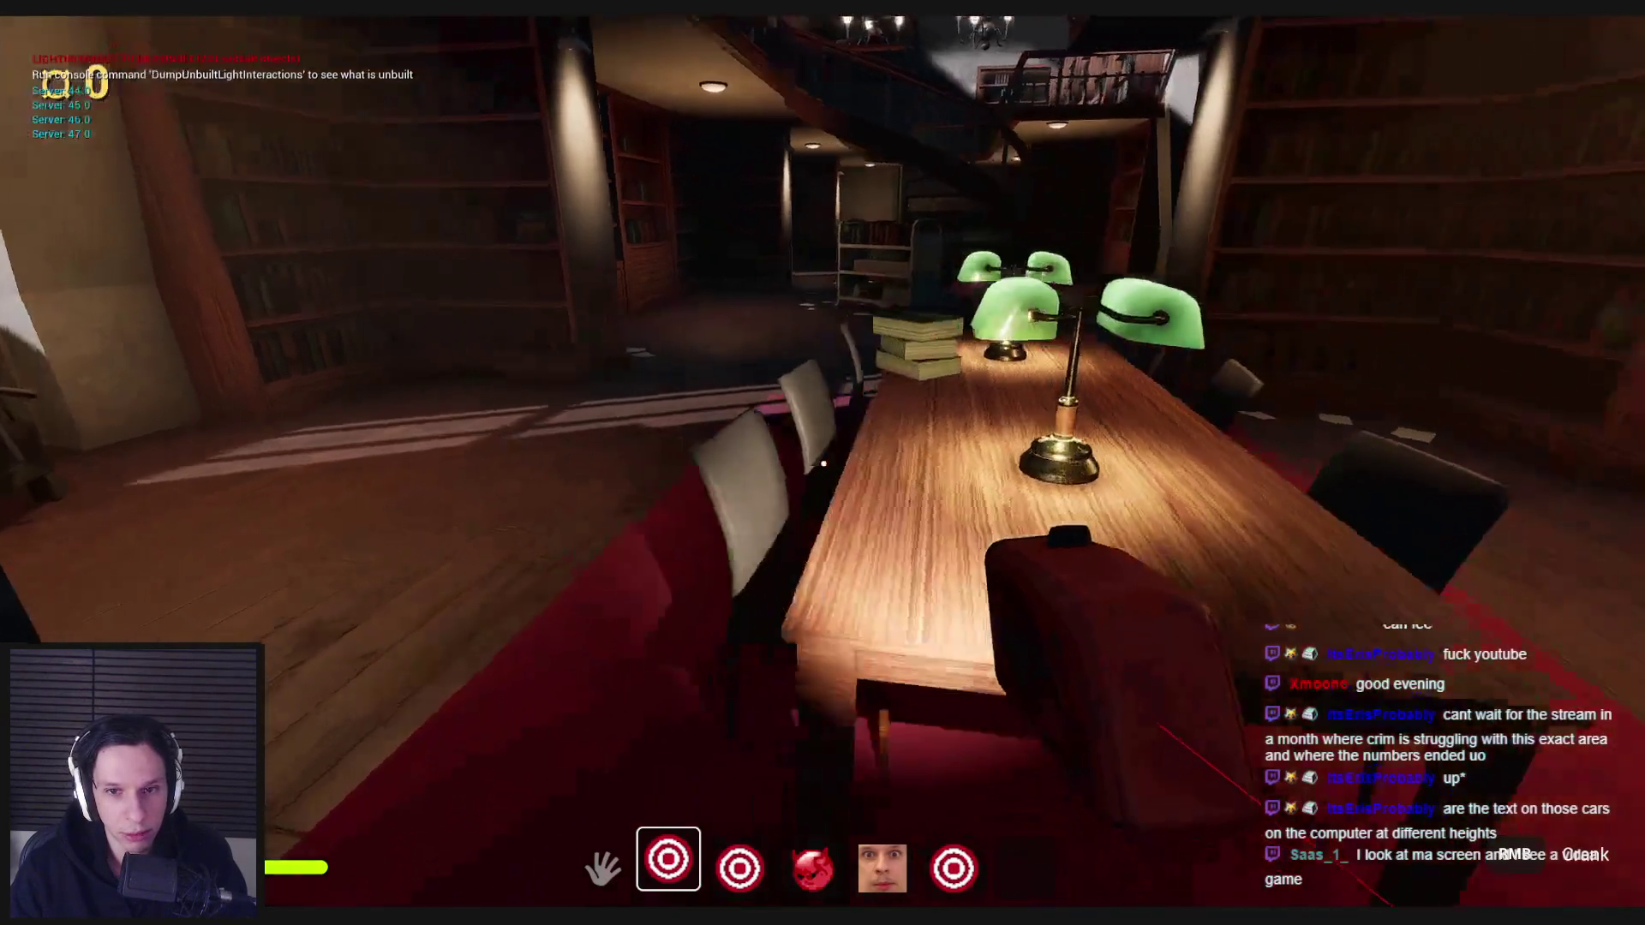
key(s)
key(s)
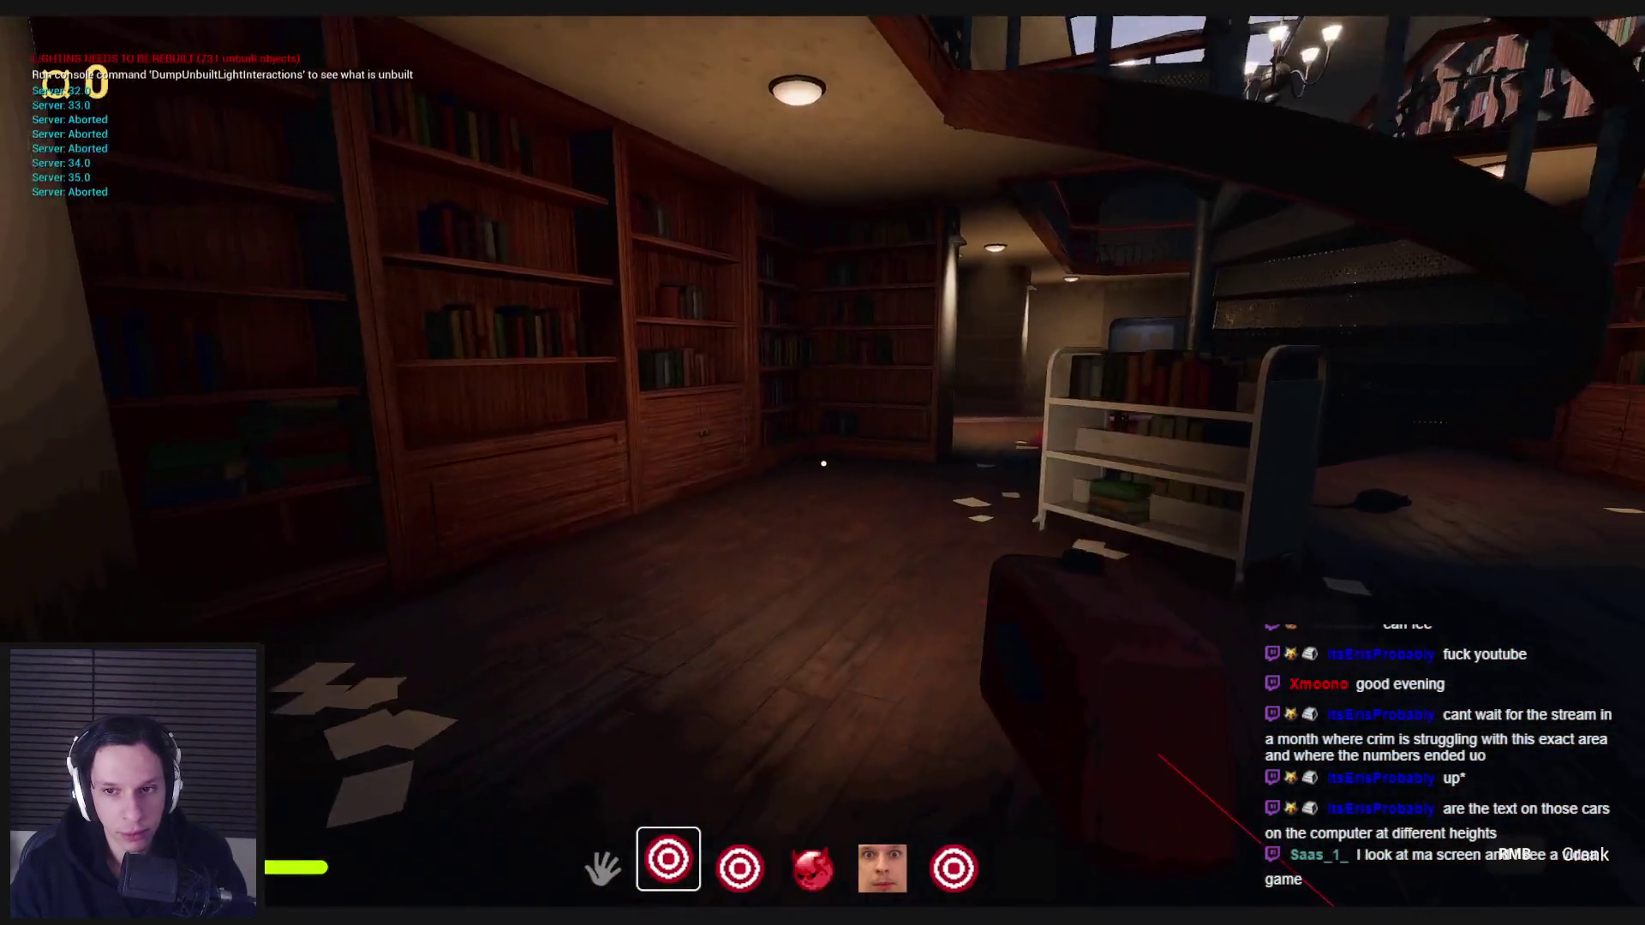
key(1)
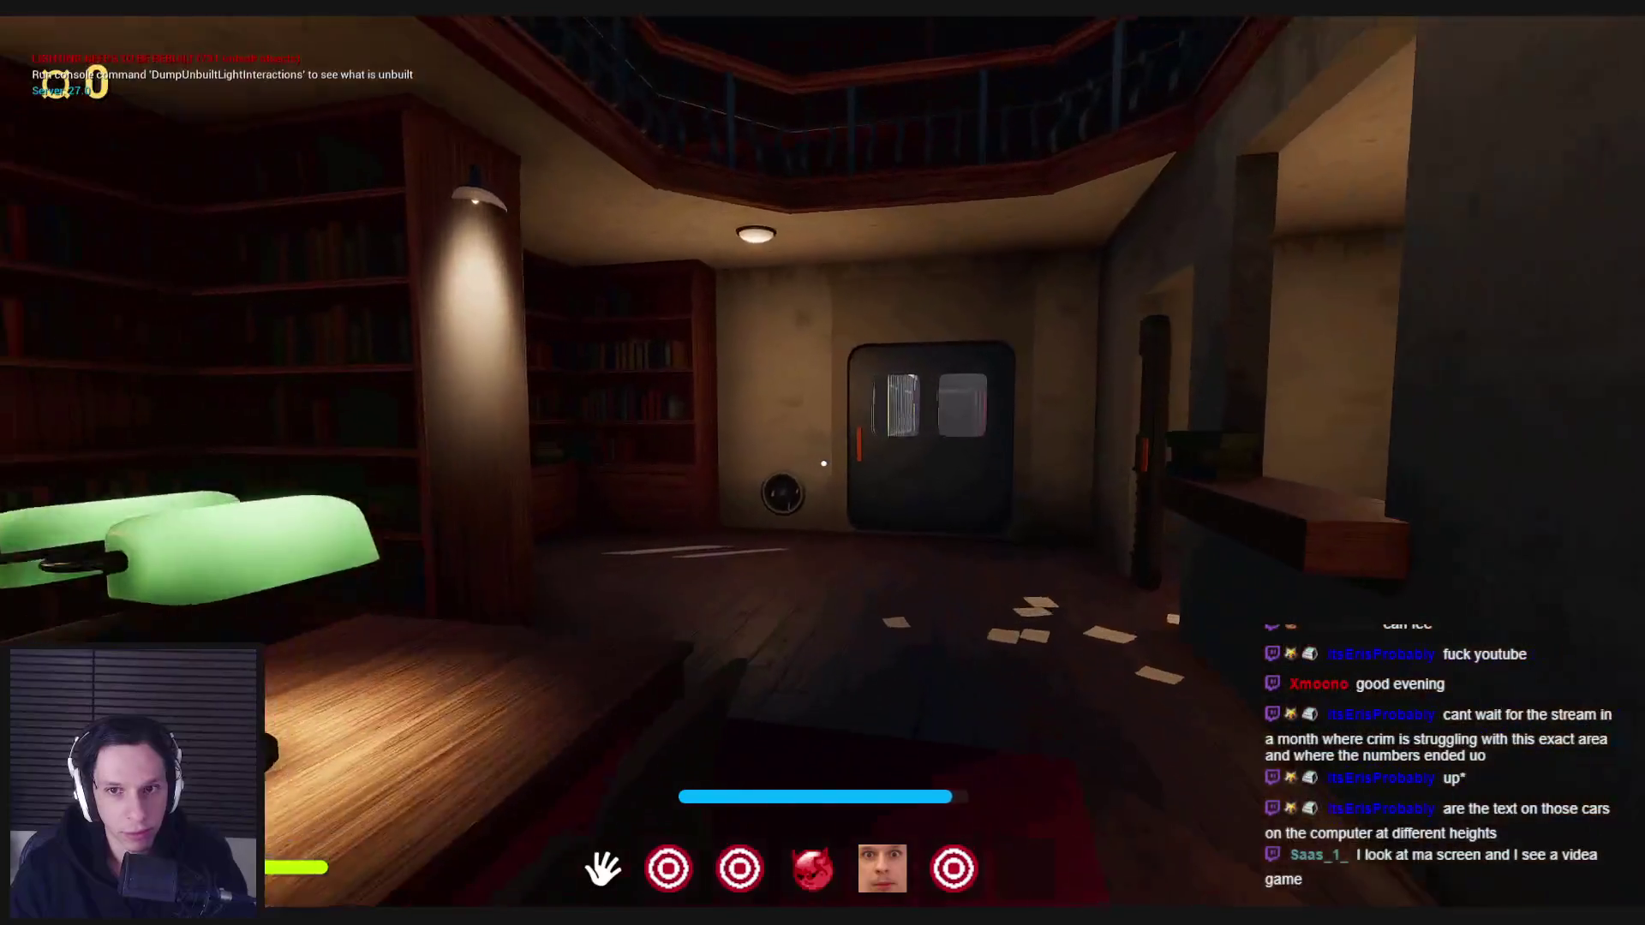
- Go through the dark door onto the platform and pull the fuse panel lever down
key(w)
click(823, 464)
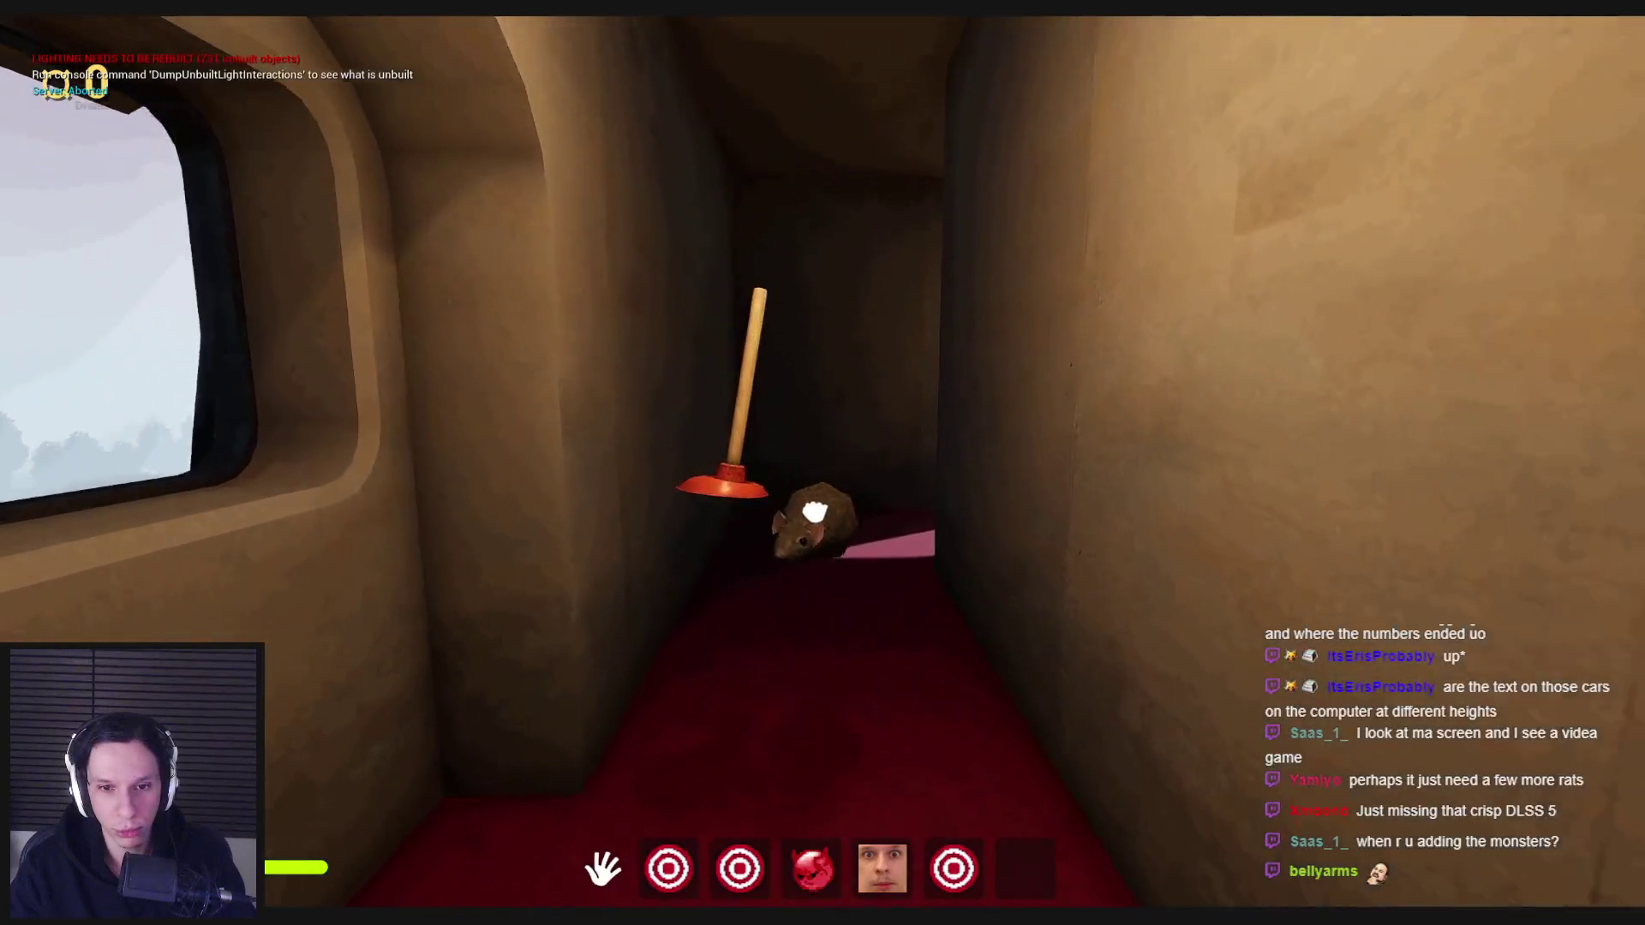
mouse_move(823, 464)
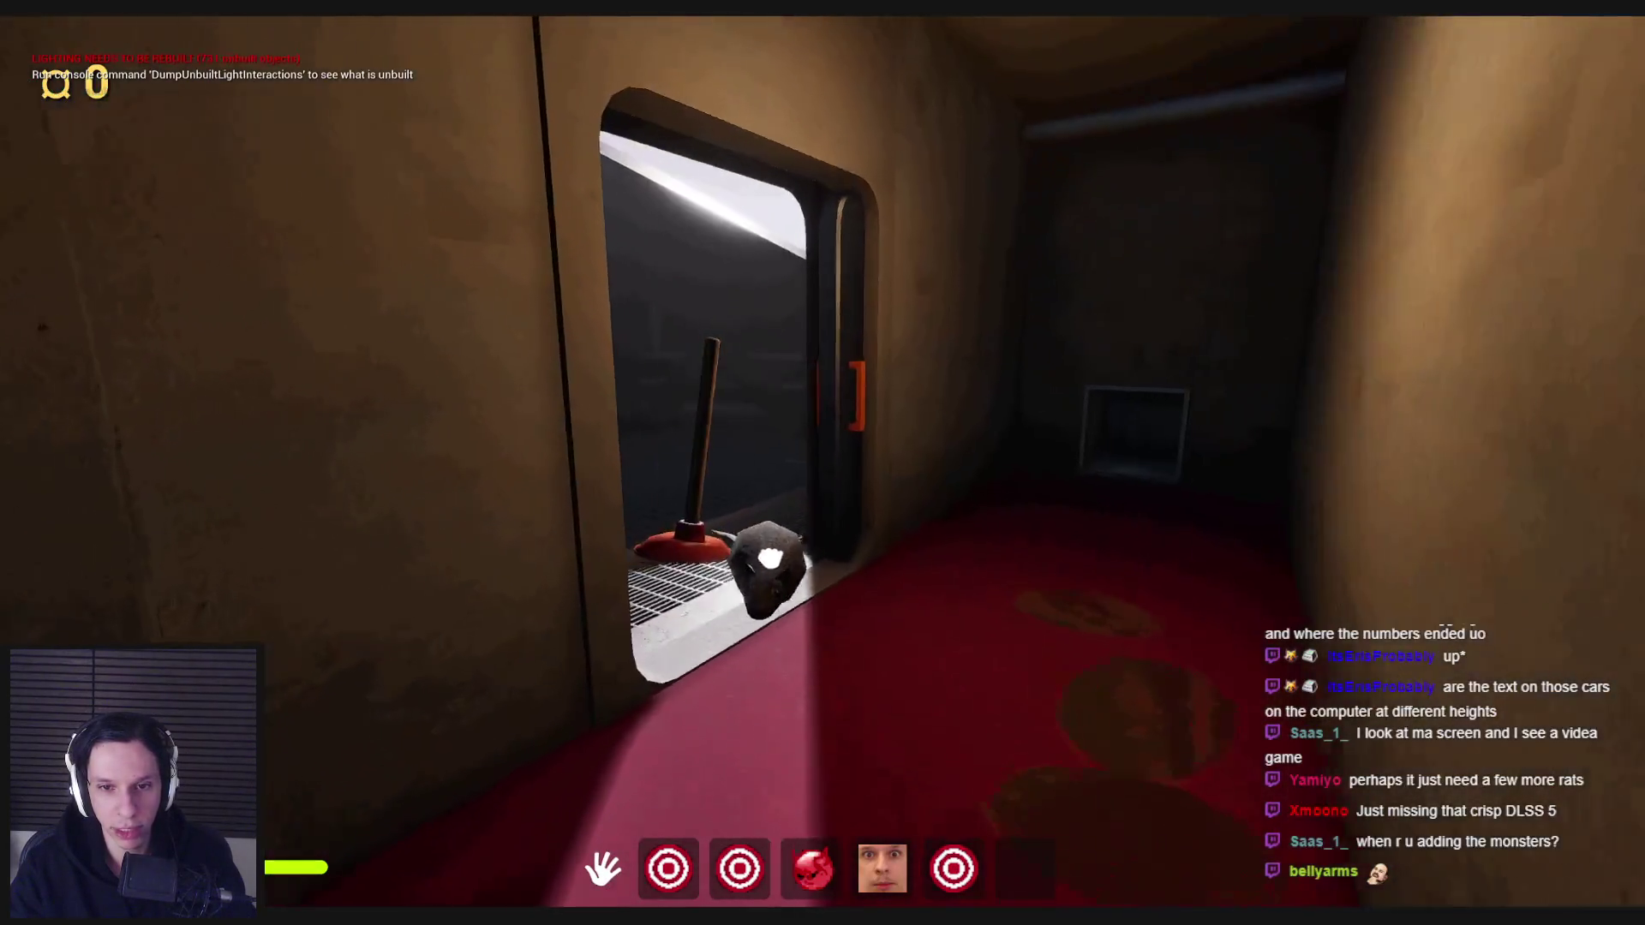
key(w)
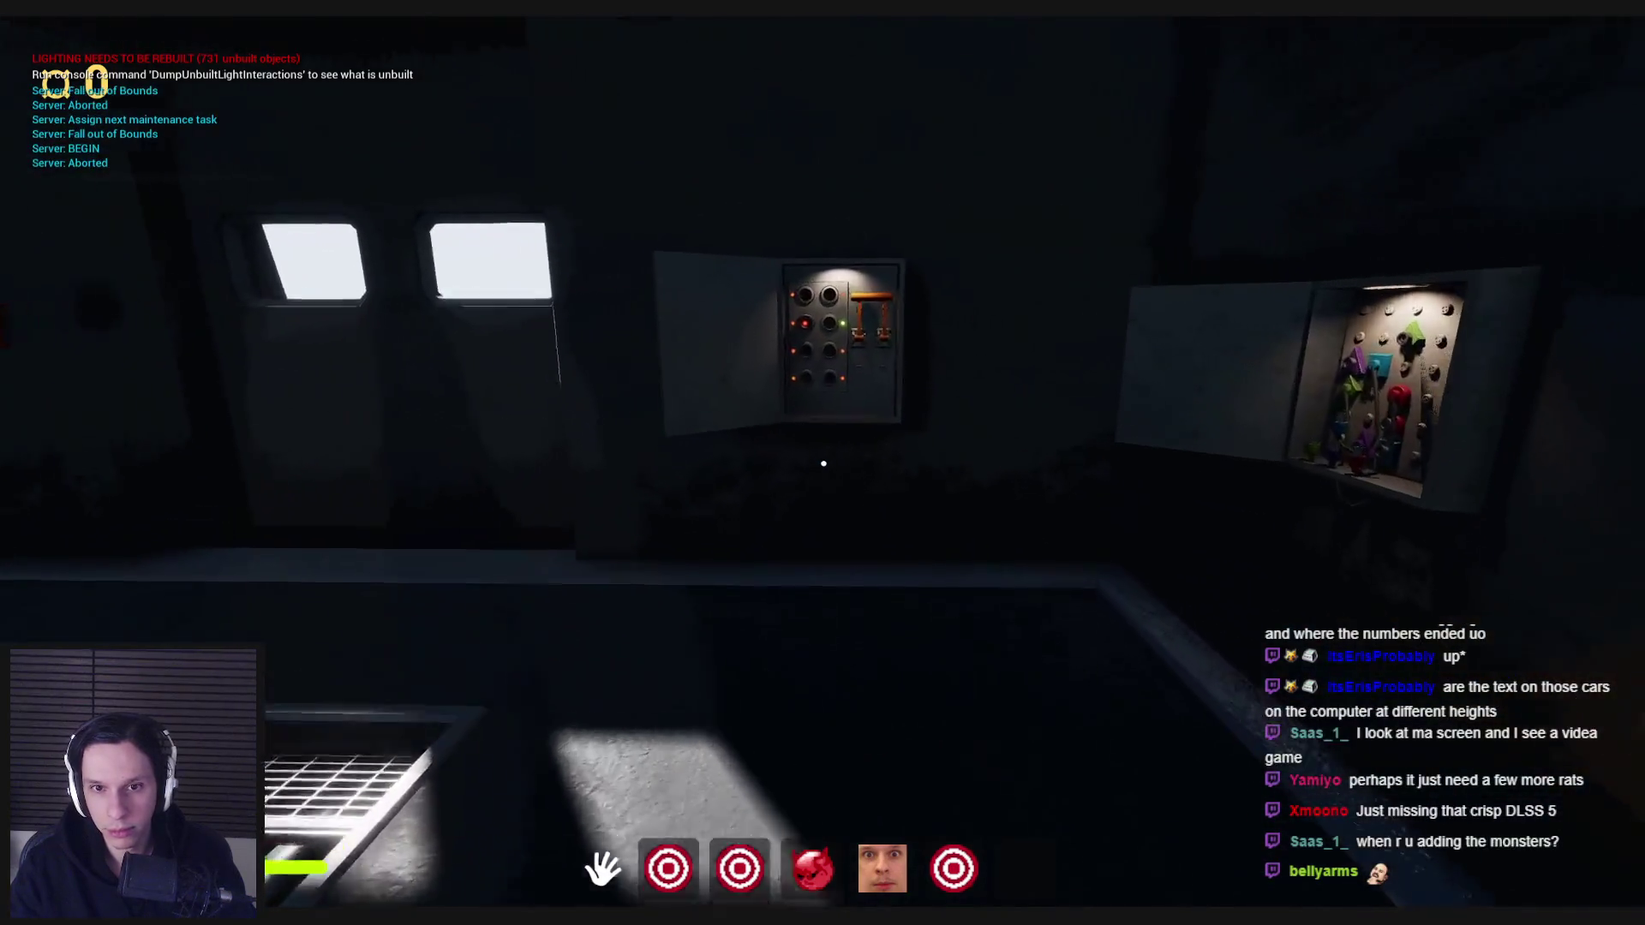
key(w)
drag(823, 461, 848, 606)
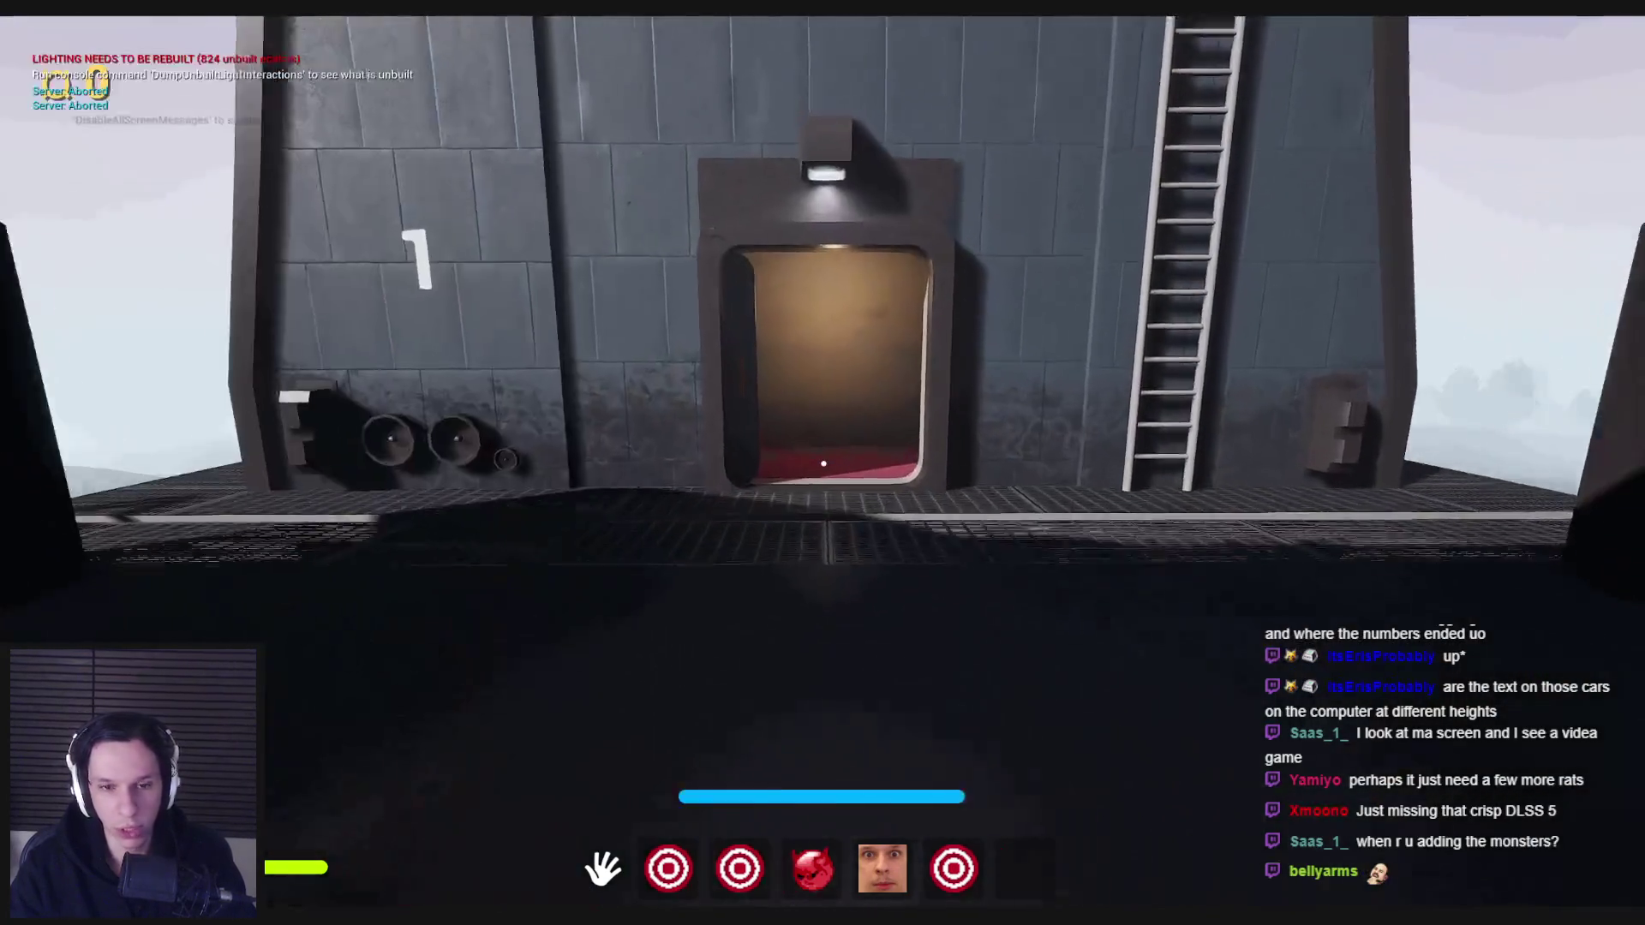
- Walk the red corridor to the toilet, pick up the plunger and plunge the clogged toilet
key(w)
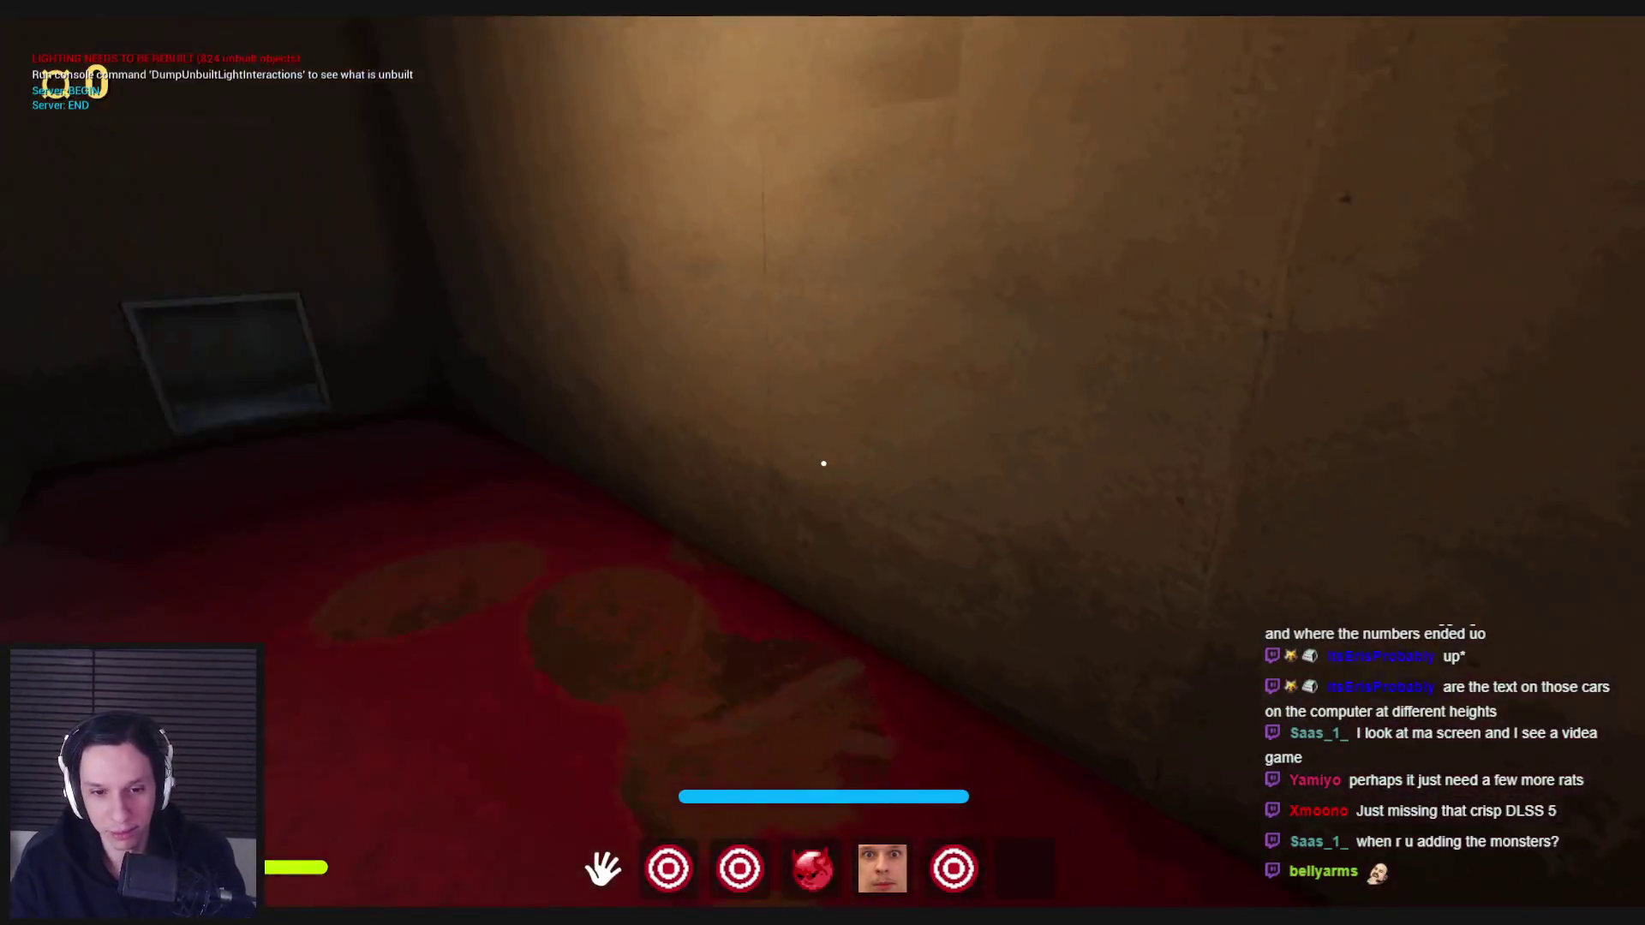
key(w)
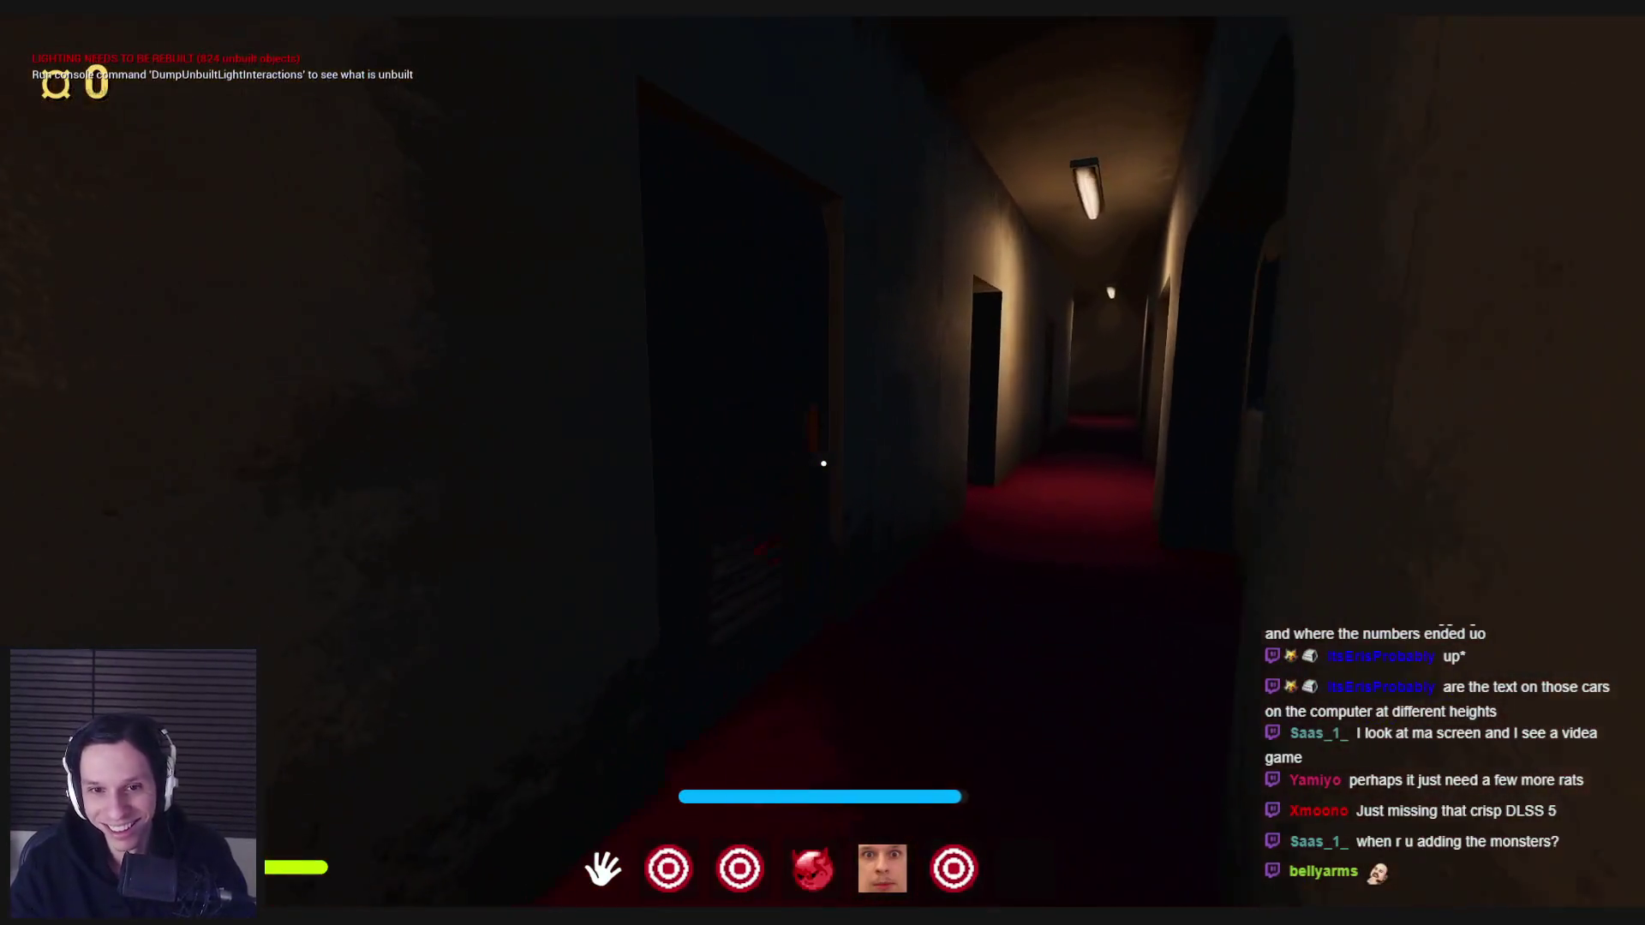
key(w)
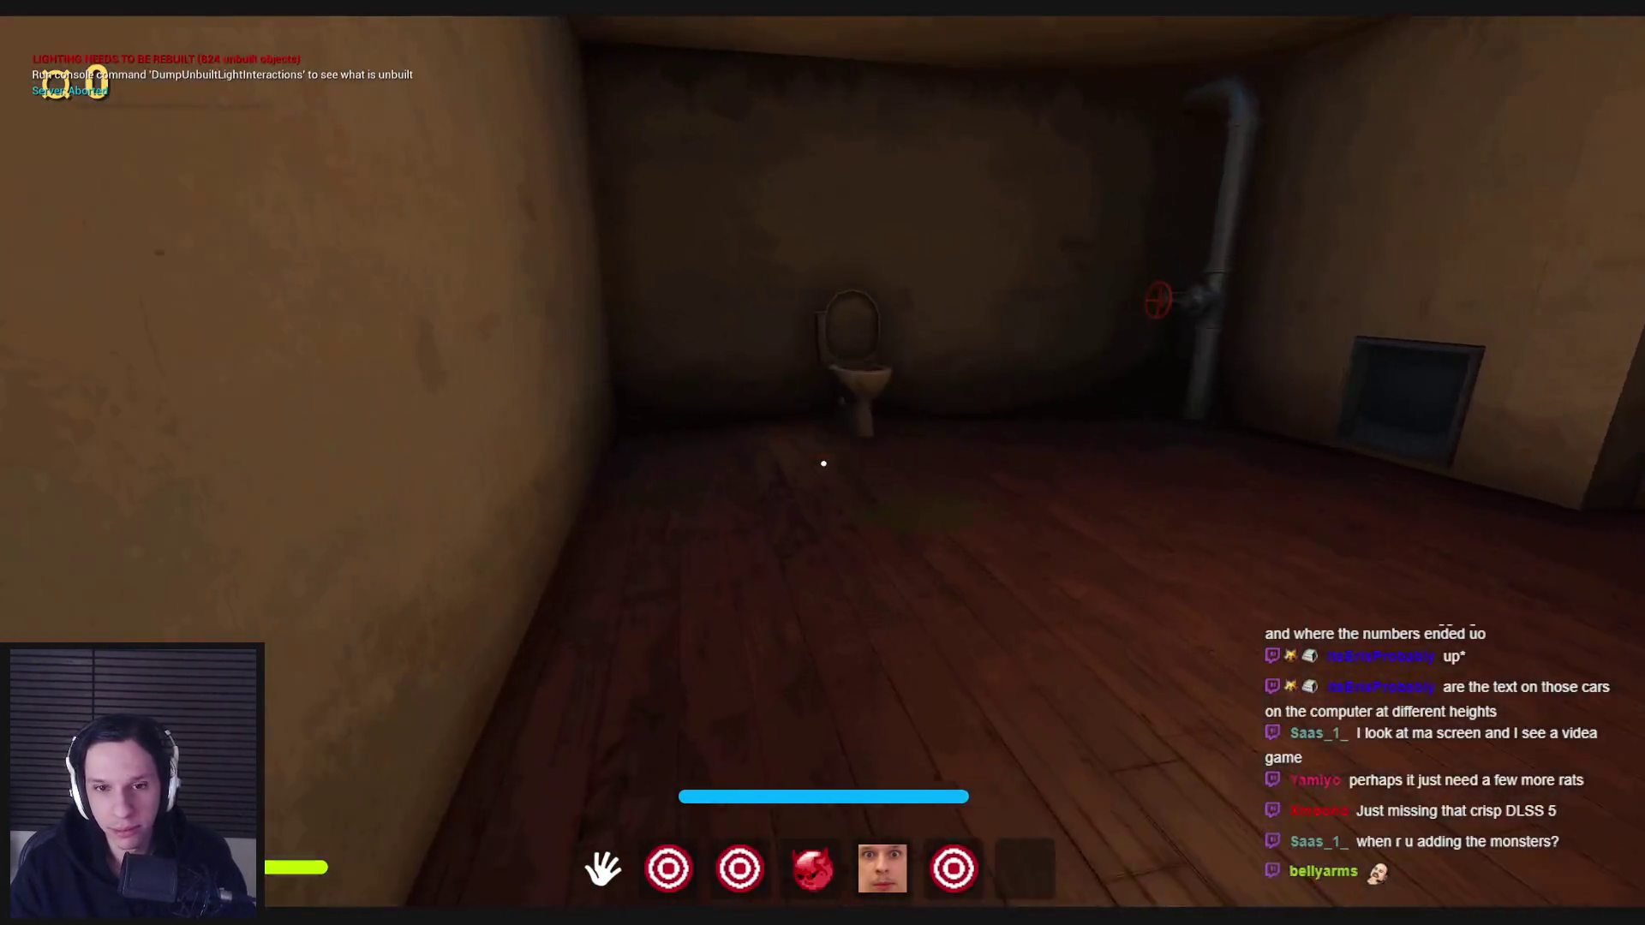
key(w)
key(w)
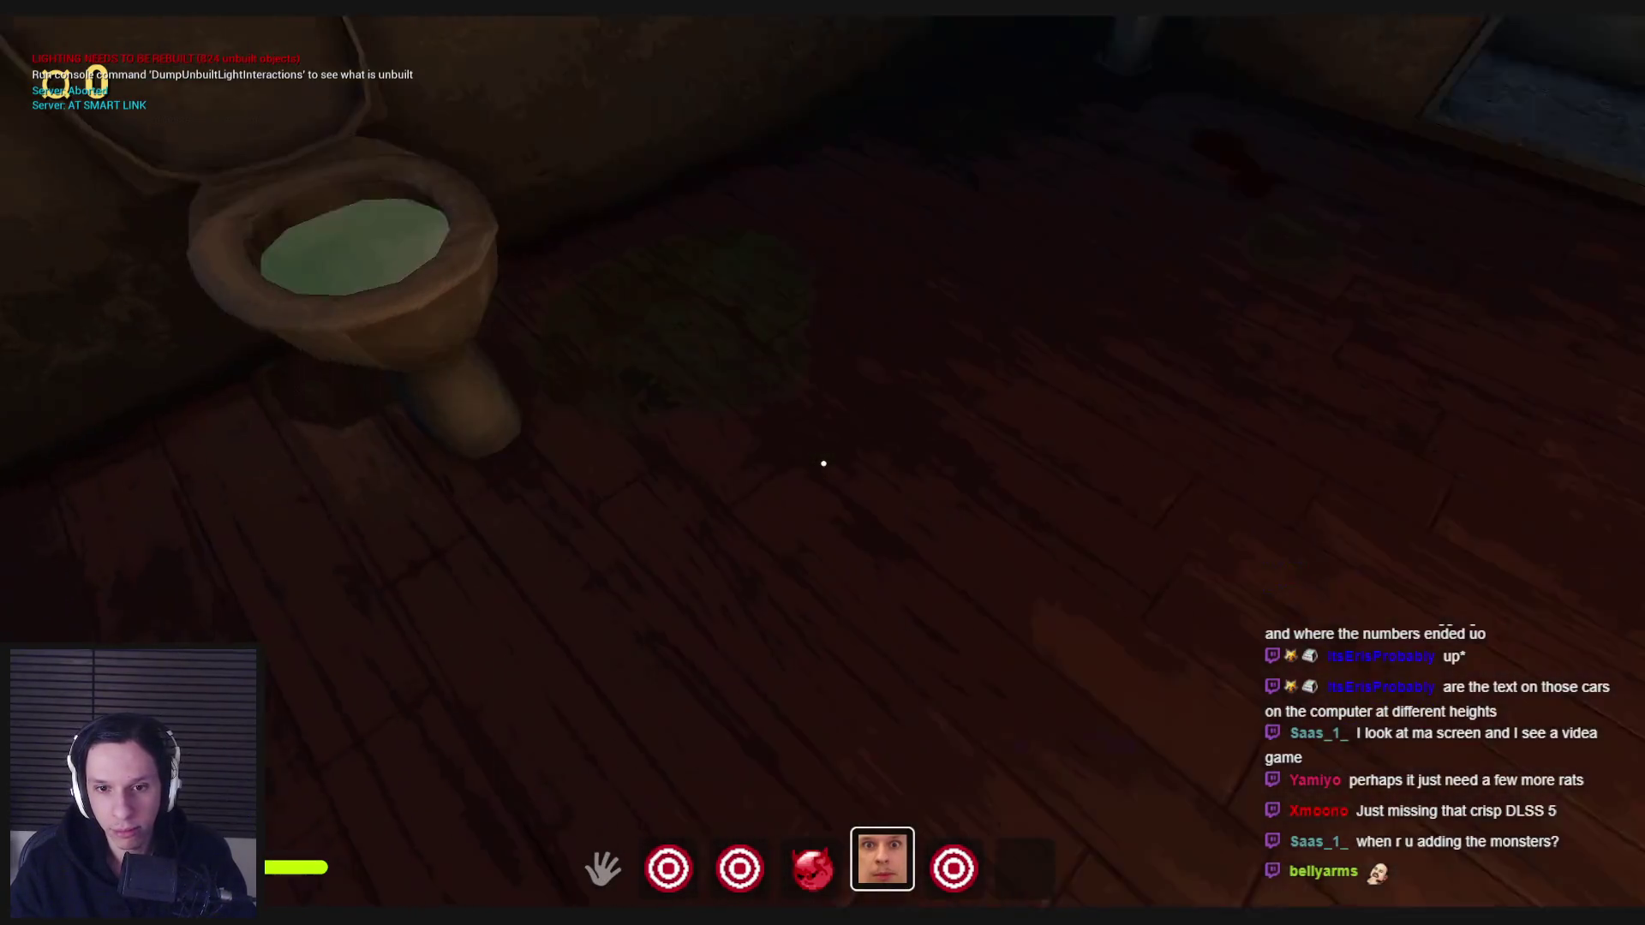
click(832, 467)
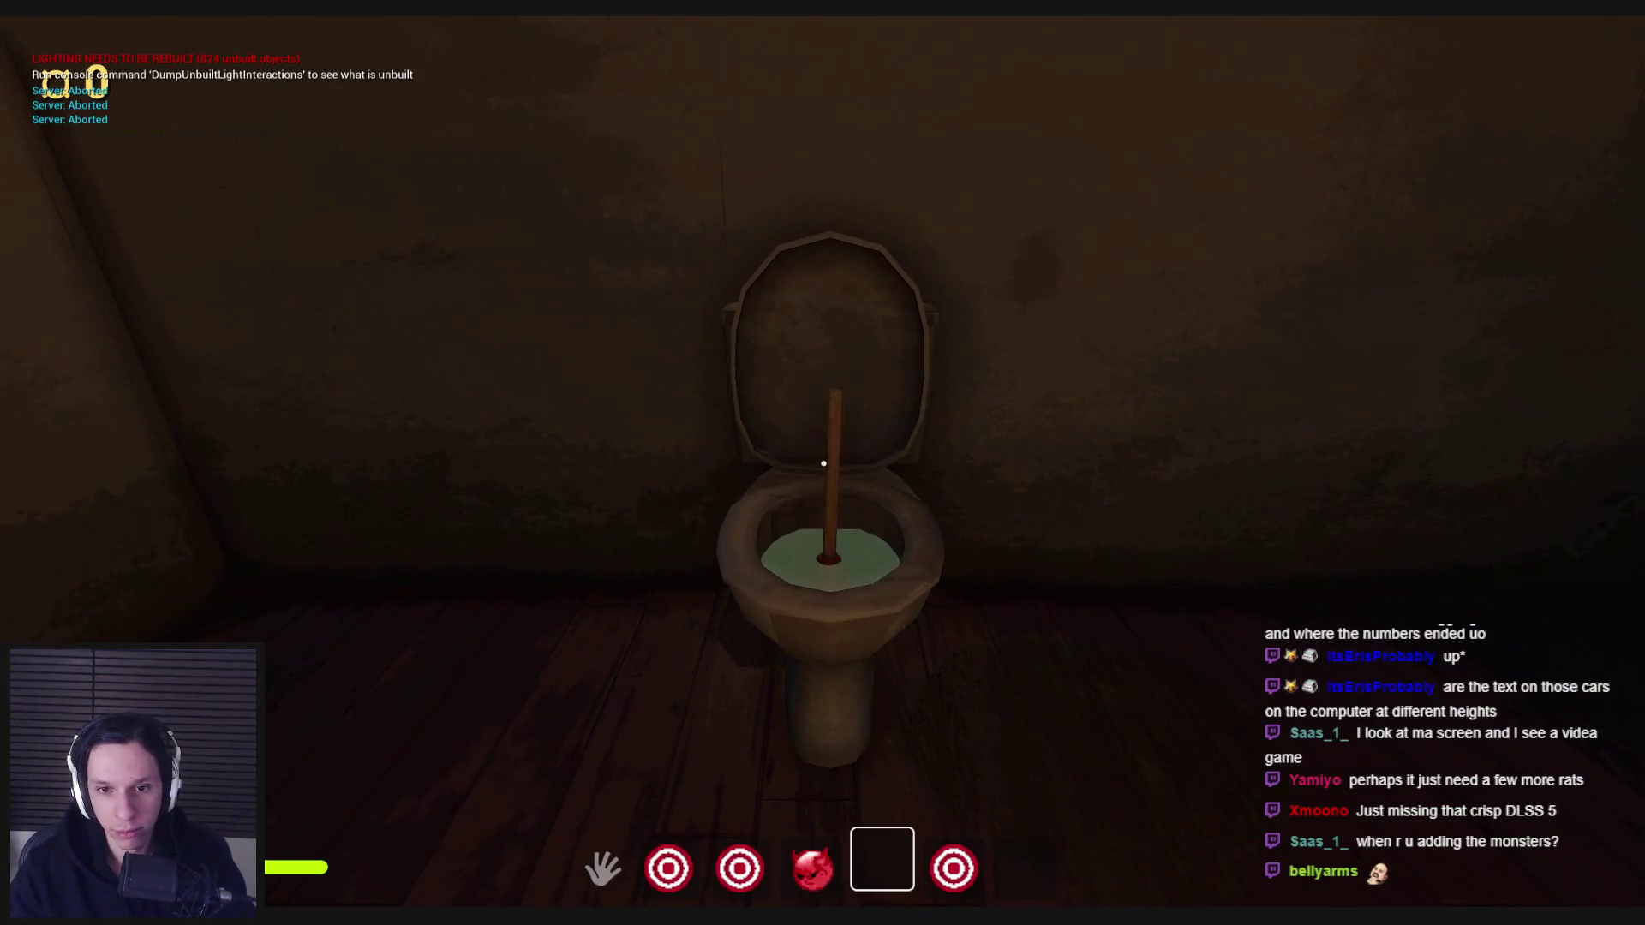
drag(824, 485, 823, 464)
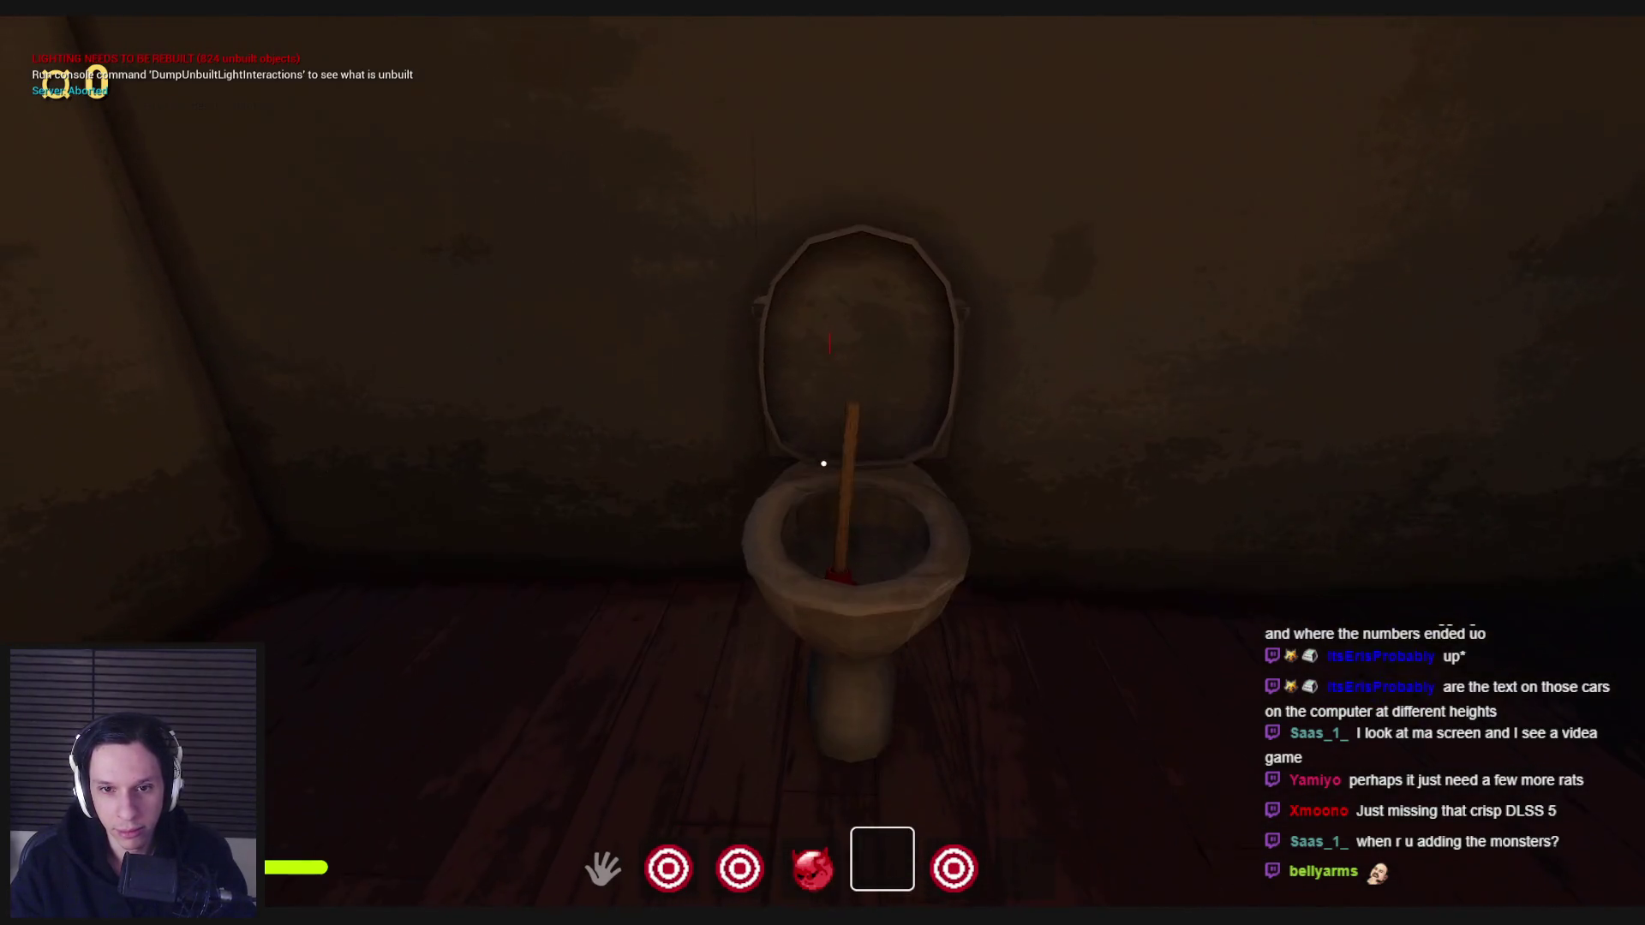
- Walk the red corridor, taking out and stowing the spray can, onto the platform by wall 1
key(w)
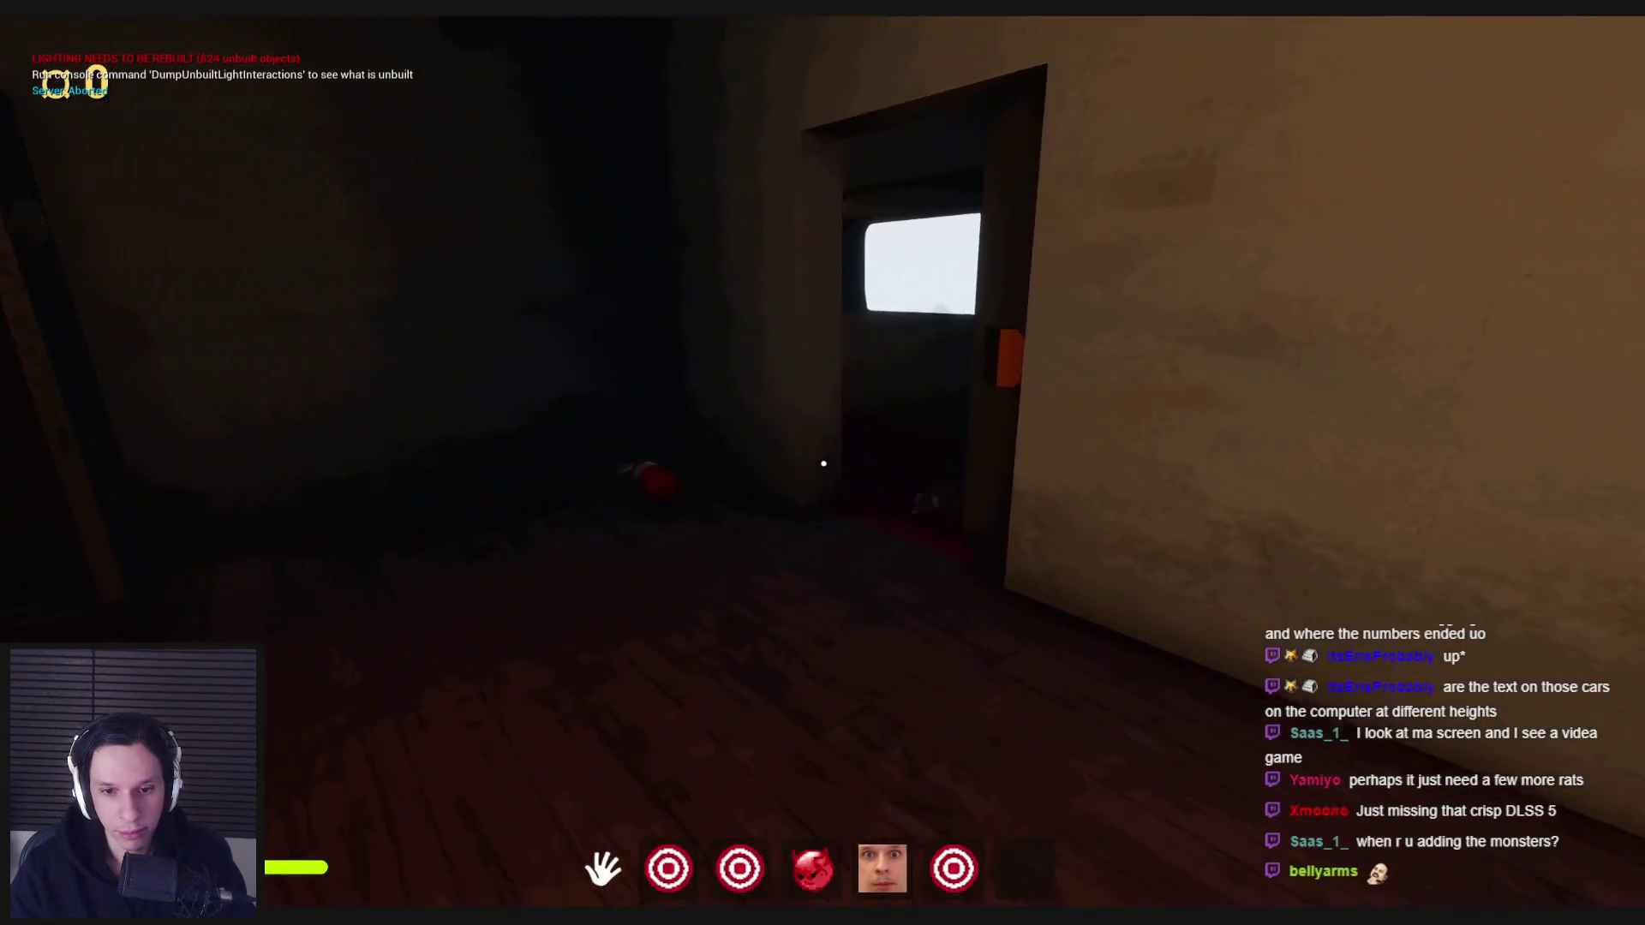
key(6)
key(7)
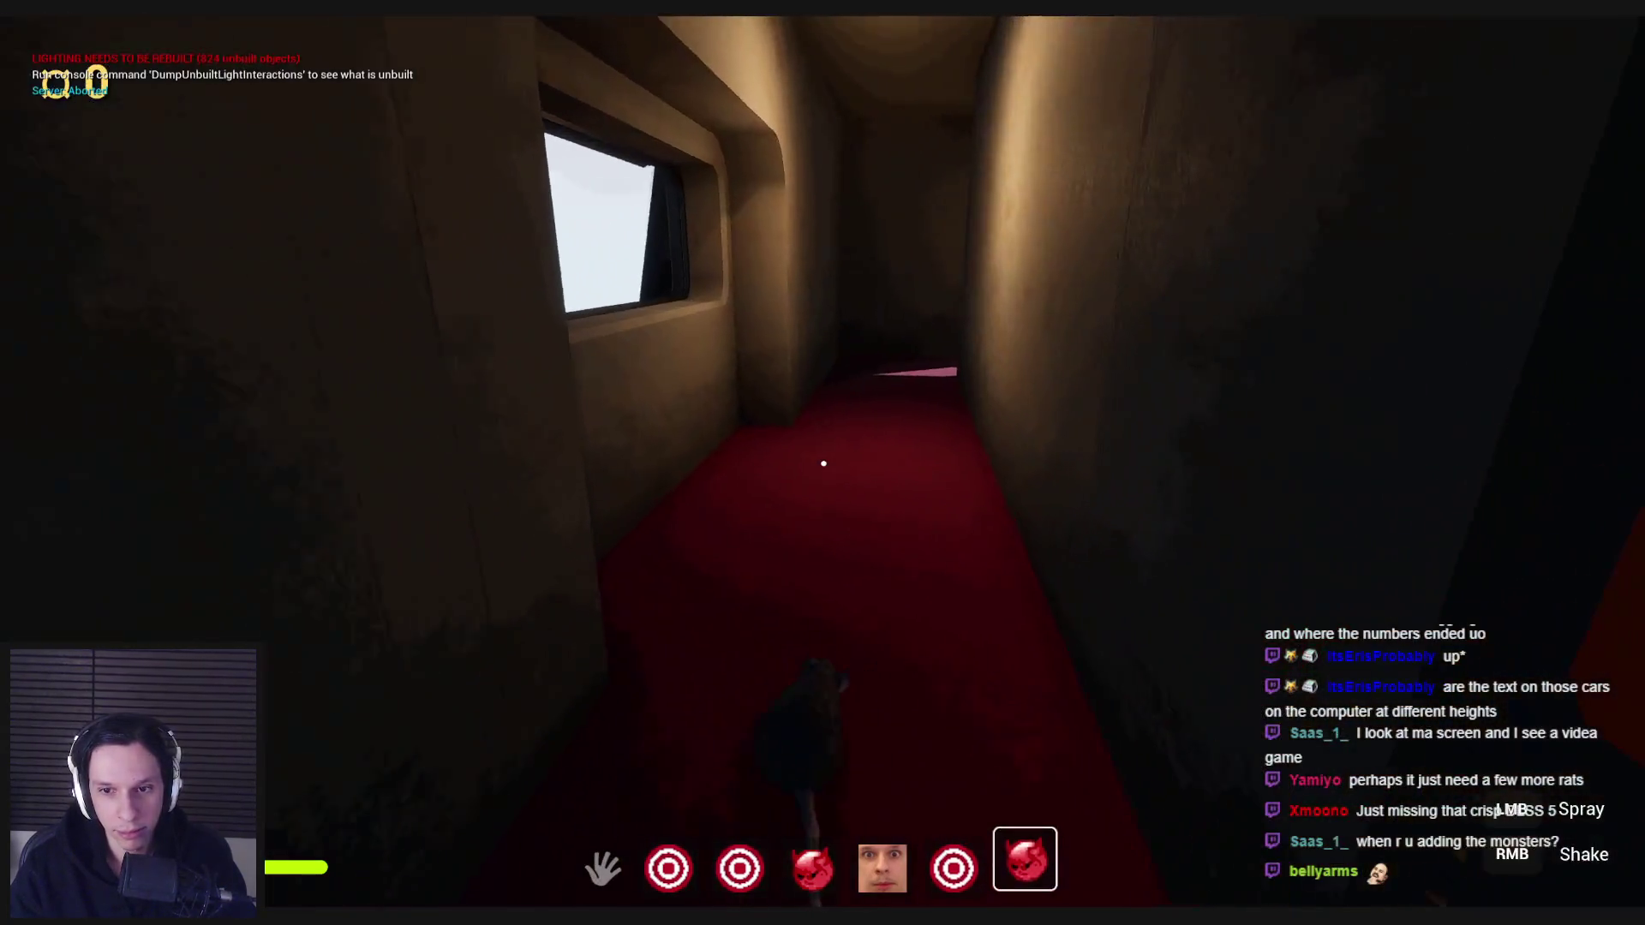
key(w)
key(7)
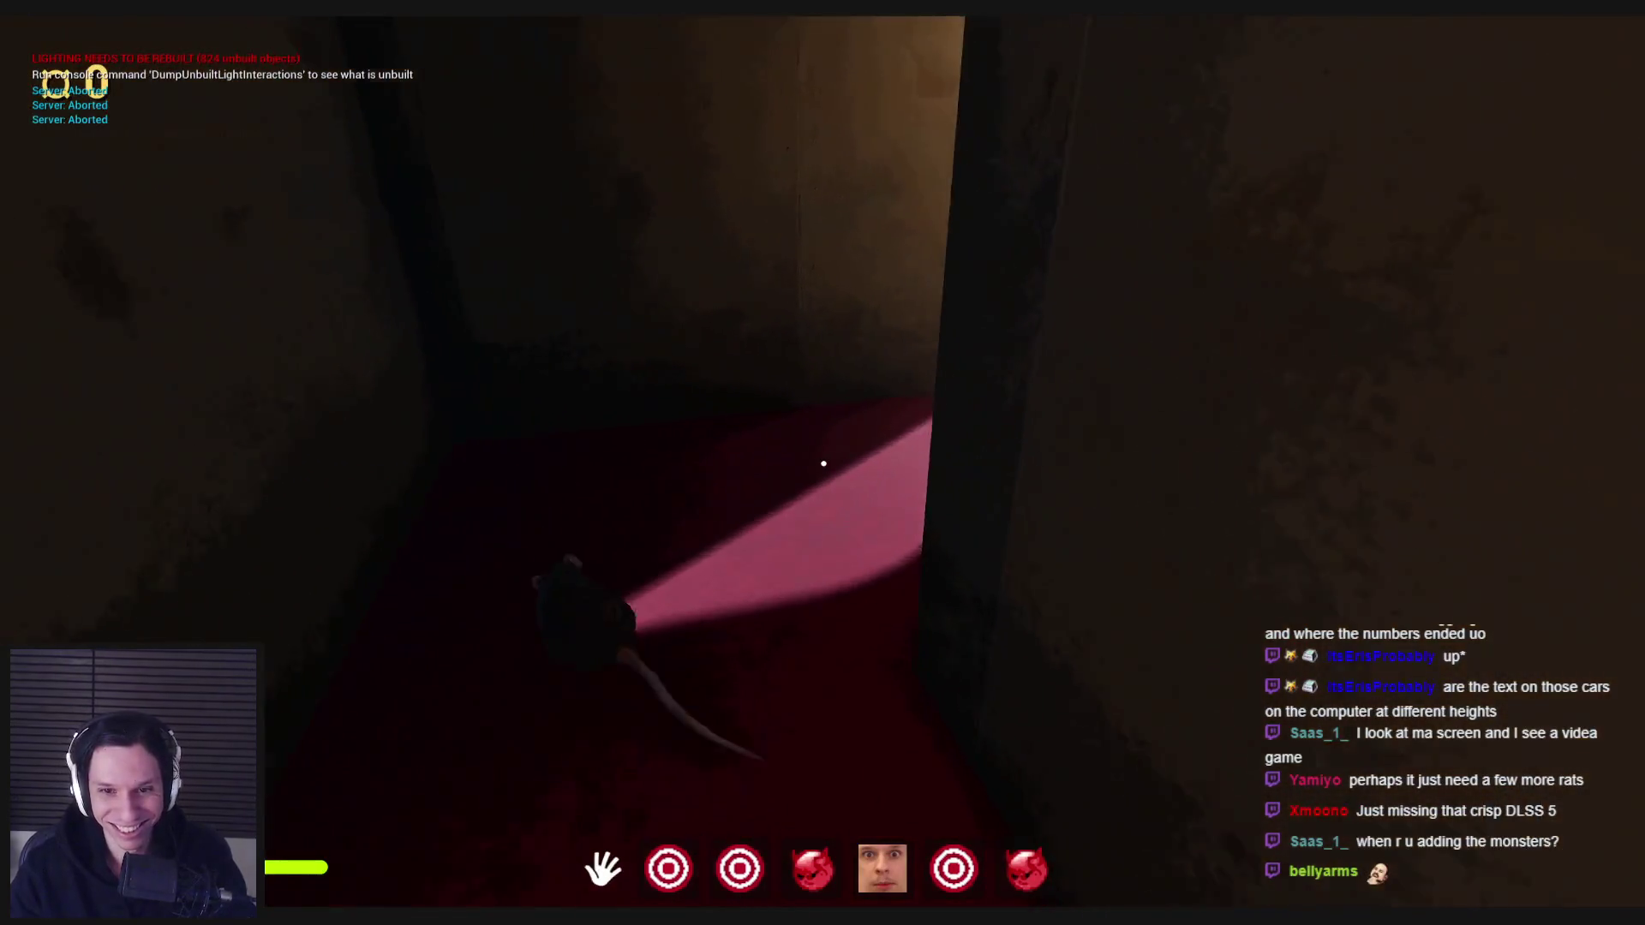
key(w)
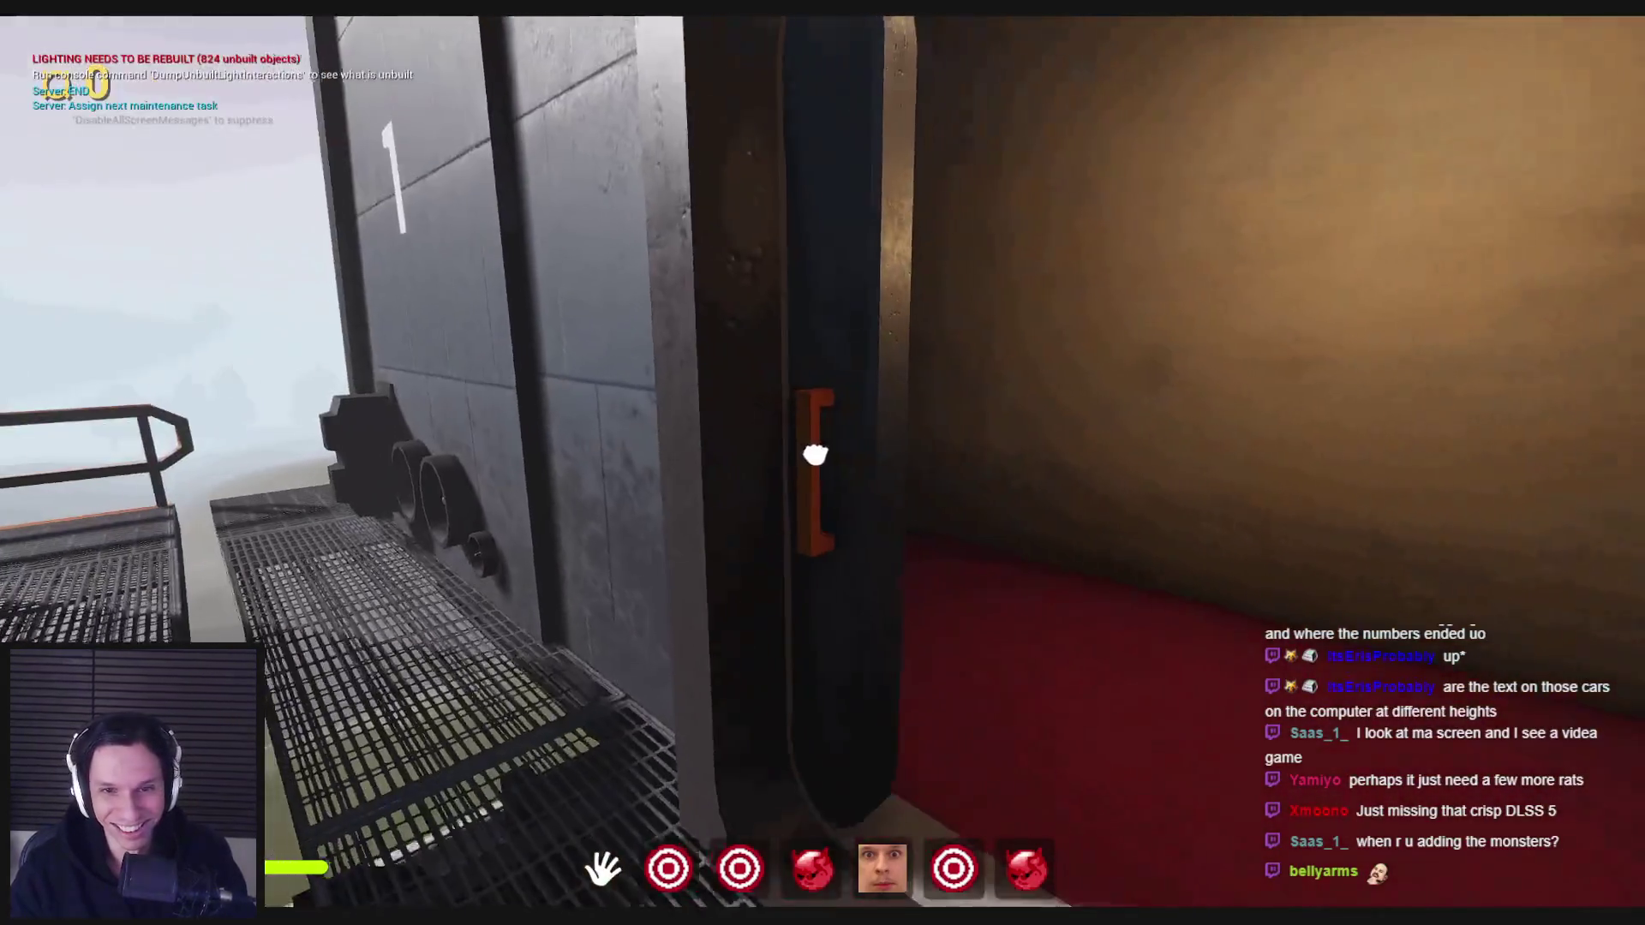
key(w)
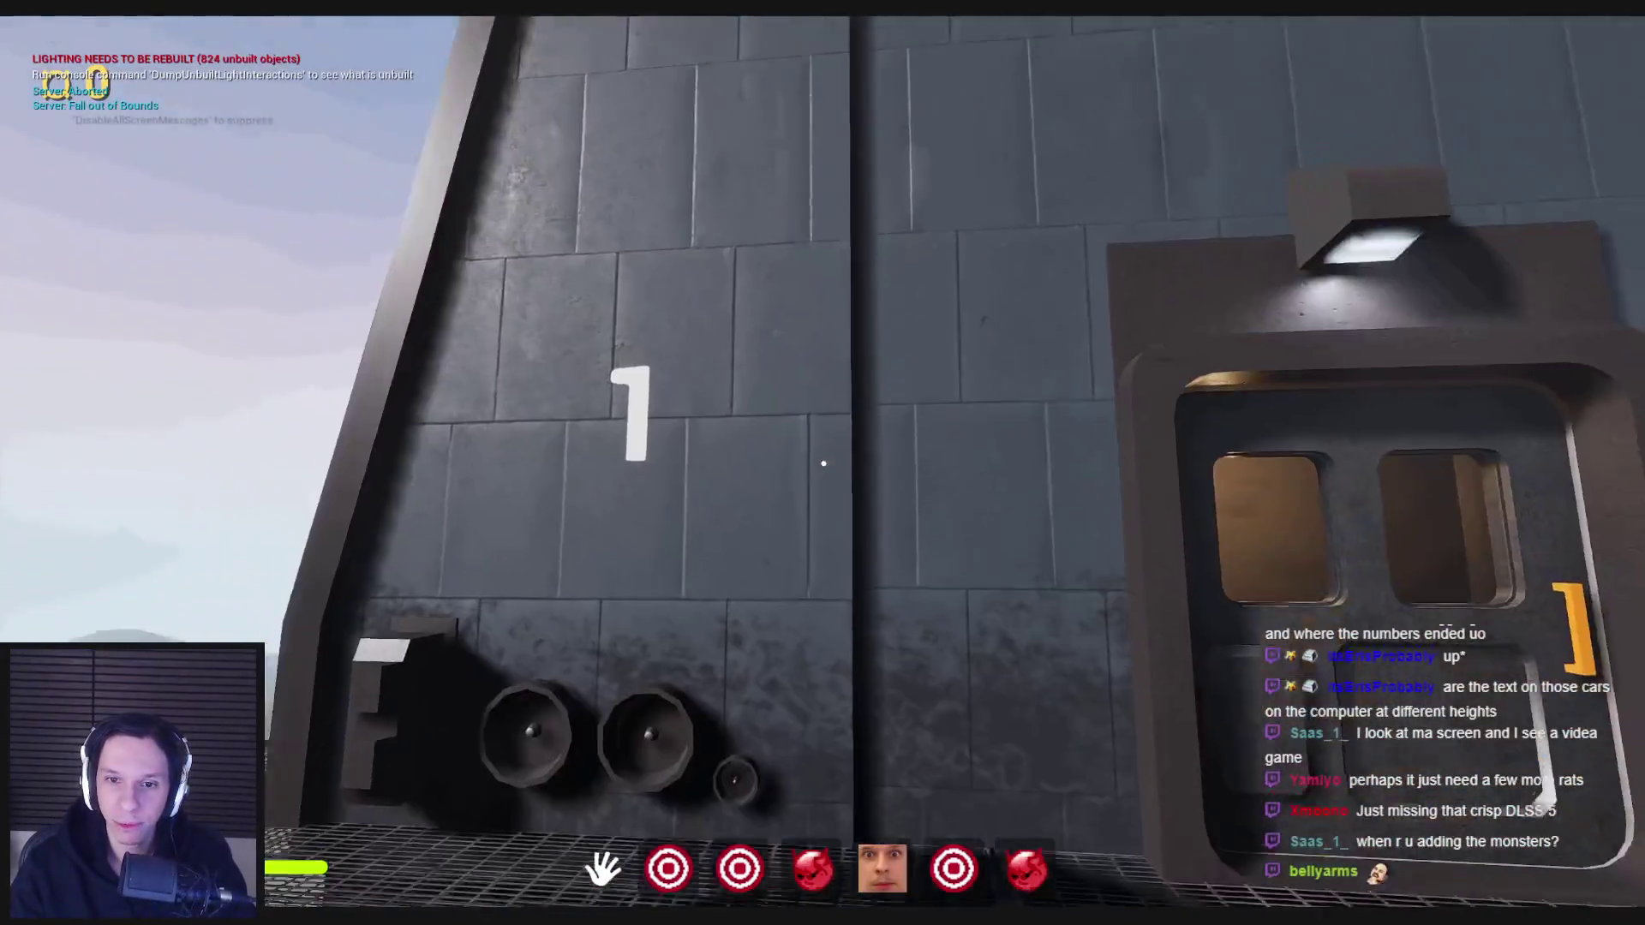
key(w)
- Go back through the train to the valve room, readying the sponge, and open the door outside
click(823, 463)
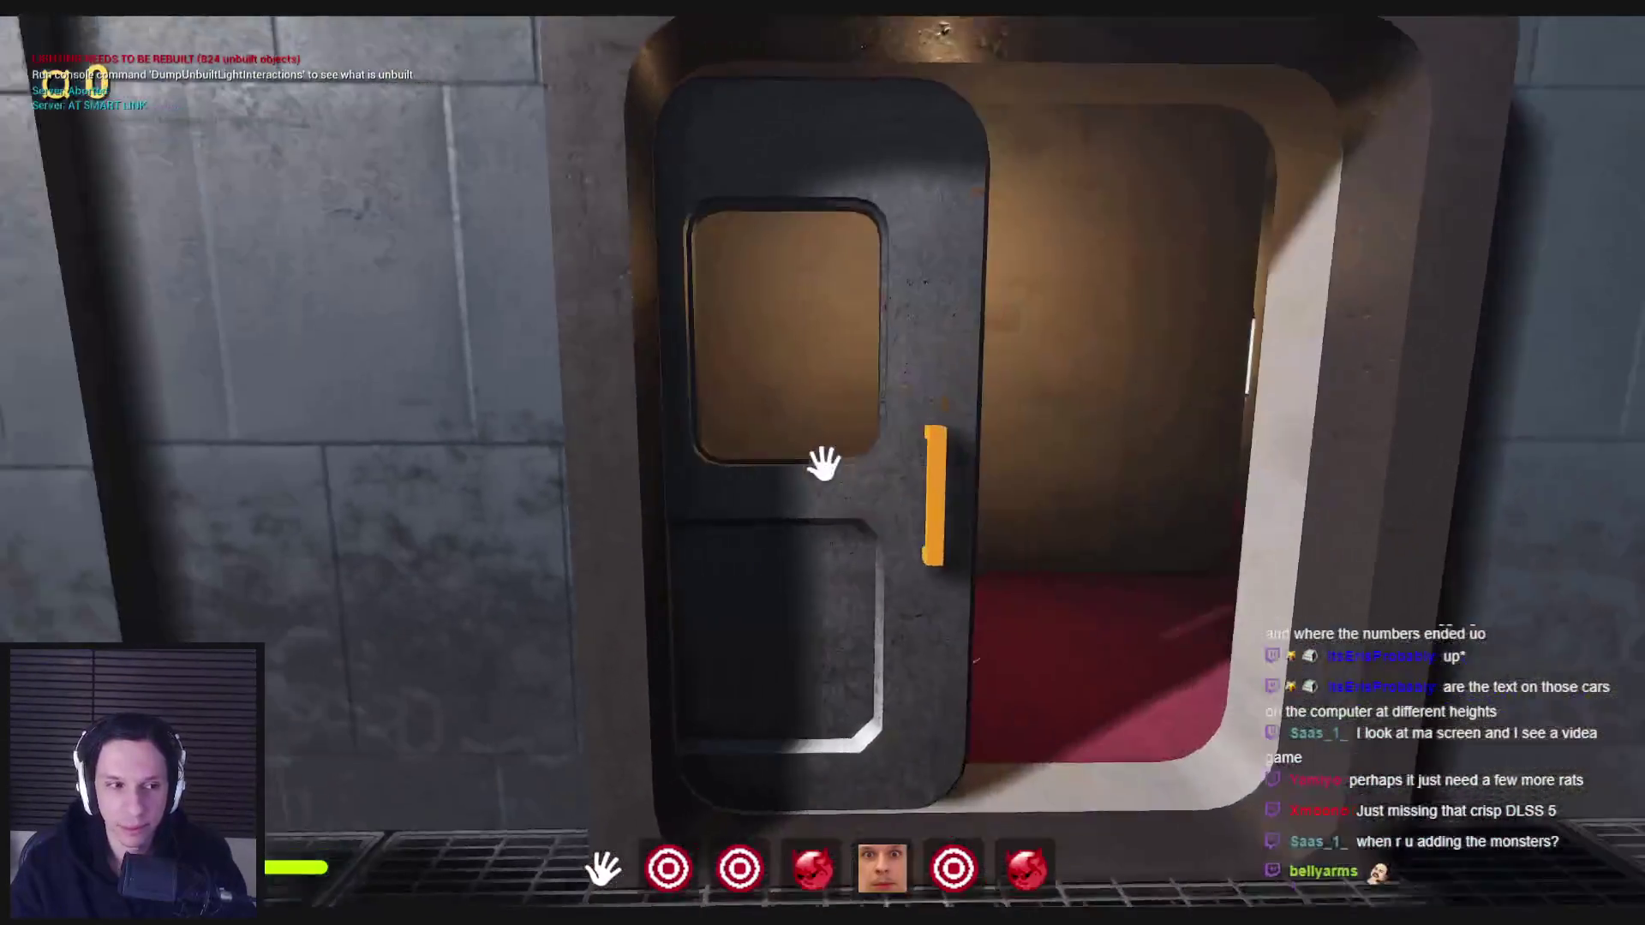
key(w)
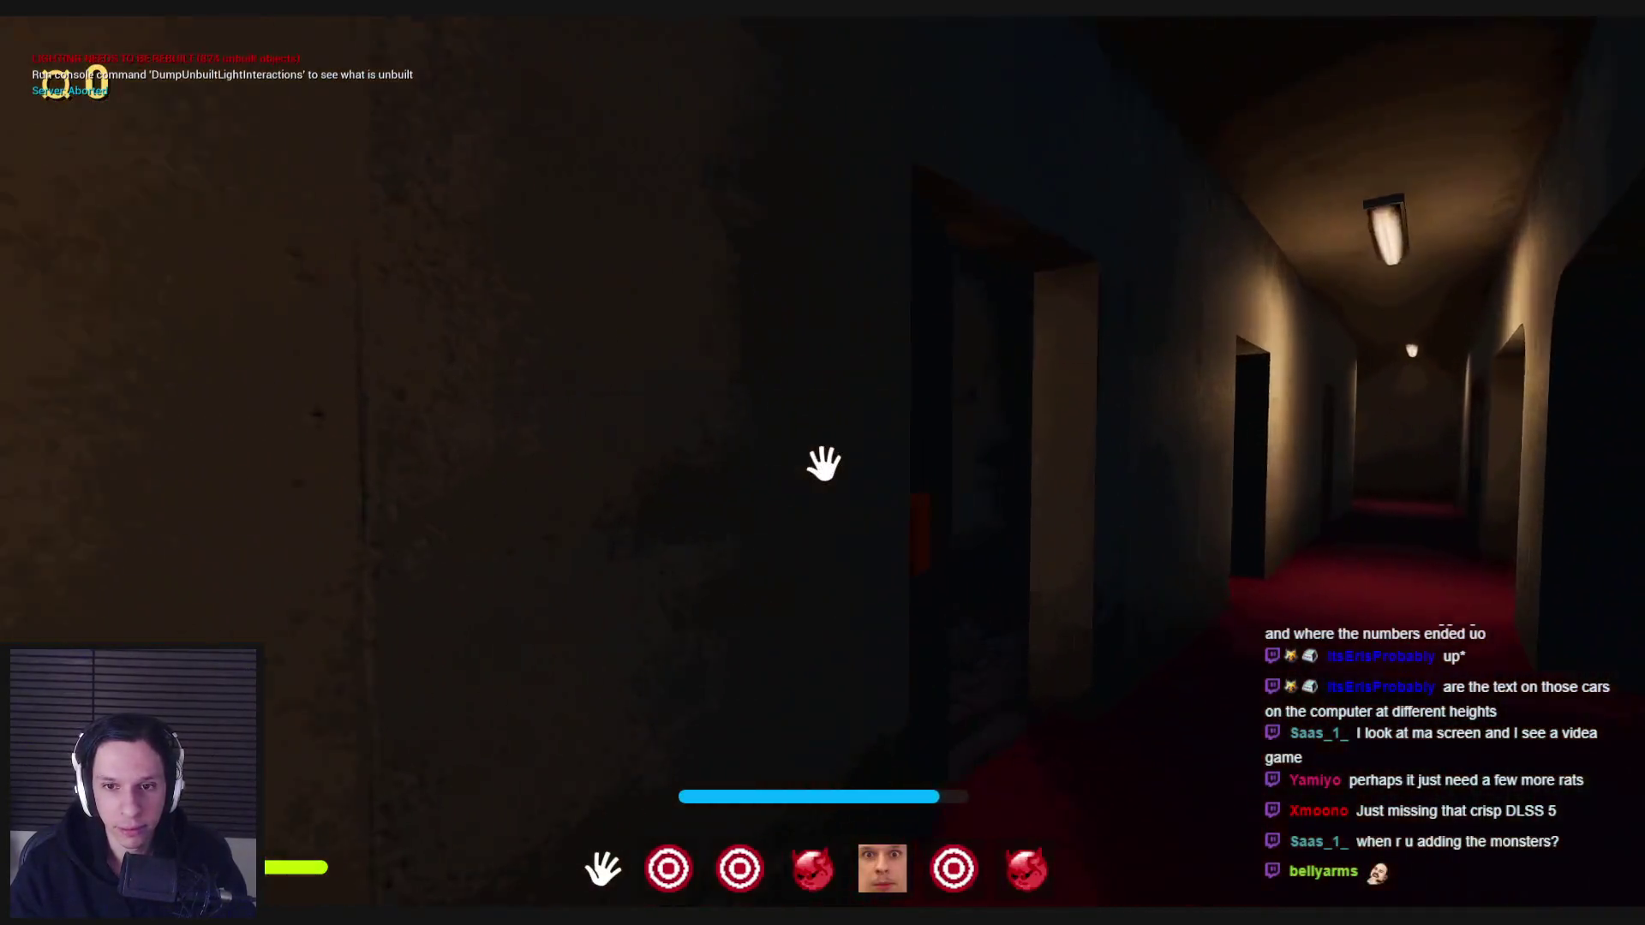
click(823, 463)
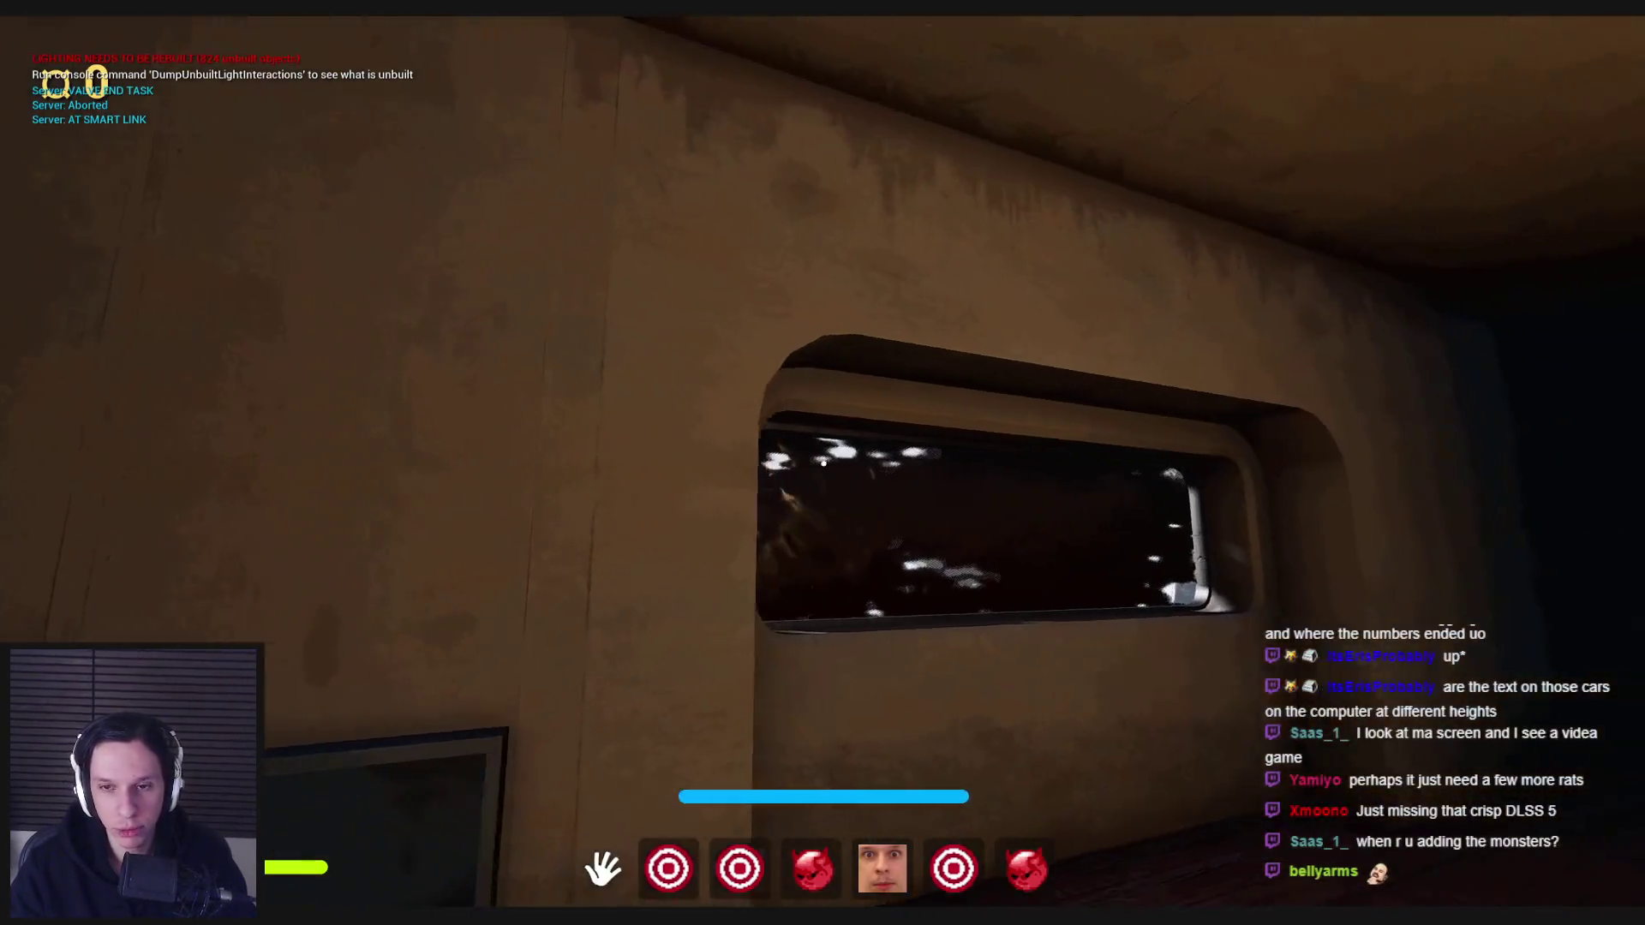
key(5)
key(4)
key(w)
key(4)
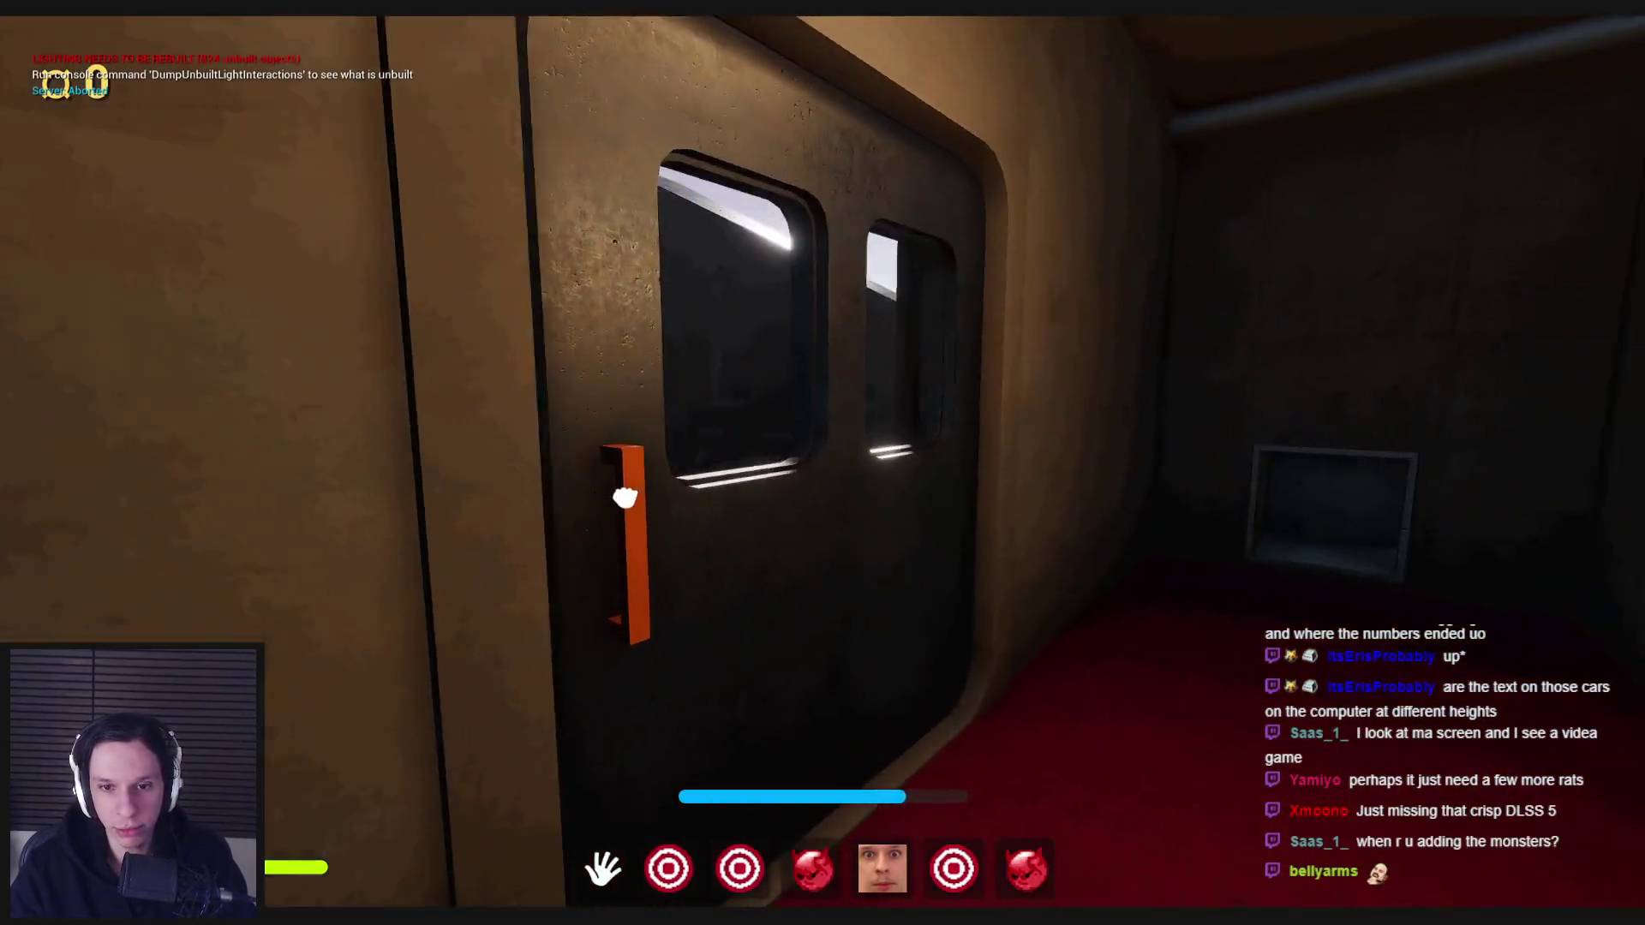
click(823, 463)
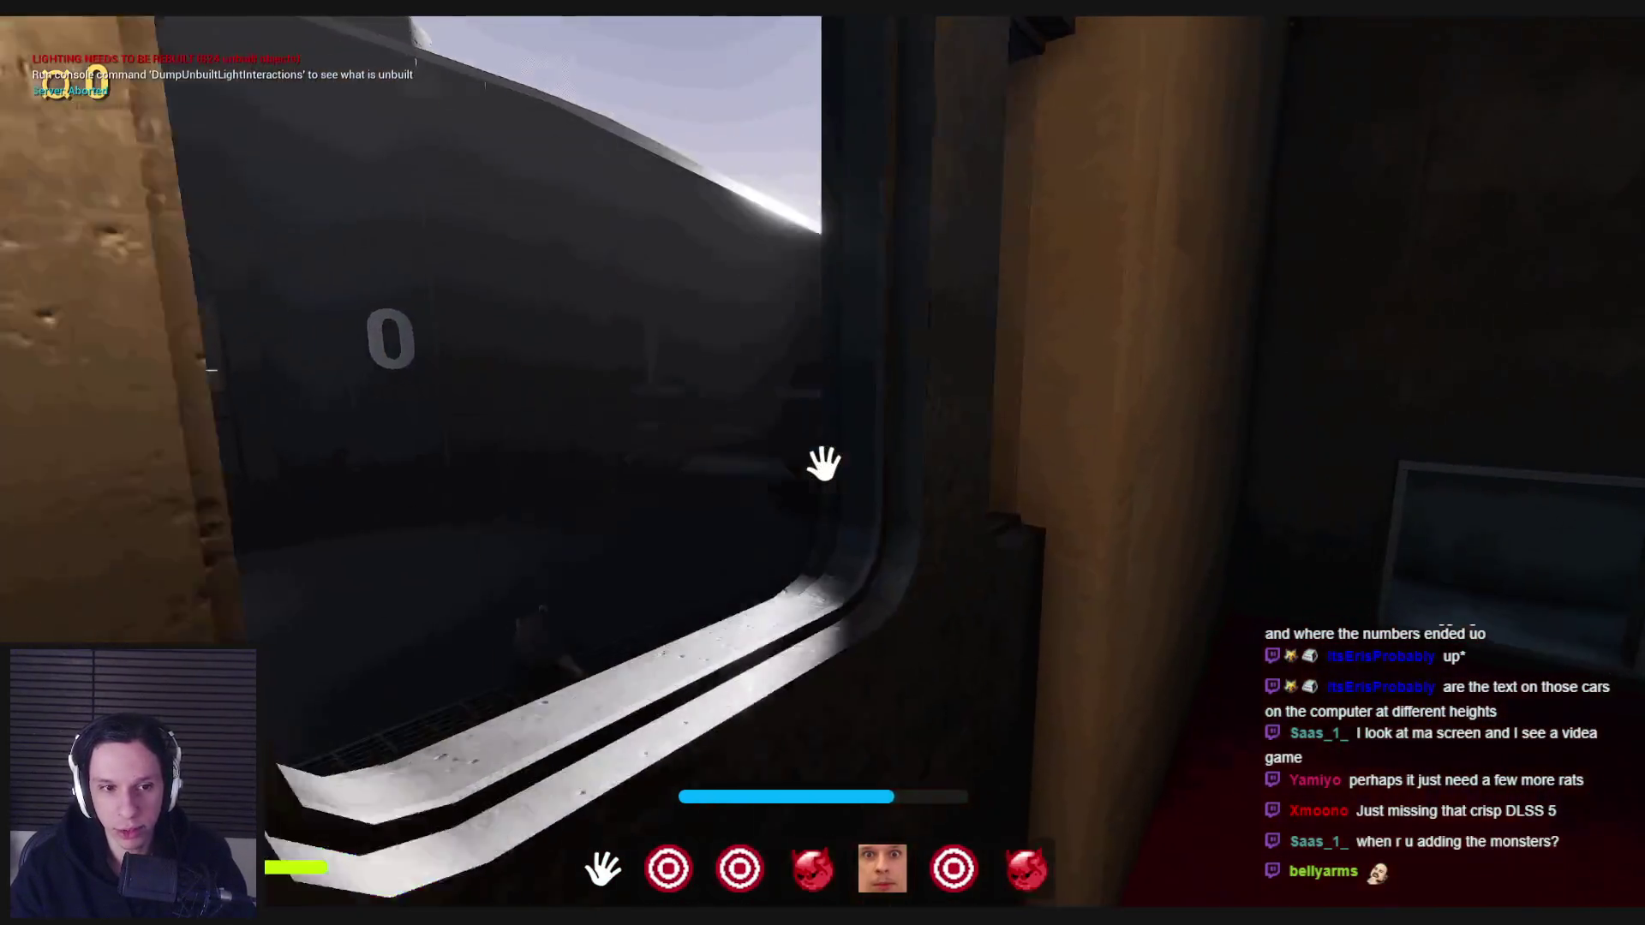
- Take out the orange sponge and scrub the dirty vent panel clean, including the upper-left dirt
key(w)
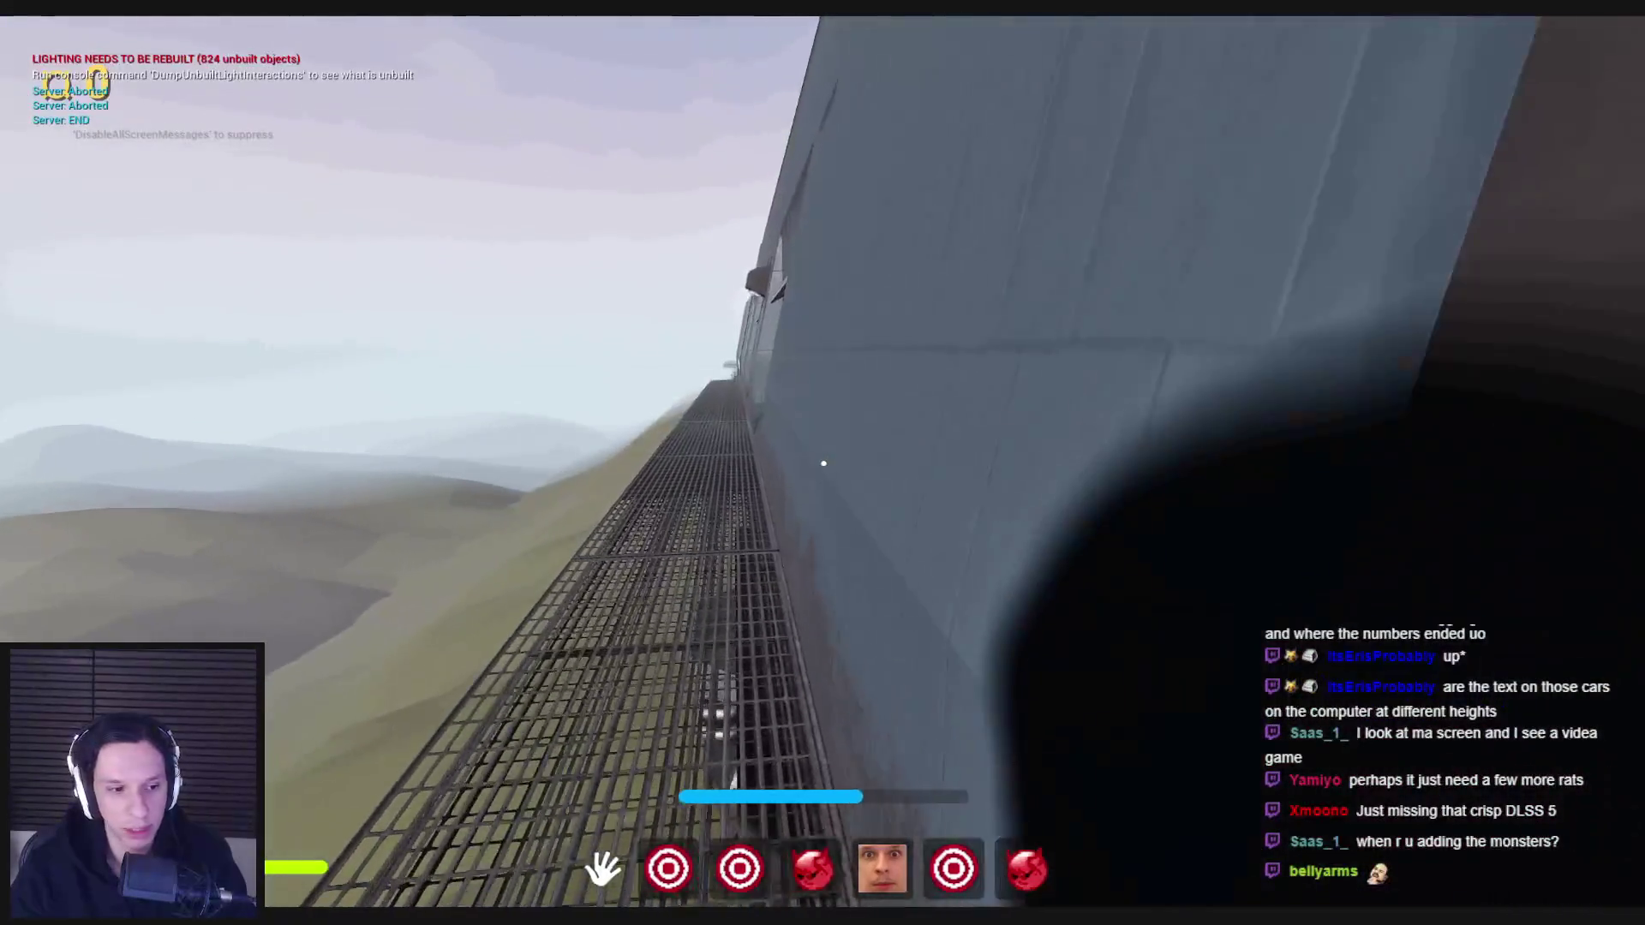
key(4)
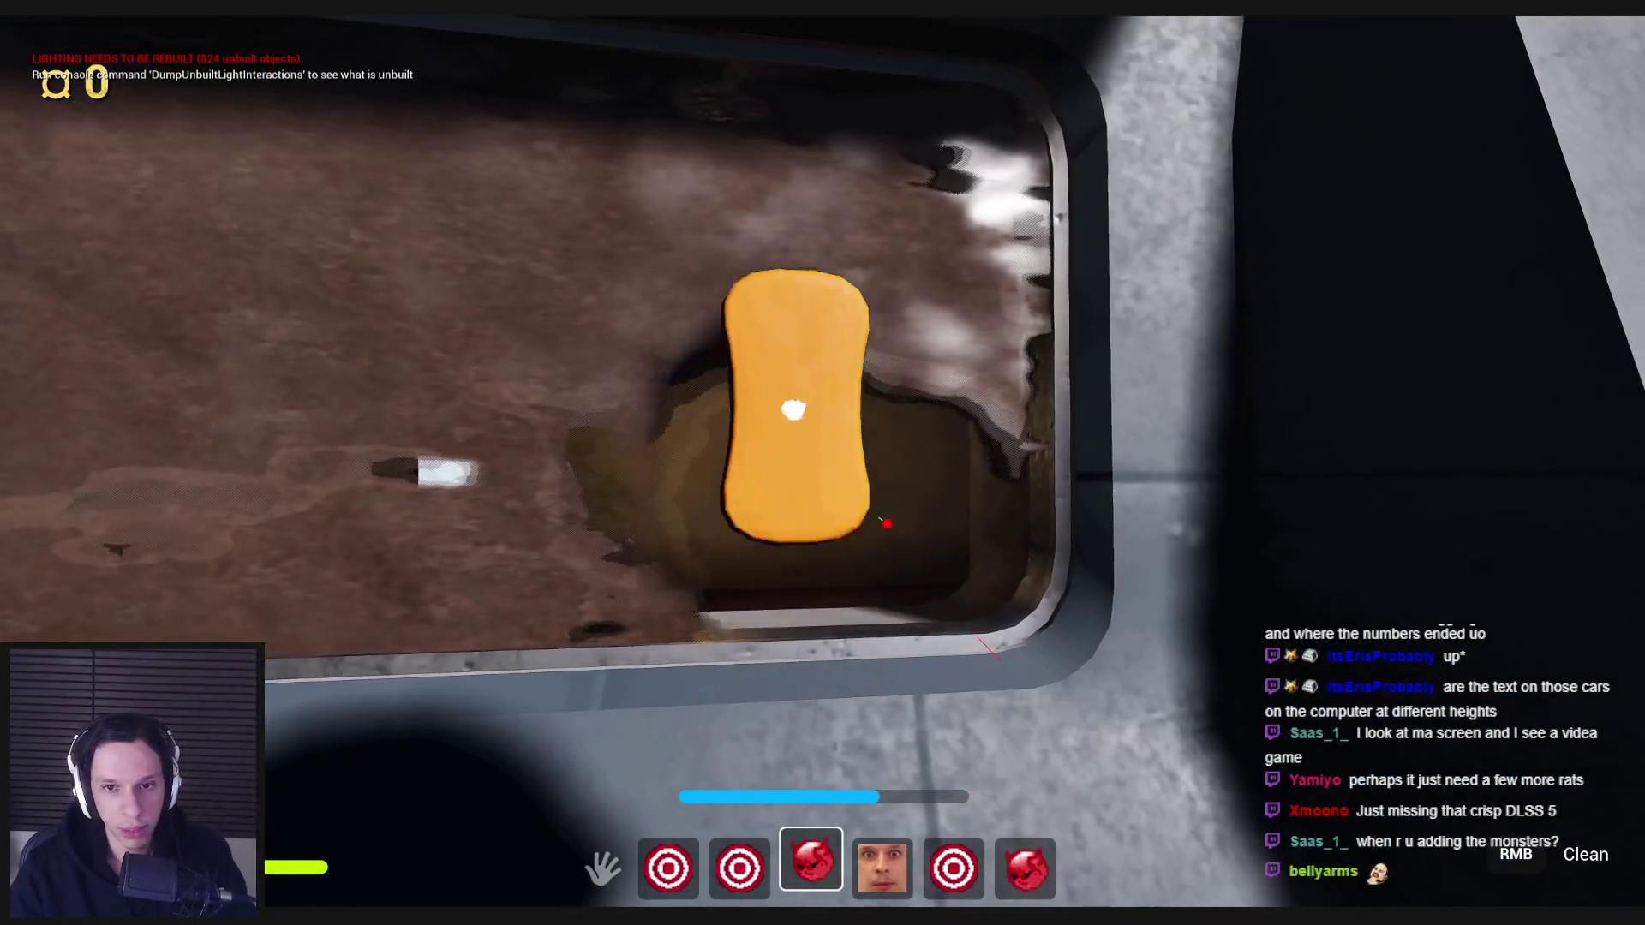
drag(983, 396, 946, 230)
mouse_move(635, 146)
mouse_down()
mouse_move(587, 209)
mouse_move(862, 411)
mouse_up()
key(s)
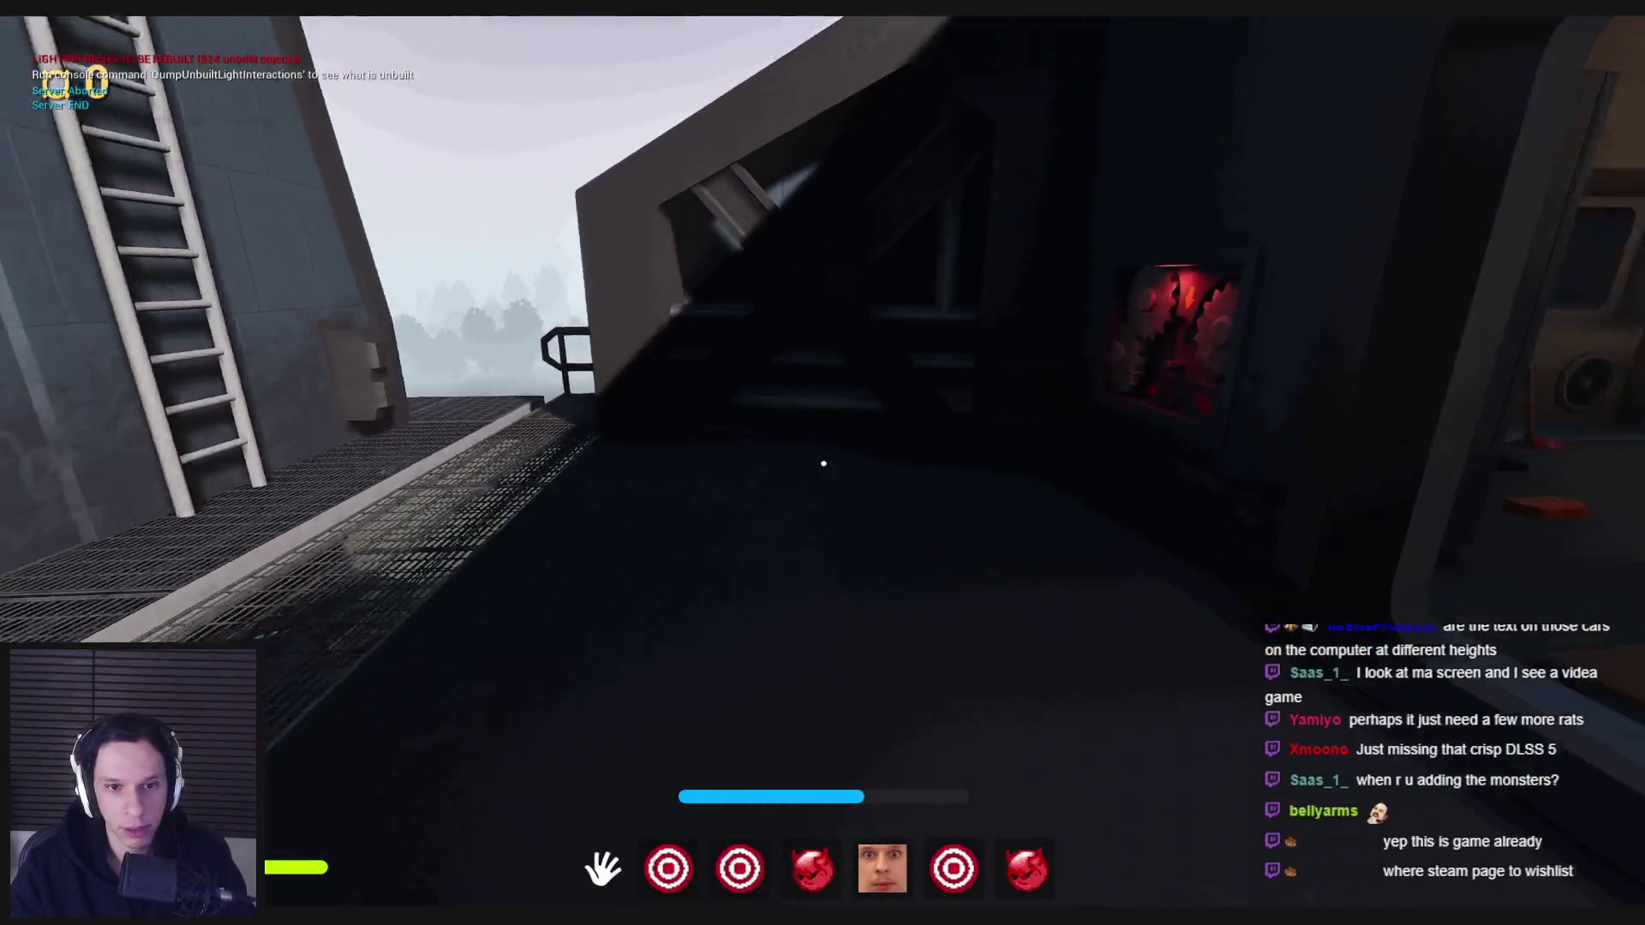
- Pick up the gear and try its slot, then move the red box and dark case around
click(824, 463)
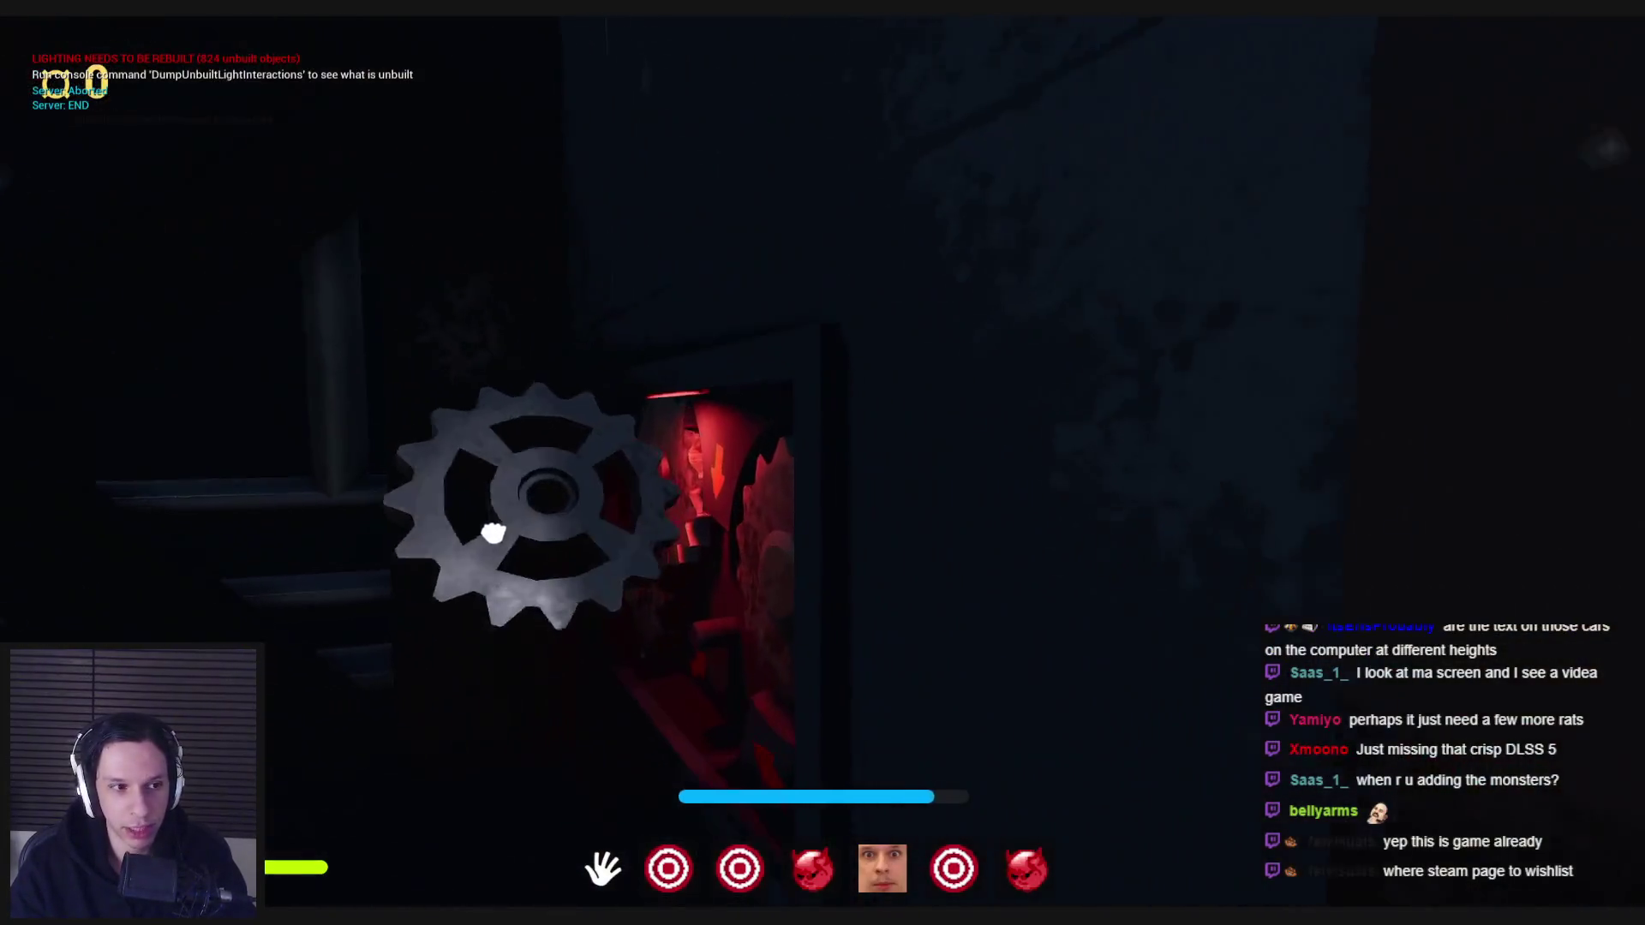
click(822, 463)
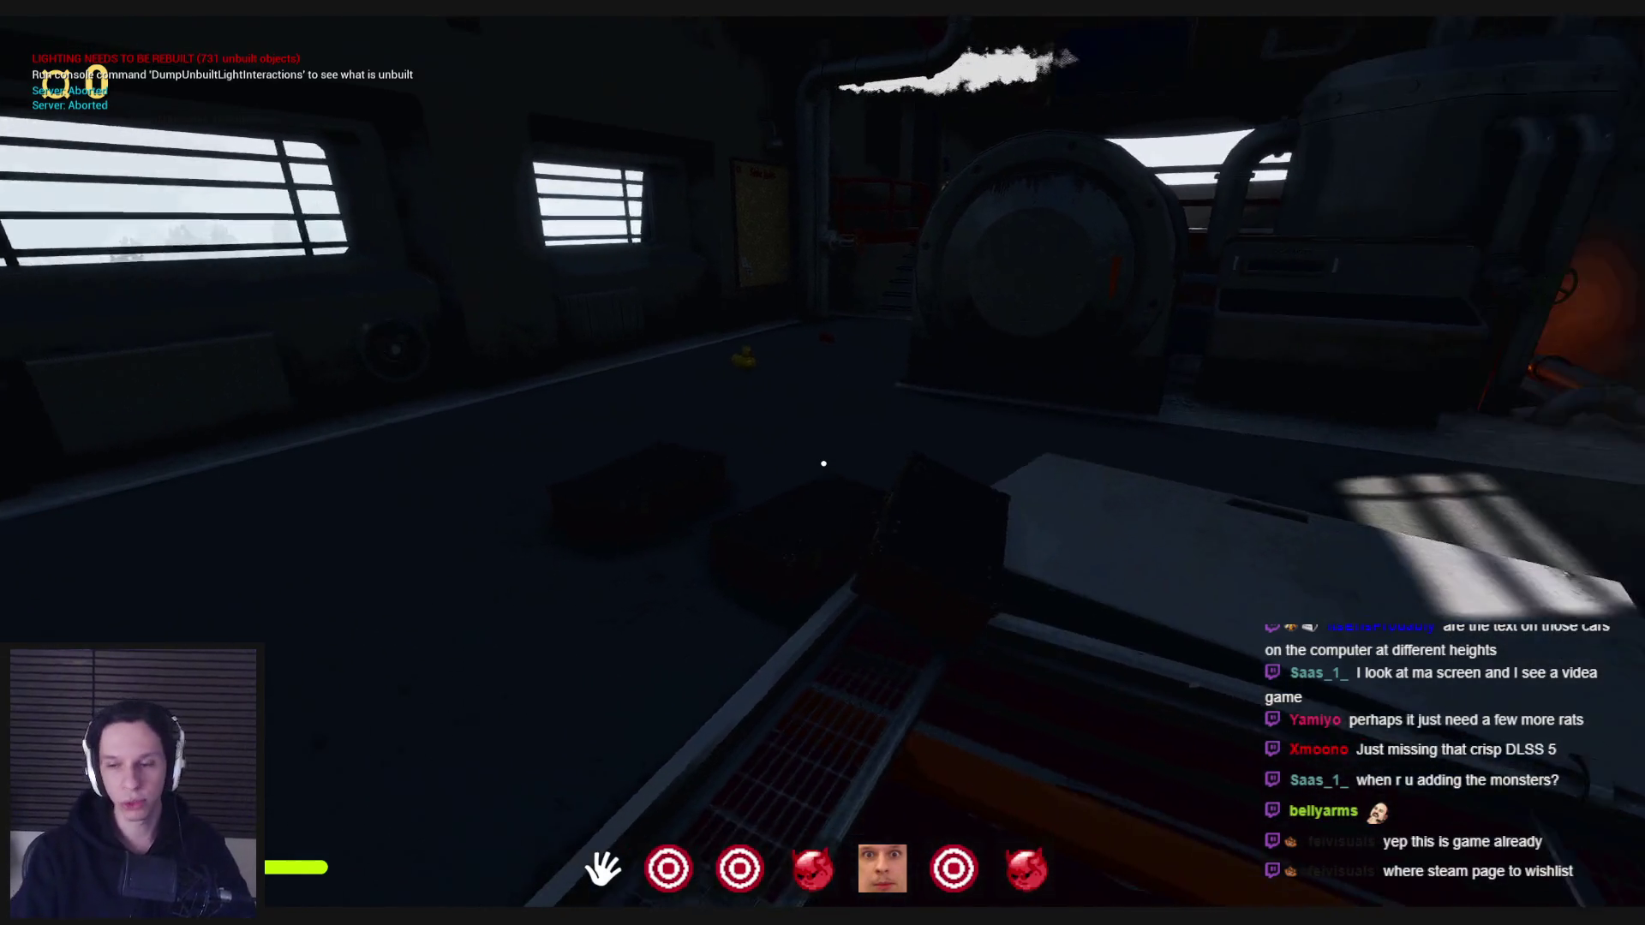
mouse_move(729, 588)
mouse_down()
mouse_move(826, 466)
mouse_move(756, 662)
mouse_up()
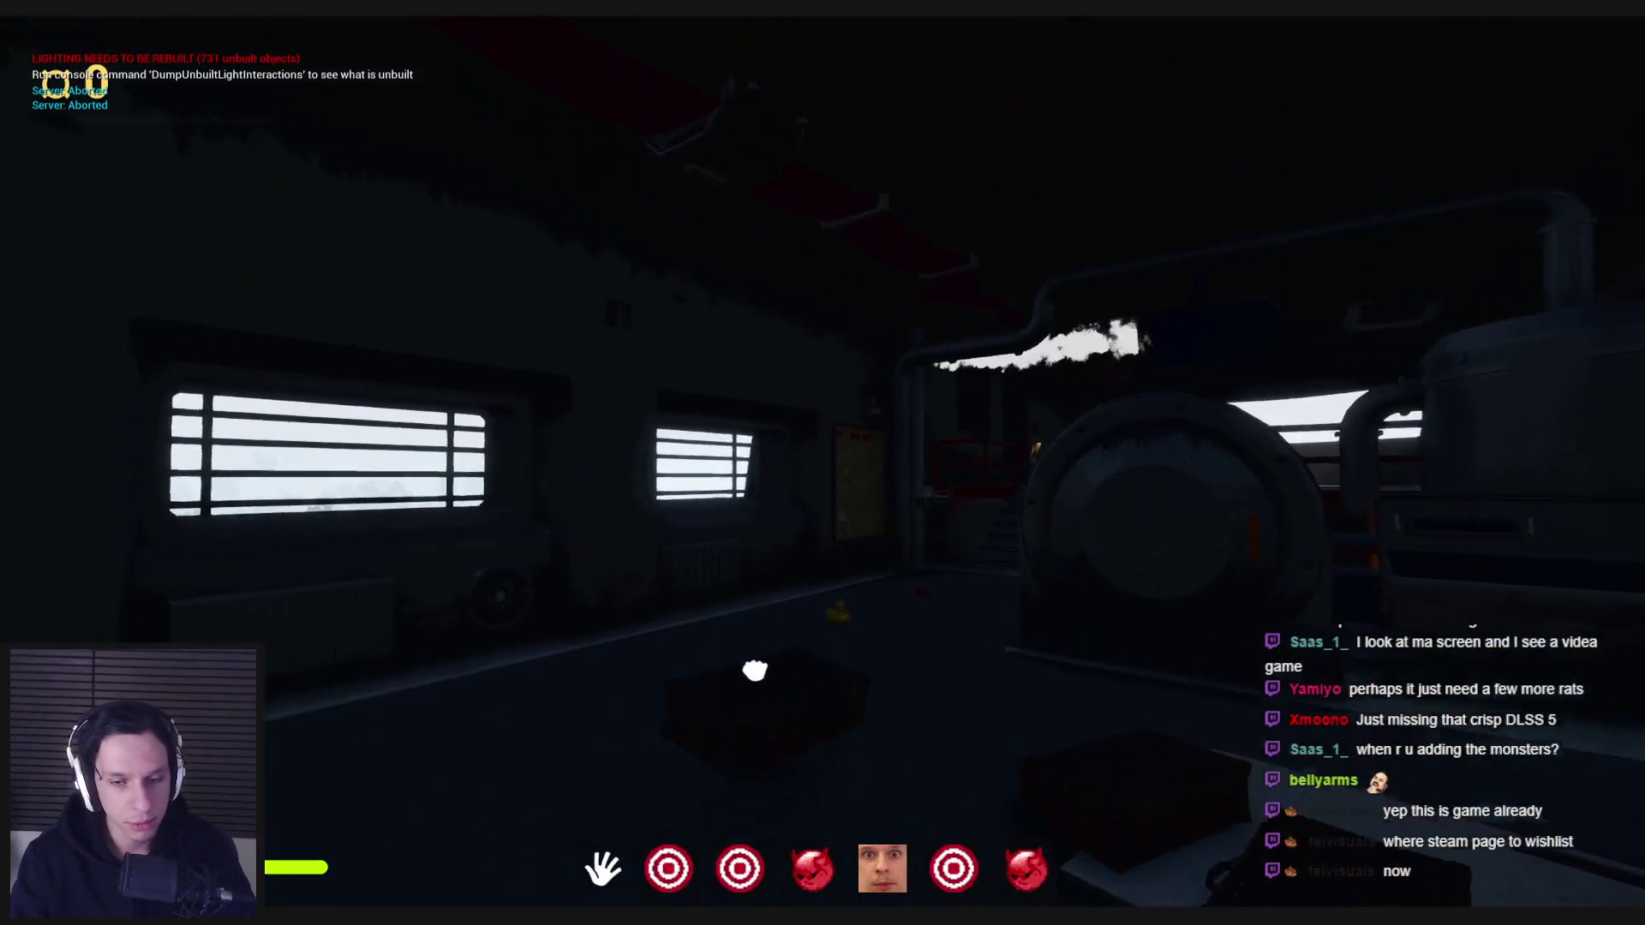
drag(824, 463, 818, 646)
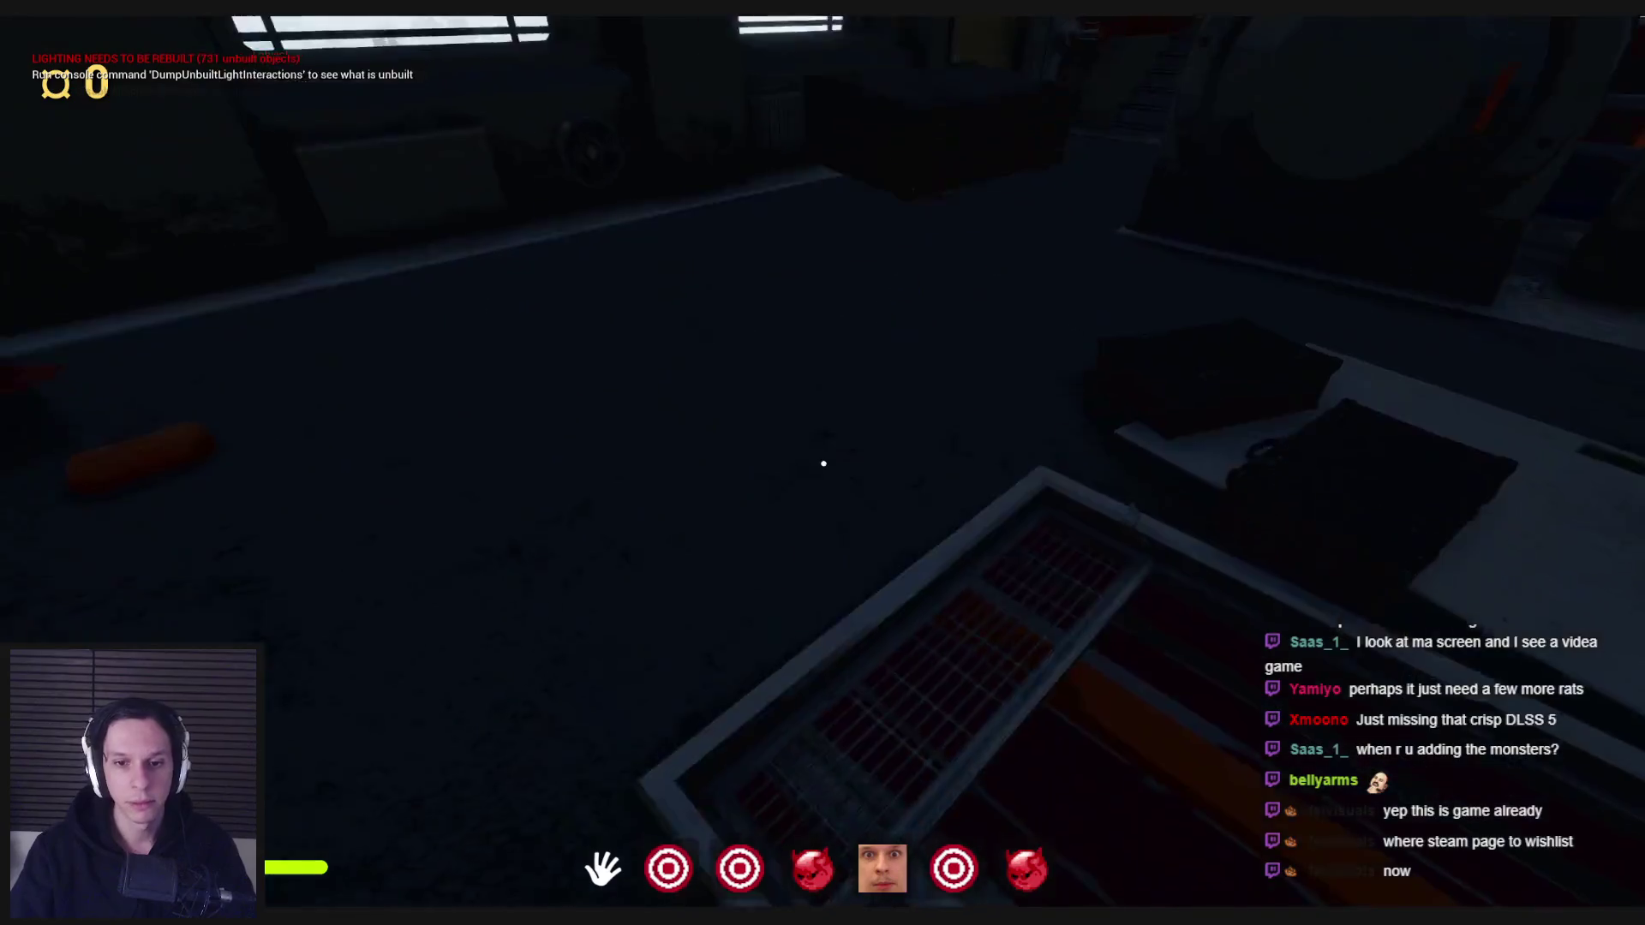
mouse_move(824, 464)
mouse_down()
mouse_move(826, 687)
mouse_move(852, 209)
mouse_up()
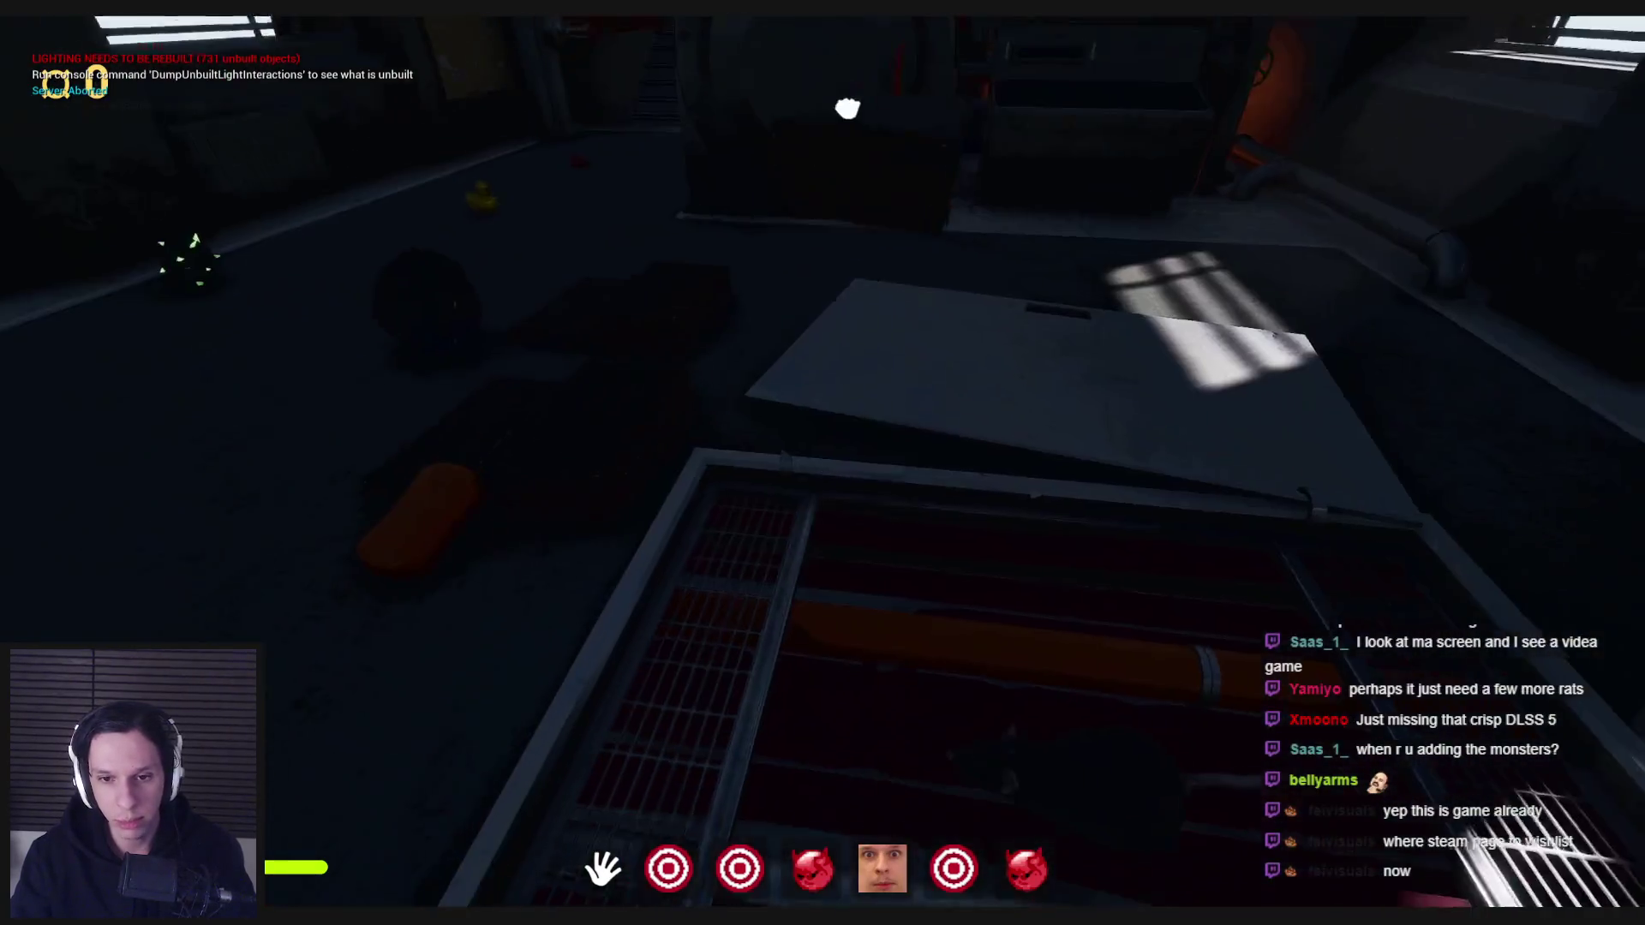
click(823, 464)
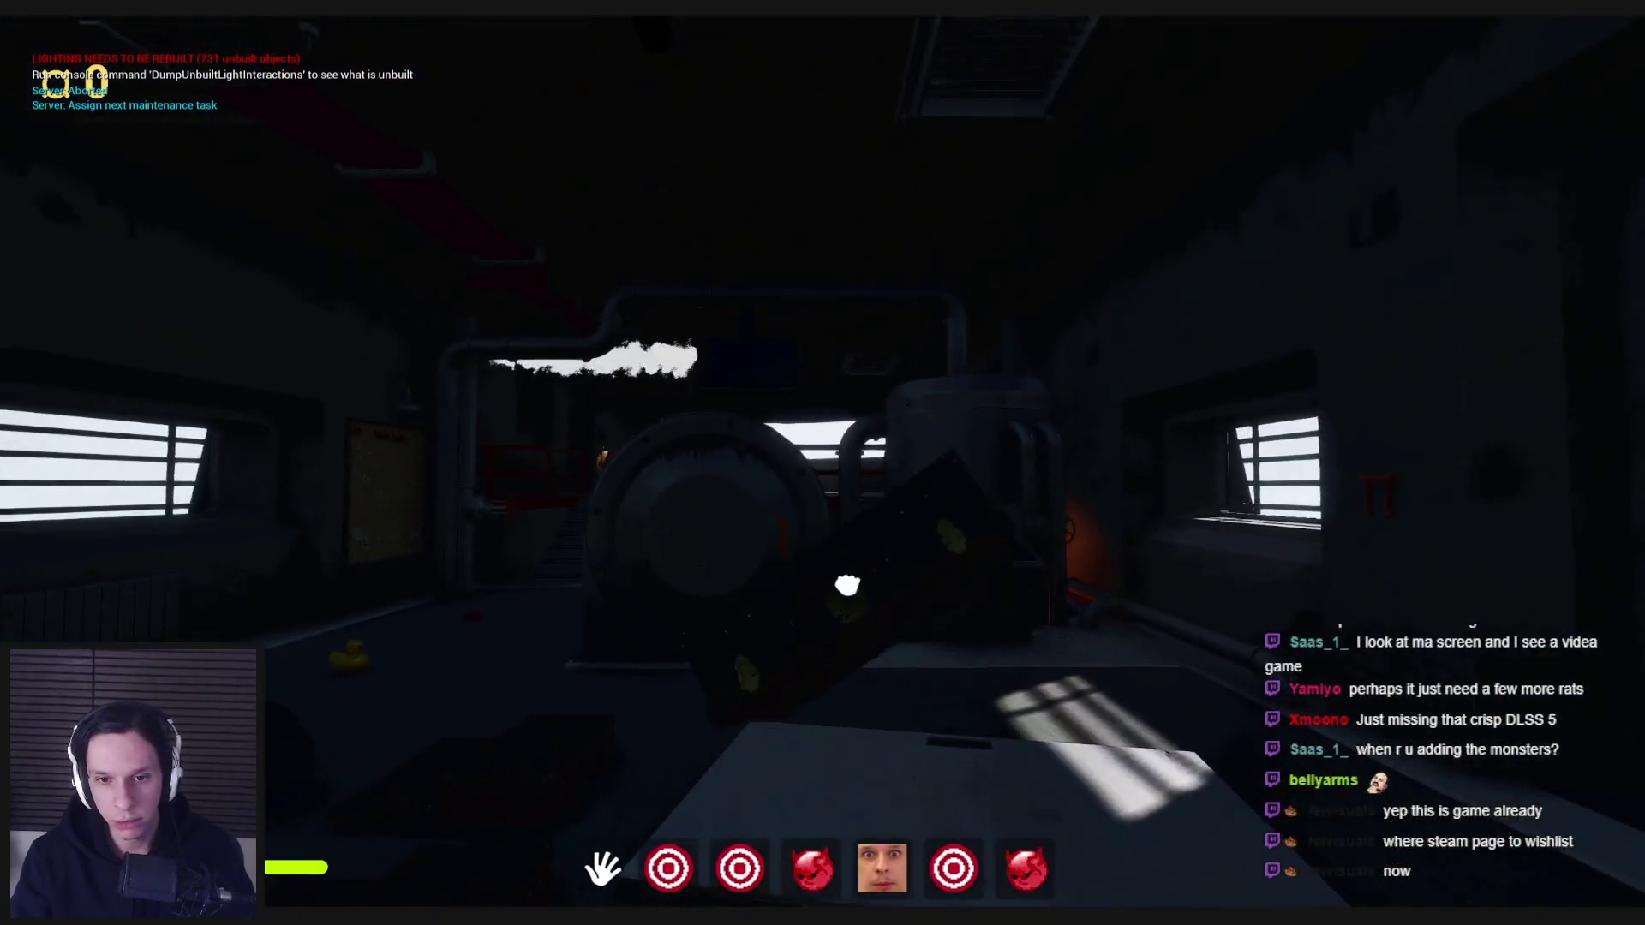
click(824, 464)
click(823, 463)
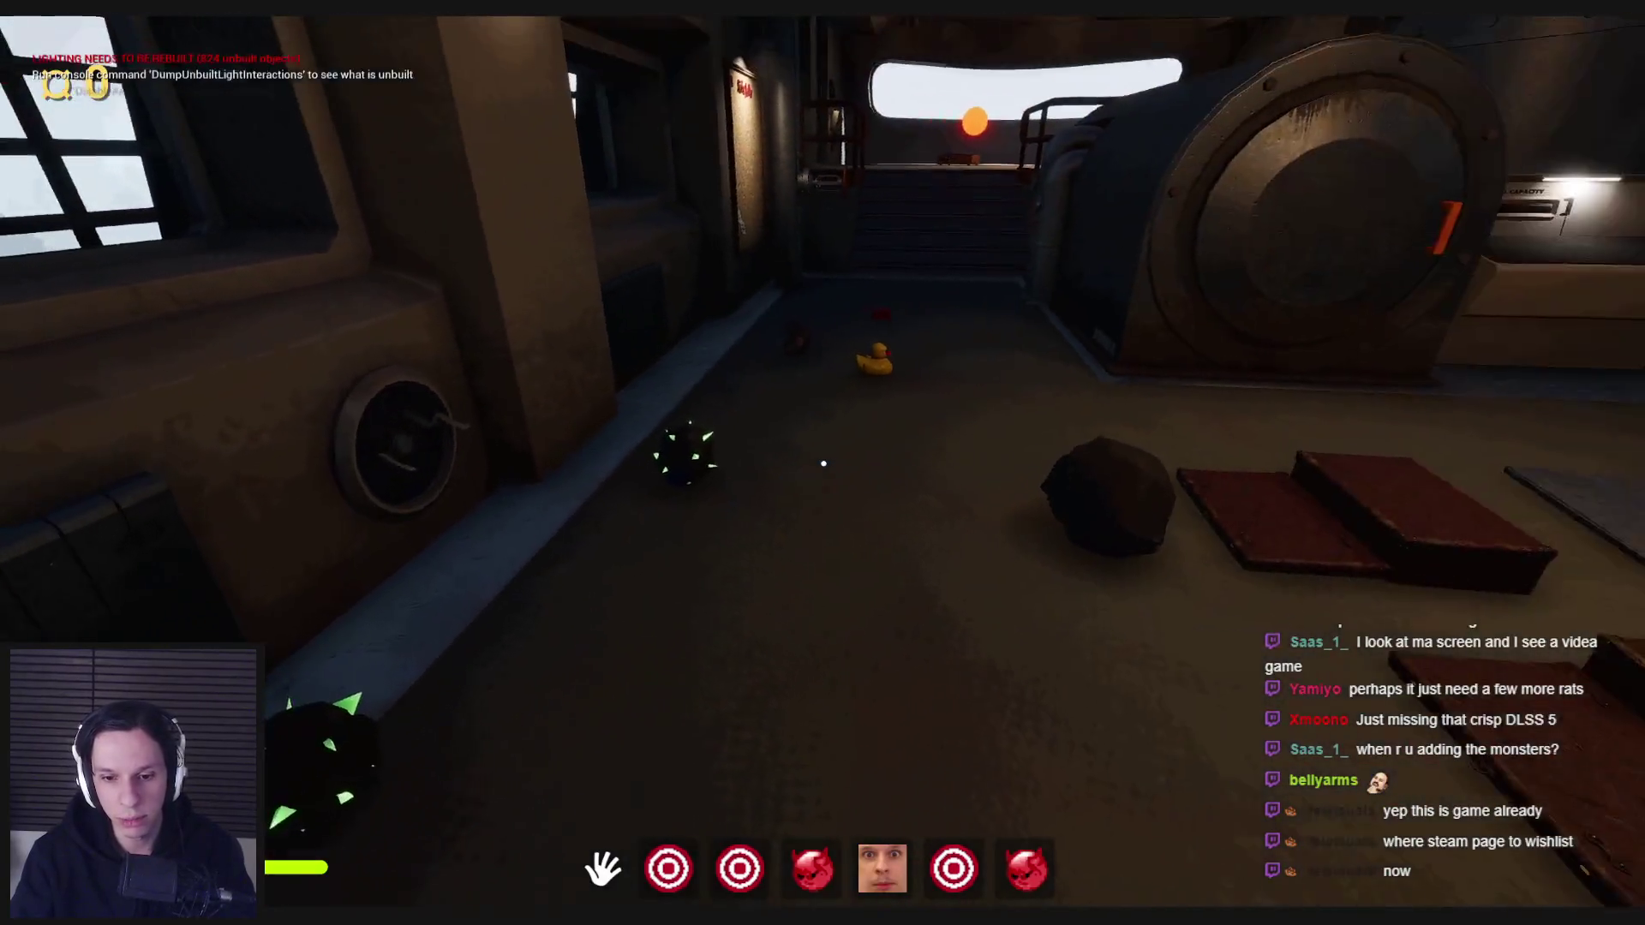
- Take out the air horn, stow it, take it out again, then raise the red crank device
key(6)
key(6)
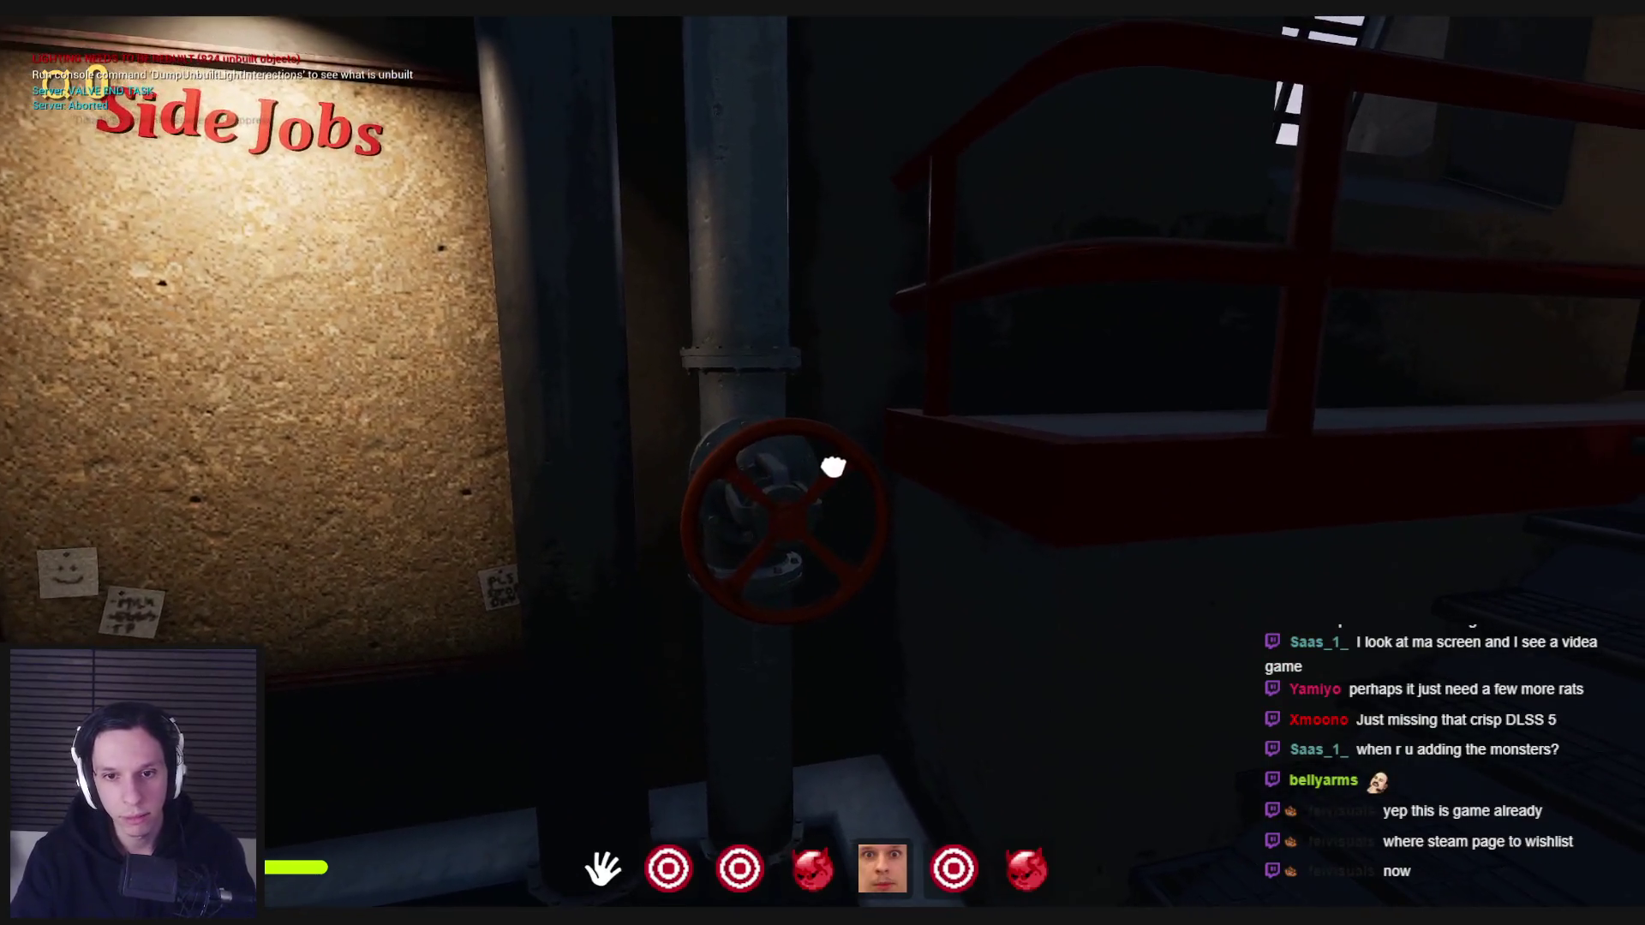
key(6)
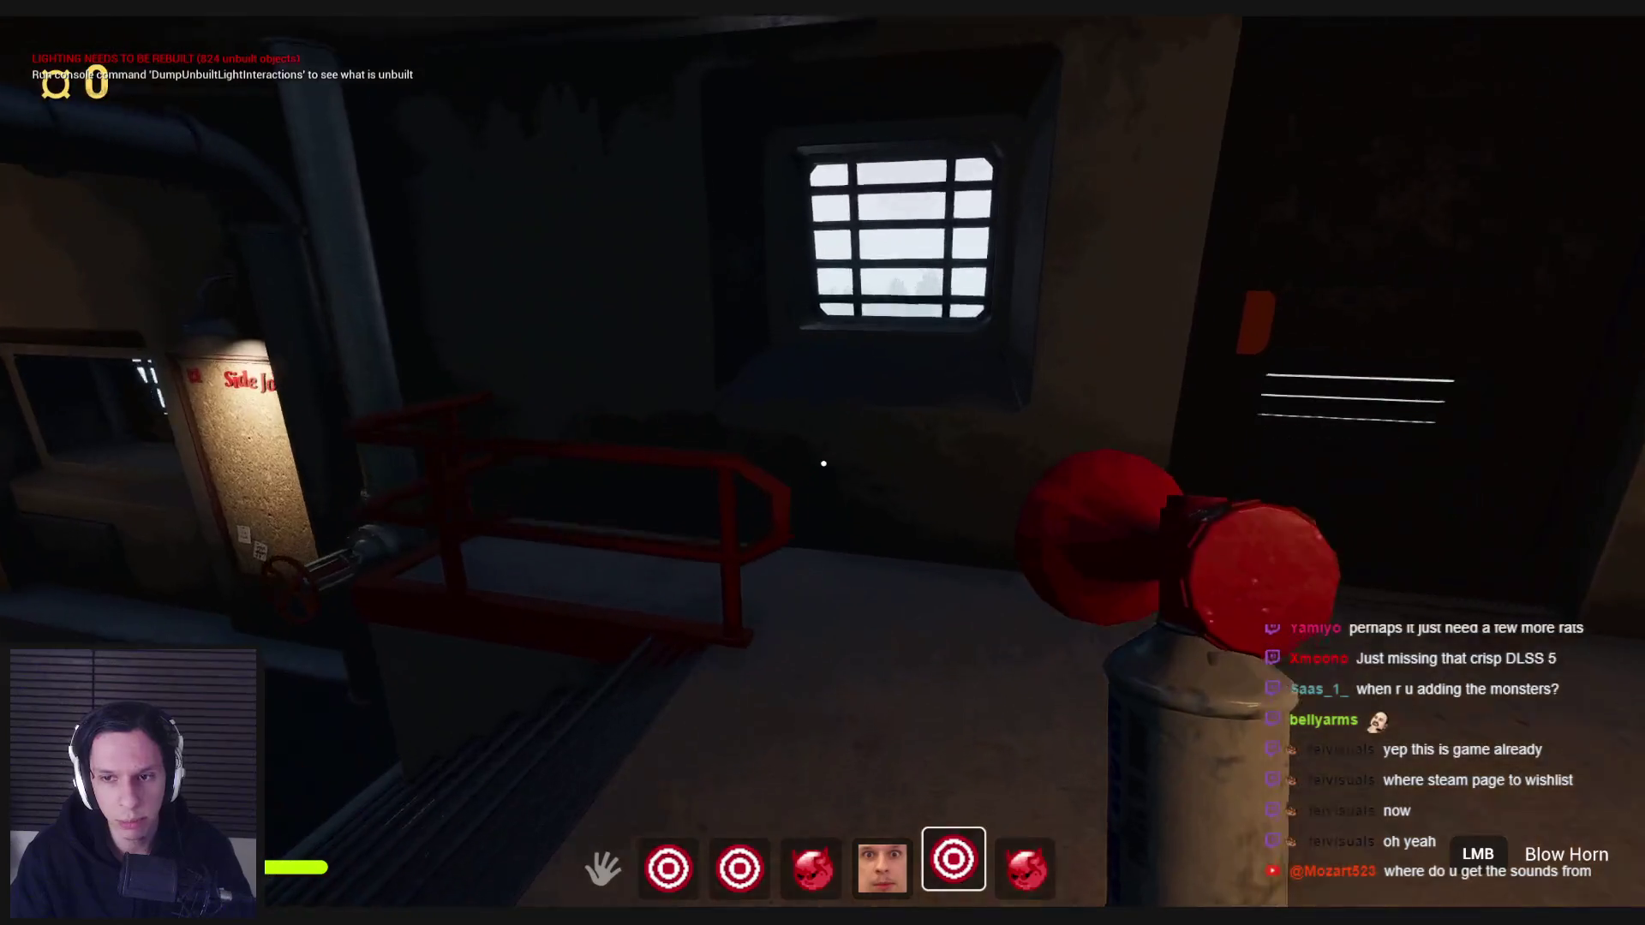
key(6)
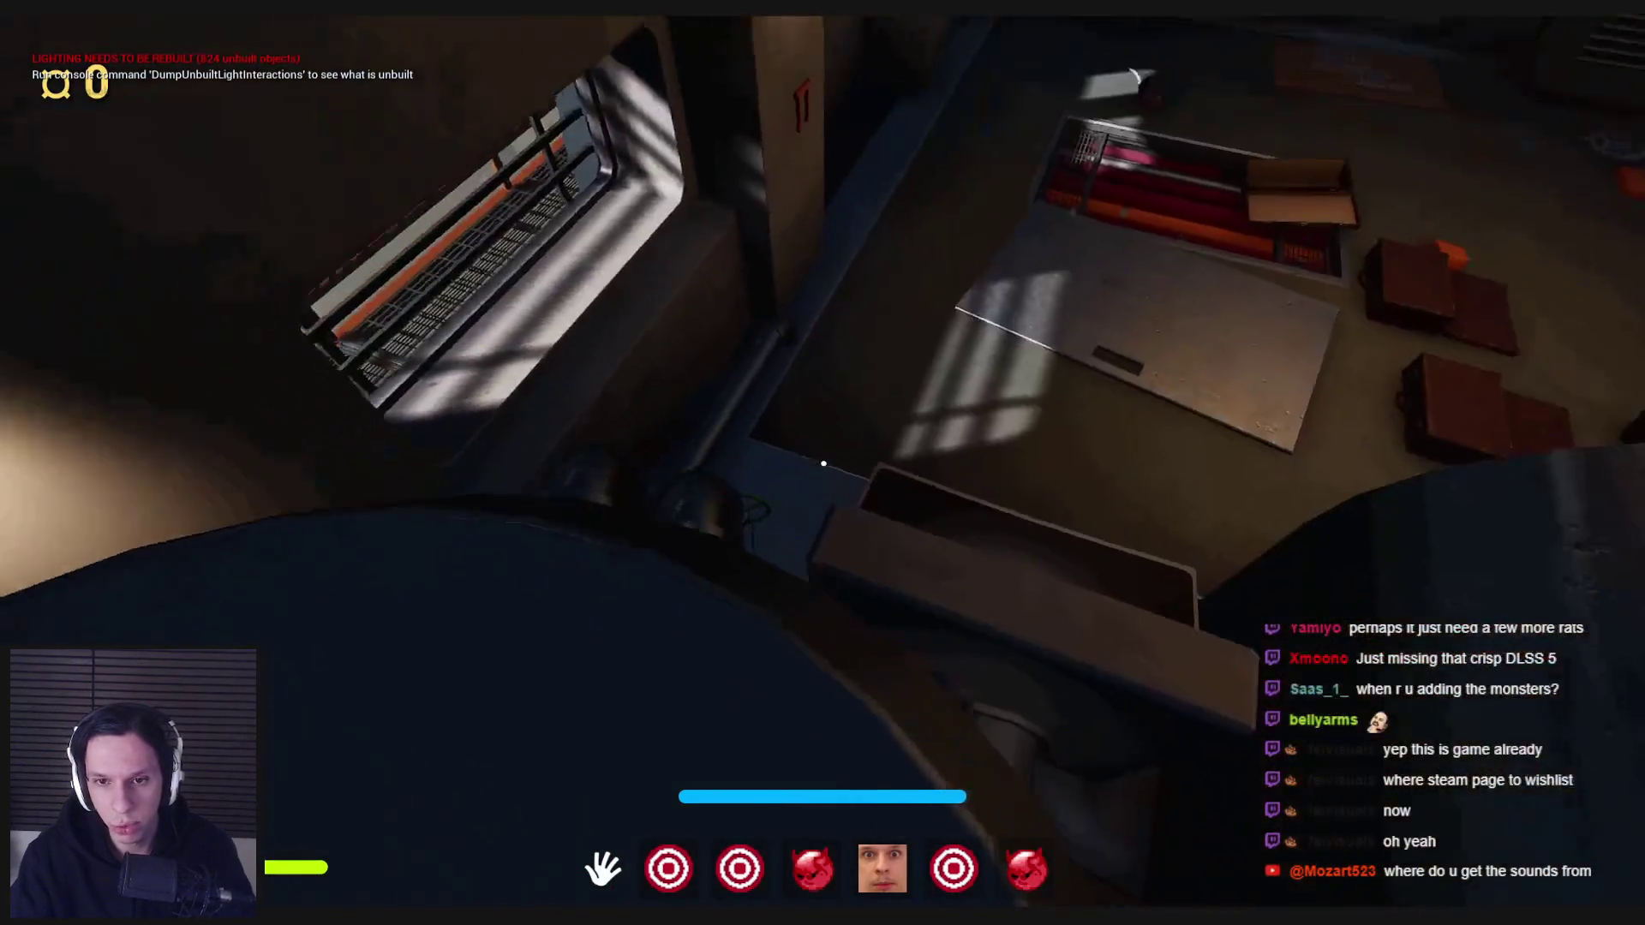
key(6)
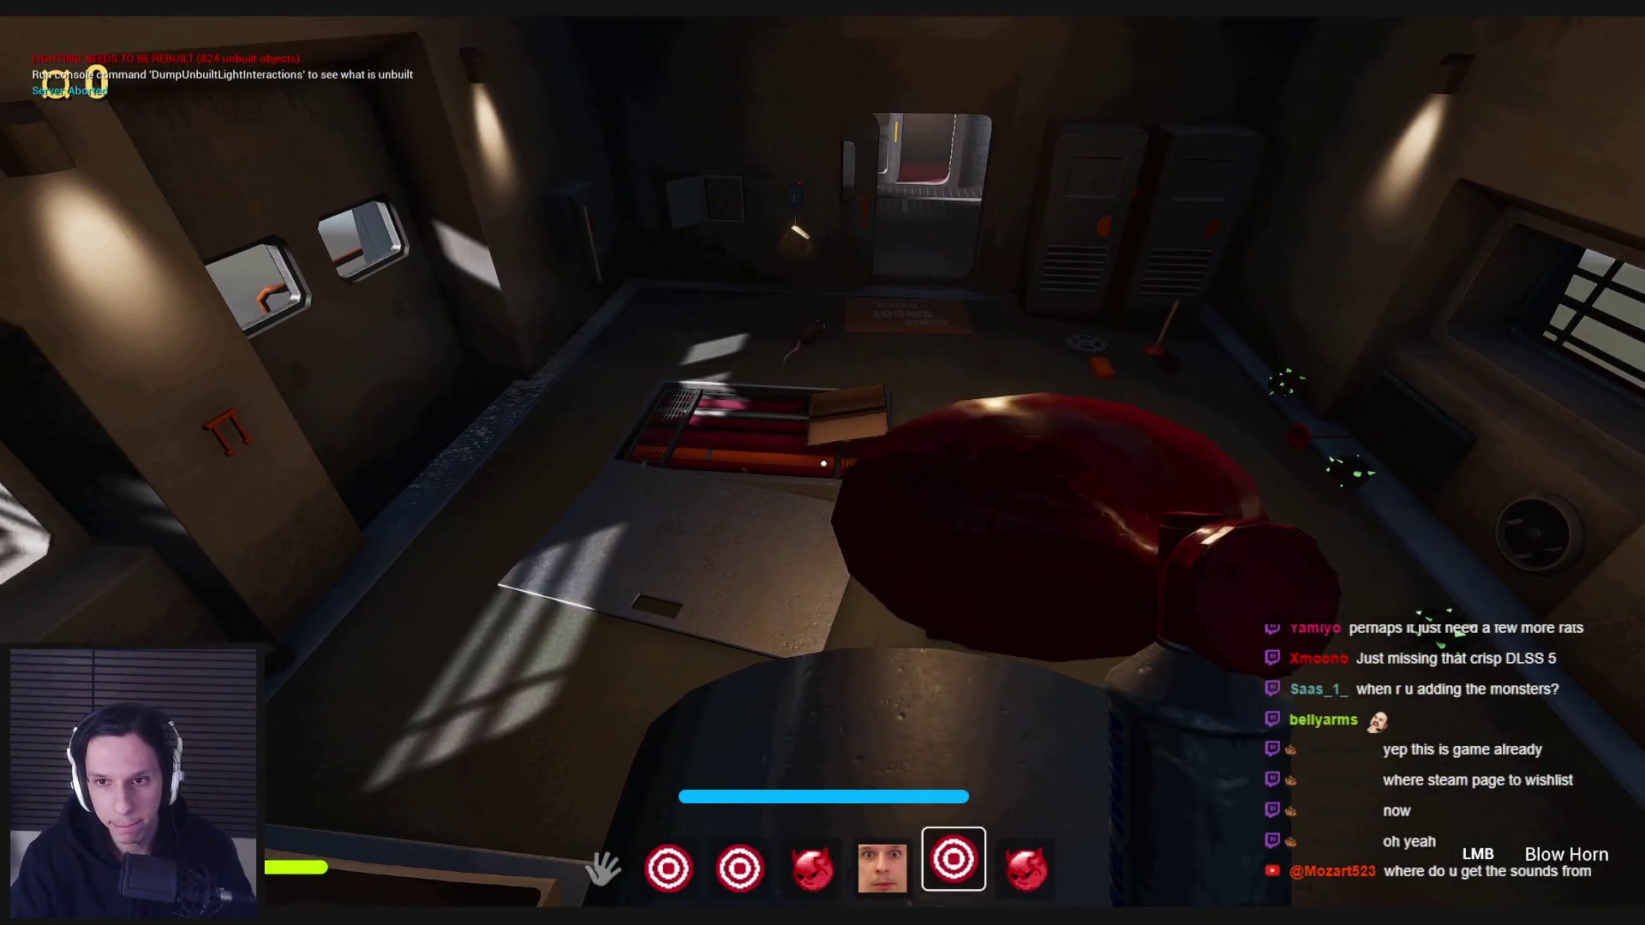
scroll(823, 462, up, 2)
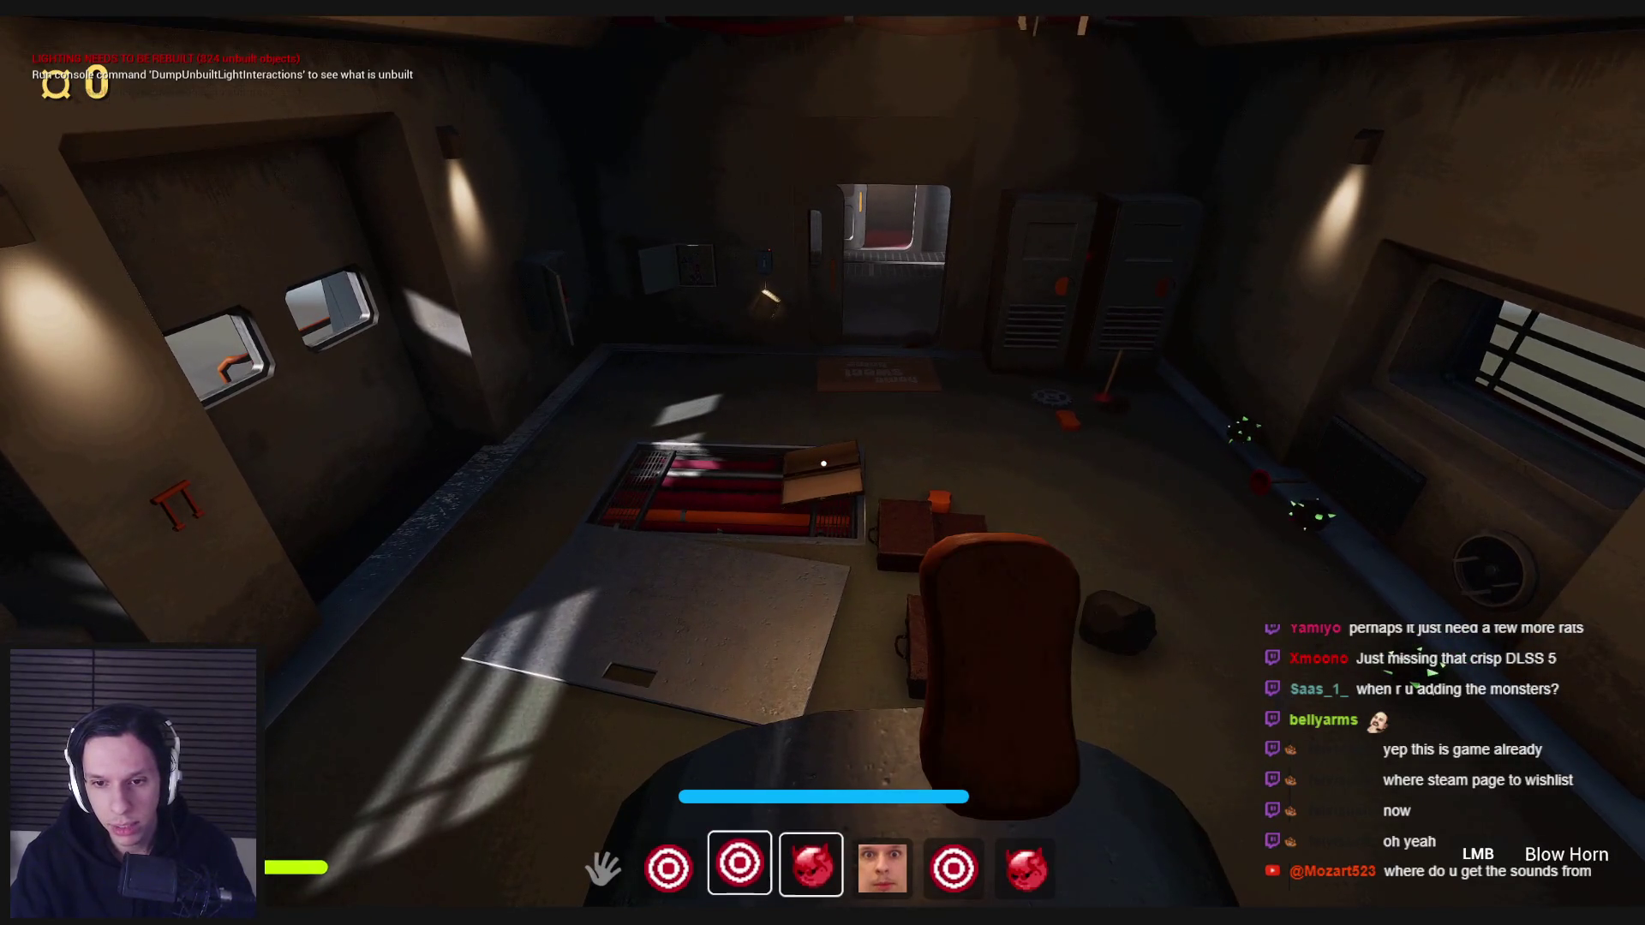
right_click(823, 464)
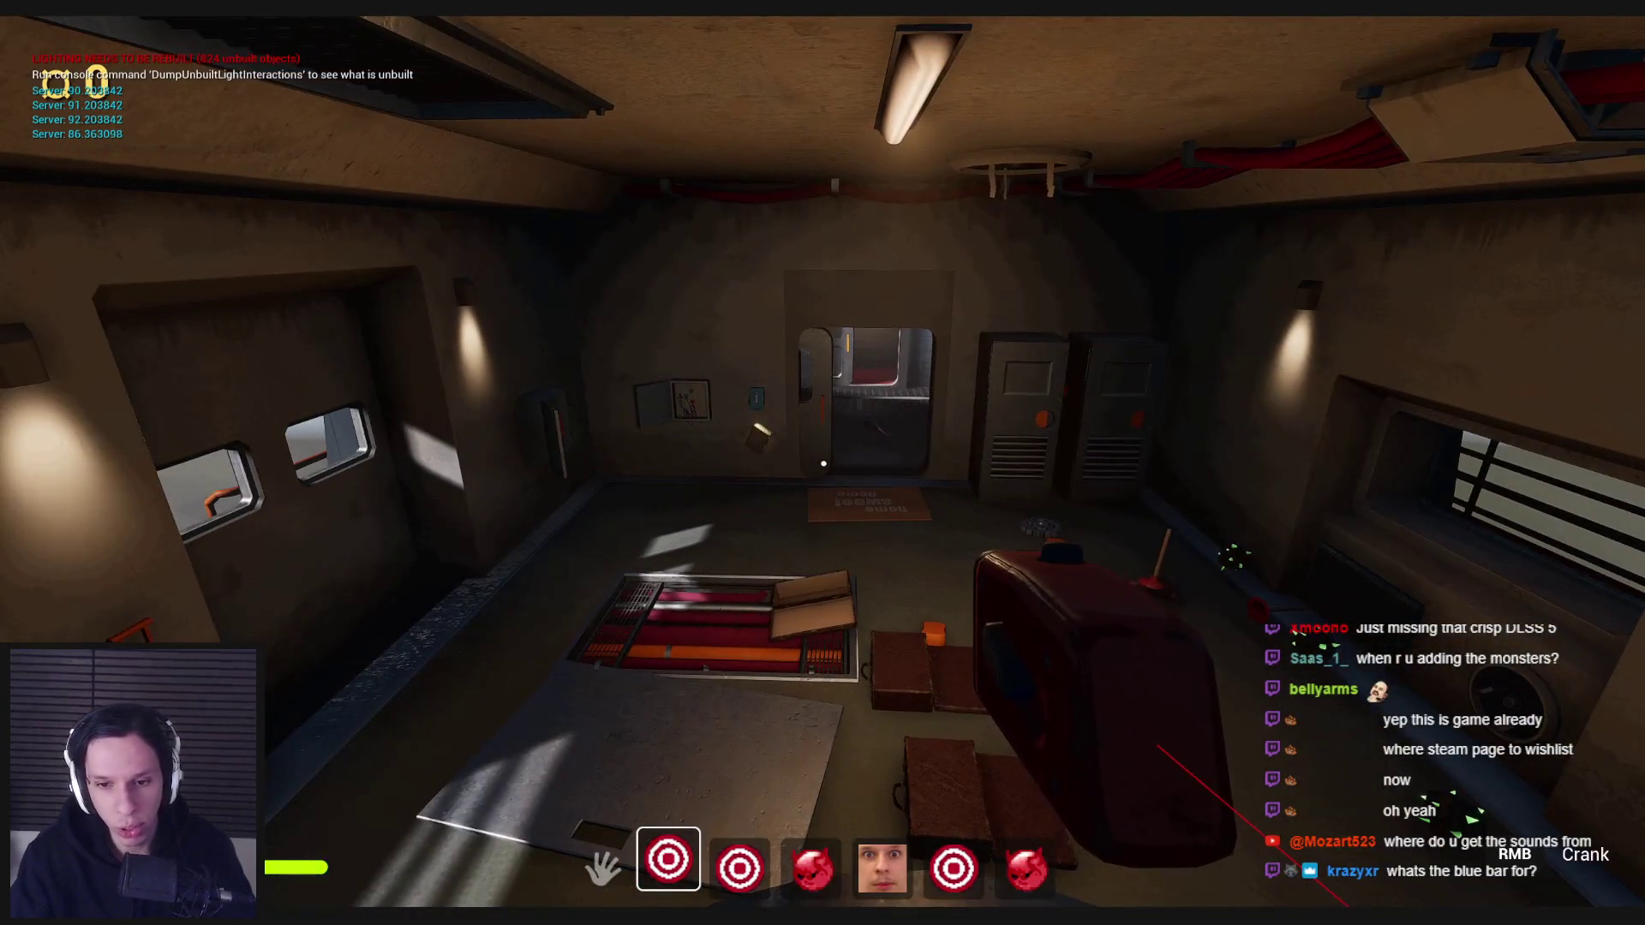
- Visit the monitoring room and return, then carry the gear onto the catwalk and fit it into the wall slot
key(w)
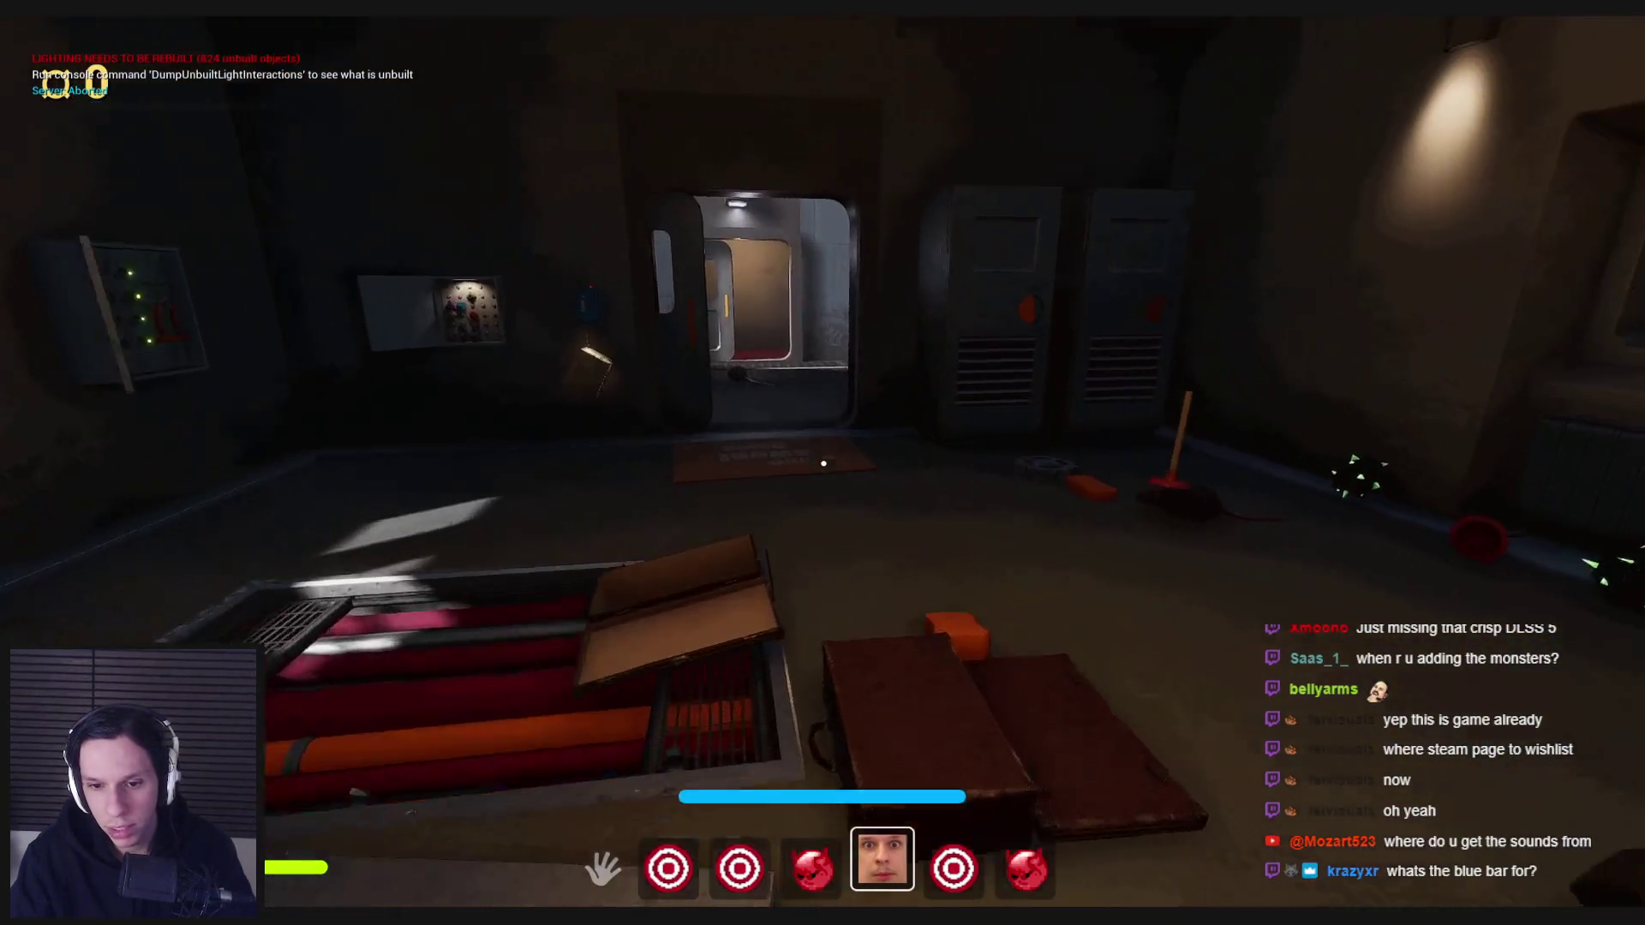
key(w)
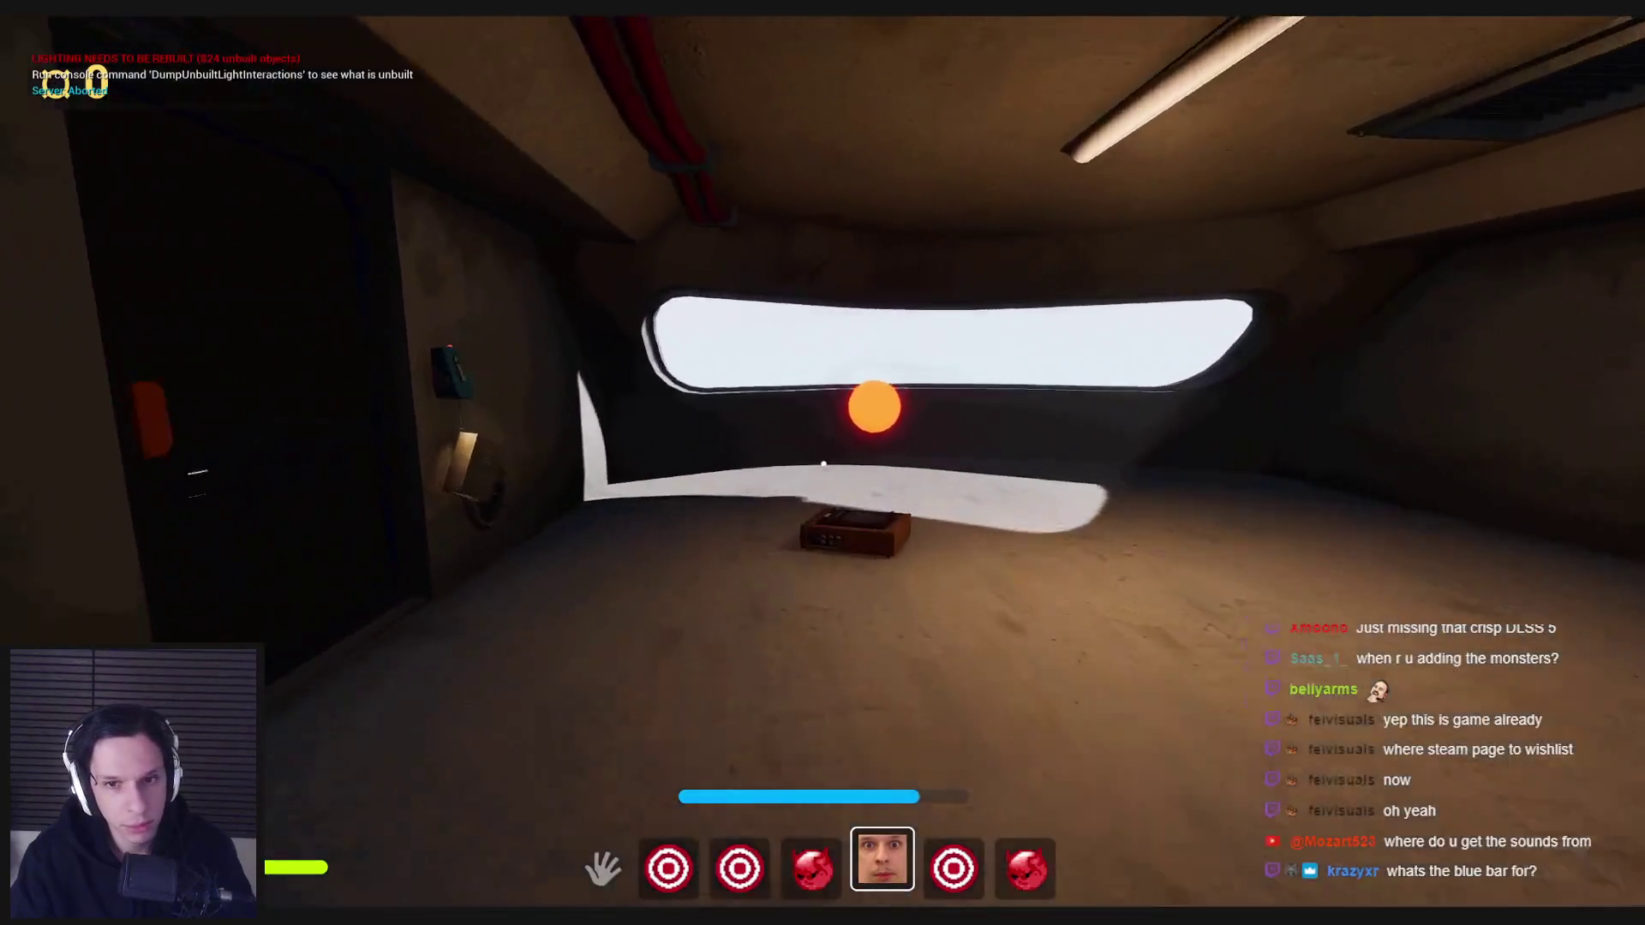
key(w)
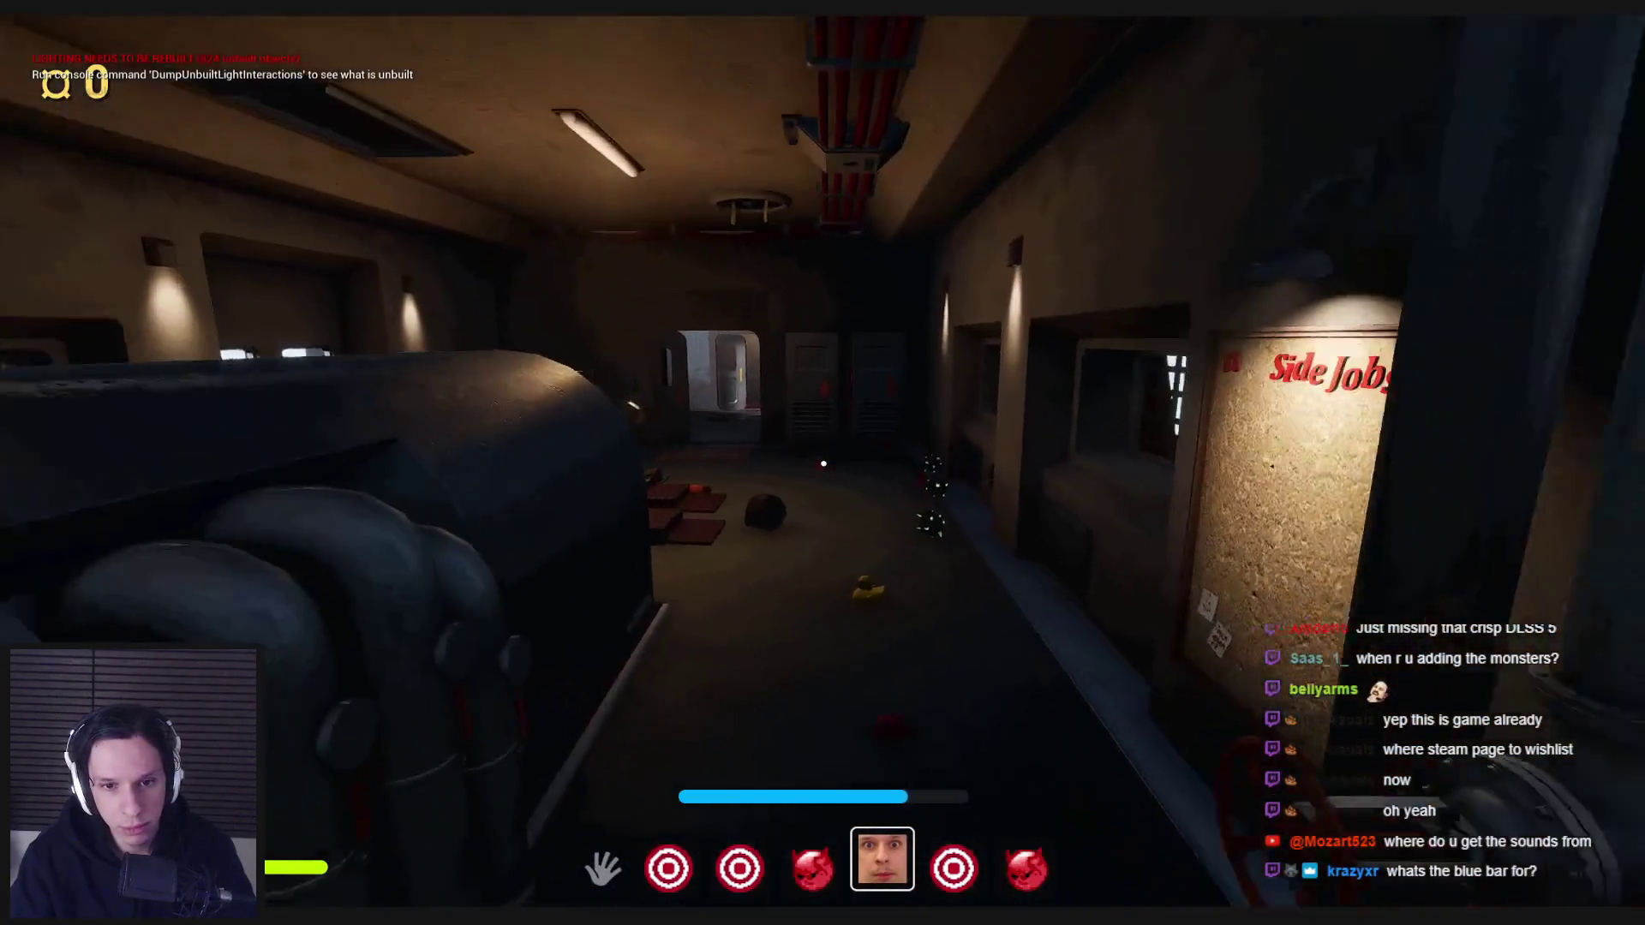
key(w)
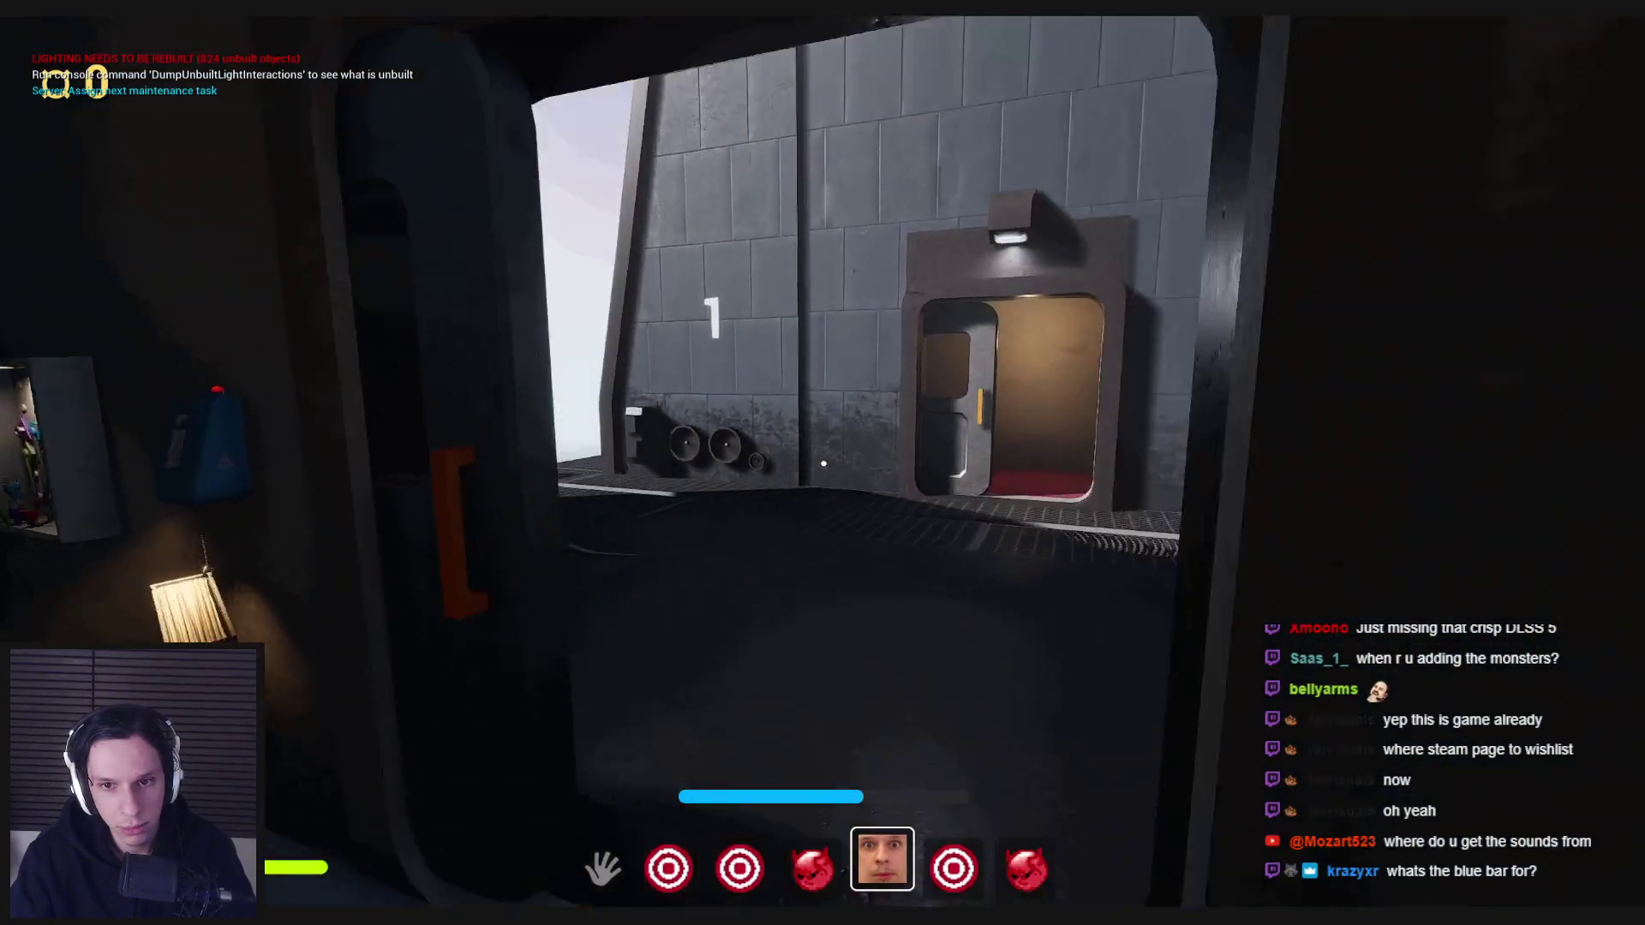
key(w)
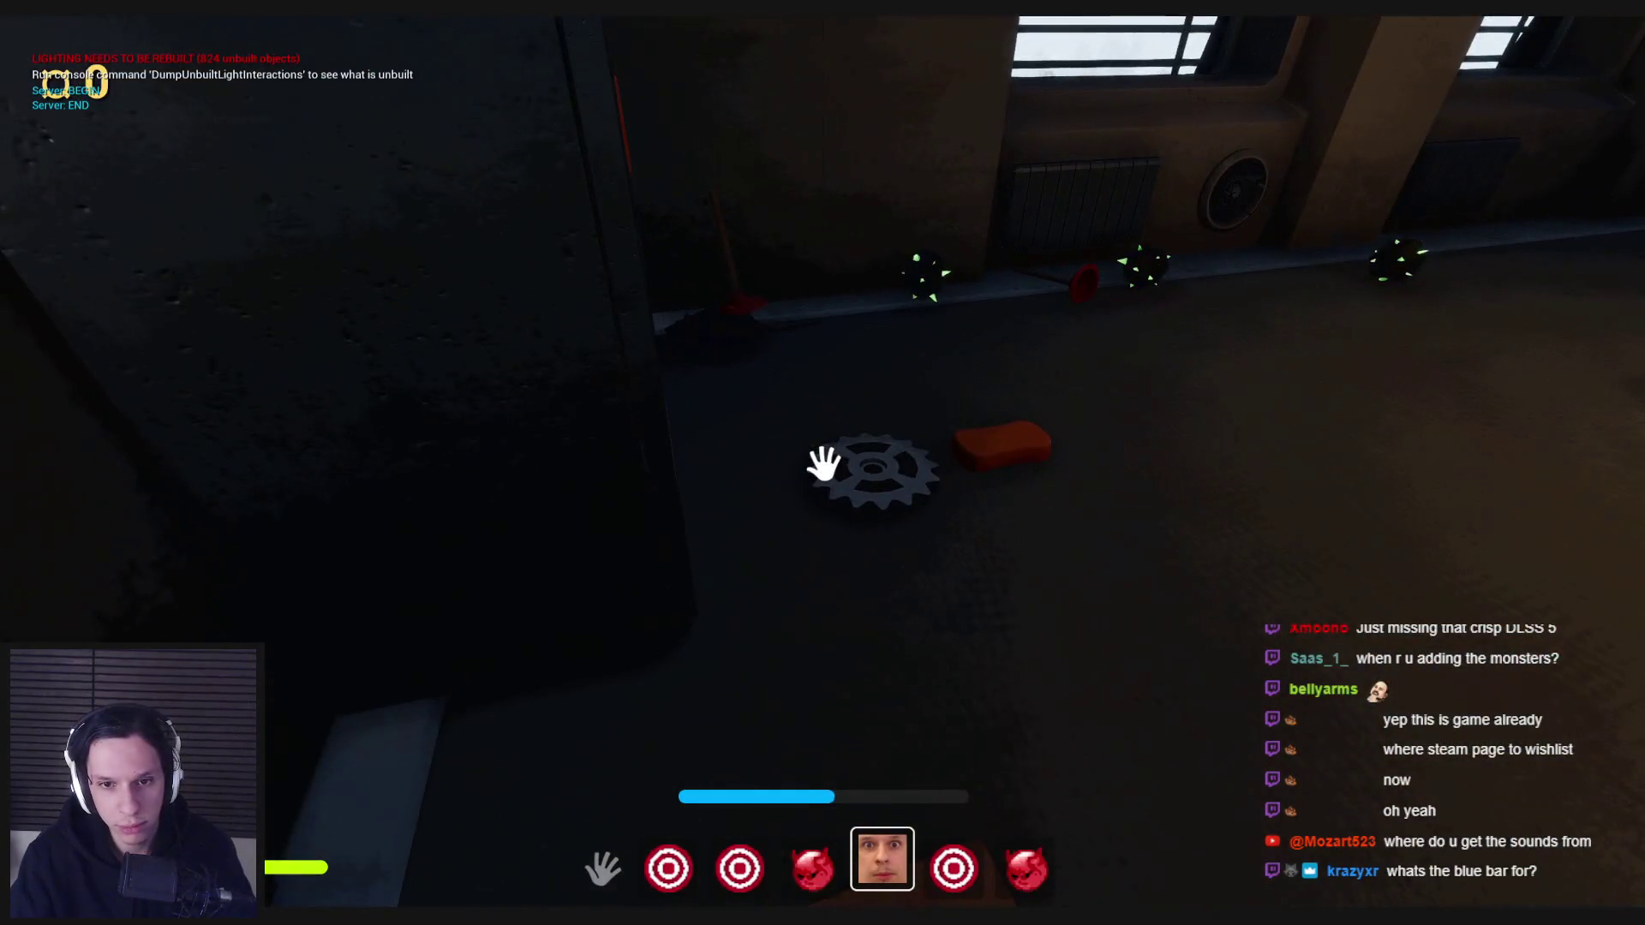
click(760, 570)
key(w)
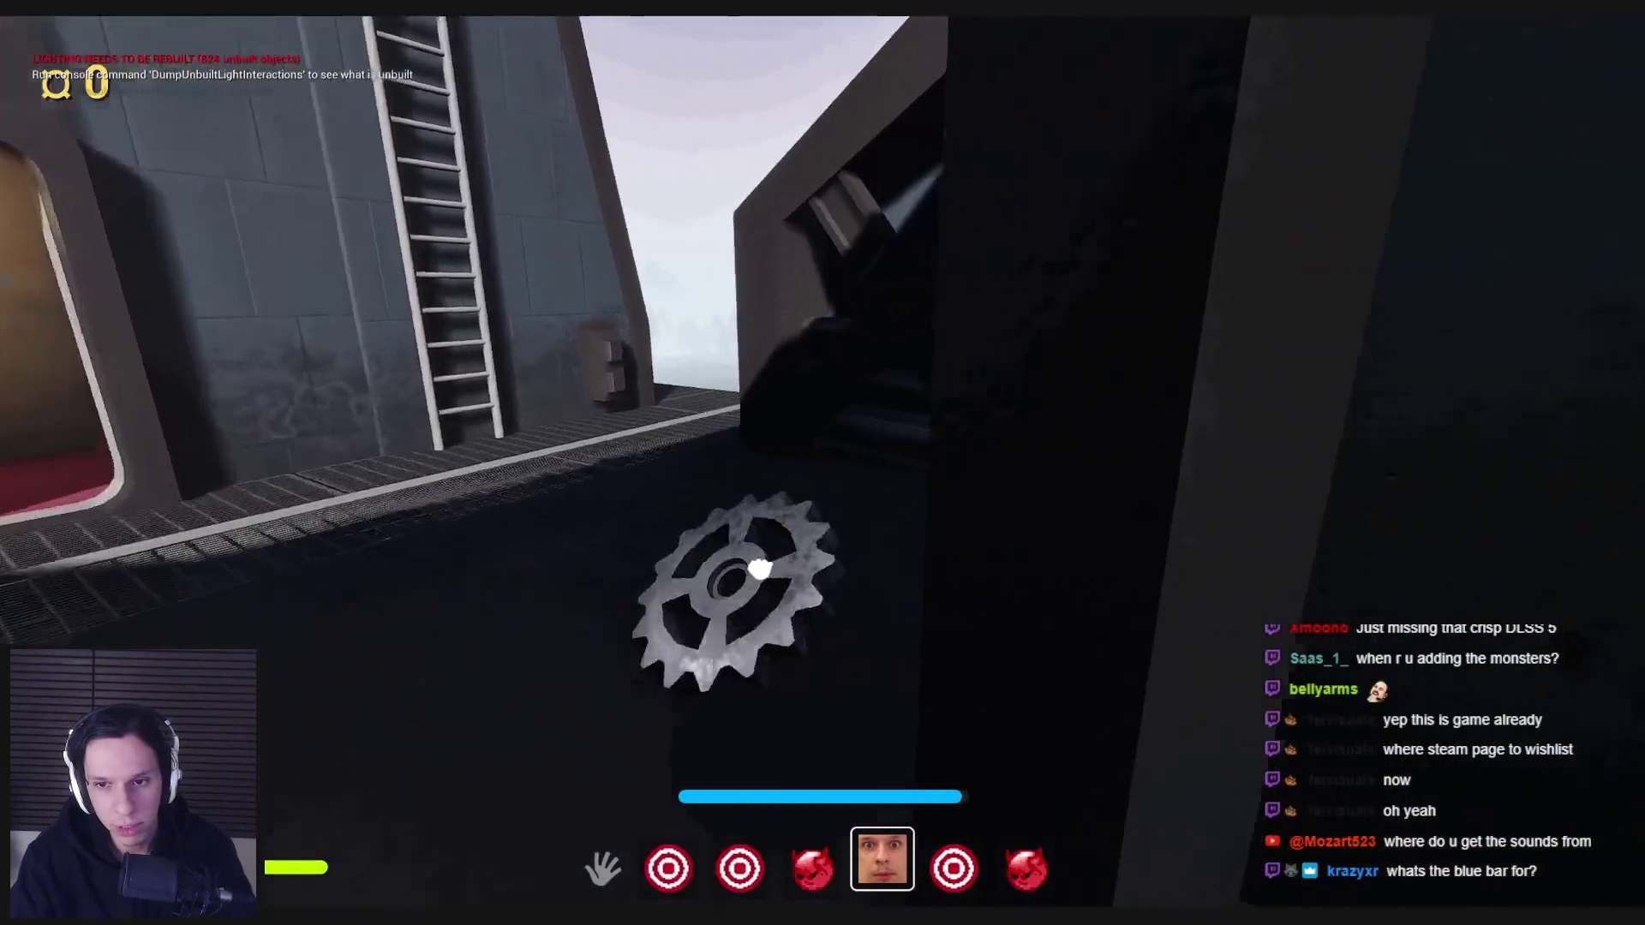
click(823, 464)
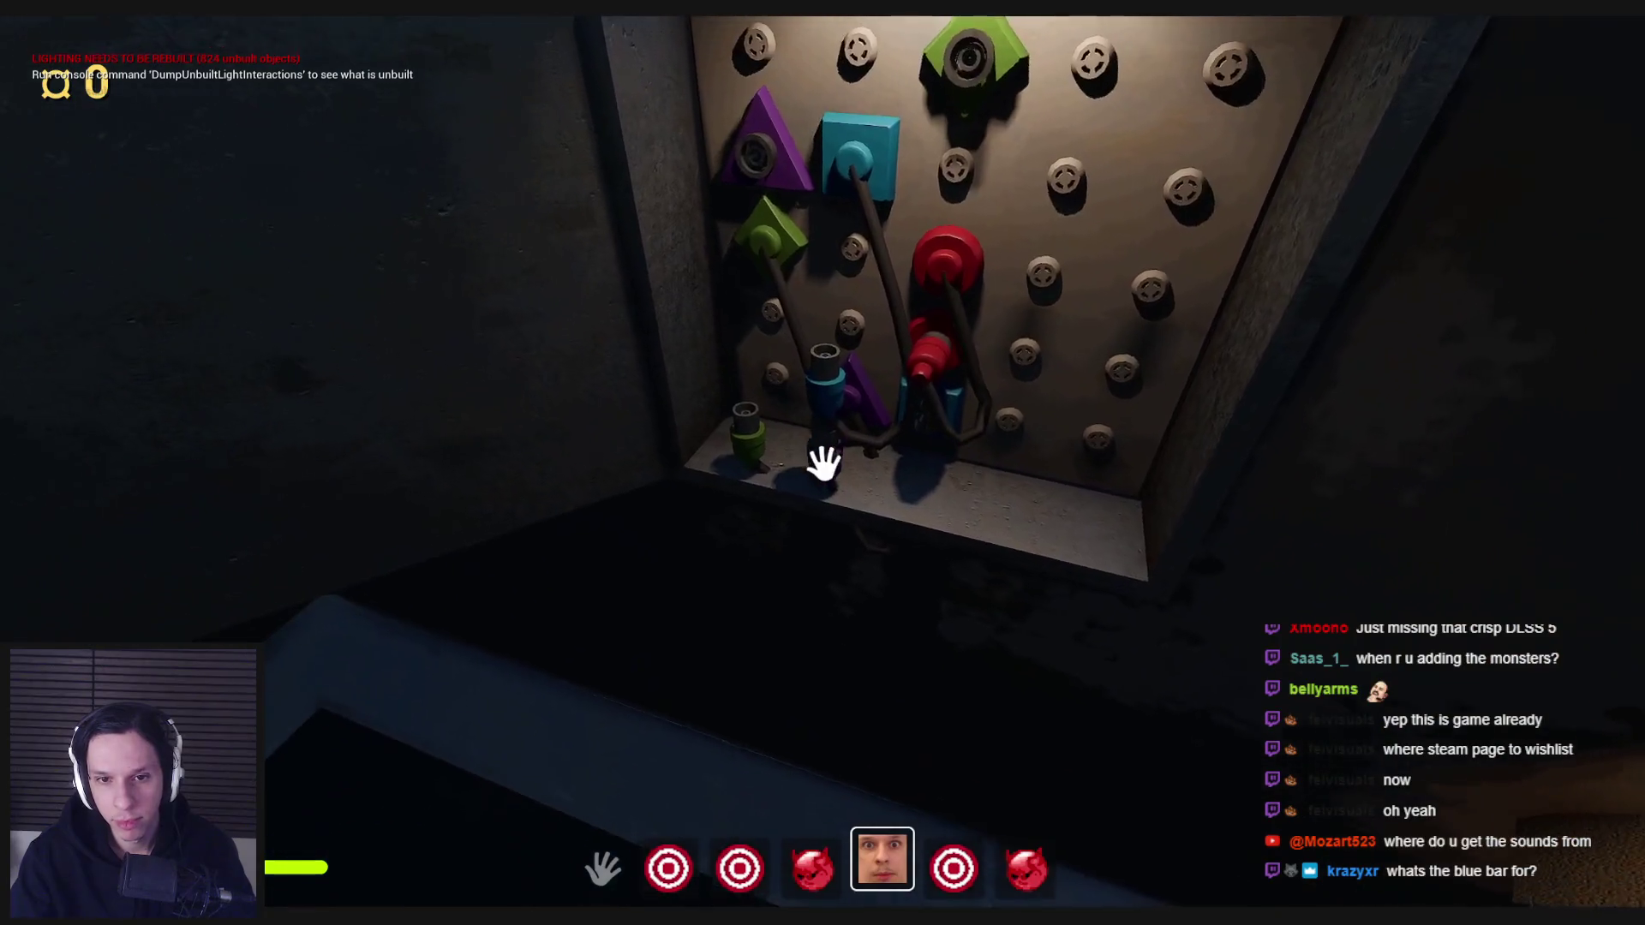
- Seat the purple peg on the purple triangle and the green peg on the green diamond
click(824, 463)
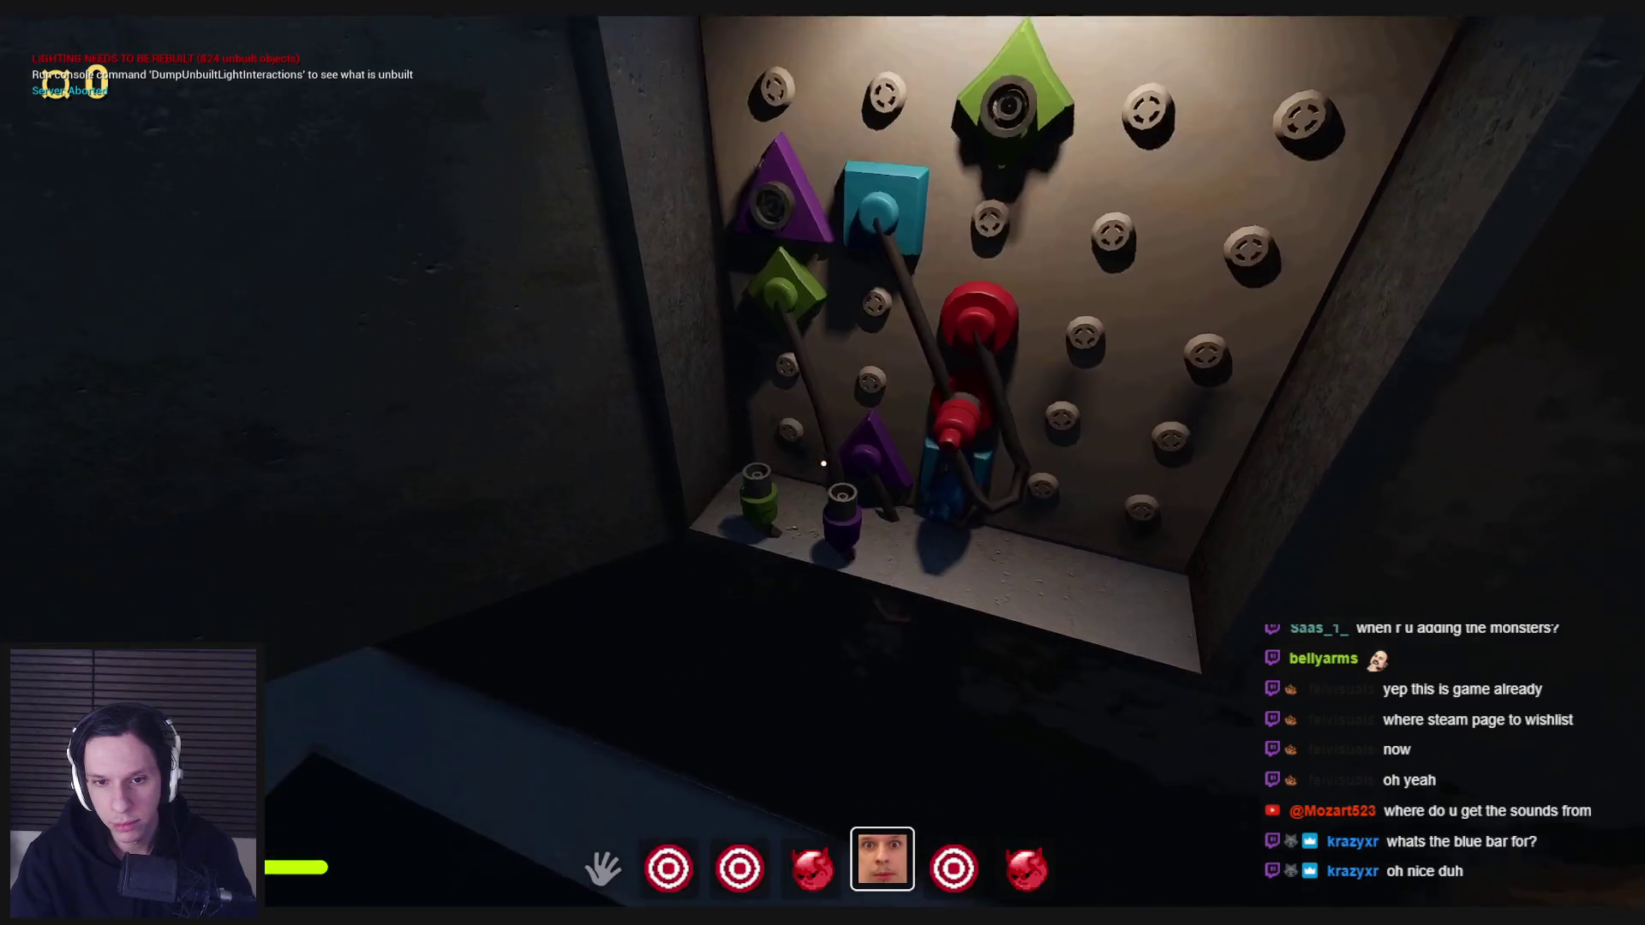
click(851, 497)
click(851, 497)
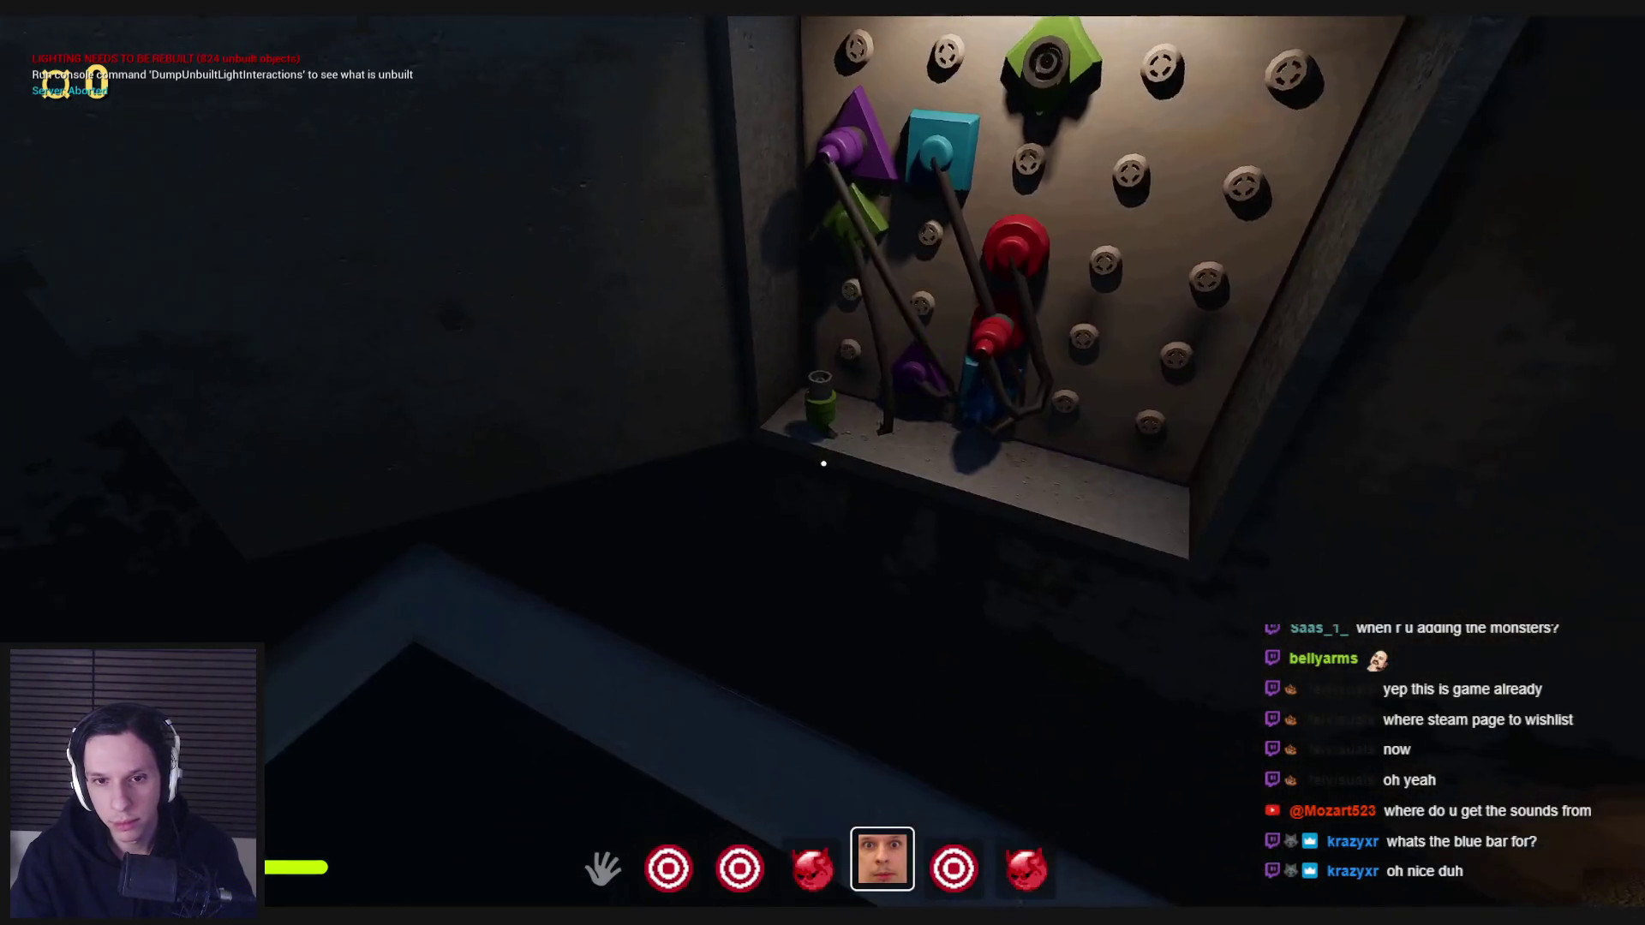
click(823, 463)
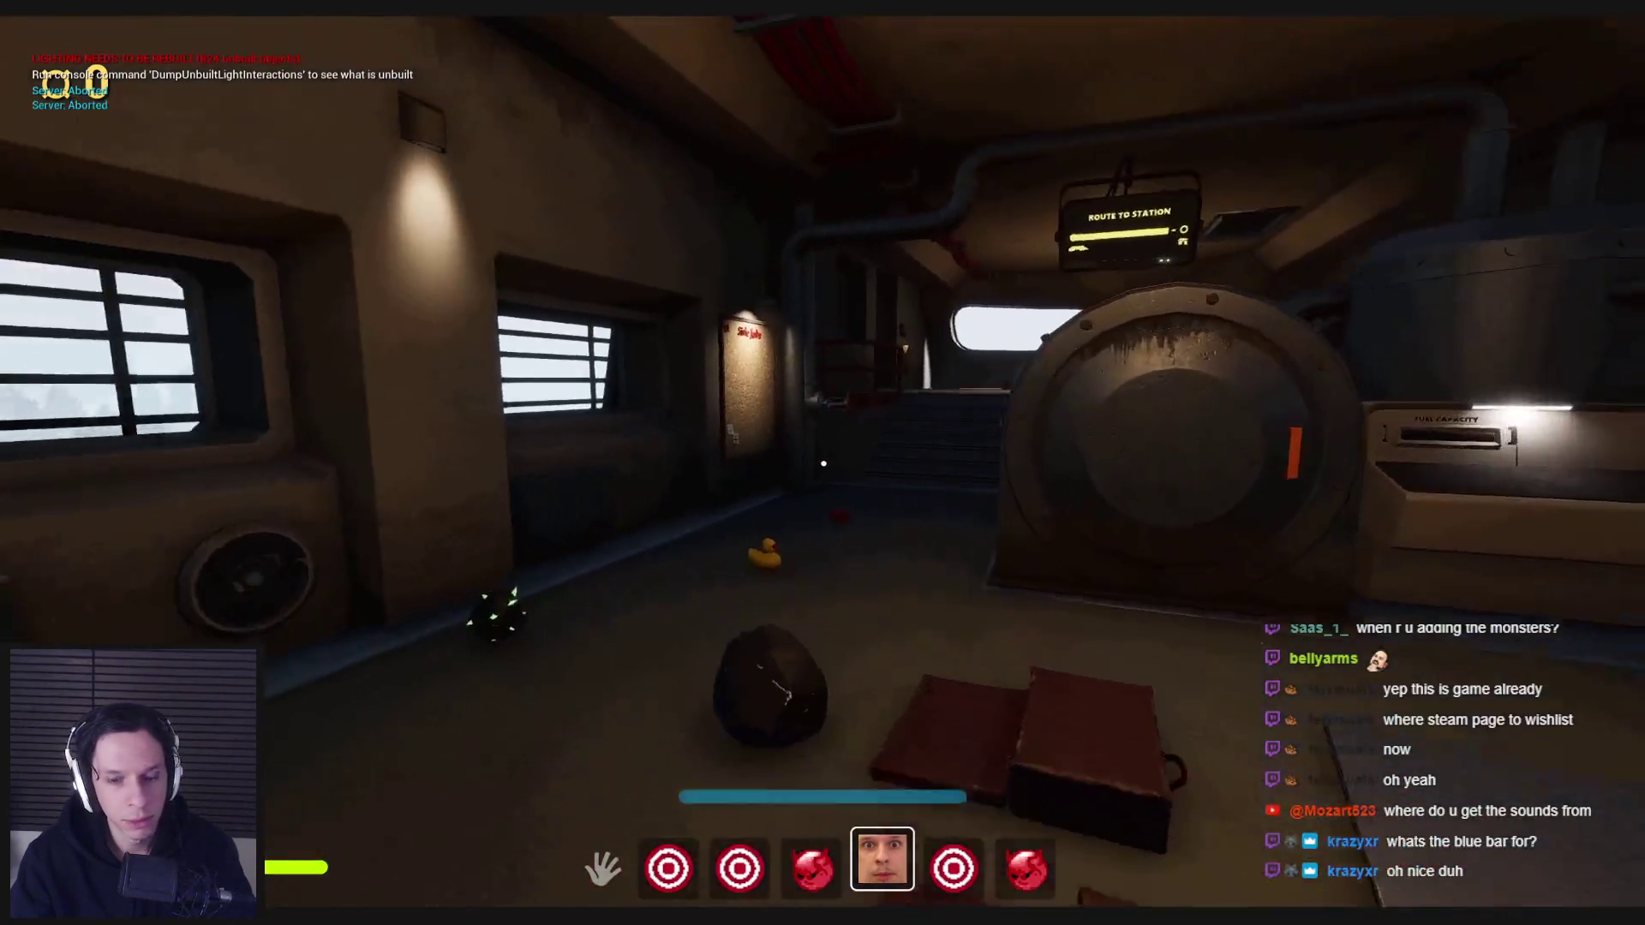
click(824, 464)
click(823, 464)
- Walk through the train rooms to the wall panel and pull its lever so the lamps light green
key(w)
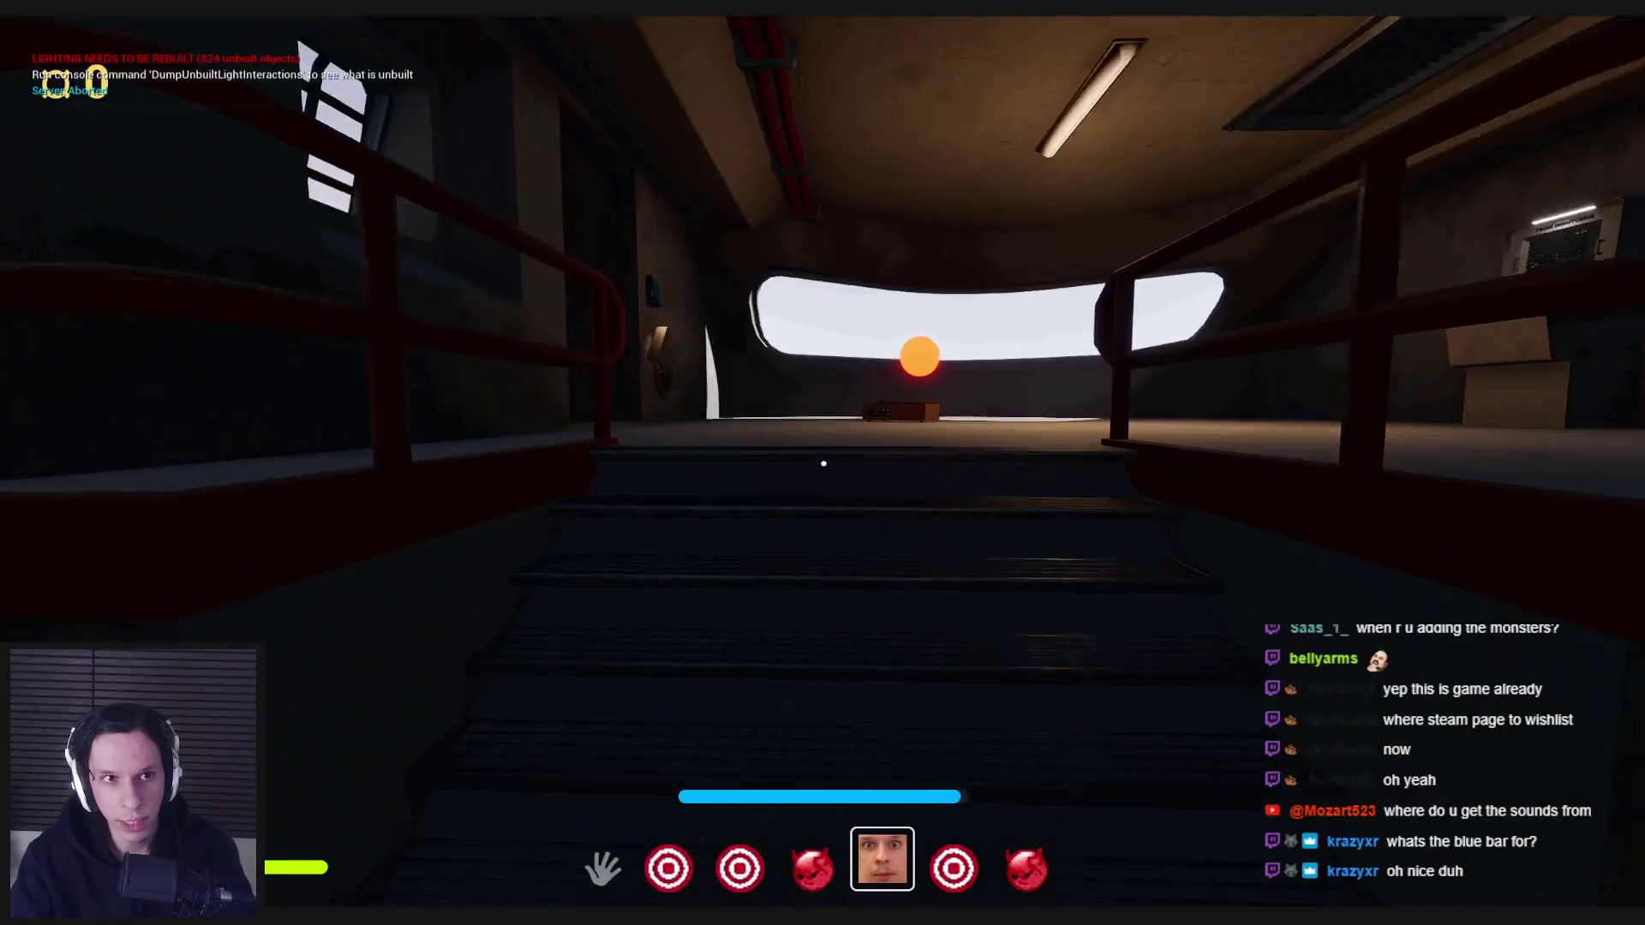
key(w)
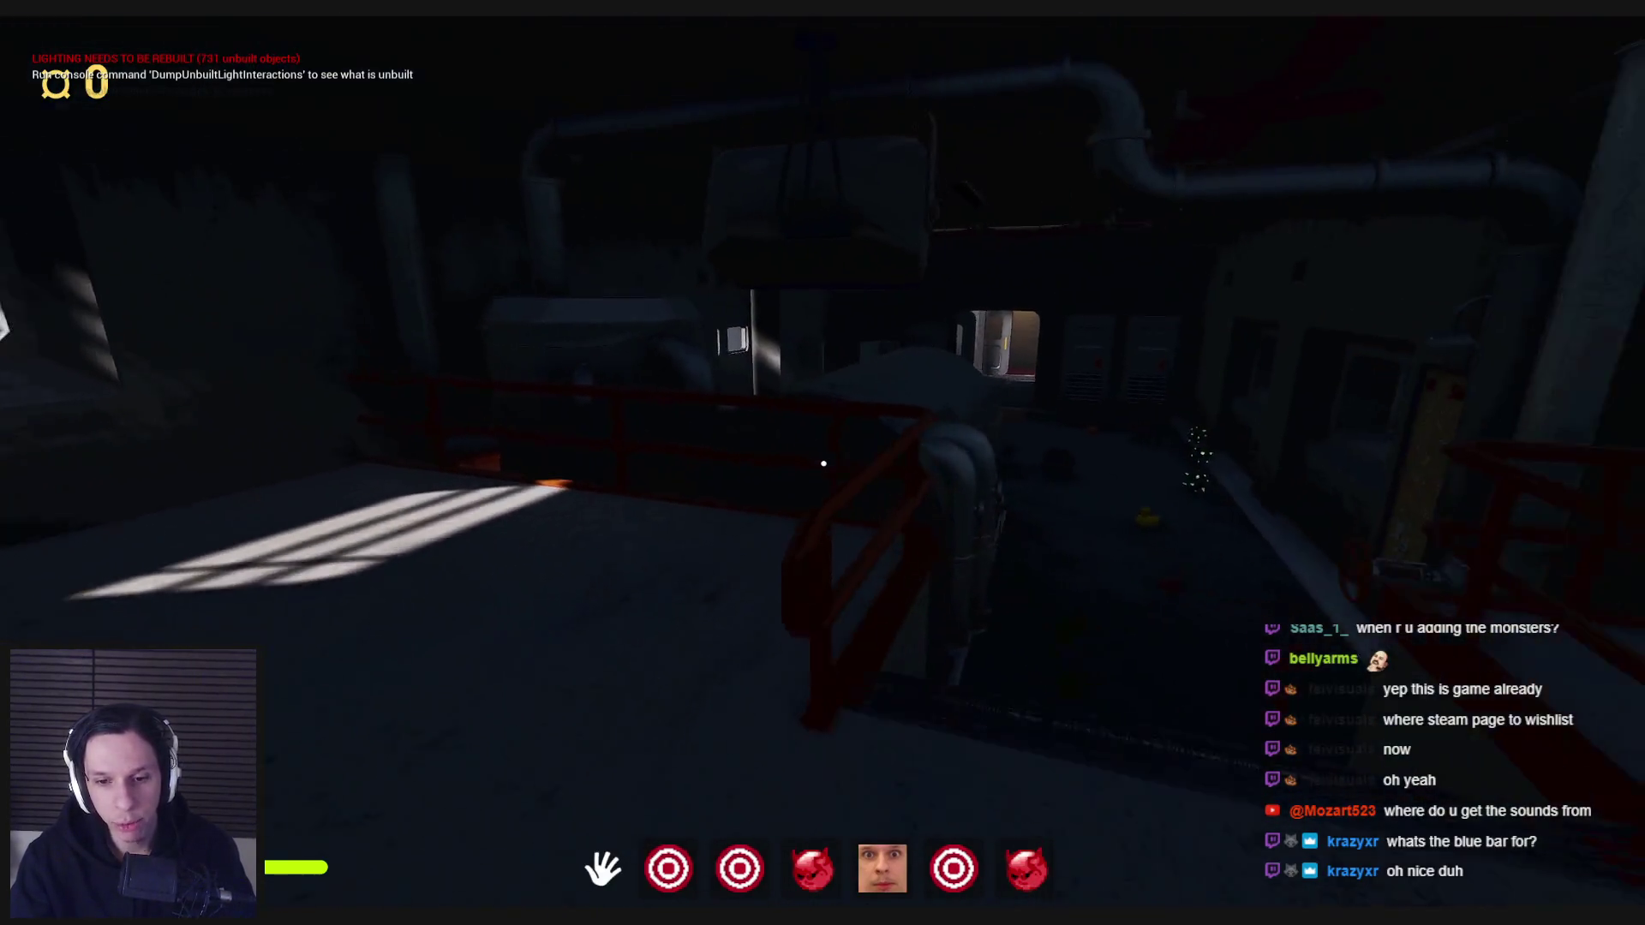
key(w)
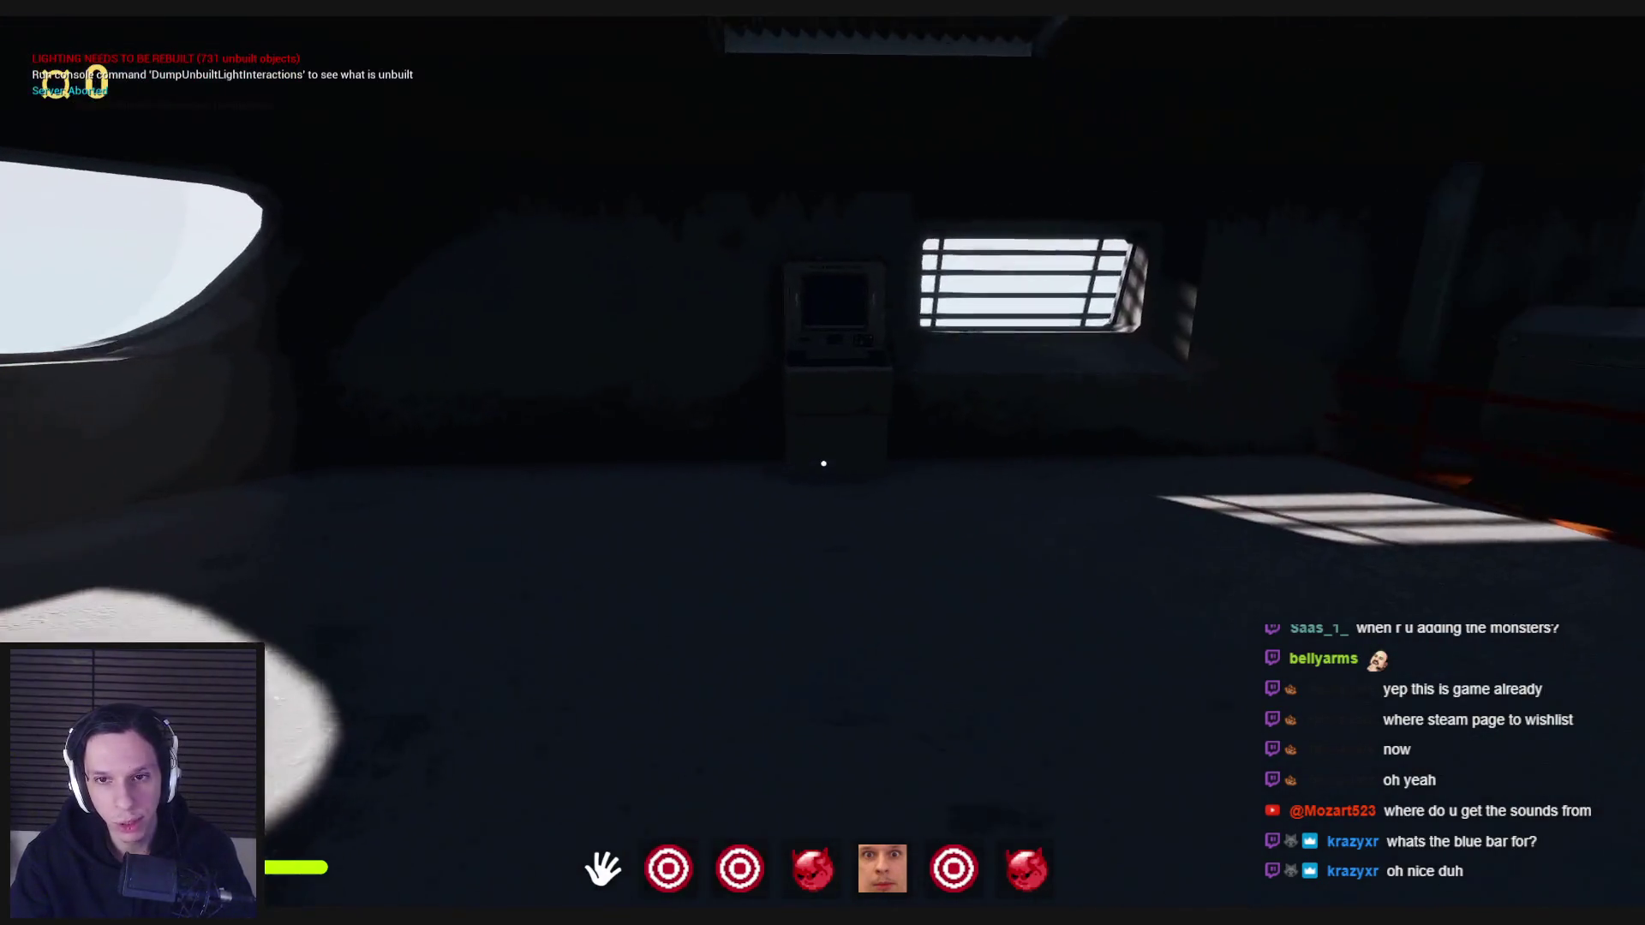
key(w)
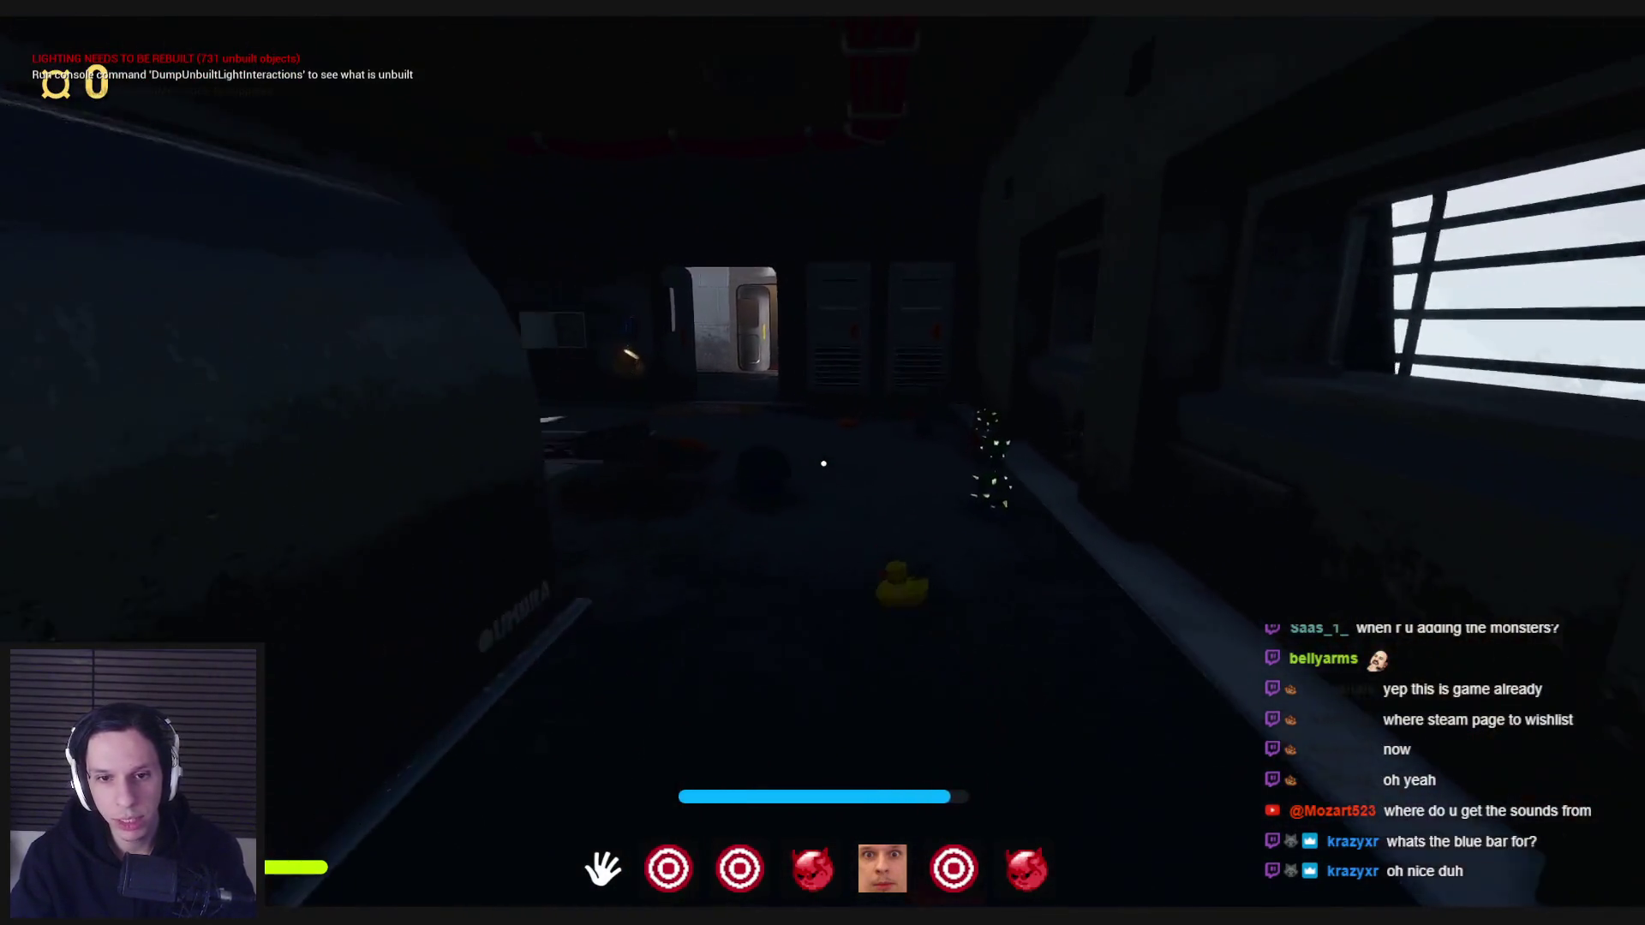
key(w)
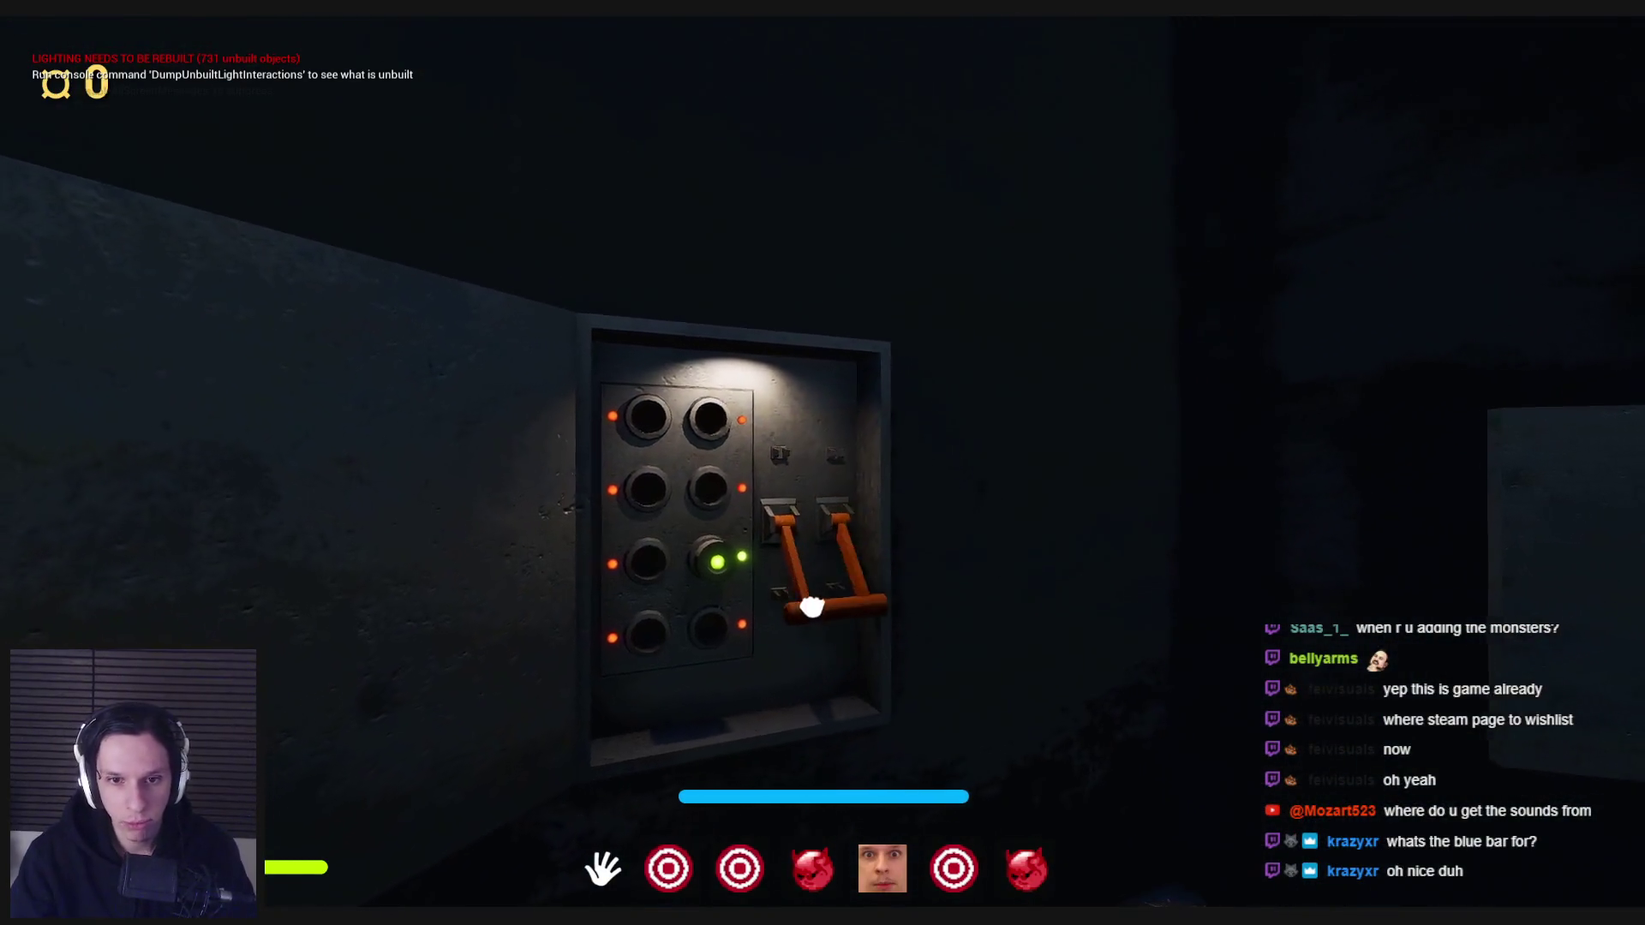
click(811, 606)
- Open the furnace door and drop the orange item into it
key(w)
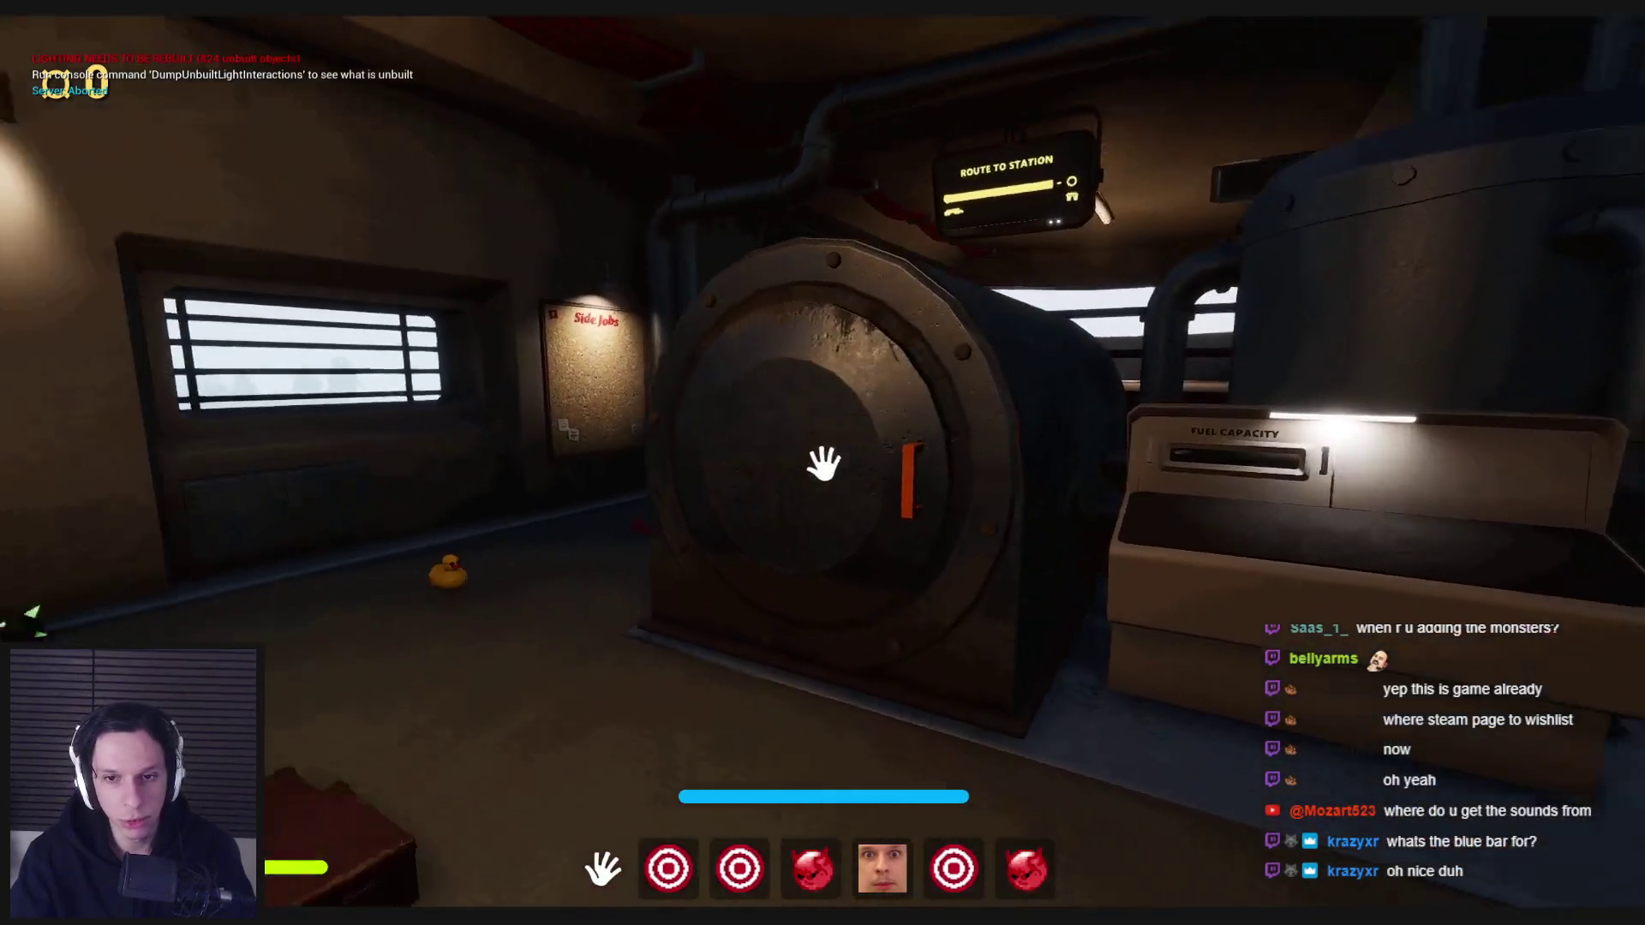
click(823, 464)
key(3)
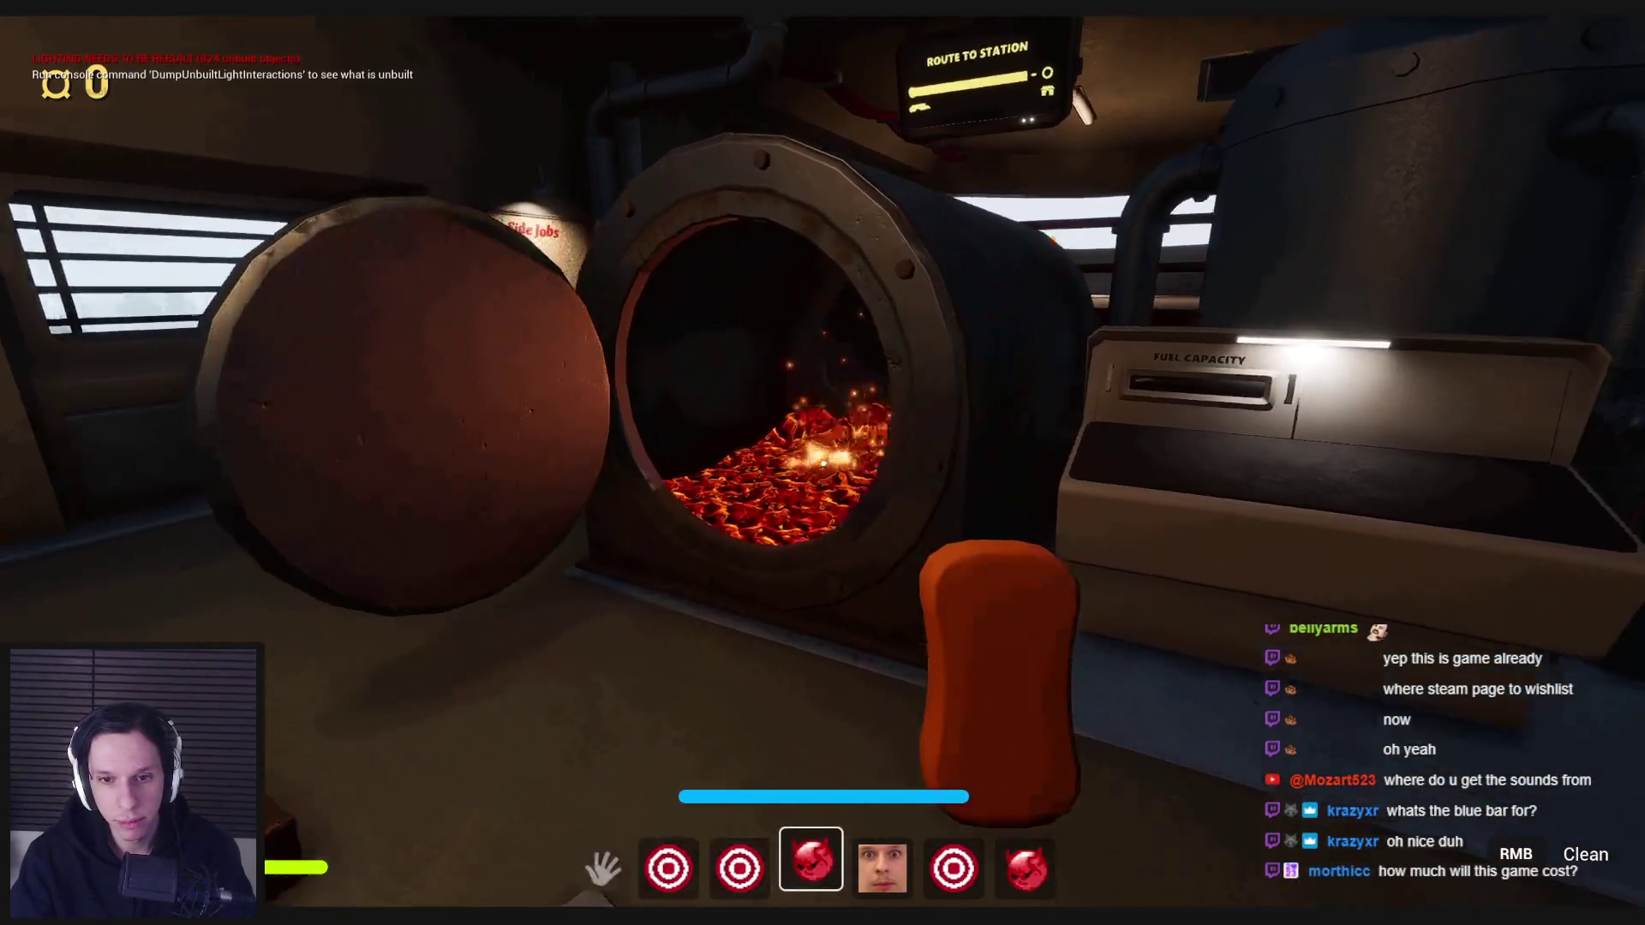
key(w)
click(823, 463)
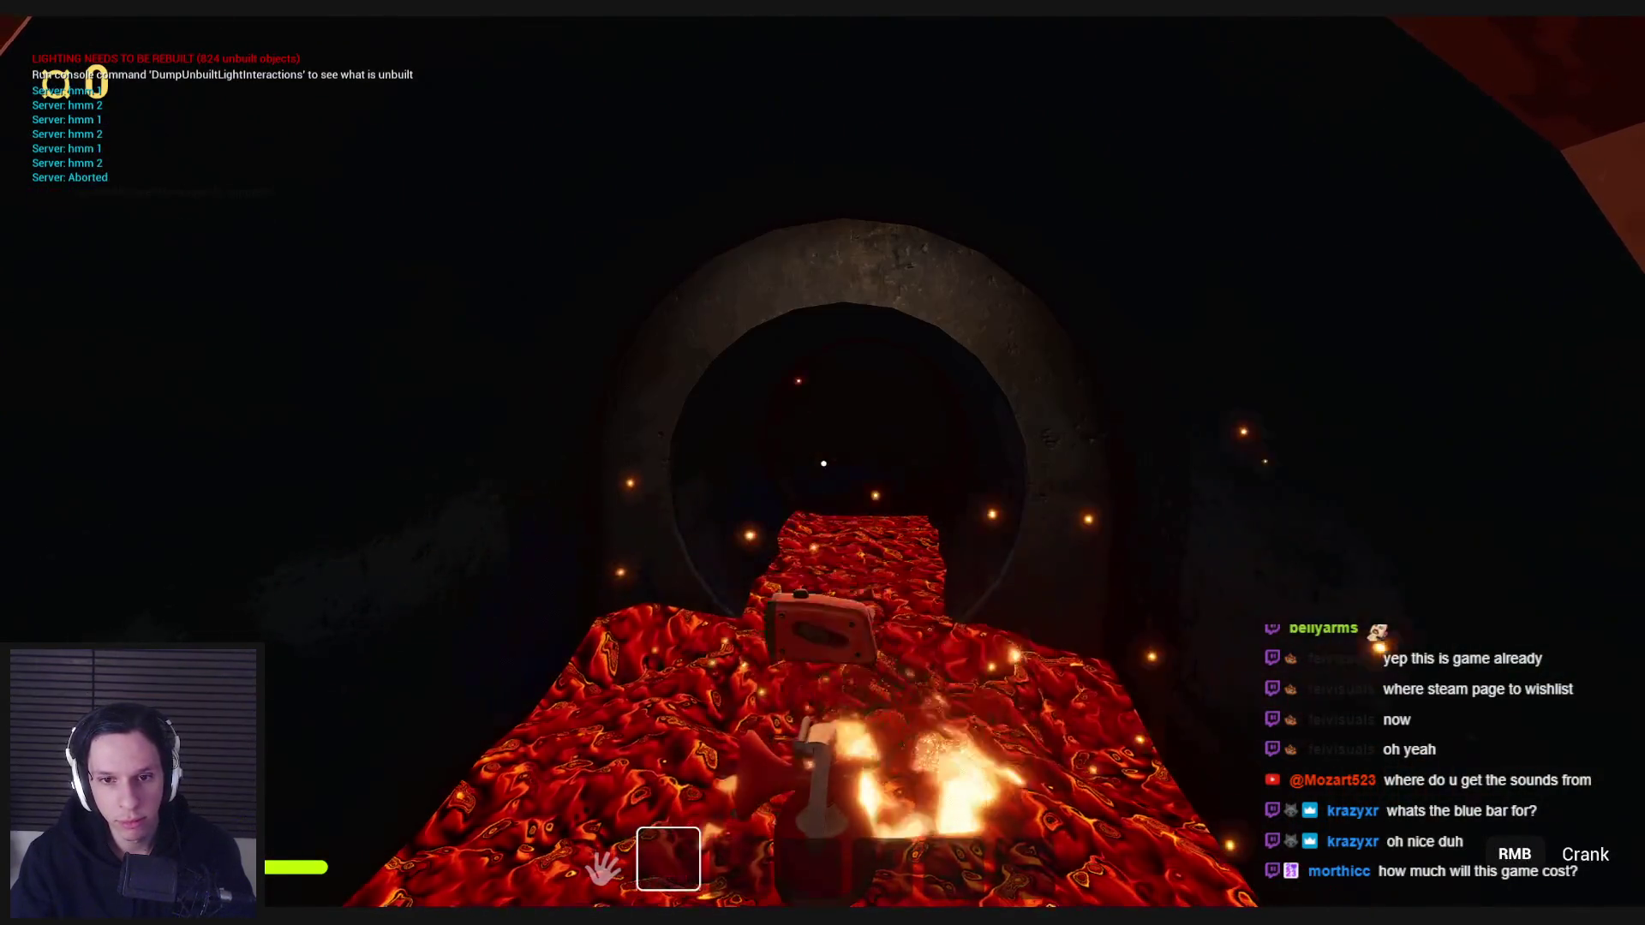
- Carry three boxes from the floor into the burning furnace
key(s)
click(823, 463)
key(w)
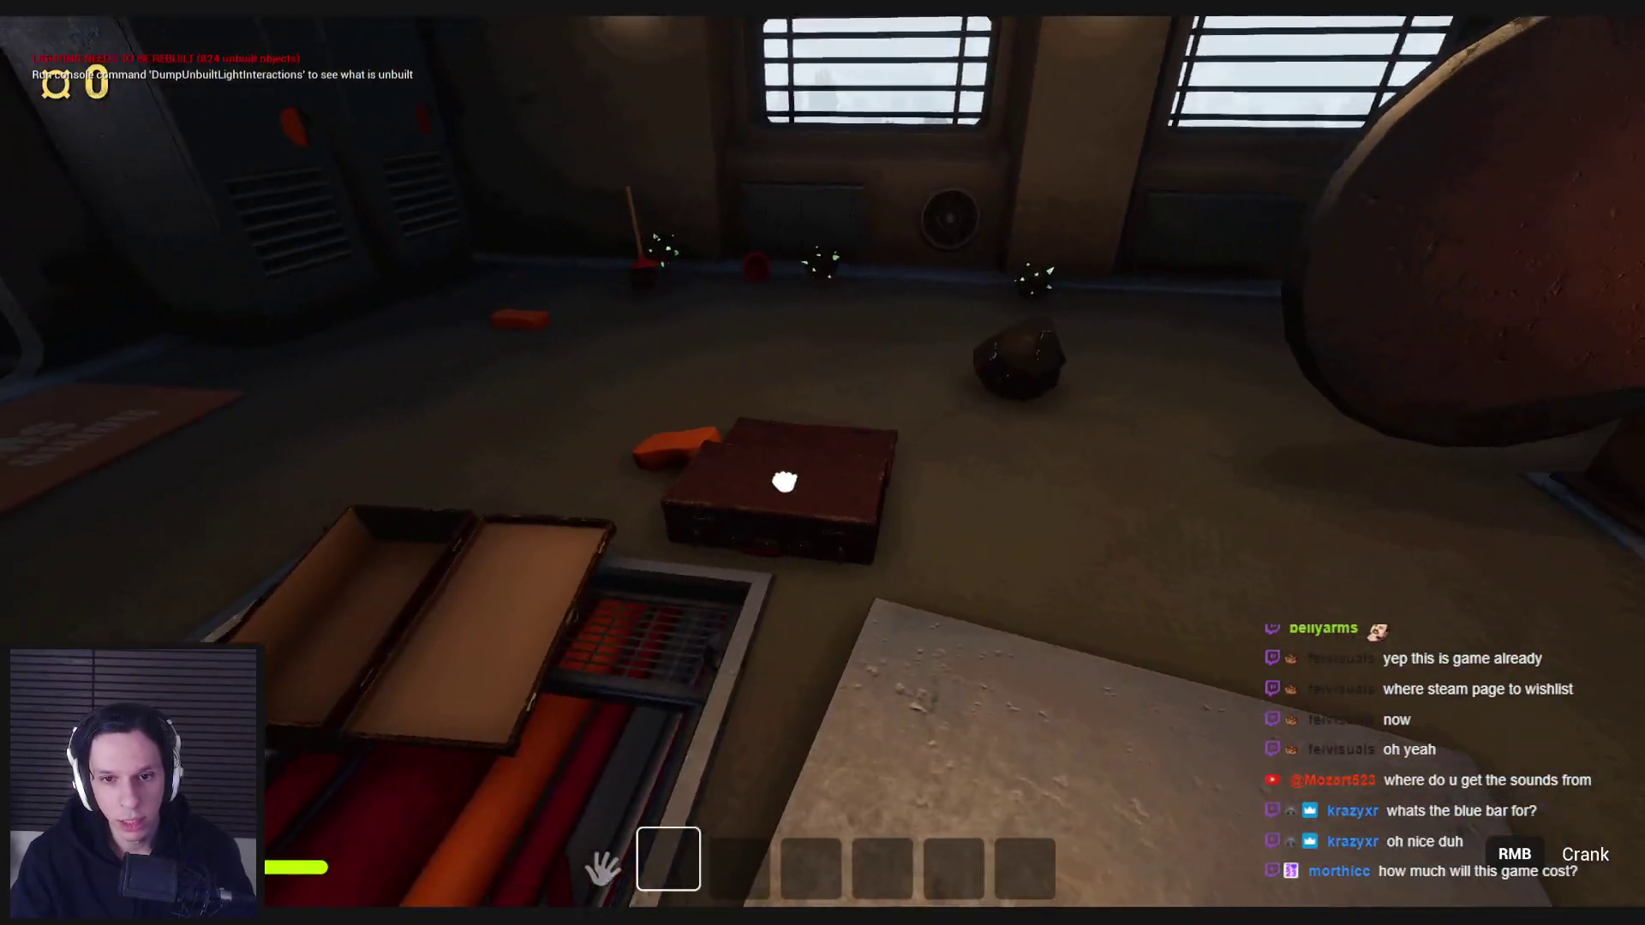
click(786, 477)
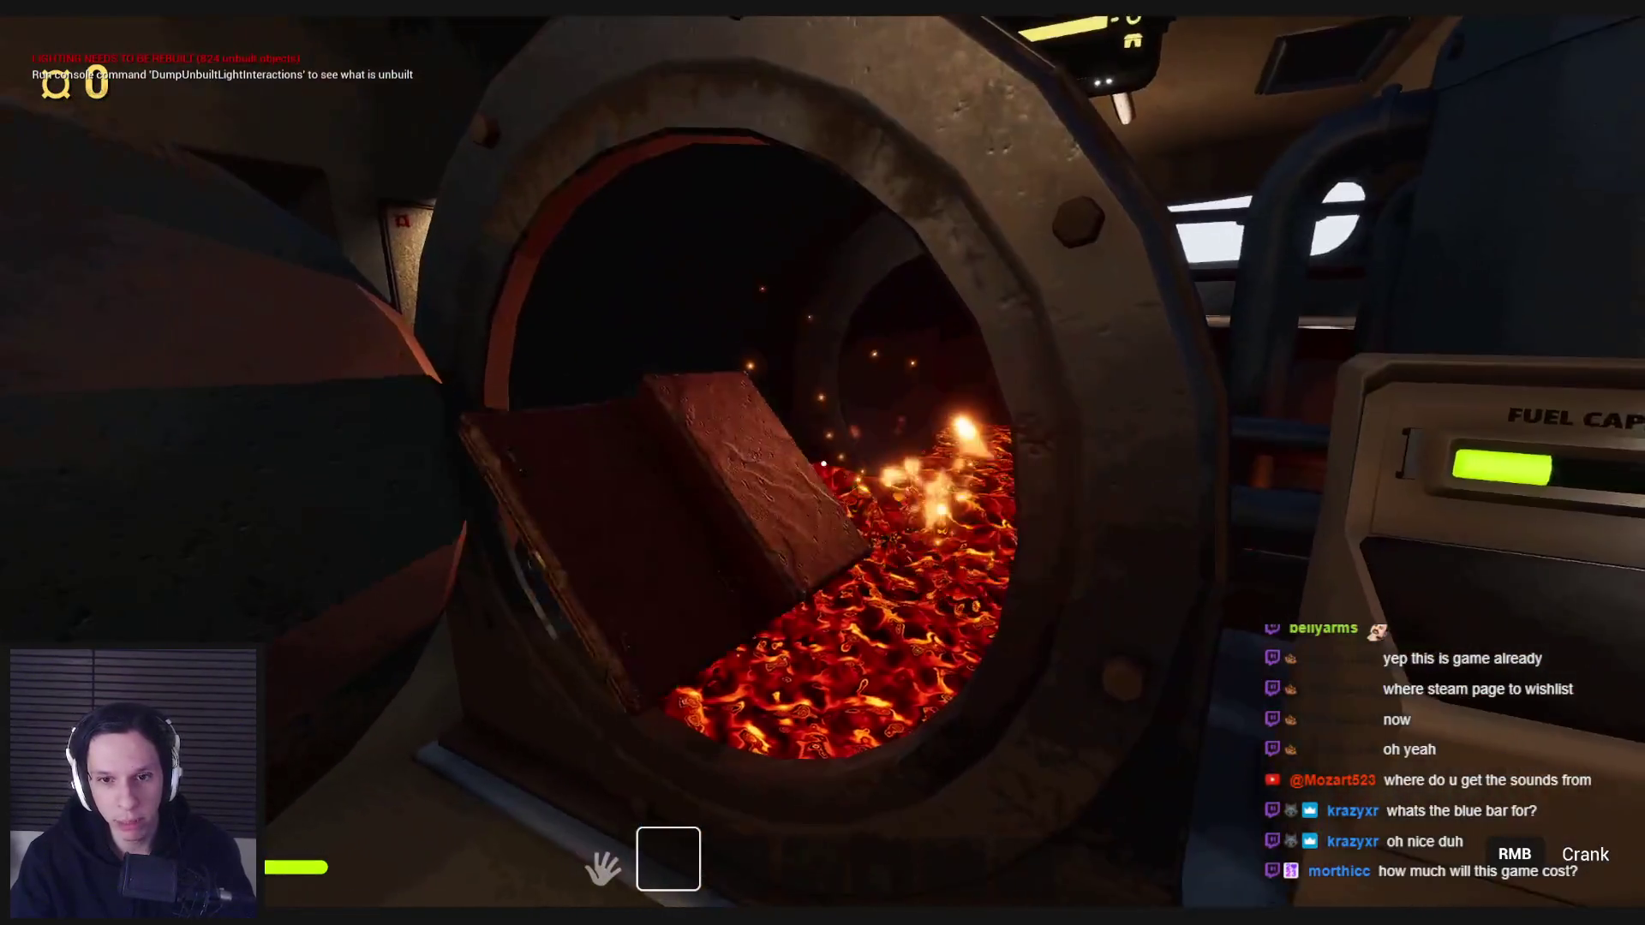
click(762, 460)
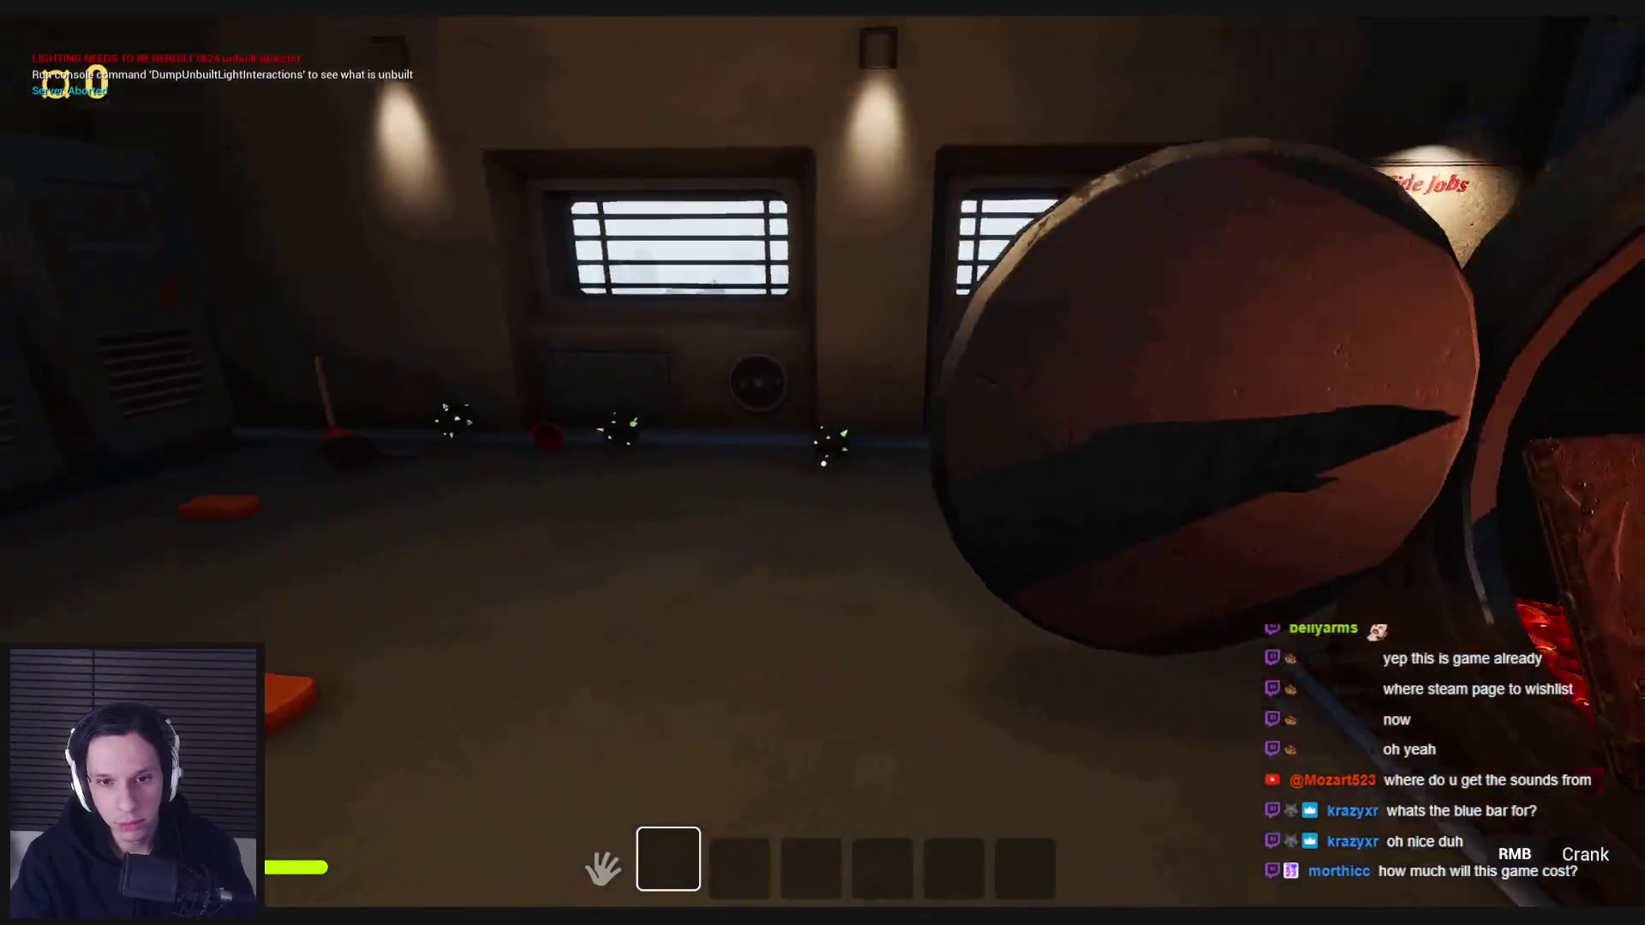
key(w)
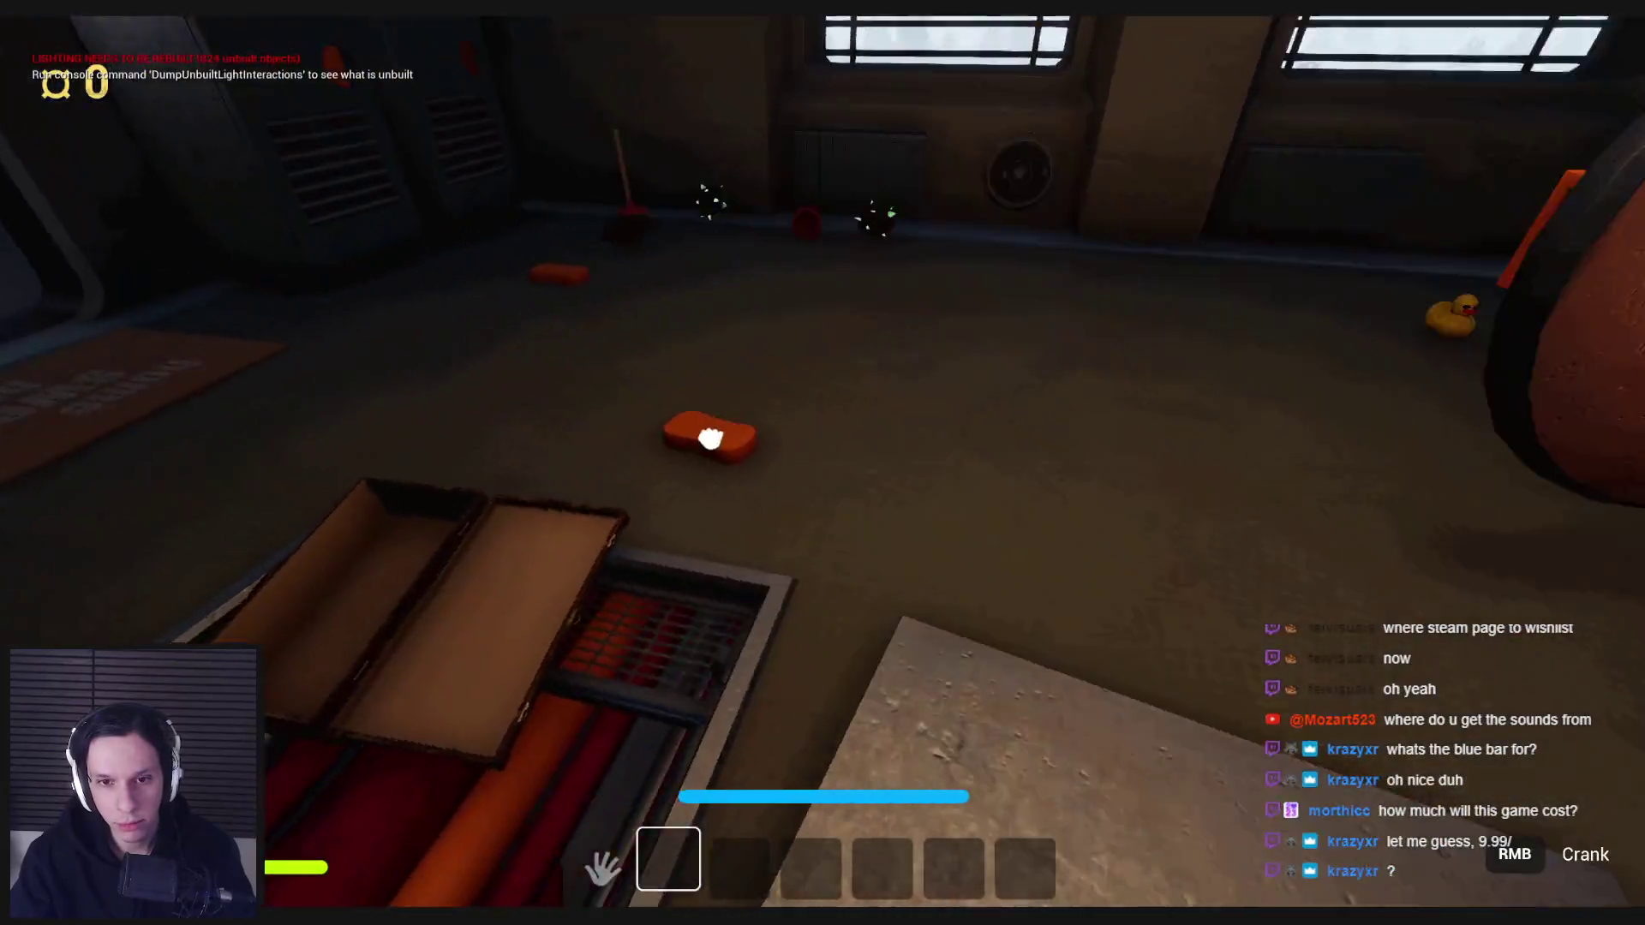
click(710, 439)
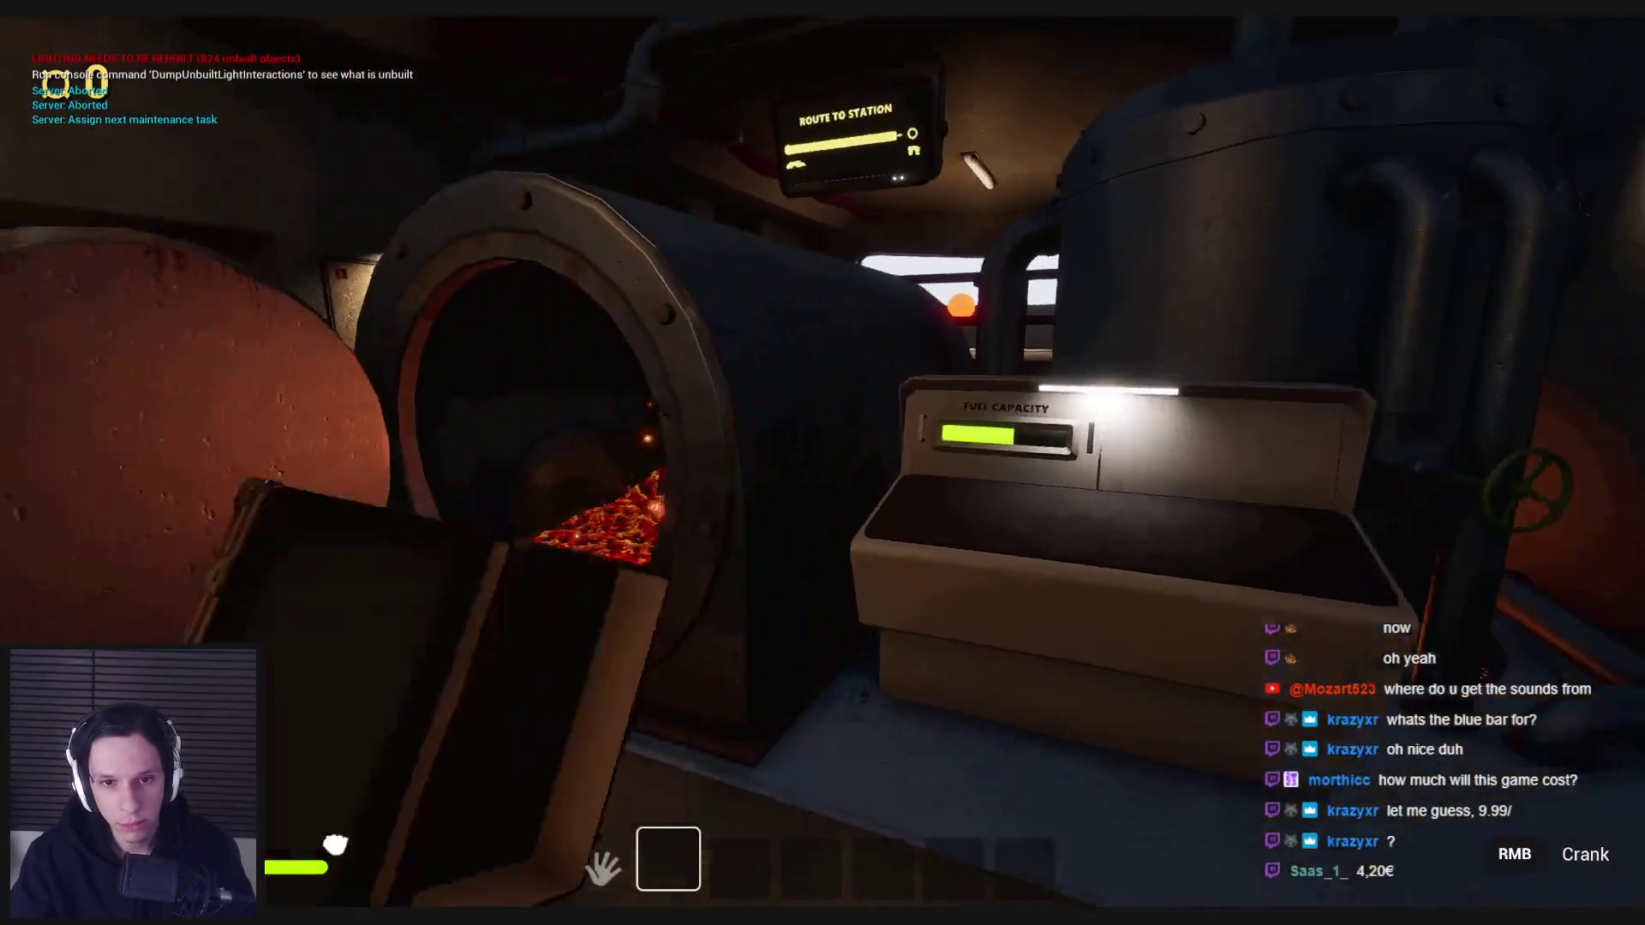
click(822, 463)
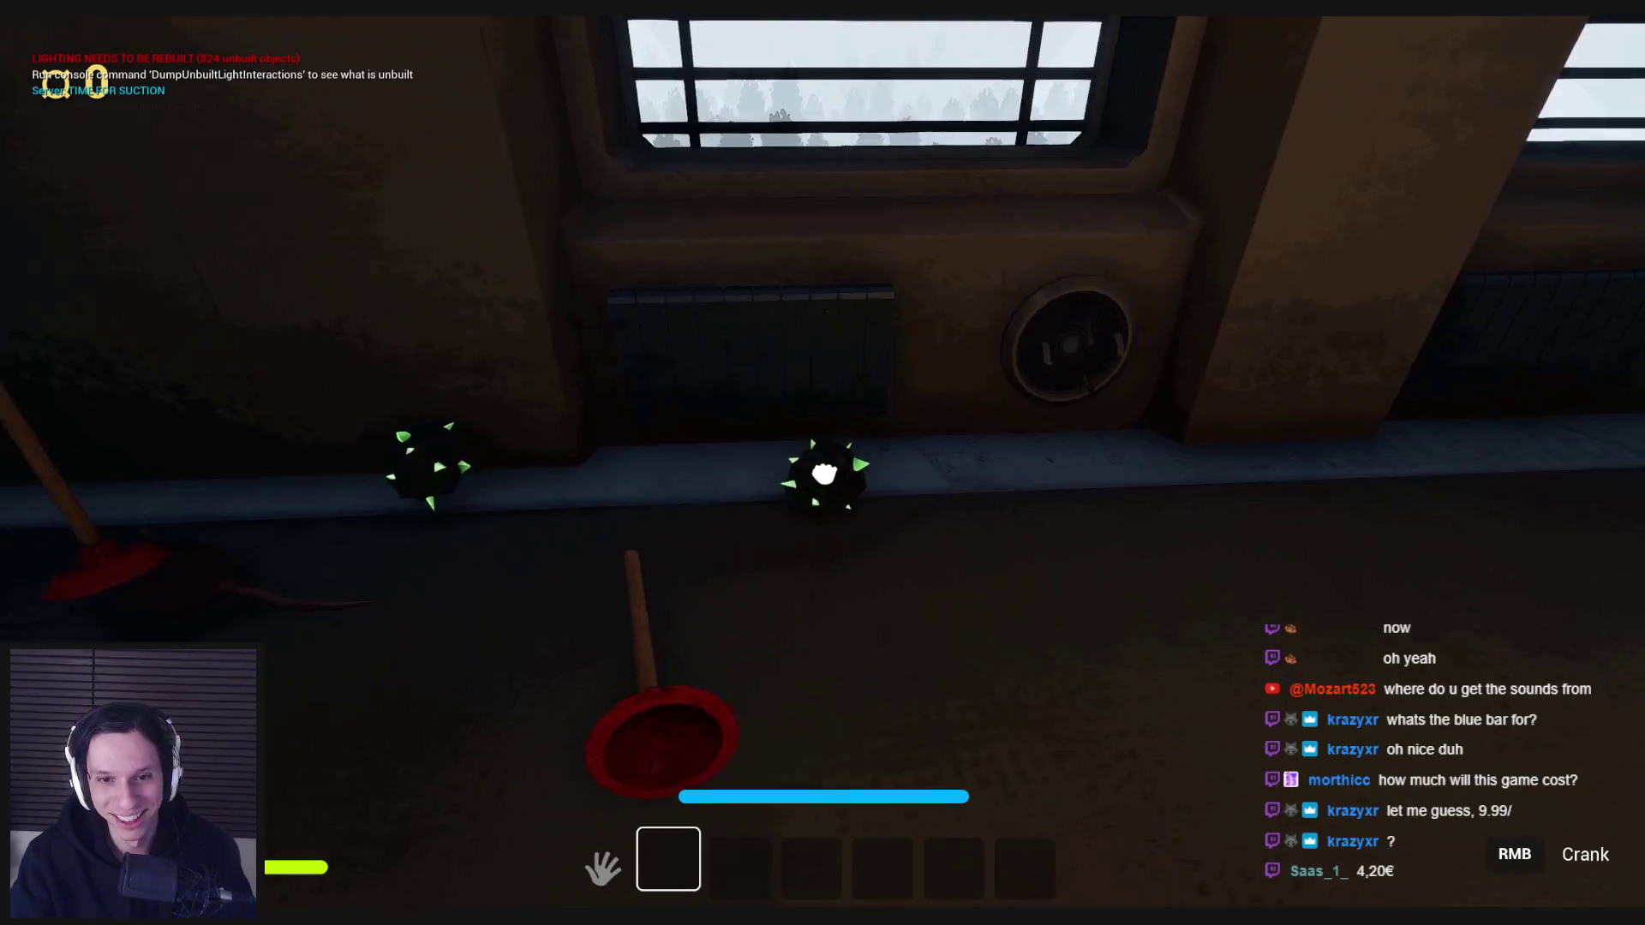
- Toss the spiky balls and the rat into the furnace fire
click(884, 460)
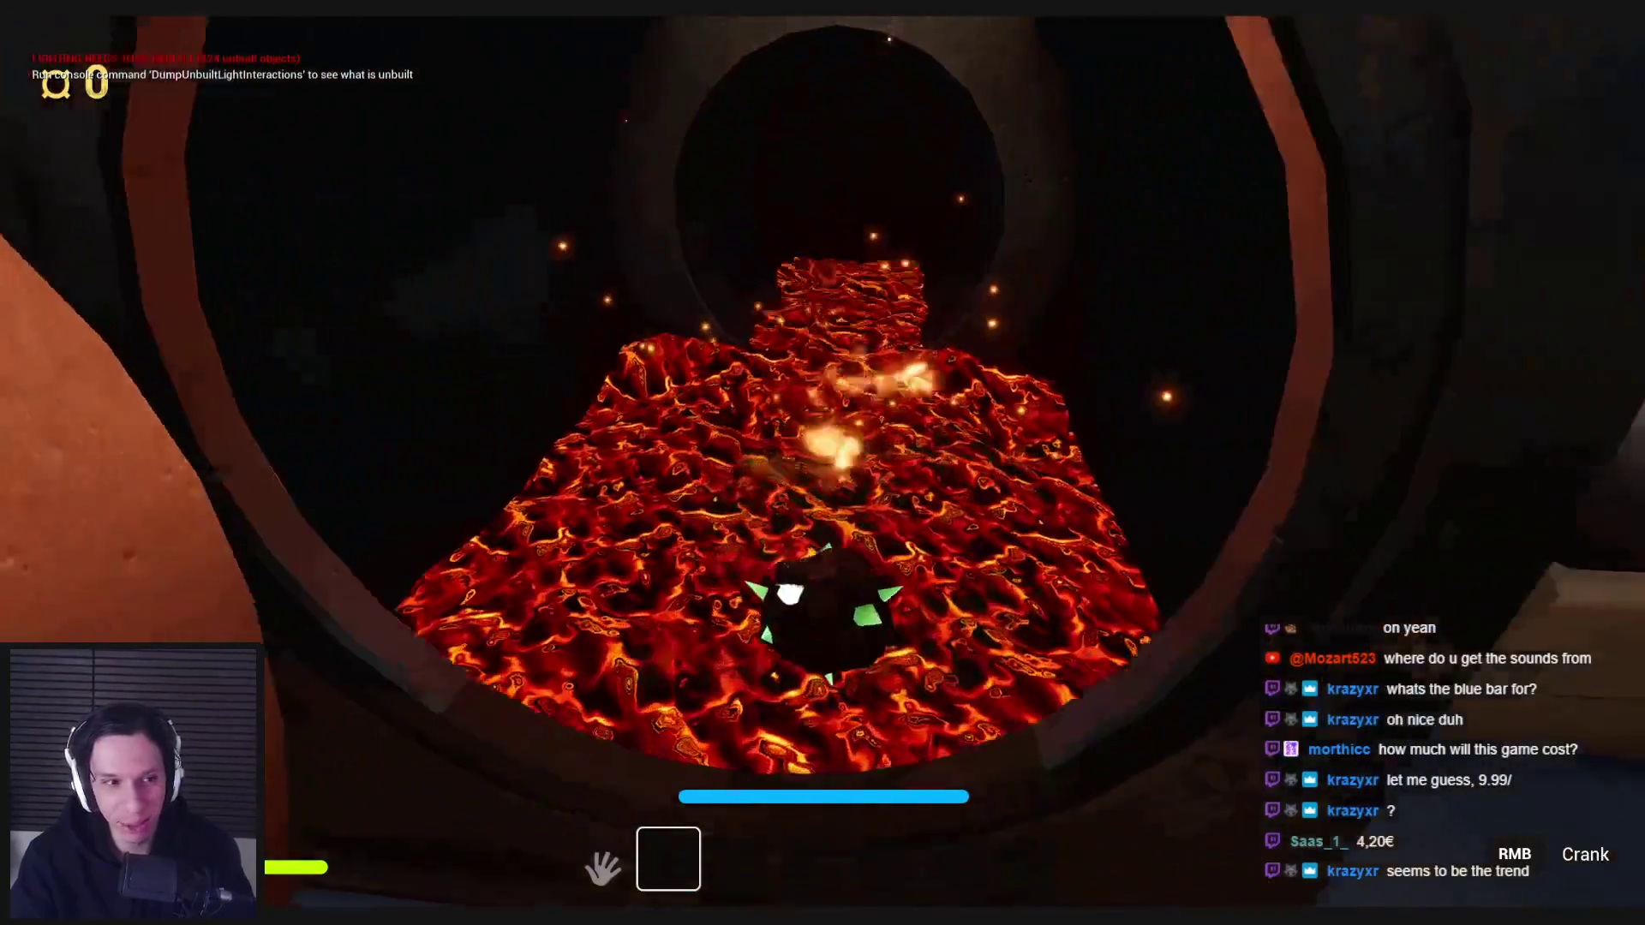
click(823, 463)
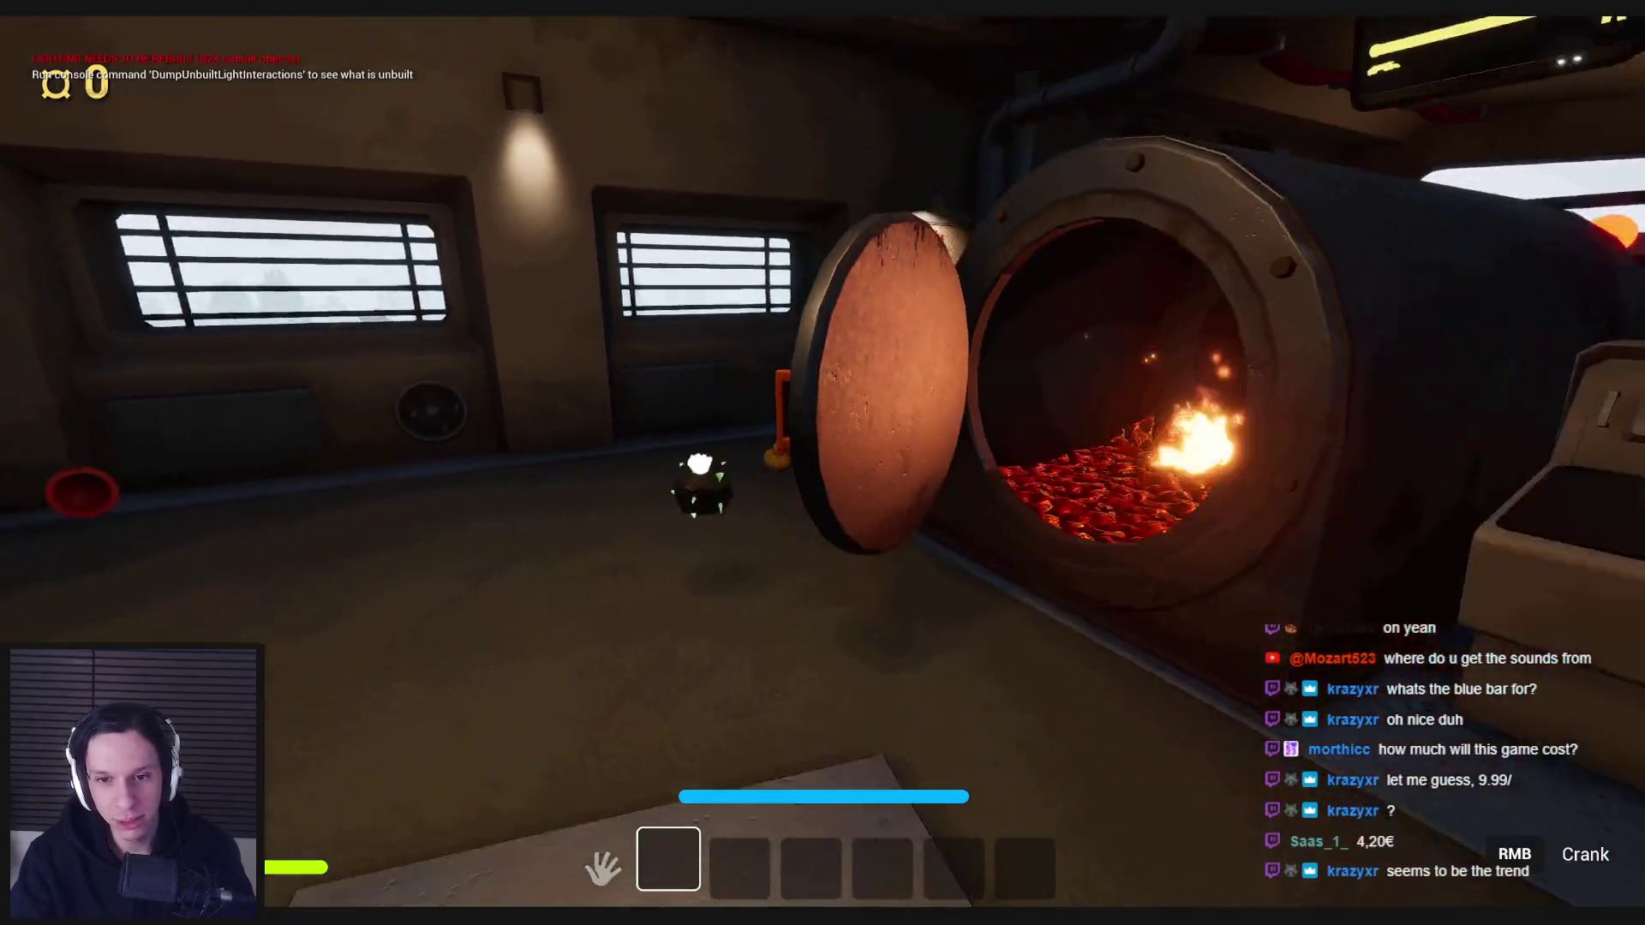
click(822, 463)
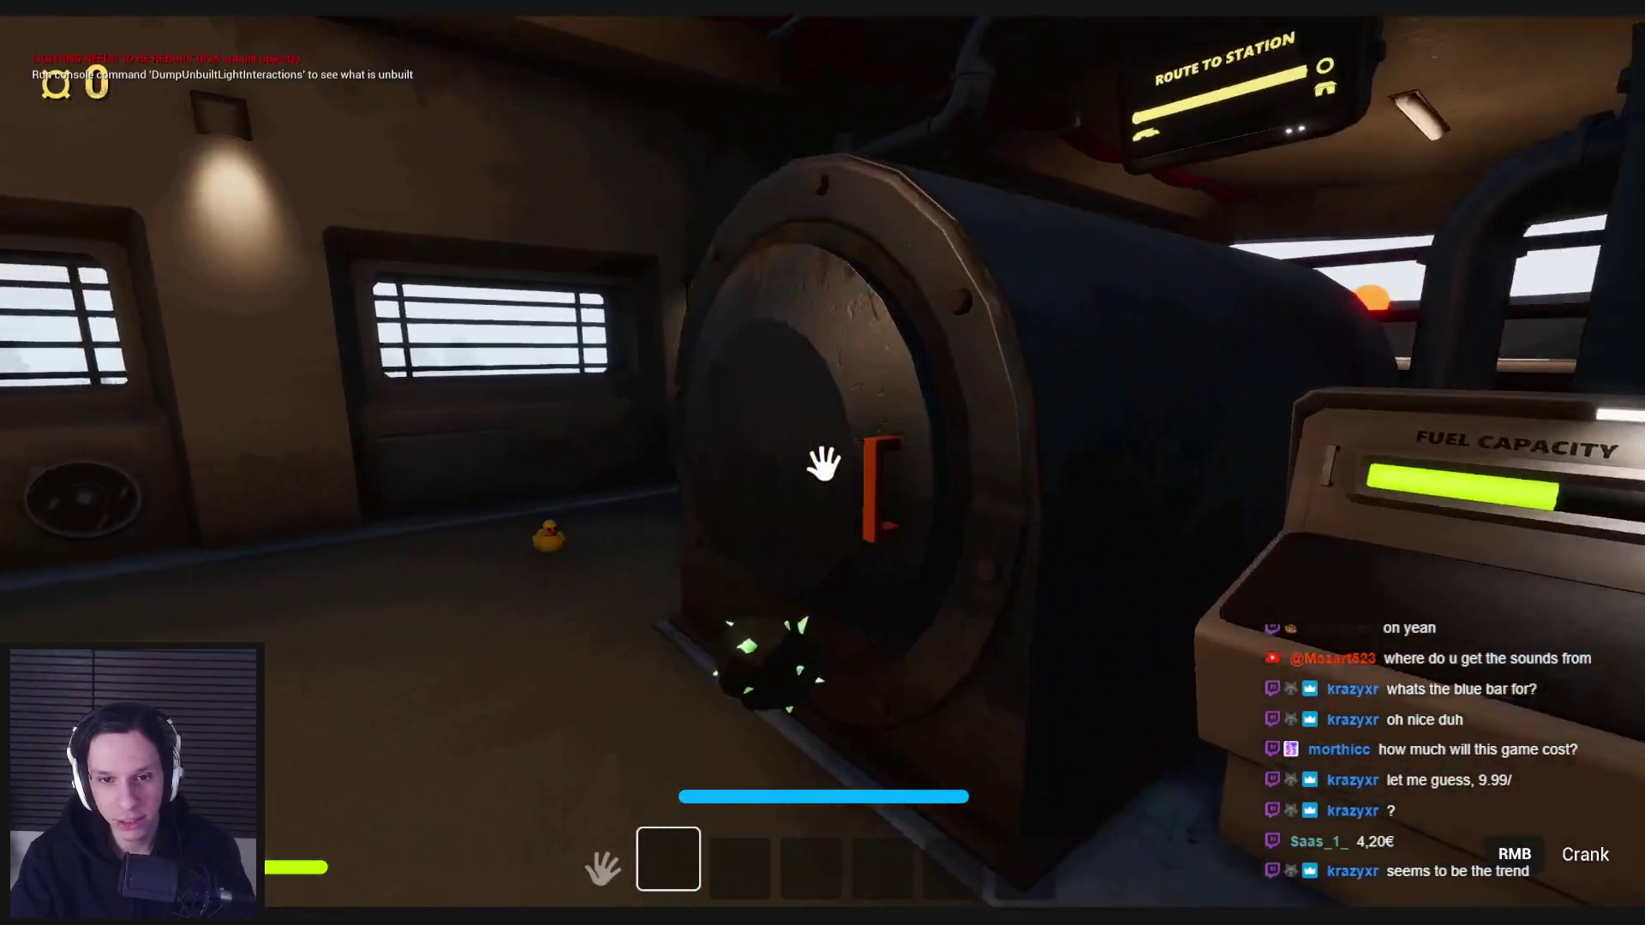
click(822, 462)
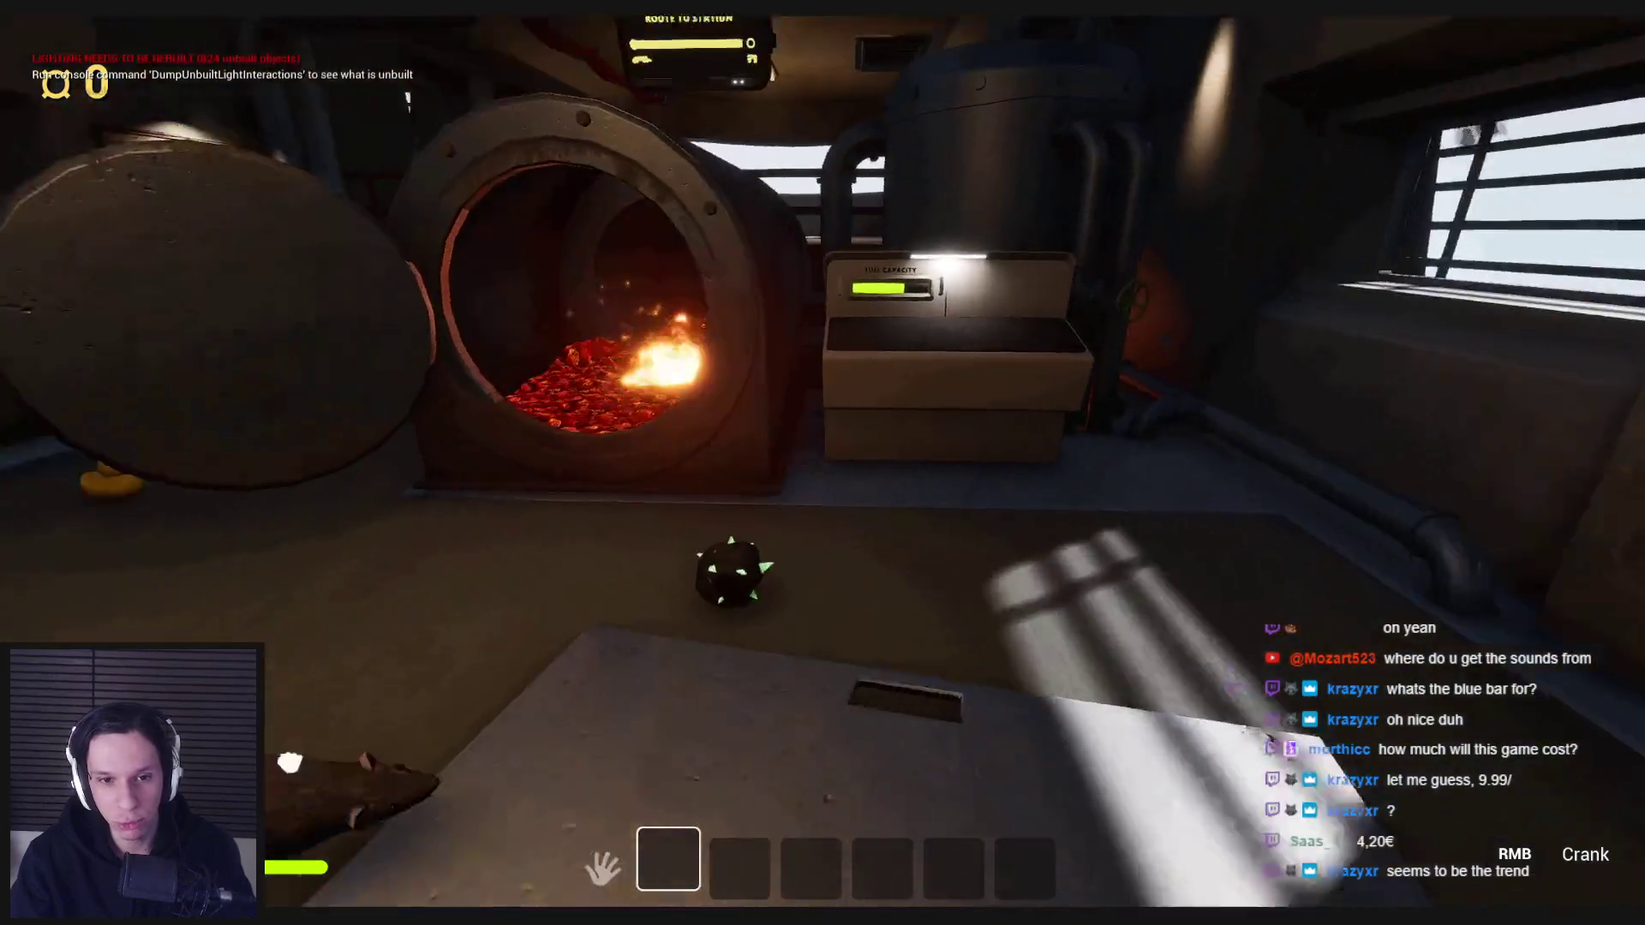
click(823, 463)
click(823, 463)
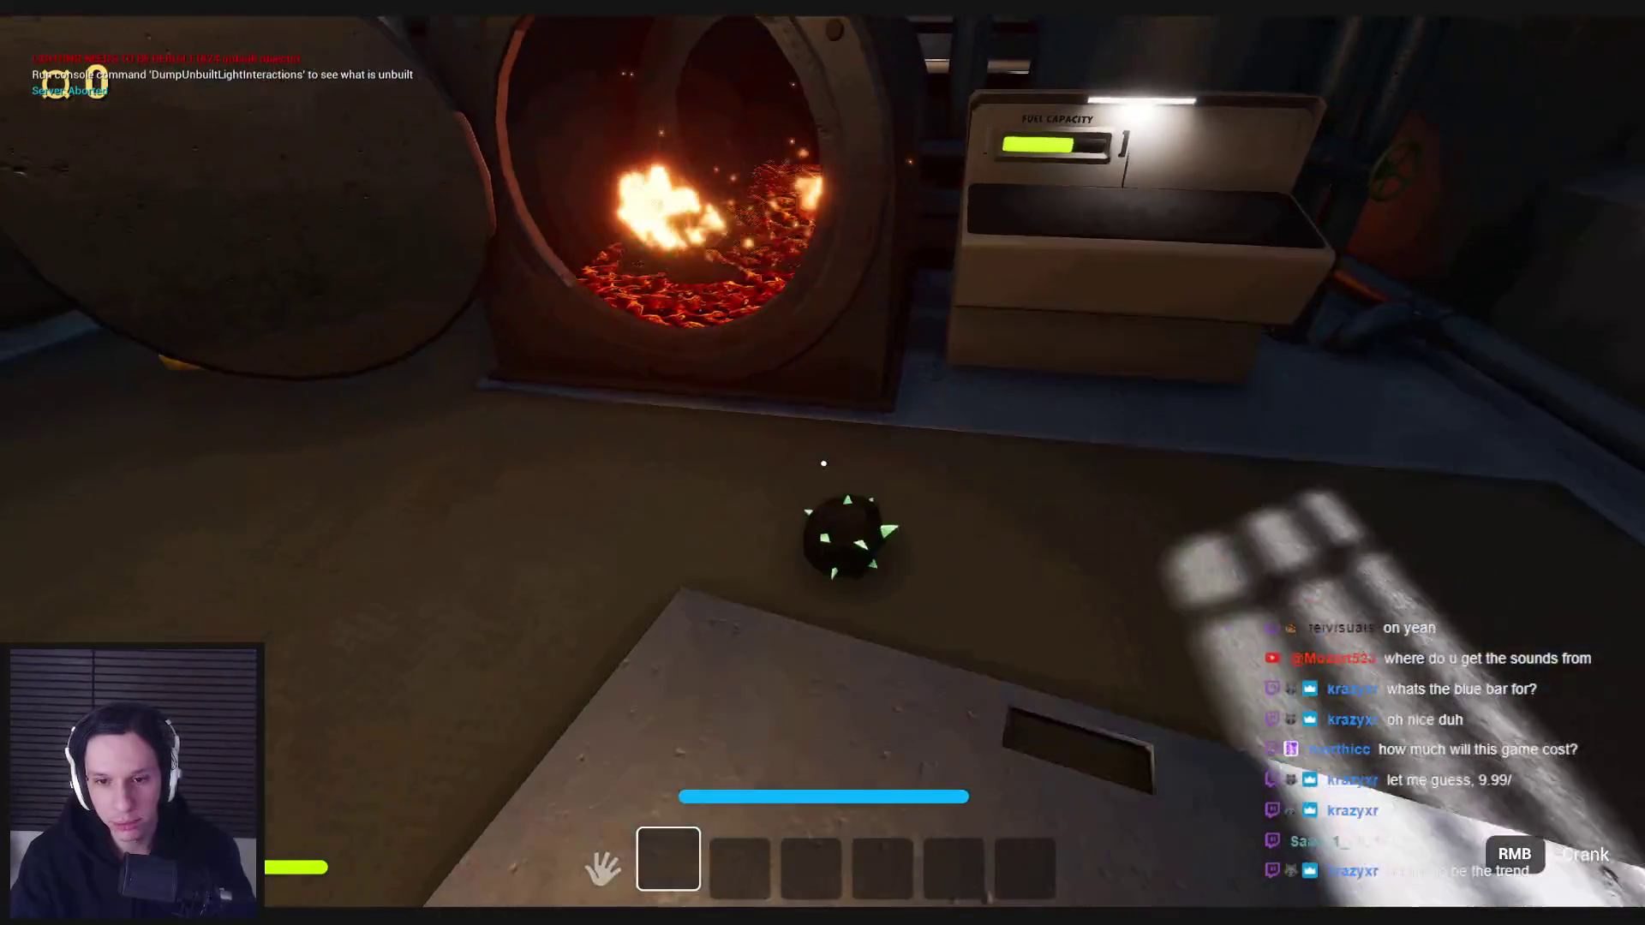
click(822, 463)
click(822, 462)
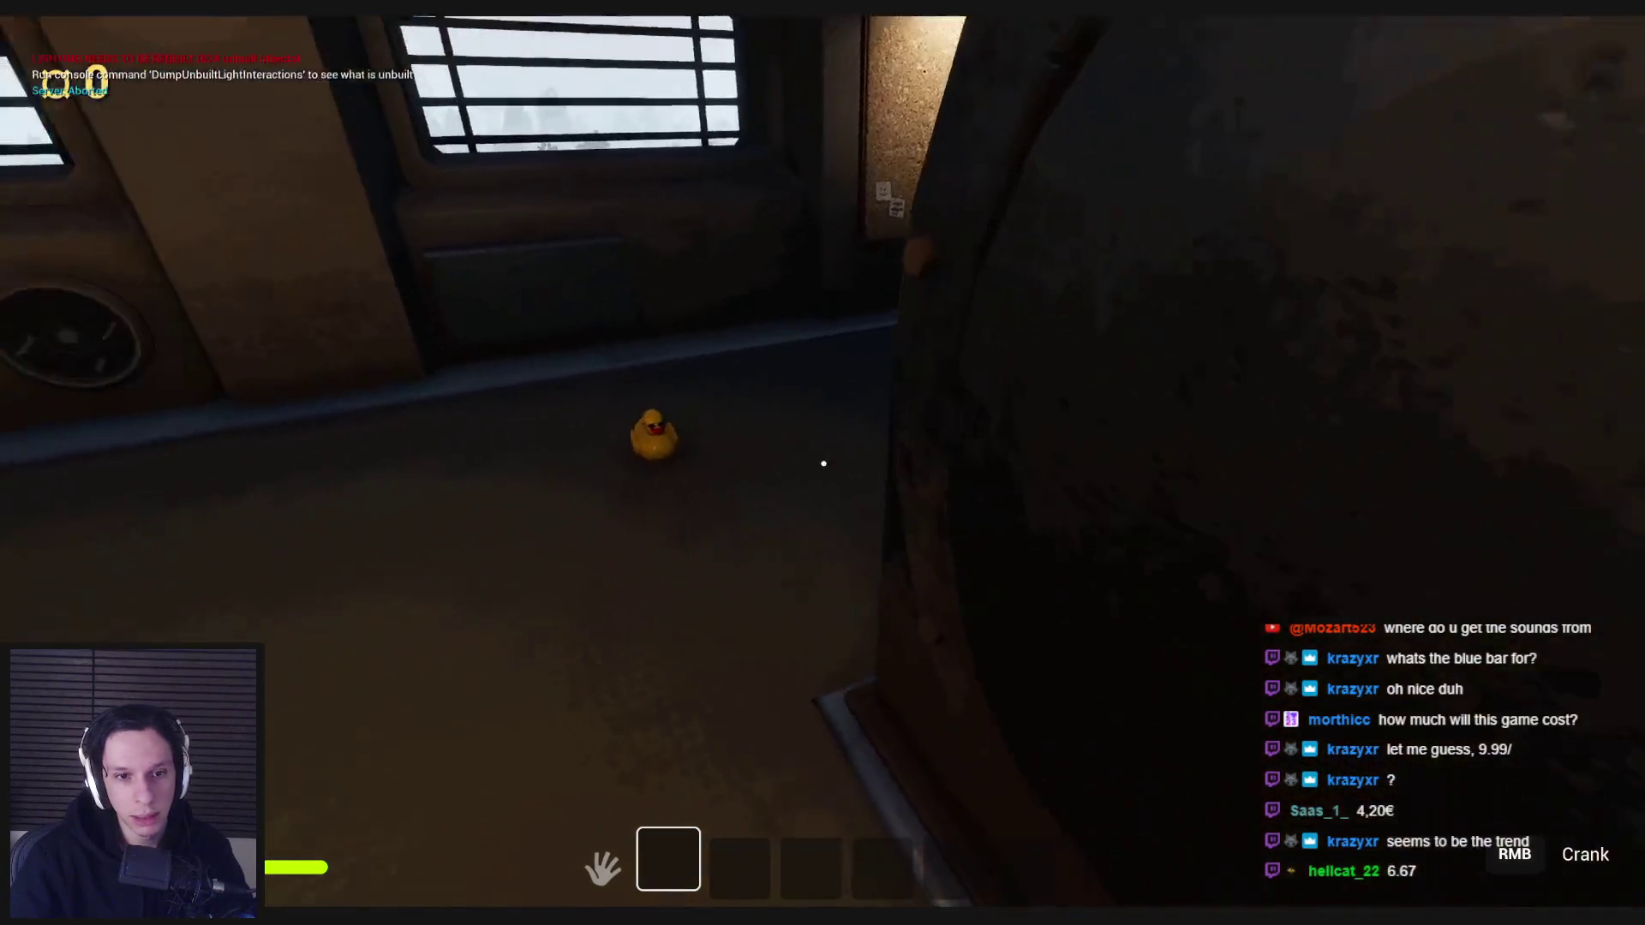
- Move the rubber duck aside, turn the red wall crank to raise the garage door, and step through
click(824, 464)
click(823, 463)
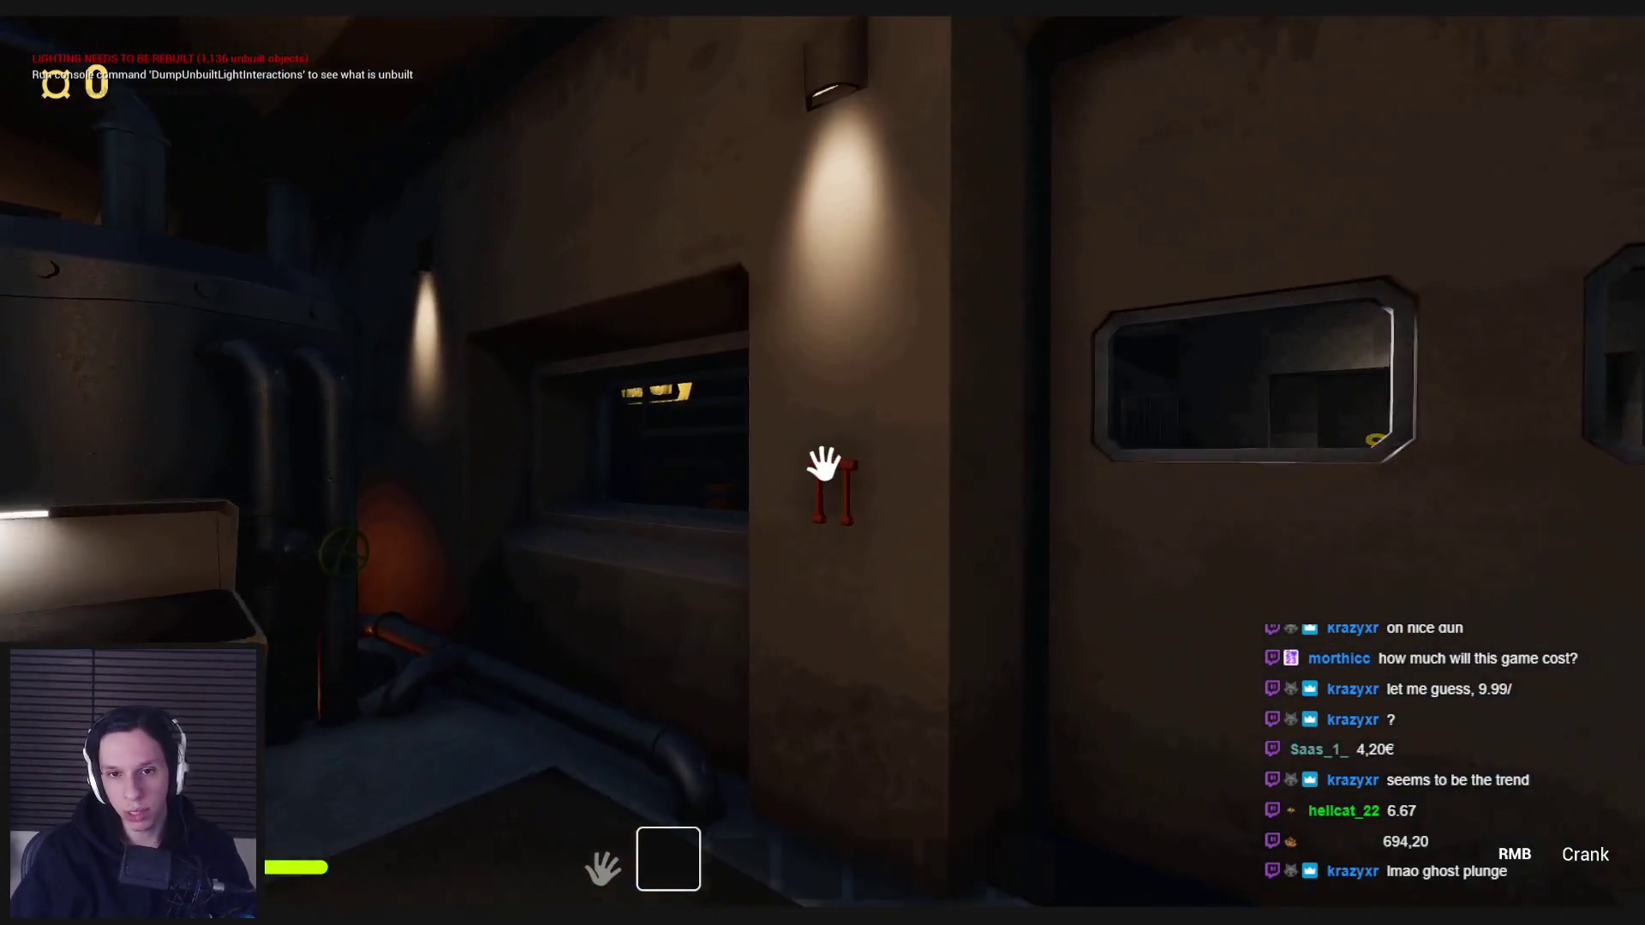
click(824, 464)
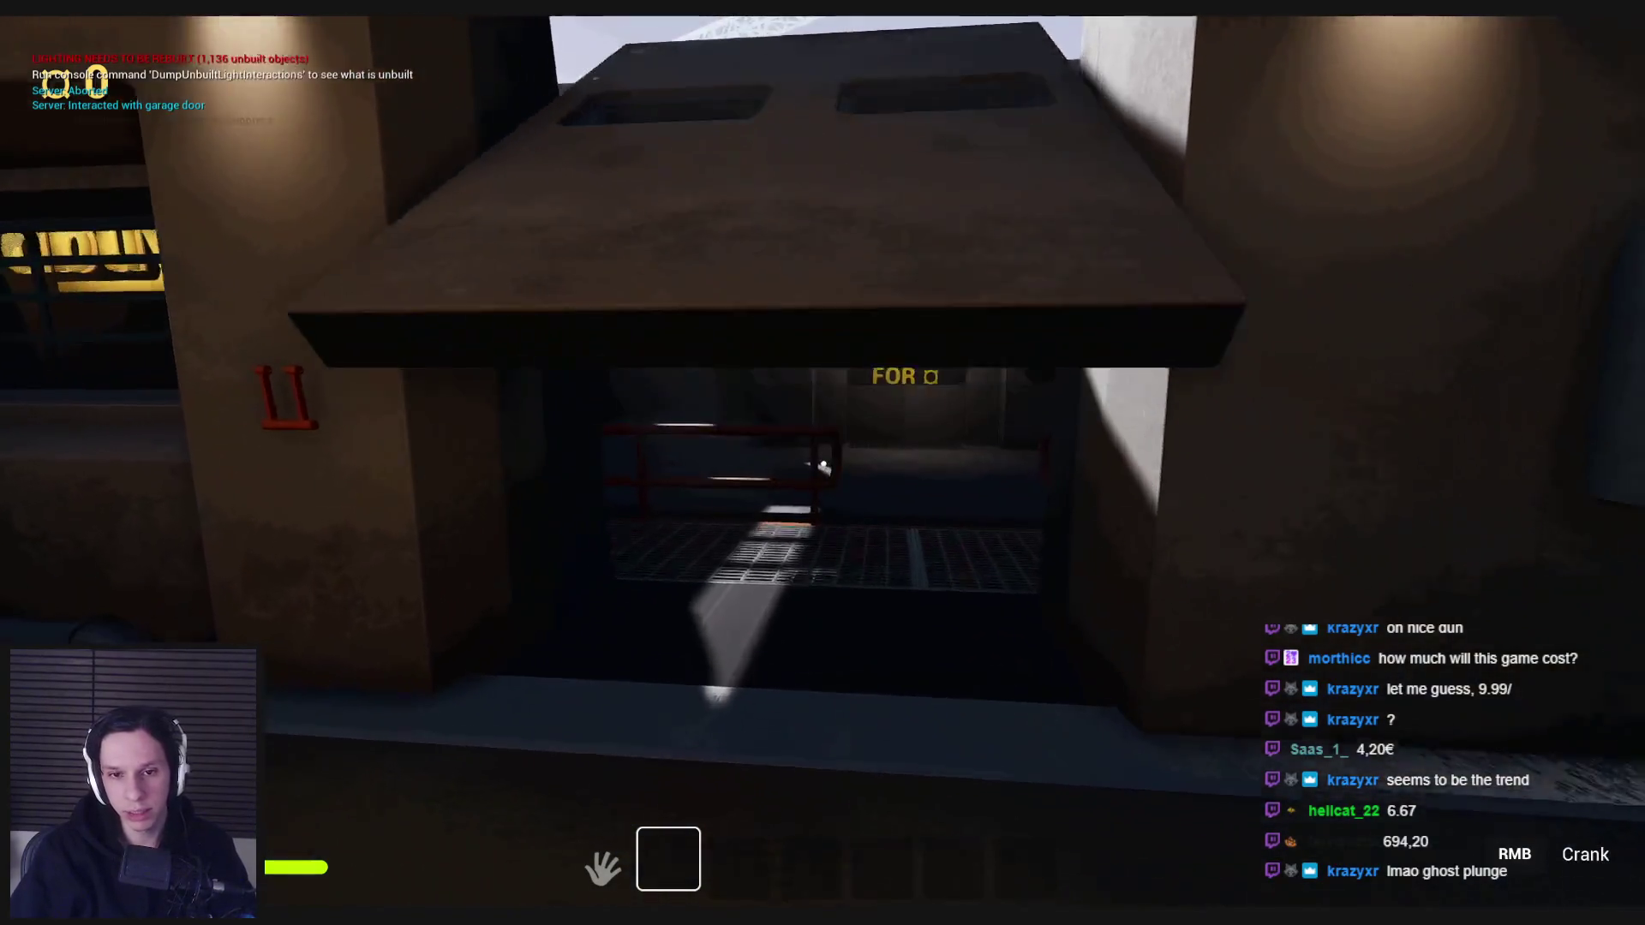
key(shift)
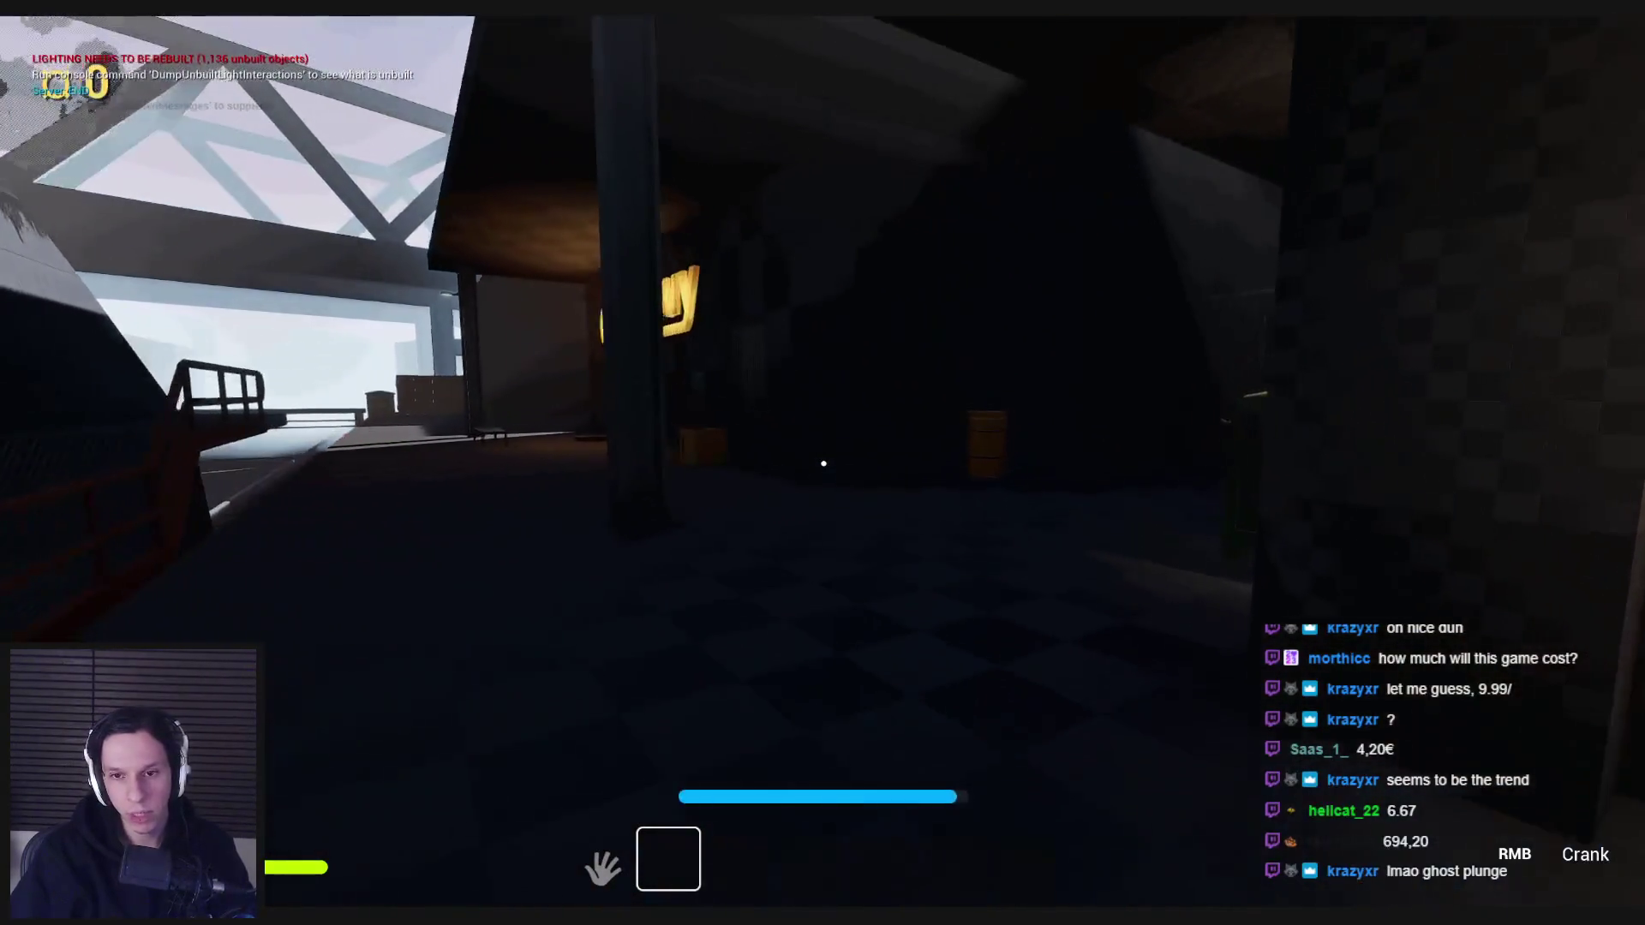
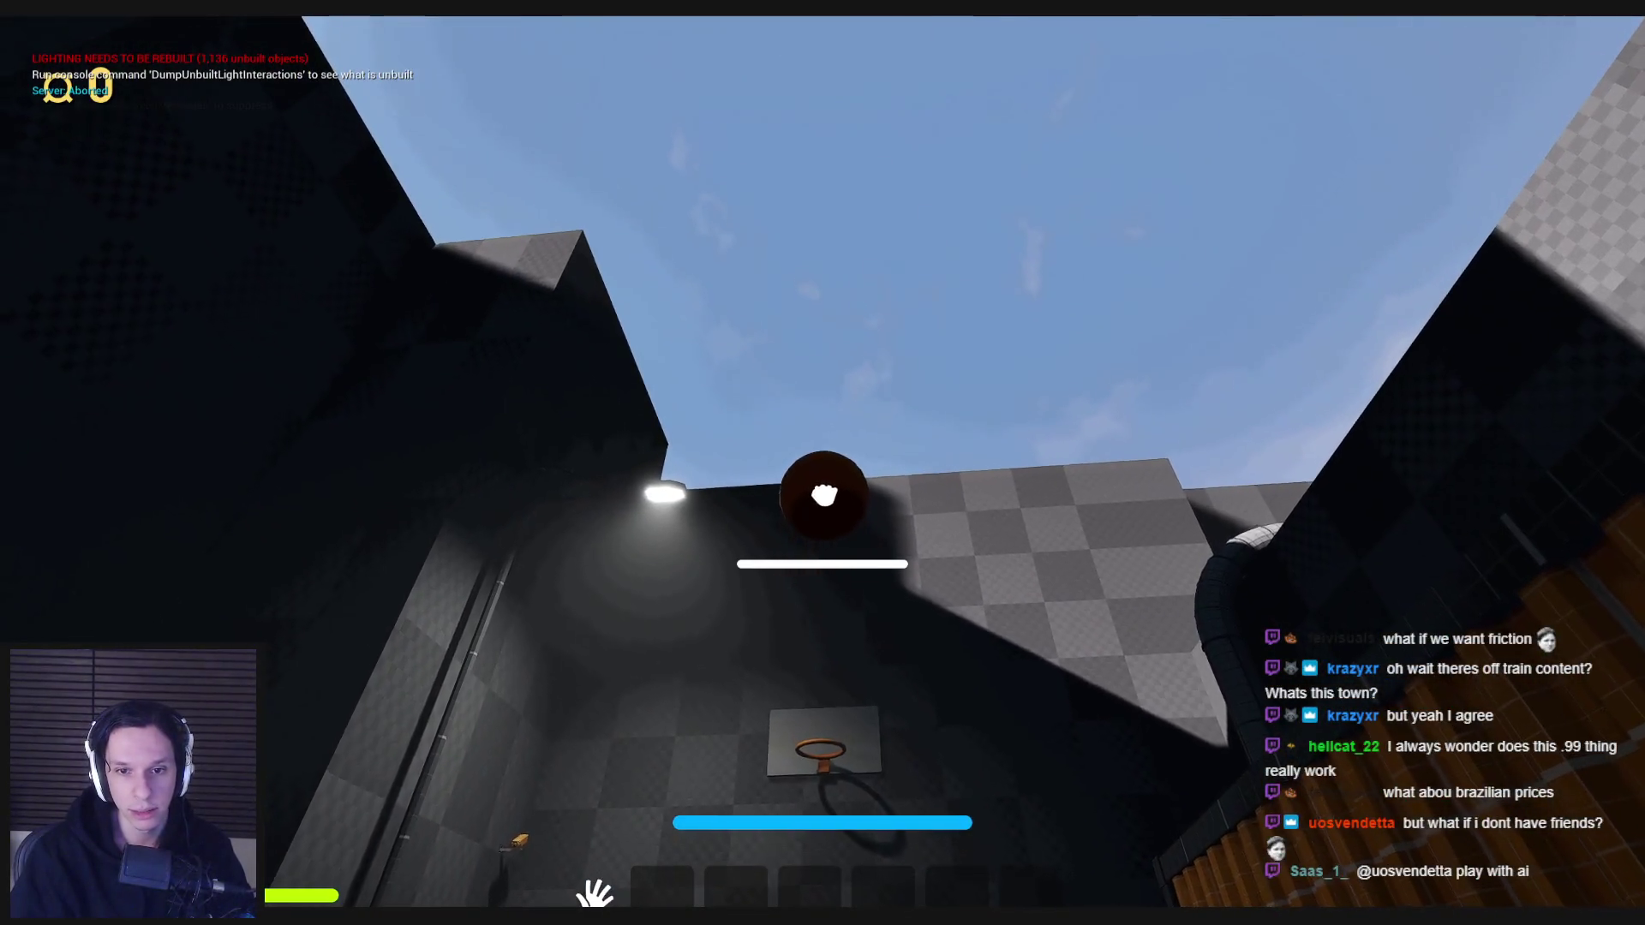
- Throw the ball at the hoop twice, then walk through the yards to the loose basketball
click(822, 478)
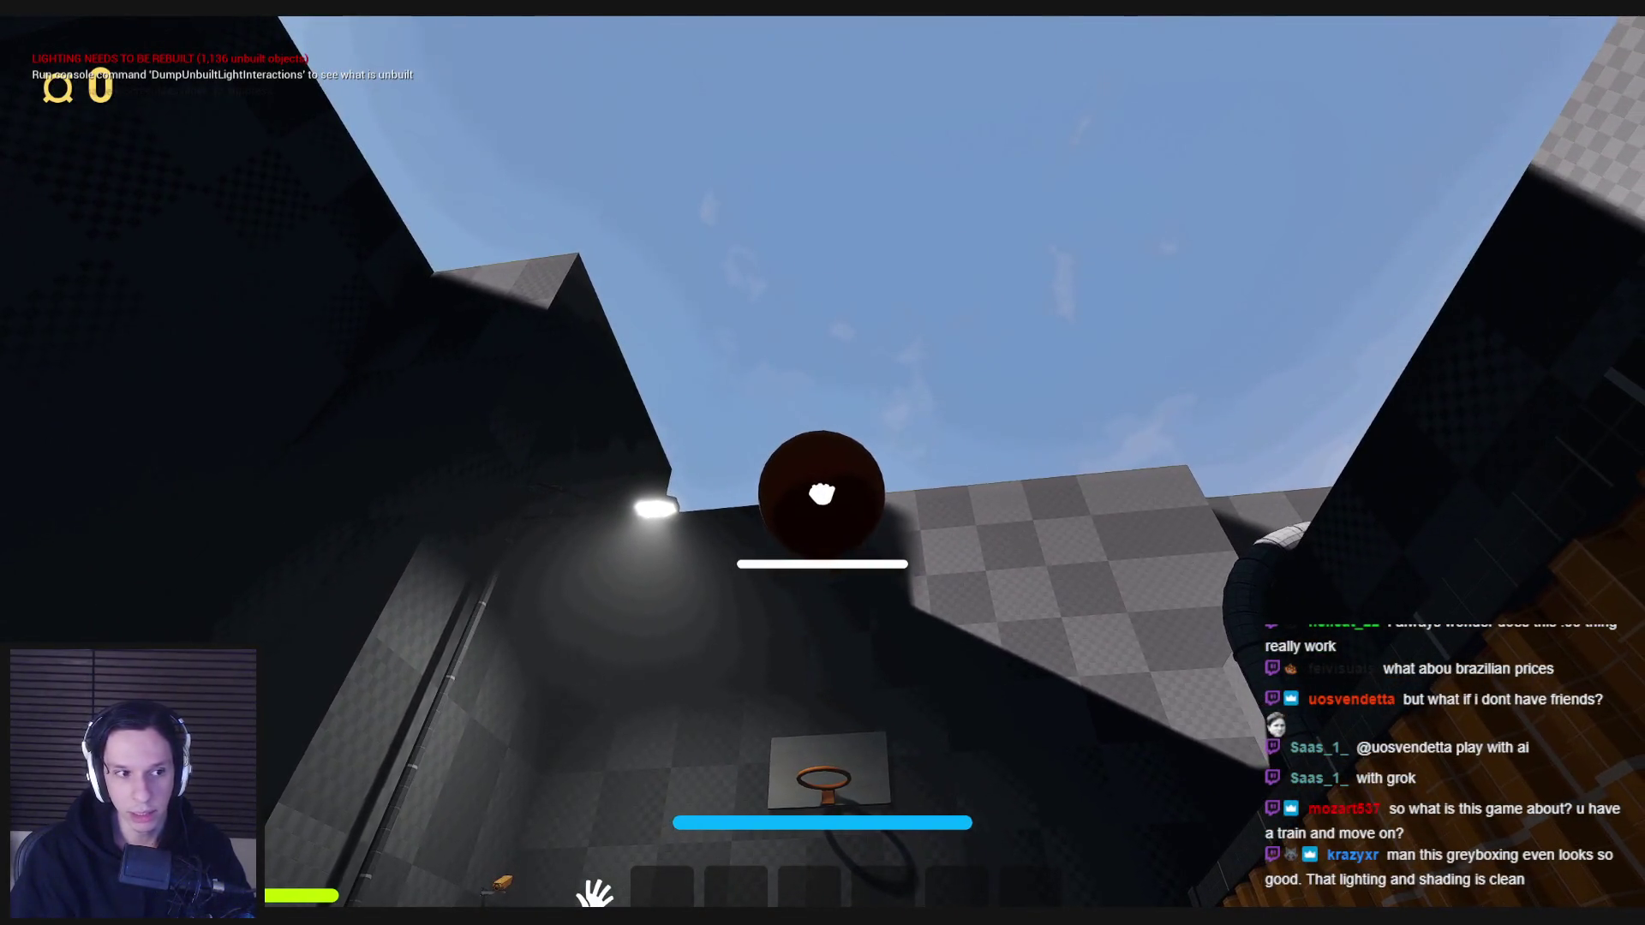
click(822, 478)
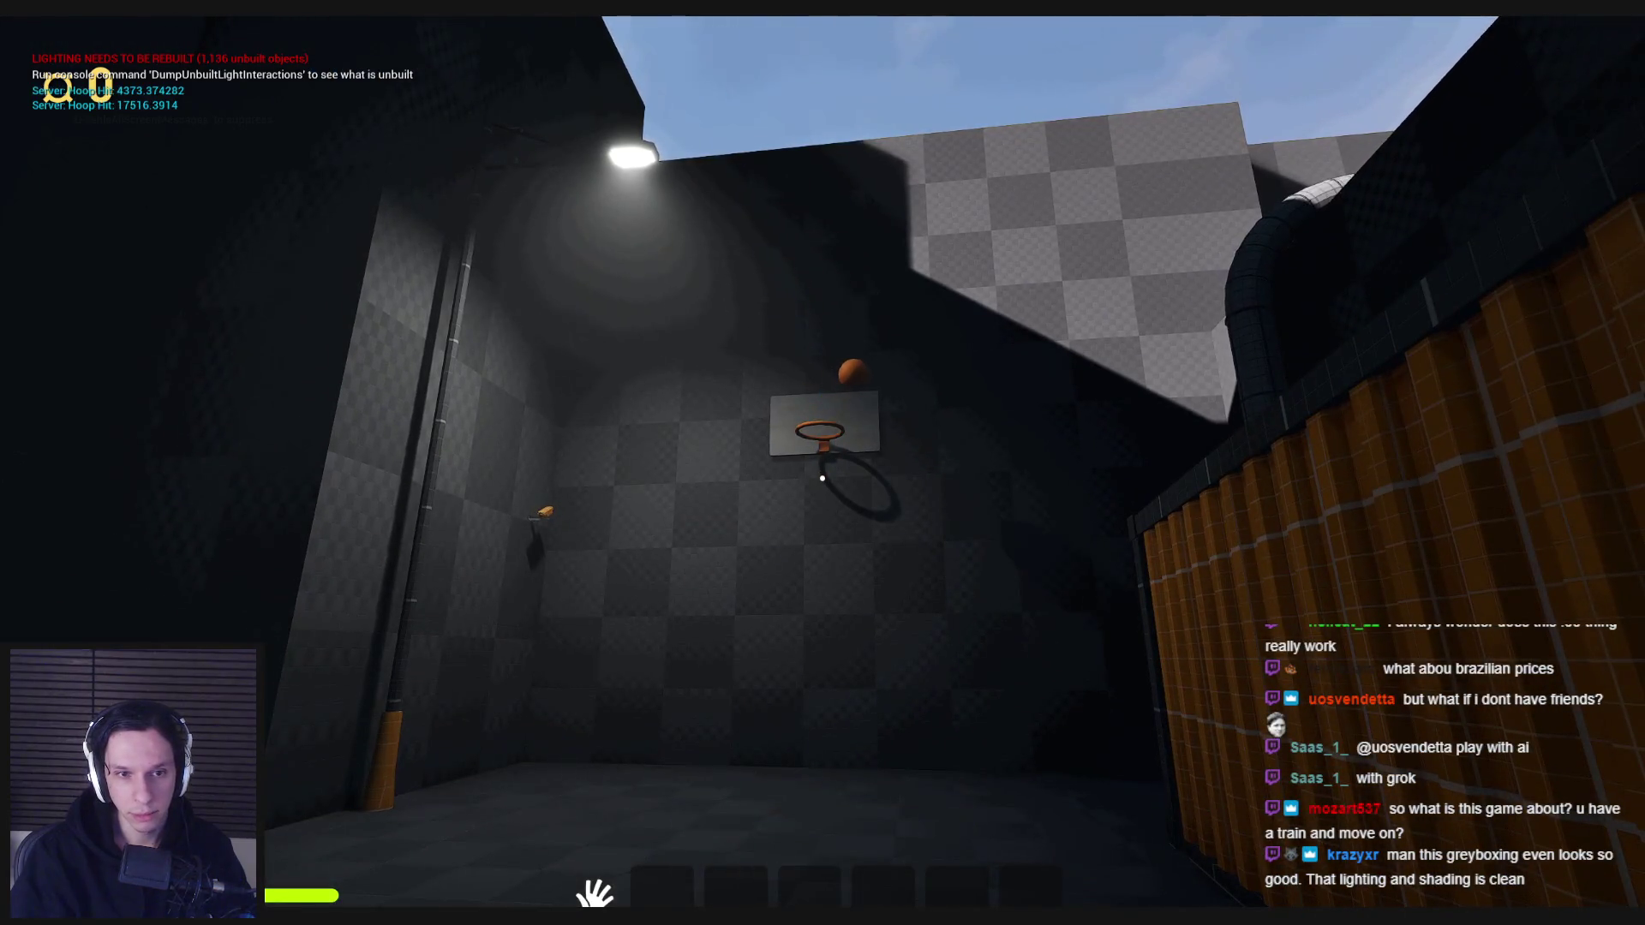
key(w)
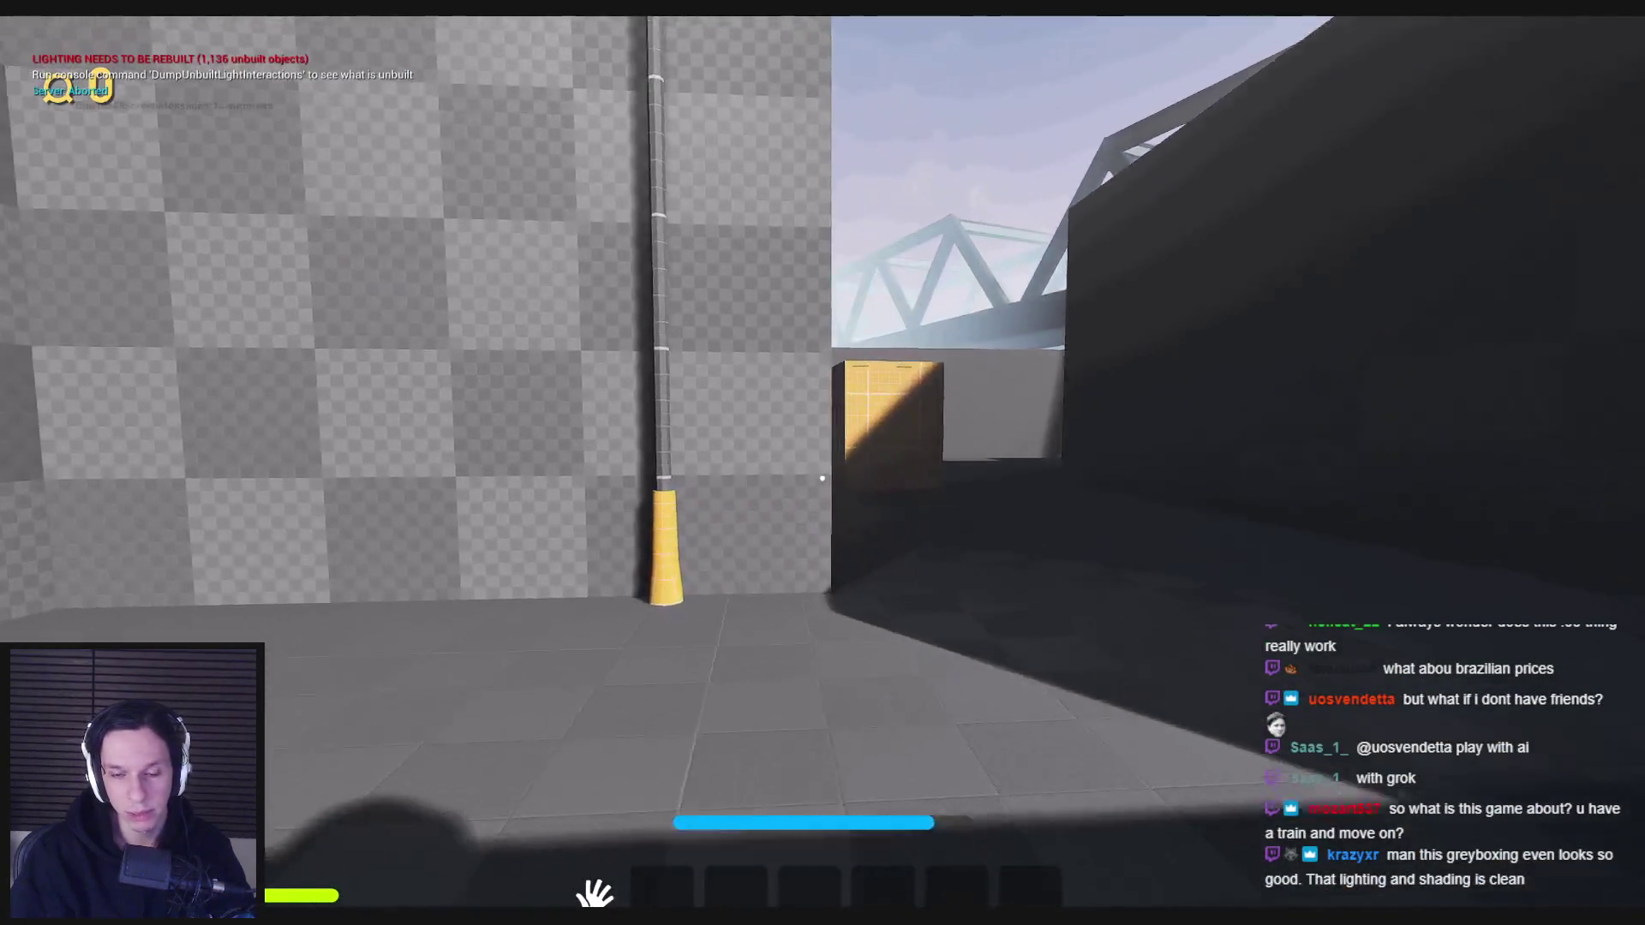
key(w)
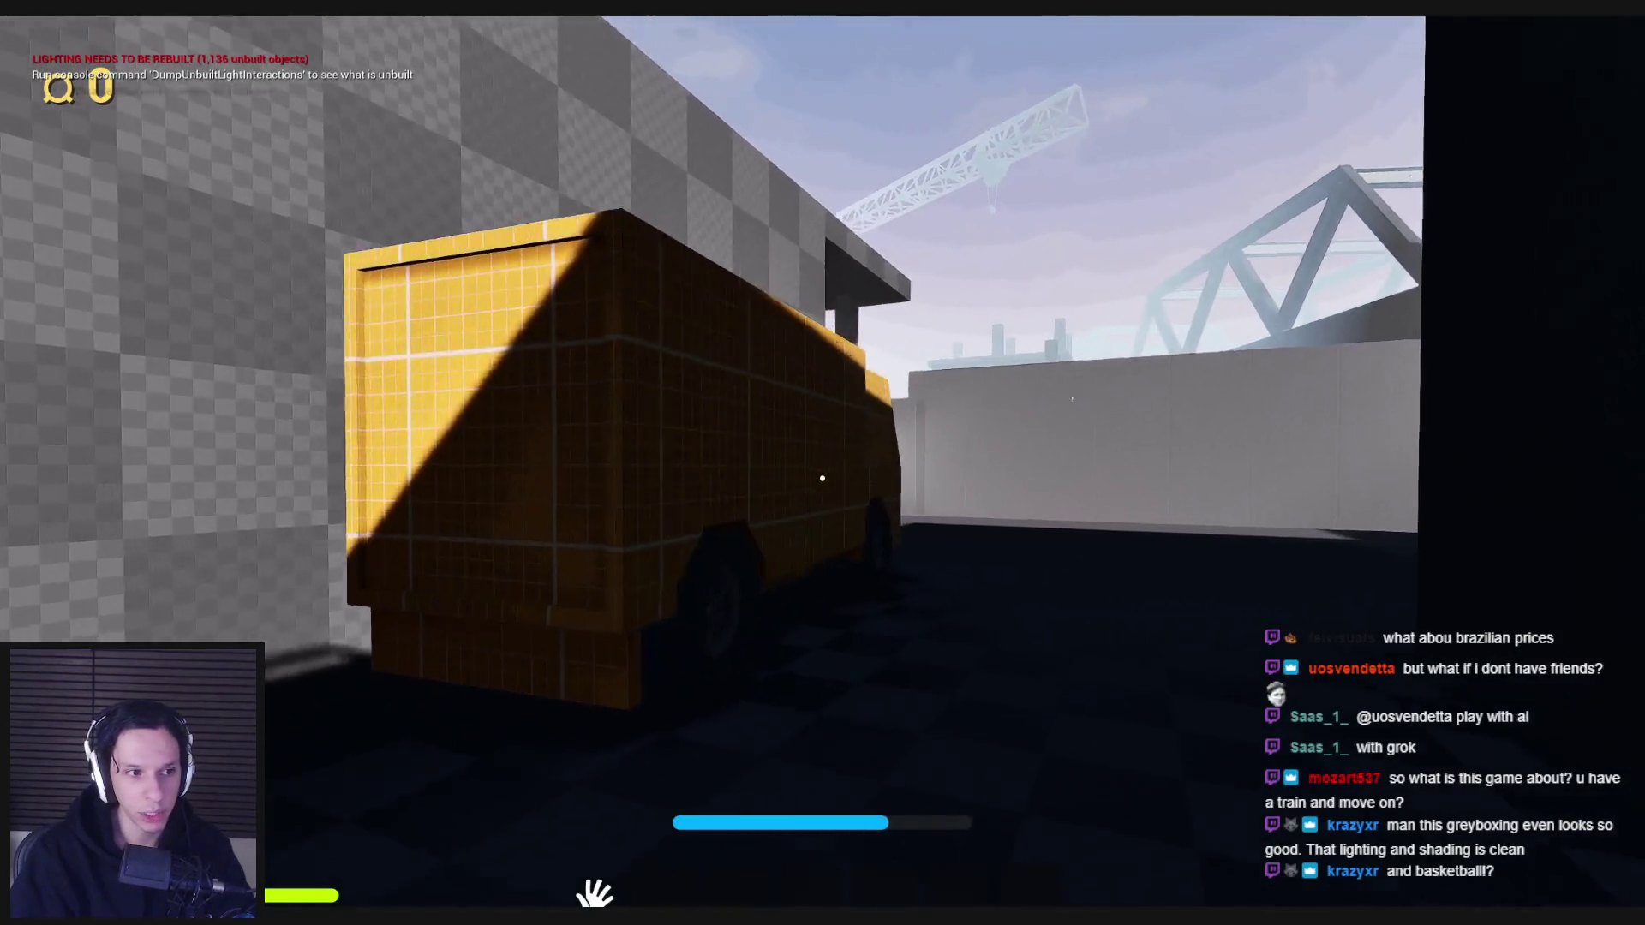
key(w)
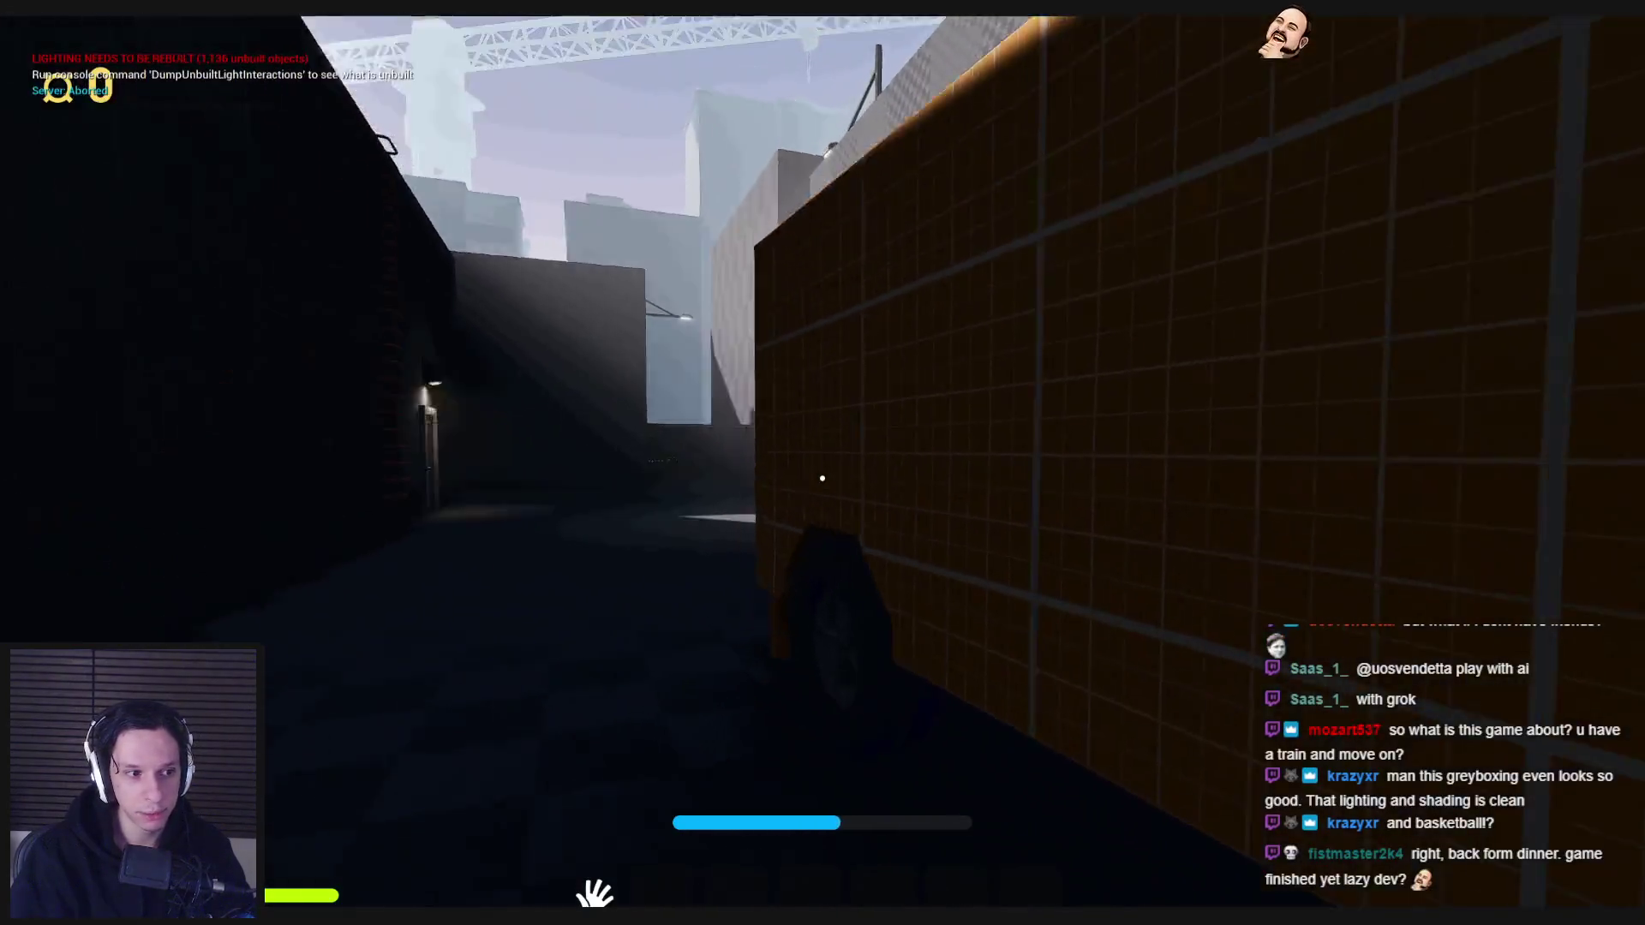
key(w)
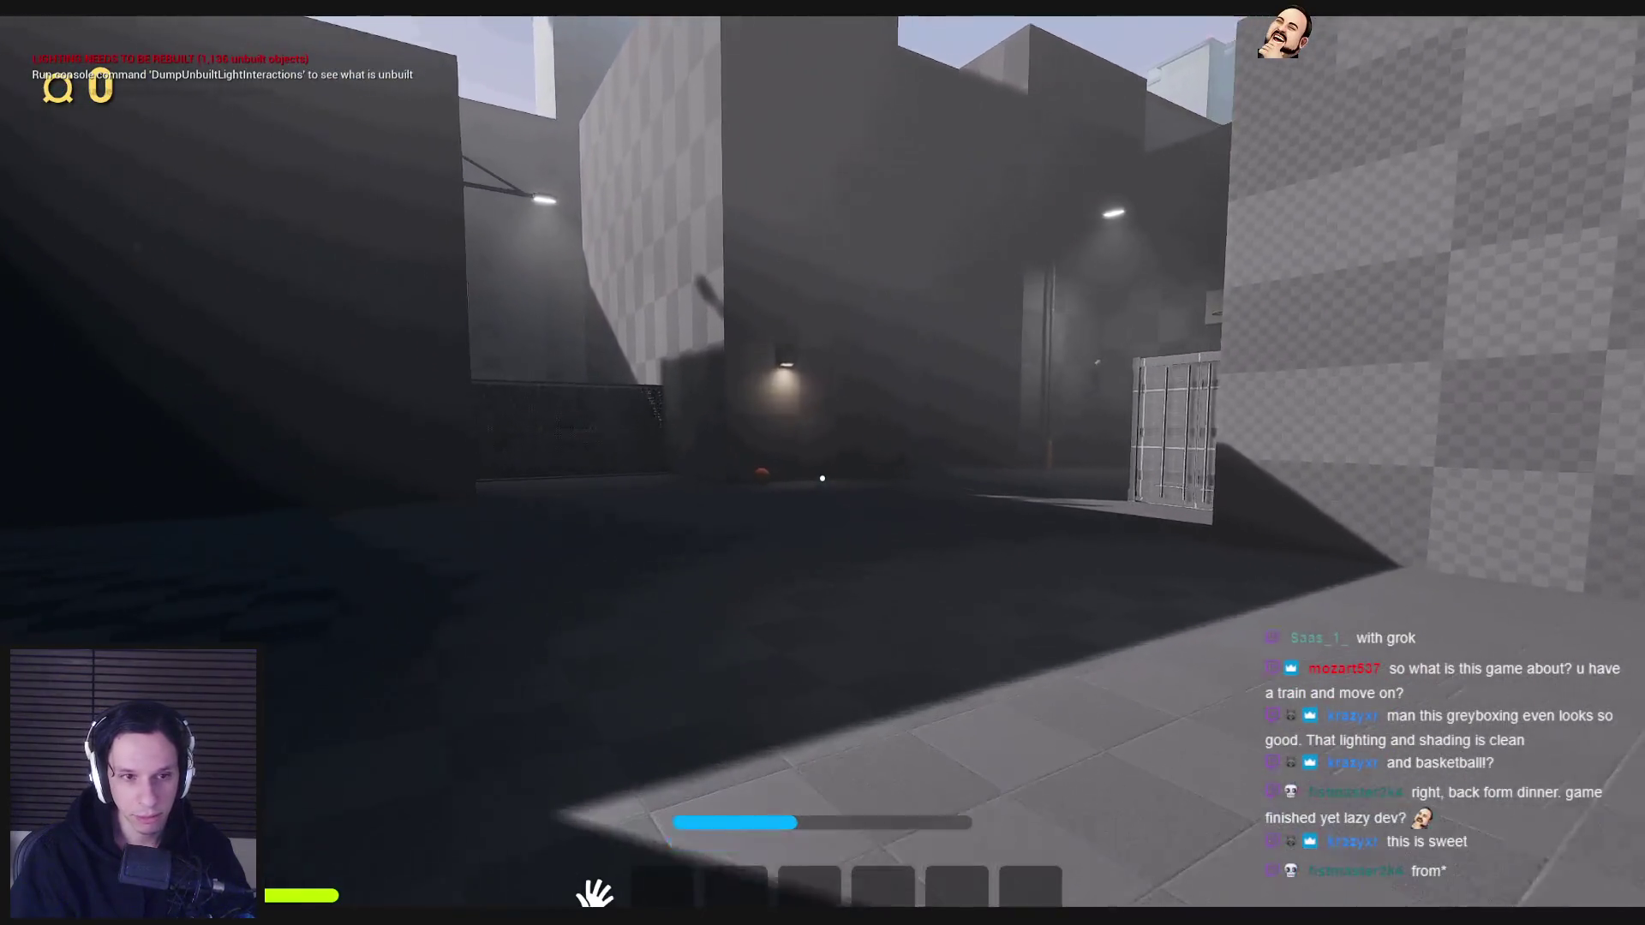
key(w)
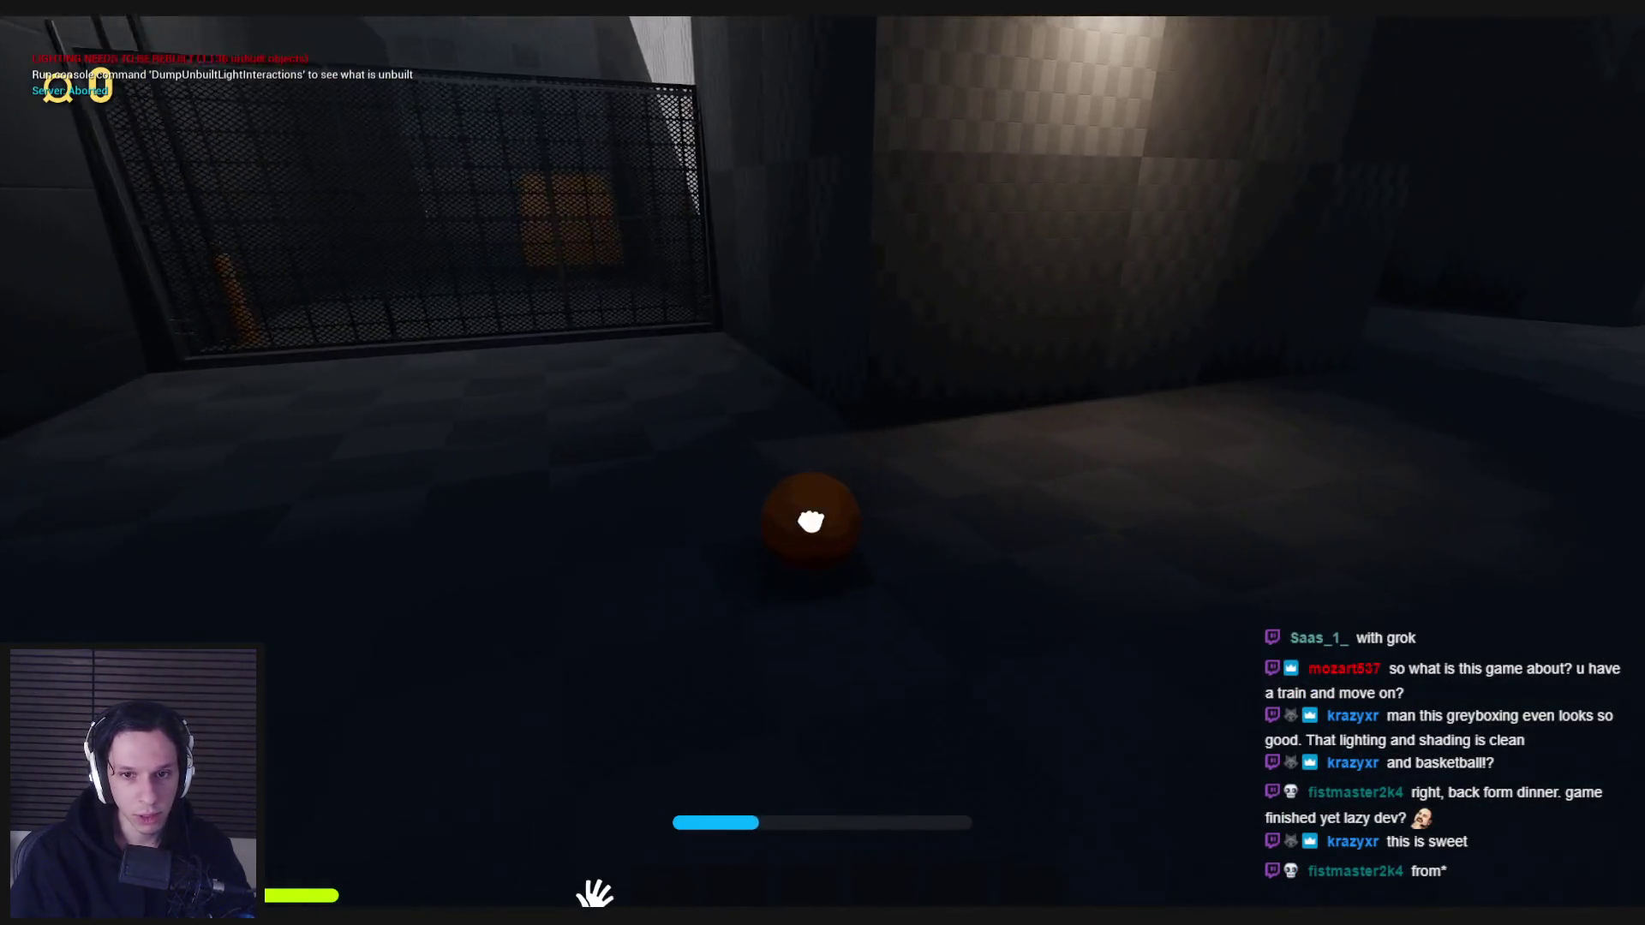
- Pick up the basketball and take repeated shots, catching rebounds and charging a full-strength throw
click(809, 518)
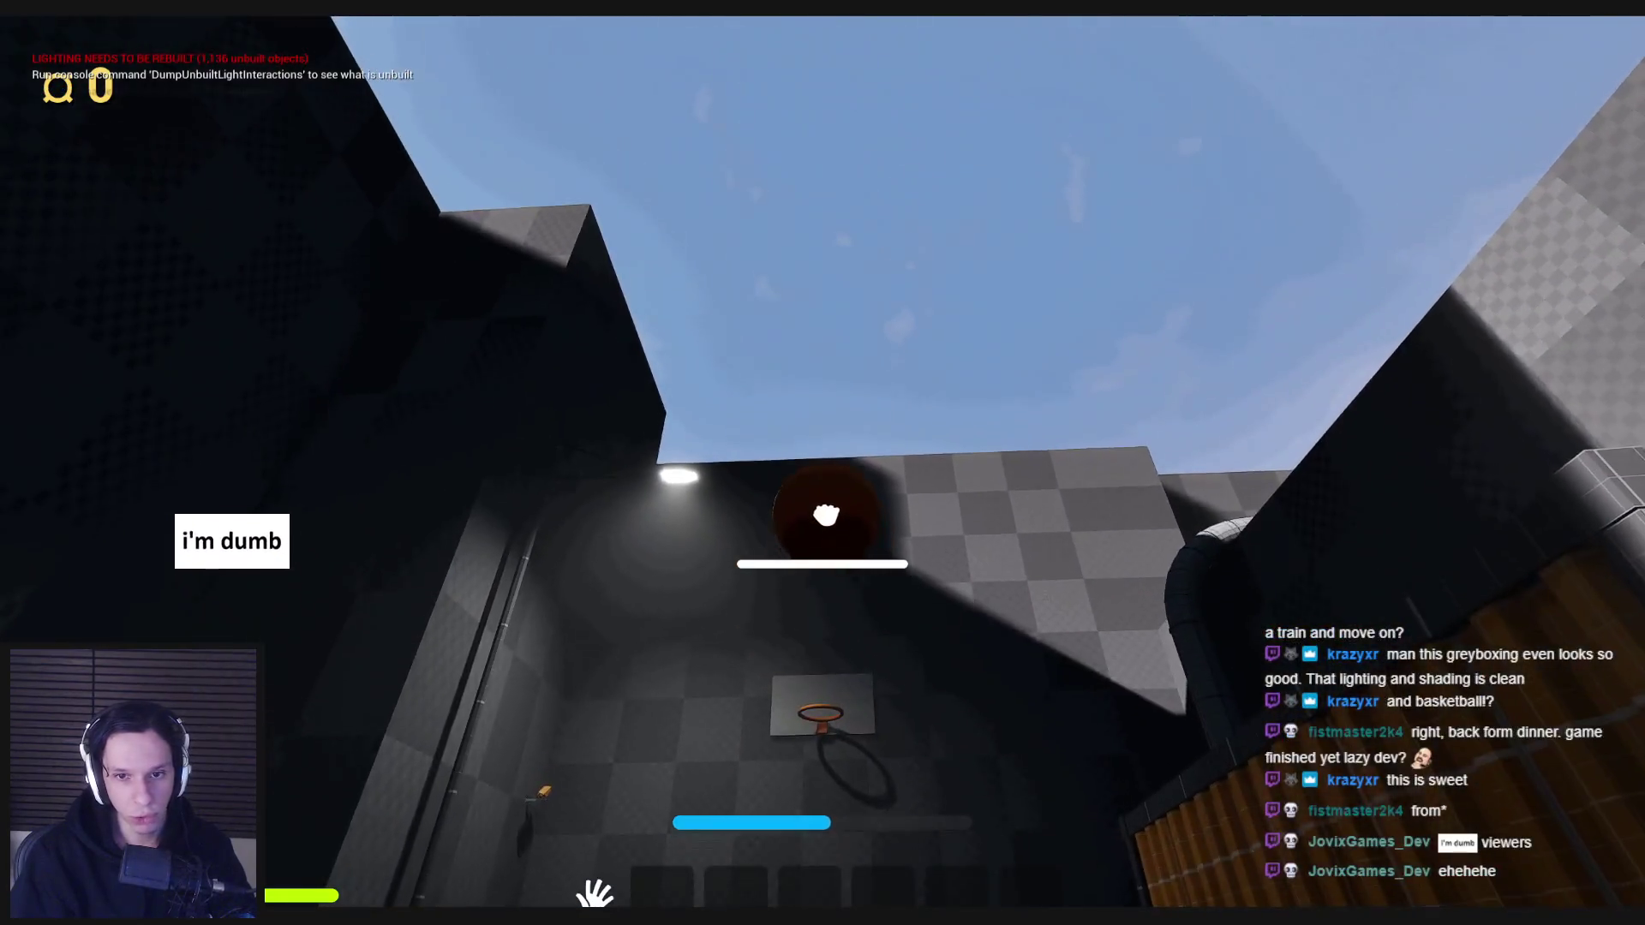
click(823, 492)
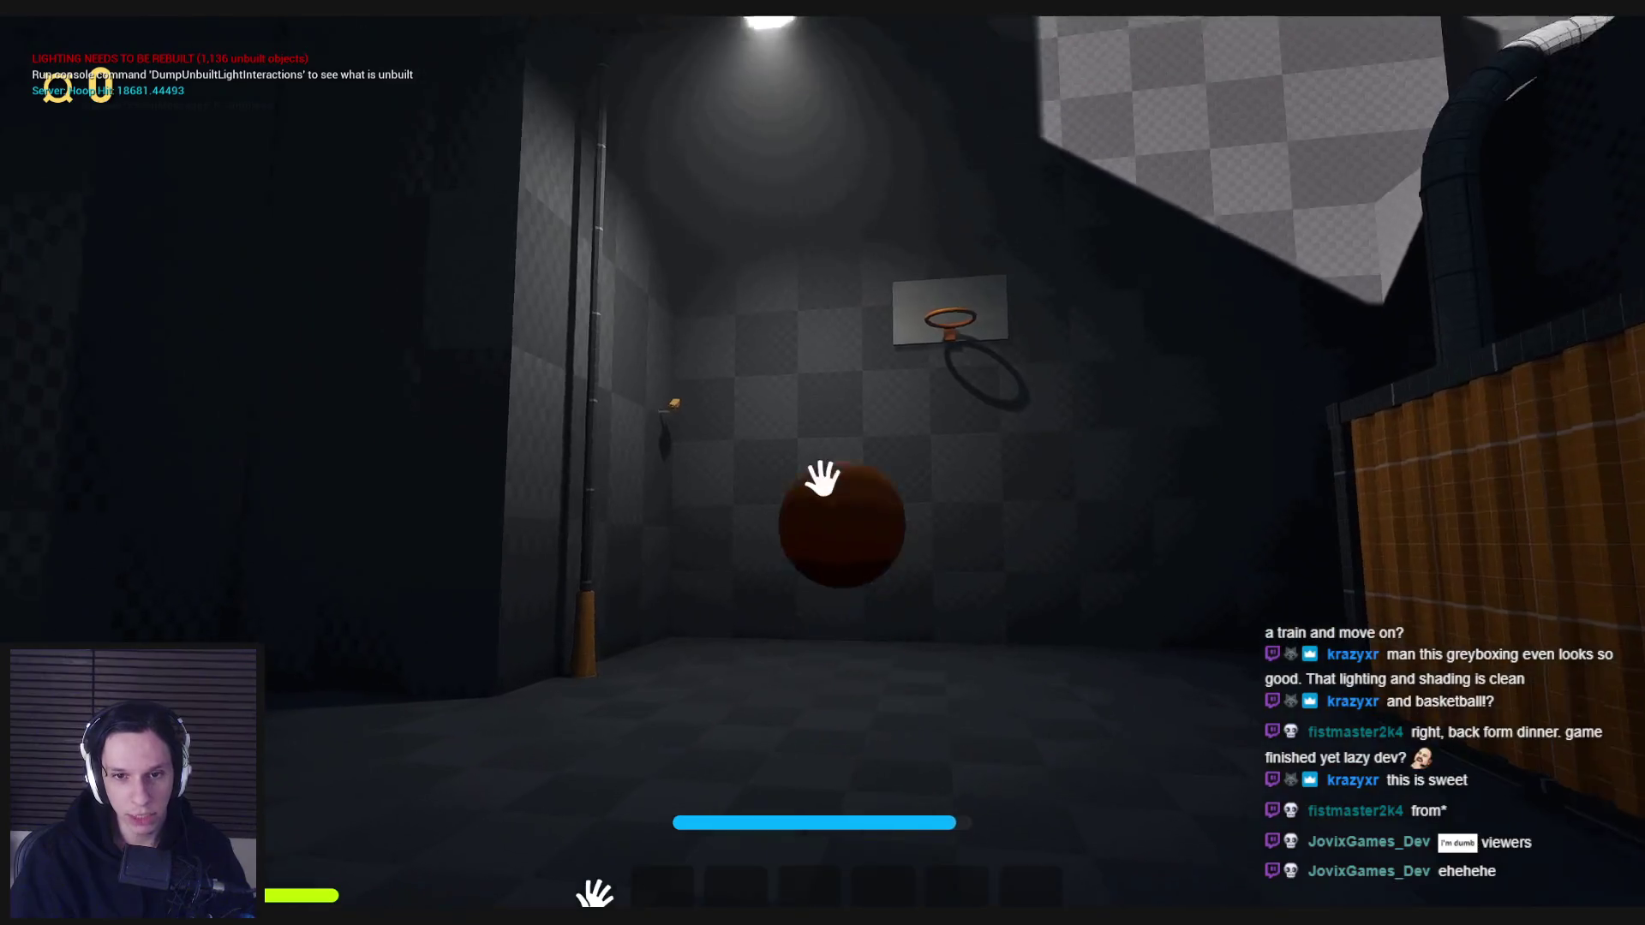
click(822, 478)
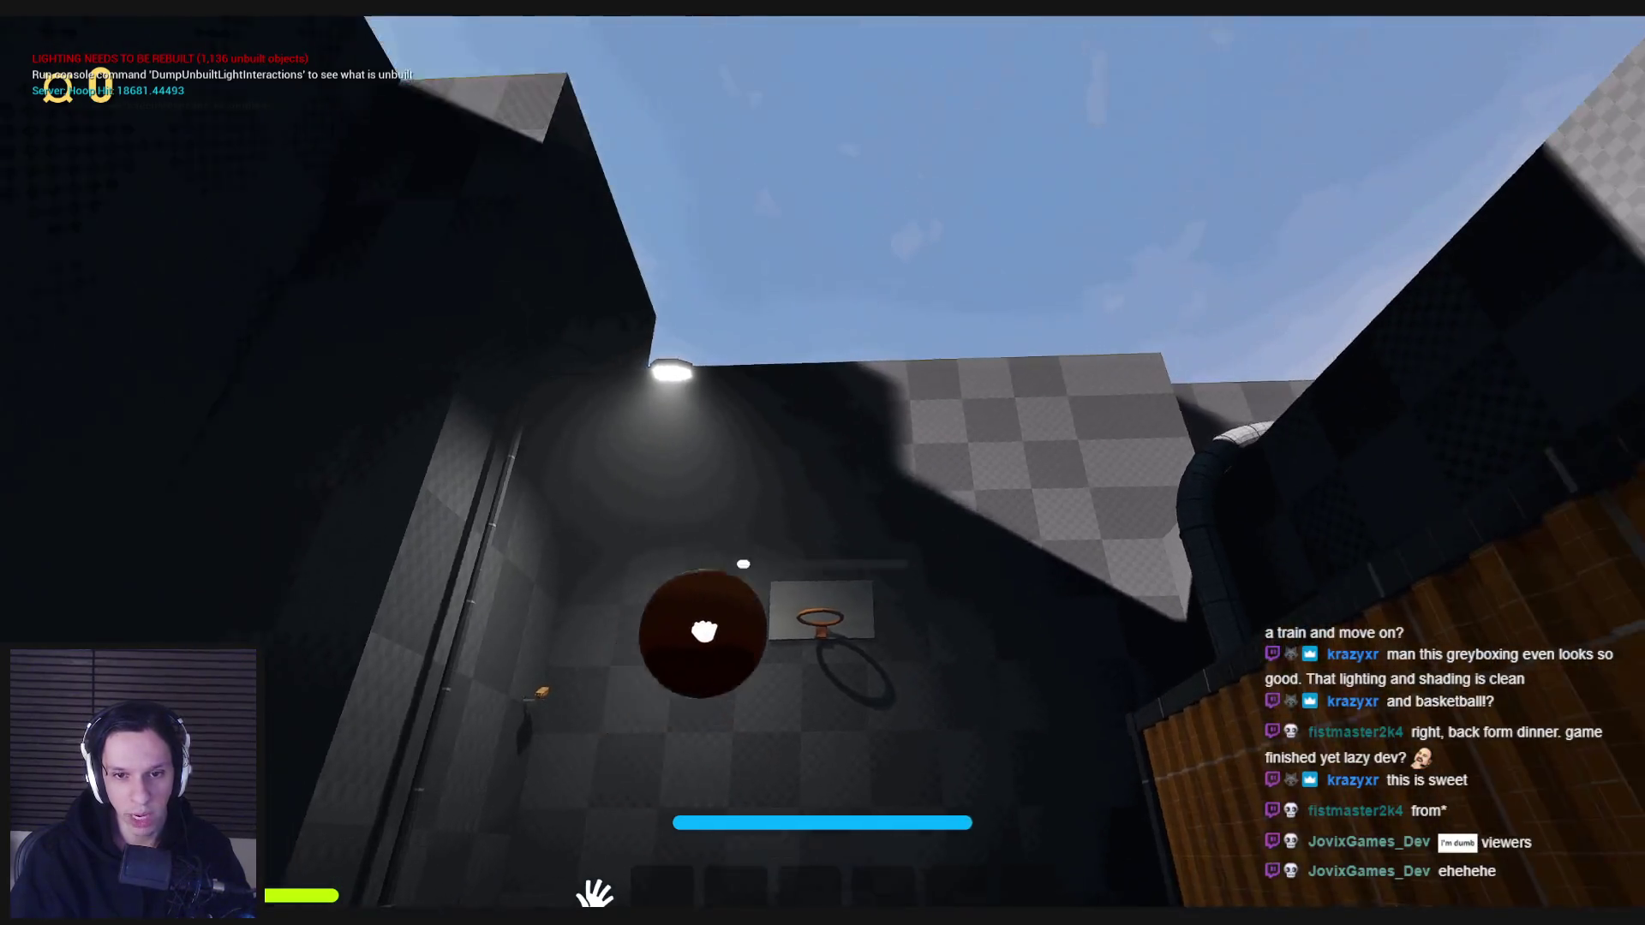
click(822, 487)
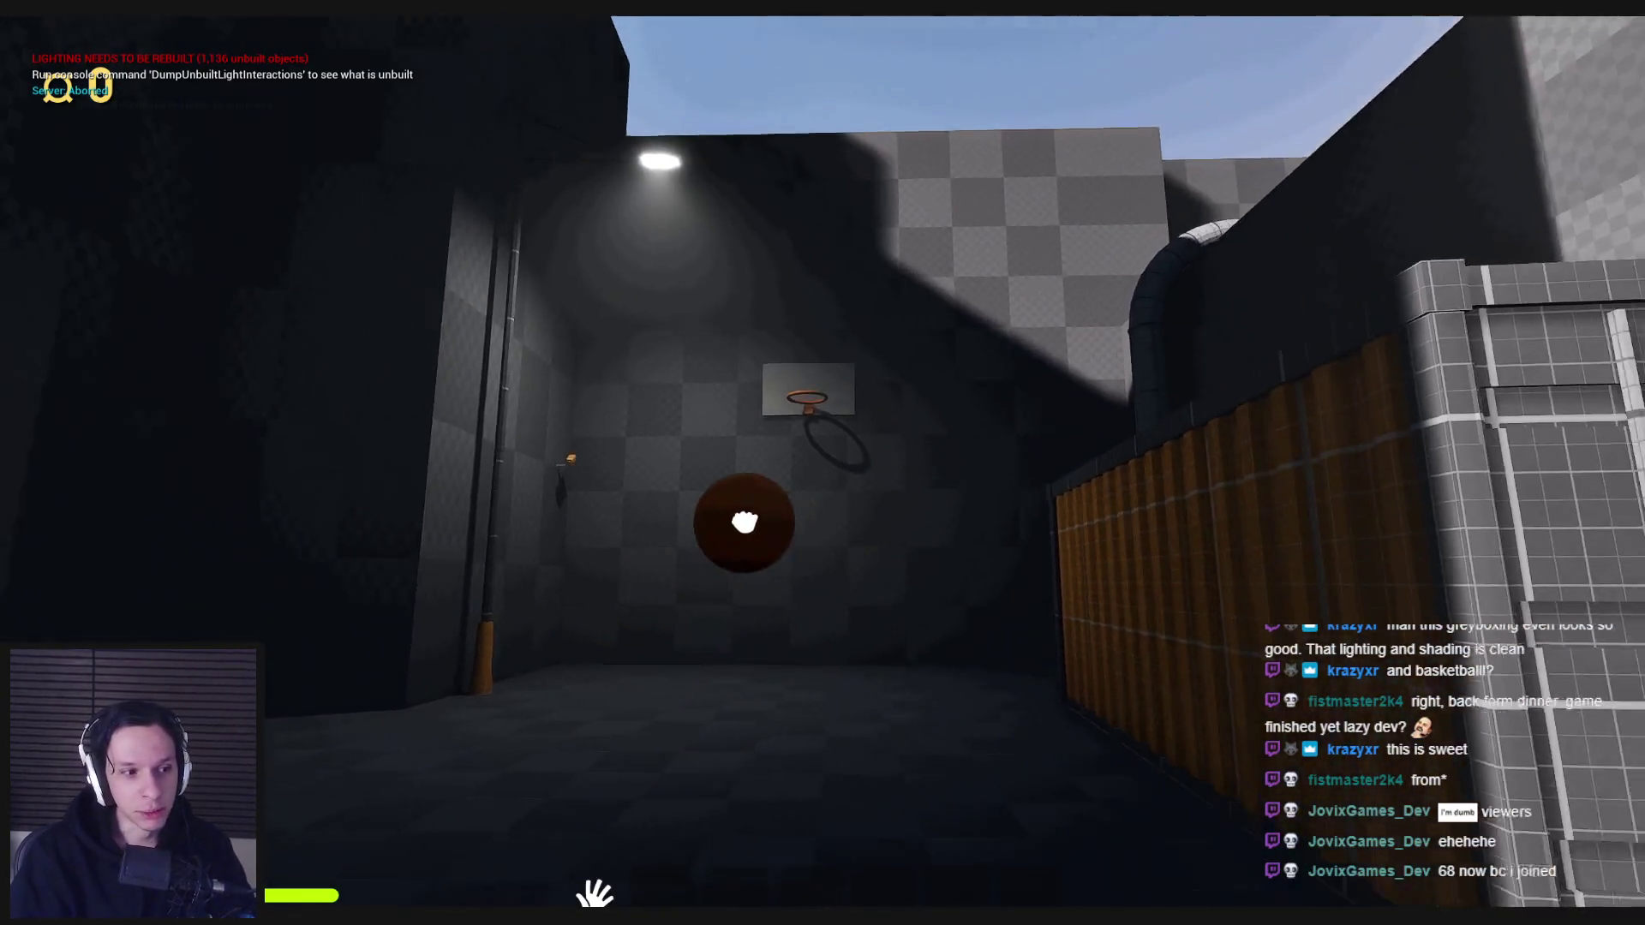
click(823, 477)
mouse_move(823, 463)
mouse_down()
mouse_move(822, 437)
mouse_move(823, 477)
mouse_up()
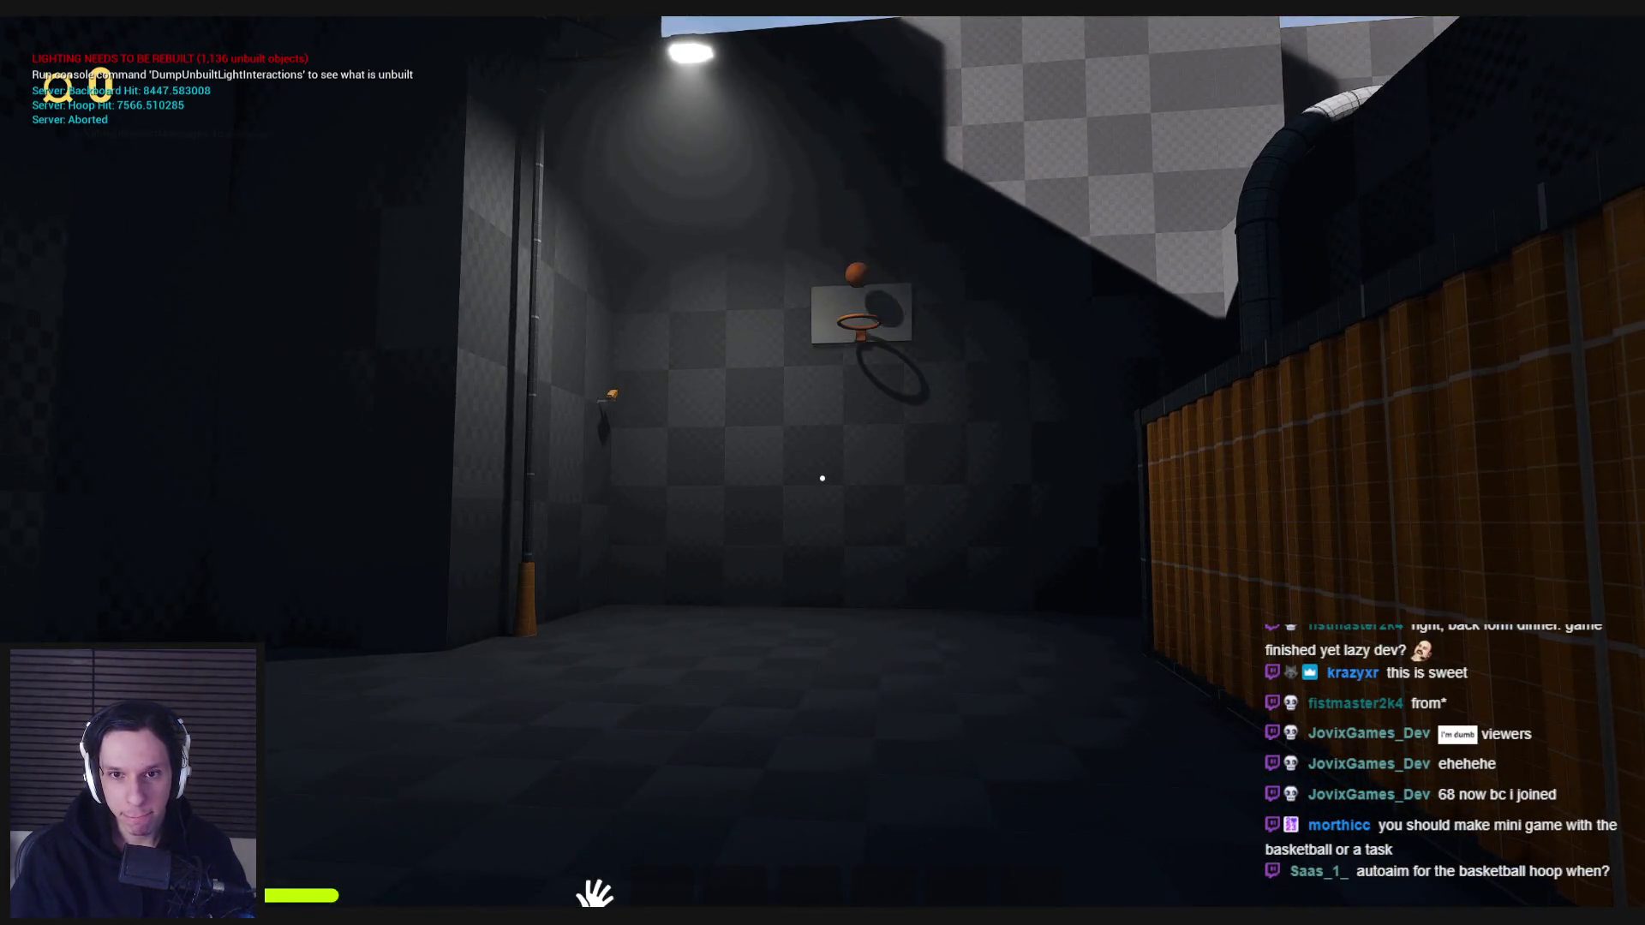
- Walk past the orange crate to the dark building, jump, and head toward the lit alley
key(w)
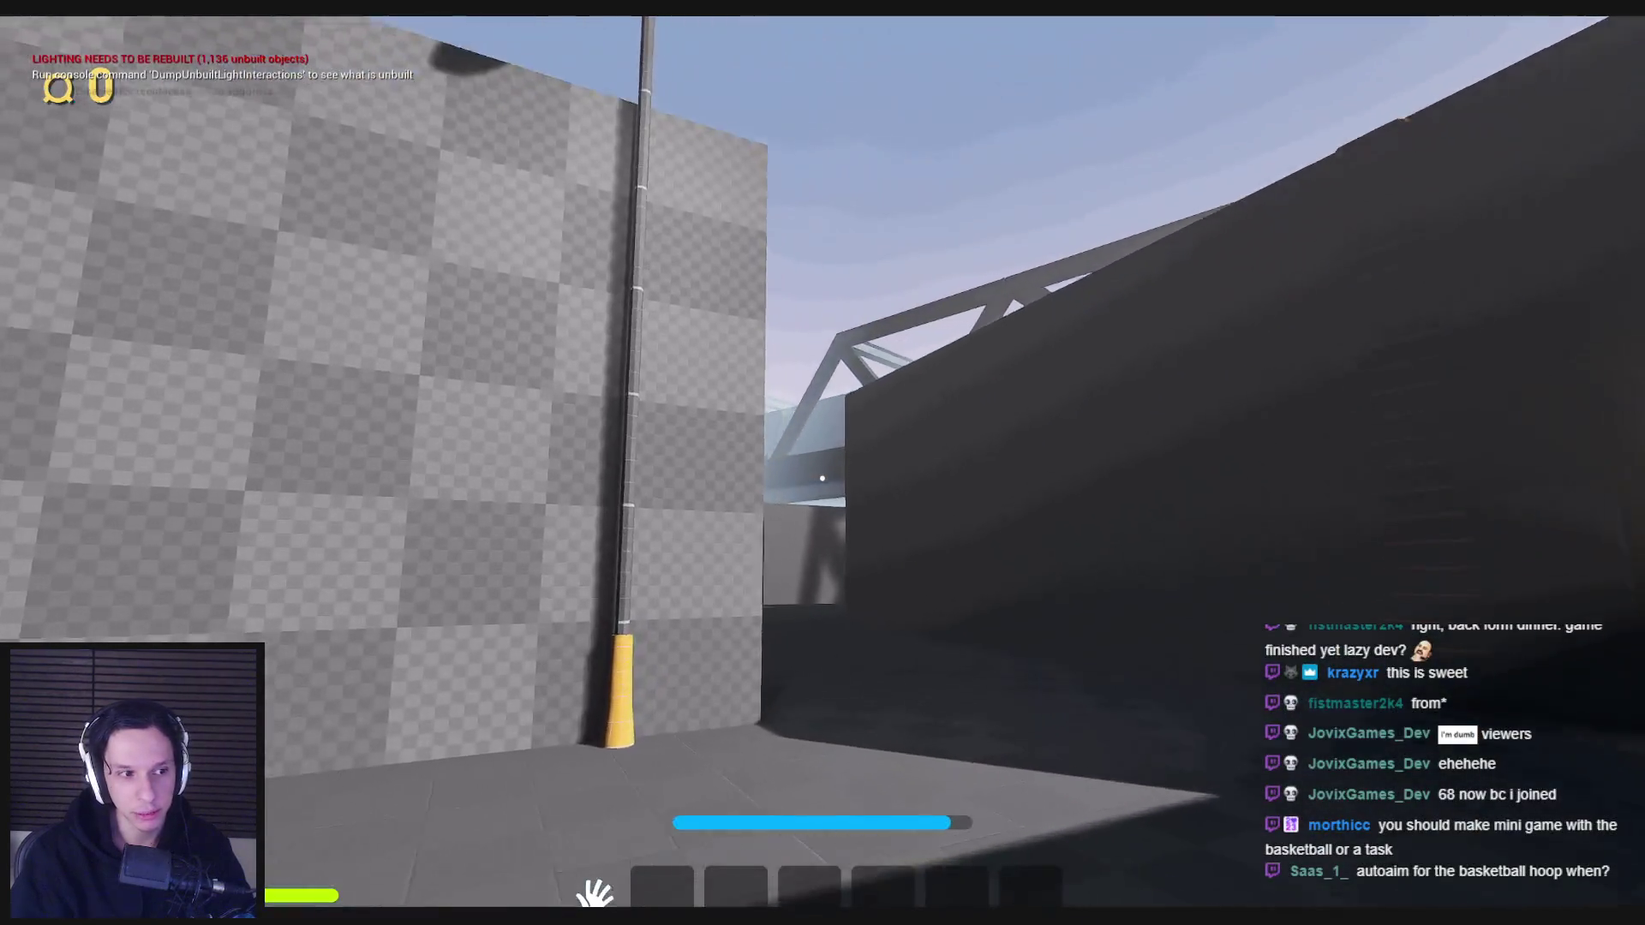
key(w)
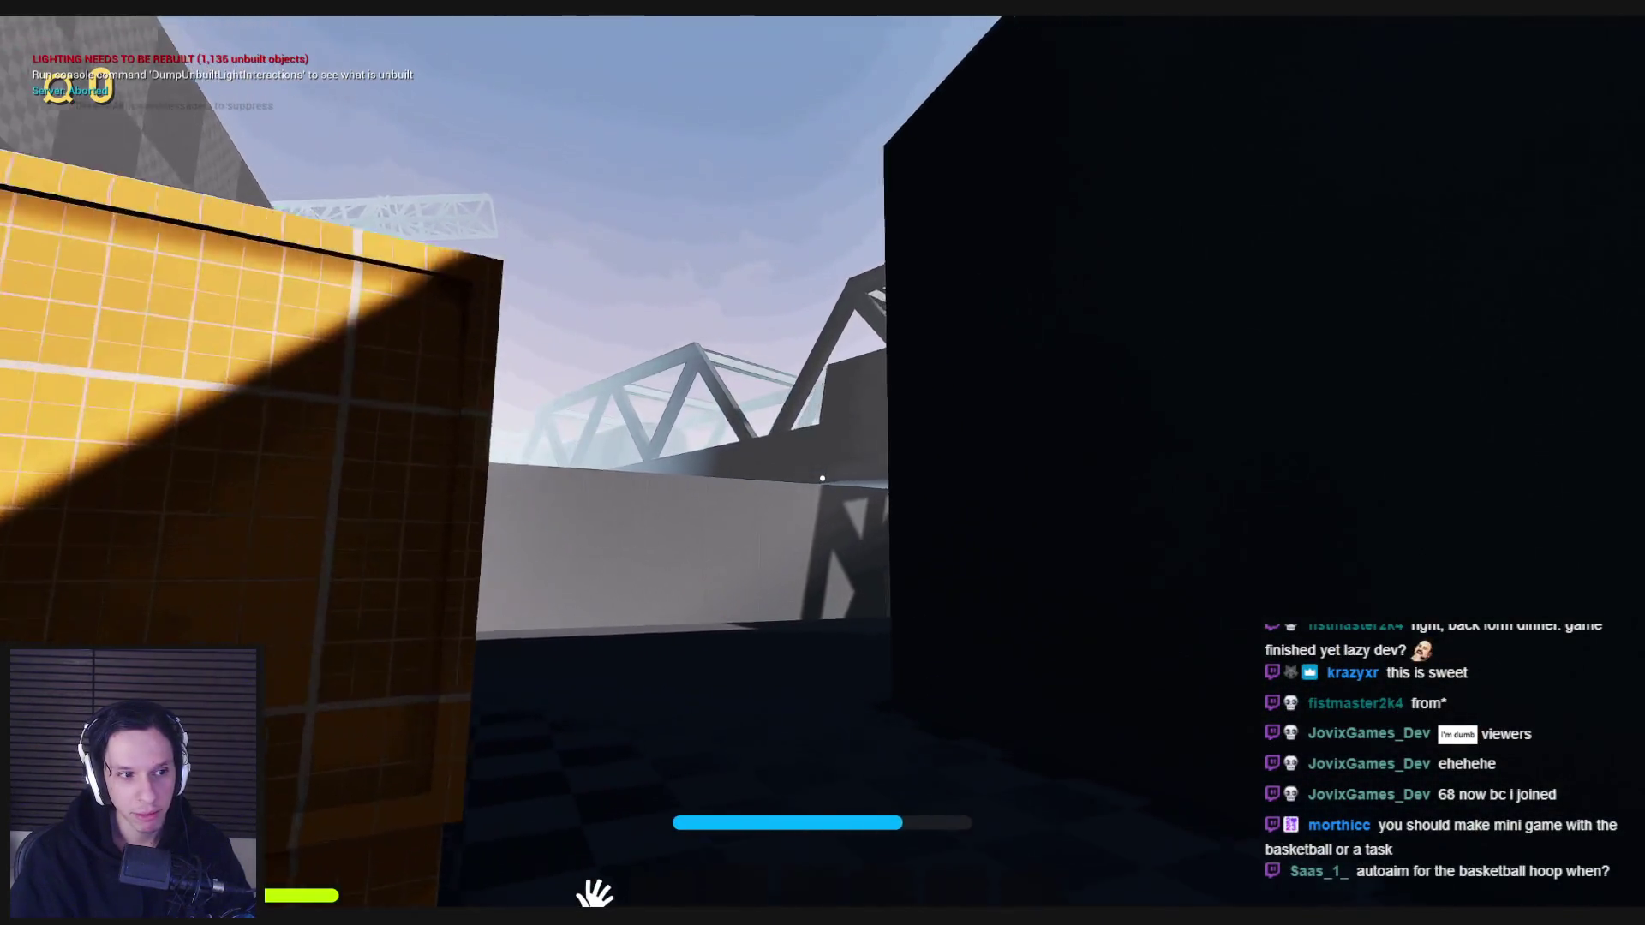
key(w)
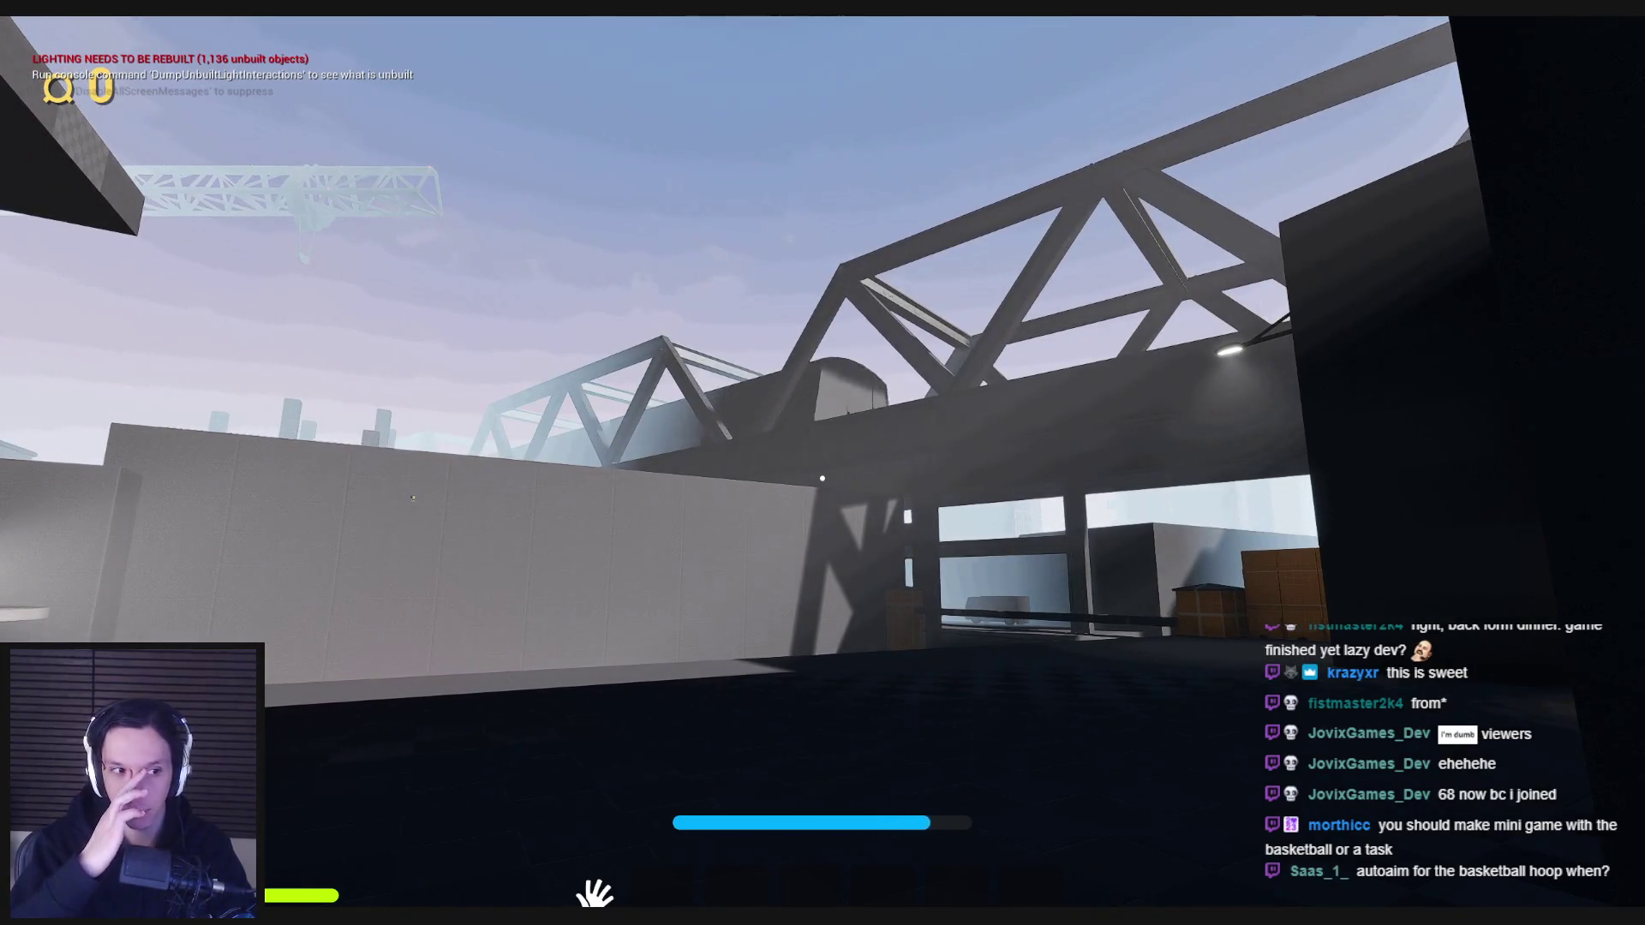
key(w)
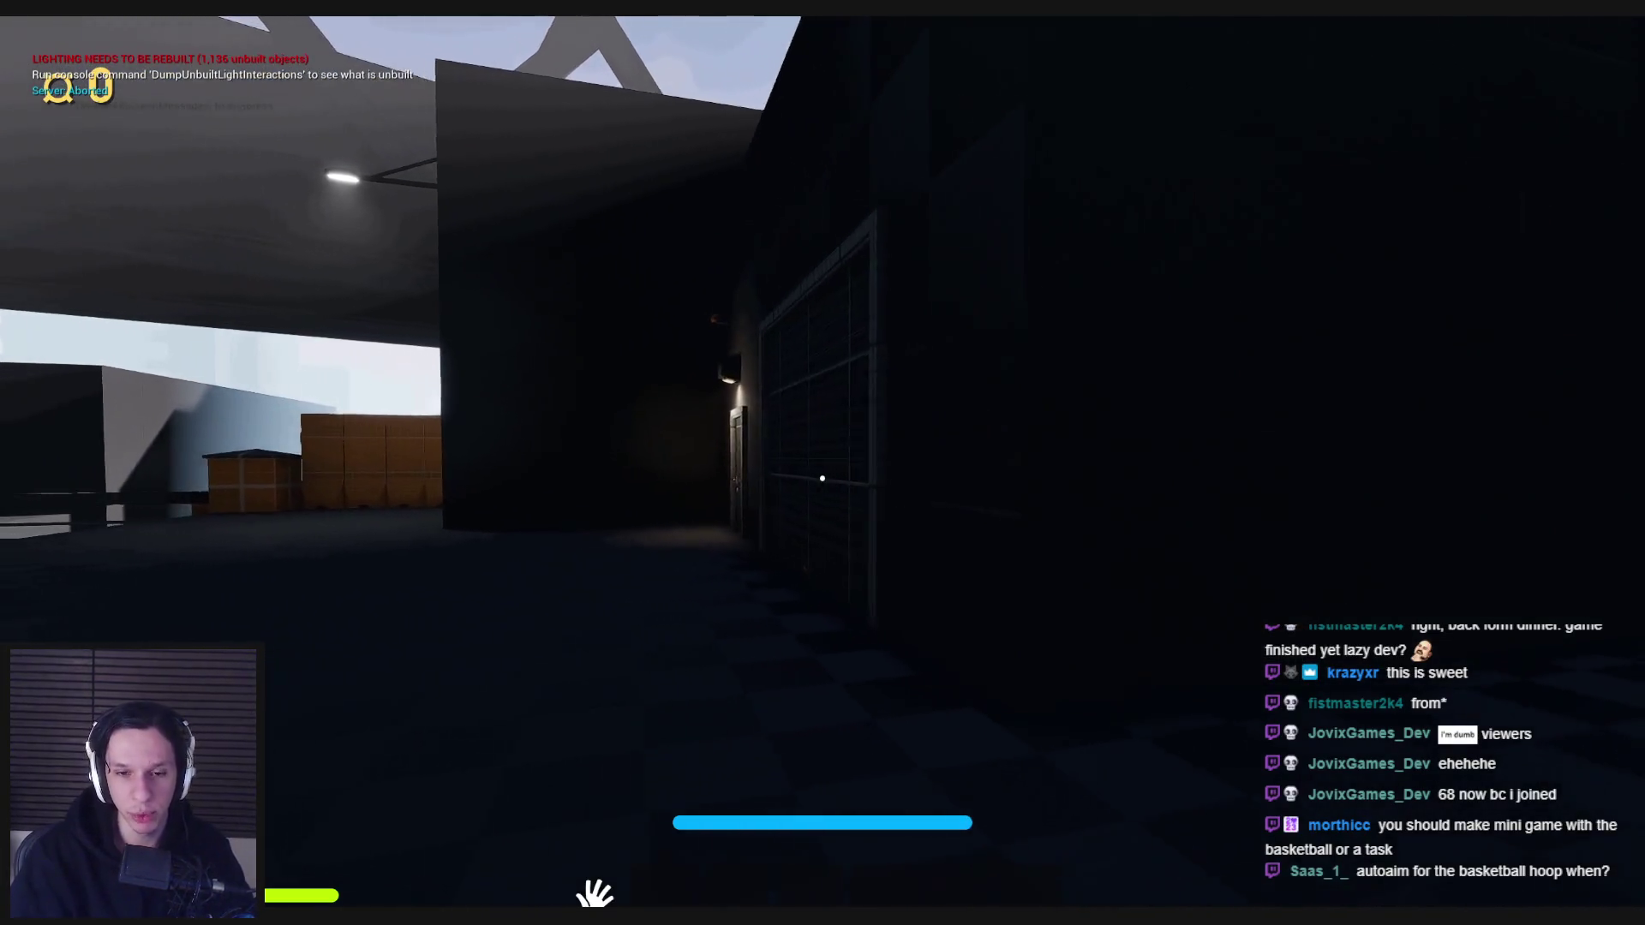
key(w)
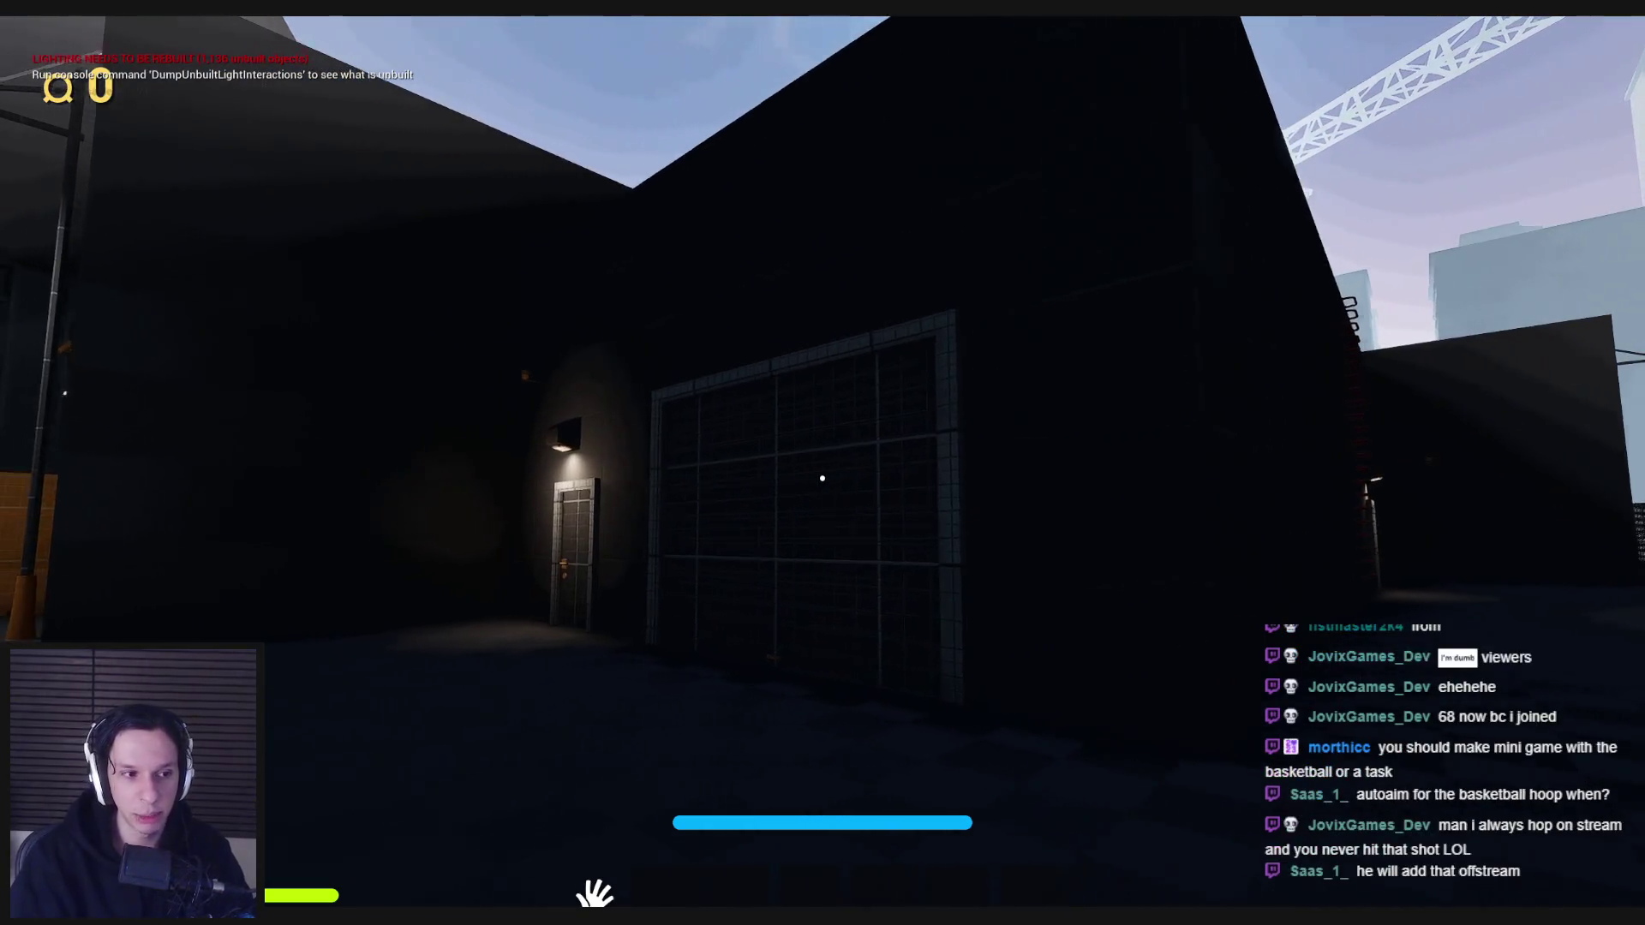
key(space)
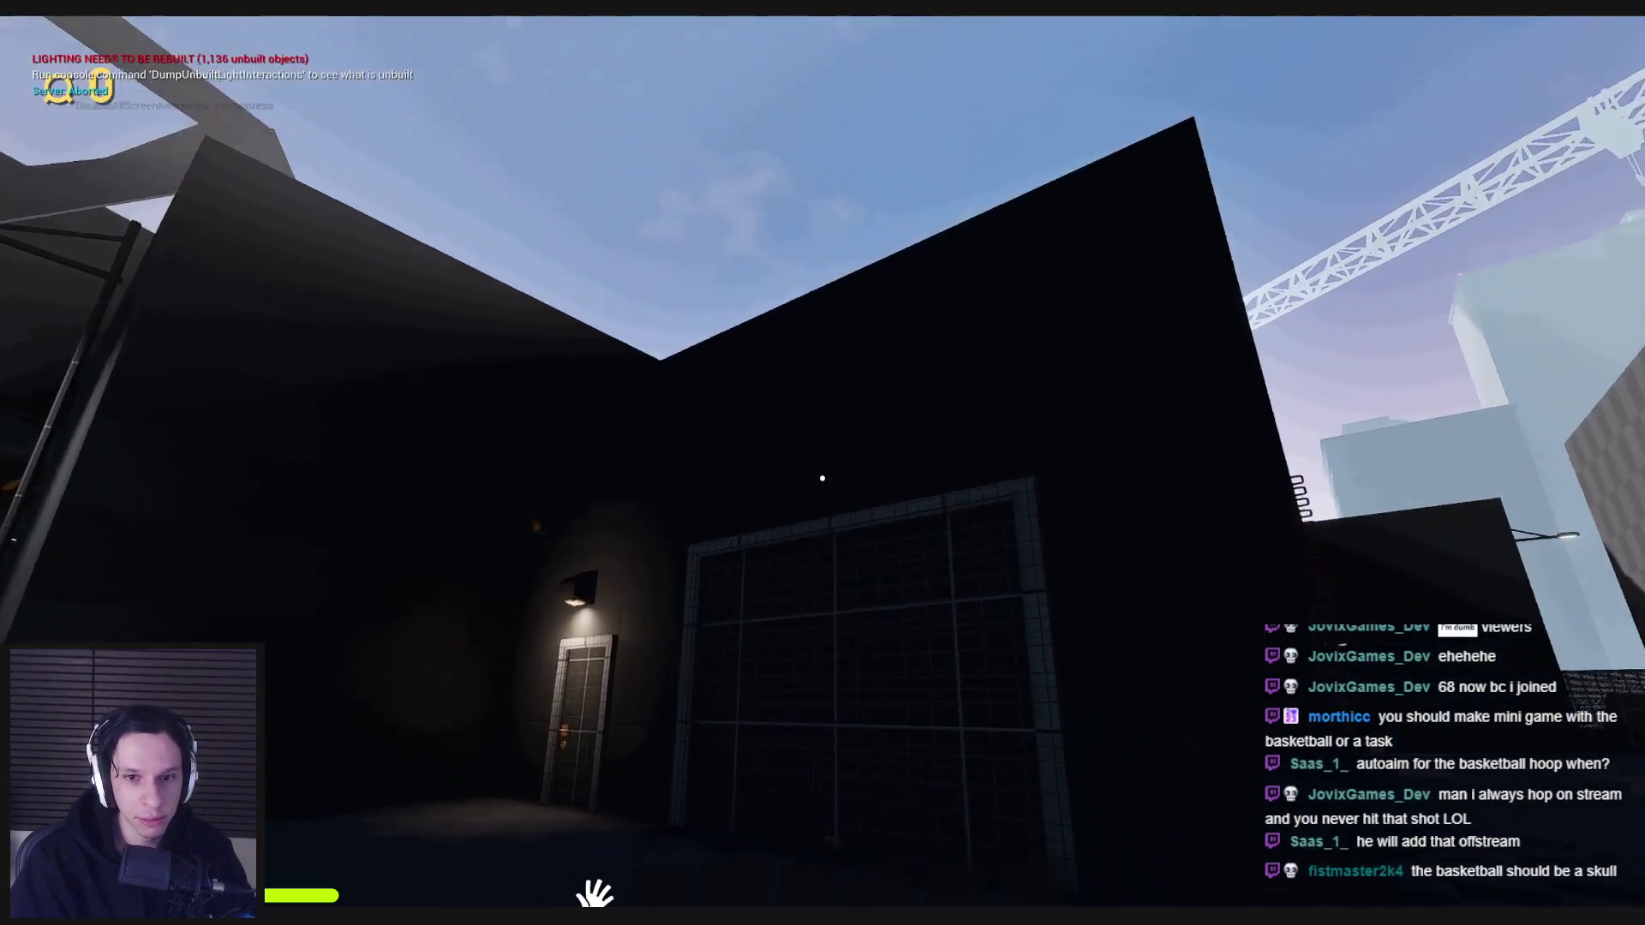
key(a)
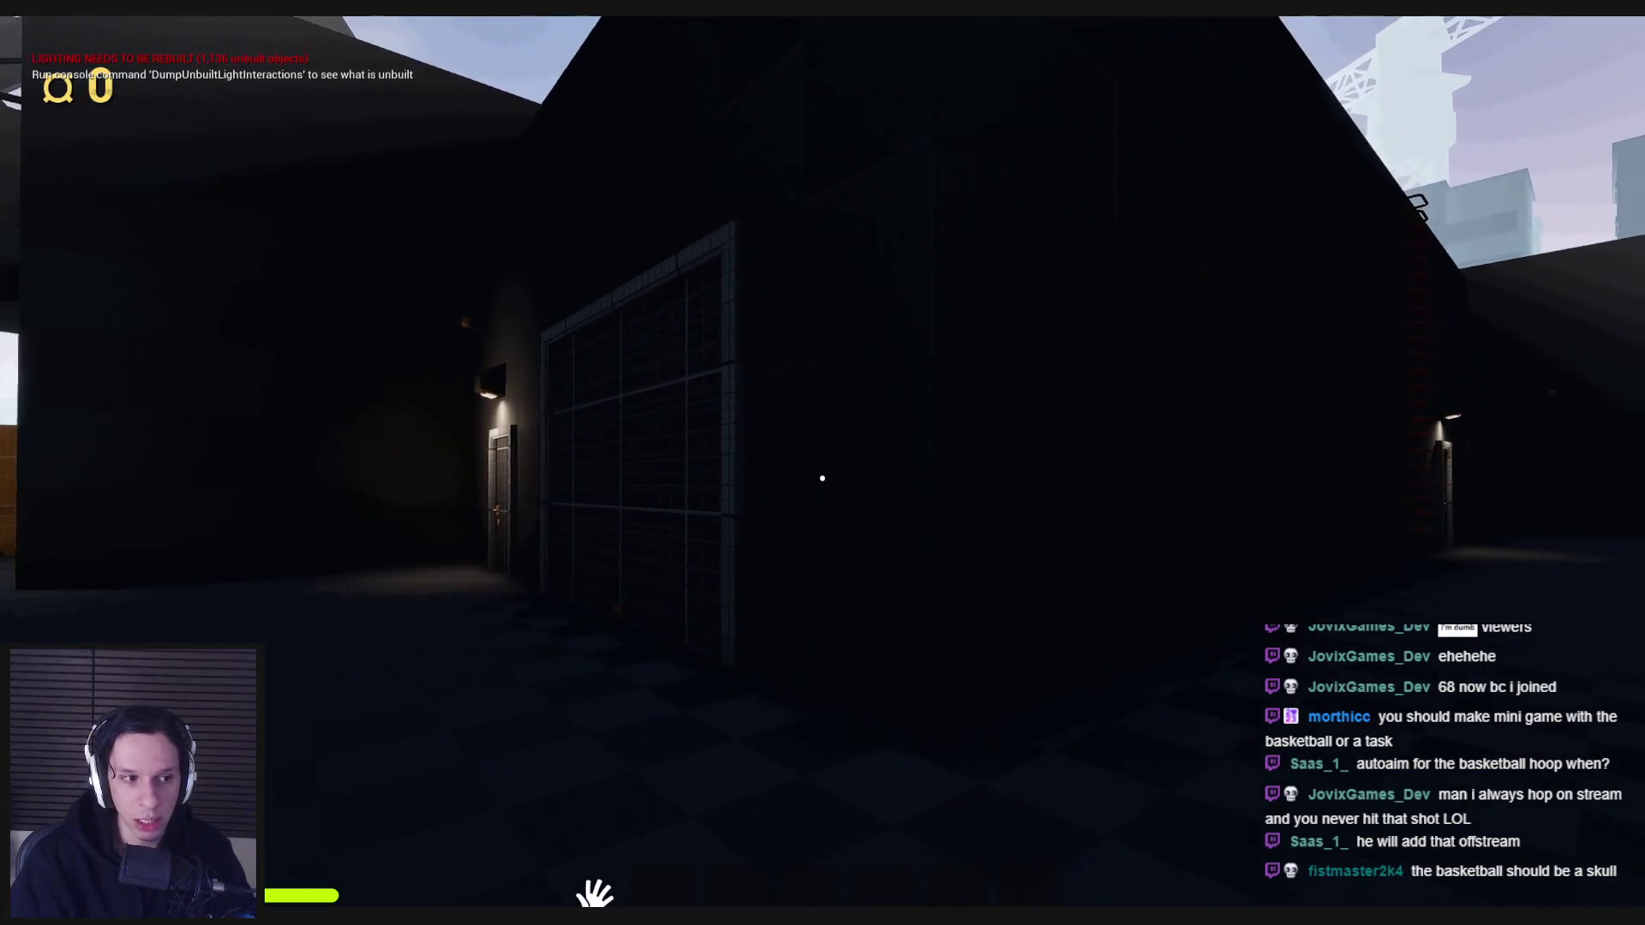
key(w)
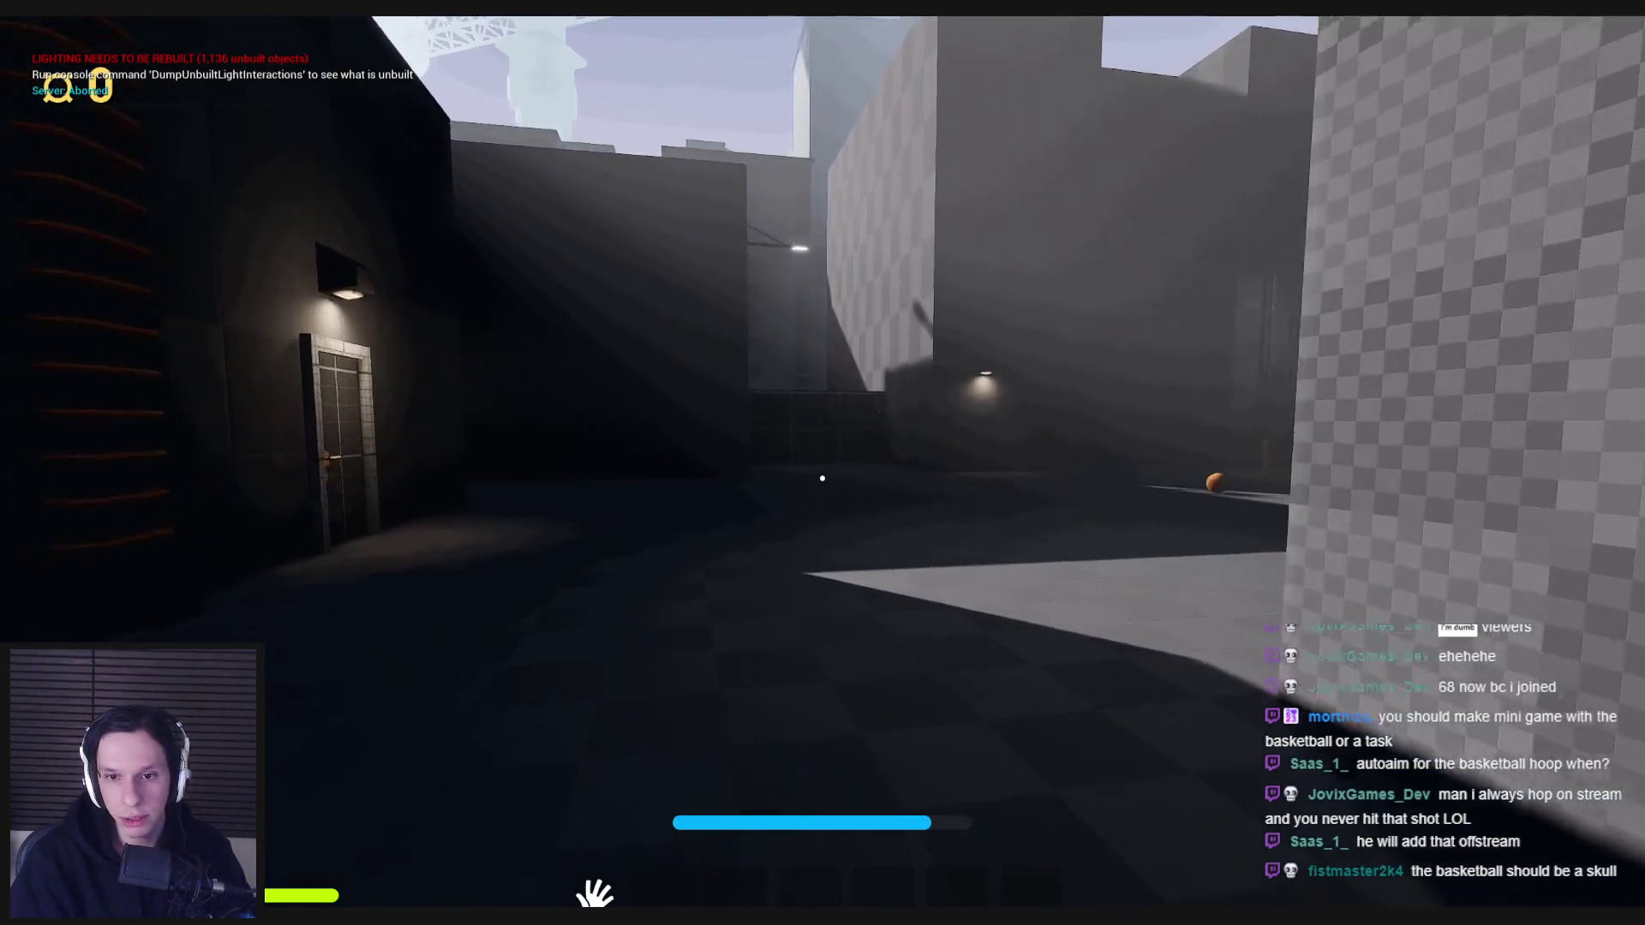
key(w)
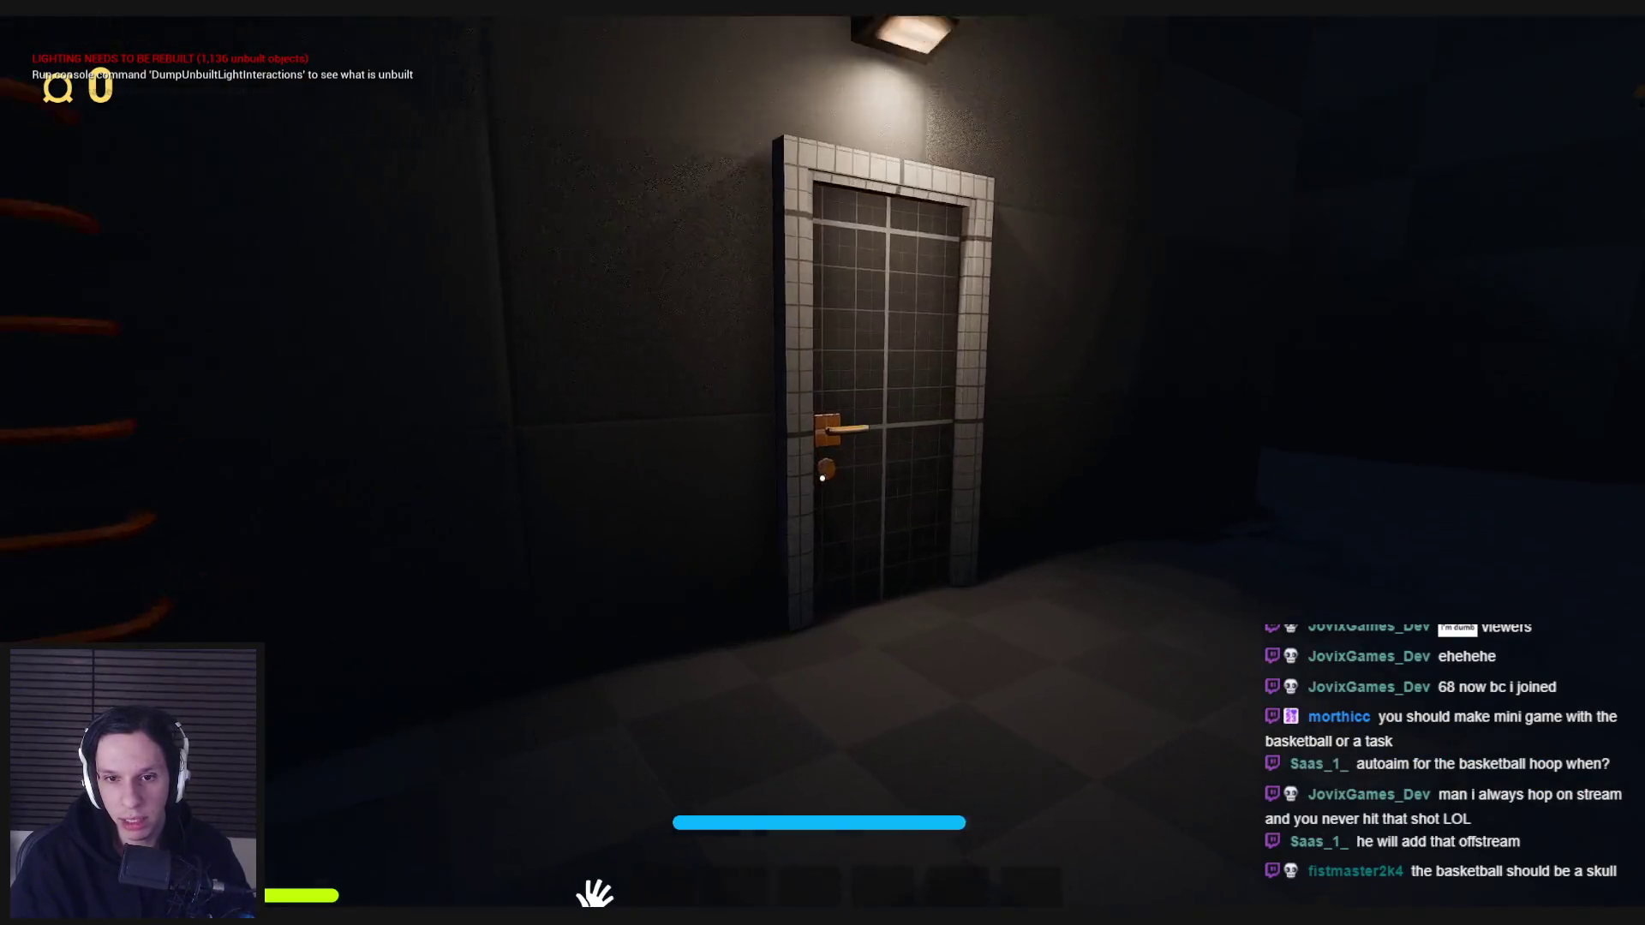
- Climb the orange ladder to the rooftop, drop into the courtyard and grab the basketball
key(w)
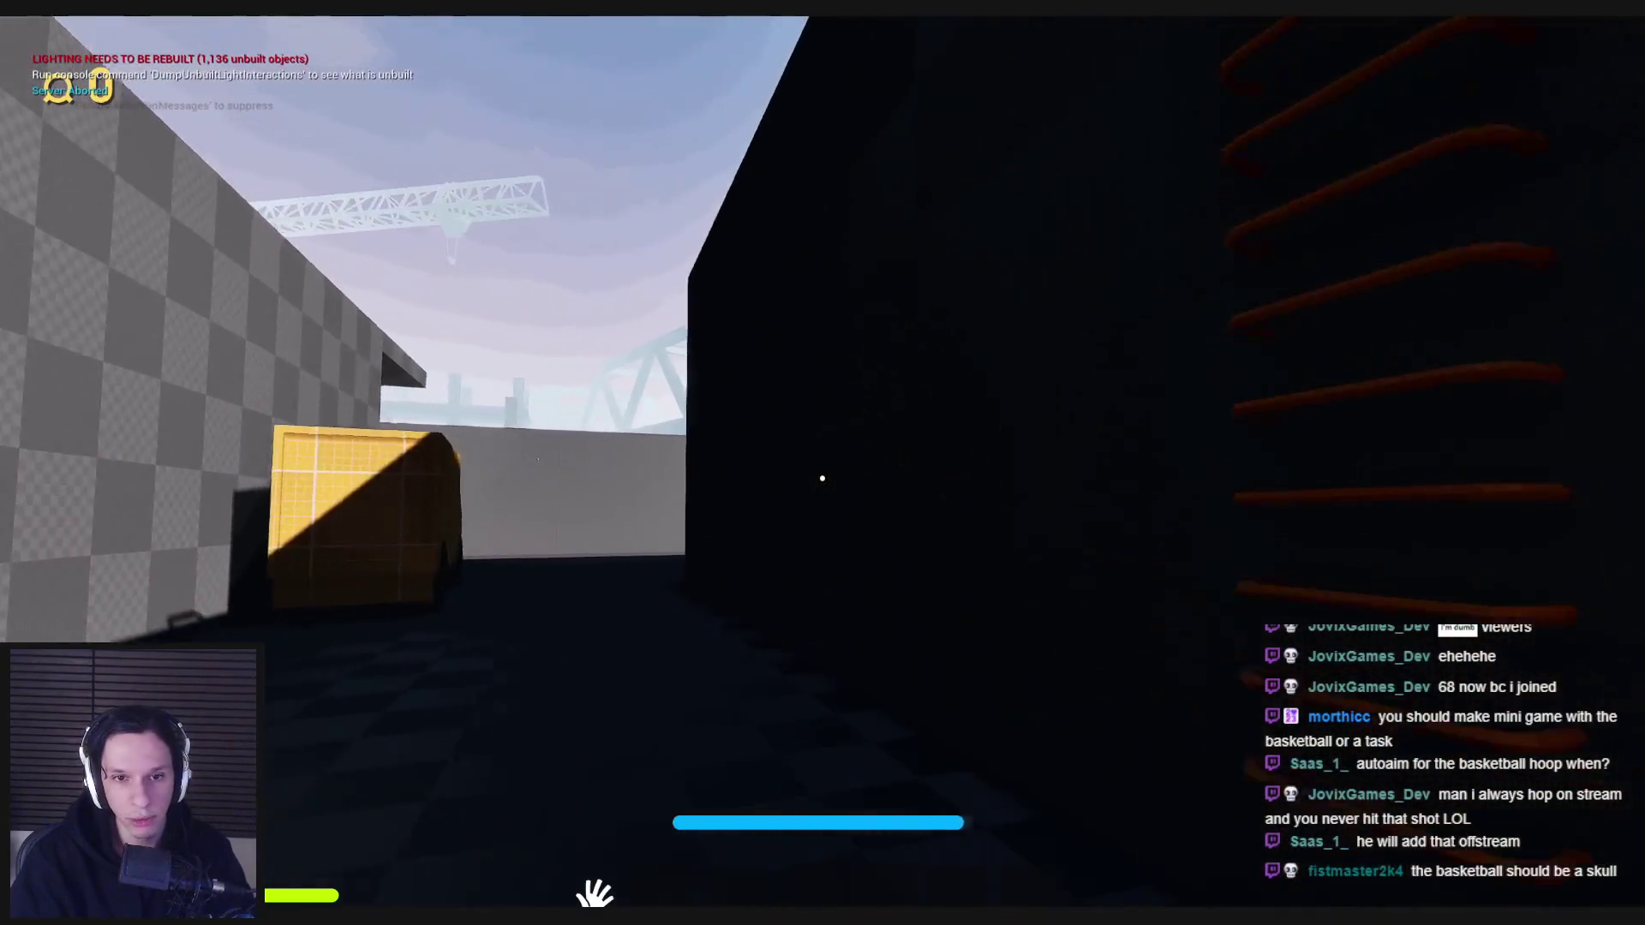
key(w)
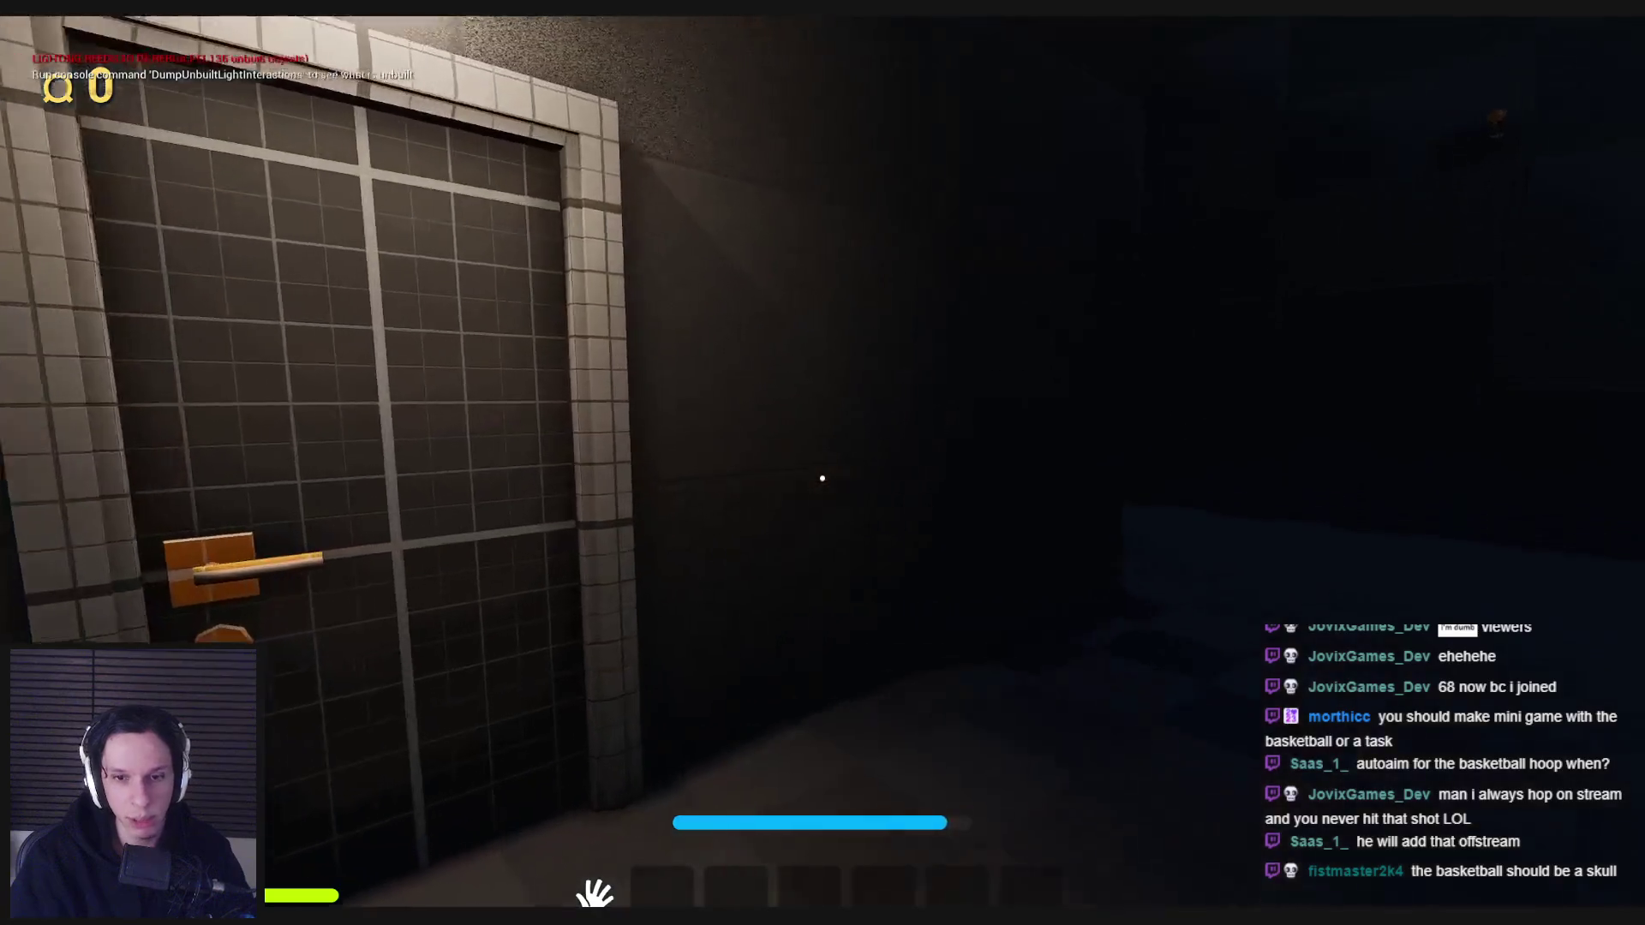
key(w)
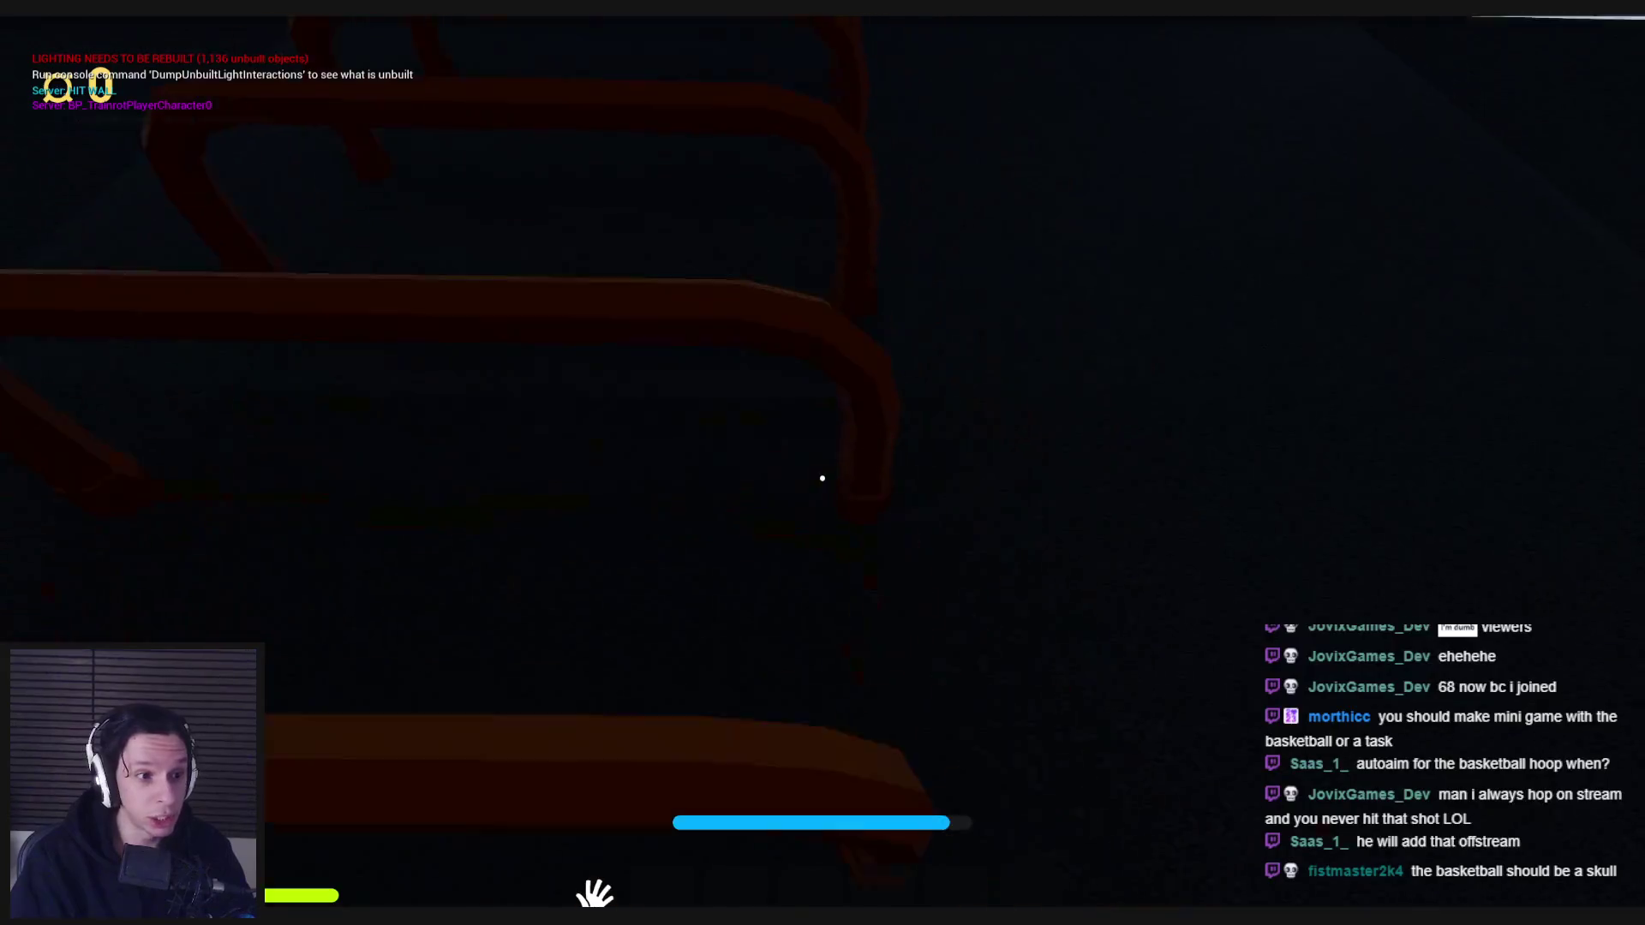
key(w)
key(w)
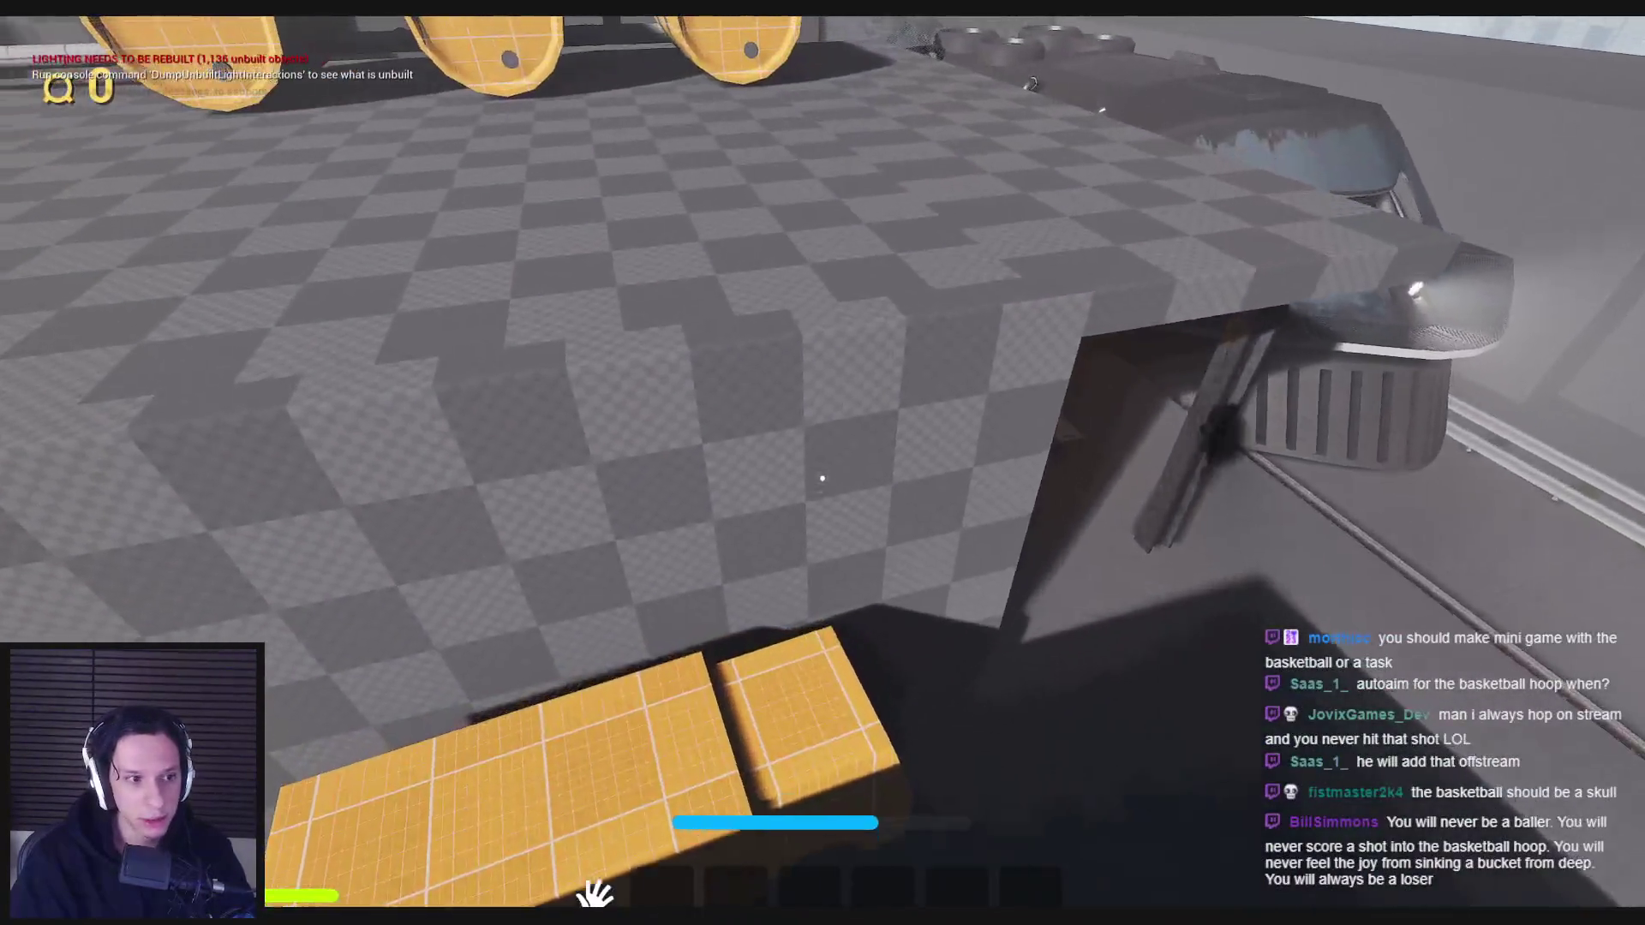
key(w)
key(w)
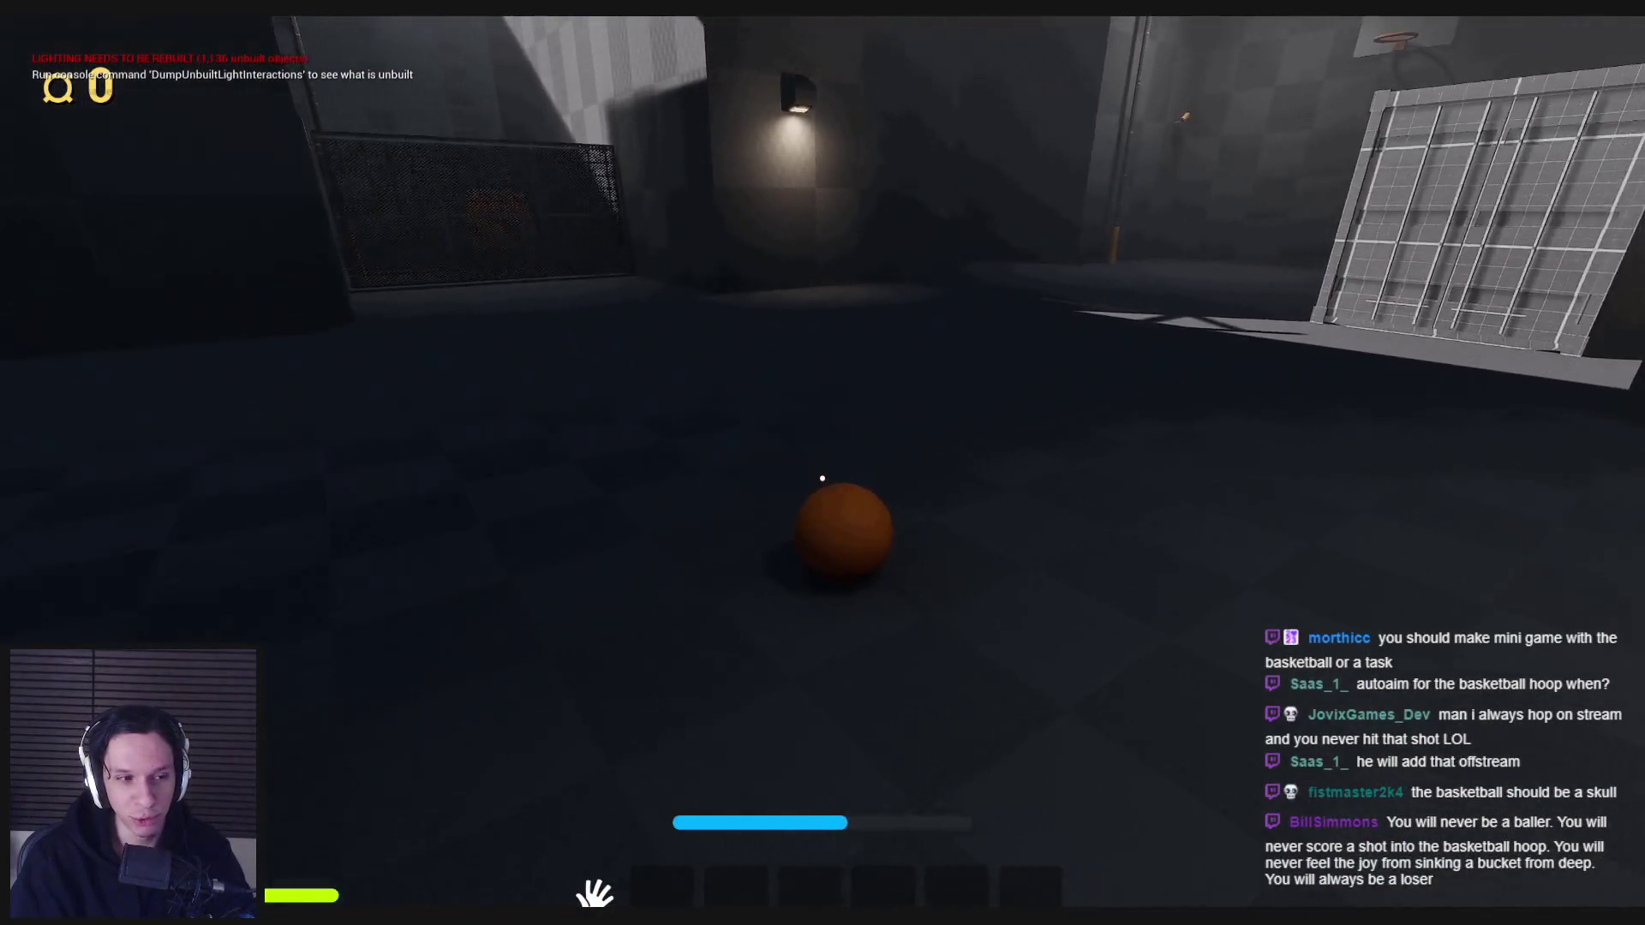
click(822, 478)
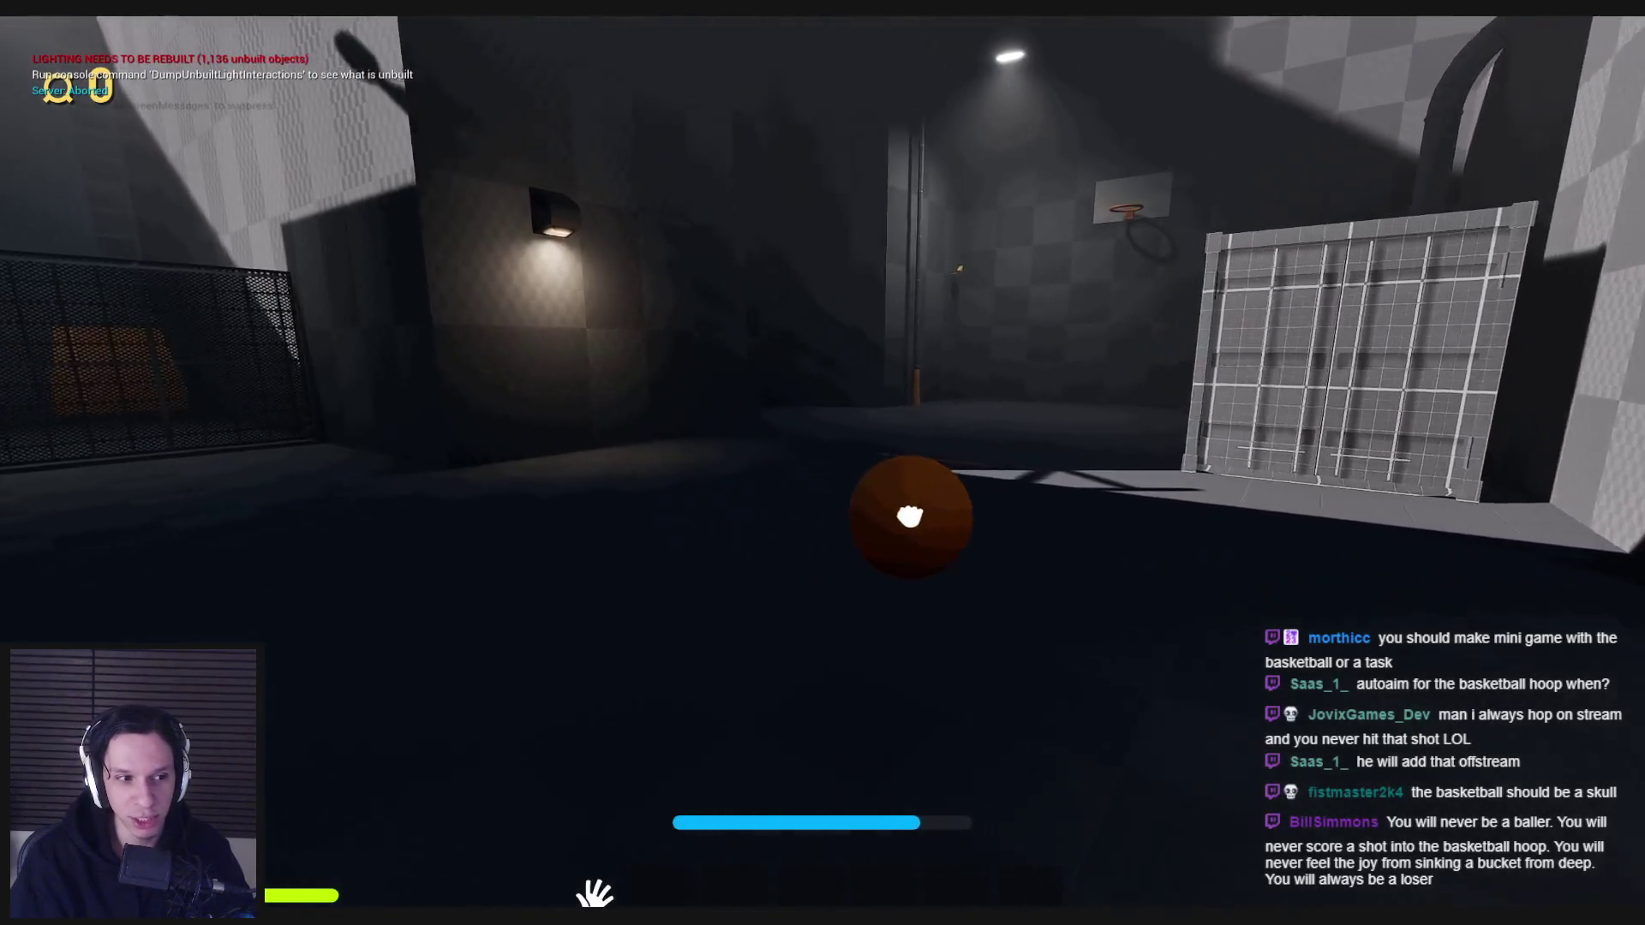
- Back away from the hoop and take a longer shot with the basketball
key(s)
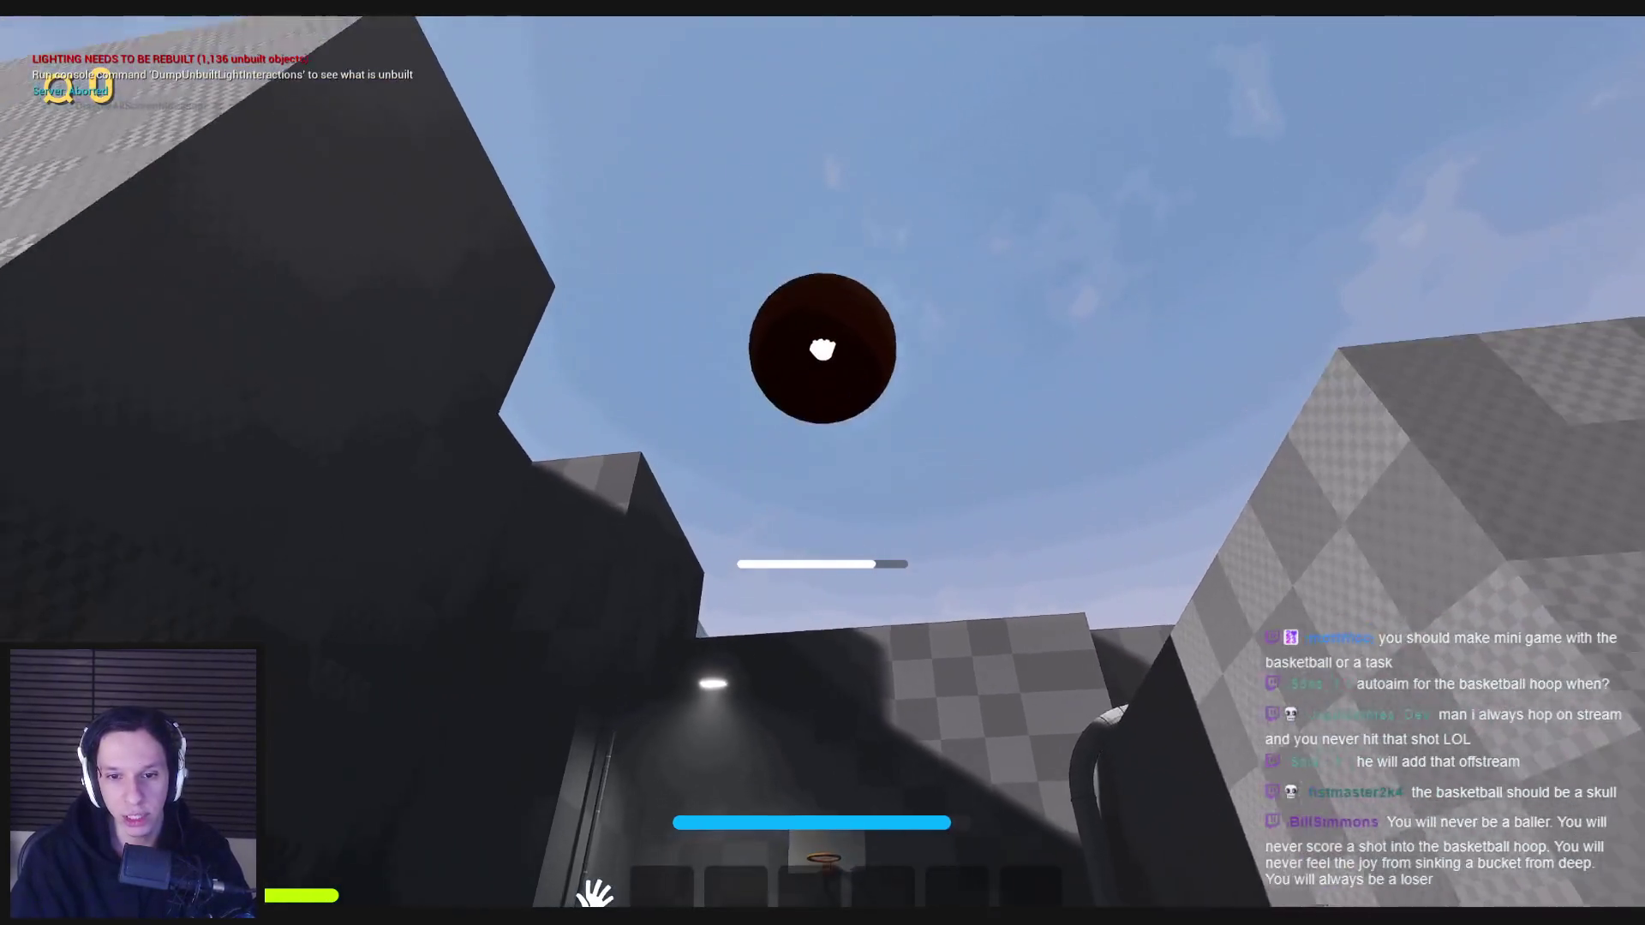
click(823, 478)
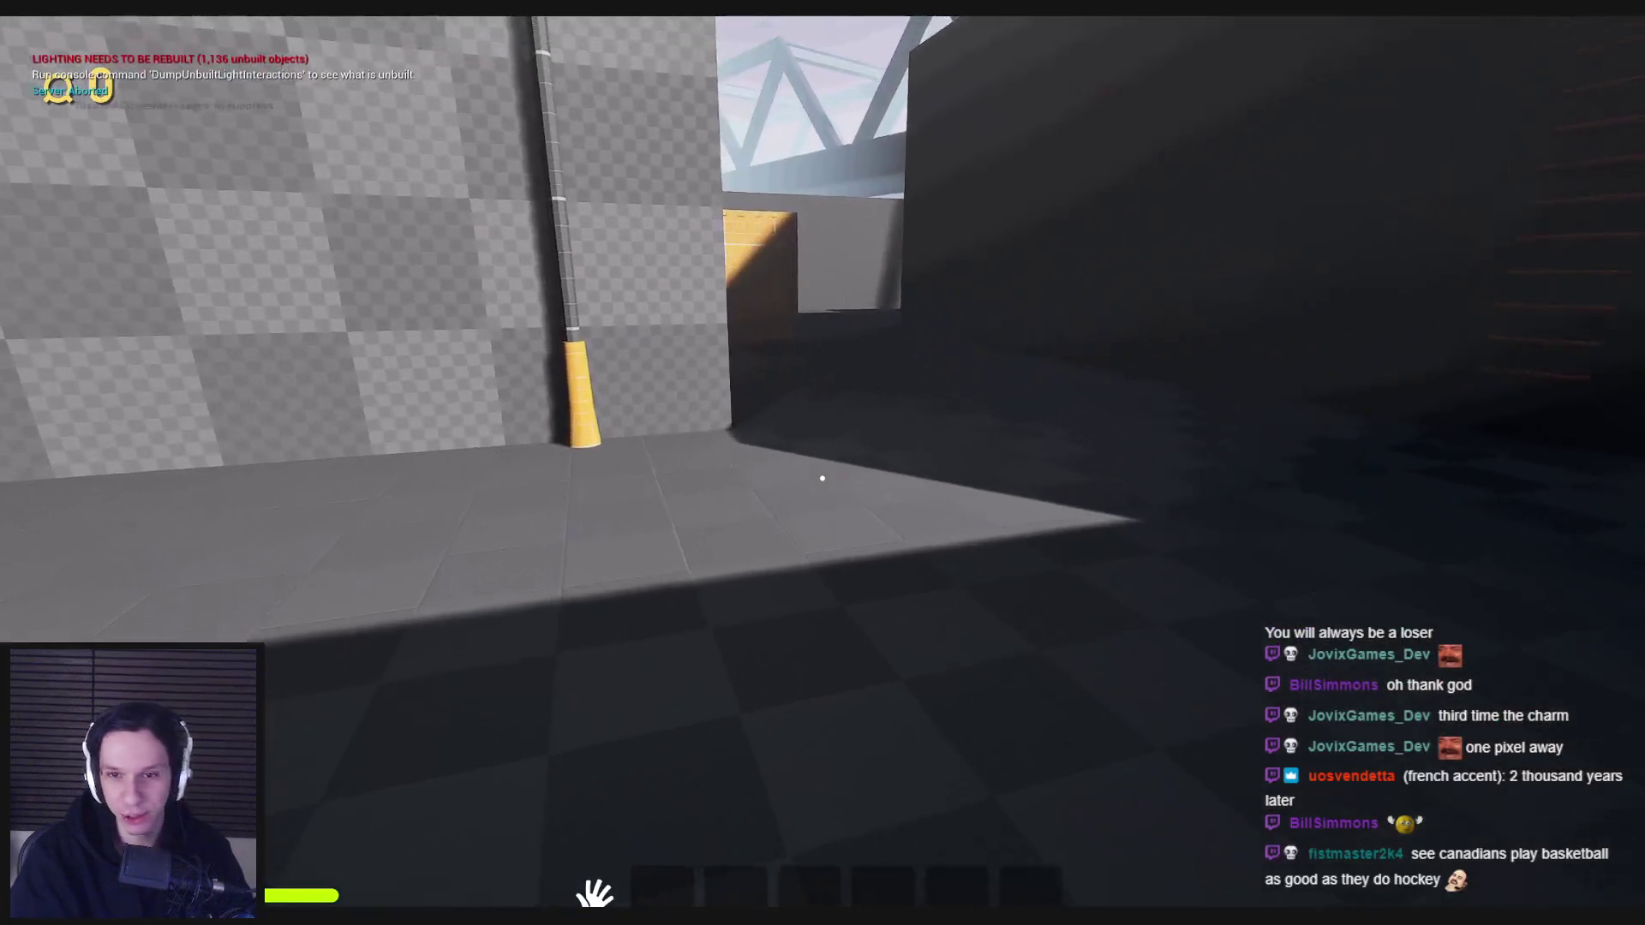
- Run across the rooftops and down the dark corridor, then leave fullscreen and stop the session
key(w)
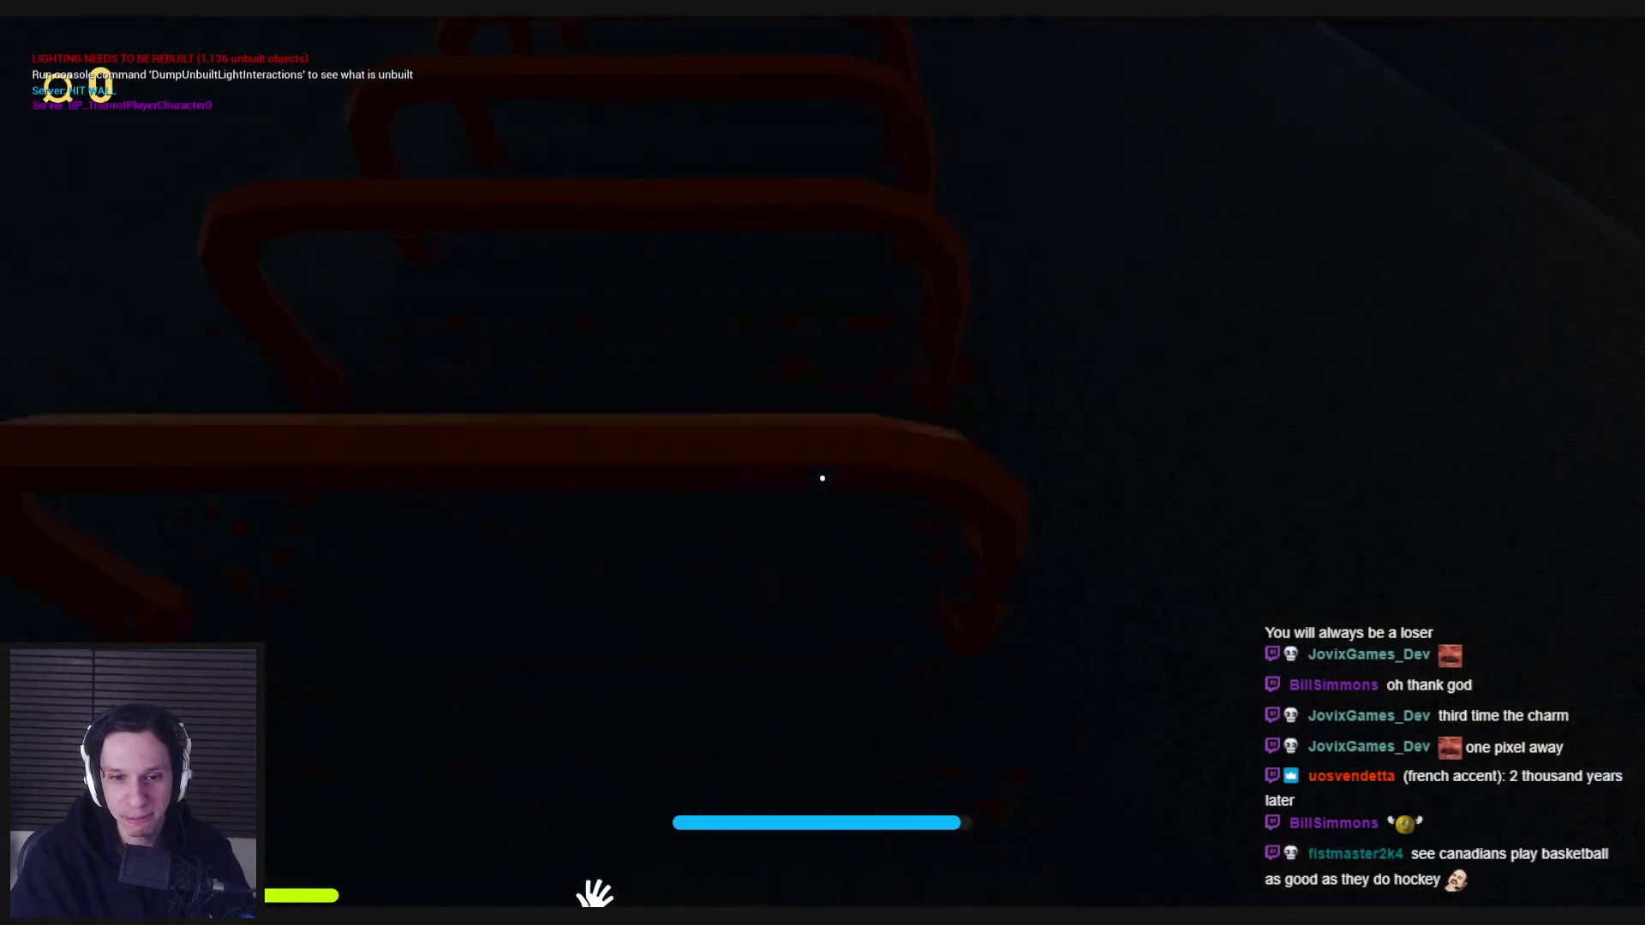
key(w)
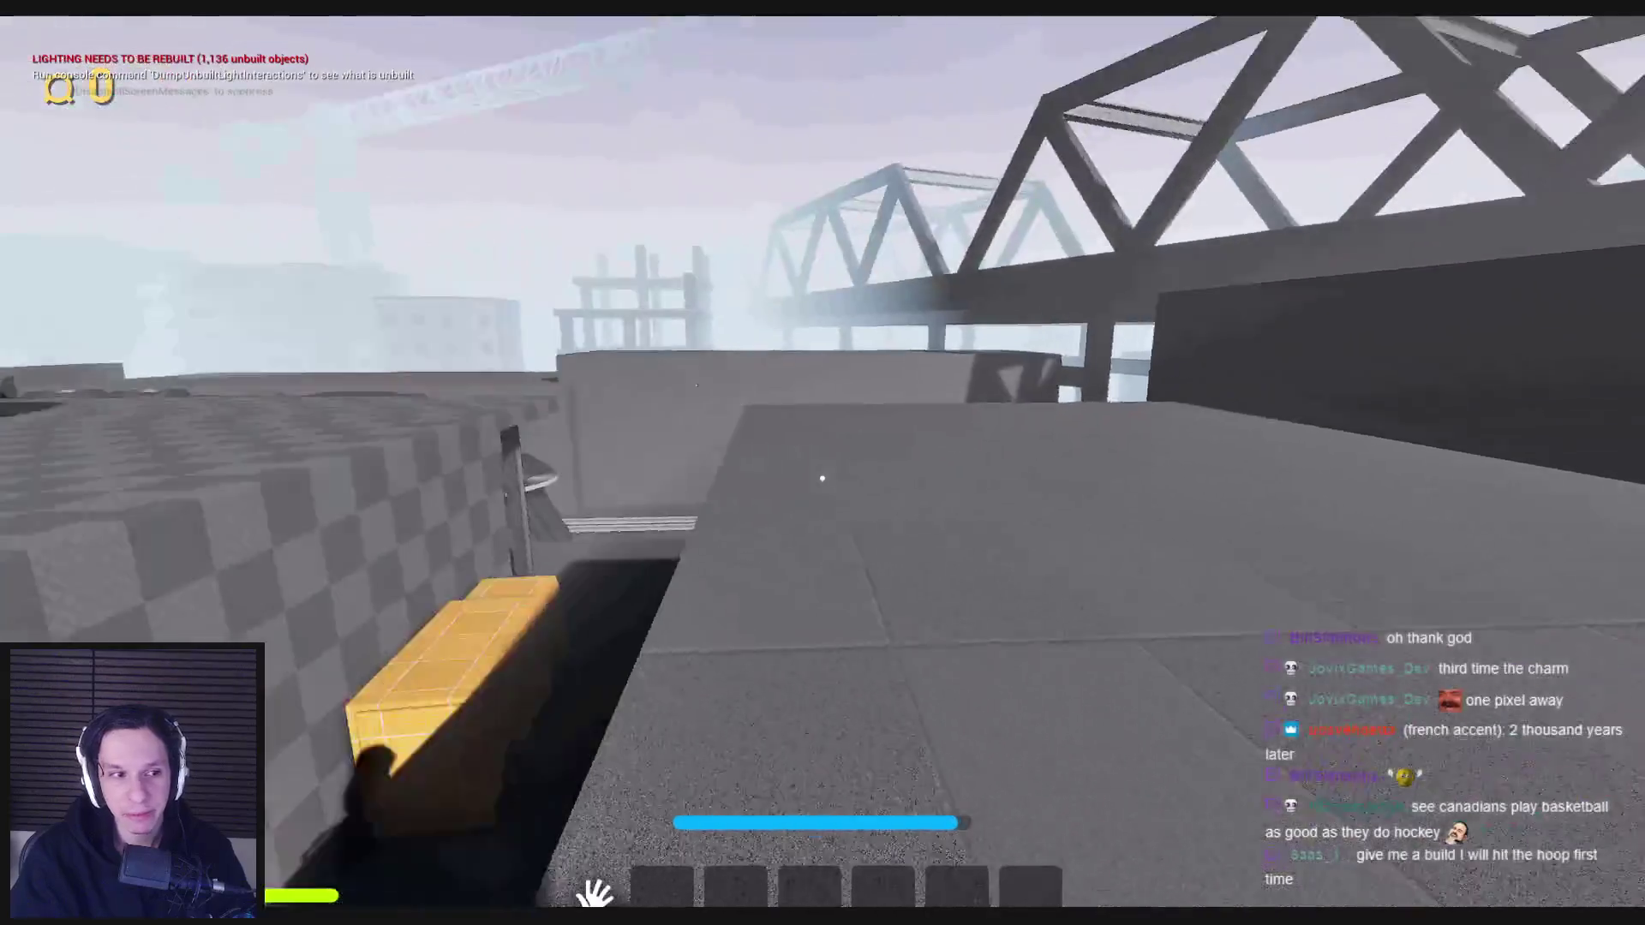
key(w)
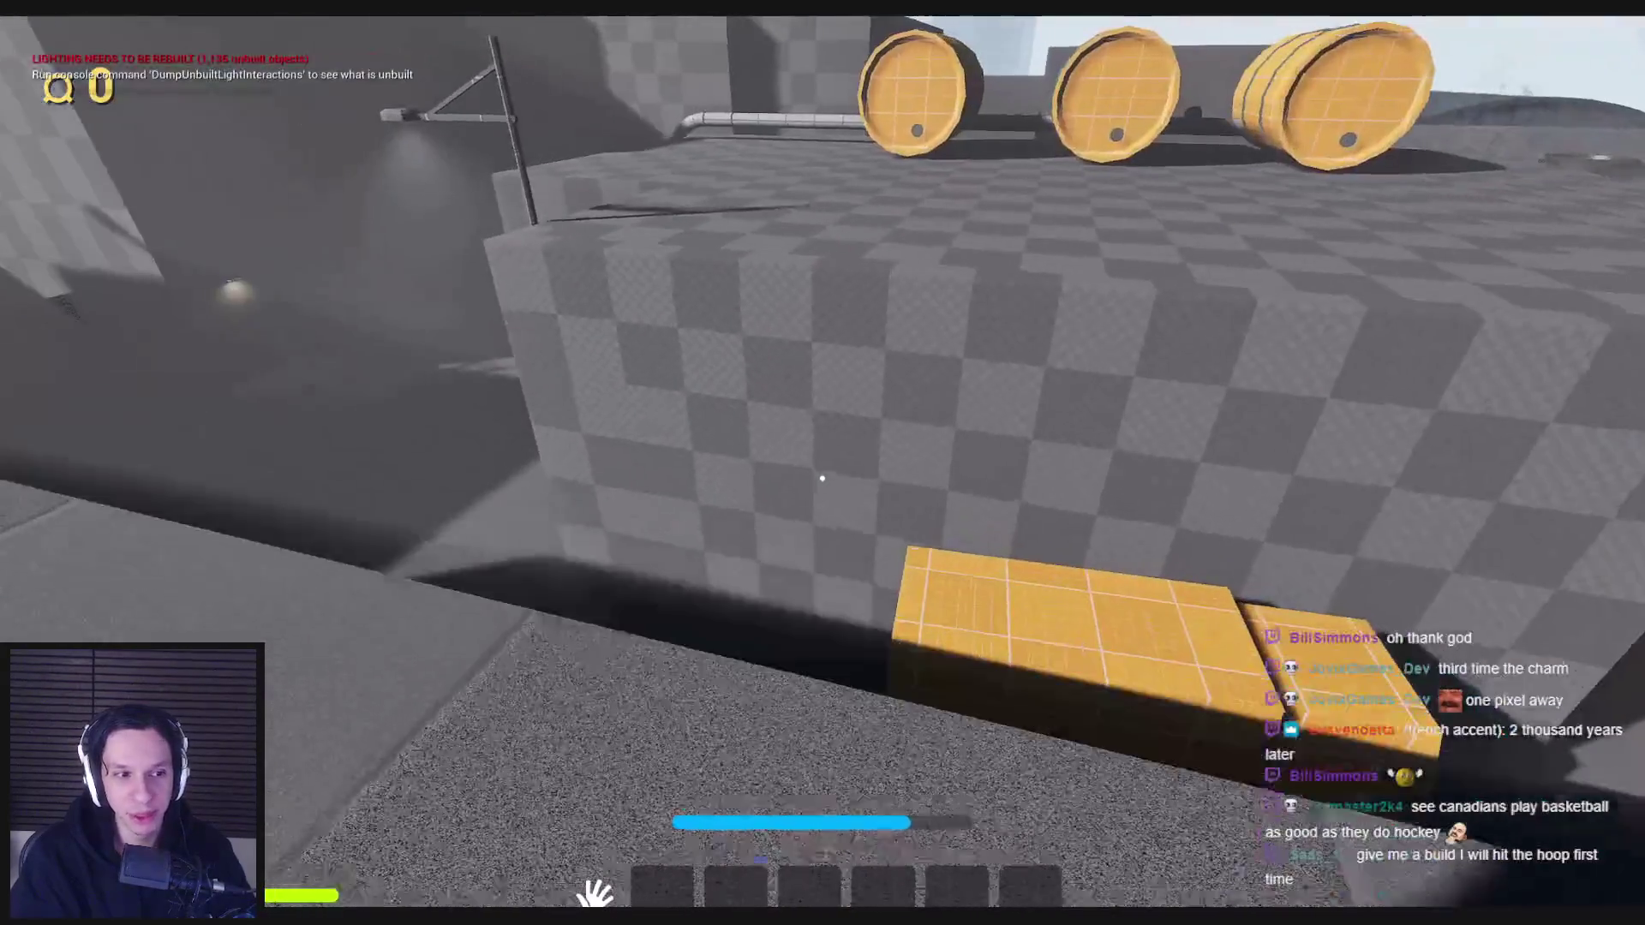
key(w)
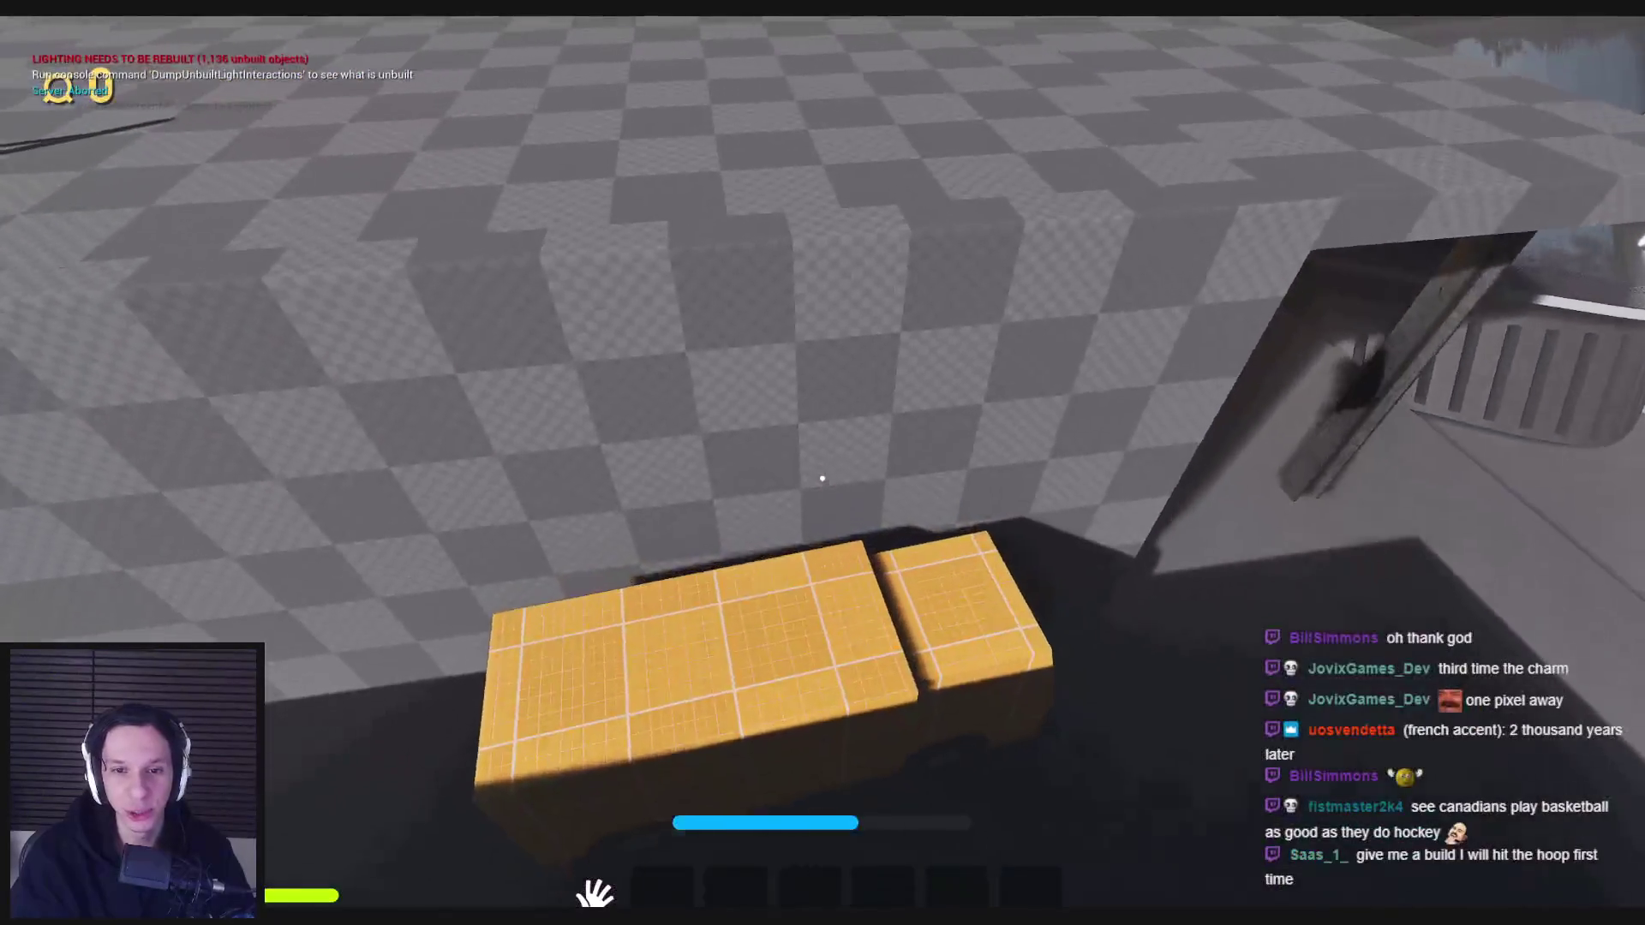
key(w)
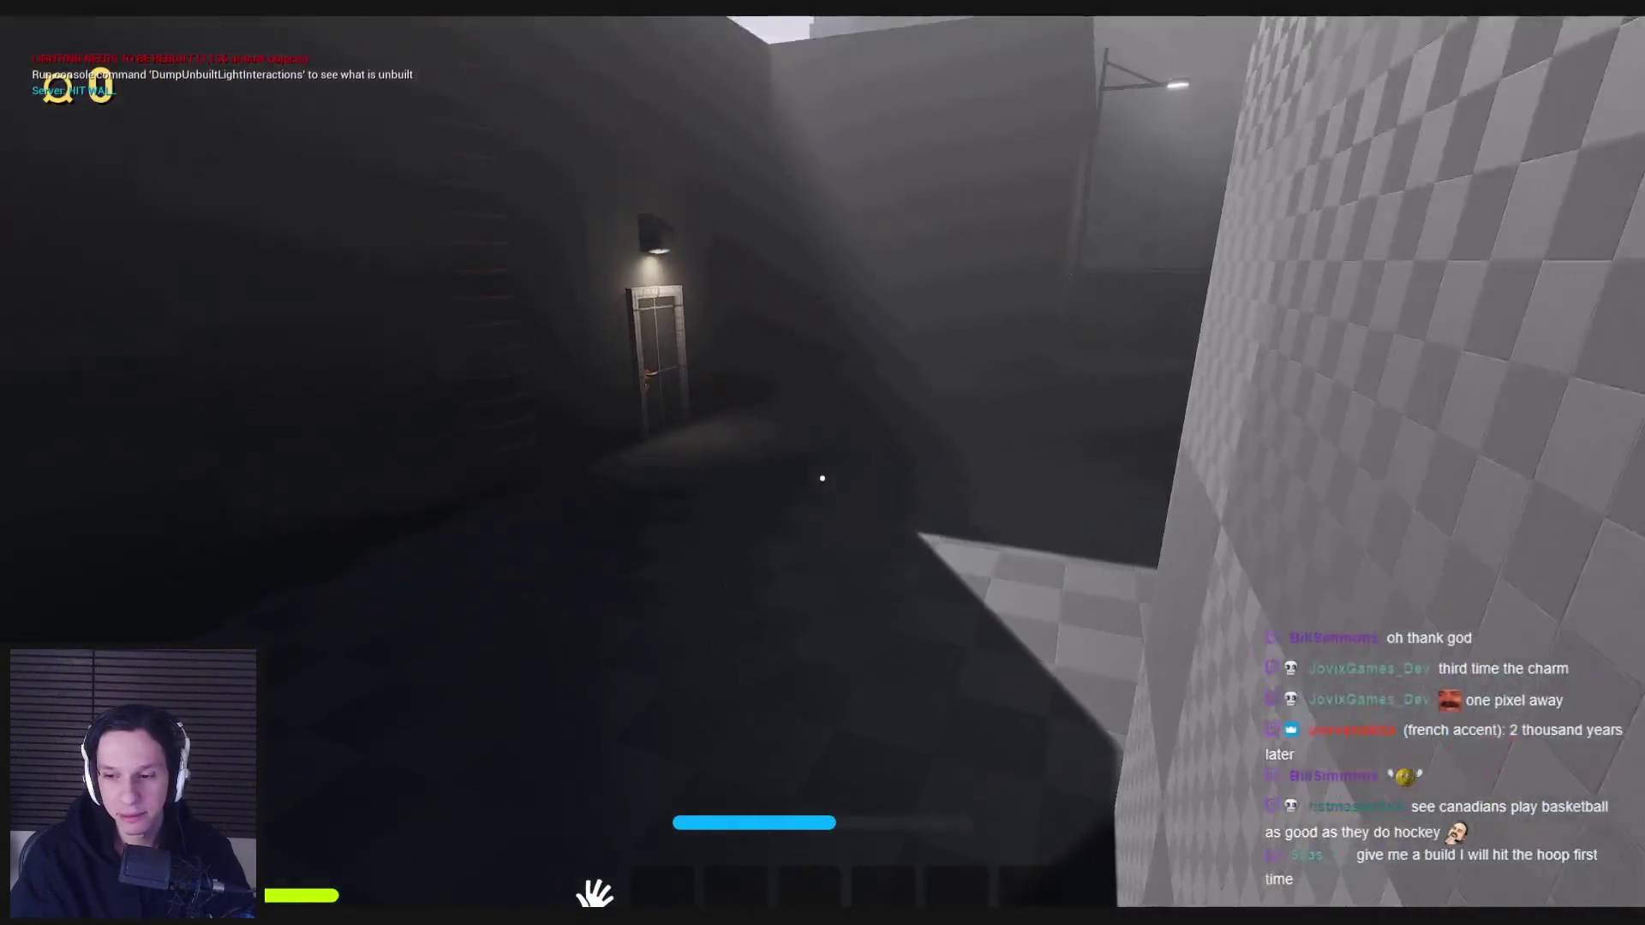
key(w)
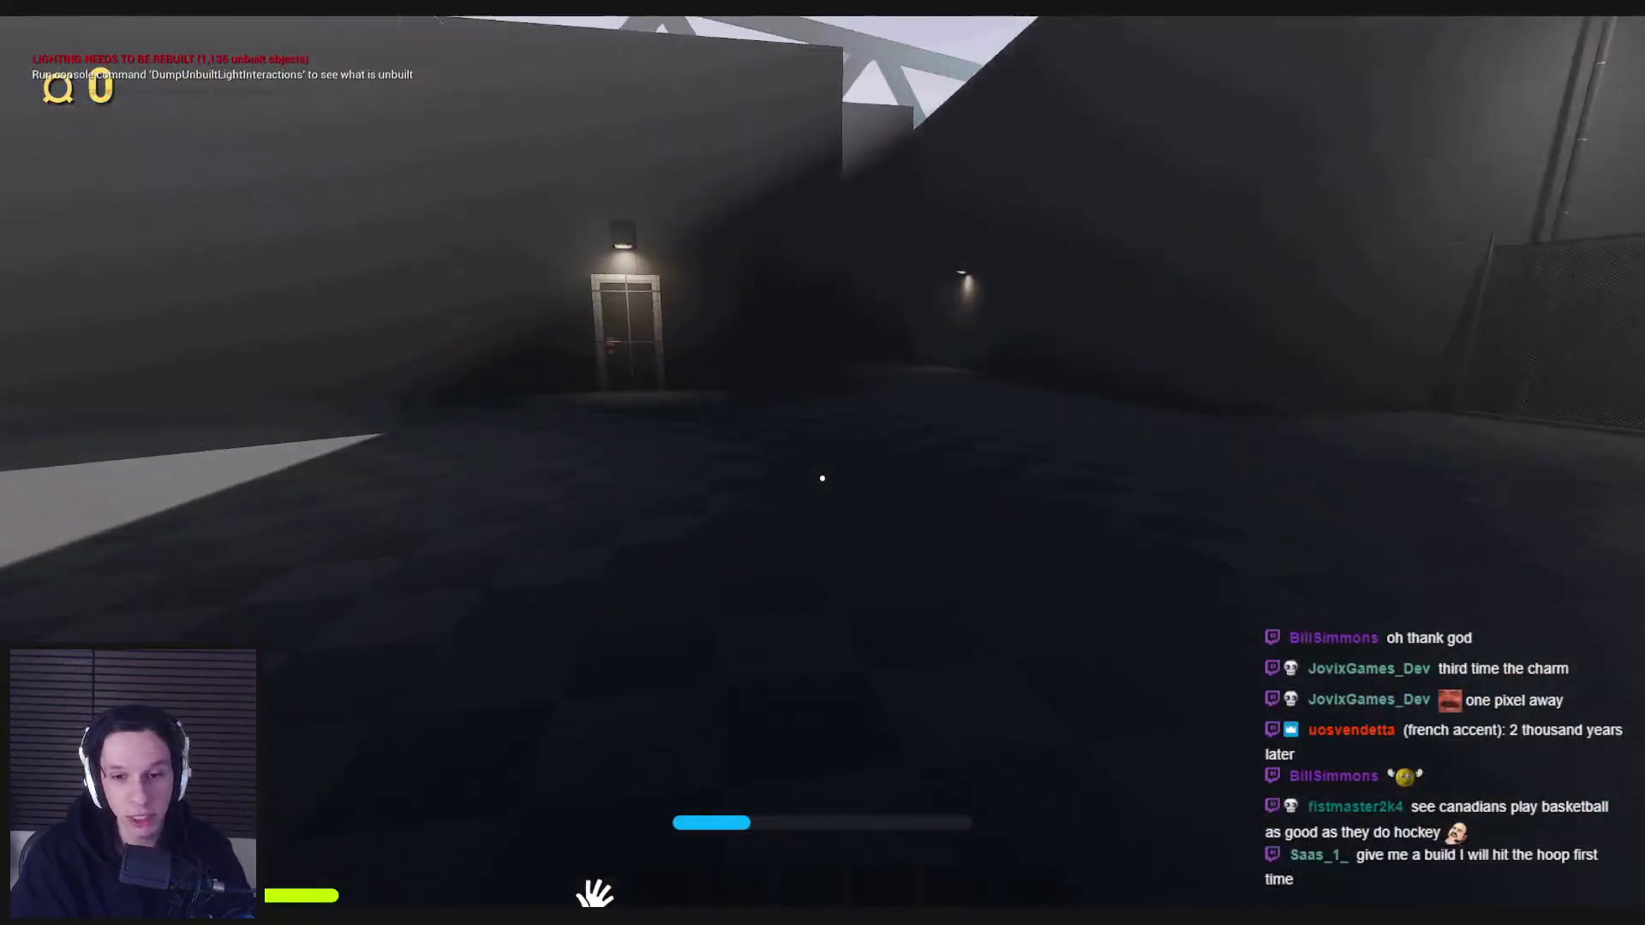
key(F11)
key(Escape)
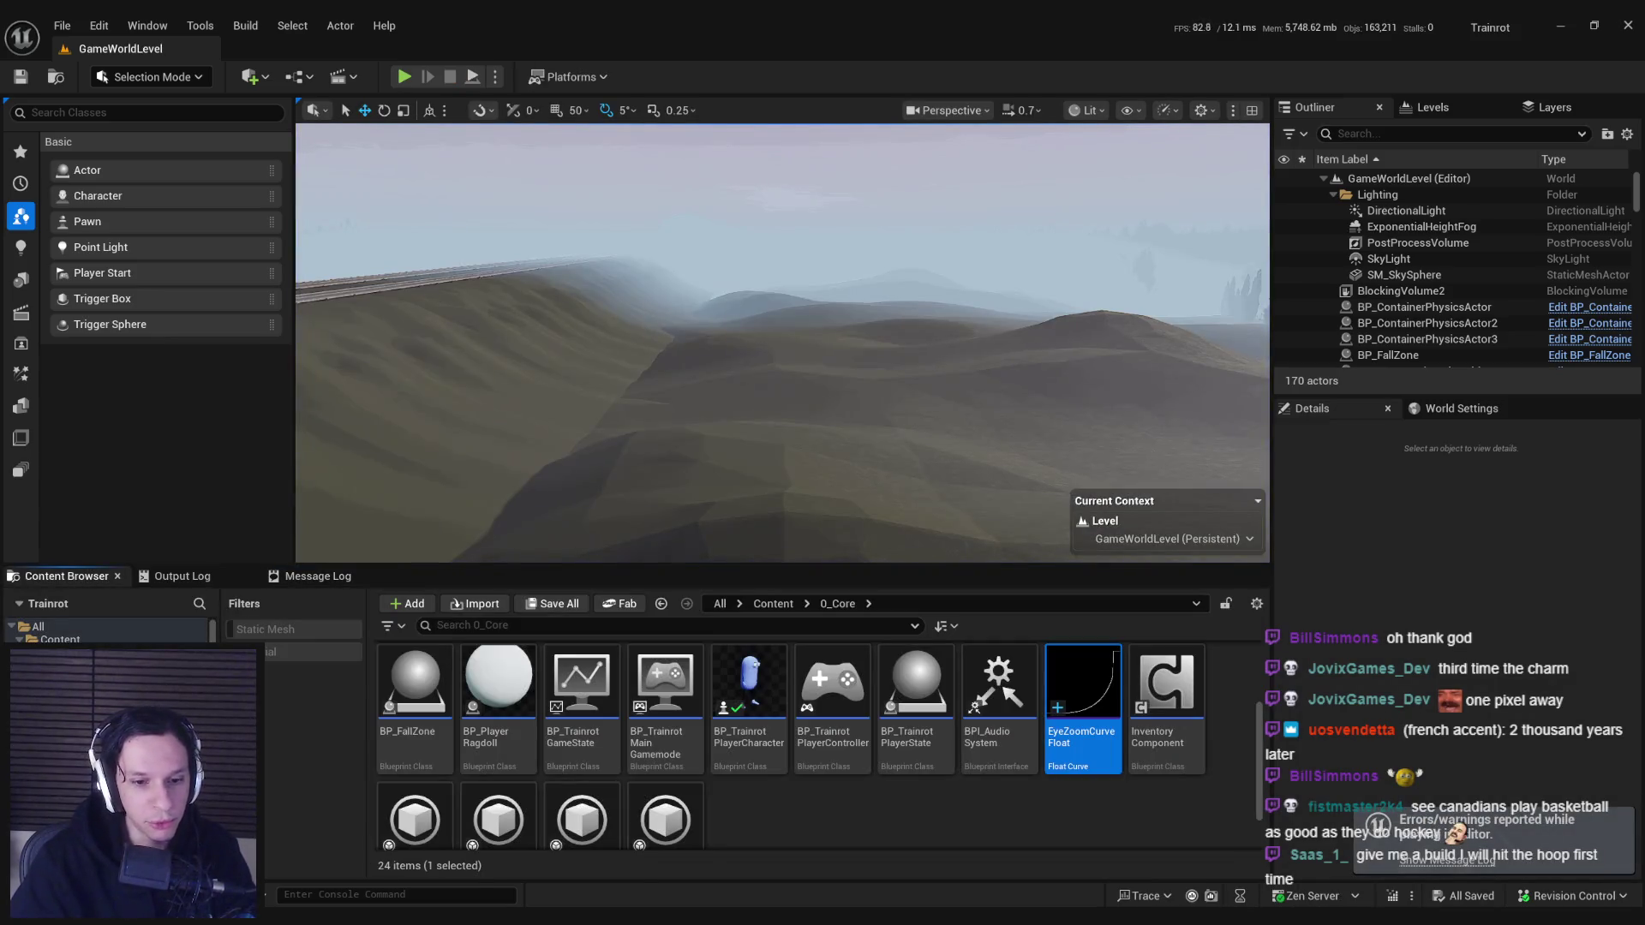
- Fly the viewport camera over to the dark locomotive, raising camera speed to 1.2
mouse_move(458, 921)
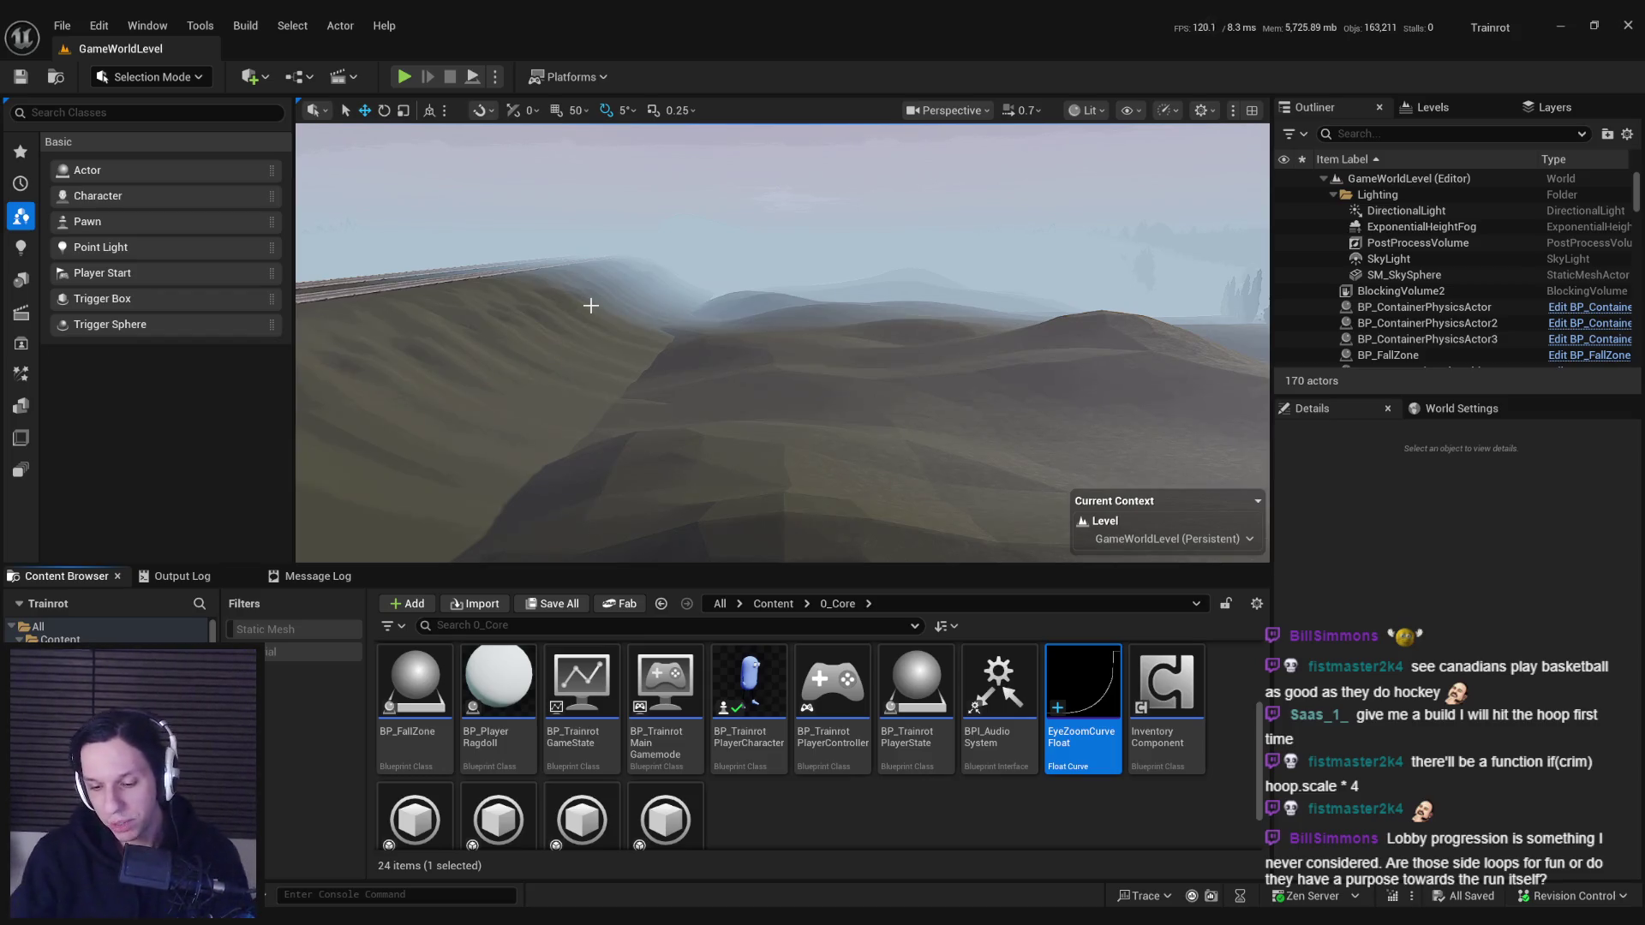
scroll(528, 334, up, 2)
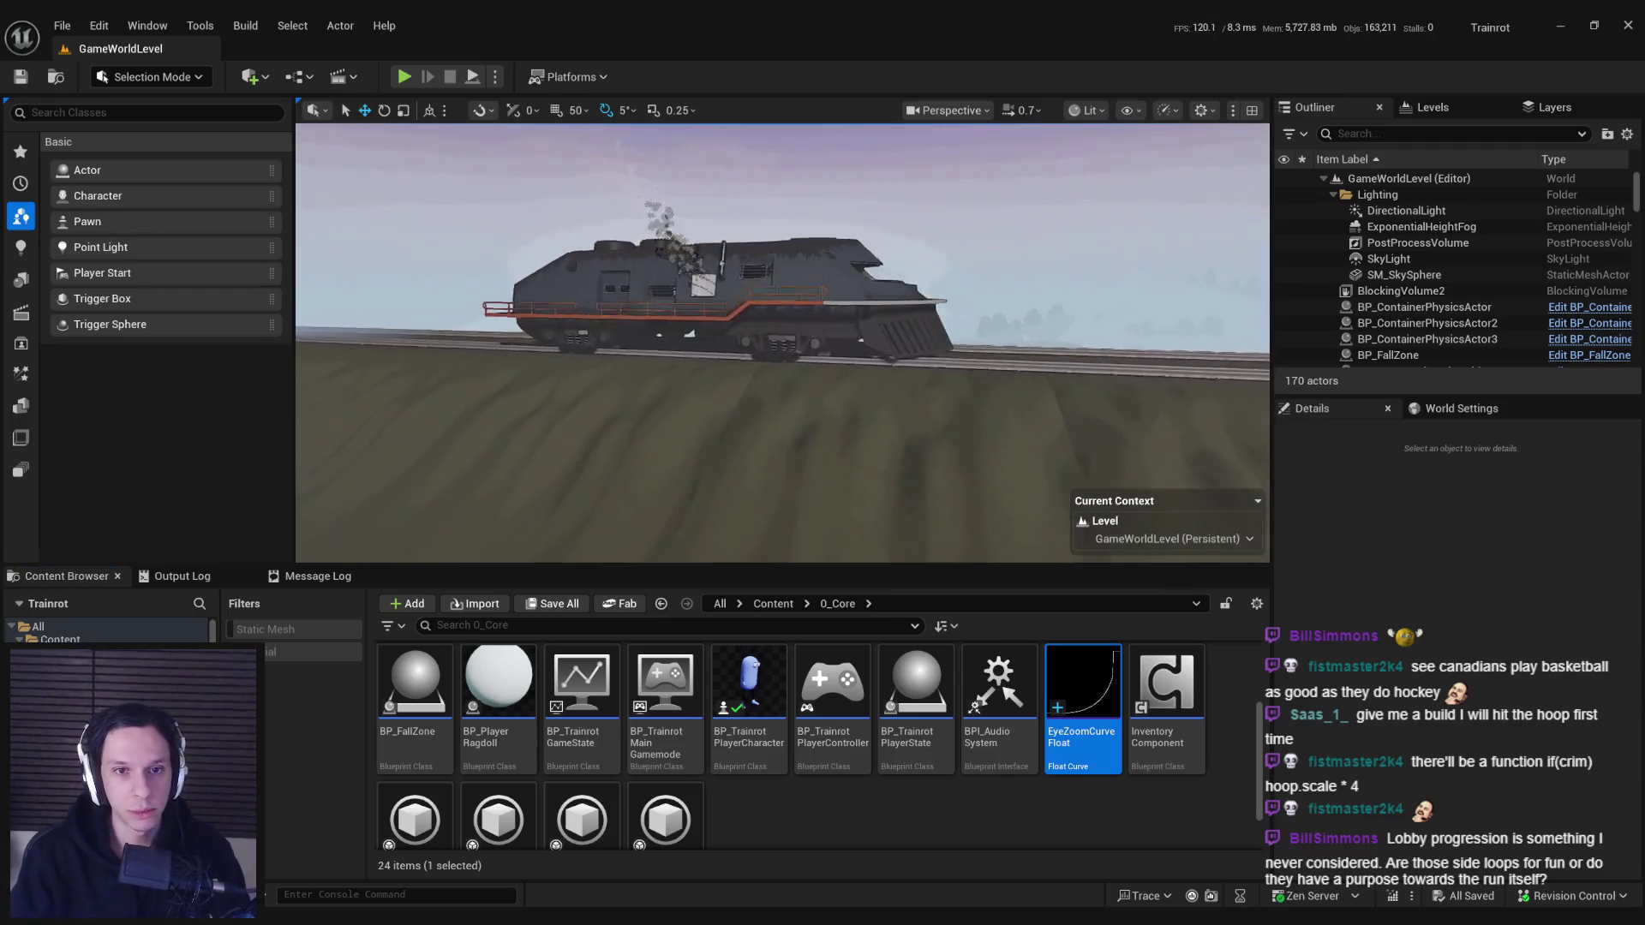
- Fly the camera into the train interior and adjust the camera speed
key(w)
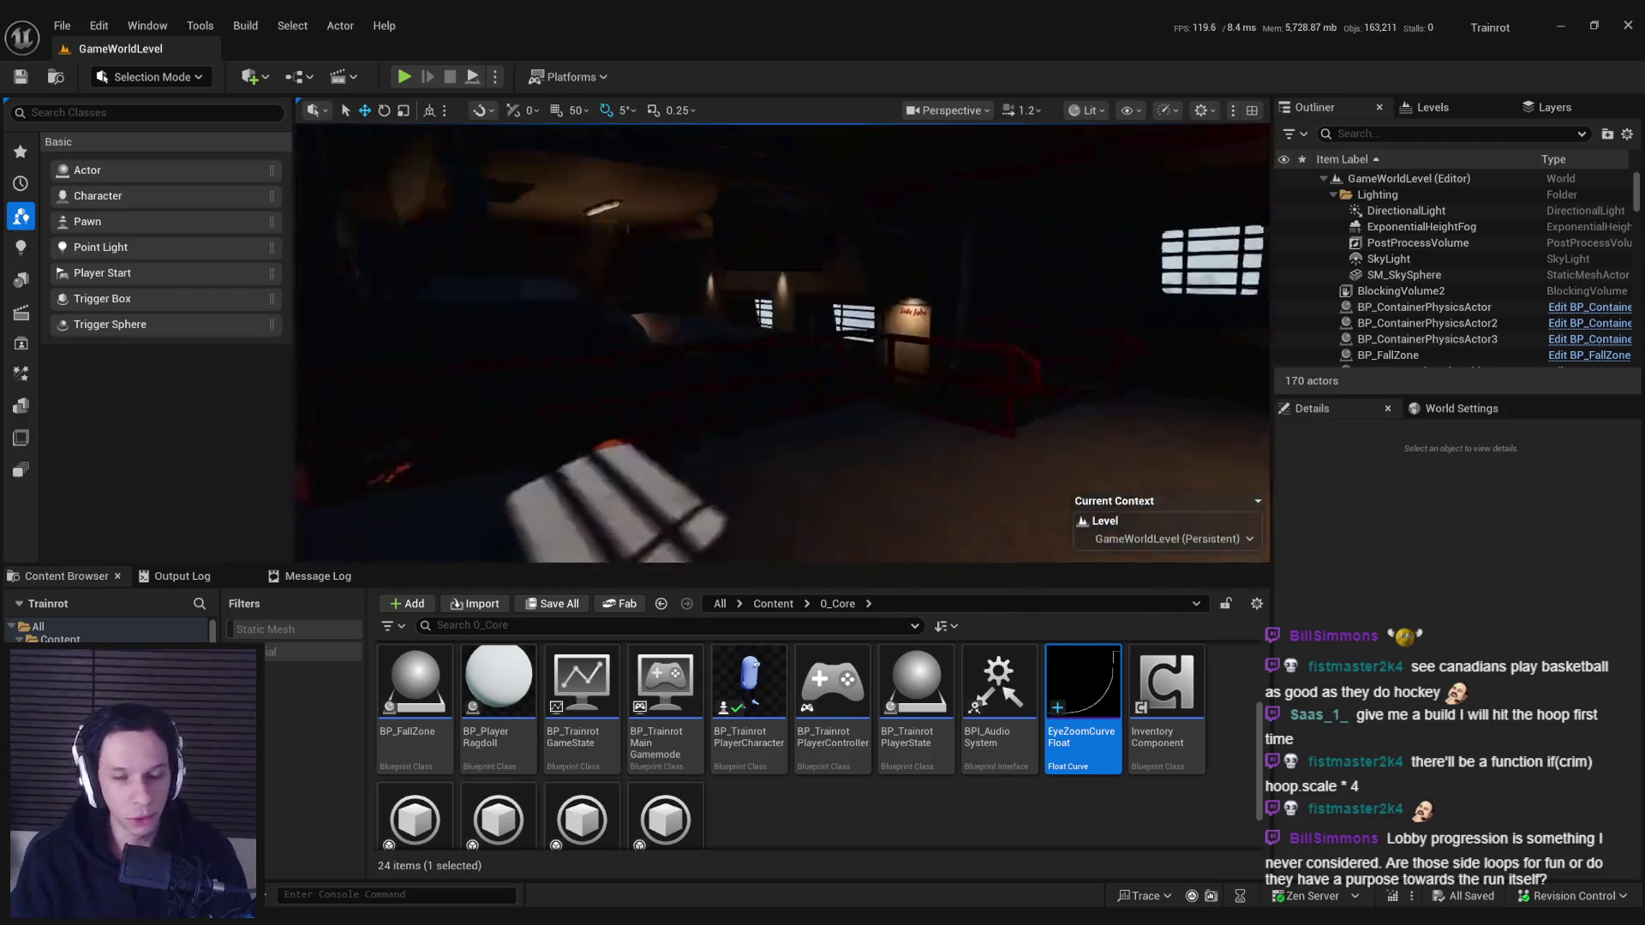
key(w)
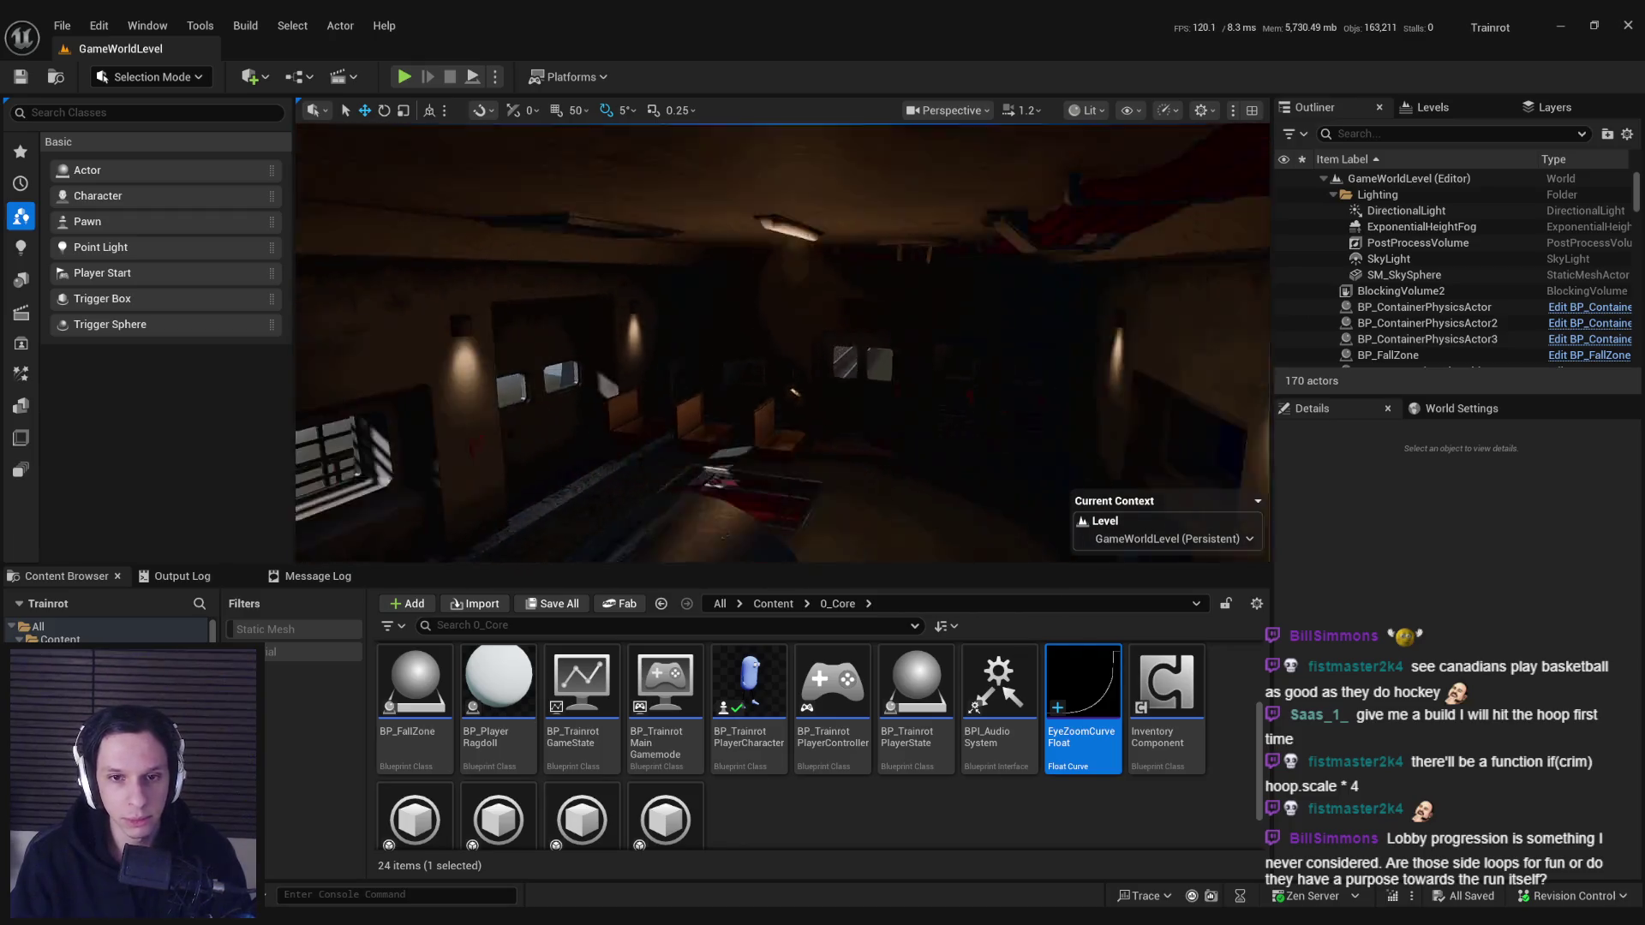
key(s)
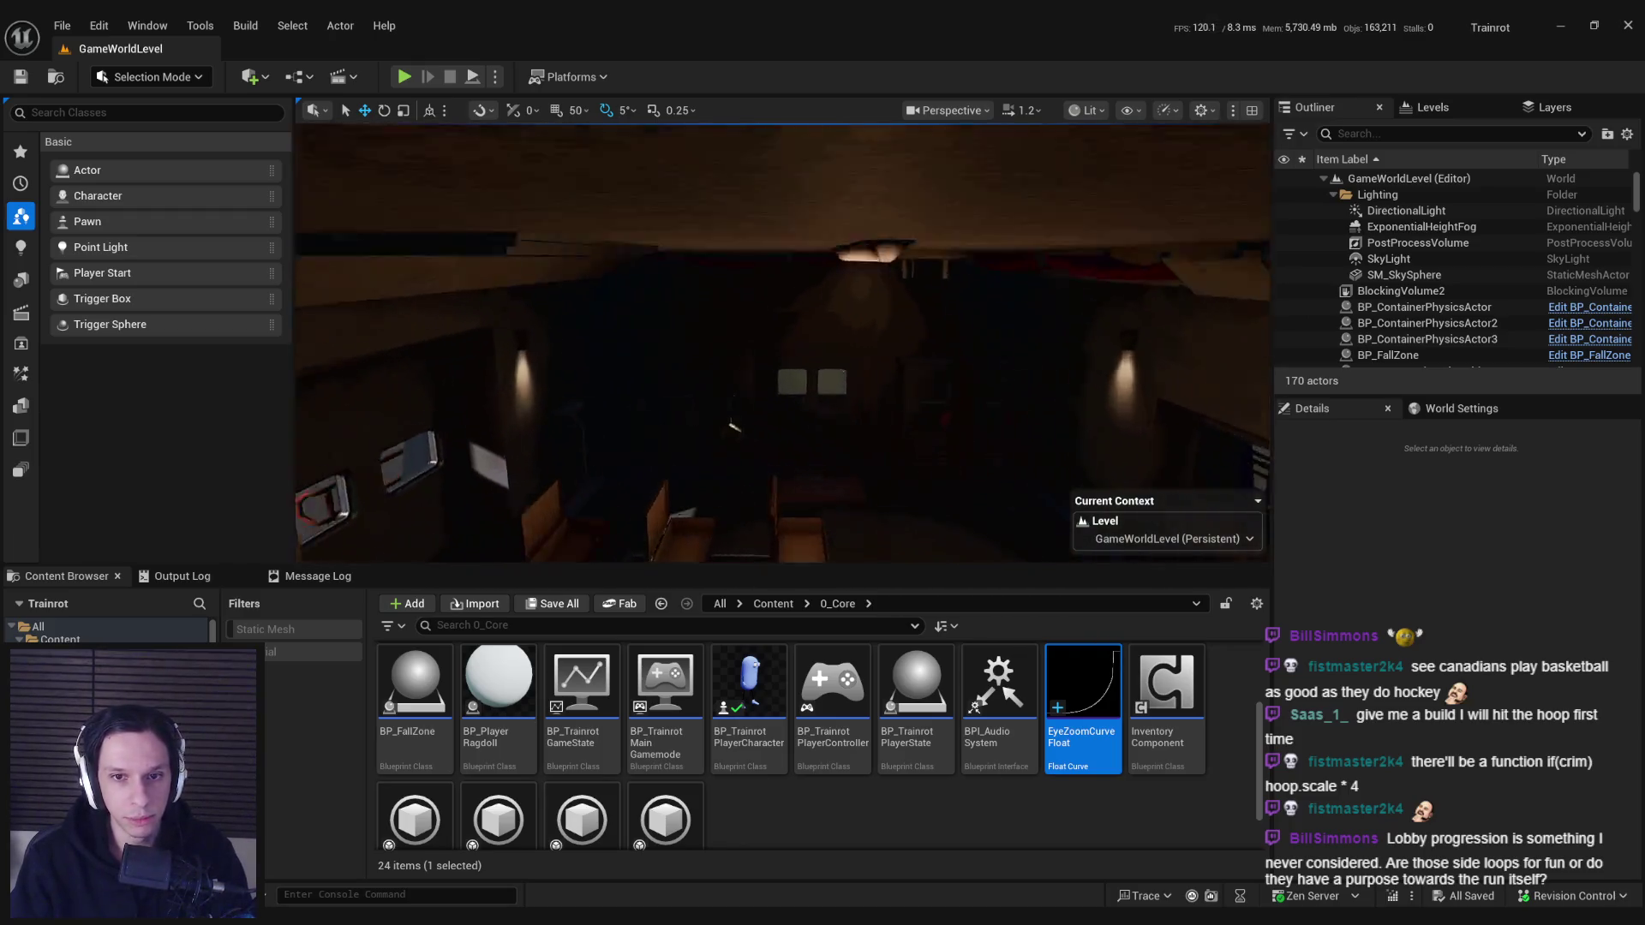
scroll(783, 343, down, 3)
scroll(782, 343, up, 2)
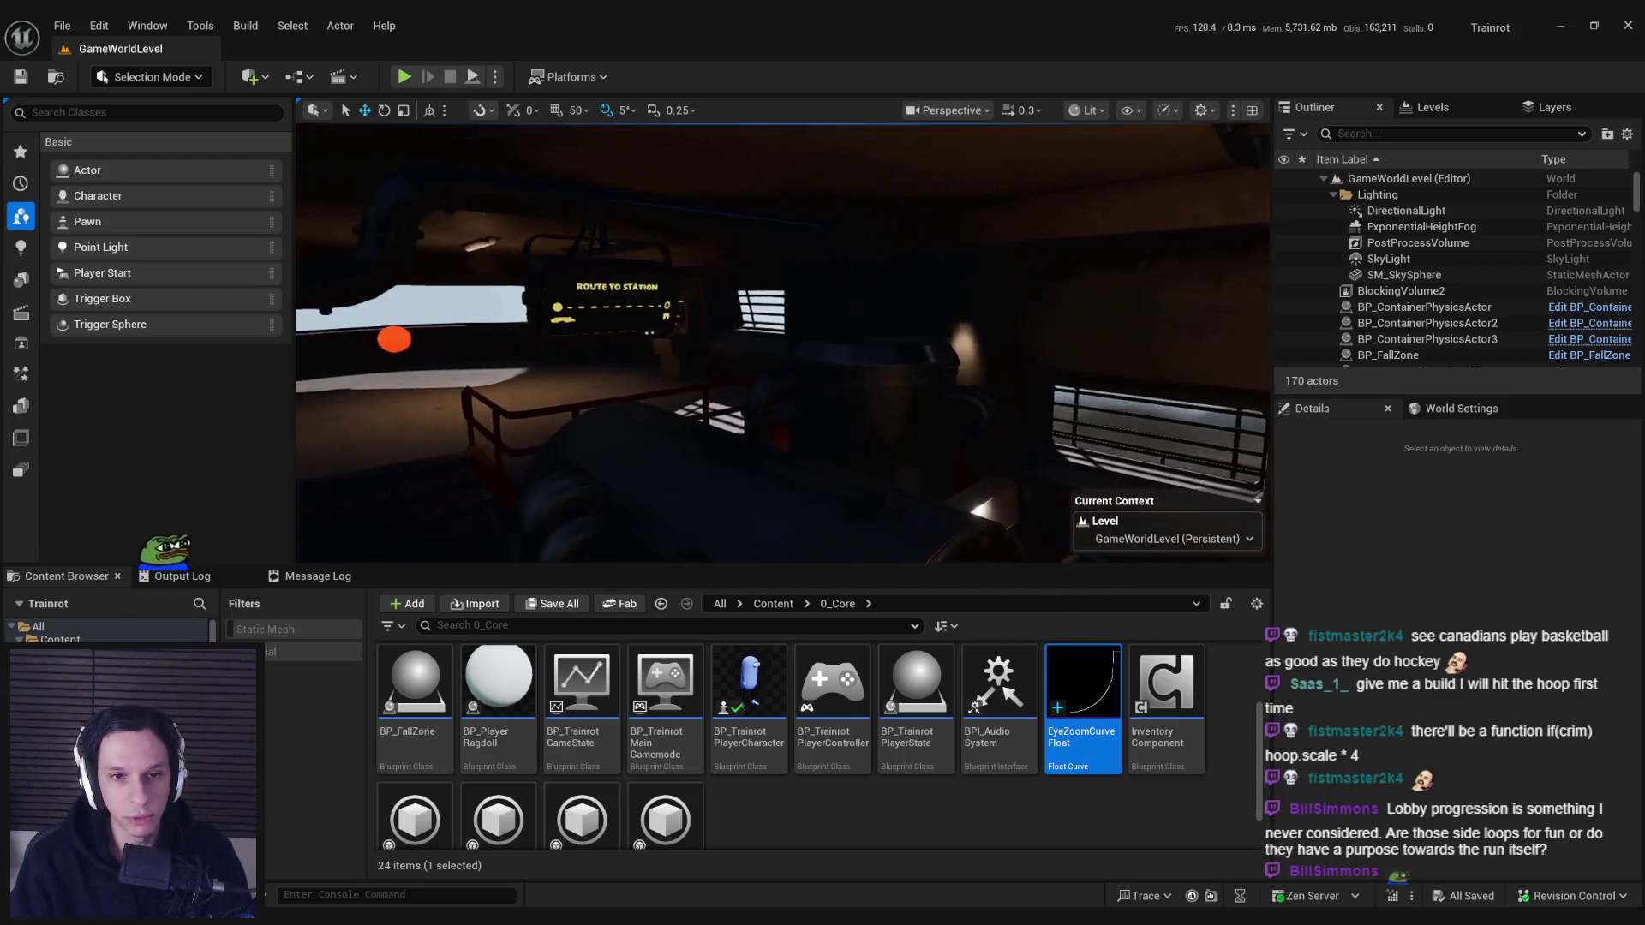
key(w)
key(w)
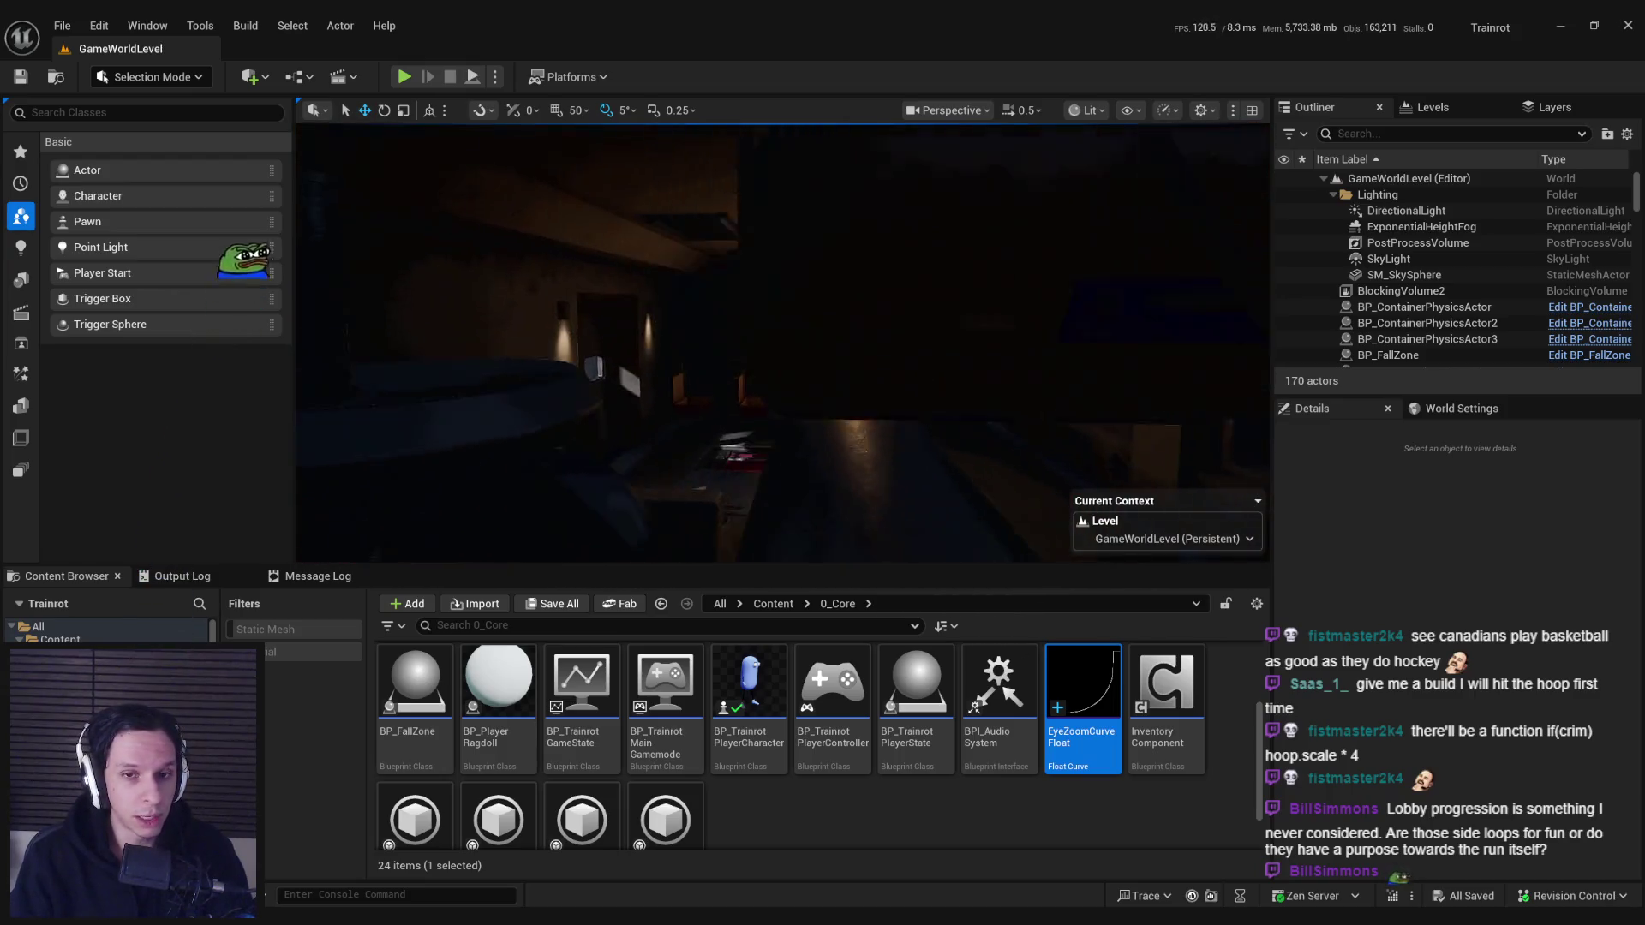
- Look down the aisle past the ROUTE TO STATION sign, seats, wall terminal and lamps
key(w)
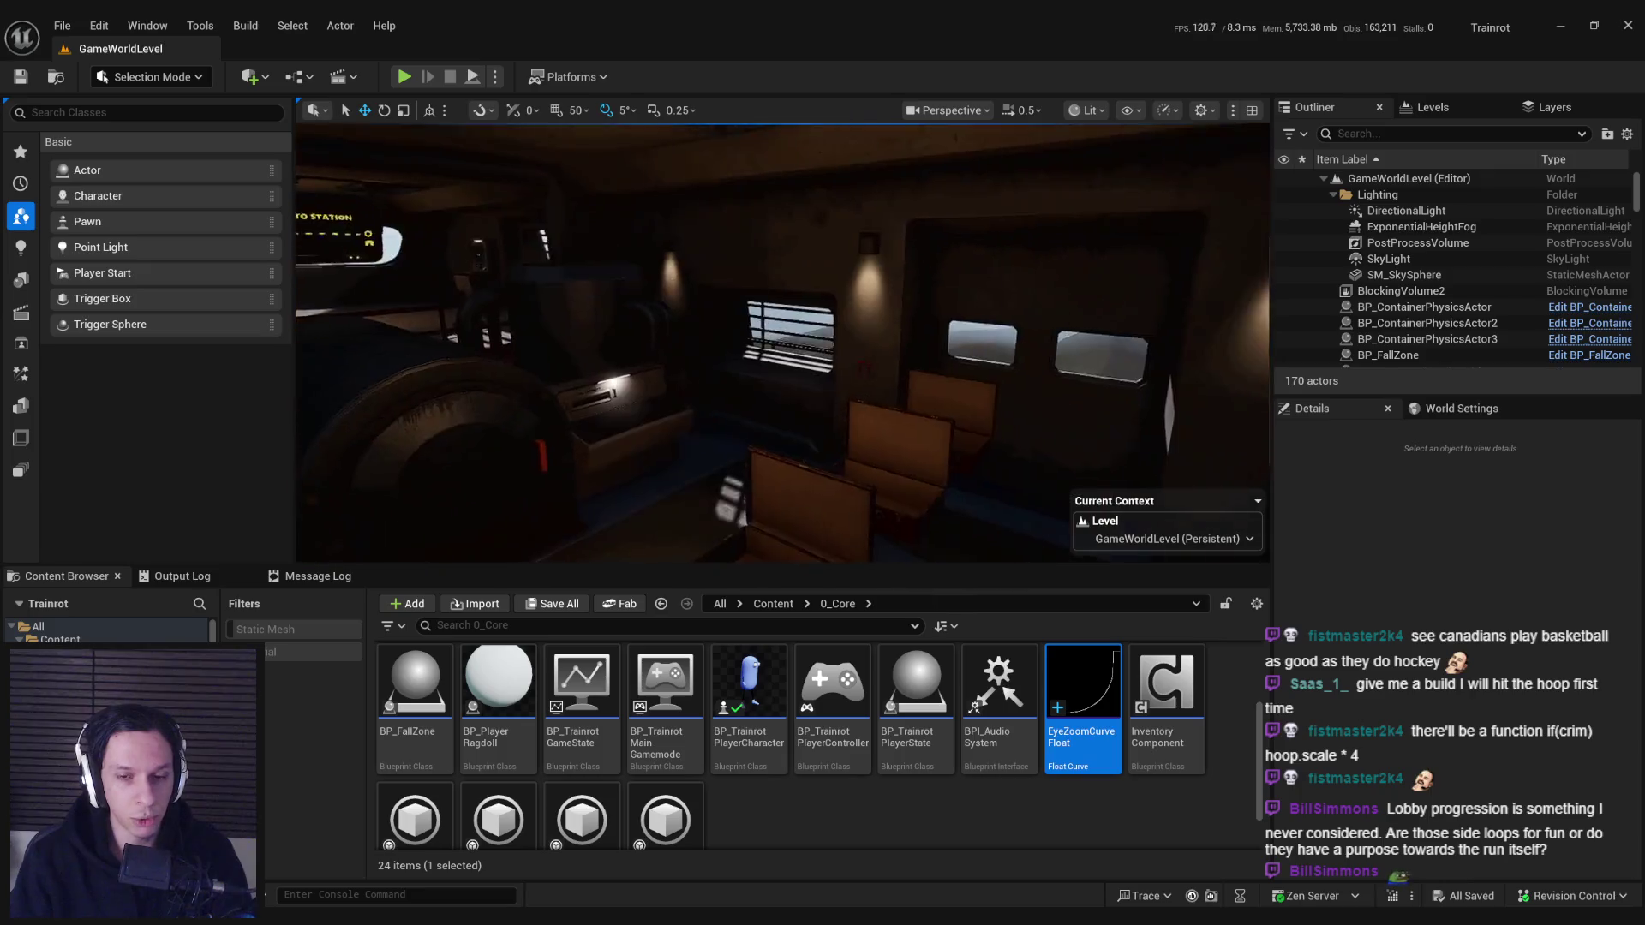
key(w)
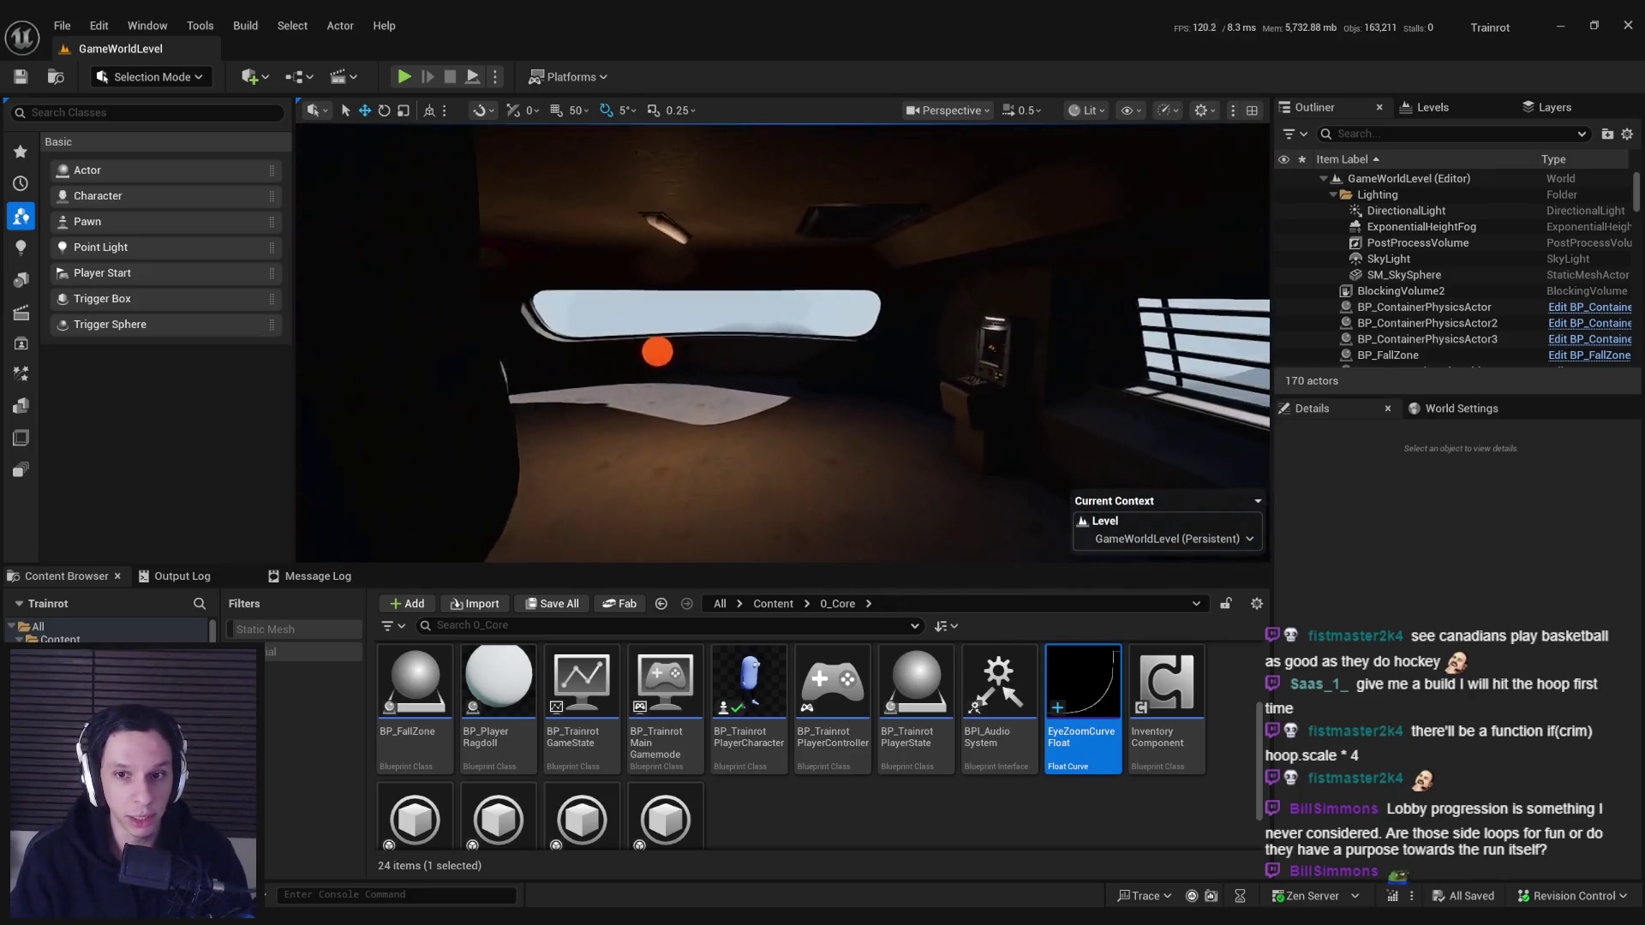
key(w)
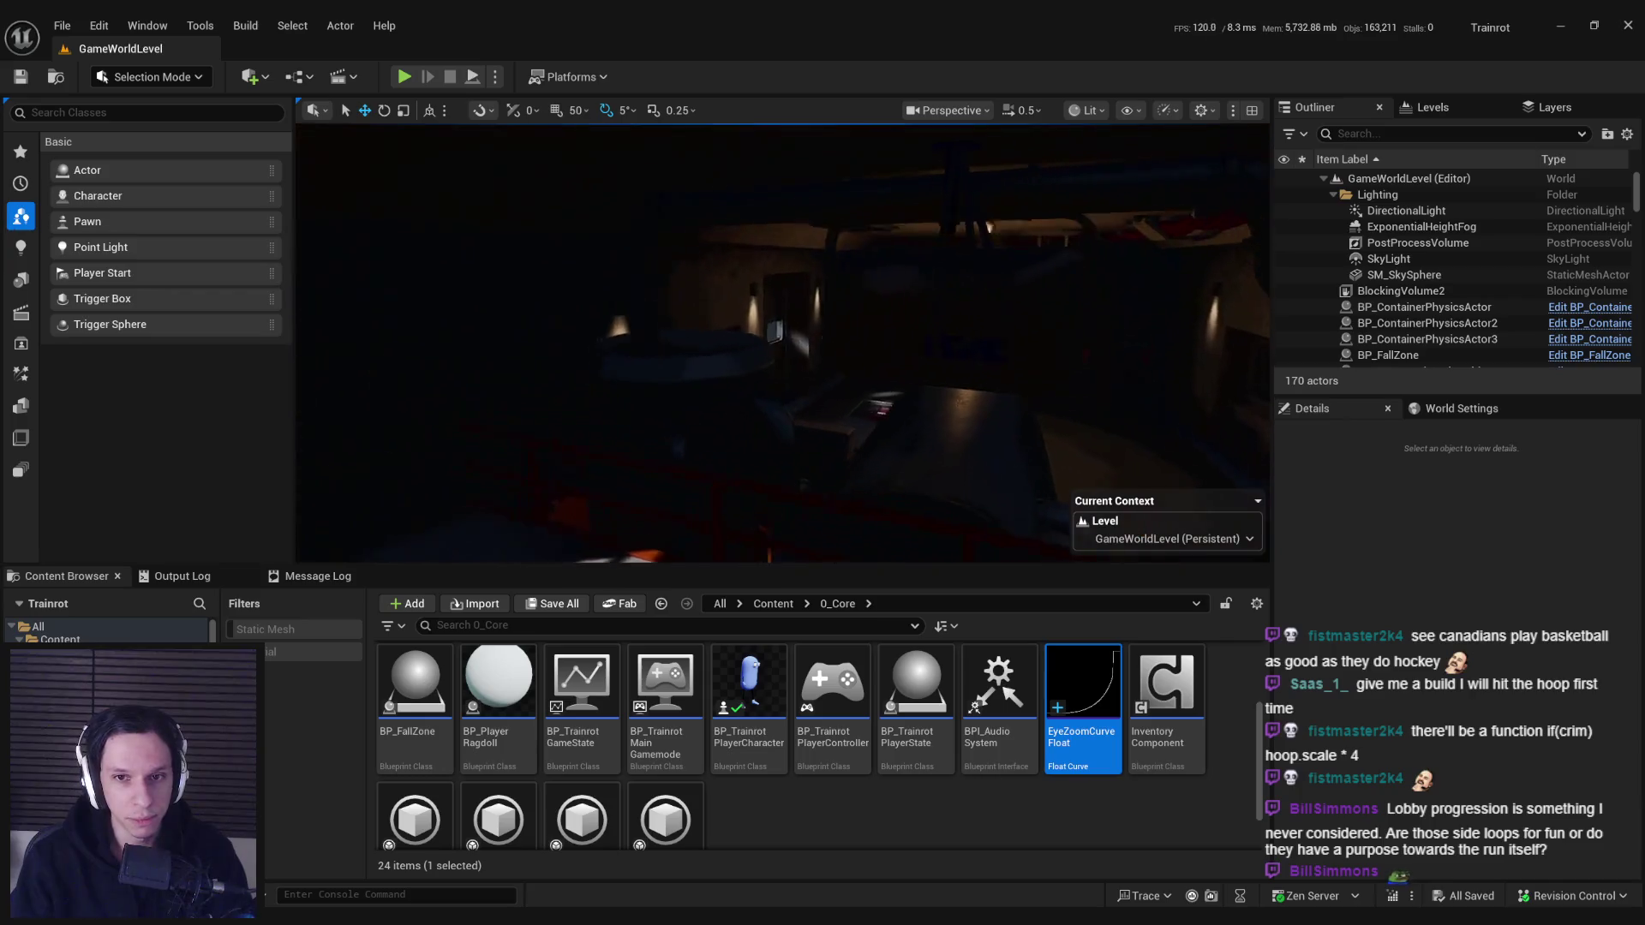
key(w)
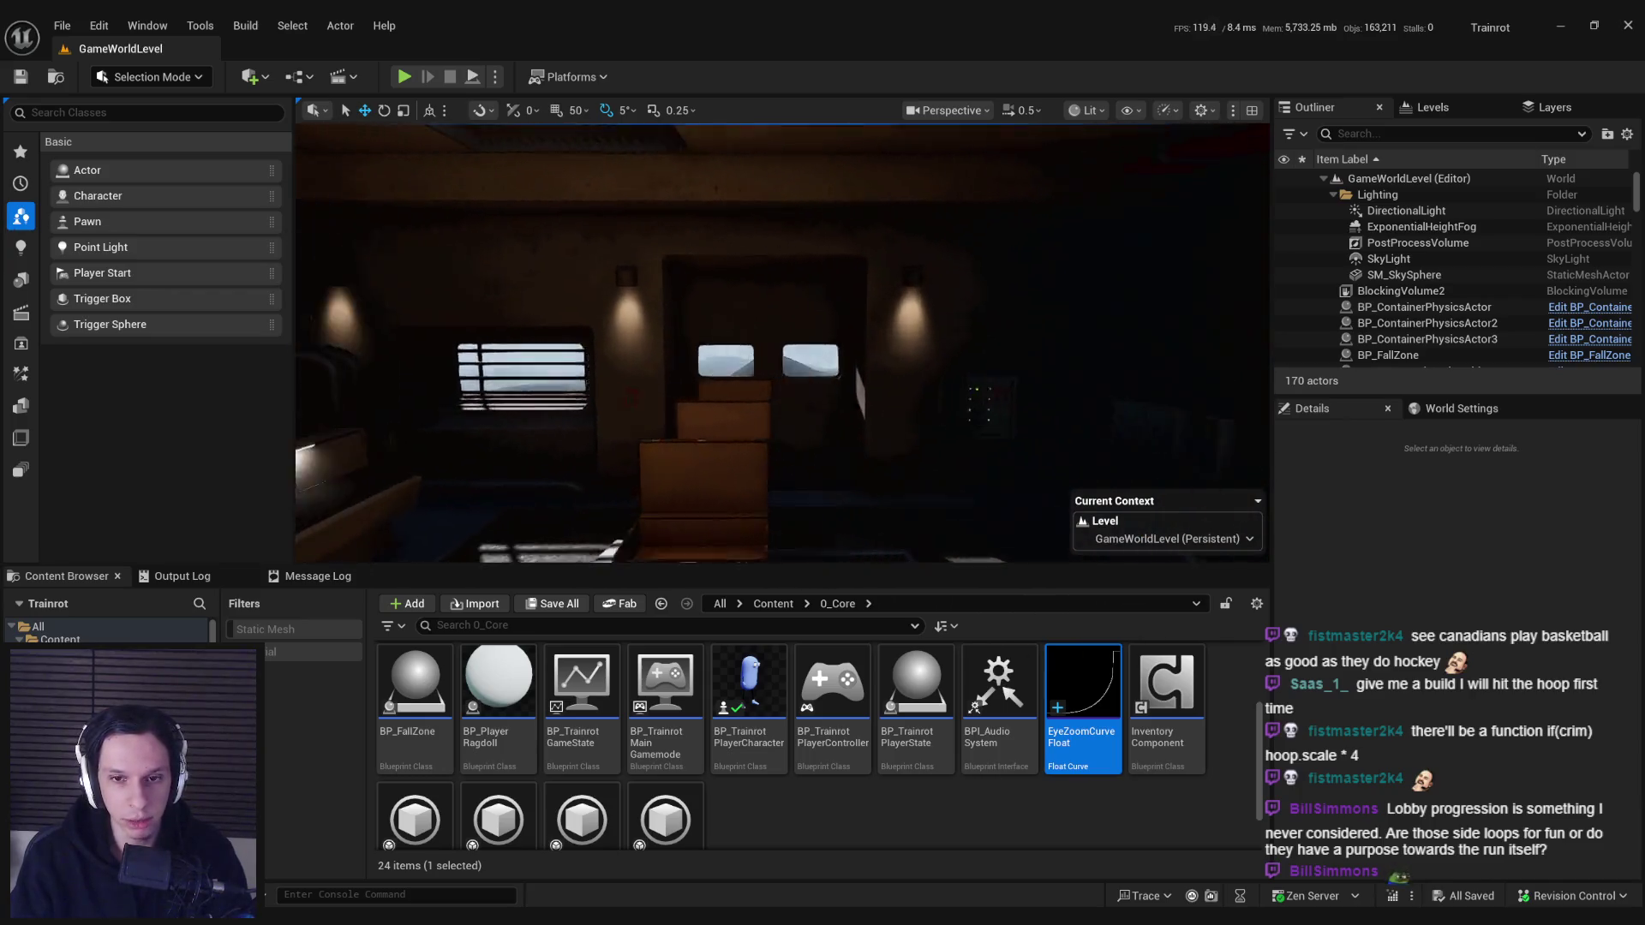
key(w)
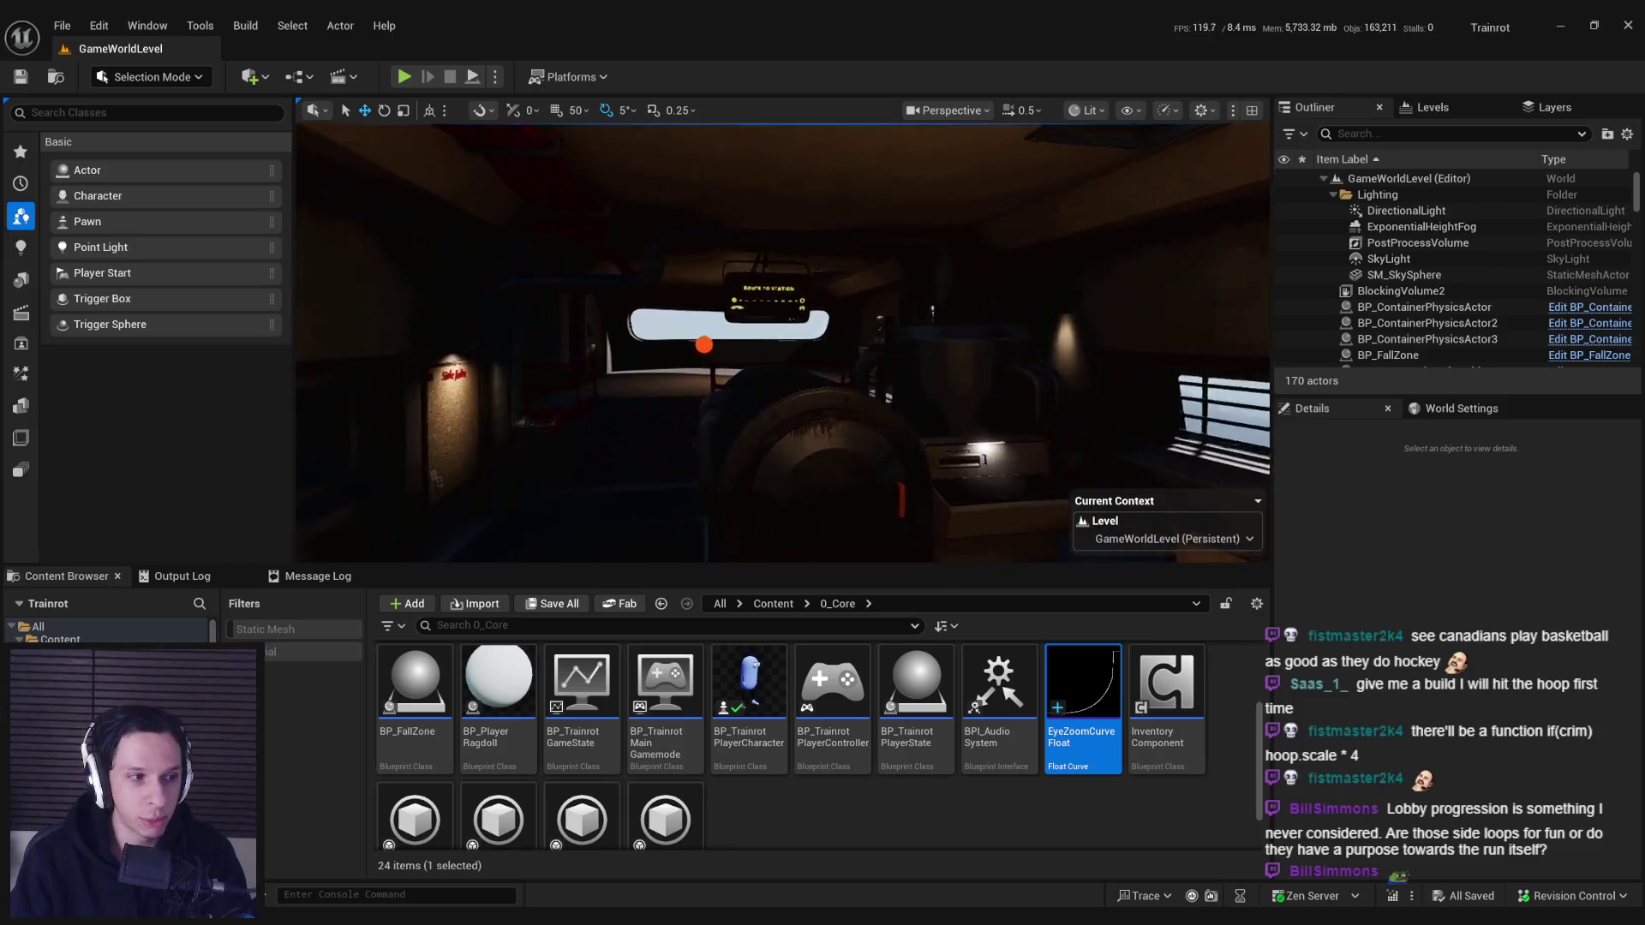
key(w)
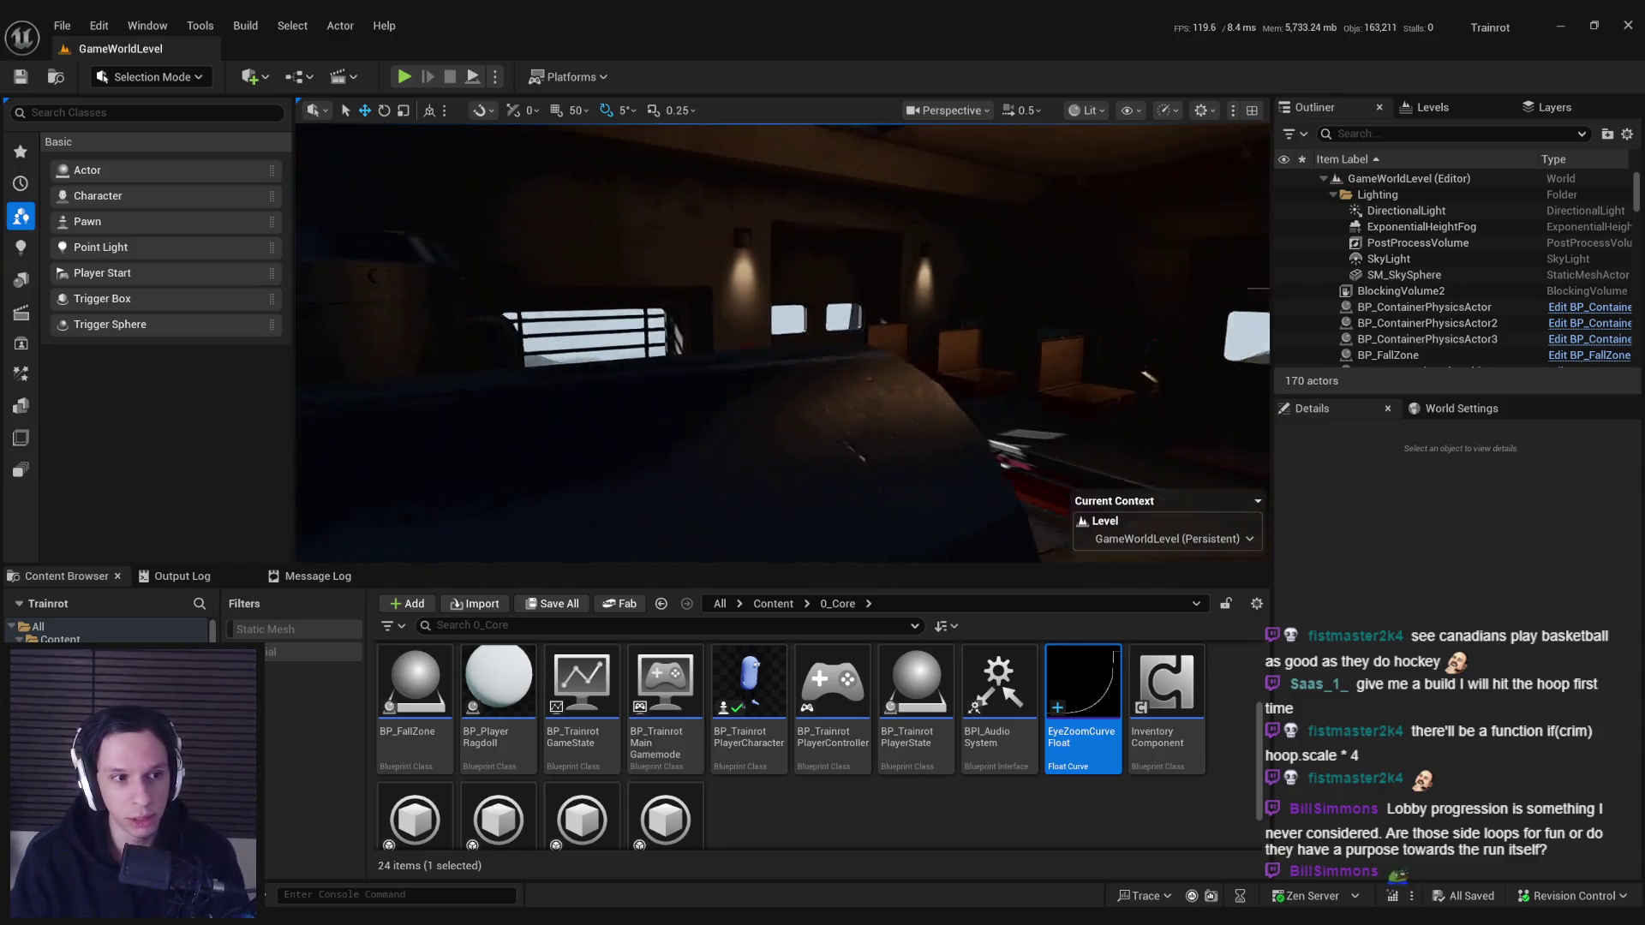
key(w)
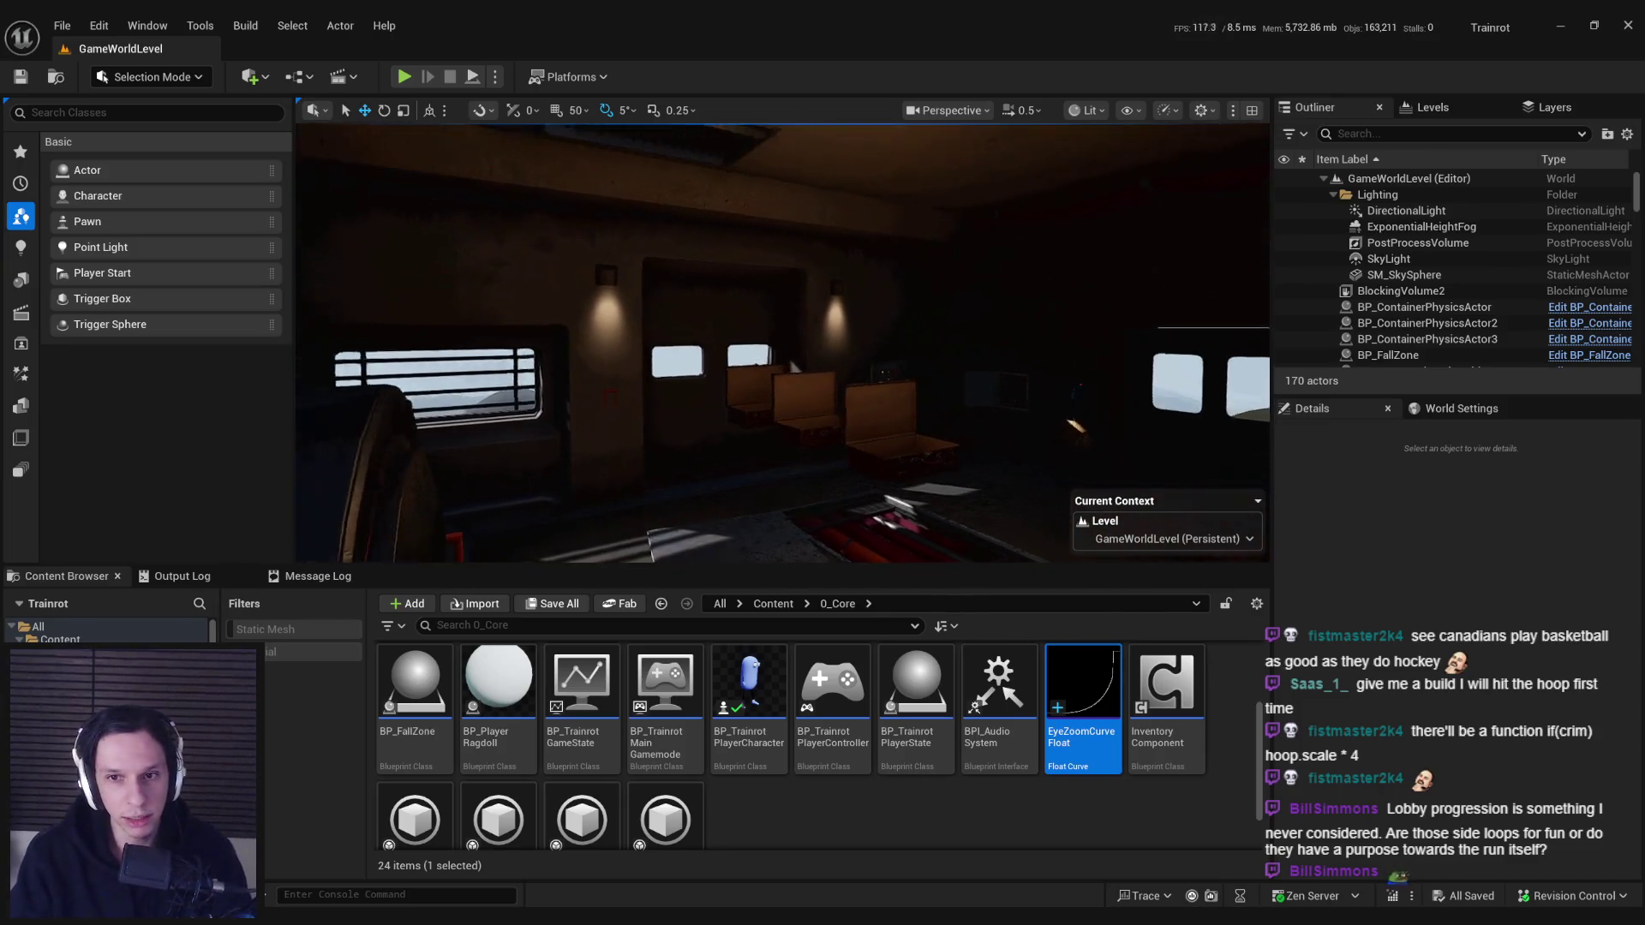
key(w)
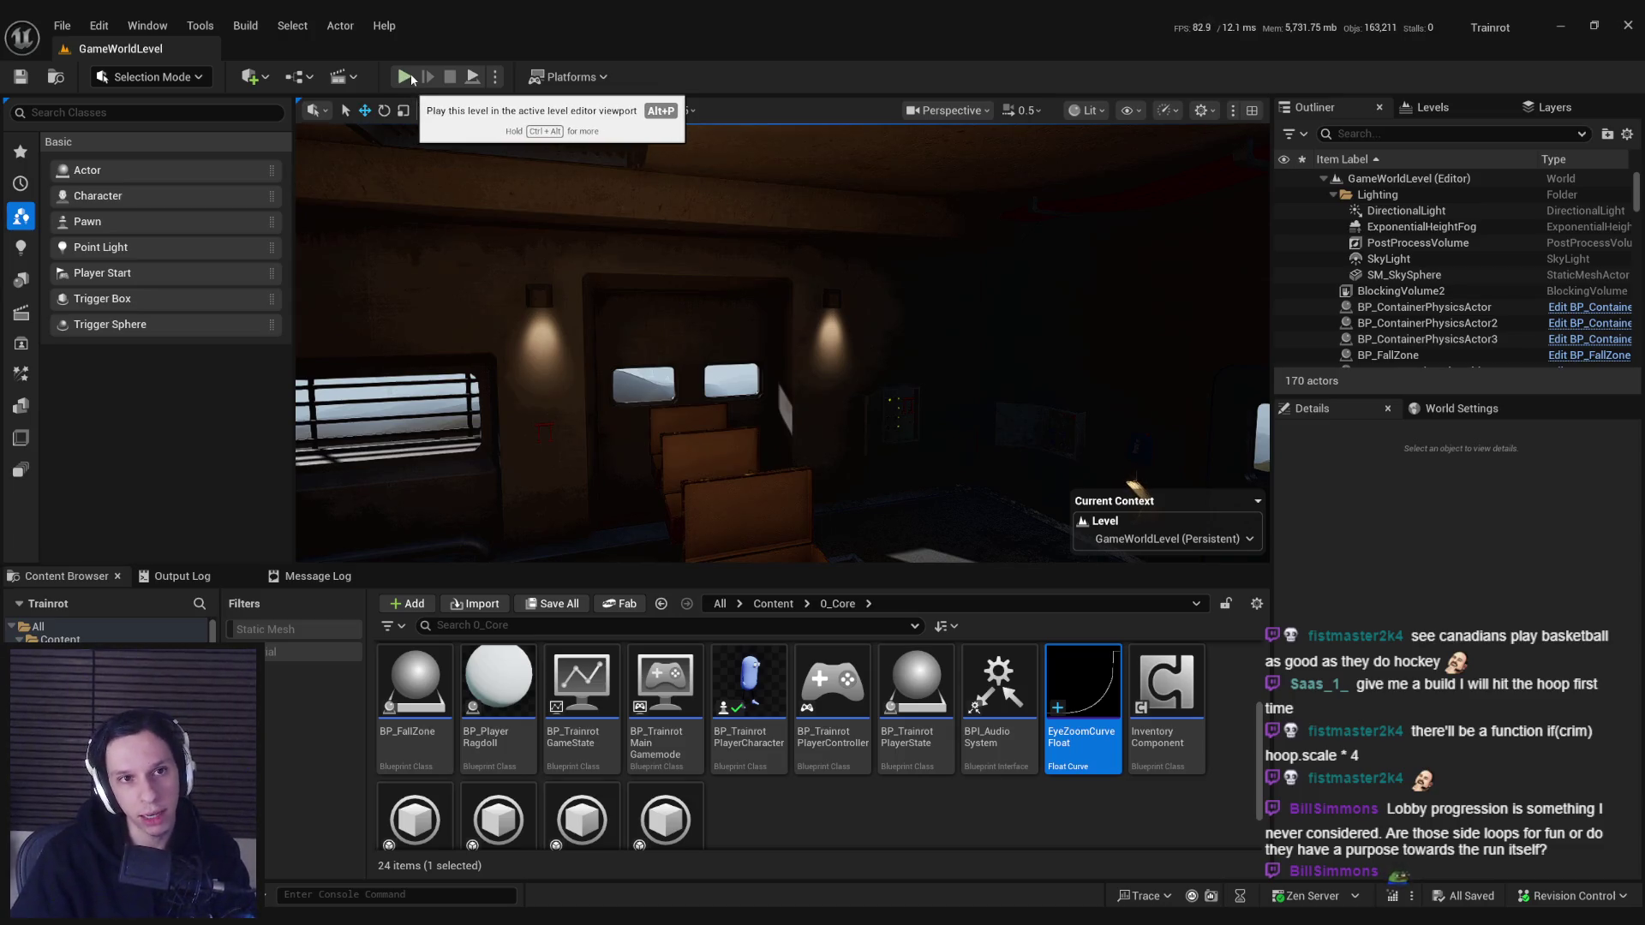
- Start Play-In-Editor in fullscreen and collect the green creature and the air horn
click(403, 79)
key(F11)
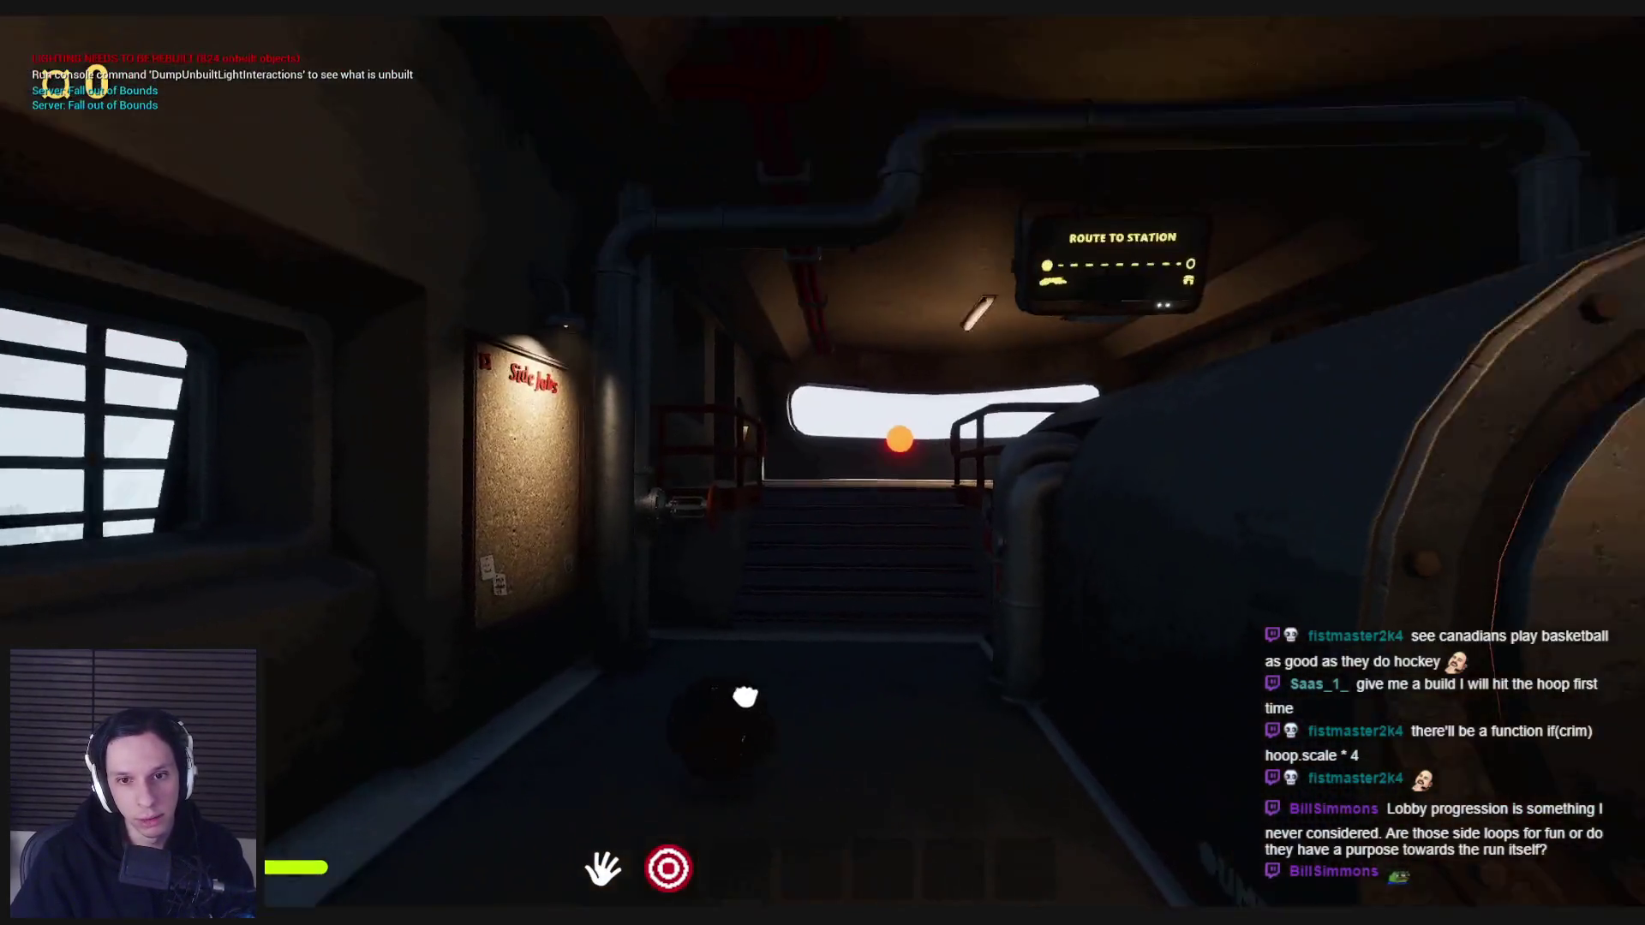
key(w)
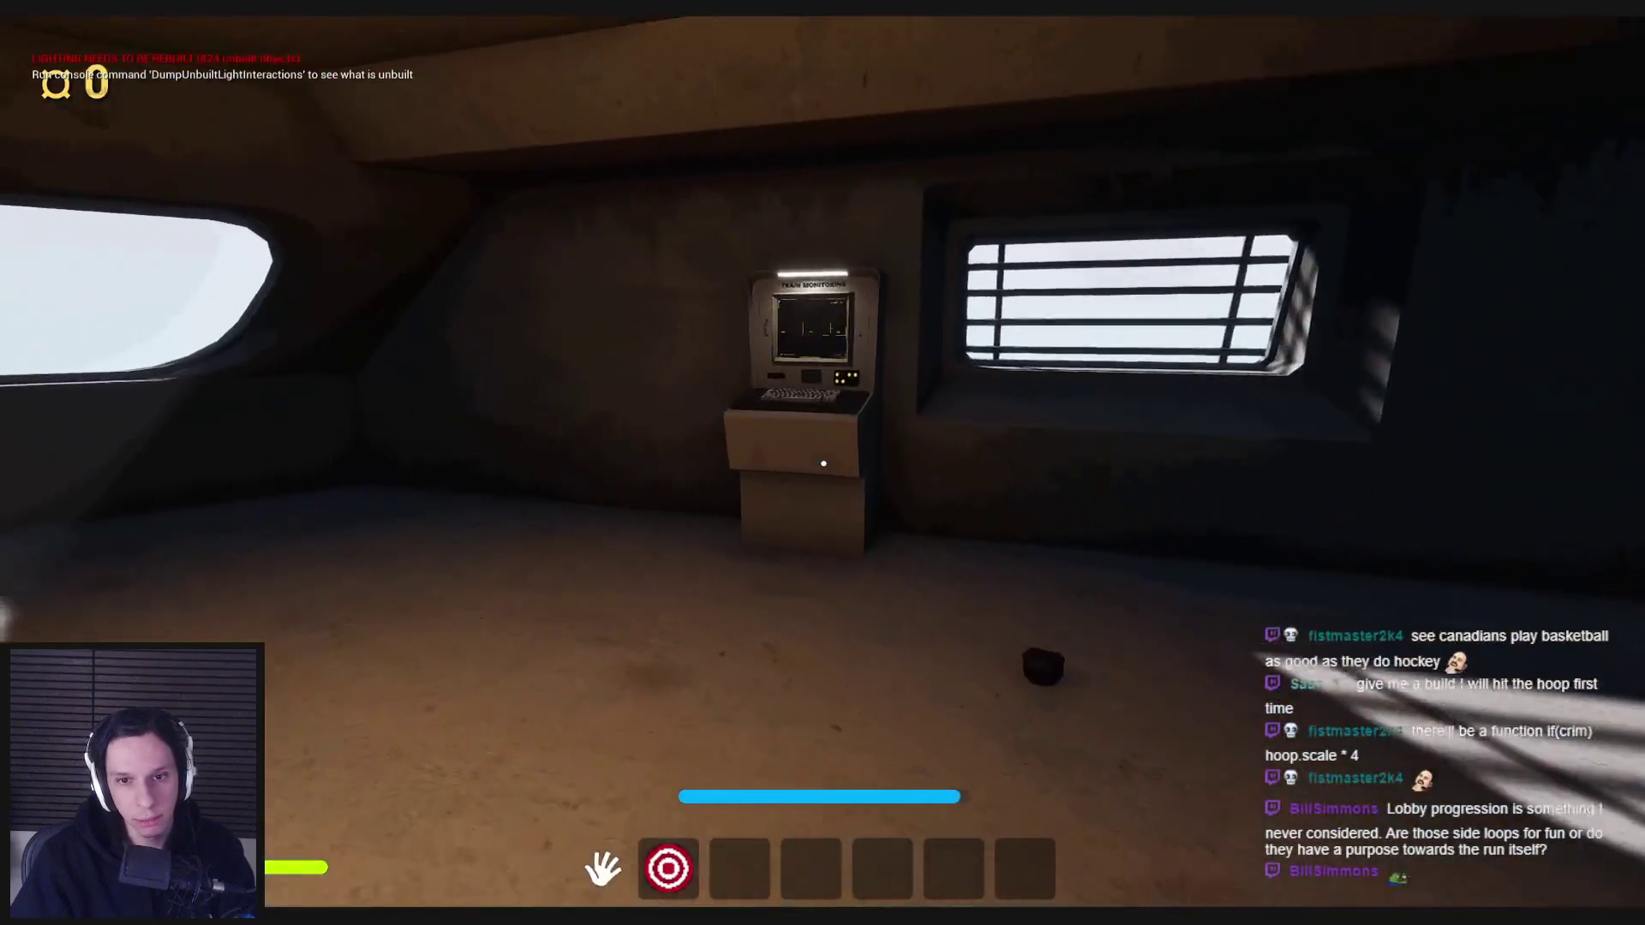
key(e)
key(w)
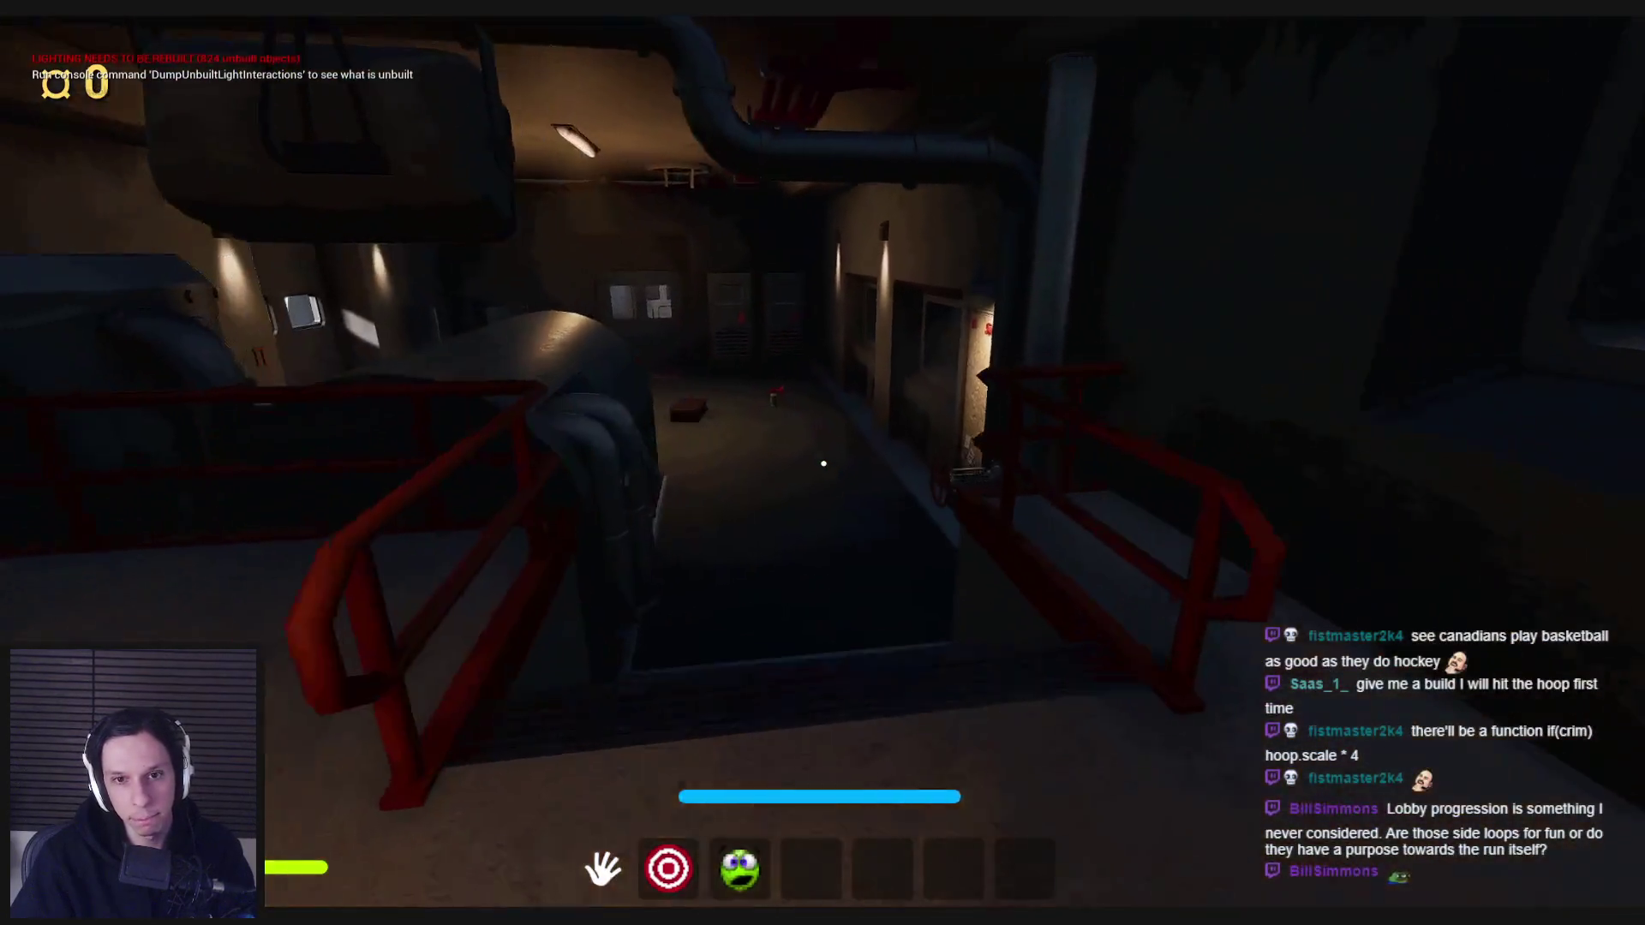
key(e)
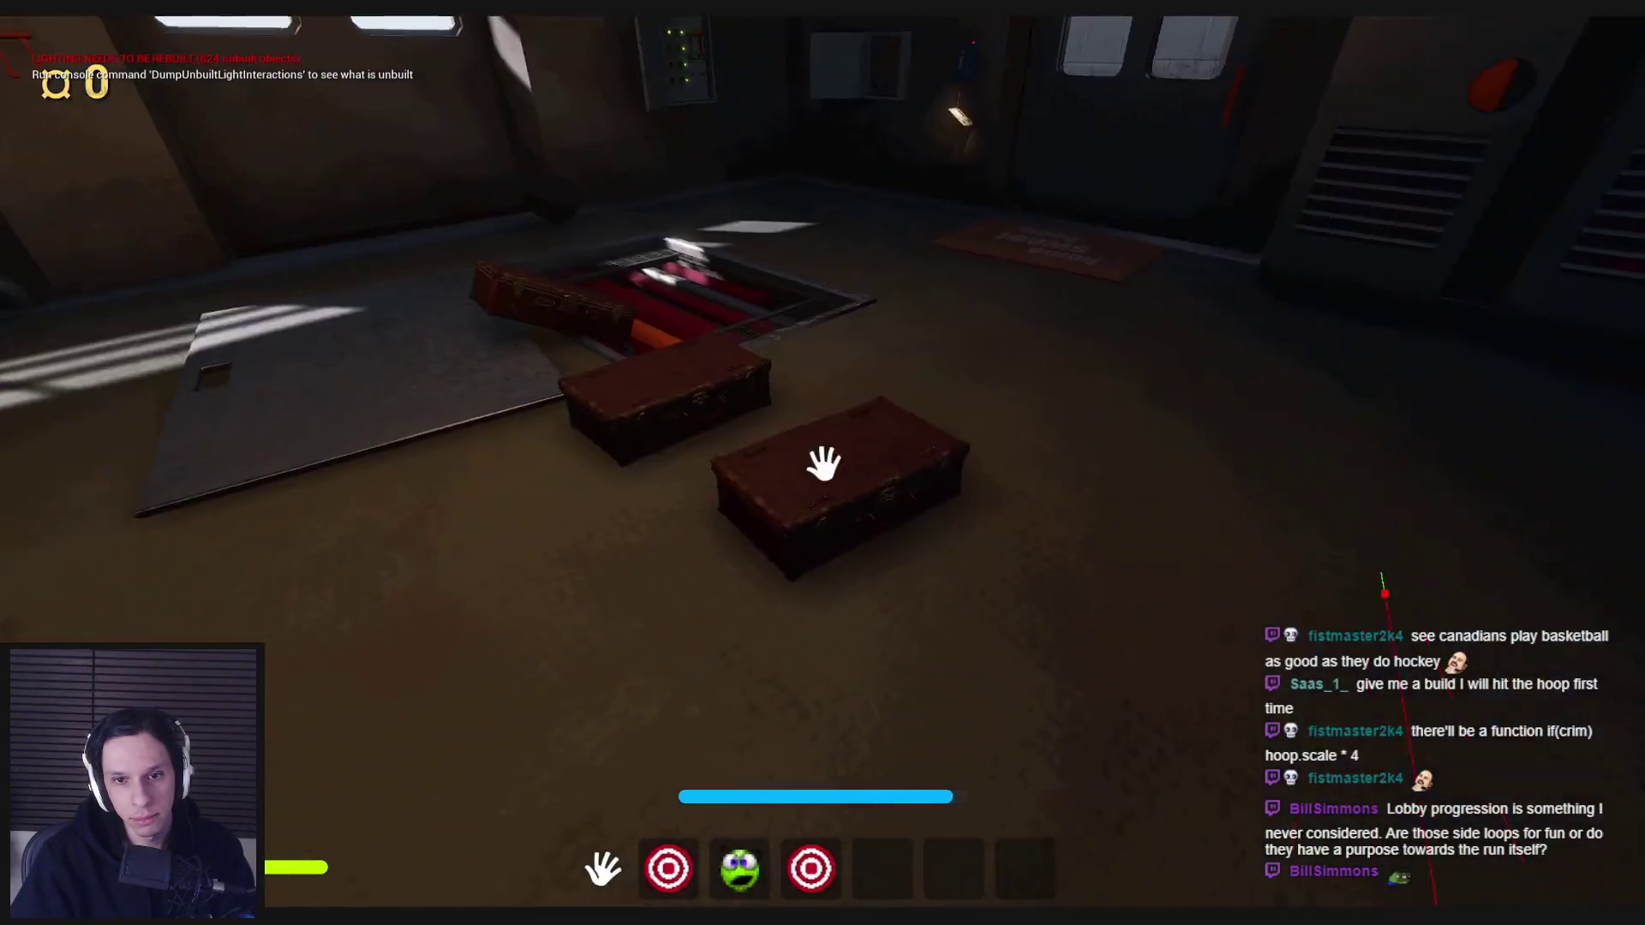
- Carry and set down the suitcases, then open a locker and take the red item
key(e)
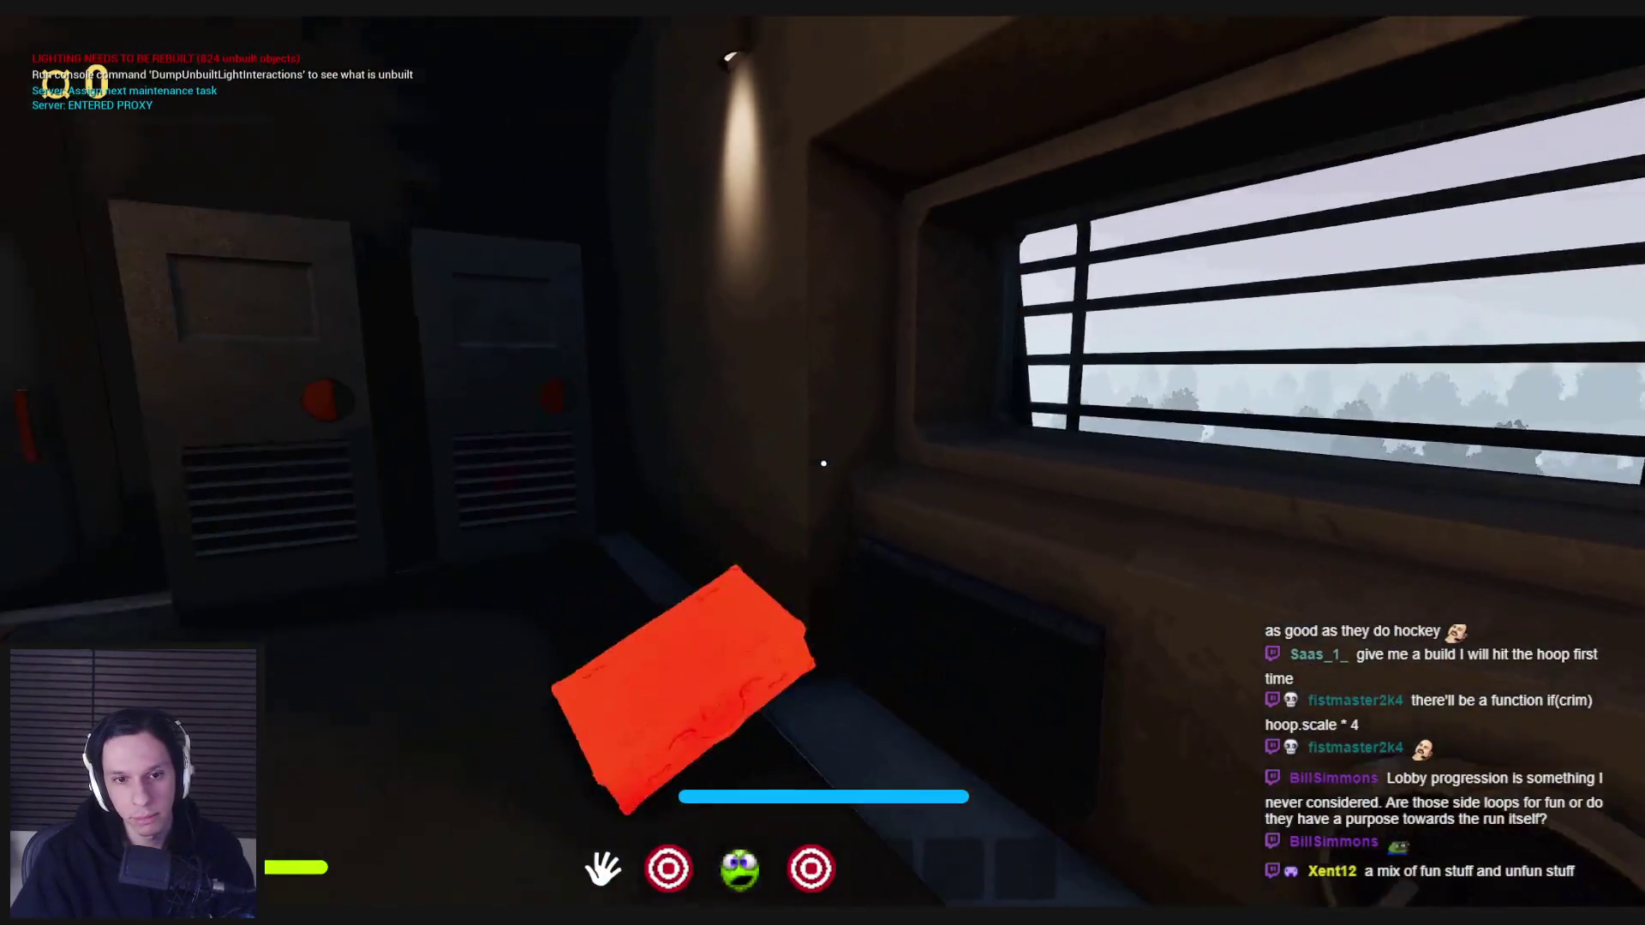
key(e)
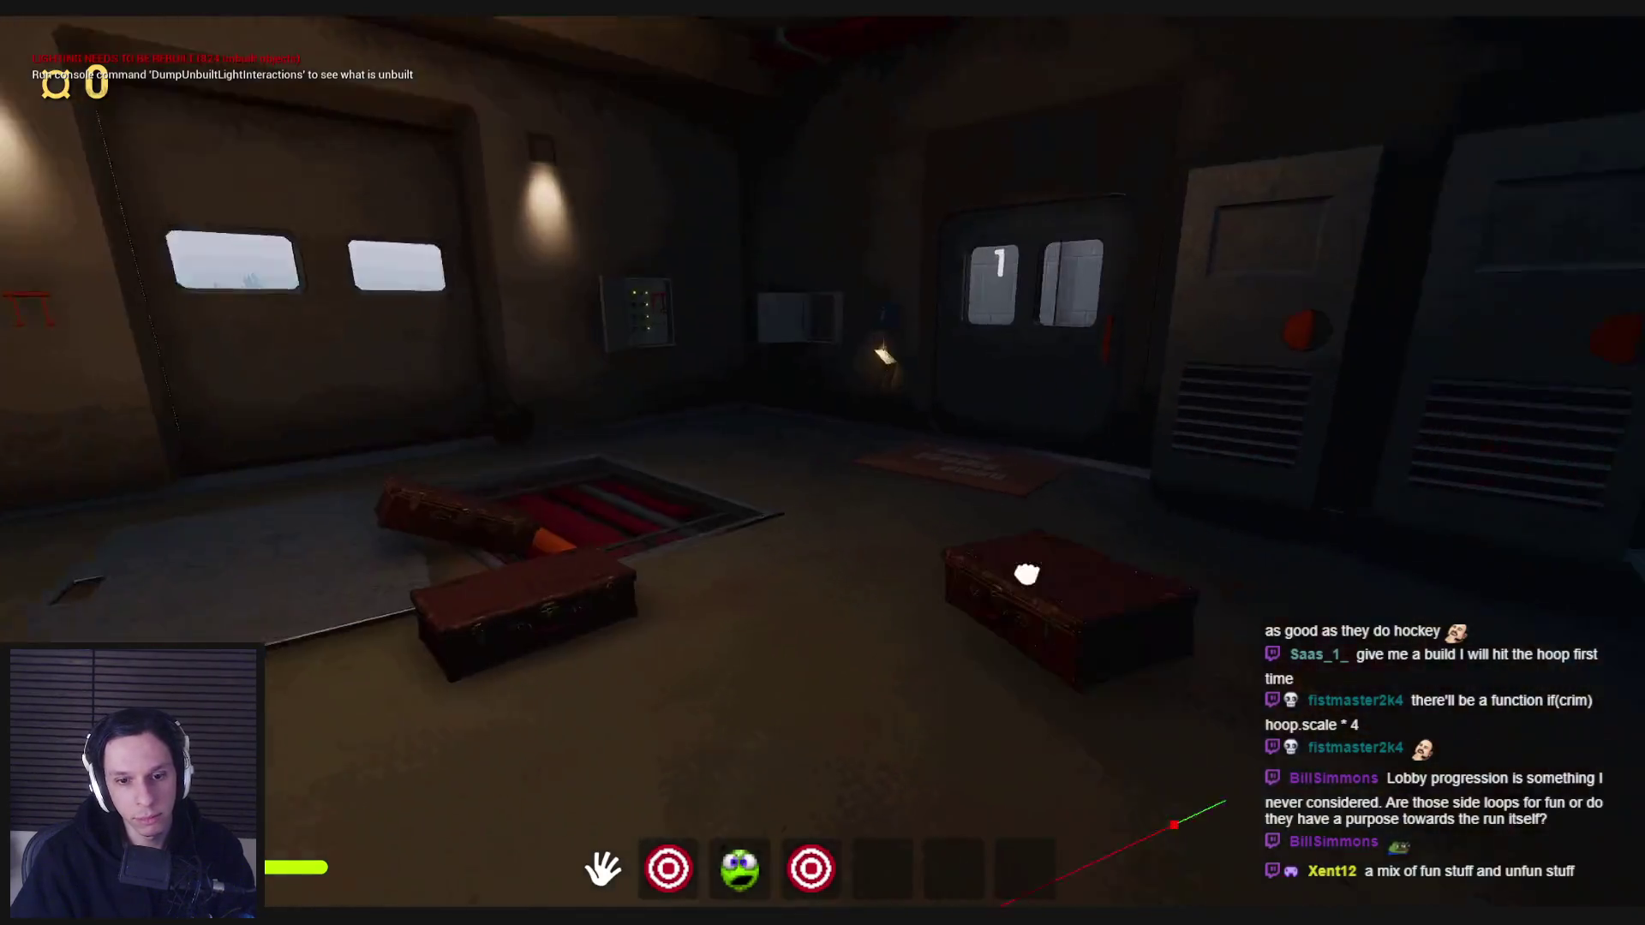
key(e)
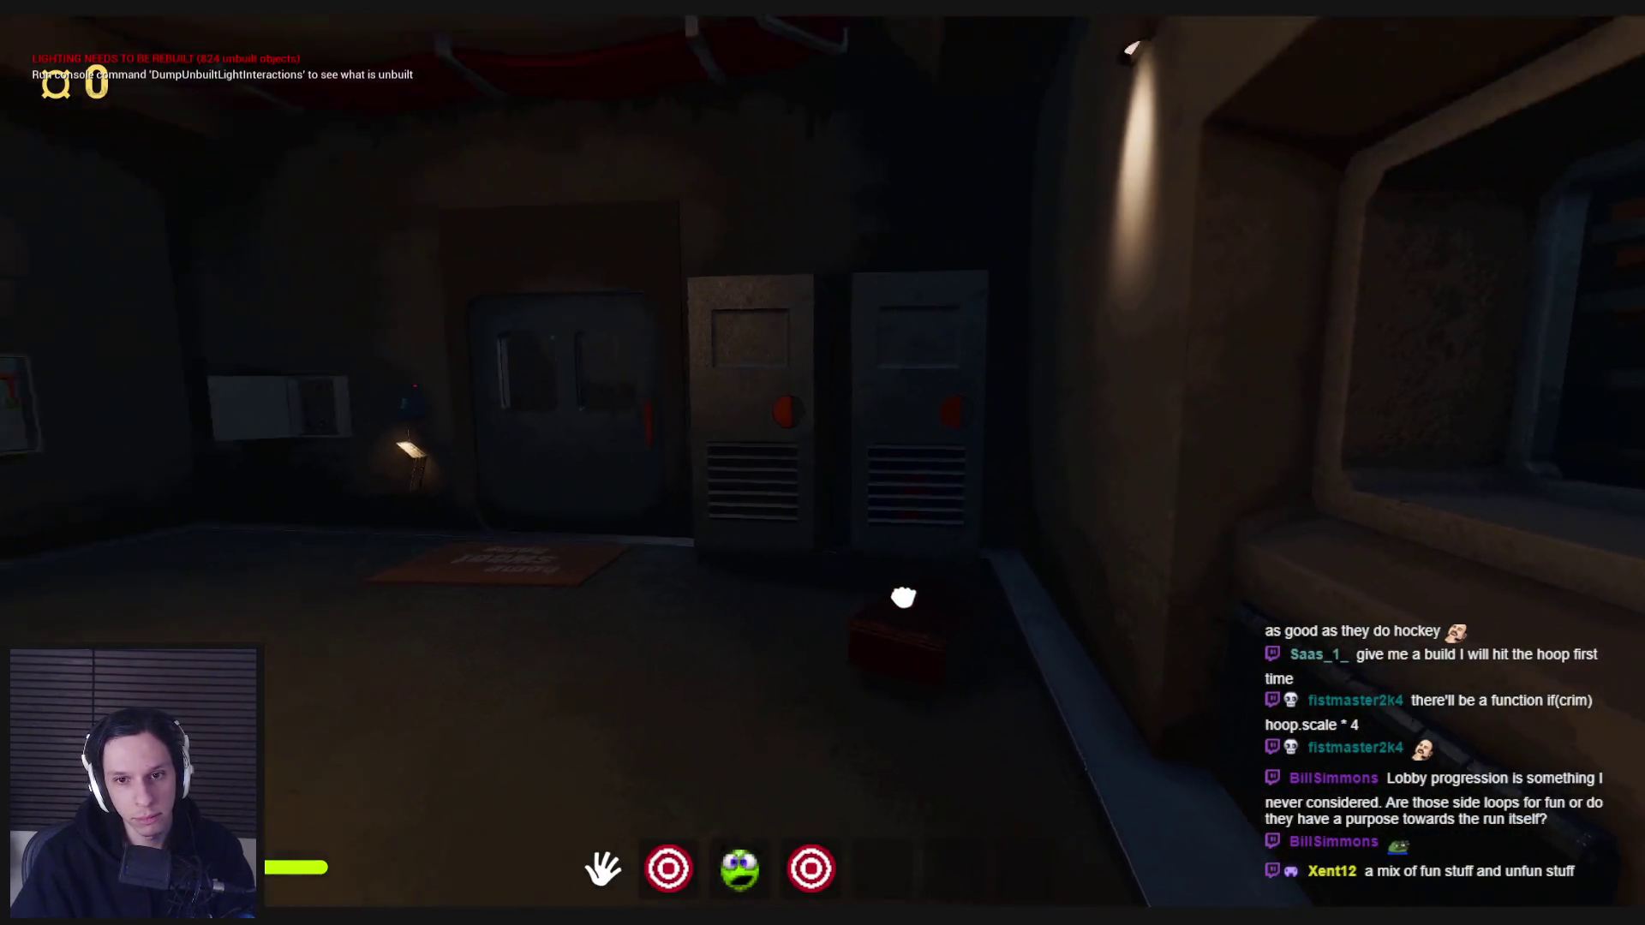
key(e)
key(e)
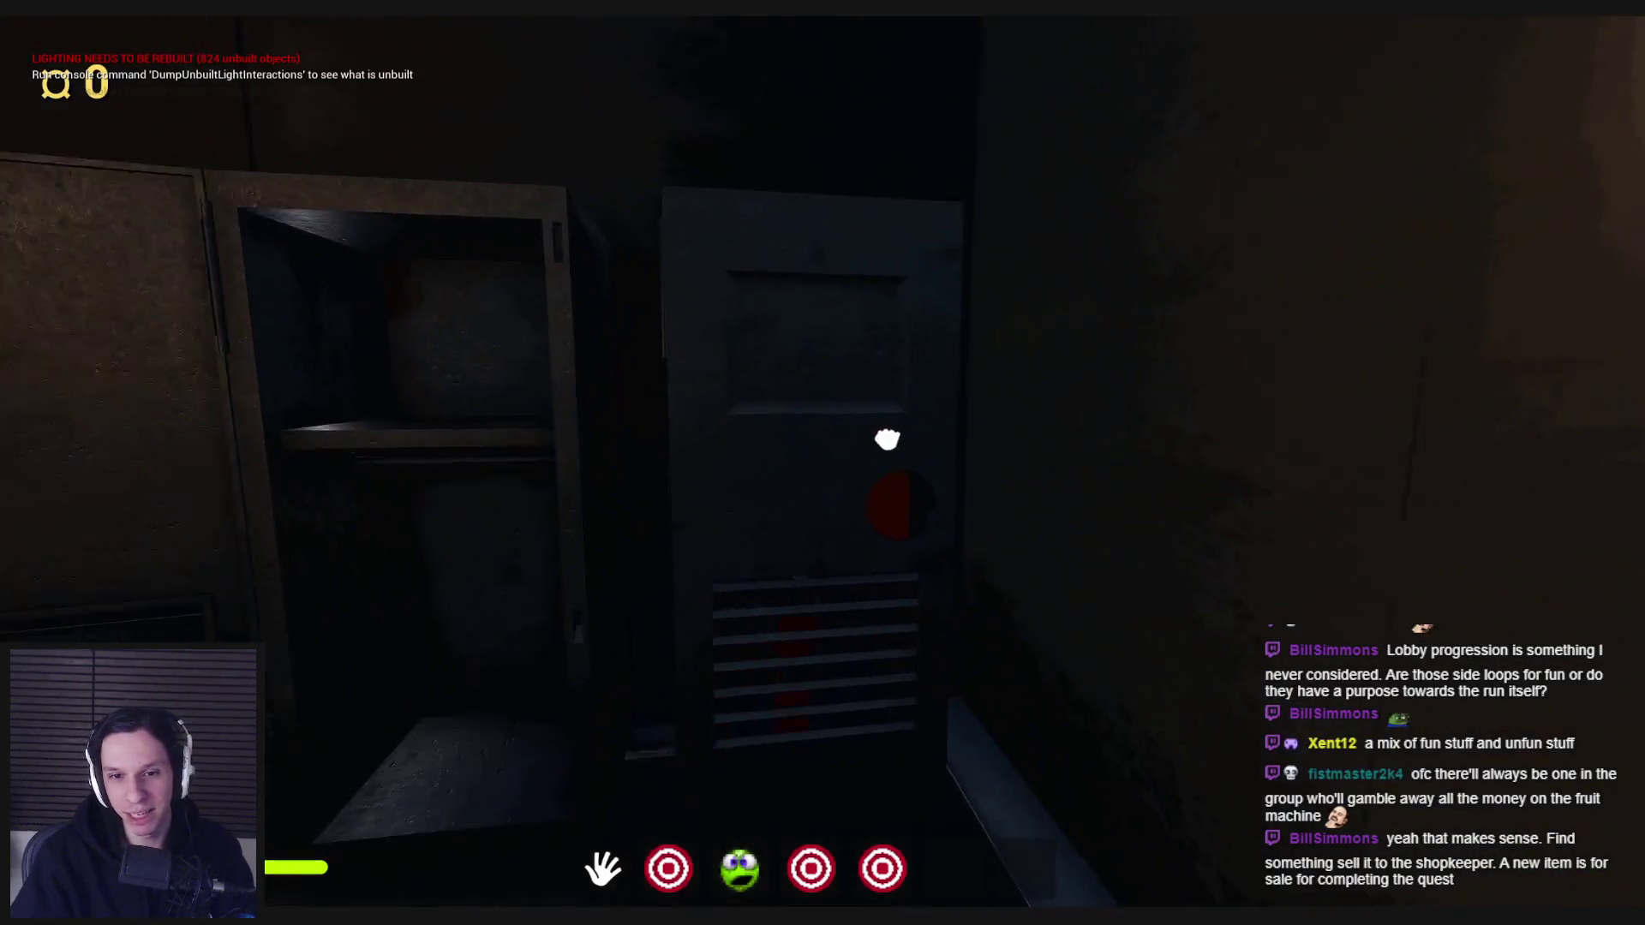
click(823, 466)
click(822, 466)
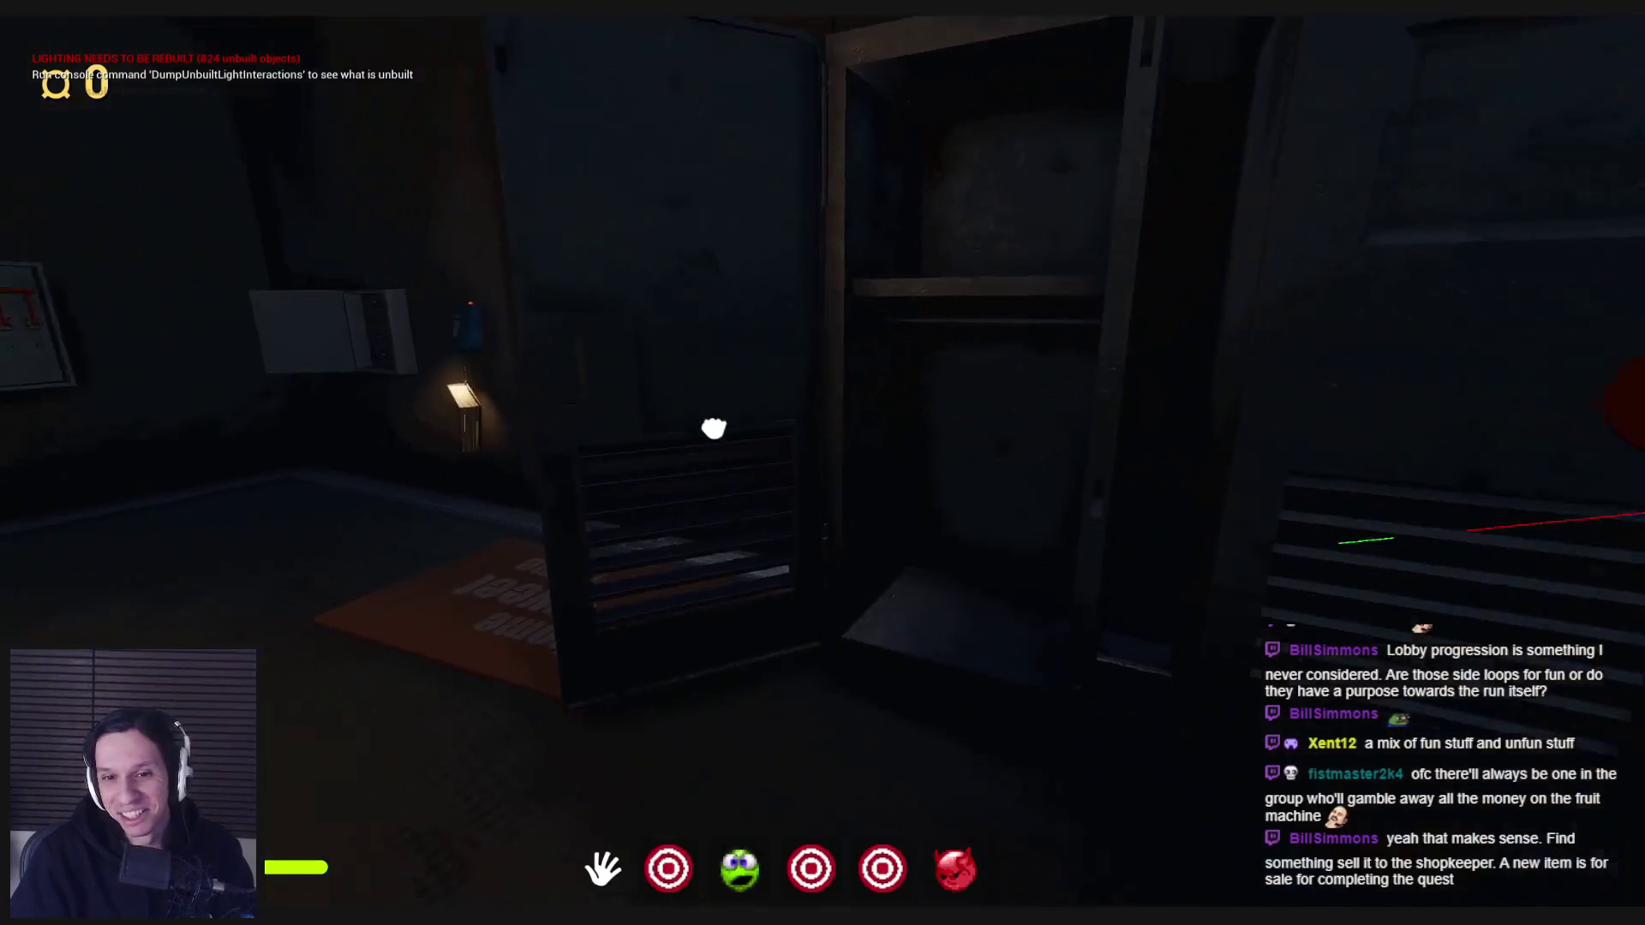
scroll(822, 464, down, 1)
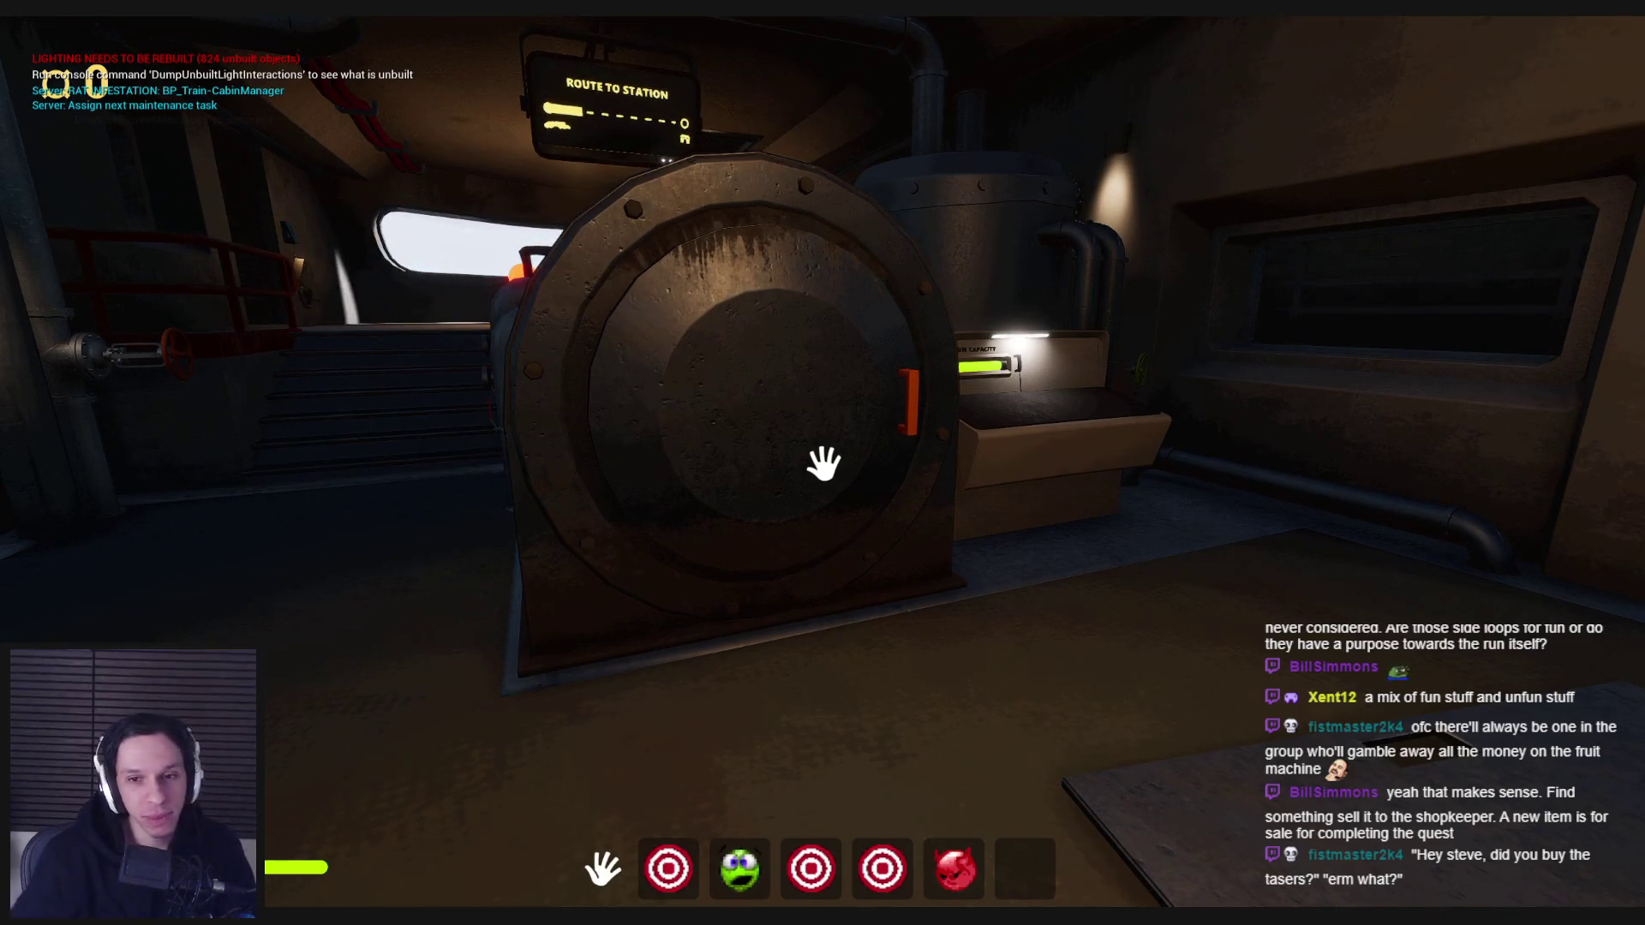
- Swing the furnace door open to show the fire, then walk over to the suitcases
mouse_move(830, 467)
mouse_down()
mouse_move(853, 442)
mouse_move(839, 548)
mouse_move(440, 543)
mouse_up()
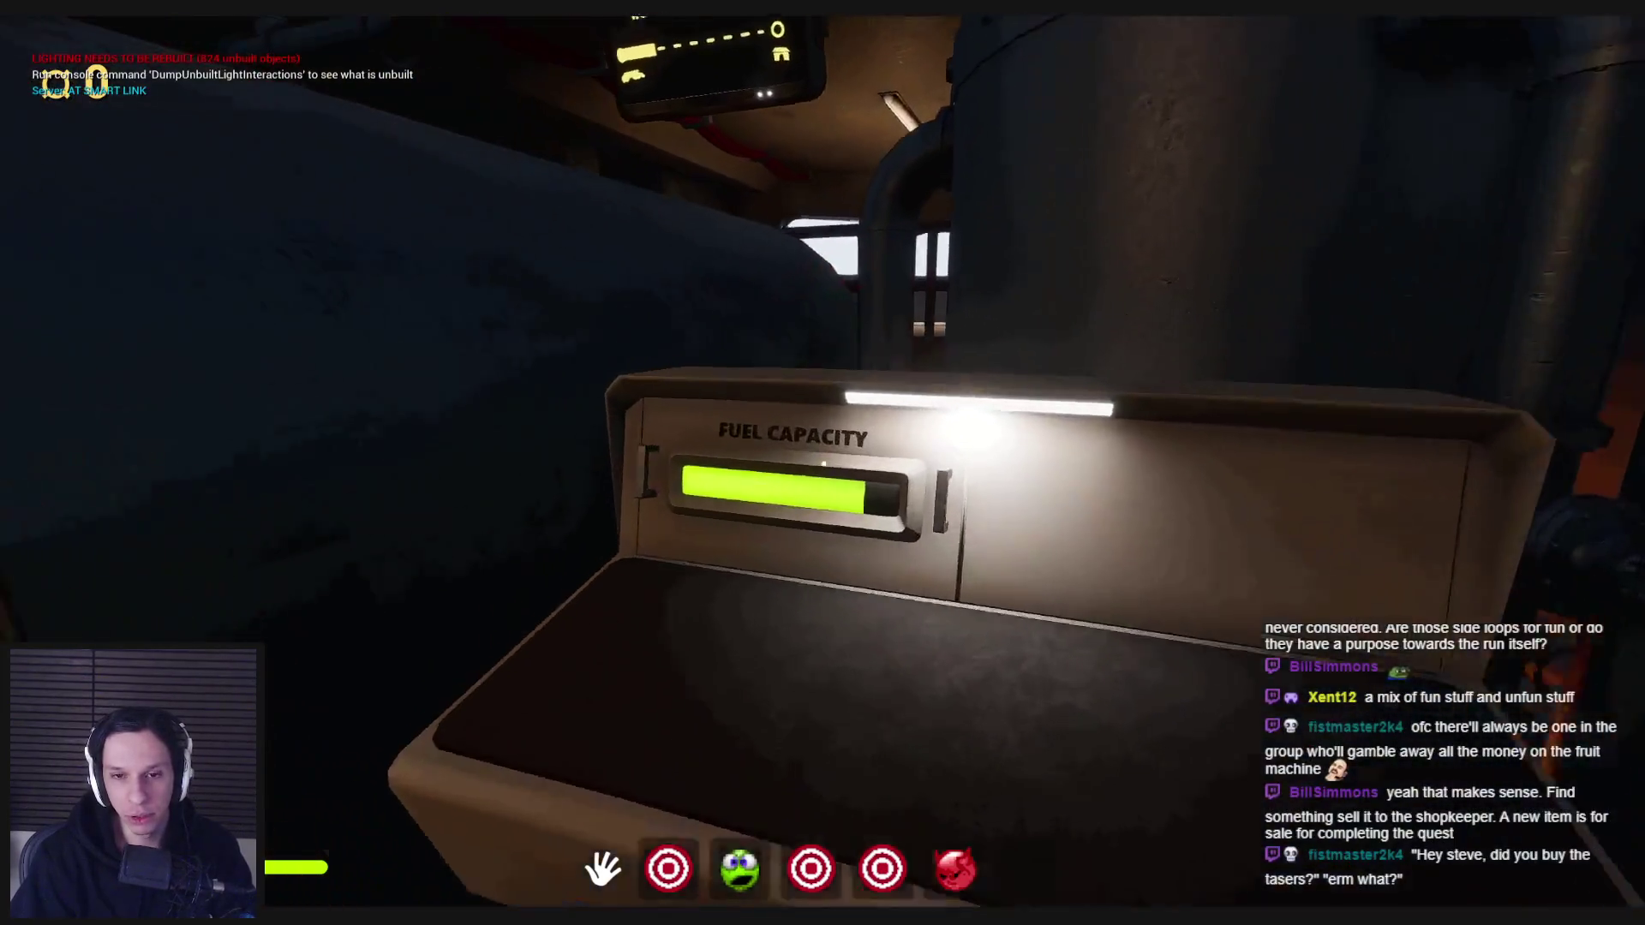
key(w)
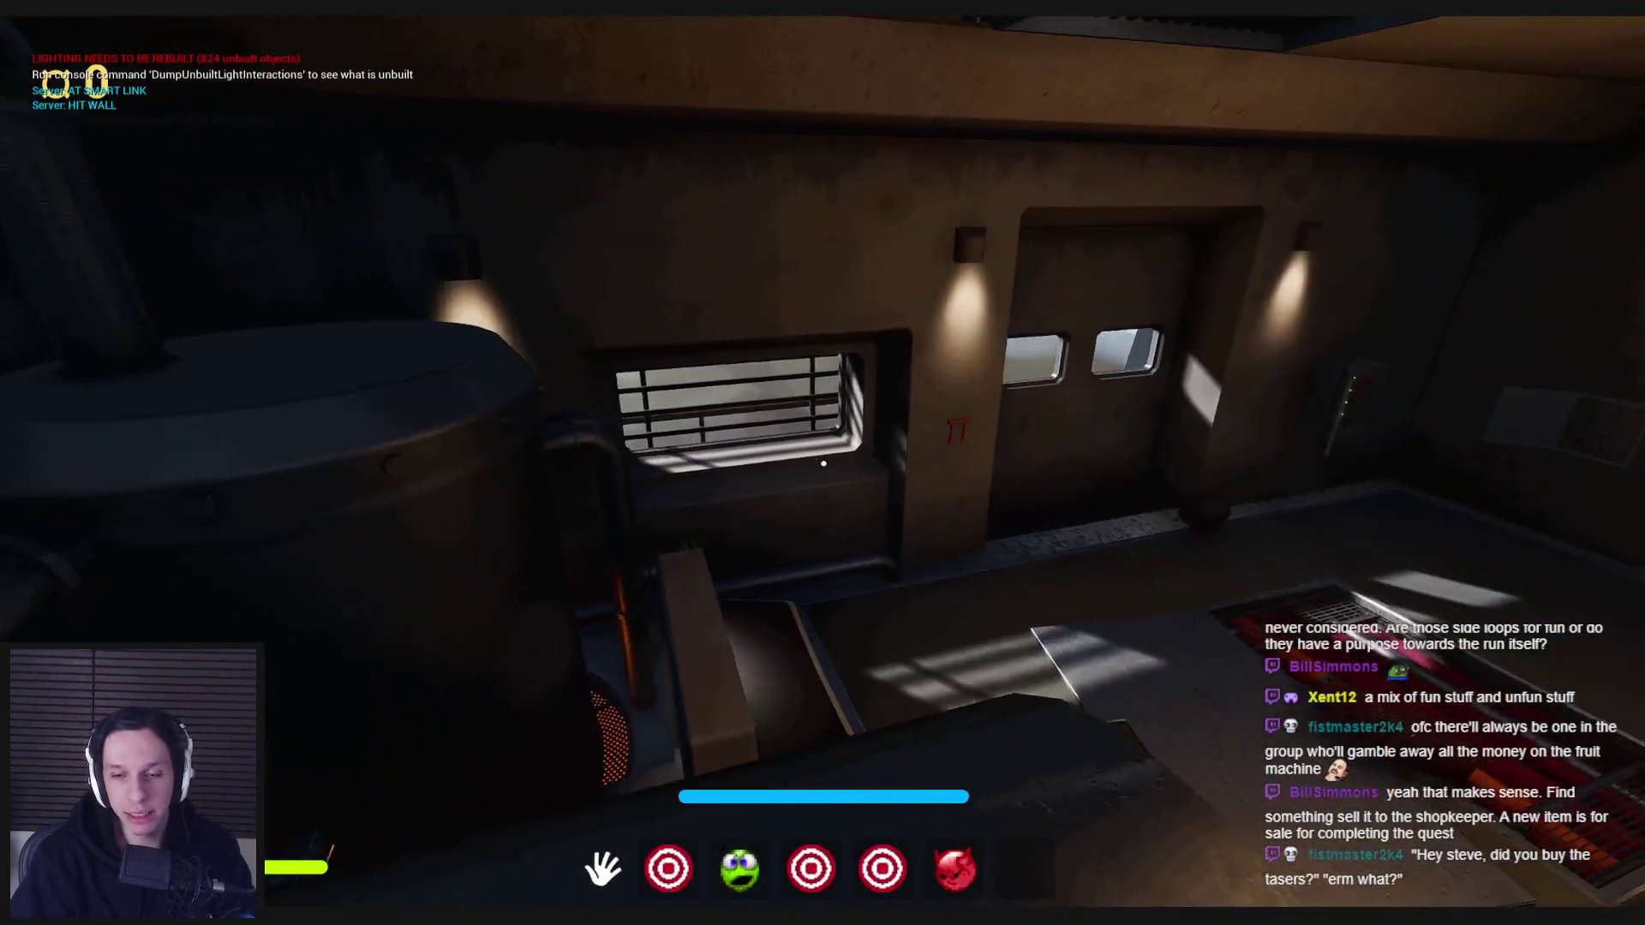
key(w)
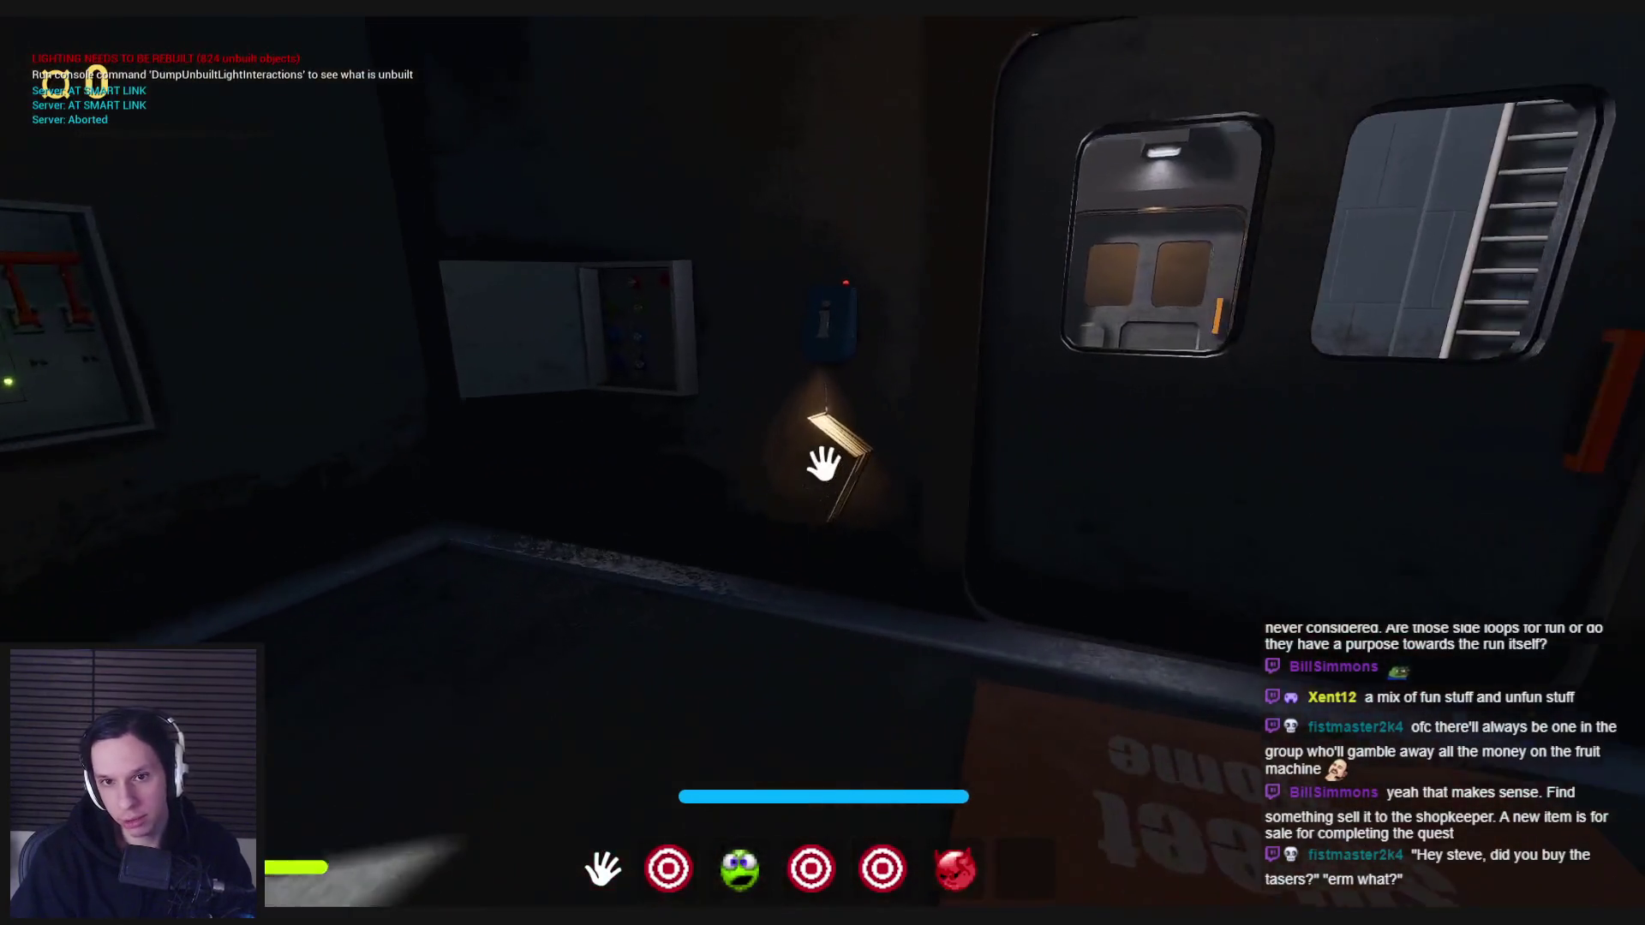
key(w)
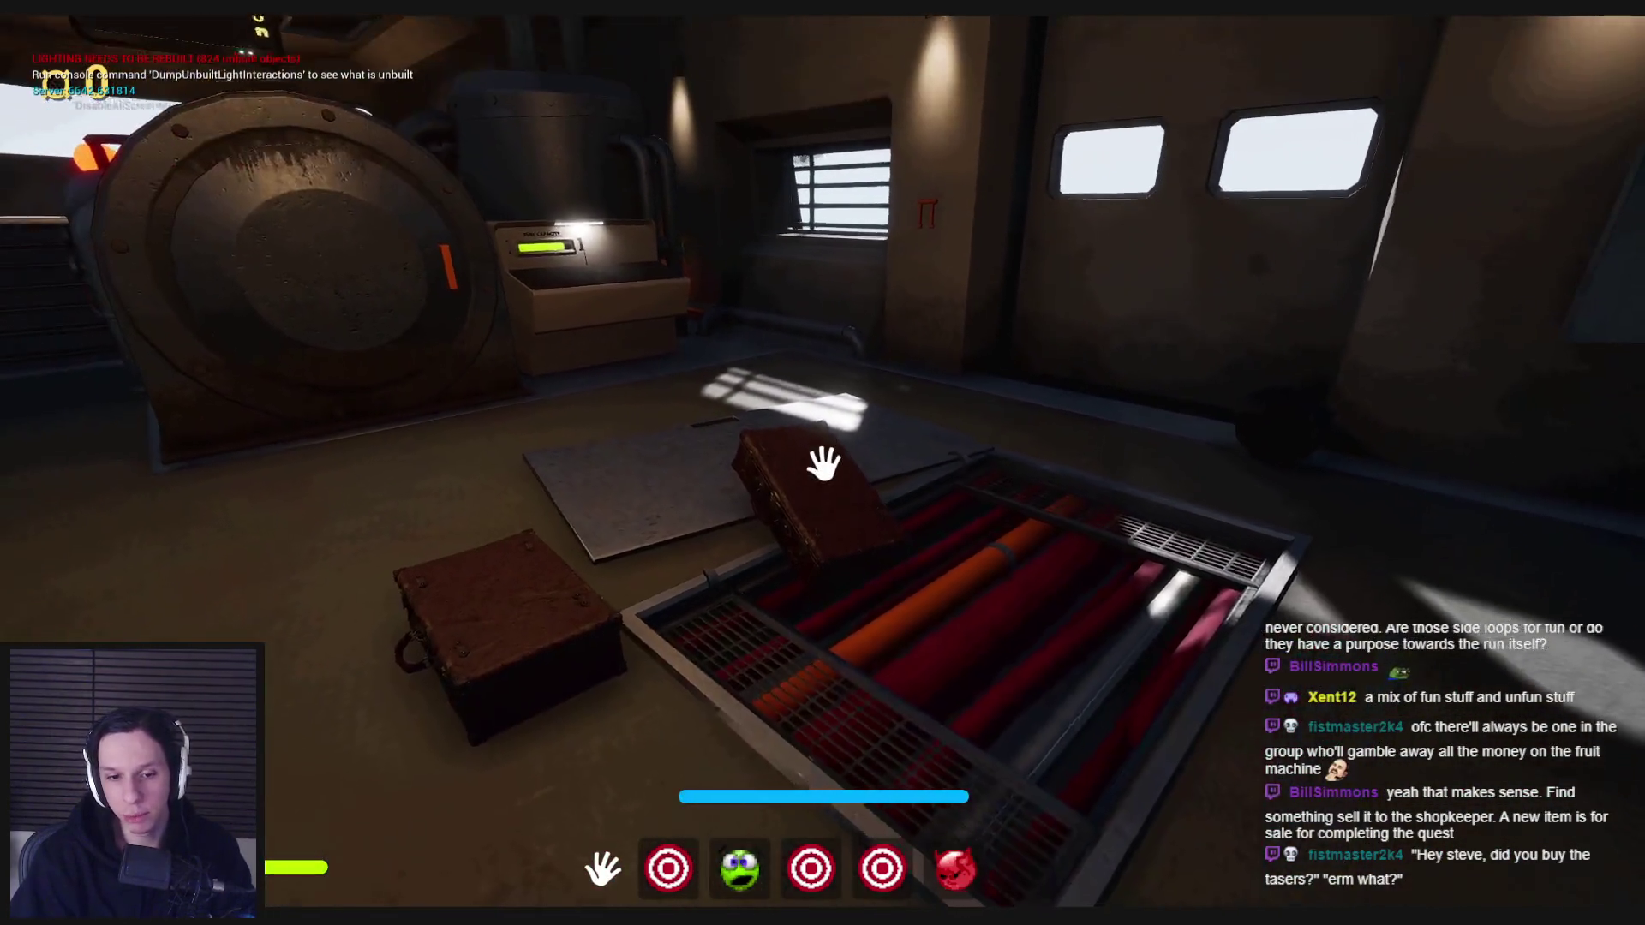
key(w)
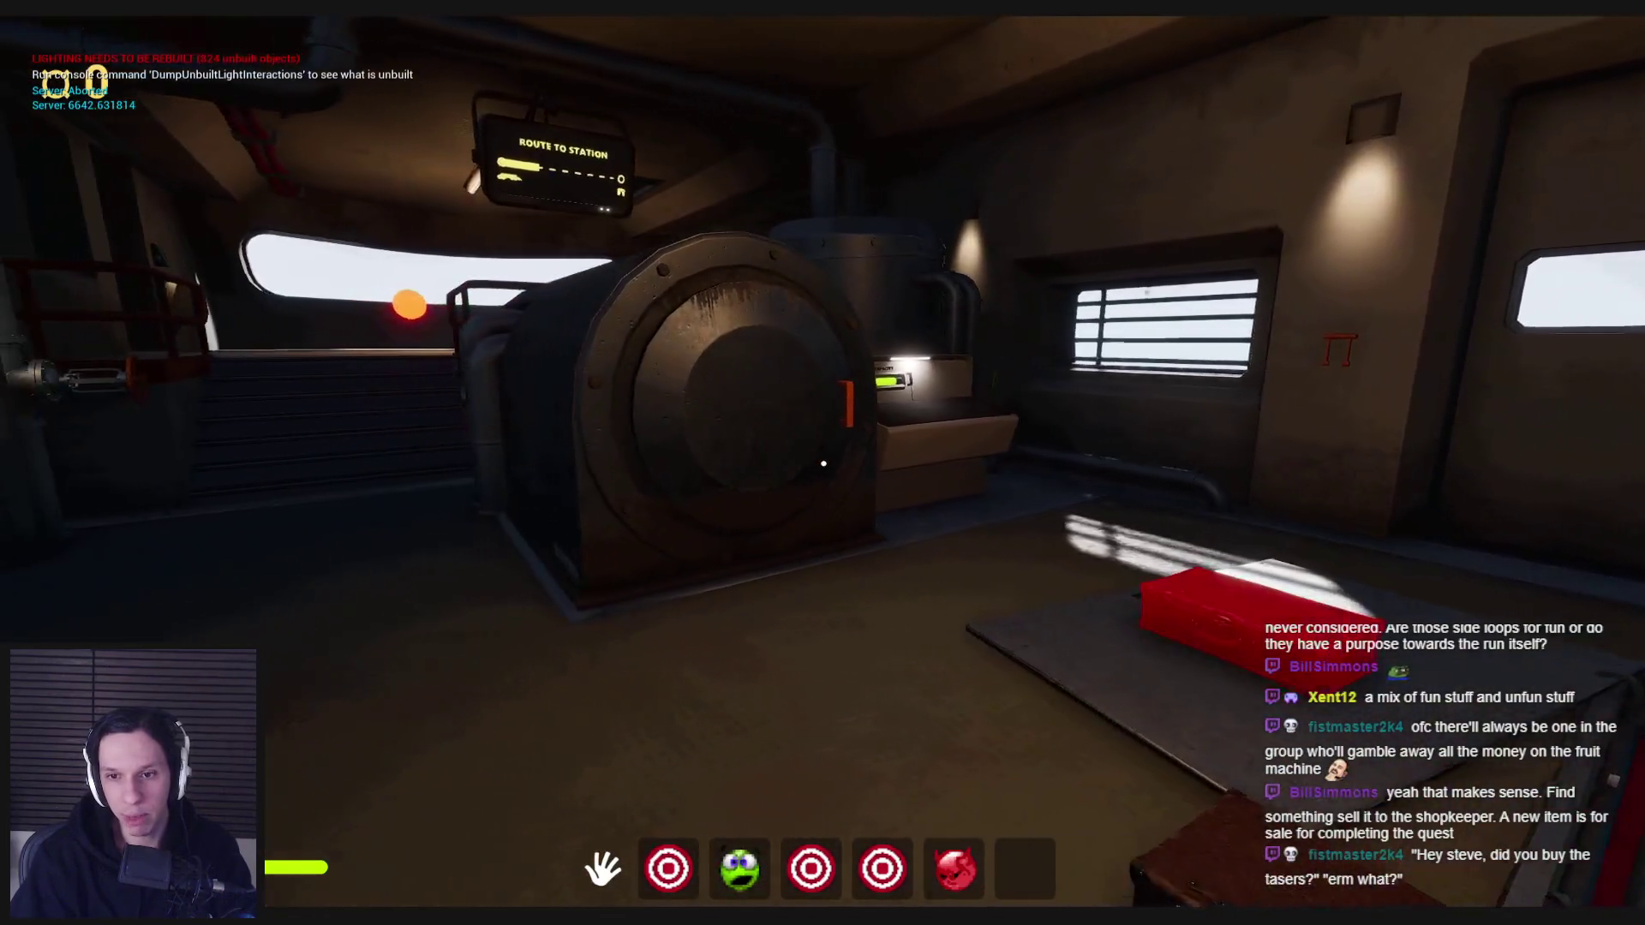
- Drop and re-carry the suitcase, then move the briefcase over by the window
click(823, 464)
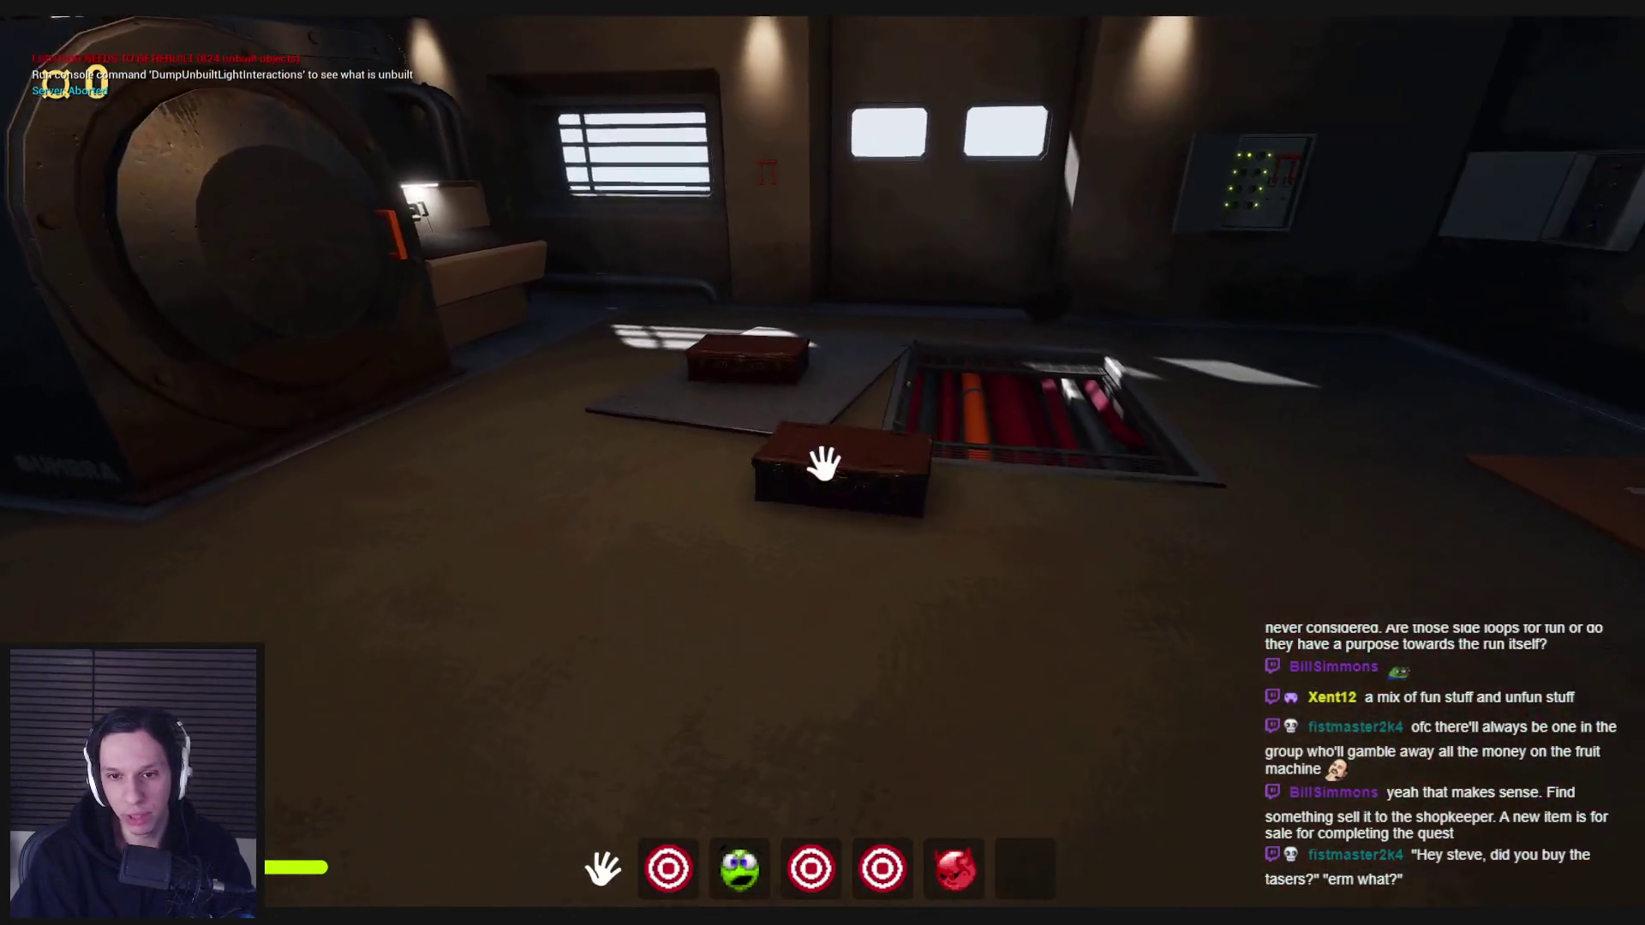
click(824, 464)
key(w)
key(w)
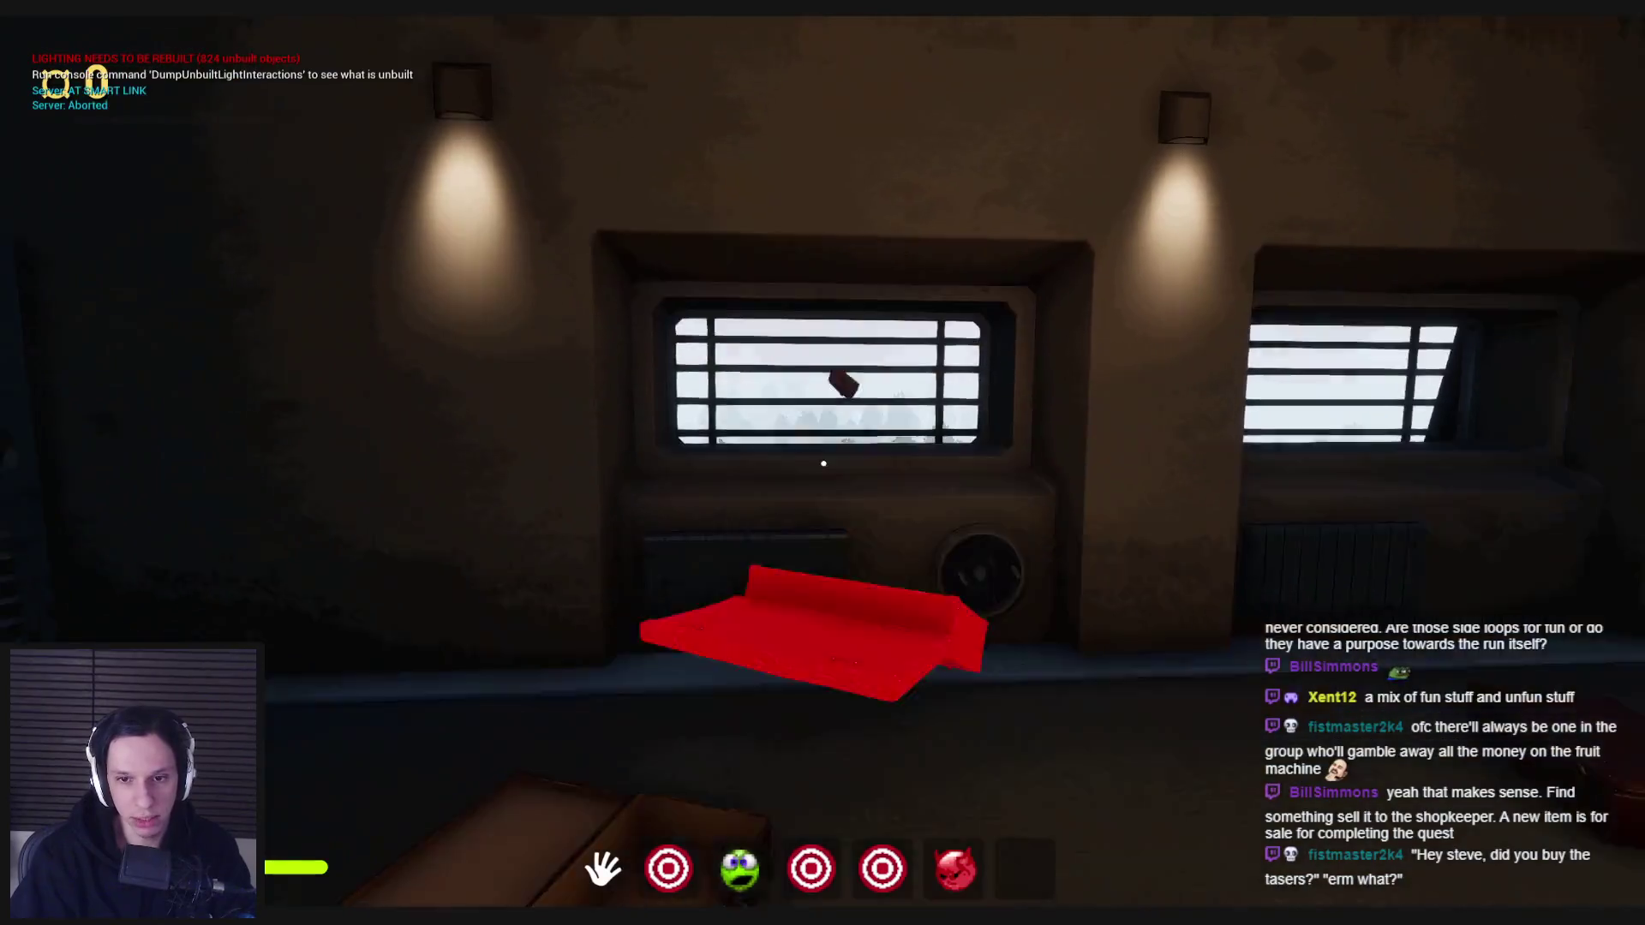
click(824, 464)
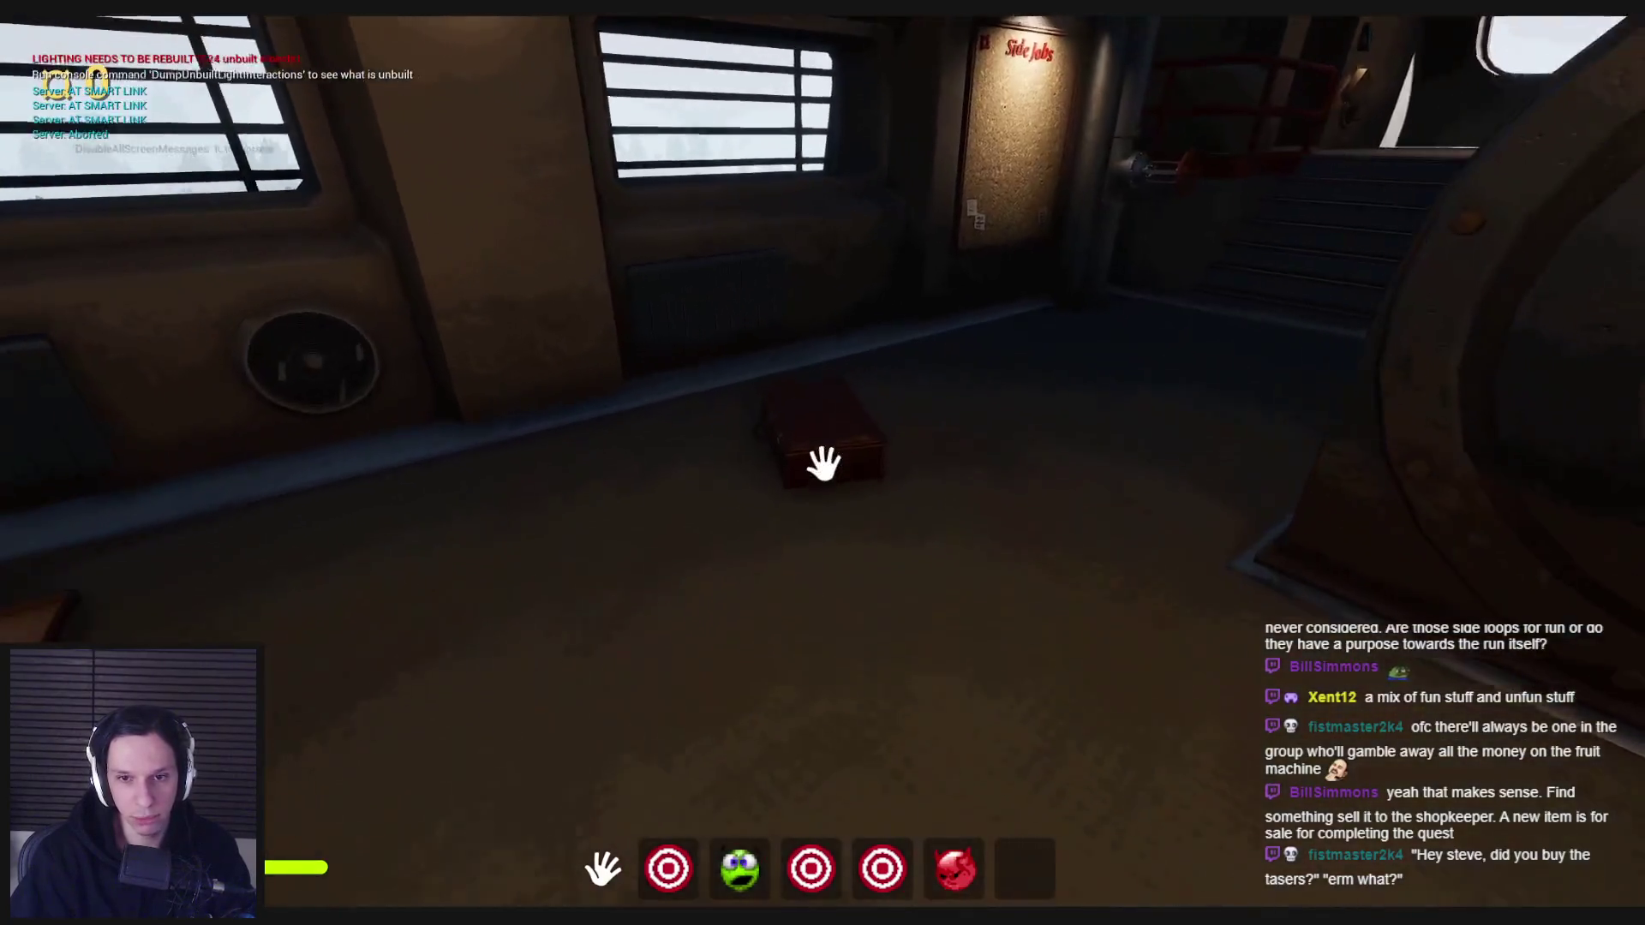
click(818, 472)
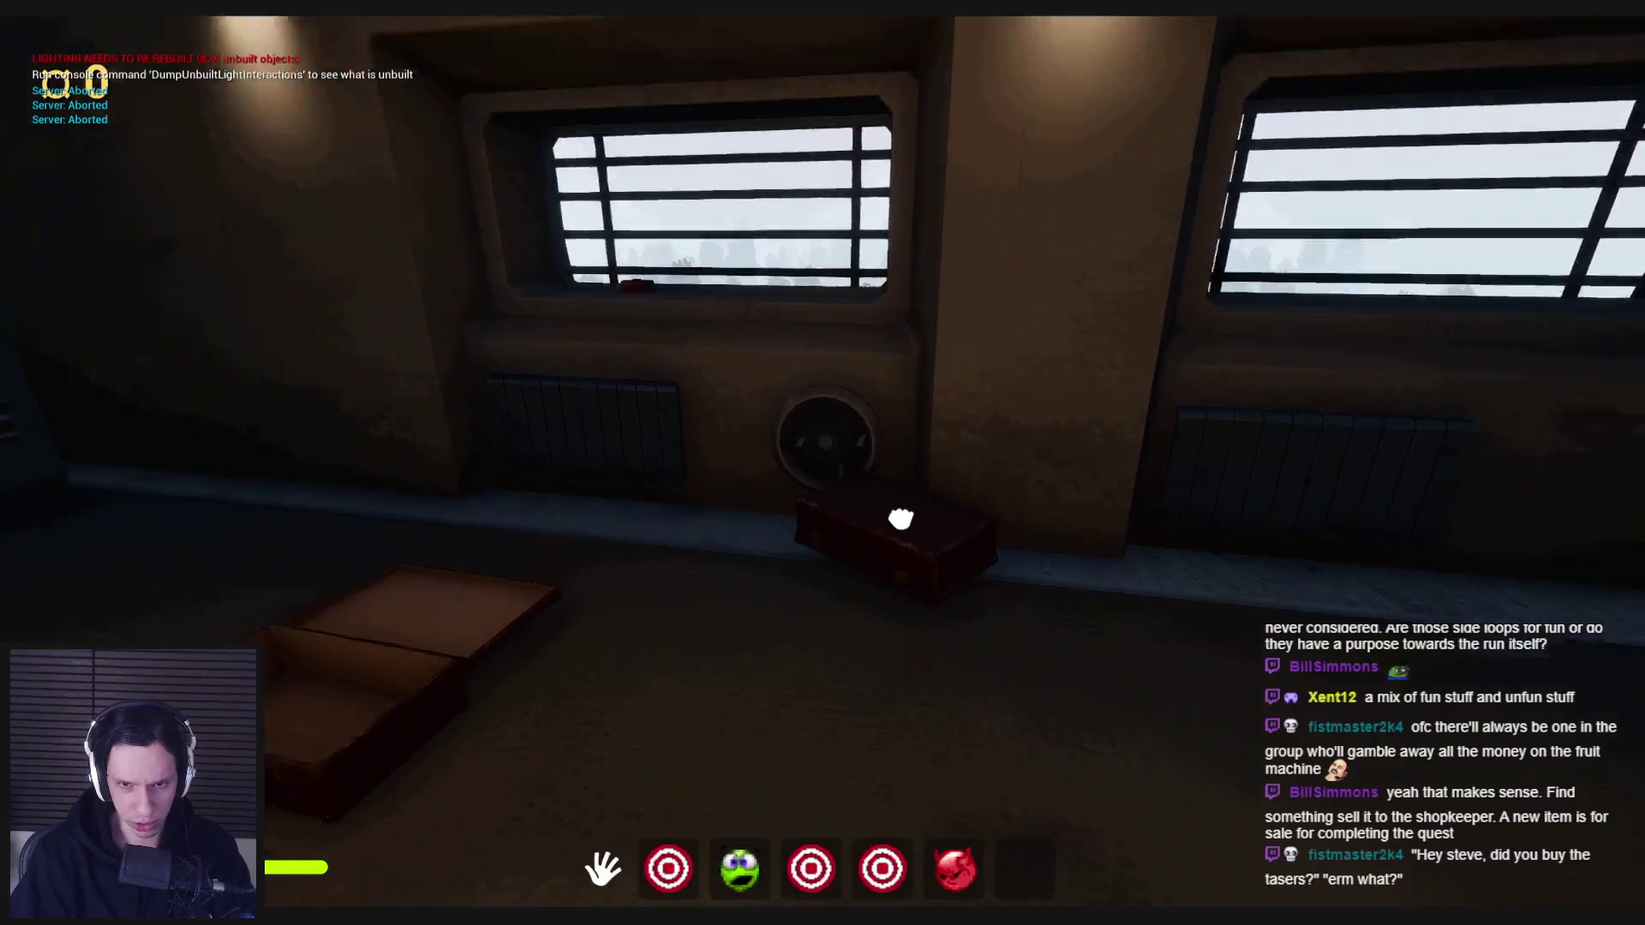
click(823, 464)
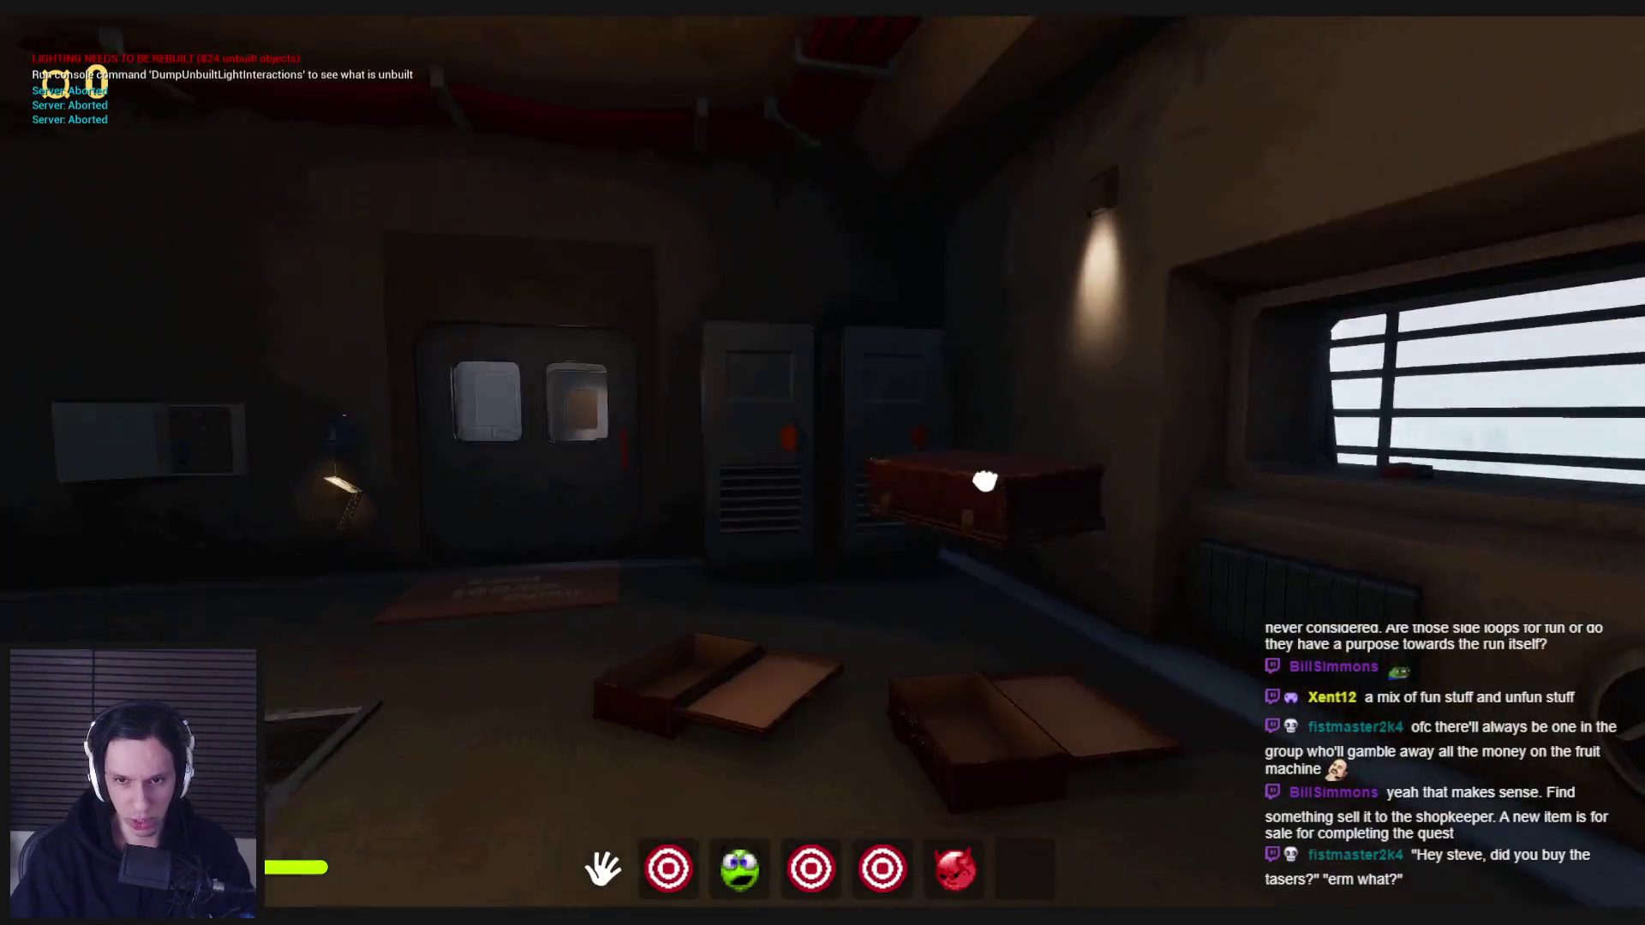
click(823, 464)
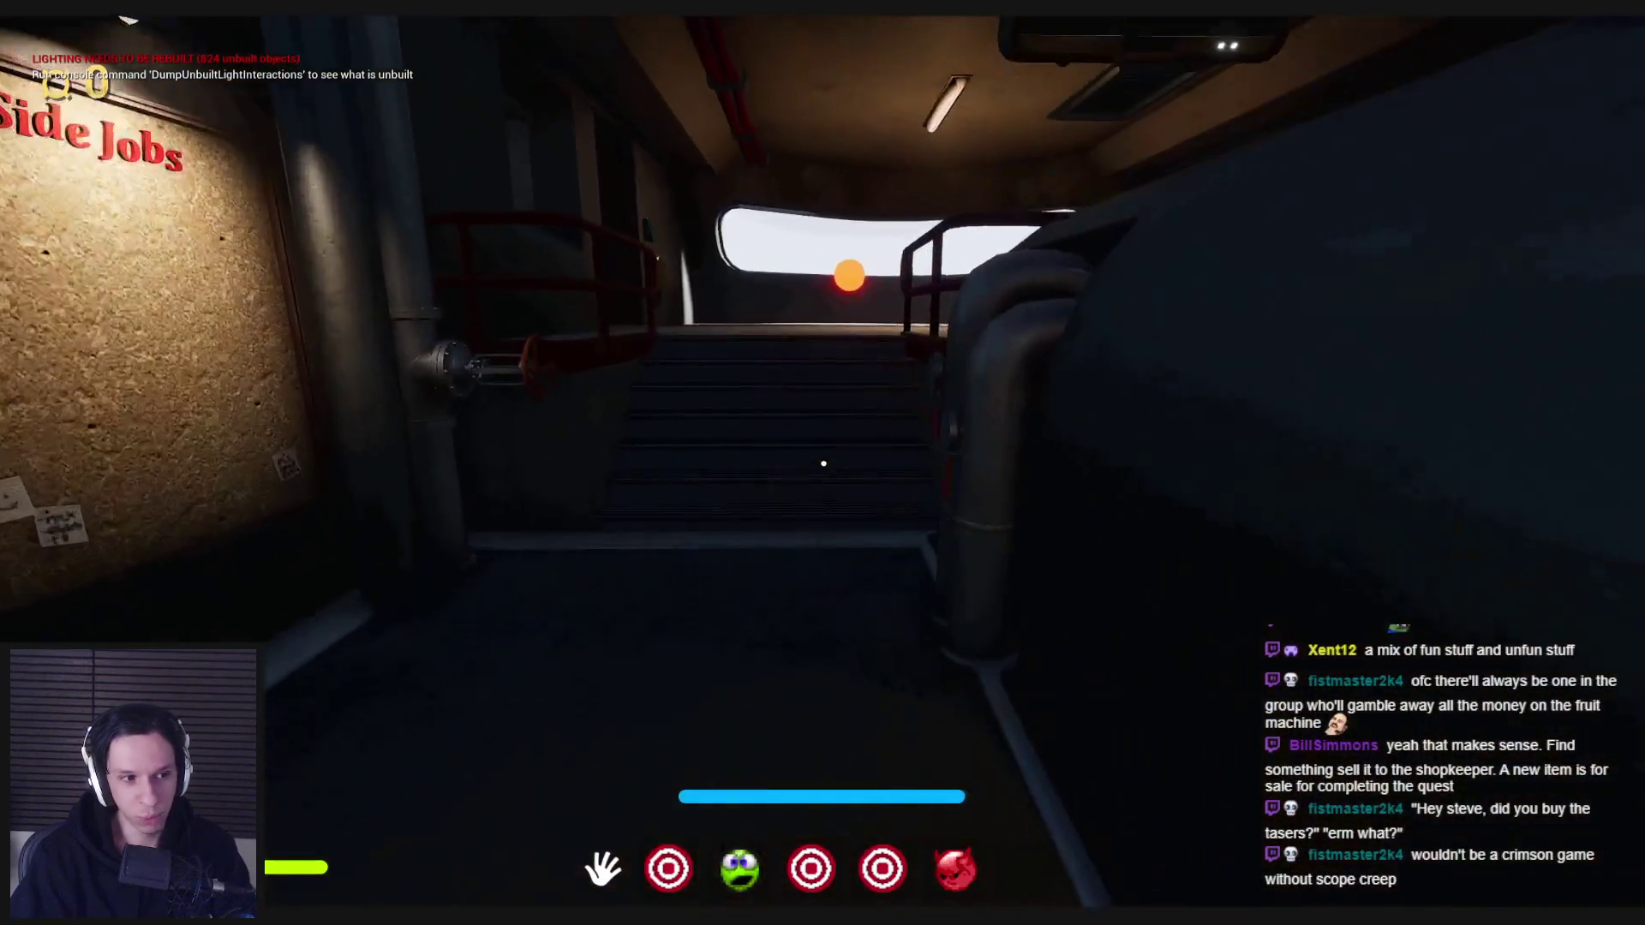
- Inspect the Train Monitoring screen close up, then leave the console view
key(w)
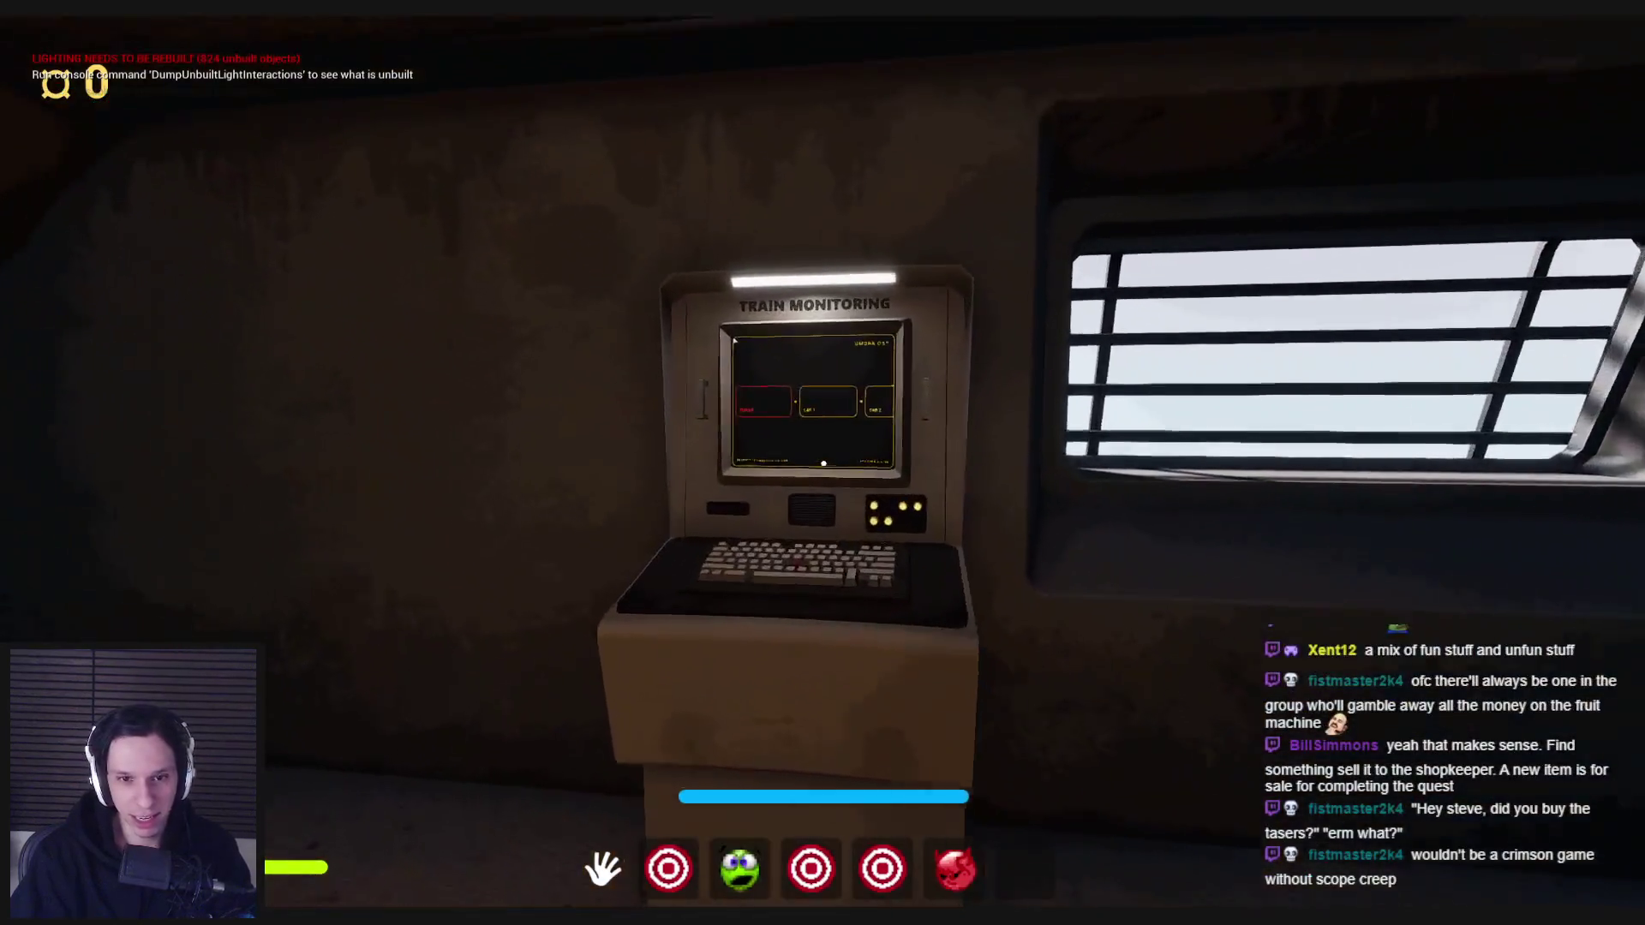
click(823, 464)
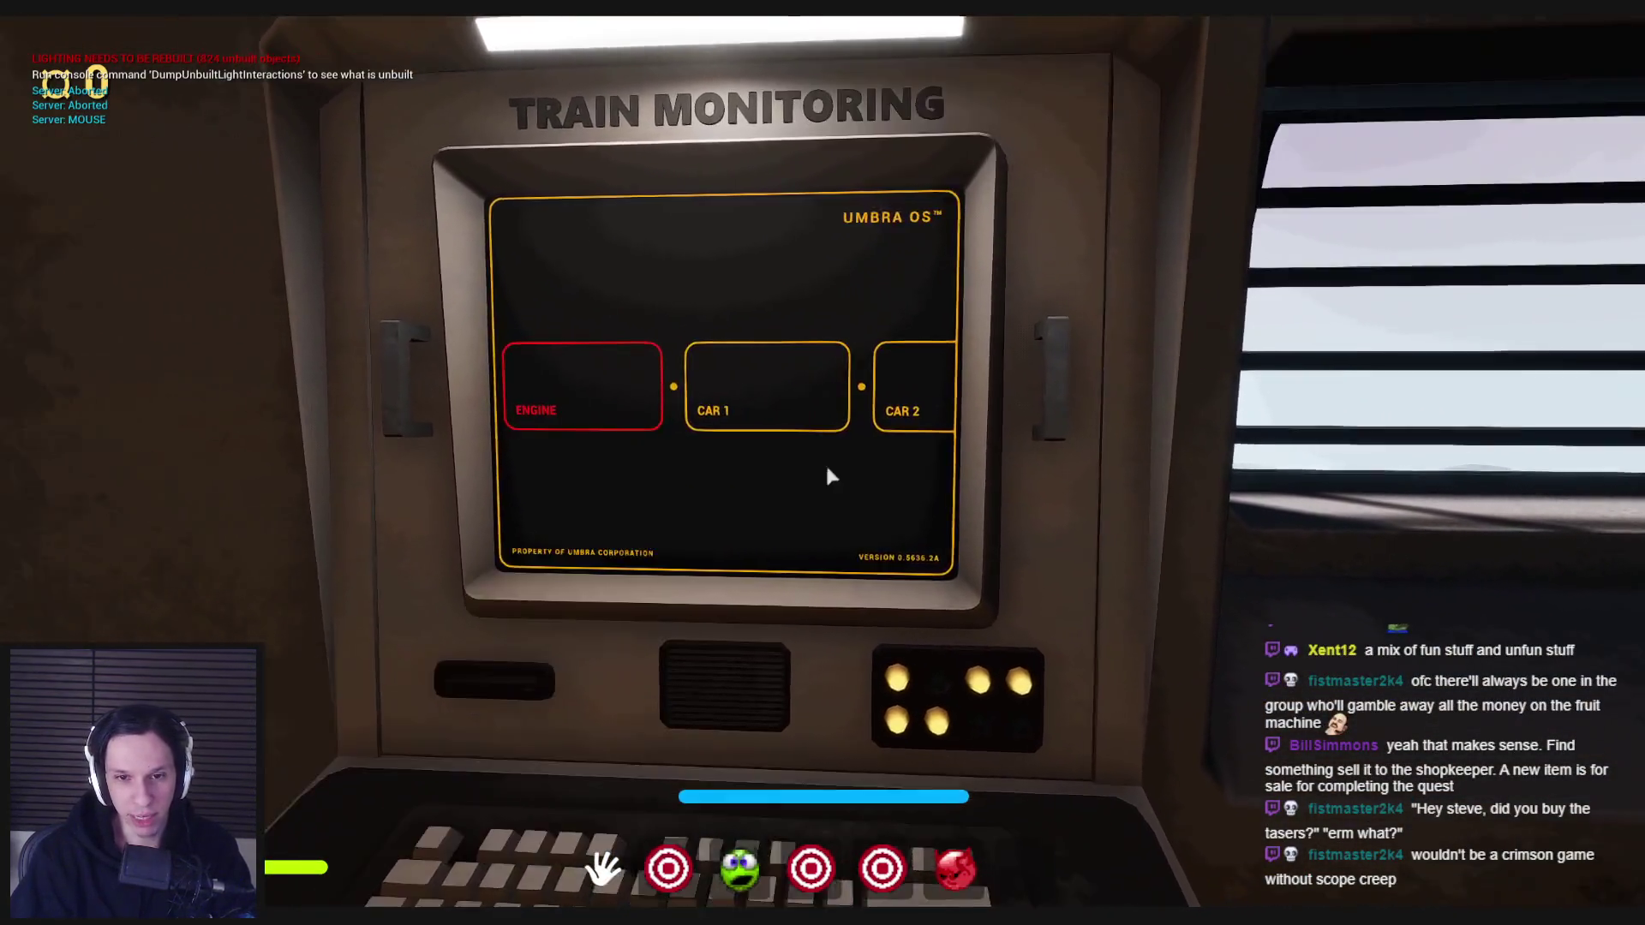
key(Escape)
- Walk back down the stairs past the fuel capacity machine to the boxes and plunger
key(w)
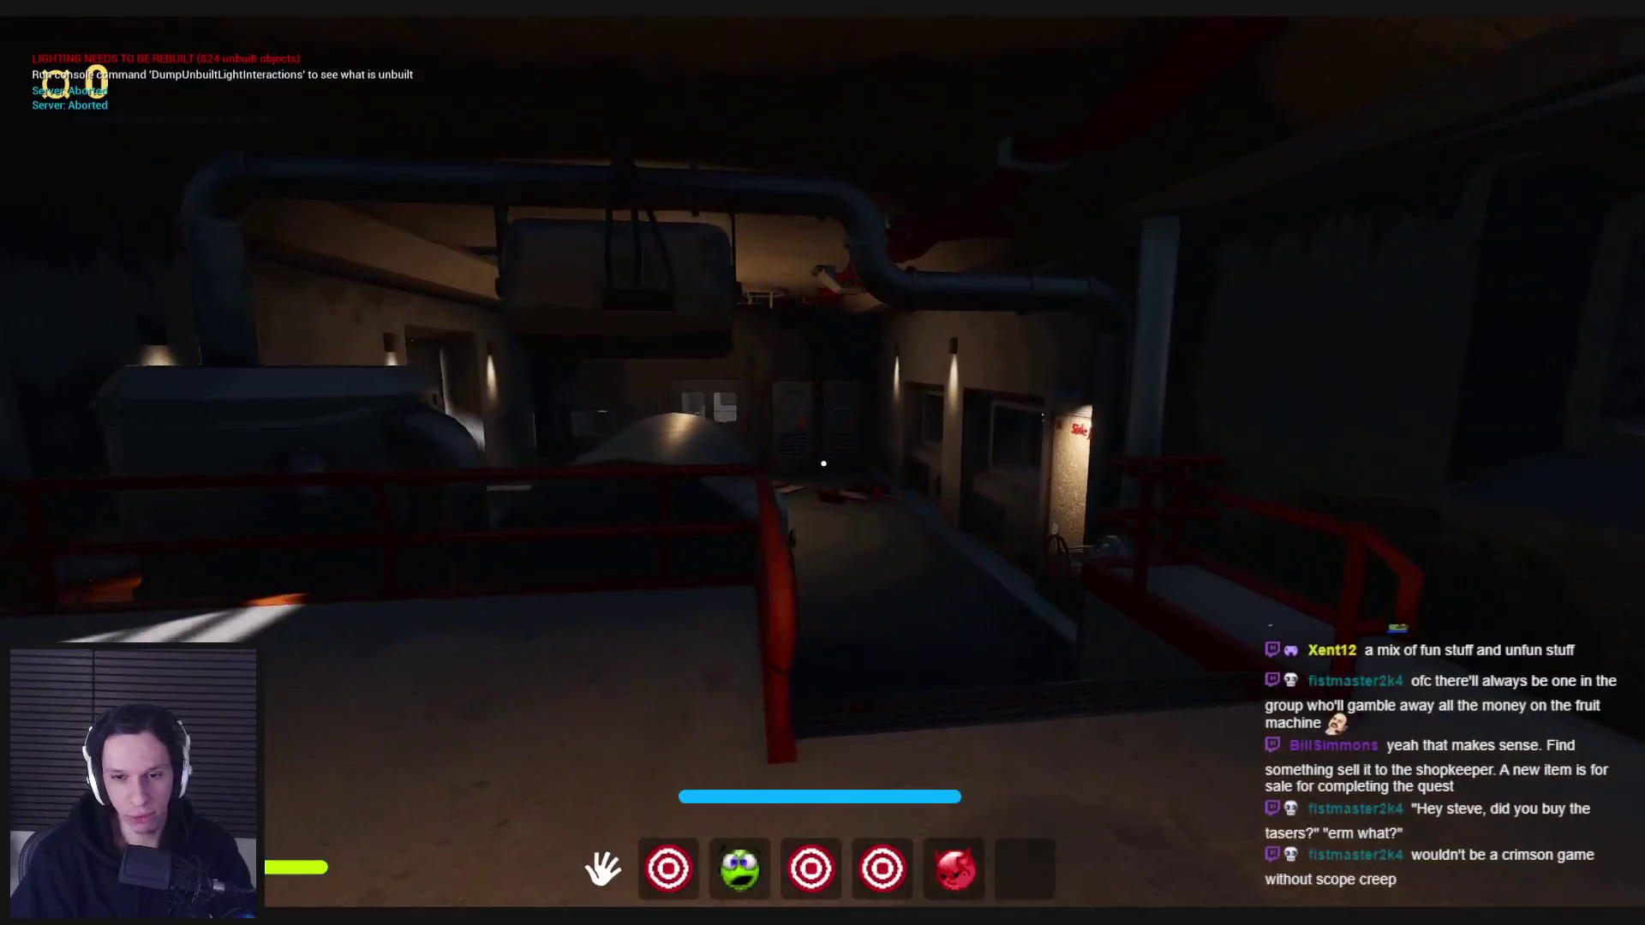
key(w)
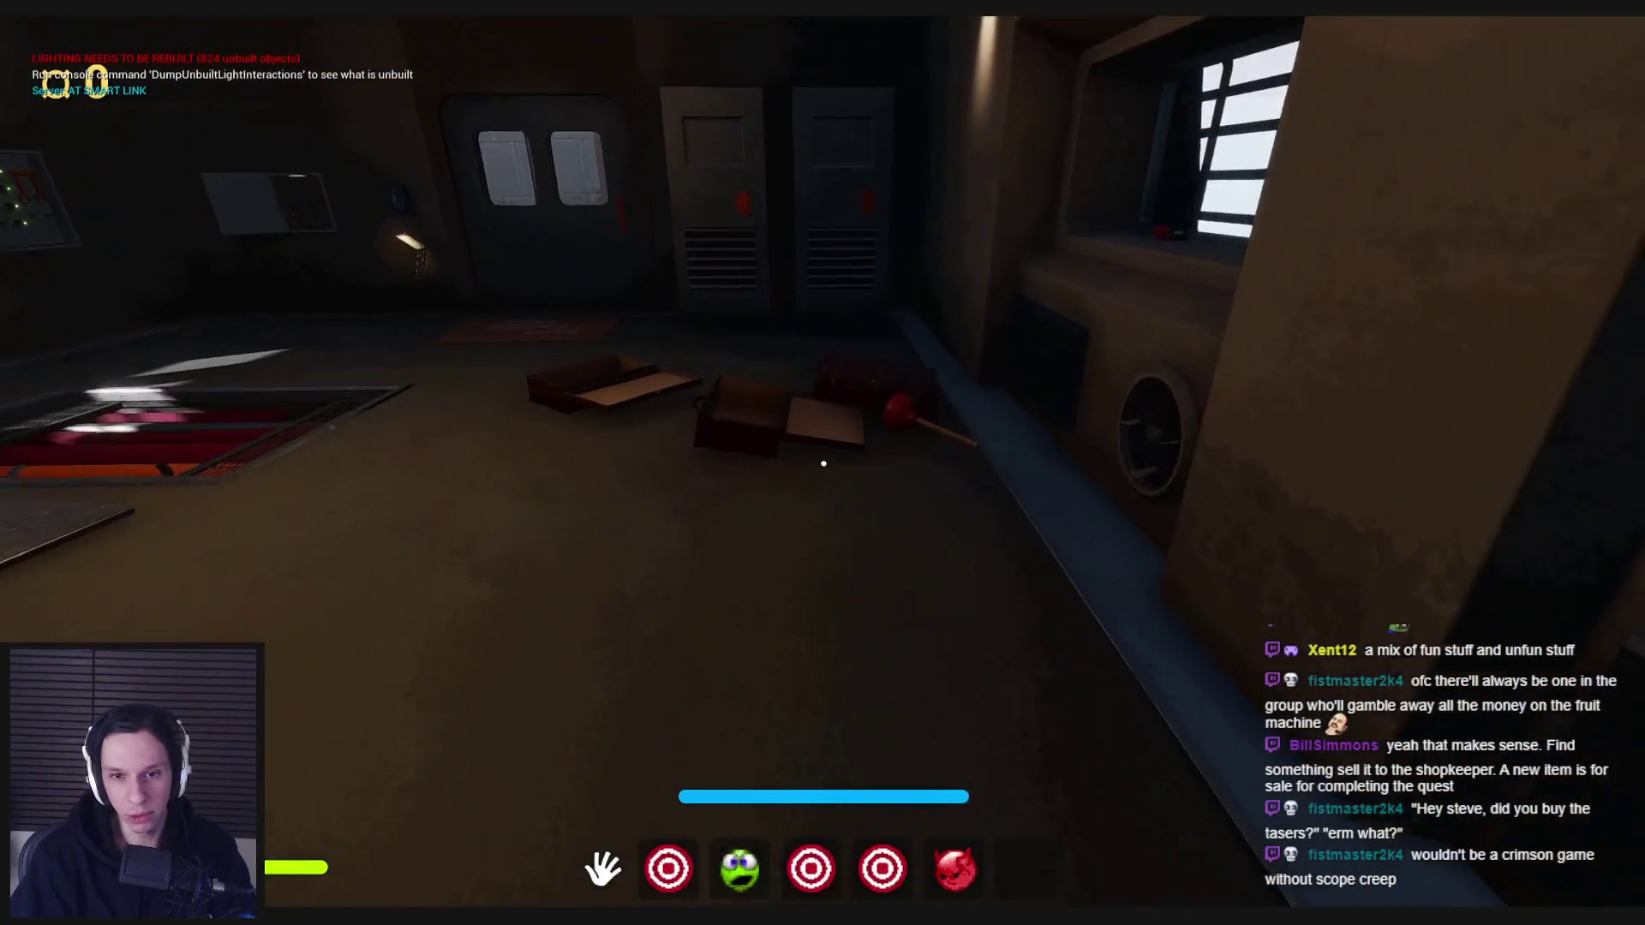
key(s)
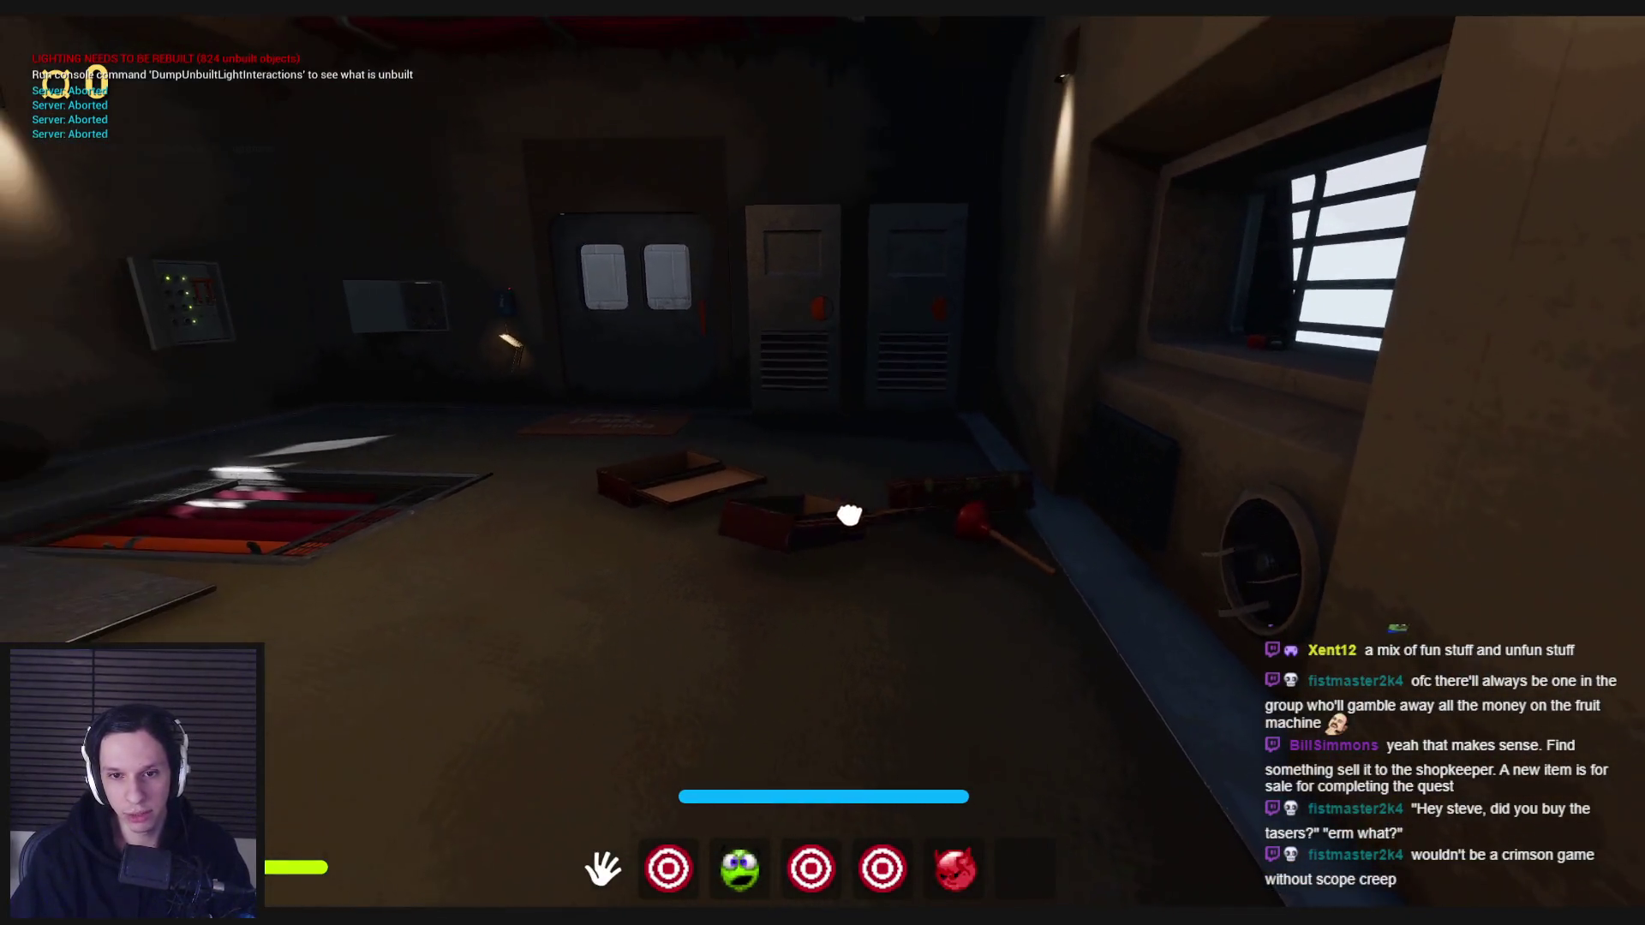
key(w)
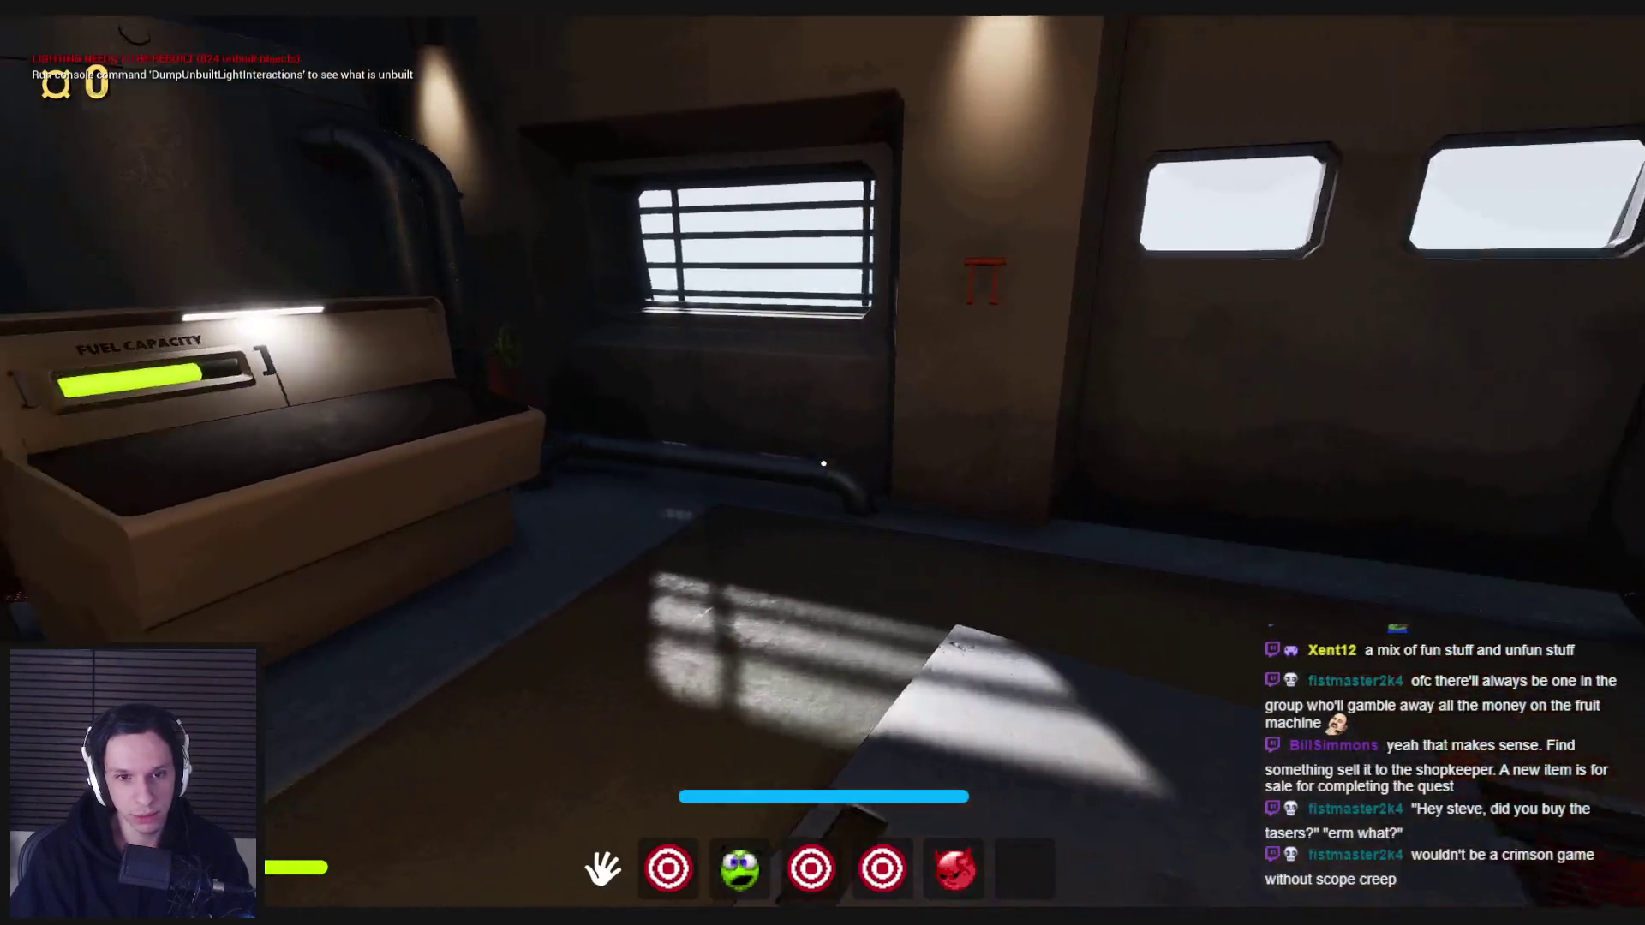
key(w)
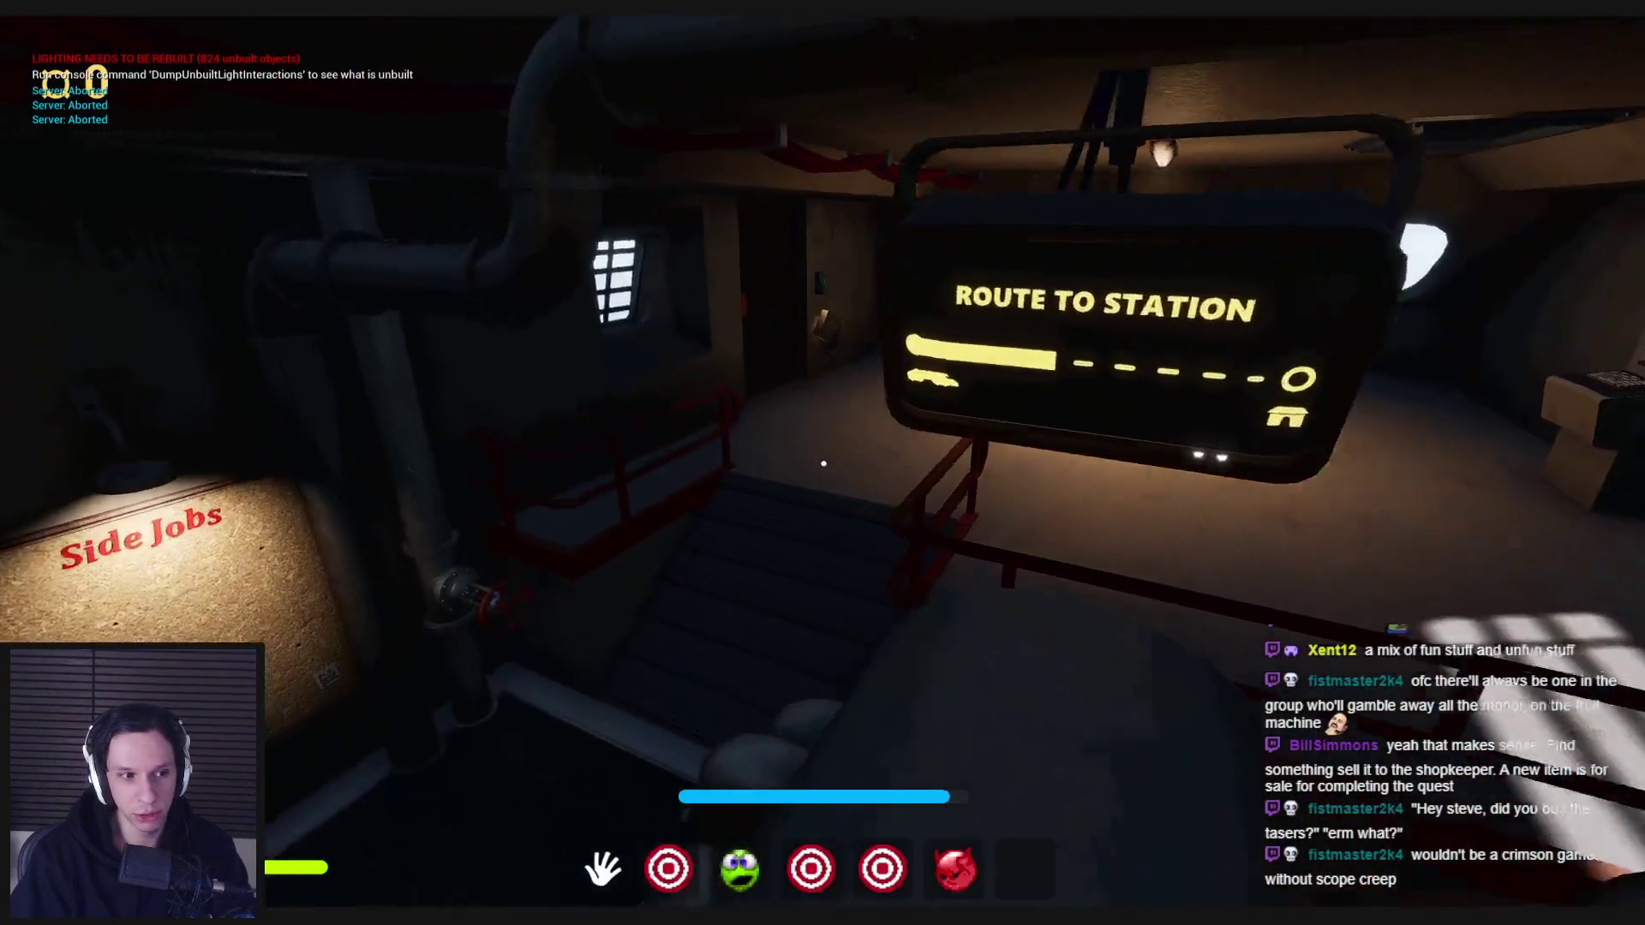
key(w)
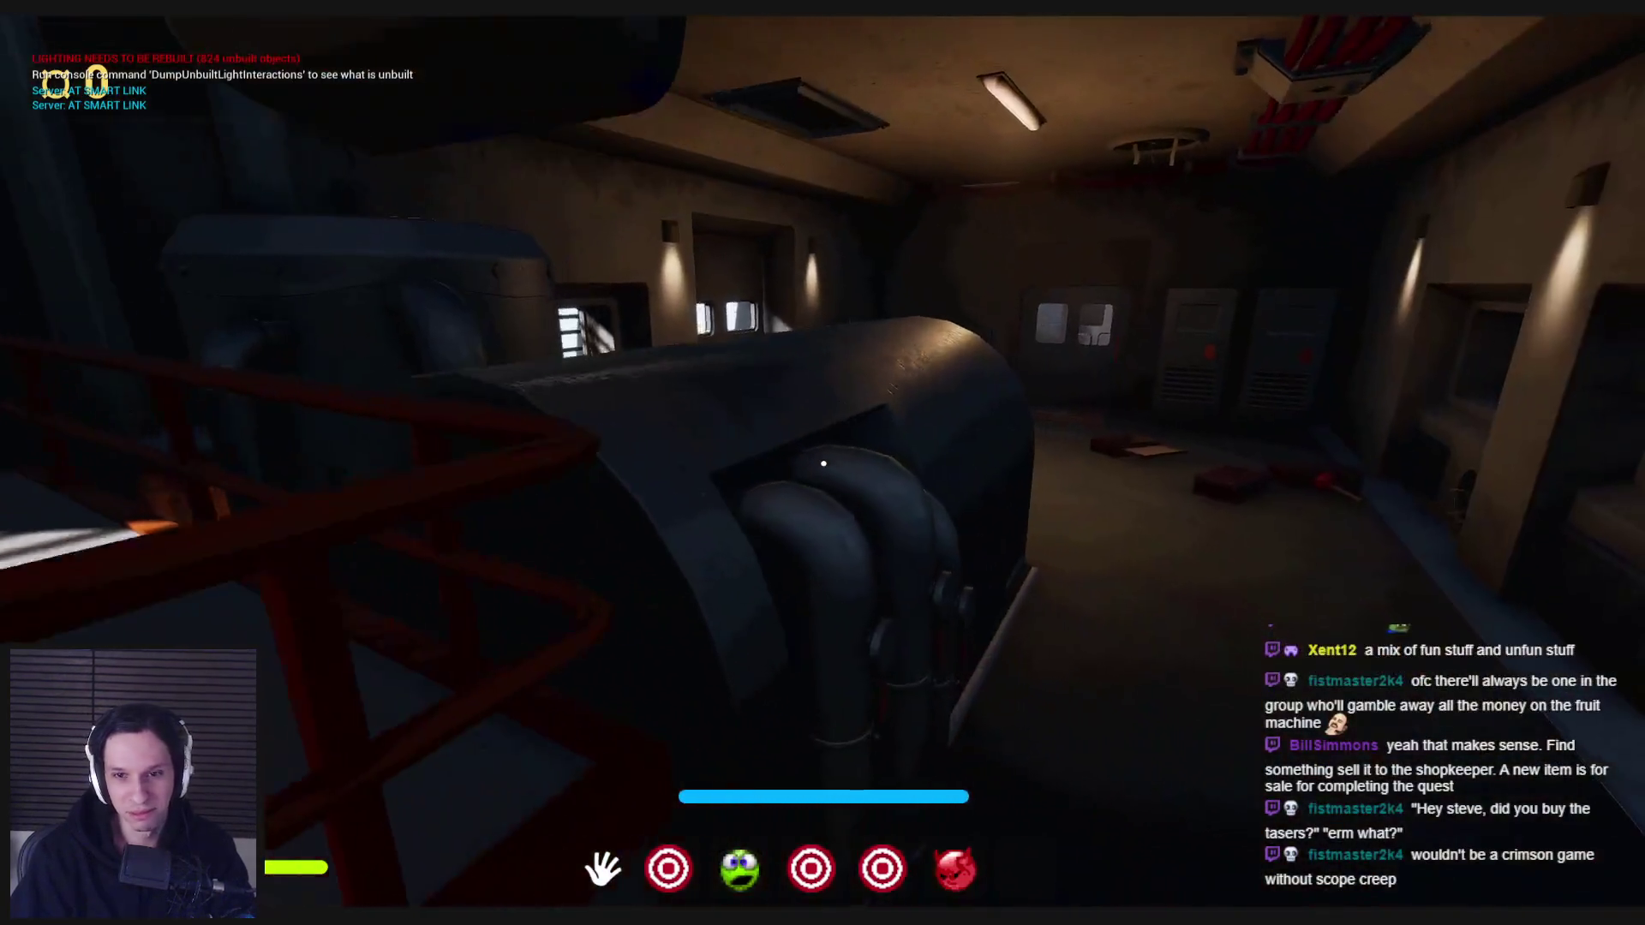
key(w)
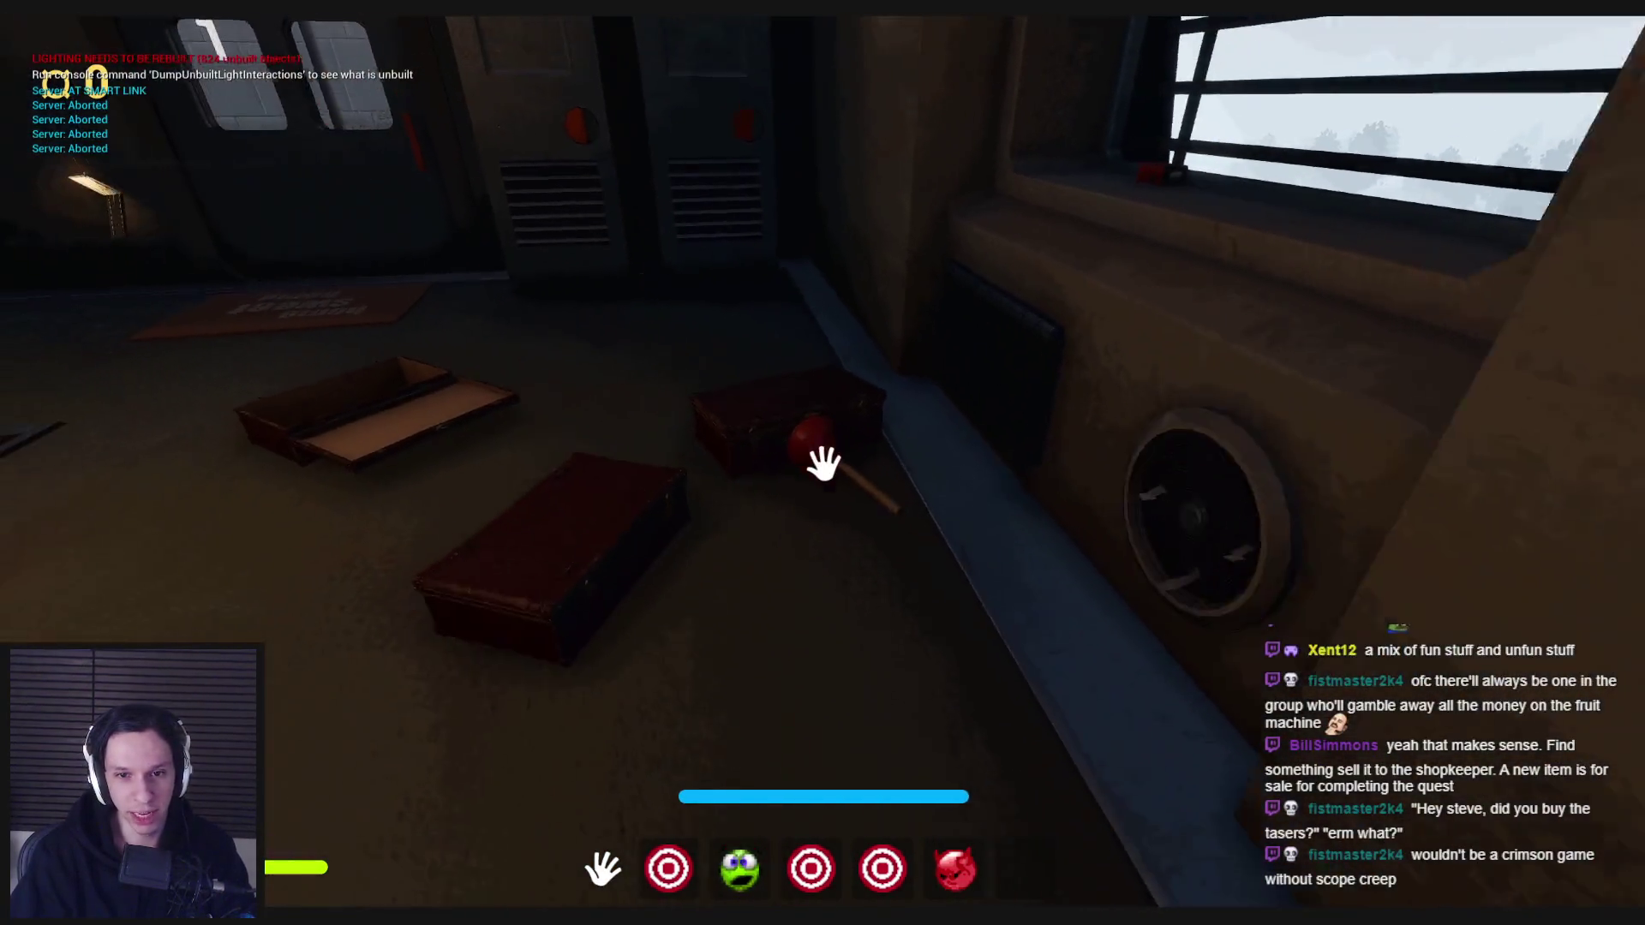
- Rest the plunger on the grate, throw a red box toward the window and drop the plank
click(821, 464)
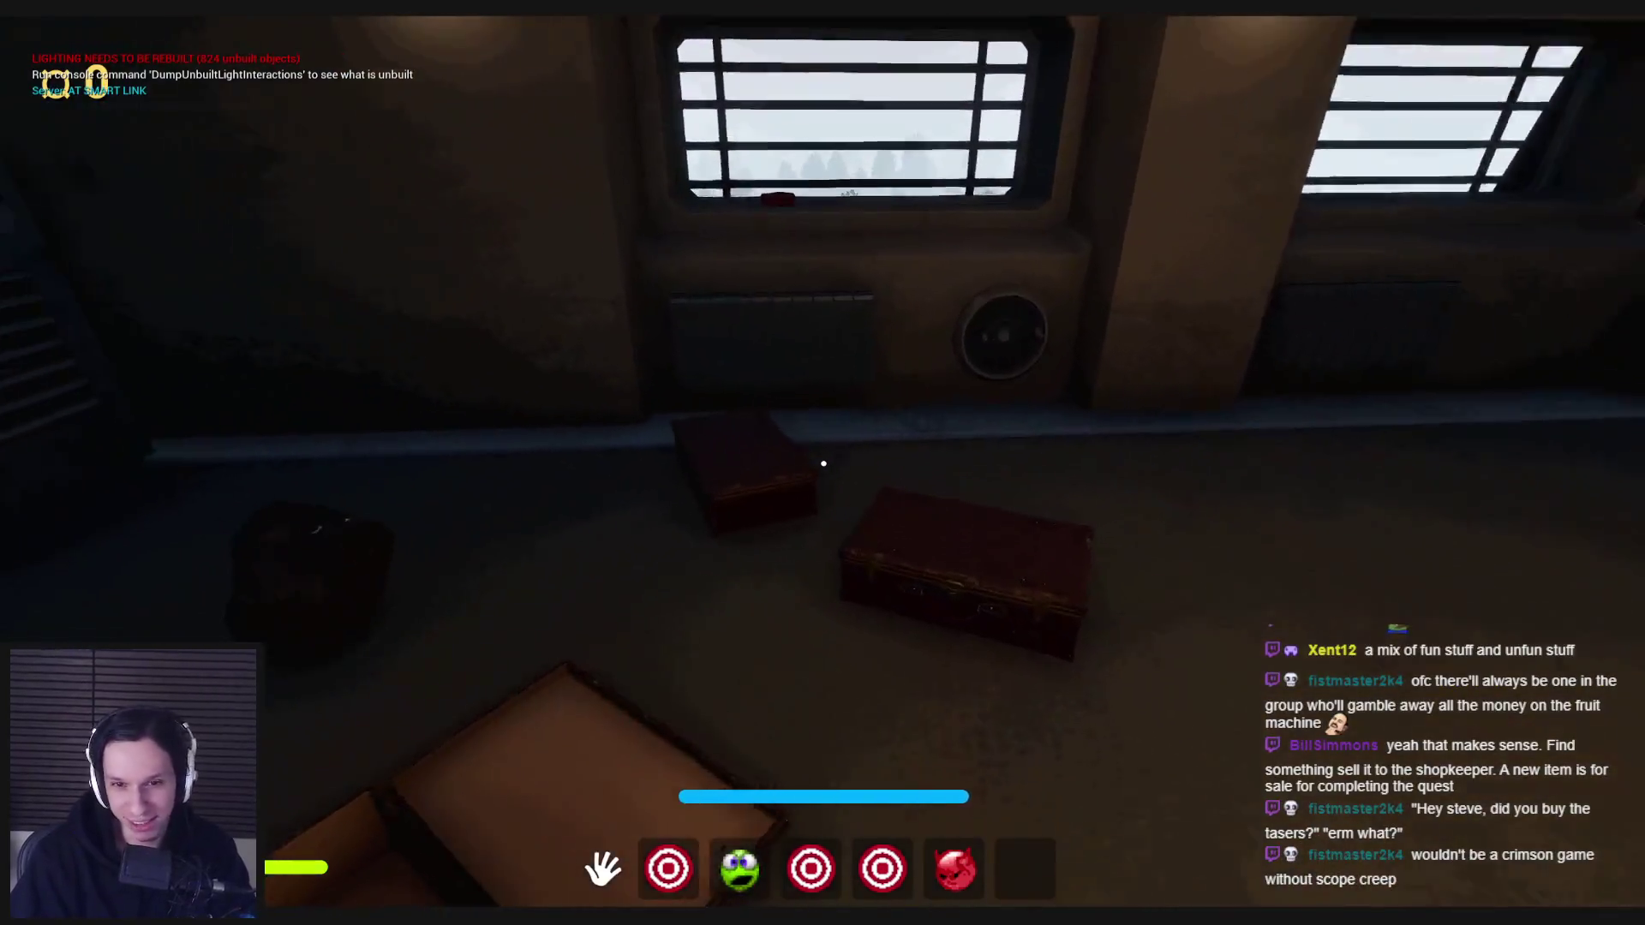
click(824, 464)
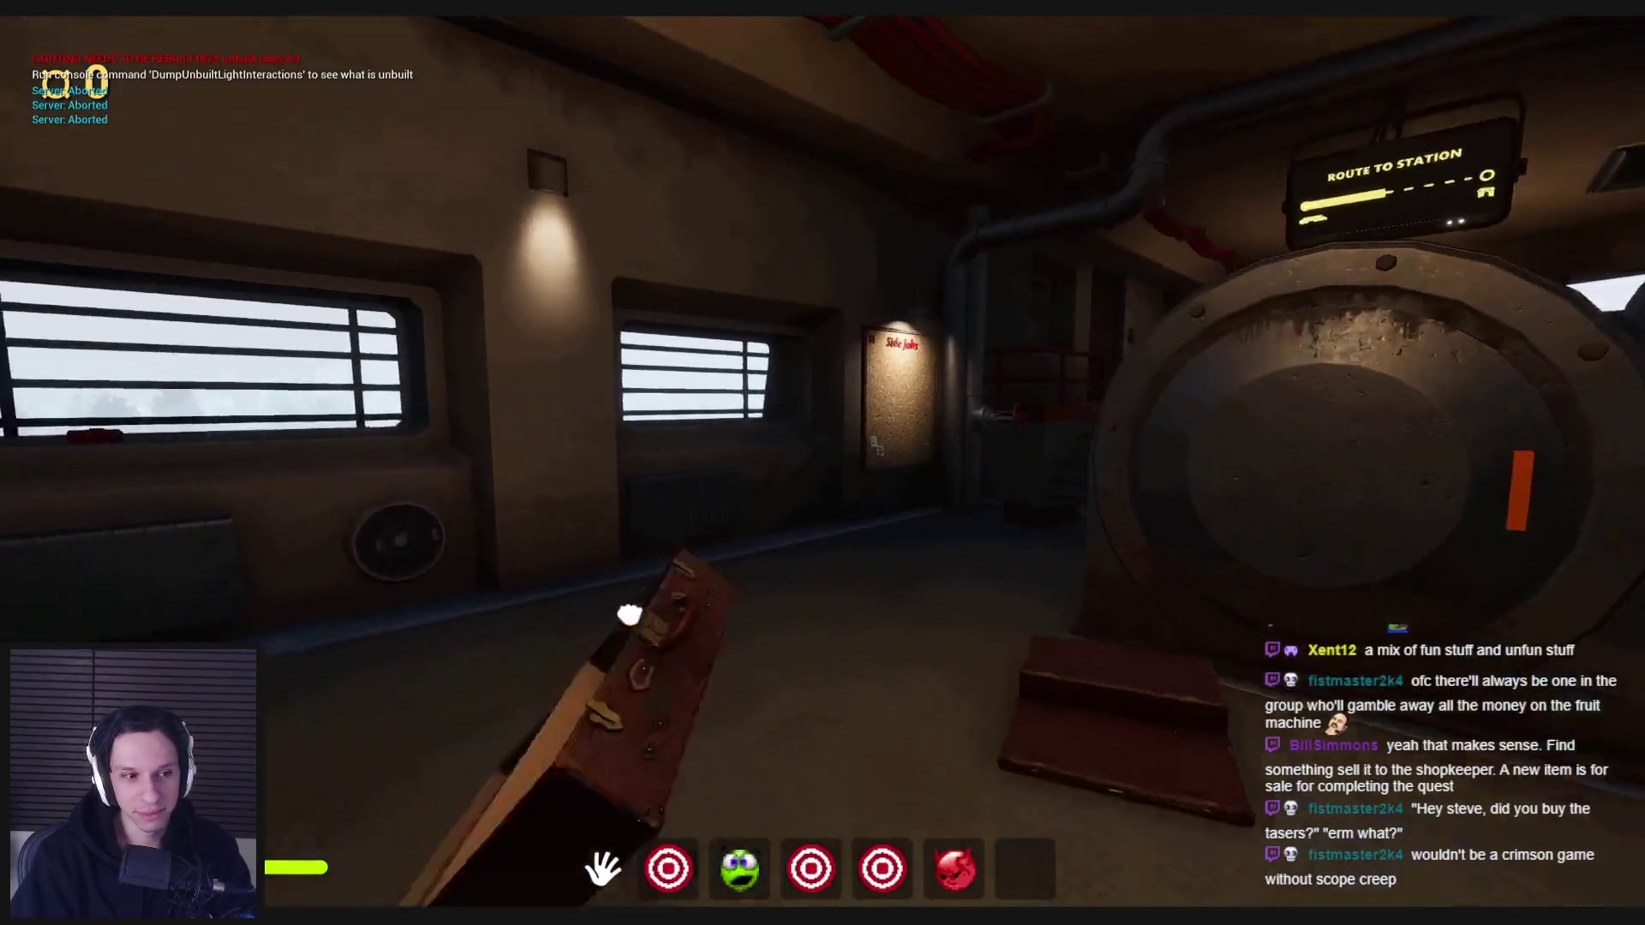
click(823, 463)
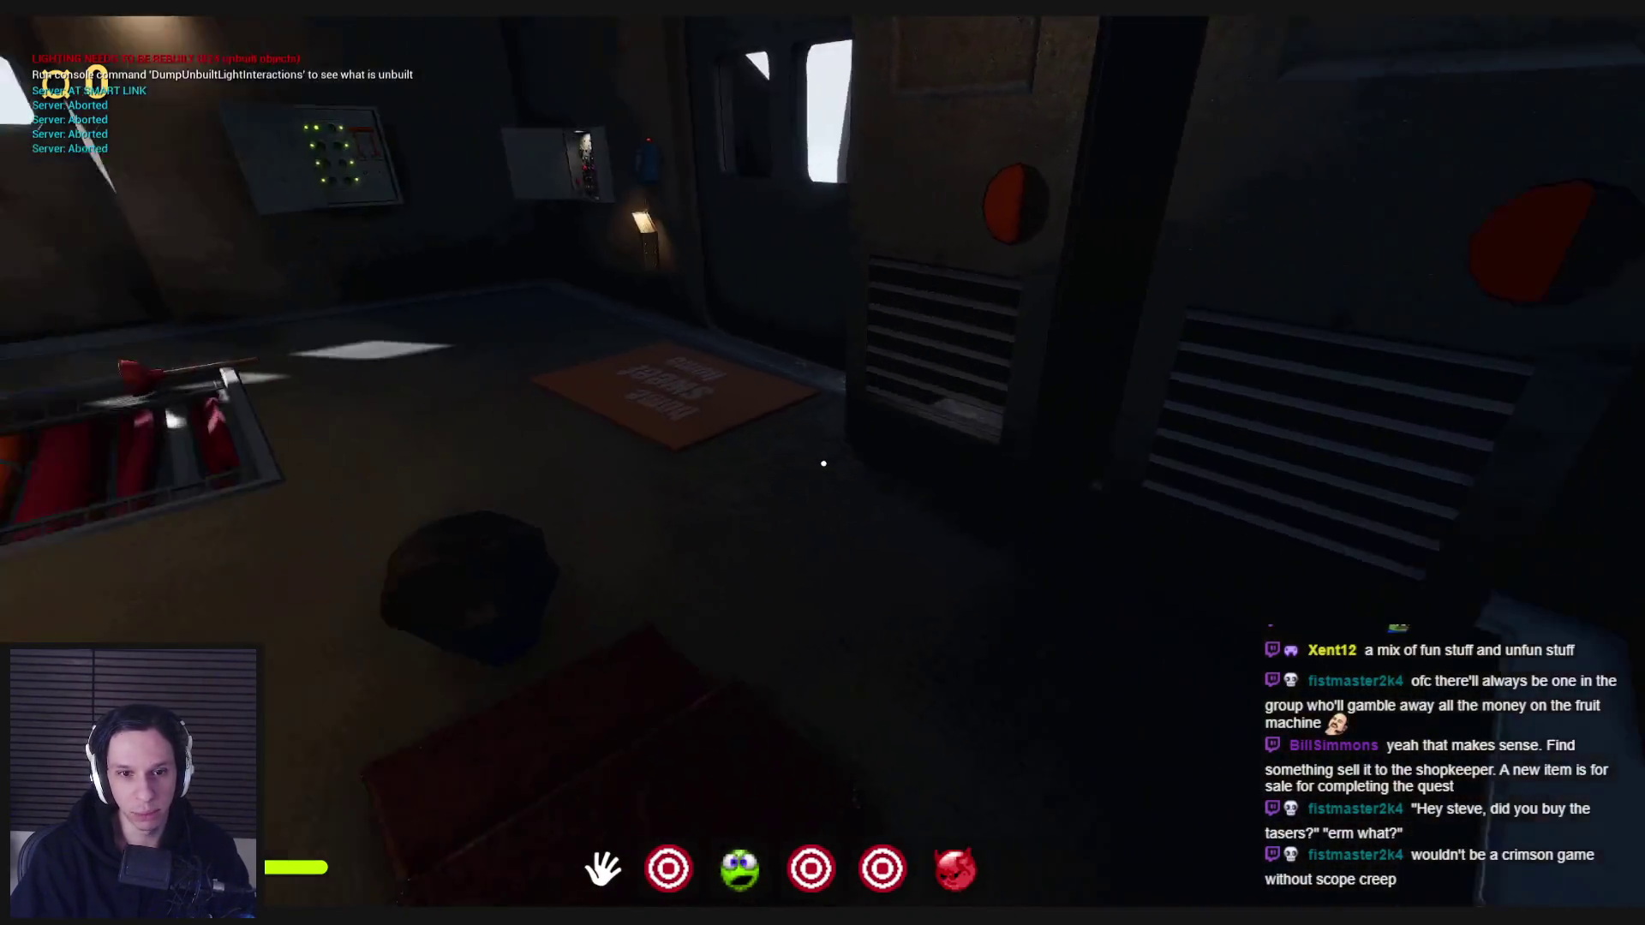
click(823, 463)
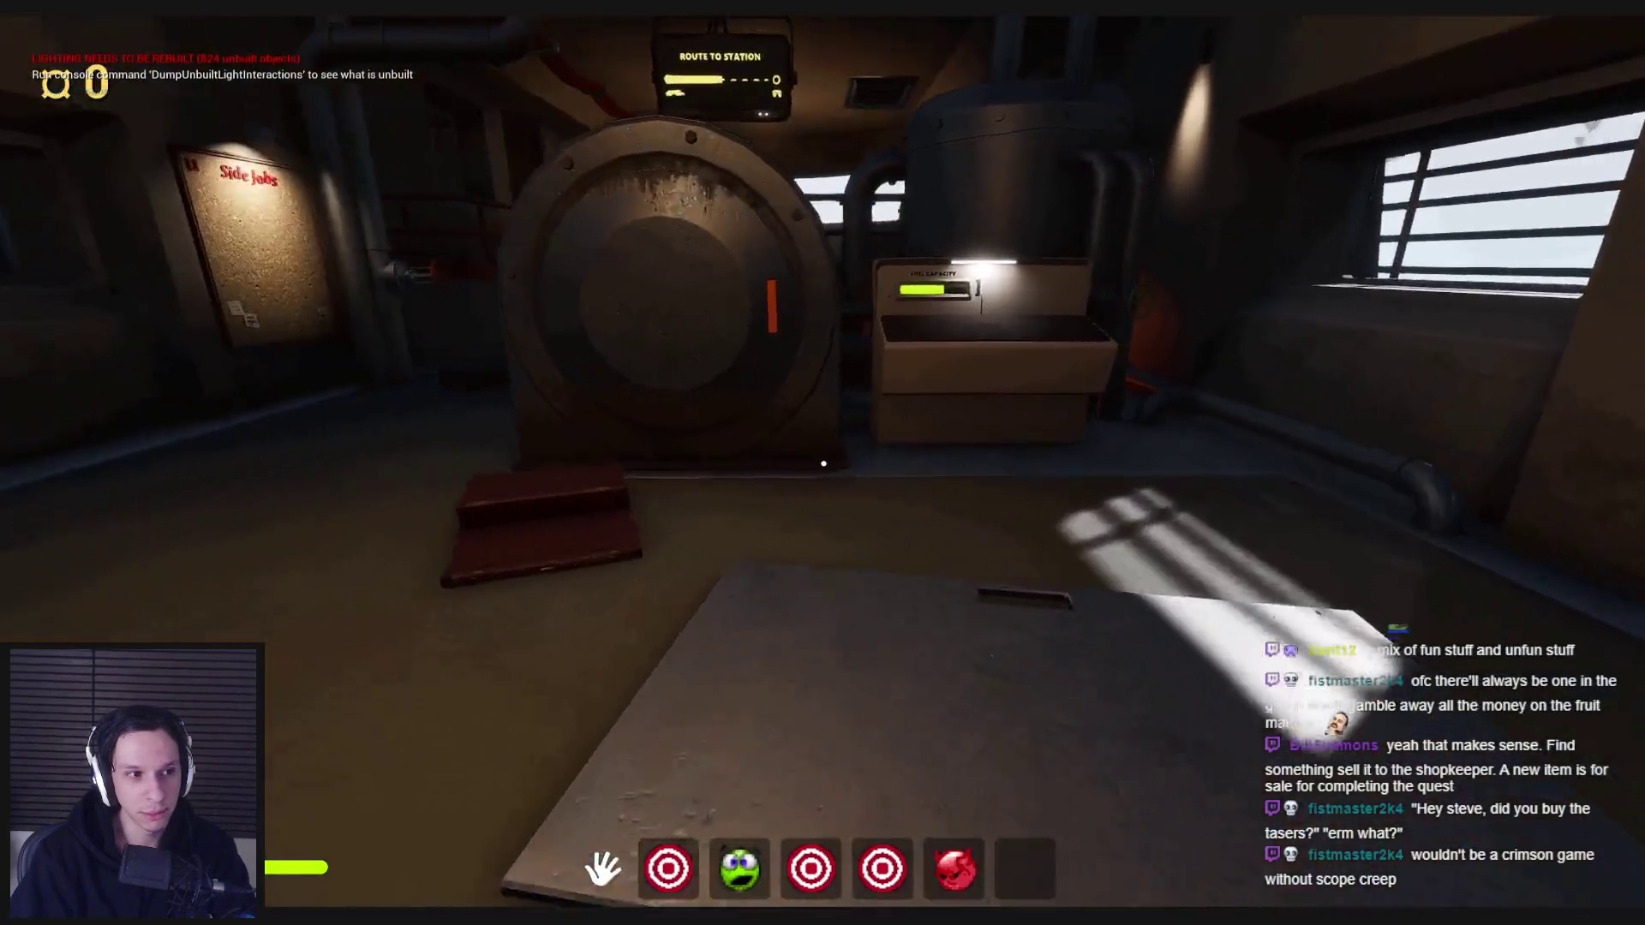
click(823, 463)
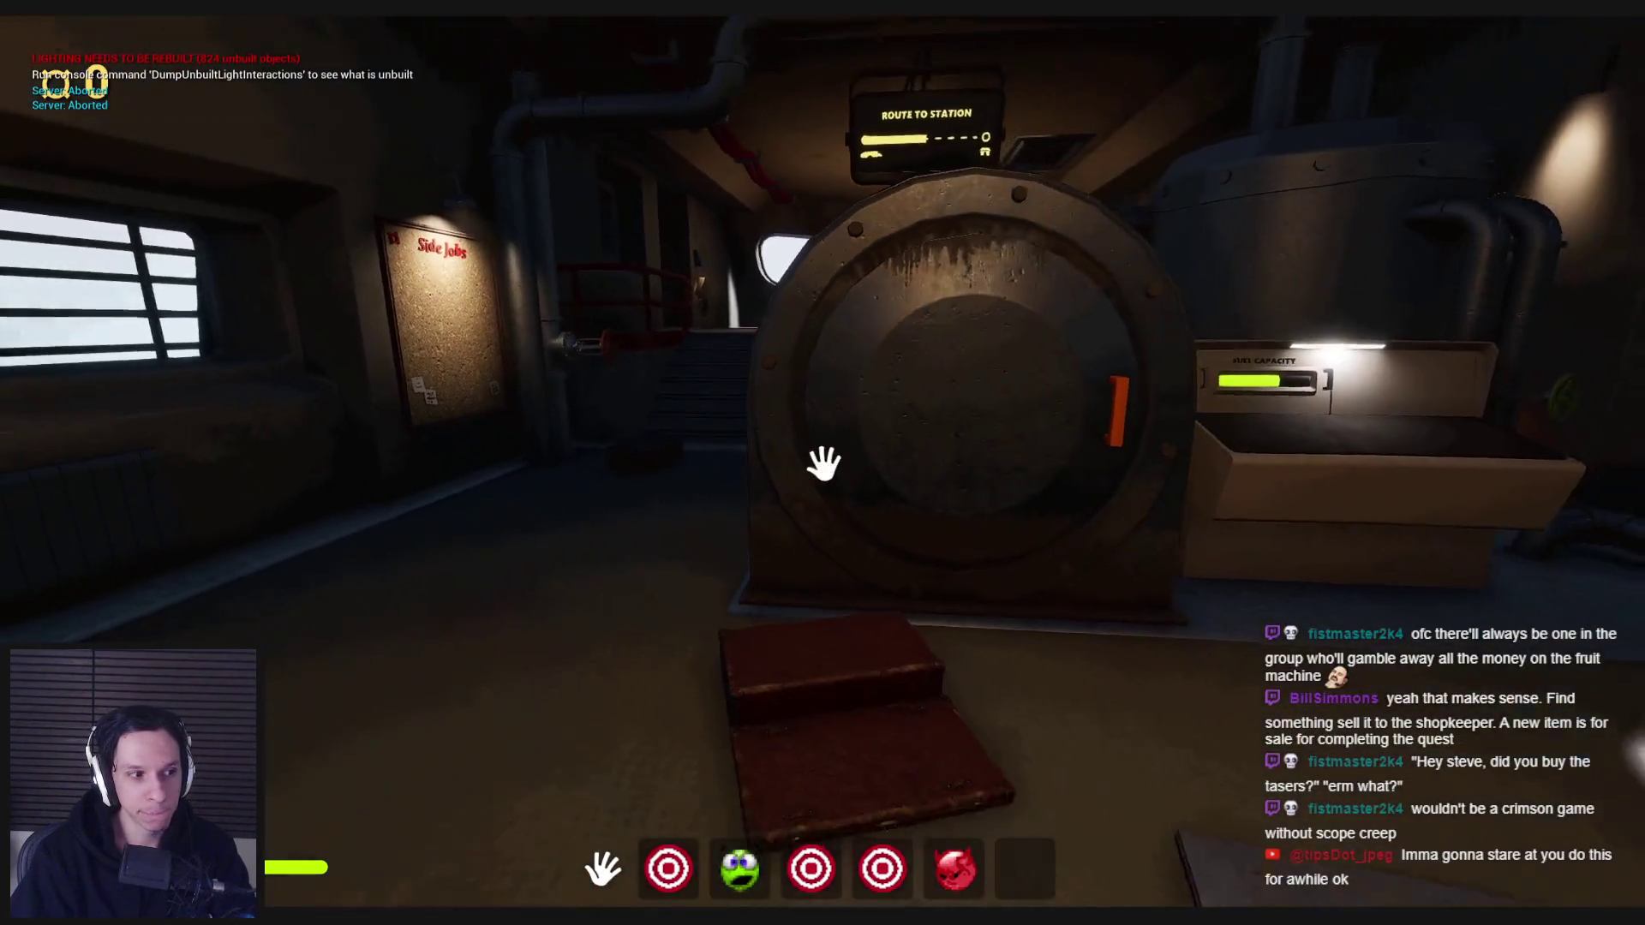
- Reposition the plank near the vault door, picking it up and releasing it again
key(s)
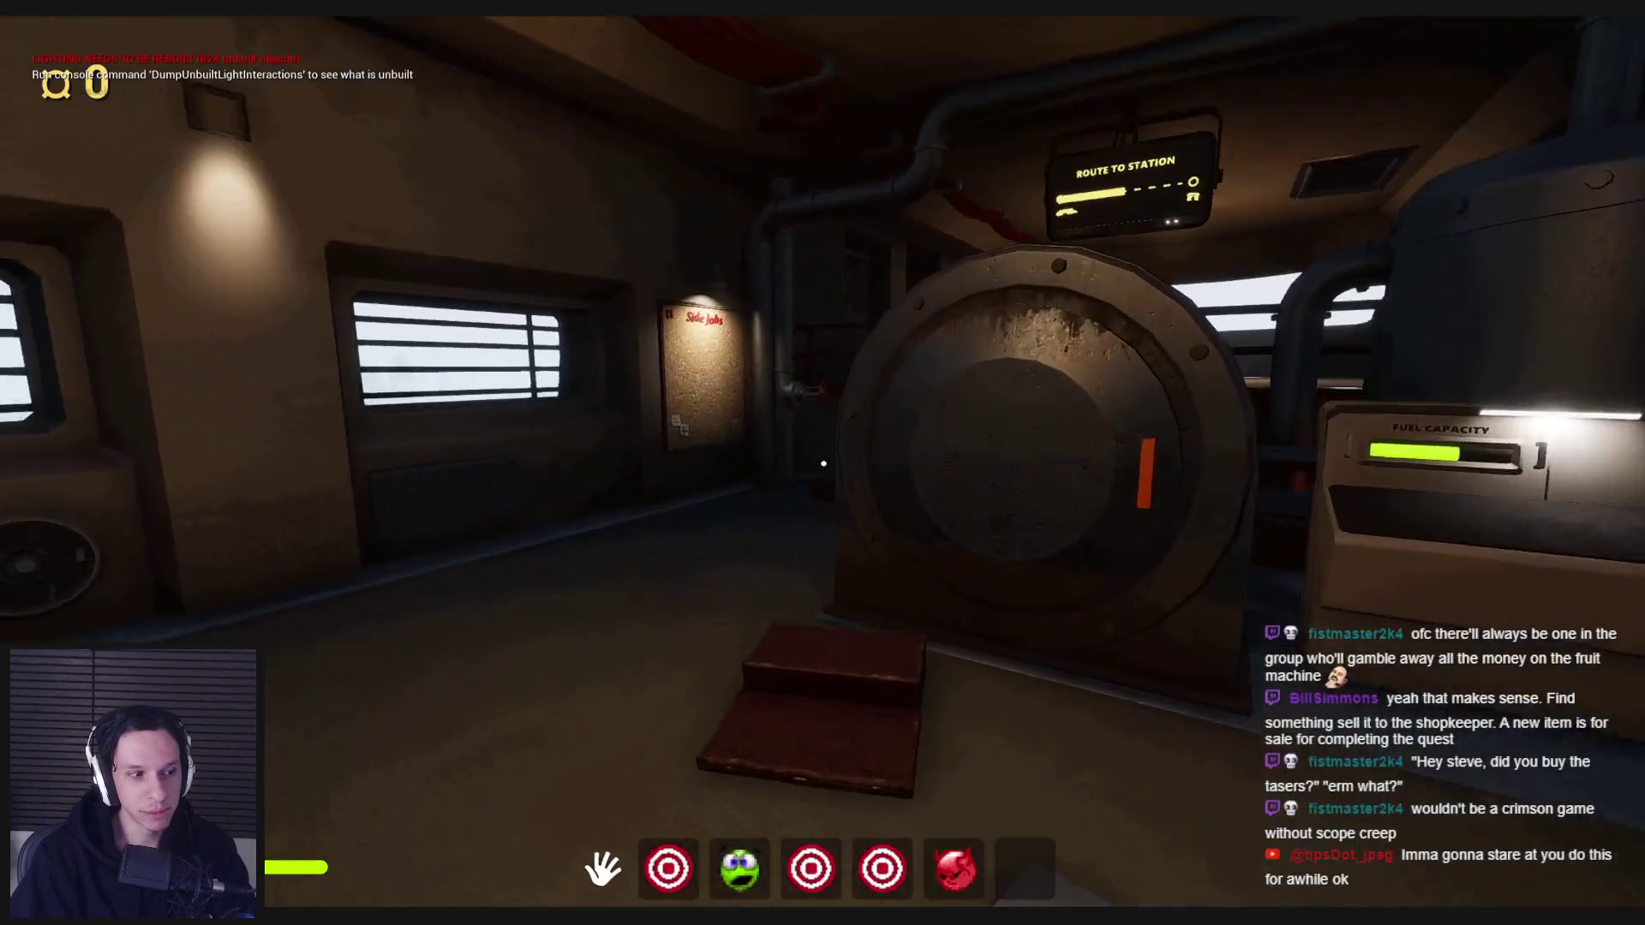
key(s)
click(823, 464)
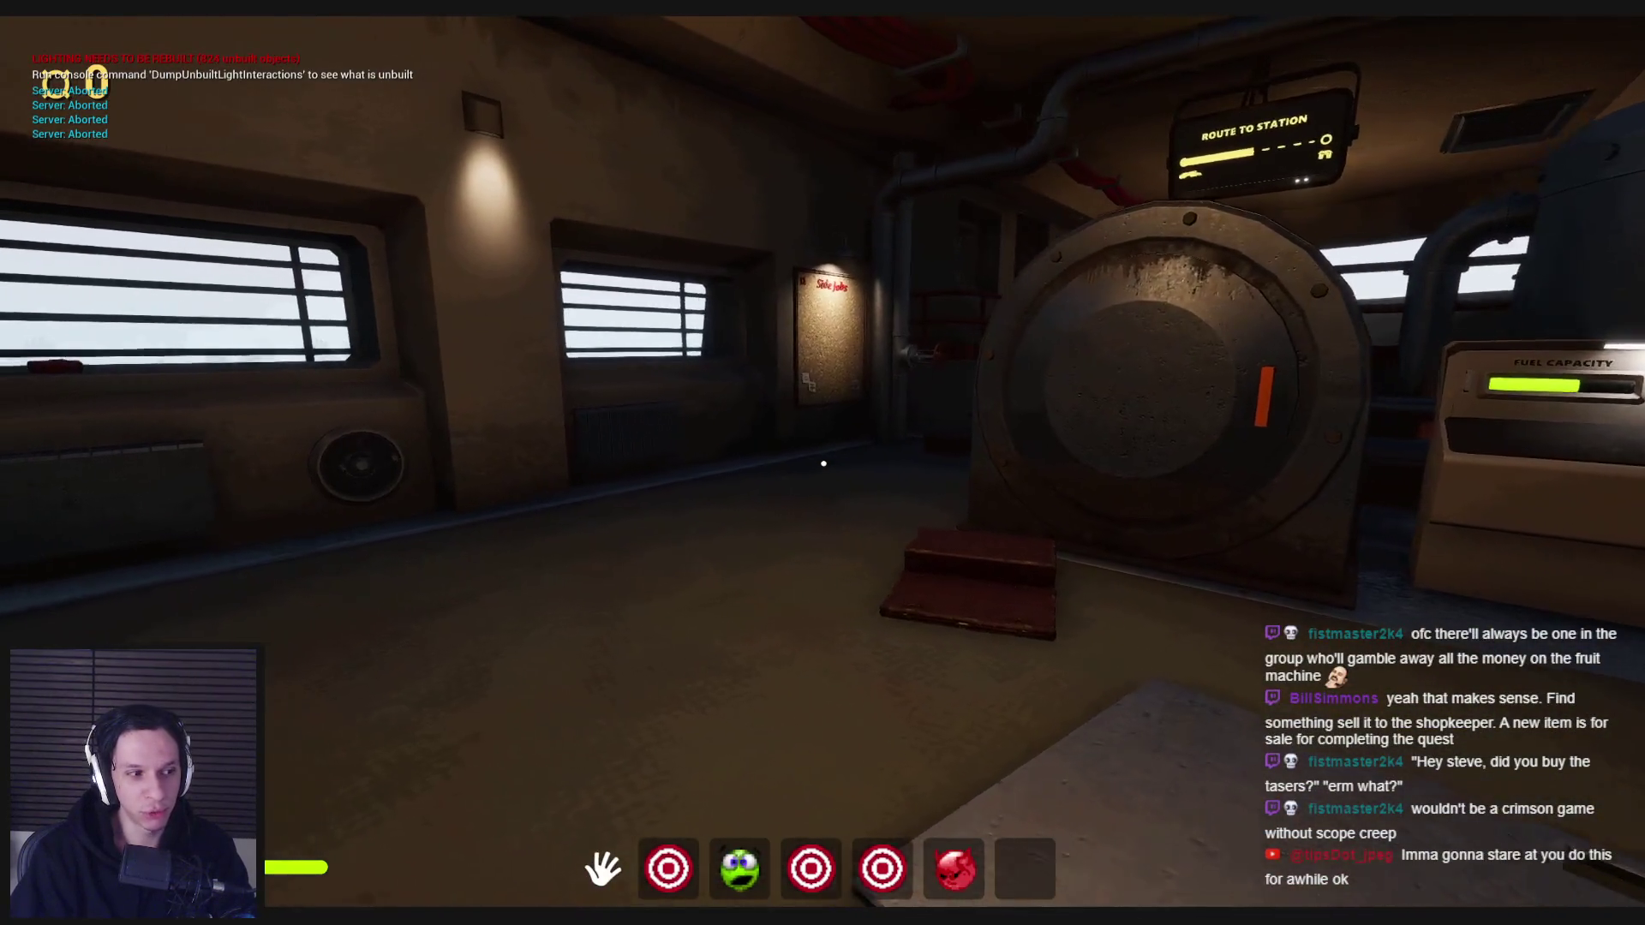
key(s)
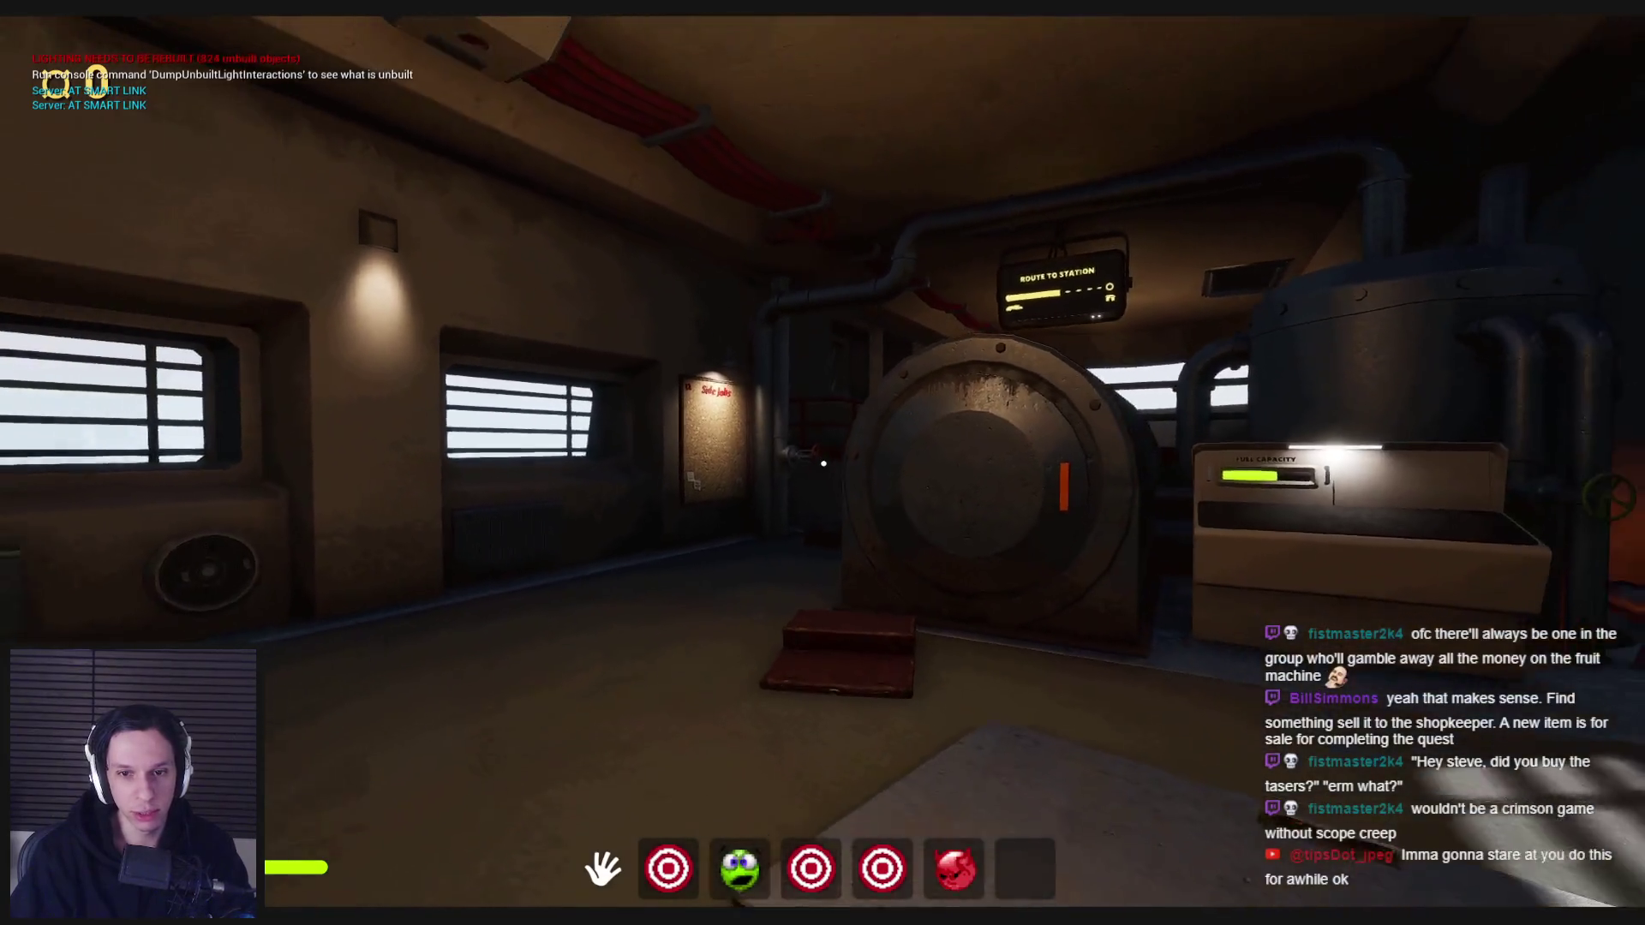
key(w)
click(823, 463)
- Toggle the debug camera on and off, then walk past the Side Jobs board through the double doors
key(semicolon)
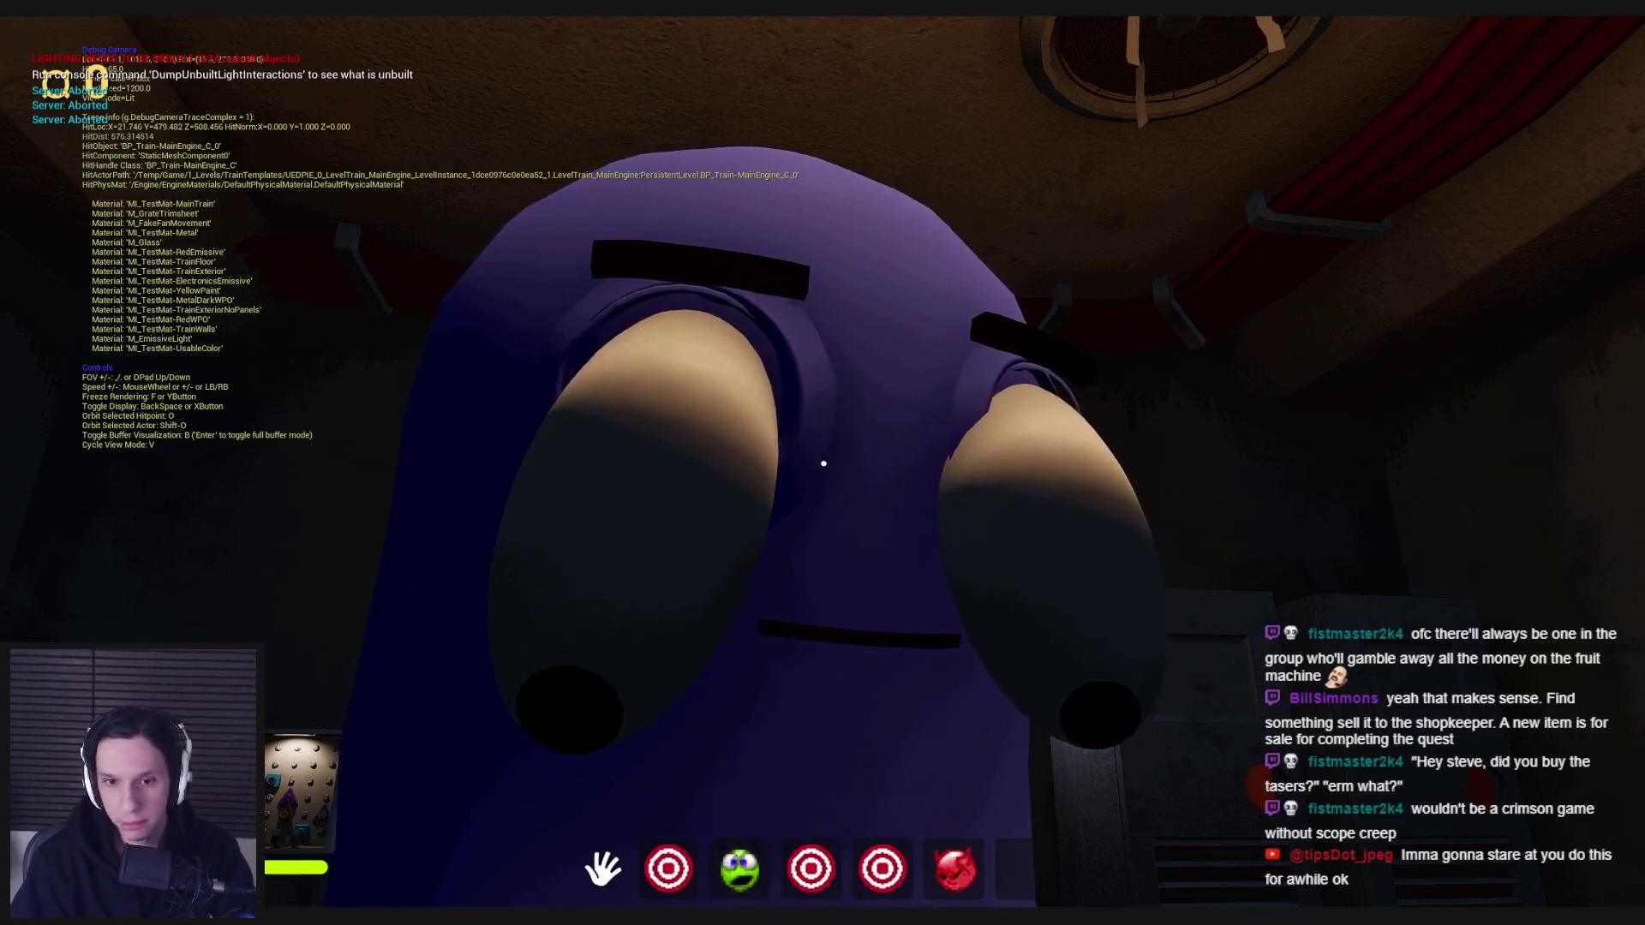
key(semicolon)
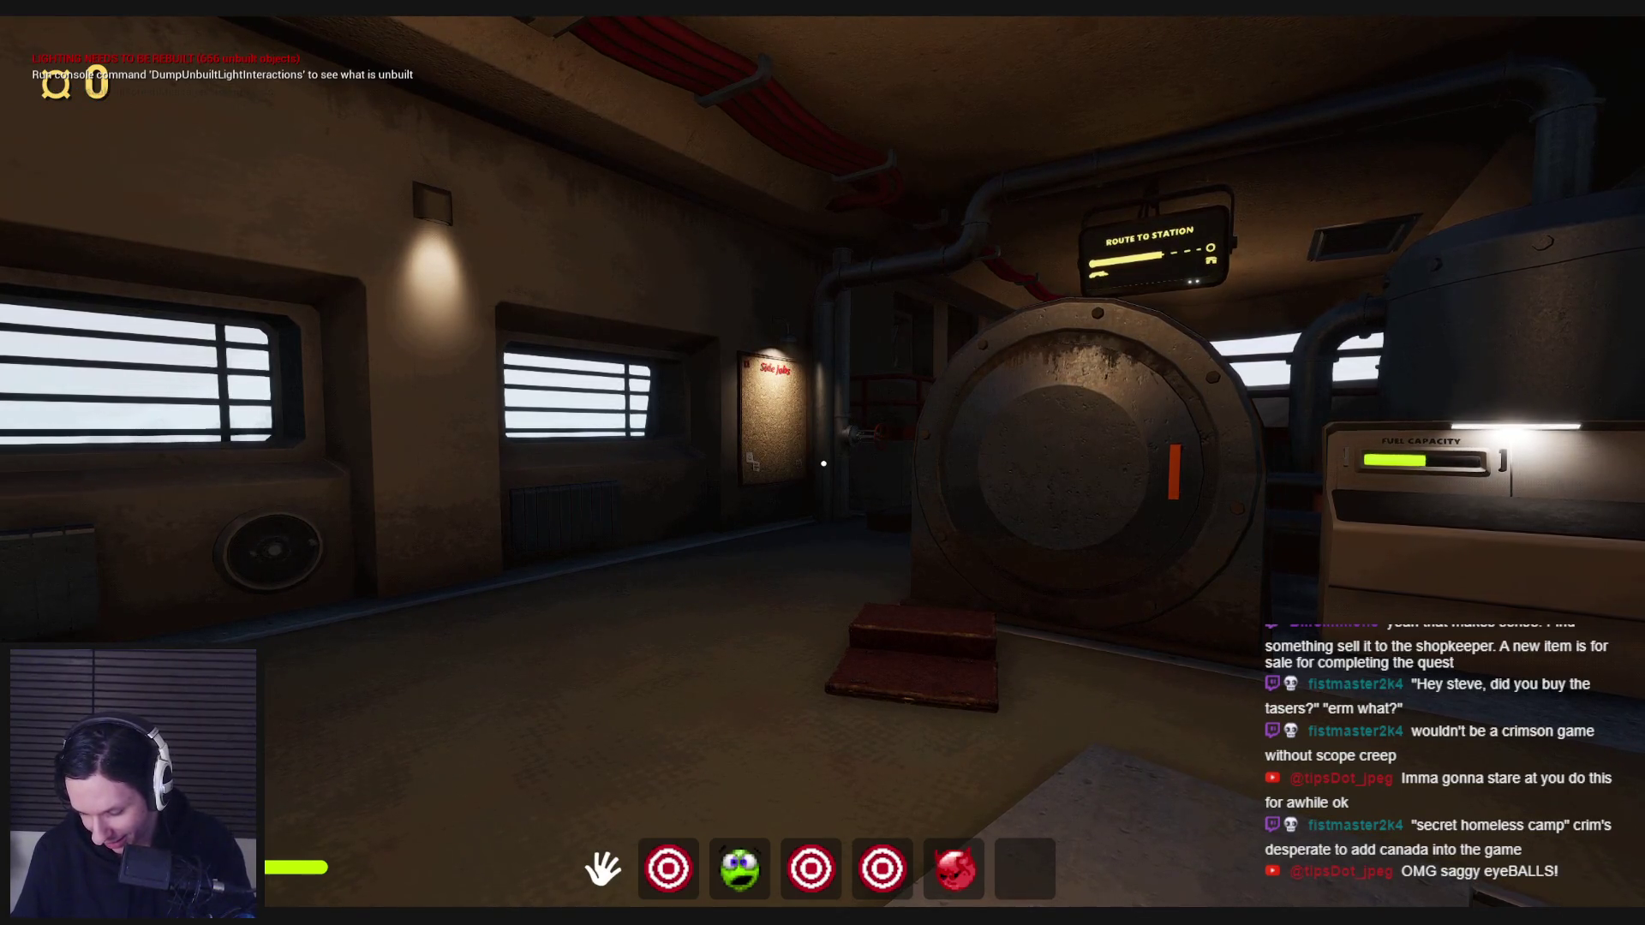
key(w)
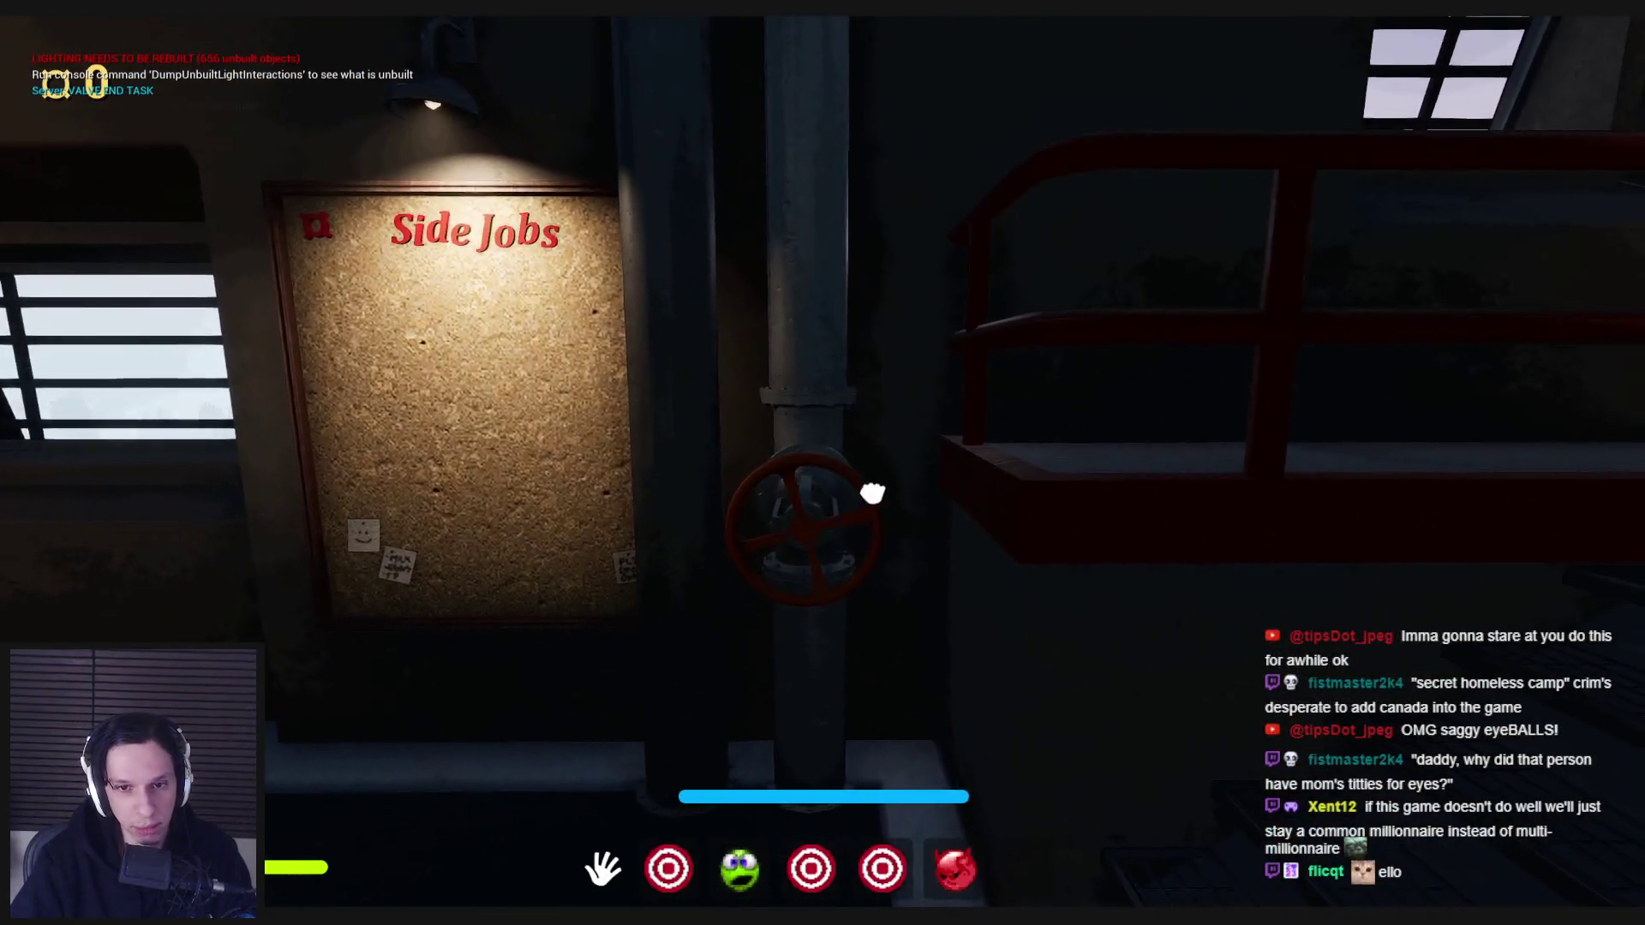
mouse_move(823, 464)
key(w)
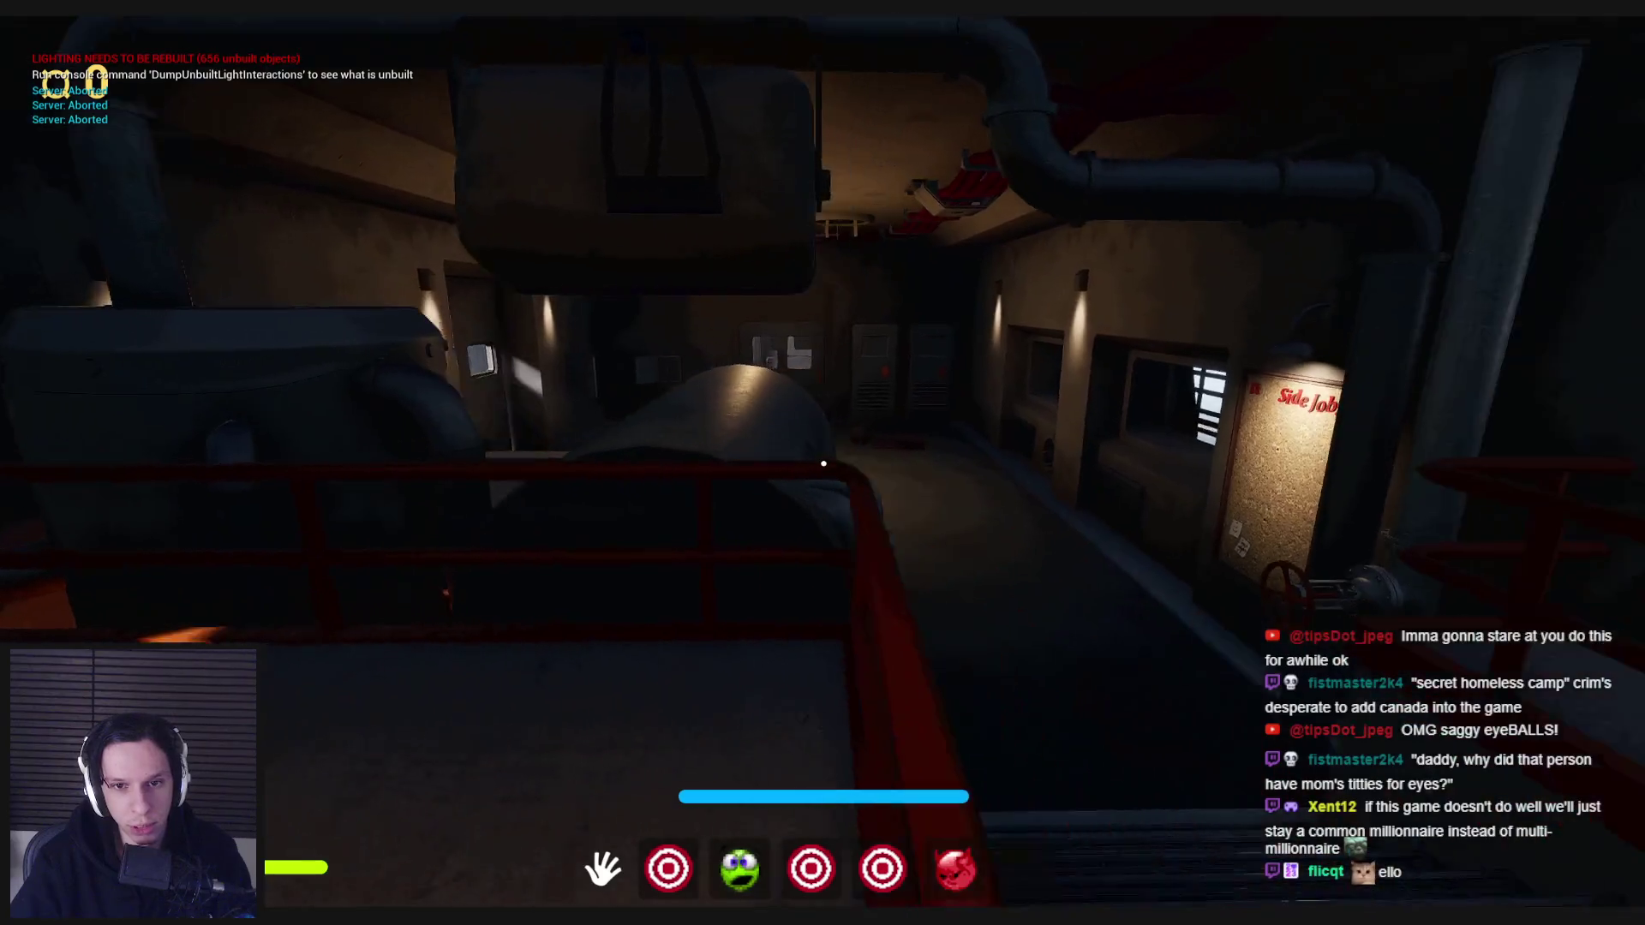
key(w)
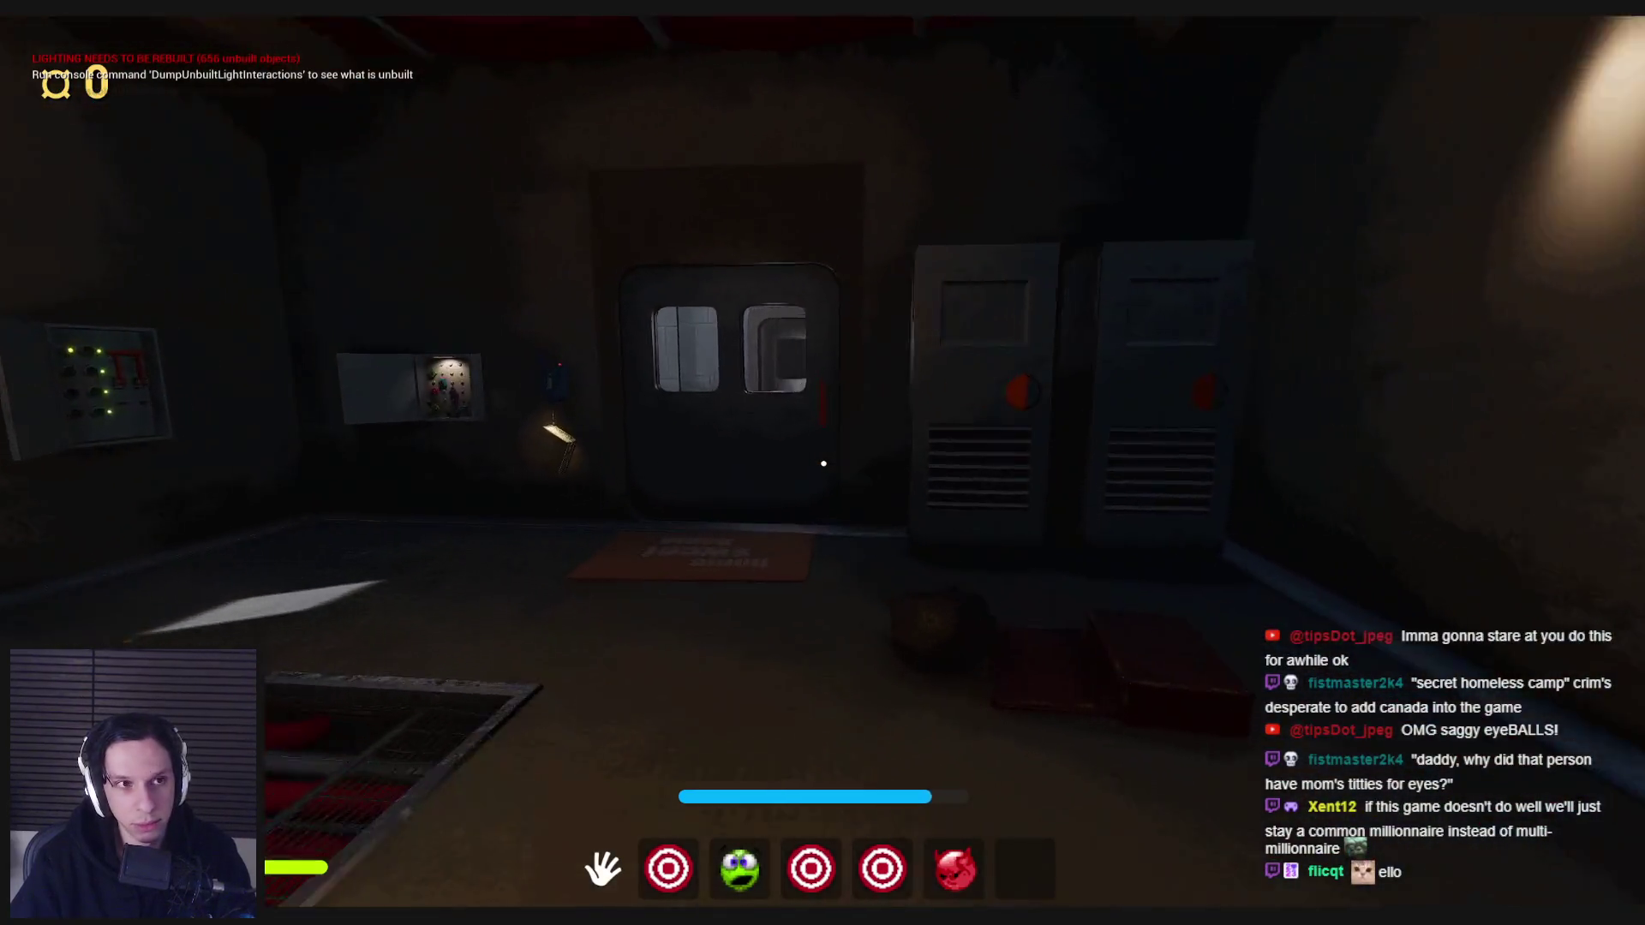
key(w)
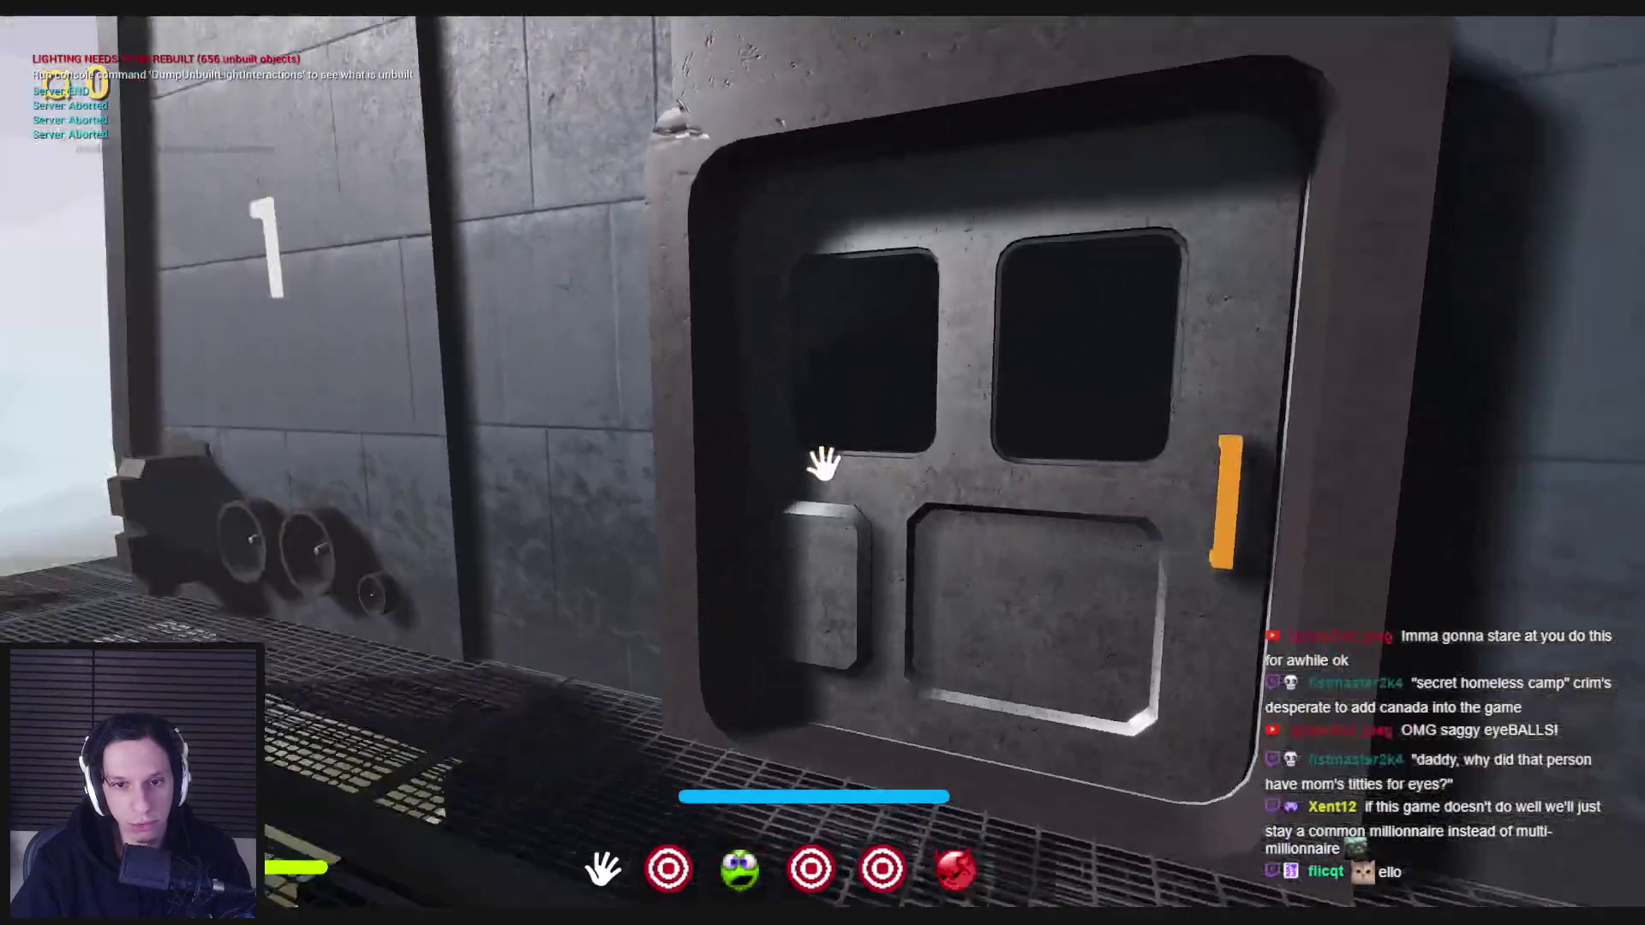
- Open the door into the dark cars, pick up the red crank and reach the windowed room
click(823, 464)
key(w)
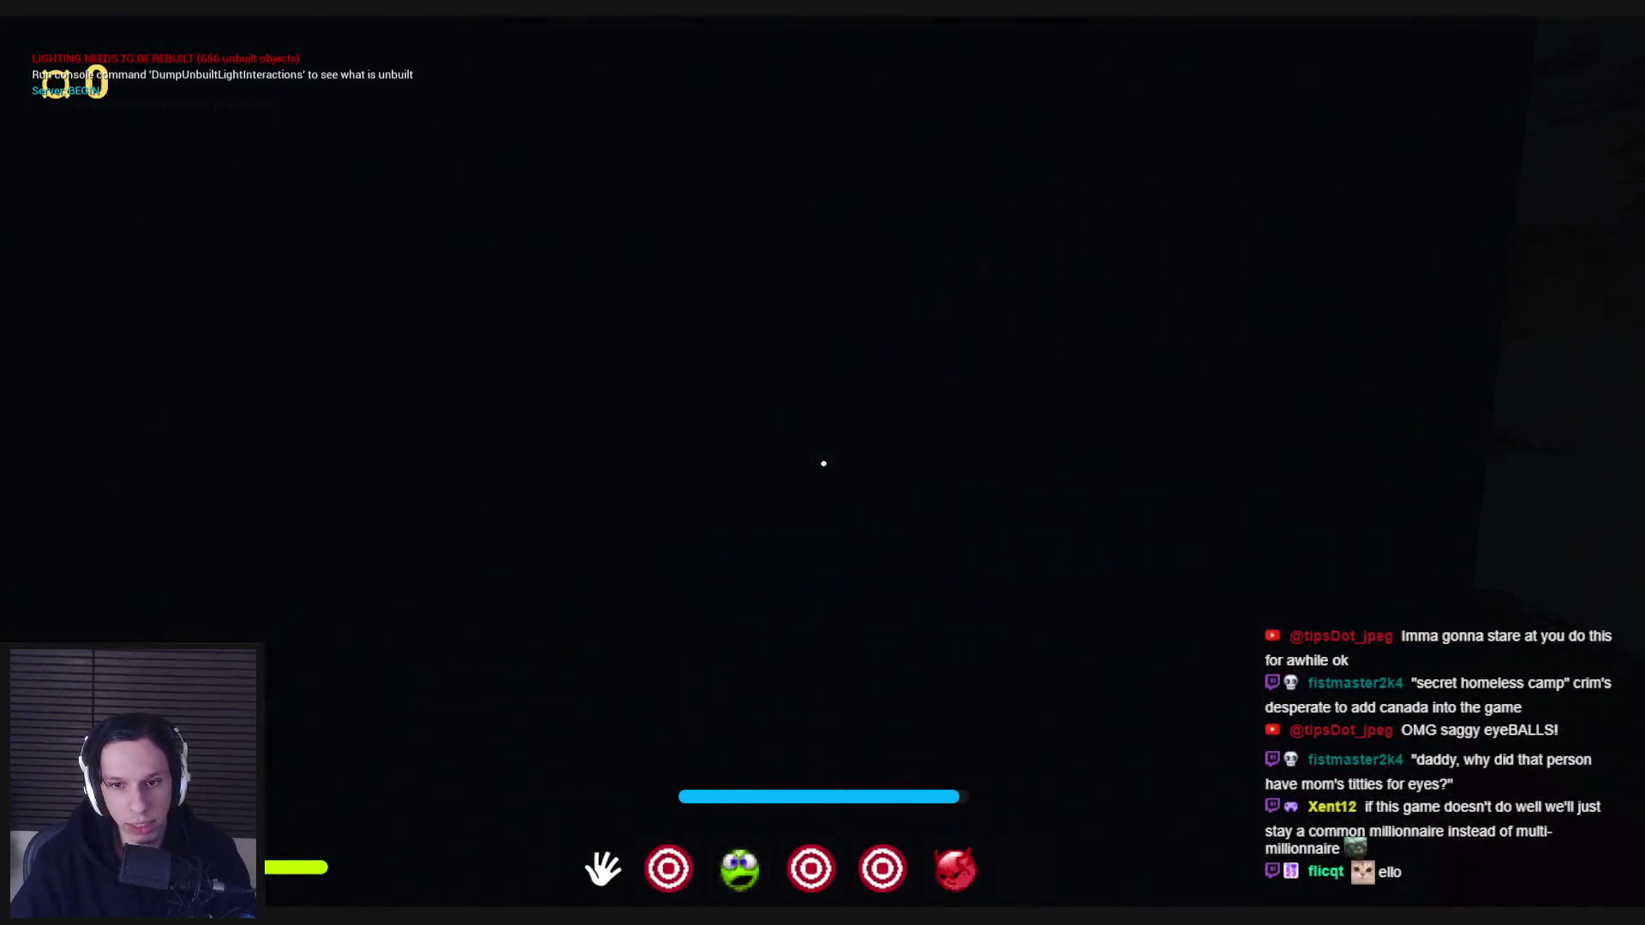
key(w)
key(w)
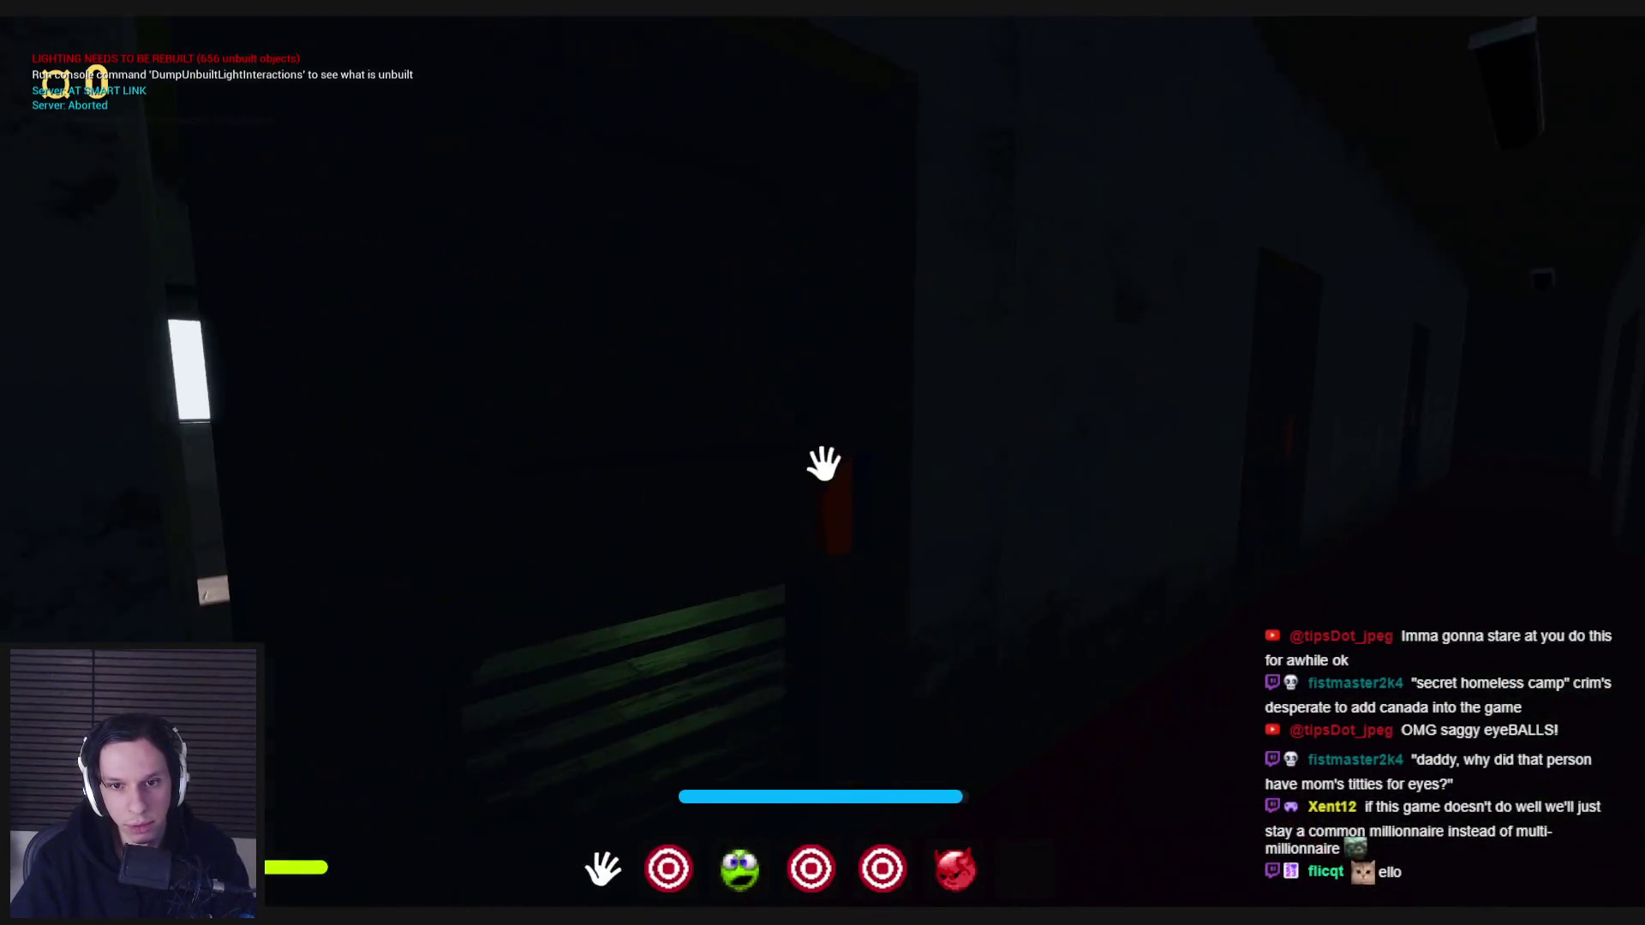
click(823, 464)
key(w)
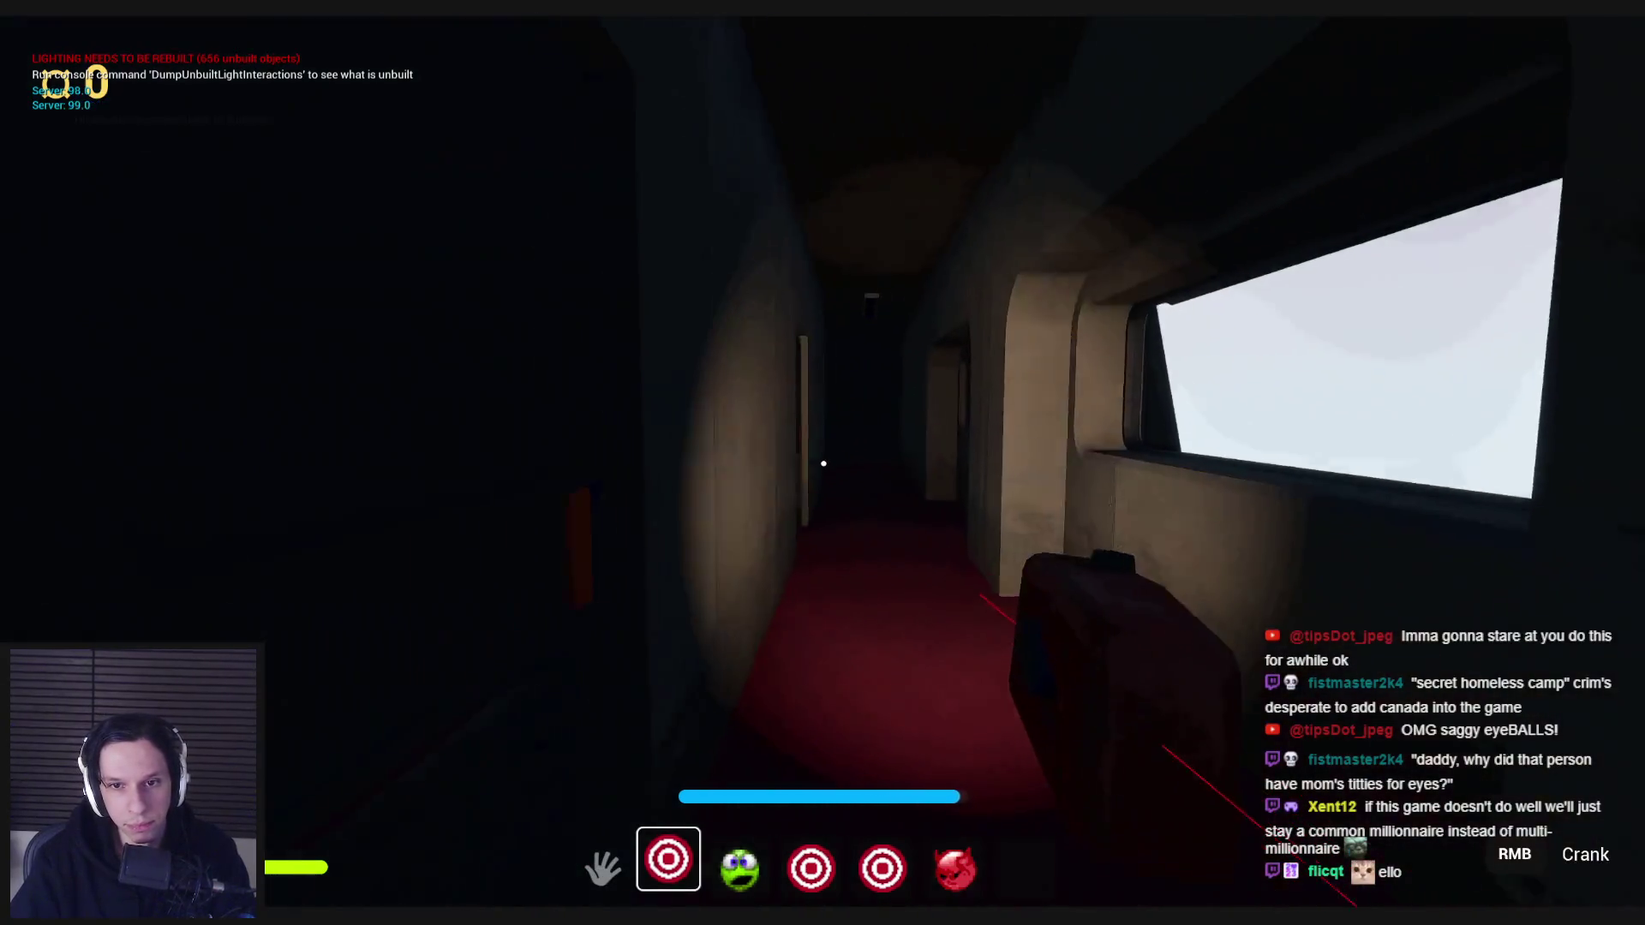
key(w)
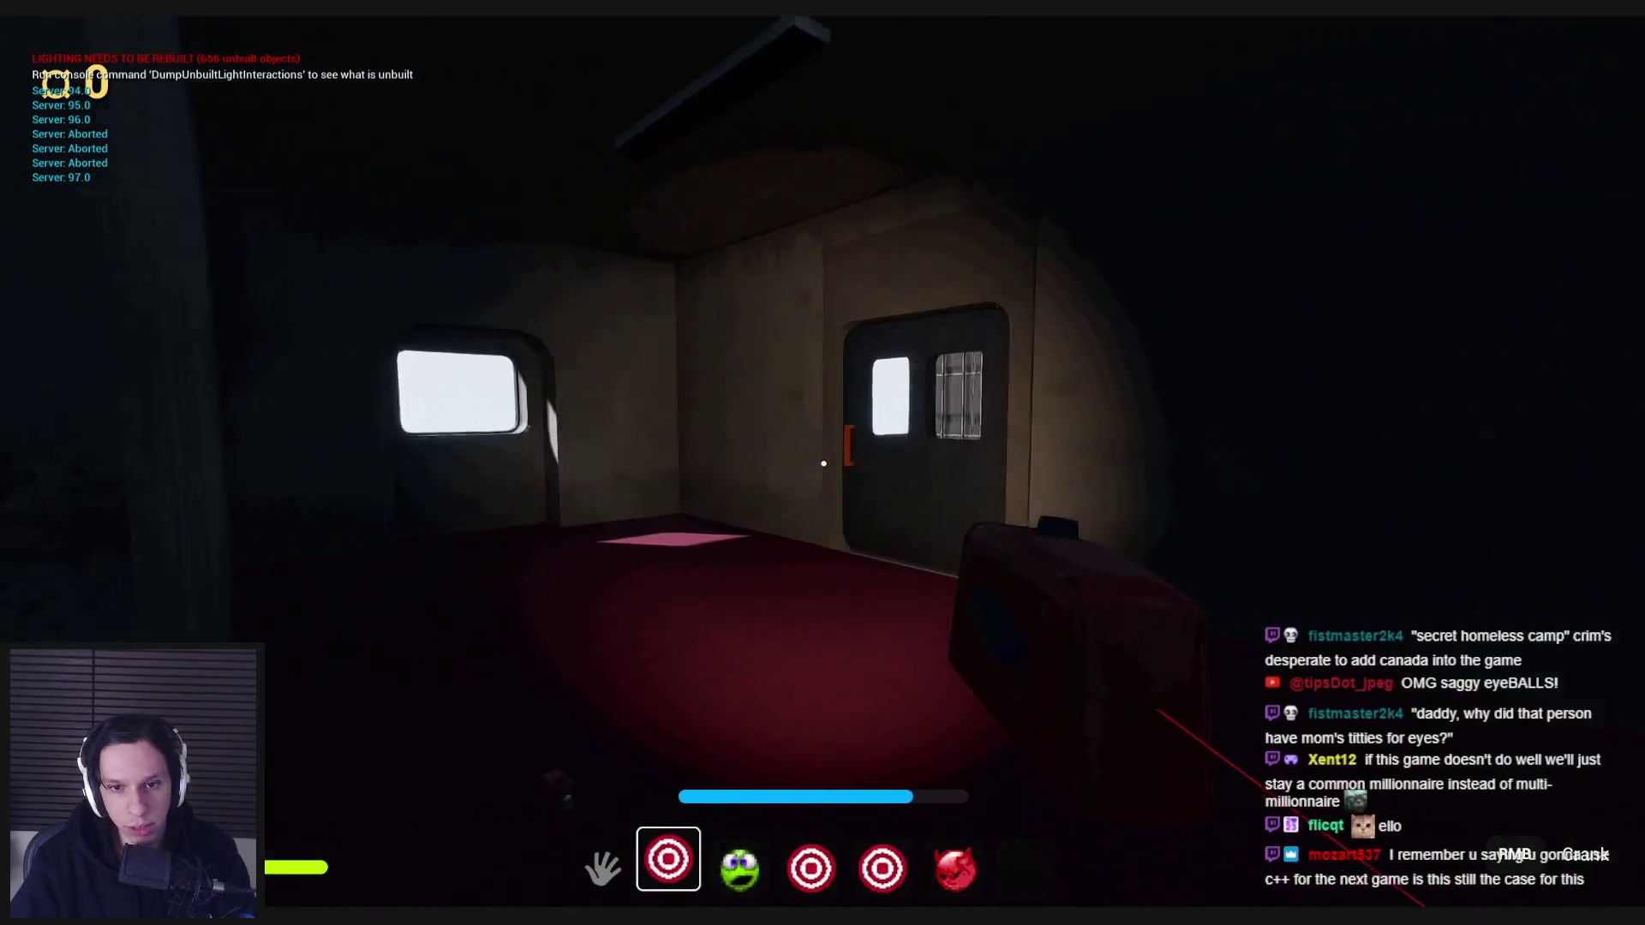
key(w)
- Open the balcony door and pull down the fuse-panel lever
click(823, 464)
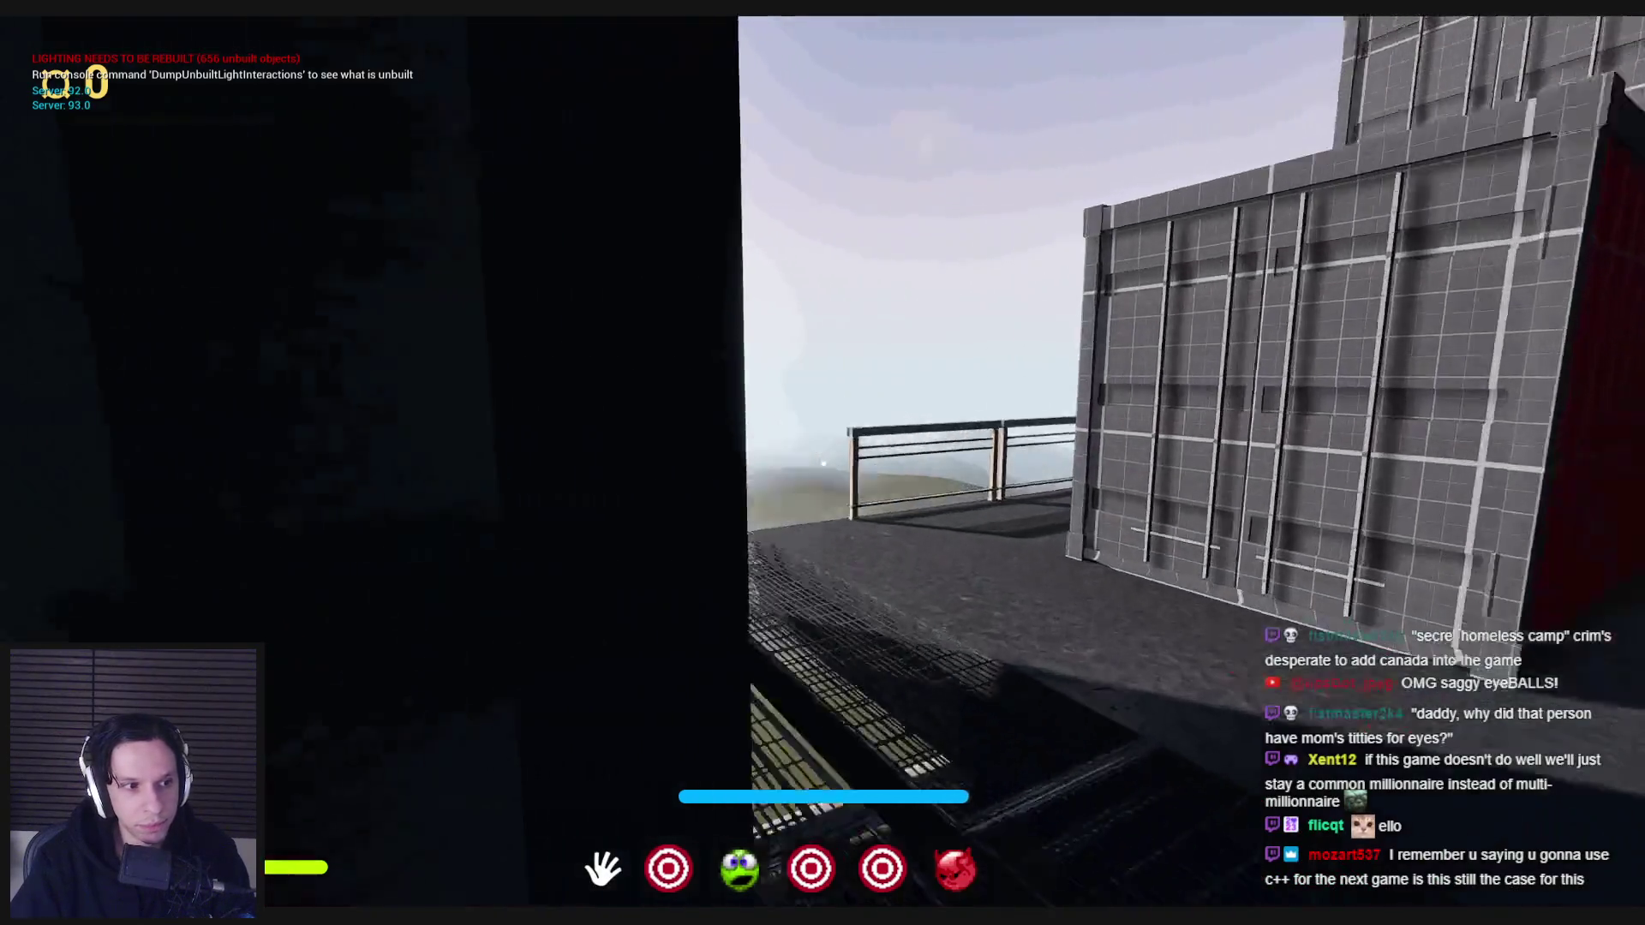
key(w)
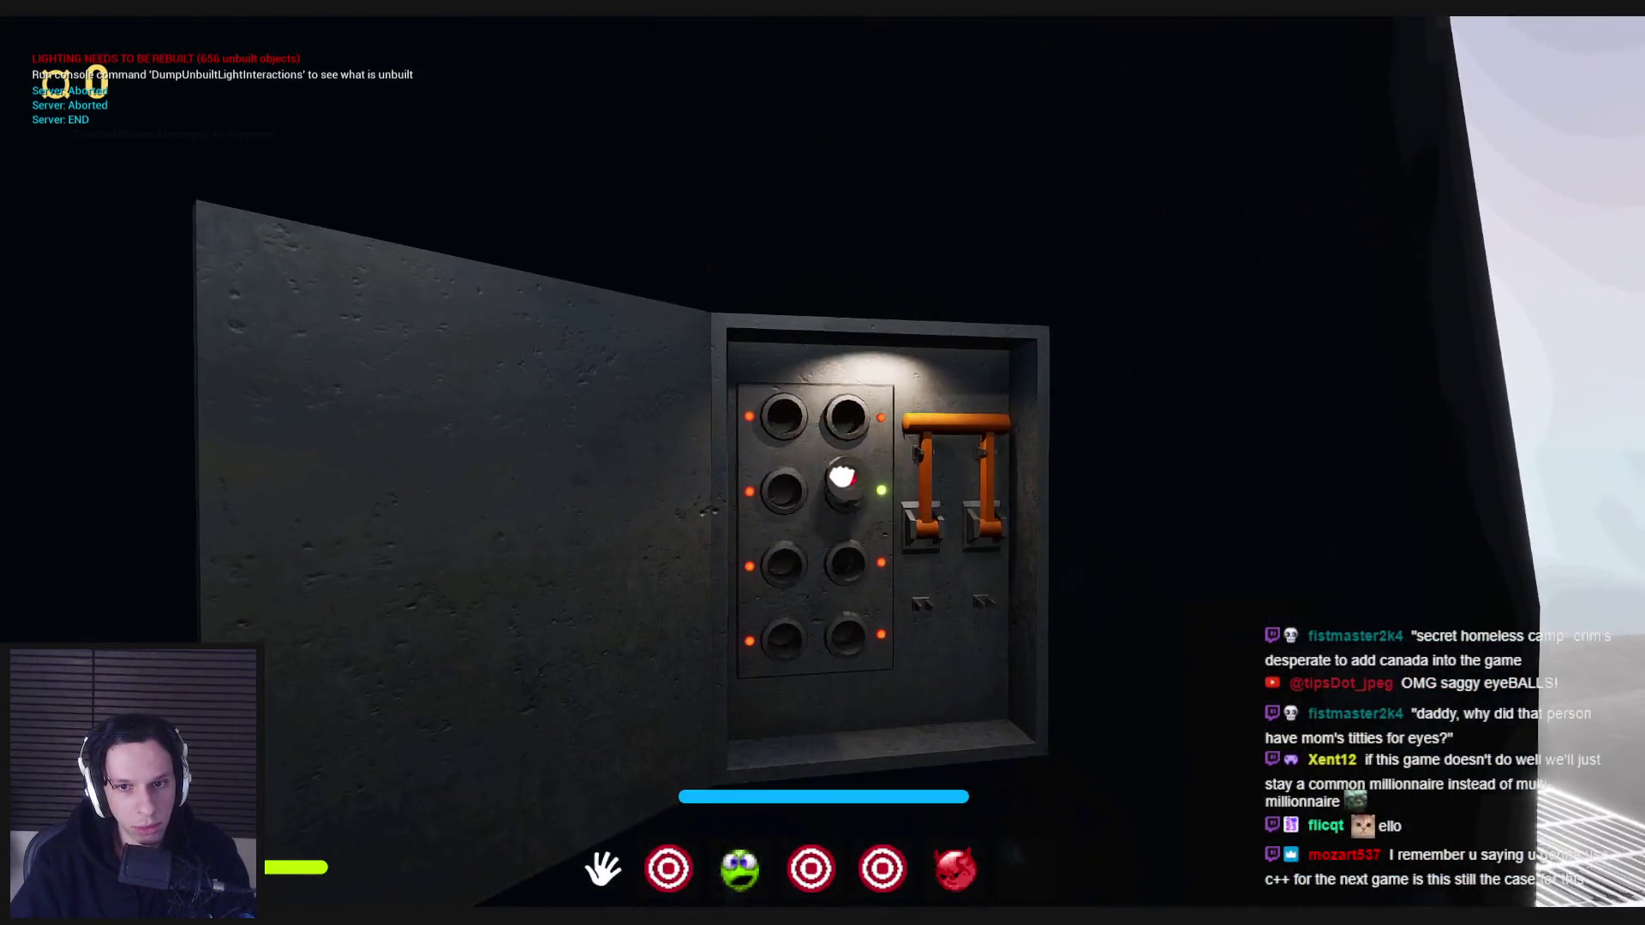
click(824, 464)
key(s)
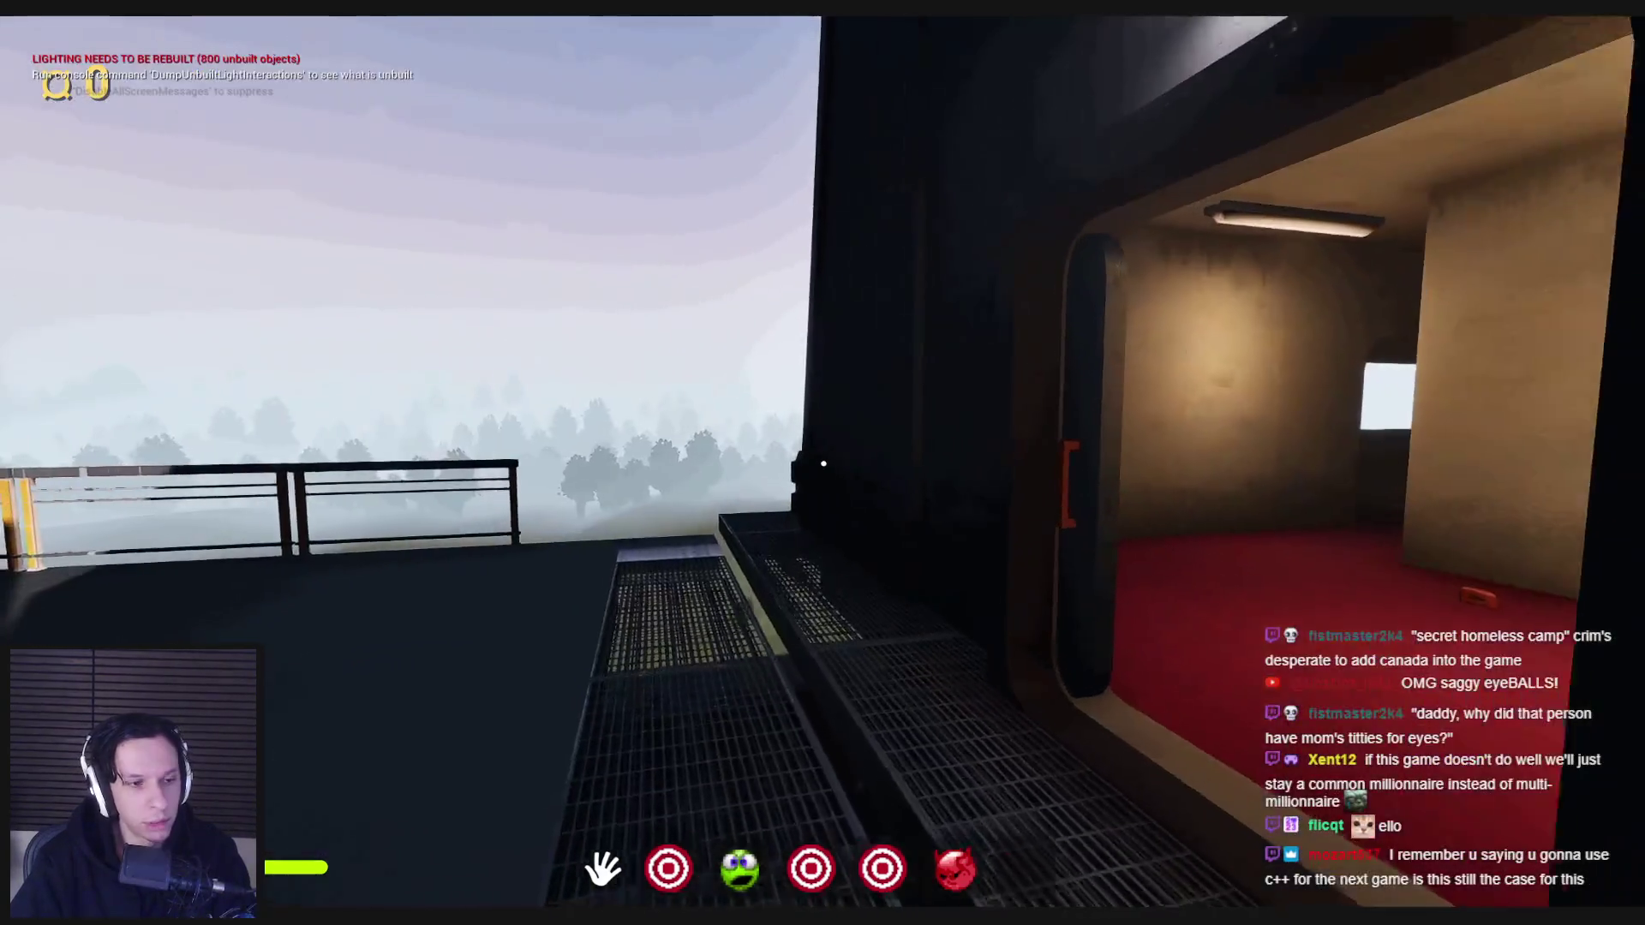
key(w)
key(w)
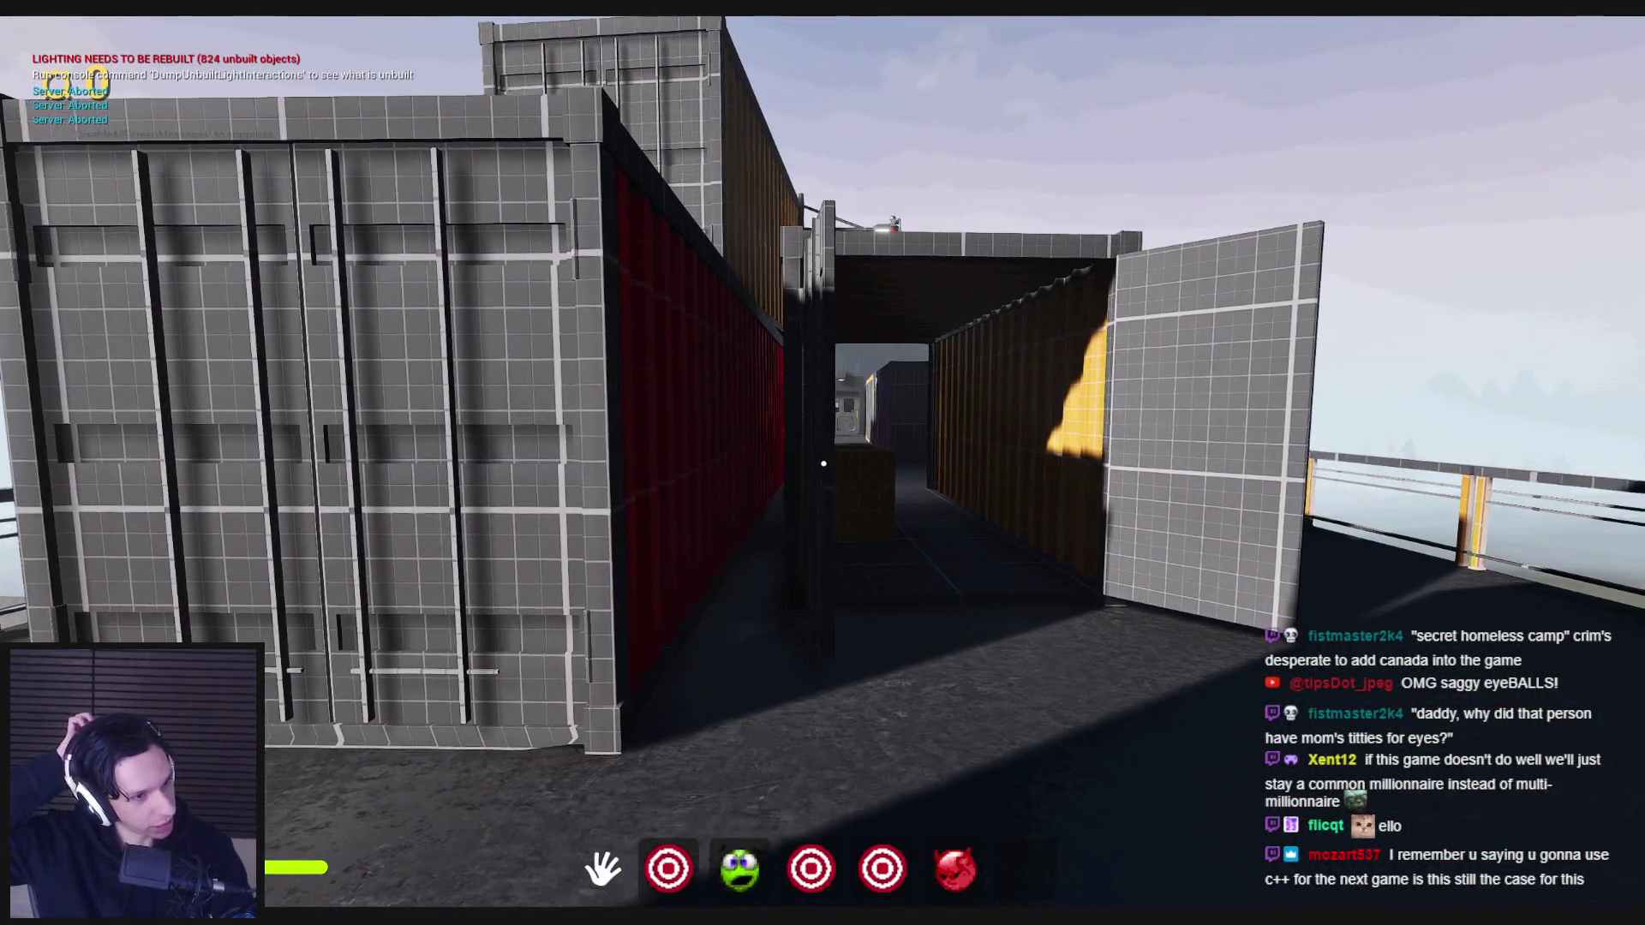
- Briefly switch to the code editor and back, then pass the containers into the lit library car
key(super)
key(alt+Tab)
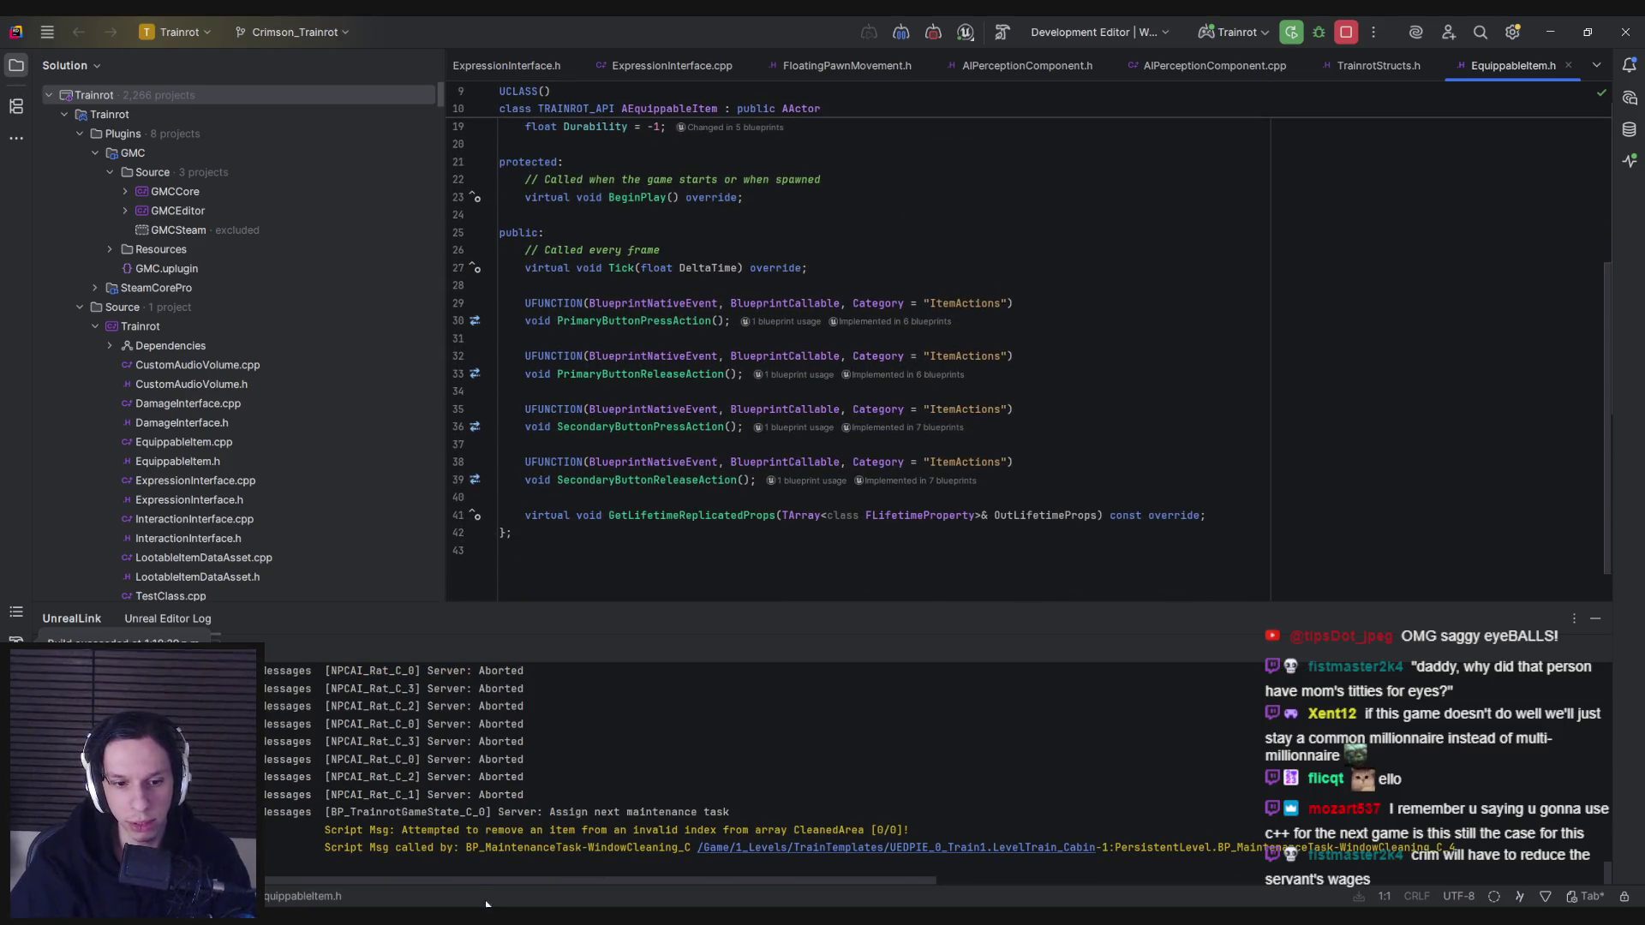
key(alt+Tab)
key(w)
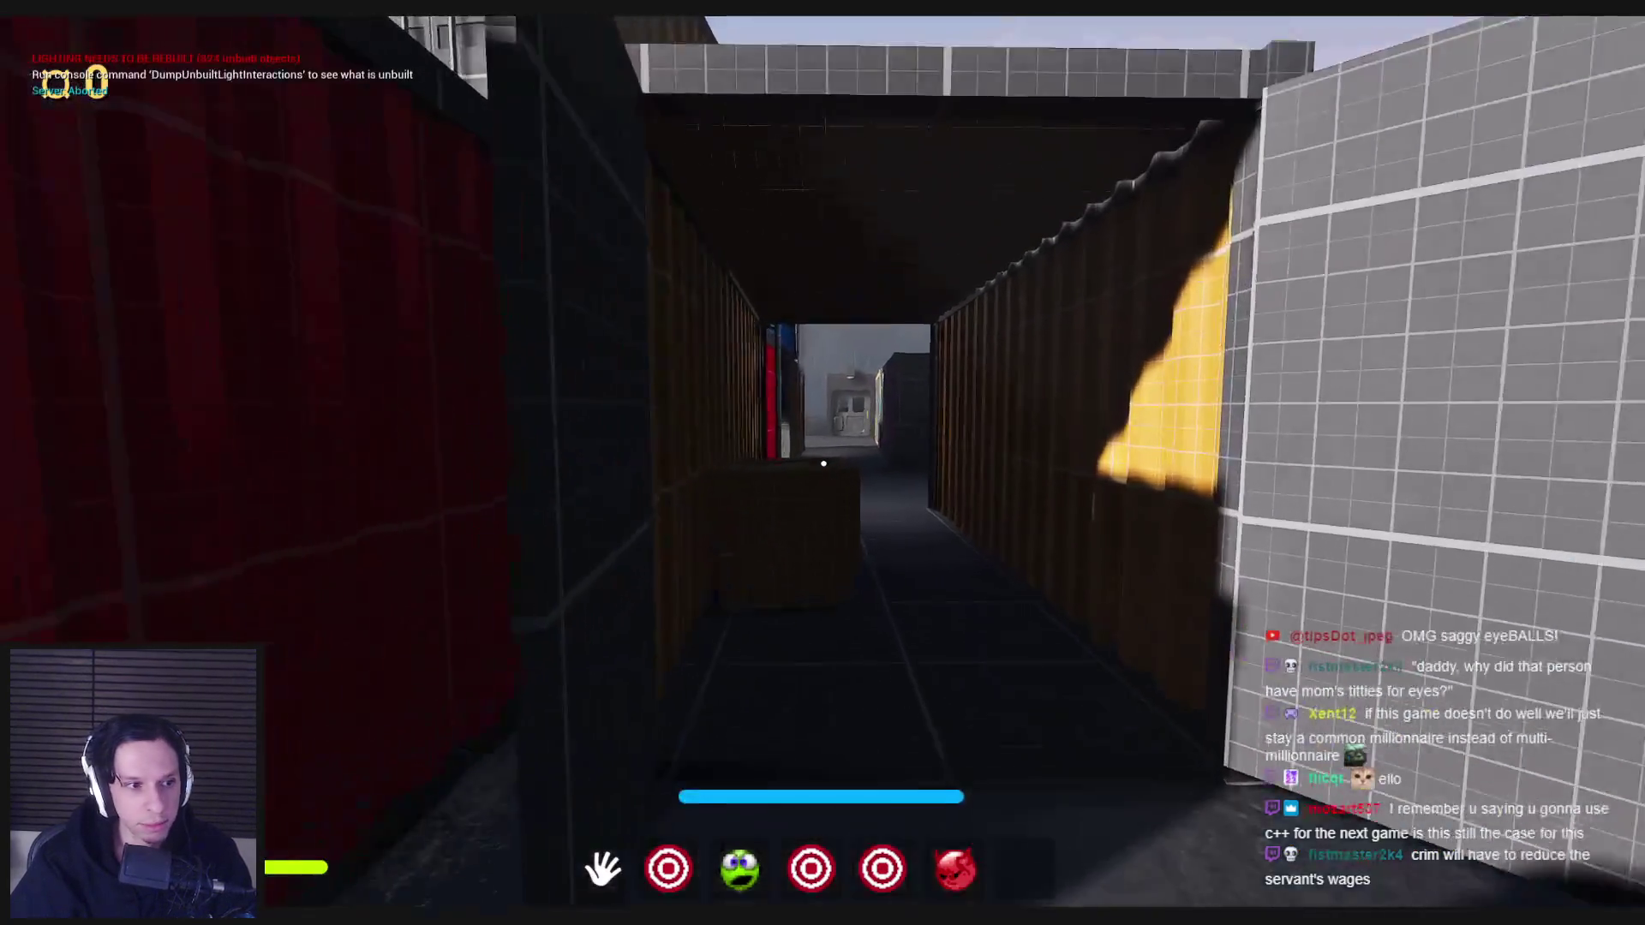
key(w)
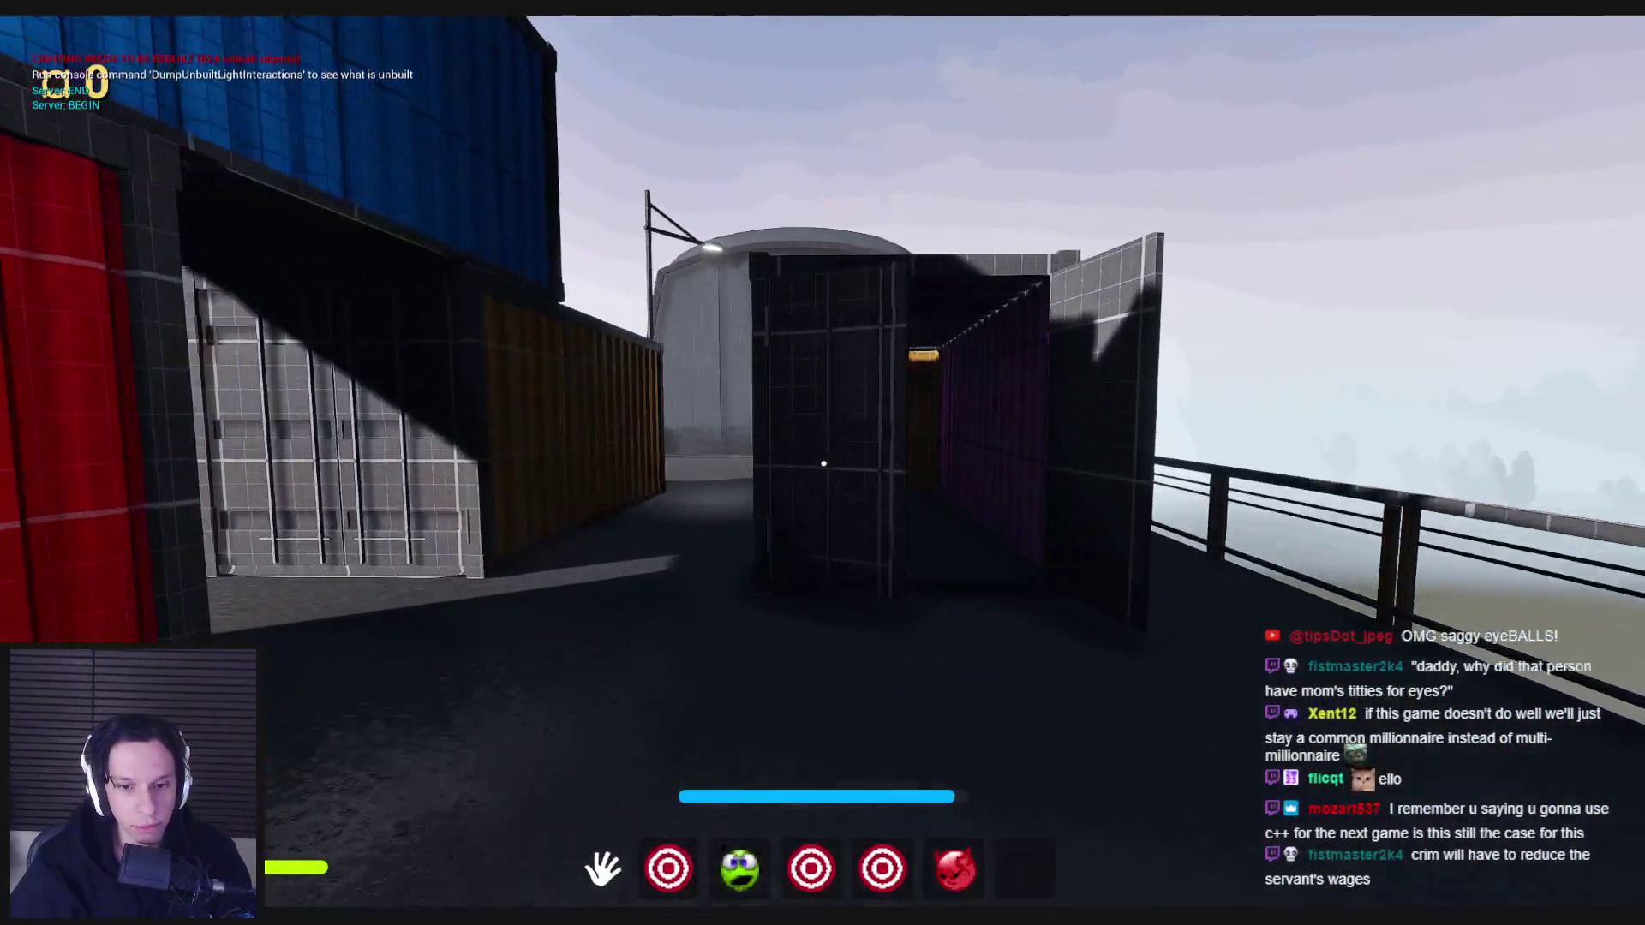
key(w)
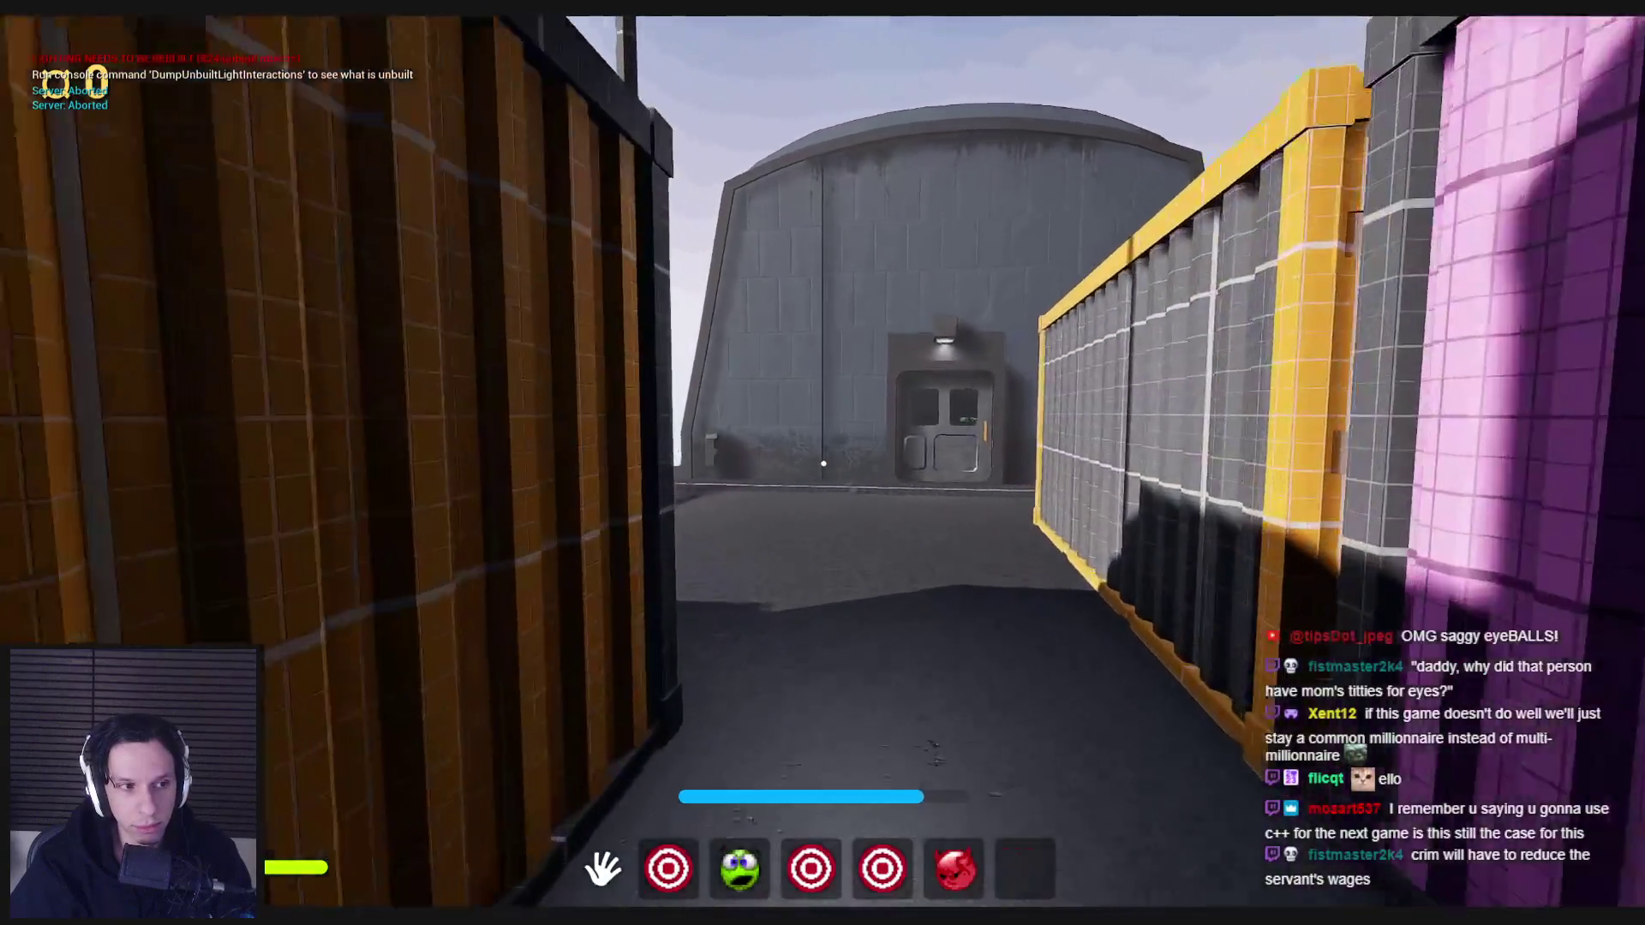
key(w)
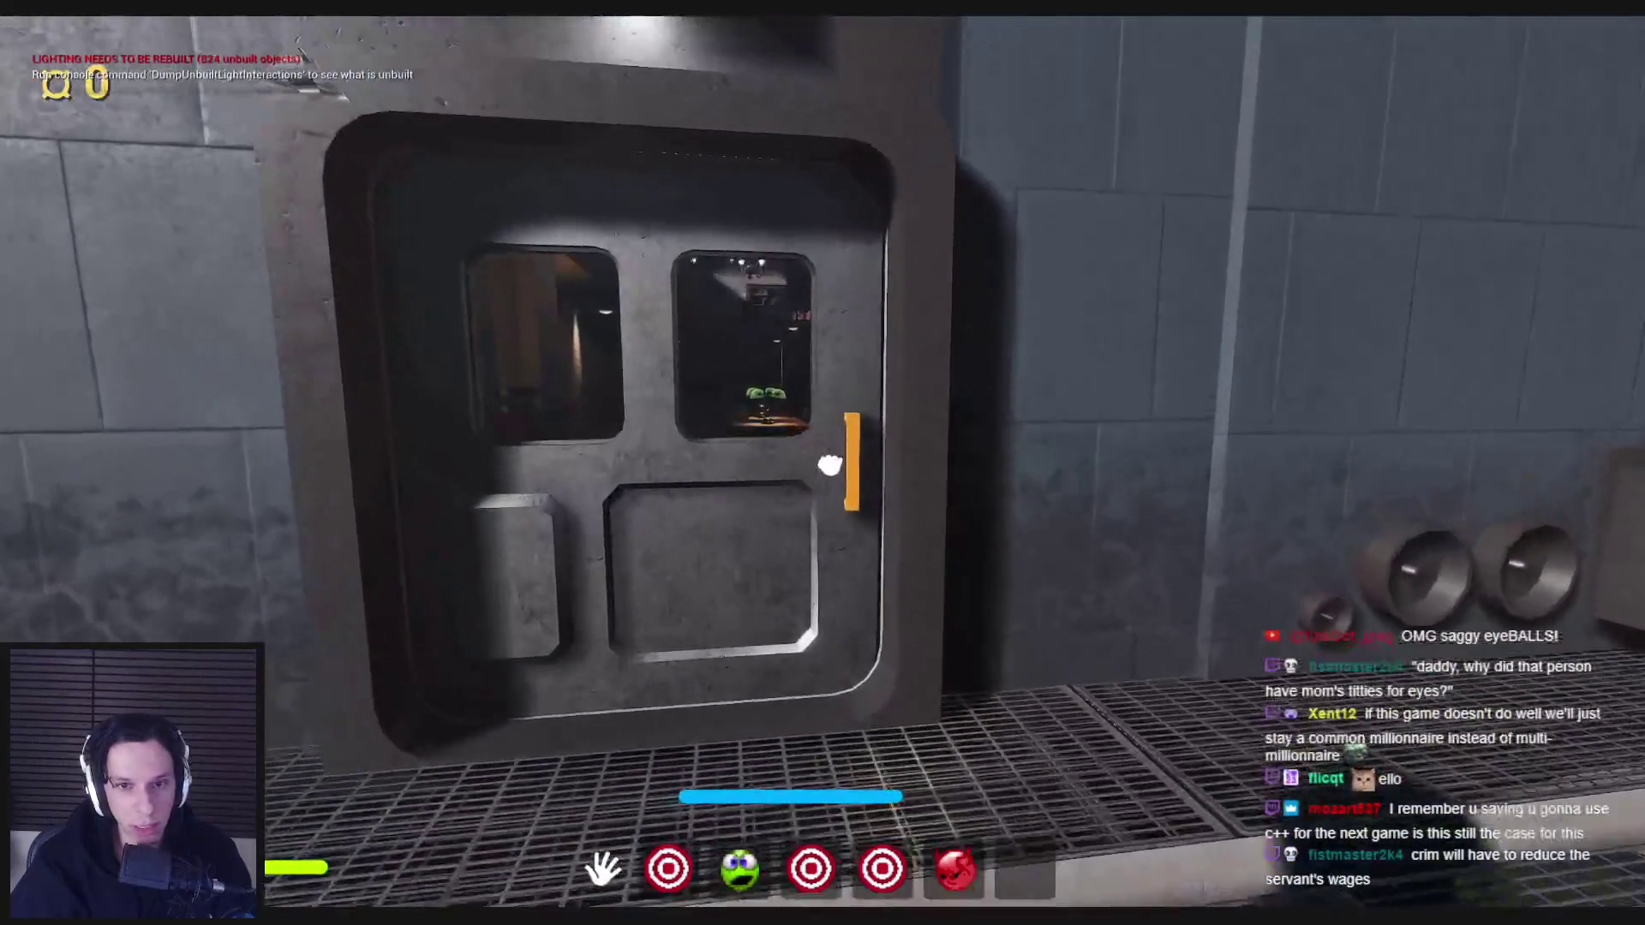
key(w)
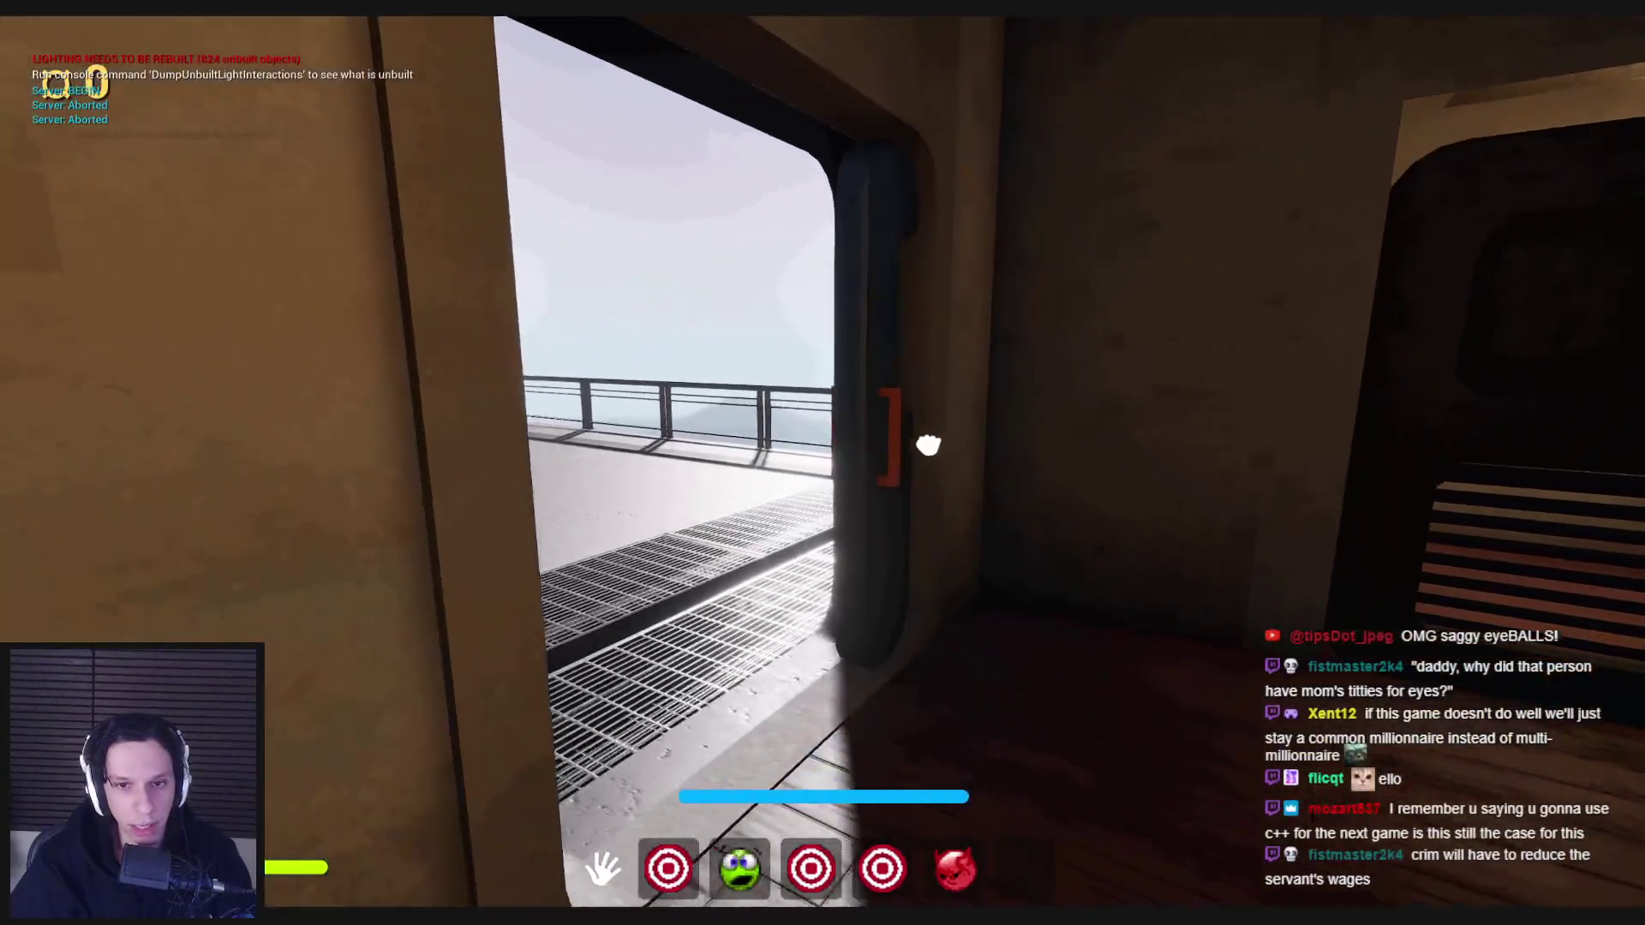
- Pick up the record player near the book cart and set it on the reading table
key(w)
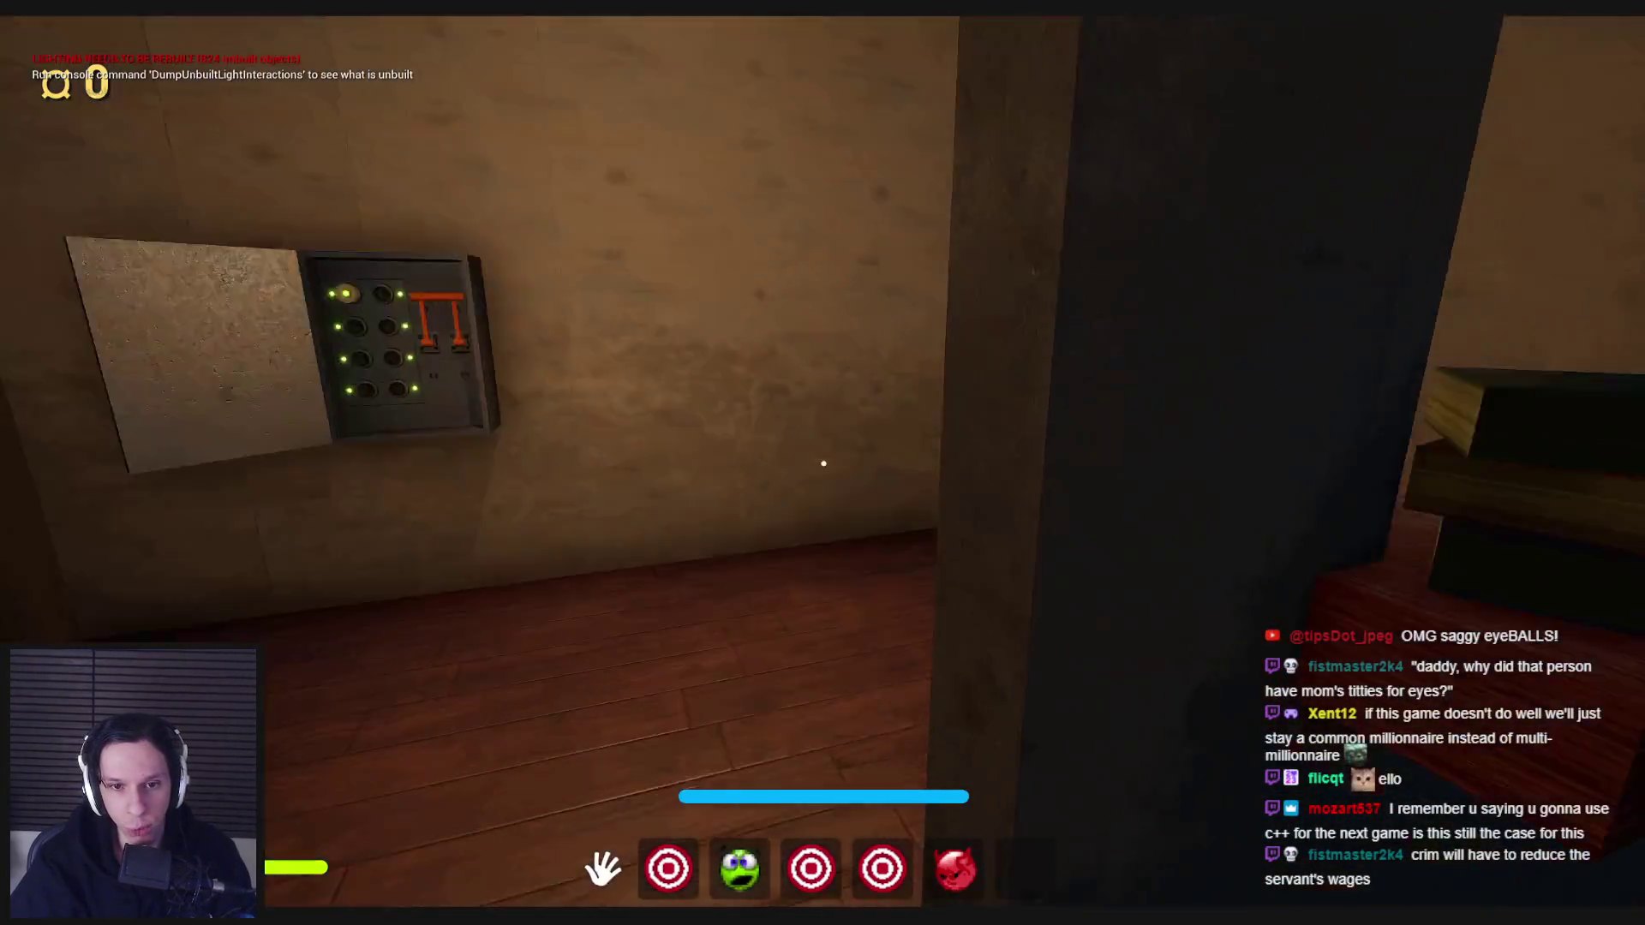
key(w)
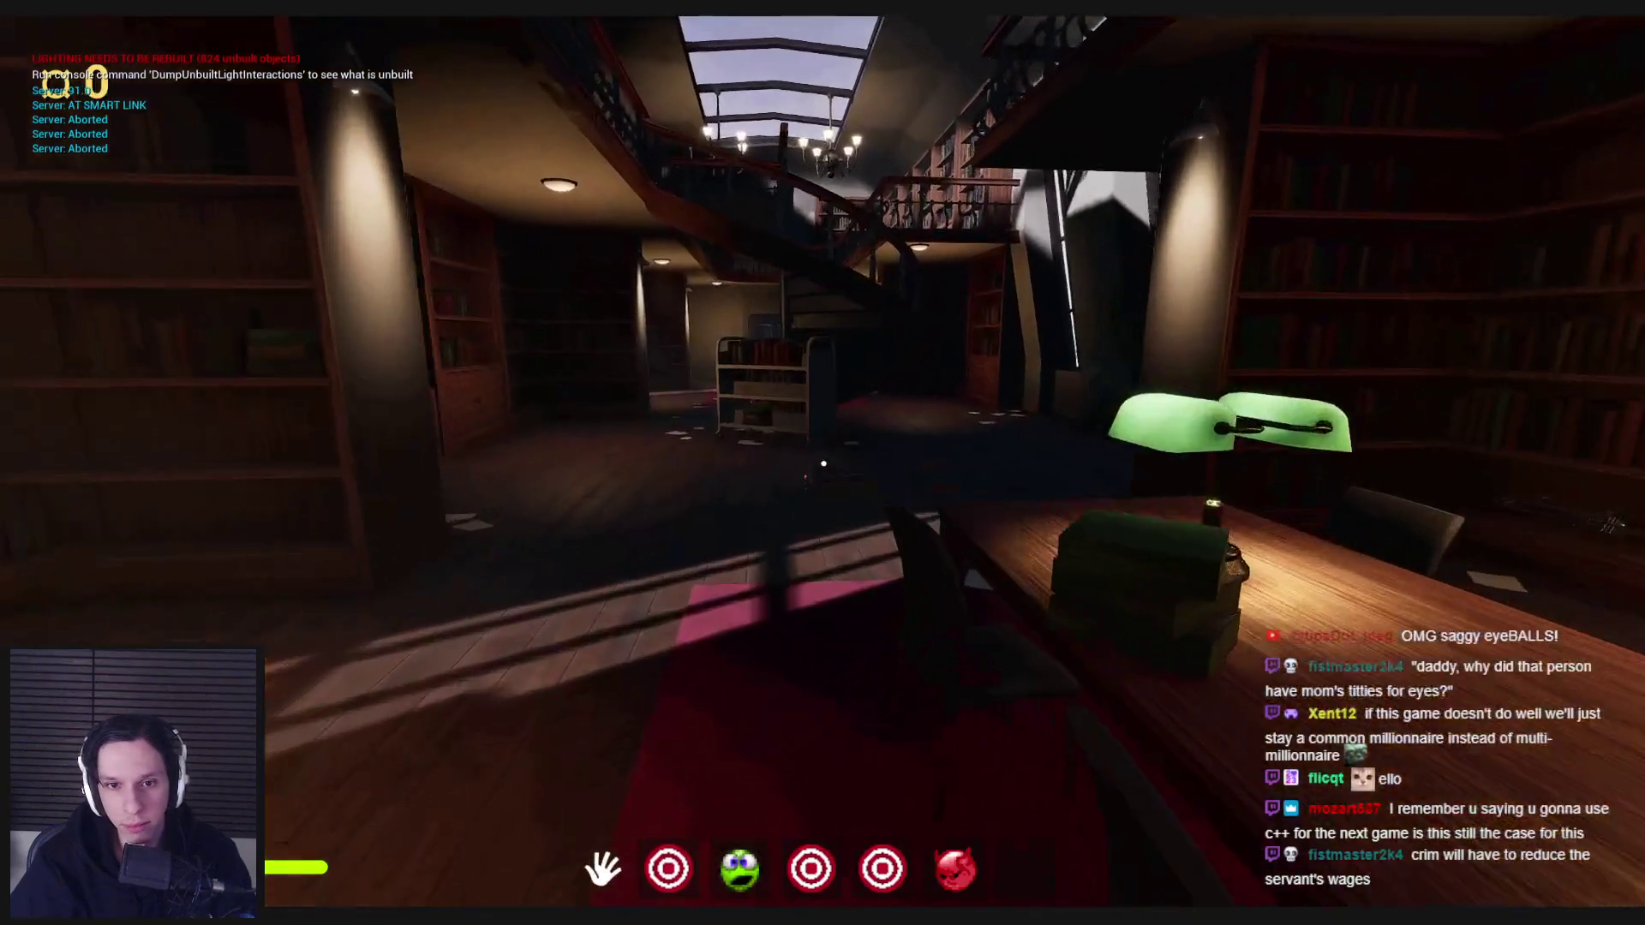
key(w)
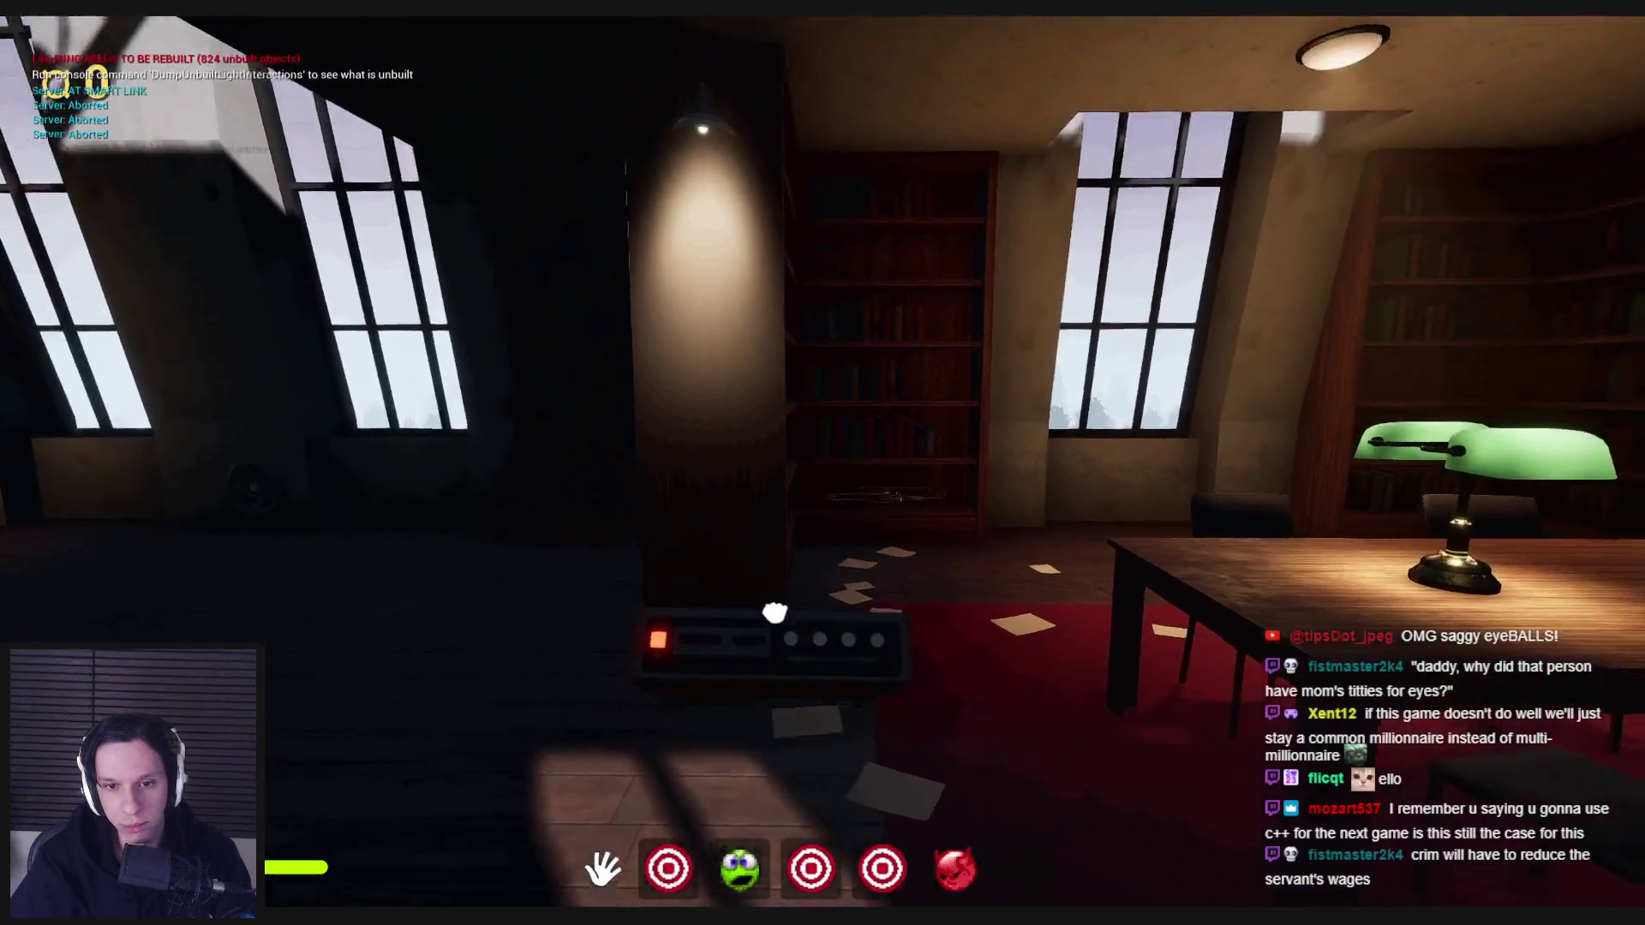
click(776, 618)
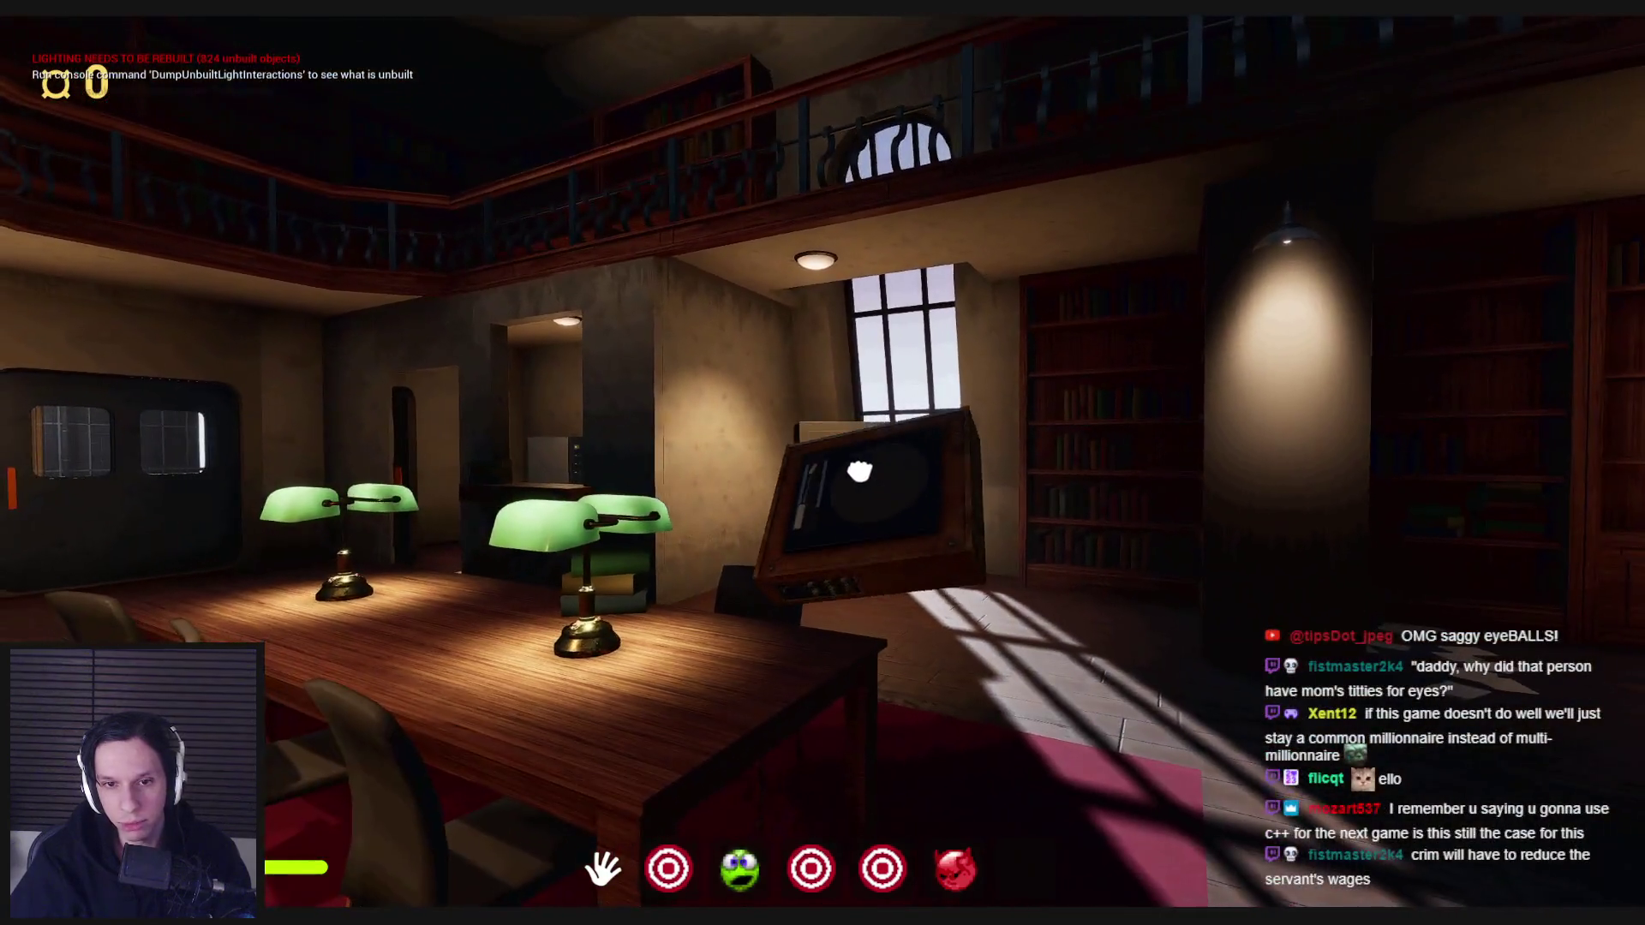
click(859, 471)
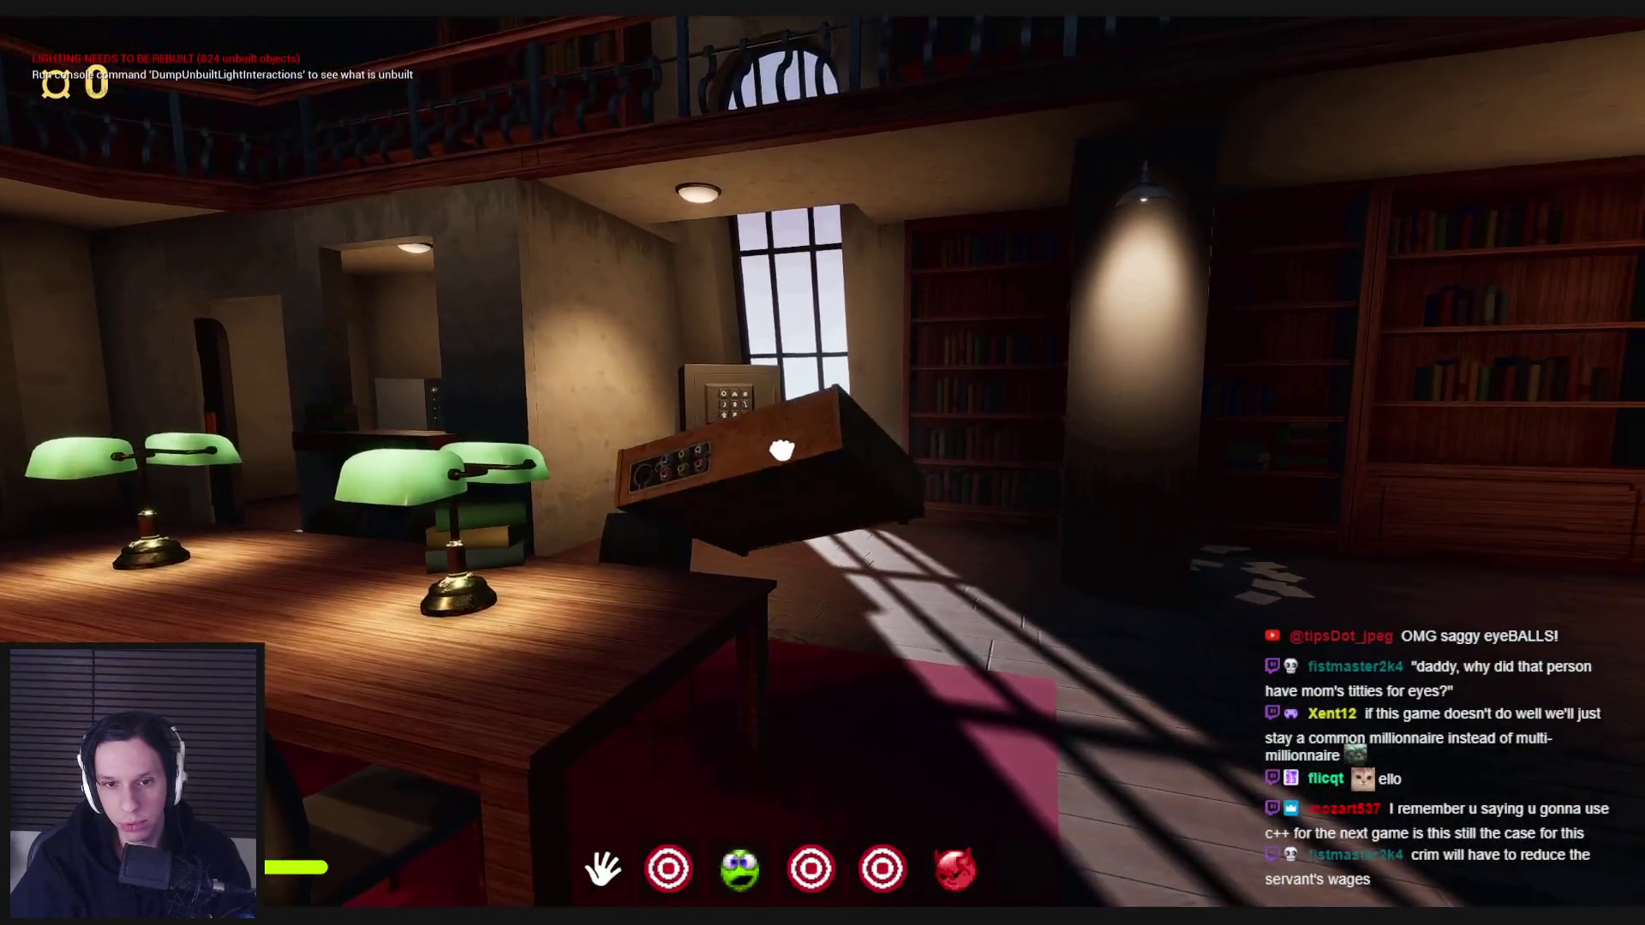
- Look around the desk and bookshelf, then collect the green-face item into the hotbar
key(w)
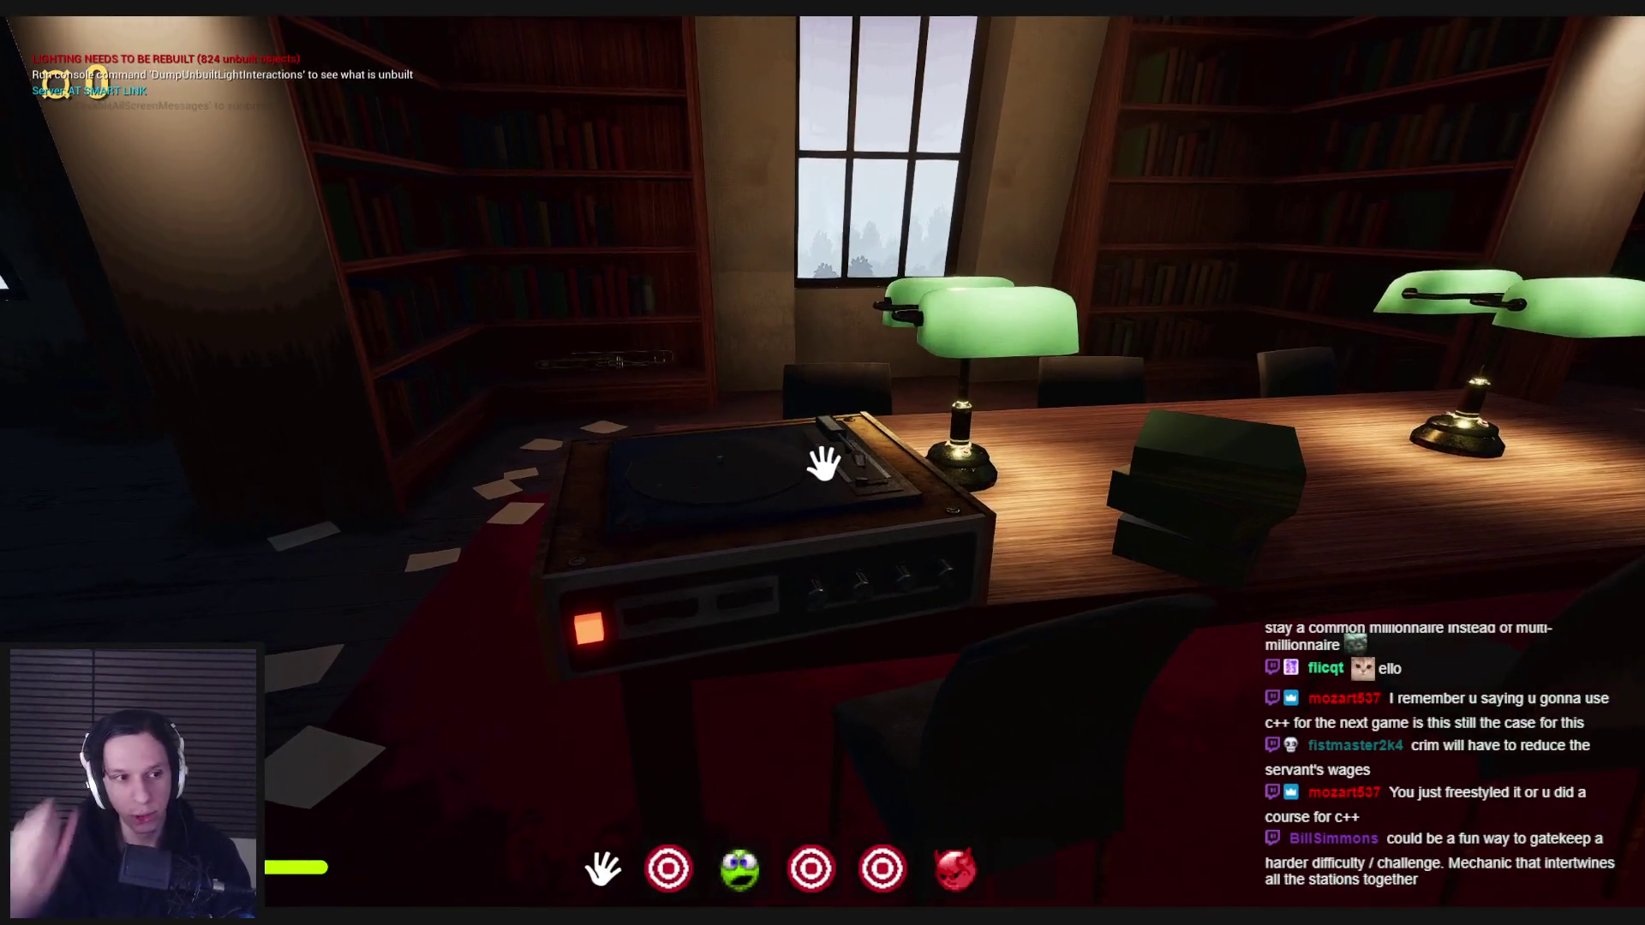
key(s)
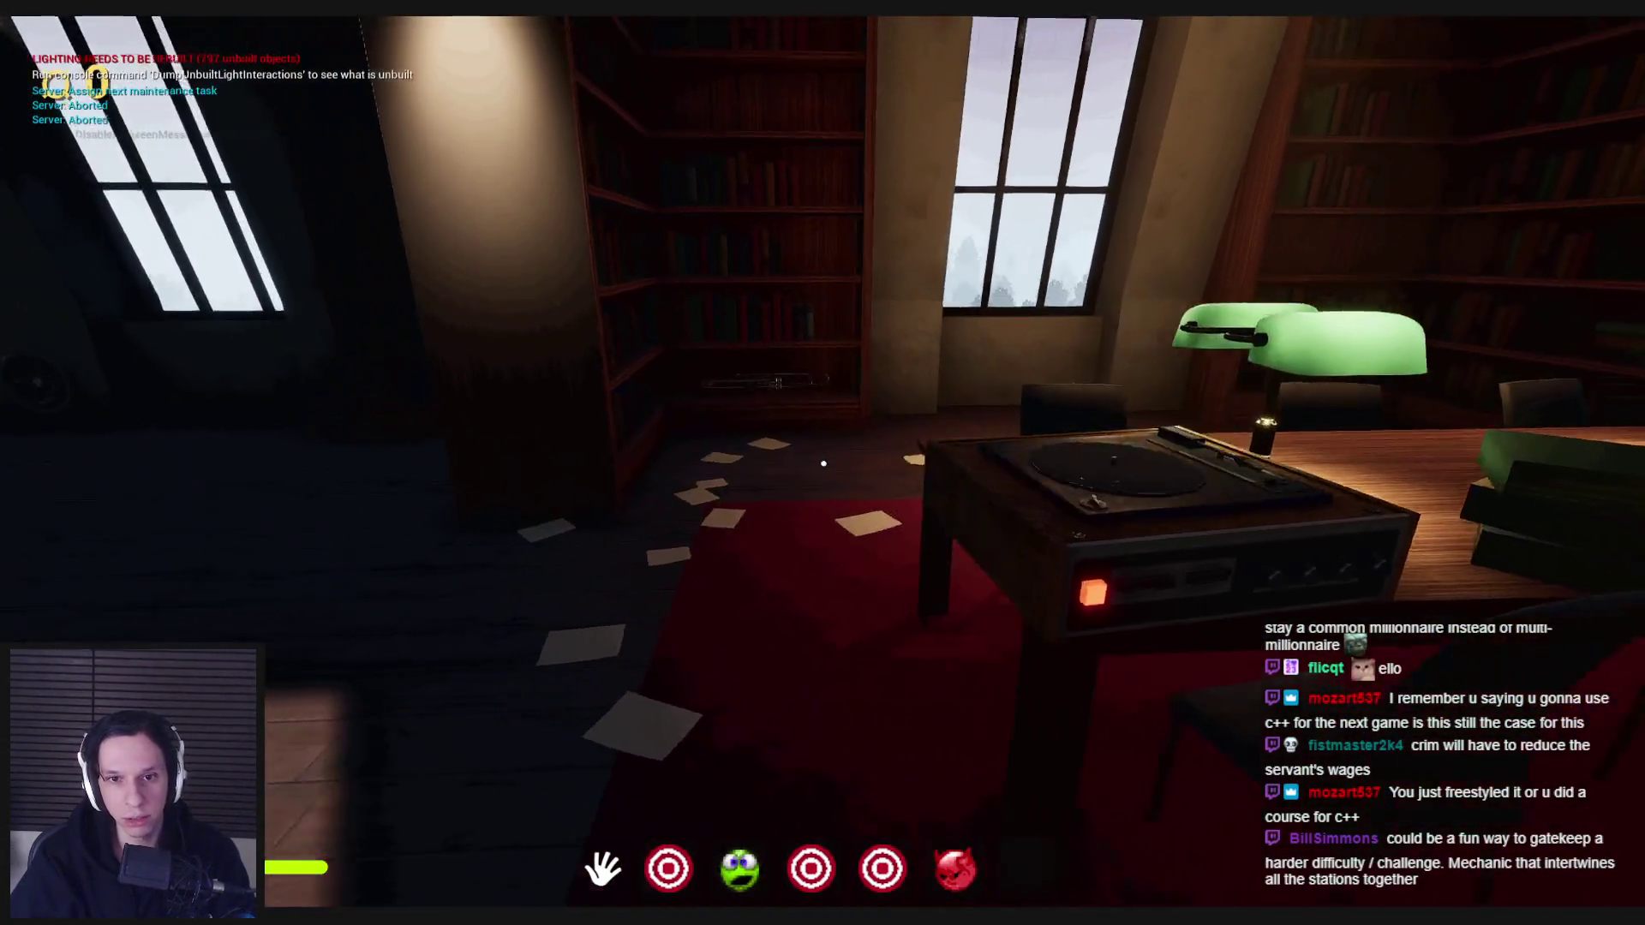
key(s)
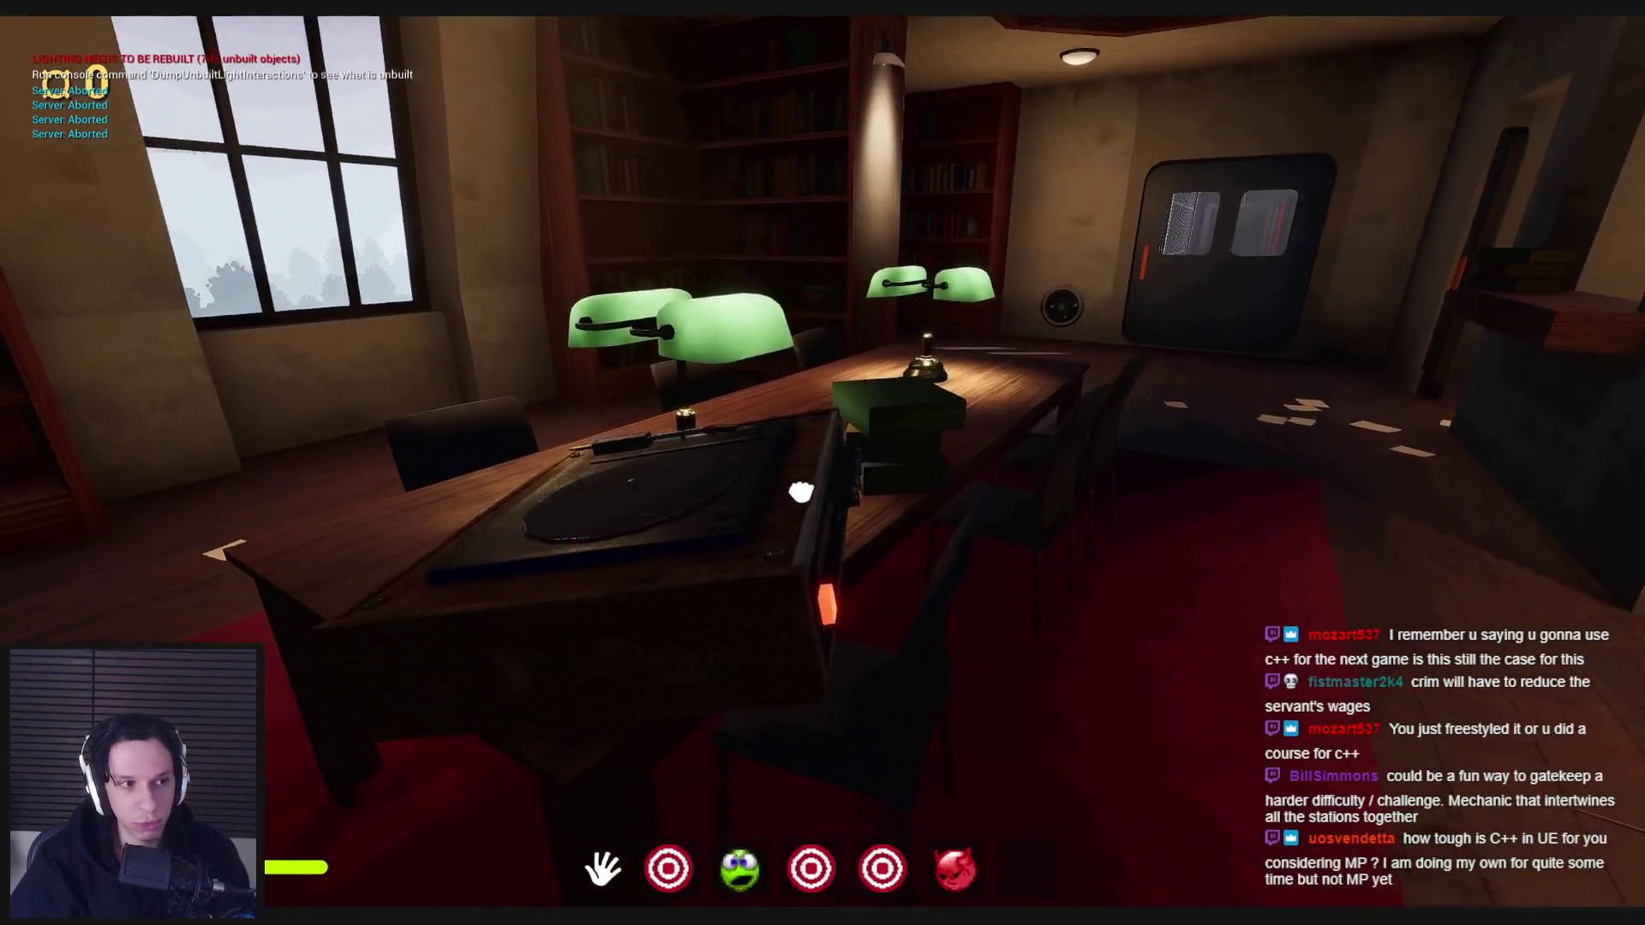
key(s)
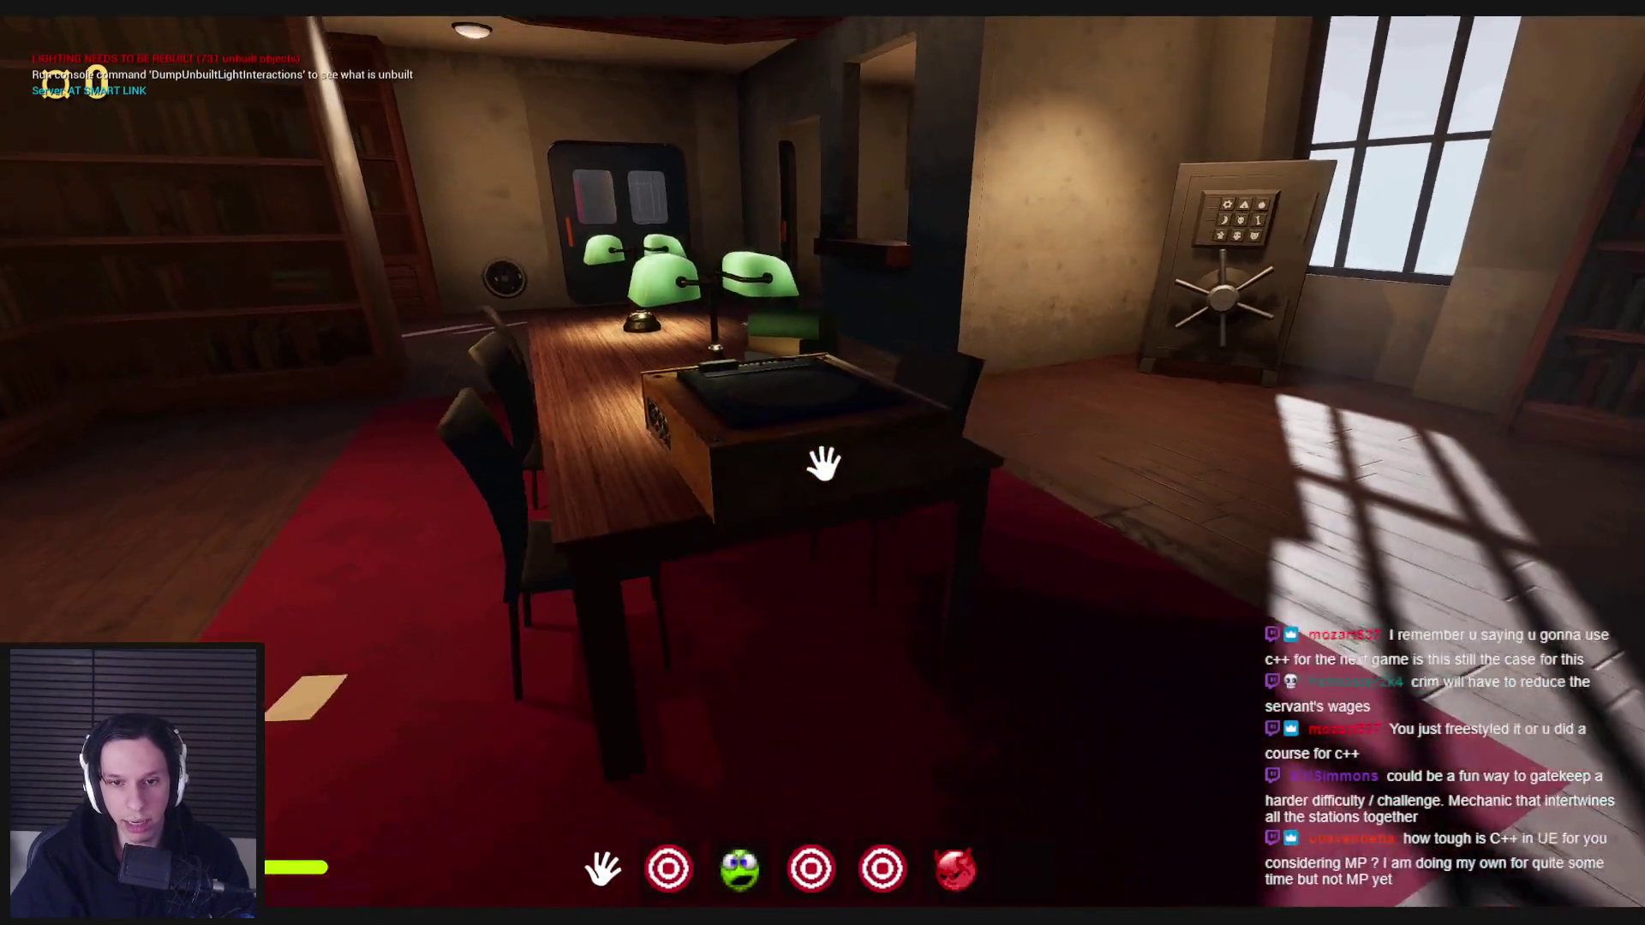
key(w)
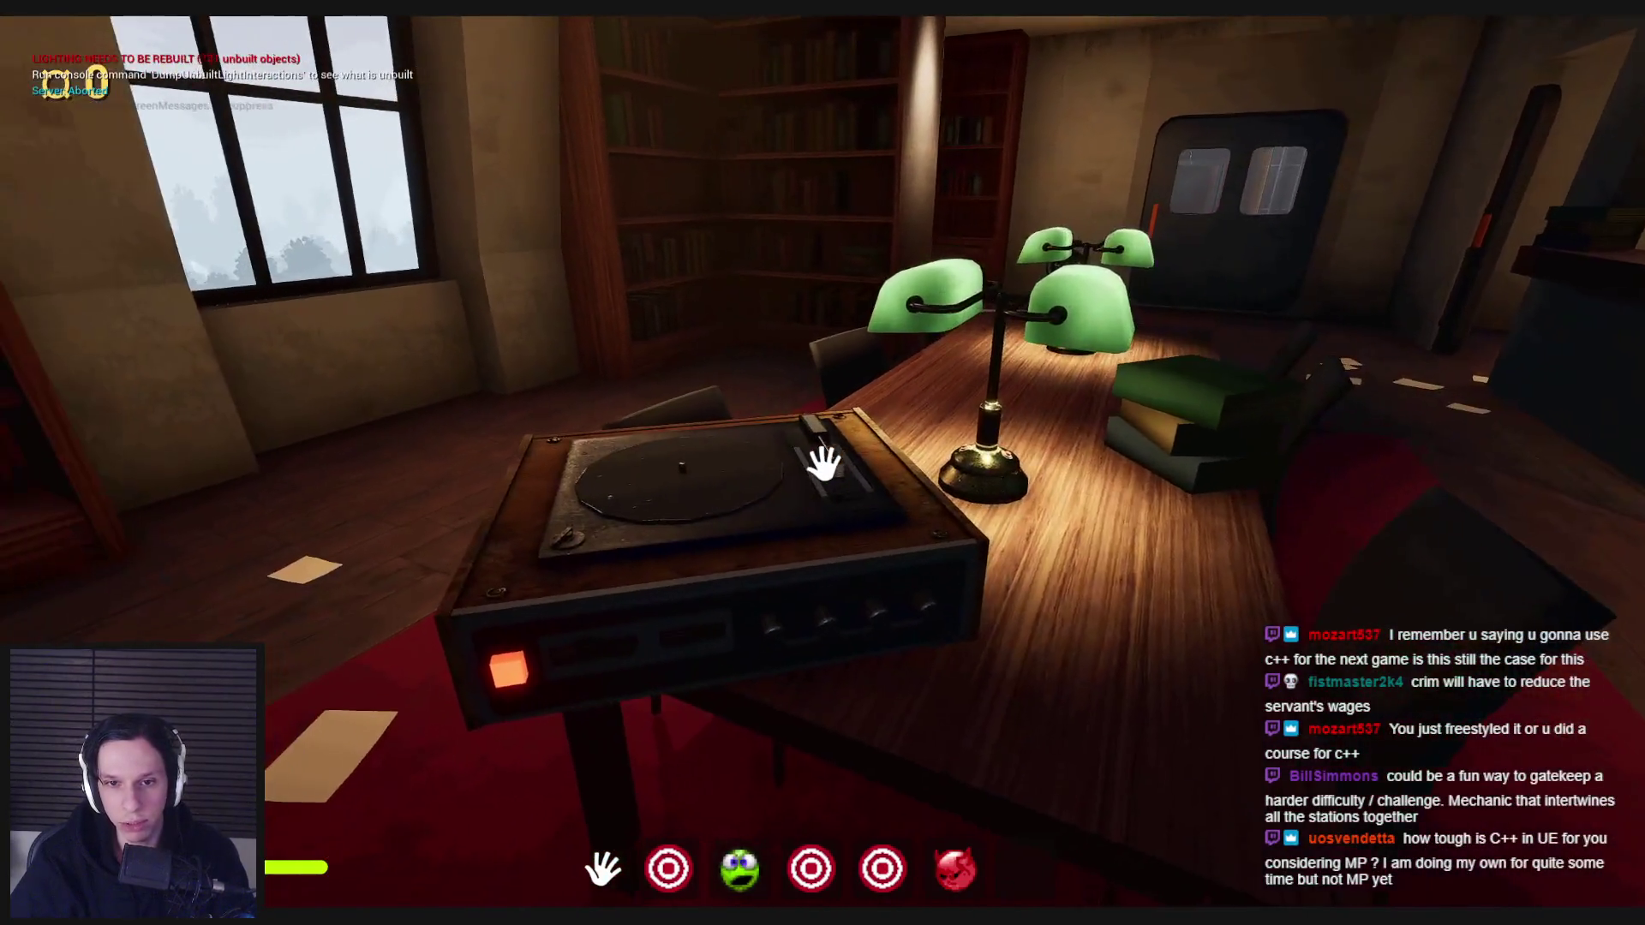
key(w)
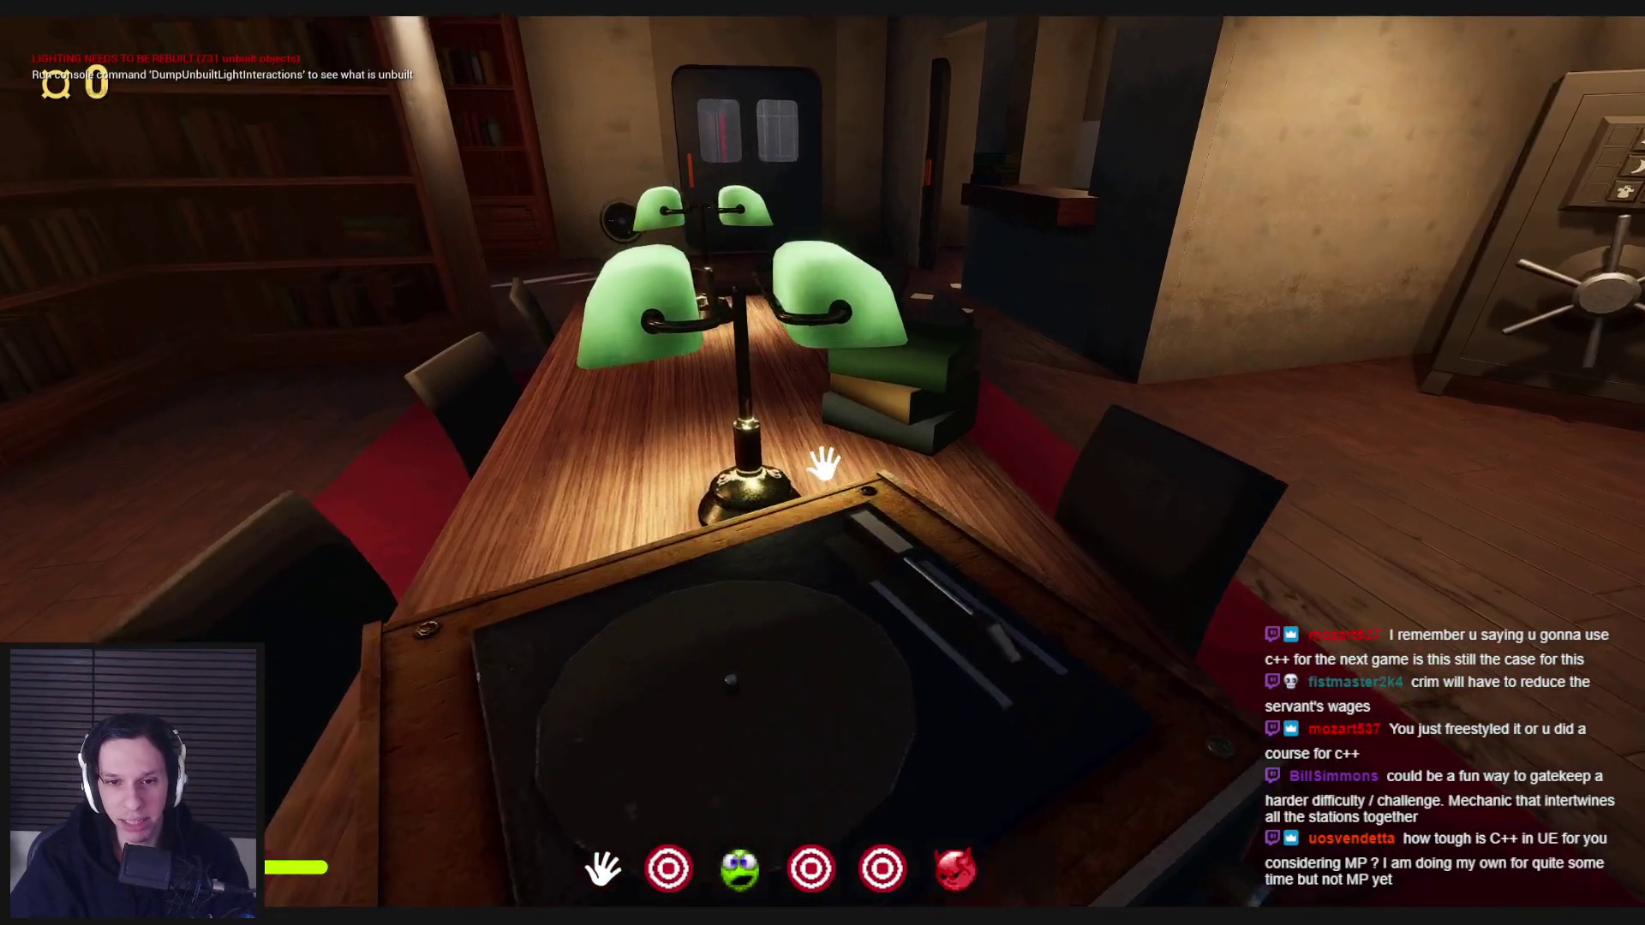
key(s)
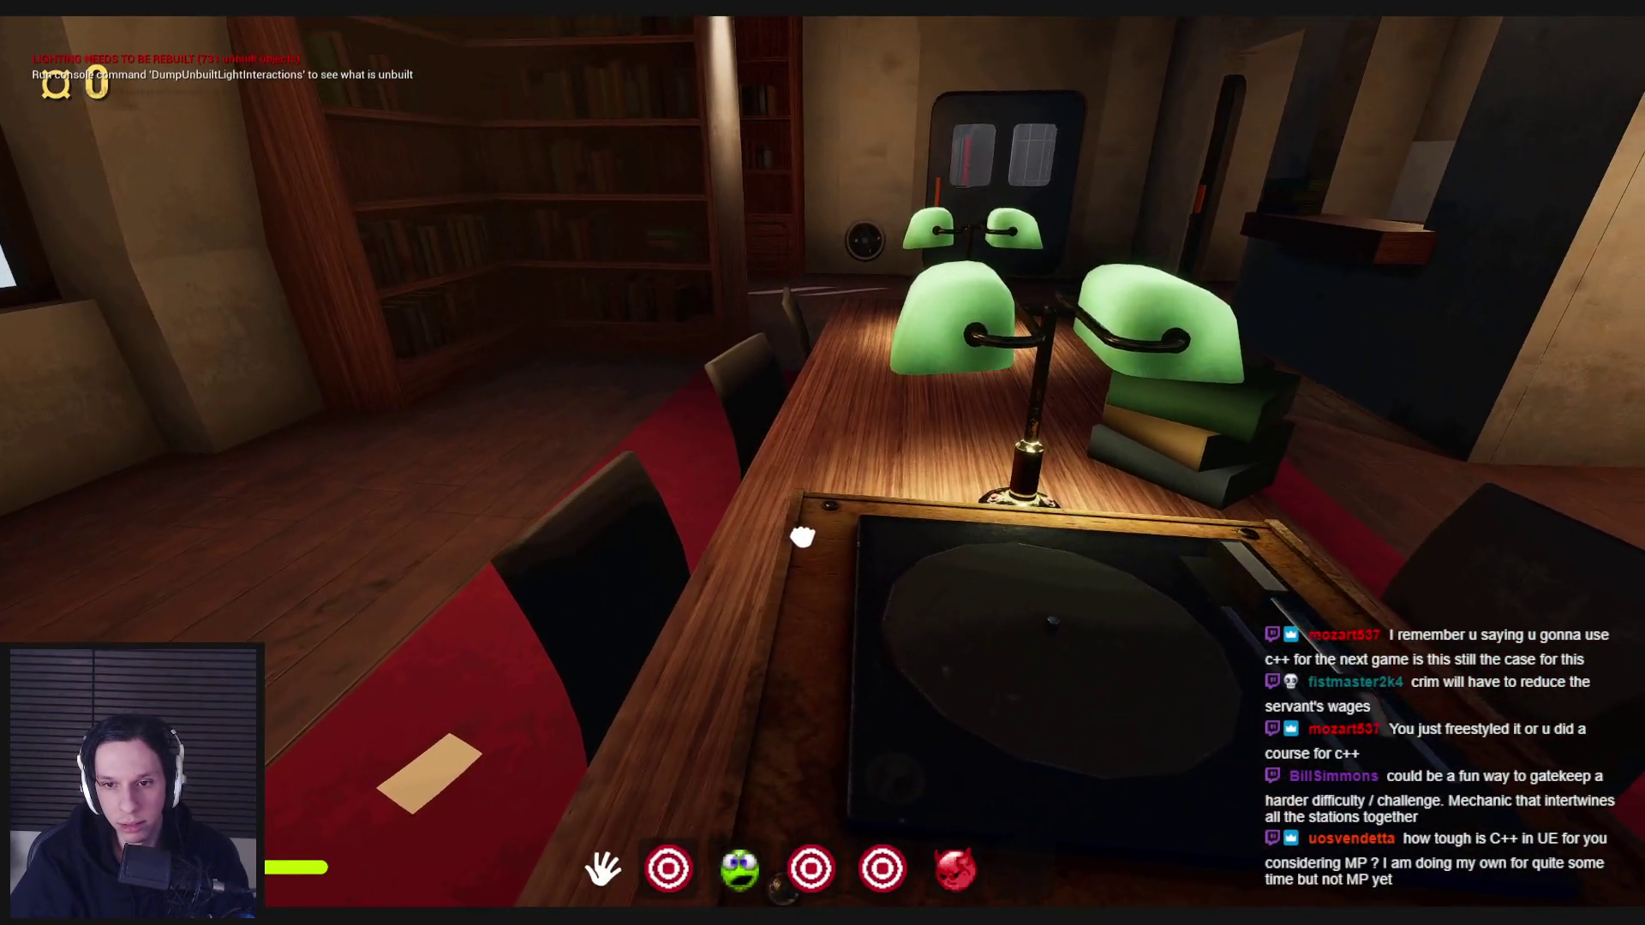
key(s)
key(w)
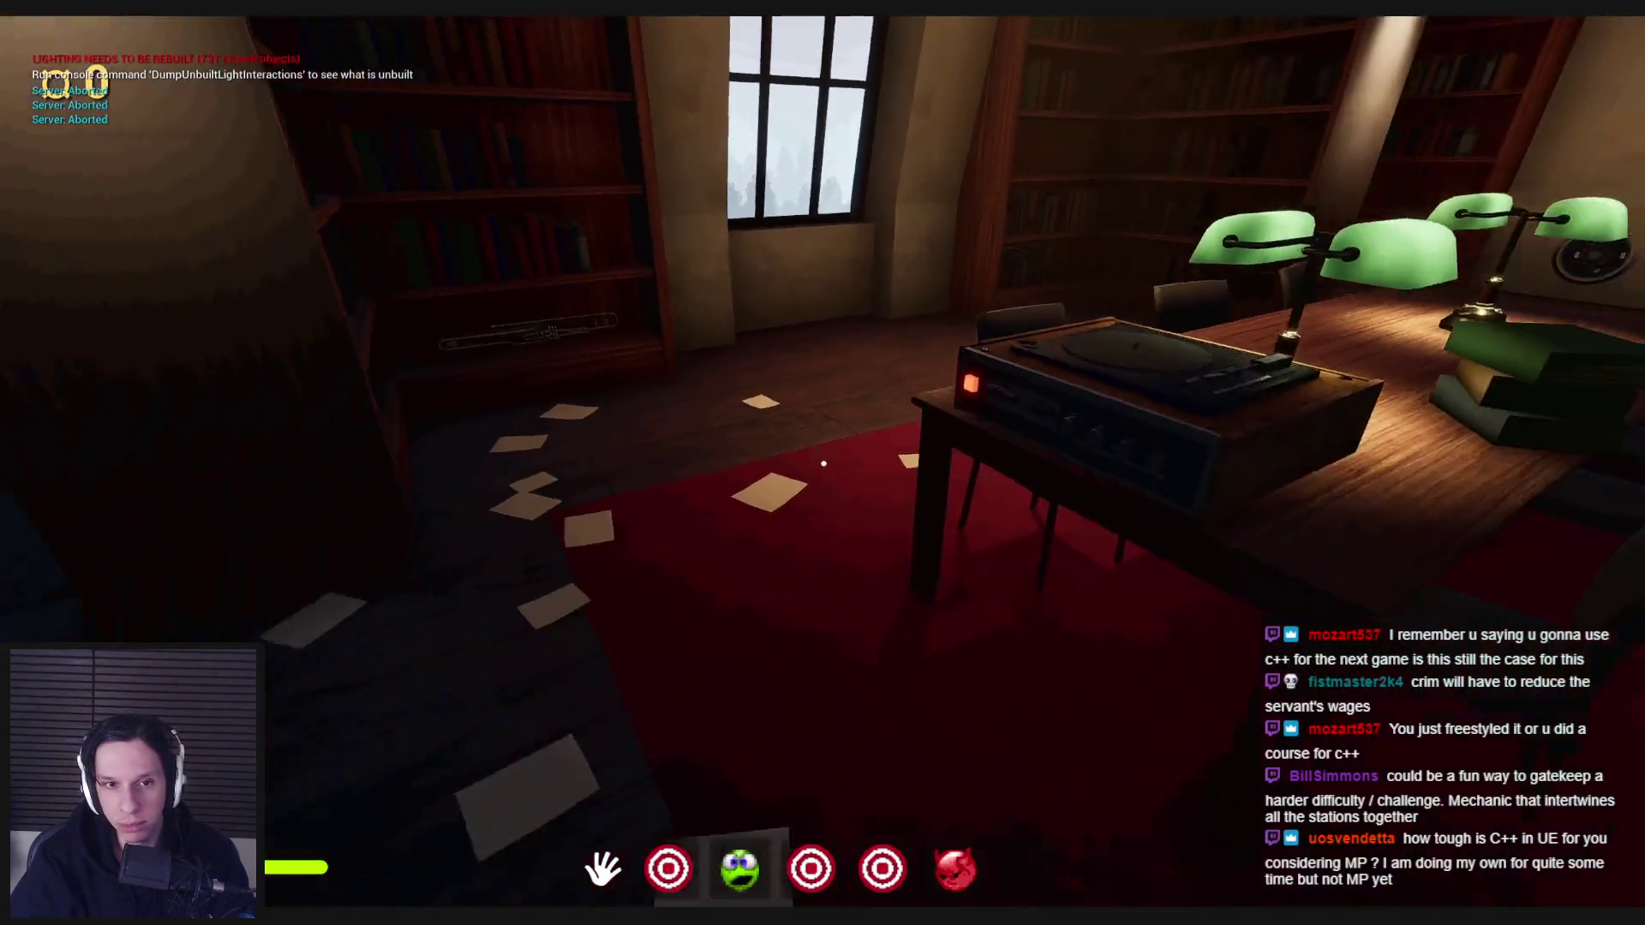
key(s)
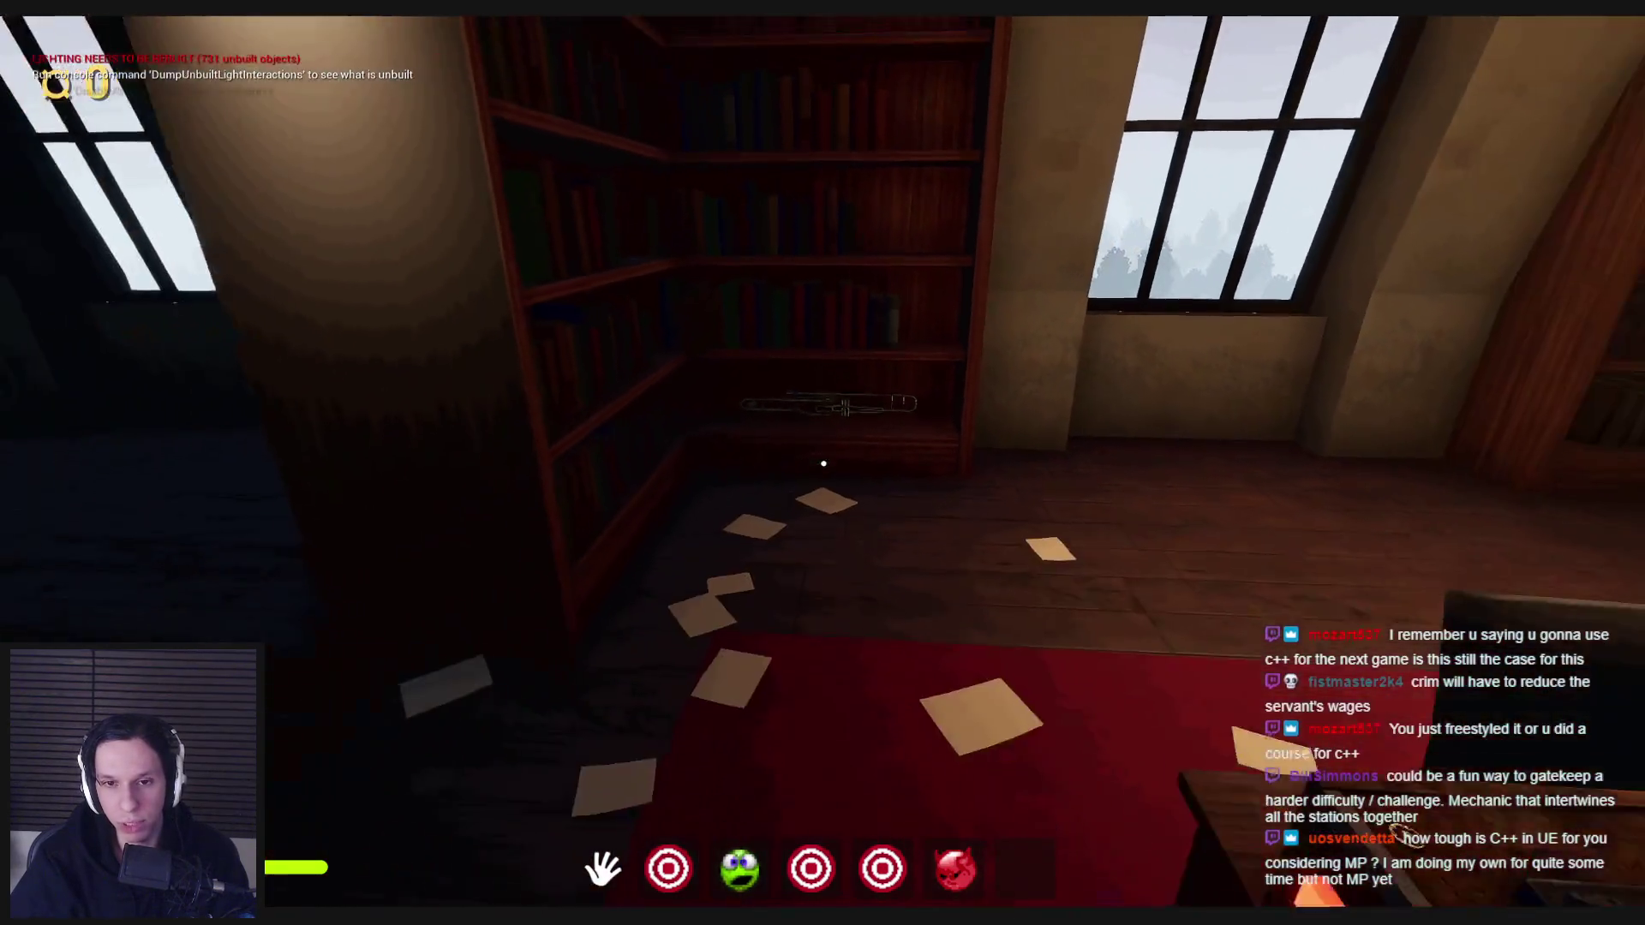
click(823, 463)
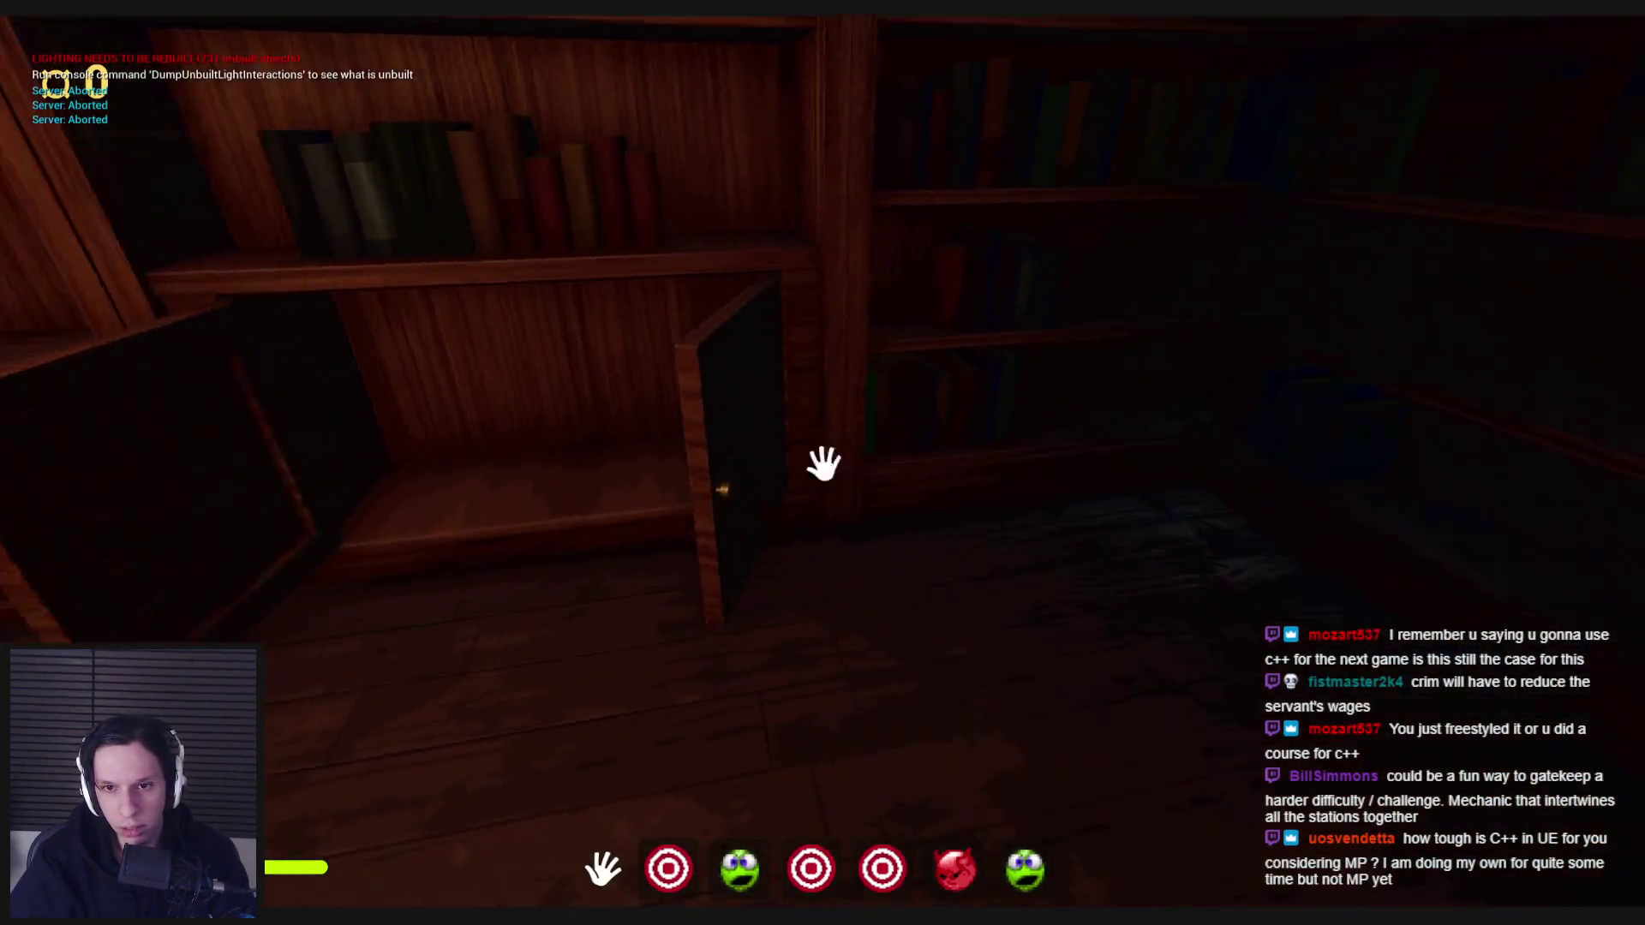
- Climb the spiral staircase and walk the upper balcony past the bookshelf cabinet to the book cart
key(w)
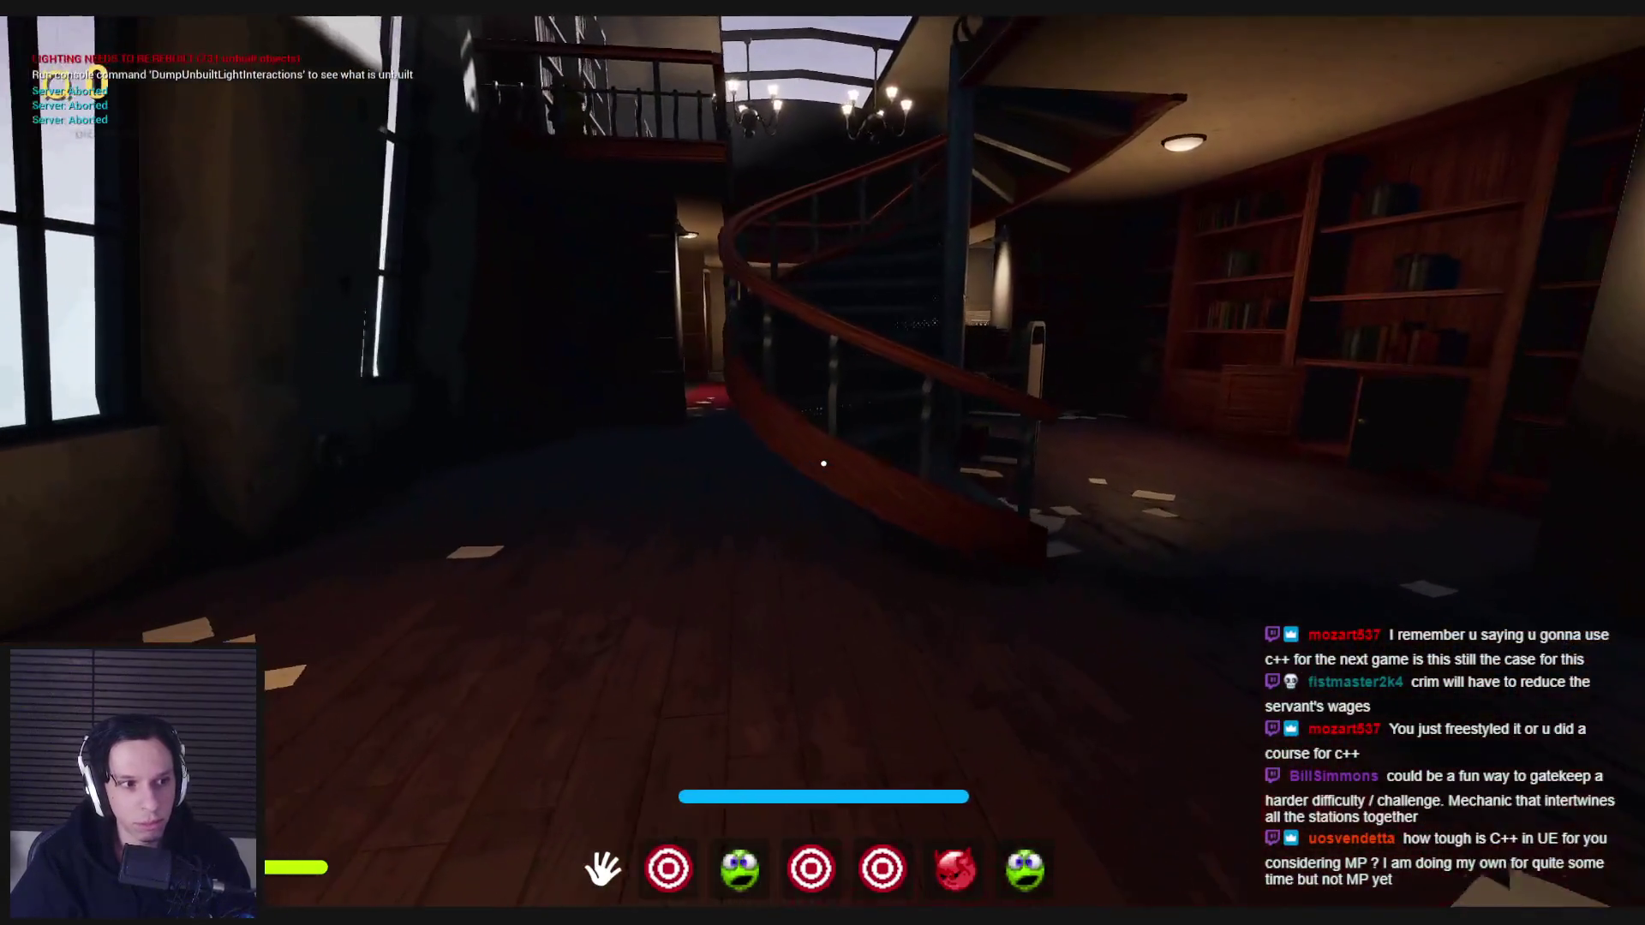
key(w)
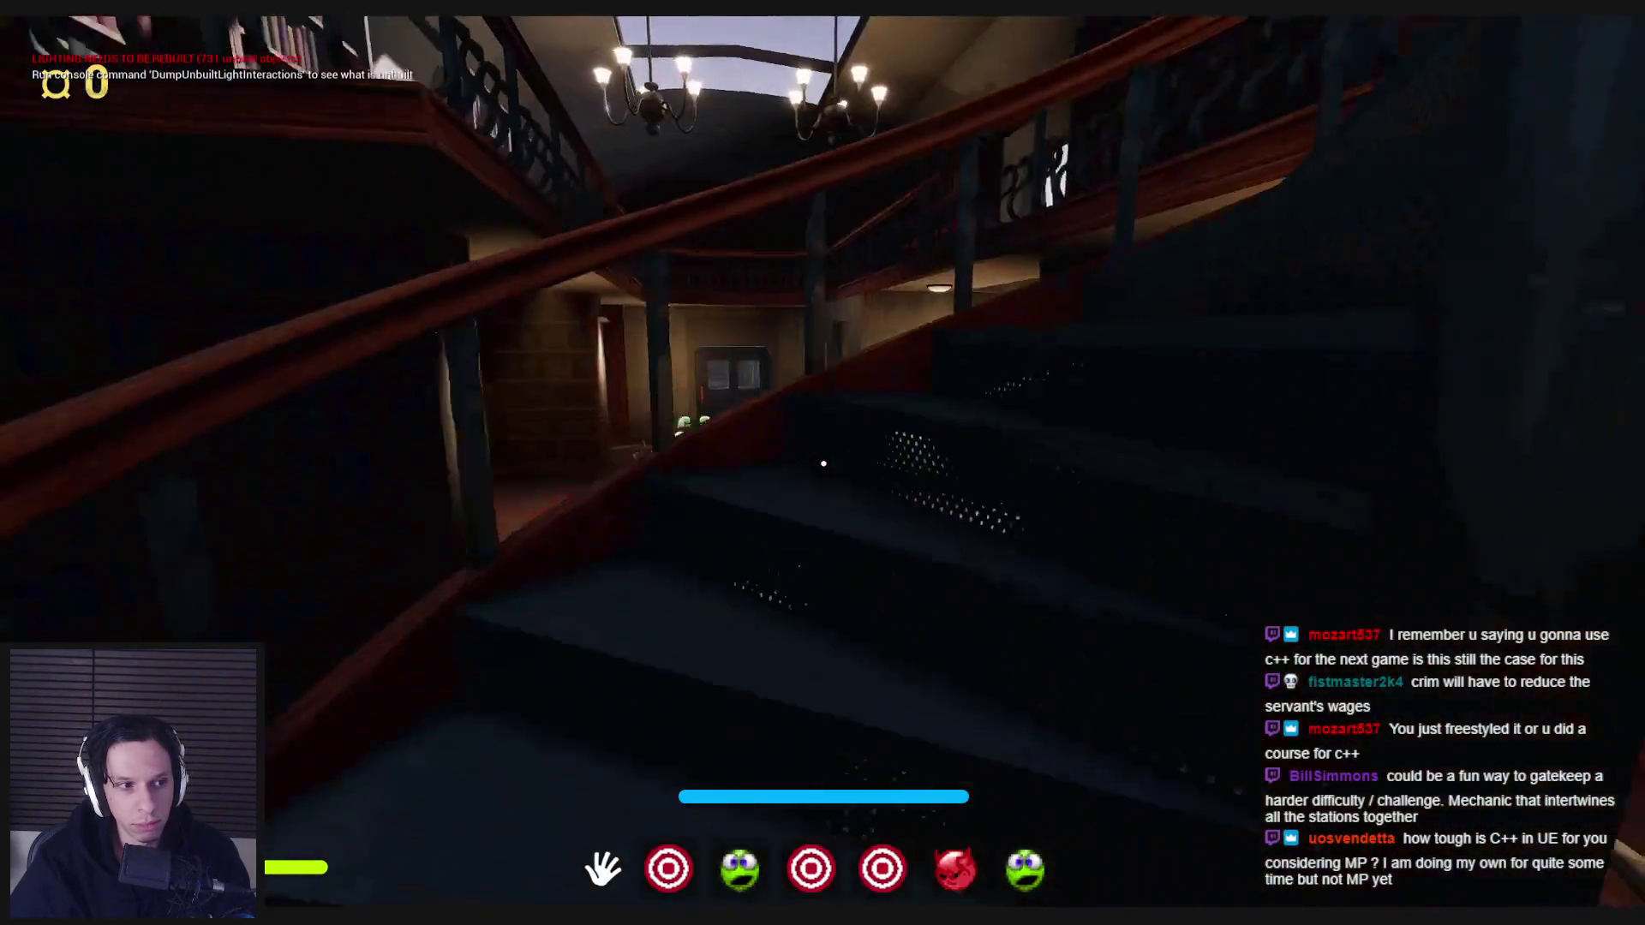
key(w)
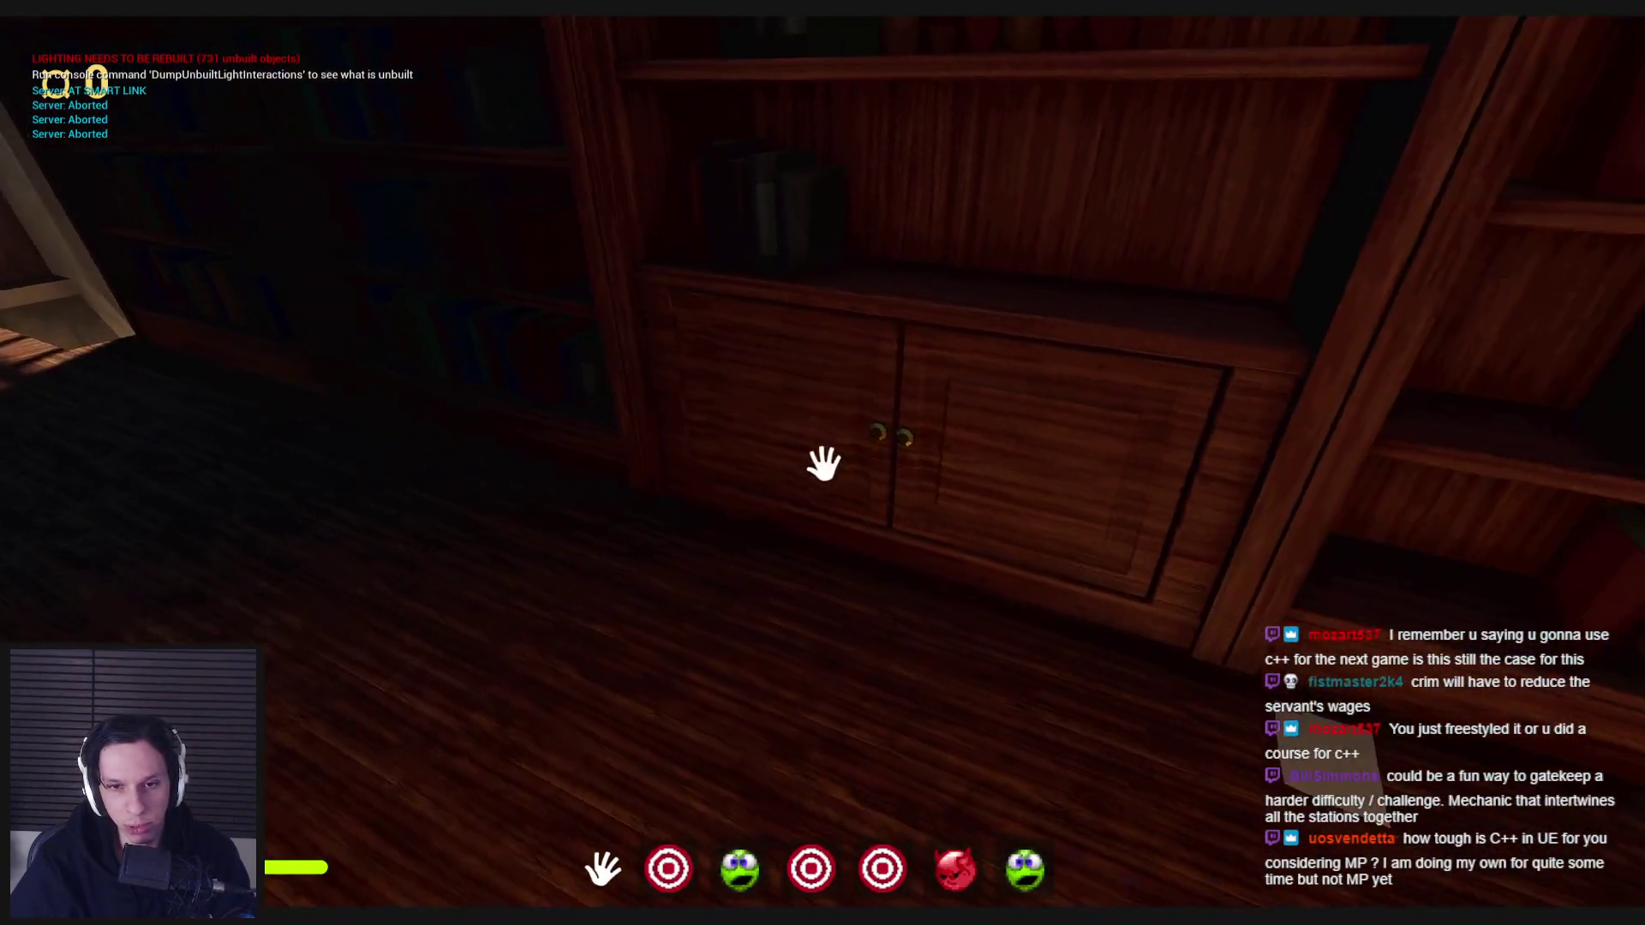
key(w)
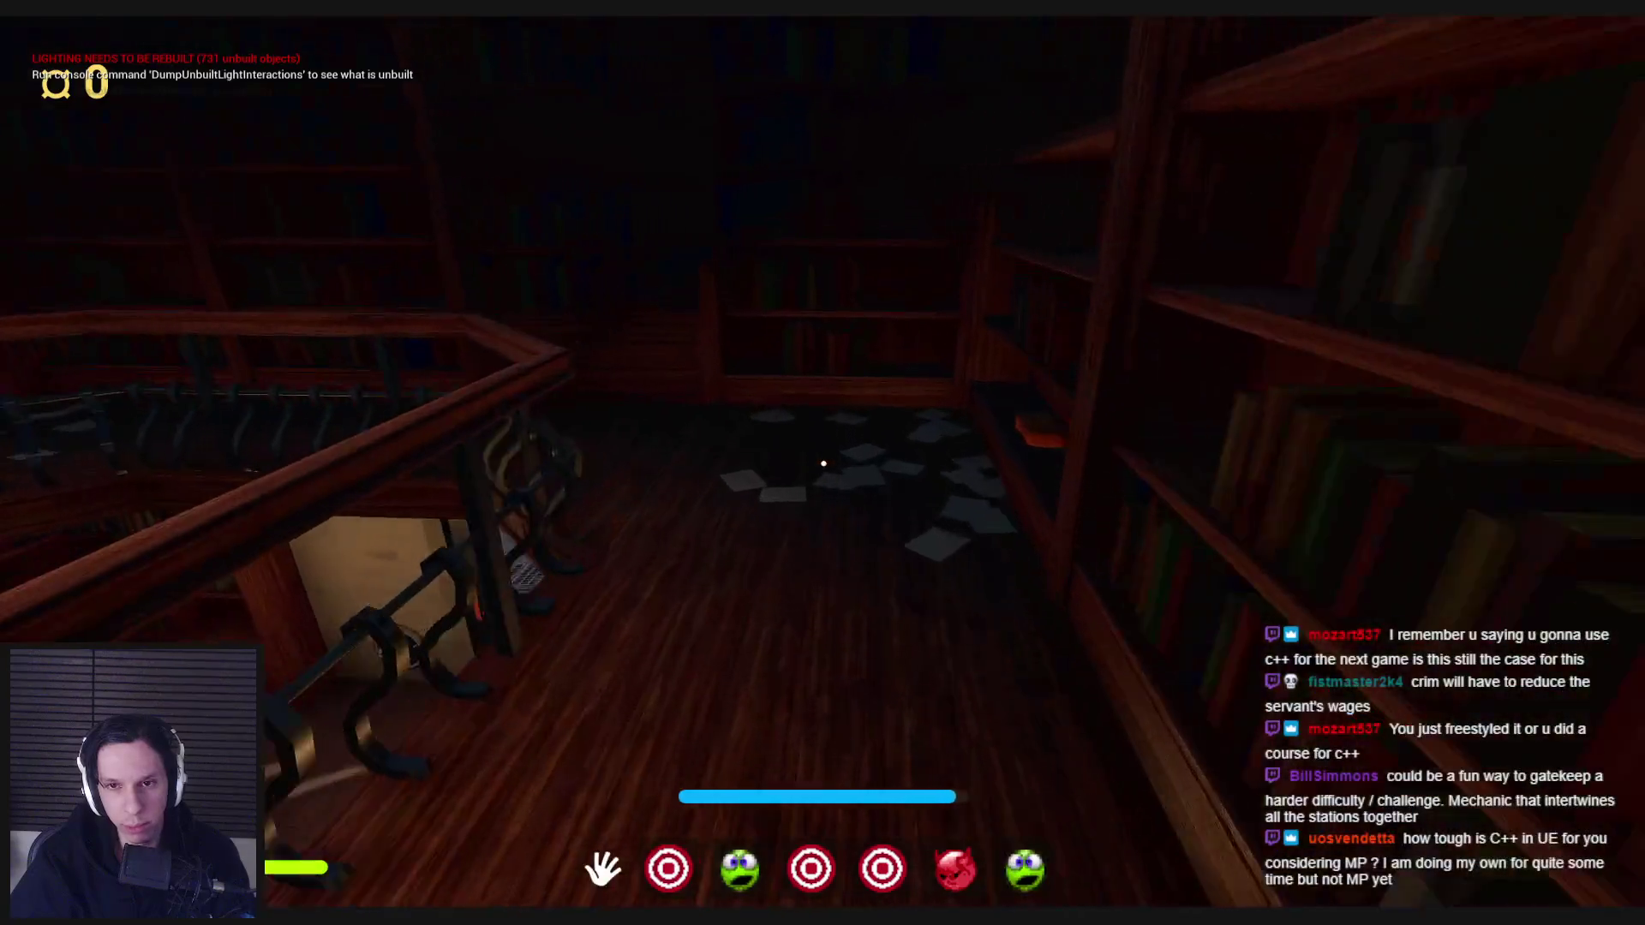
key(w)
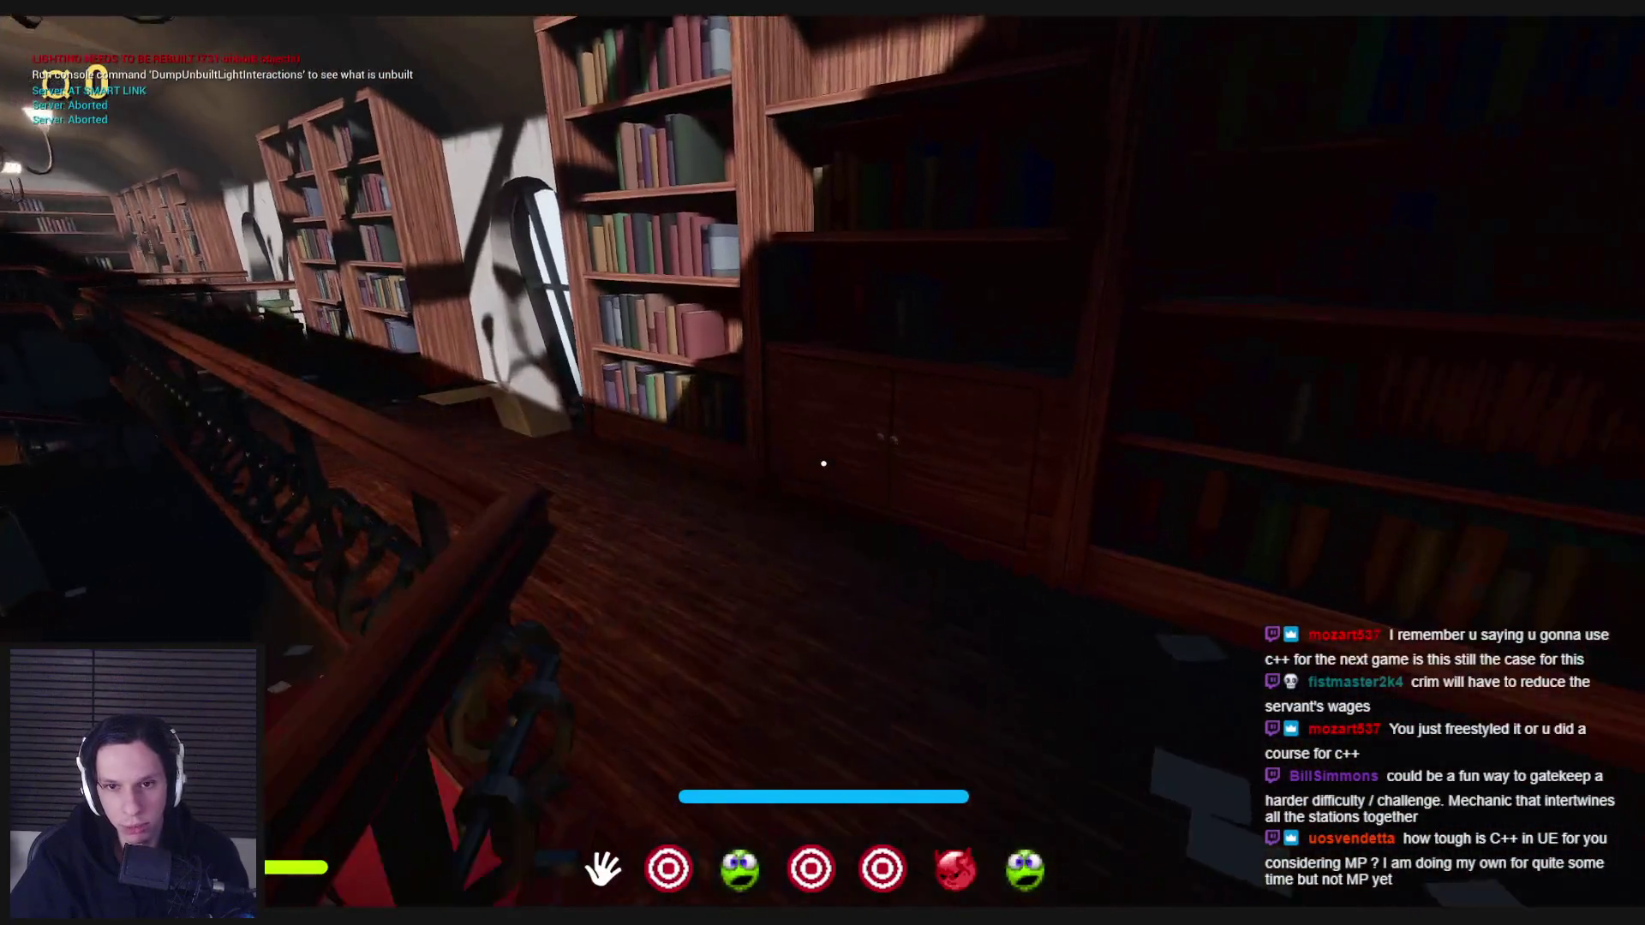
key(w)
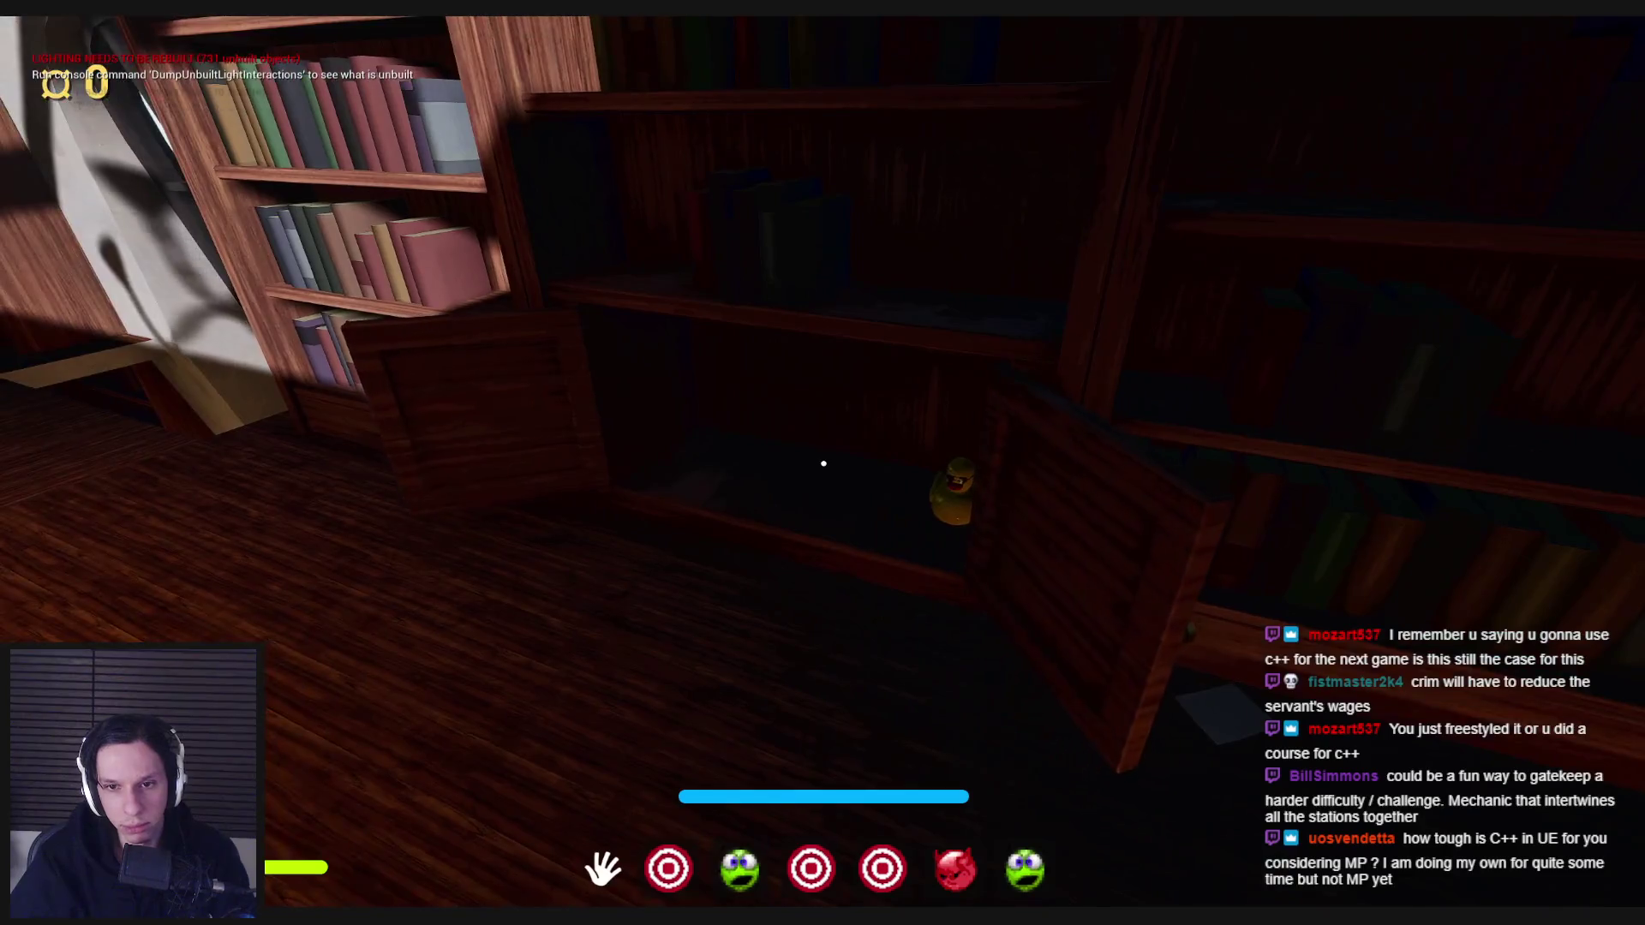
key(w)
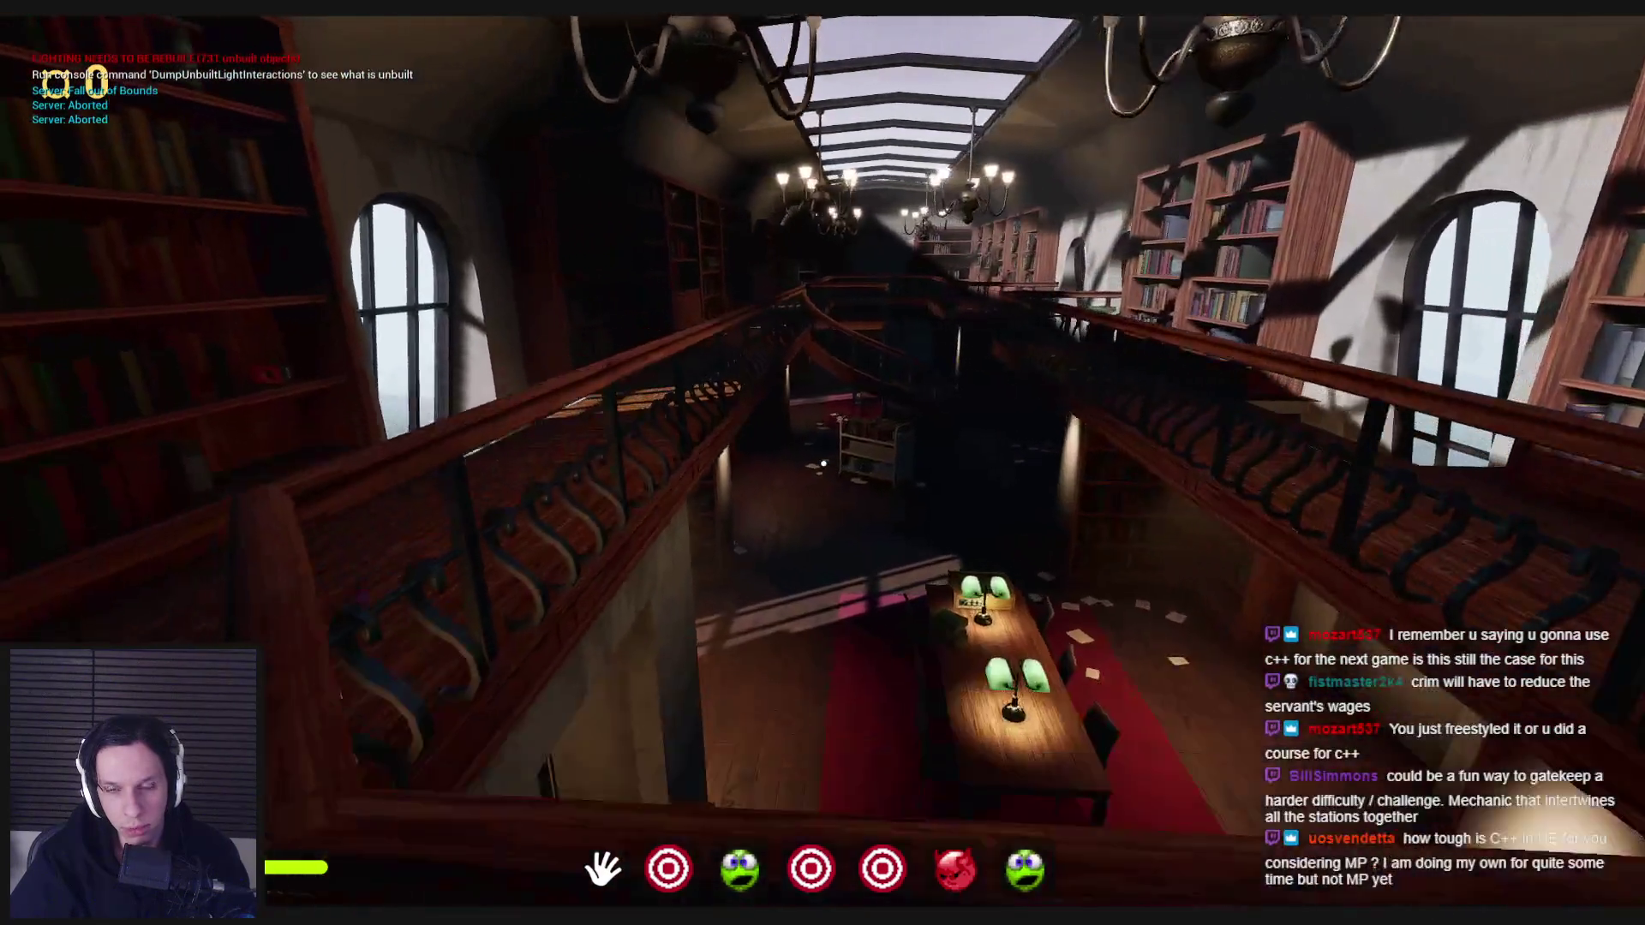
key(w)
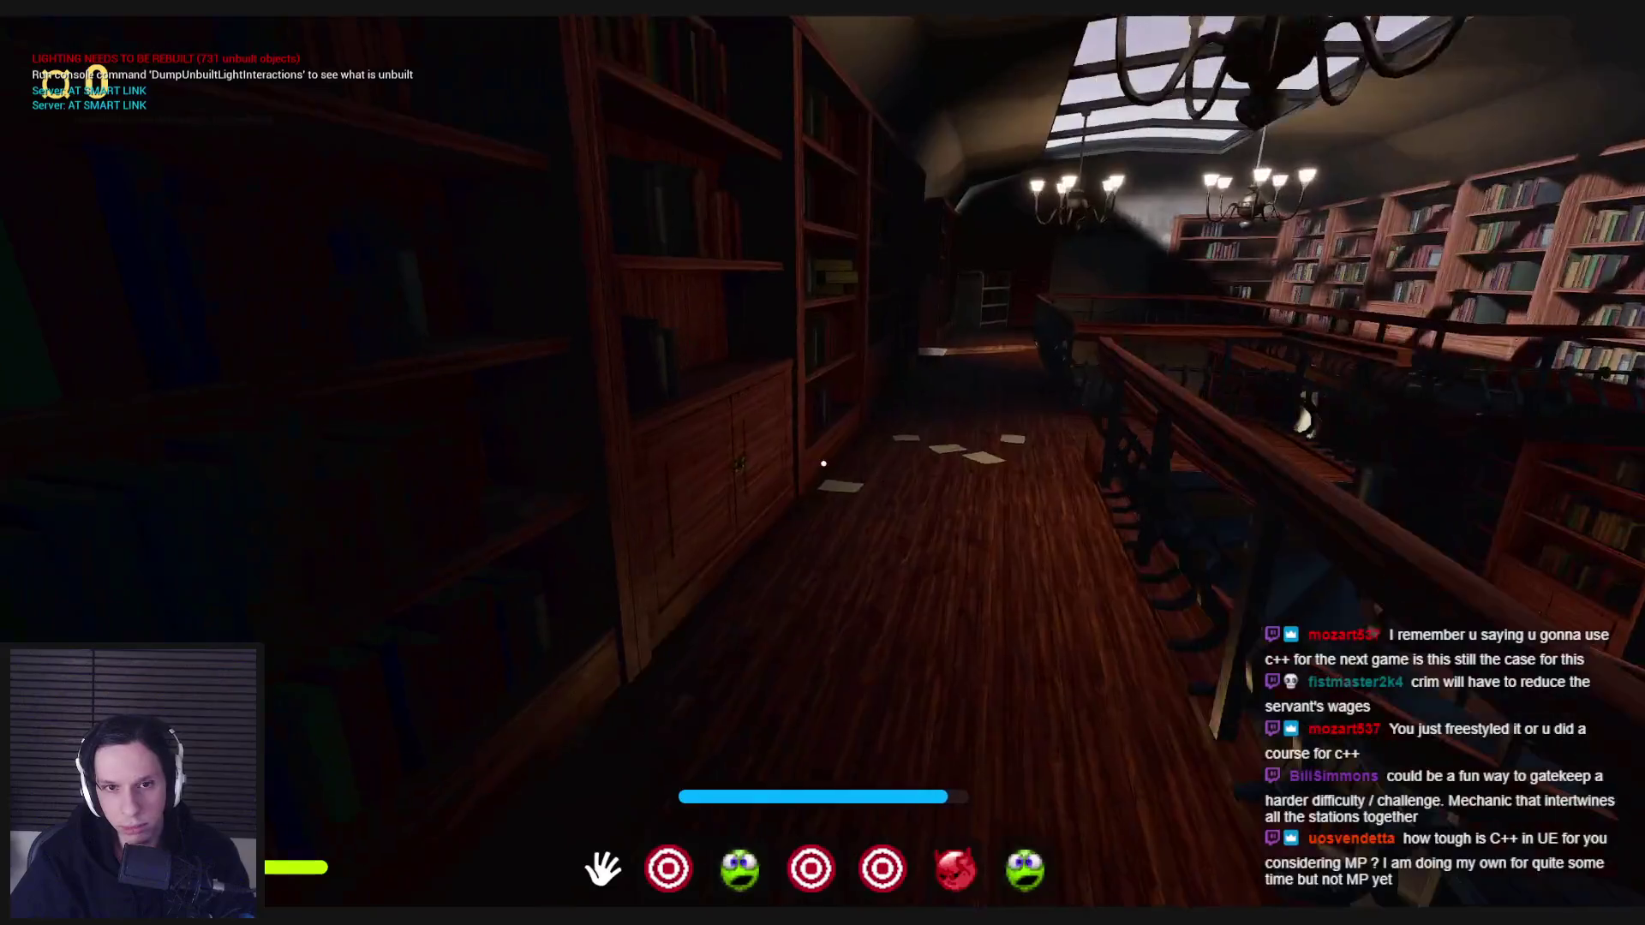
key(w)
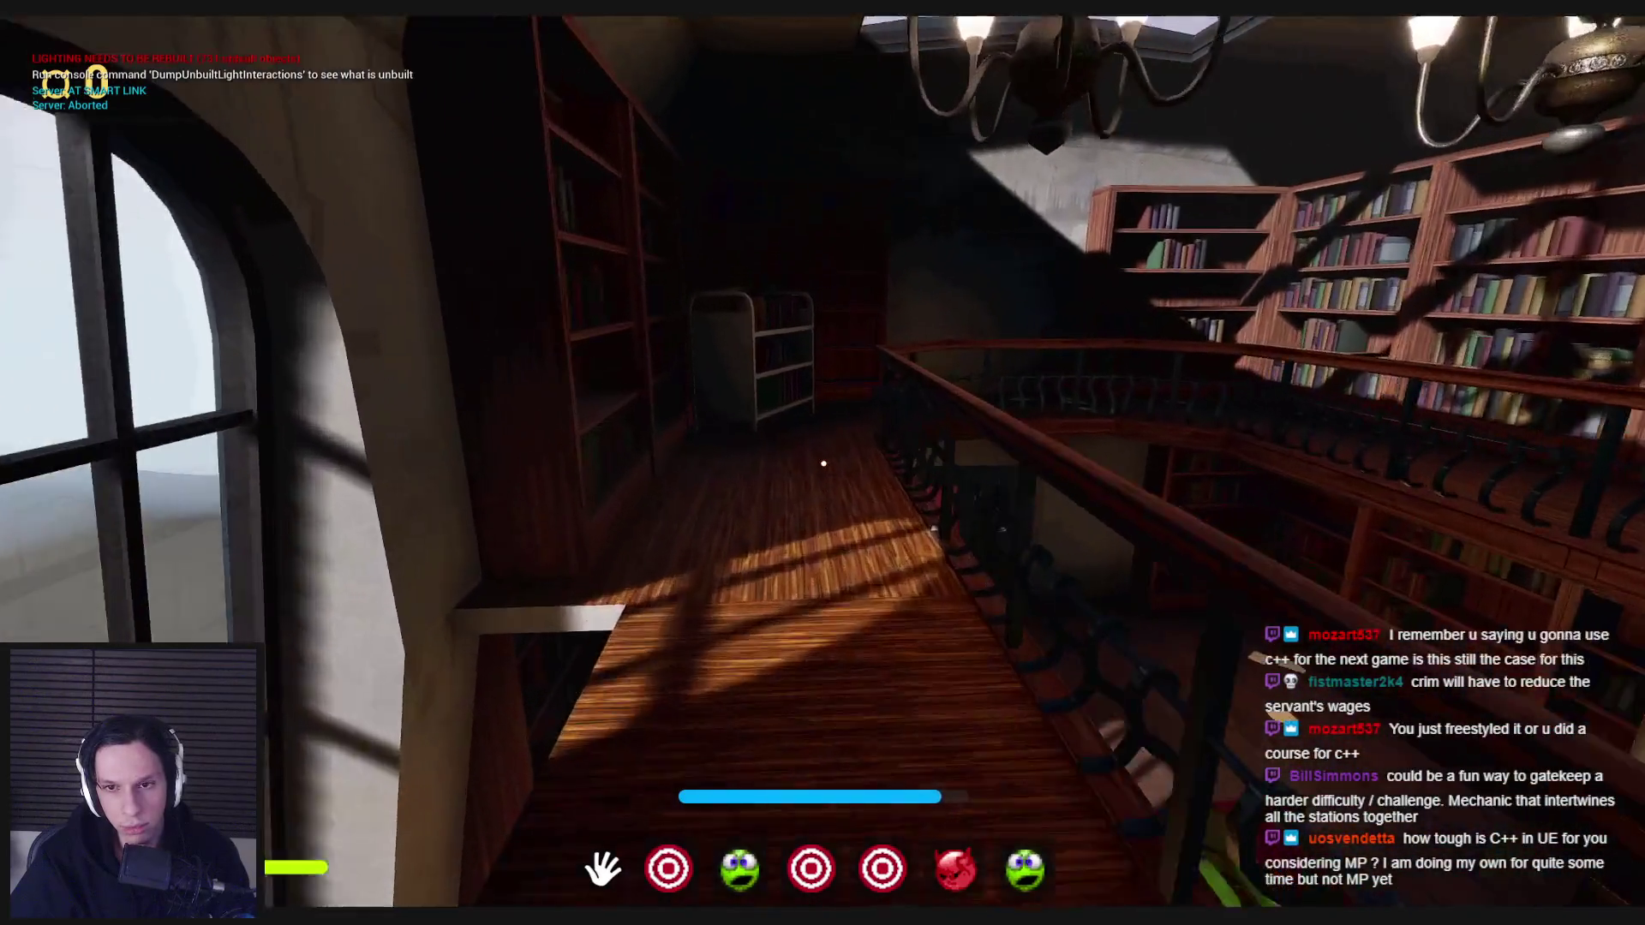
key(w)
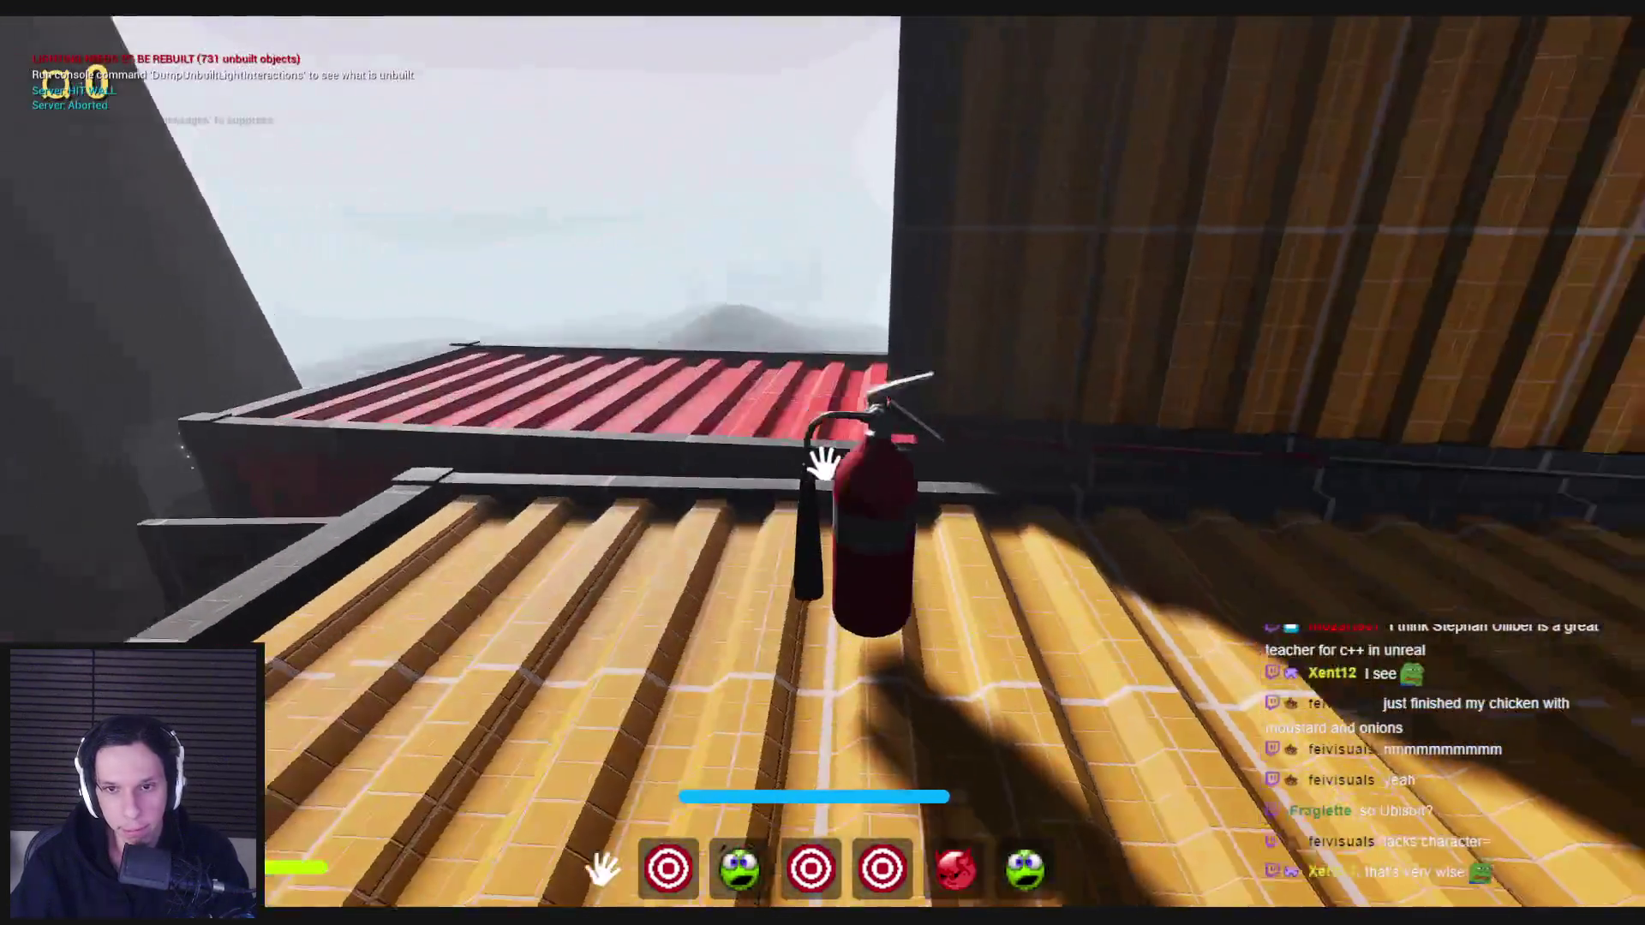
- Grab the fire extinguisher and carry it down the dark corridor to the engine-room furnace
click(824, 464)
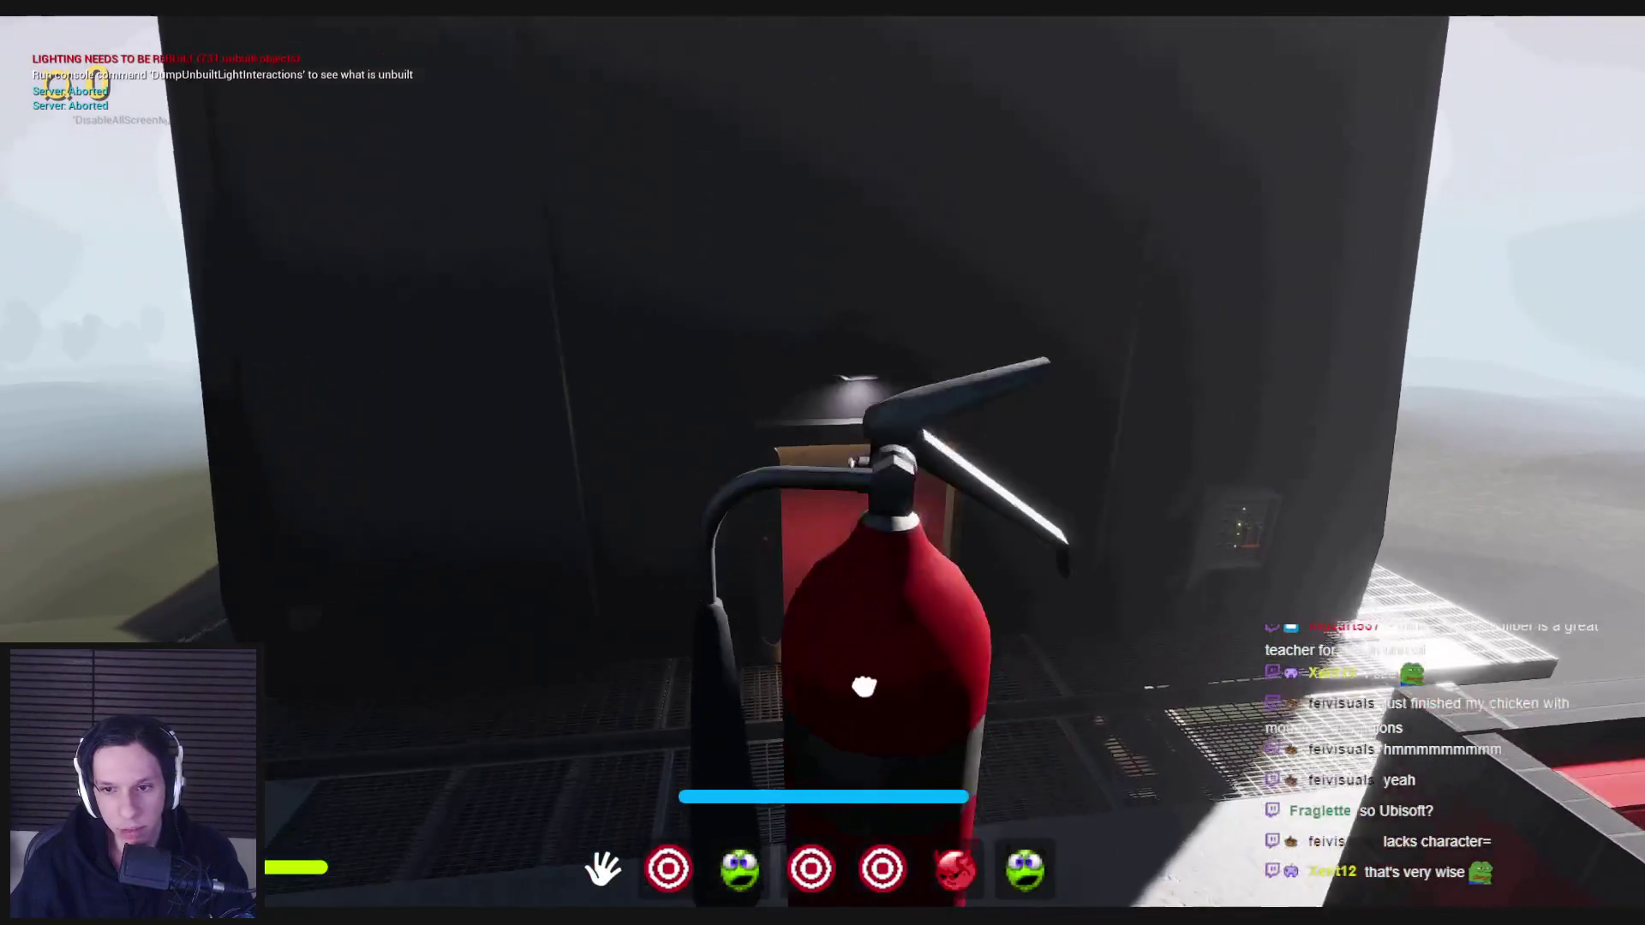
click(867, 707)
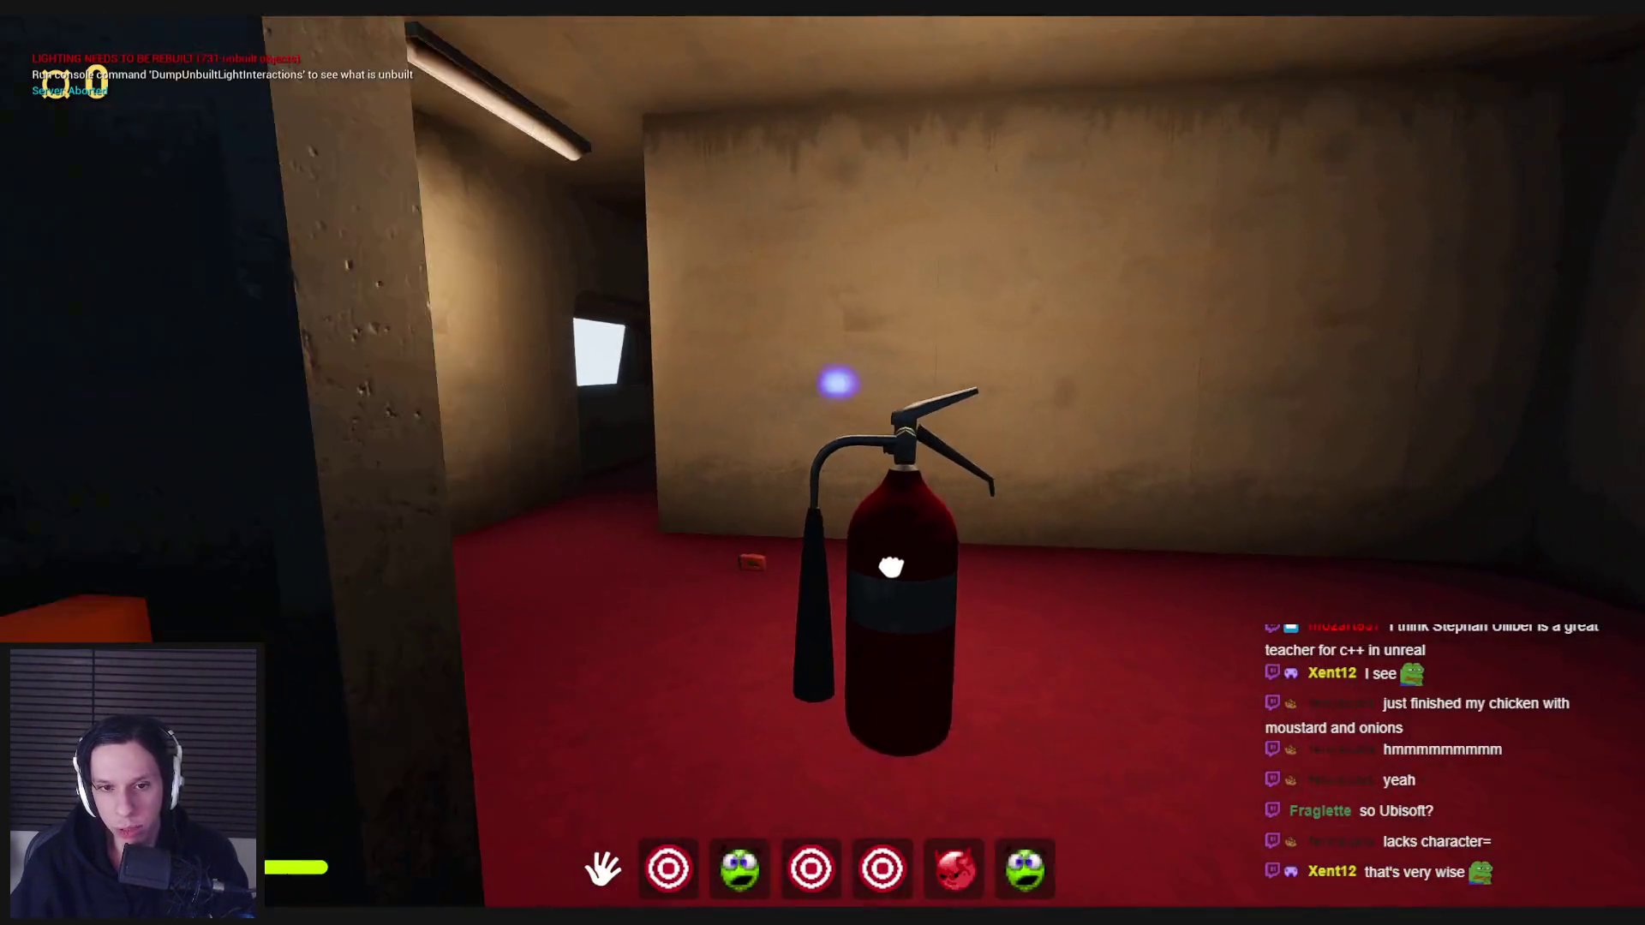
key(shift+w)
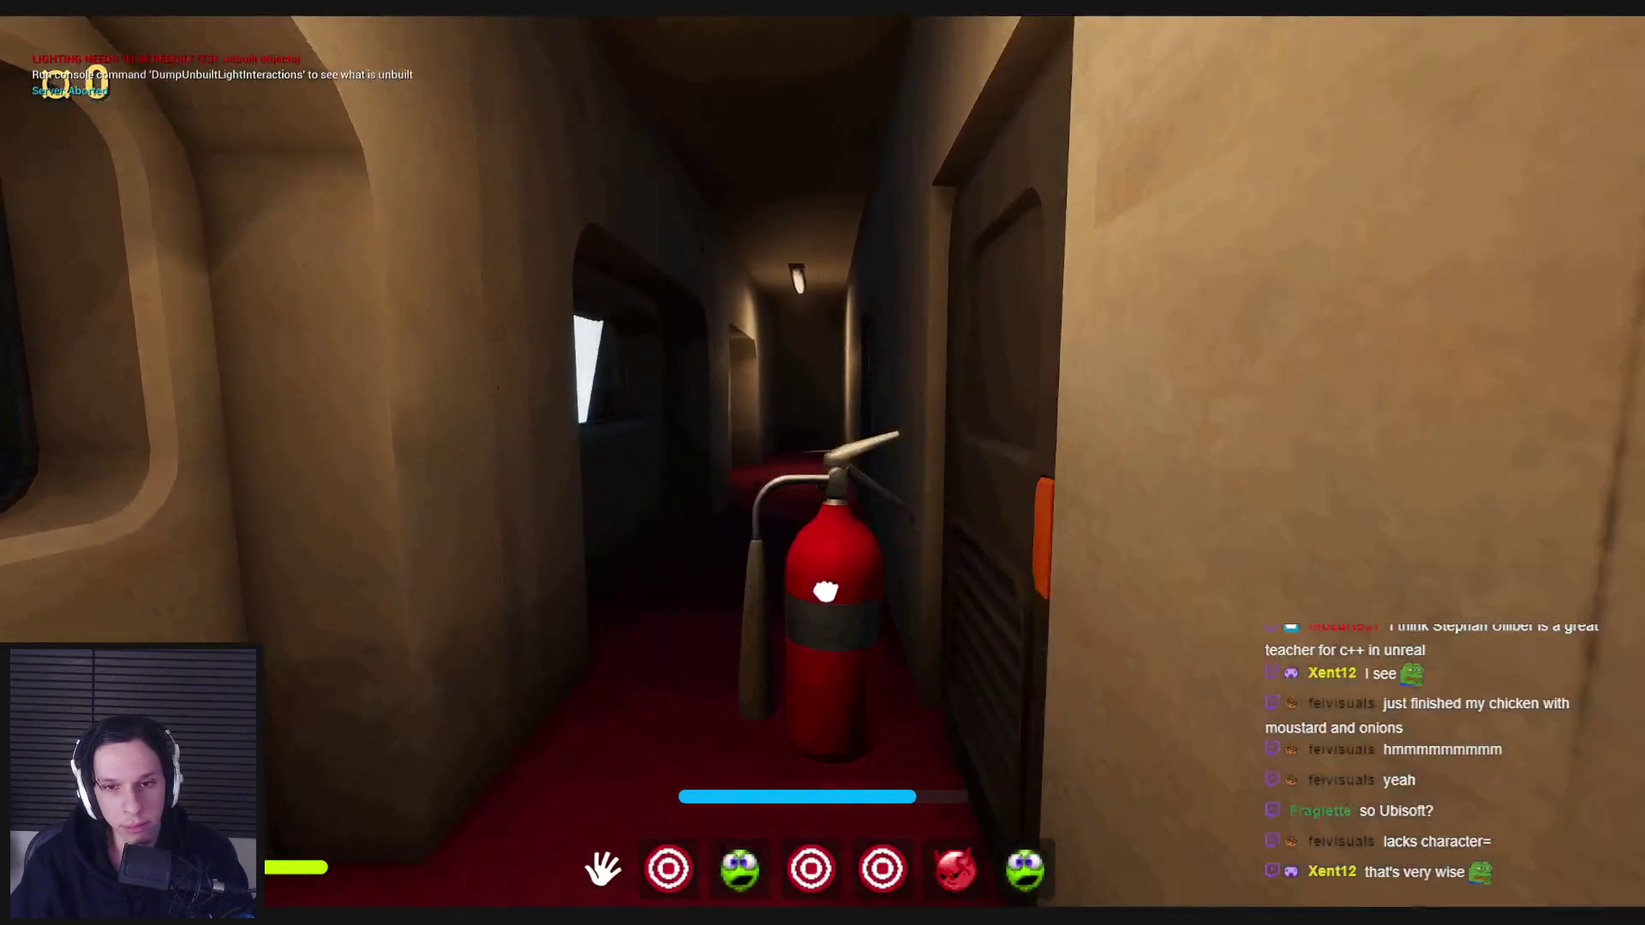
key(shift+w)
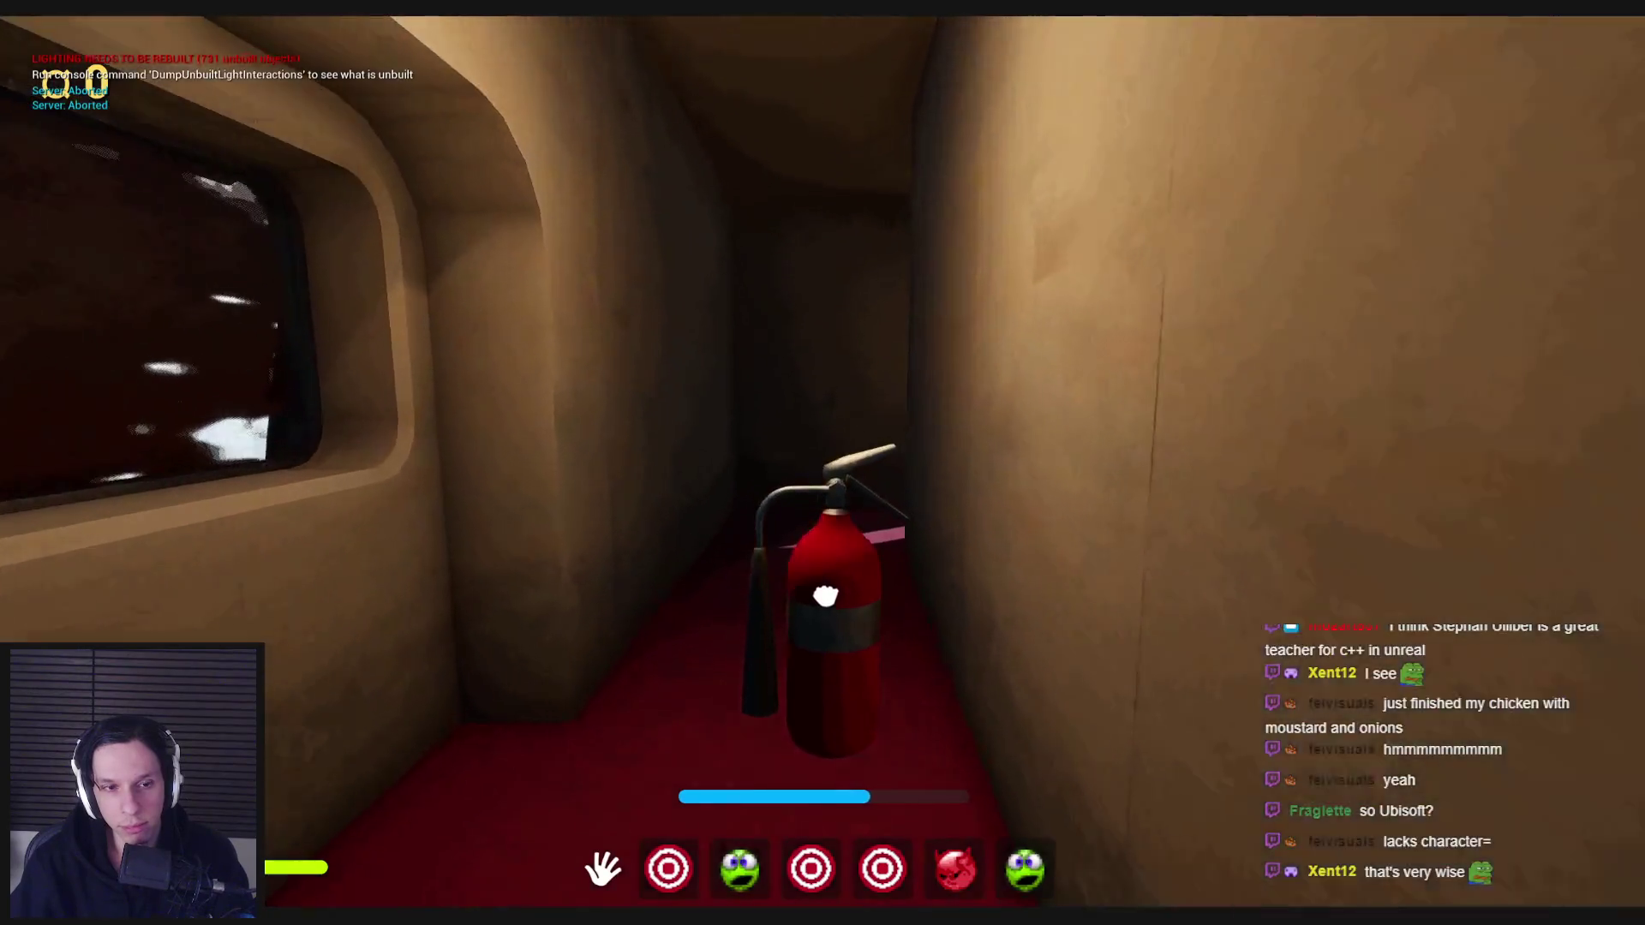
key(w)
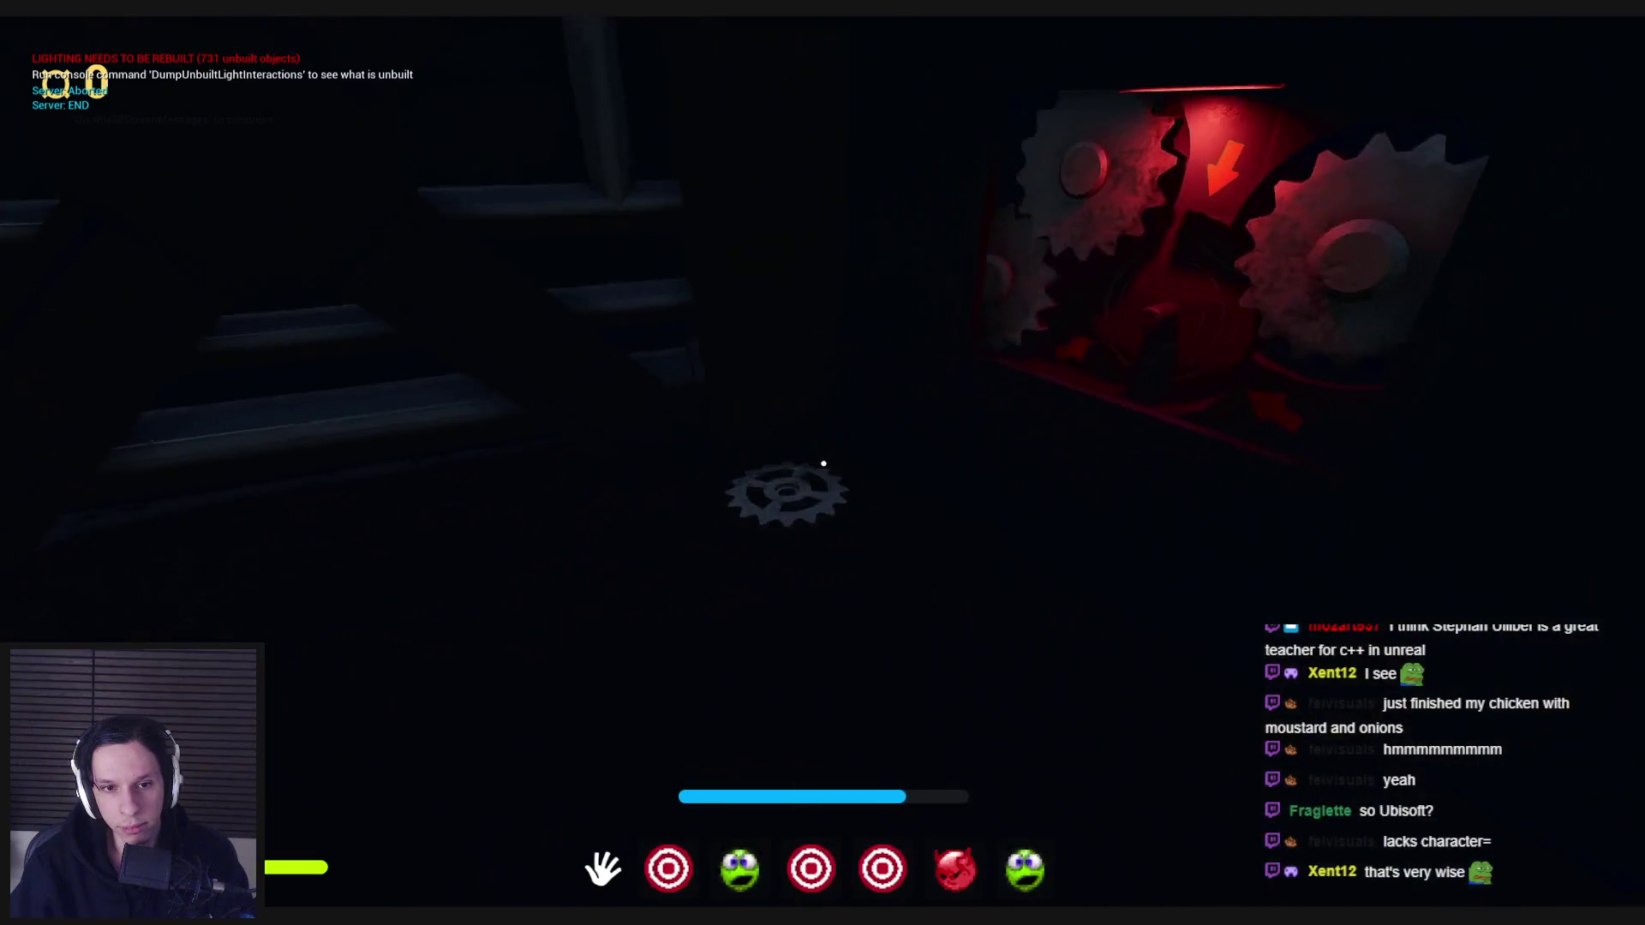
key(w)
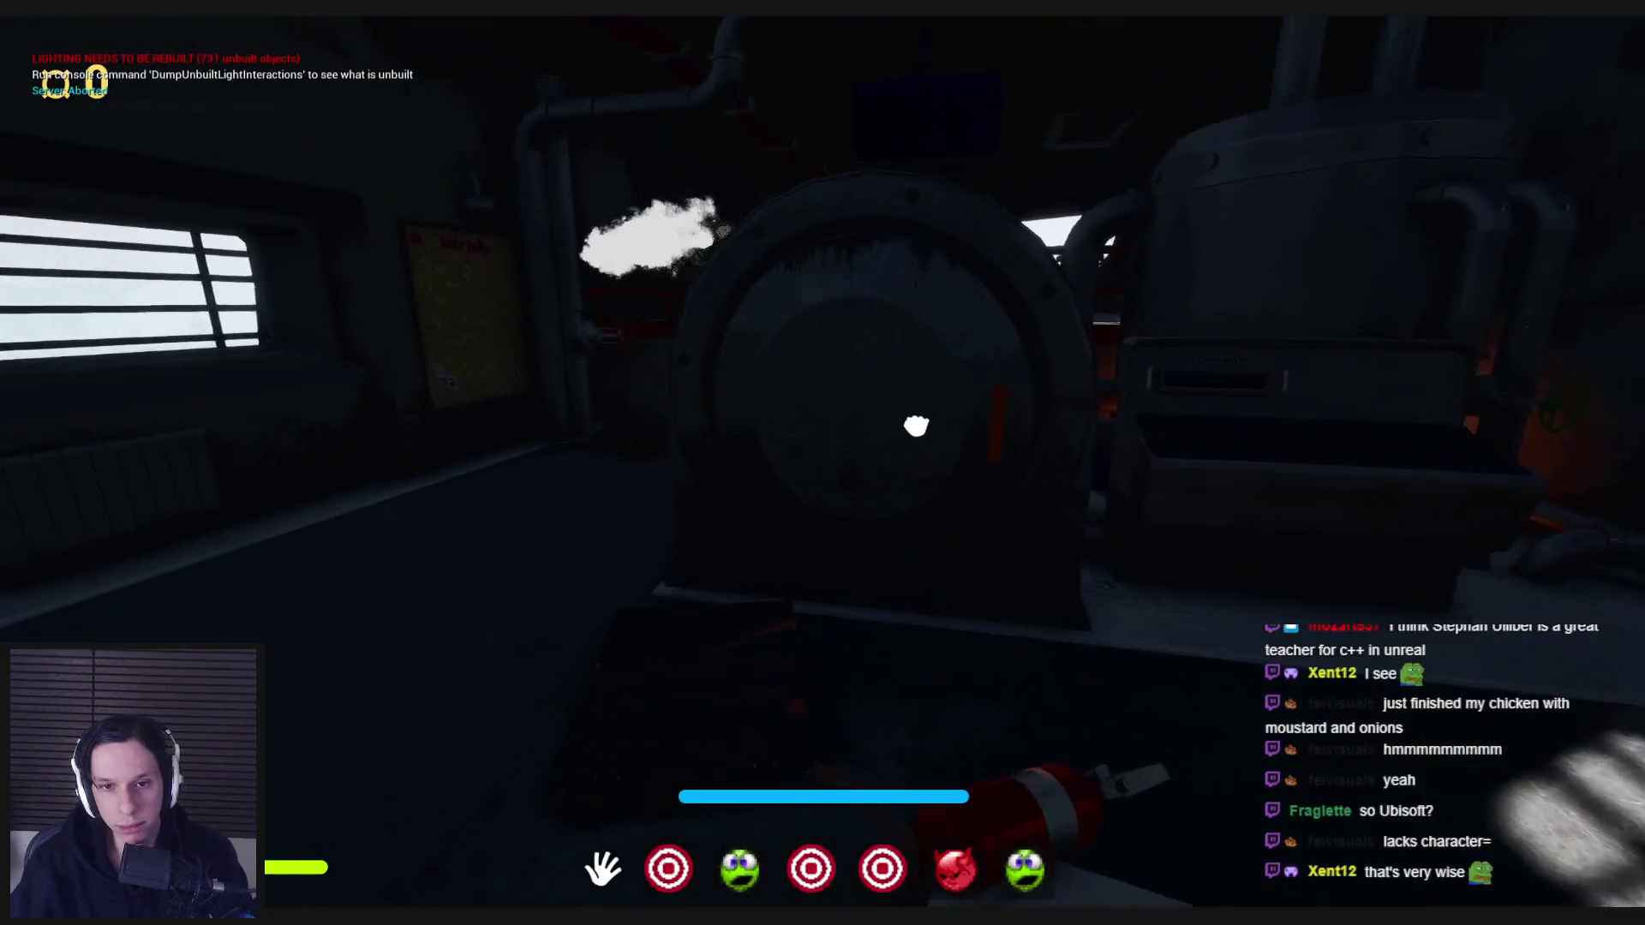
- Open the furnace, throw the extinguisher in, then move to the steam pipe valve and boiler
click(823, 462)
click(822, 463)
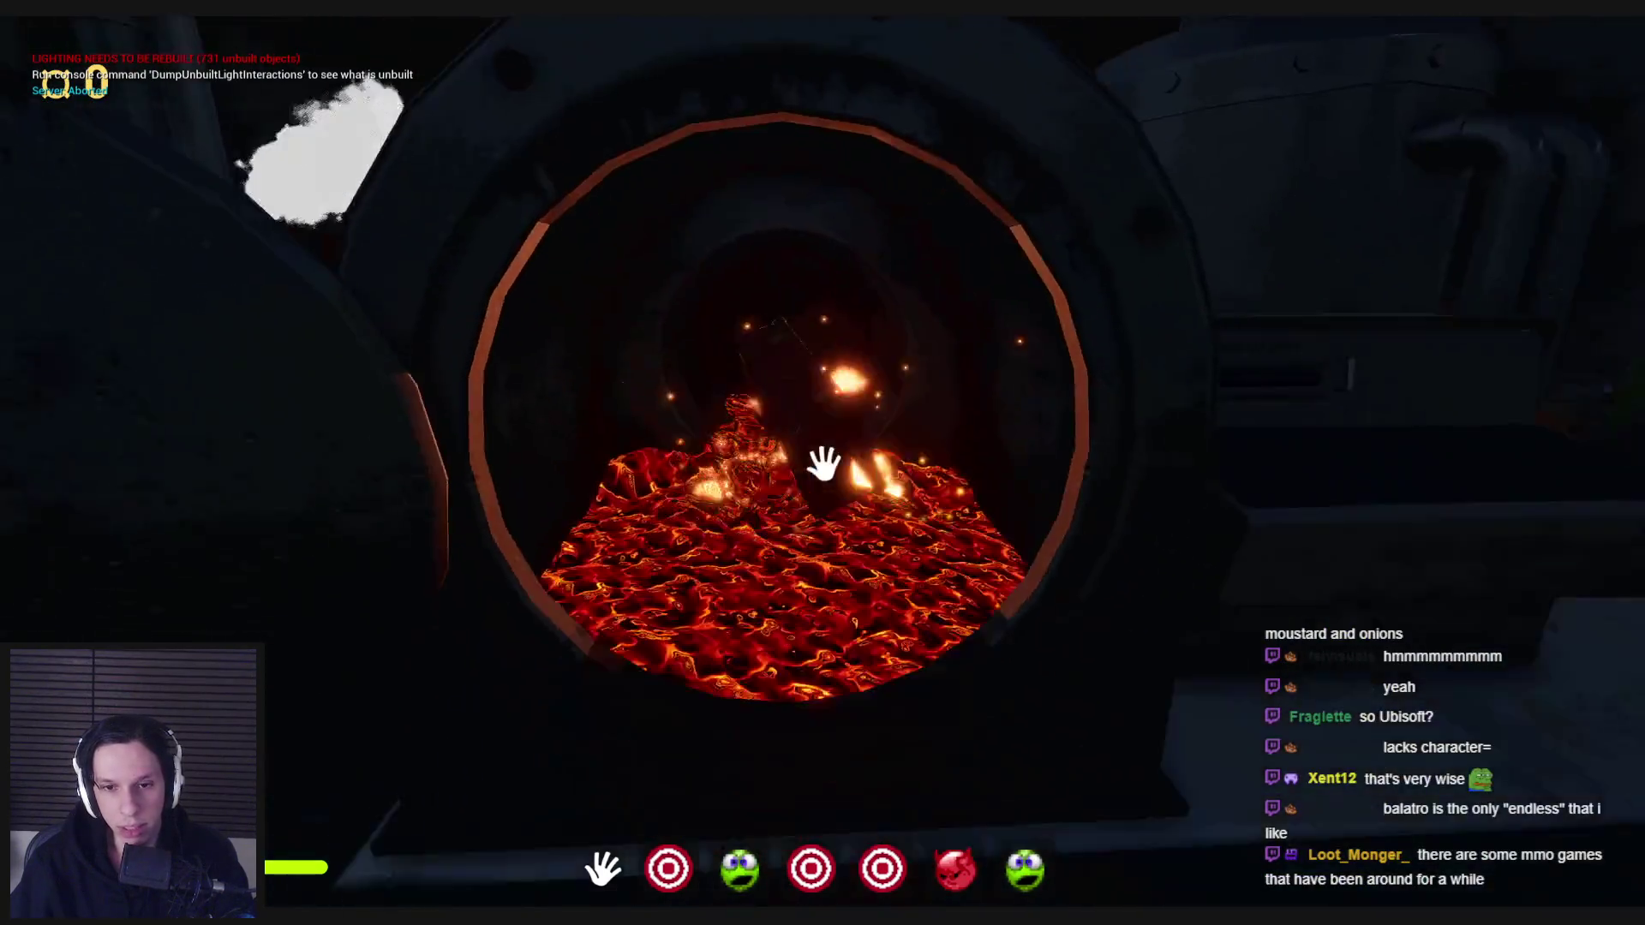
key(w)
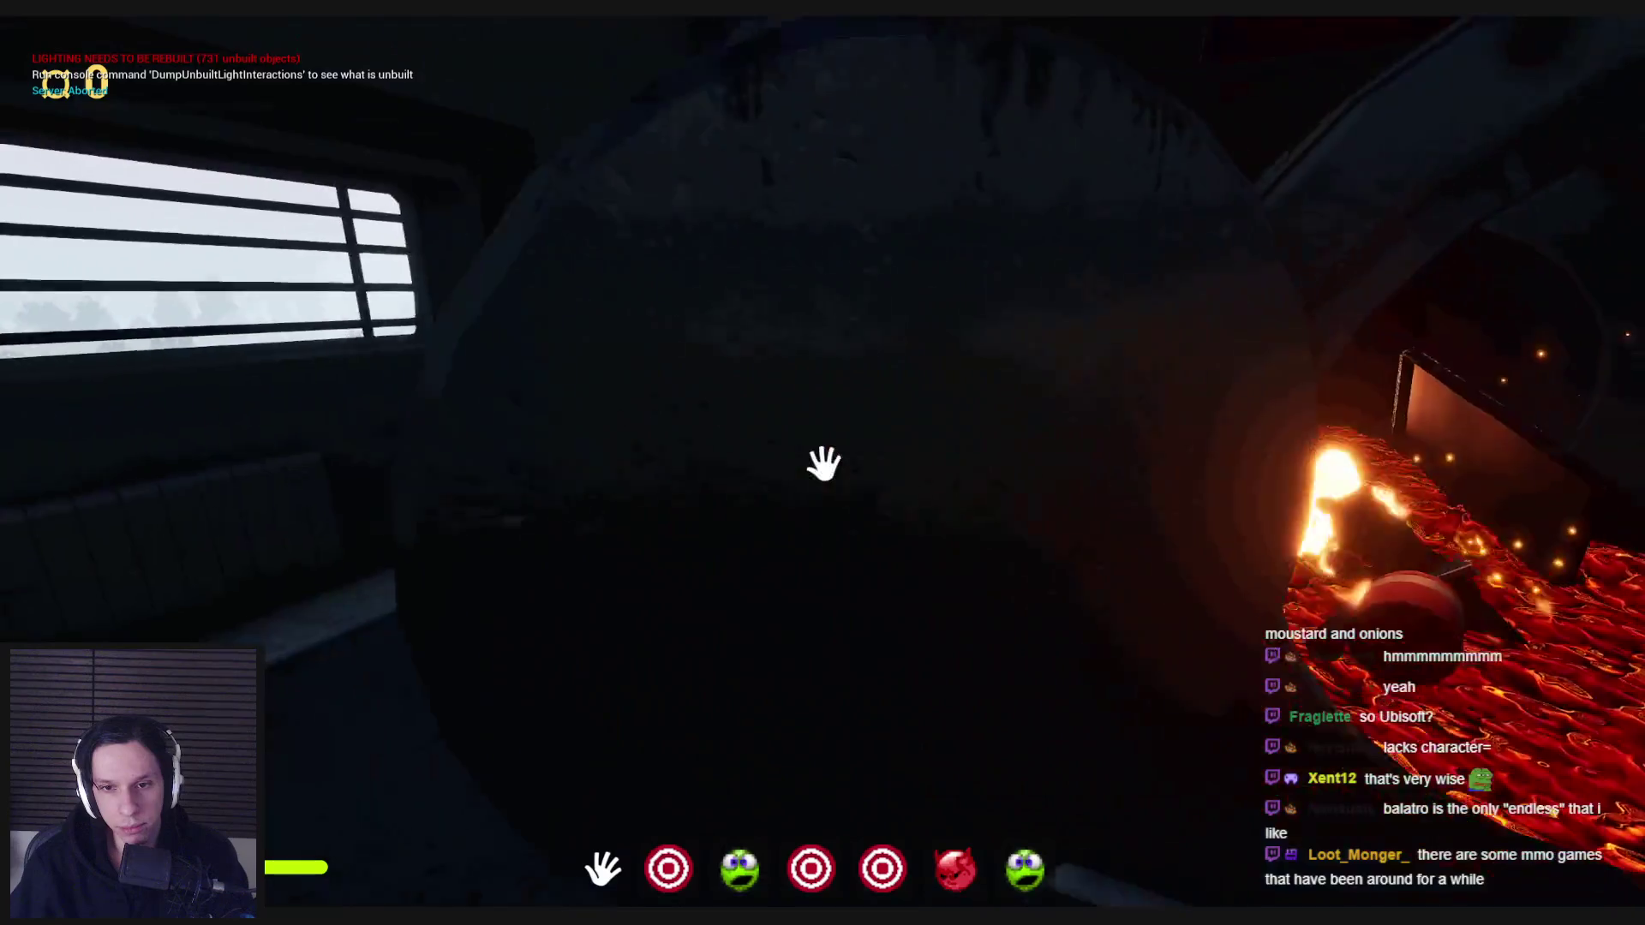
key(w)
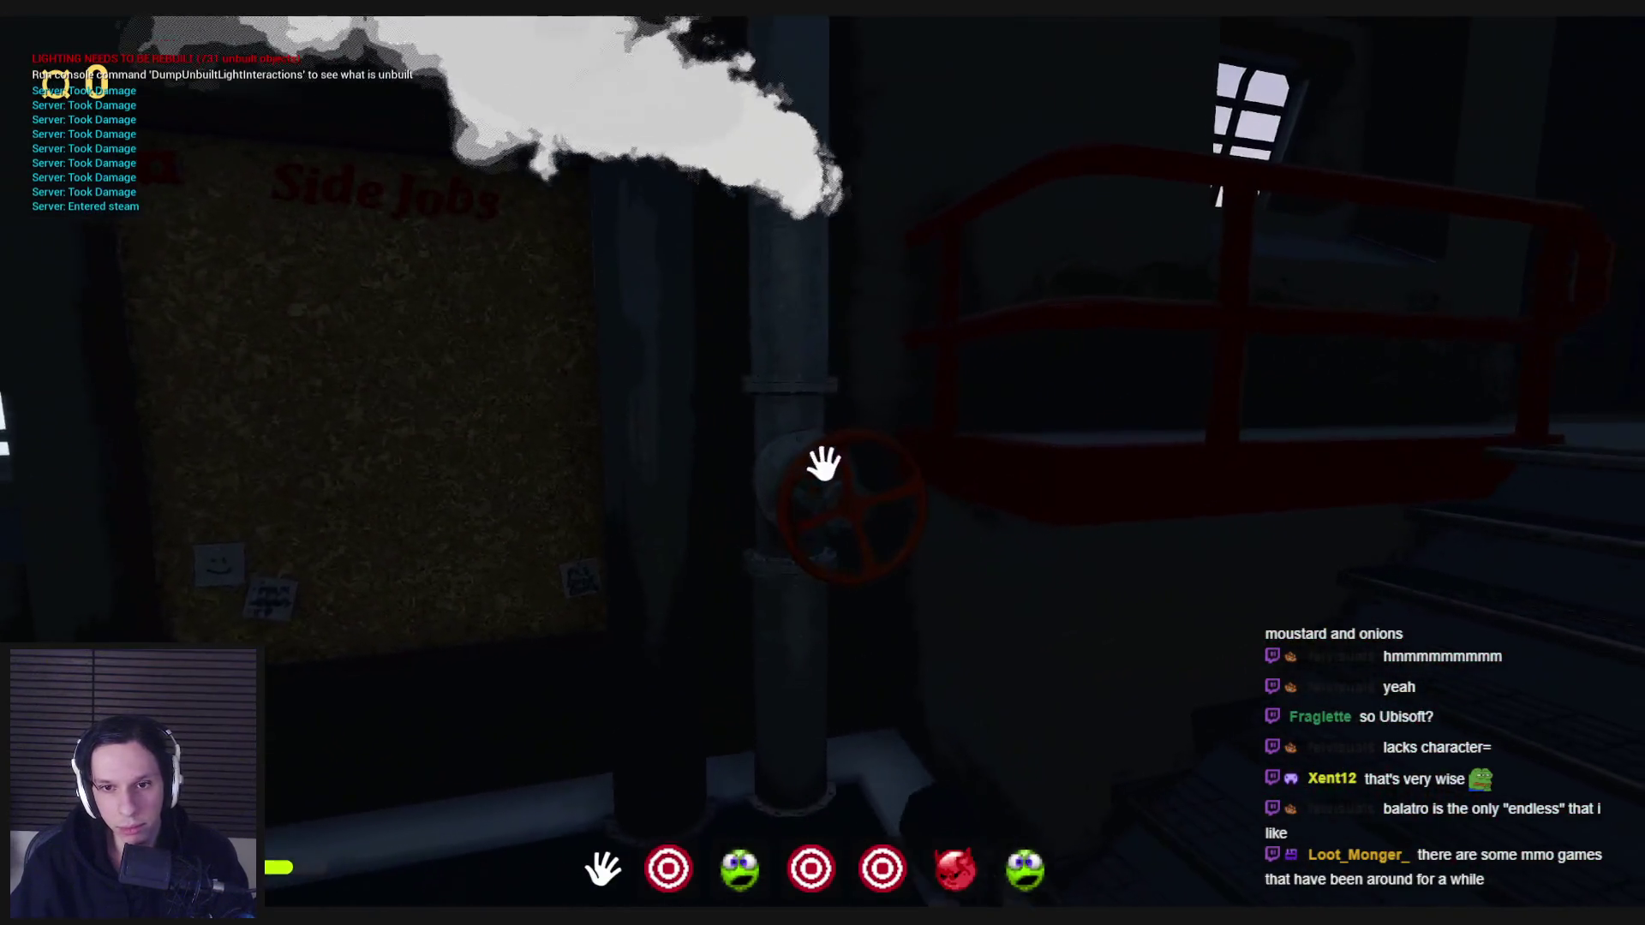
key(w)
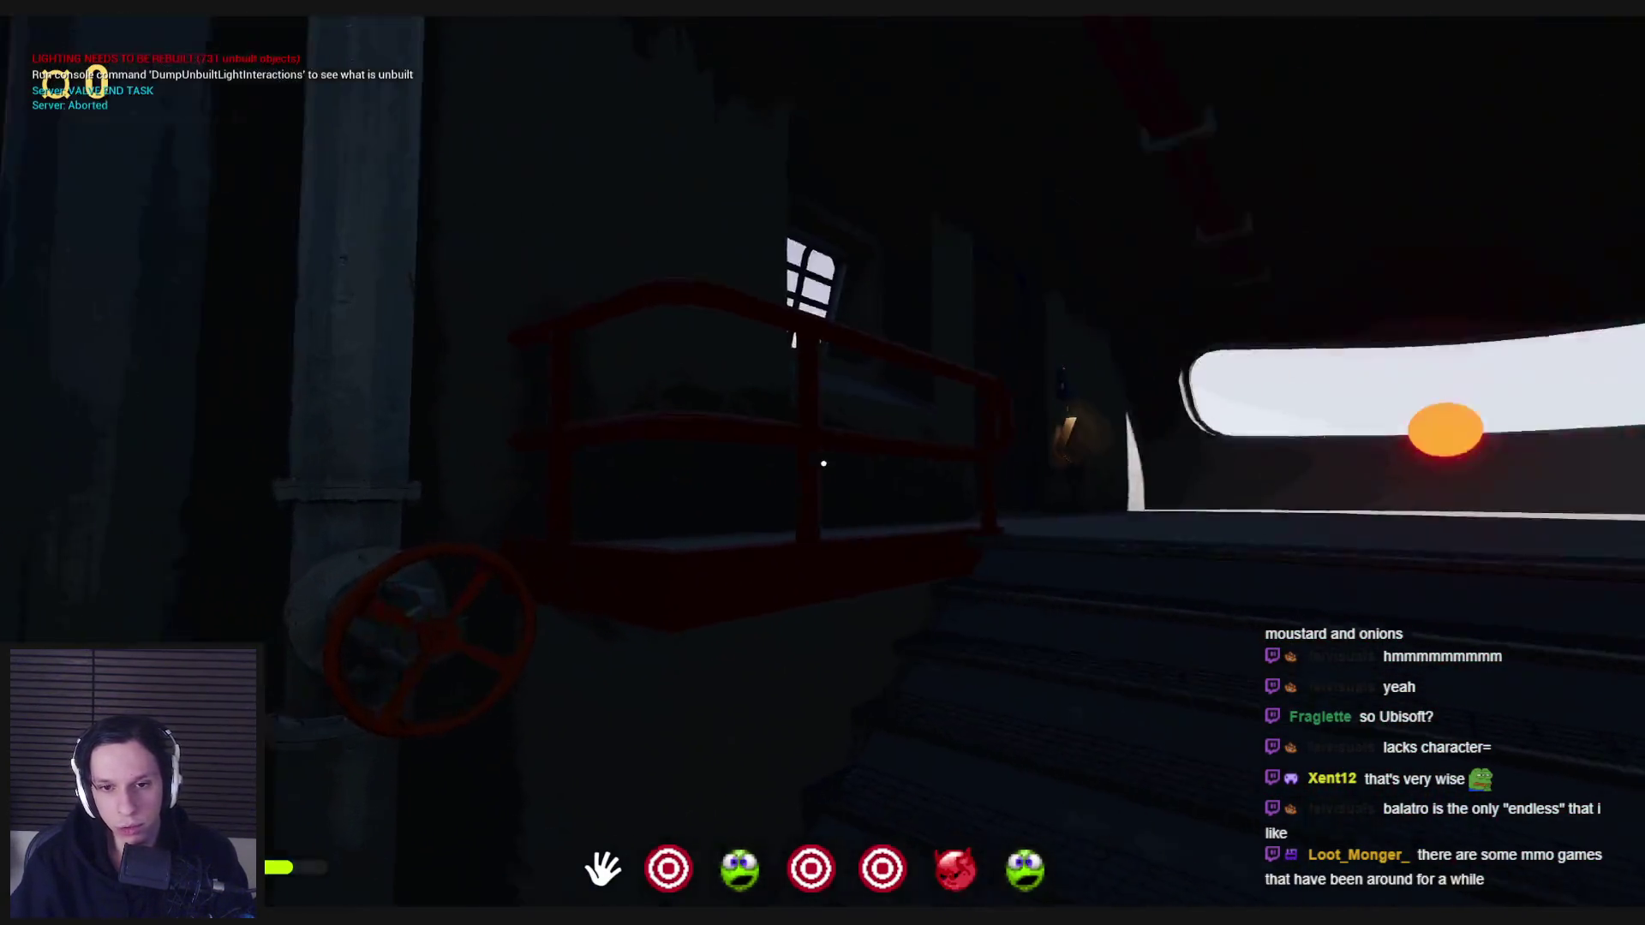
key(w)
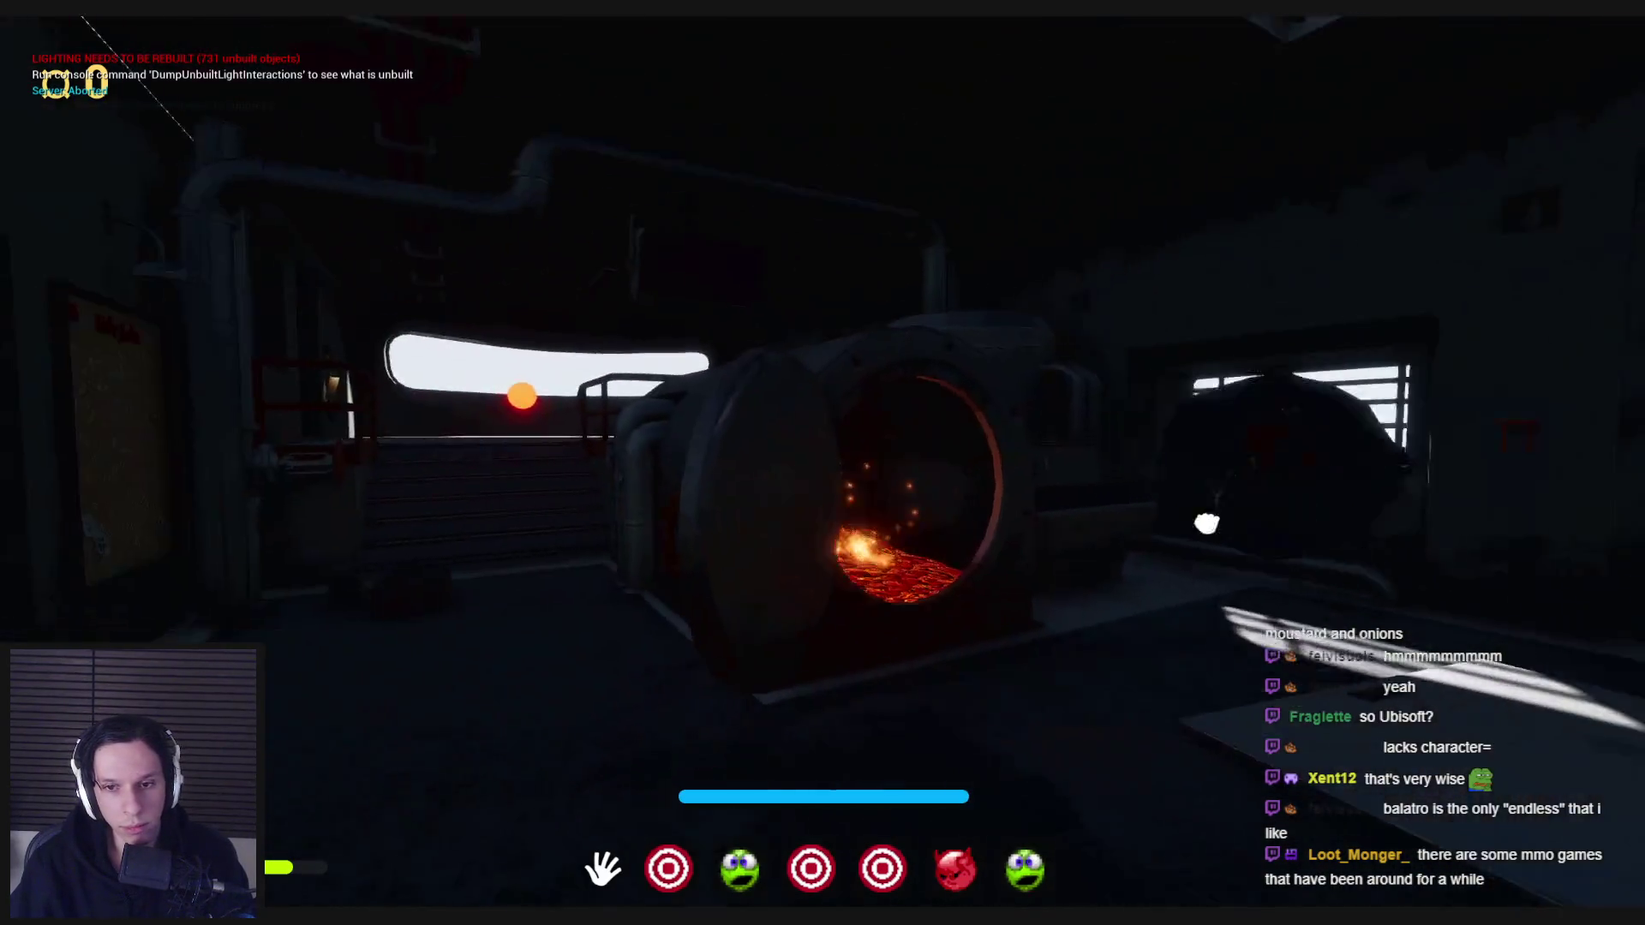
- Throw the plunger from the grate into the furnace and pull the fuse panel's orange lever down
key(w)
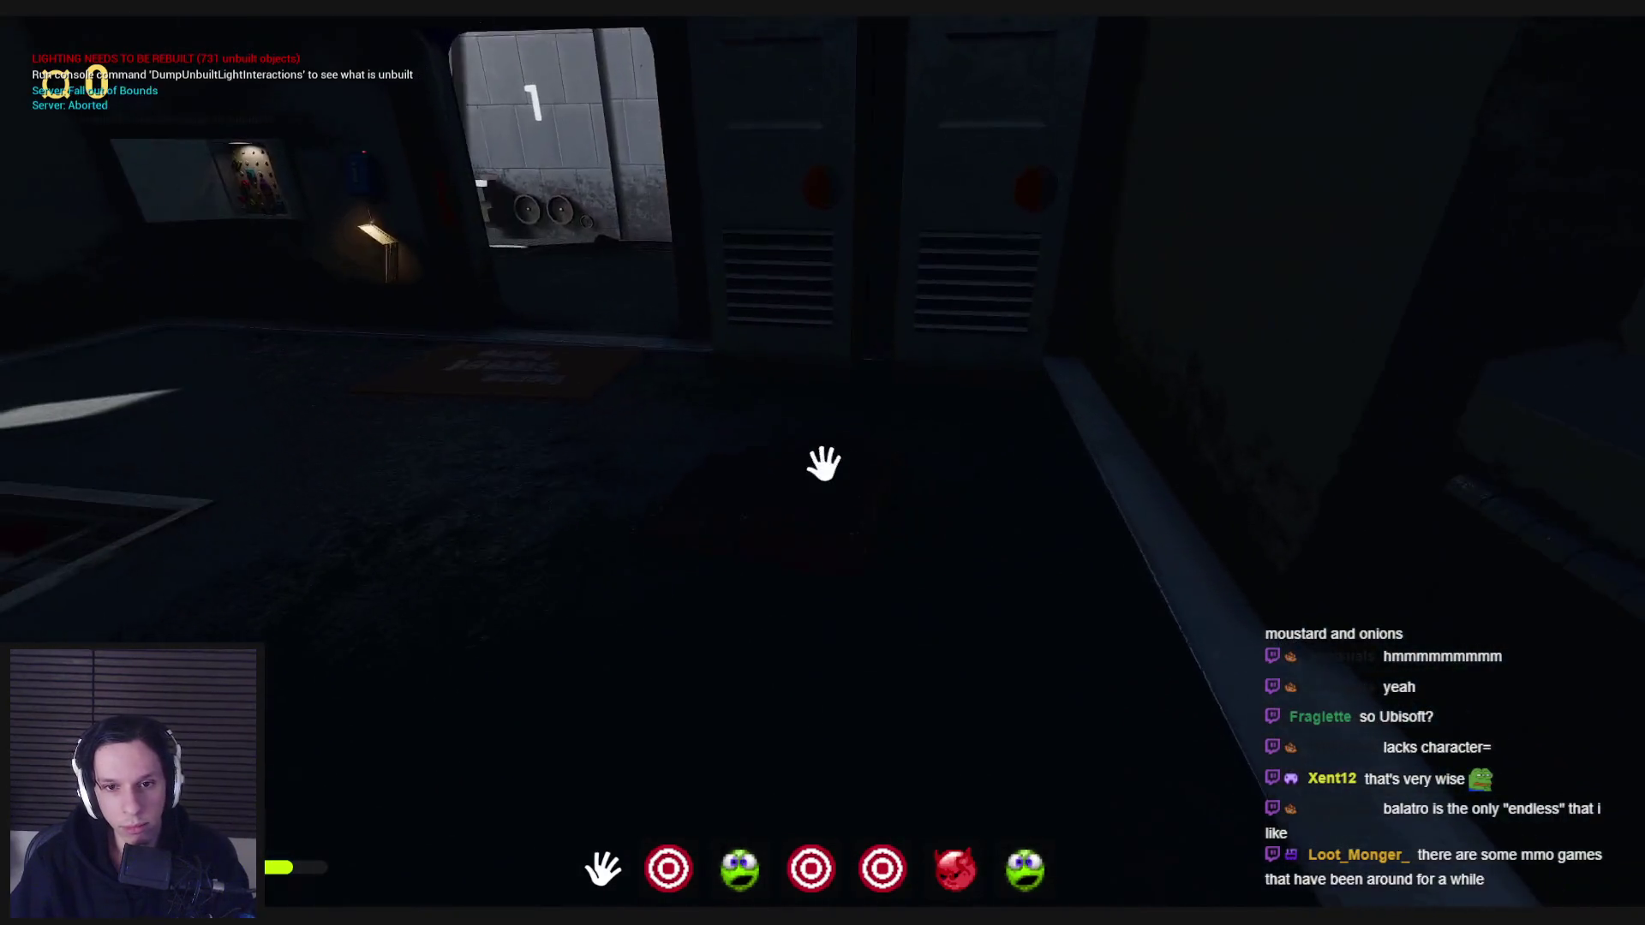
key(w)
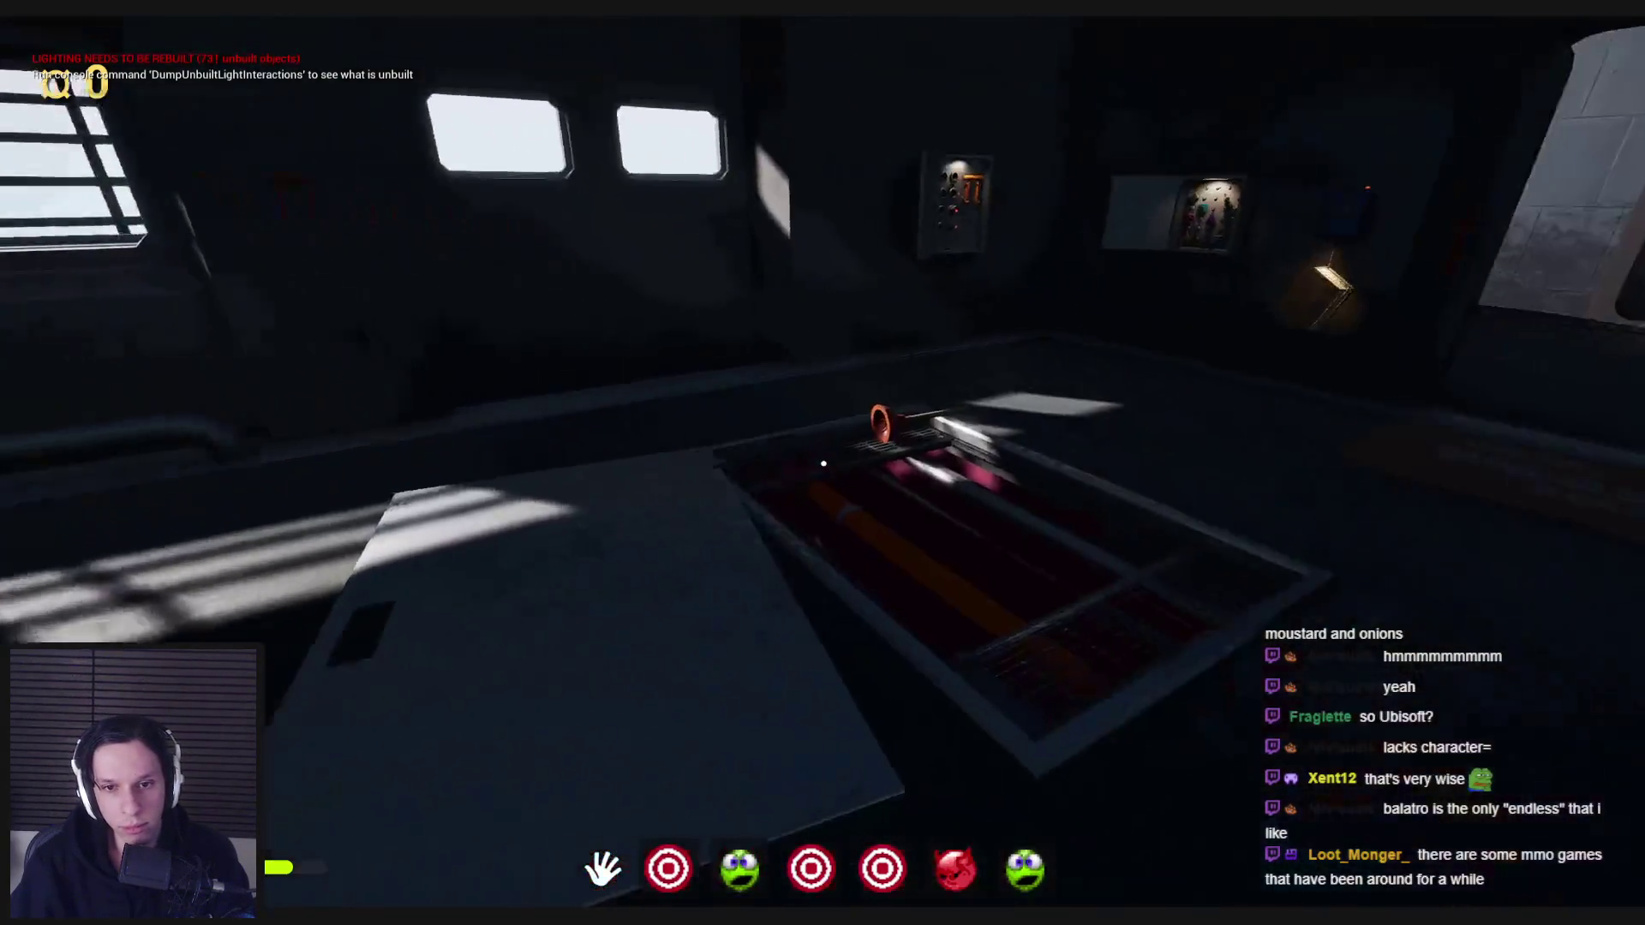
key(w)
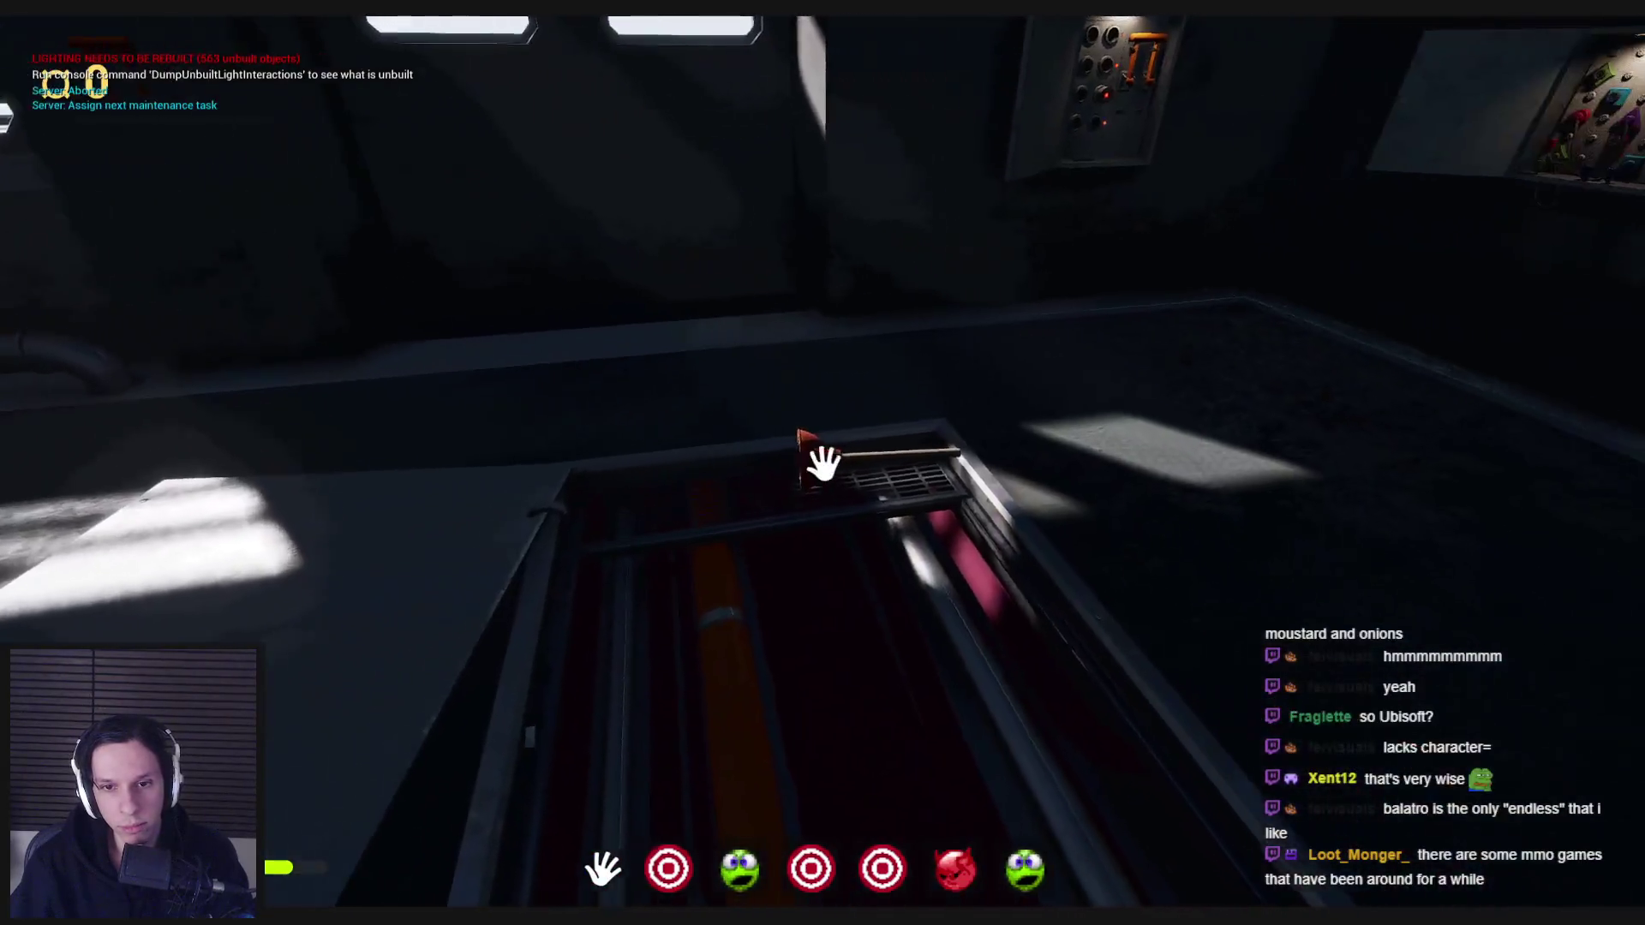
click(824, 463)
click(776, 524)
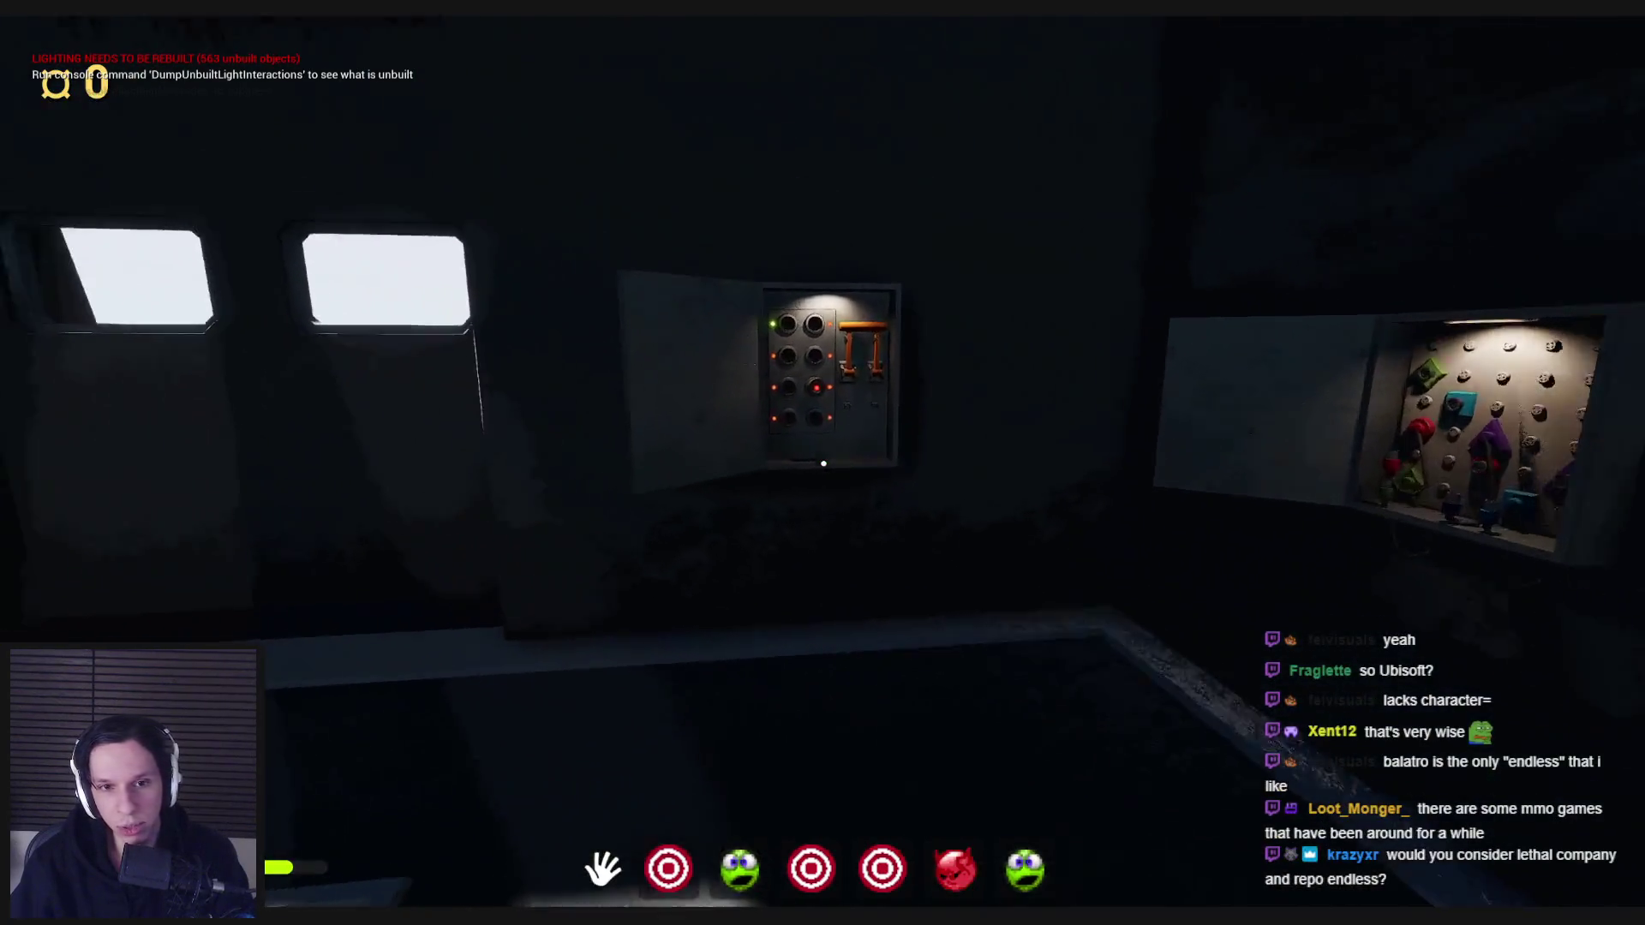
click(823, 464)
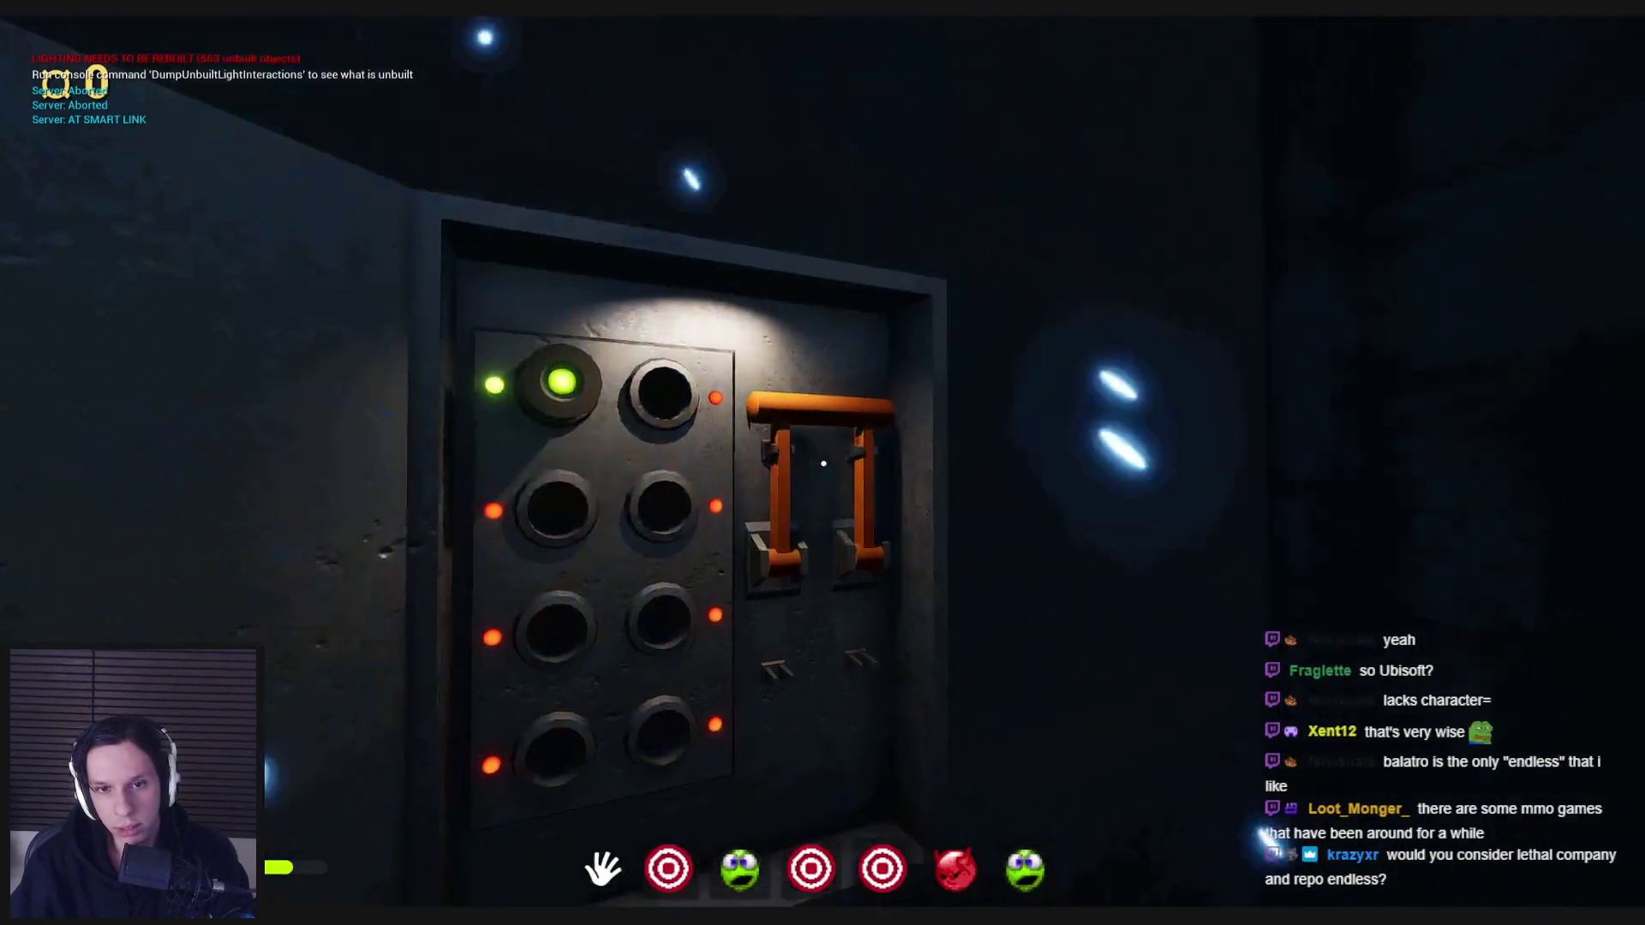
drag(824, 463, 878, 673)
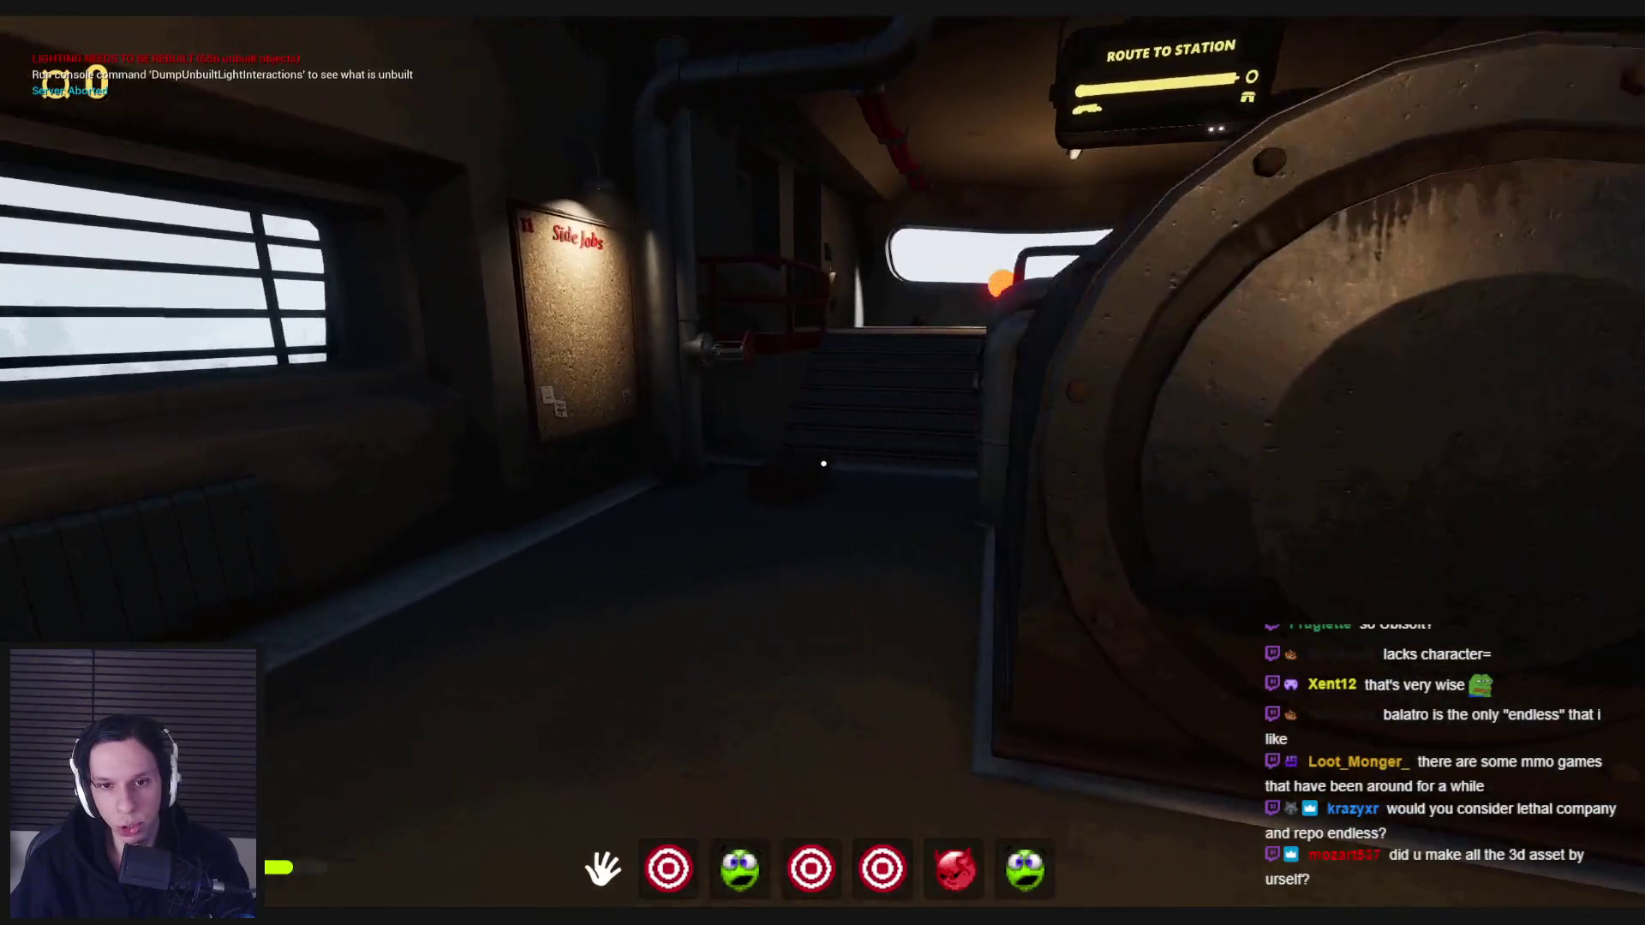
- Open the furnace, throw the briefcase in, and close the door
key(w)
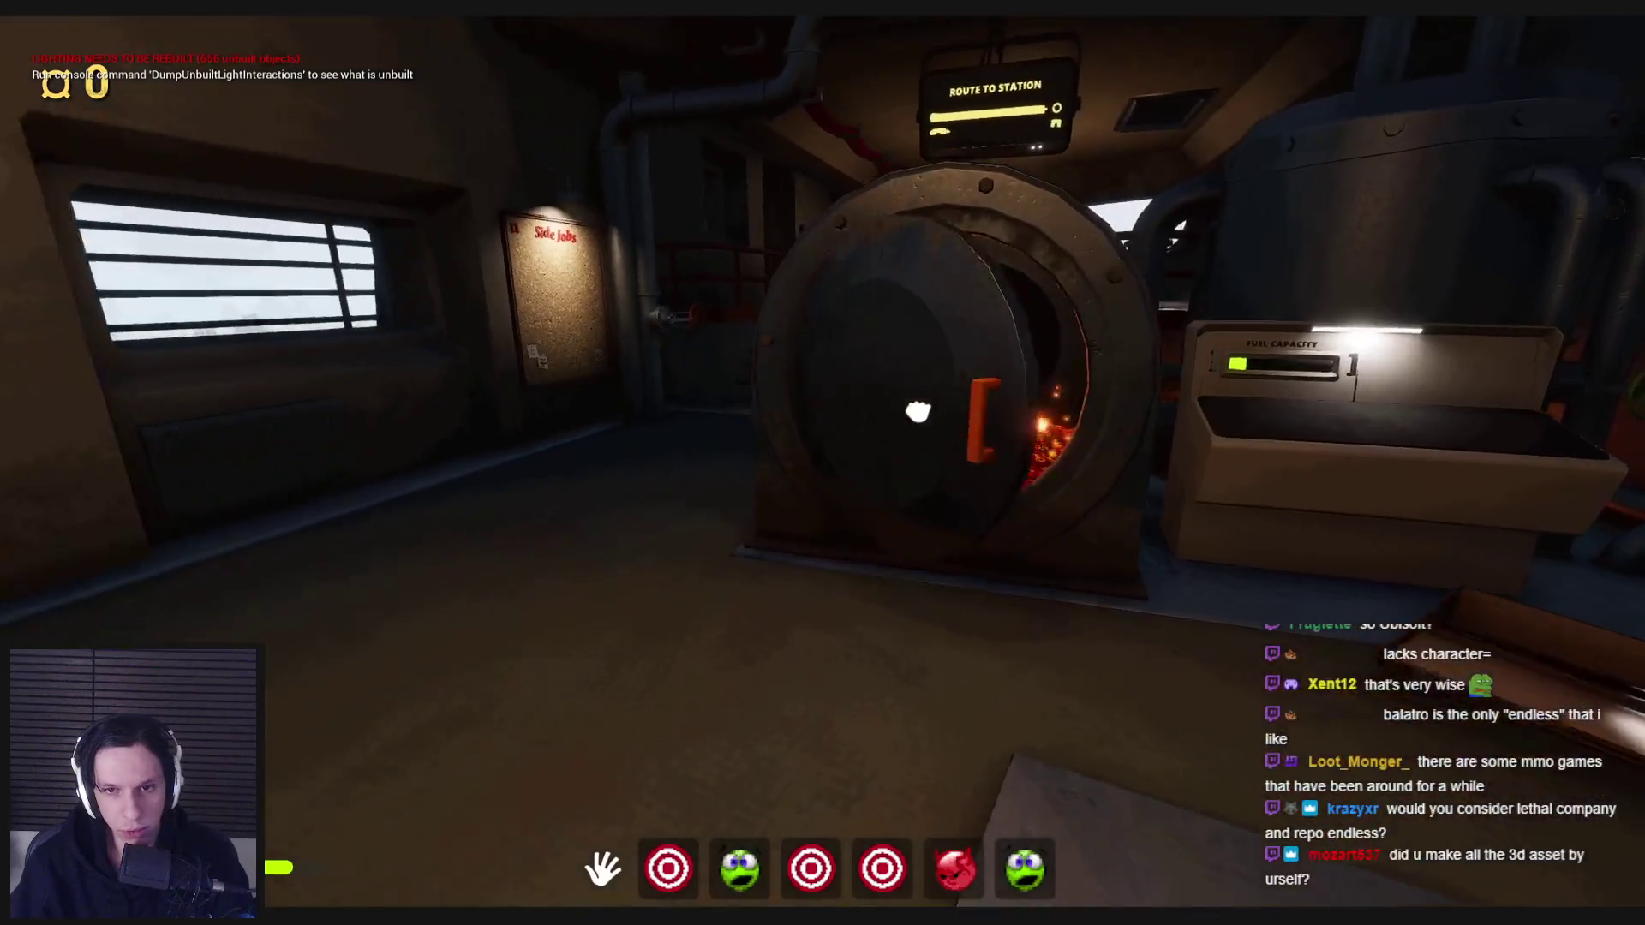
click(985, 394)
click(1026, 557)
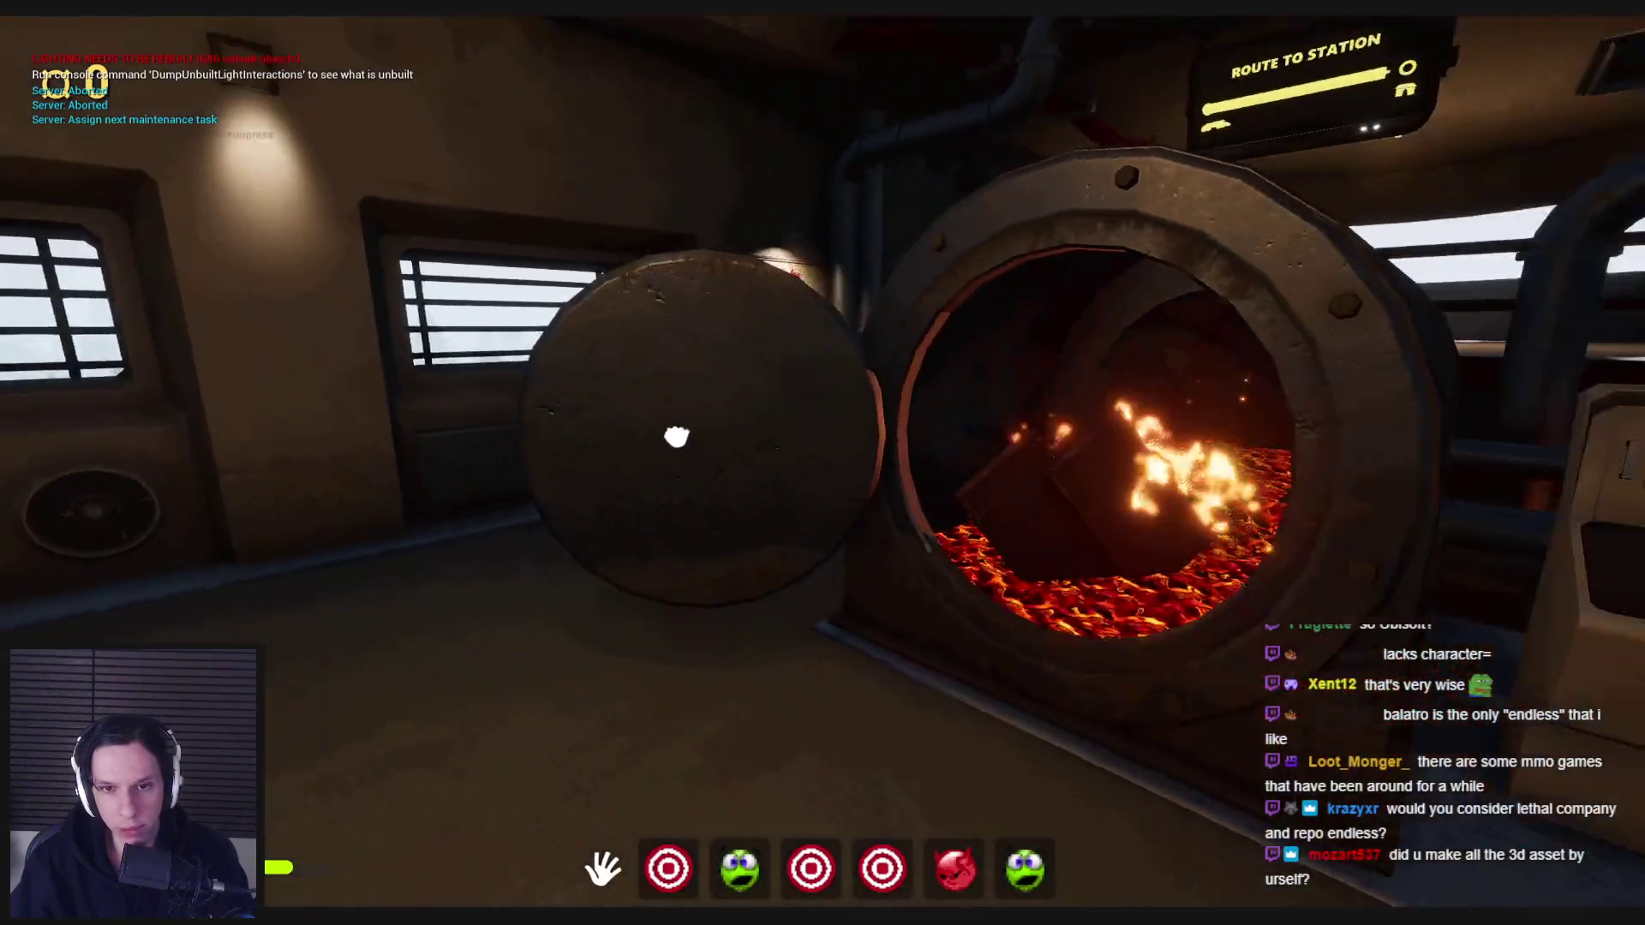
click(676, 437)
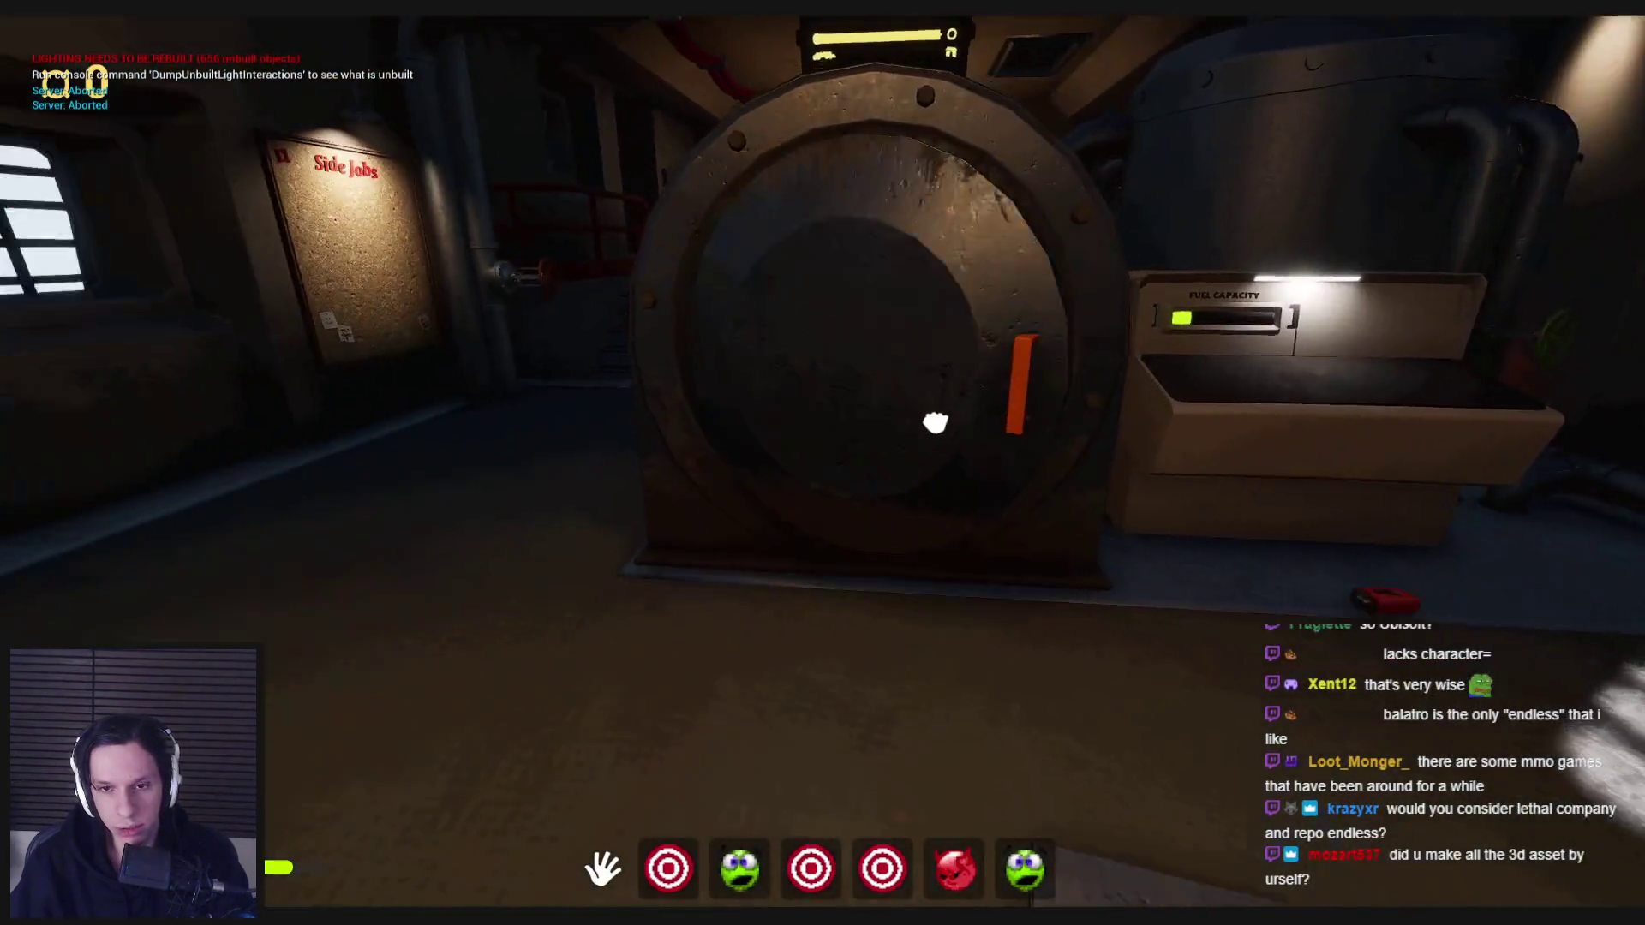
- Reopen the furnace, throw in the item from hotbar slot 4, then close and reopen it
click(824, 463)
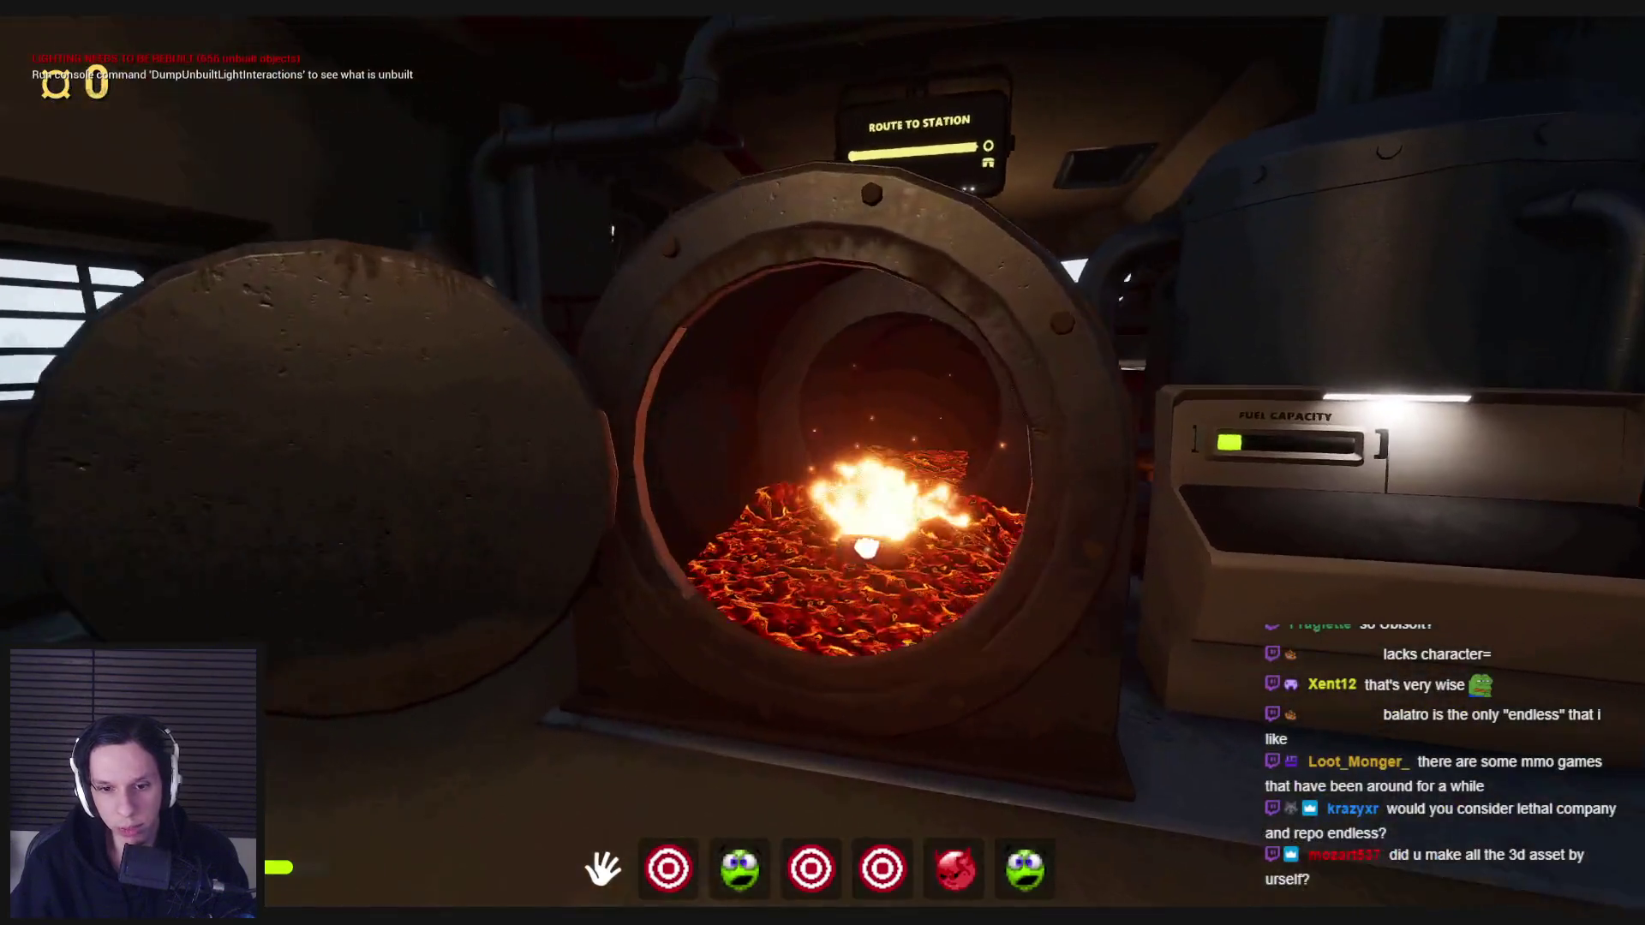
key(4)
click(823, 463)
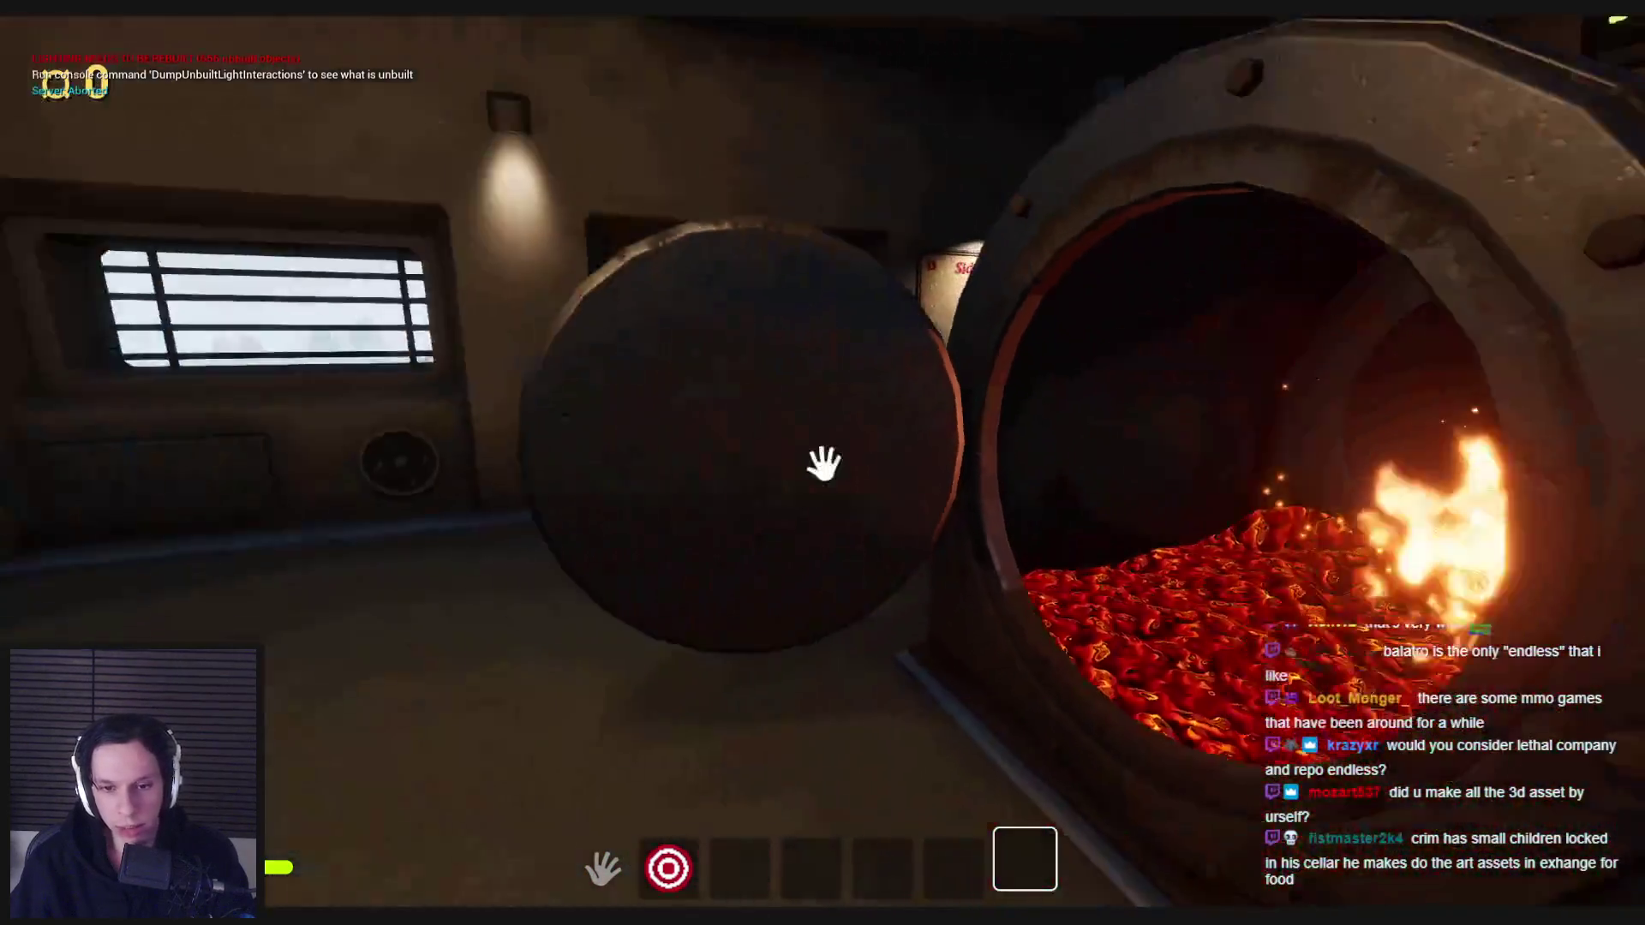
click(823, 464)
click(823, 464)
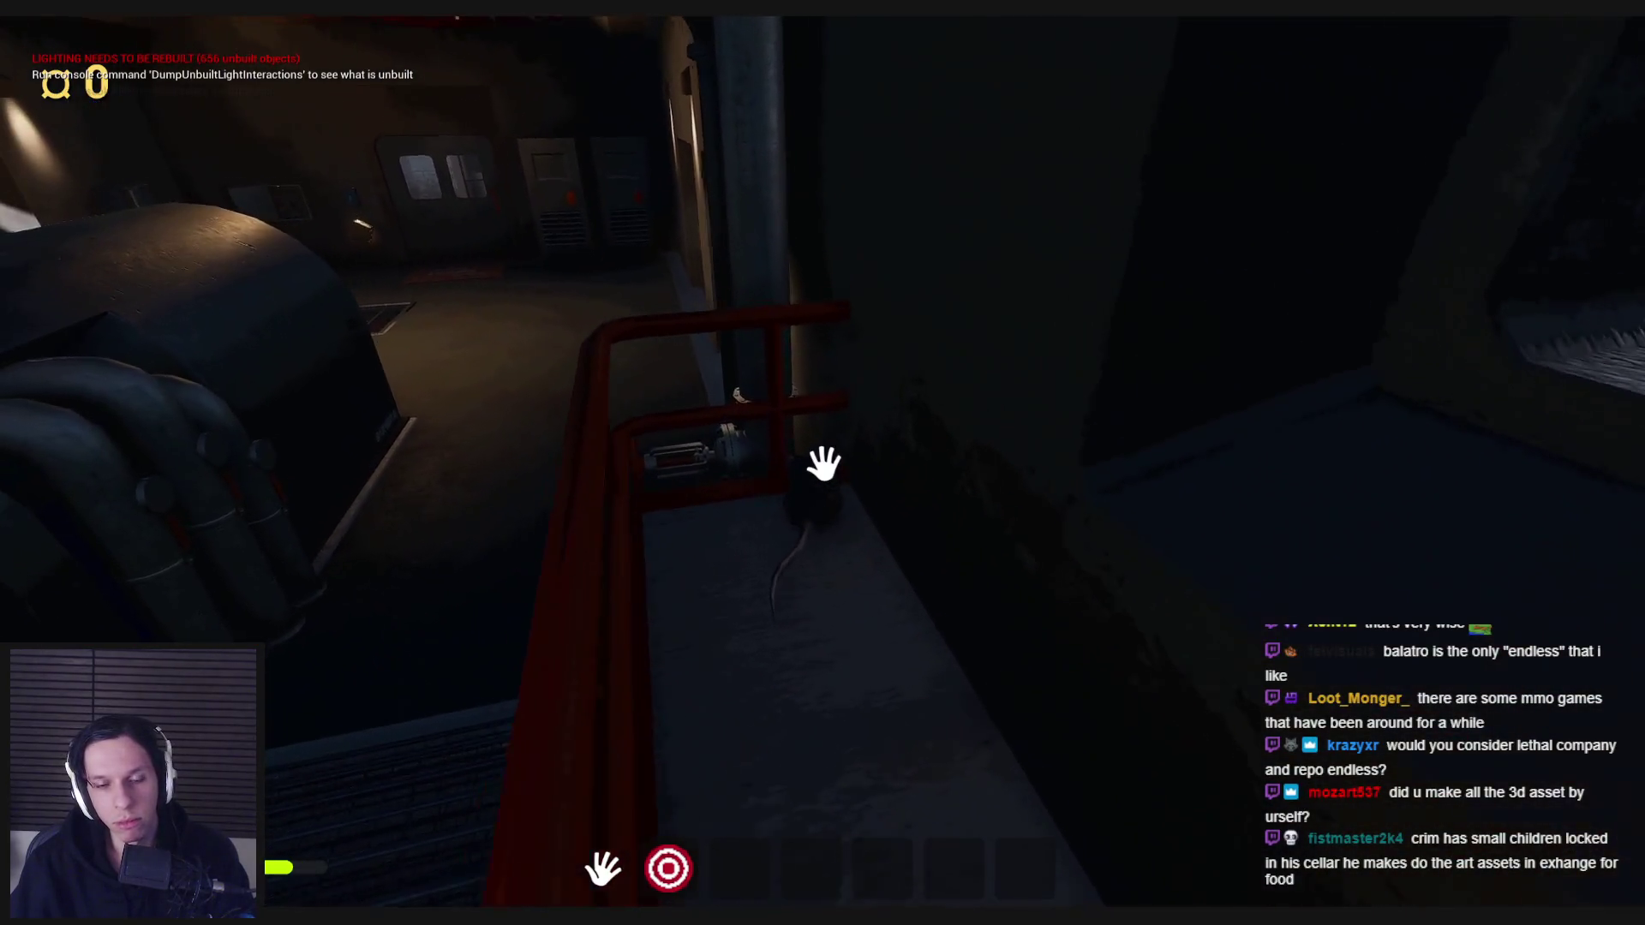
- Walk to the wall panel and plug the blue, green and purple cables into matching sockets
key(w)
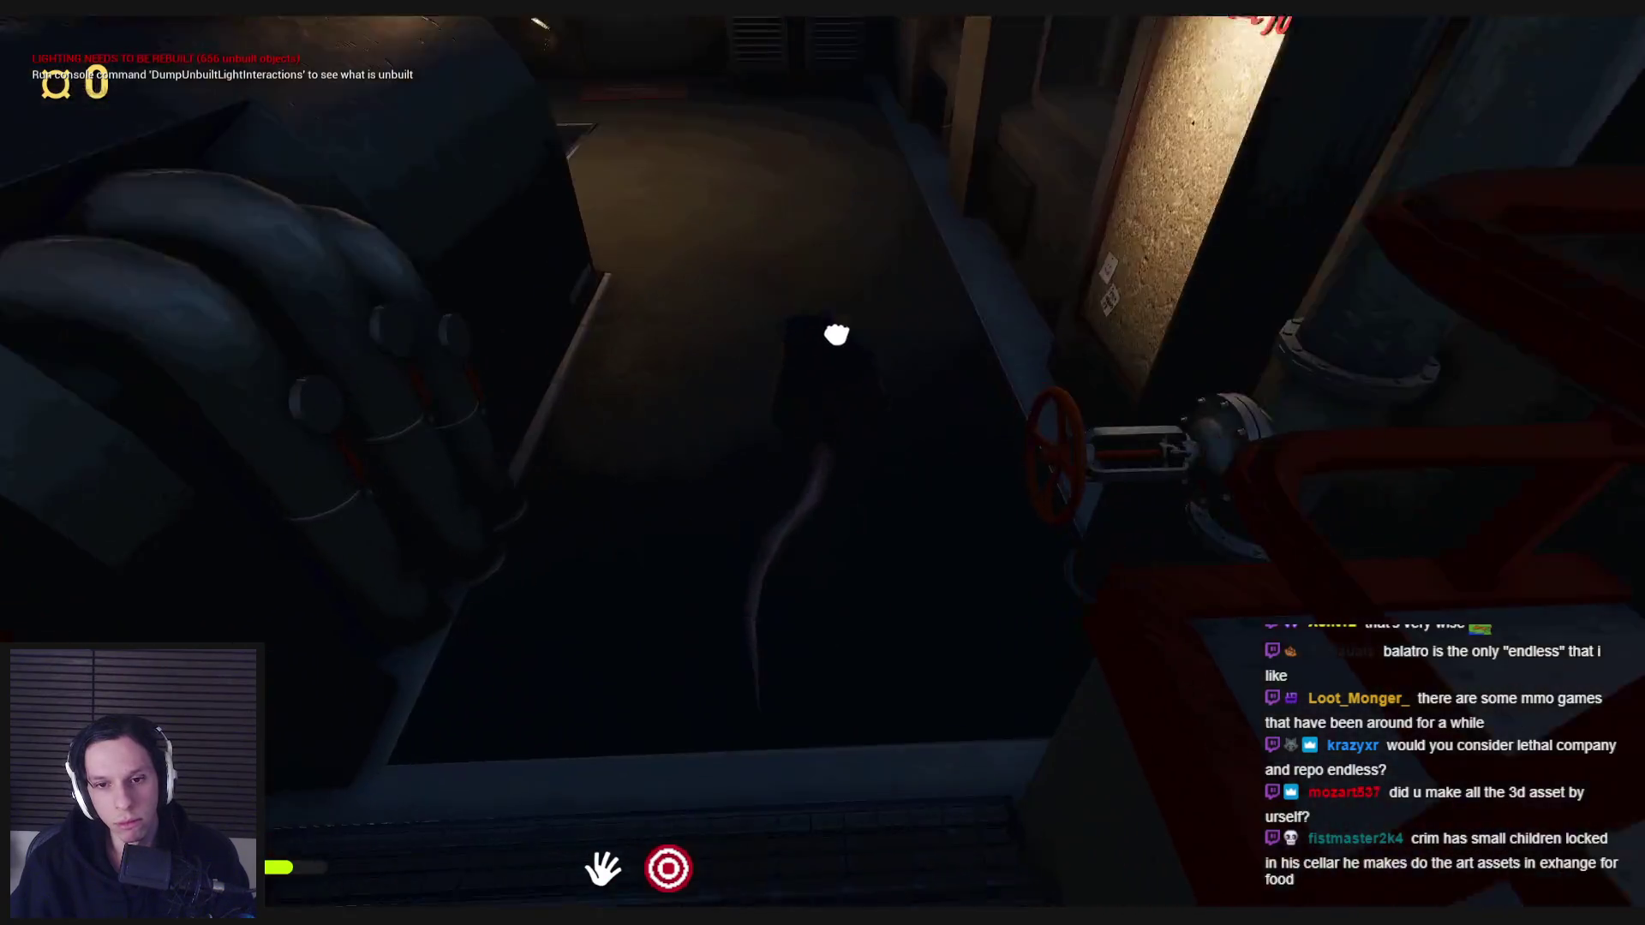
key(w)
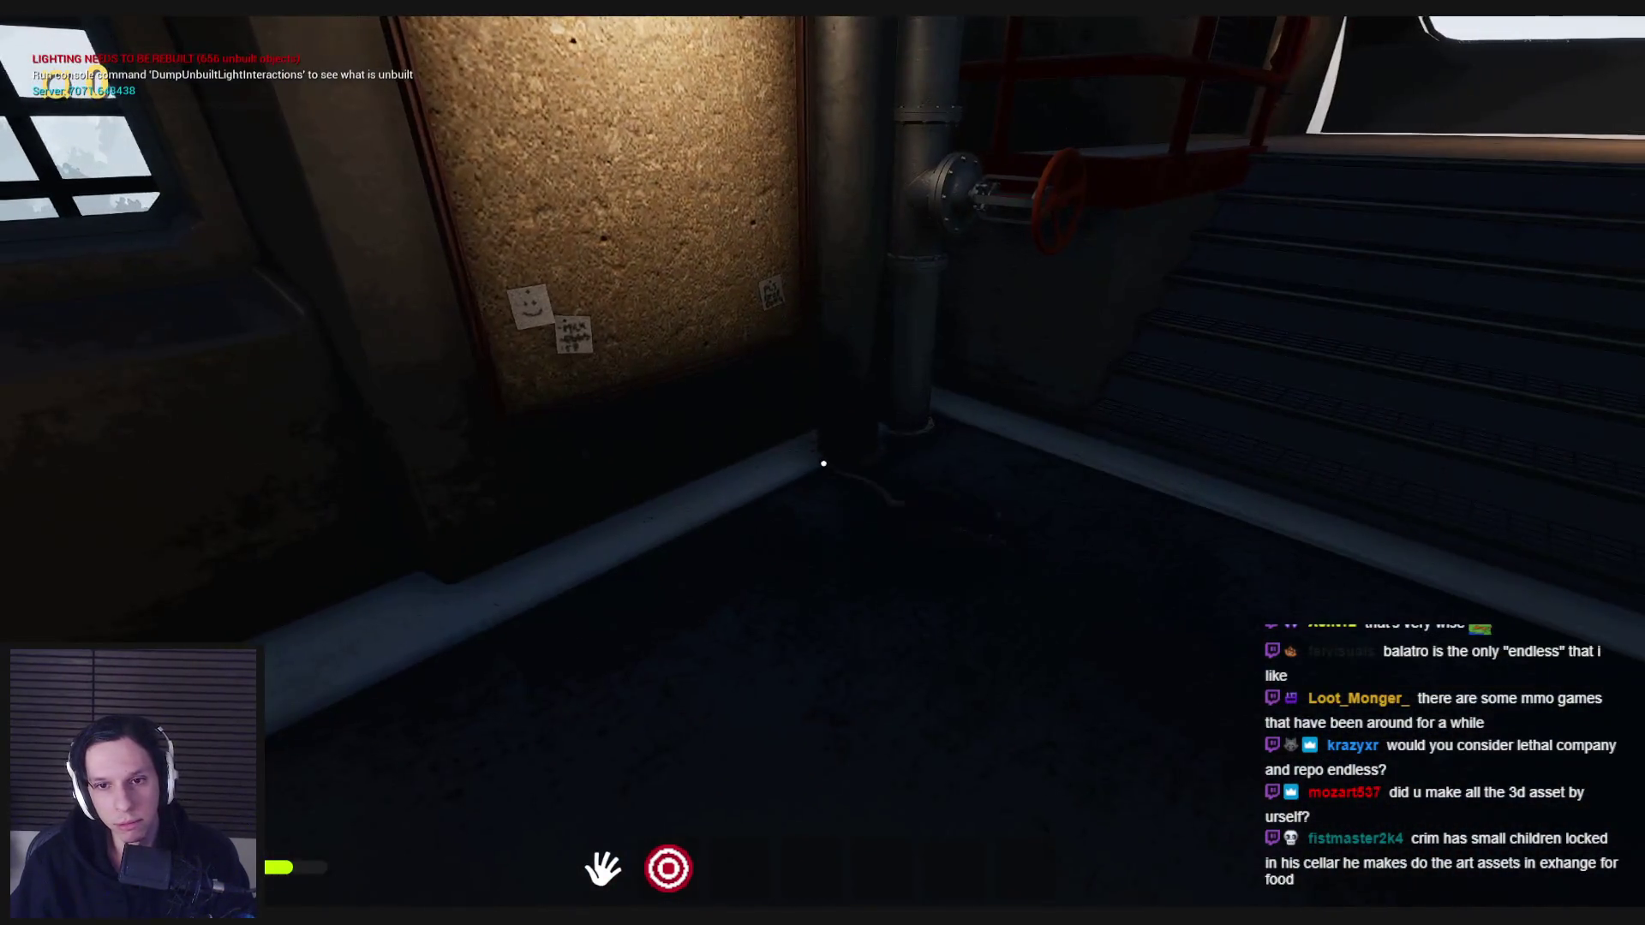
key(w)
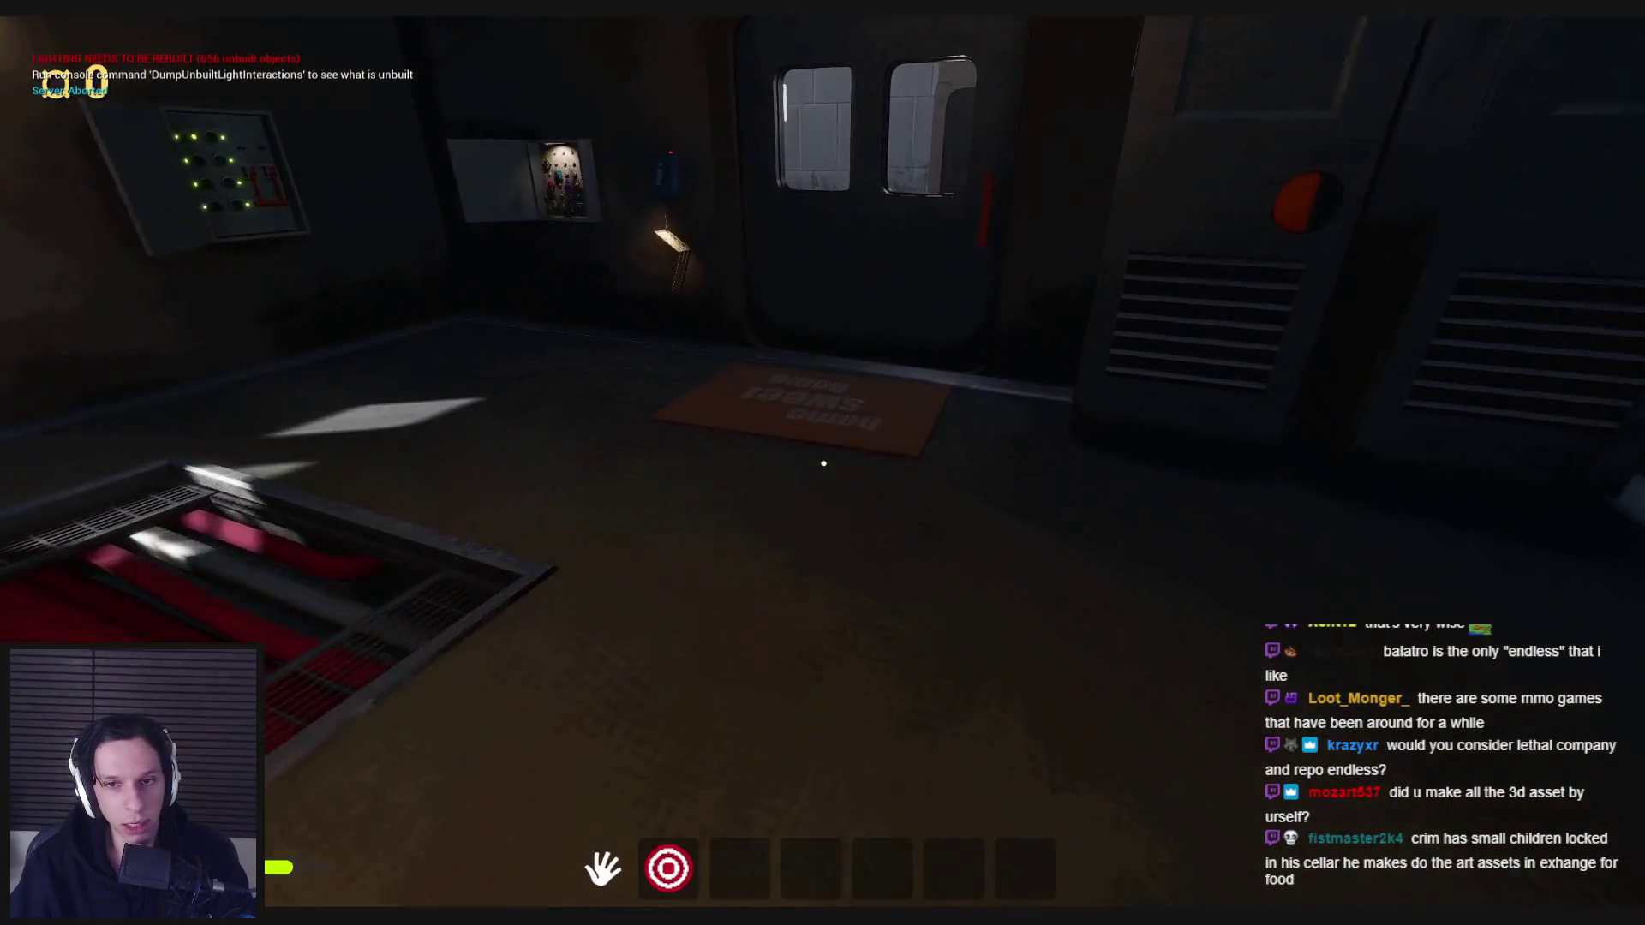
key(w)
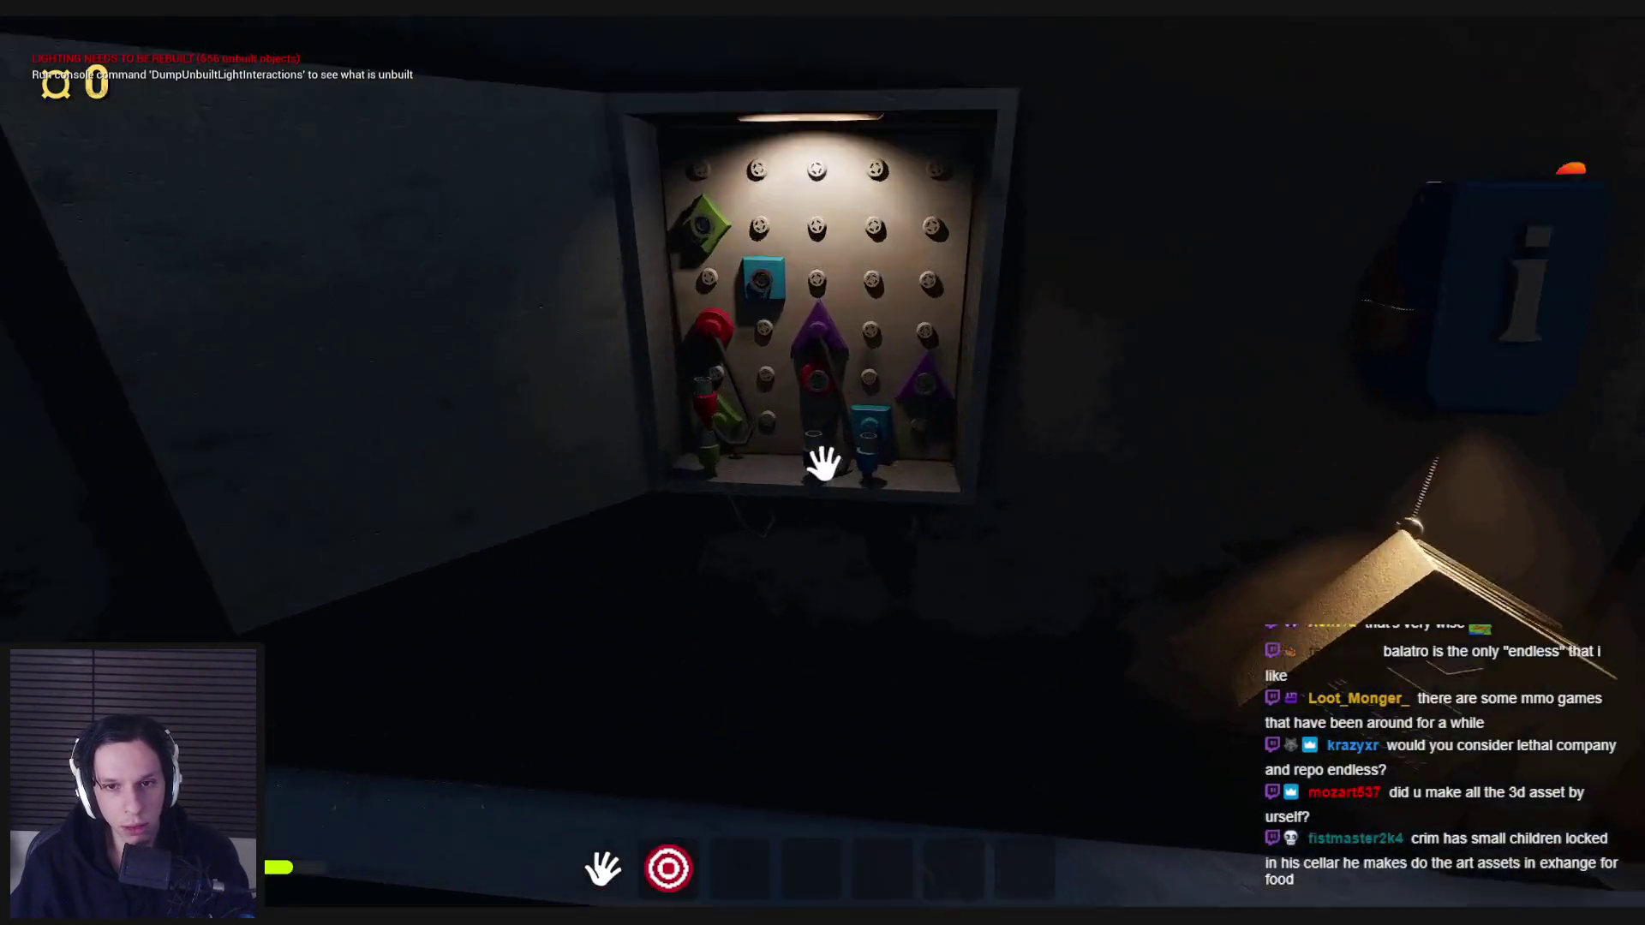
key(s)
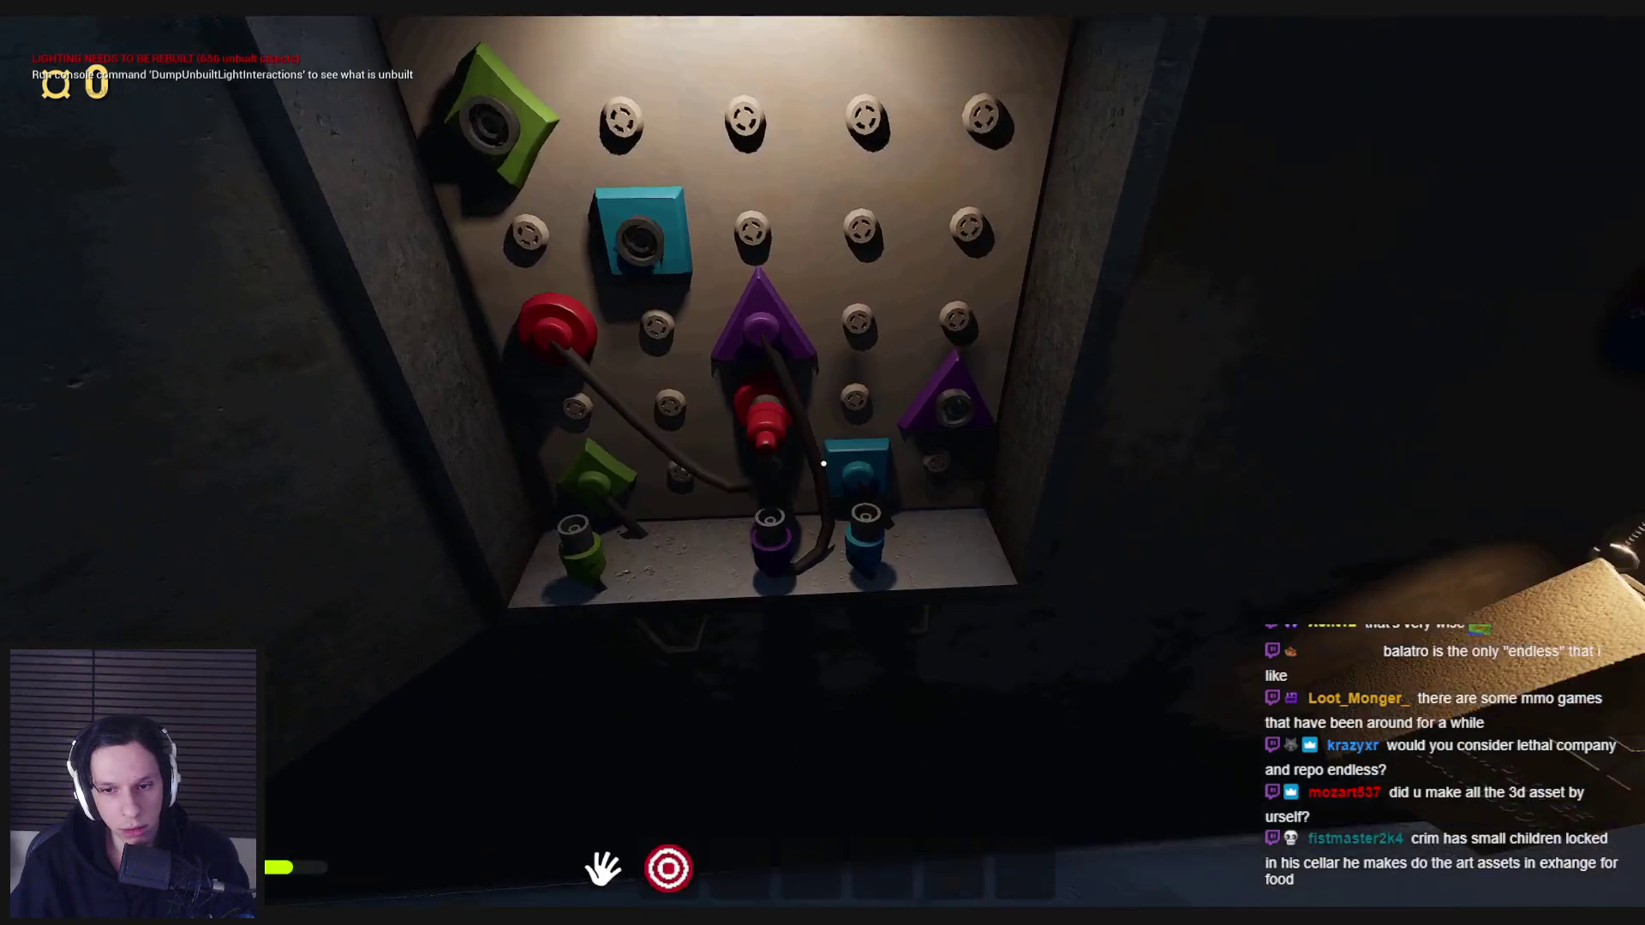
drag(997, 647, 646, 315)
mouse_move(677, 548)
mouse_down()
mouse_move(881, 422)
mouse_move(870, 317)
mouse_up()
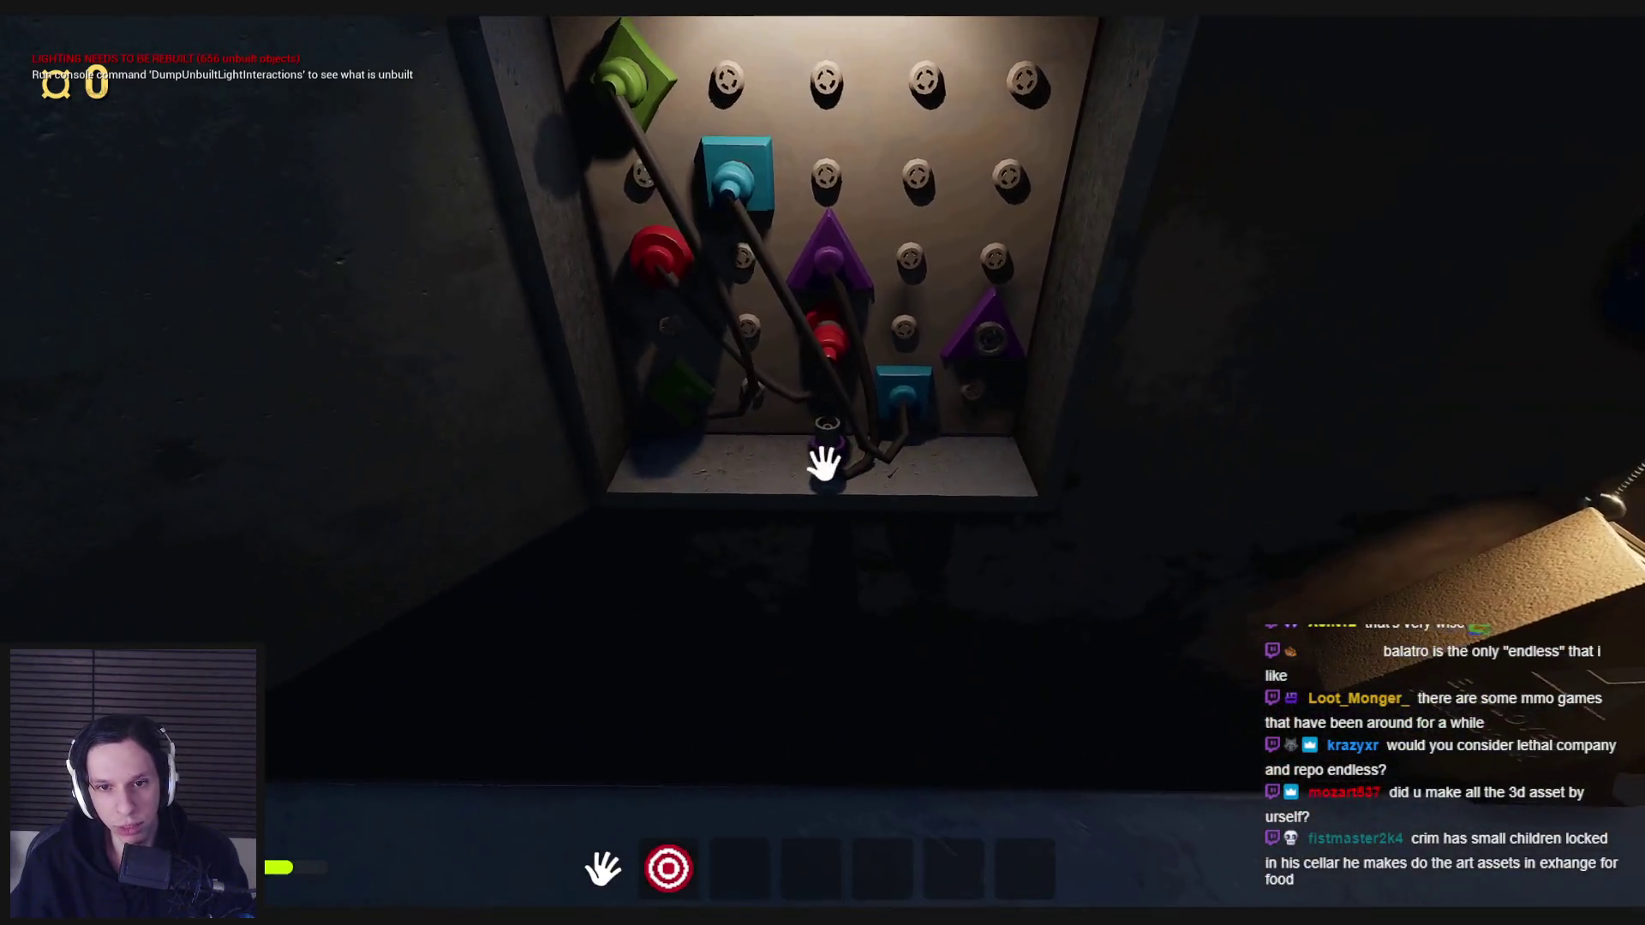
mouse_move(825, 463)
mouse_down()
mouse_move(918, 569)
mouse_move(934, 467)
mouse_up()
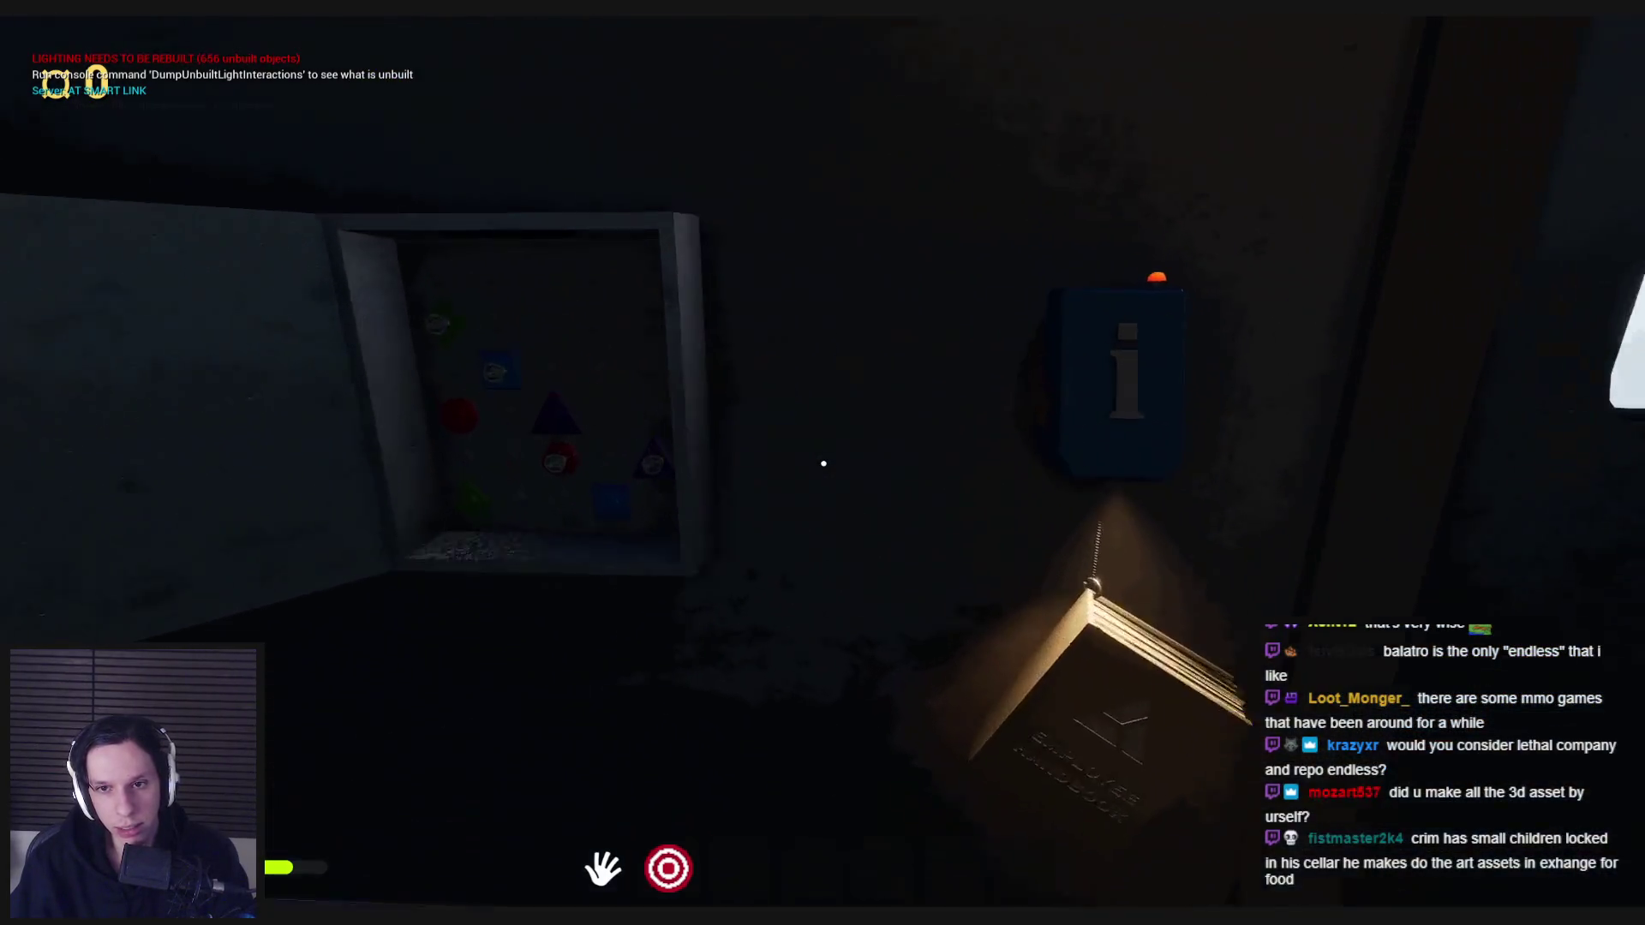
- Walk past the fuel-capacity machine to the furnace and route sign until the rooftop loads
key(s)
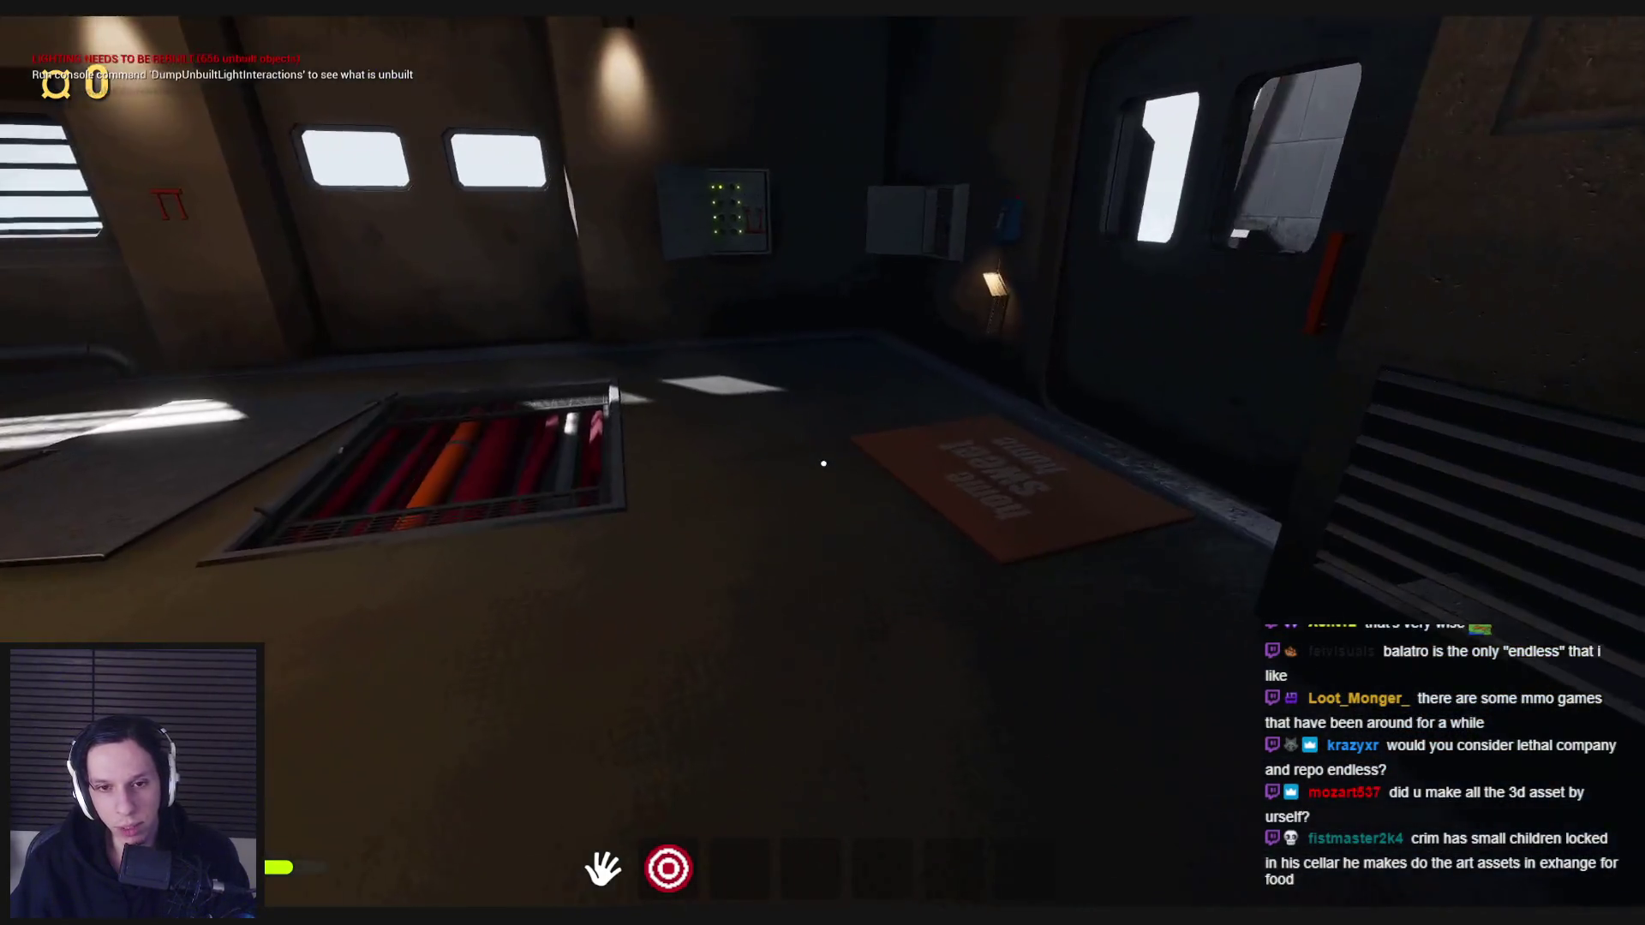
key(w)
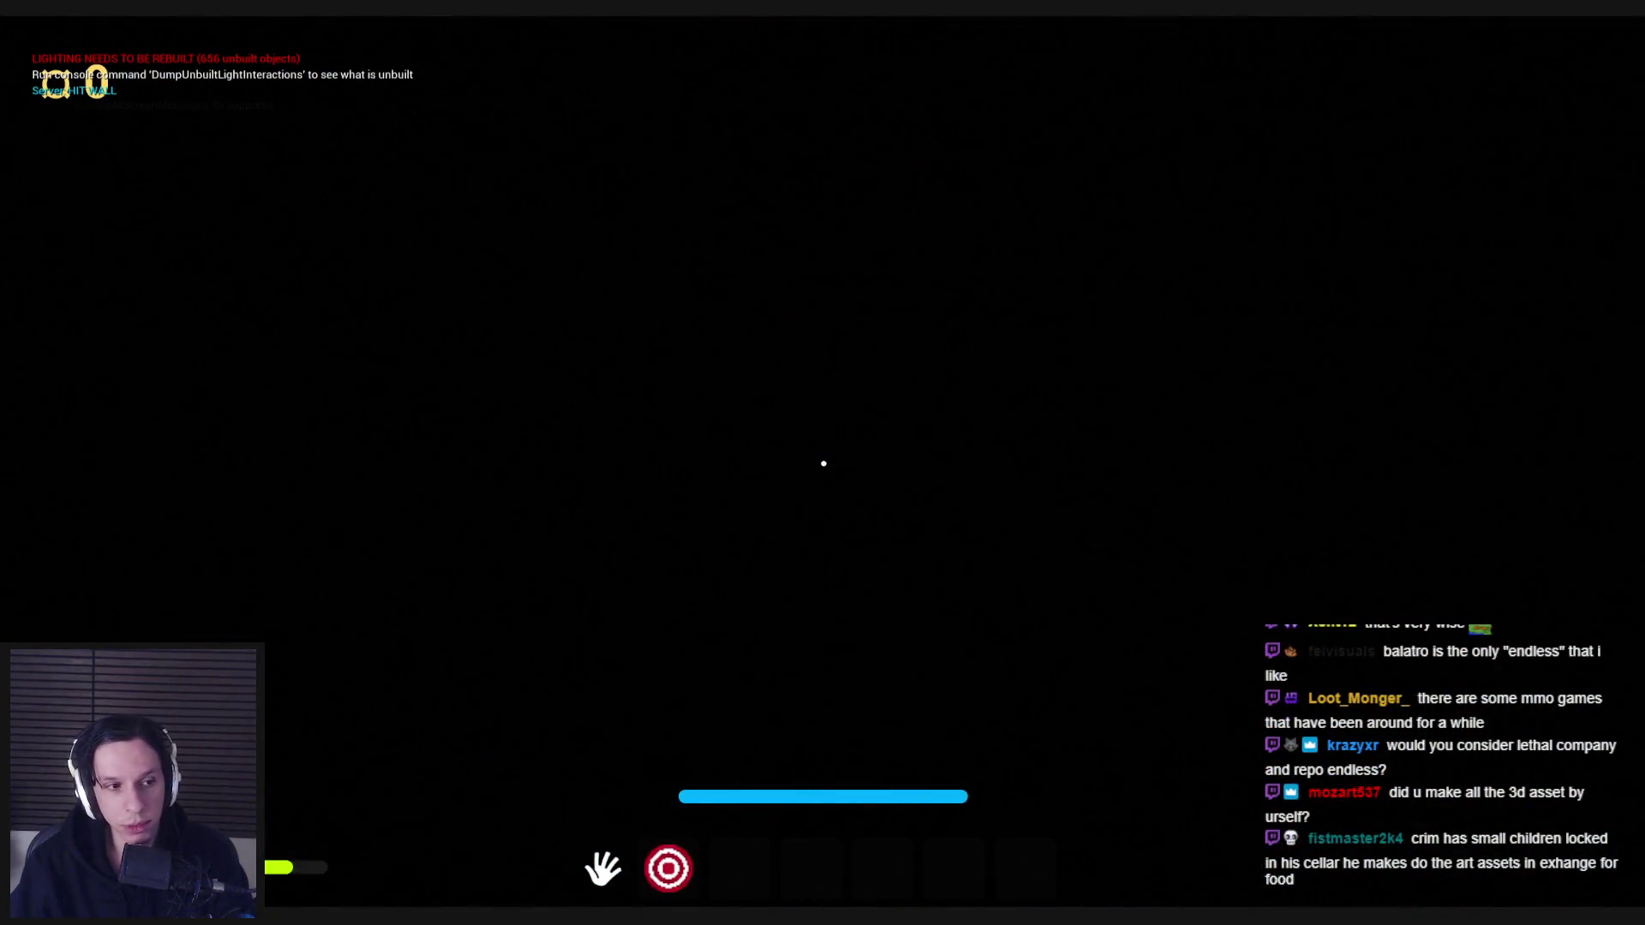
key(w)
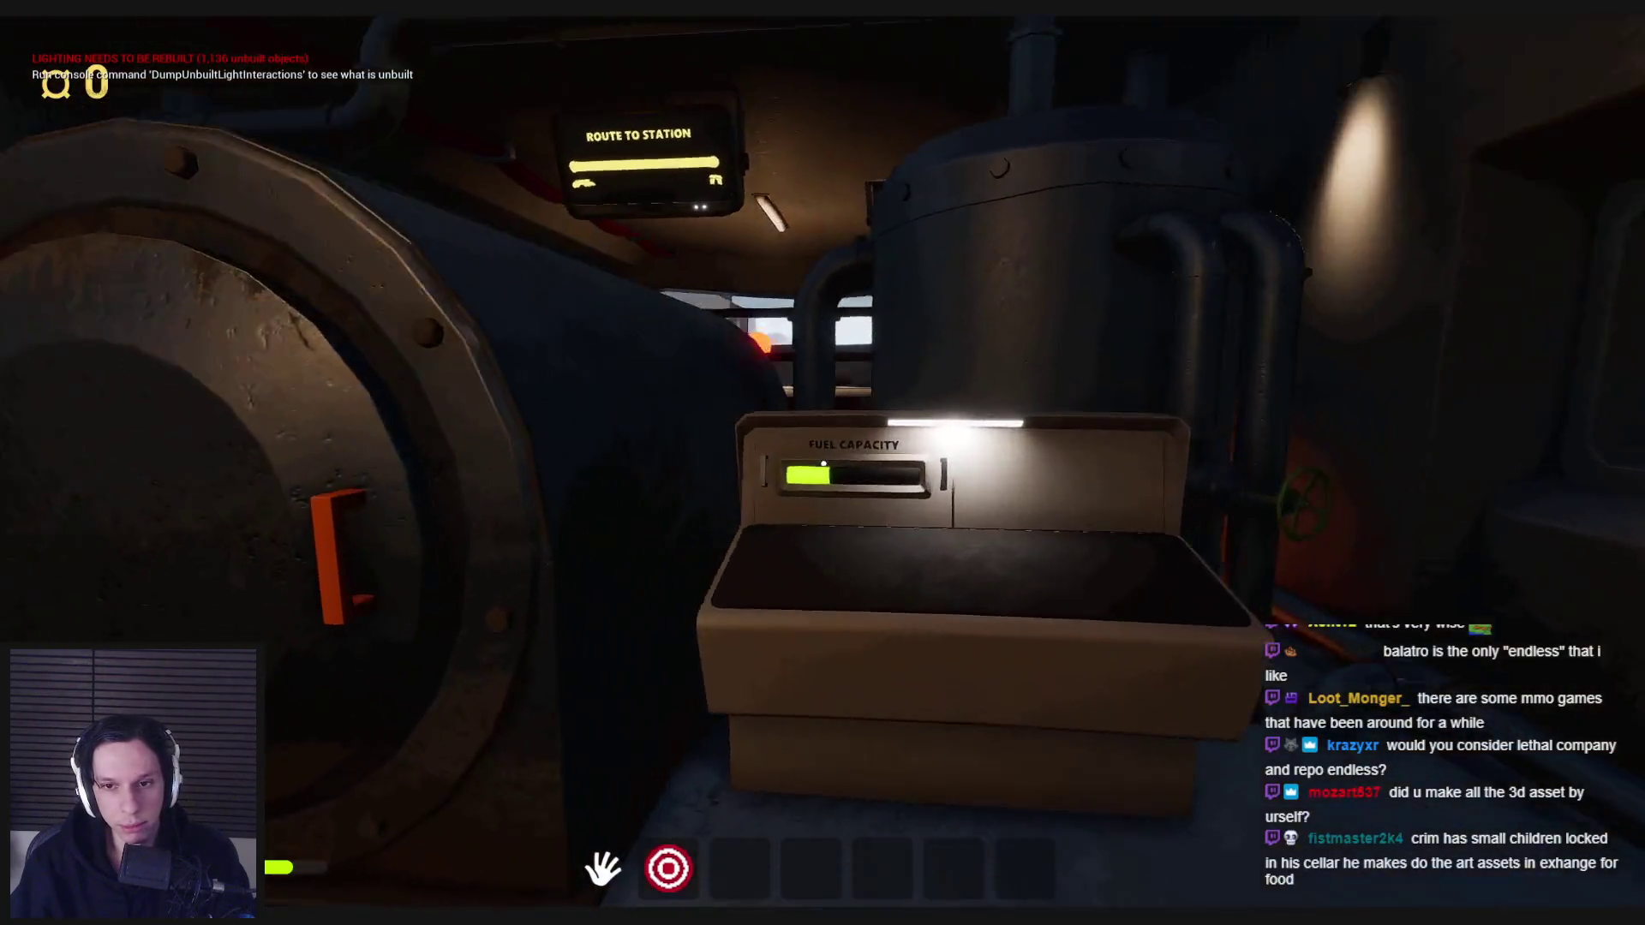
key(s)
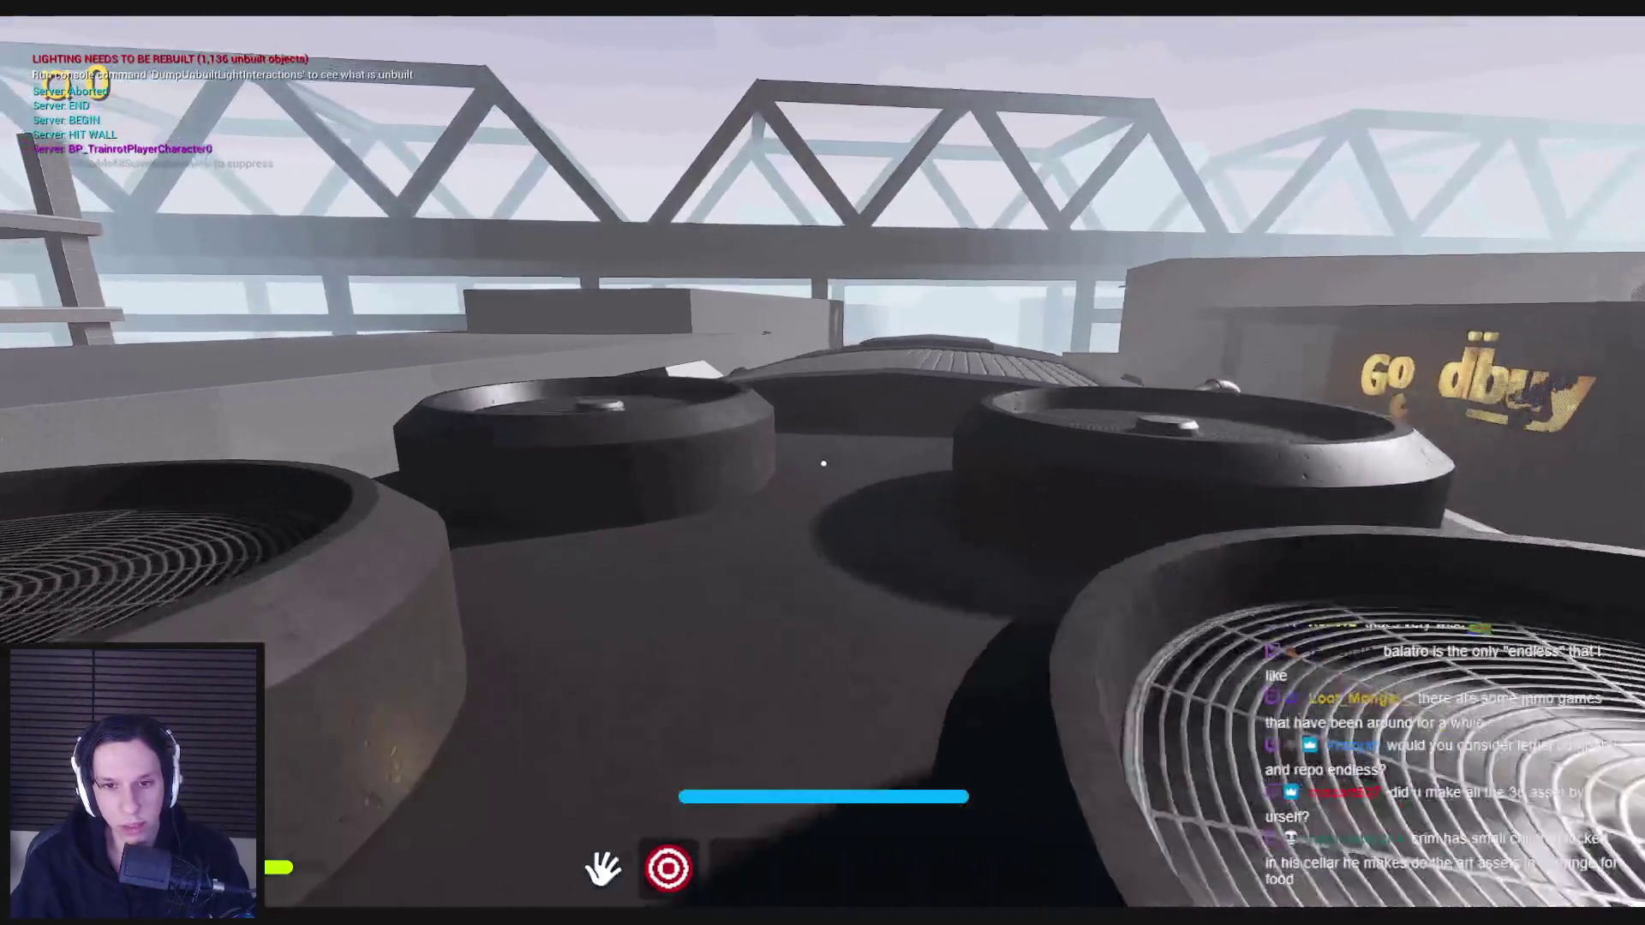
- Cross the rooftop, drop off the ledge and walk through the Goodbuy store
key(w)
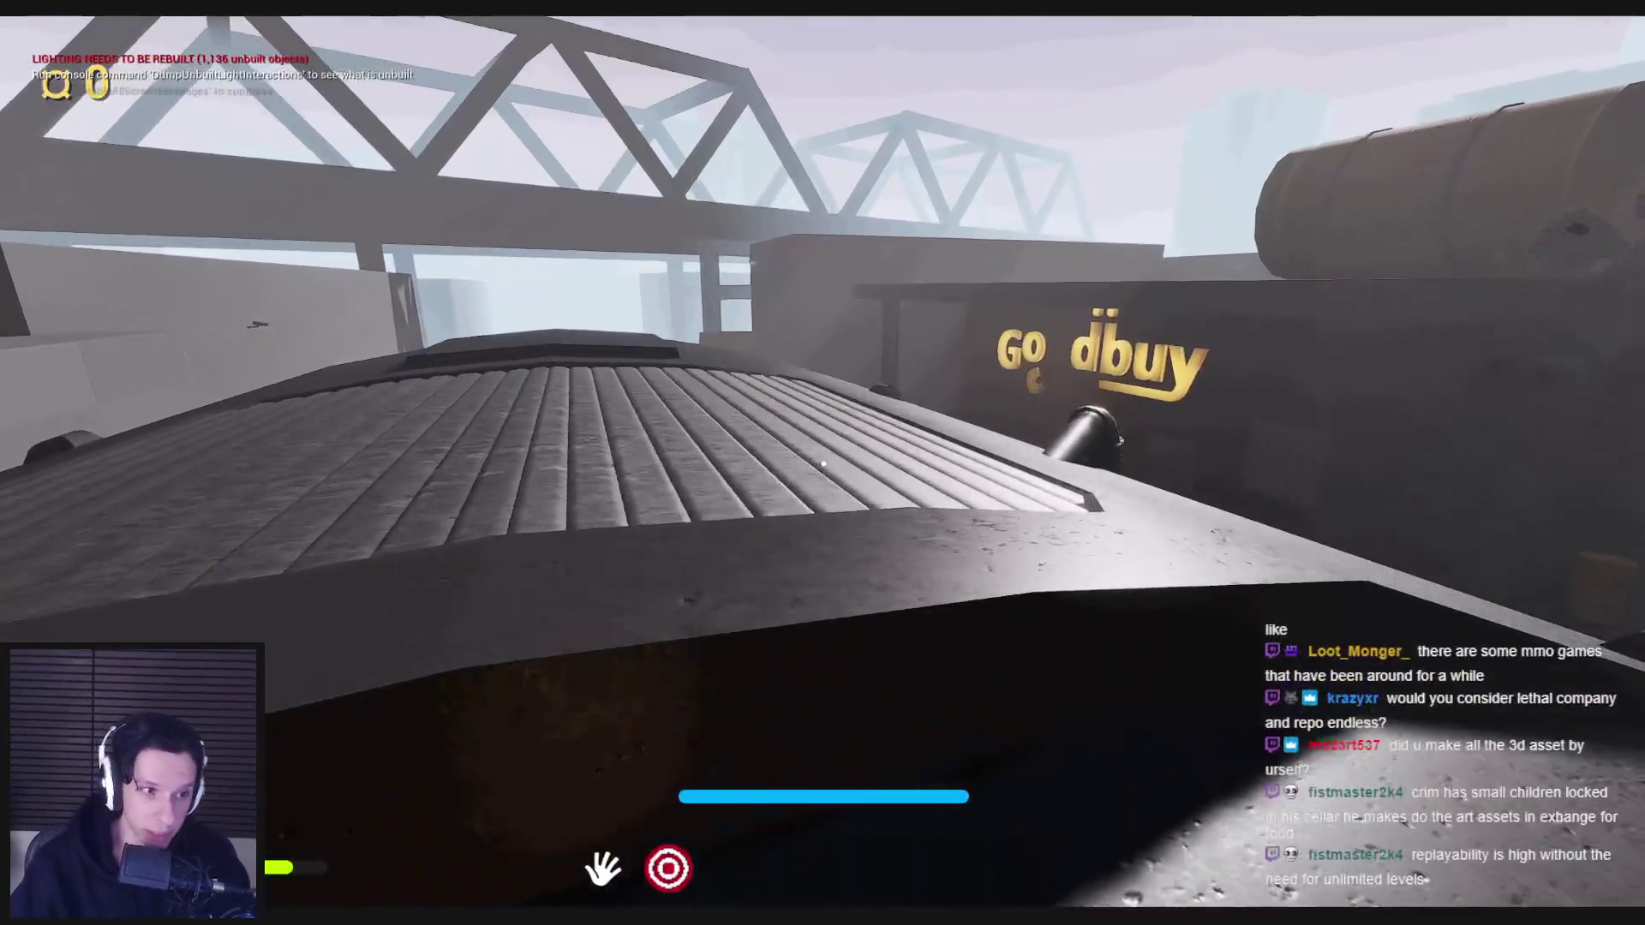
key(w)
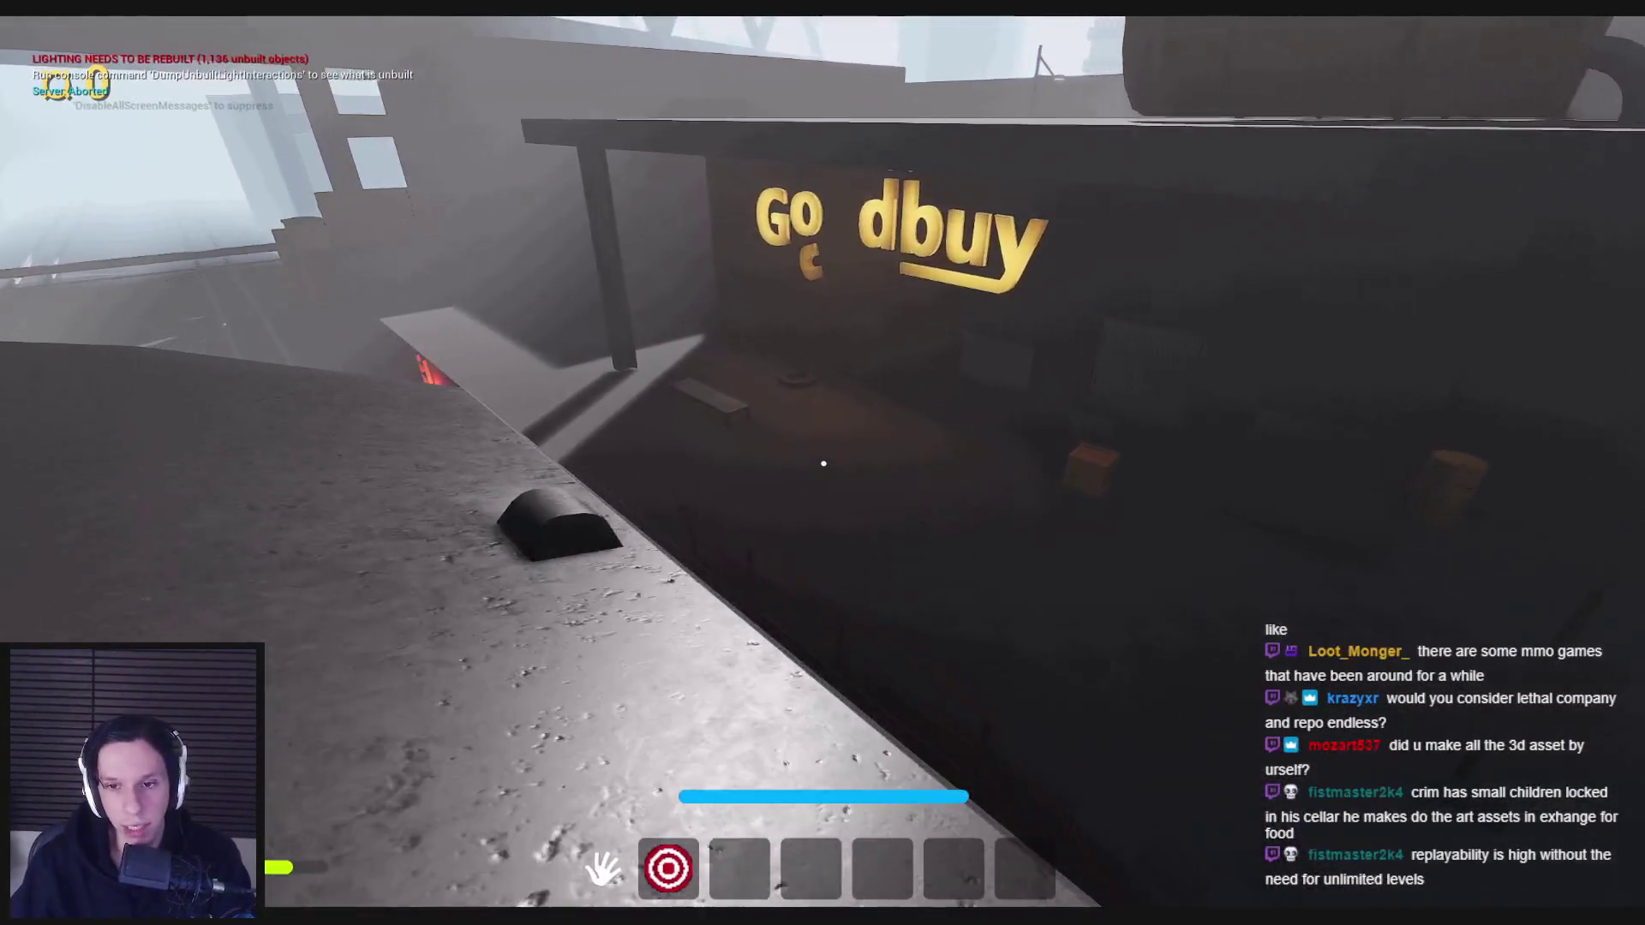
key(w)
key(w)
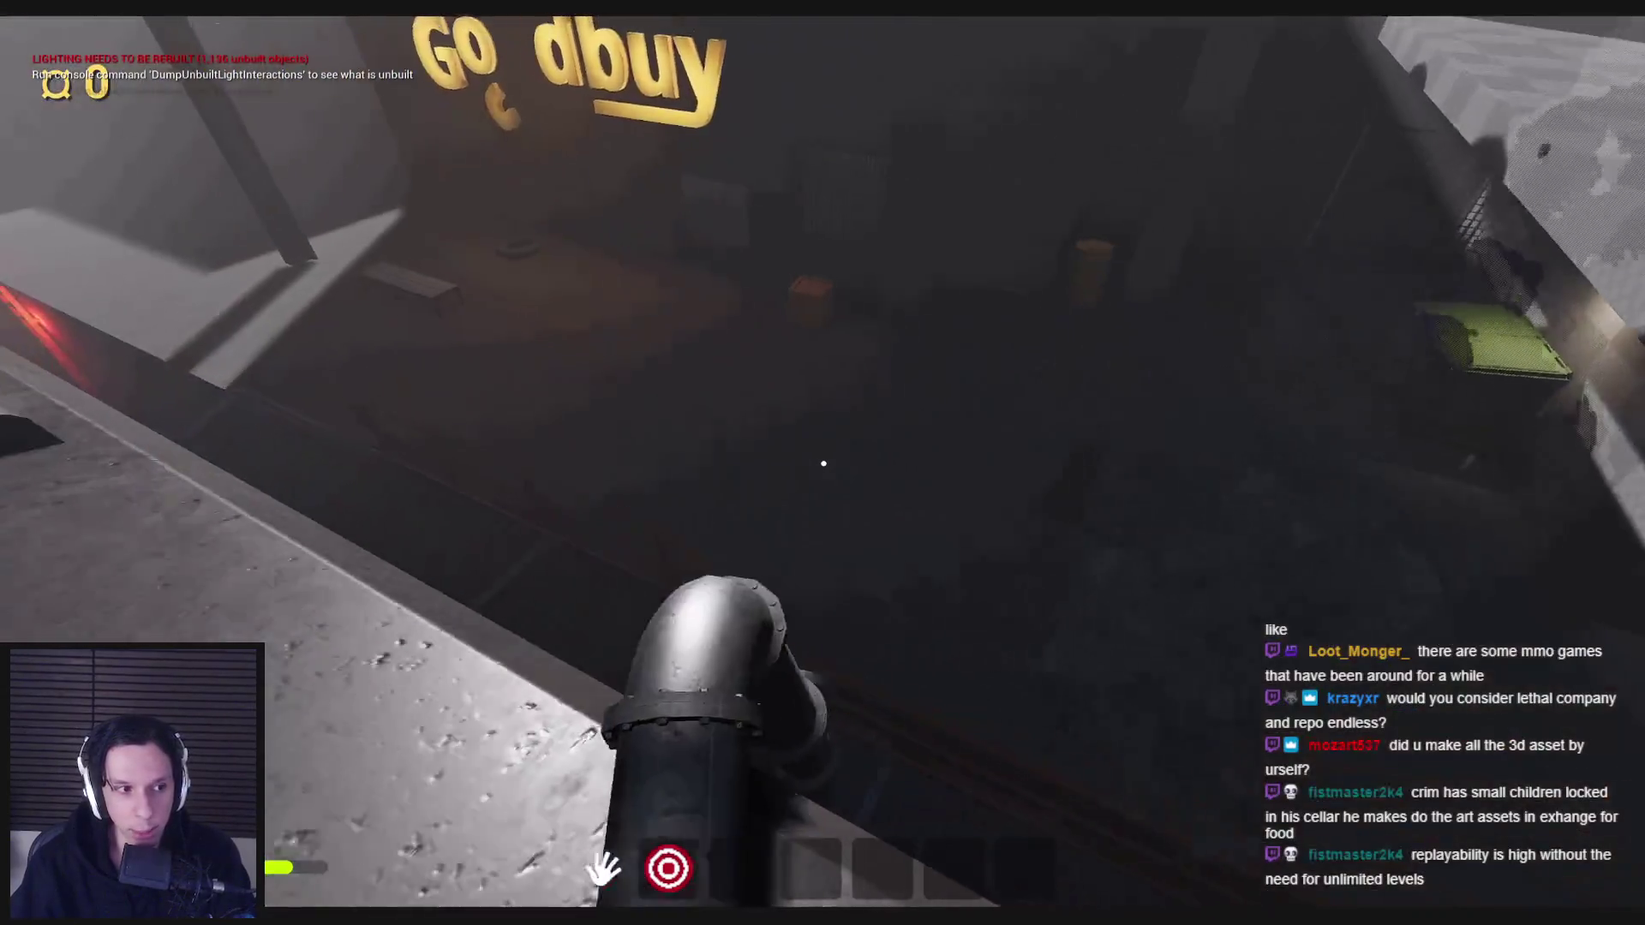
key(w)
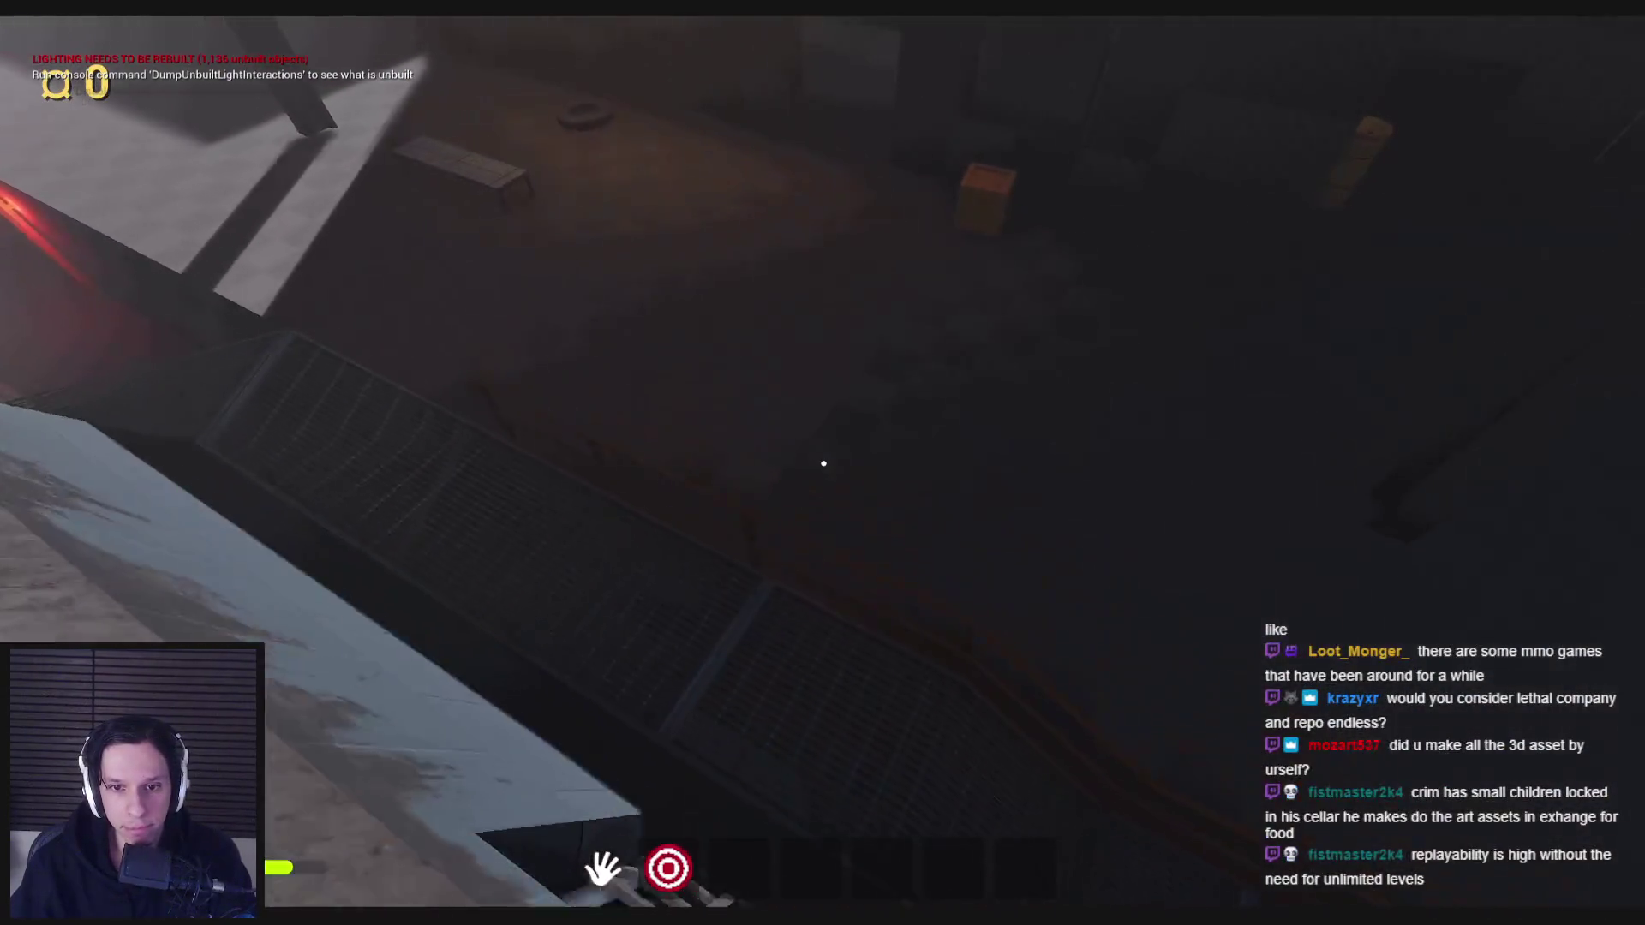
key(w)
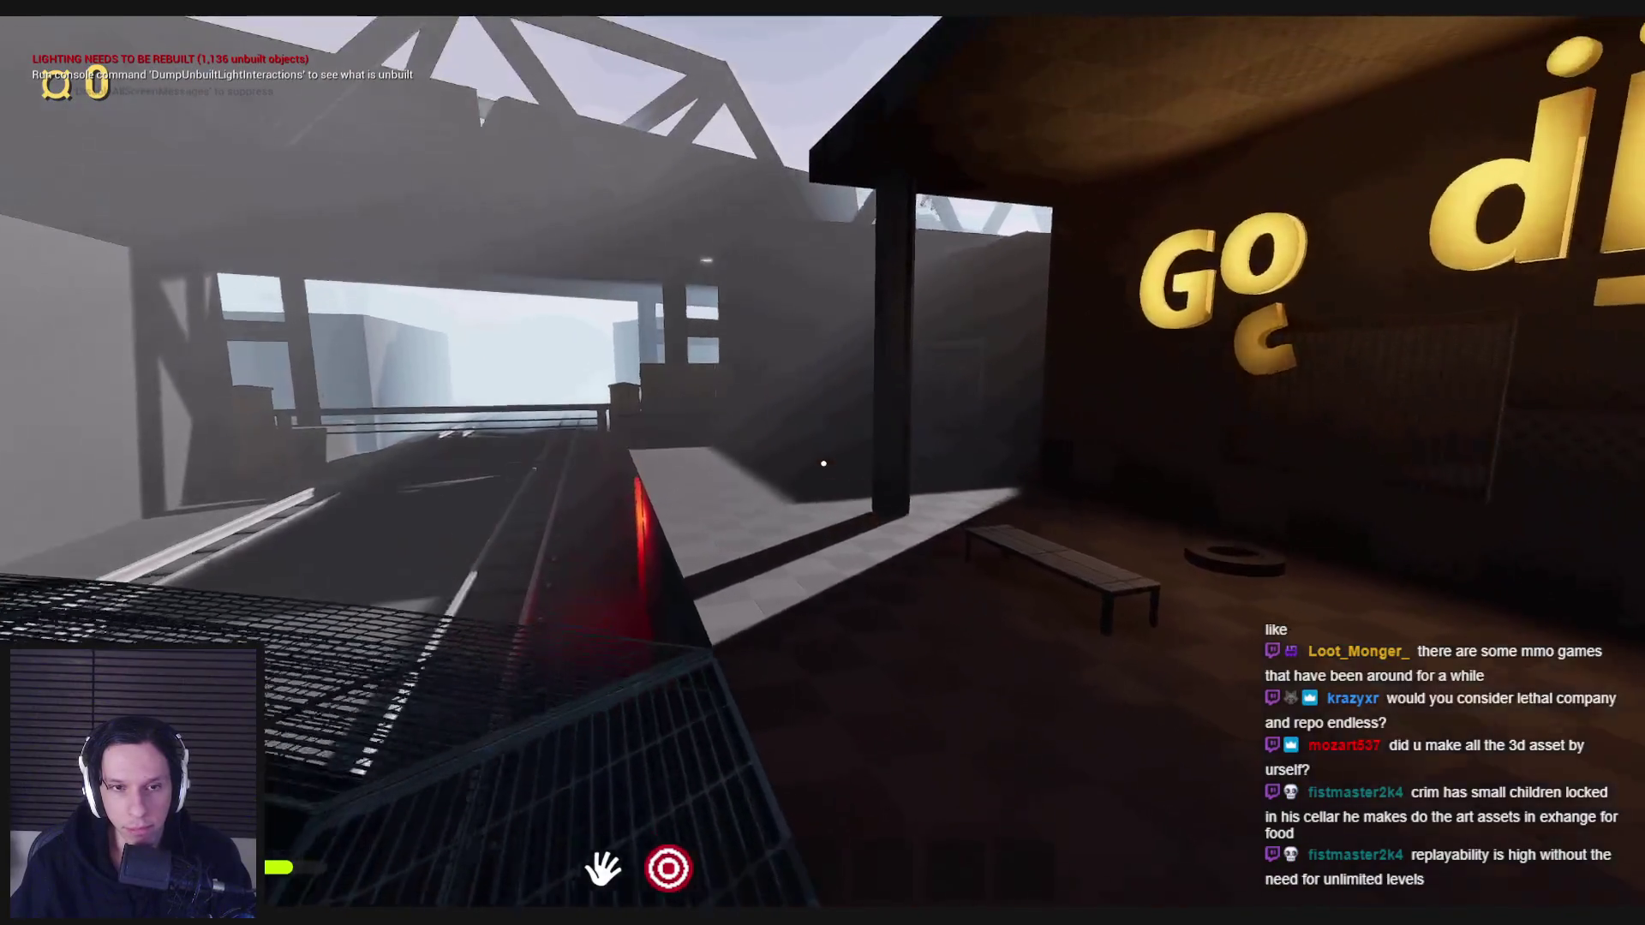
key(w)
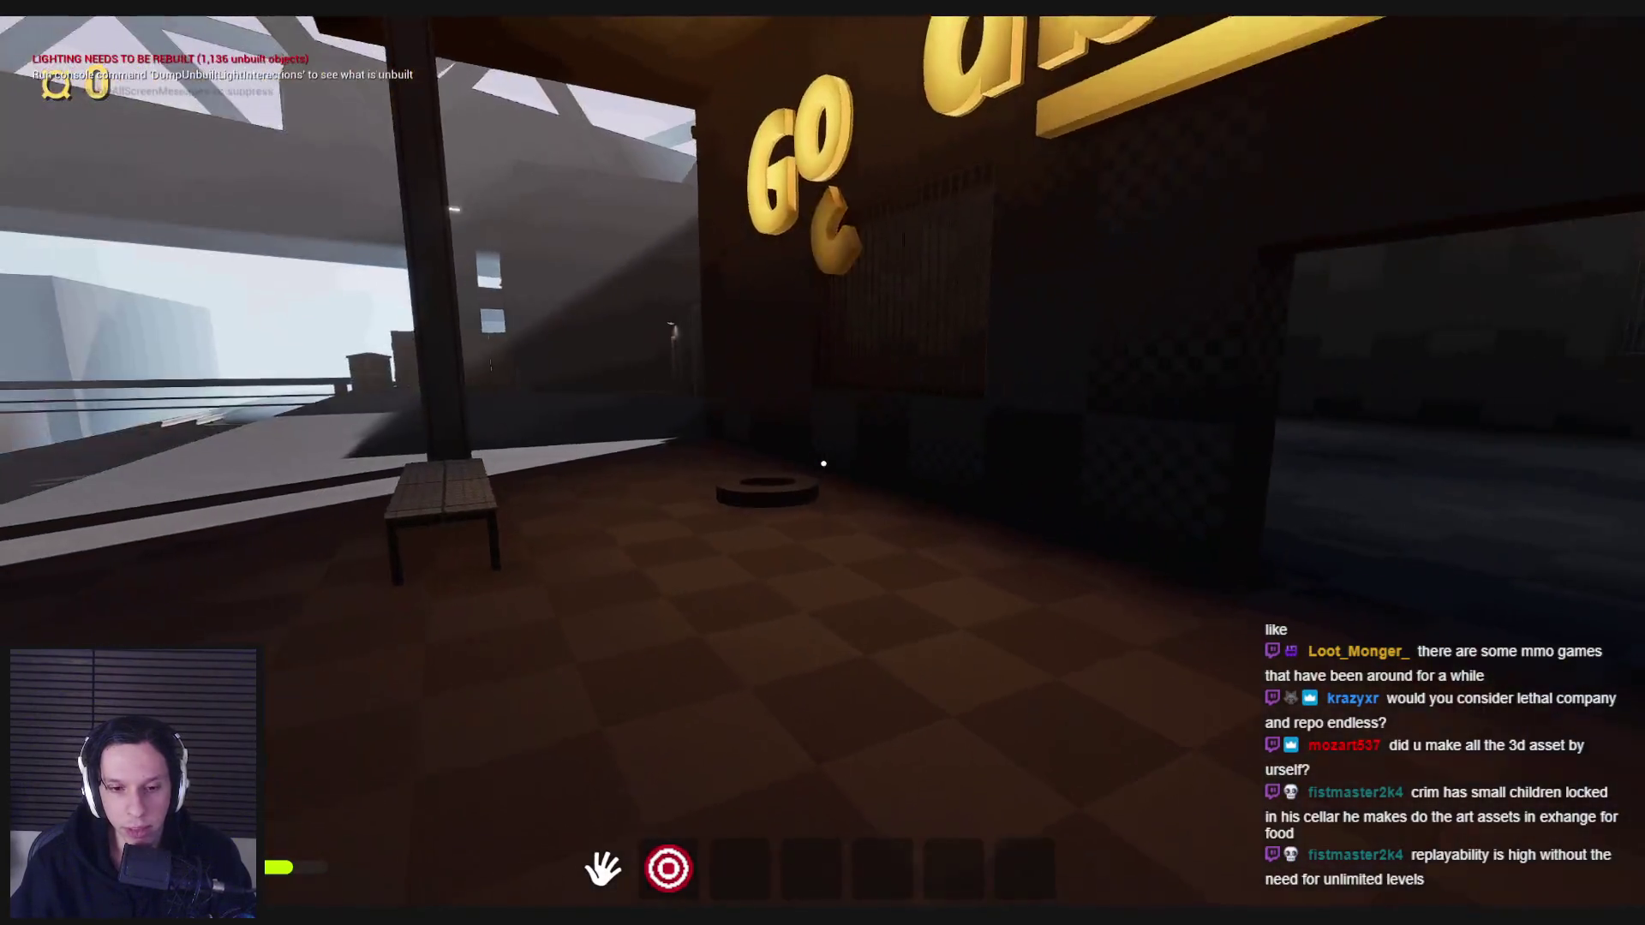
key(w)
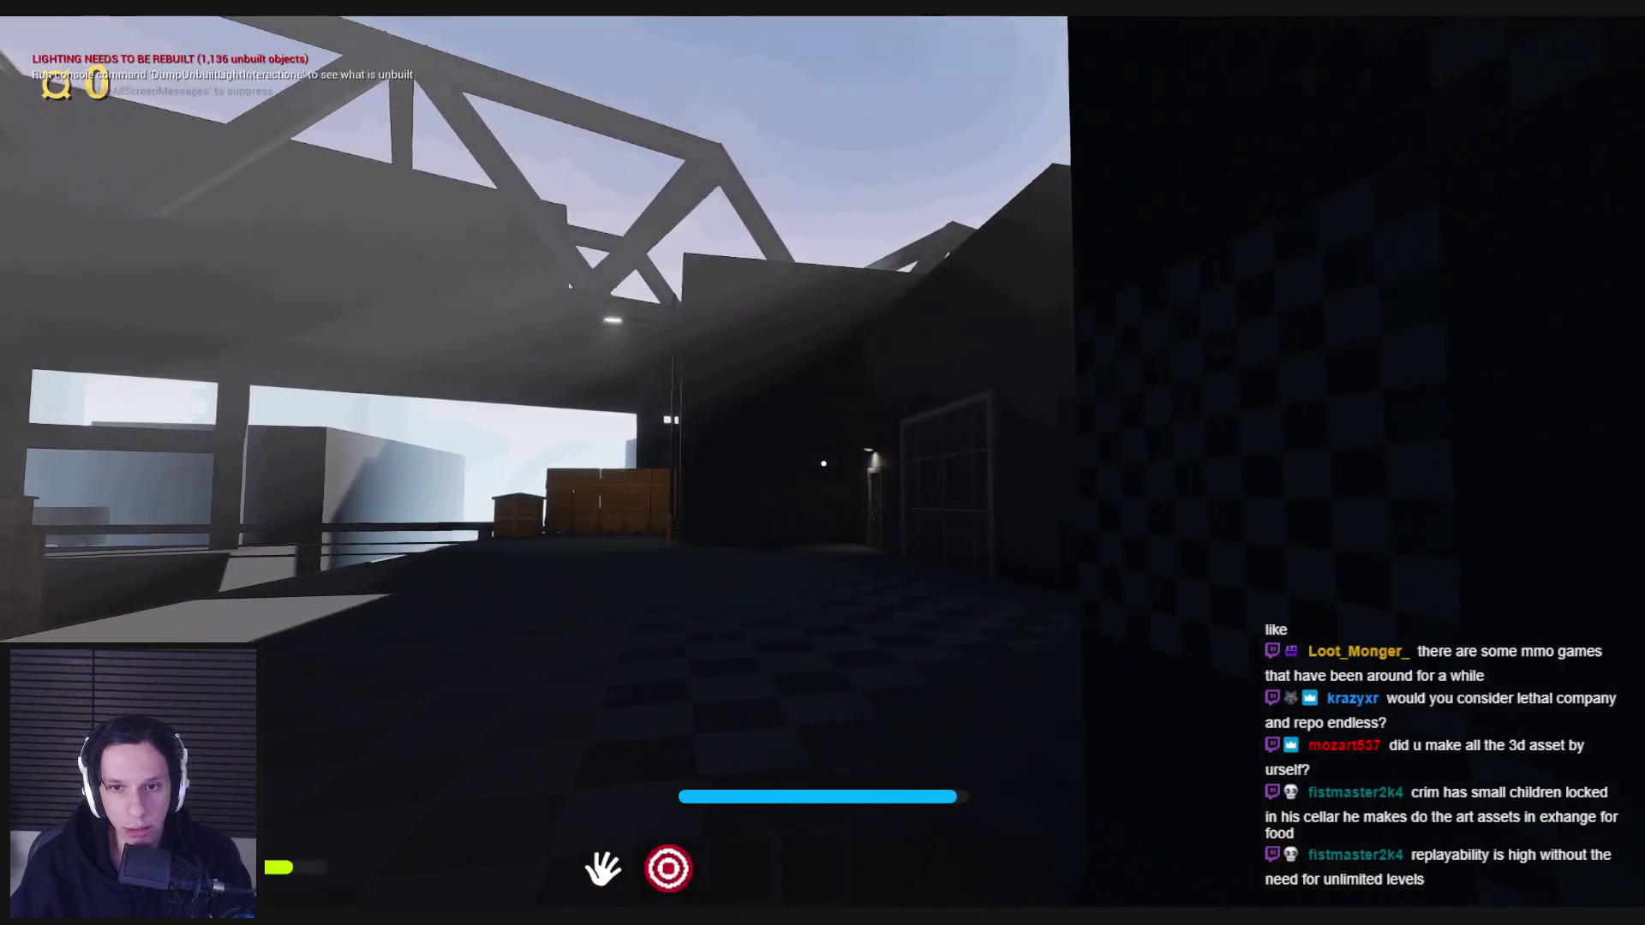
- Follow the alley past the van and through the gate to the basketball in the courtyard
key(w)
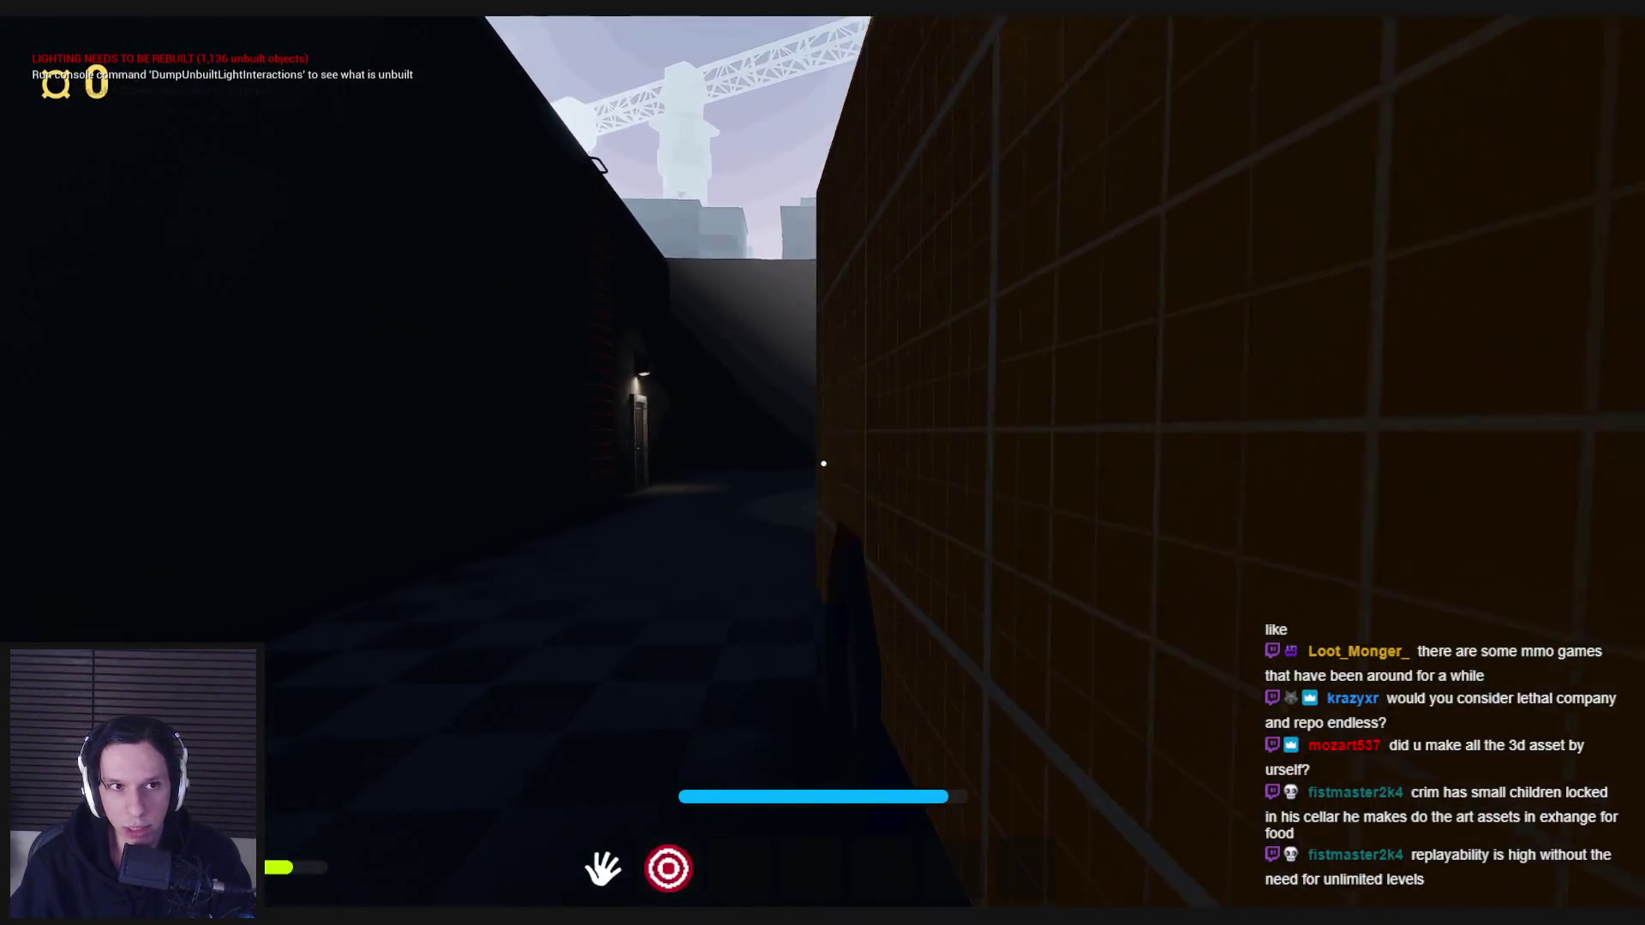
key(w)
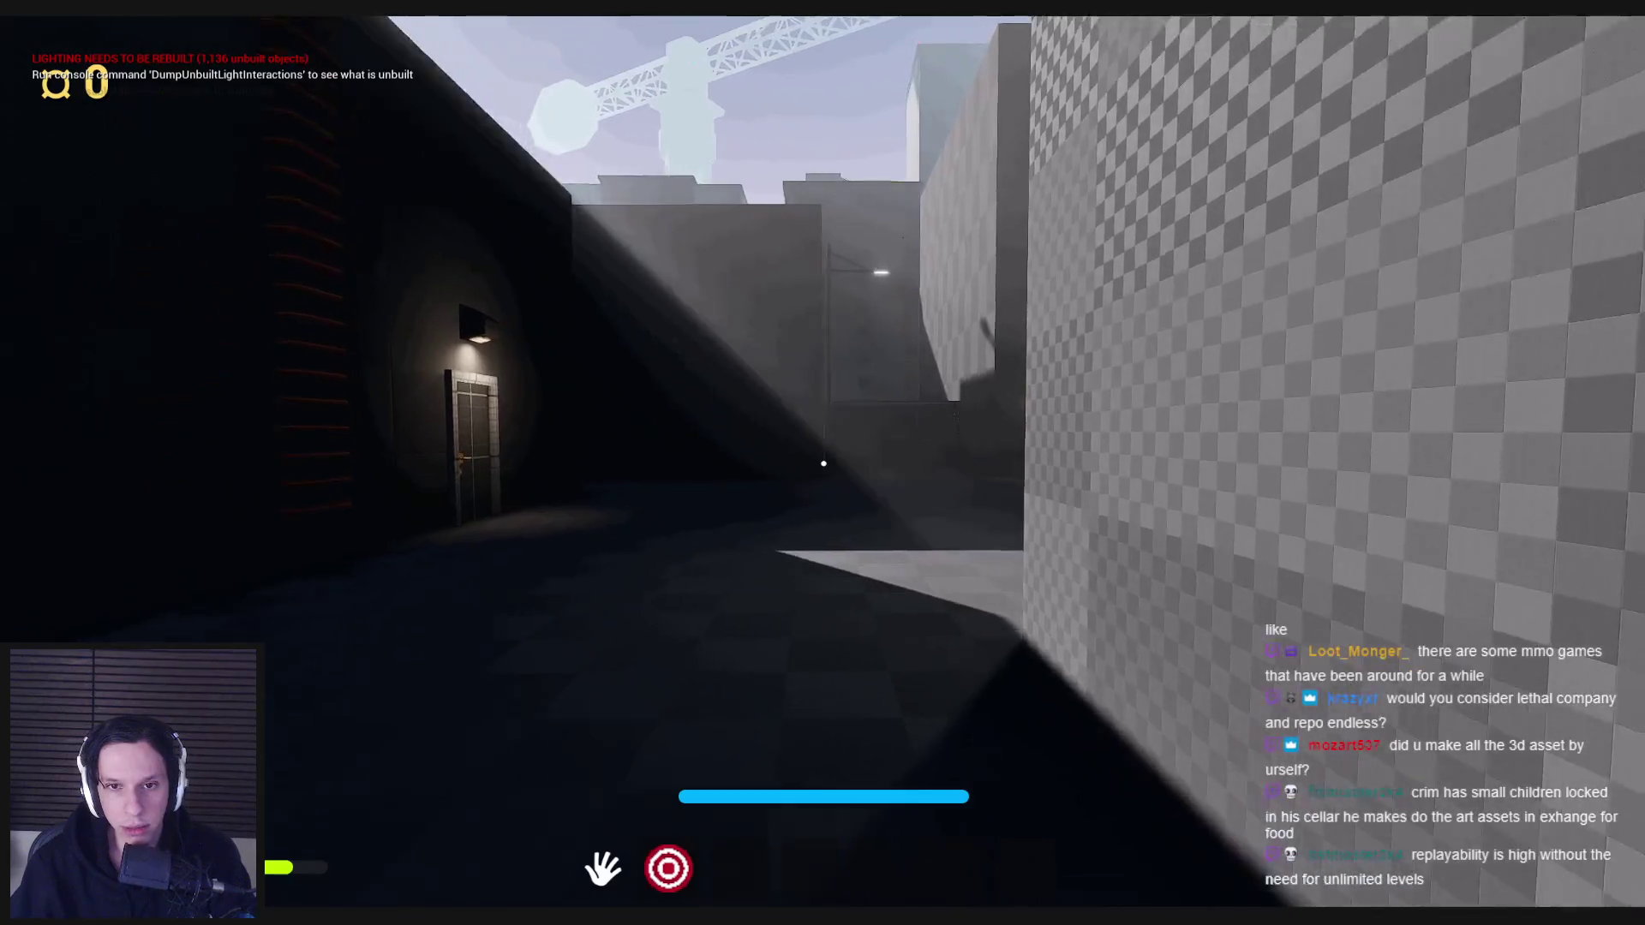
key(w)
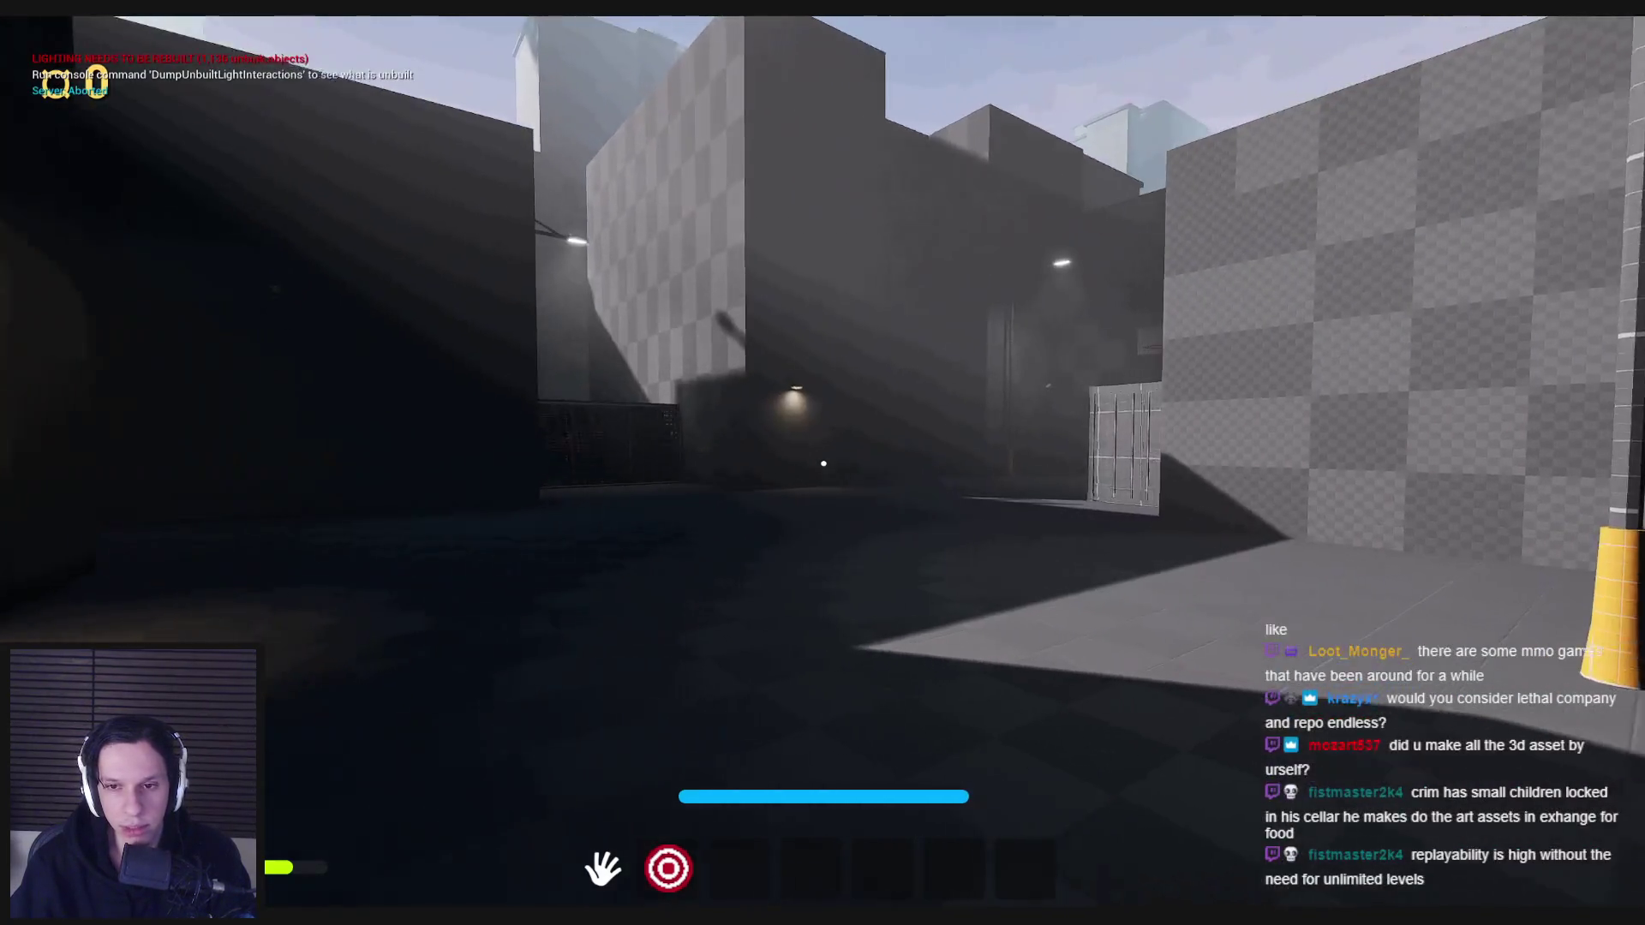
key(w)
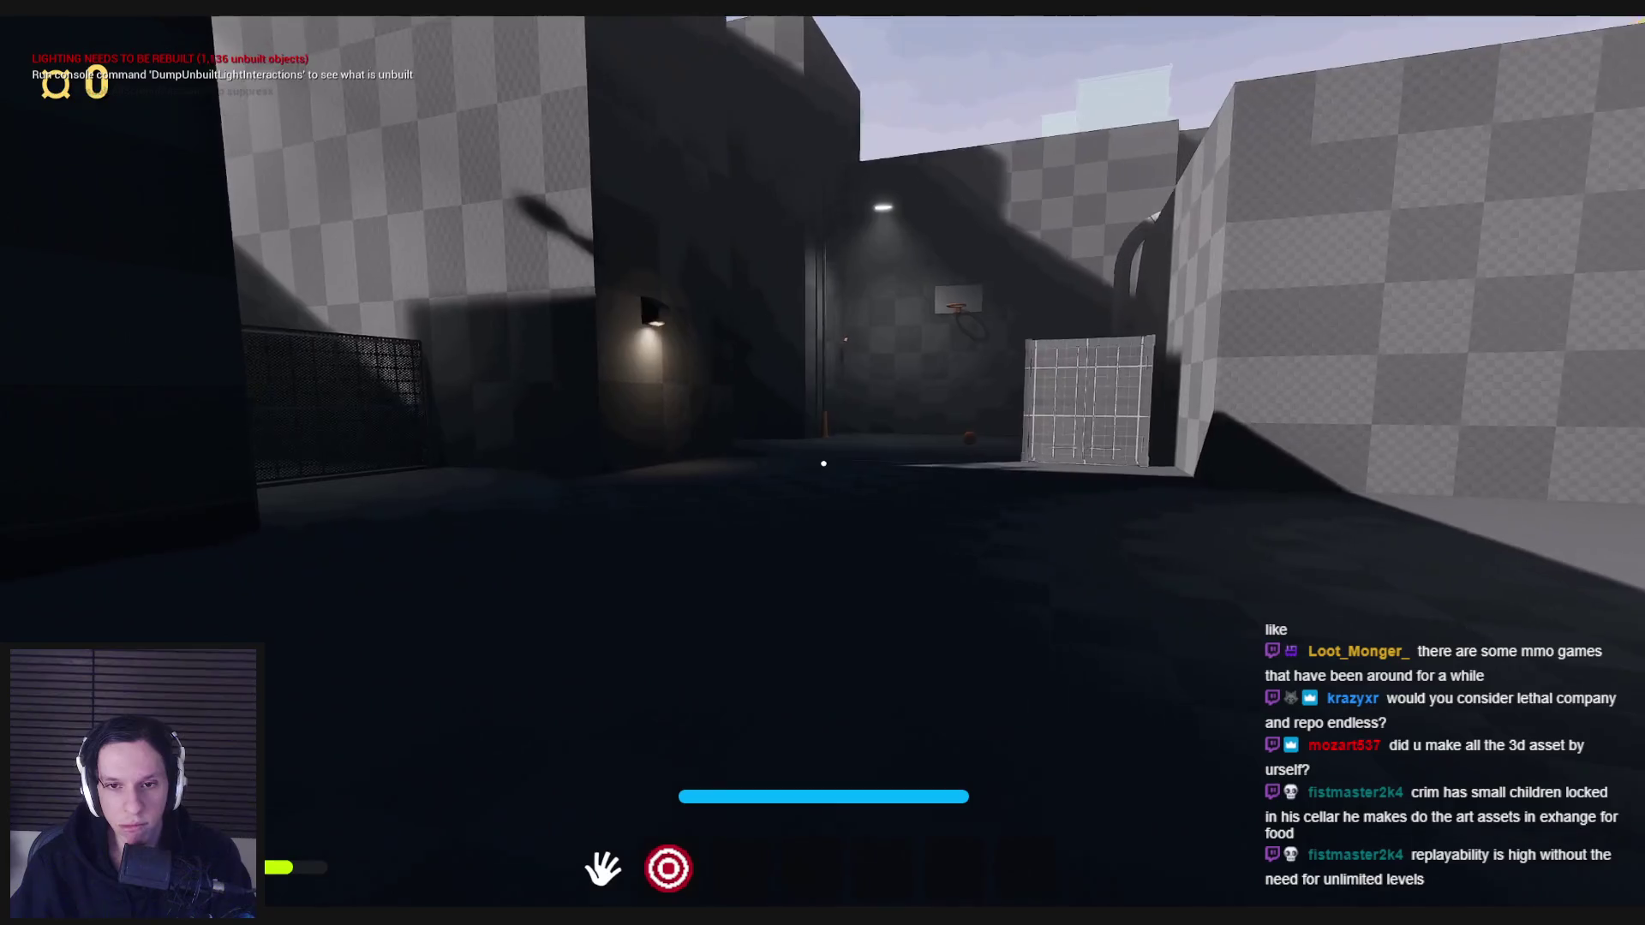
key(w)
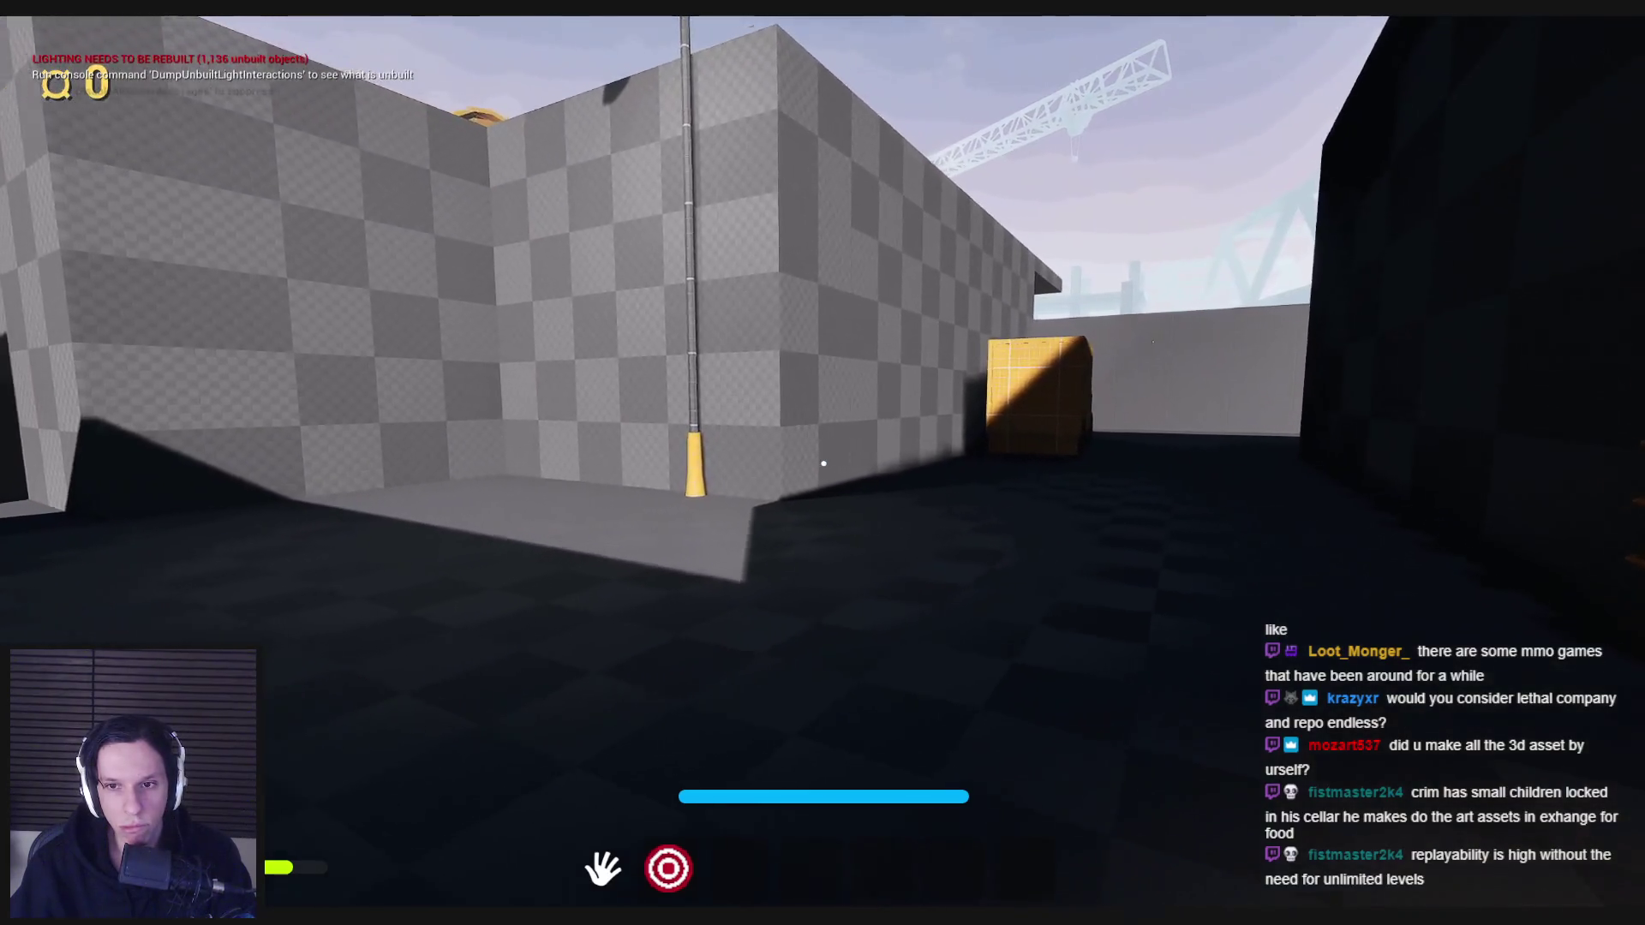
key(w)
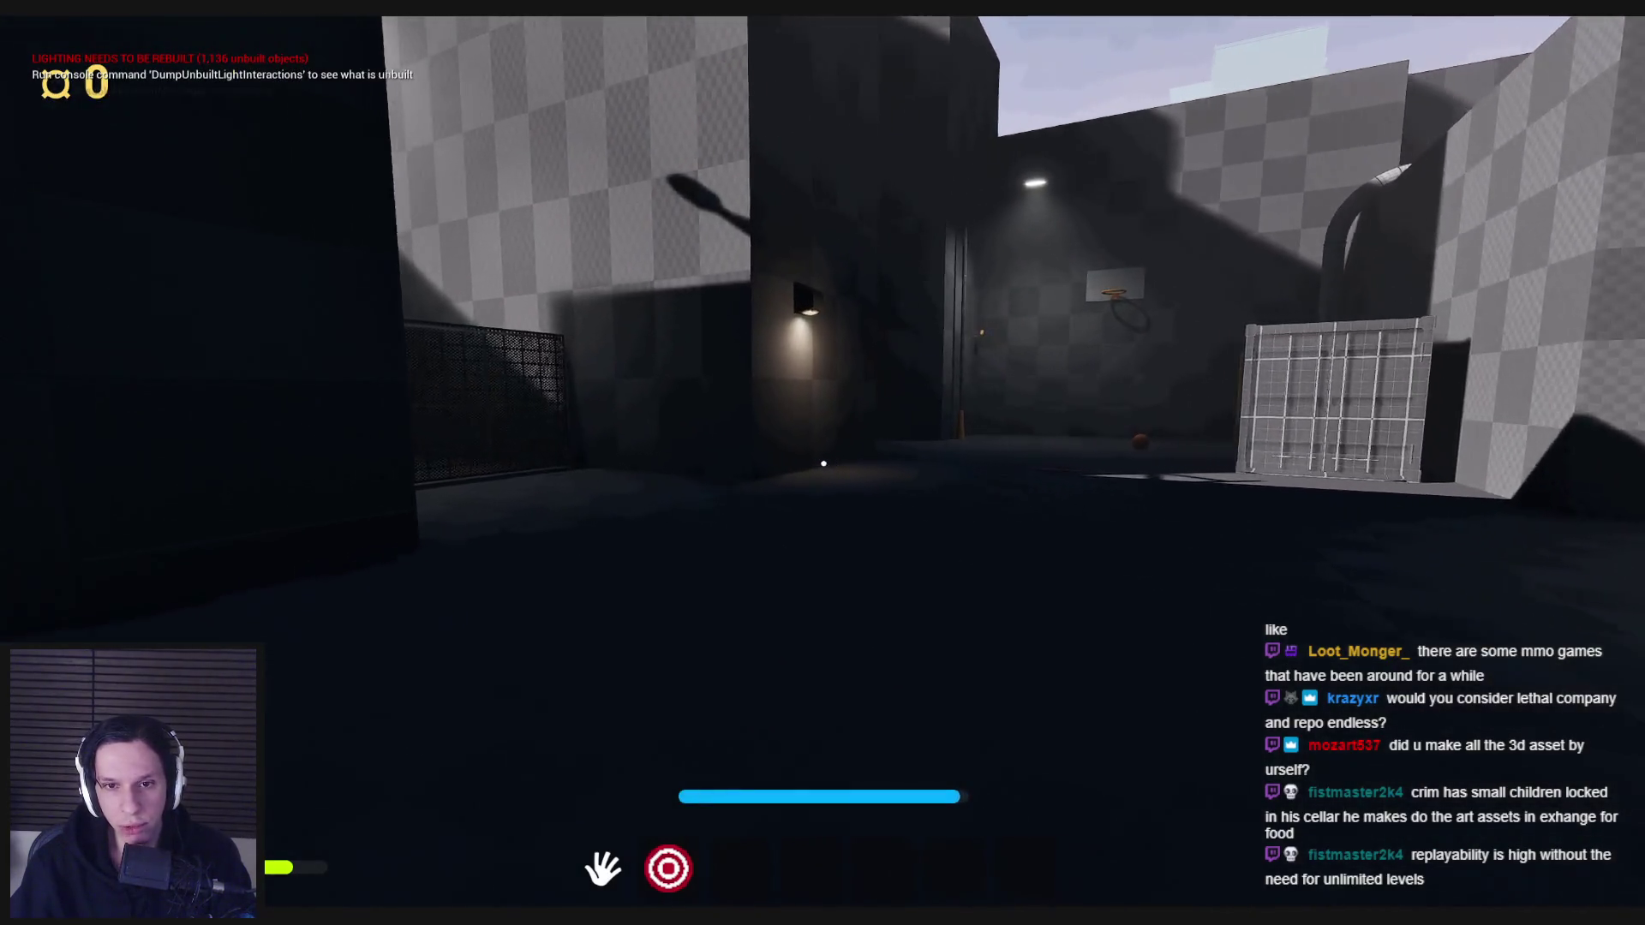
key(w)
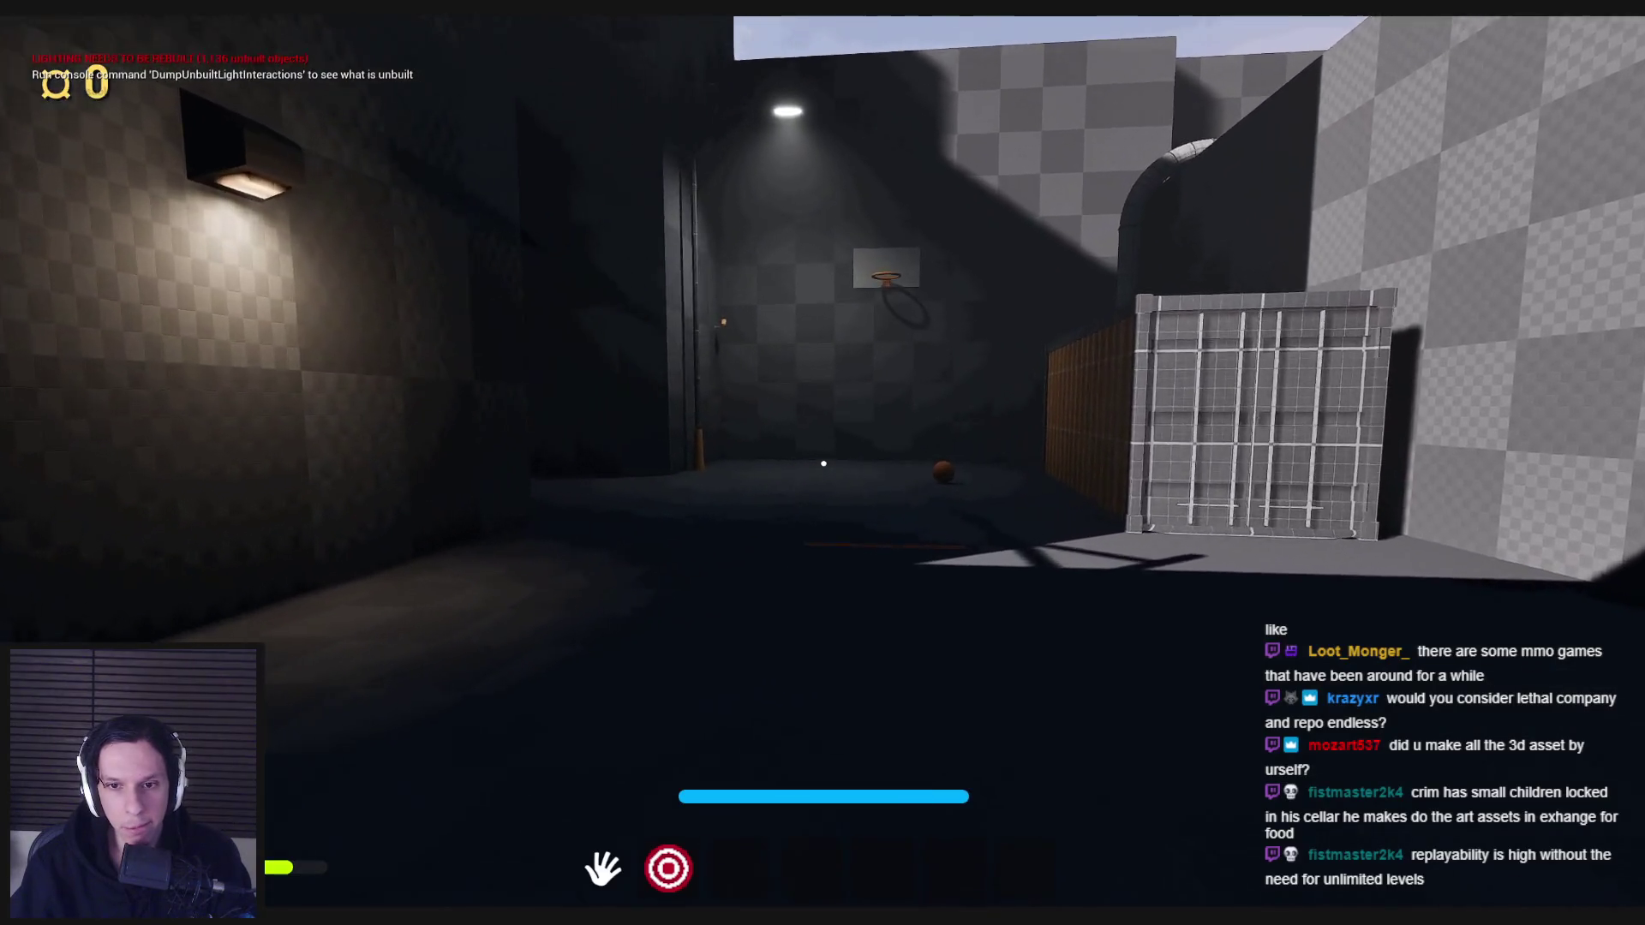
key(w)
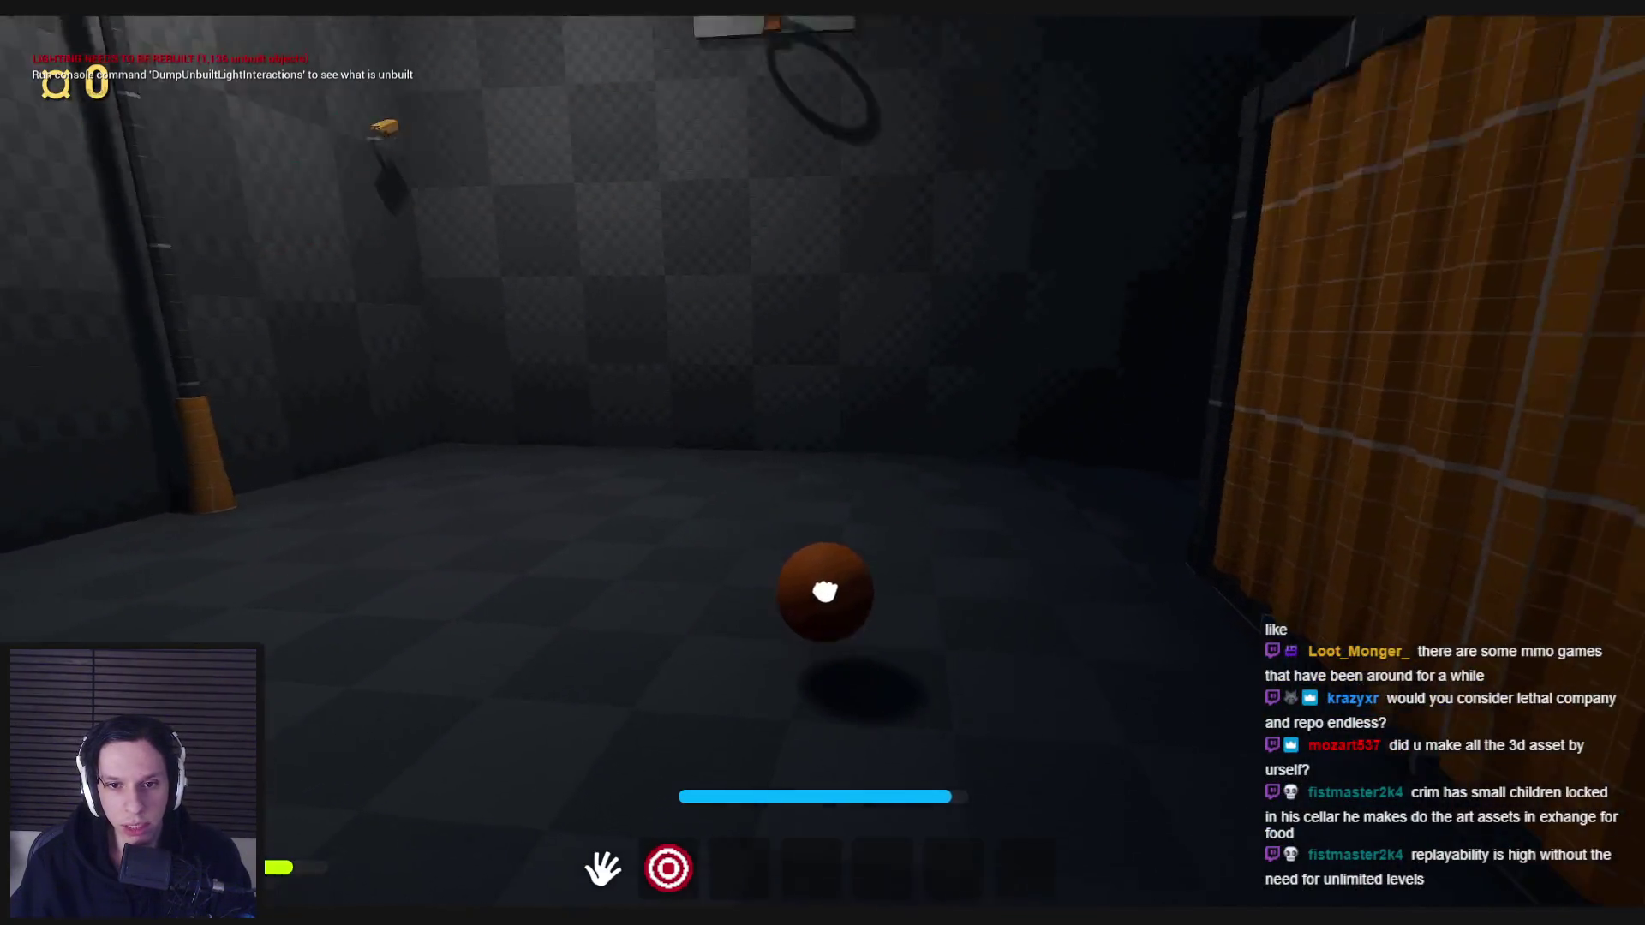
- Pick up the basketball and shoot it at the hoop twice, the second time jumping
click(823, 558)
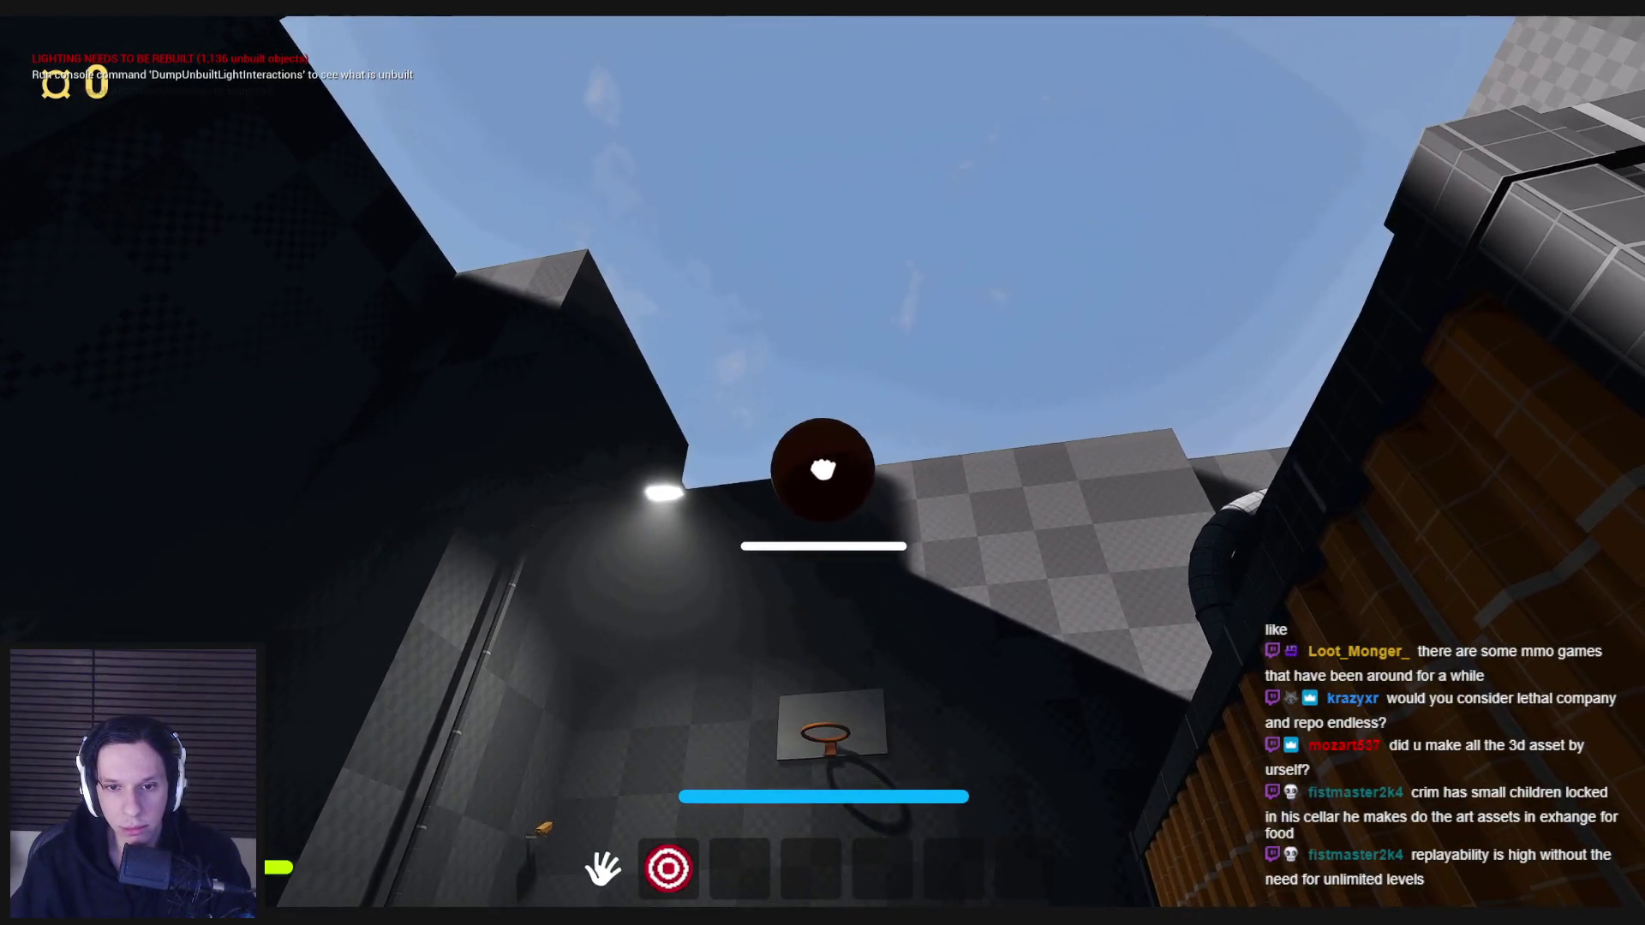
click(824, 463)
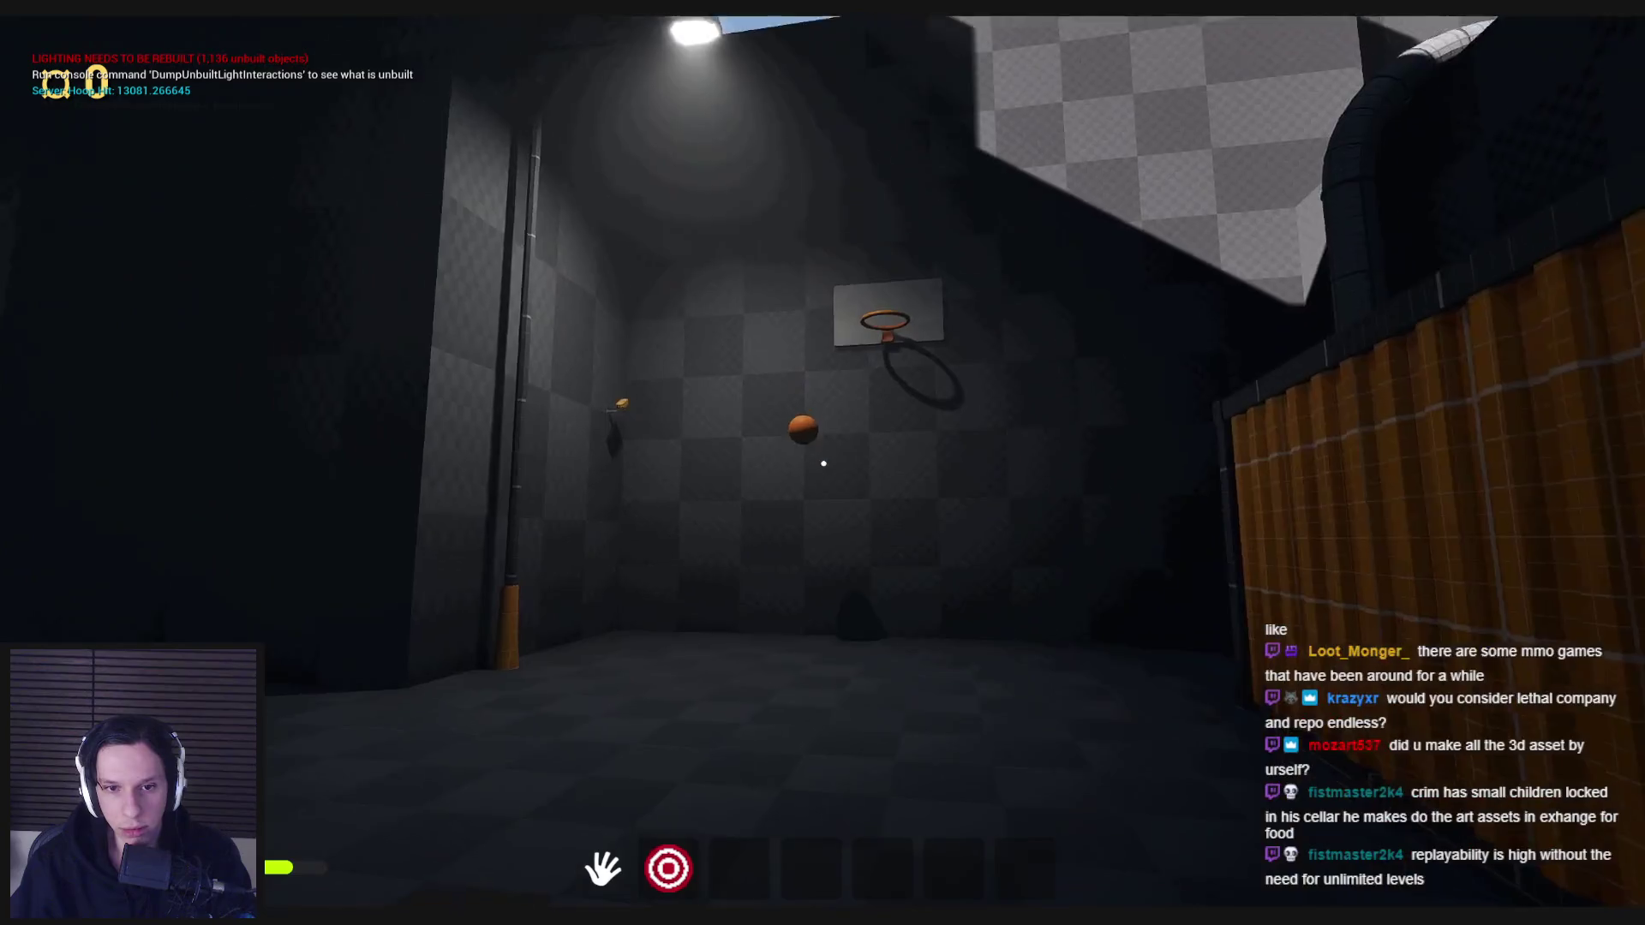
key(w)
click(823, 464)
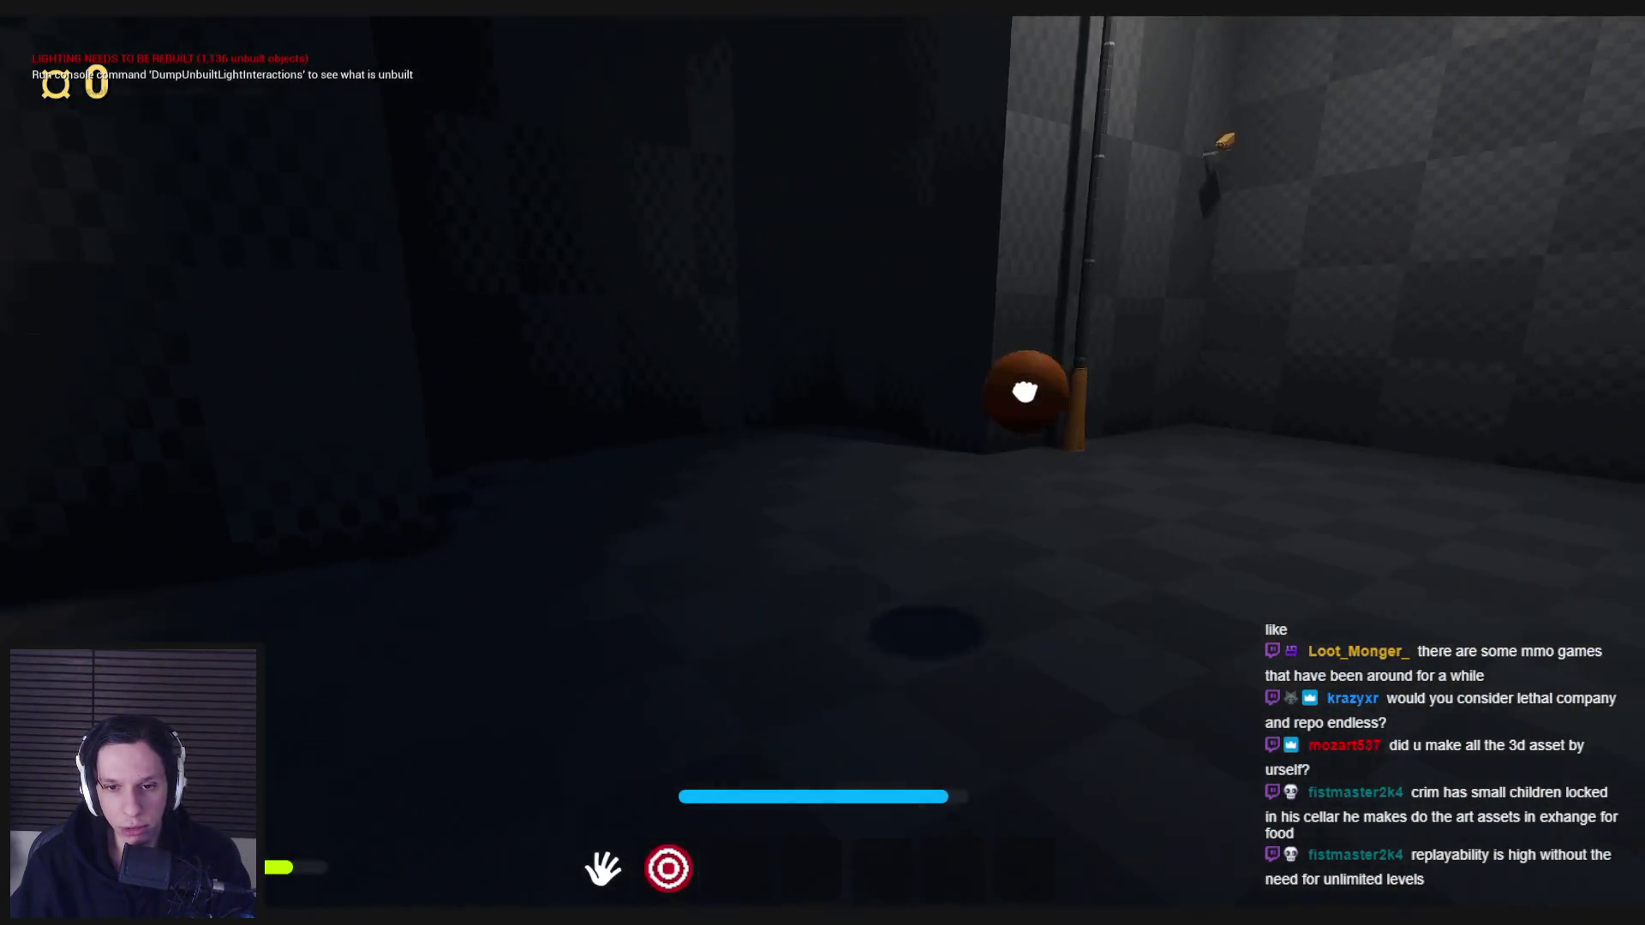
key(space)
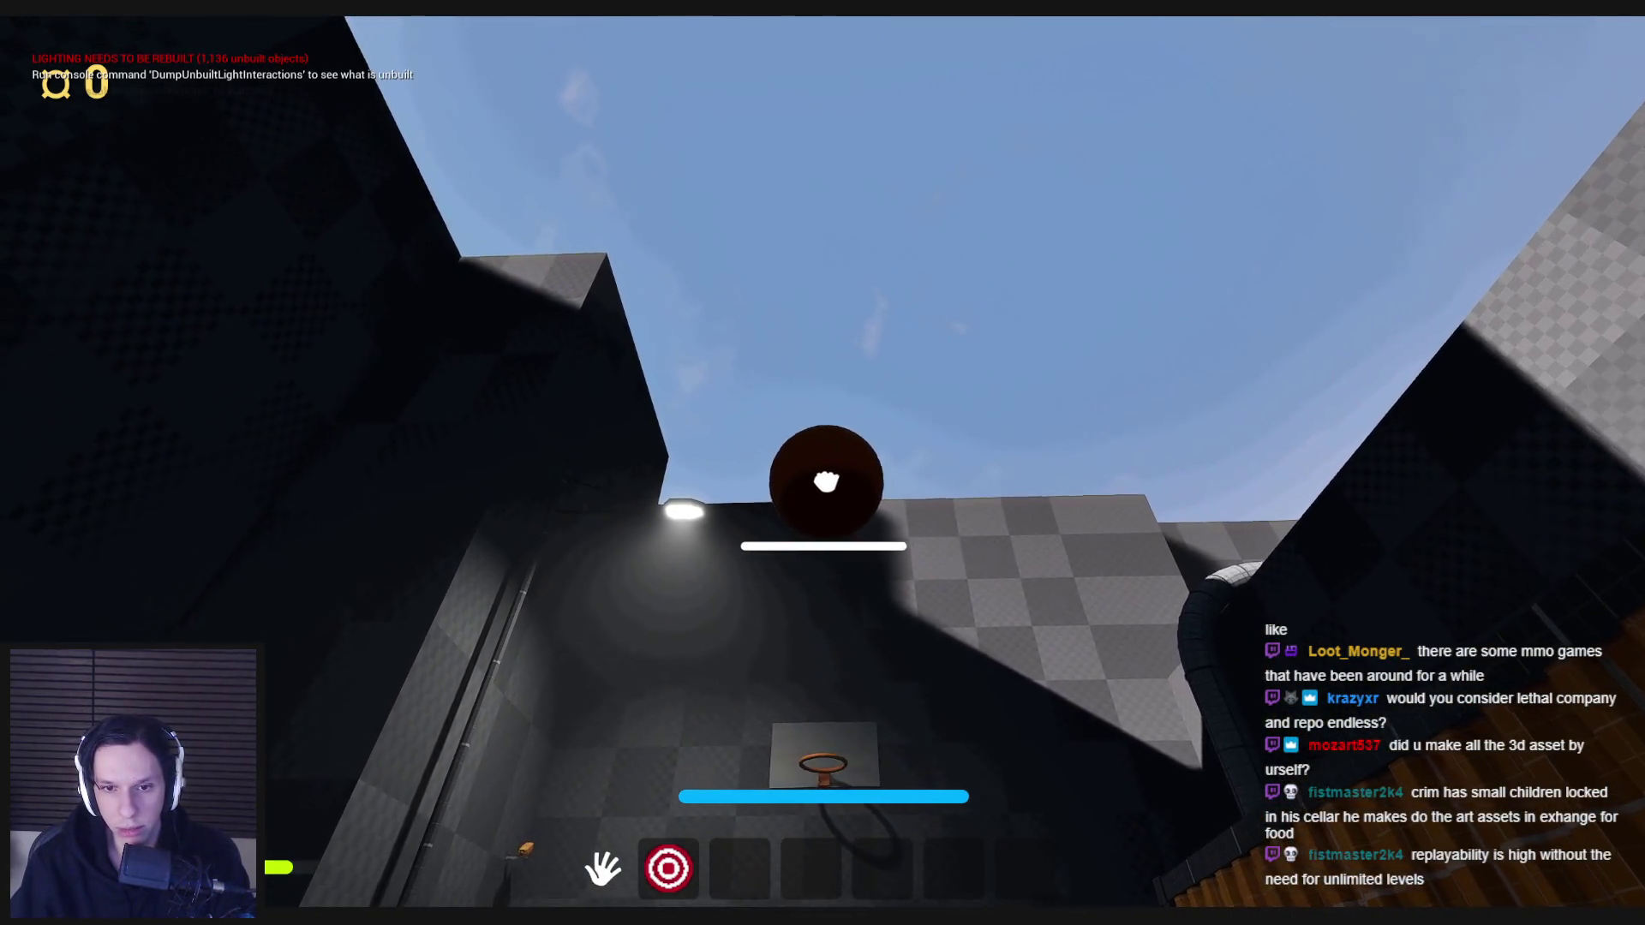
click(822, 483)
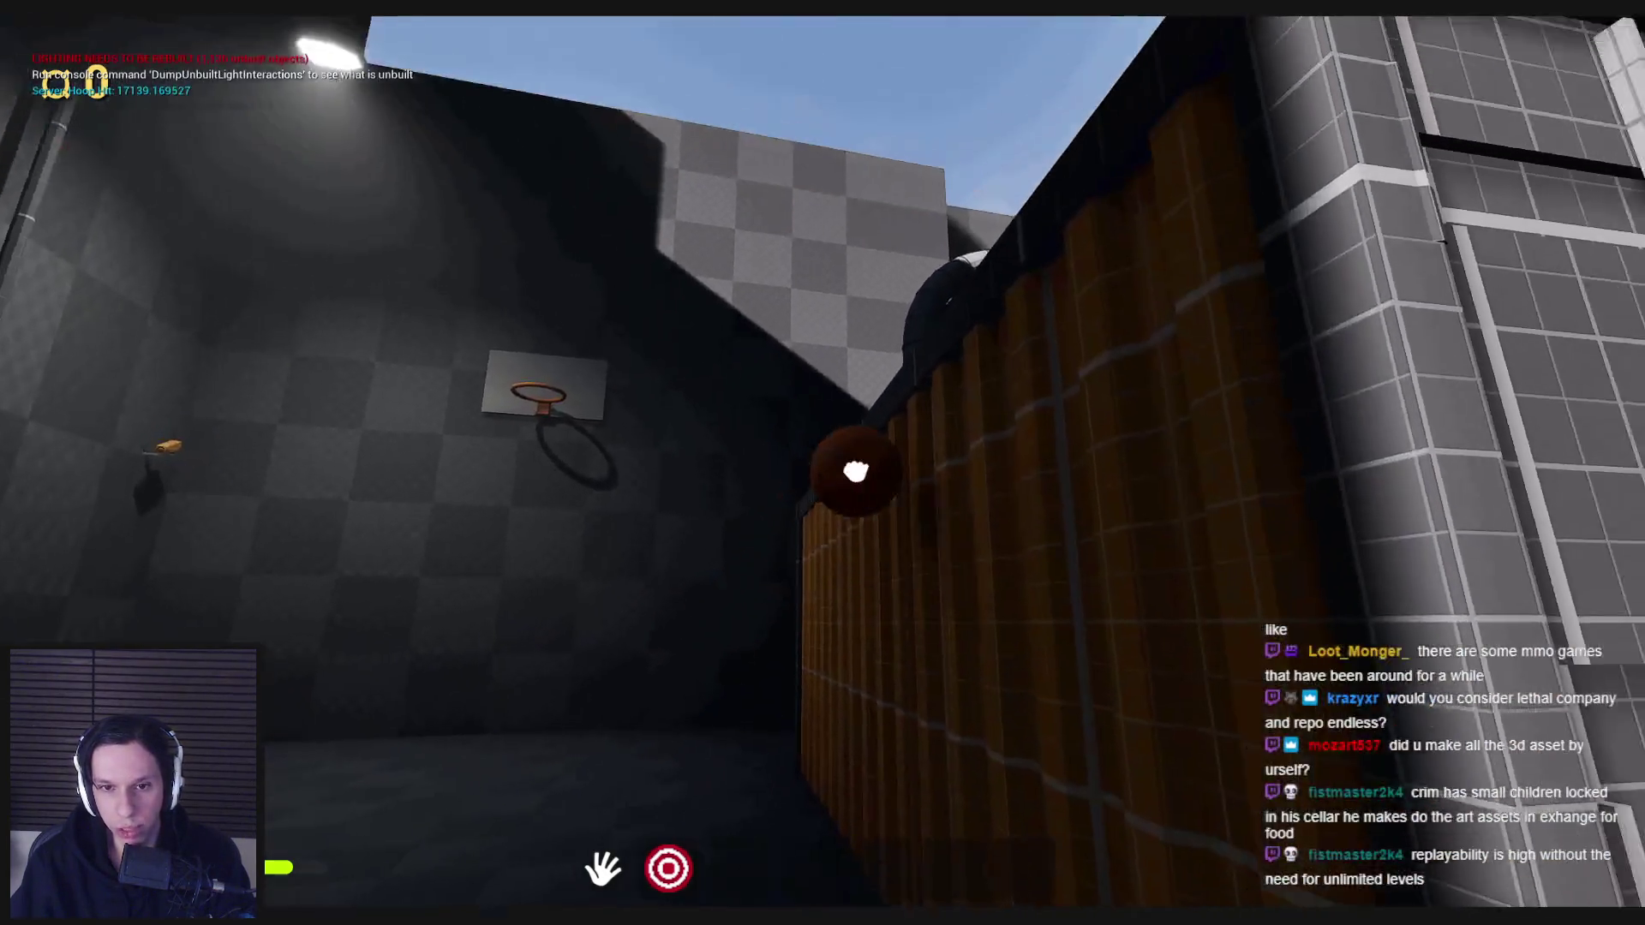
- Take one more jumping shot at the hoop, then run off and end PIE with Esc
click(823, 463)
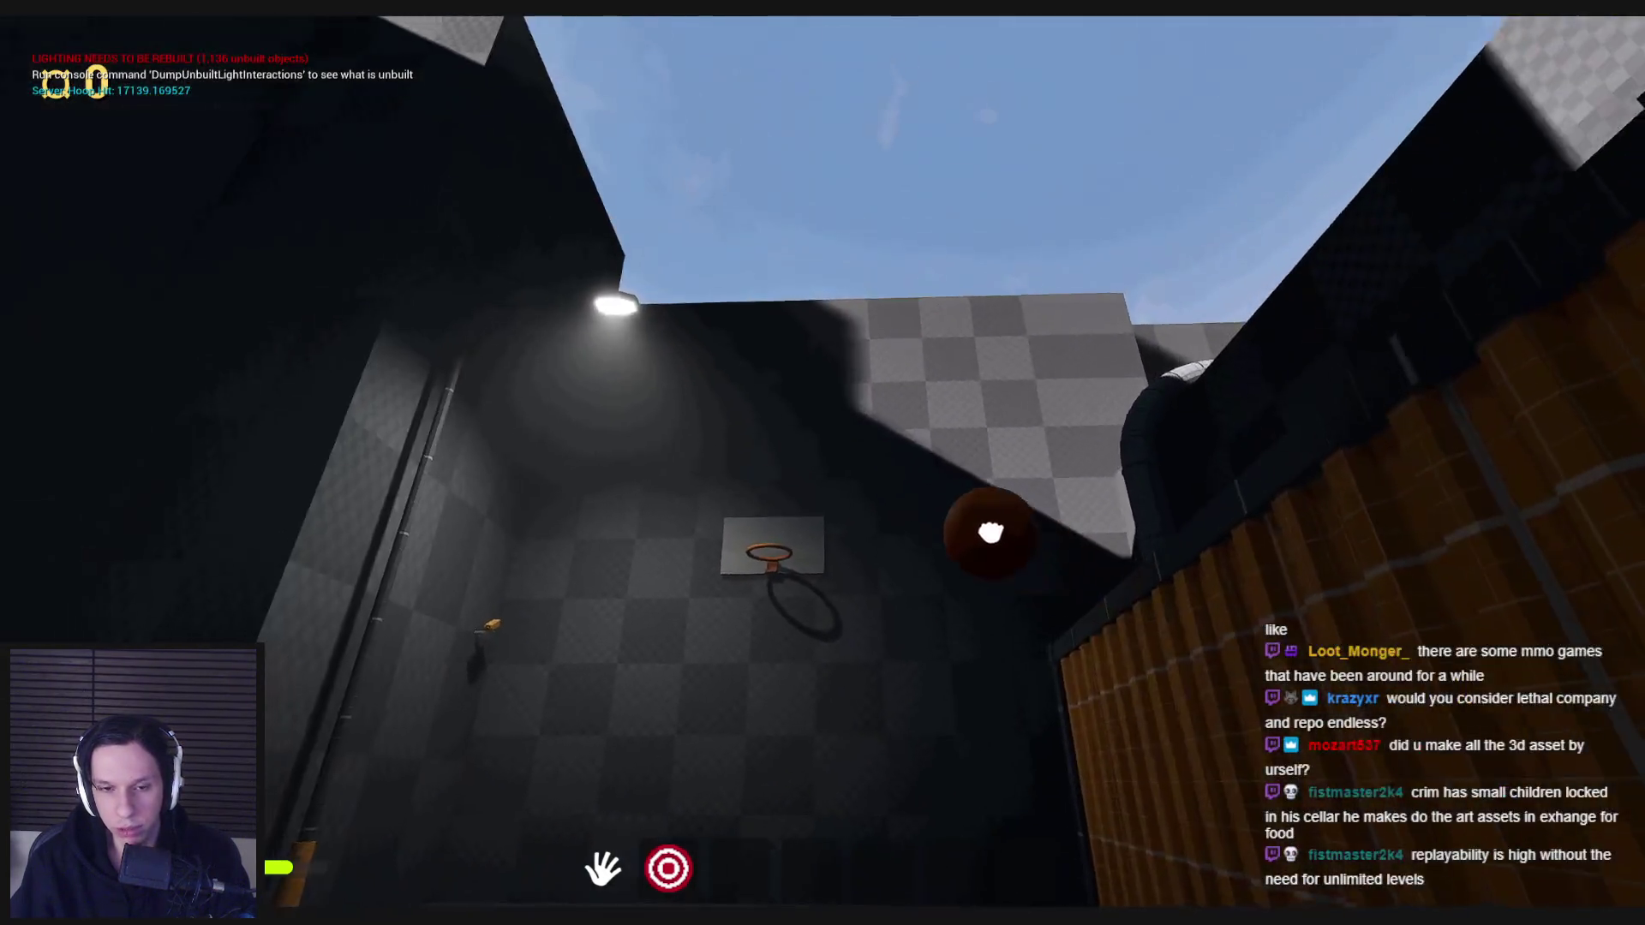
key(space)
click(823, 464)
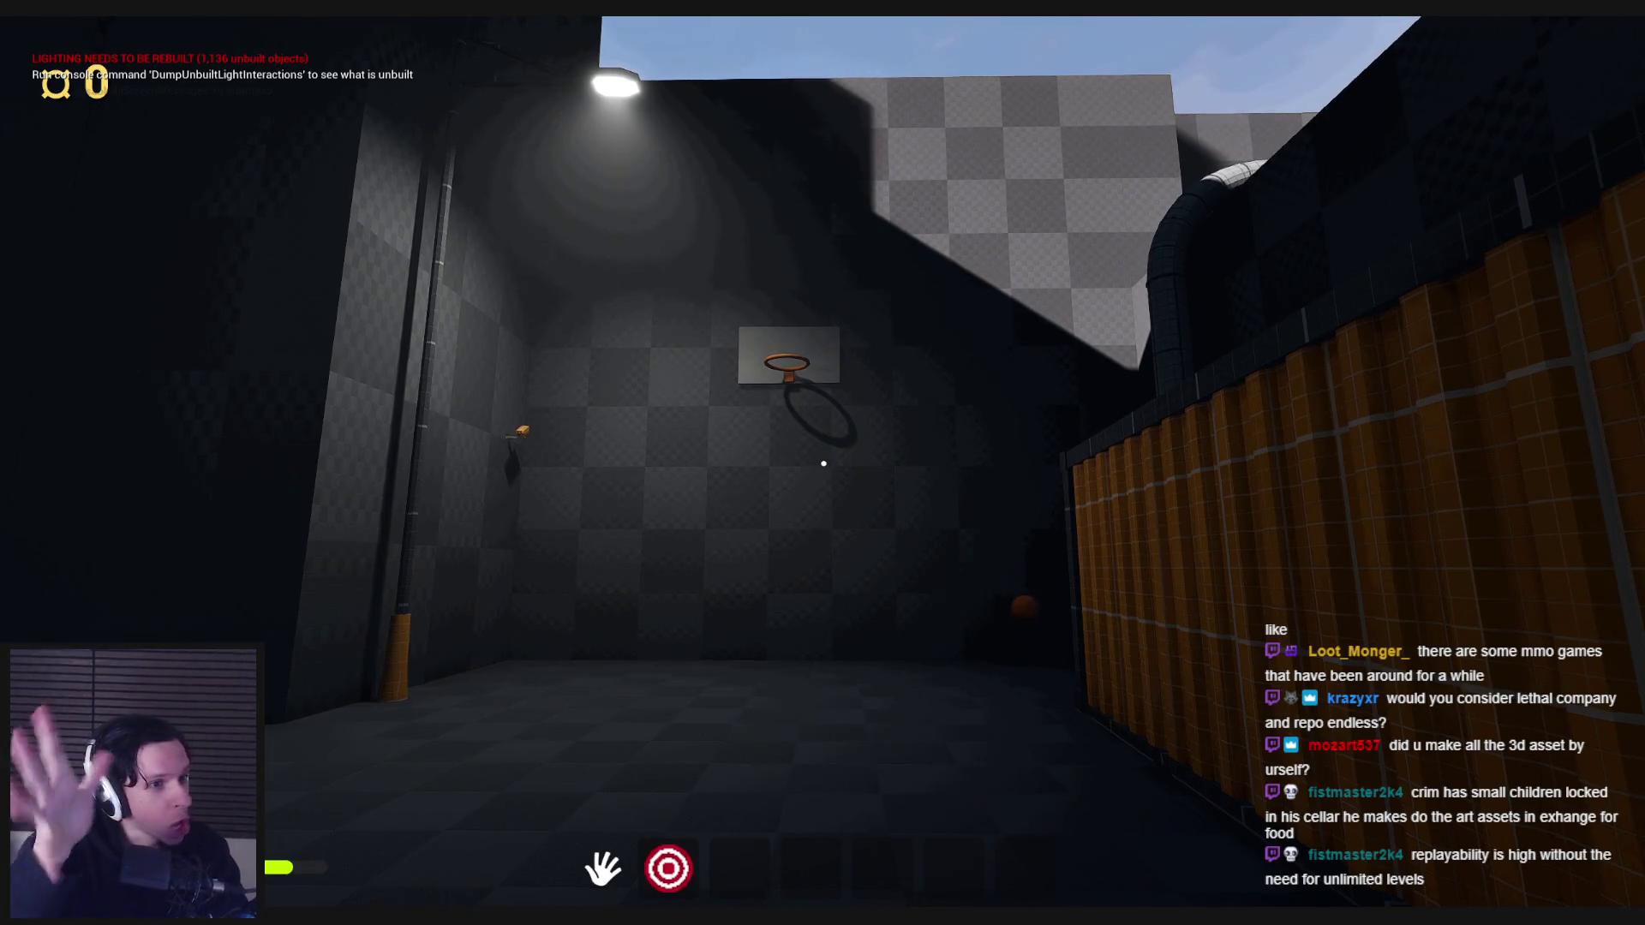
key(shift+w)
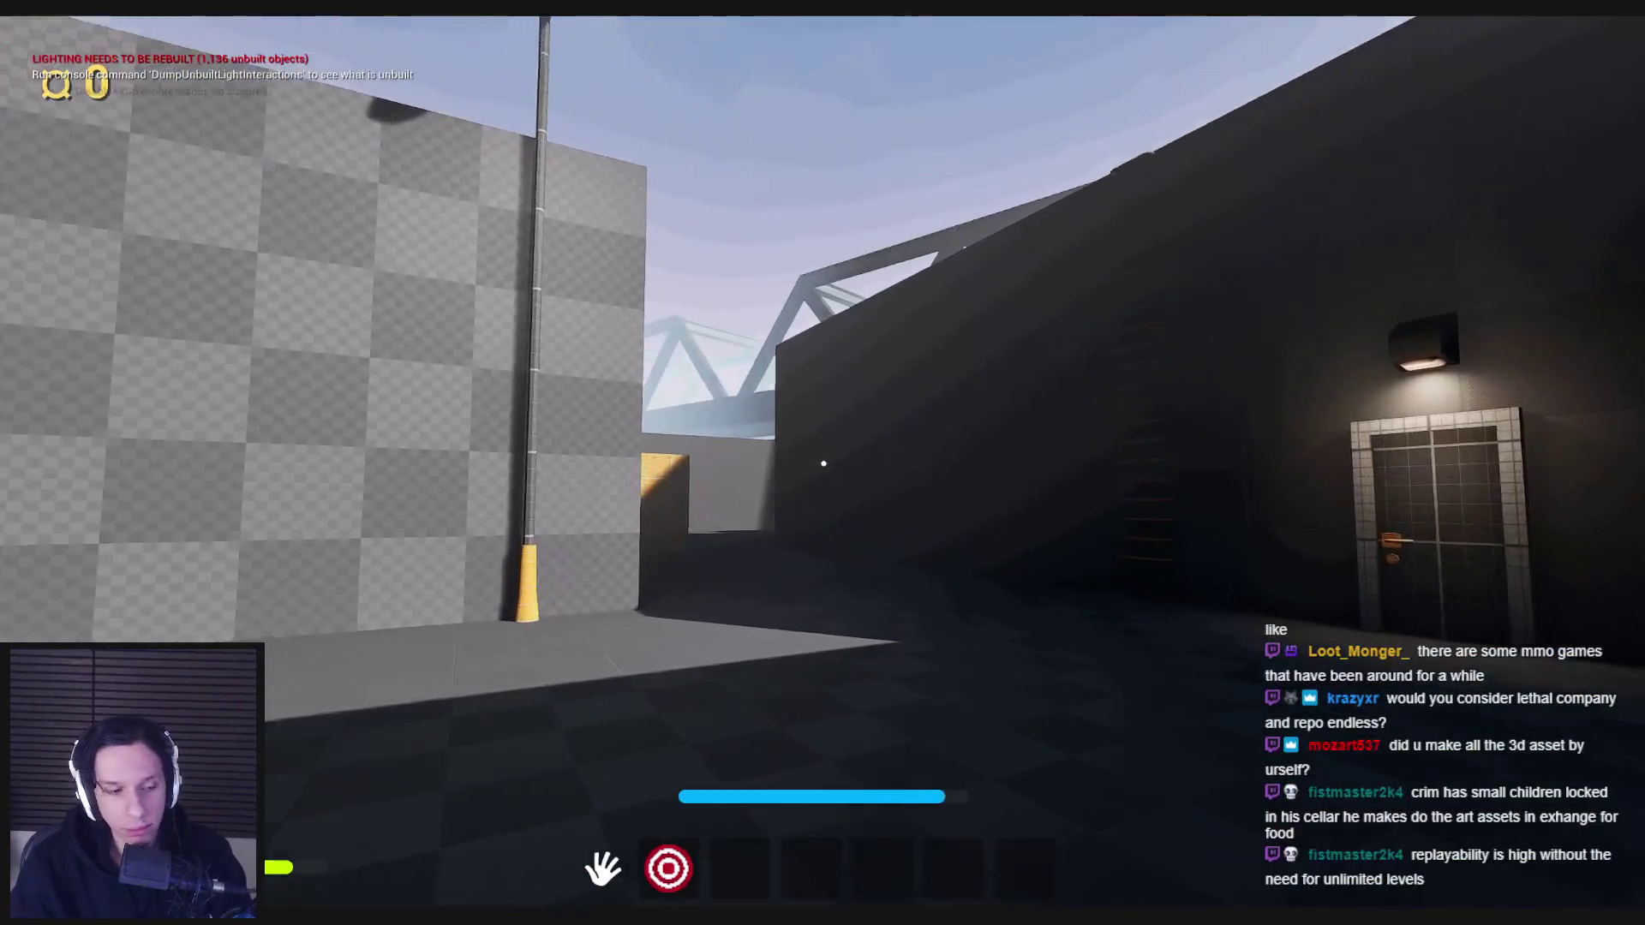
key(Escape)
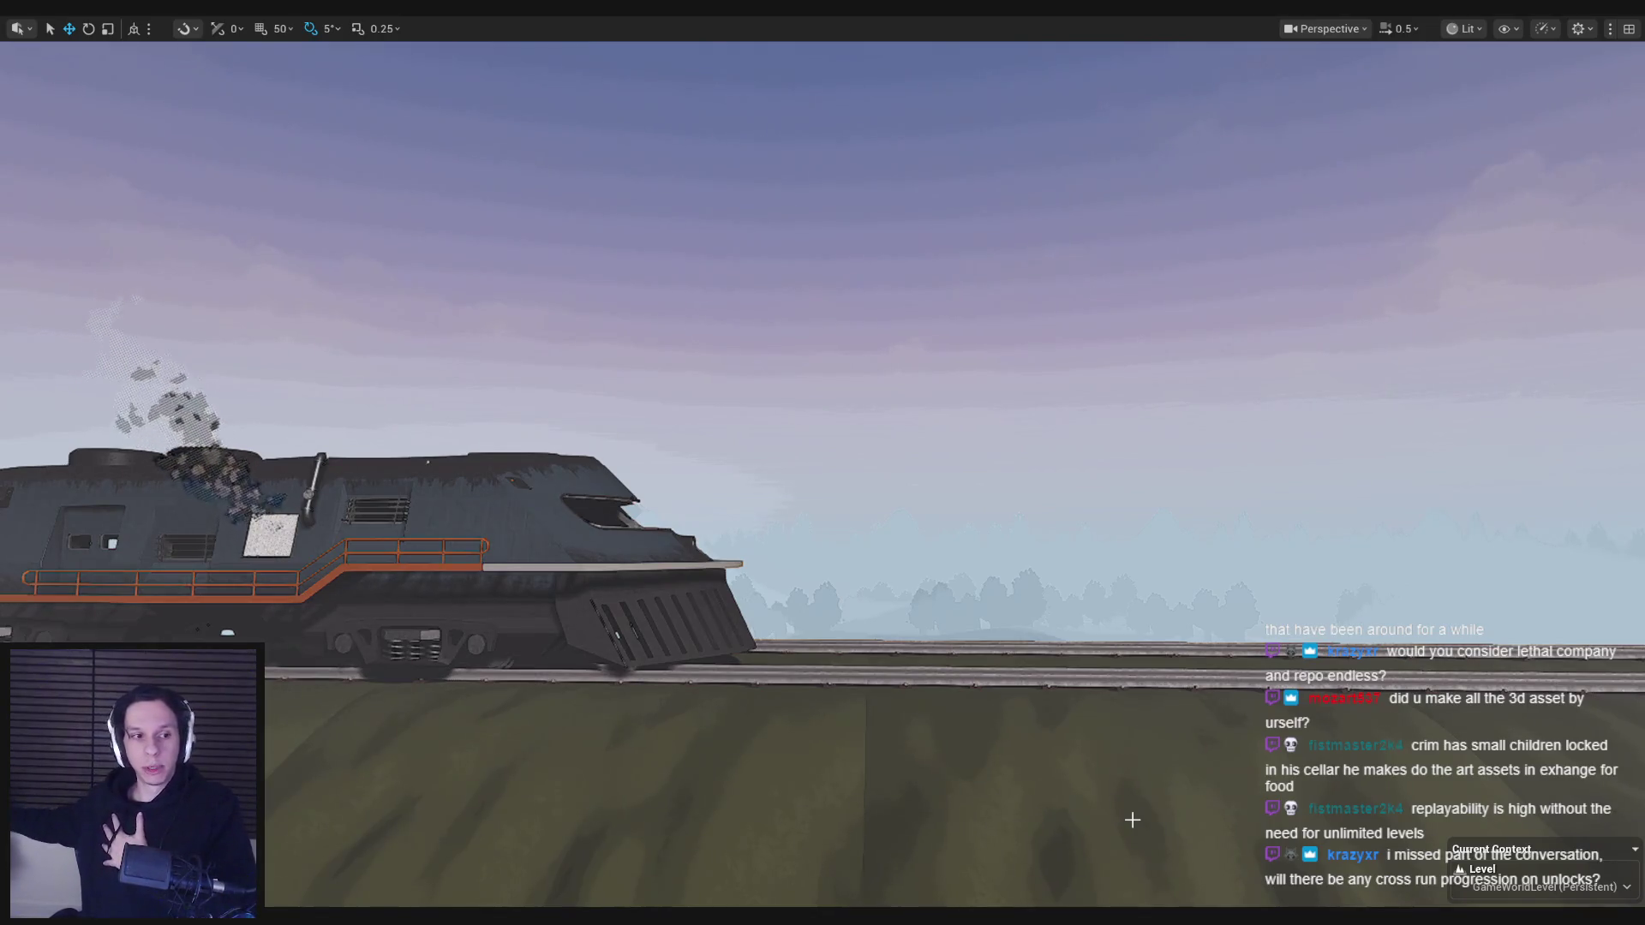
- Set camera speed to 1 and fly the viewport into the train's dim engine room
scroll(1140, 782, up, 1)
mouse_move(1140, 782)
mouse_down()
mouse_move(1037, 763)
mouse_move(968, 608)
mouse_move(940, 694)
mouse_up()
scroll(940, 694, down, 2)
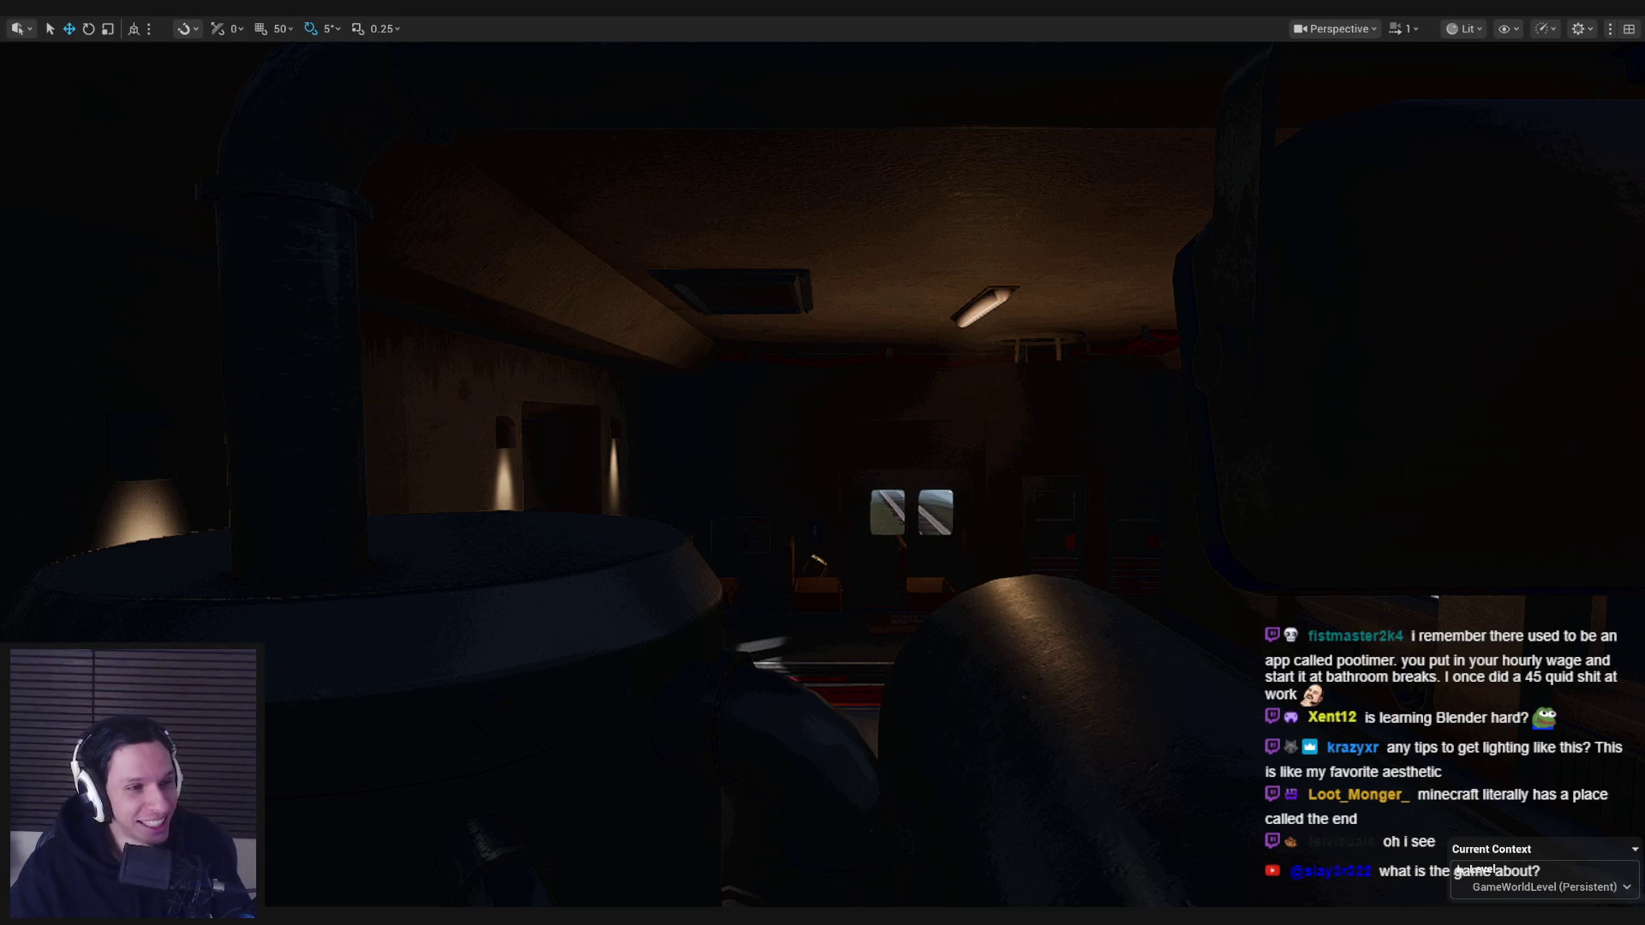
- Fly the viewport across the engine room to the barred window and start PIE with Alt+P
mouse_move(331, 400)
mouse_down()
mouse_move(386, 397)
mouse_move(324, 396)
mouse_up()
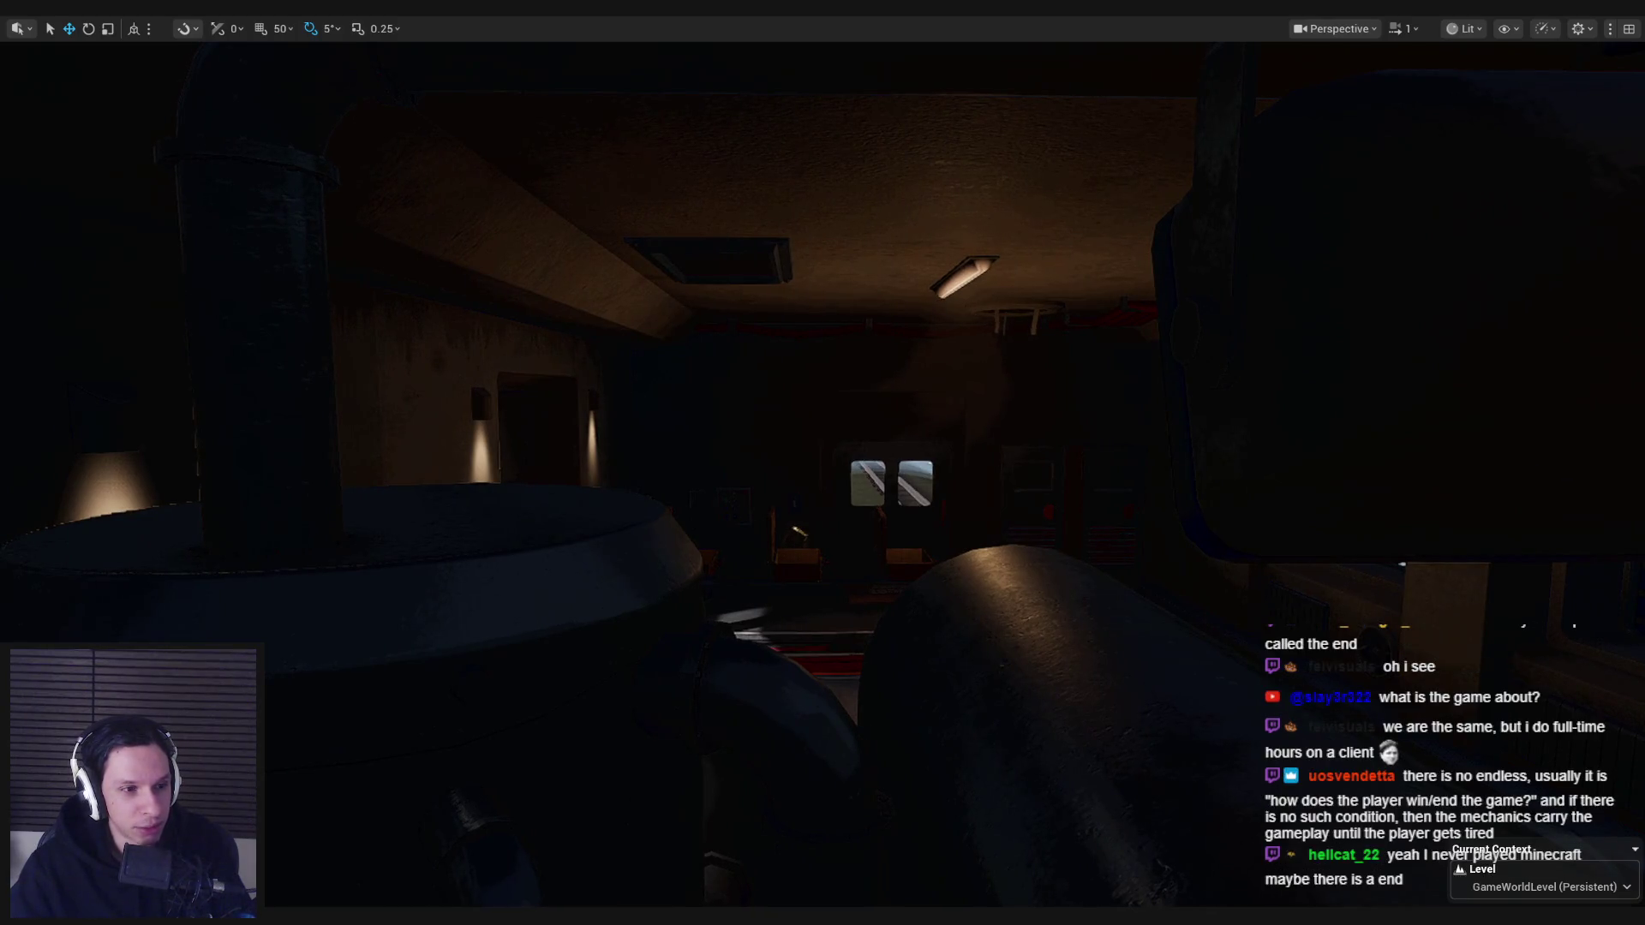
drag(324, 396, 318, 386)
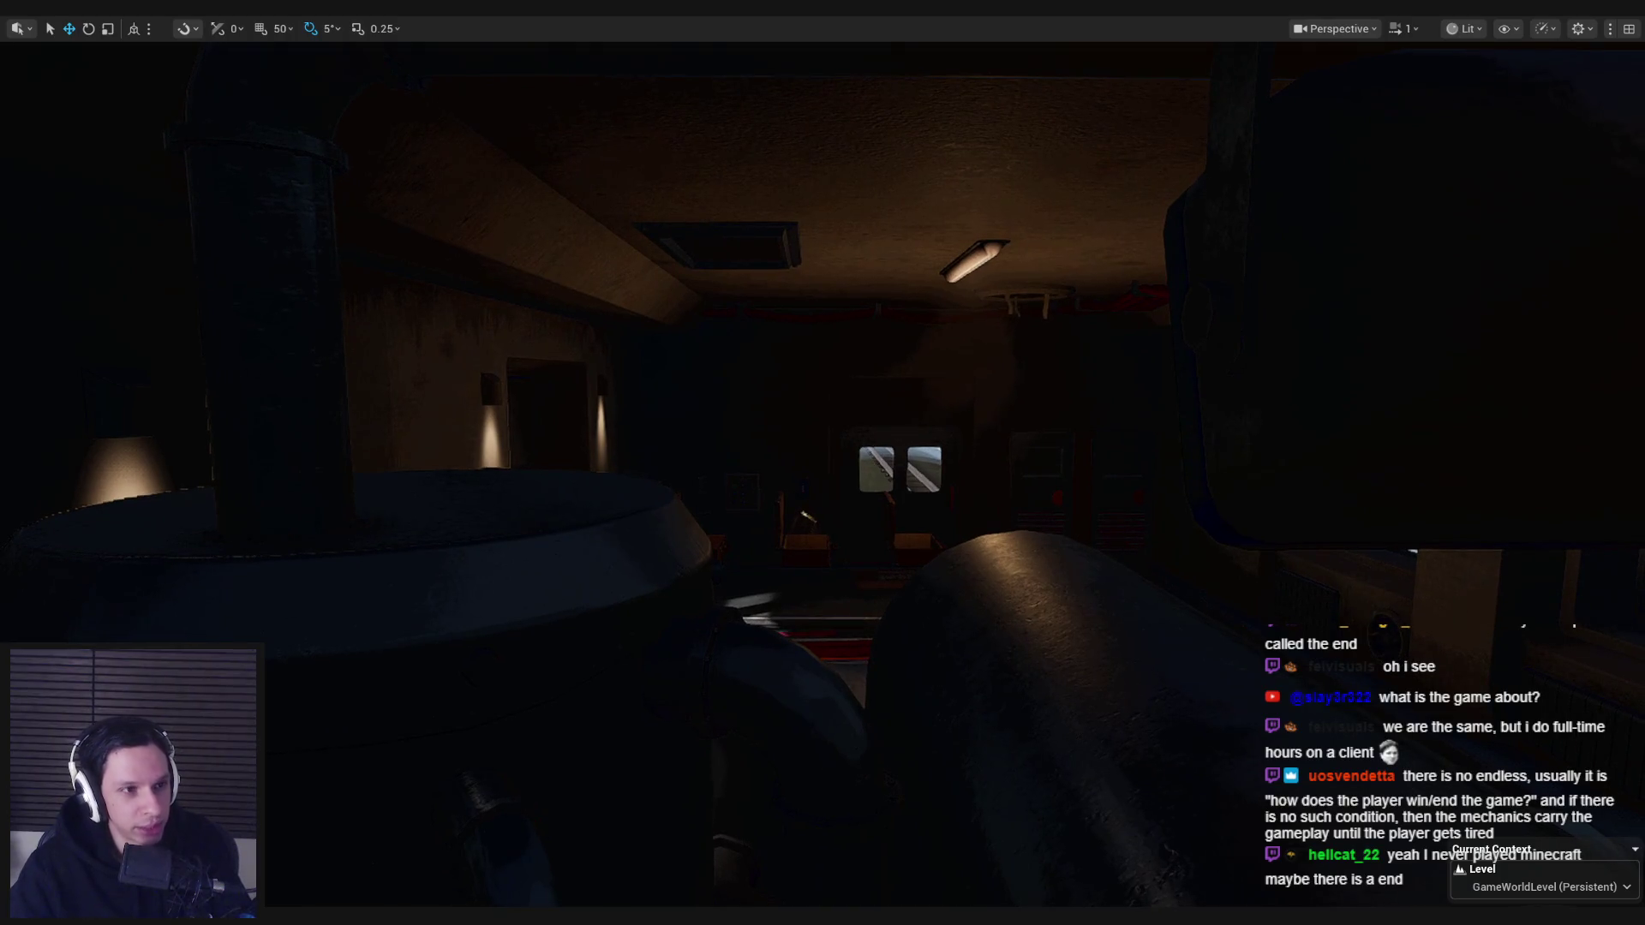
drag(319, 385, 385, 351)
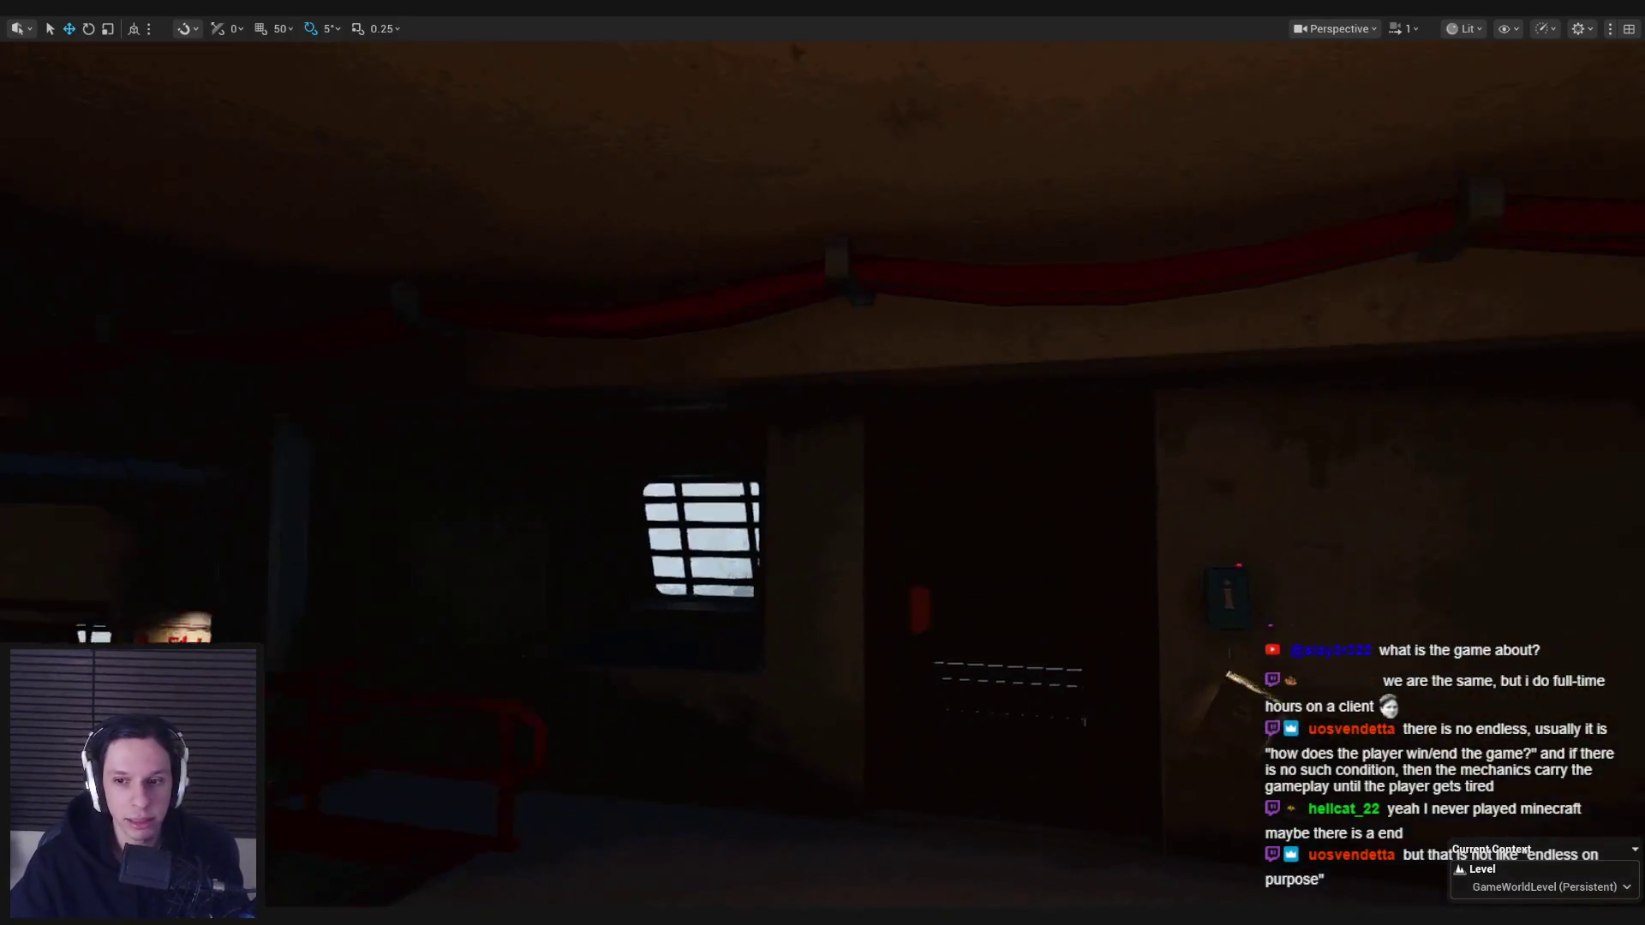
key(alt+p)
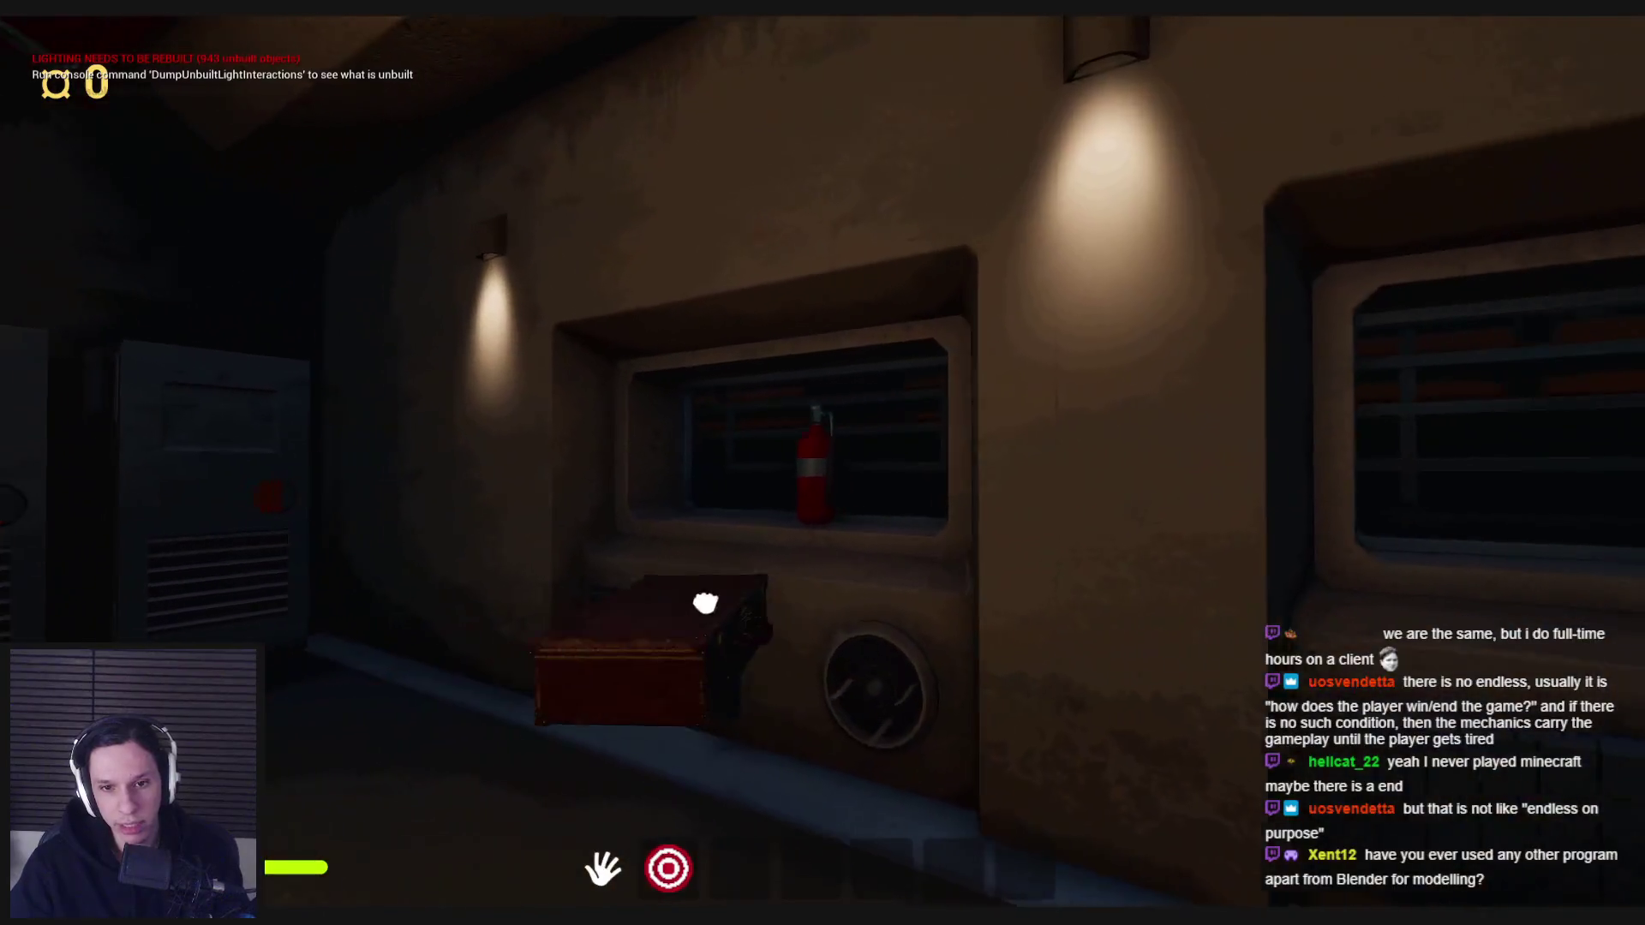
- Pick up the box and drop it on the window shelf a few times, then grab one from the floor
click(670, 612)
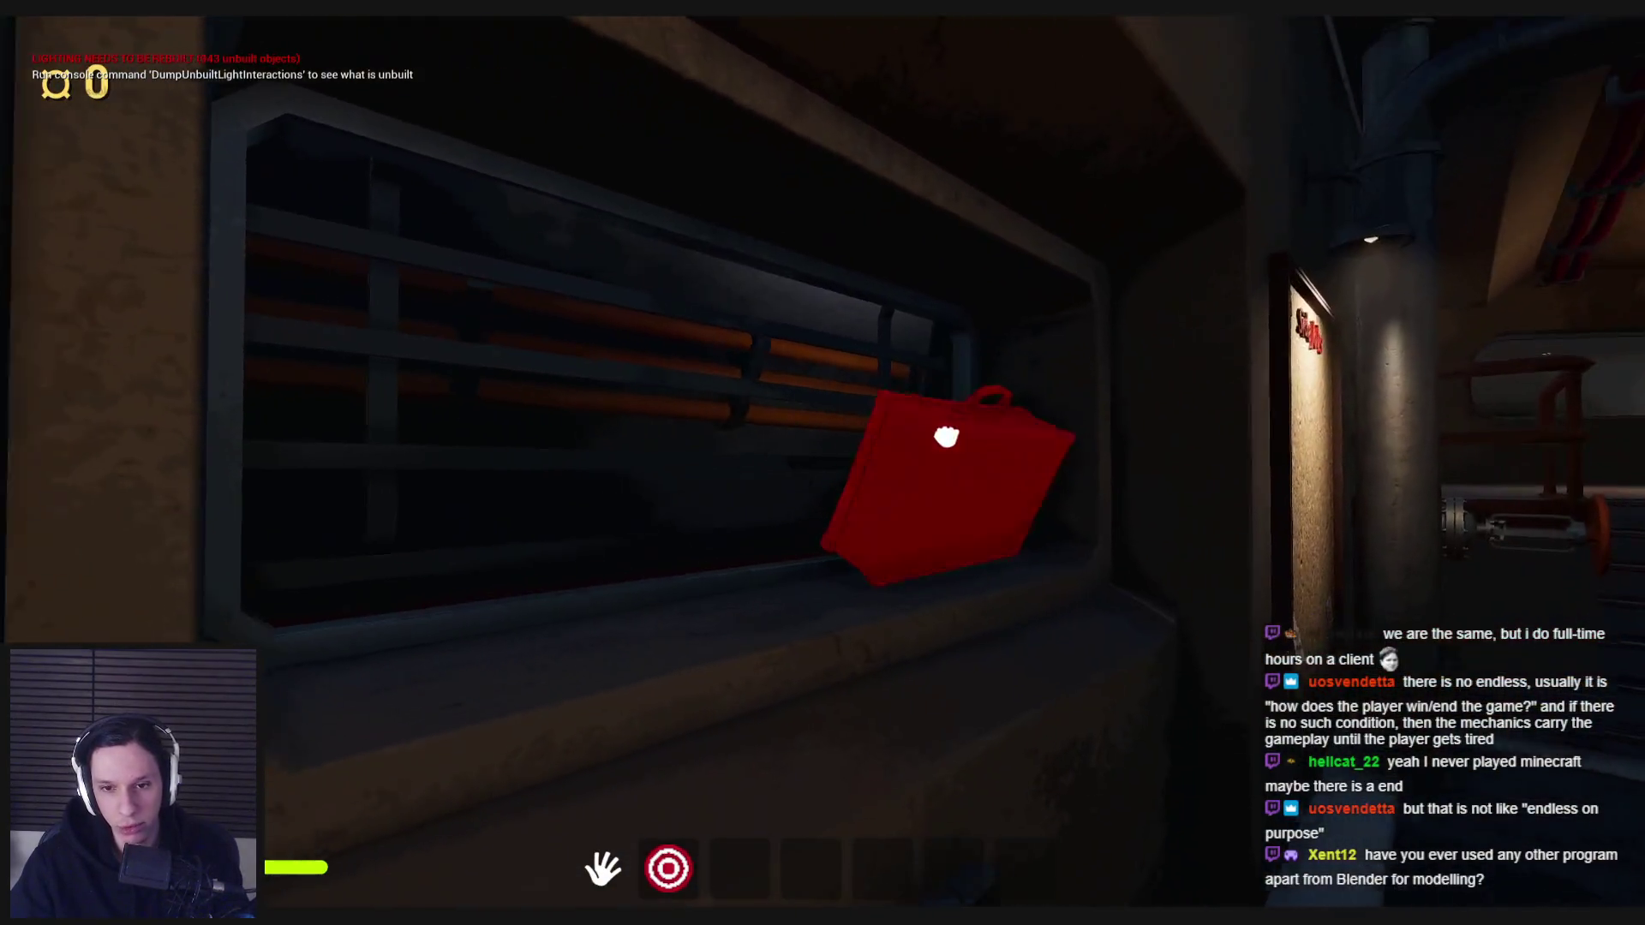
click(823, 463)
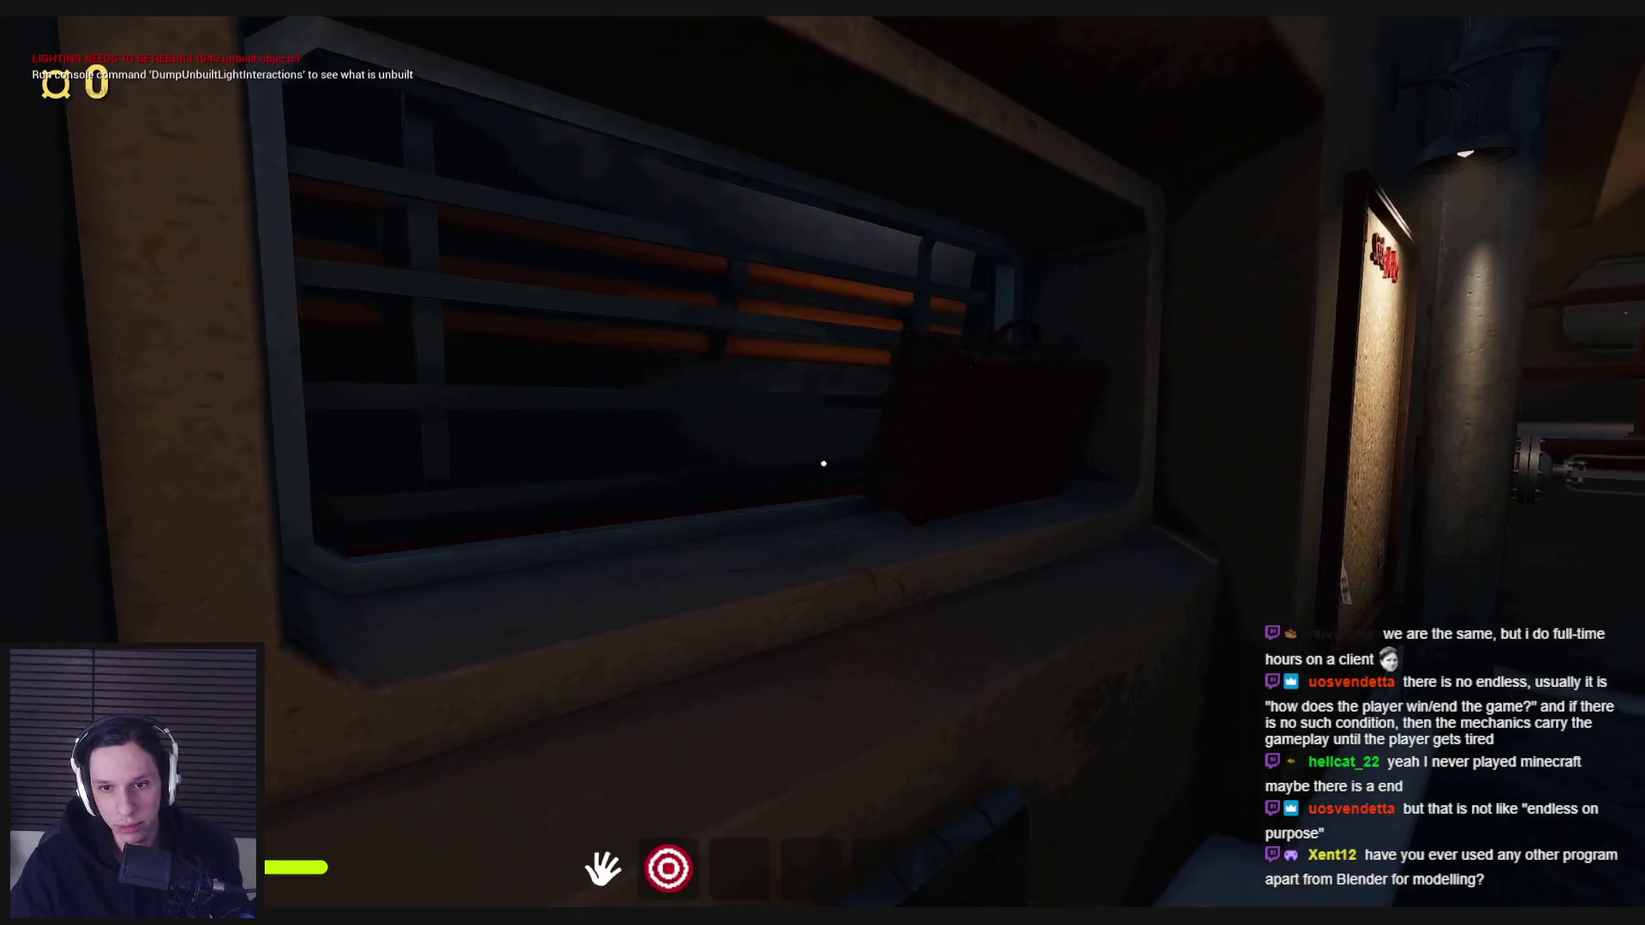
click(824, 463)
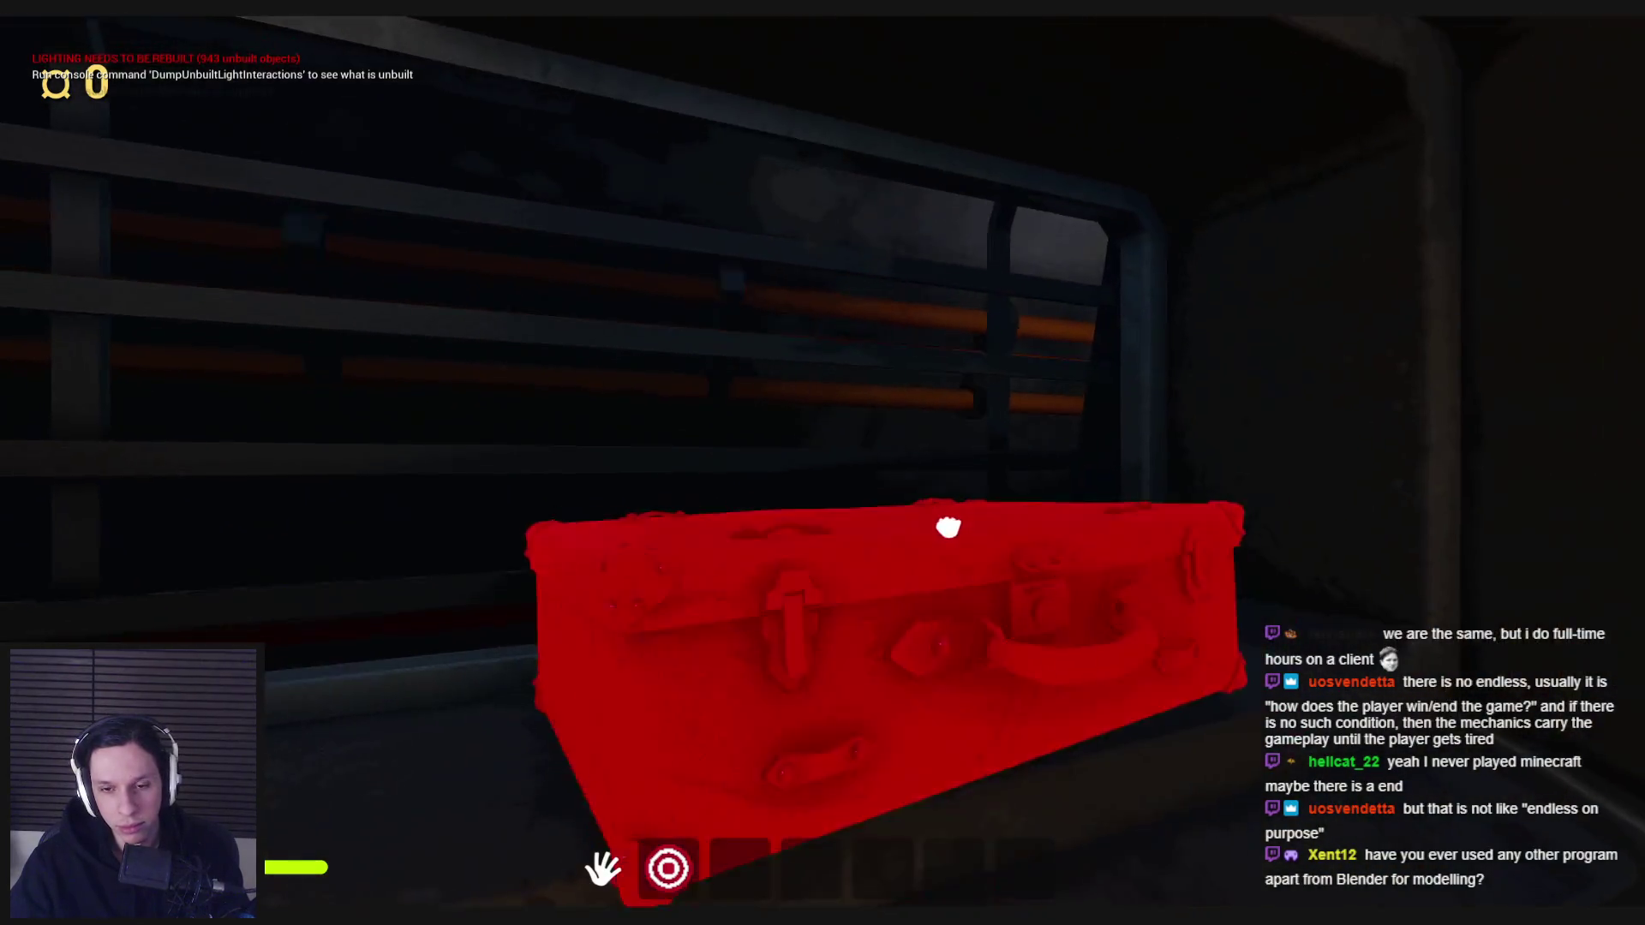
click(824, 464)
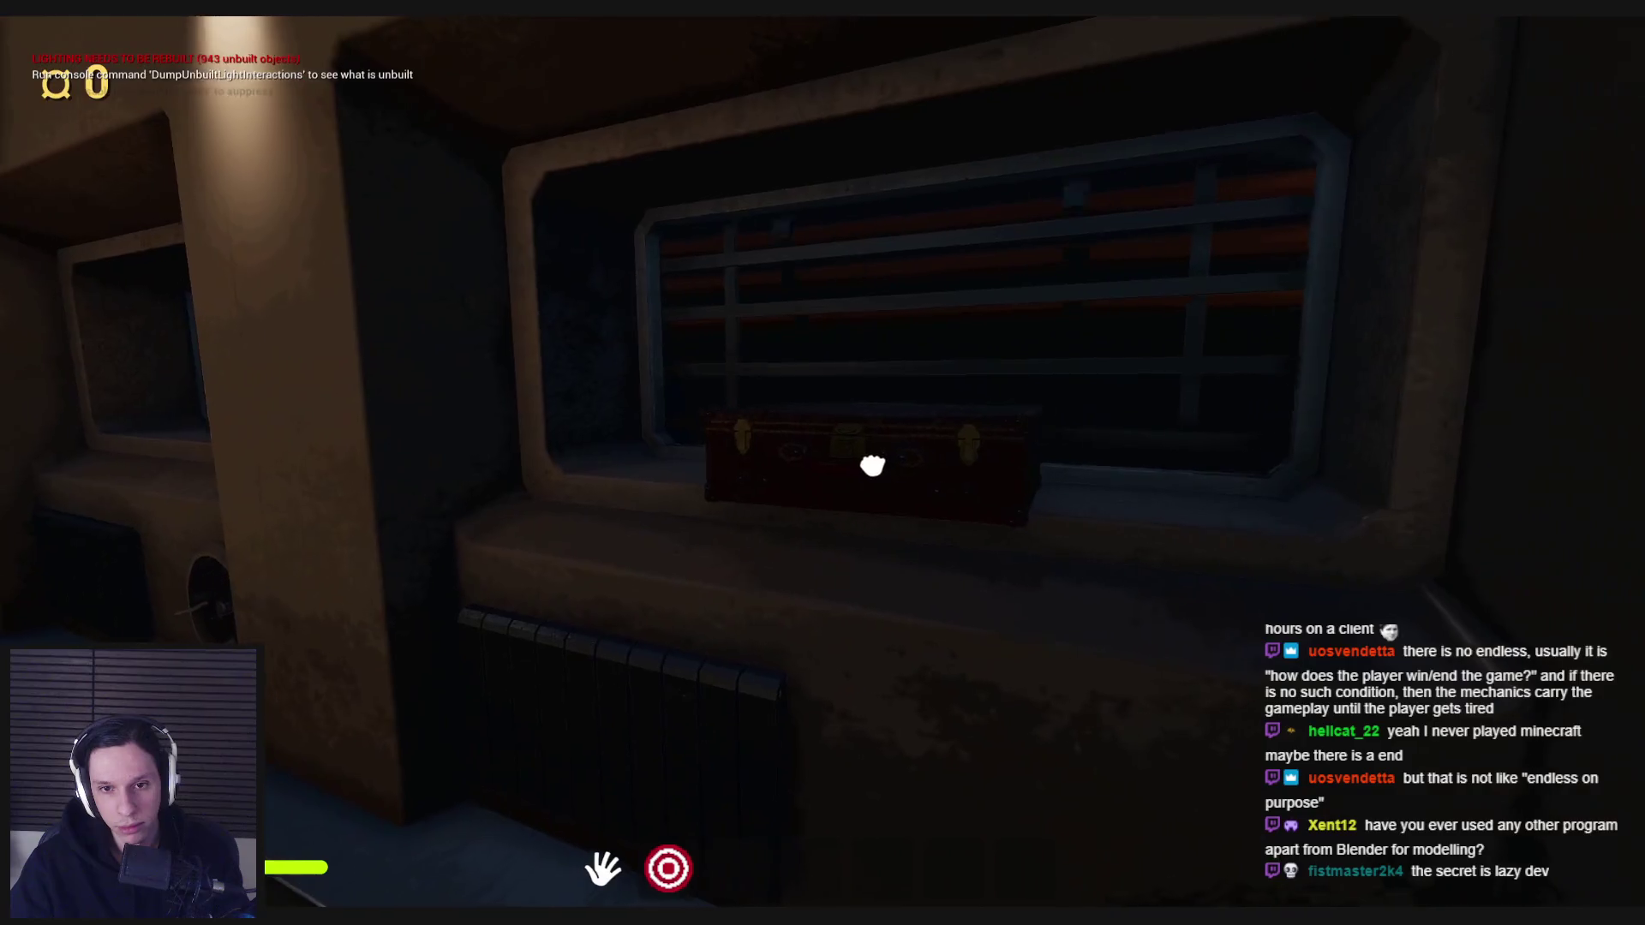
click(824, 463)
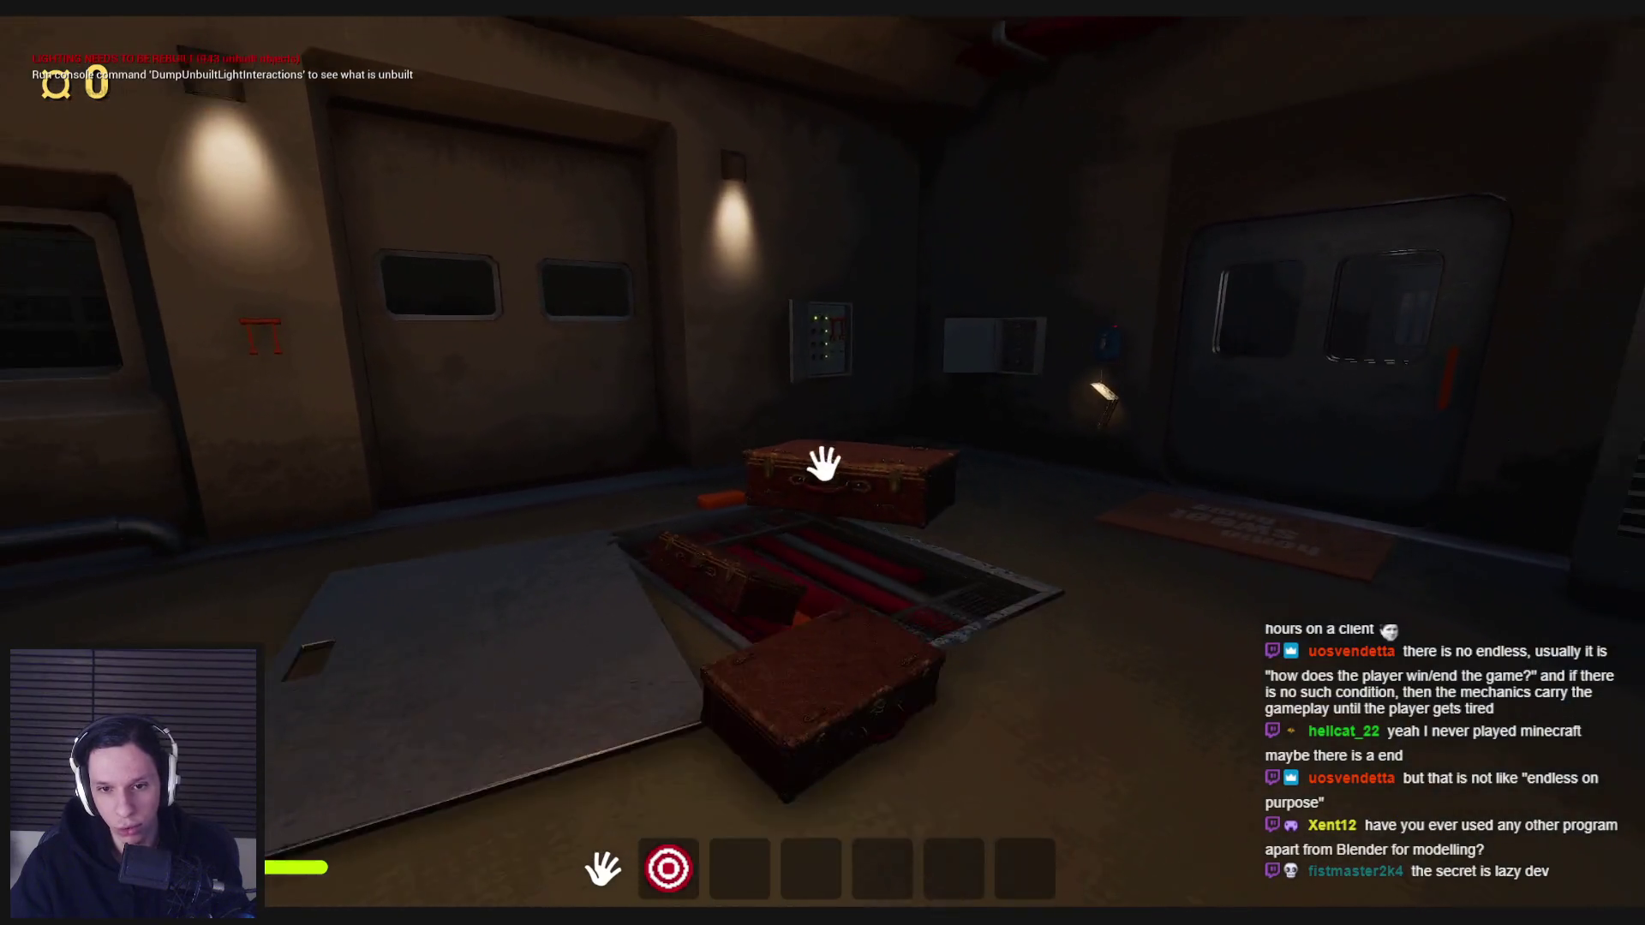
click(824, 464)
- Walk up the stairs and through the corridors to the crate near the generator
key(w)
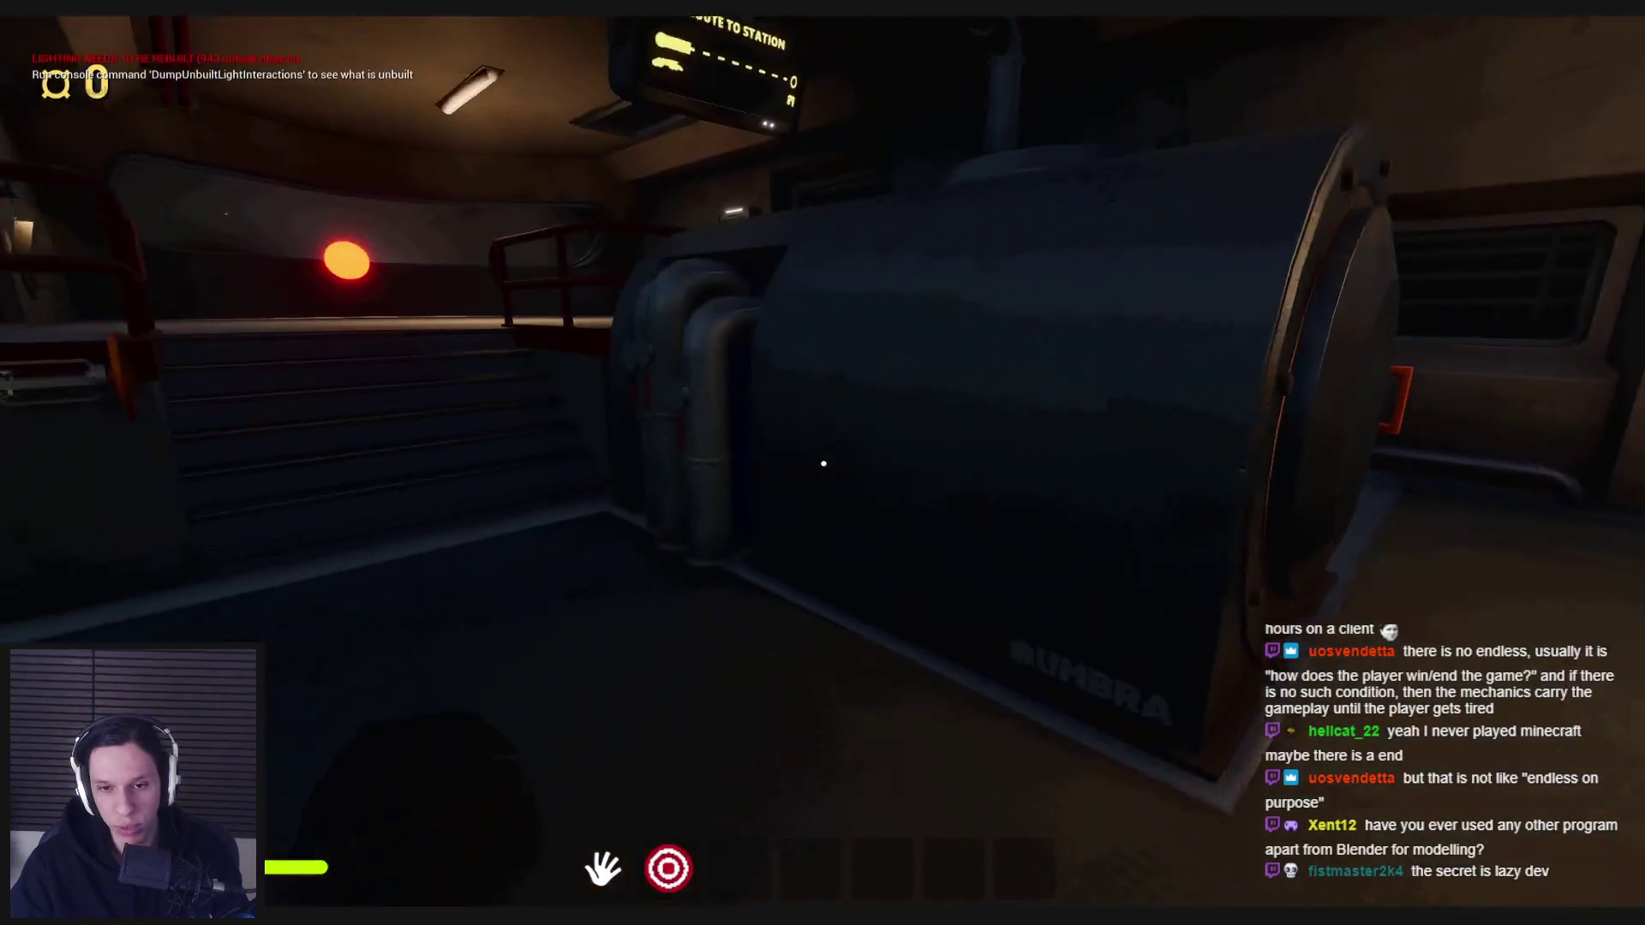
key(w)
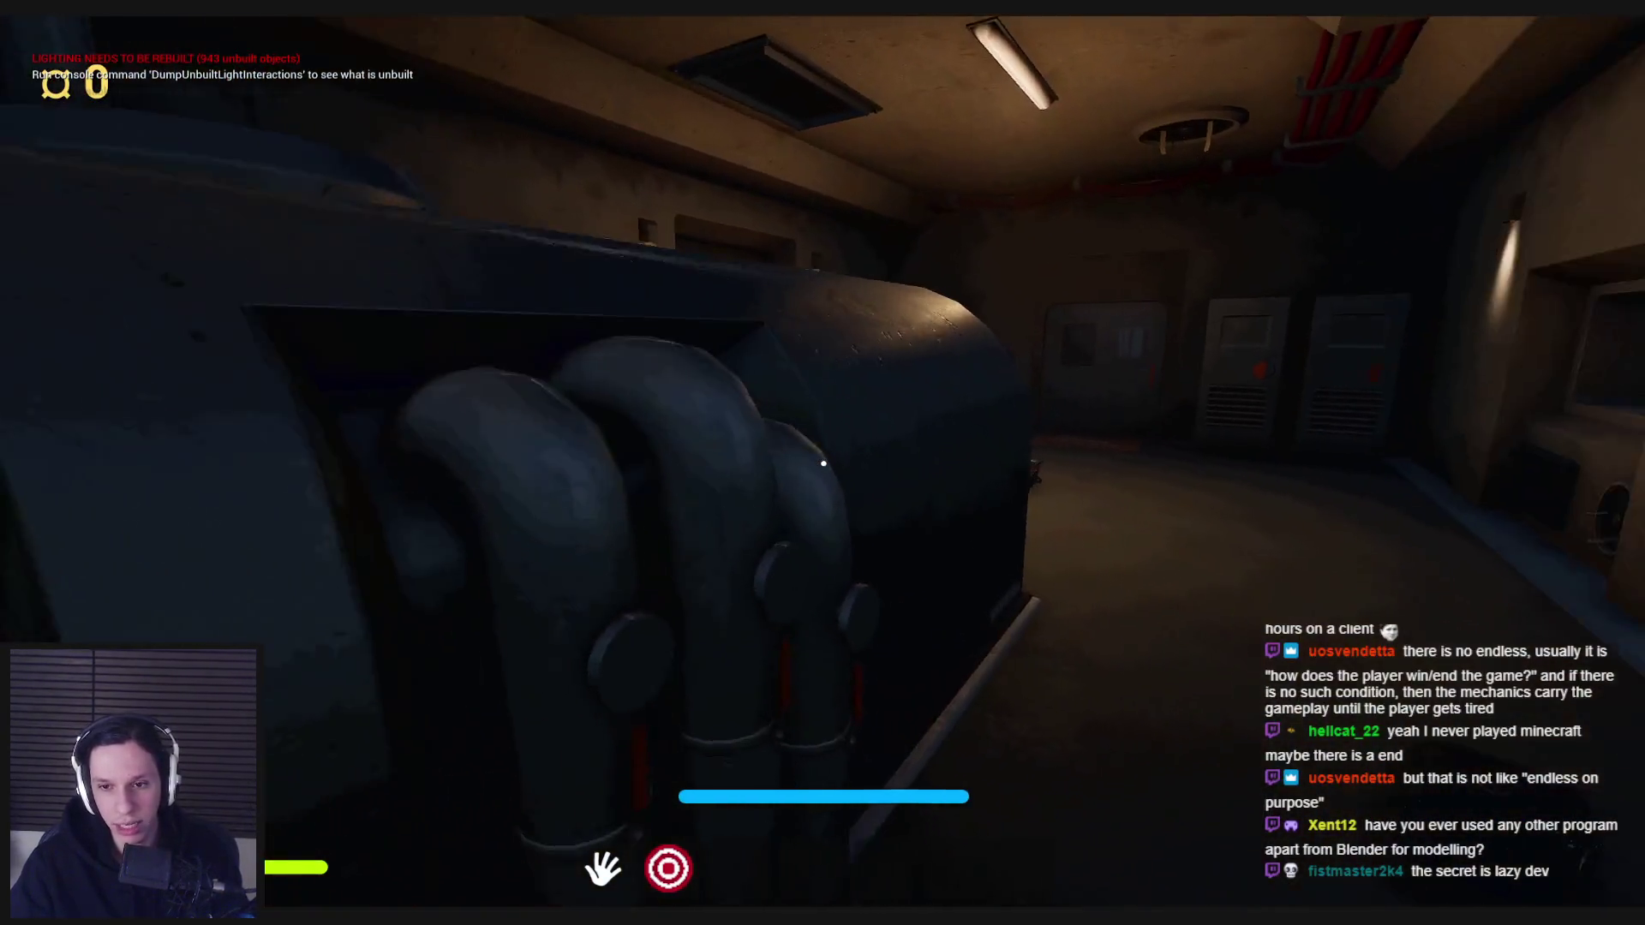
key(w)
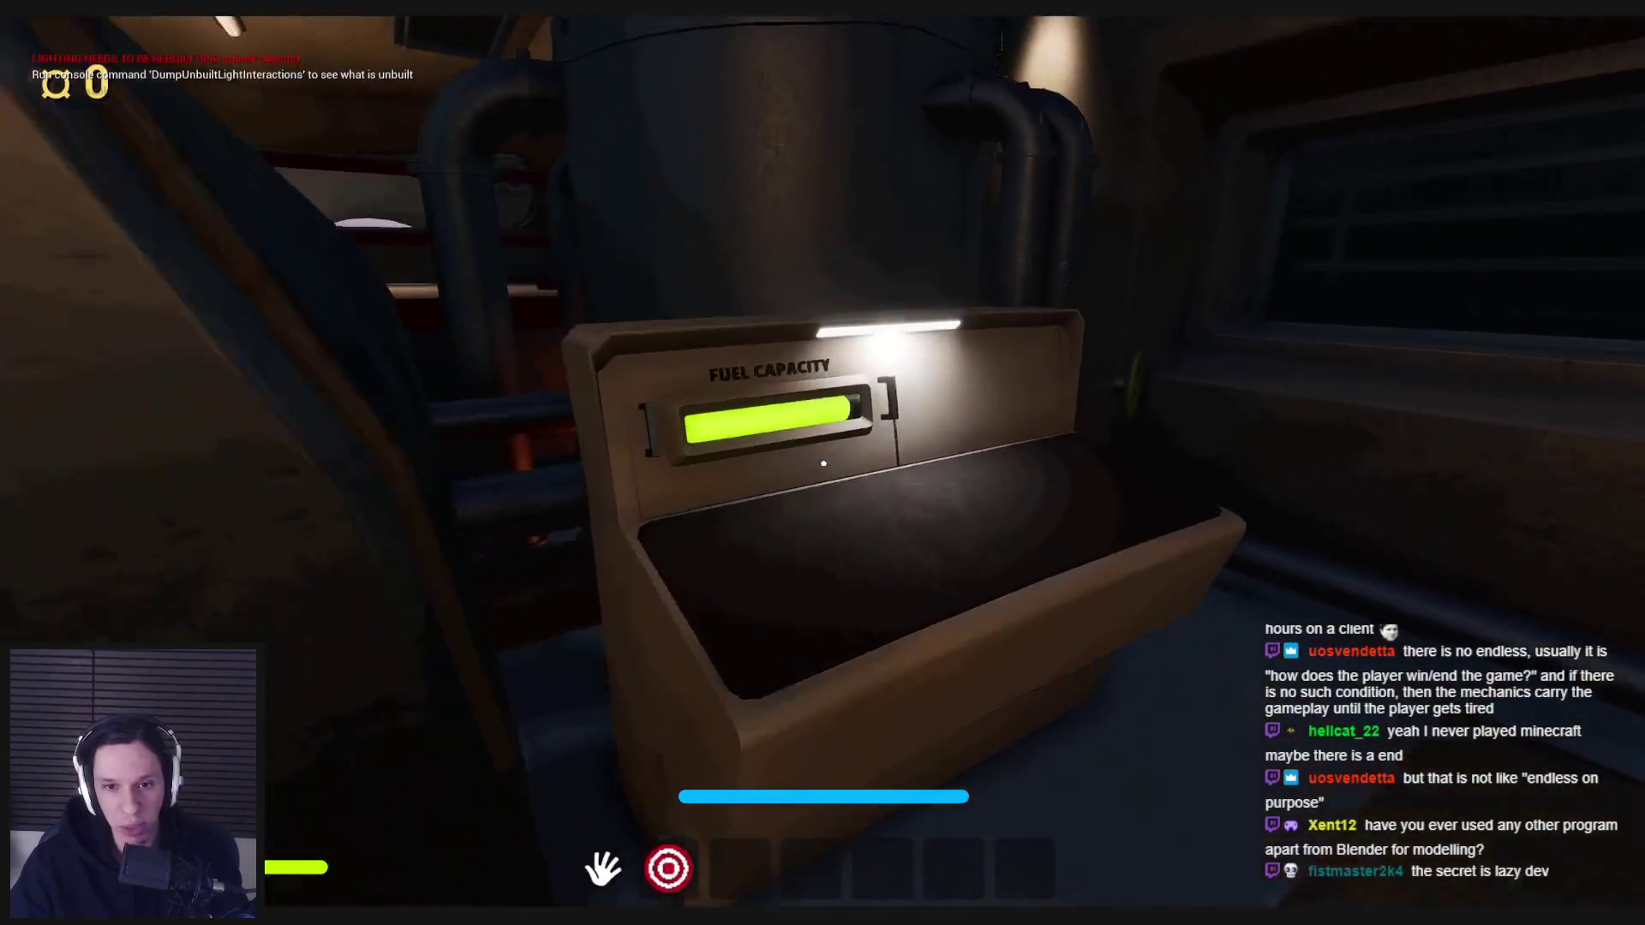
key(w)
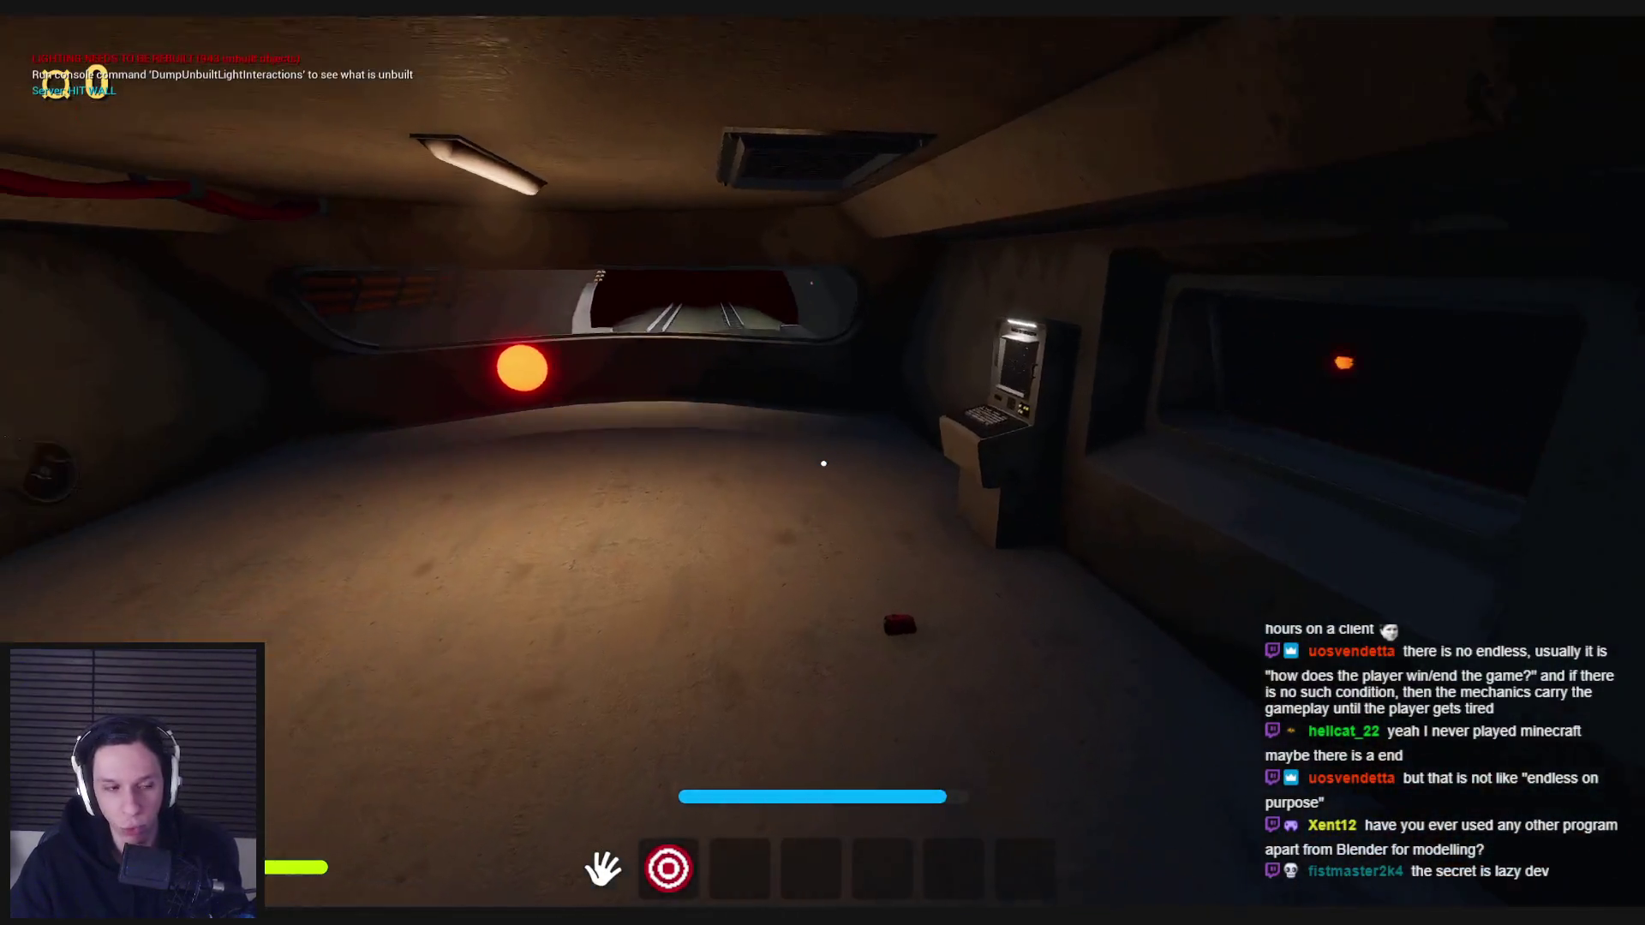
key(w)
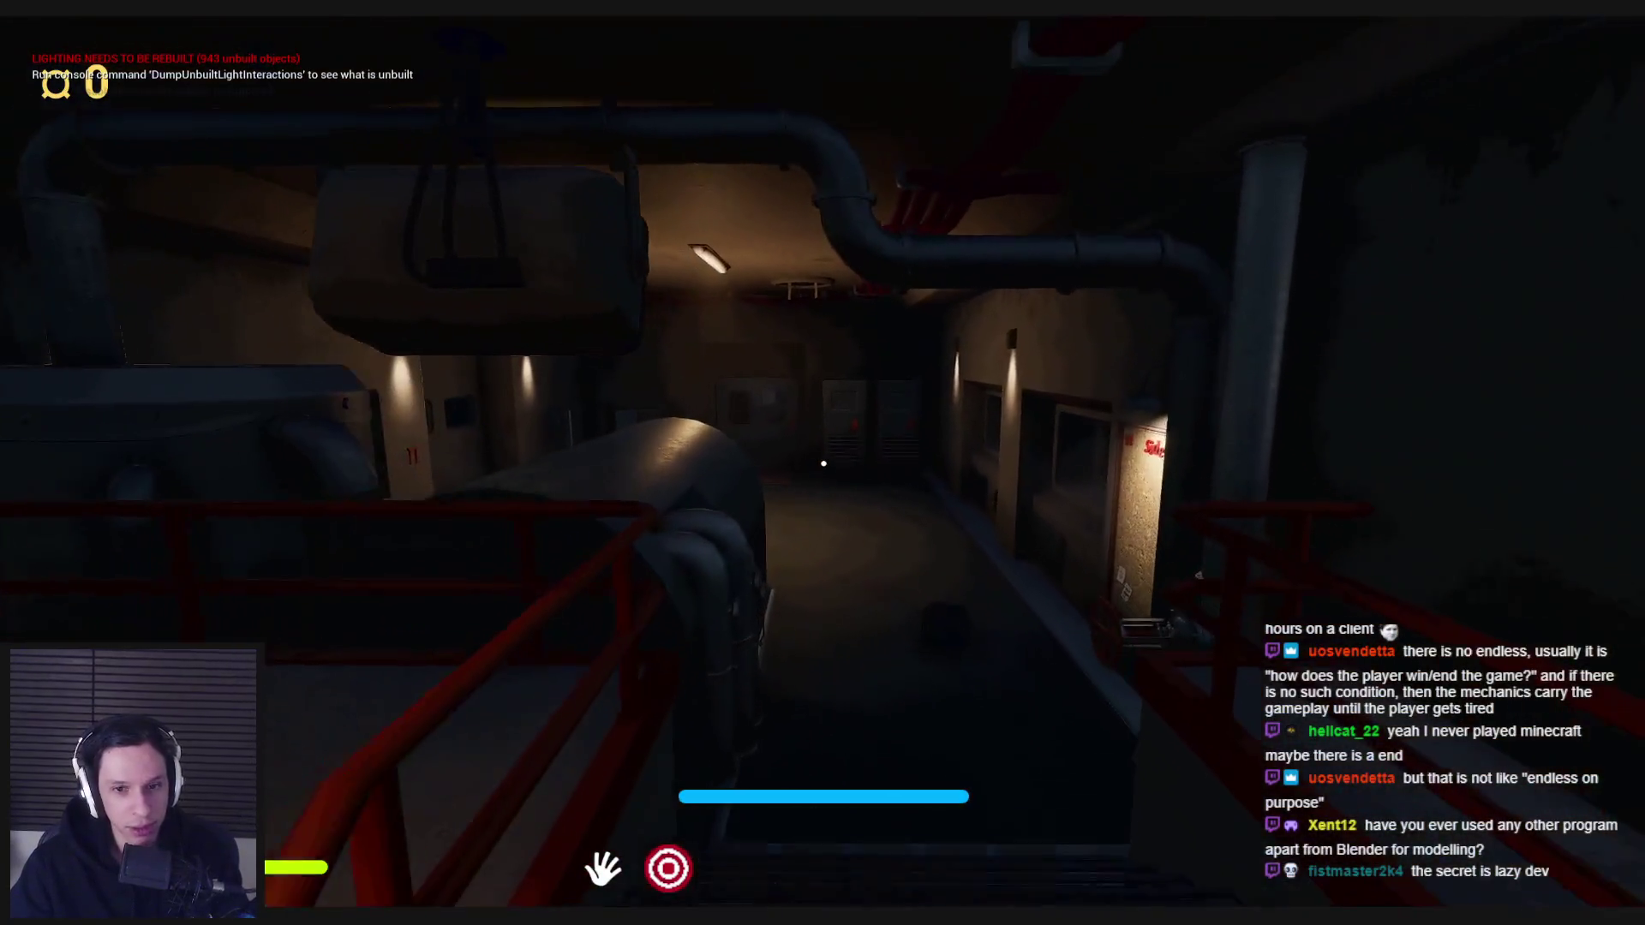
key(w)
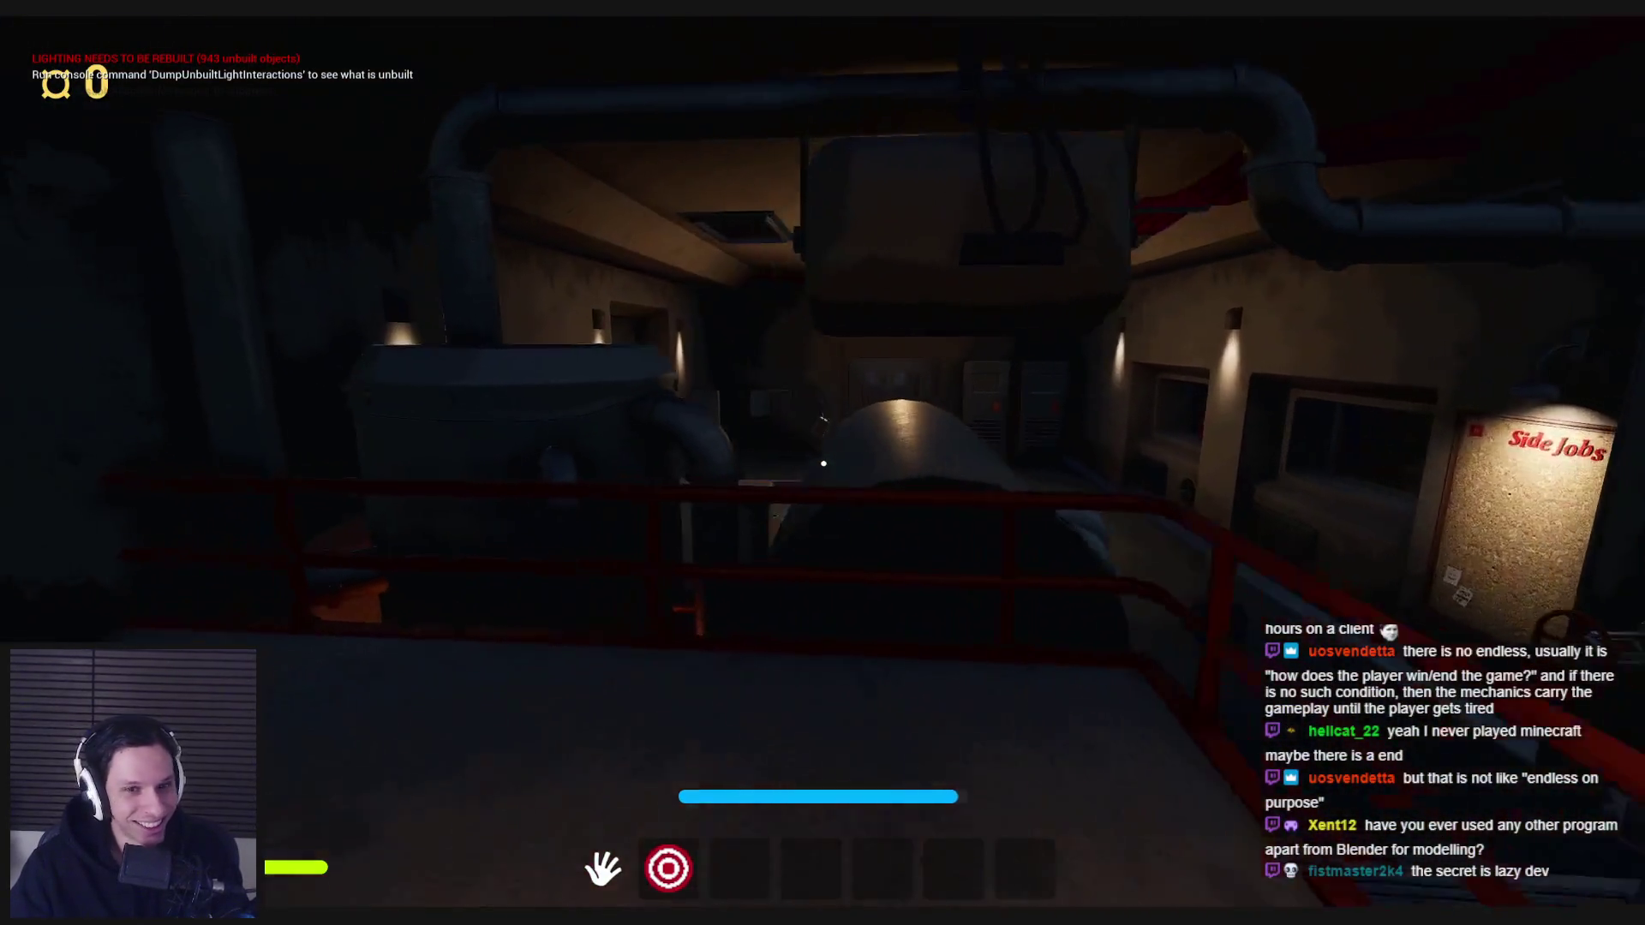
key(w)
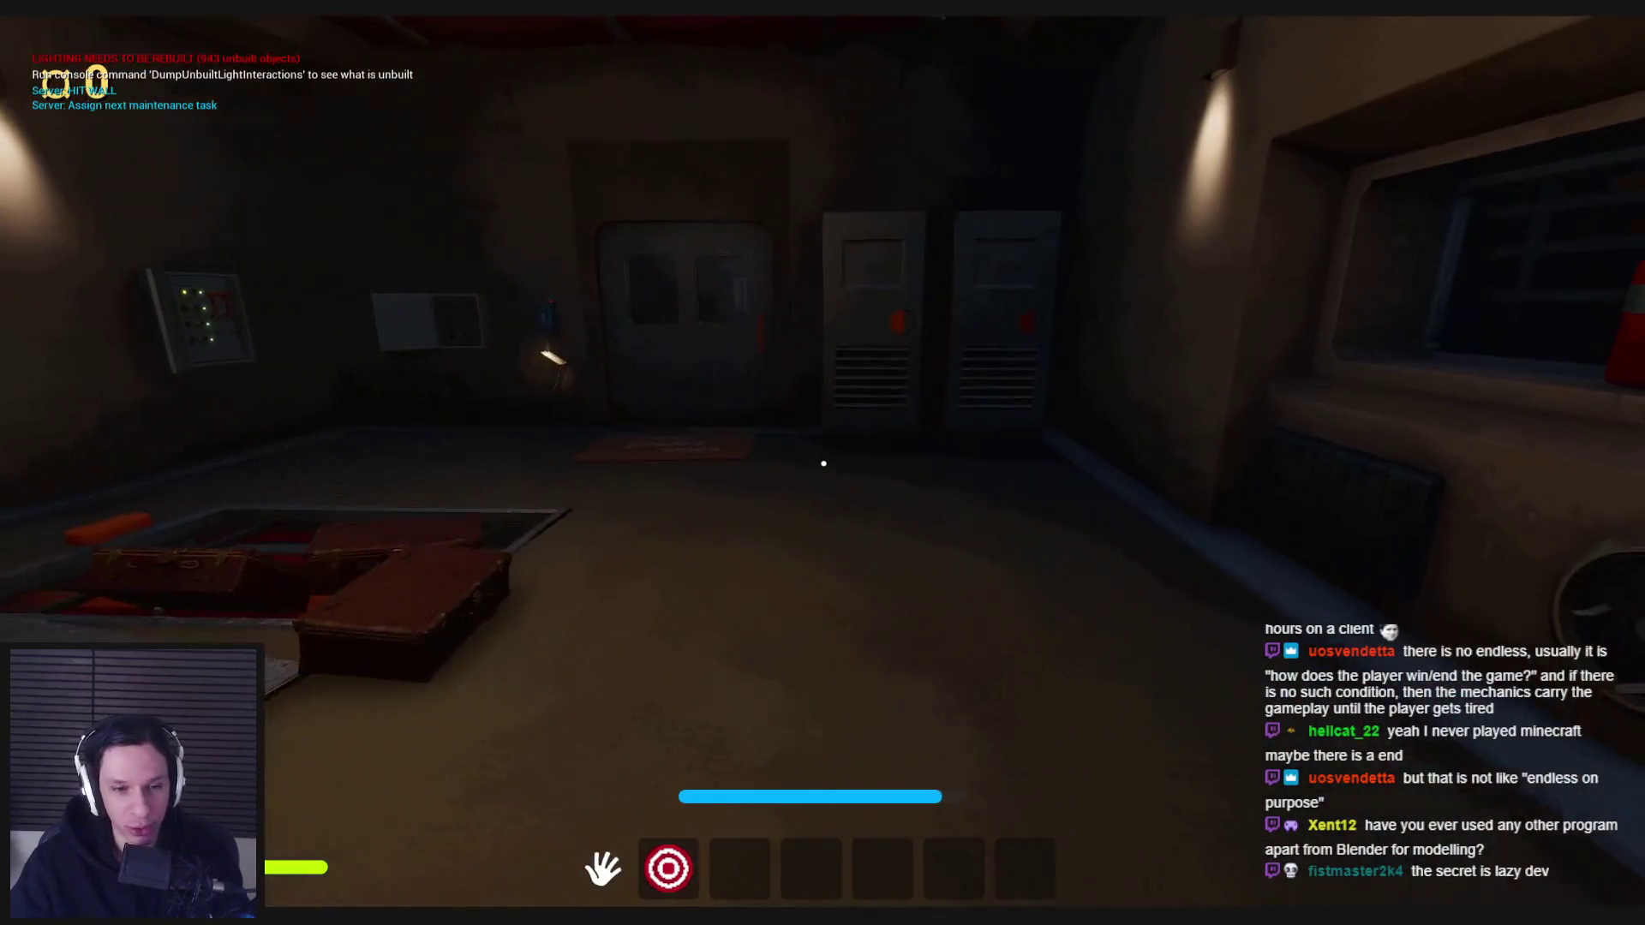
key(w)
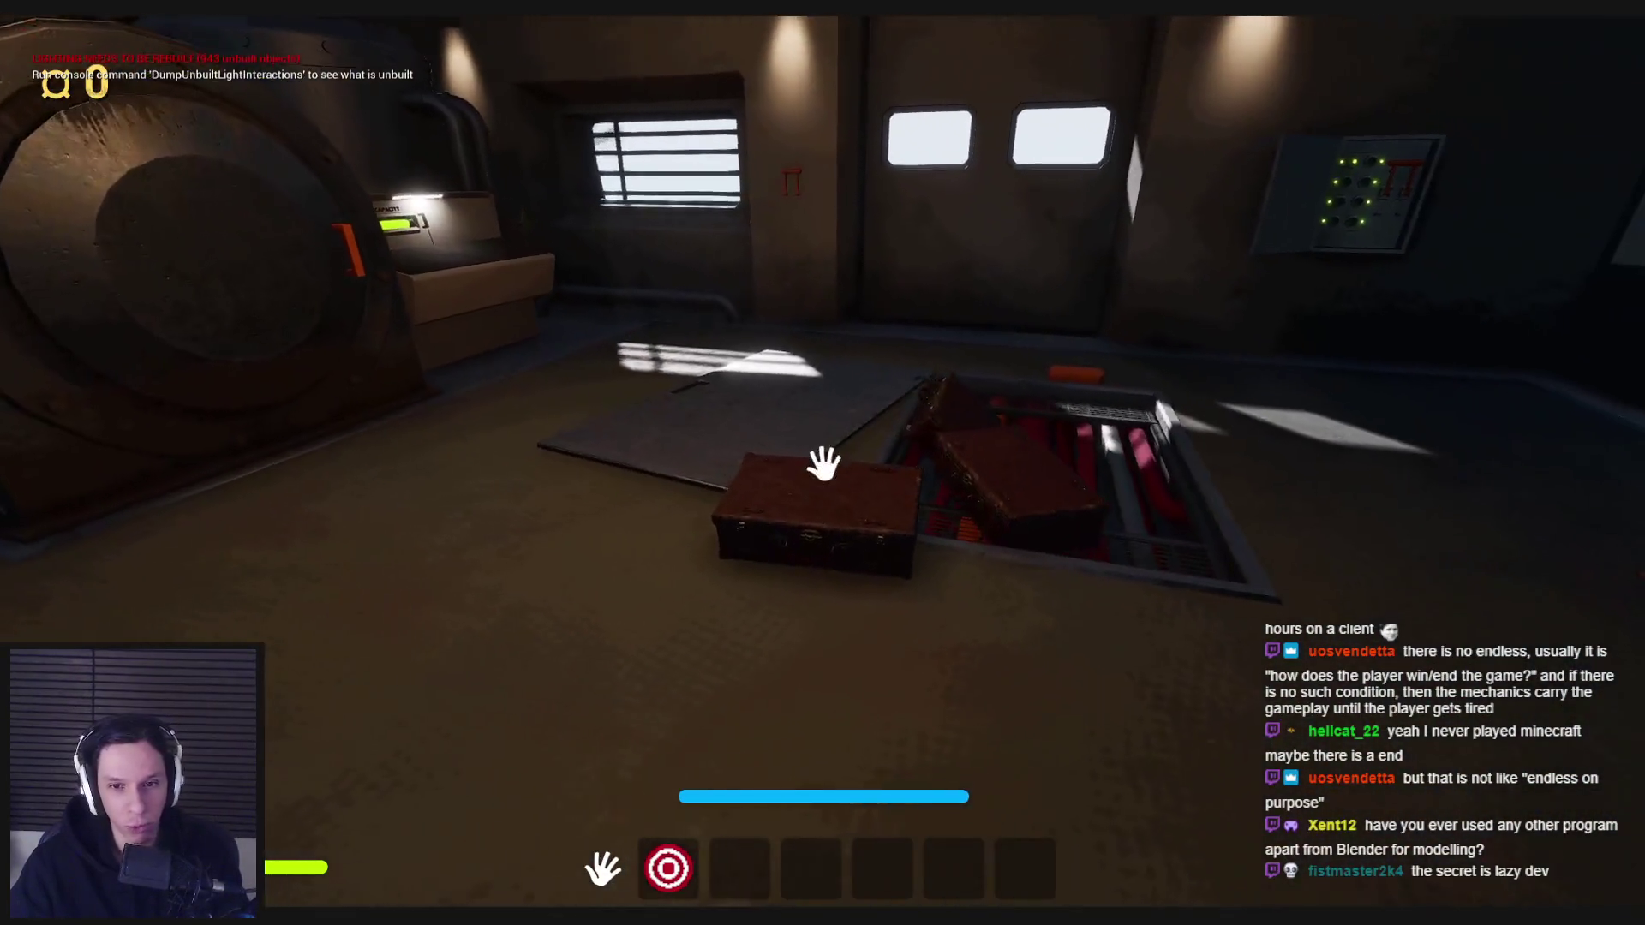
- Set the crate down on the metal plate, pick it up again, and head toward the round machine
drag(823, 463, 821, 540)
drag(823, 463, 824, 464)
key(s)
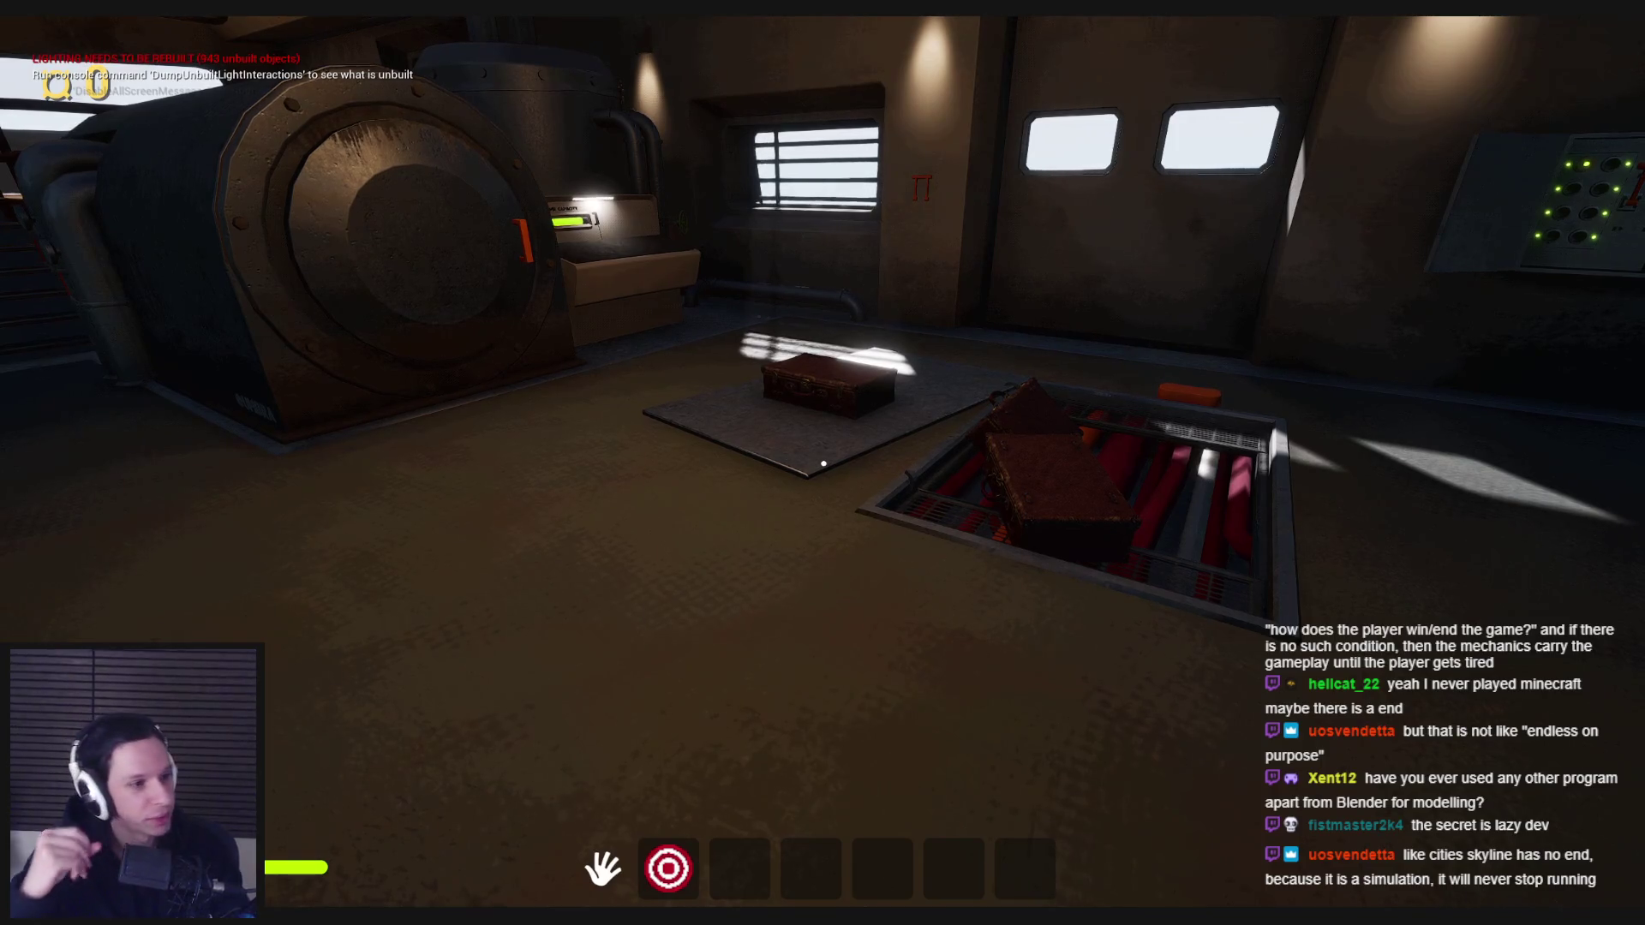
key(w)
drag(824, 464, 823, 463)
key(w)
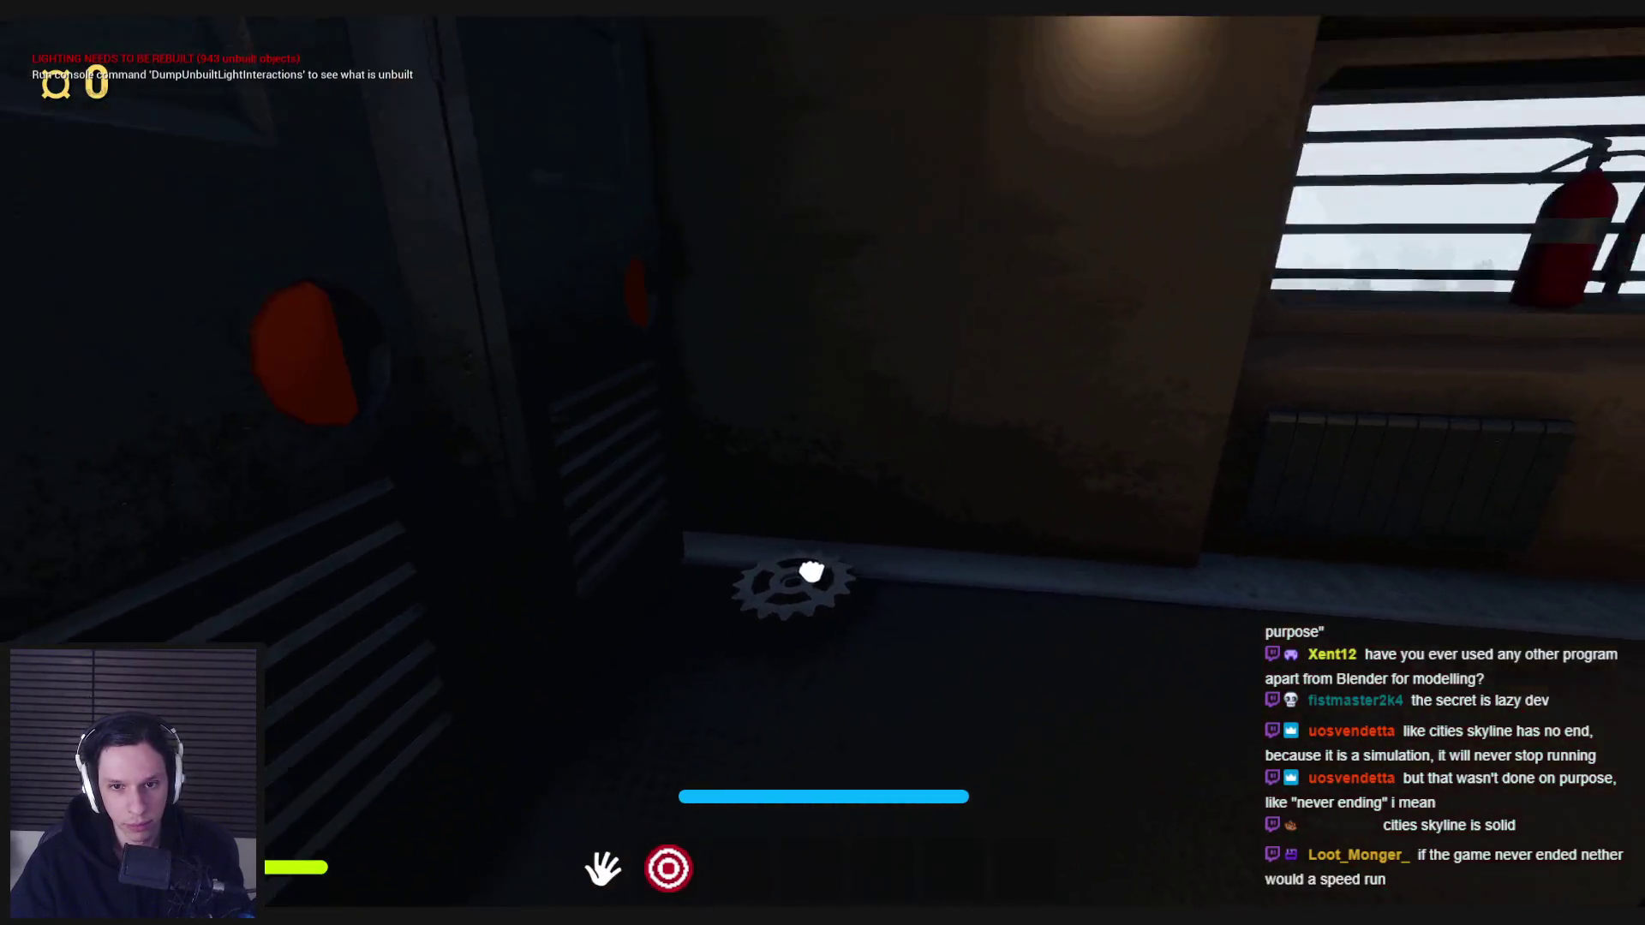
- Walk out onto the walkway and back, then insert the held gear into the gear panel
key(w)
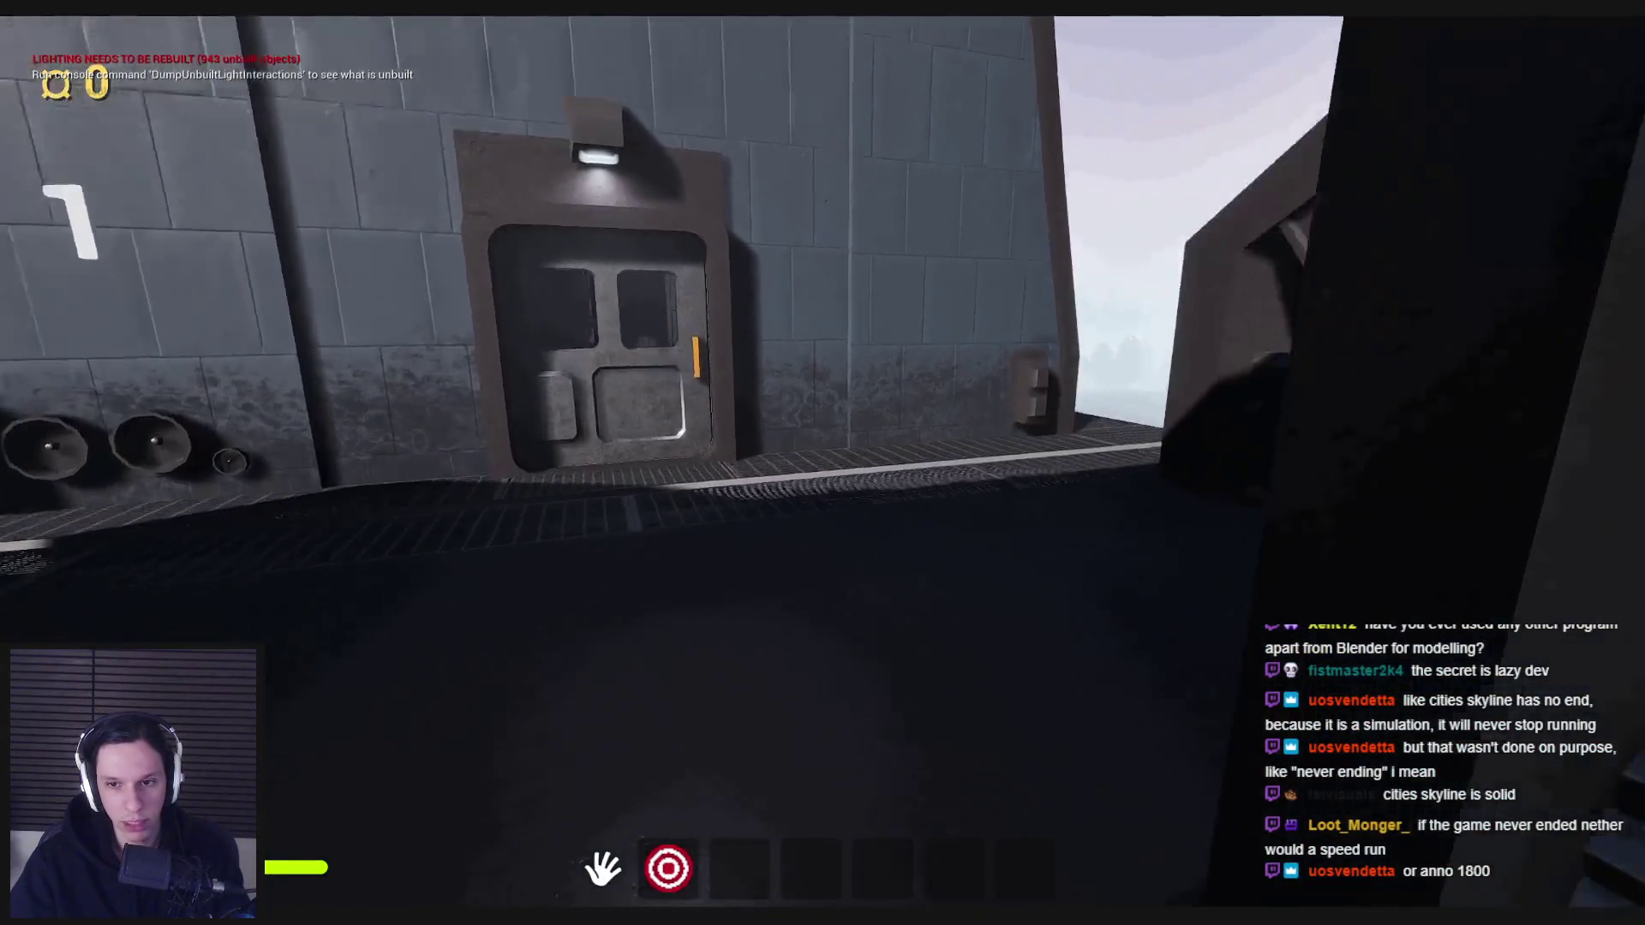
key(w)
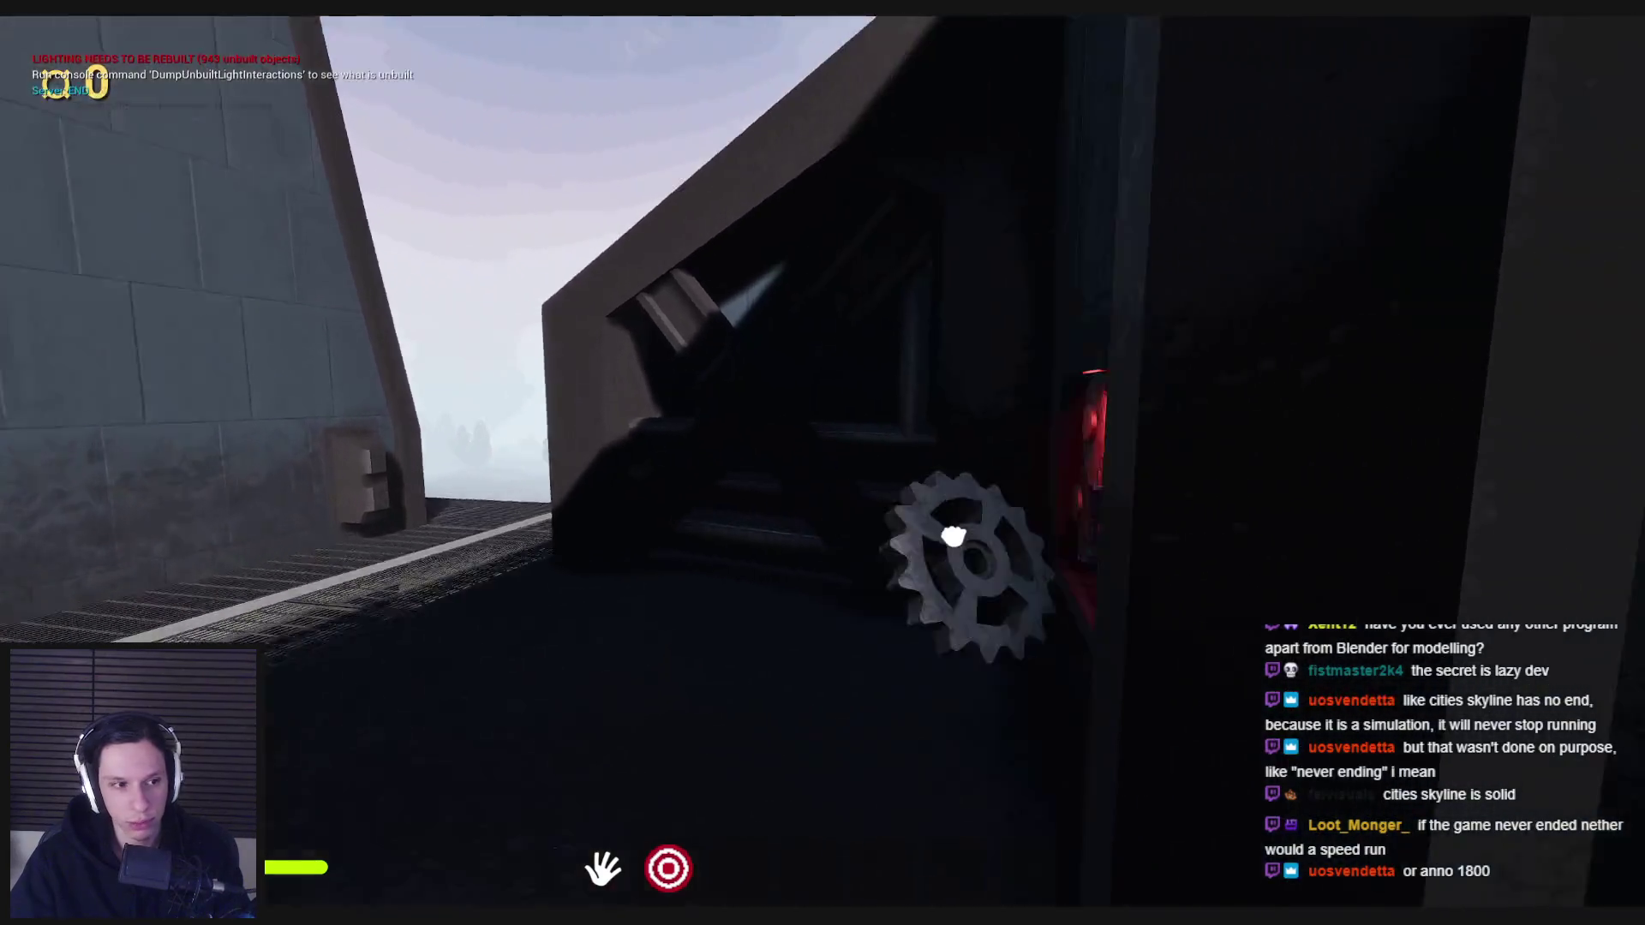
click(823, 463)
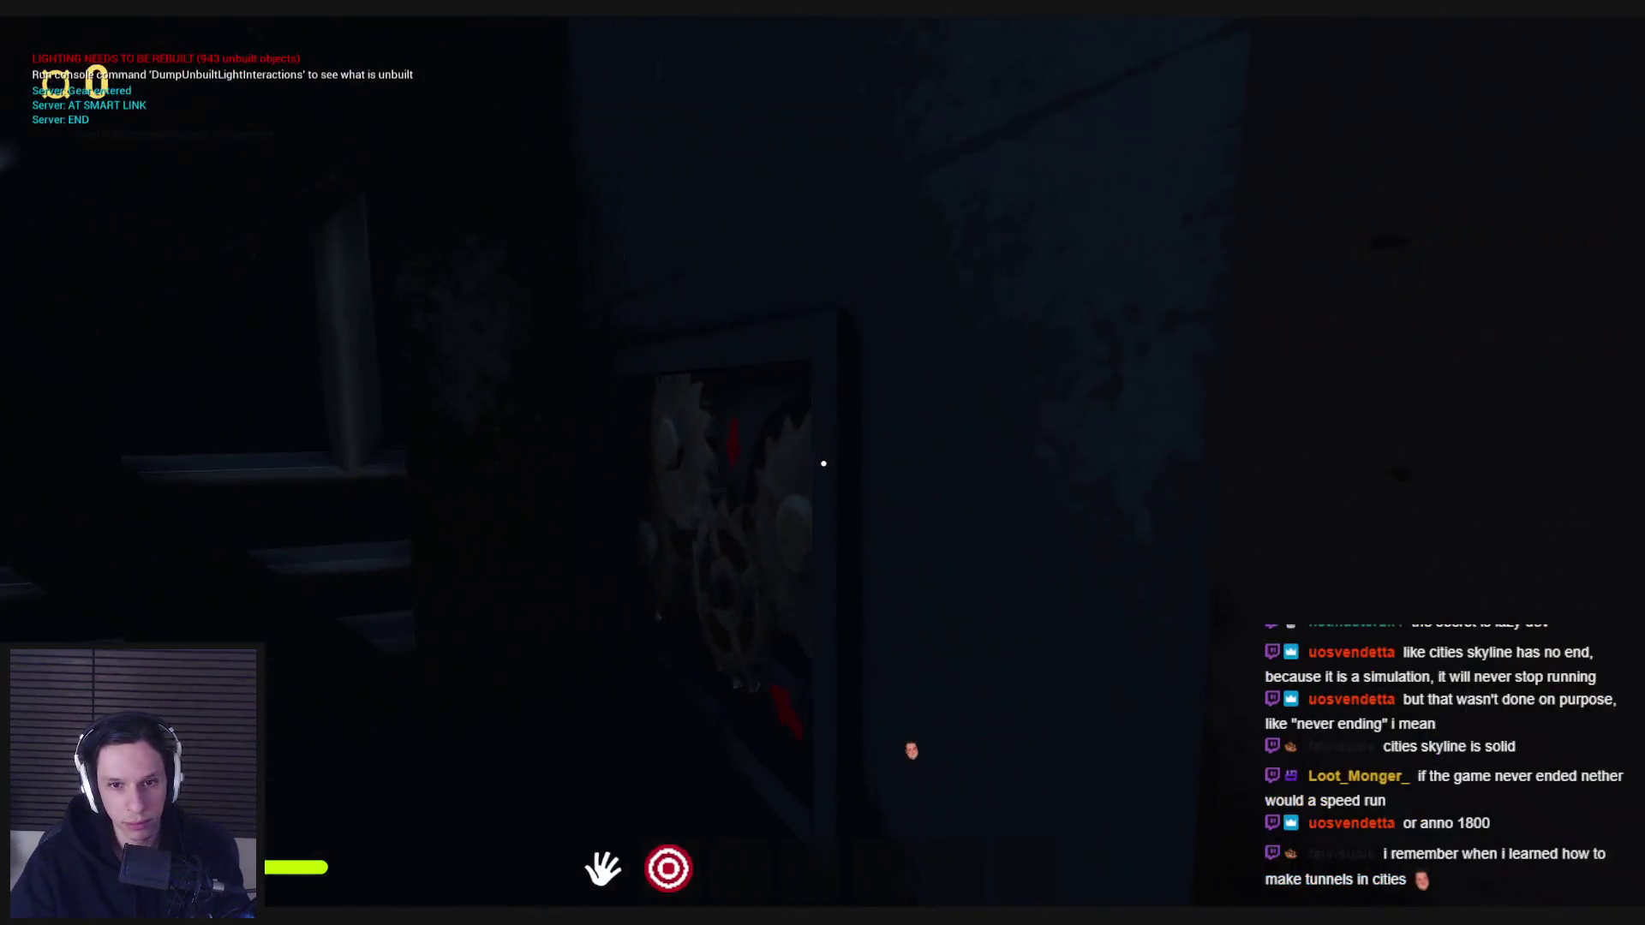
- Walk along the walkway to the door window, then through the gear room into the conference room
key(w)
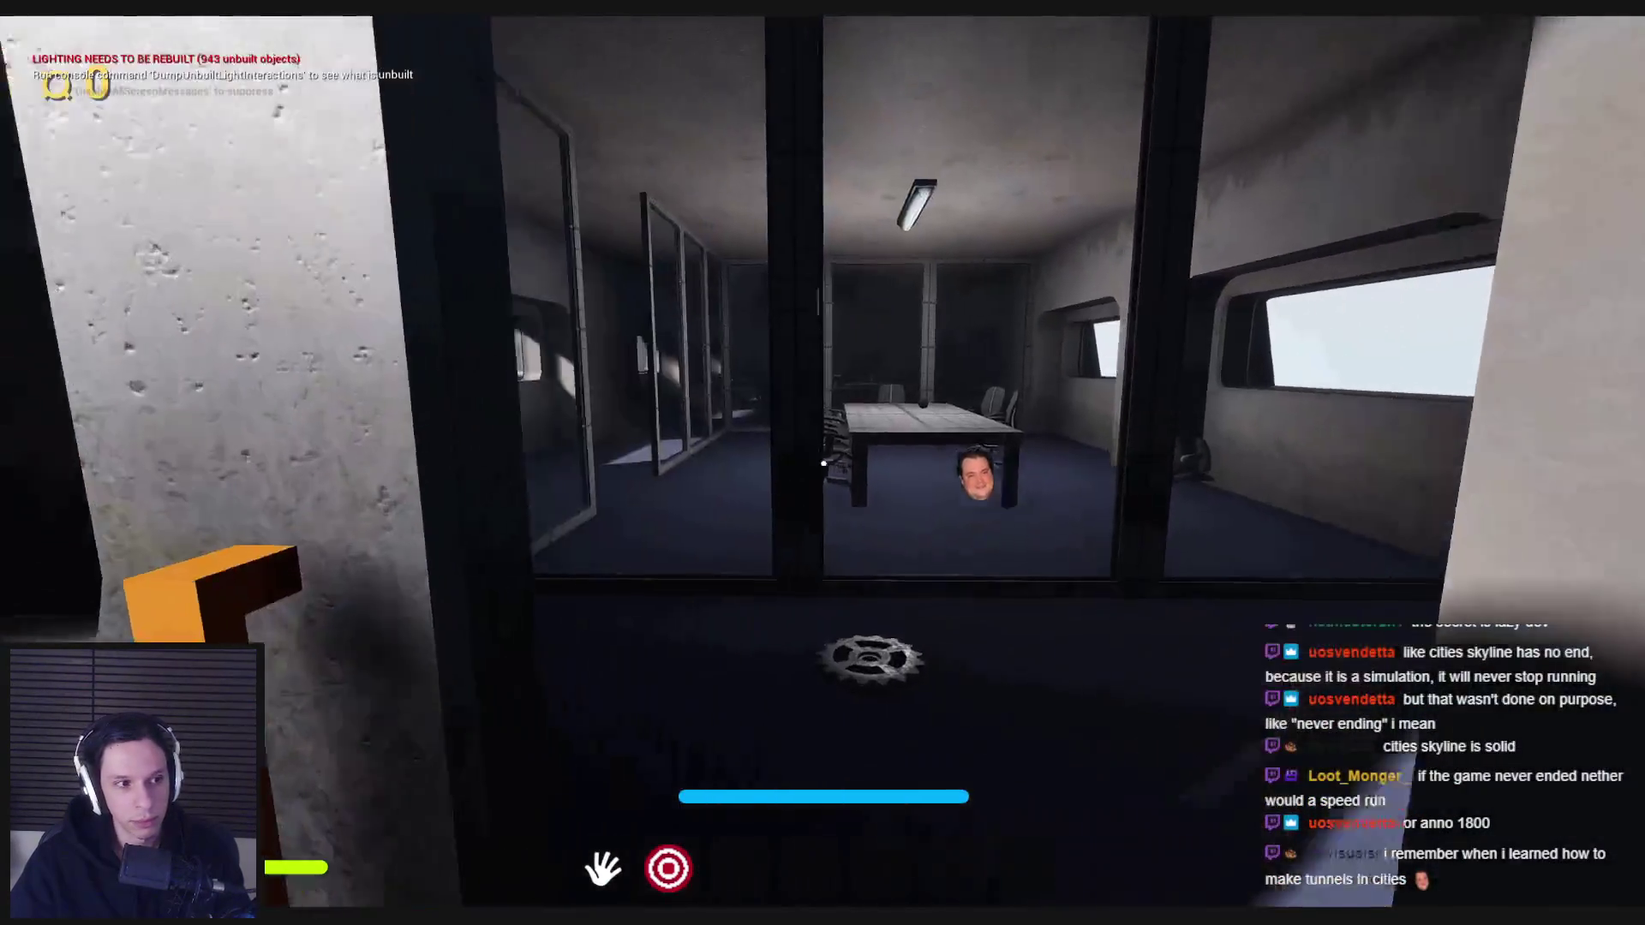
key(w)
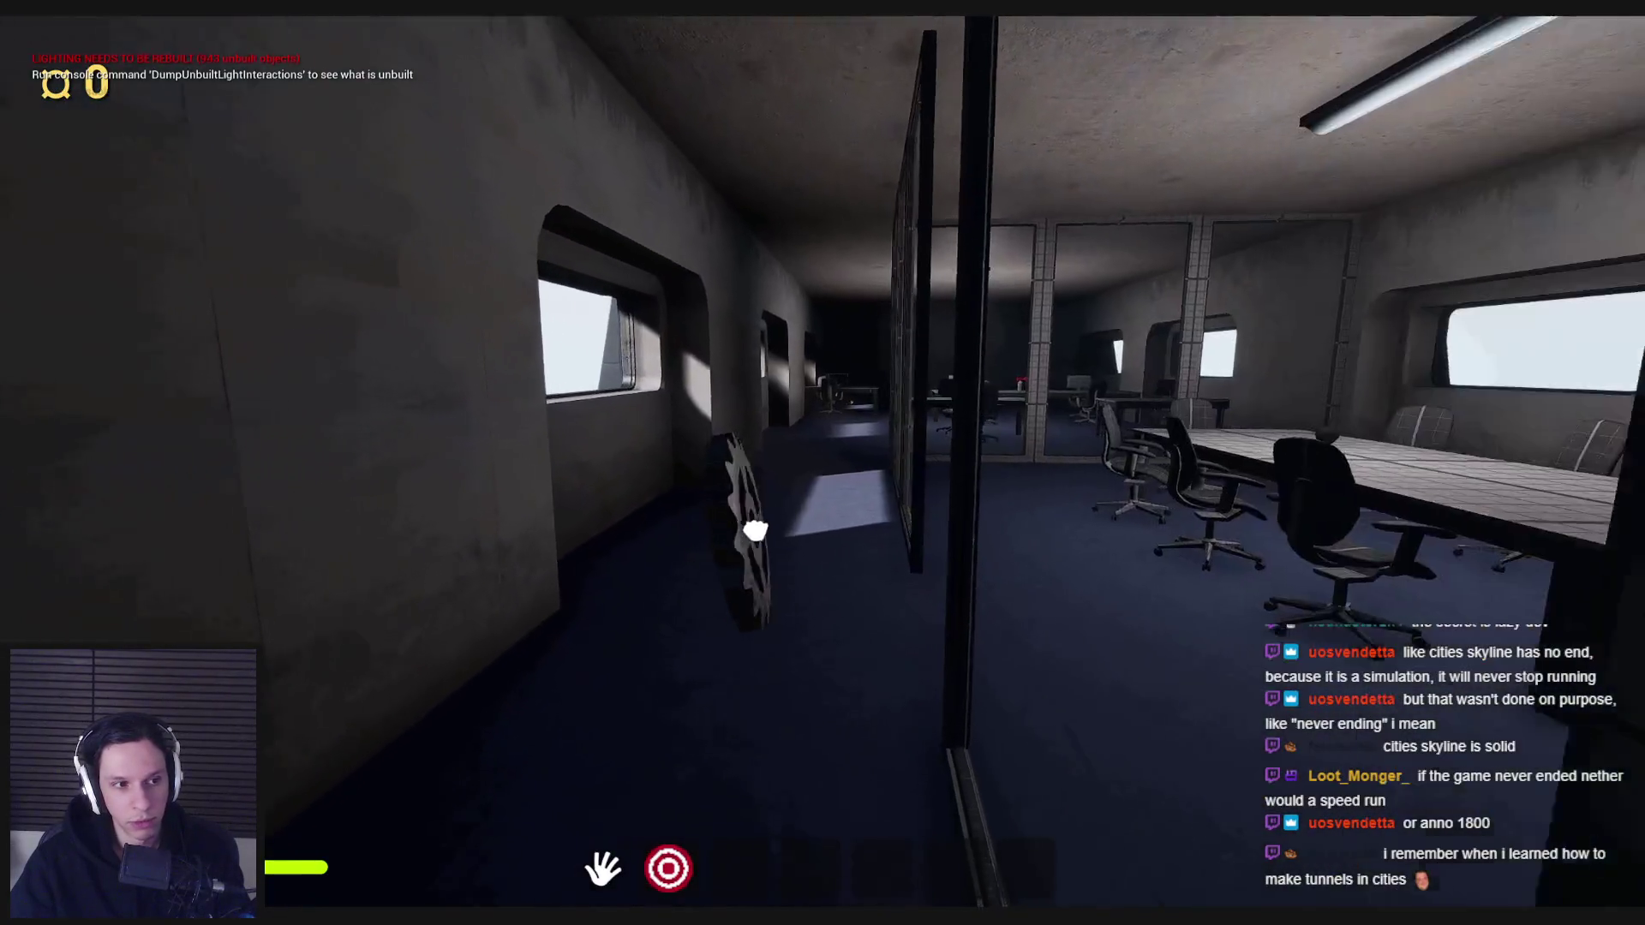
key(w)
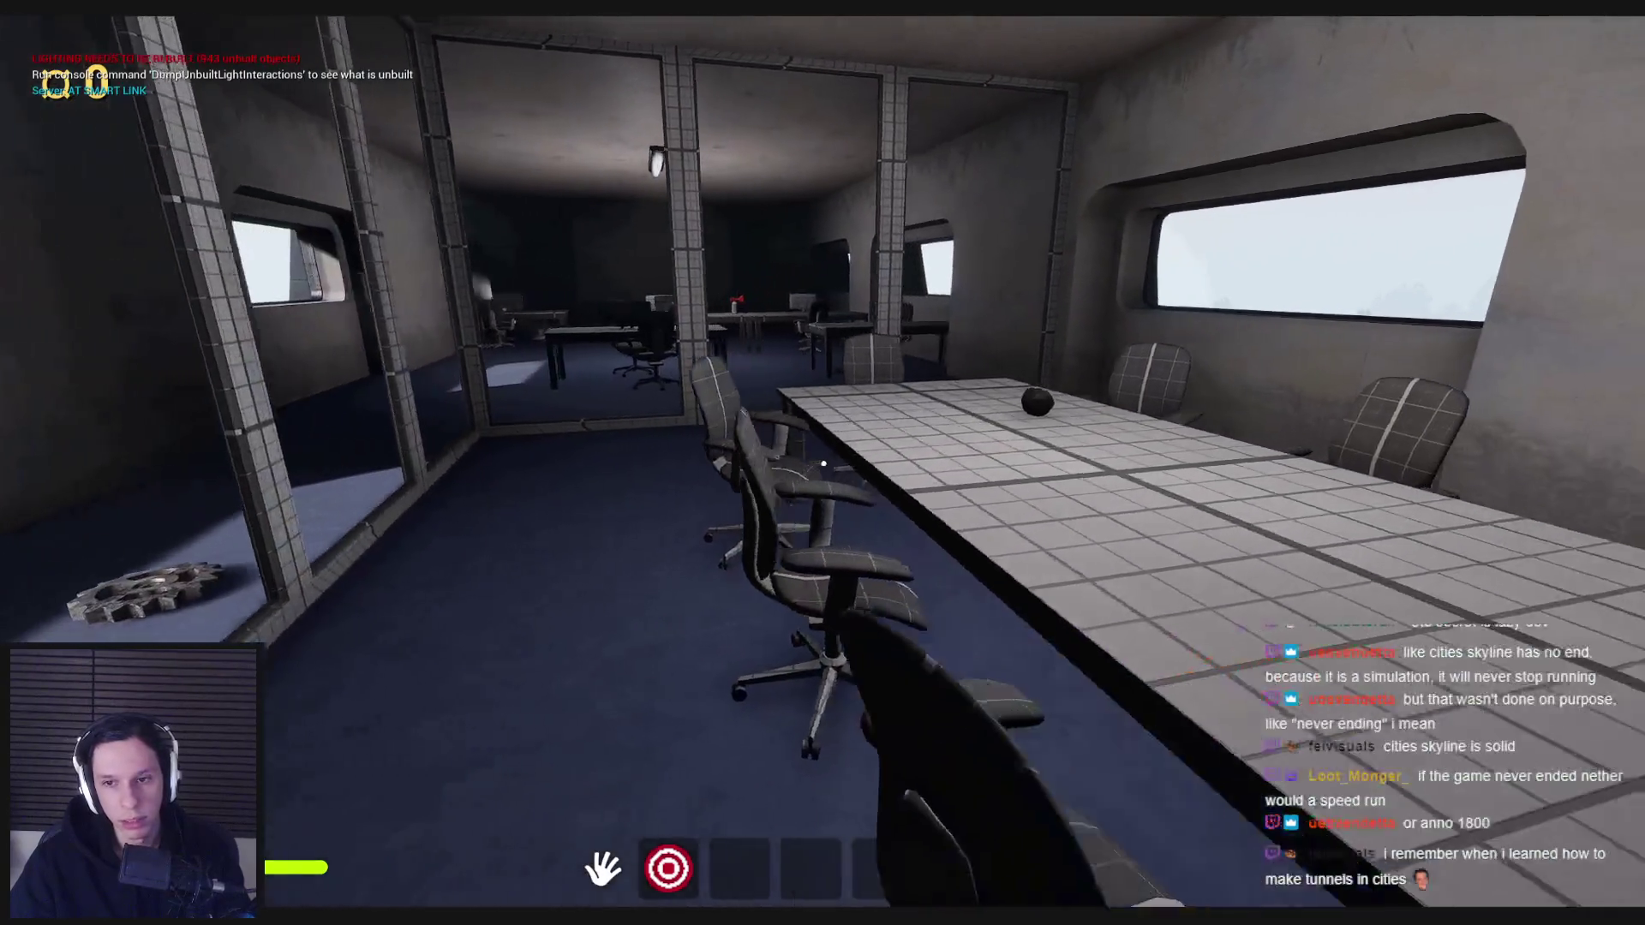
key(w)
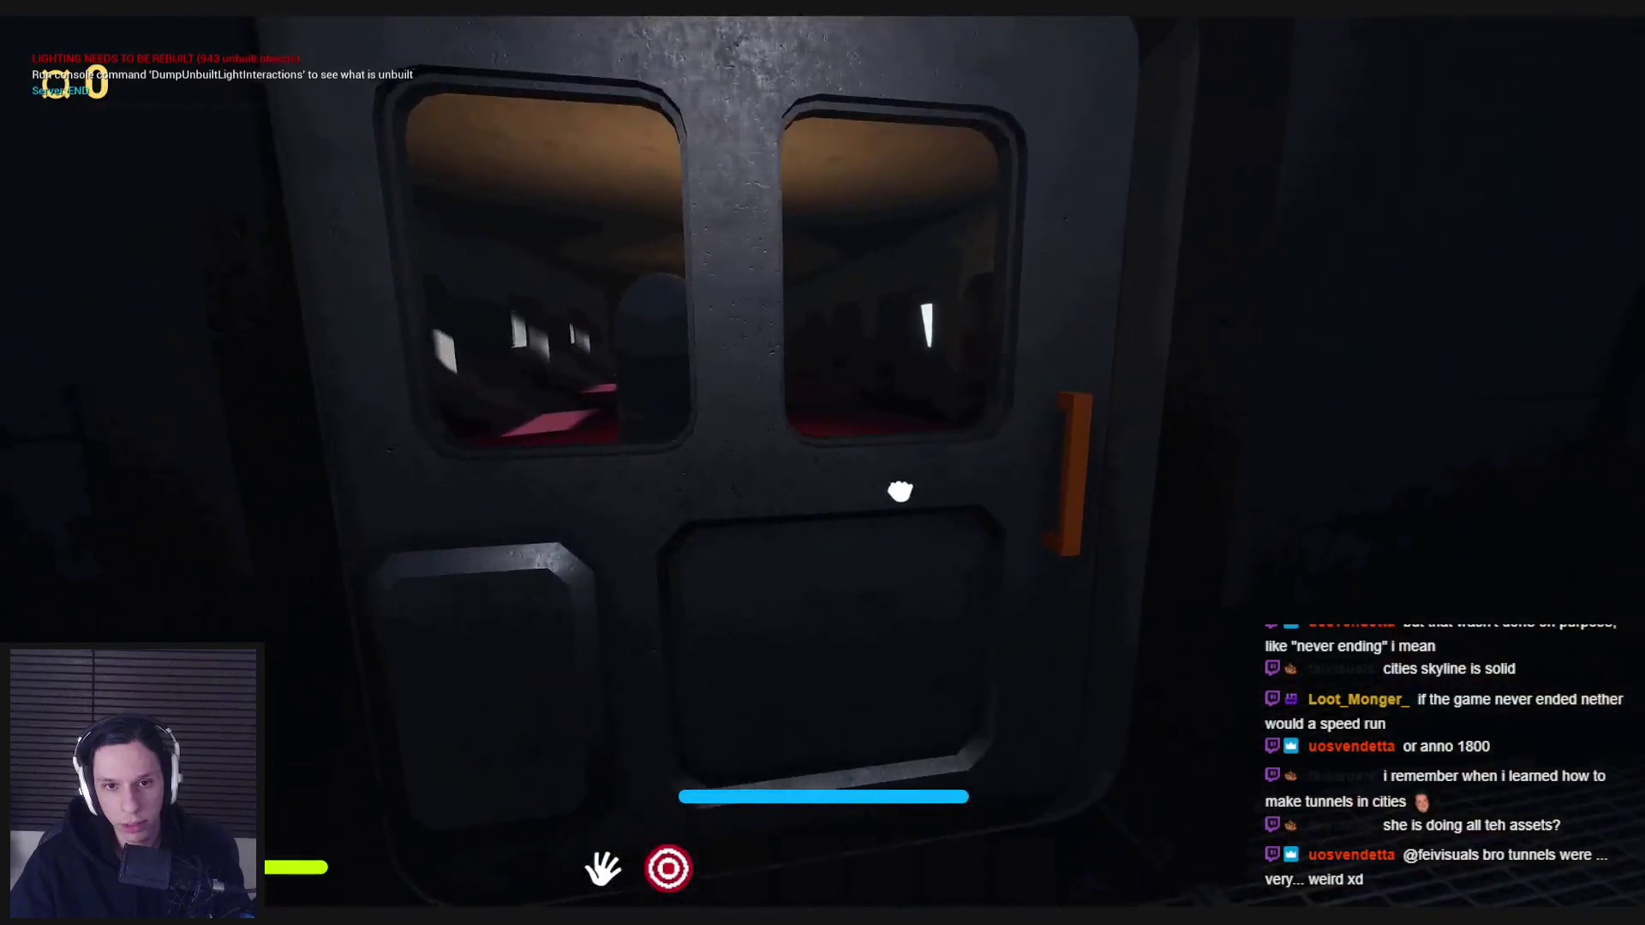
- Walk down the corridor, past the office armchairs, and open the inner door into the crate storage room
key(w)
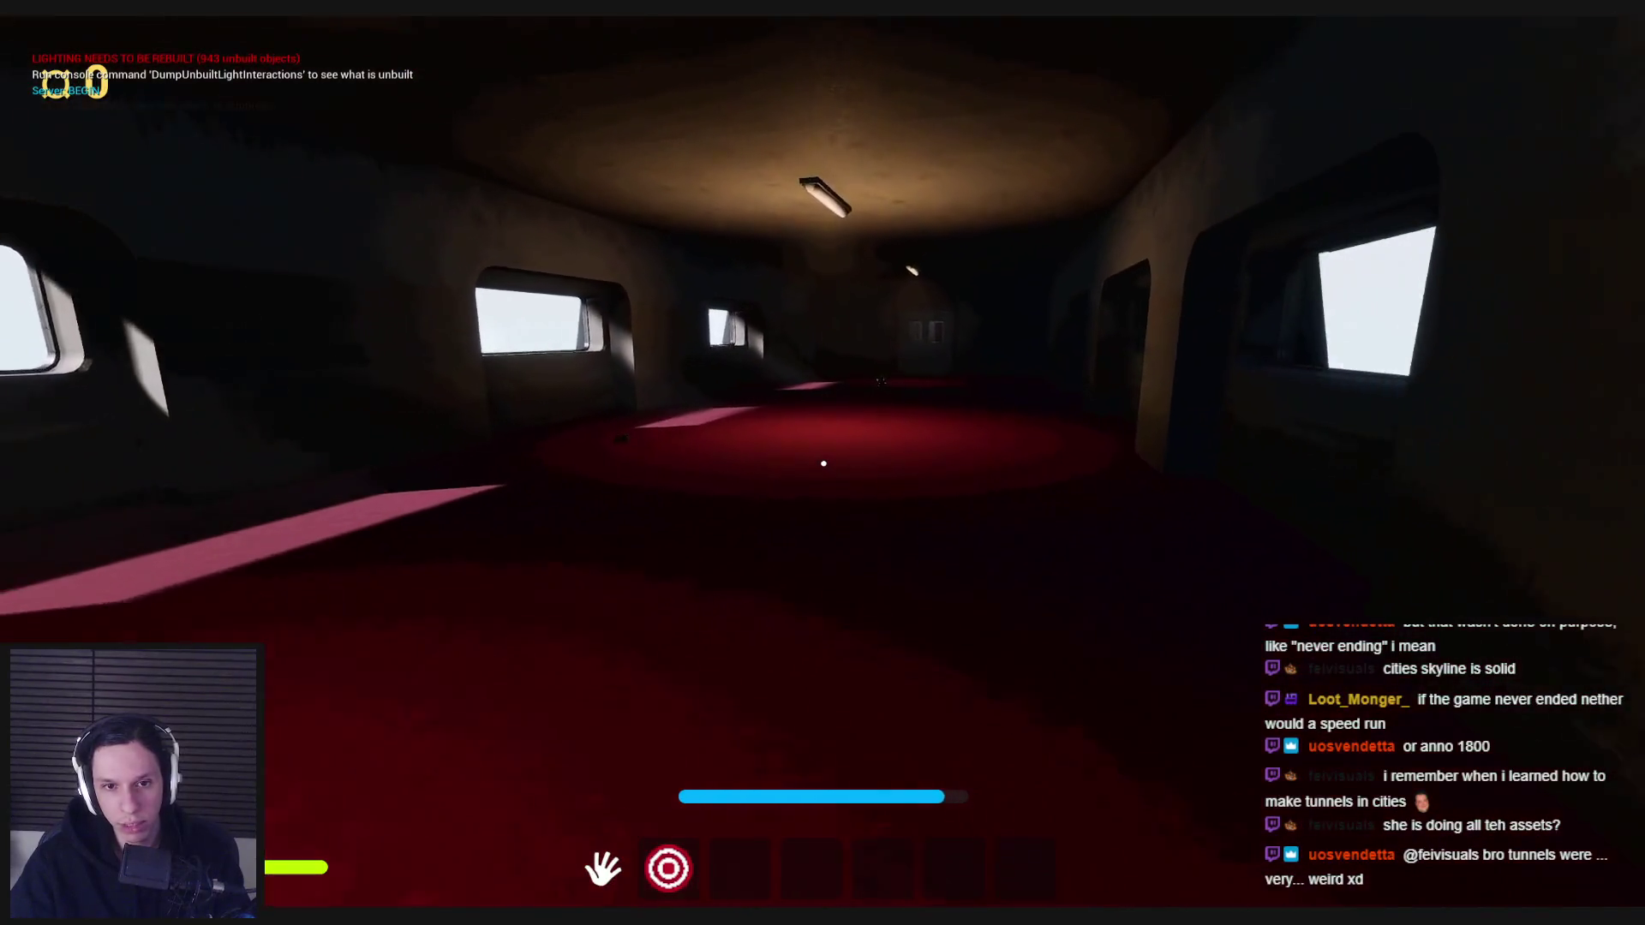
key(w)
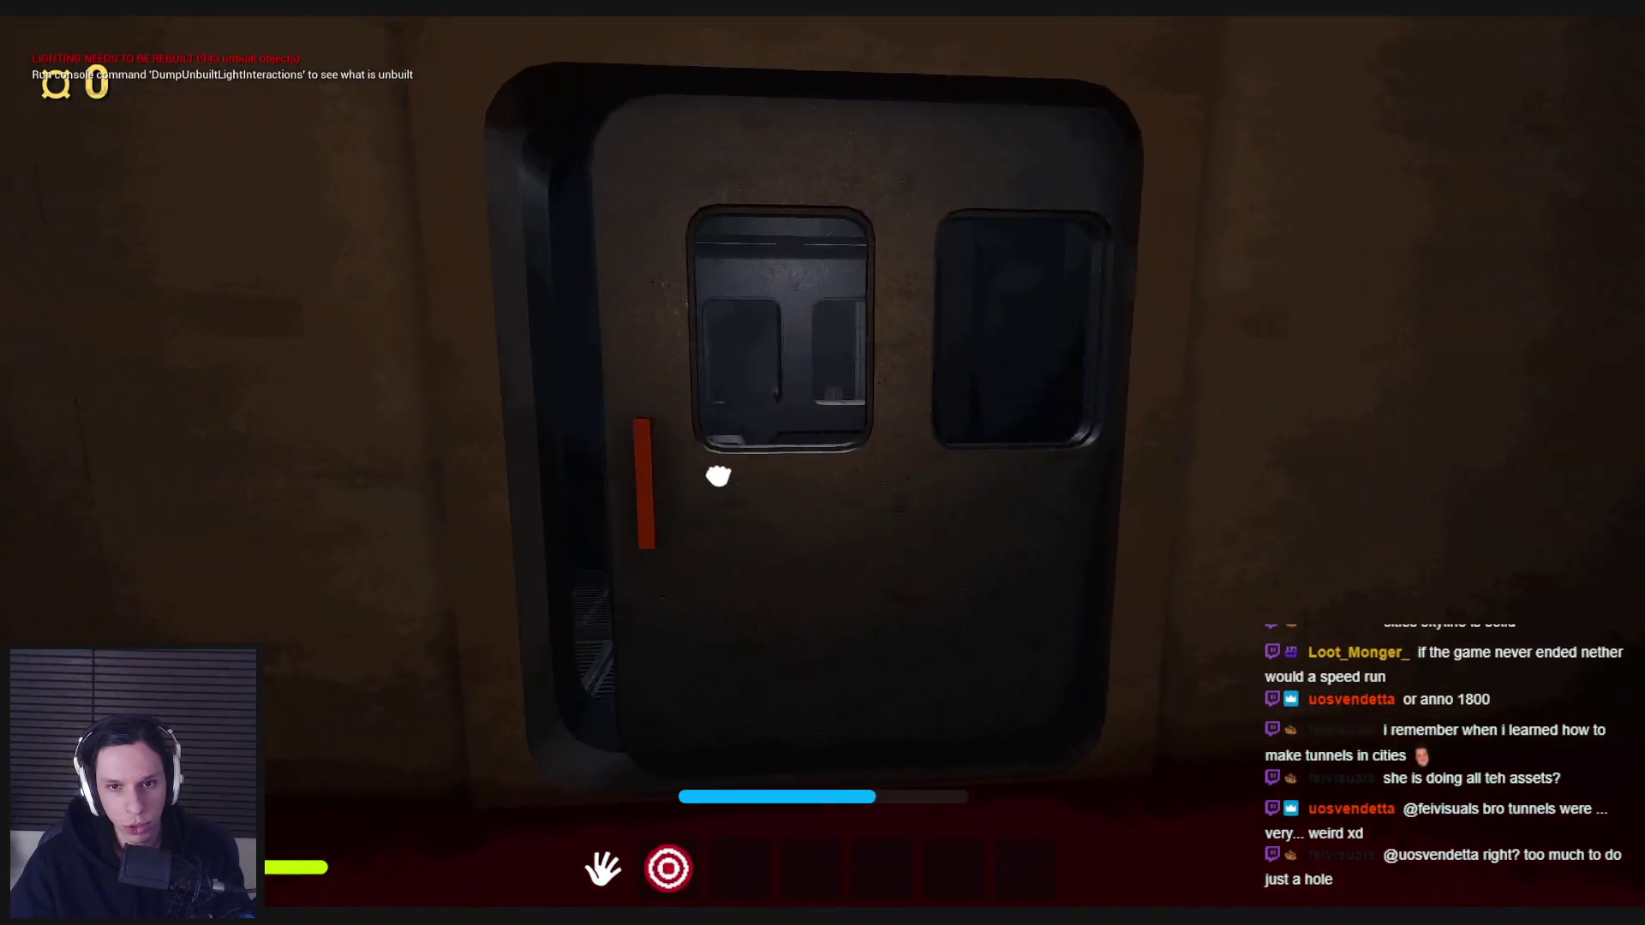
key(w)
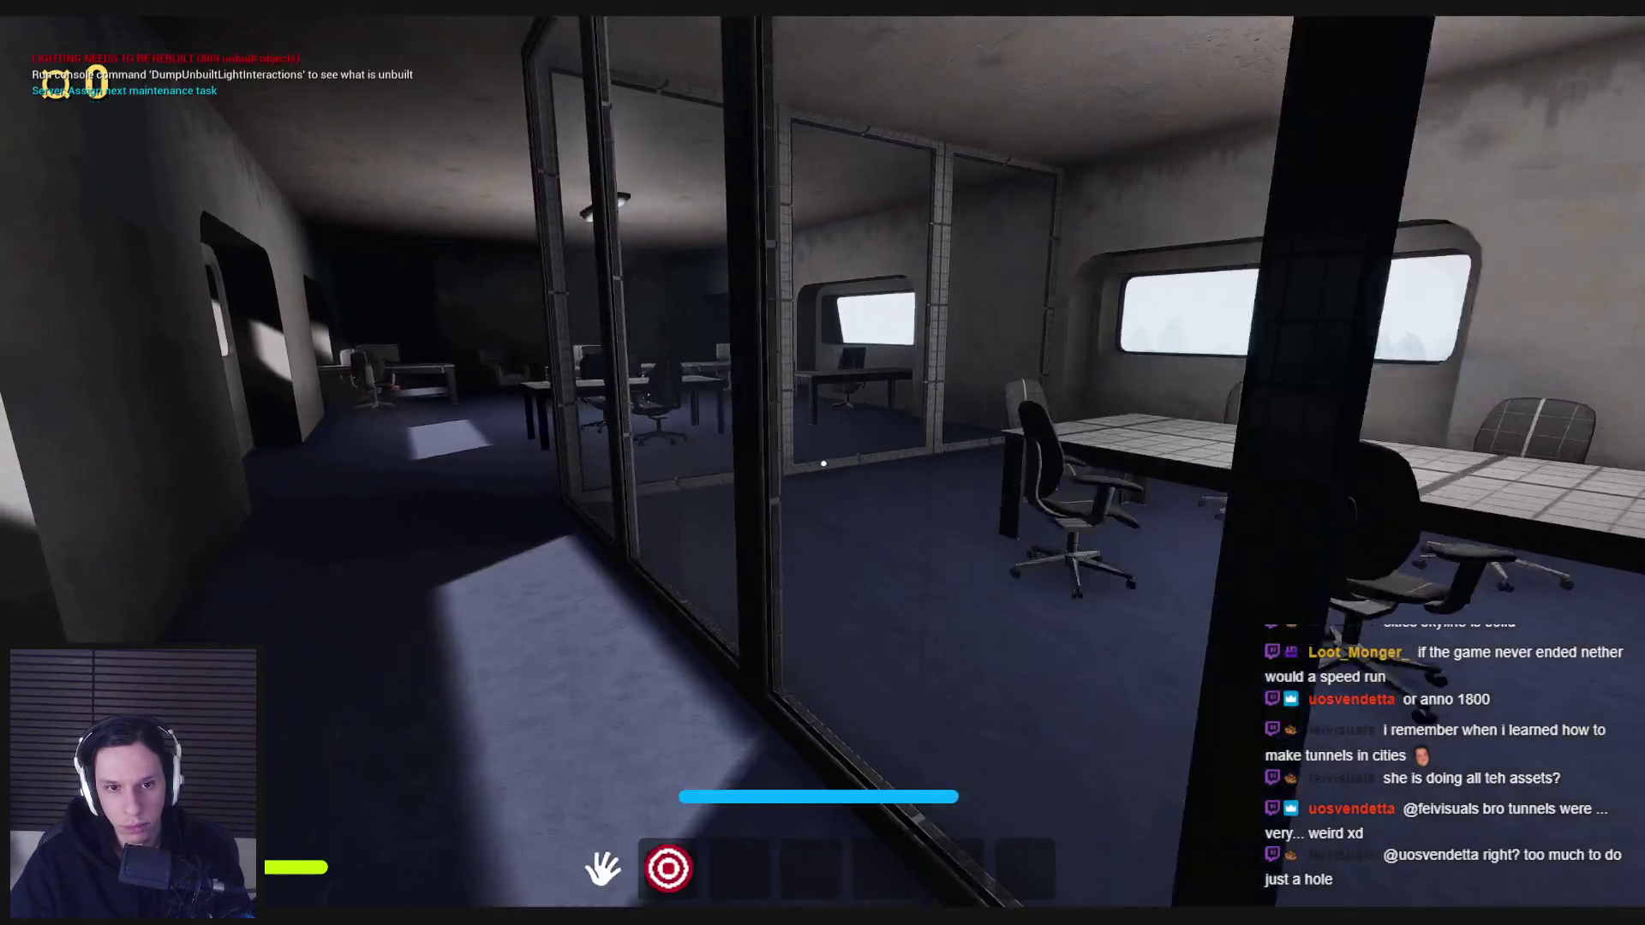
key(w)
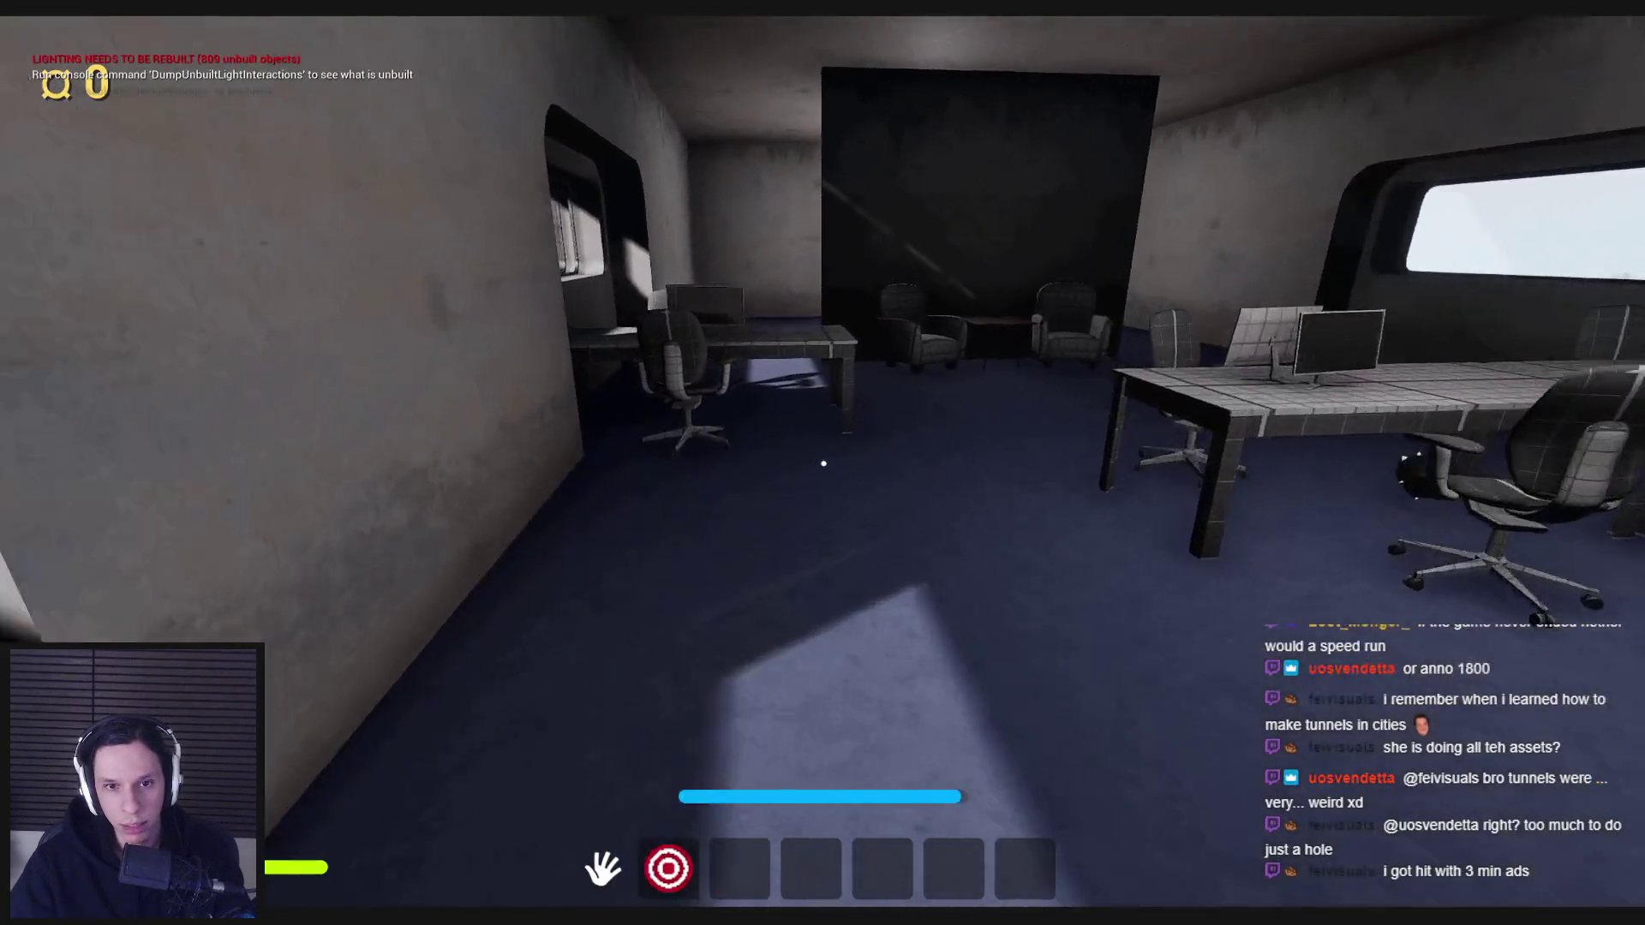
key(w)
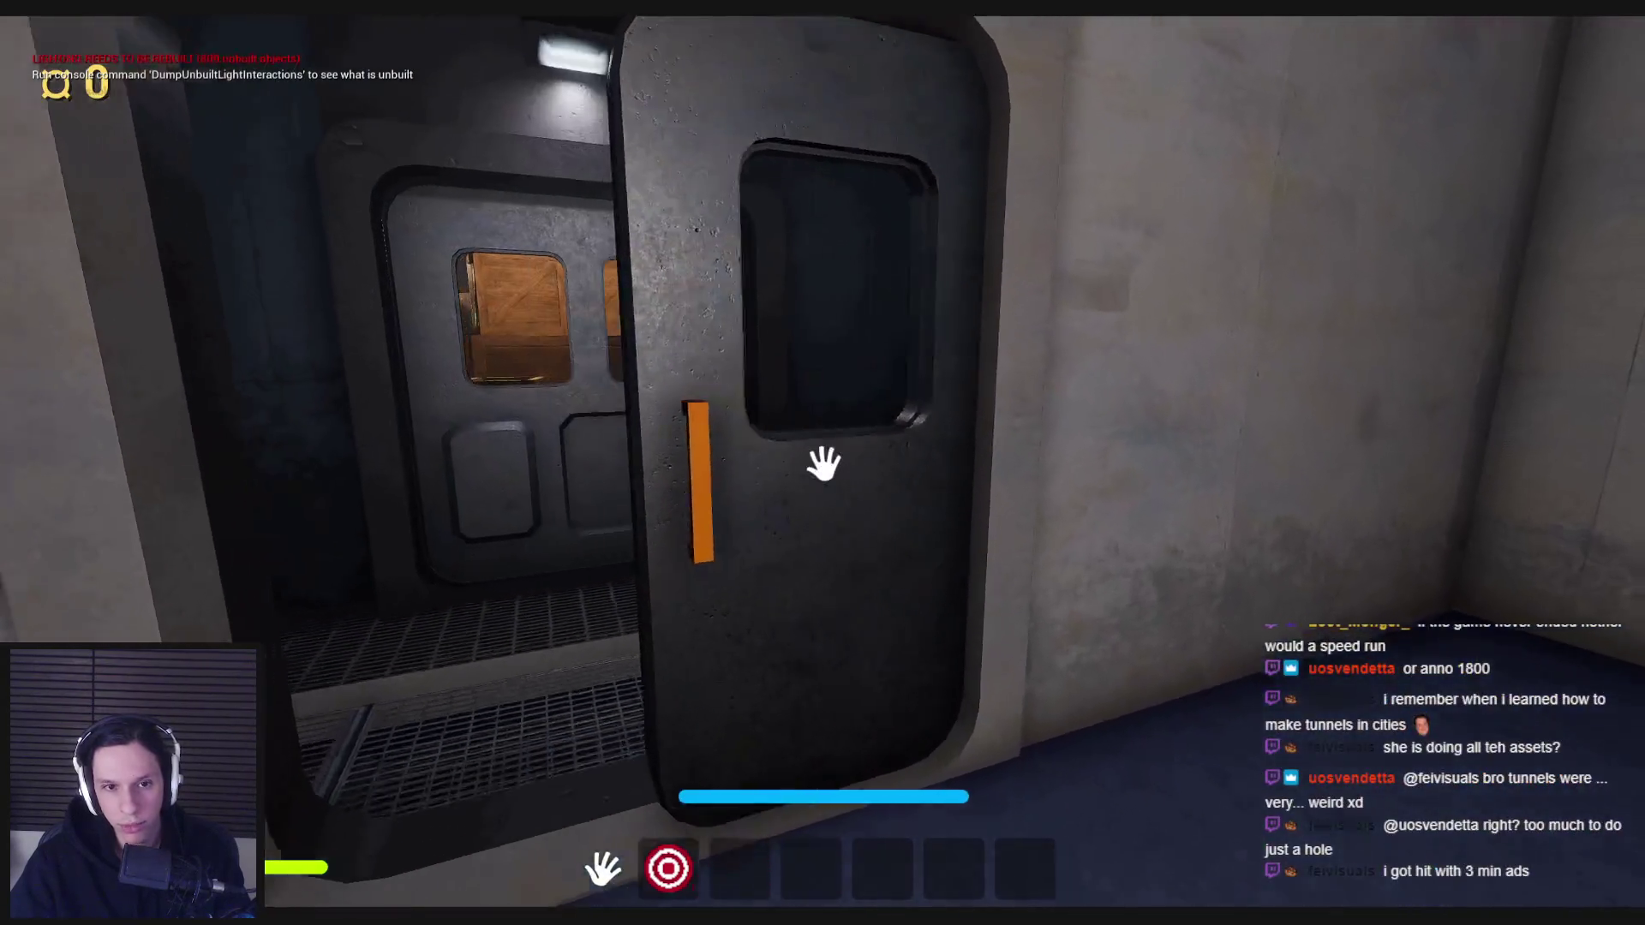
key(w)
click(841, 474)
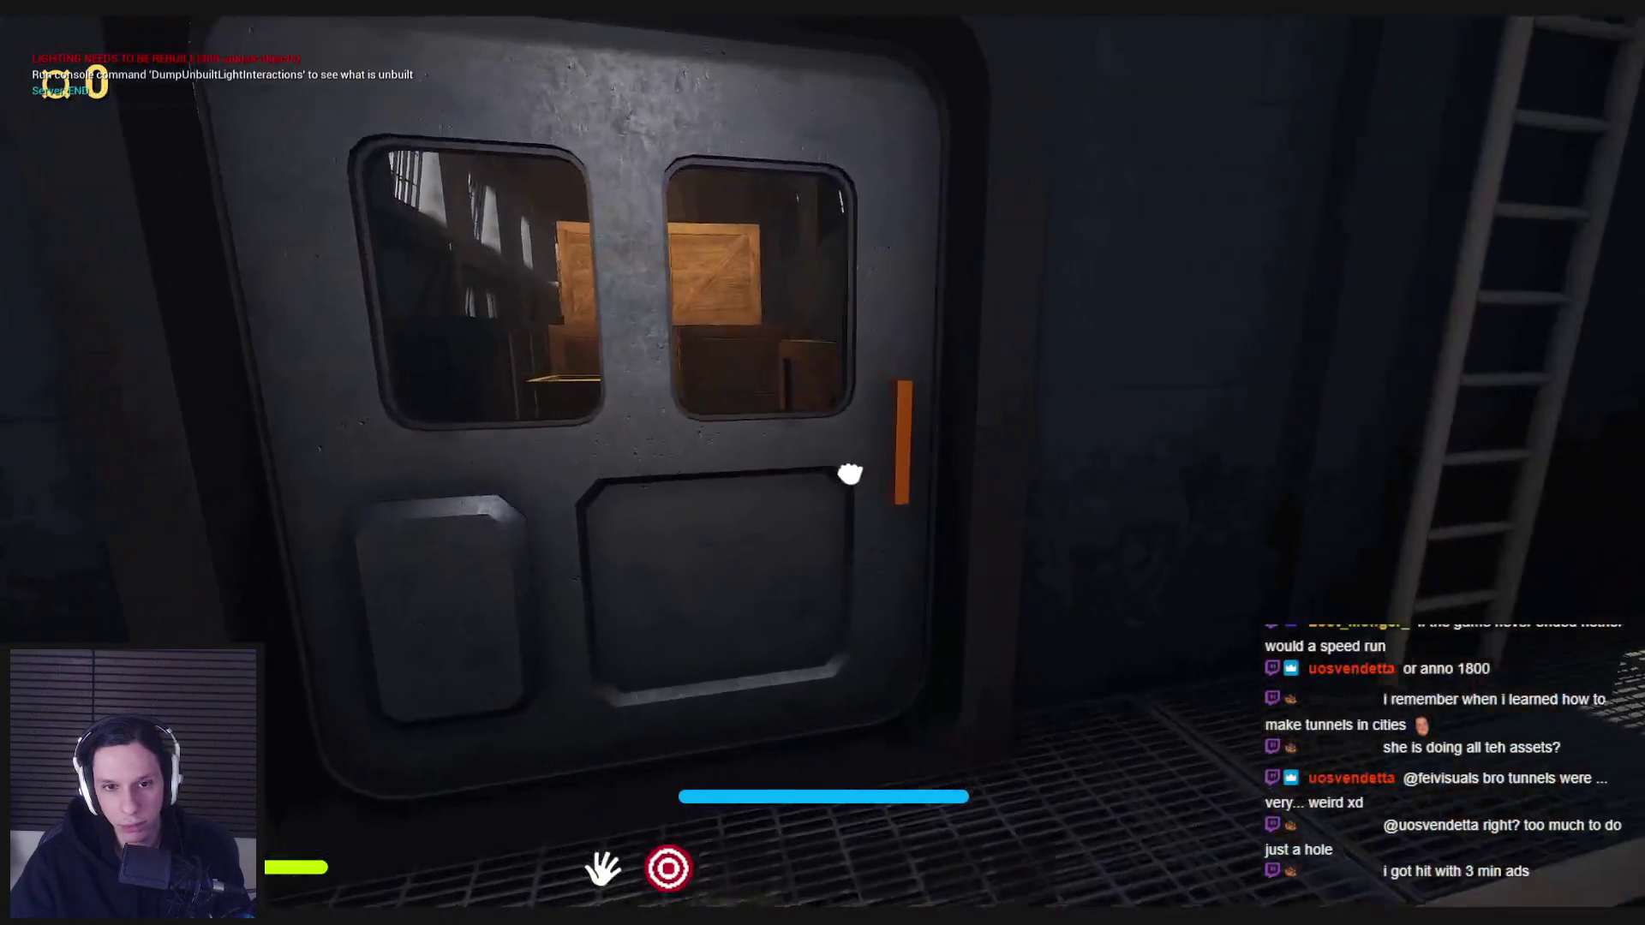
key(w)
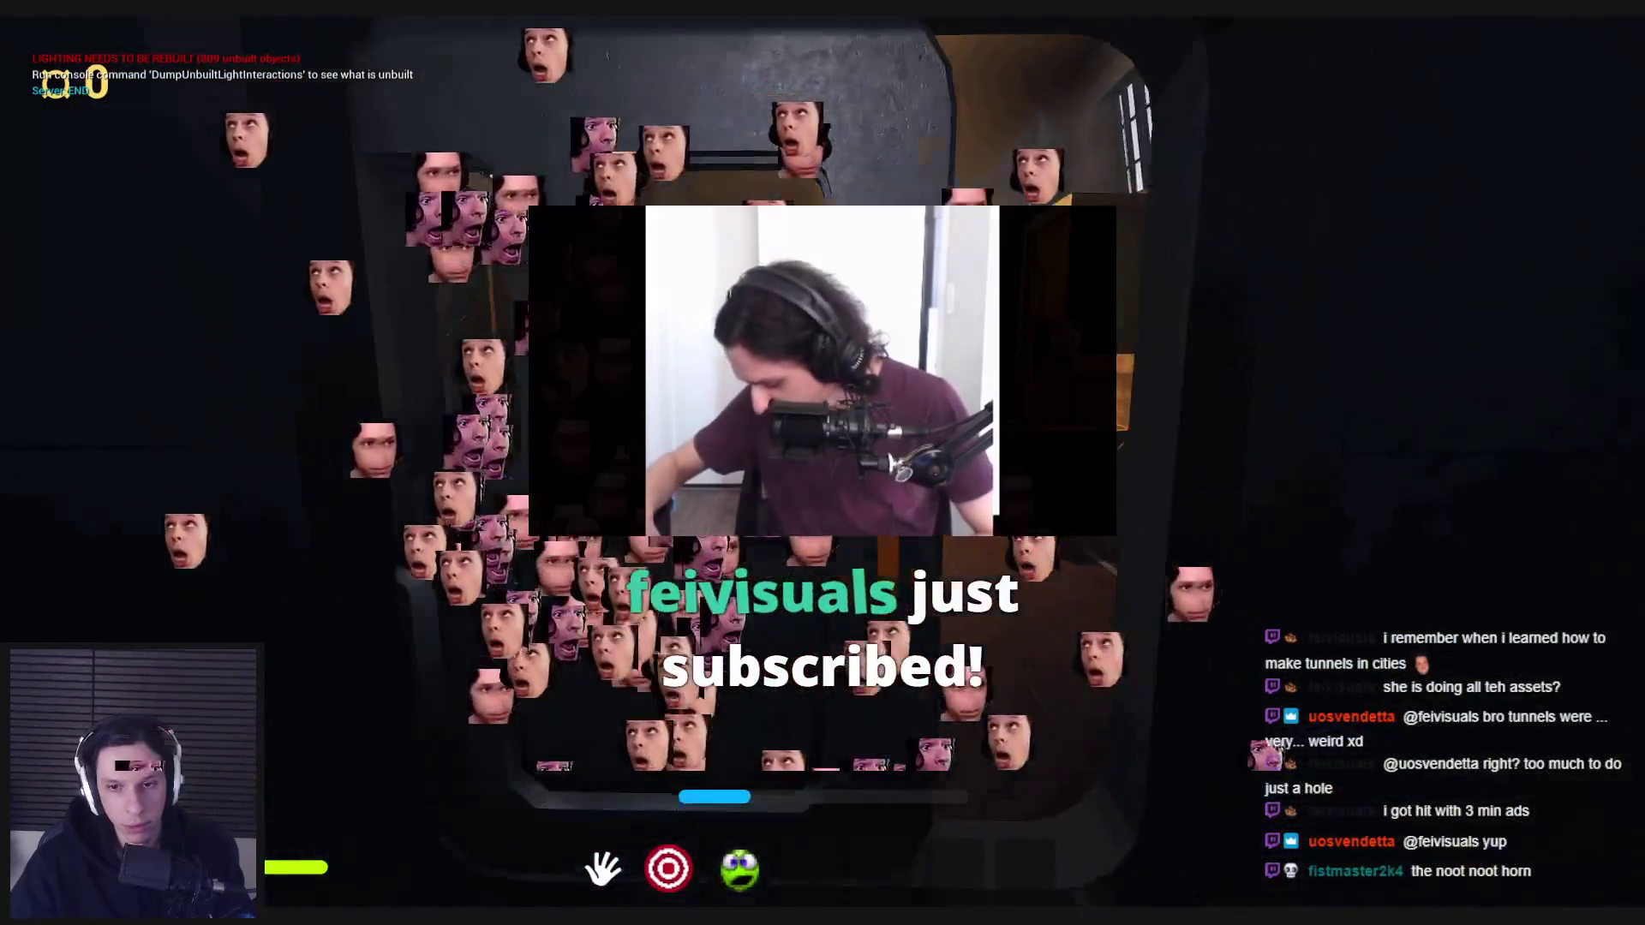
- Equip the red spray tool from slot 4 and spray the wall twice, then blow the horn twice
key(4)
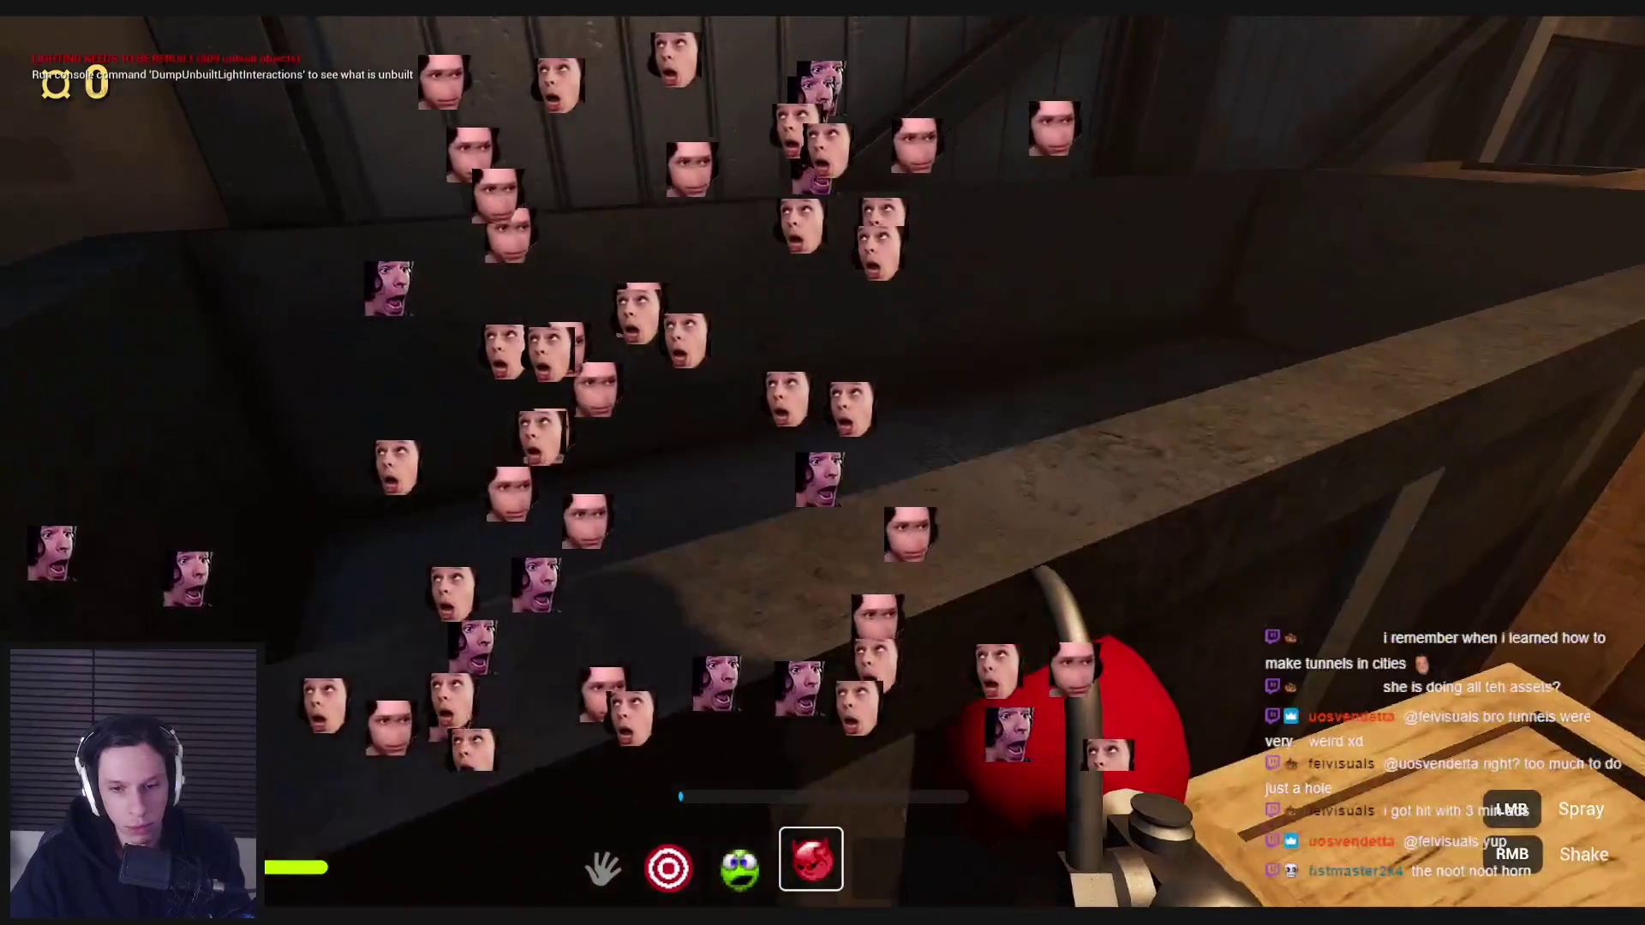
click(823, 463)
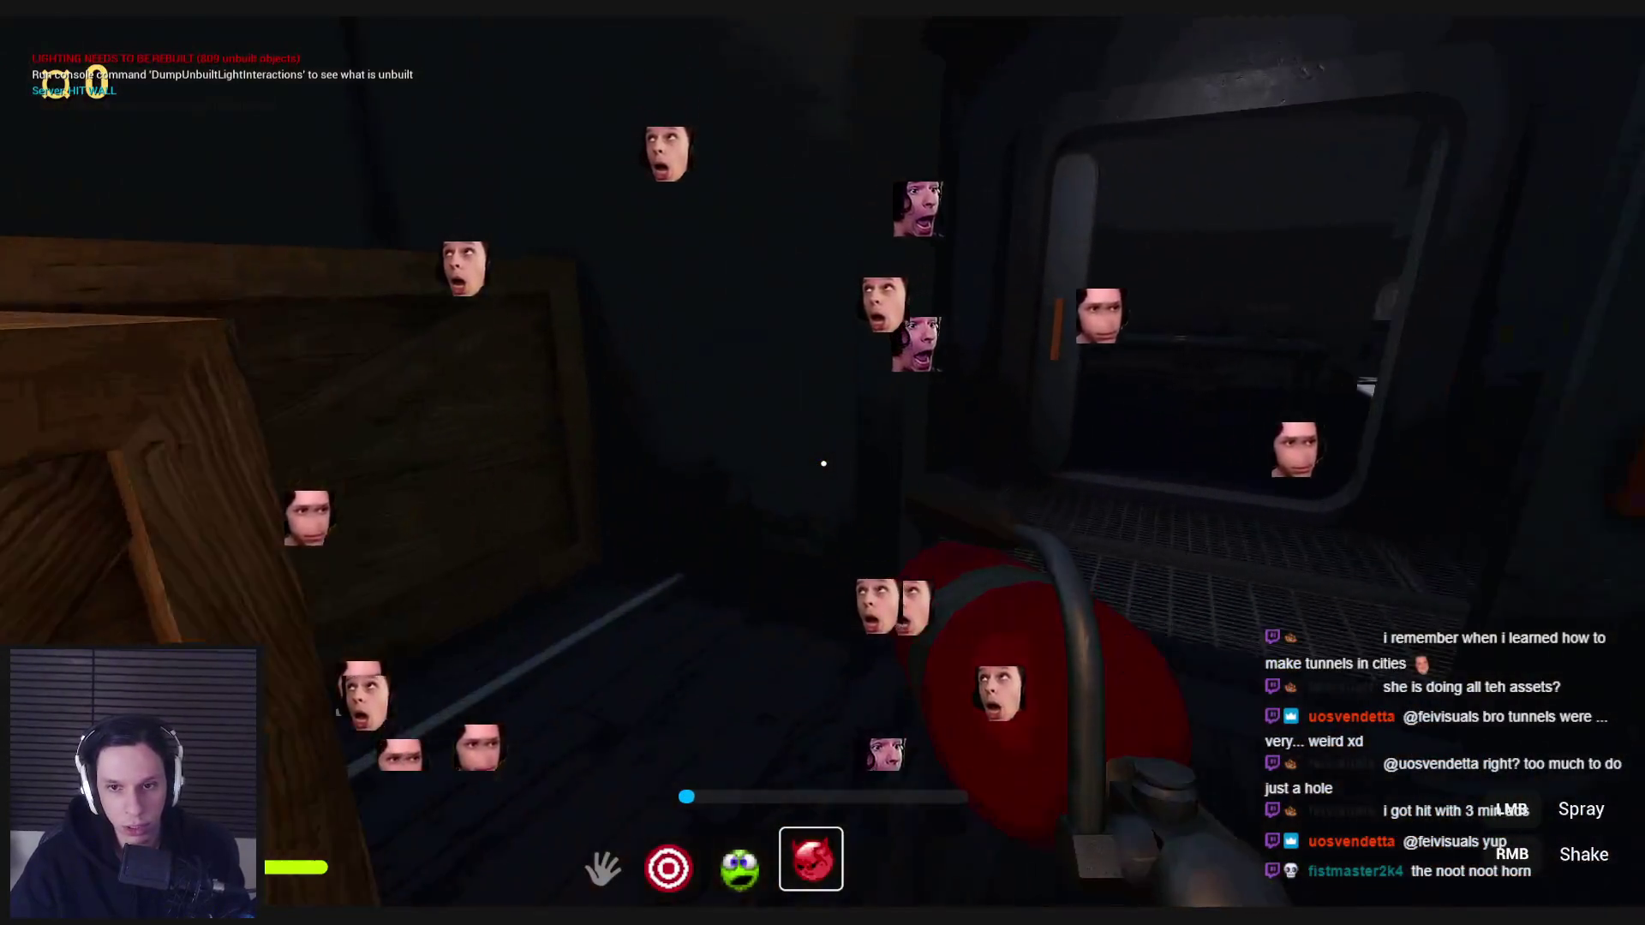
click(822, 463)
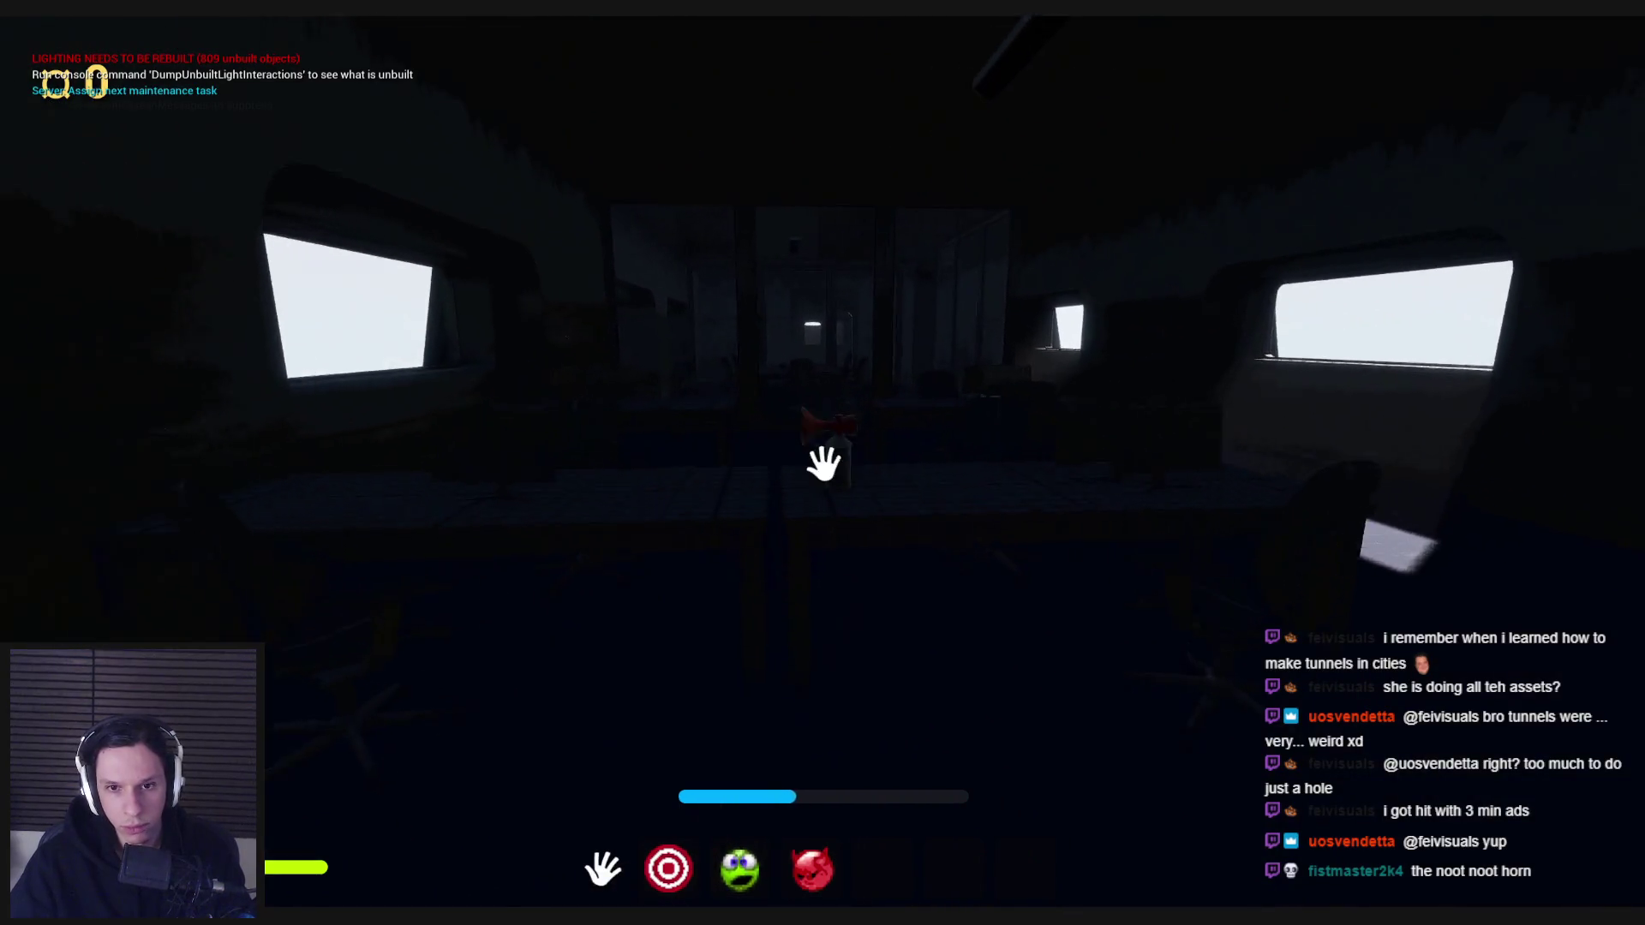
key(e)
click(823, 463)
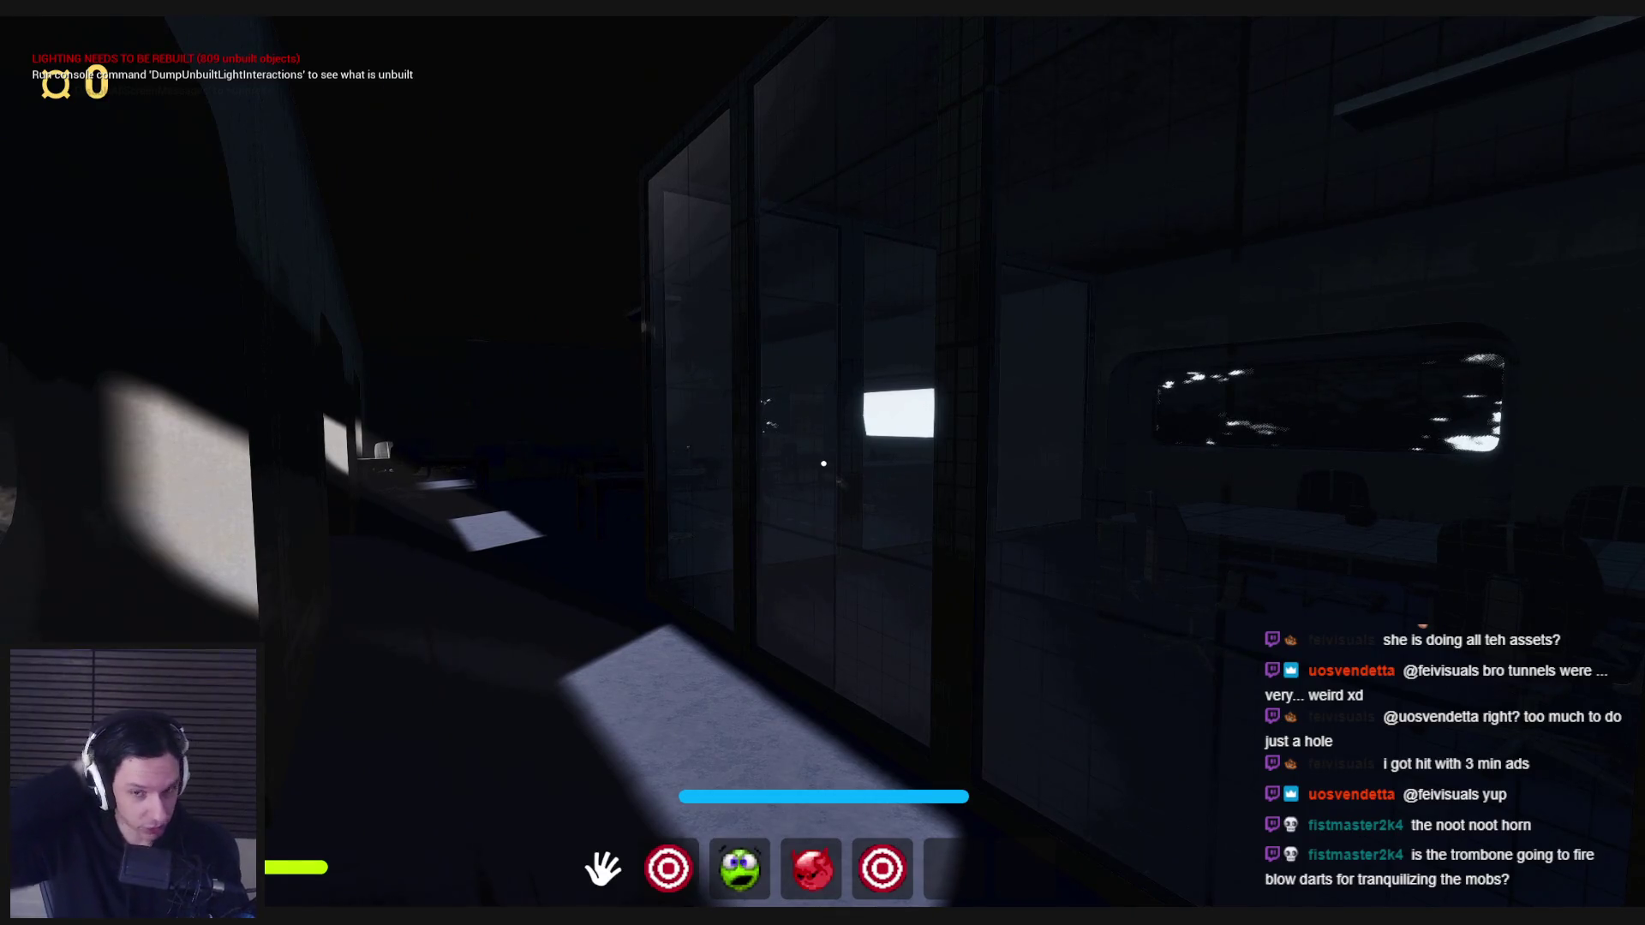
click(824, 463)
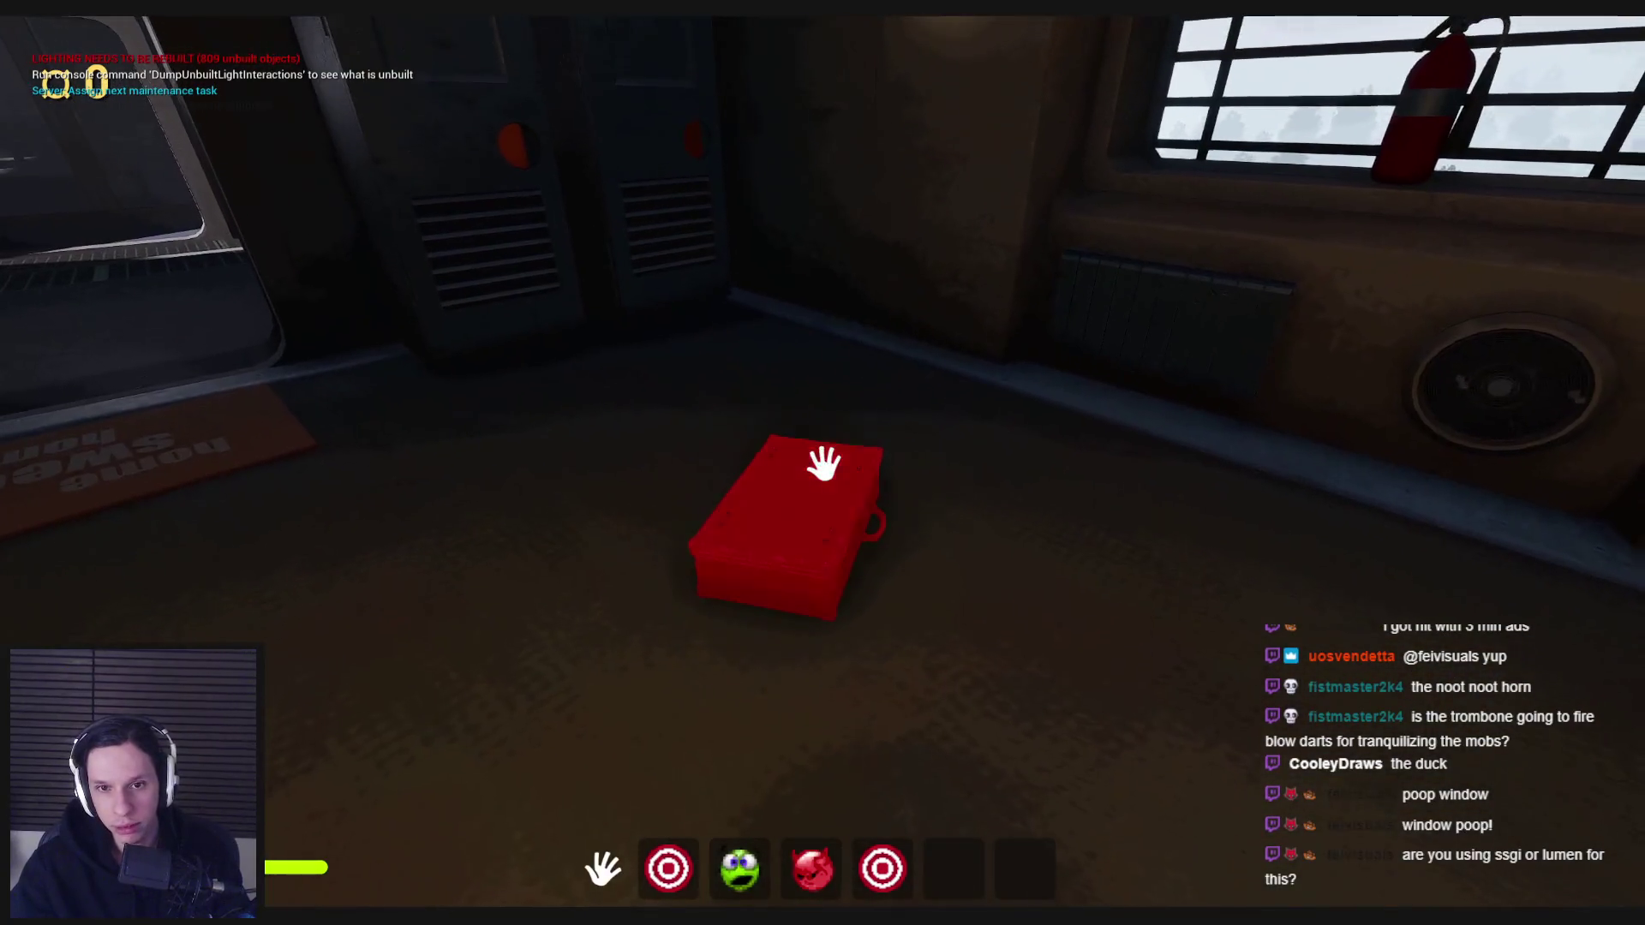
- Grab the red toolbox, open the left locker, and walk out along the train's outer wall
mouse_move(822, 360)
mouse_down()
mouse_move(793, 631)
mouse_move(823, 463)
mouse_up()
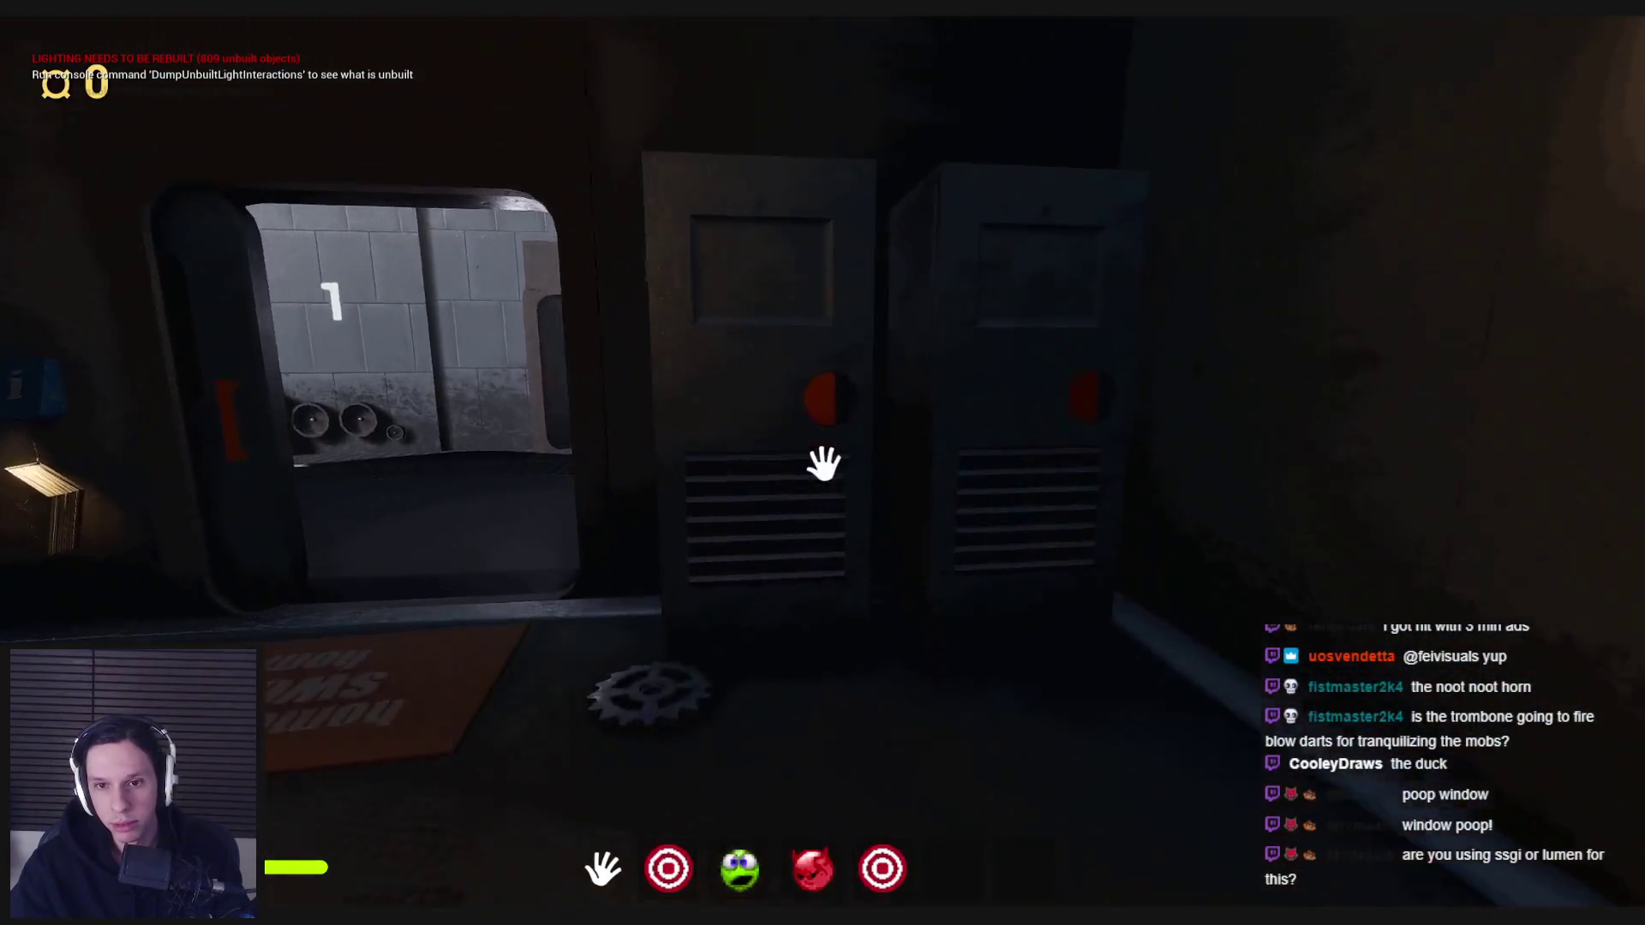
click(824, 464)
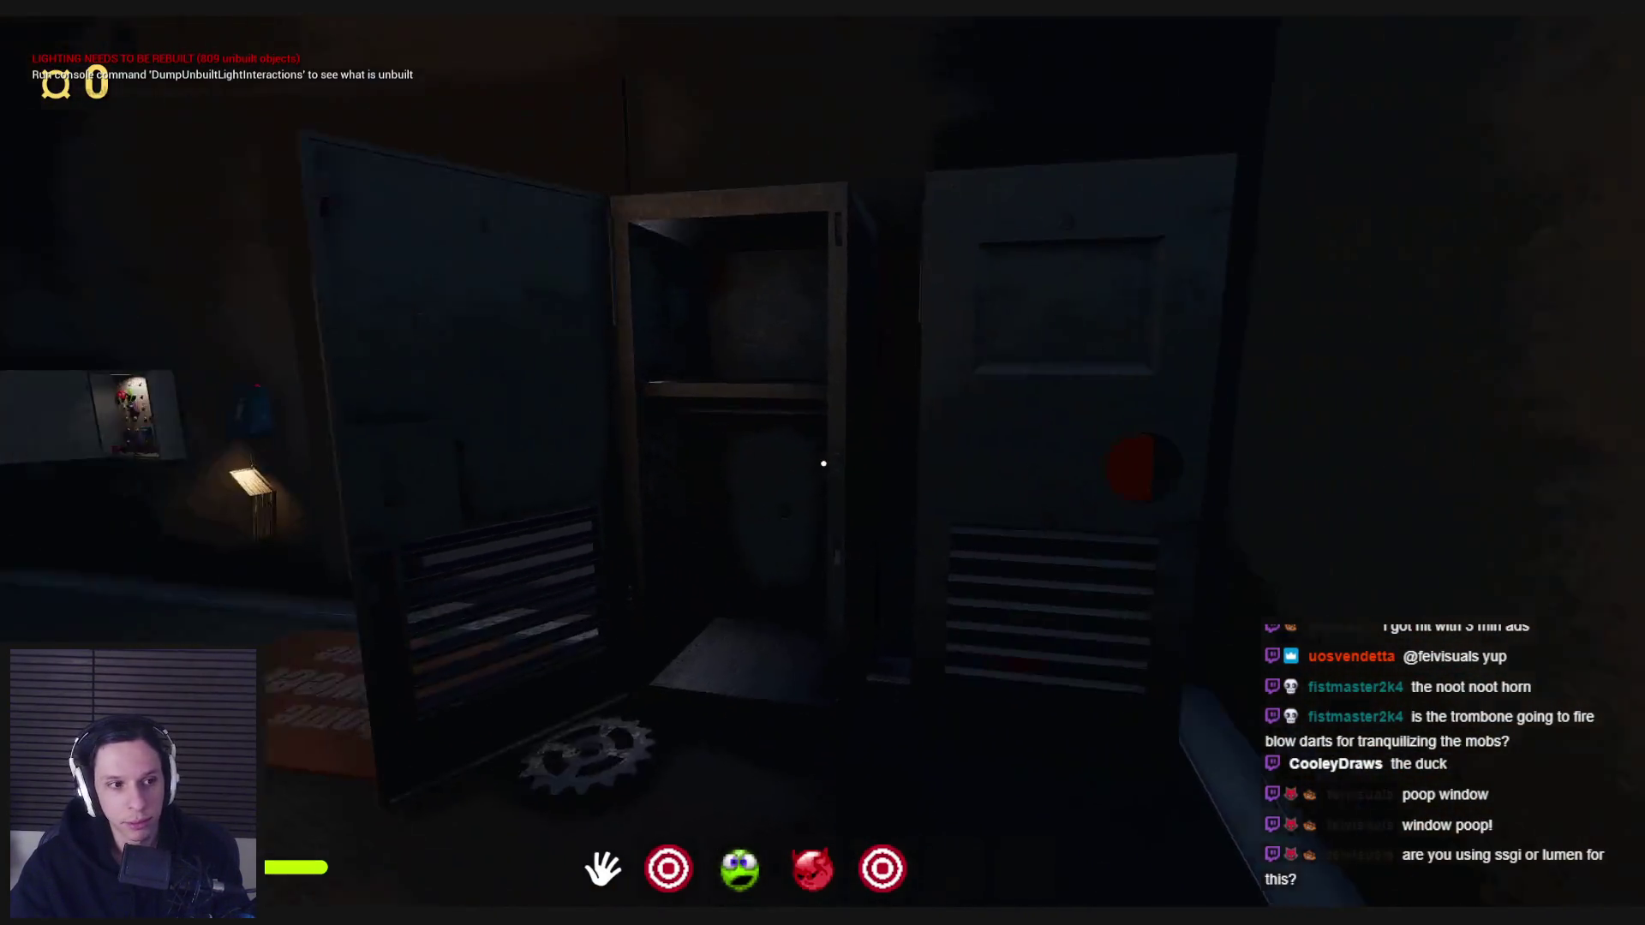
key(w)
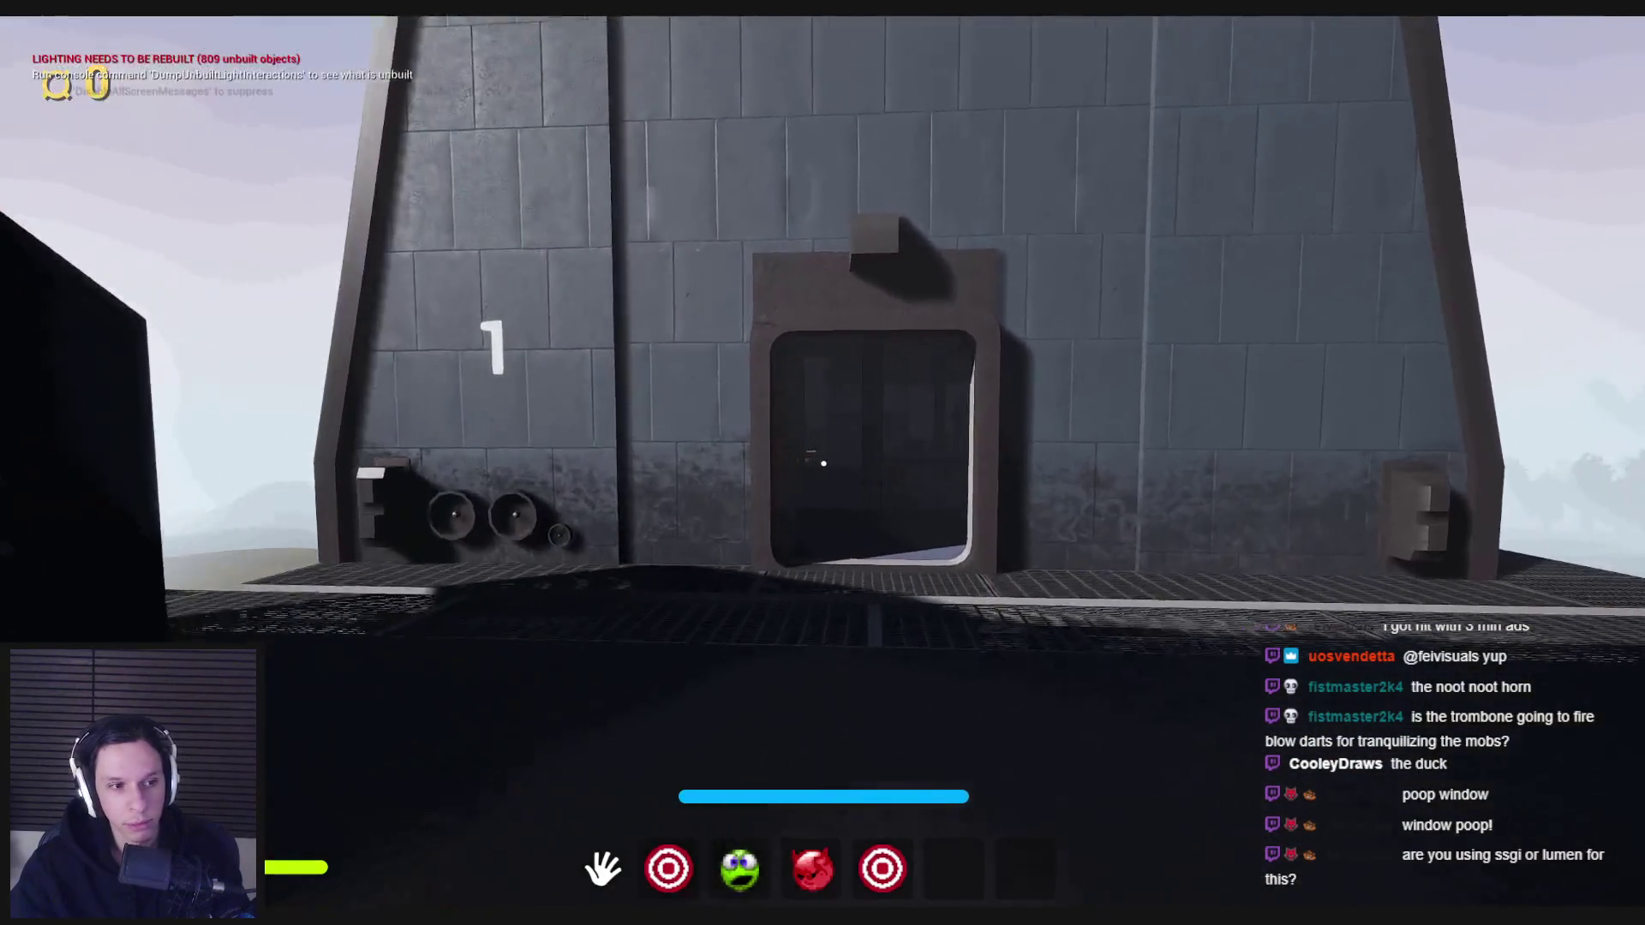
key(w)
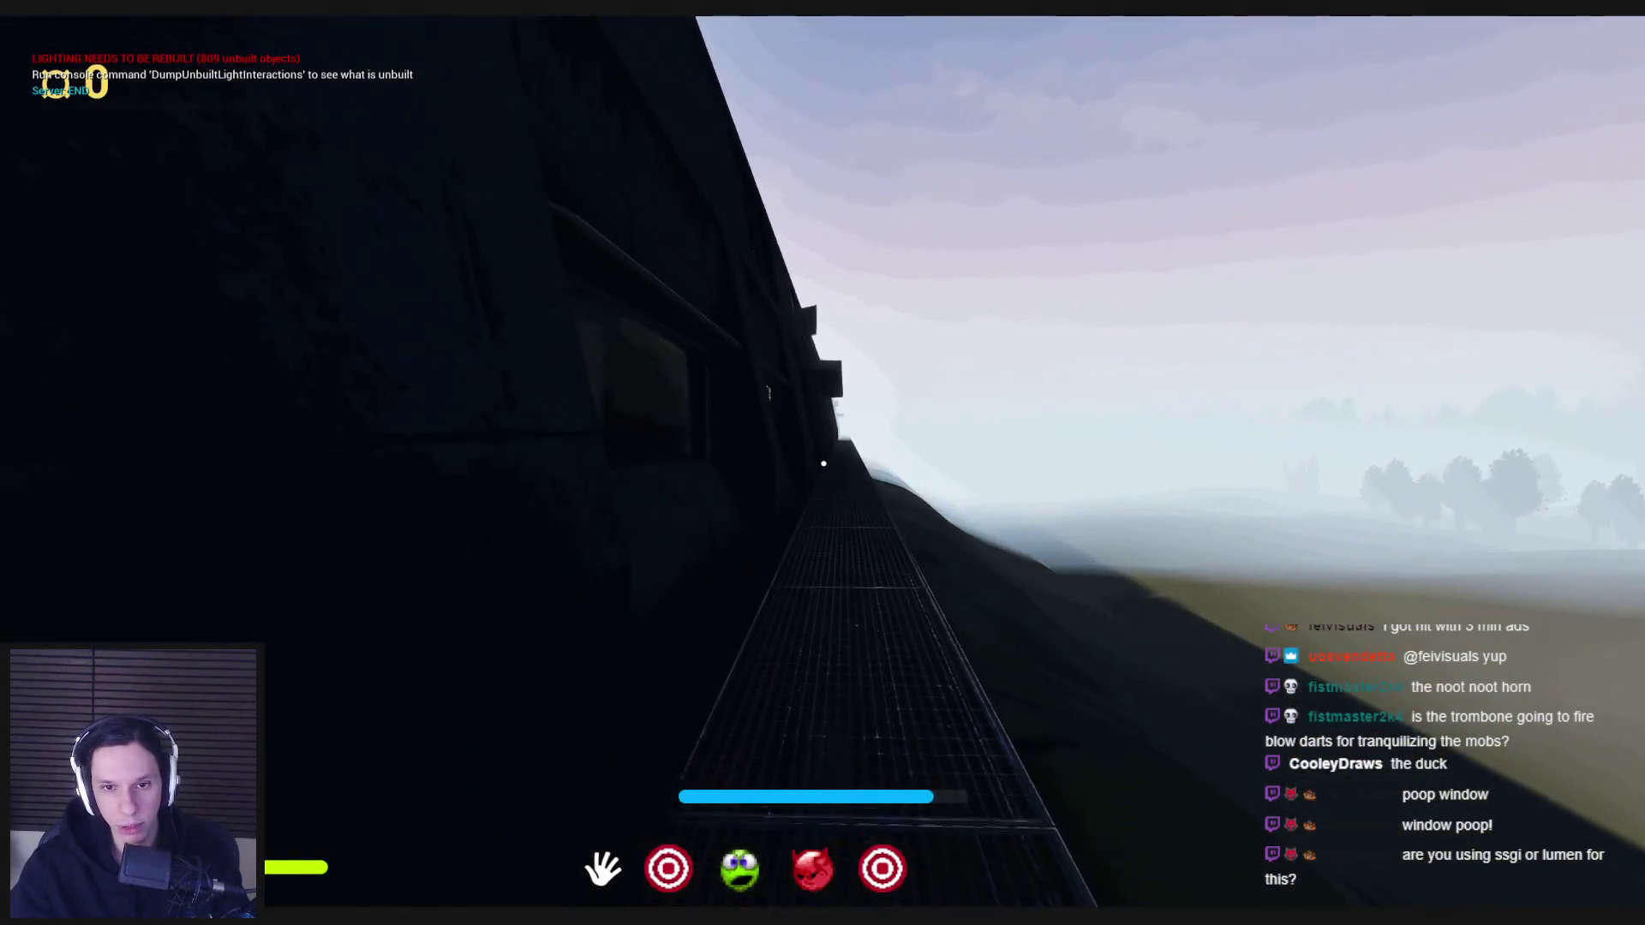
scroll(824, 463, up, 3)
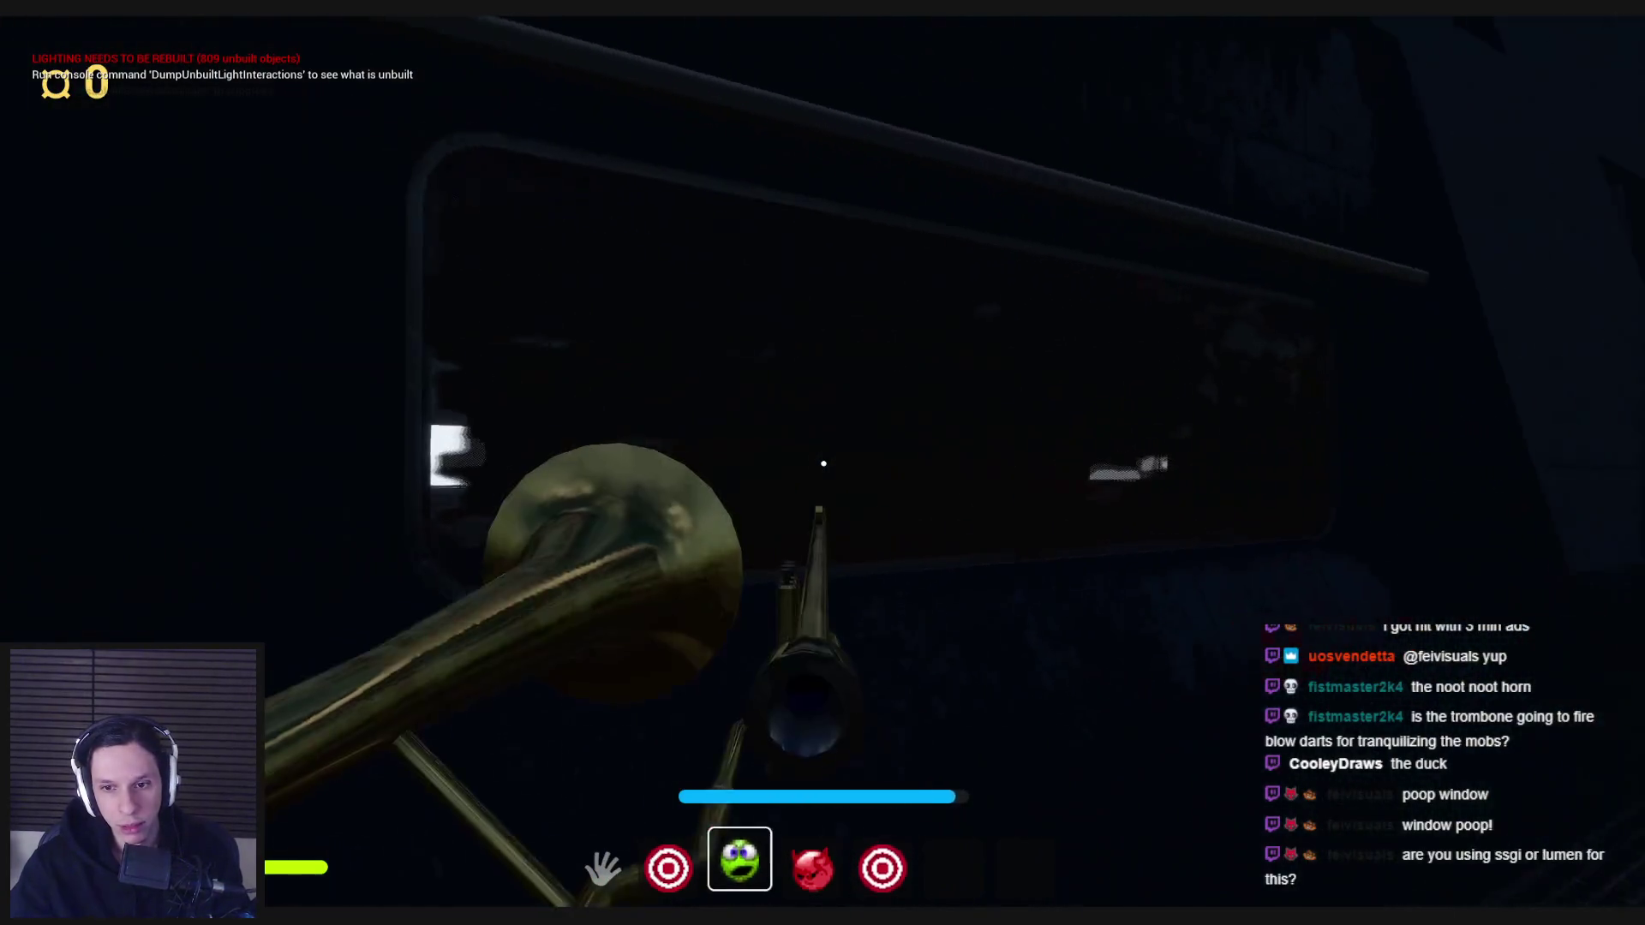
- Pick up the red cleaning sponge in the cabin and walk up to the dirty train window
key(w)
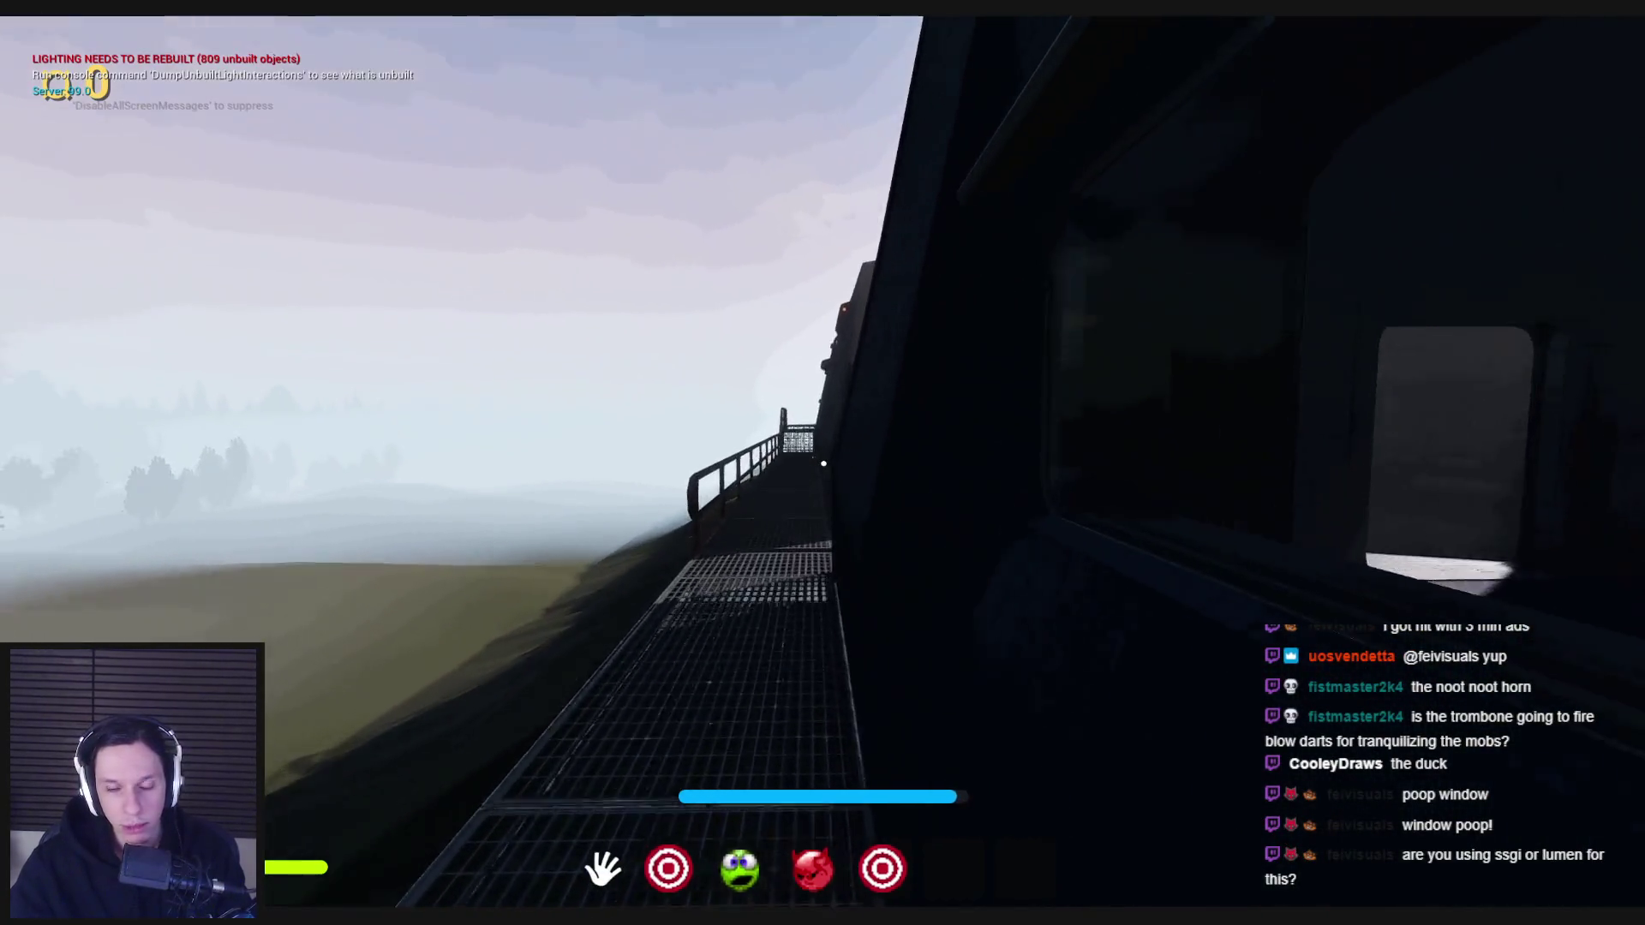
key(w)
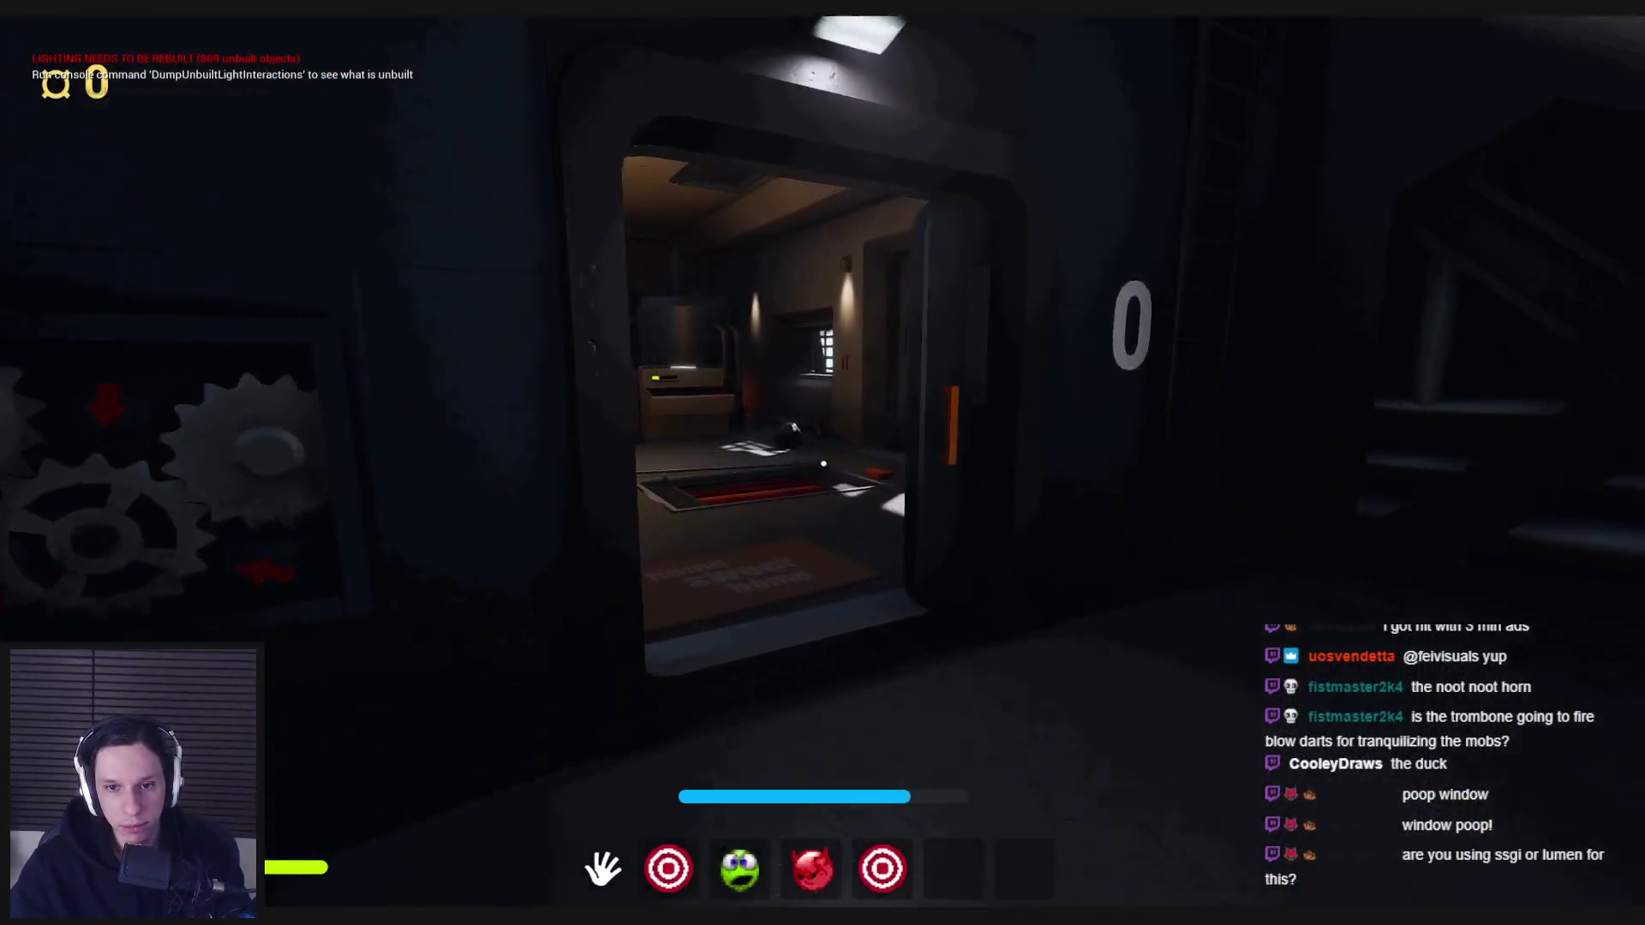
key(w)
key(e)
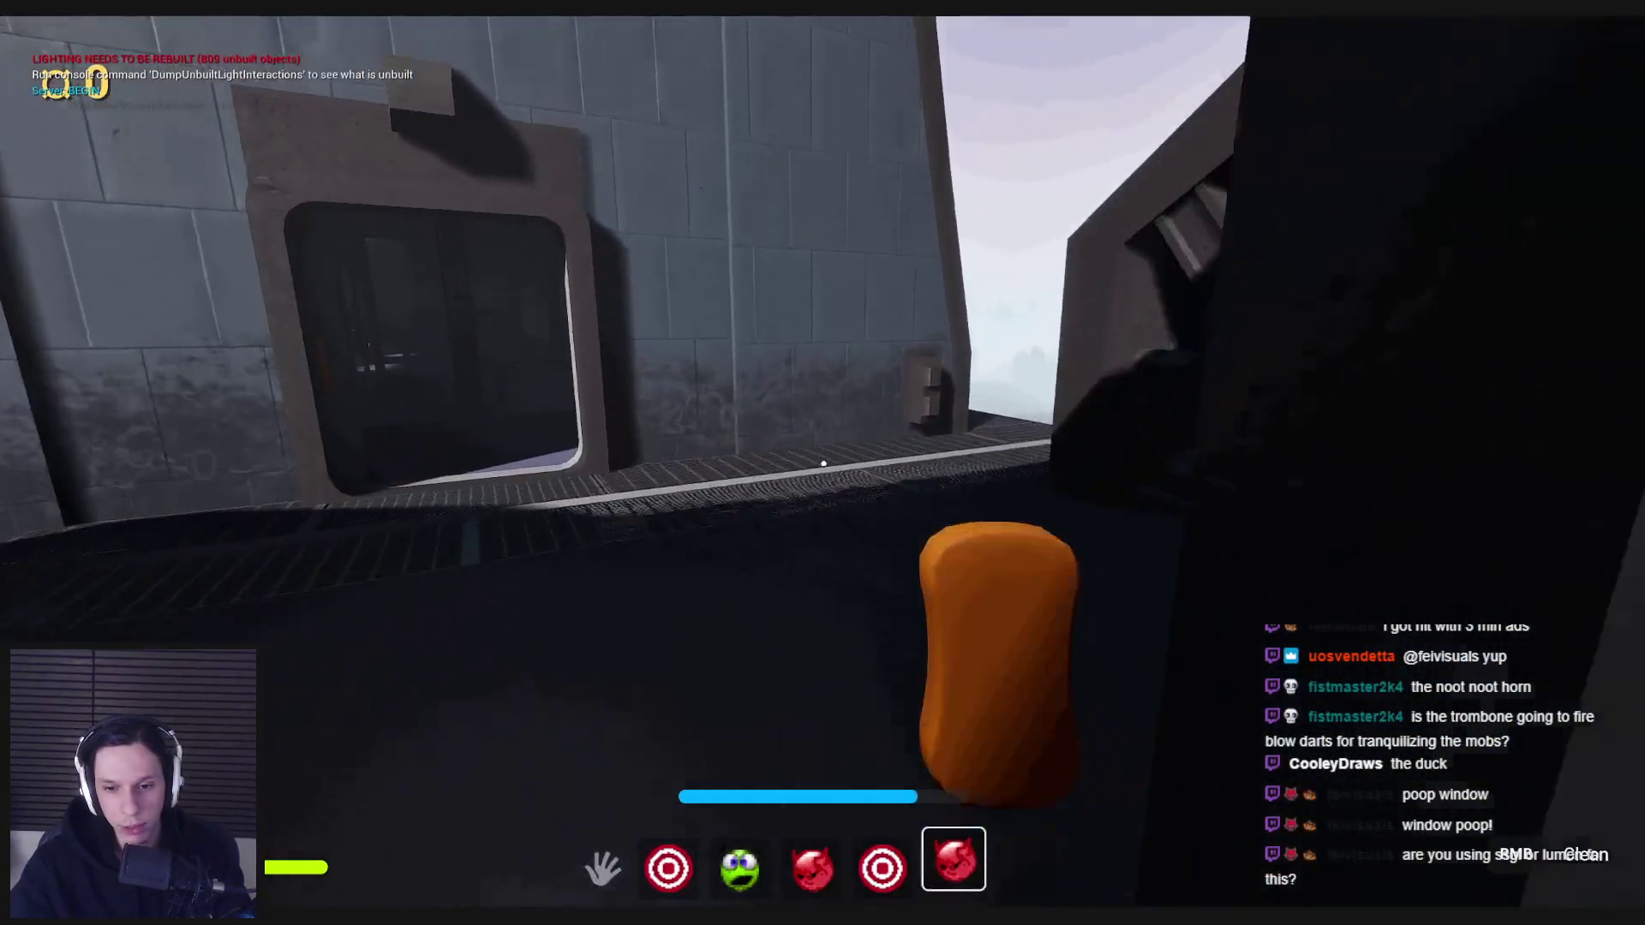
key(w)
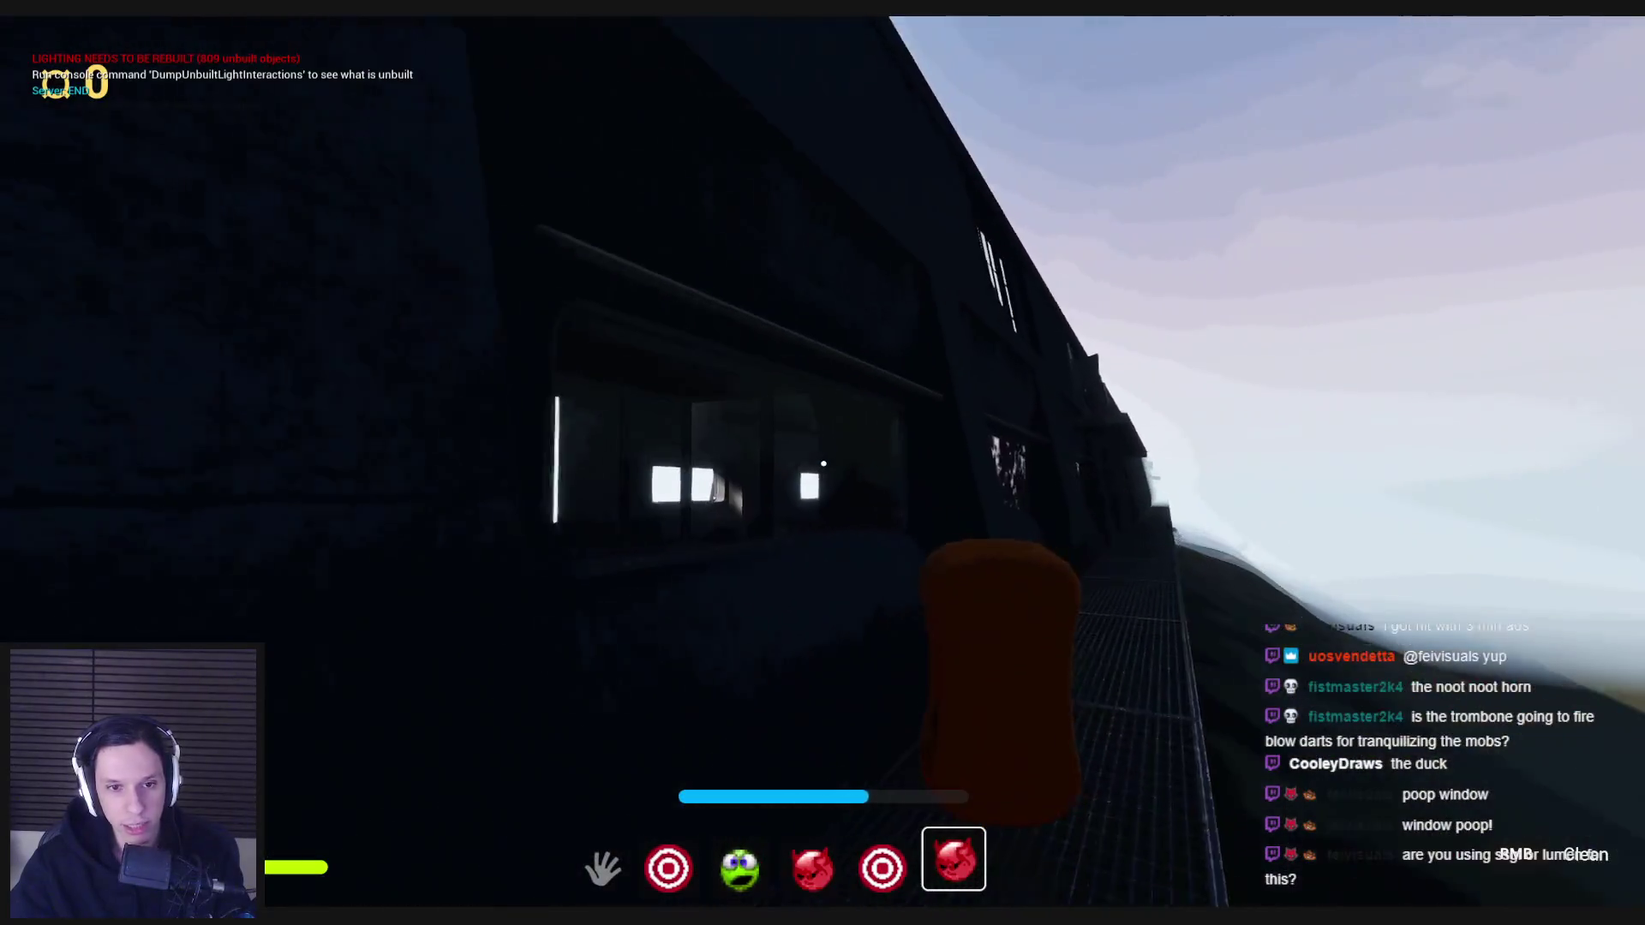
key(w)
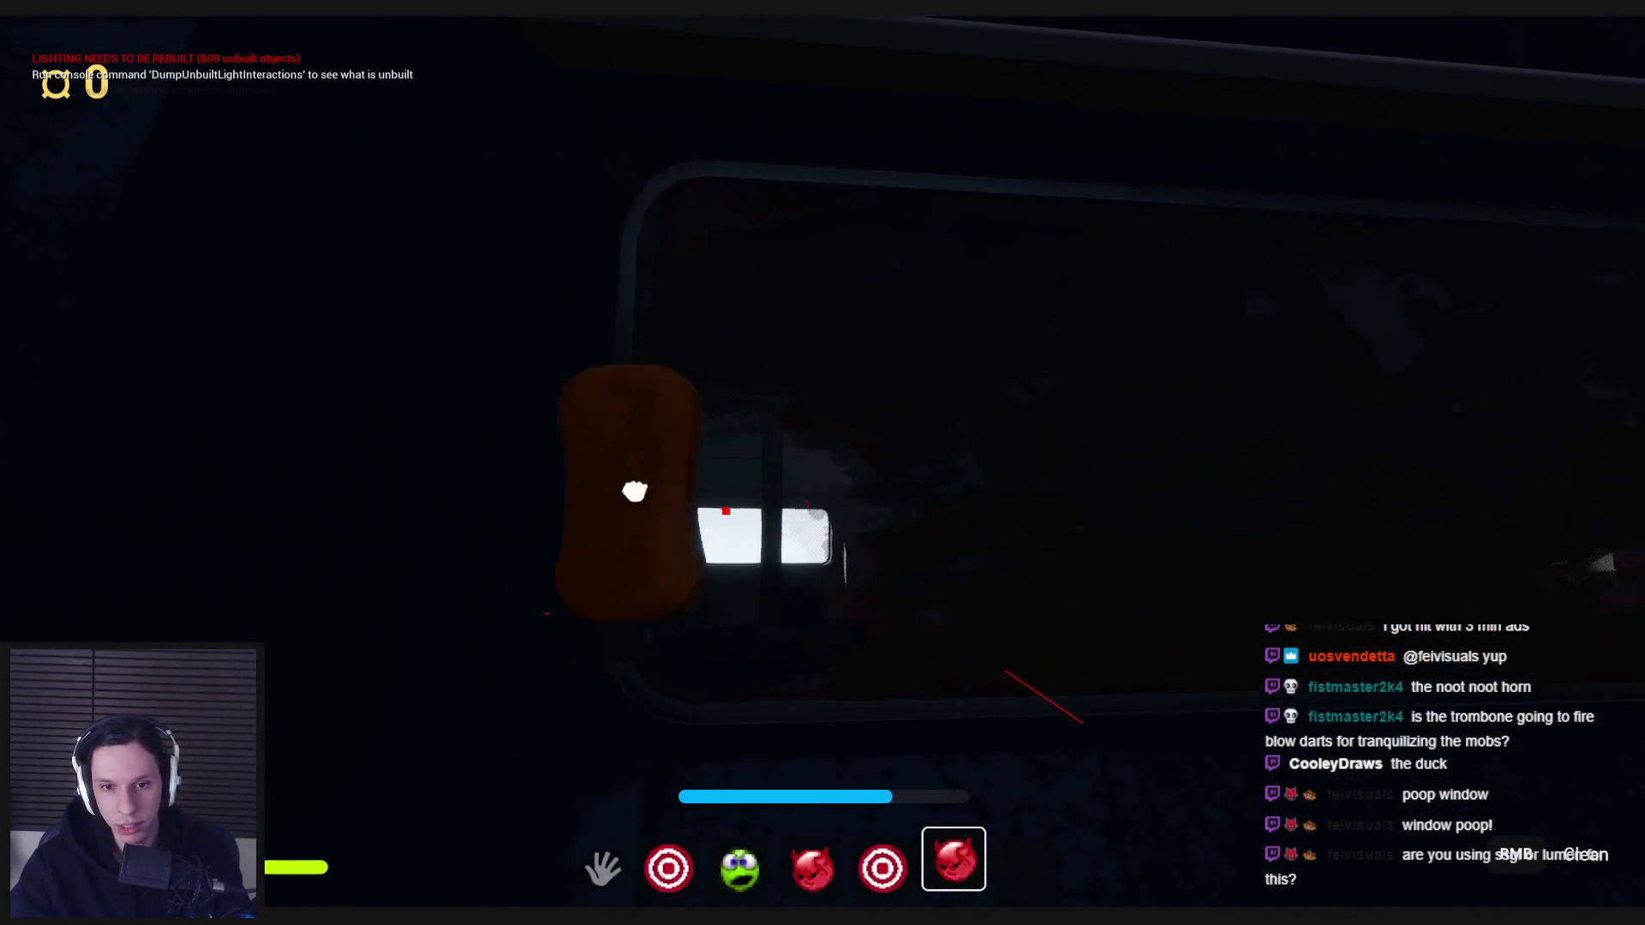
- Scrub the whole window with the sponge until Window Cleaning completes, then grab the electrical panel's button
drag(985, 509, 726, 271)
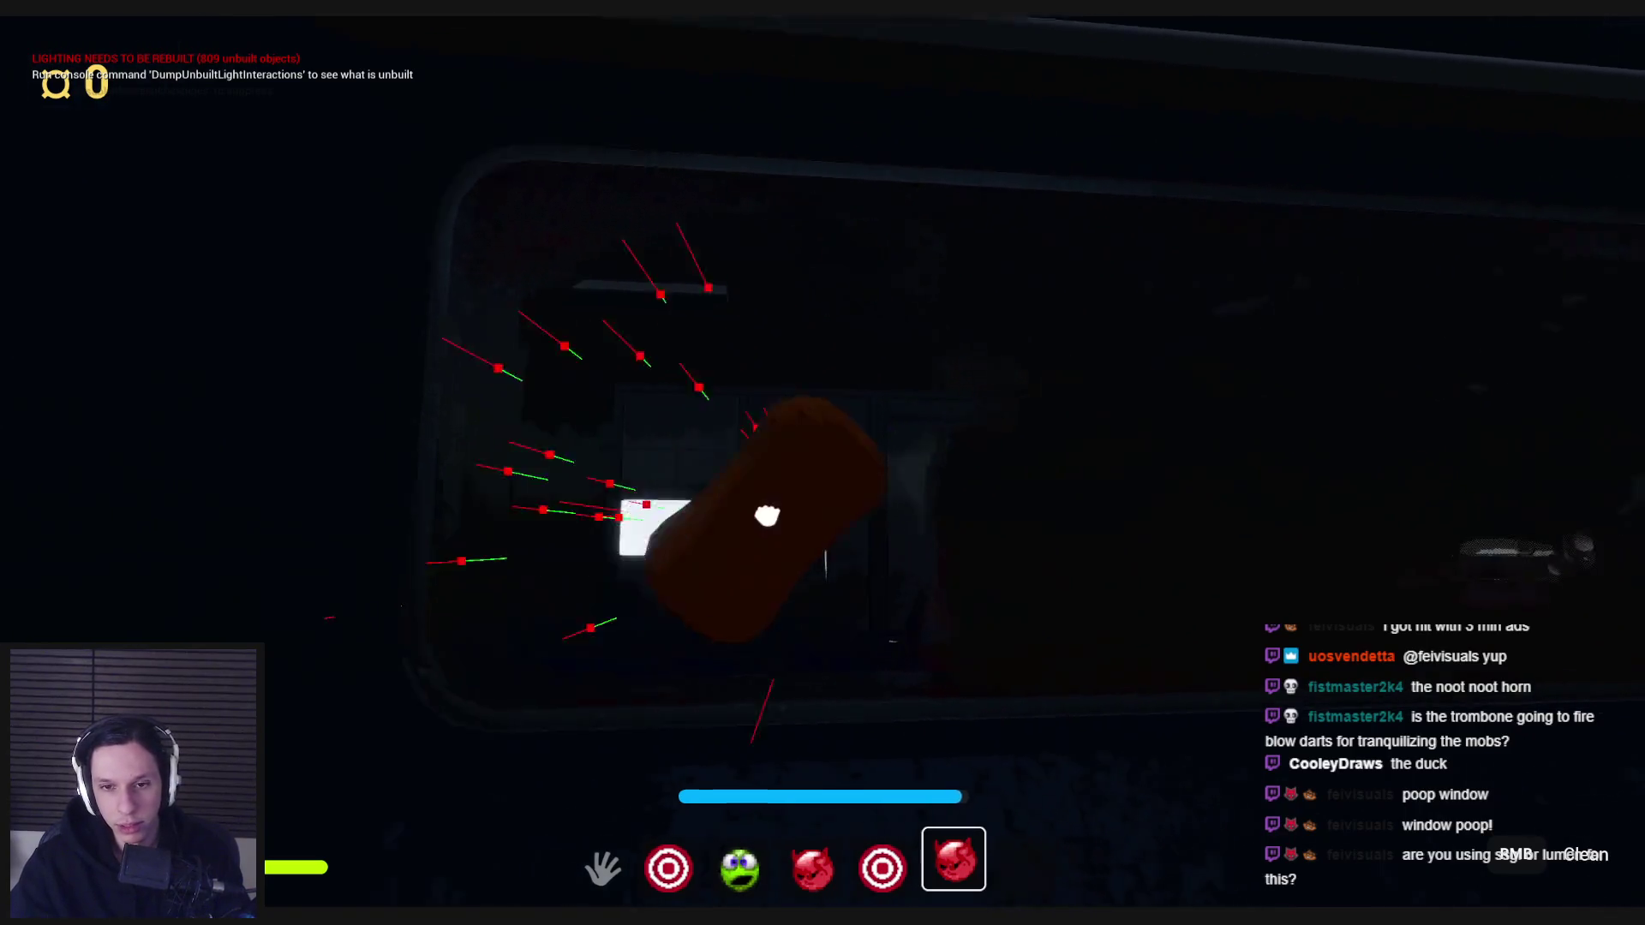
key(s)
mouse_move(883, 283)
mouse_down()
mouse_move(960, 154)
mouse_move(881, 393)
mouse_move(587, 650)
mouse_move(695, 770)
mouse_move(1200, 668)
mouse_move(1151, 315)
mouse_up()
drag(1202, 534, 1141, 148)
mouse_move(506, 142)
mouse_down()
mouse_move(985, 557)
mouse_move(973, 624)
mouse_move(985, 588)
mouse_move(917, 552)
mouse_up()
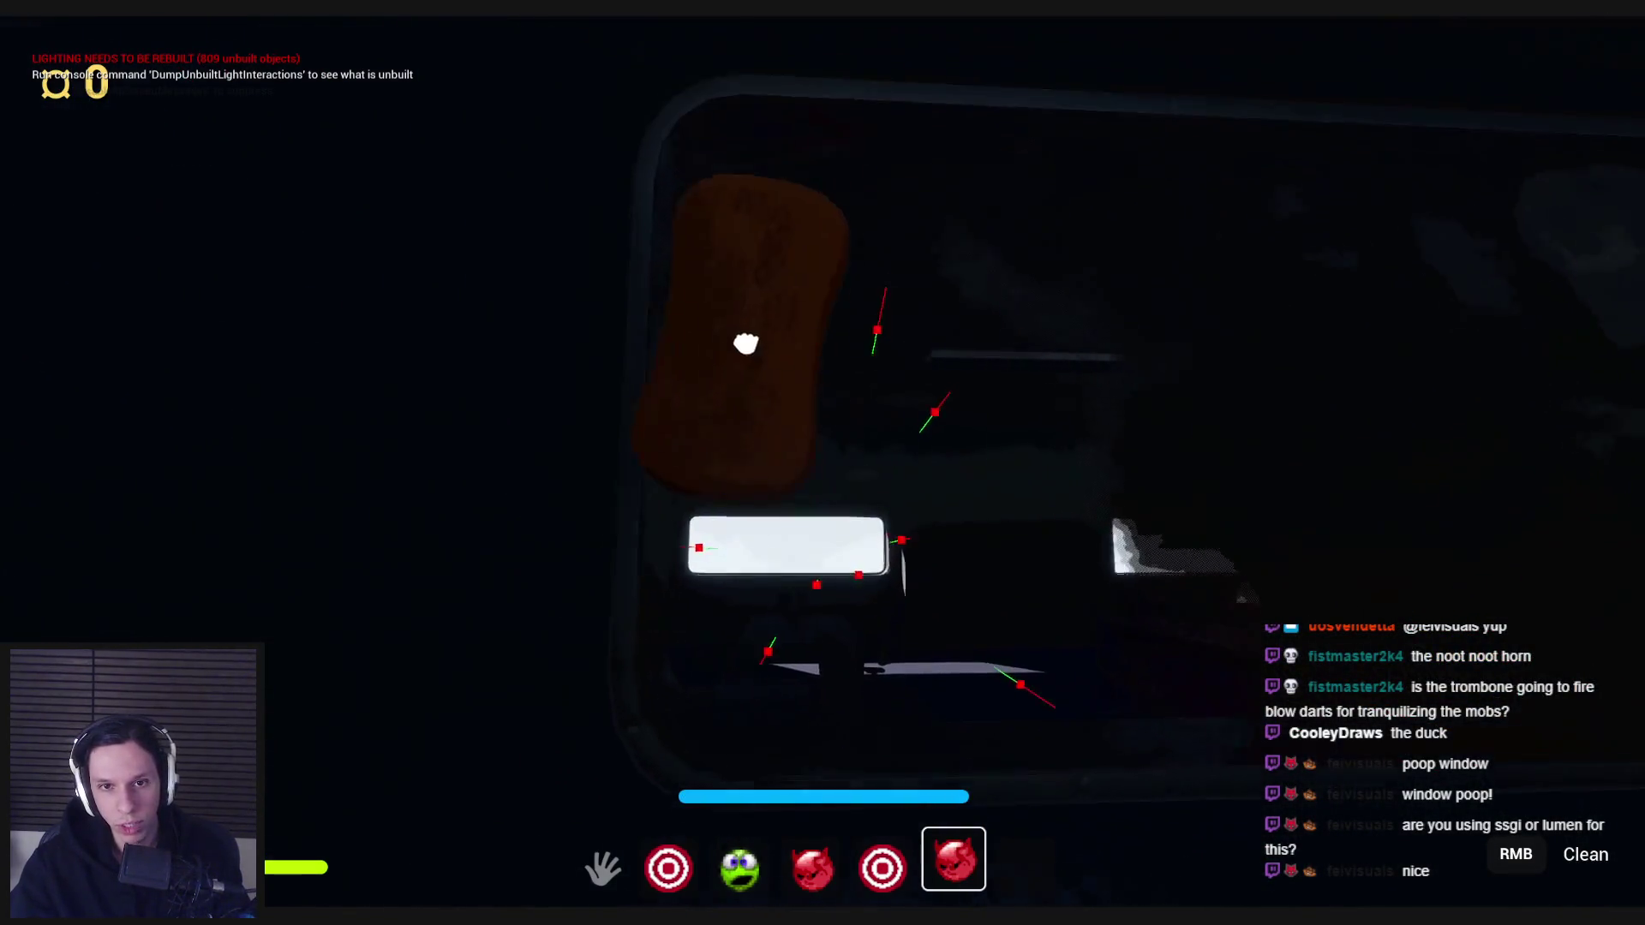
mouse_move(773, 129)
mouse_down()
mouse_move(661, 326)
mouse_move(754, 737)
mouse_move(1003, 746)
mouse_move(720, 363)
mouse_move(723, 166)
mouse_move(445, 136)
mouse_move(738, 193)
mouse_move(966, 361)
mouse_up()
mouse_move(1011, 685)
mouse_down()
mouse_move(632, 635)
mouse_move(1561, 606)
mouse_move(1113, 488)
mouse_move(1222, 307)
mouse_move(1212, 26)
mouse_move(323, 92)
mouse_move(1102, 588)
mouse_move(1002, 668)
mouse_up()
mouse_move(823, 463)
mouse_down()
mouse_move(985, 676)
mouse_move(835, 311)
mouse_up()
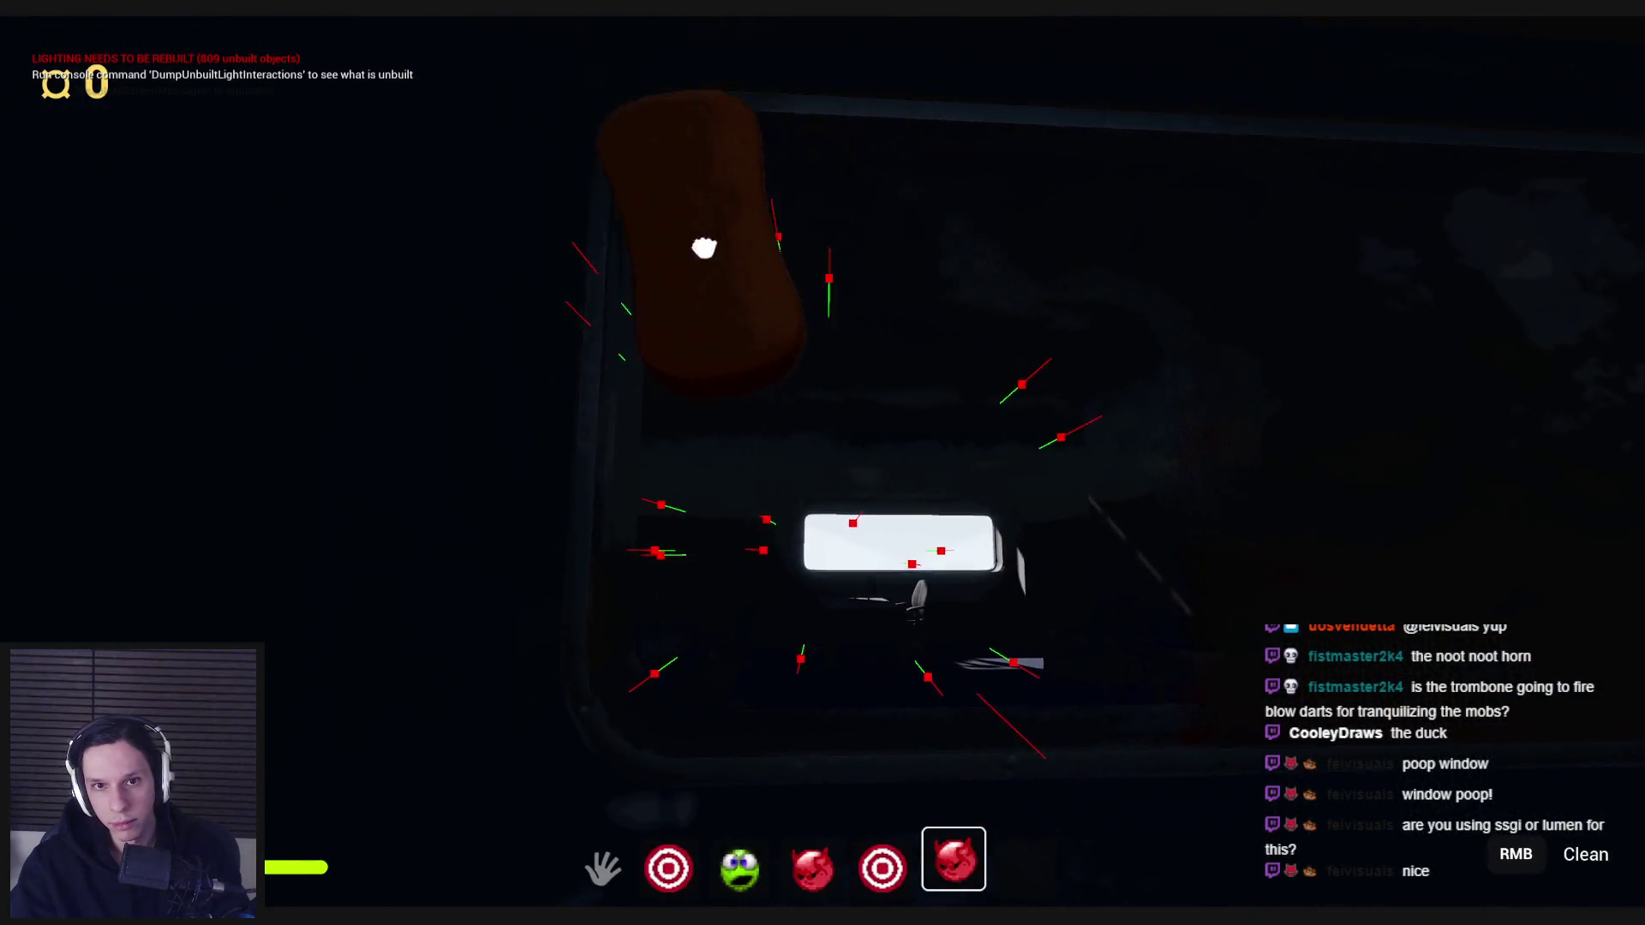
drag(718, 259, 774, 174)
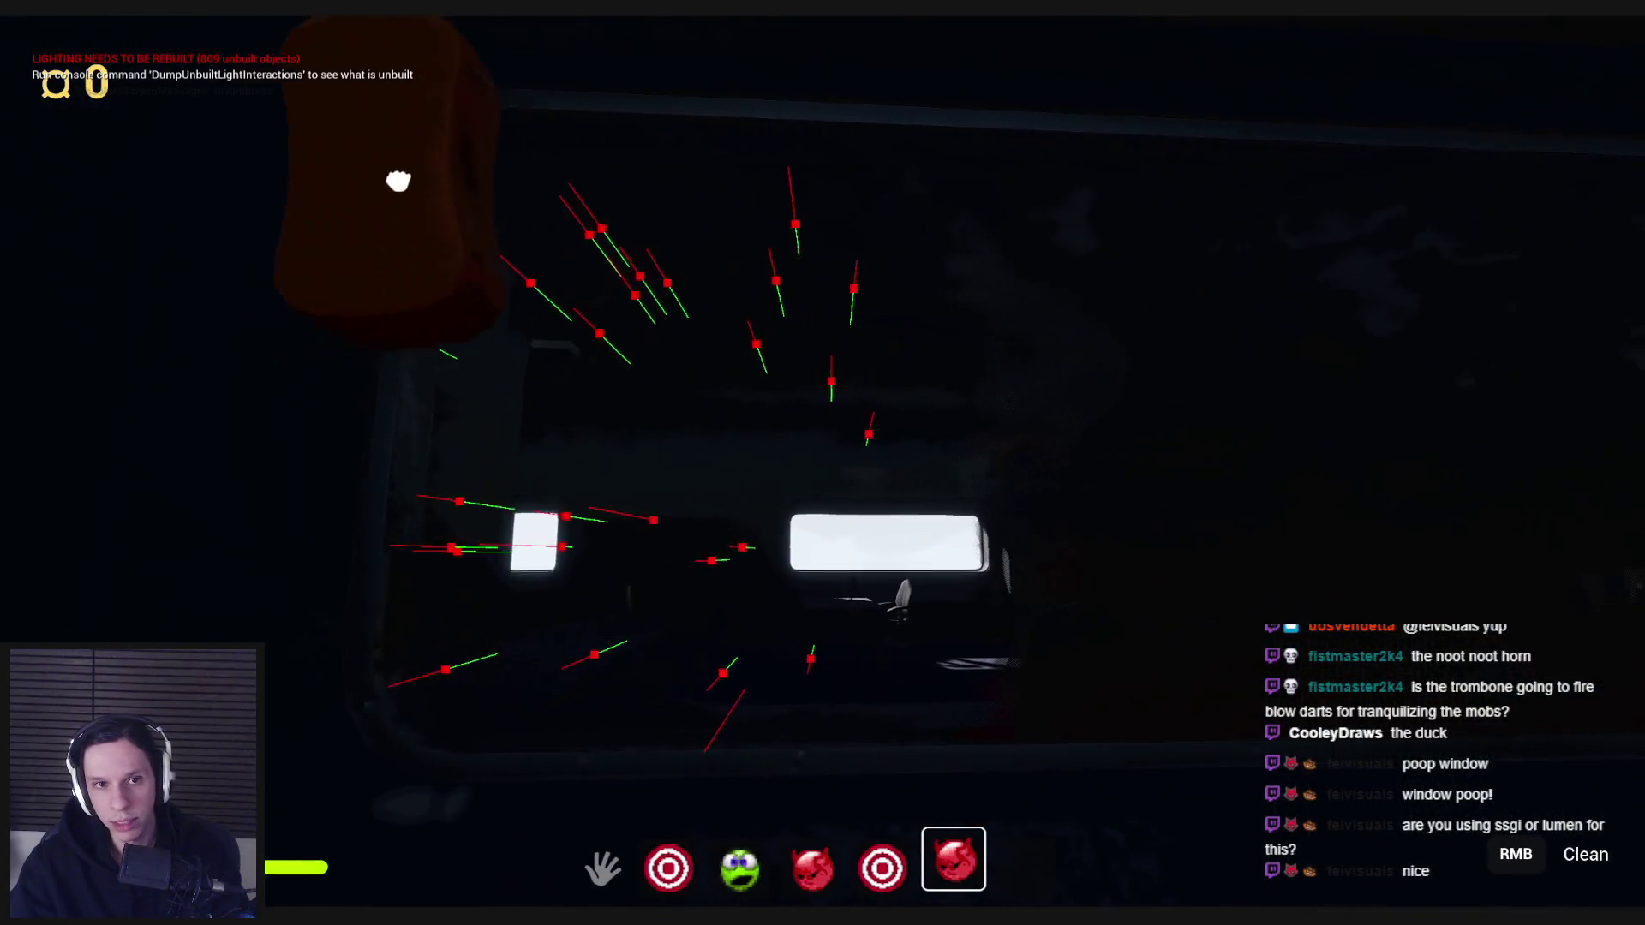
mouse_move(398, 180)
mouse_down()
mouse_move(800, 165)
mouse_move(897, 599)
mouse_move(496, 599)
mouse_move(1094, 724)
mouse_move(609, 316)
mouse_move(892, 194)
mouse_move(952, 225)
mouse_up()
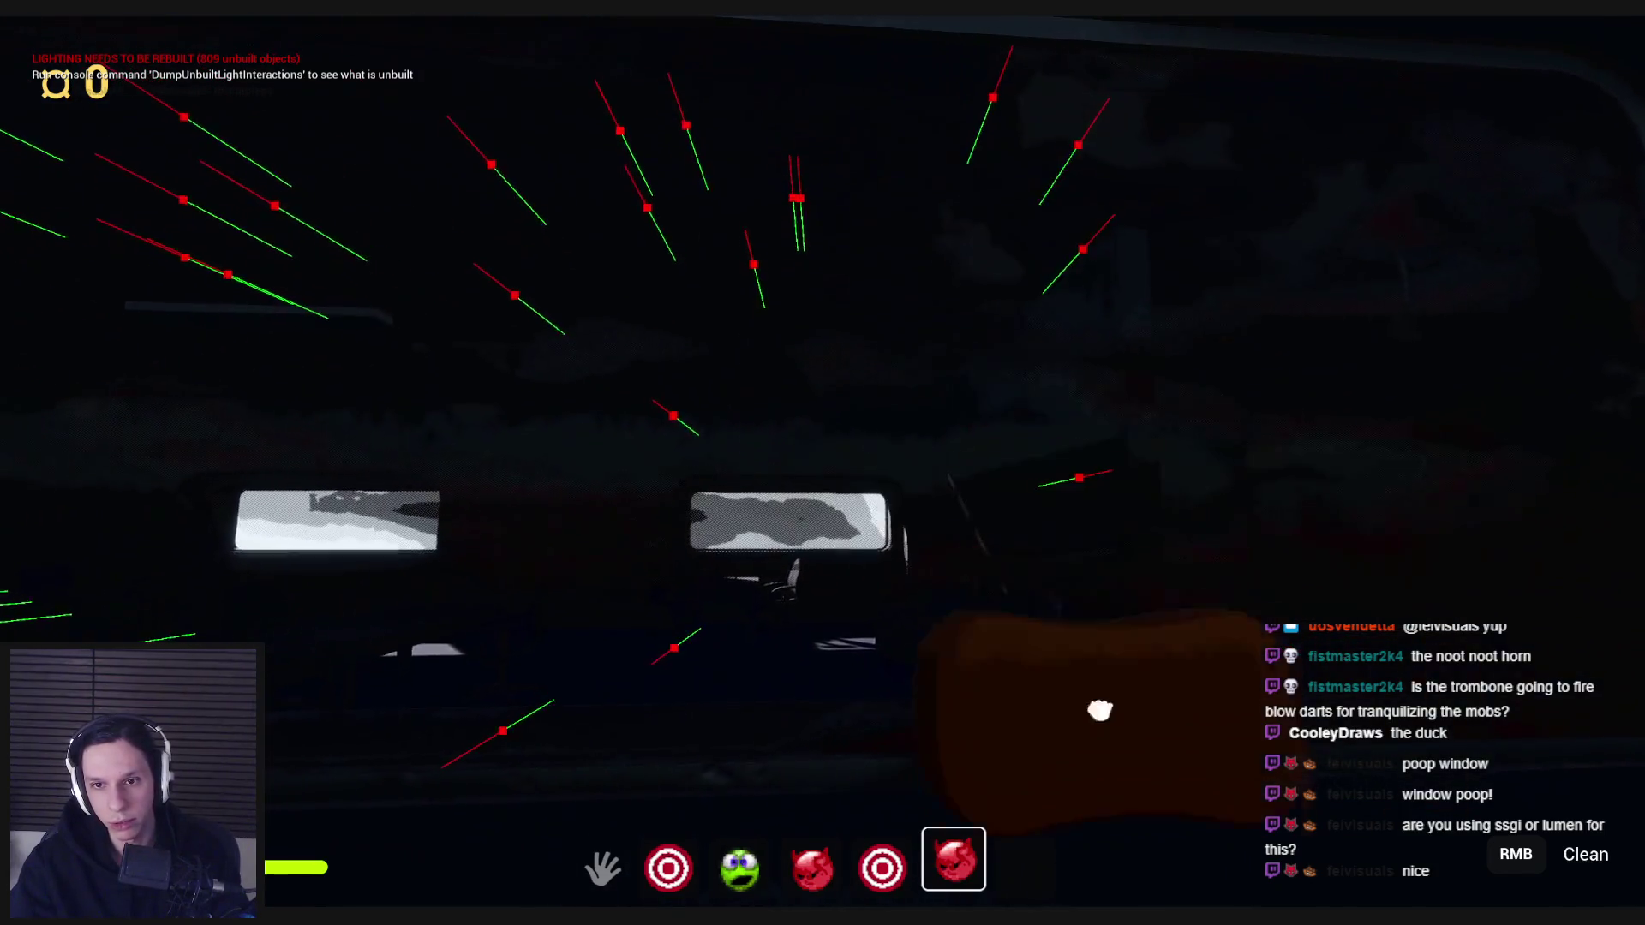
drag(1100, 710, 1140, 617)
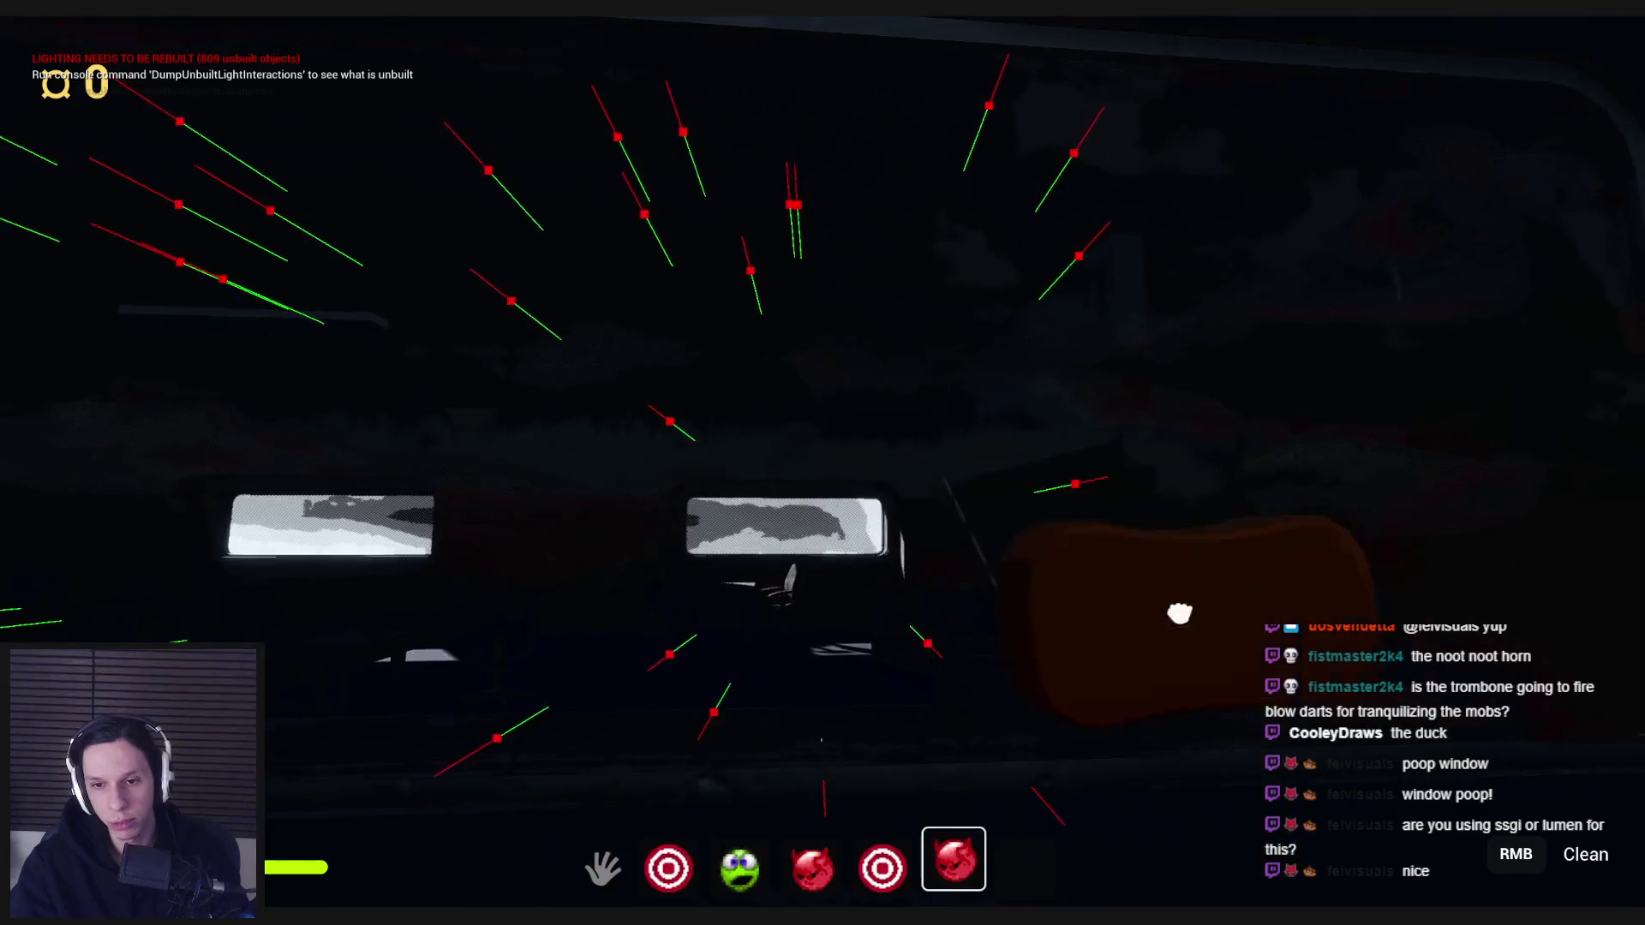
mouse_move(1079, 189)
mouse_down()
mouse_move(1201, 738)
mouse_move(1175, 137)
mouse_move(569, 74)
mouse_move(180, 103)
mouse_up()
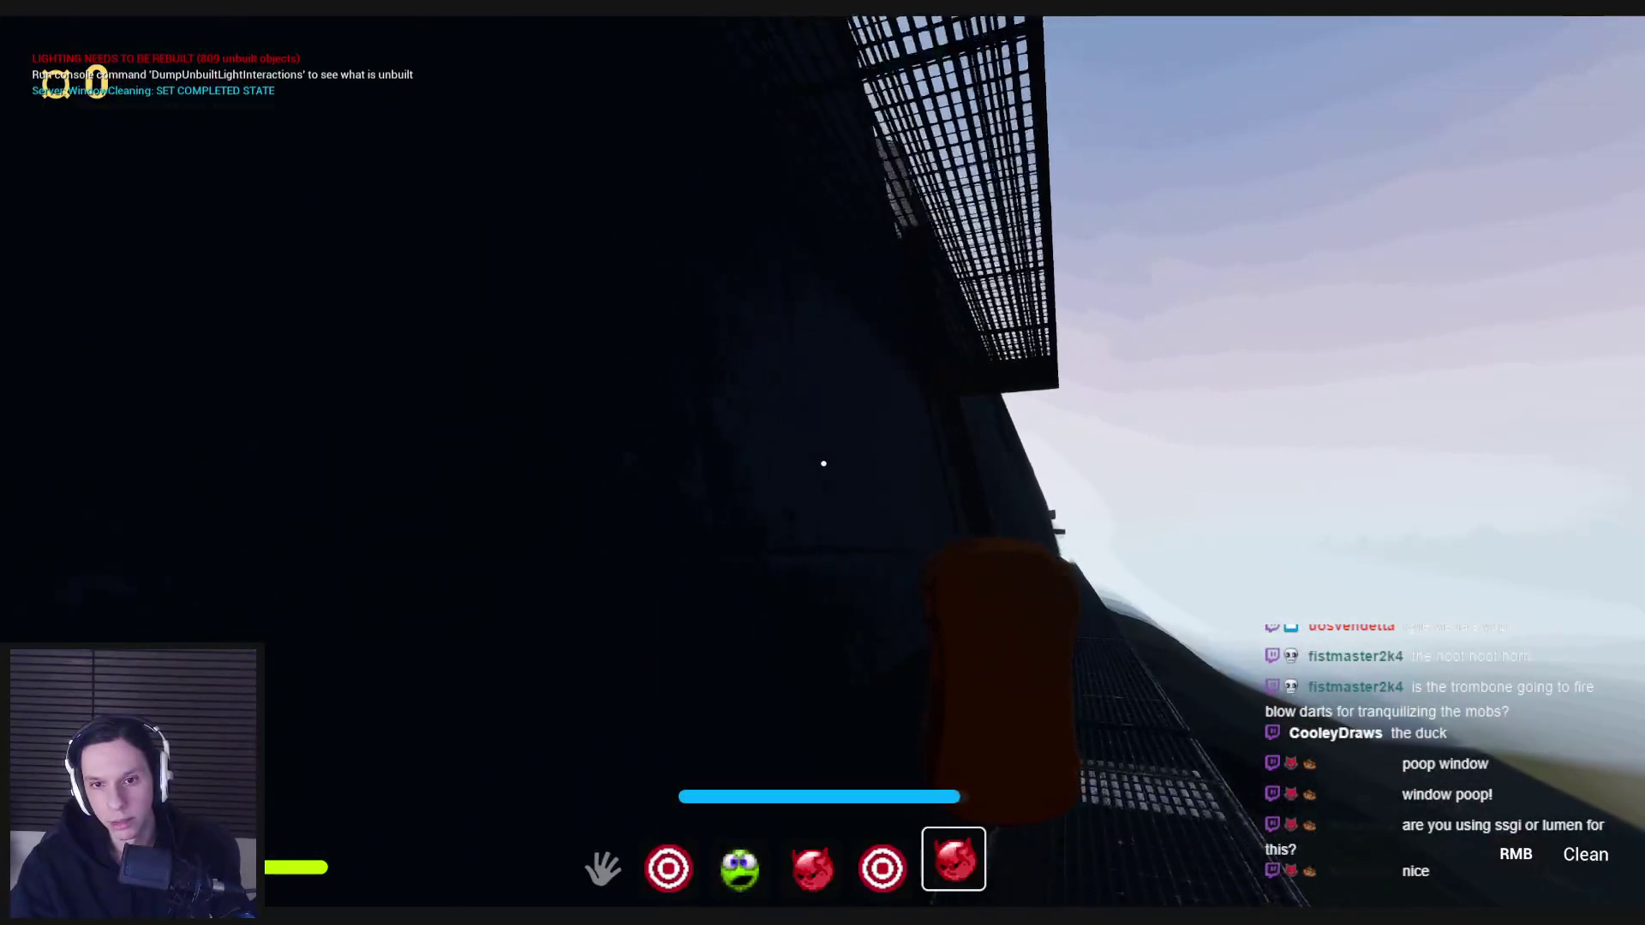
scroll(823, 463, down, 1)
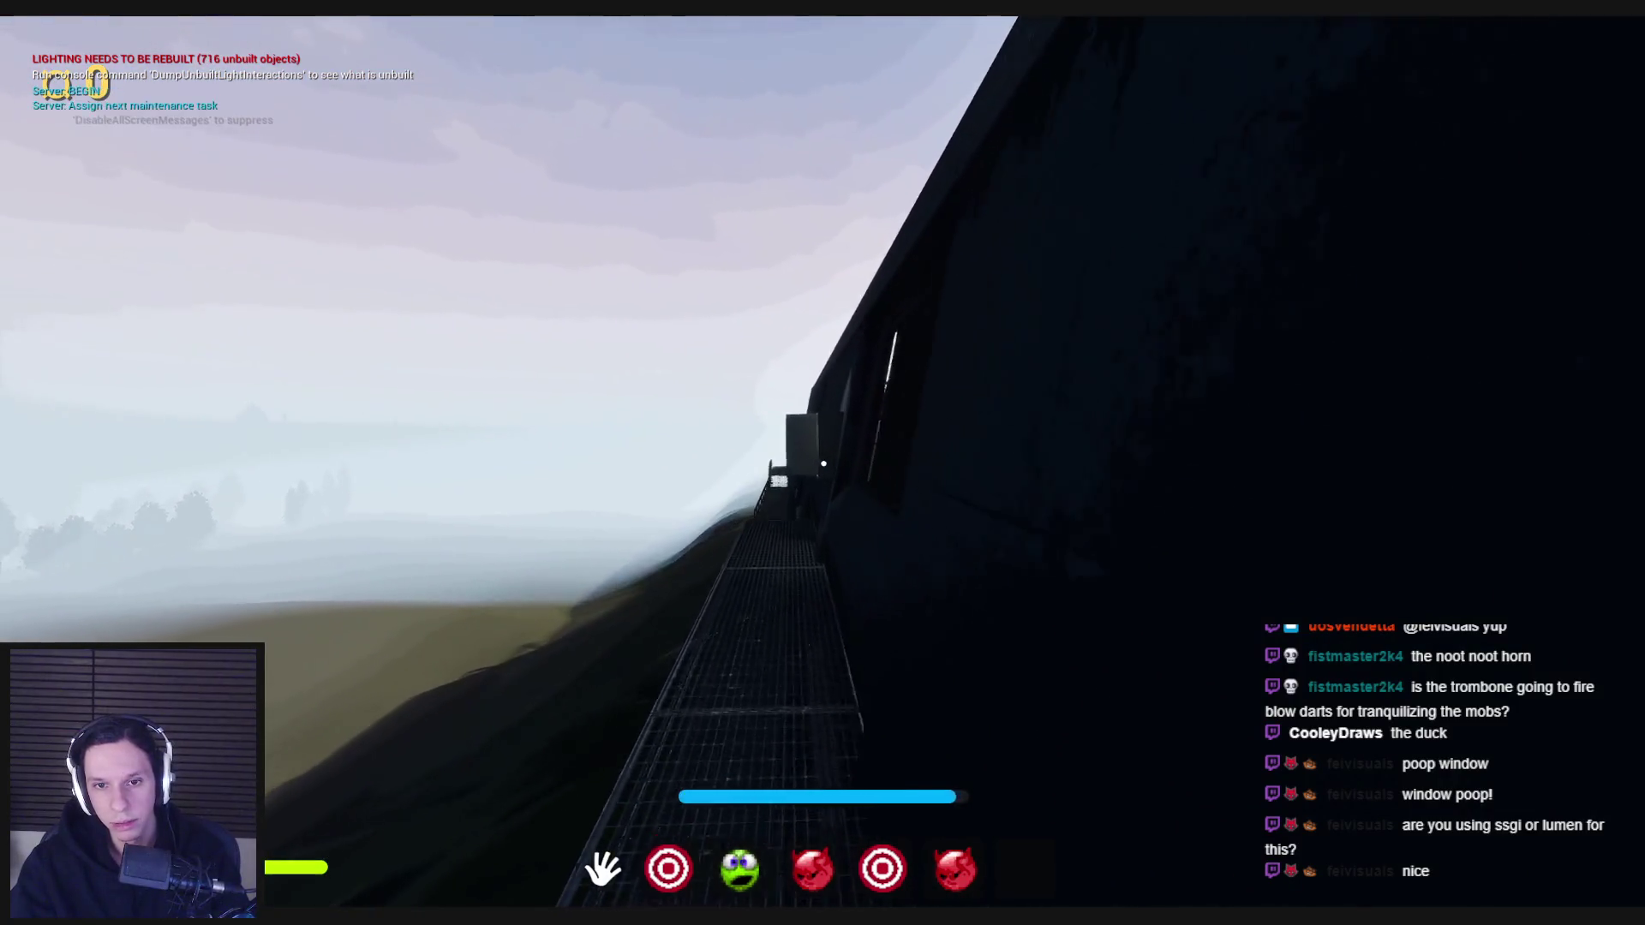
click(823, 463)
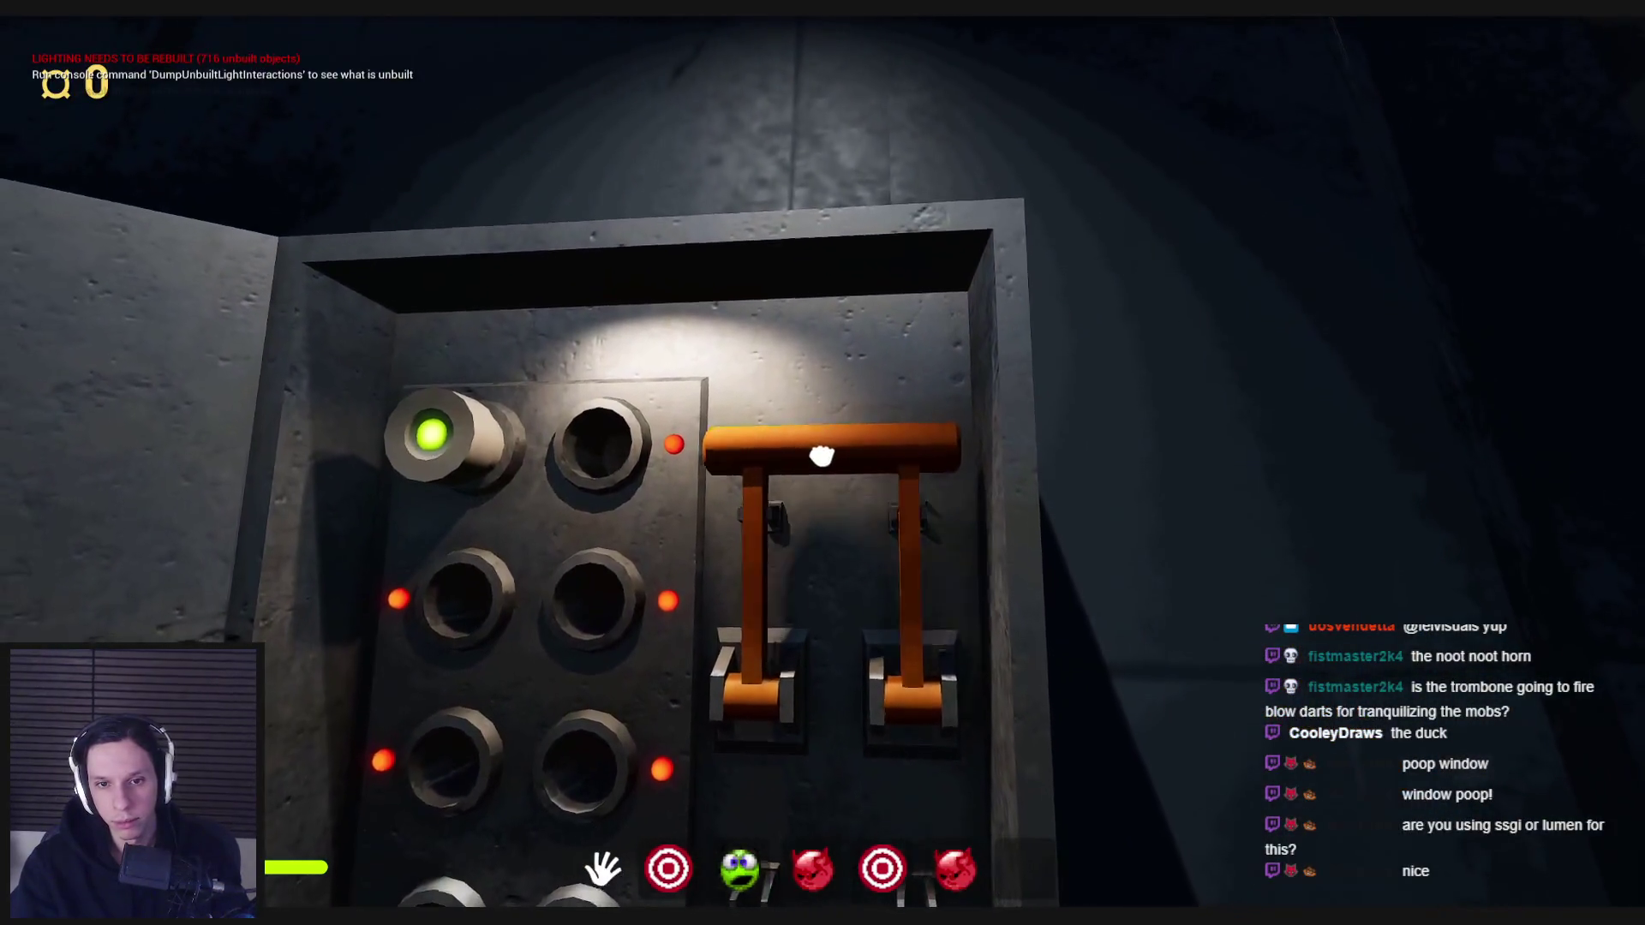
- Seat the button in the top-left socket and pull the lever down so the panel lights go green
mouse_move(816, 448)
mouse_down()
mouse_move(790, 625)
mouse_move(825, 757)
mouse_up()
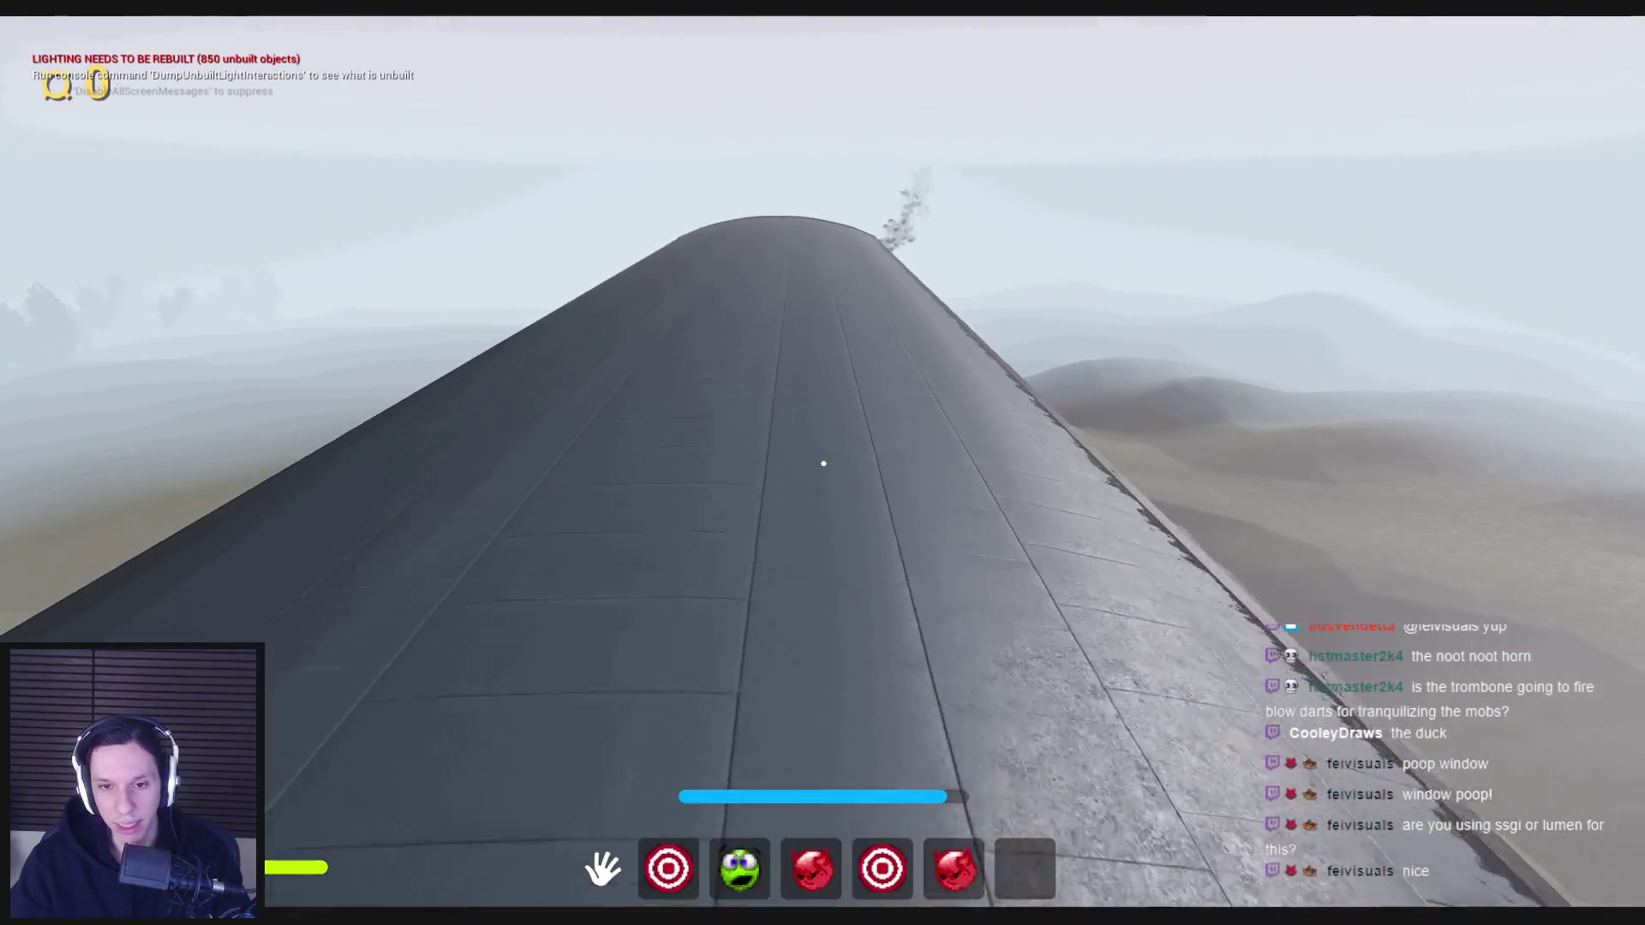
- Swap between hotbar items 4, 2 and 3, shaking the held item, then switch to the sponge and trombone
key(4)
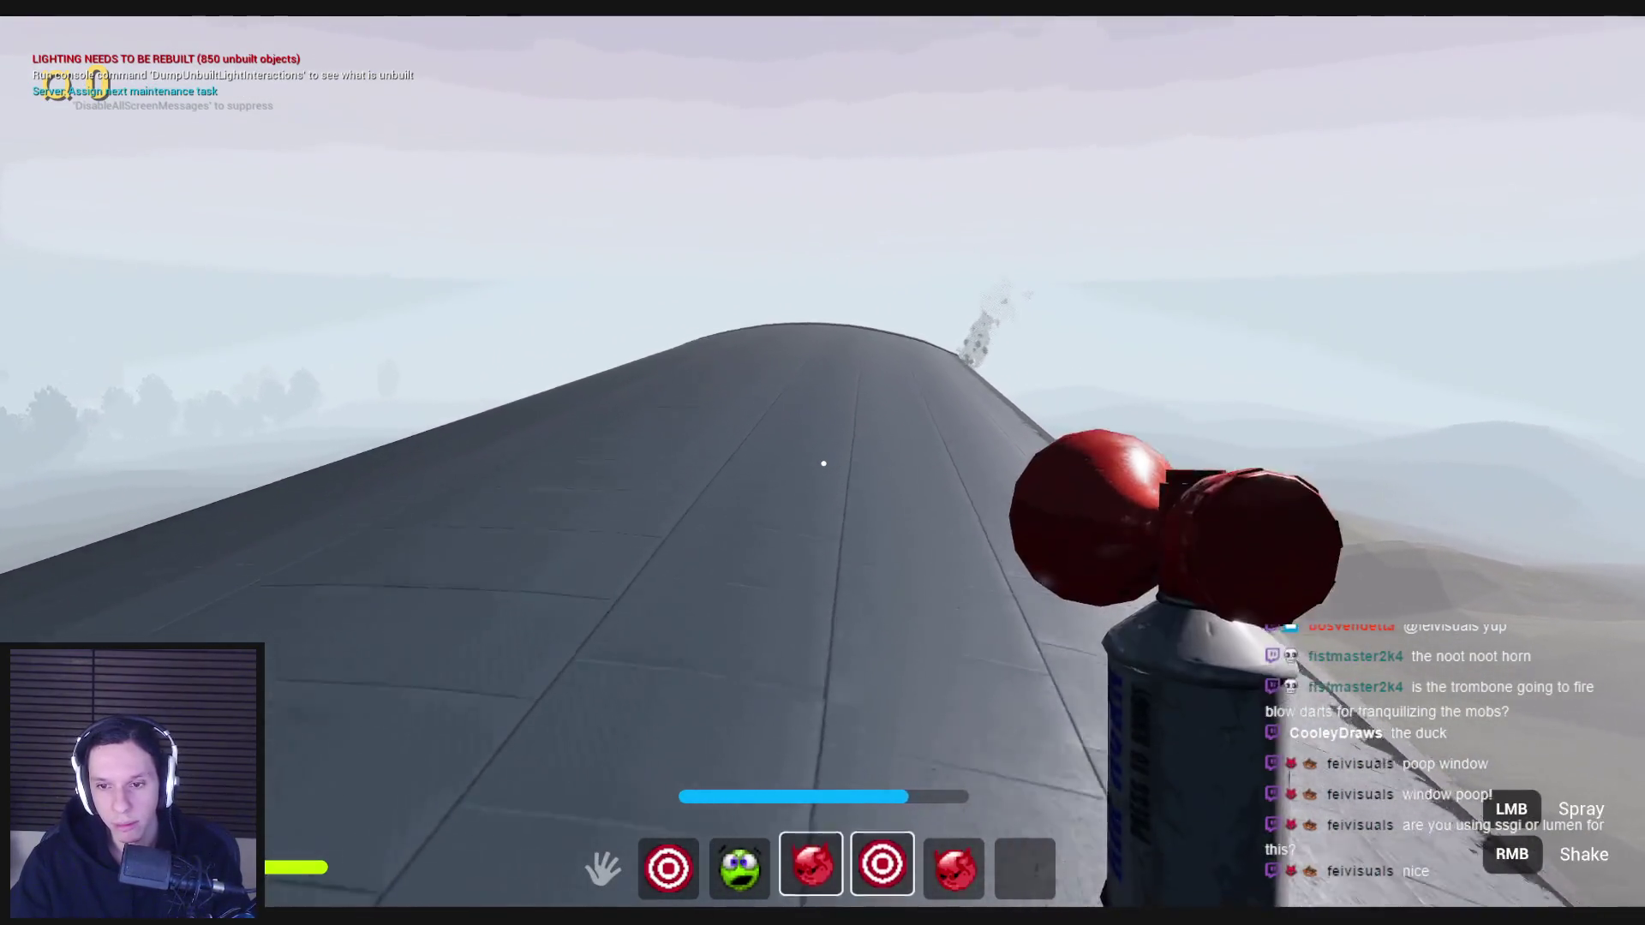
key(2)
key(3)
right_click(823, 463)
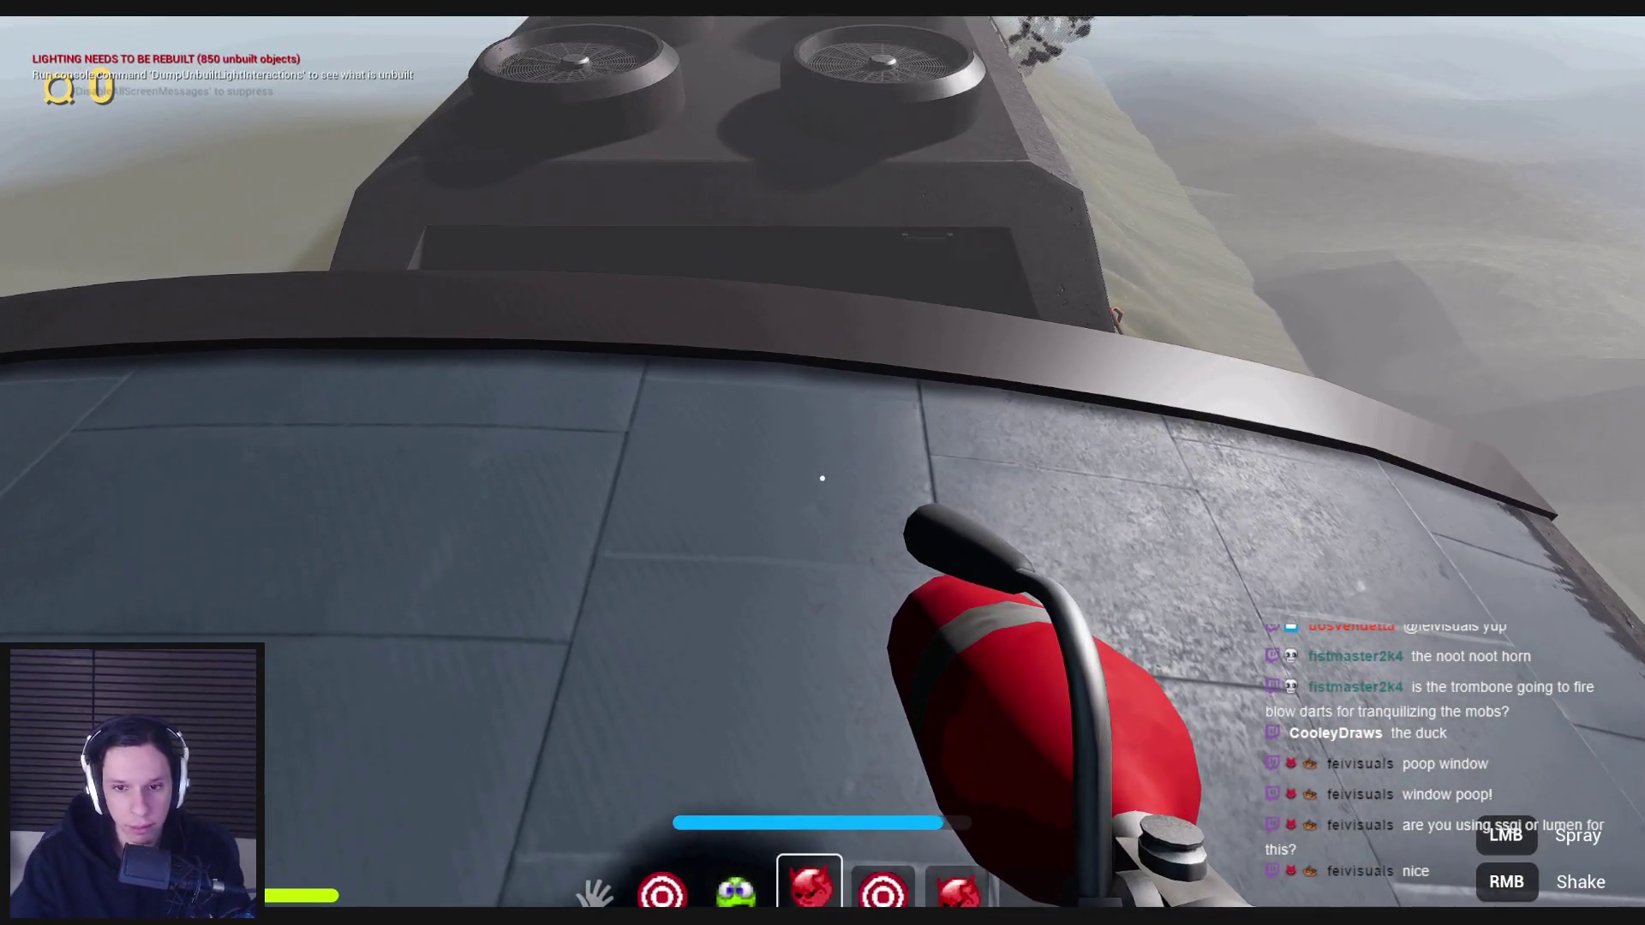
right_click(824, 464)
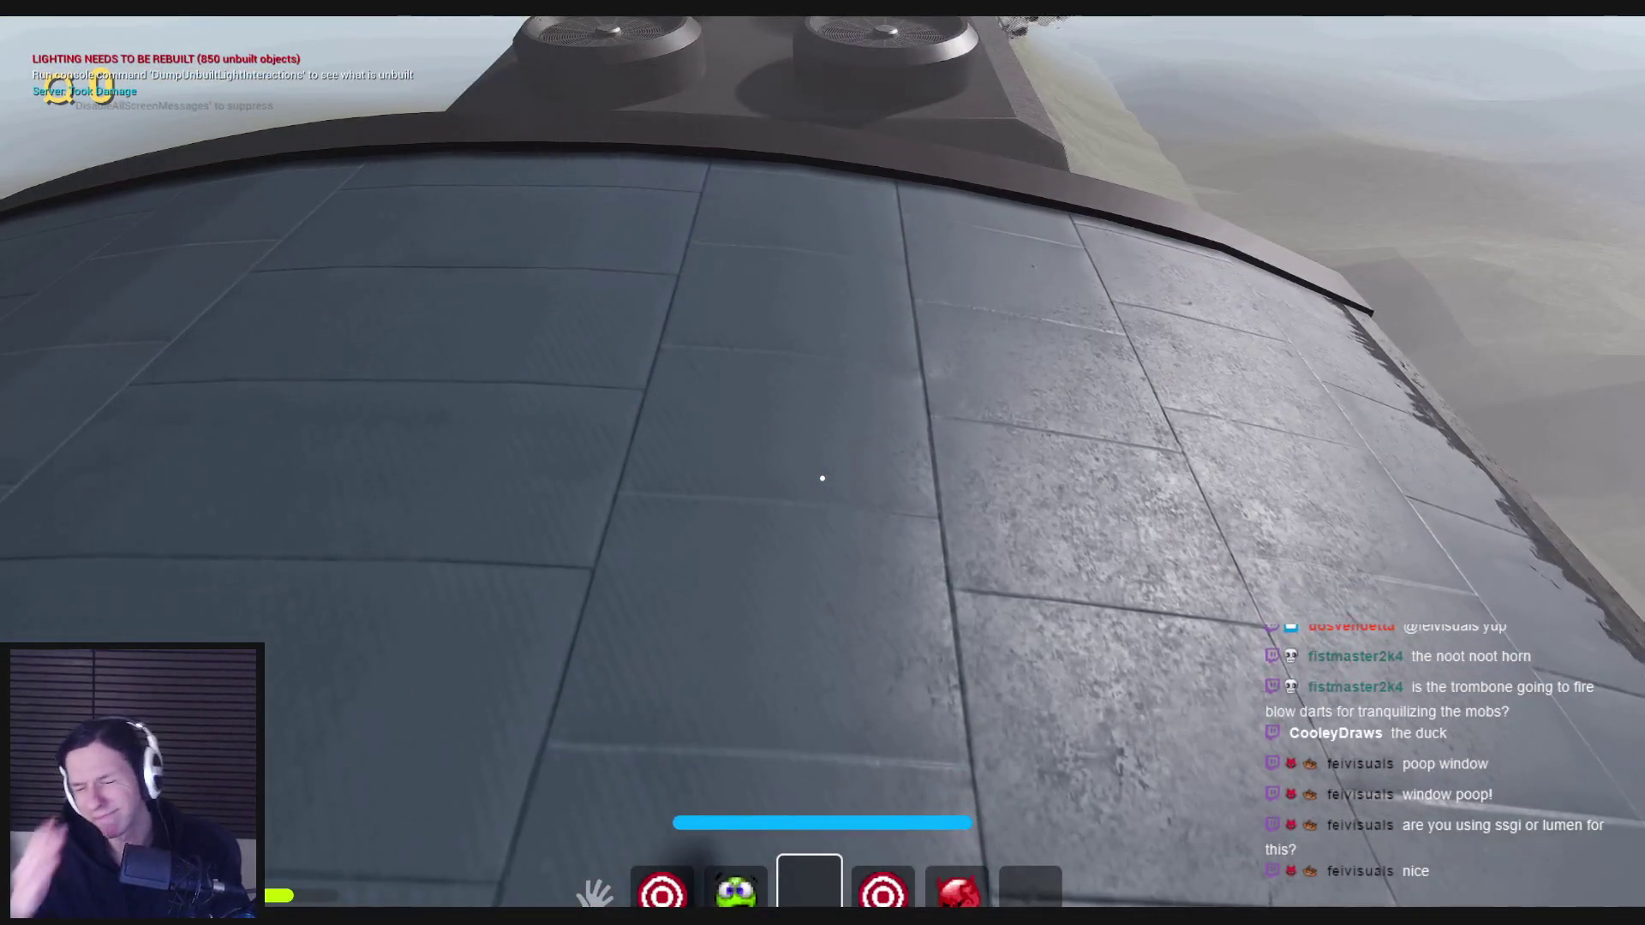
key(5)
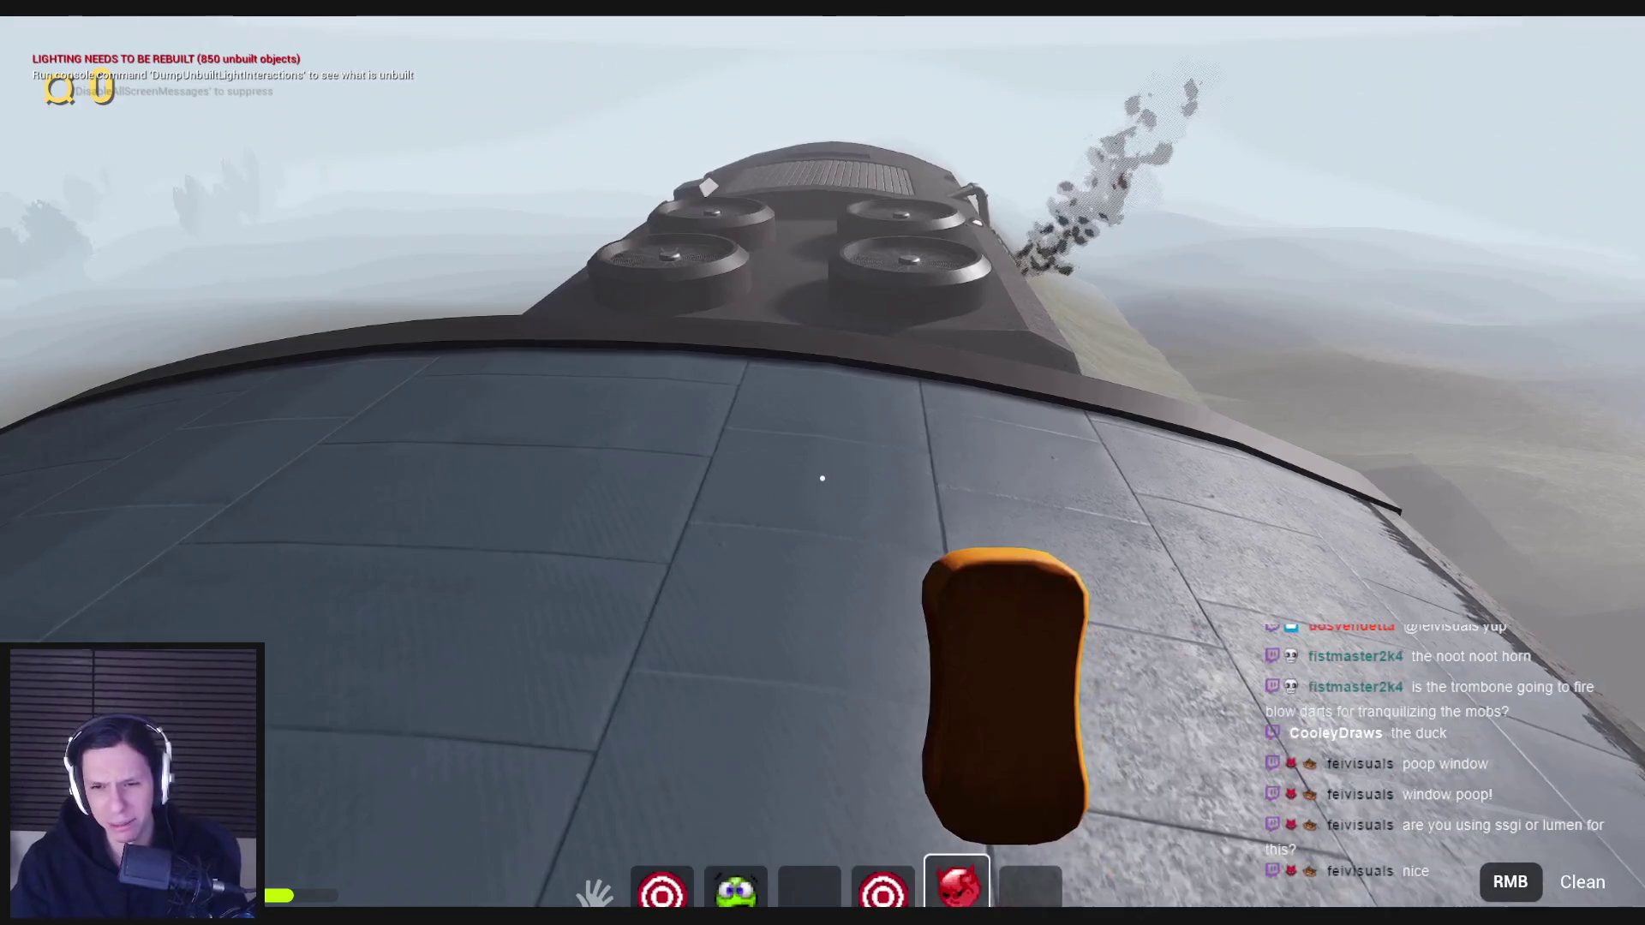
key(3)
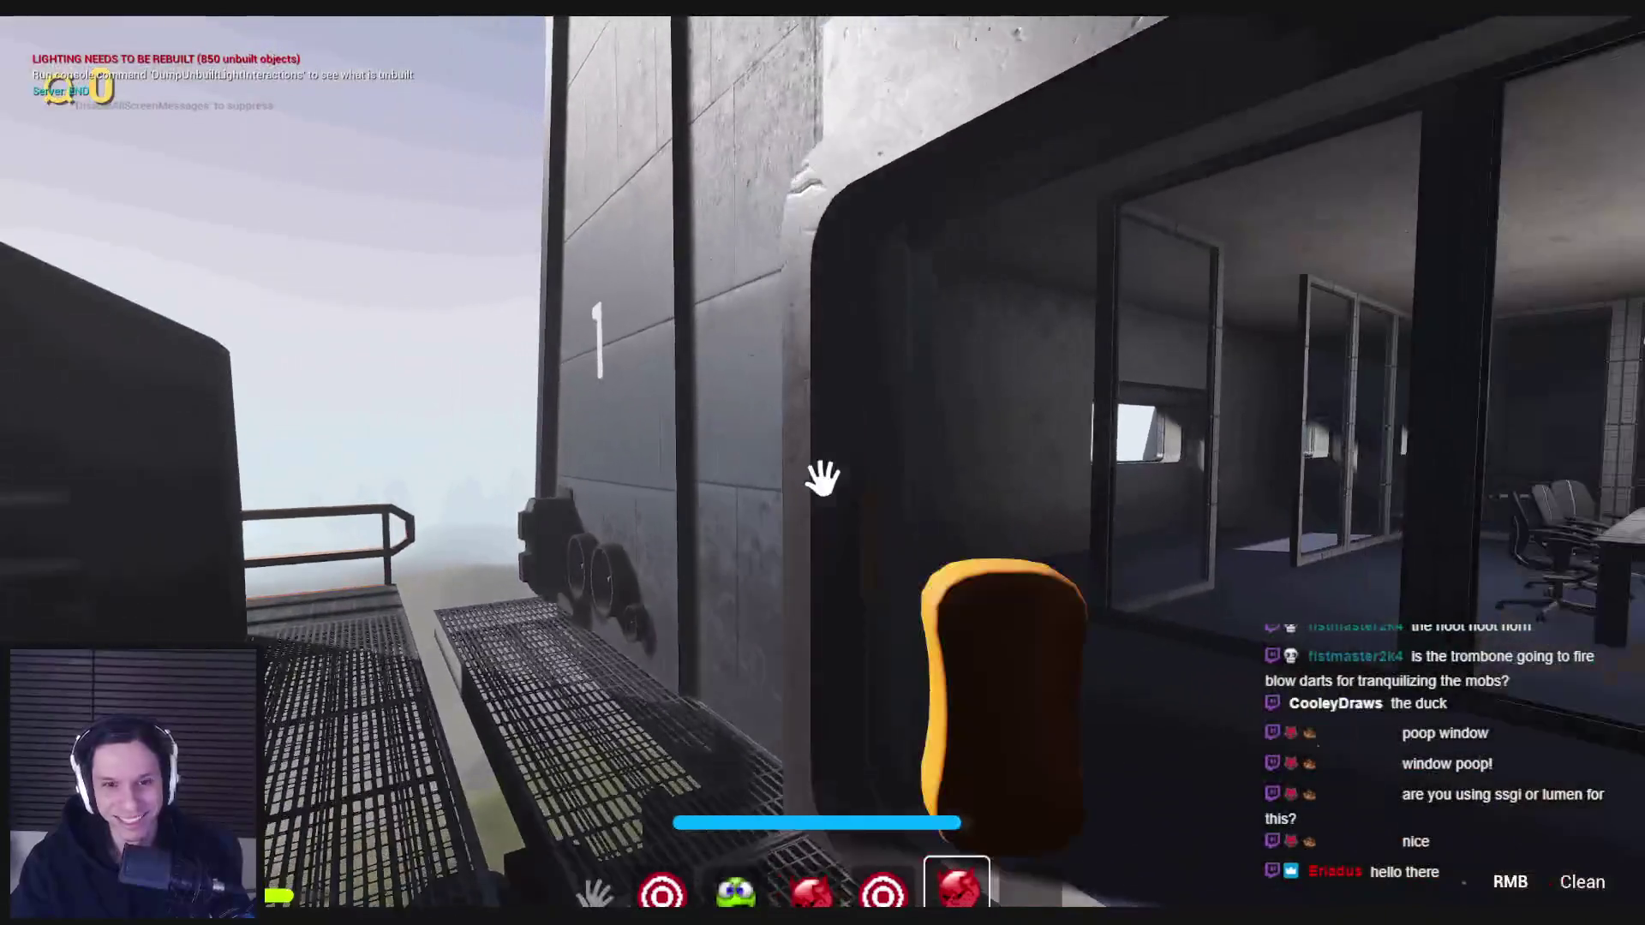
- Spray foam at the wall with the red spray can, shake it until it explodes, then stop Play-In-Editor
key(4)
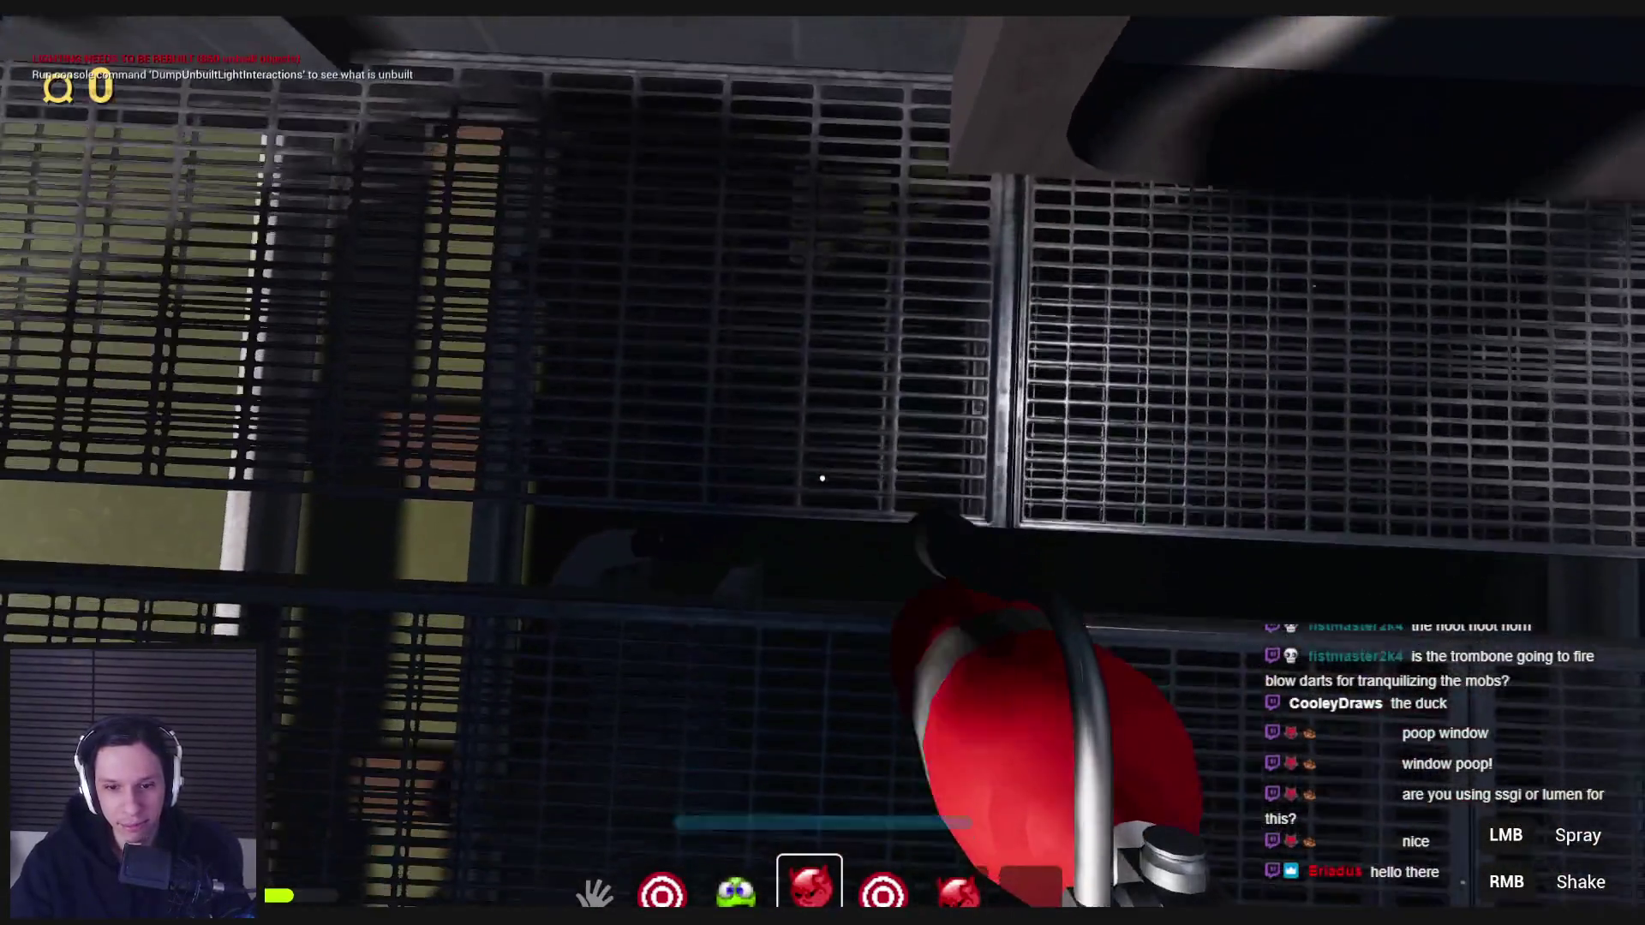
click(822, 478)
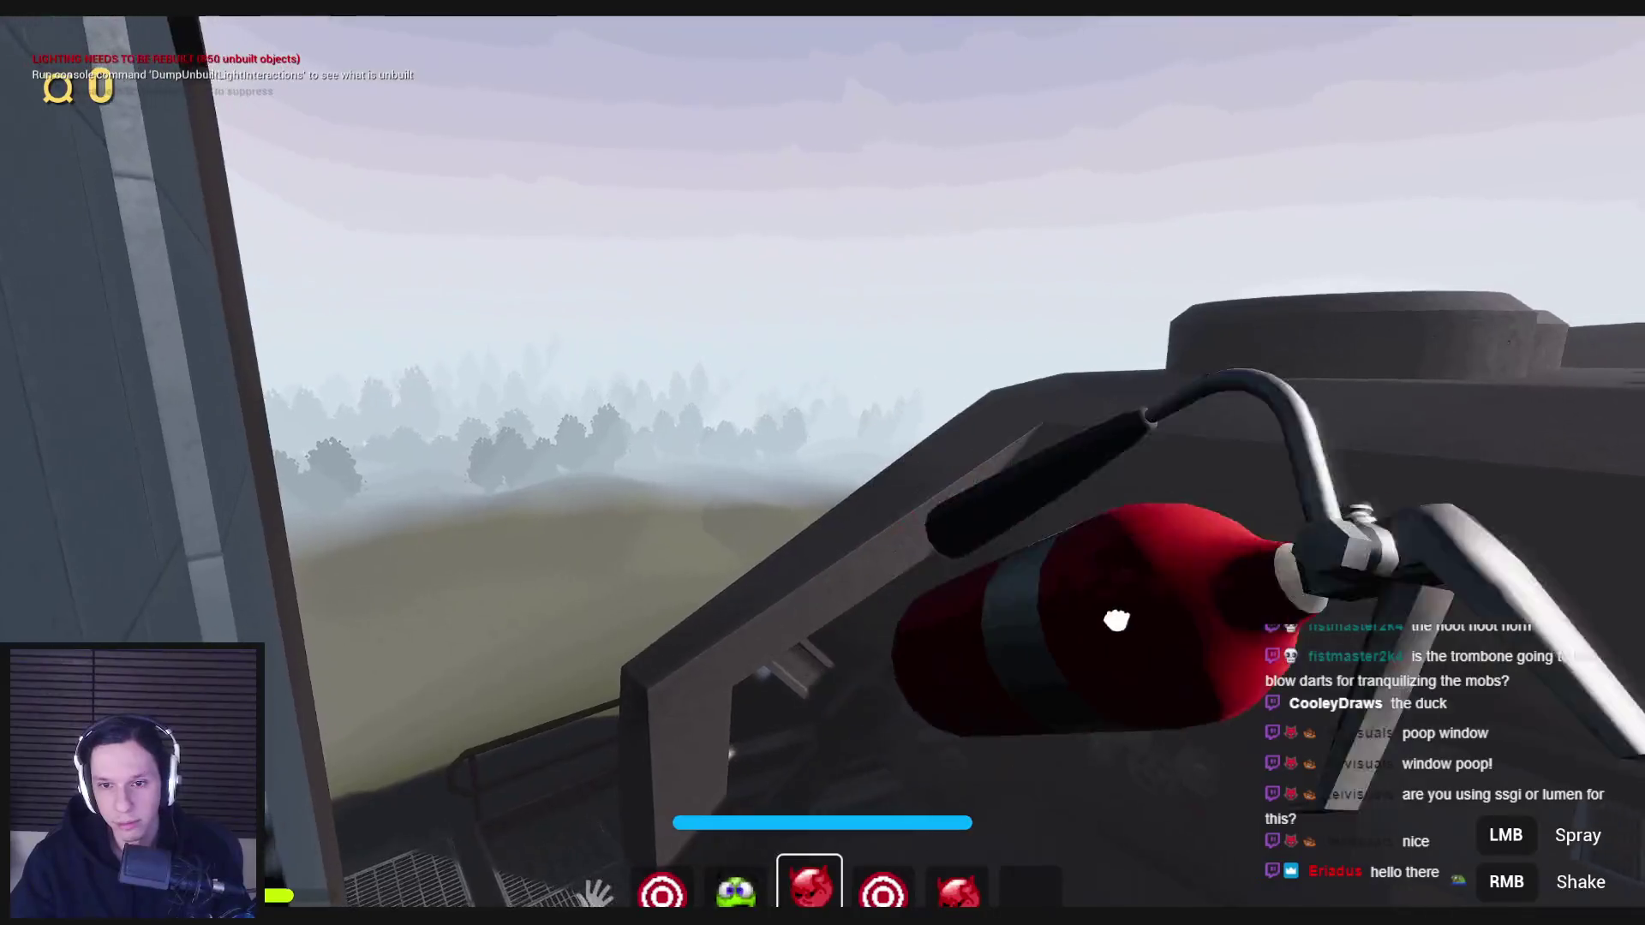
right_click(823, 478)
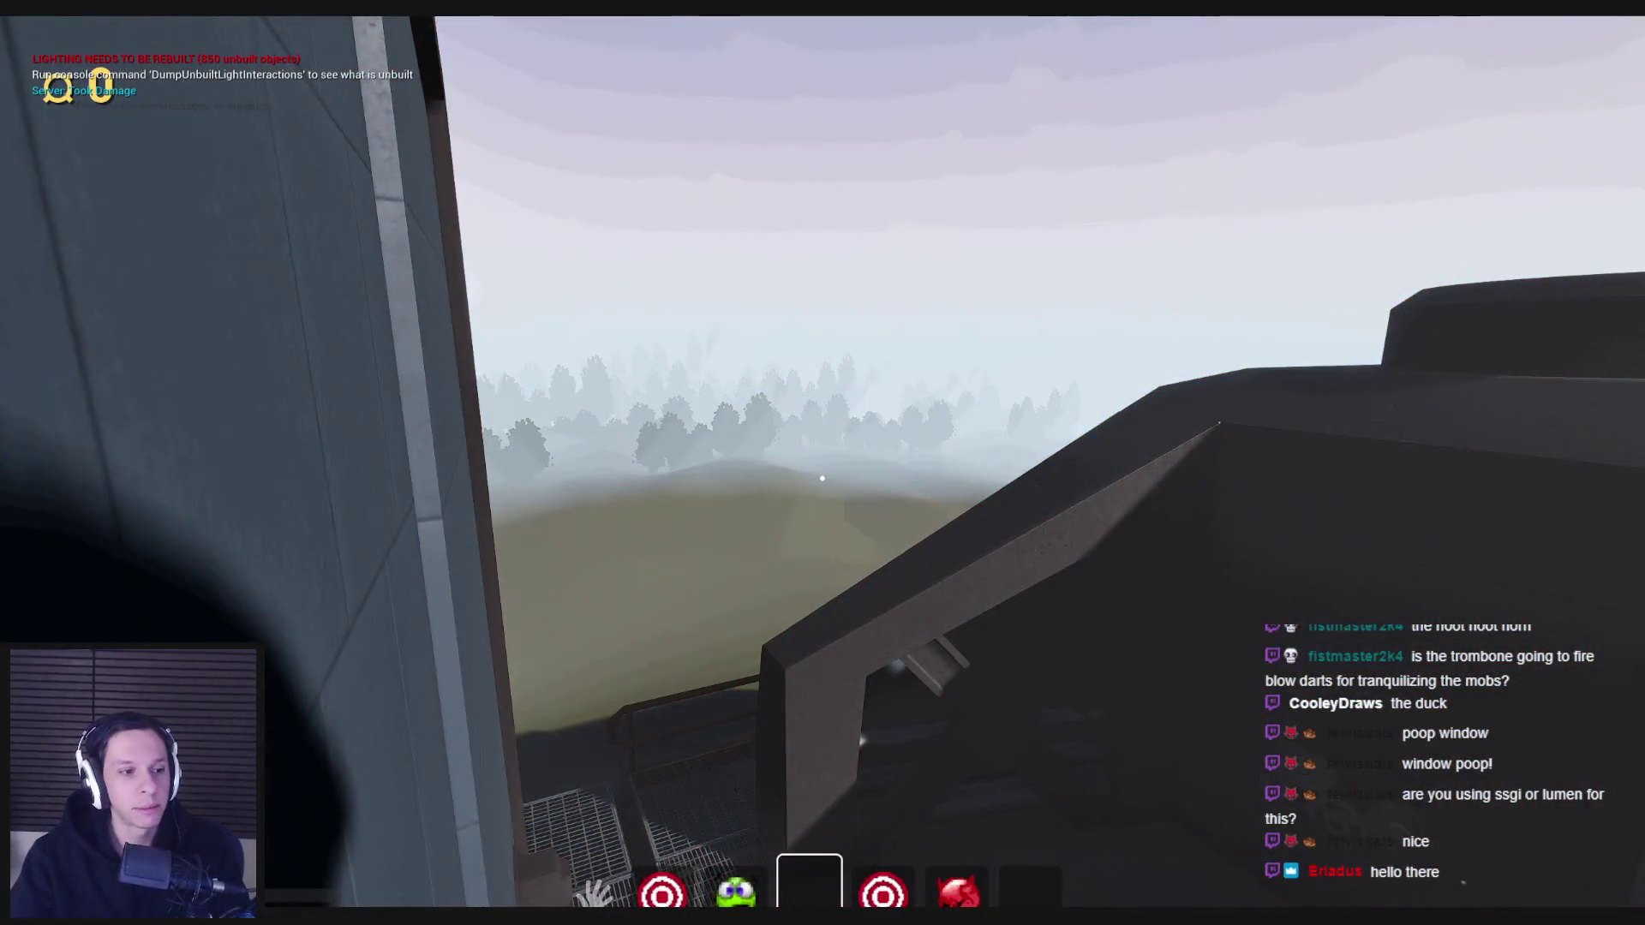
key(5)
key(5)
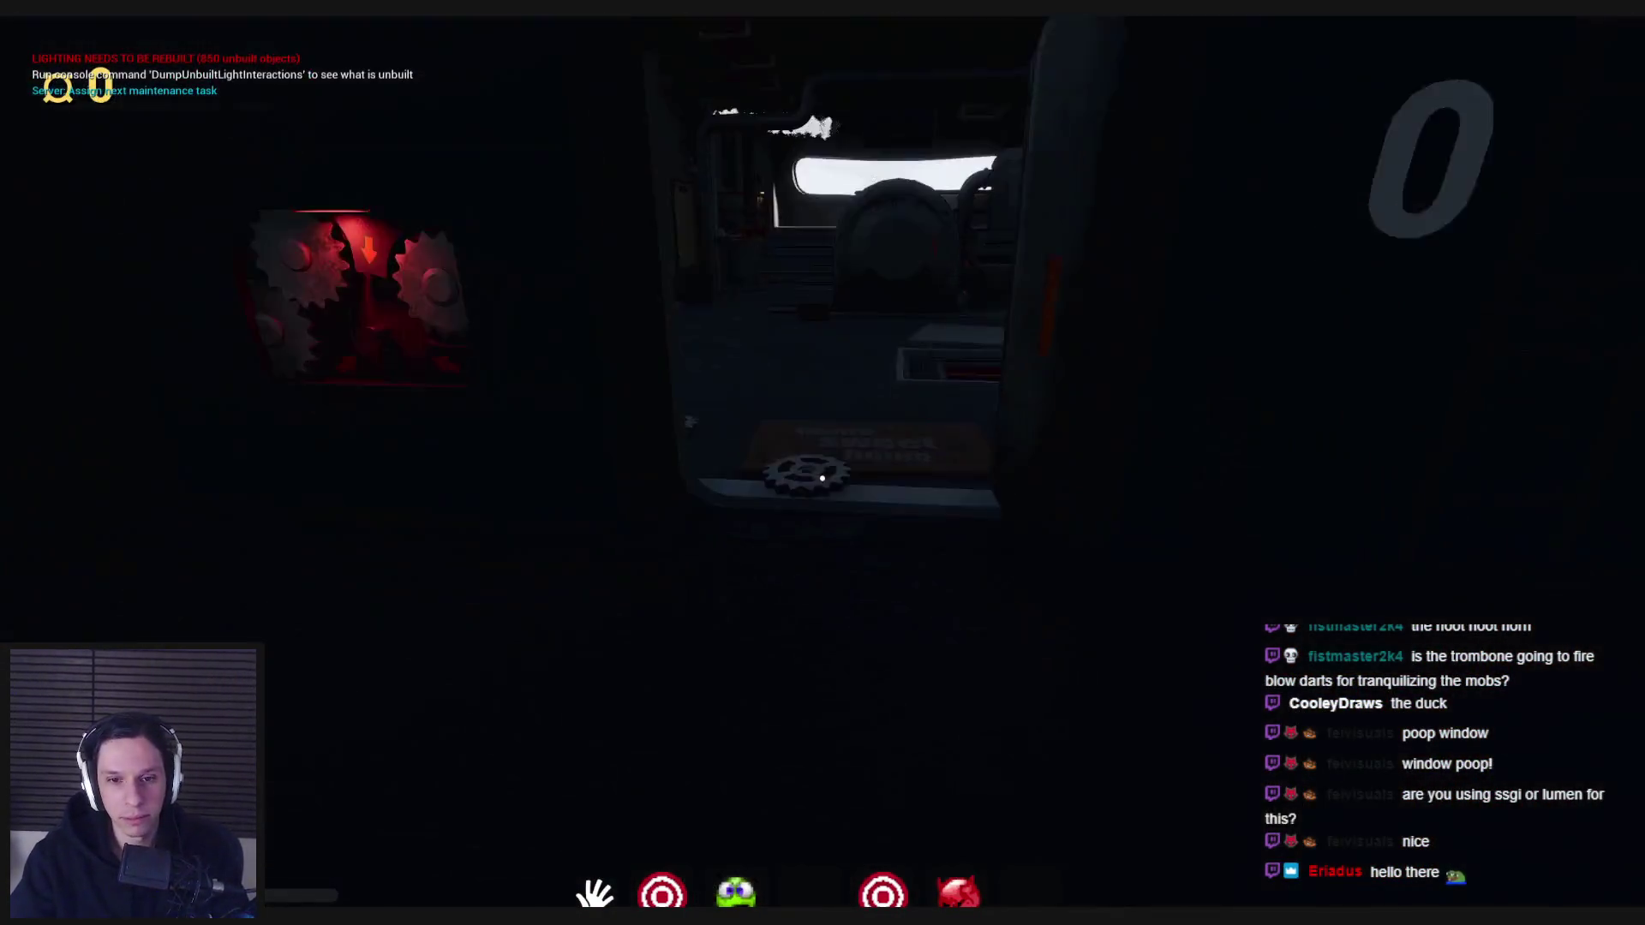
key(e)
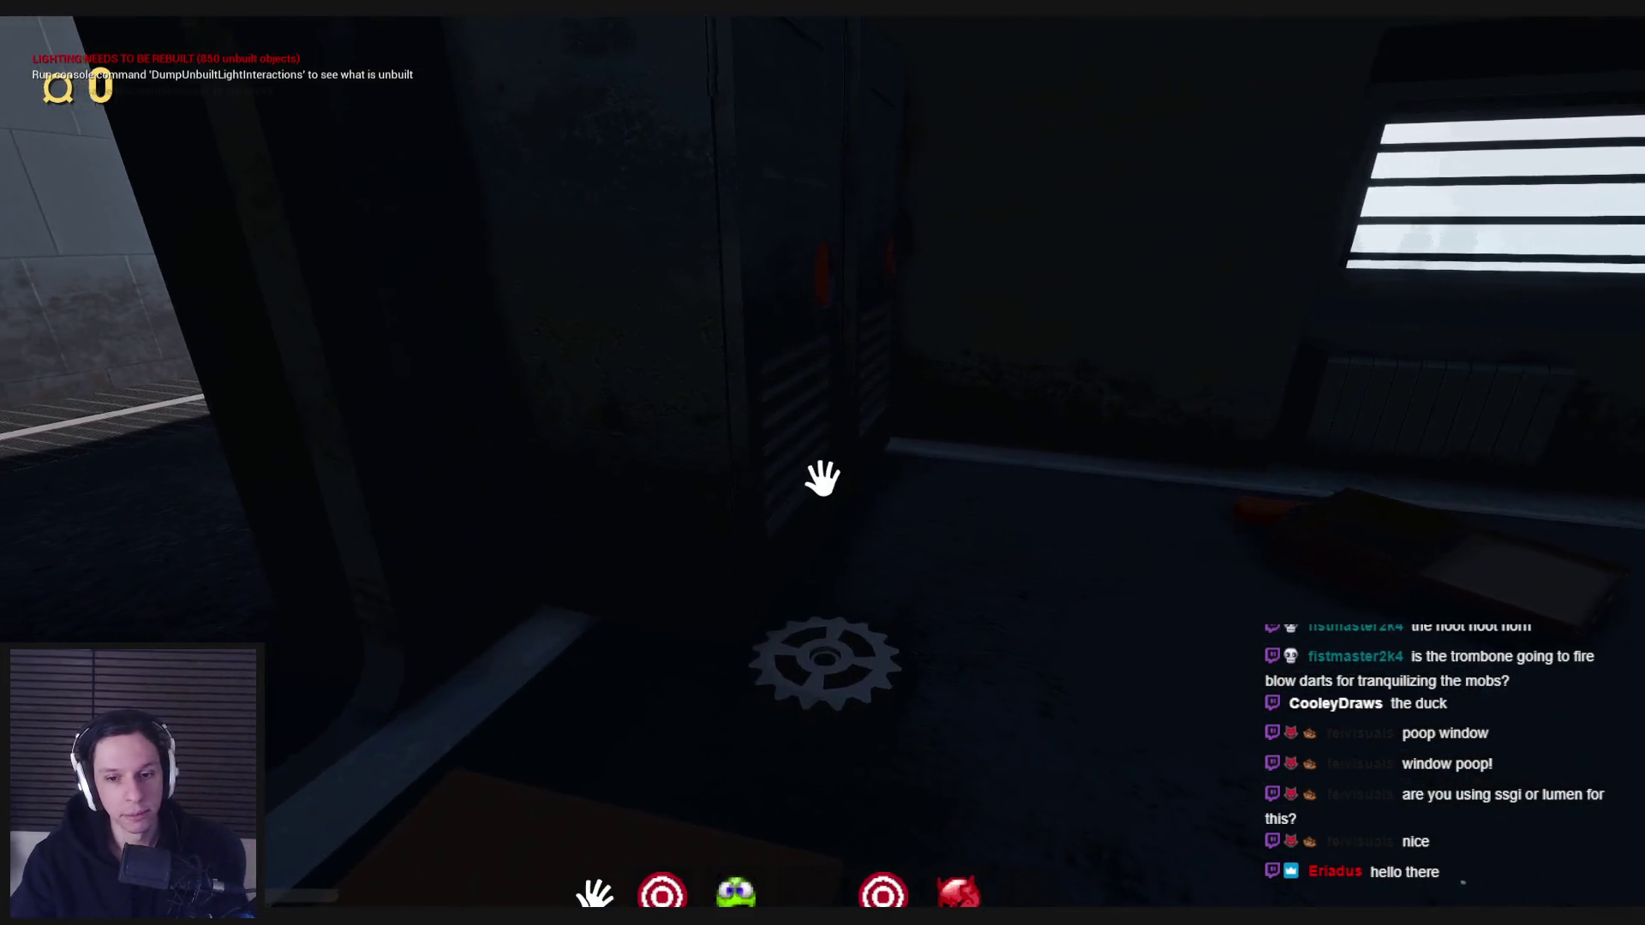
key(Escape)
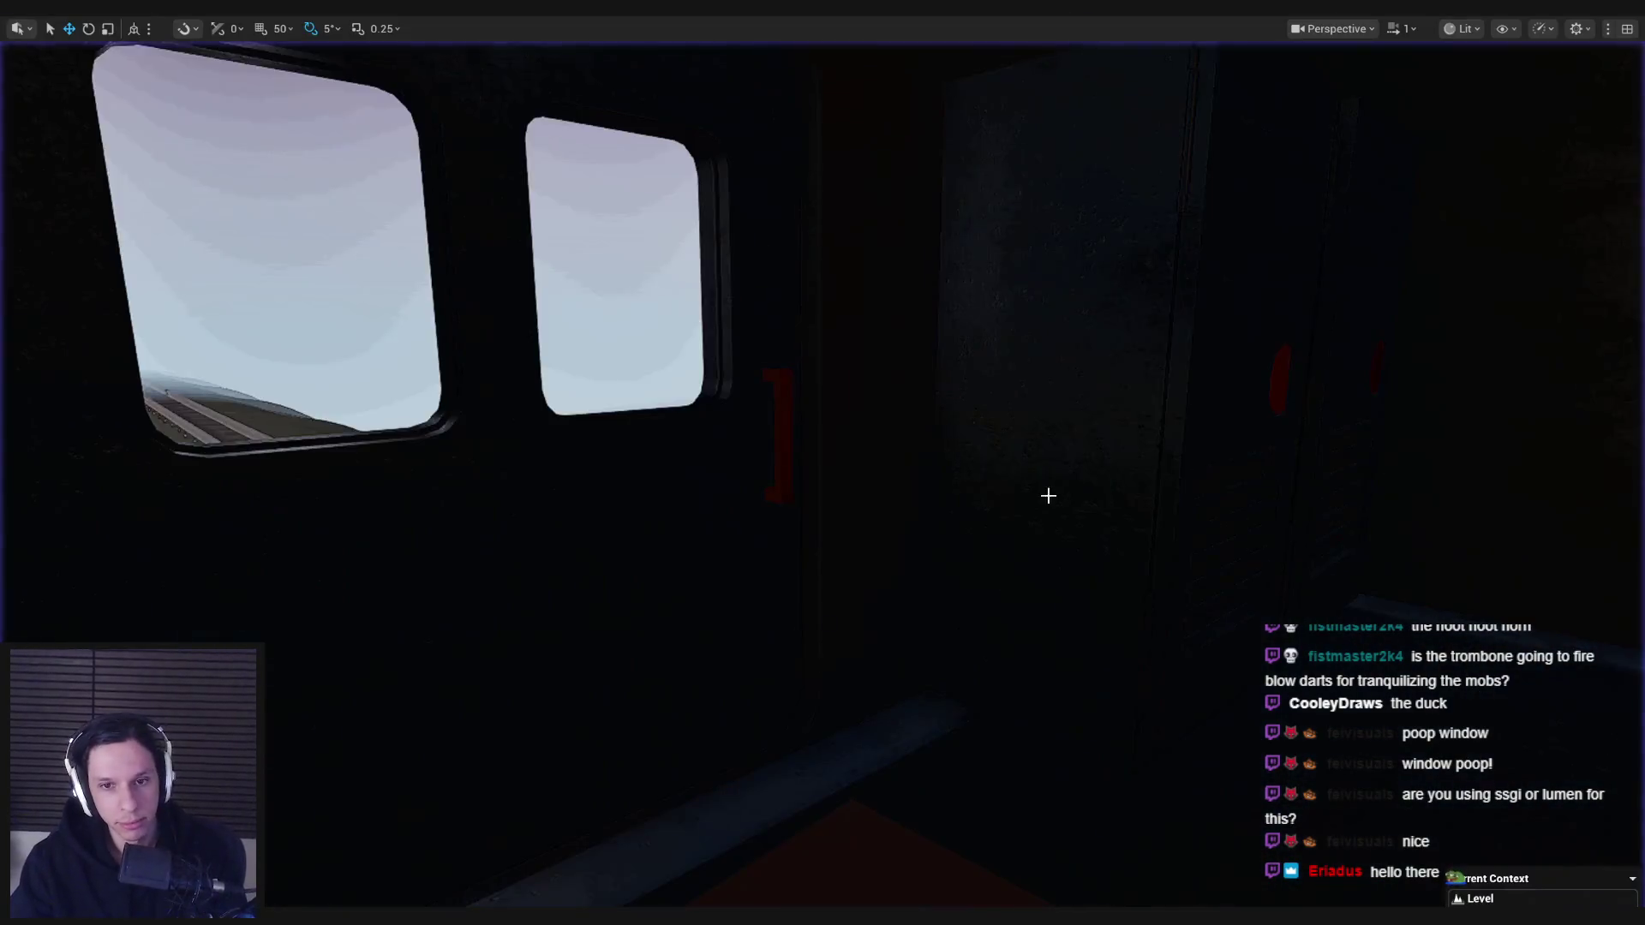
- Leave the maximized viewport with F11 and switch to the Trello board in Chrome, maximized
key(F11)
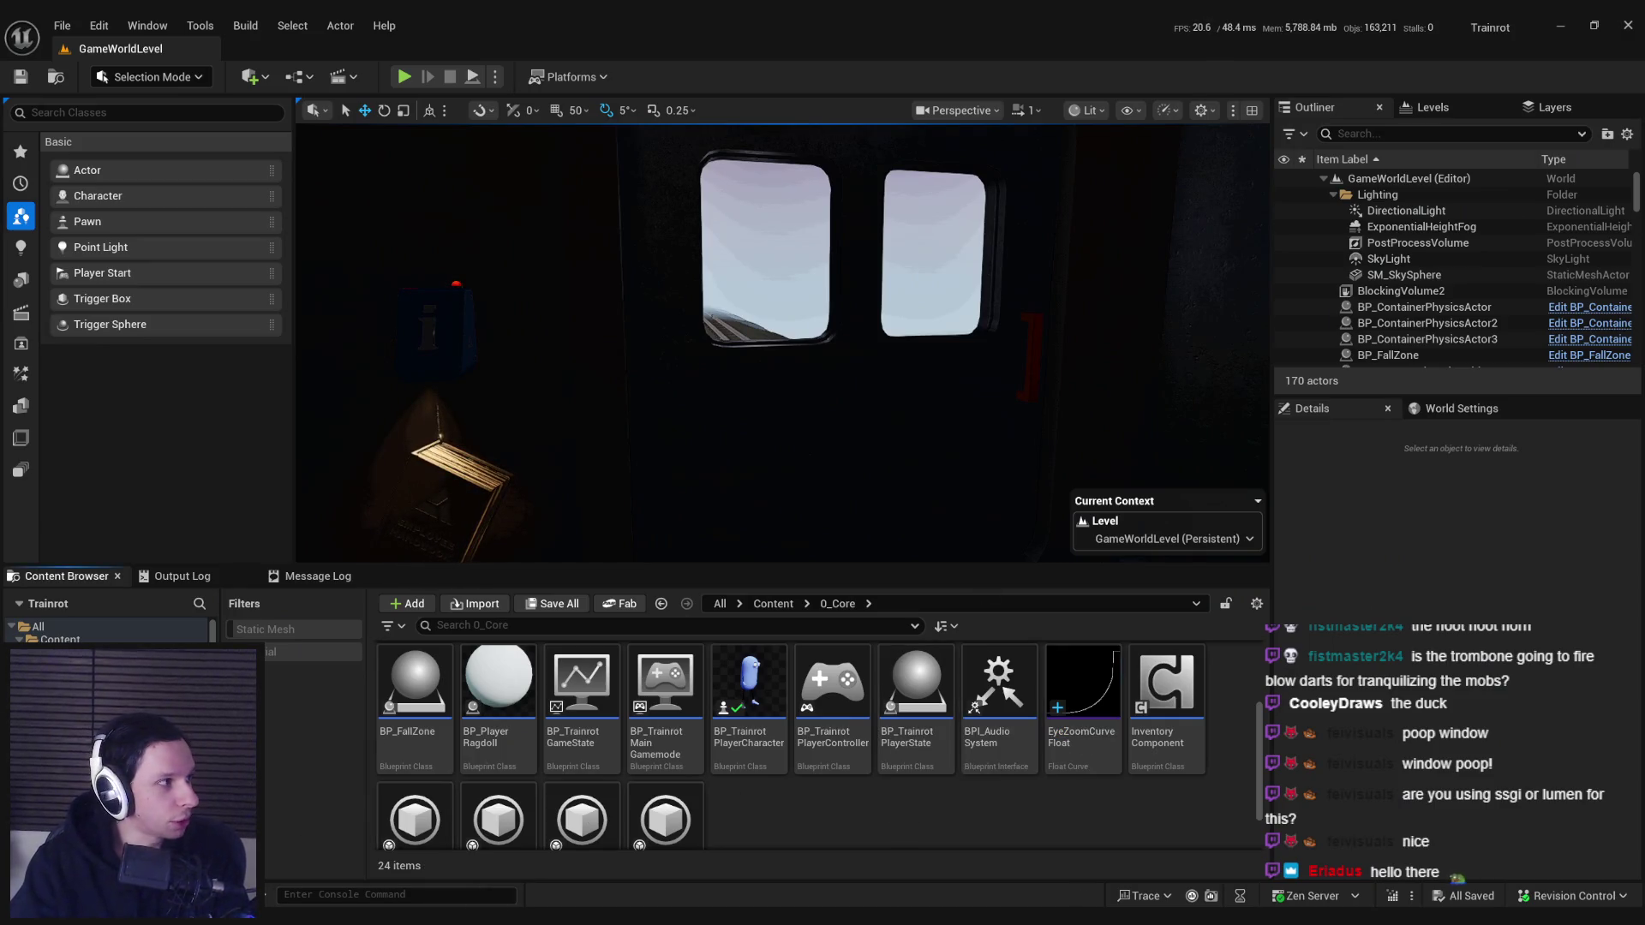
key(alt+Tab)
double_click(1074, 325)
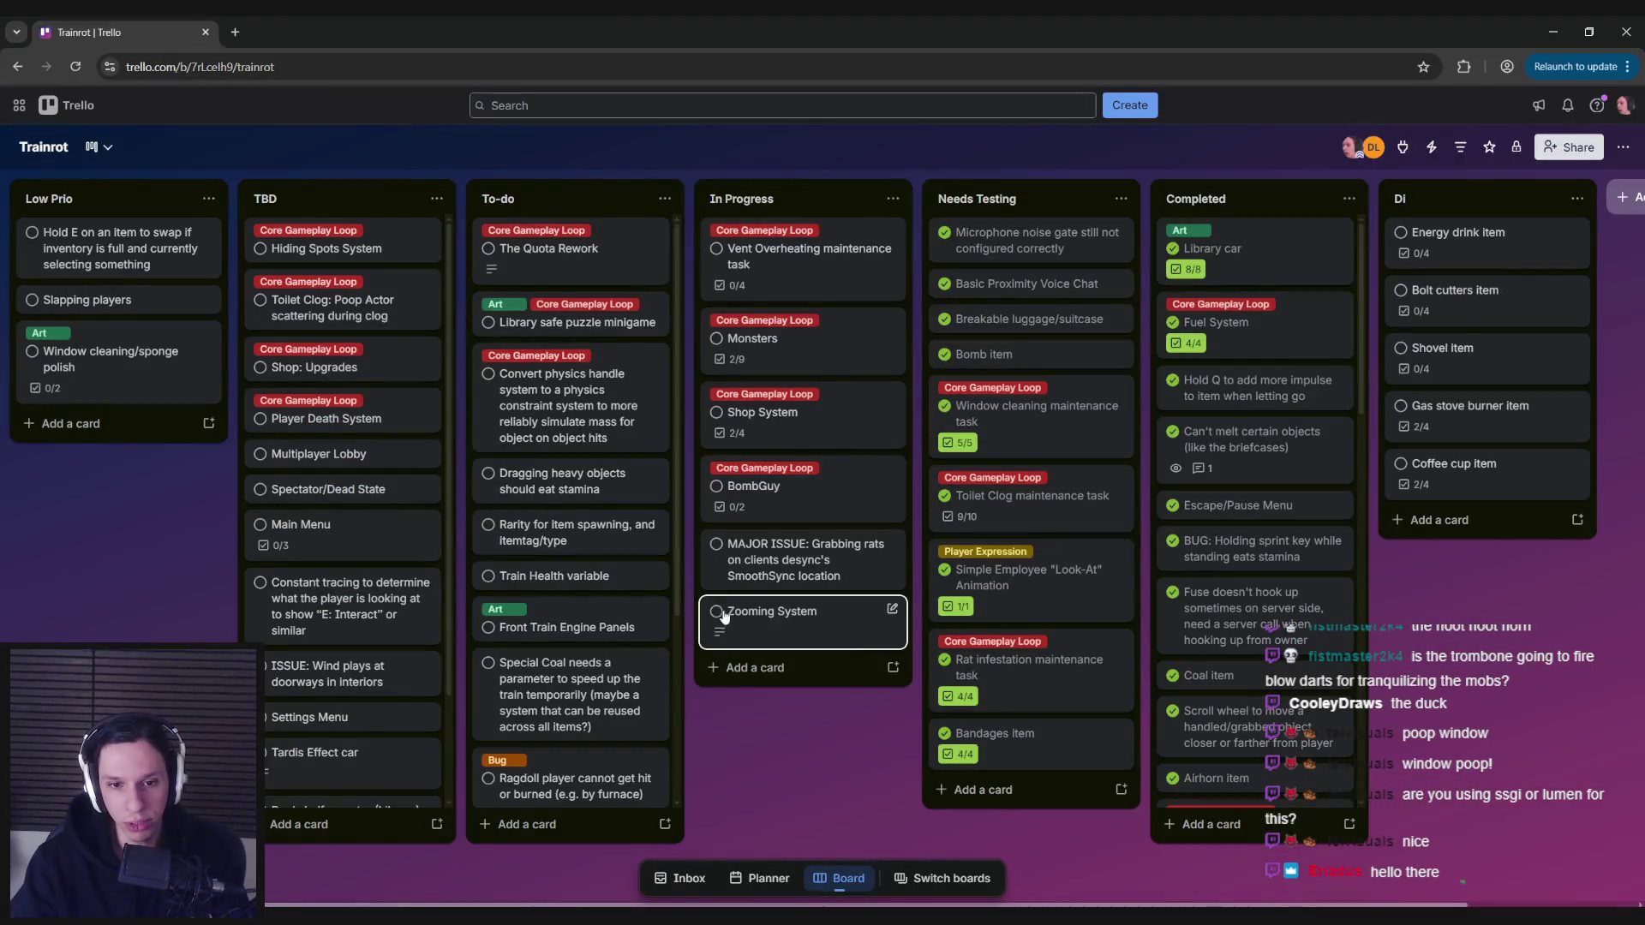
- Drop the Zooming System card into Needs Testing, leaving five cards in In Progress
mouse_move(754, 609)
mouse_down()
mouse_move(999, 337)
mouse_move(1000, 296)
mouse_up()
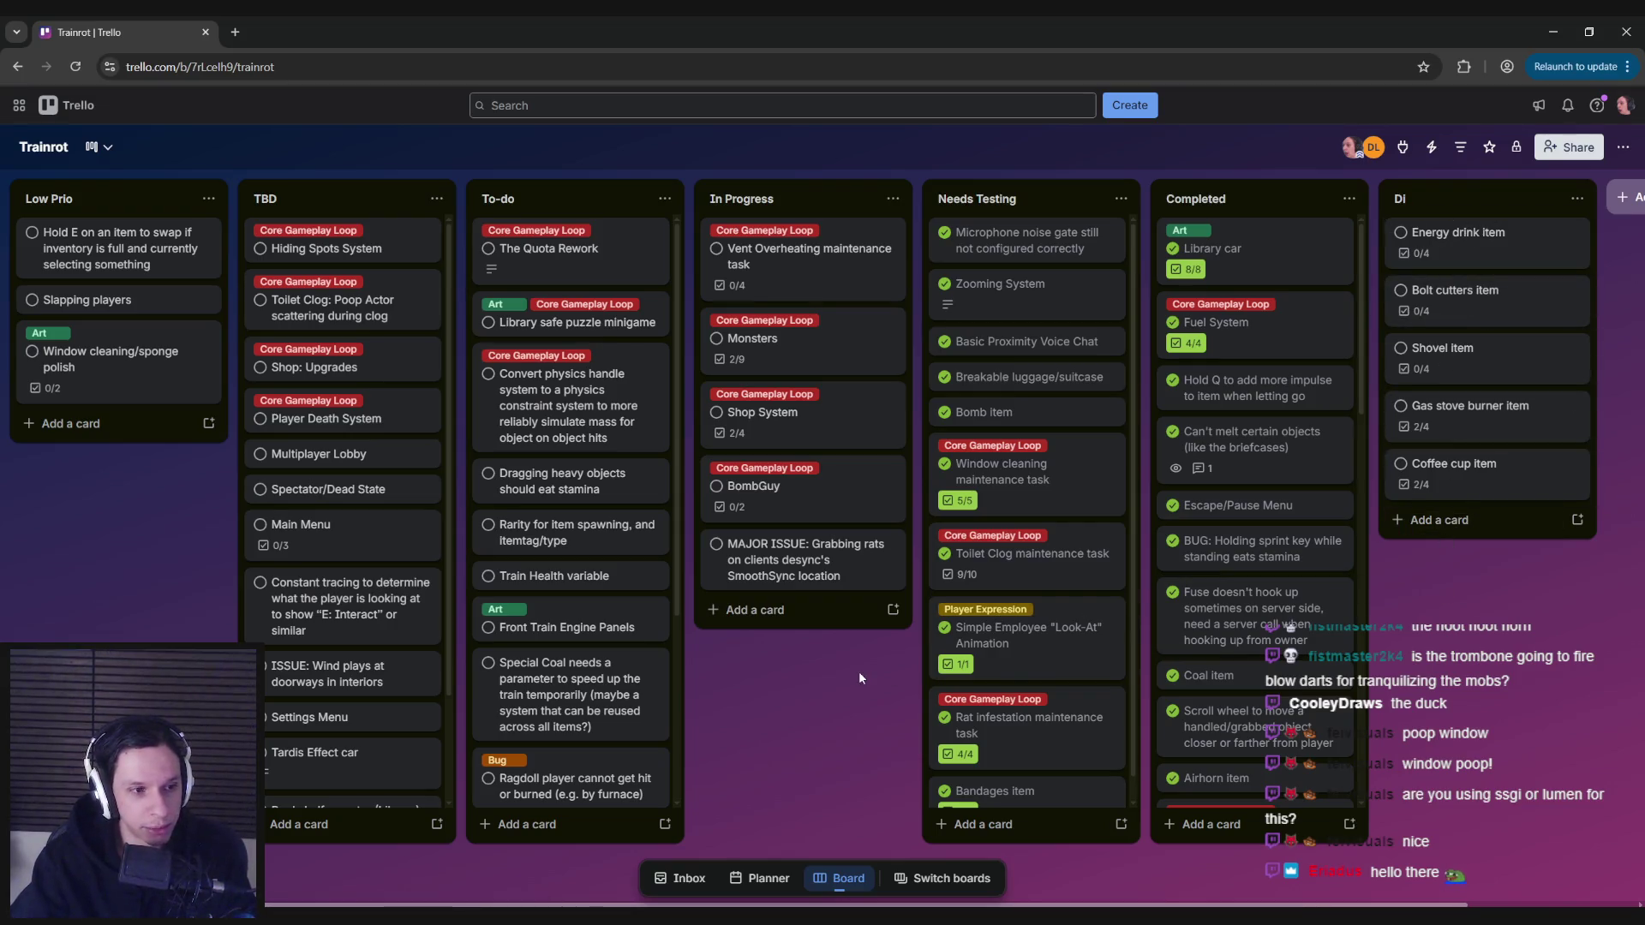
mouse_move(842, 645)
mouse_down()
mouse_move(667, 646)
mouse_move(675, 666)
mouse_move(836, 654)
mouse_move(651, 703)
mouse_up()
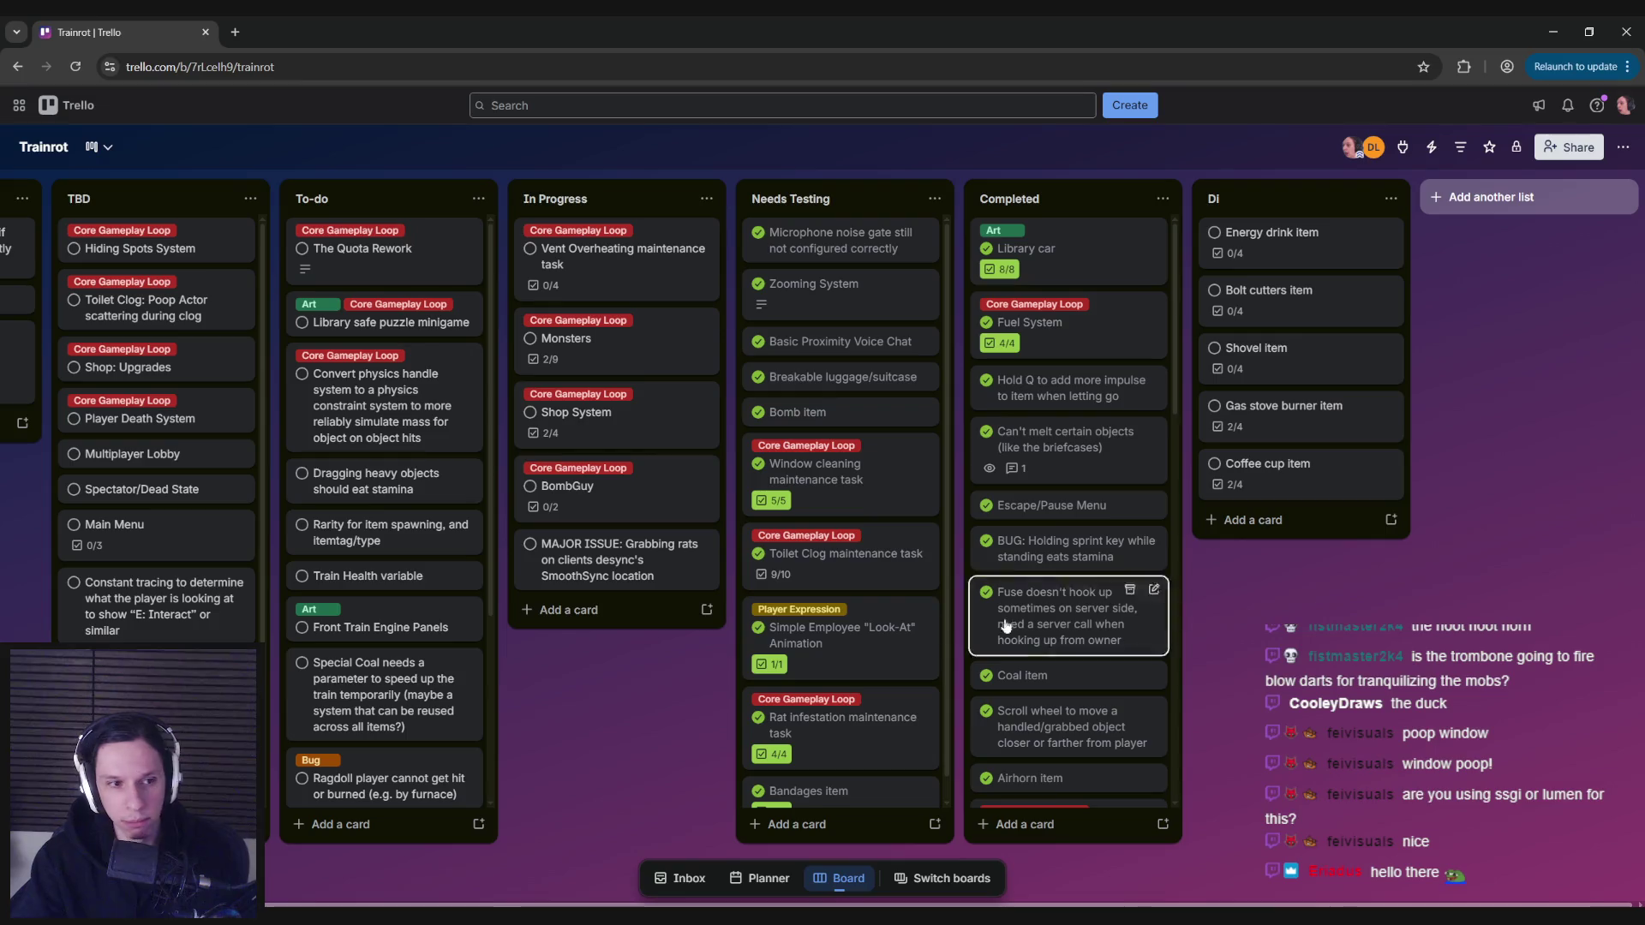
scroll(861, 728, down, 1)
scroll(861, 728, up, 1)
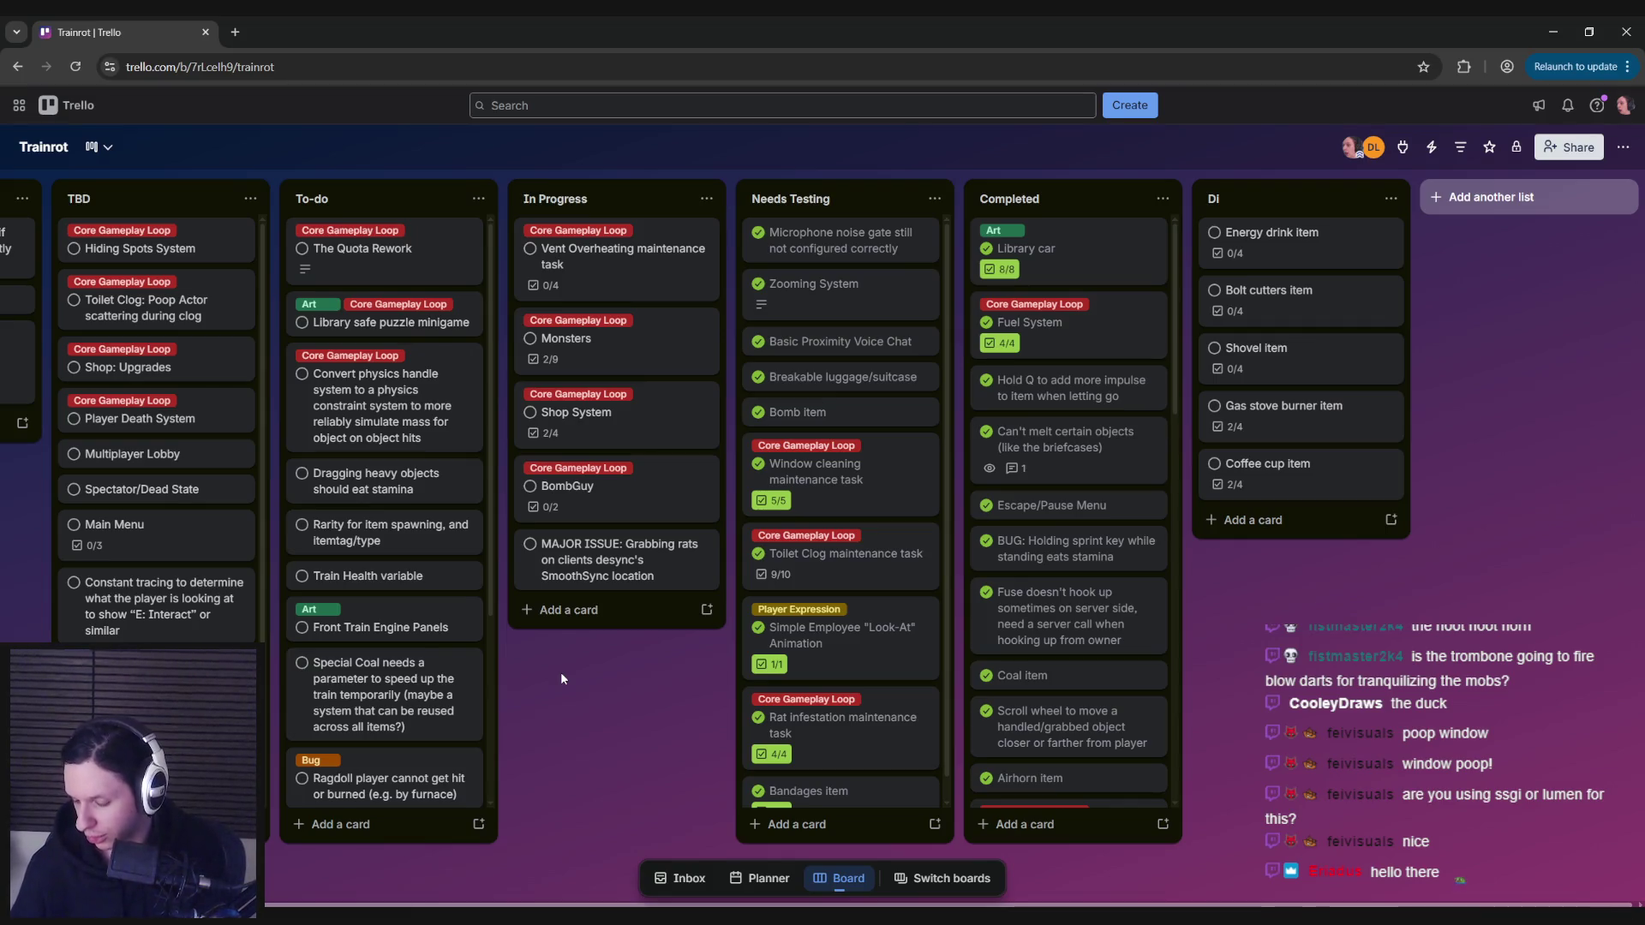
scroll(393, 655, down, 1)
scroll(392, 655, down, 2)
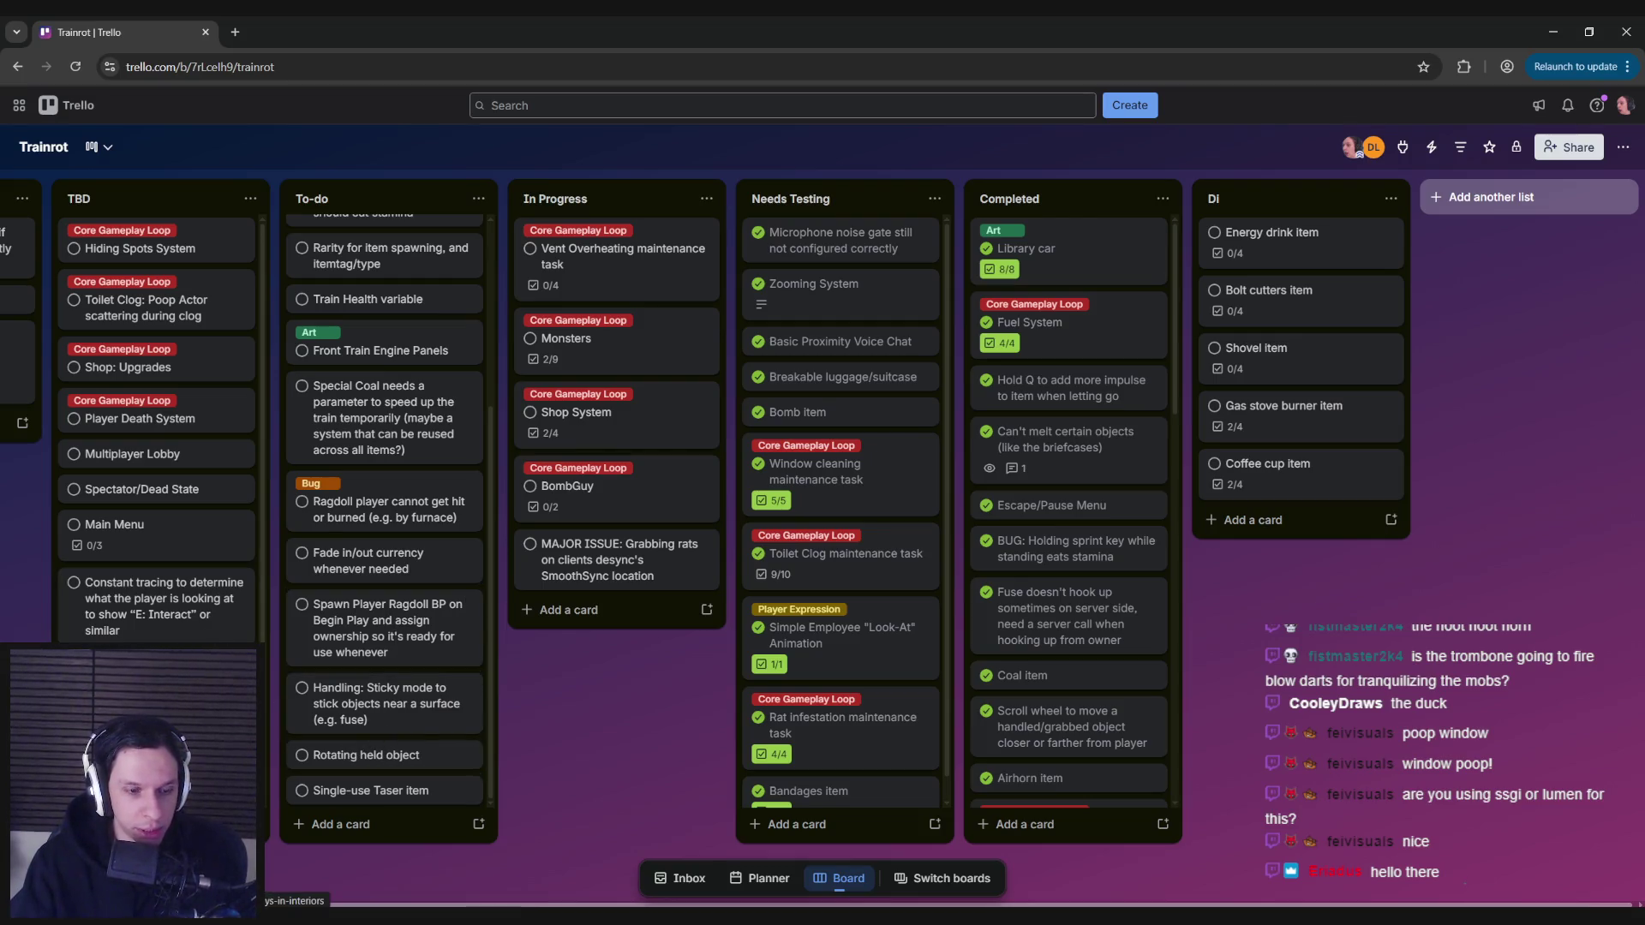
scroll(157, 428, down, 2)
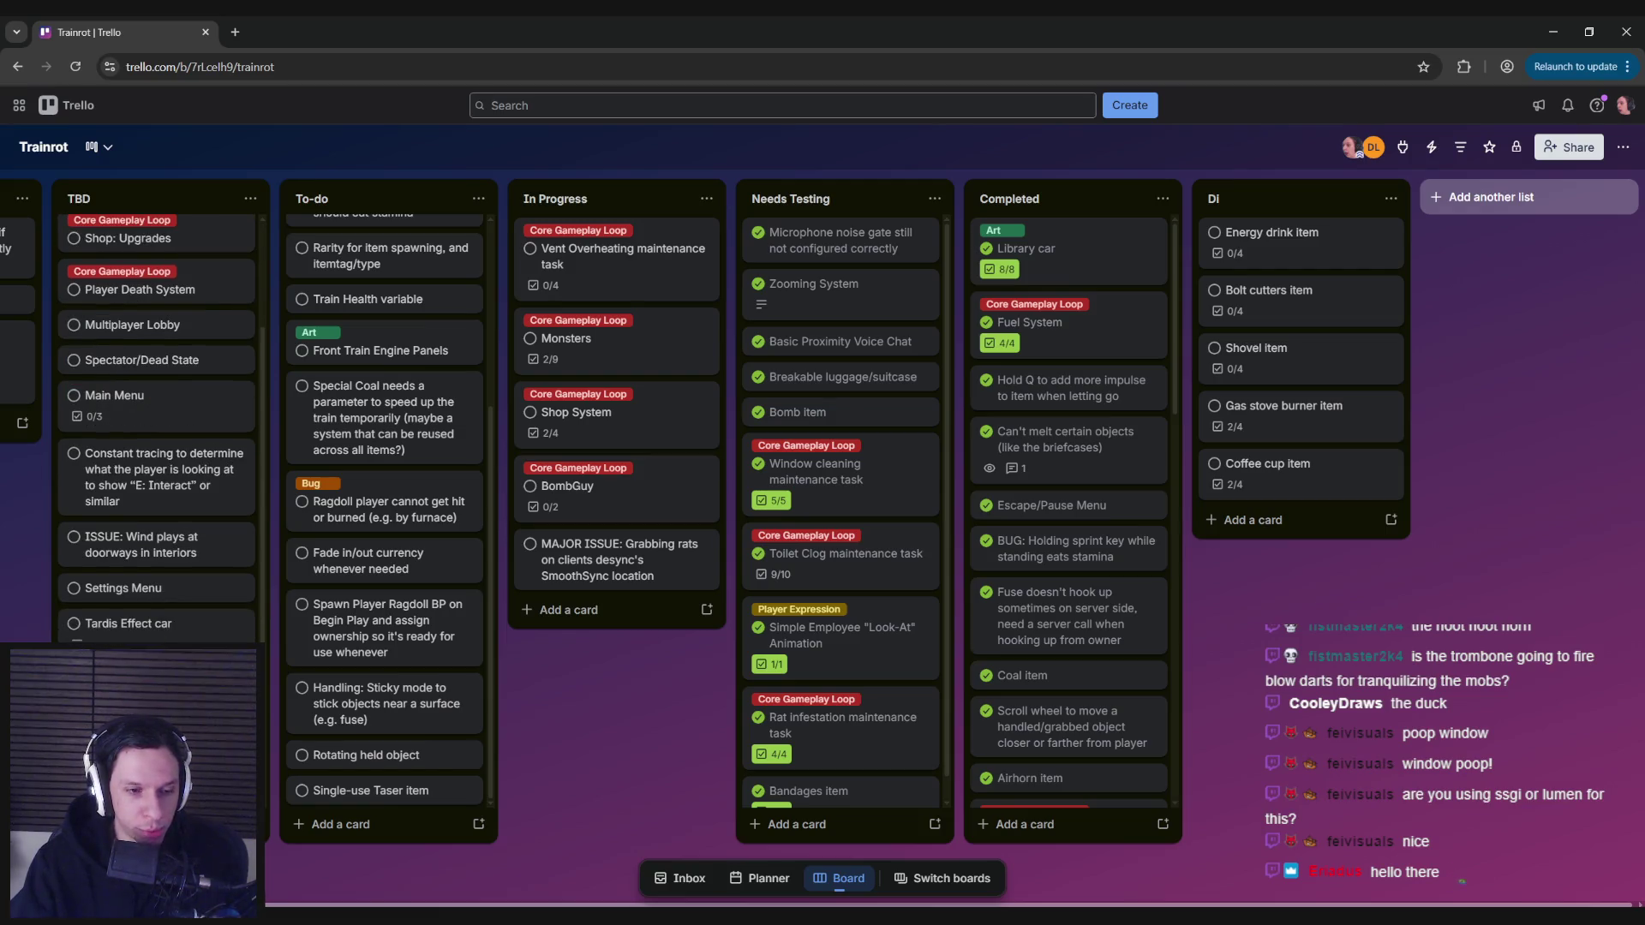
scroll(157, 429, up, 2)
drag(831, 765, 801, 601)
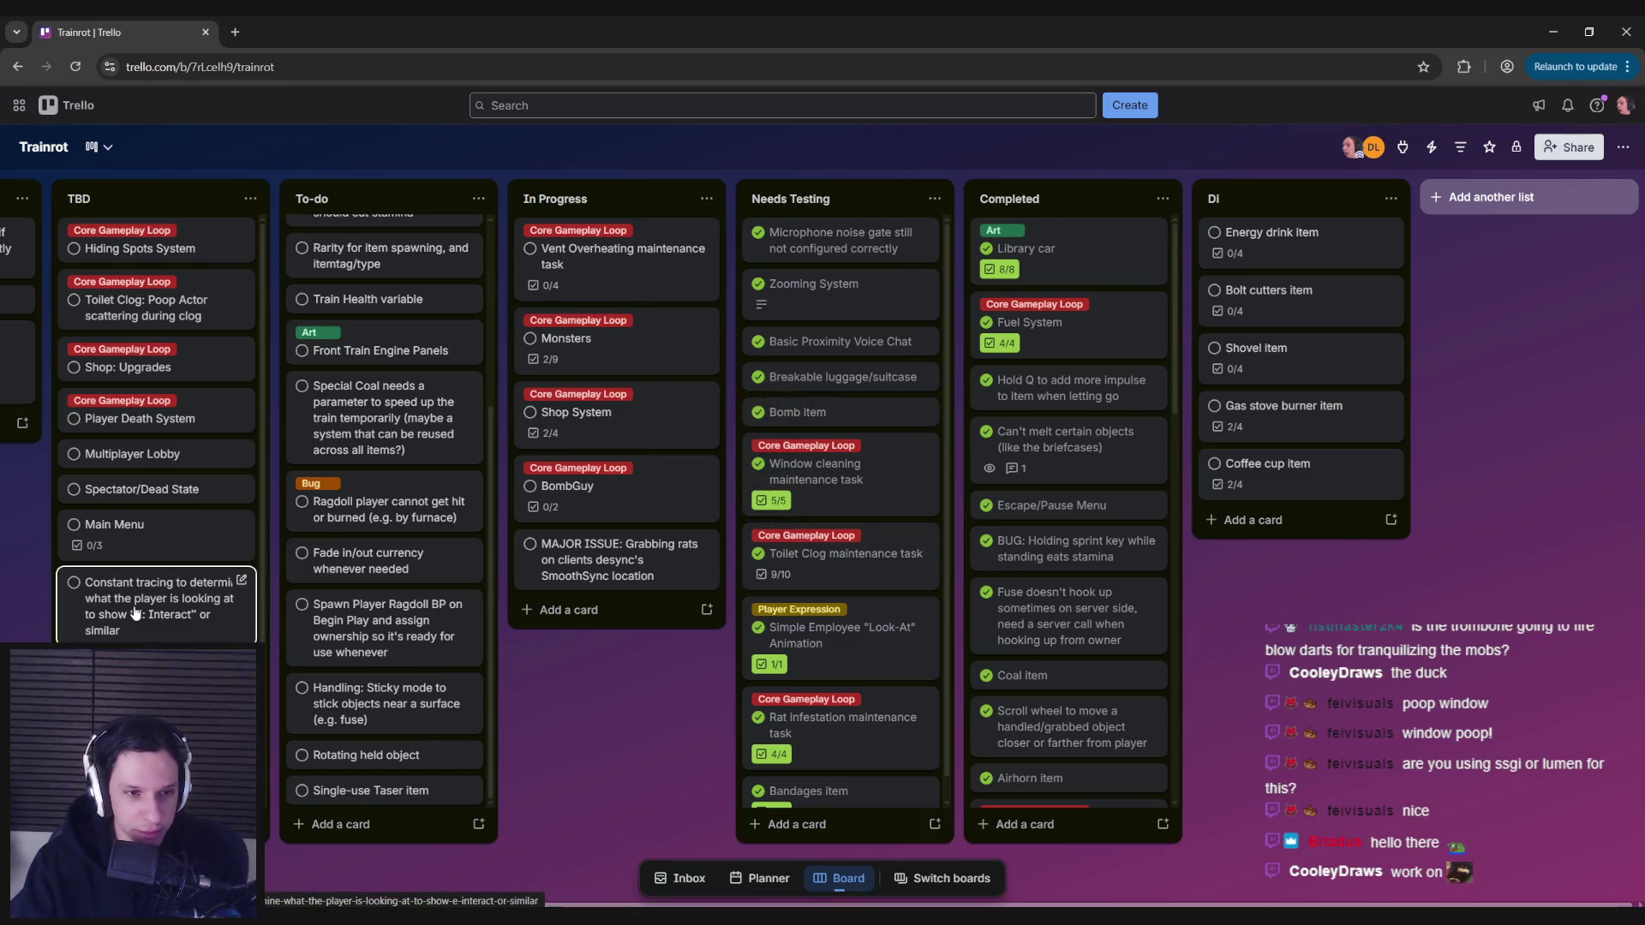
scroll(135, 611, down, 2)
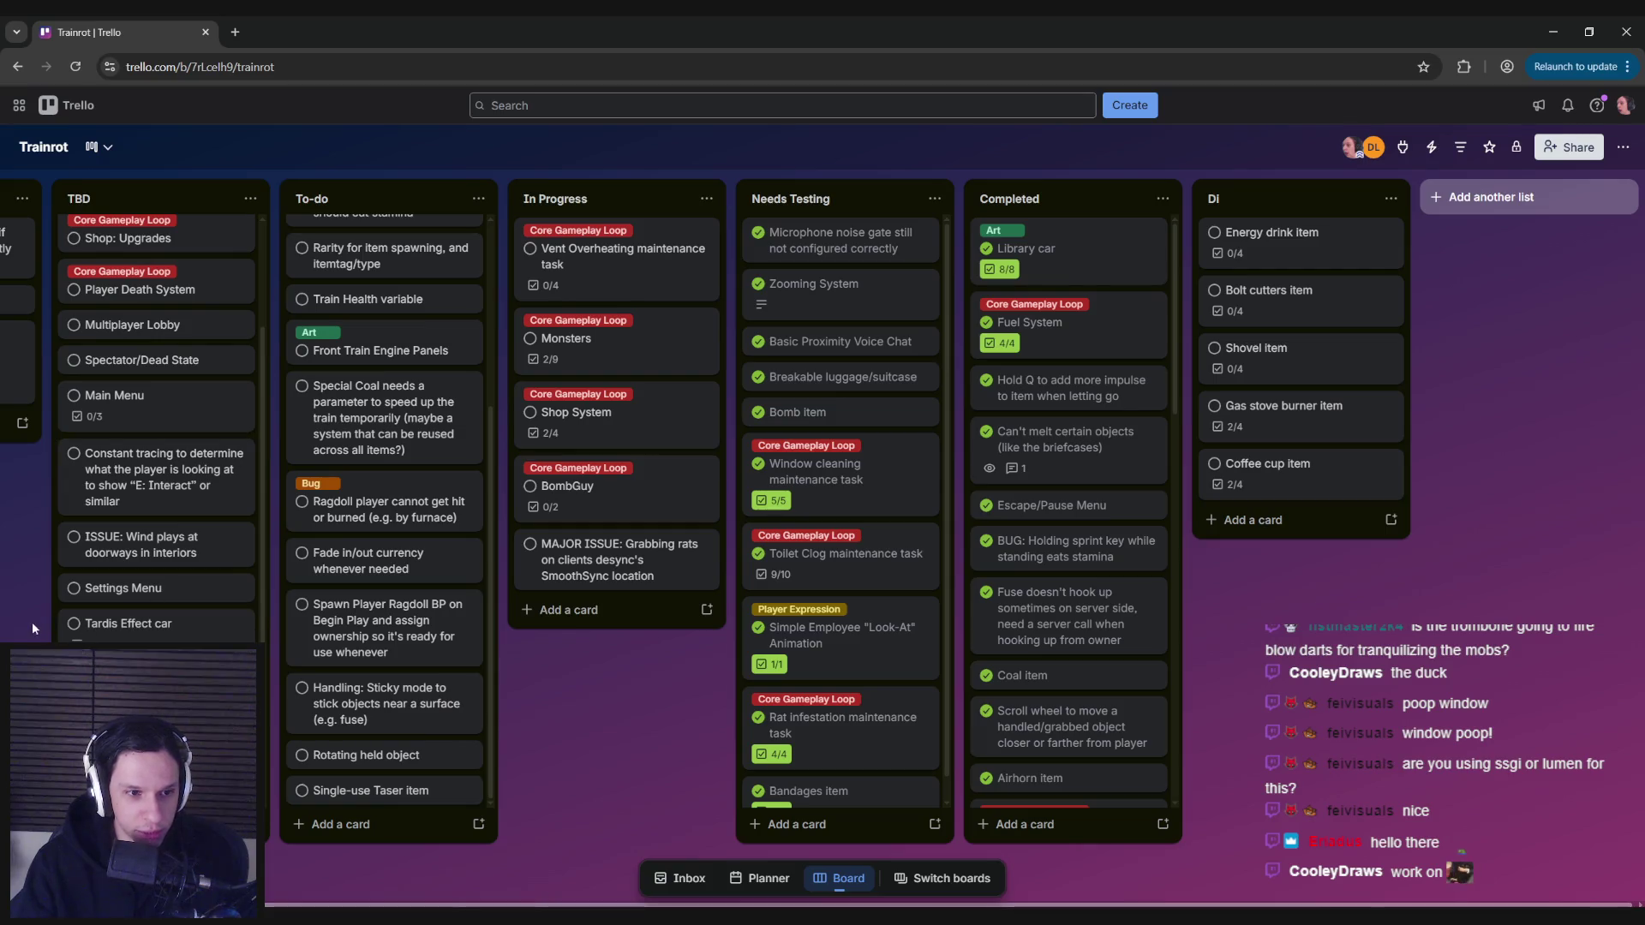
scroll(32, 622, left, 3)
scroll(246, 627, up, 2)
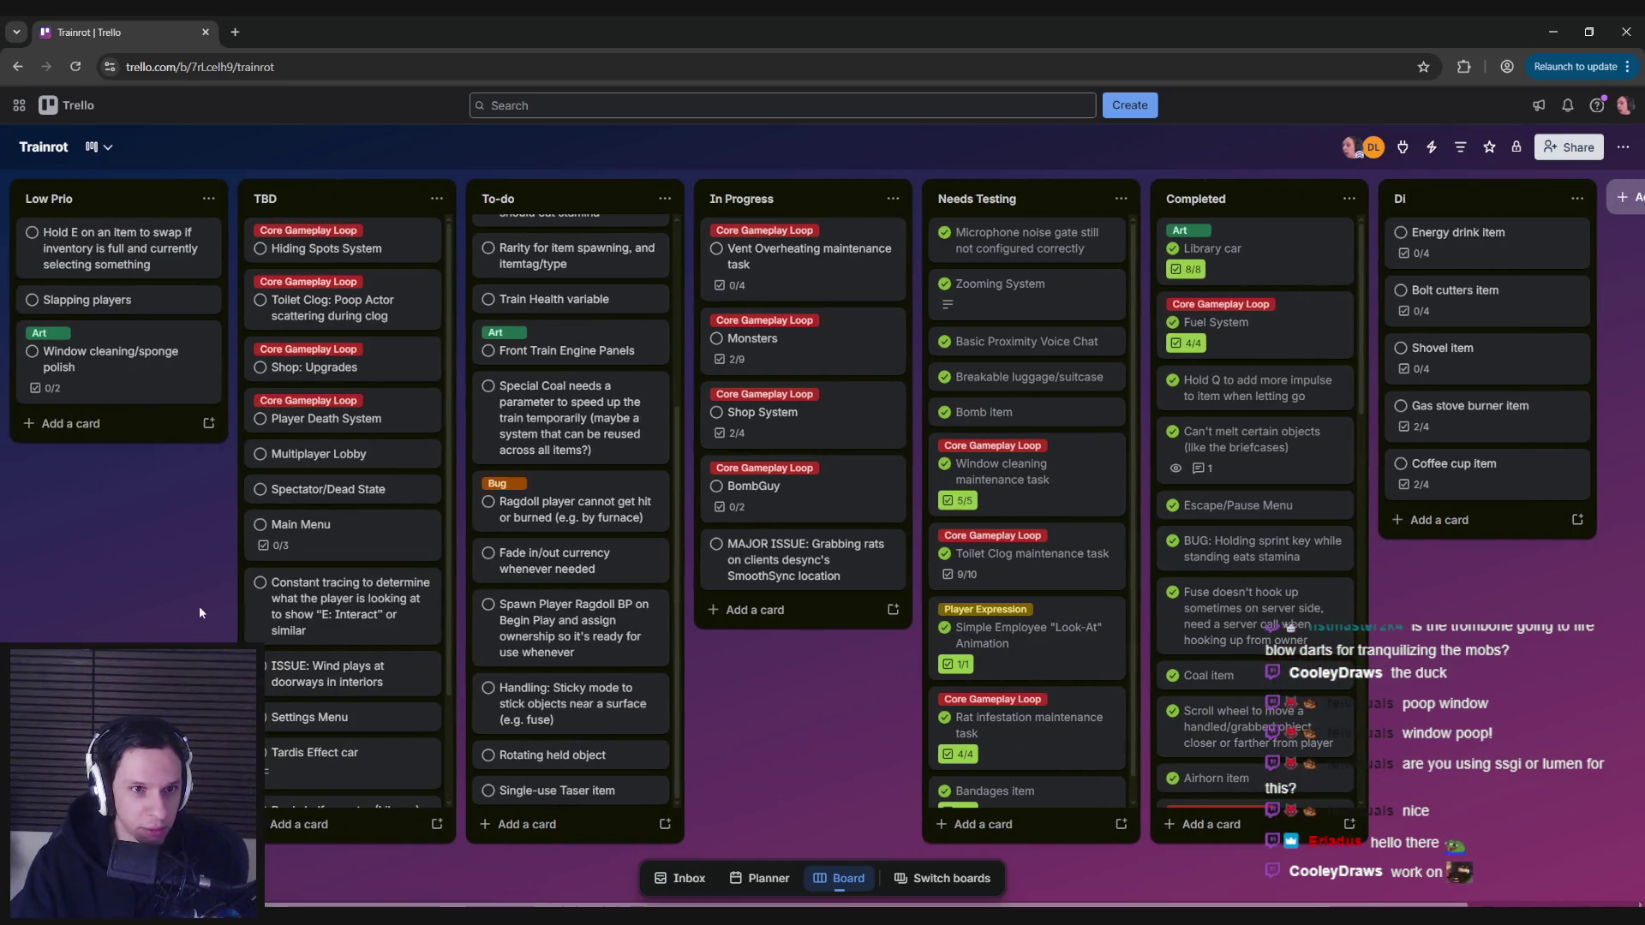
scroll(292, 617, down, 2)
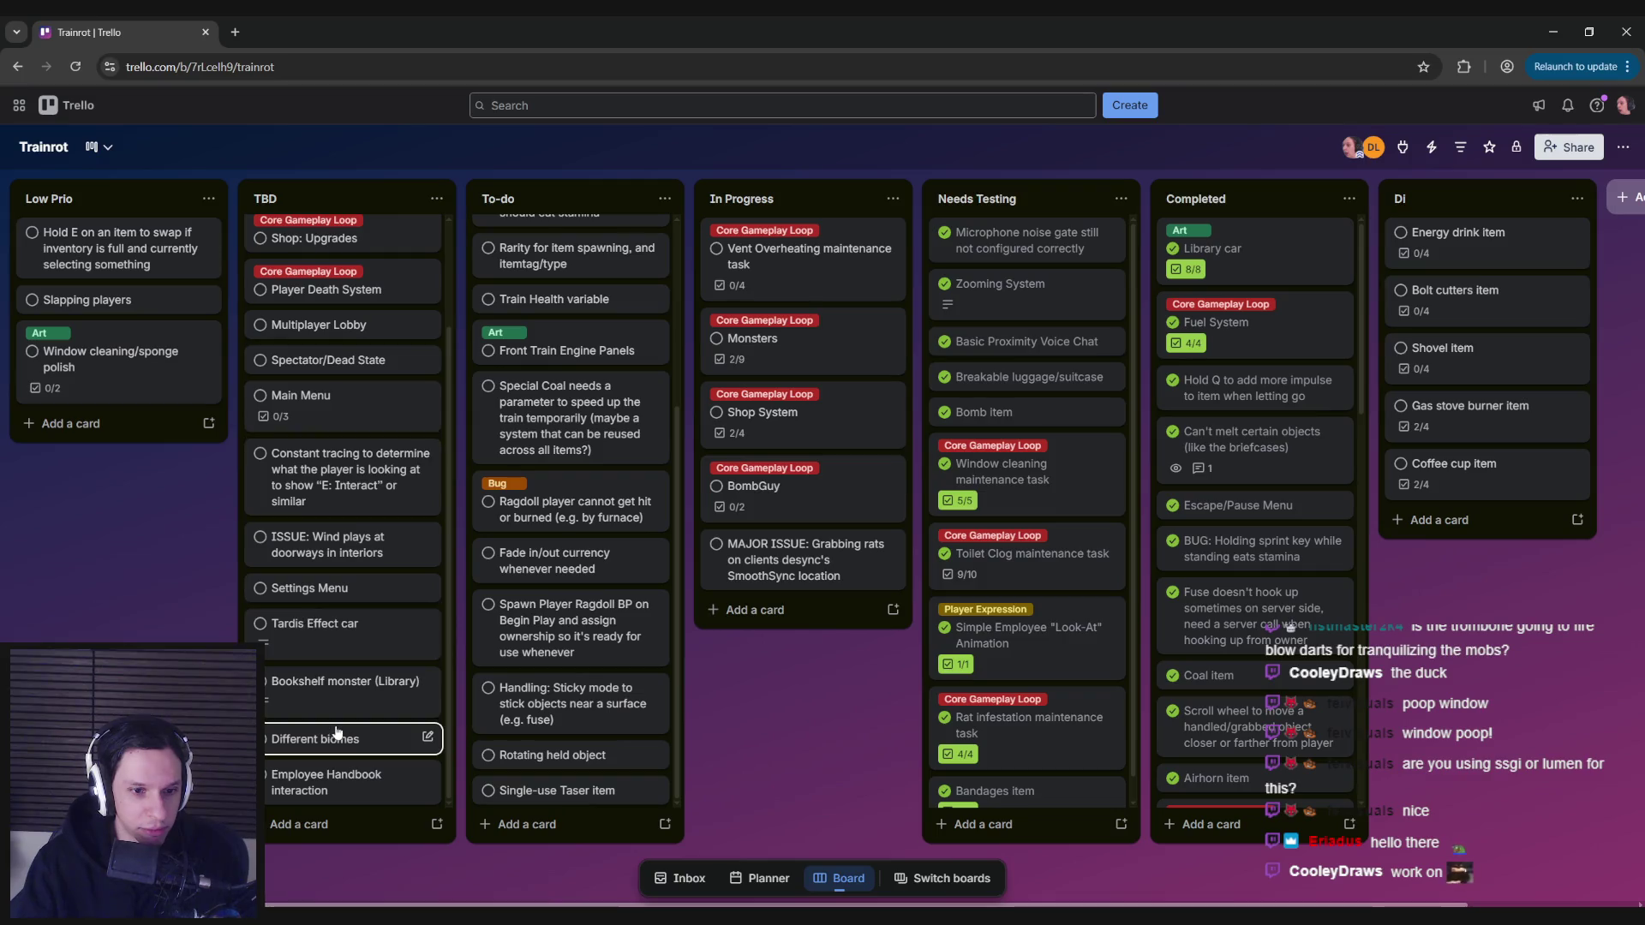
scroll(334, 728, up, 2)
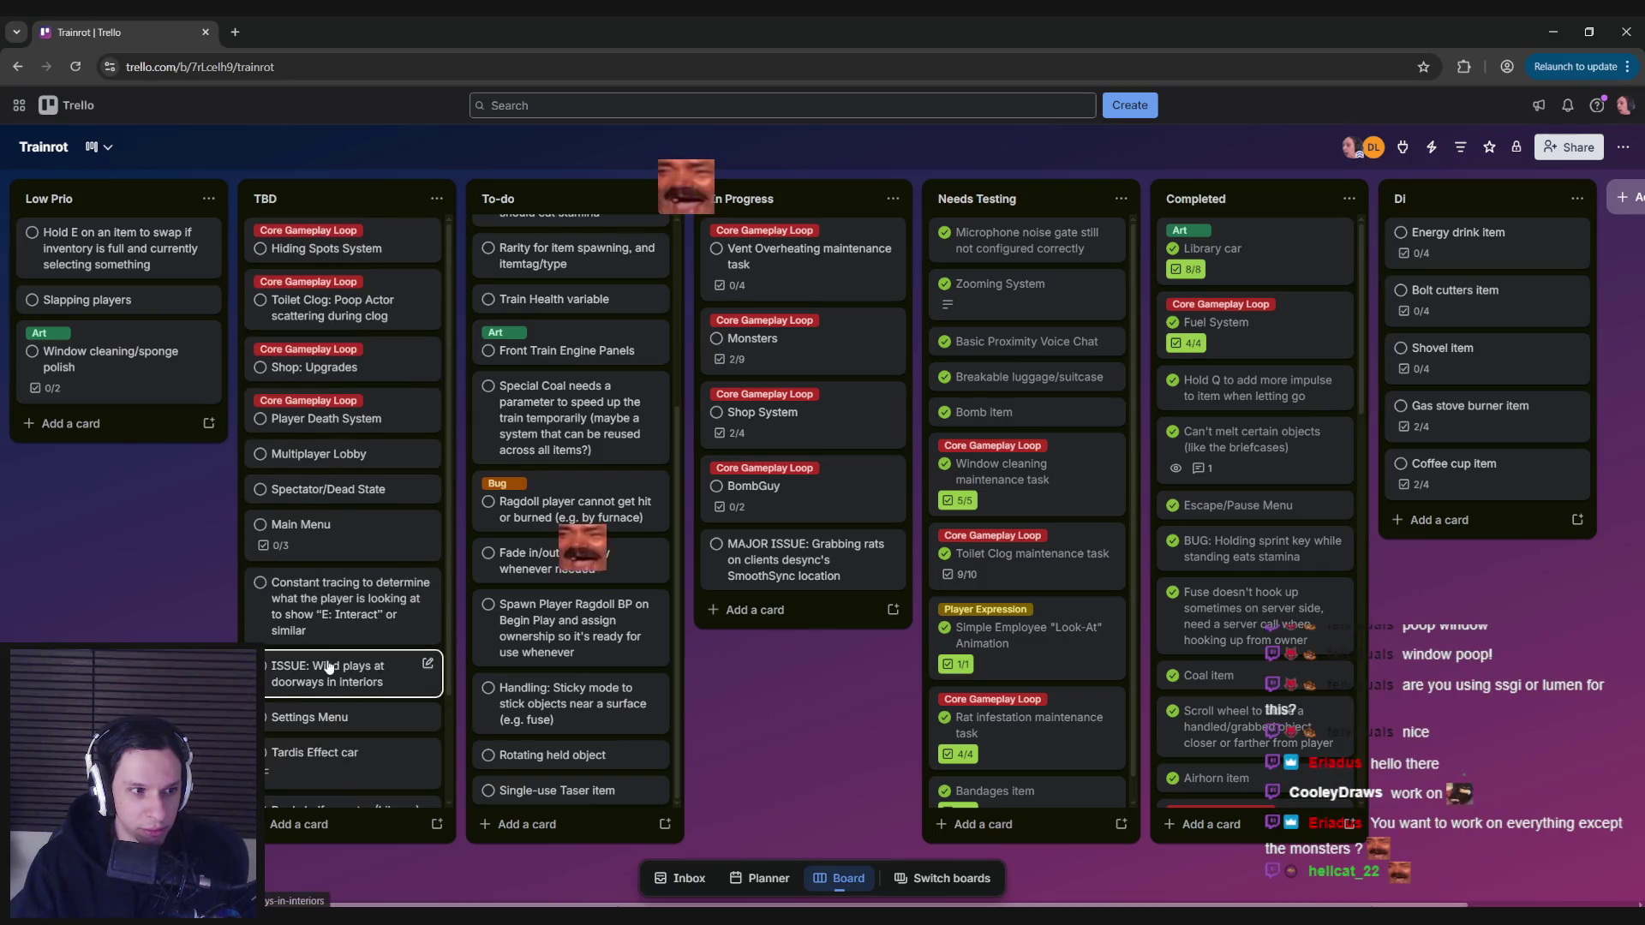
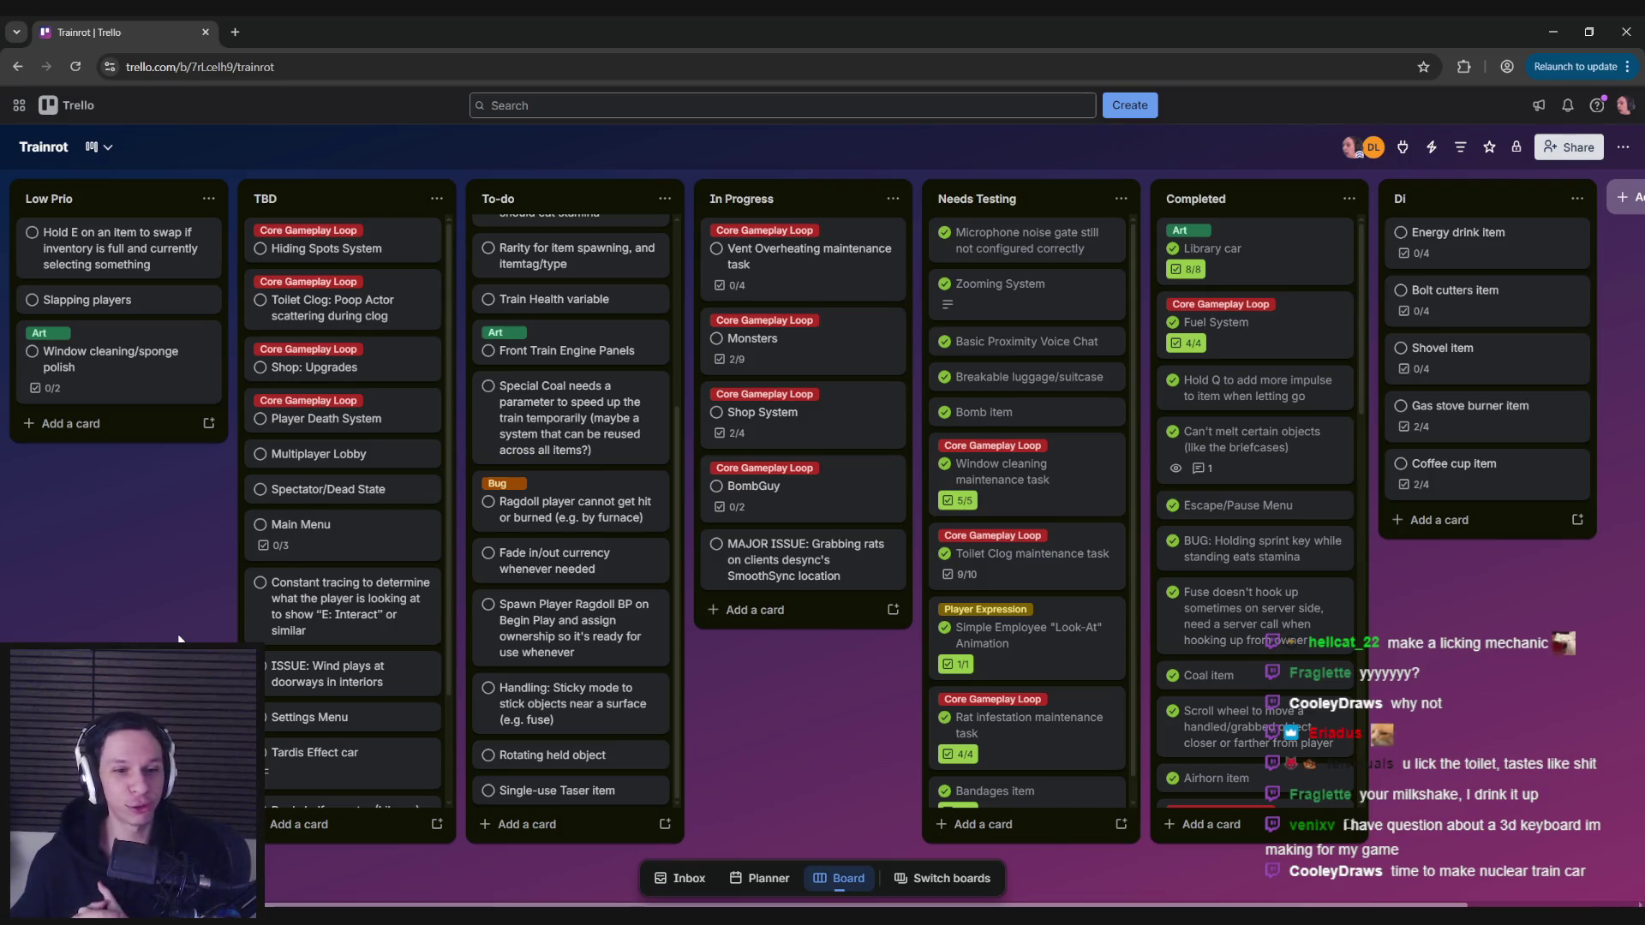
- Return the Trello To-do list to its top, then move to the Notion Trainrot design notes and scroll down them
scroll(546, 714, up, 3)
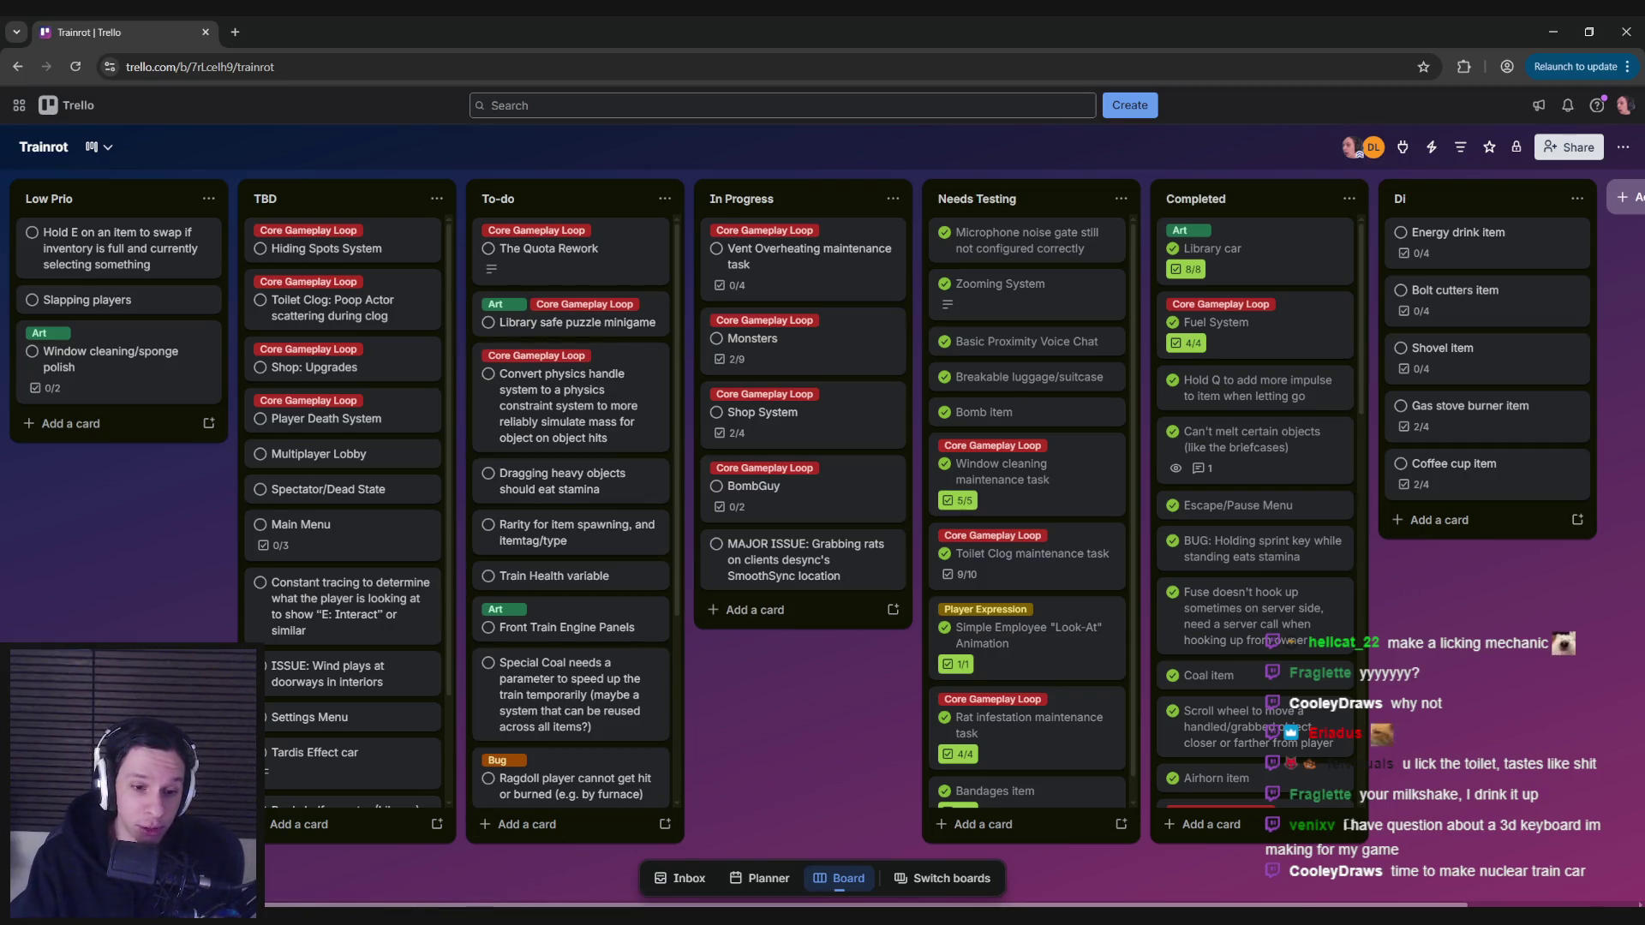
key(alt+Tab)
scroll(603, 654, down, 15)
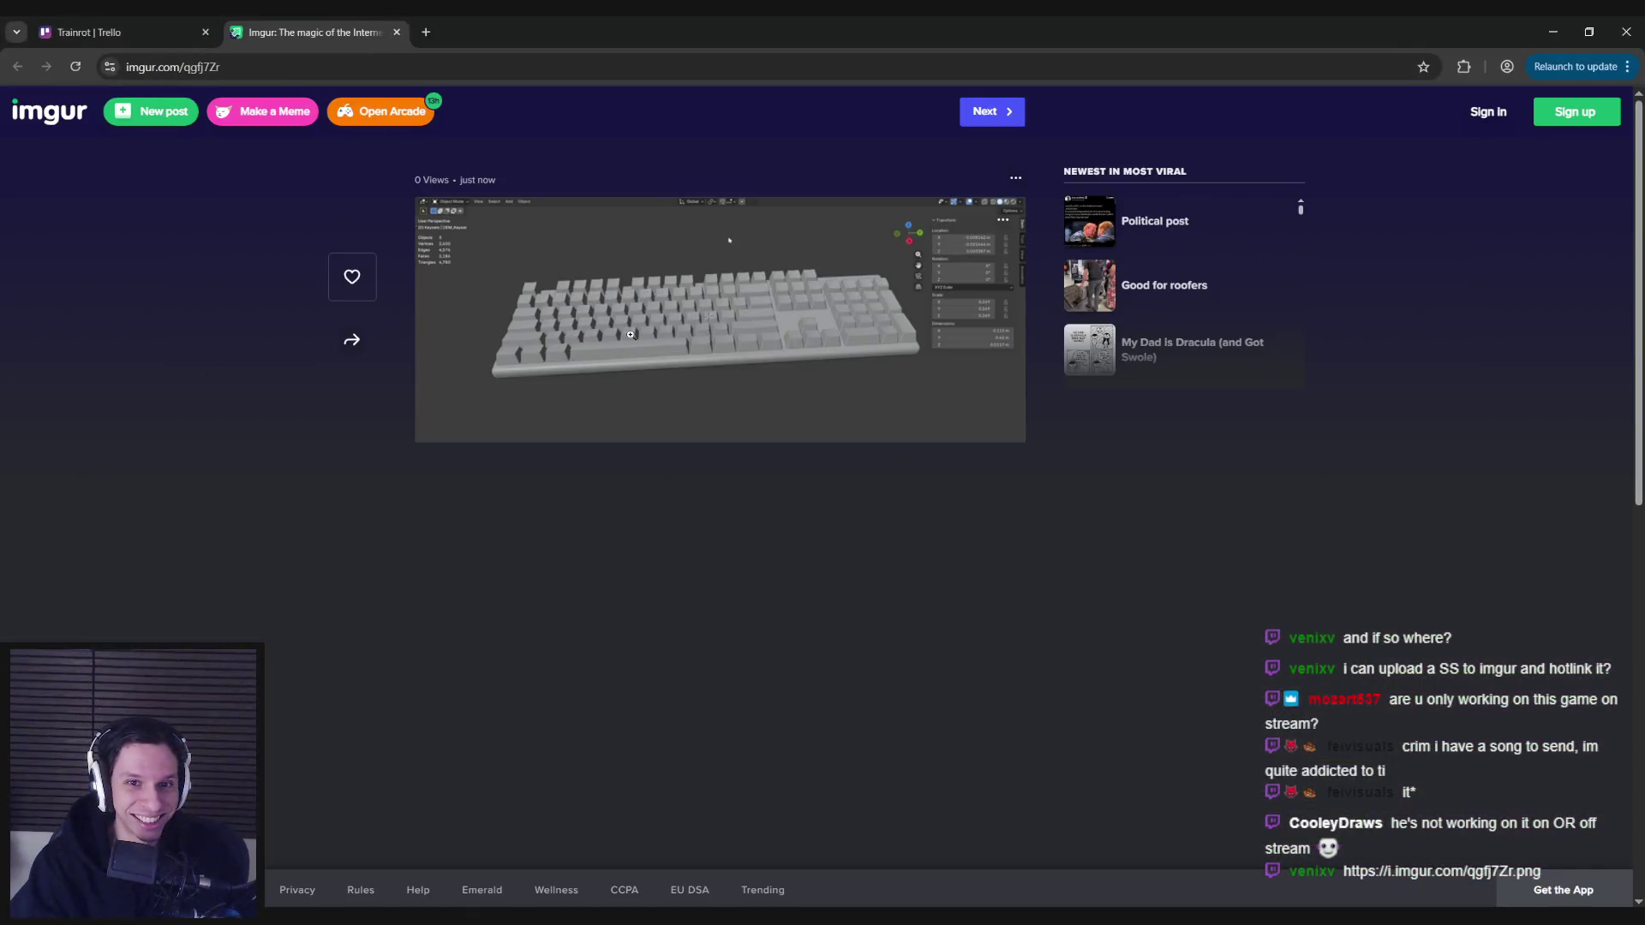
- Enlarge the imgur screenshot of the 3D keyboard model
click(598, 392)
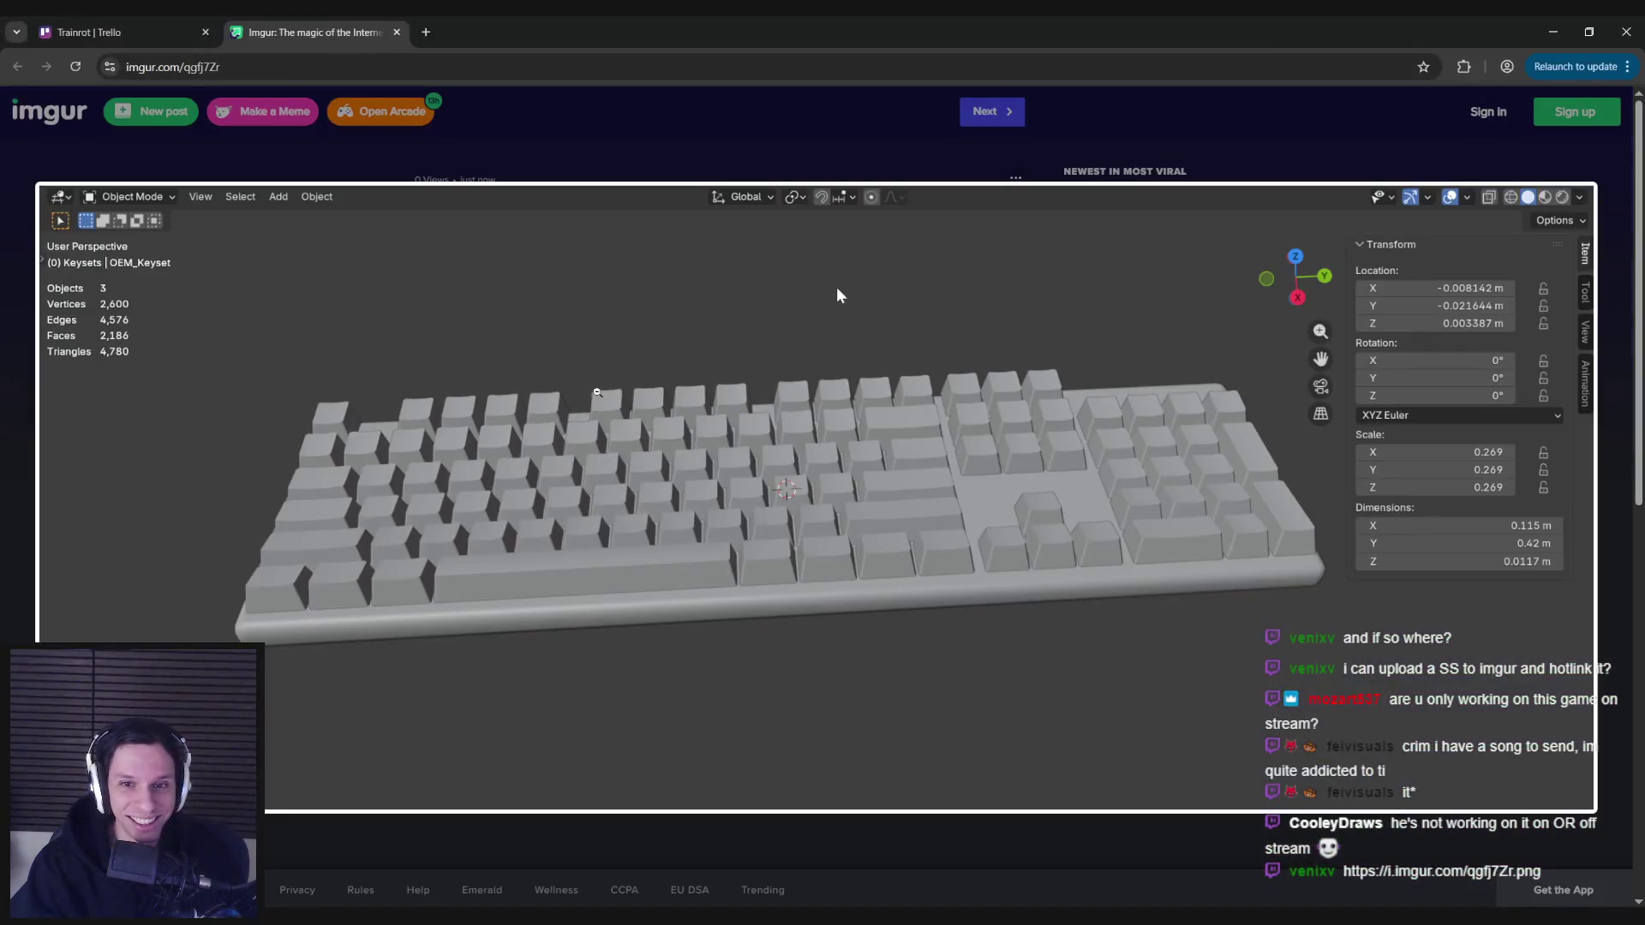